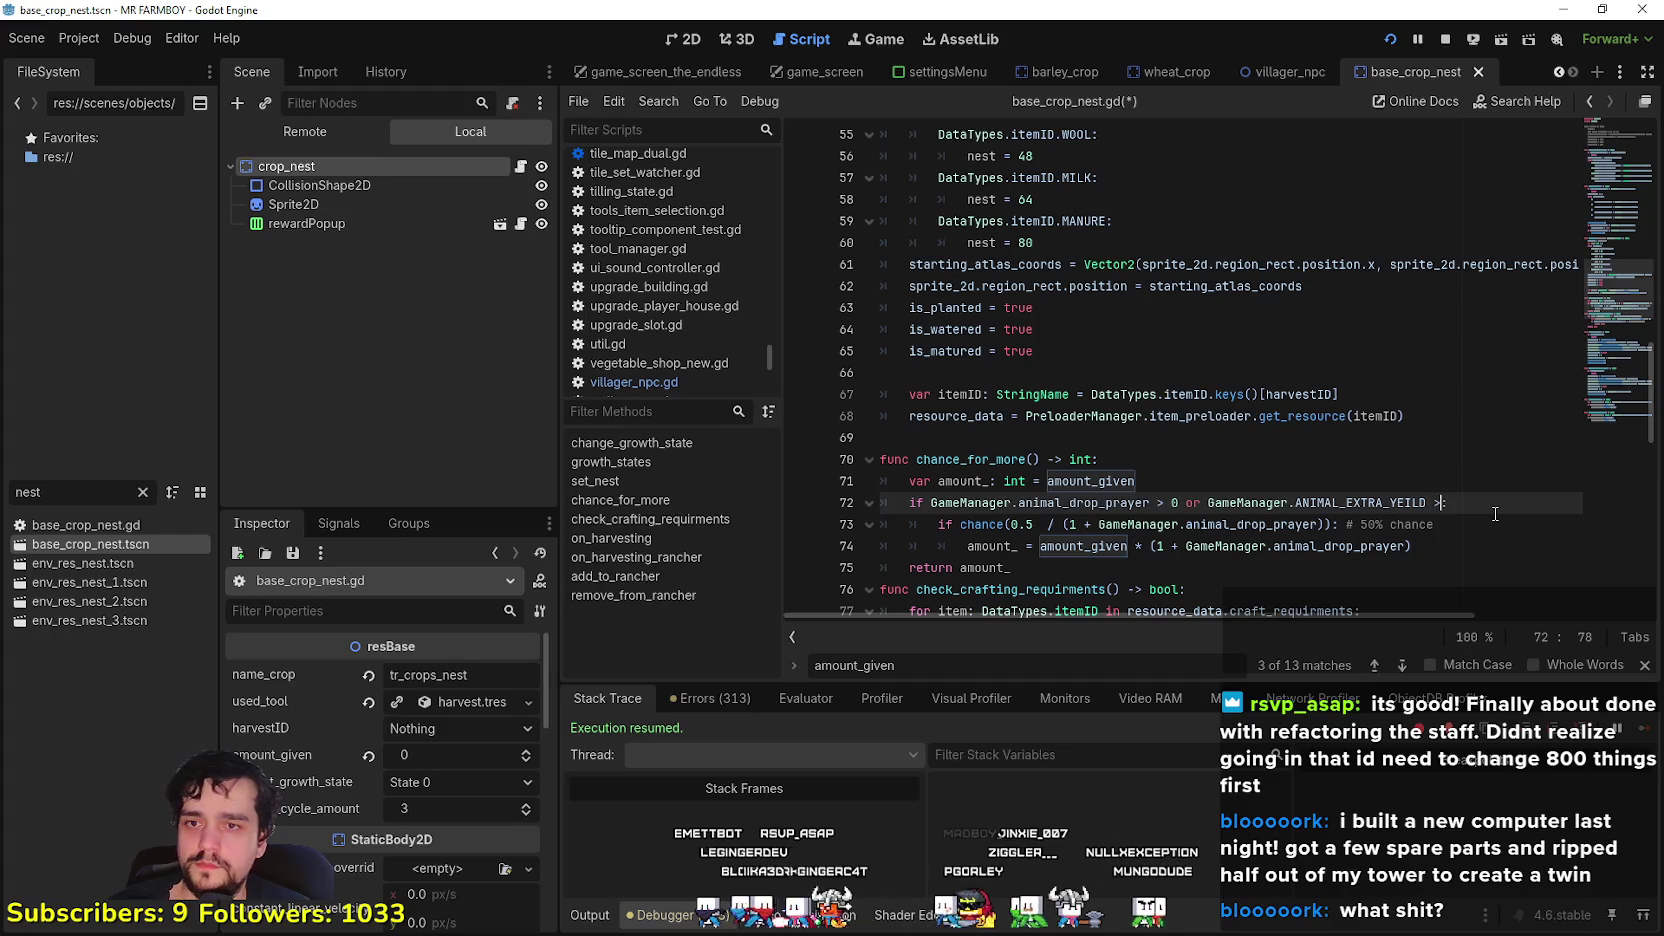
- Copy GameManager.ANIMAL_EXTRA_YEILD from line 72 and add it to the drop-chance formula on line 73
type("0")
triple_click(1210, 494)
left_click_drag(1246, 503, 1405, 502)
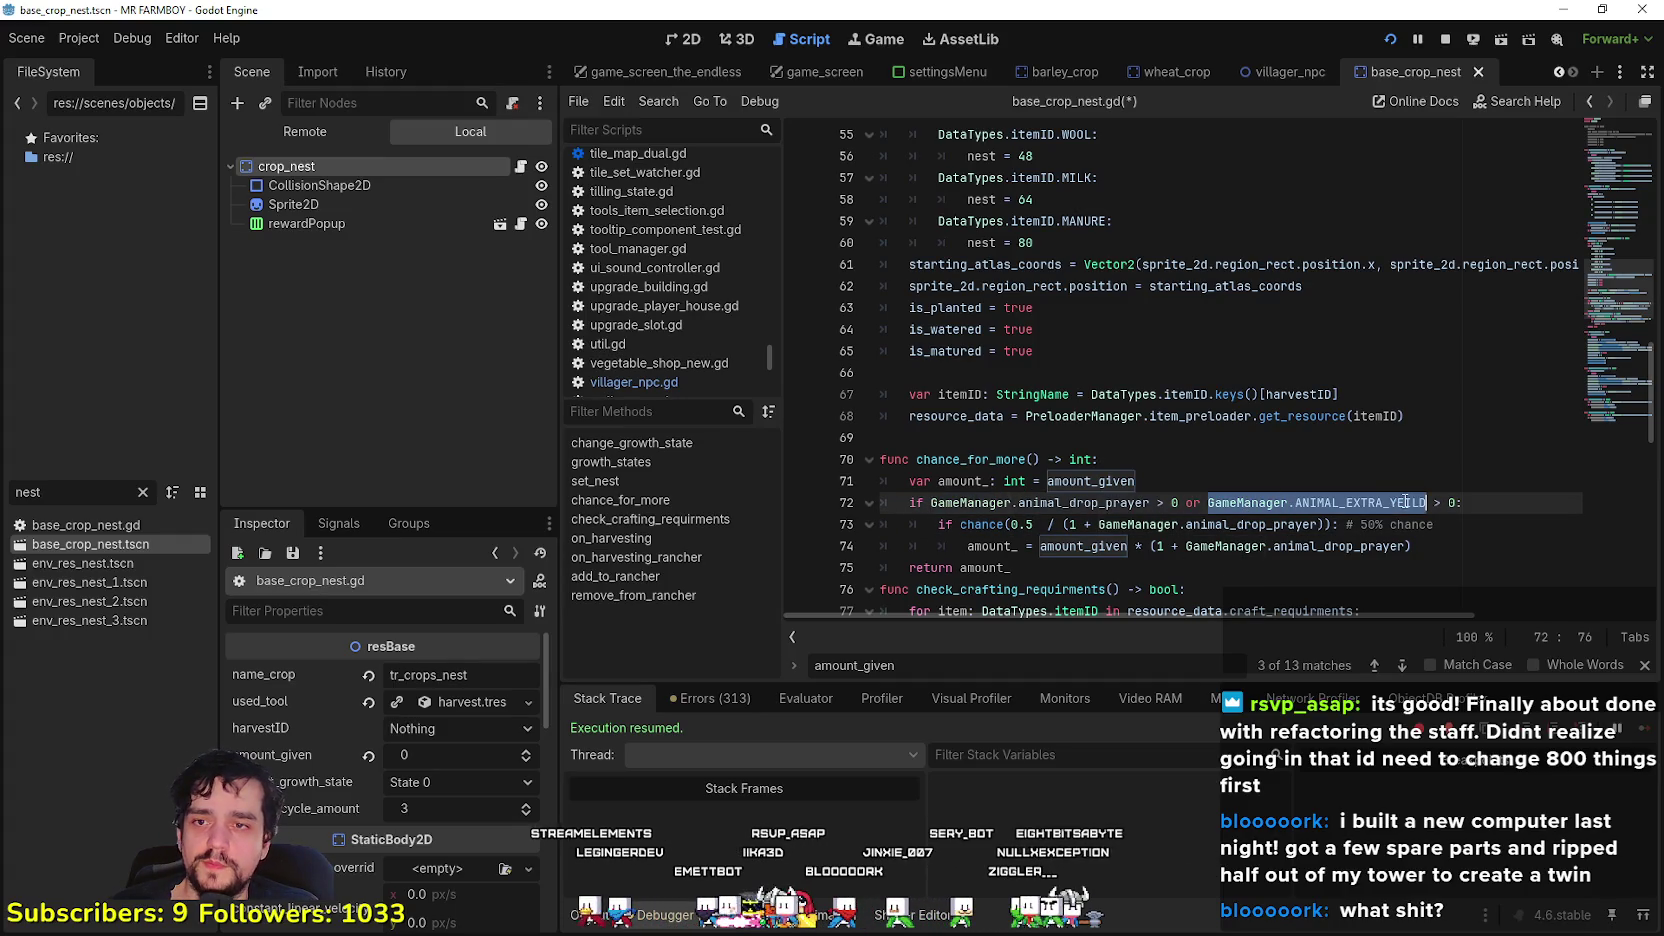
left_click(1322, 522)
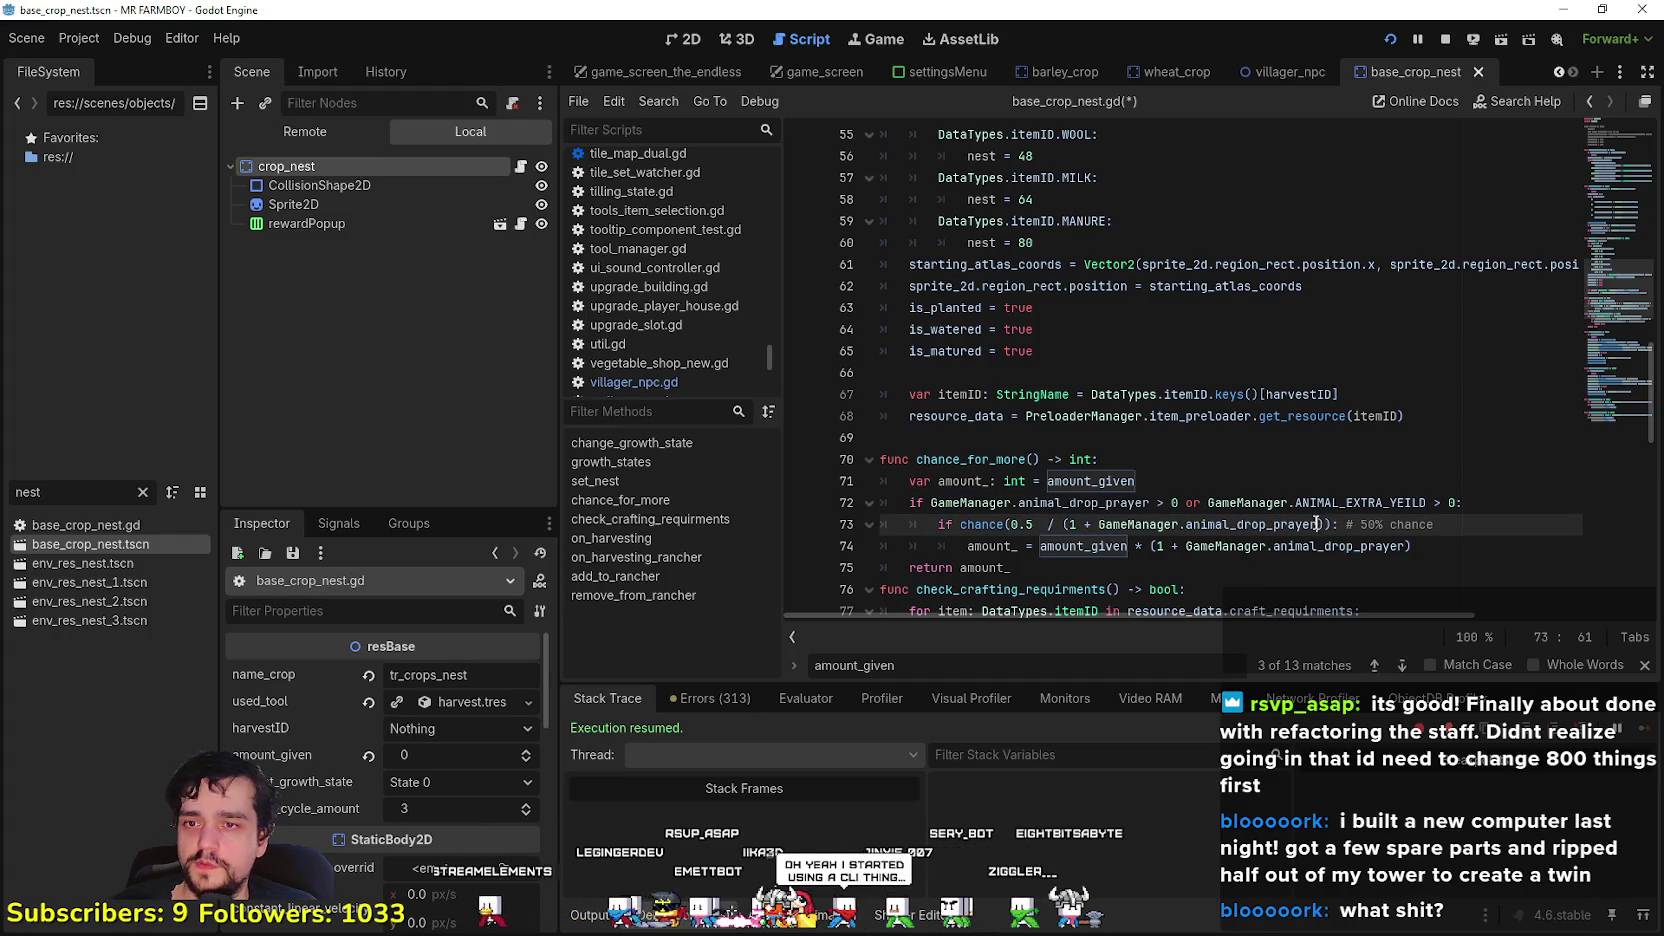
type("GameManager.ANIMAL_EXTRA_YEILD")
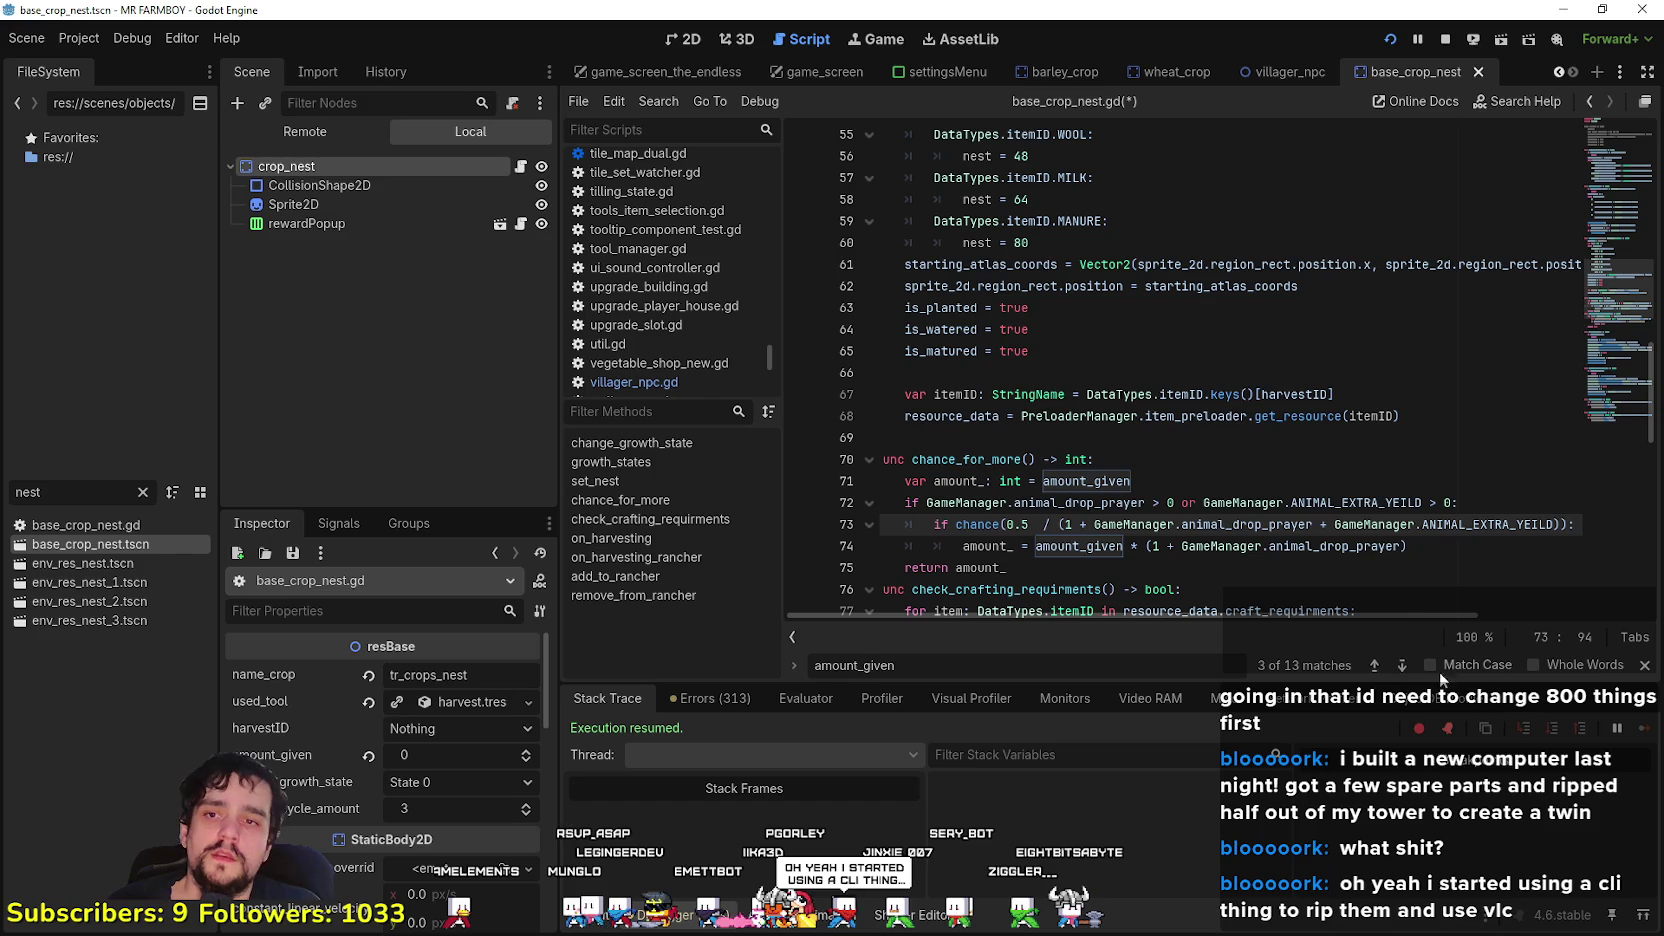
- Add '+ ANIMAL_EXTRA_YEILD' inside the amount_given formula on line 74 and save base_crop_nest.gd
left_click(1400, 547)
type(")")
scroll(1183, 619, "left", 1)
key("Left")
type("+")
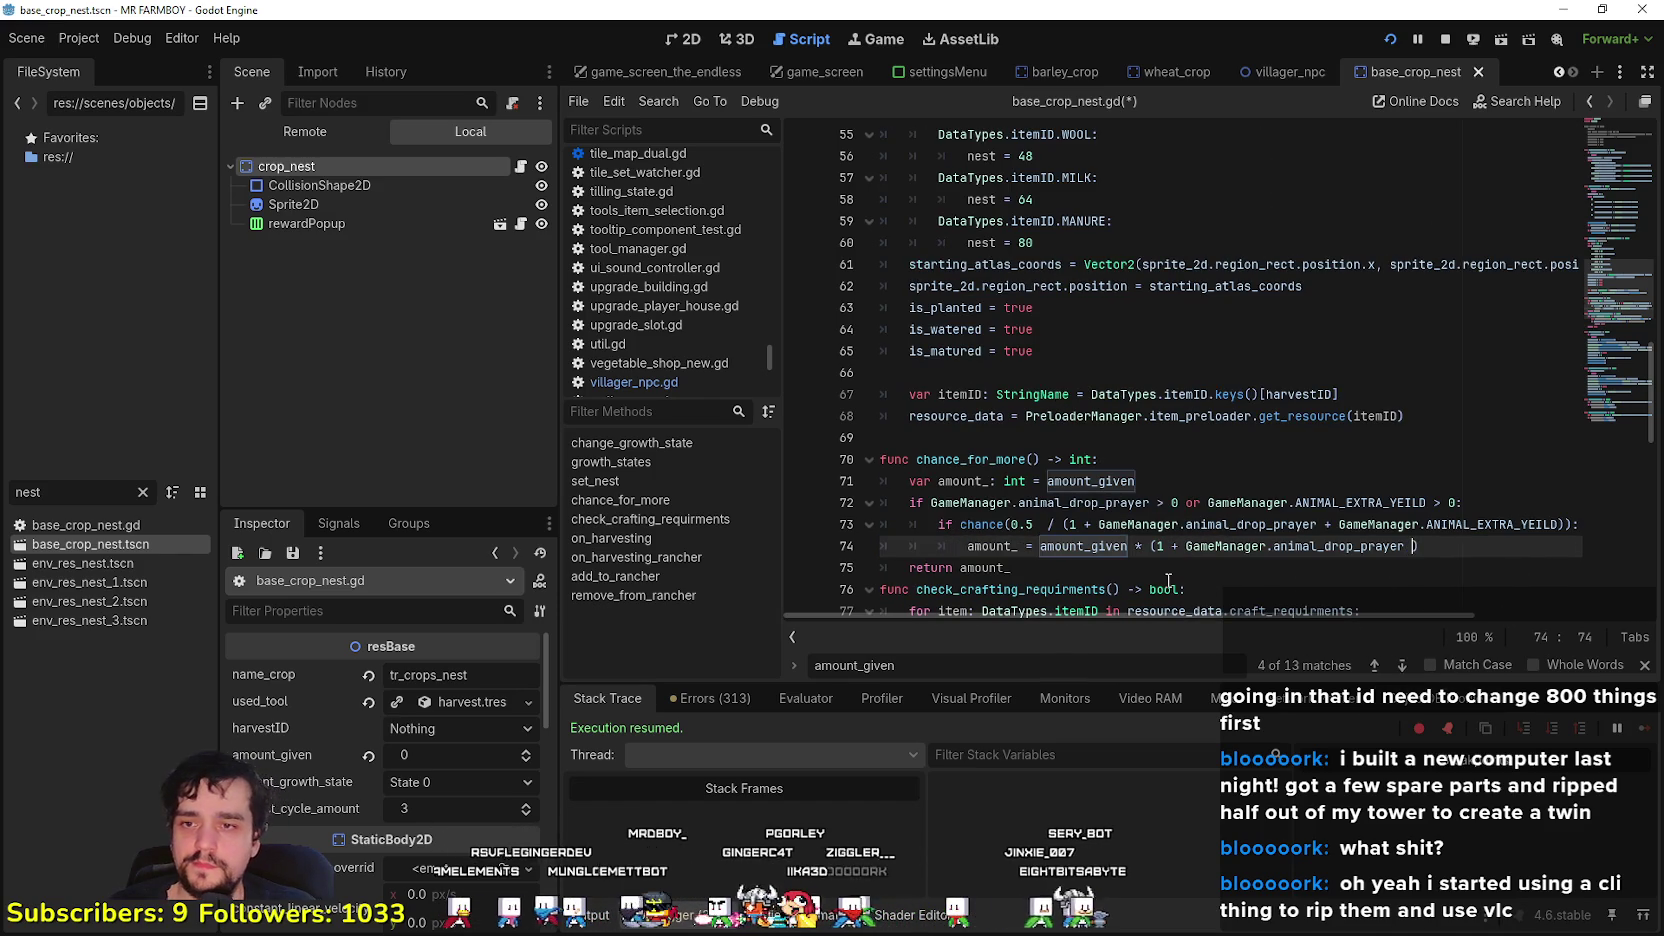
type("GameManager.ANIMAL_EXTRA_YEILD")
key("ctrl+s")
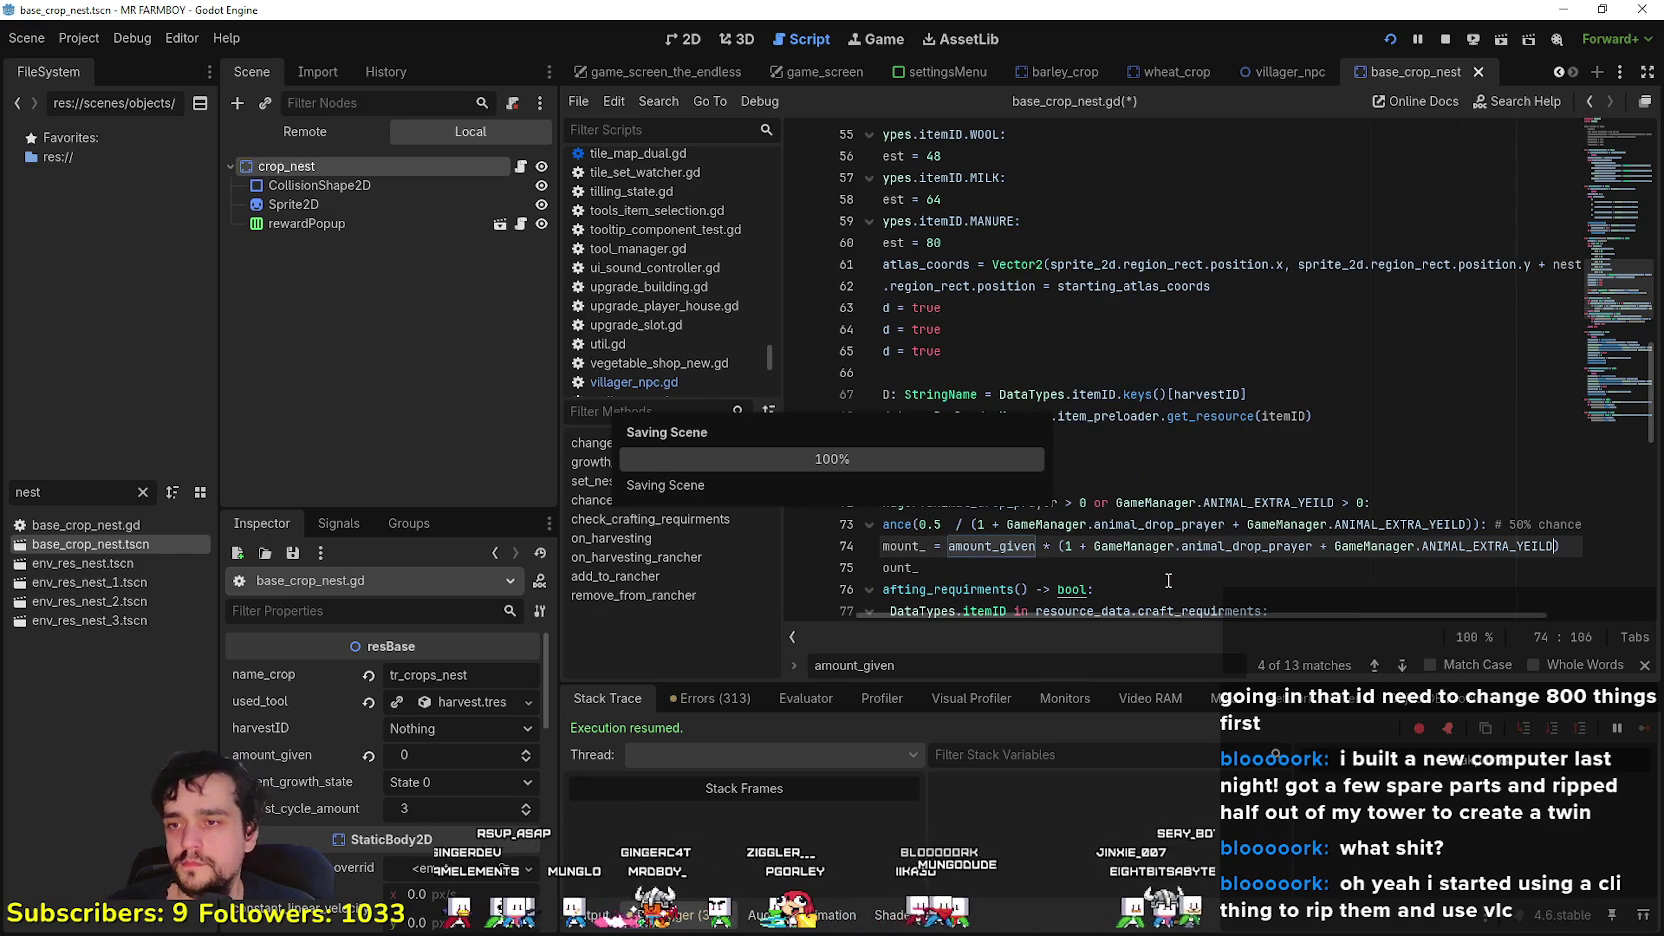
- Review the surrounding lines of base_crop_nest.gd, from line 69 to the bool return type
left_click(1167, 578)
scroll(1167, 578, "down", 2)
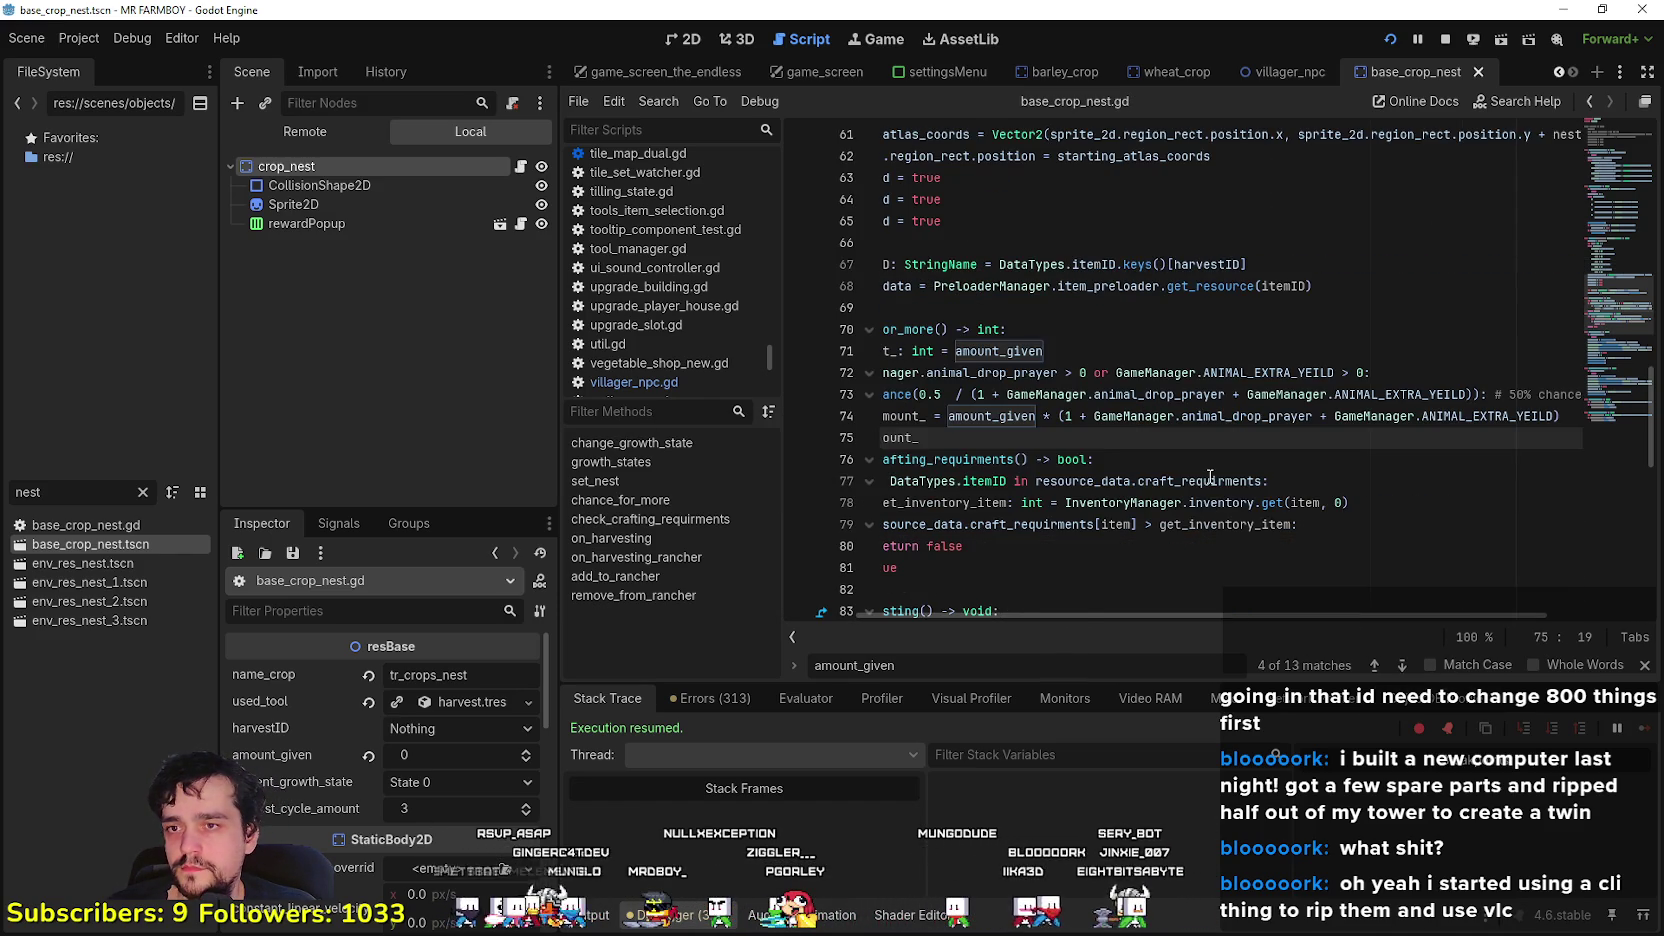
left_click_drag(1012, 437, 880, 329)
left_click(1156, 457)
scroll(1156, 457, "up", 2)
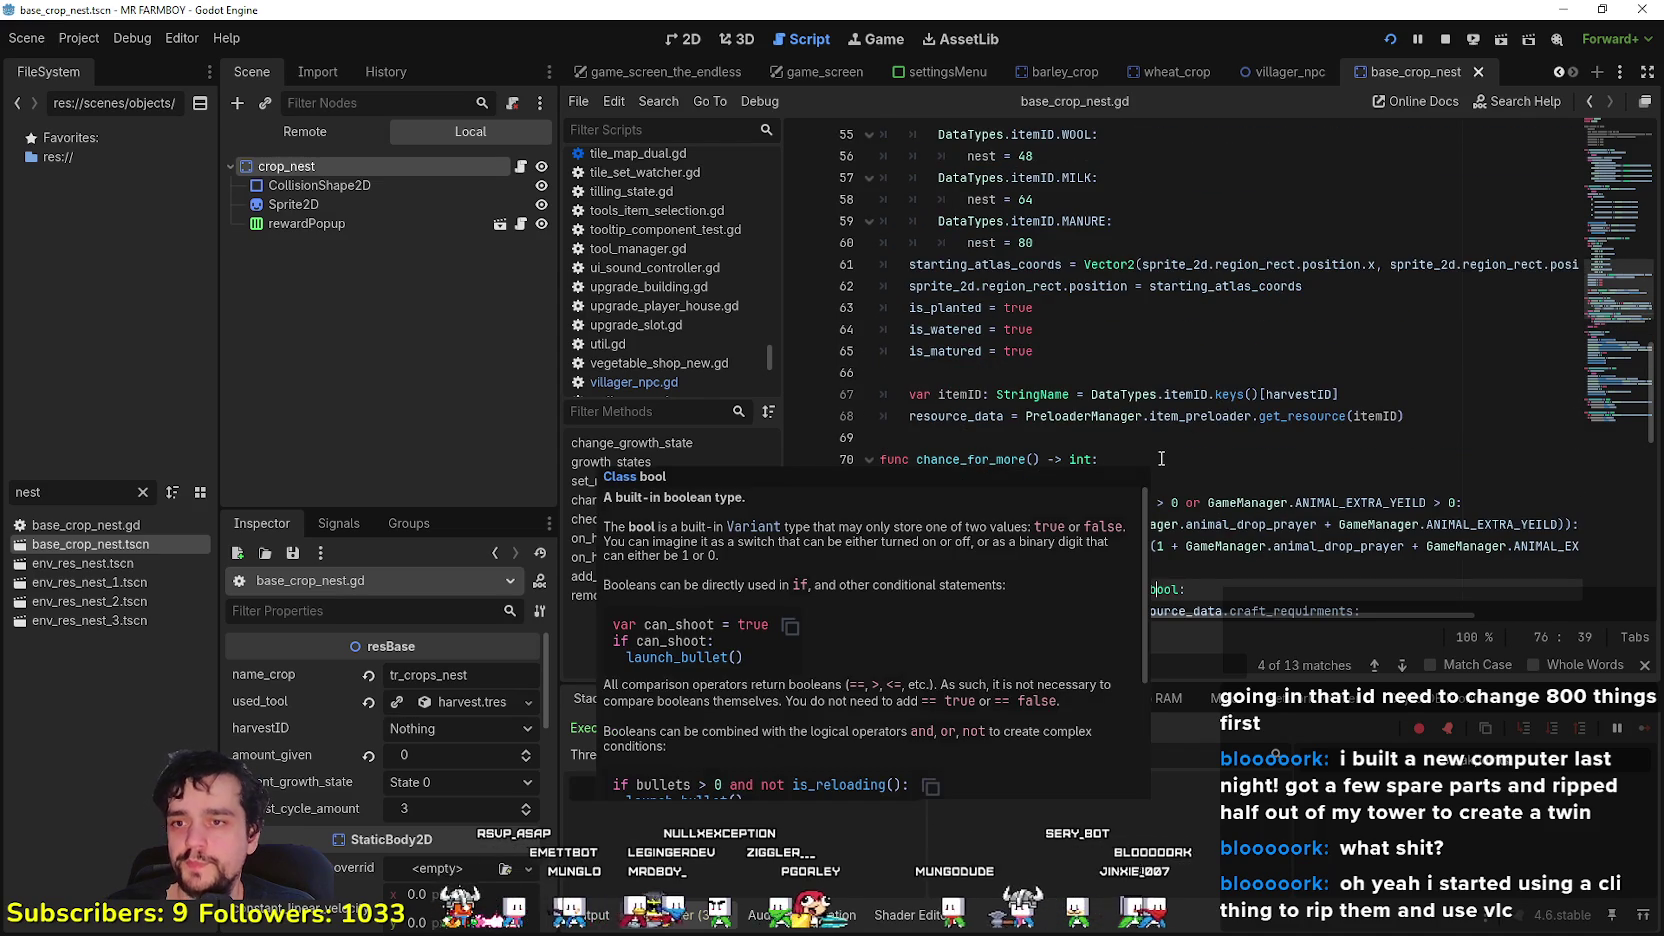
left_click(1192, 437)
- Switch to the running MR FARMBOY game and walk the farmer toward the poneglyph plots
key("alt+Tab")
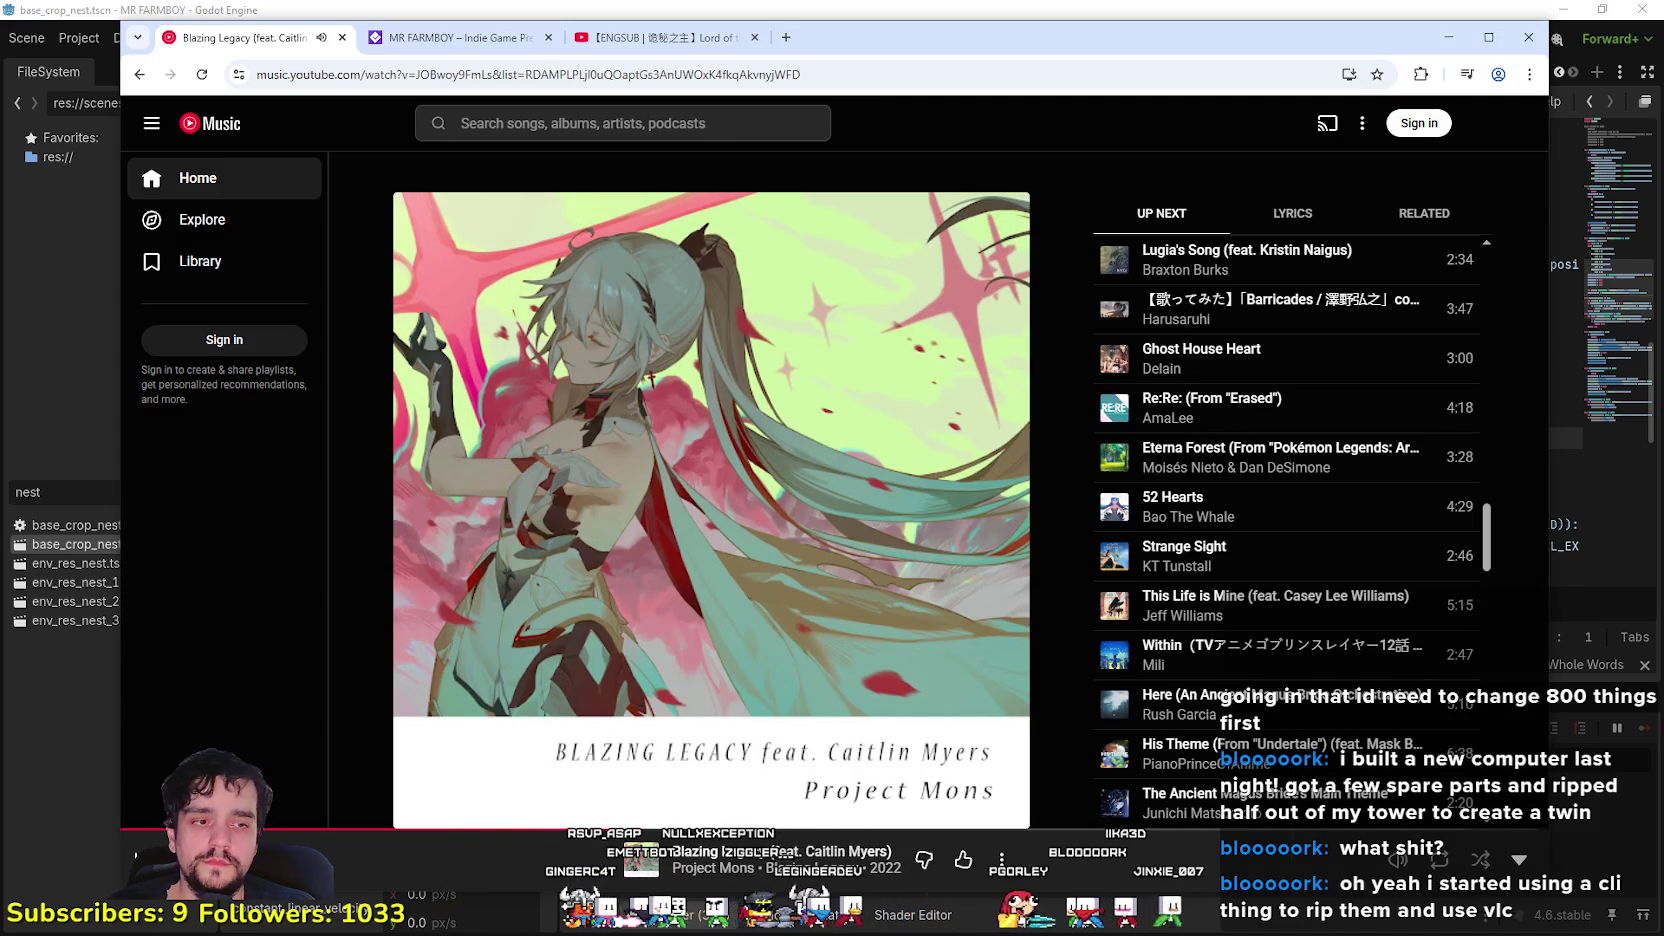
key("alt+Tab")
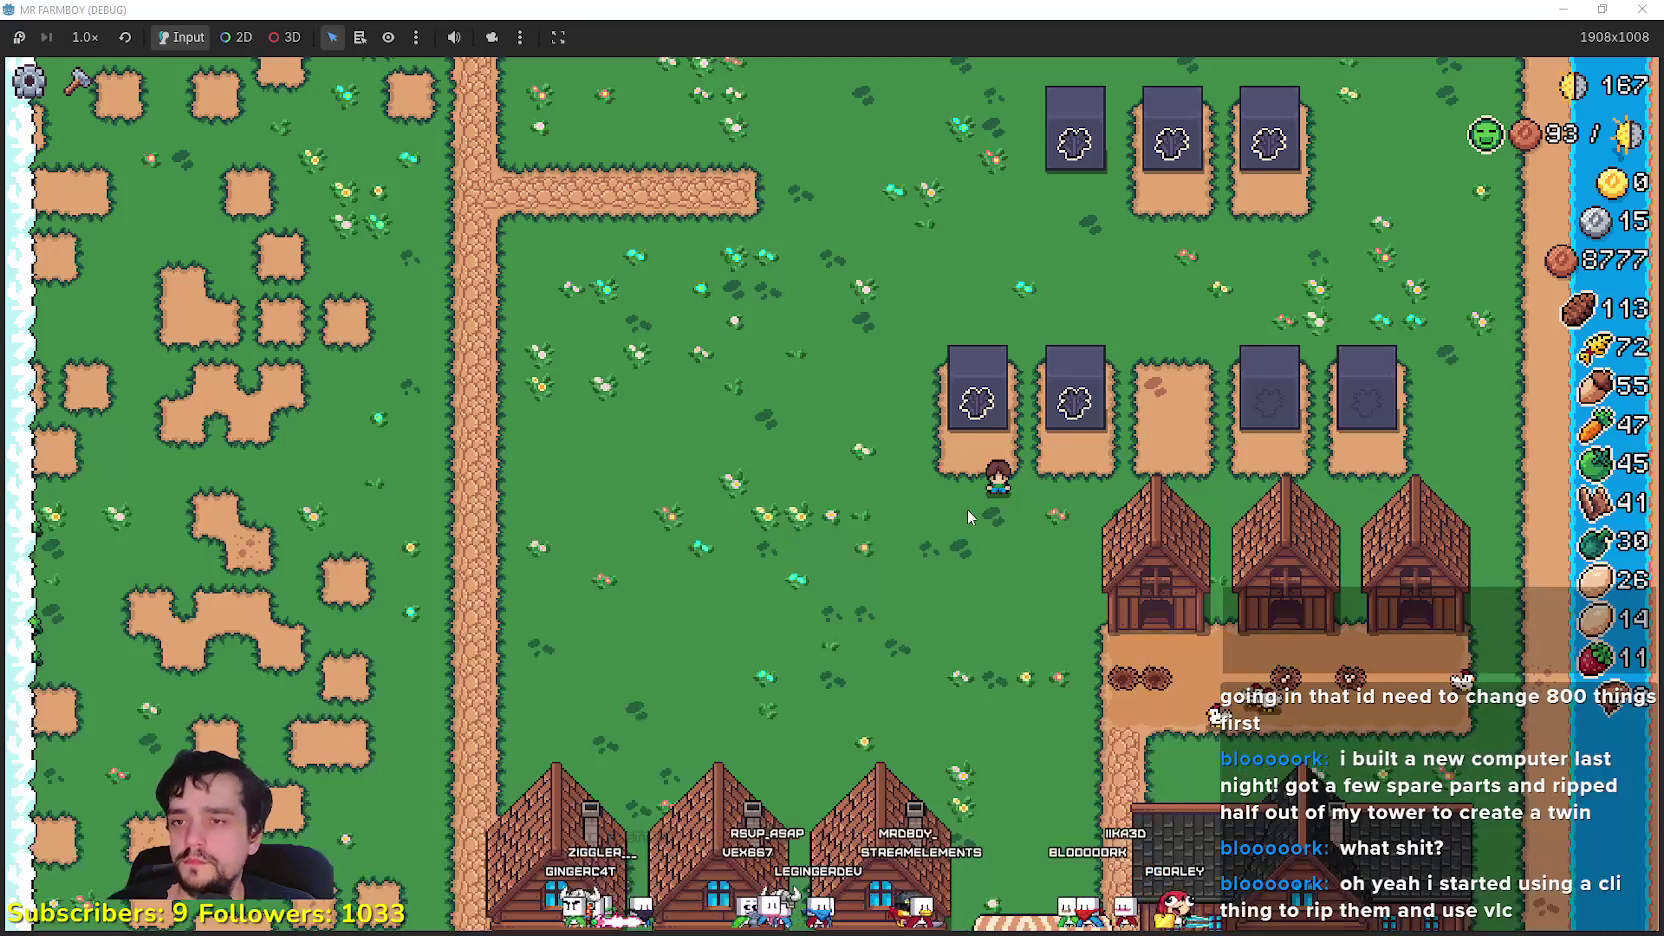
right_click(1270, 420)
scroll(967, 510, "up", 3)
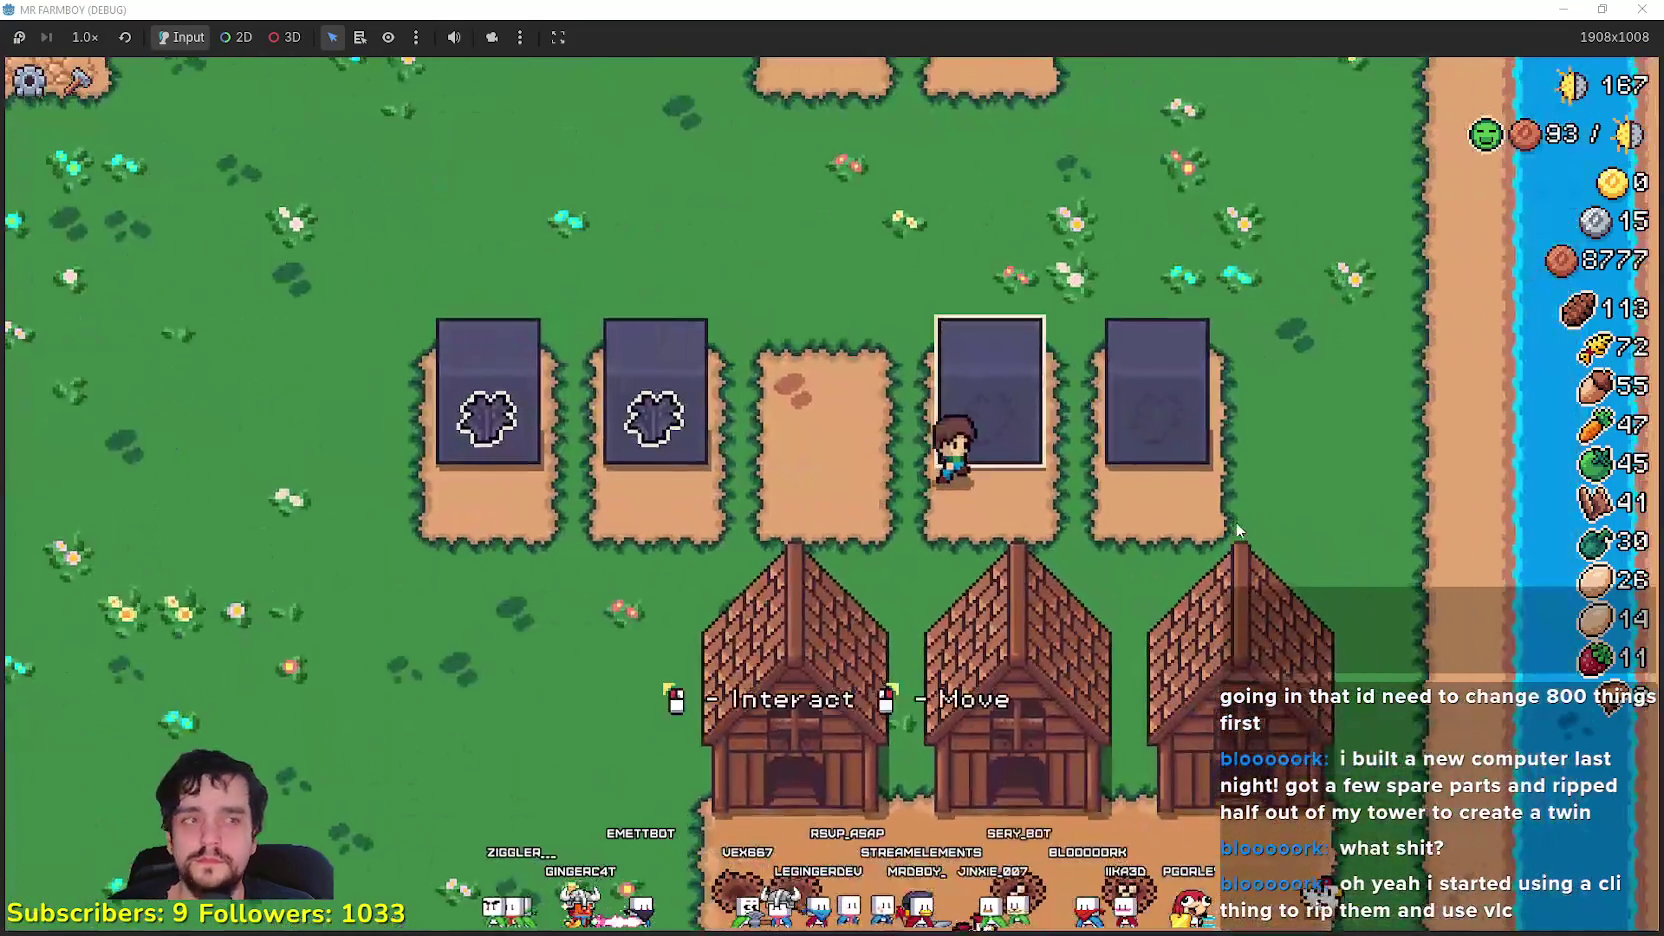
- Pay copper coins into the Blue Chance Poneglyph until its upgrade is finished
left_click(1235, 521)
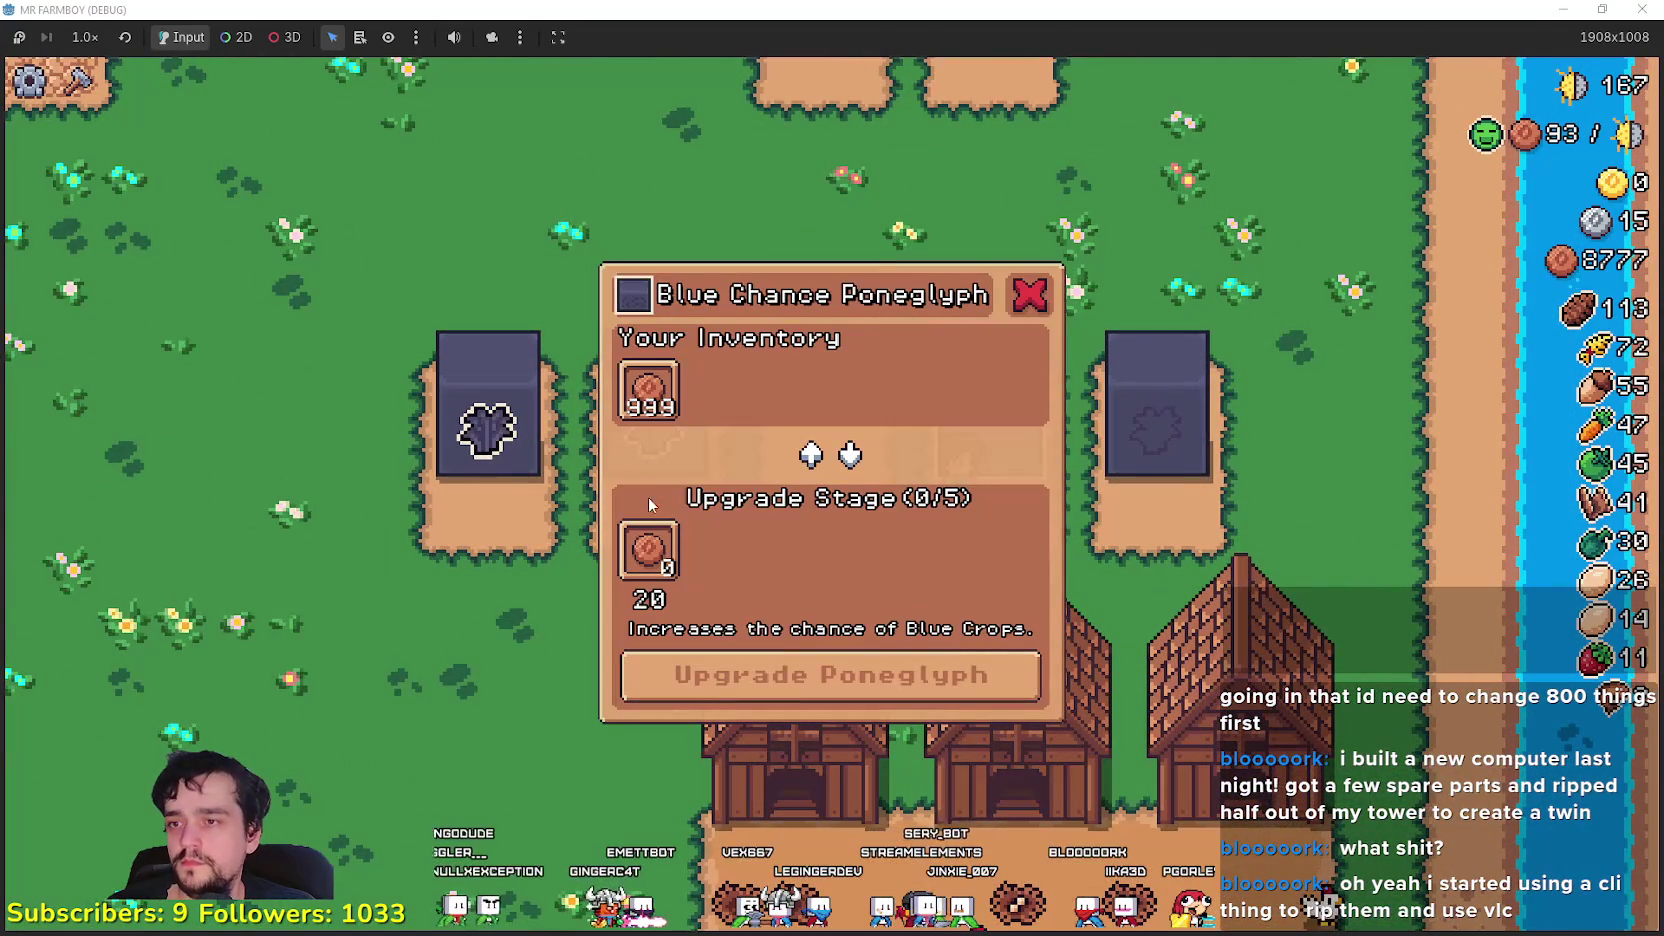
left_click(646, 405)
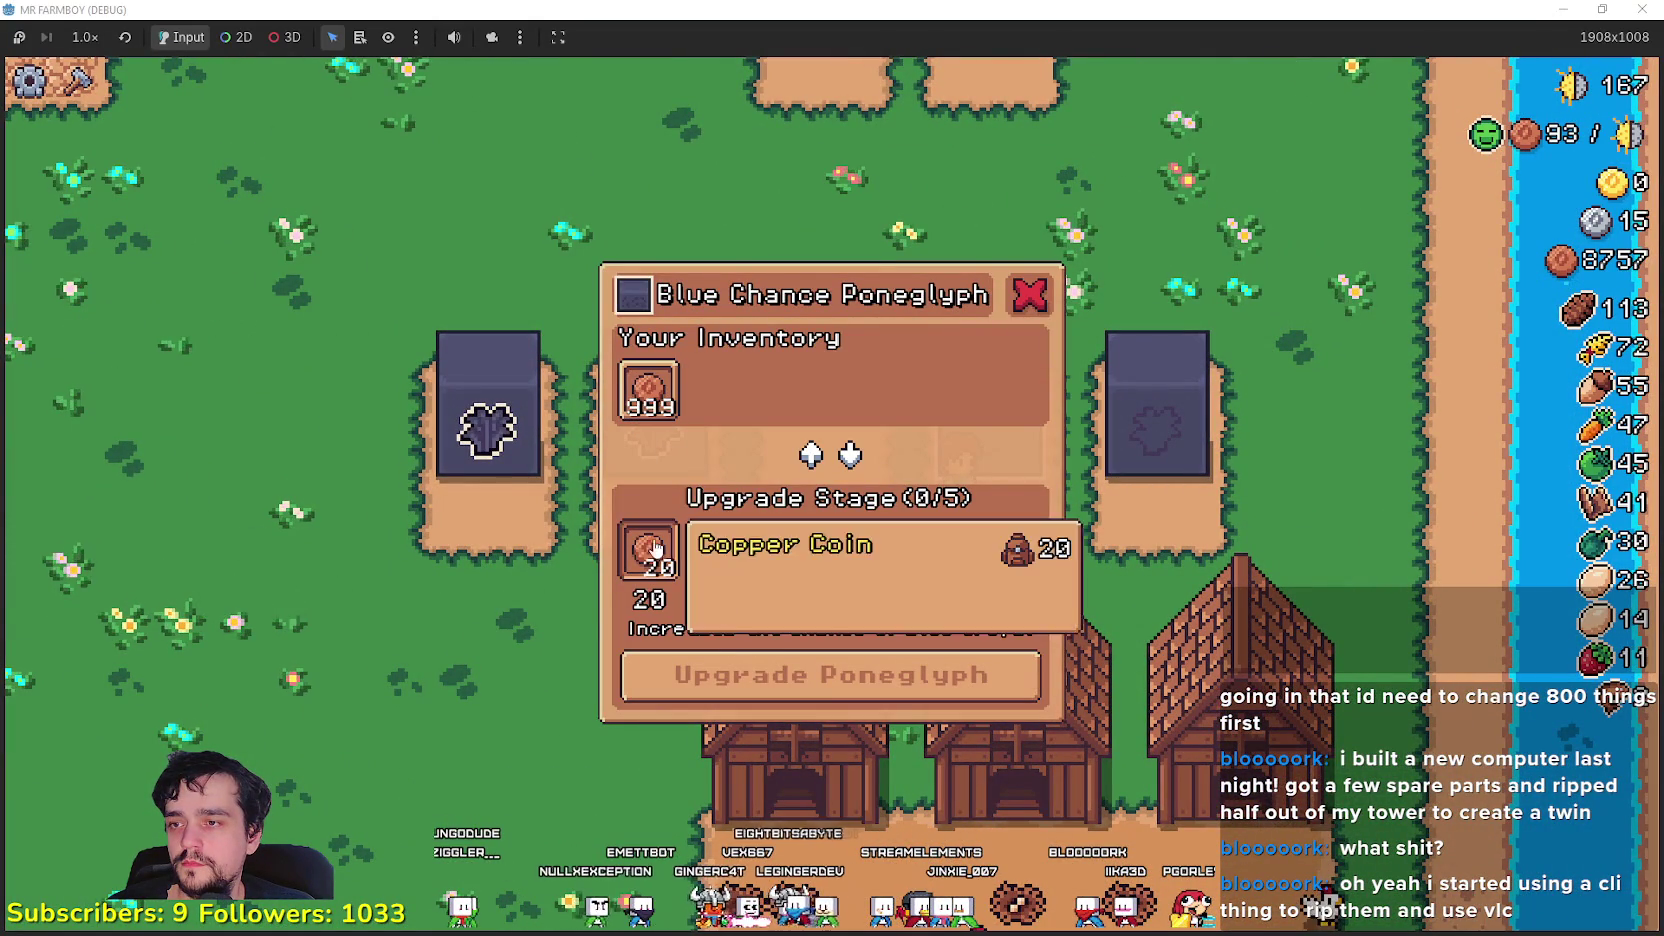
left_click(843, 688)
left_click(646, 392)
left_click(843, 680)
left_click(646, 392)
left_click(829, 680)
left_click(646, 395)
left_click(829, 680)
left_click(646, 395)
left_click(829, 680)
- Pay copper coins into the Gold Chance Poneglyph through its upgrade stages
key("e")
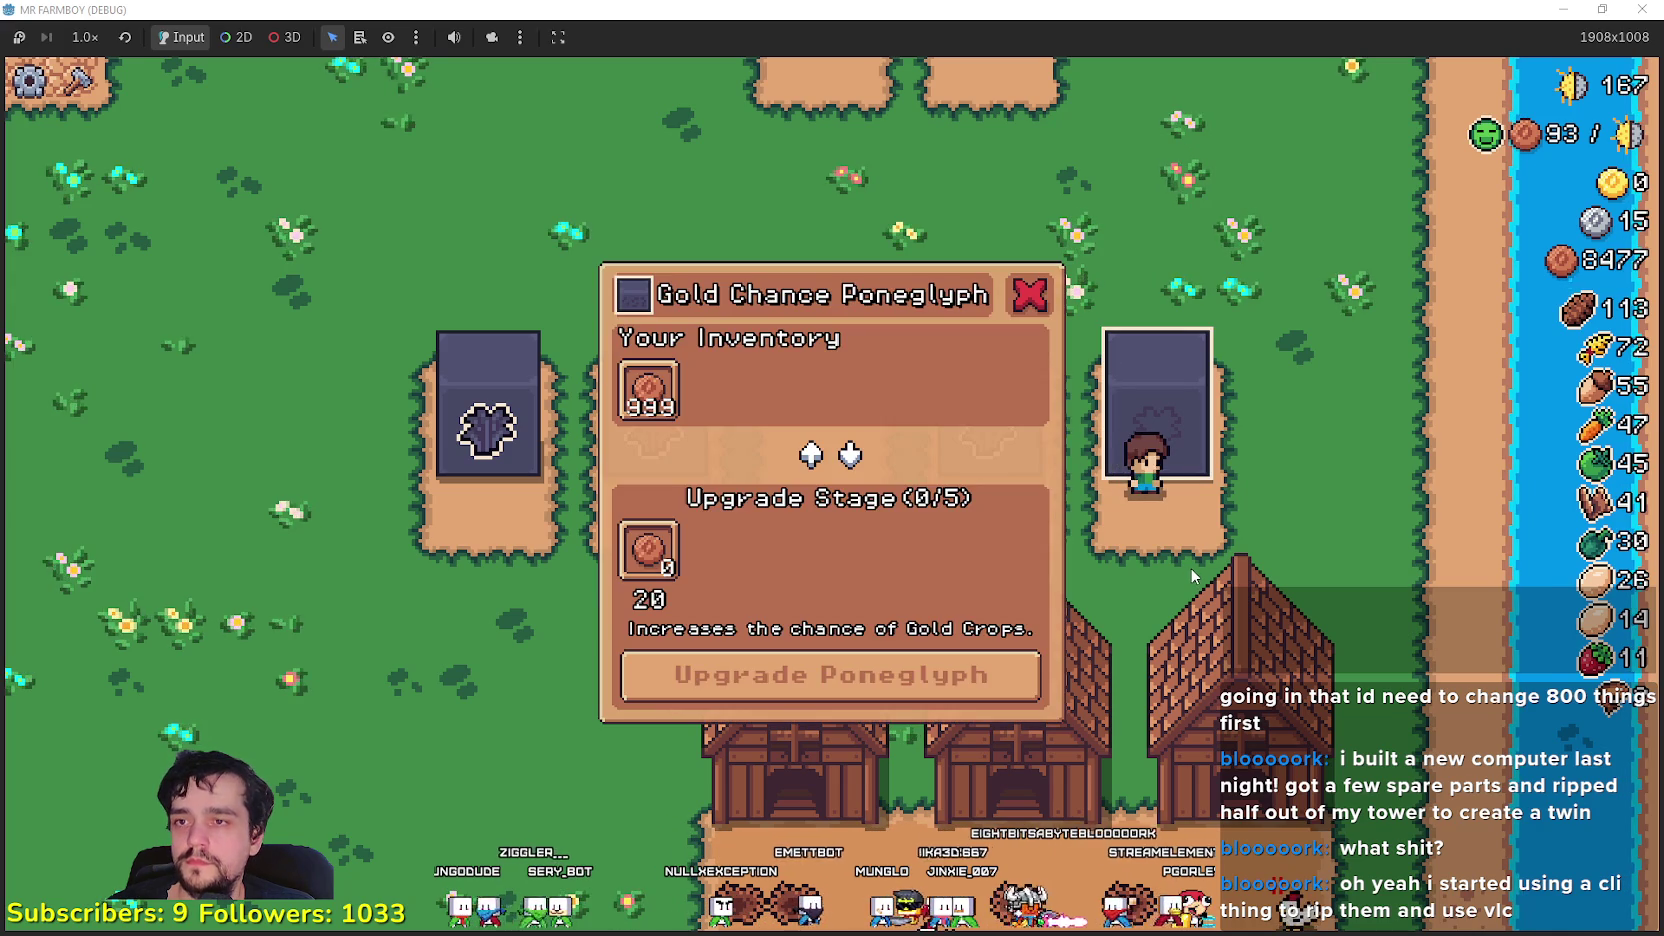
left_click(646, 392)
left_click(829, 680)
left_click(646, 395)
left_click(700, 672)
left_click(646, 392)
left_click(700, 672)
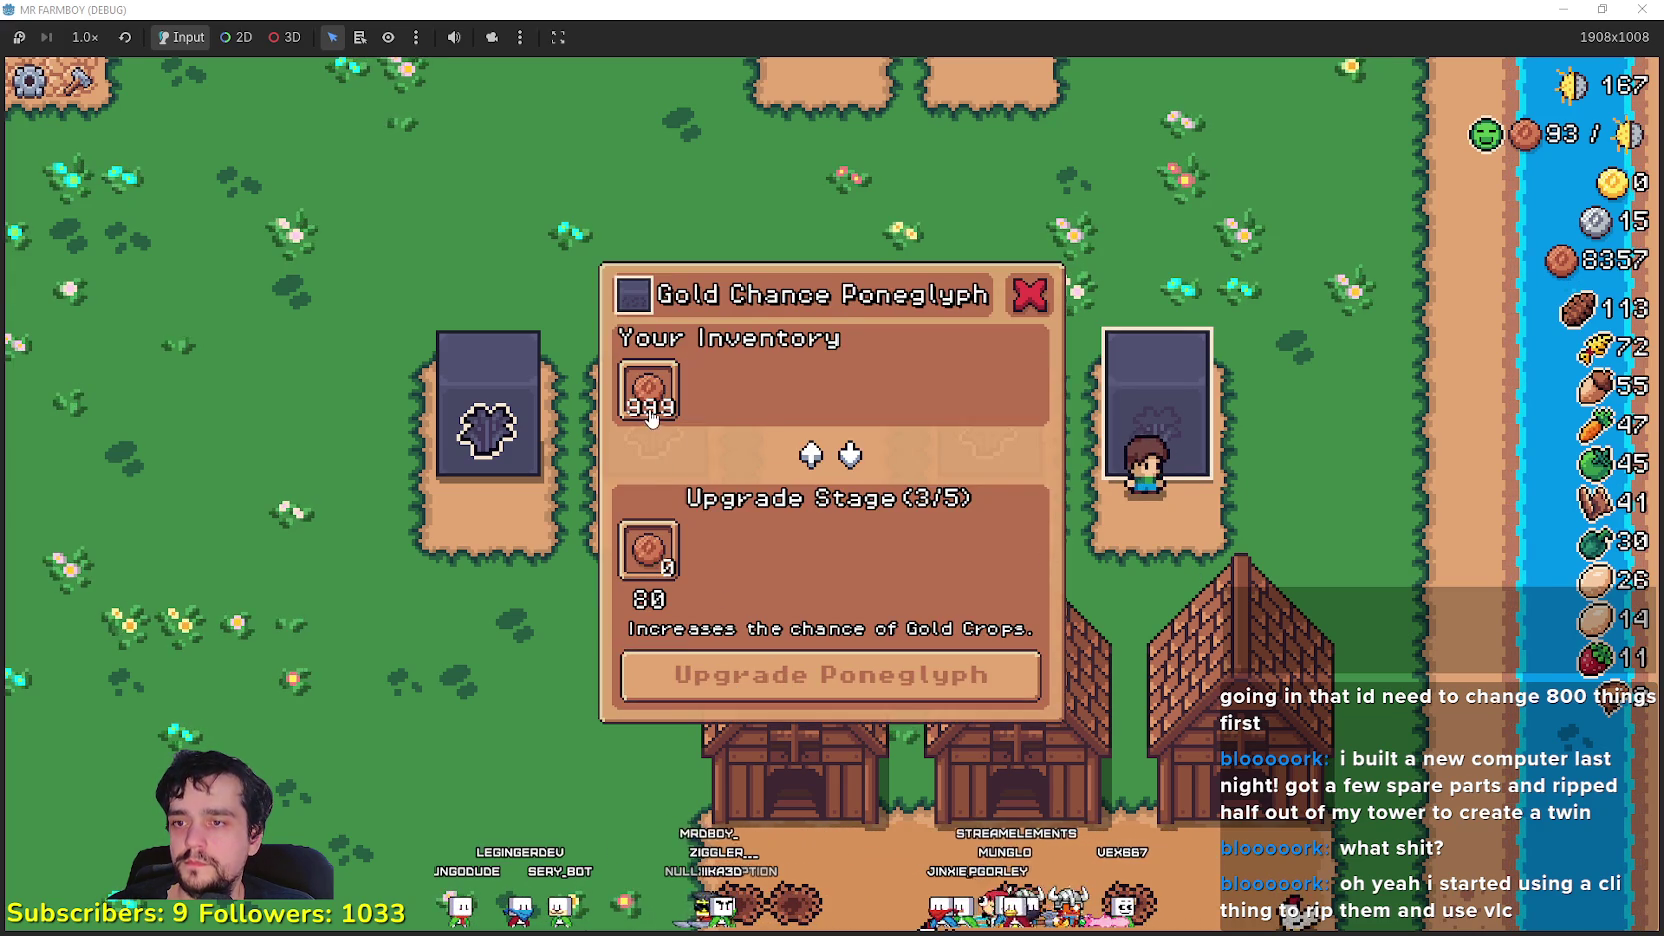
left_click(646, 392)
left_click(700, 672)
left_click(646, 392)
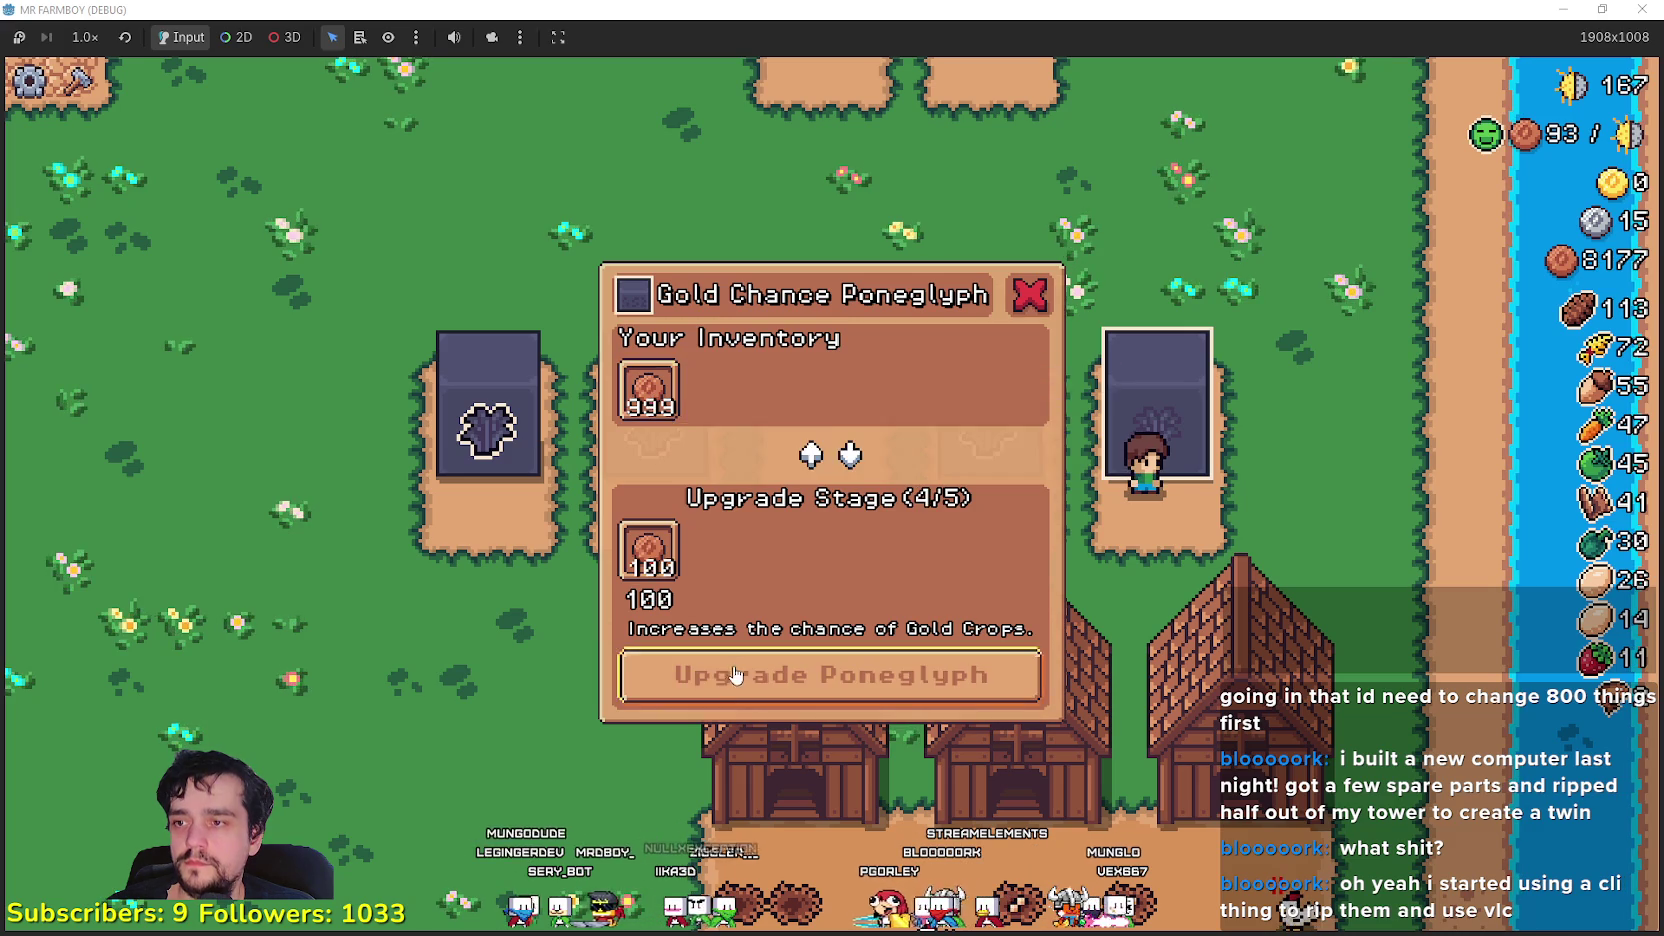
left_click(705, 675)
- Dismiss the upgrade-complete message and switch to the music browser
key("w")
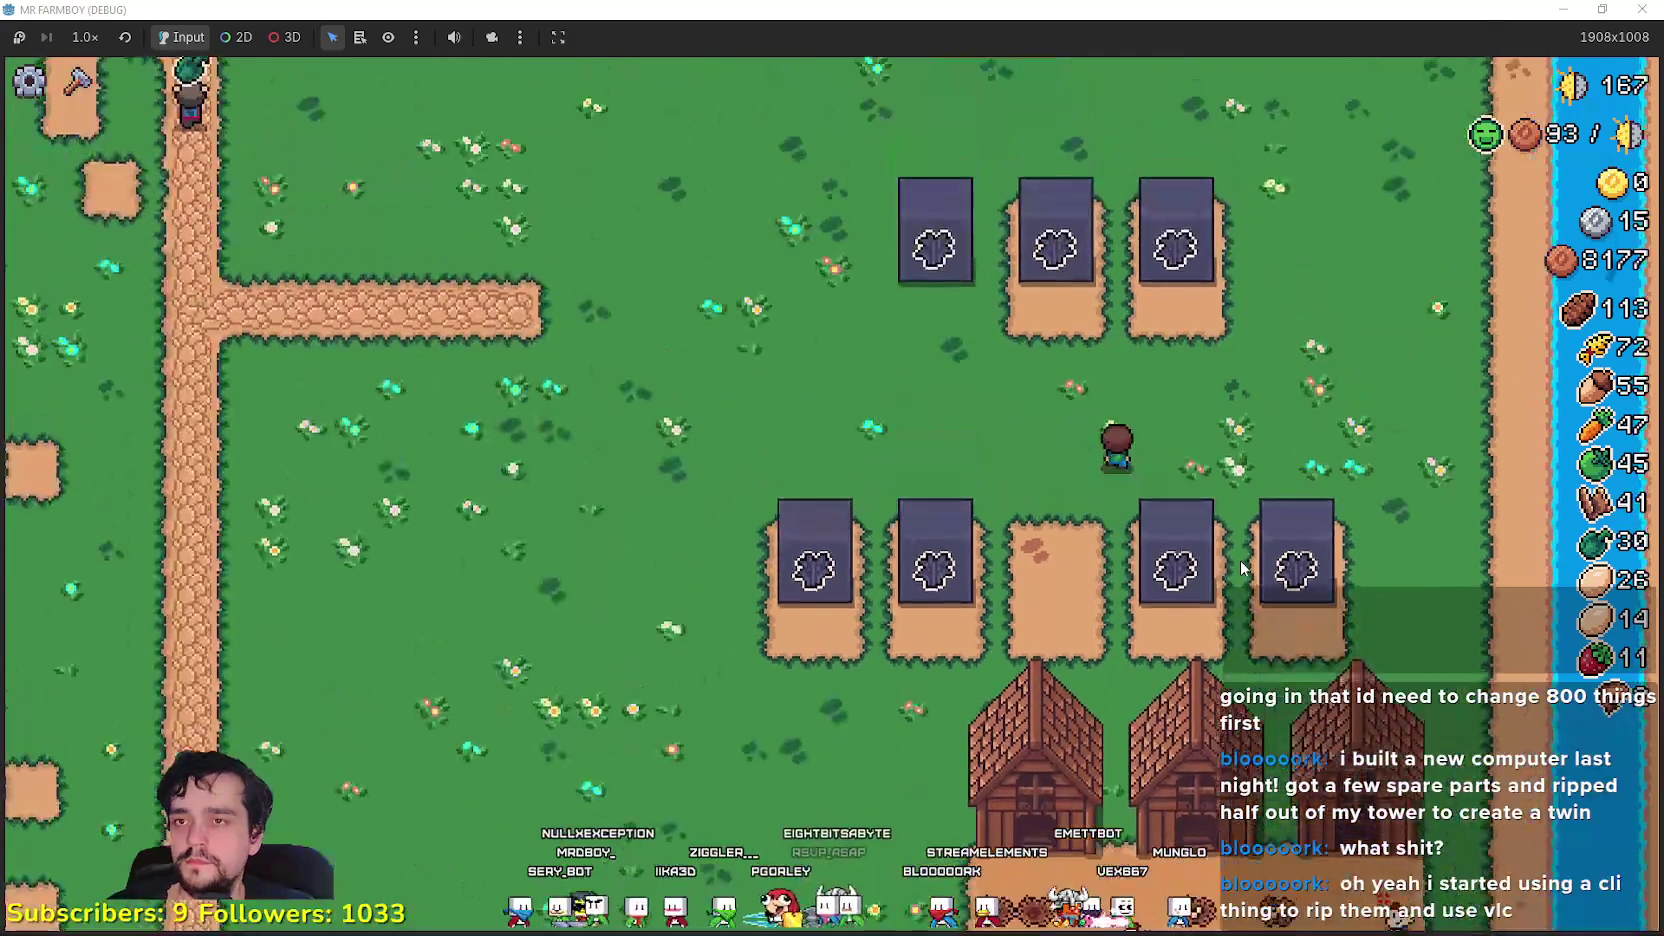
key("e")
key("Escape")
key("alt+Tab")
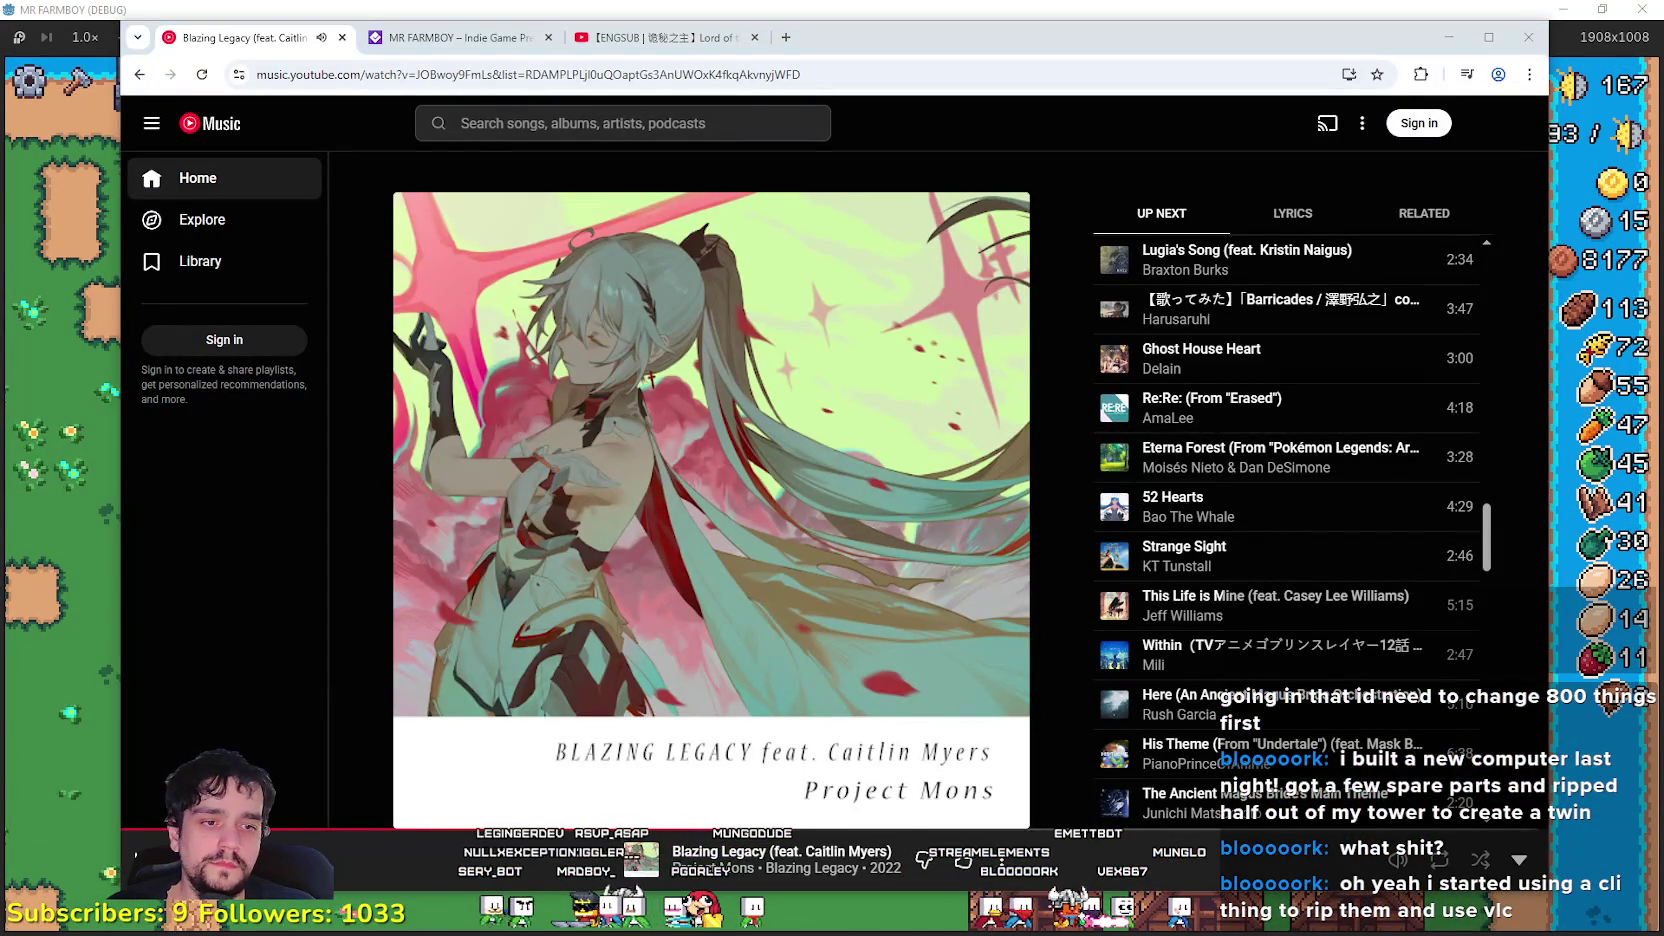
- Back in Godot, filter FileSystem by 'farmer' and open the farmer_npc scene's base_npc.gd script
key("alt+Tab")
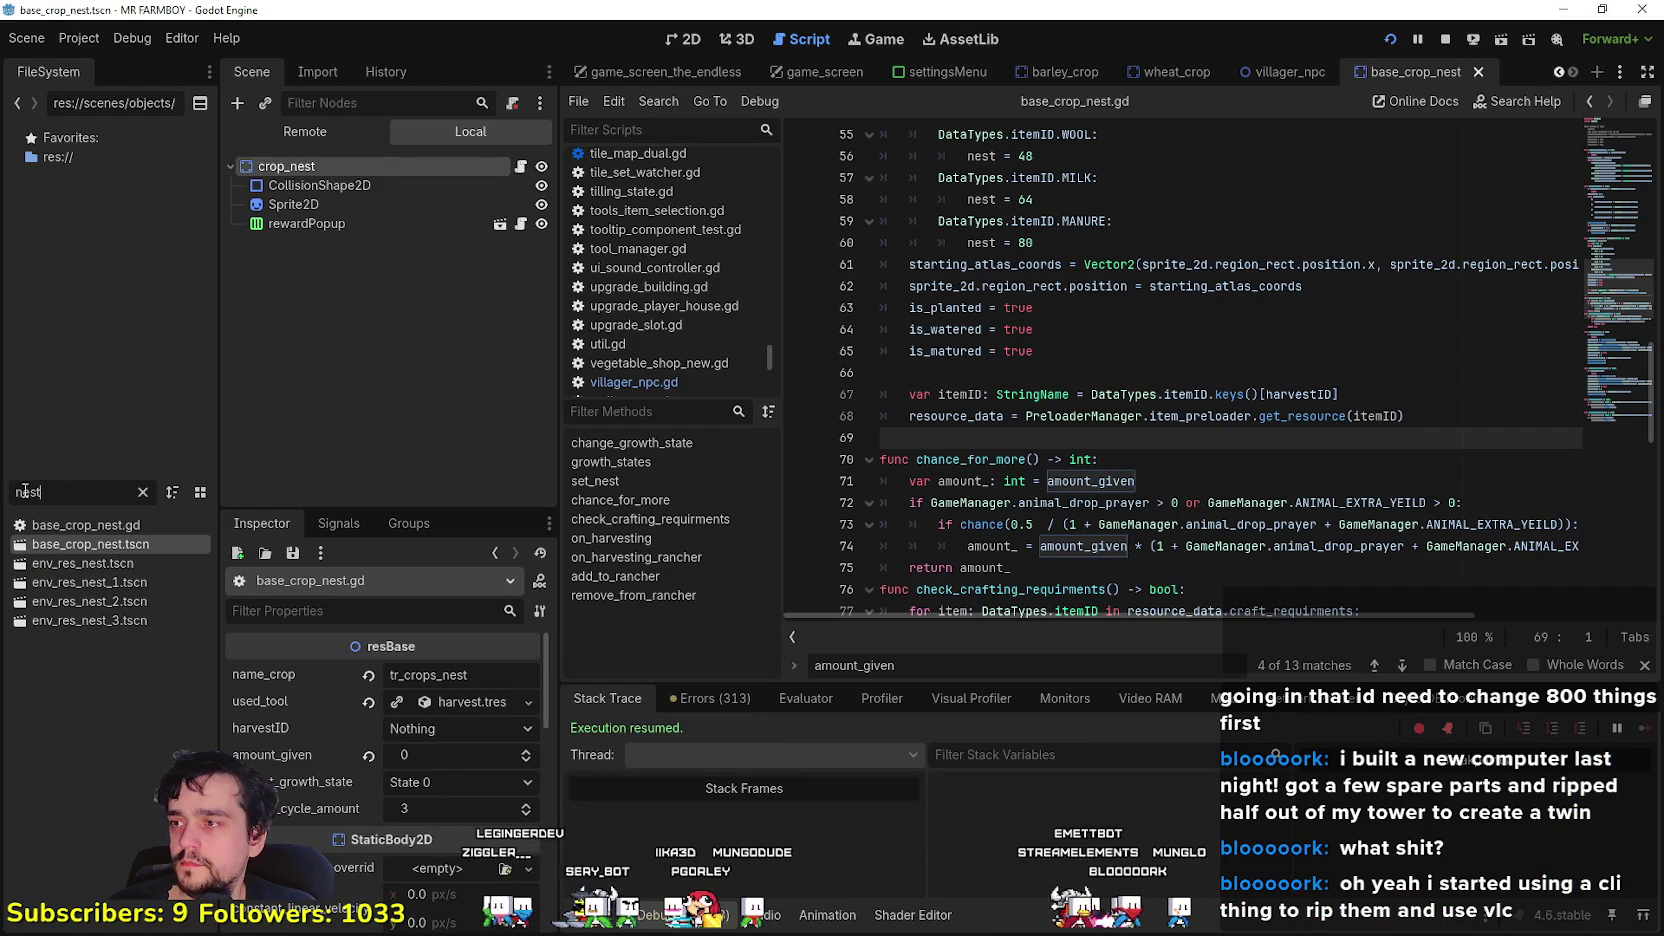
type("farmer")
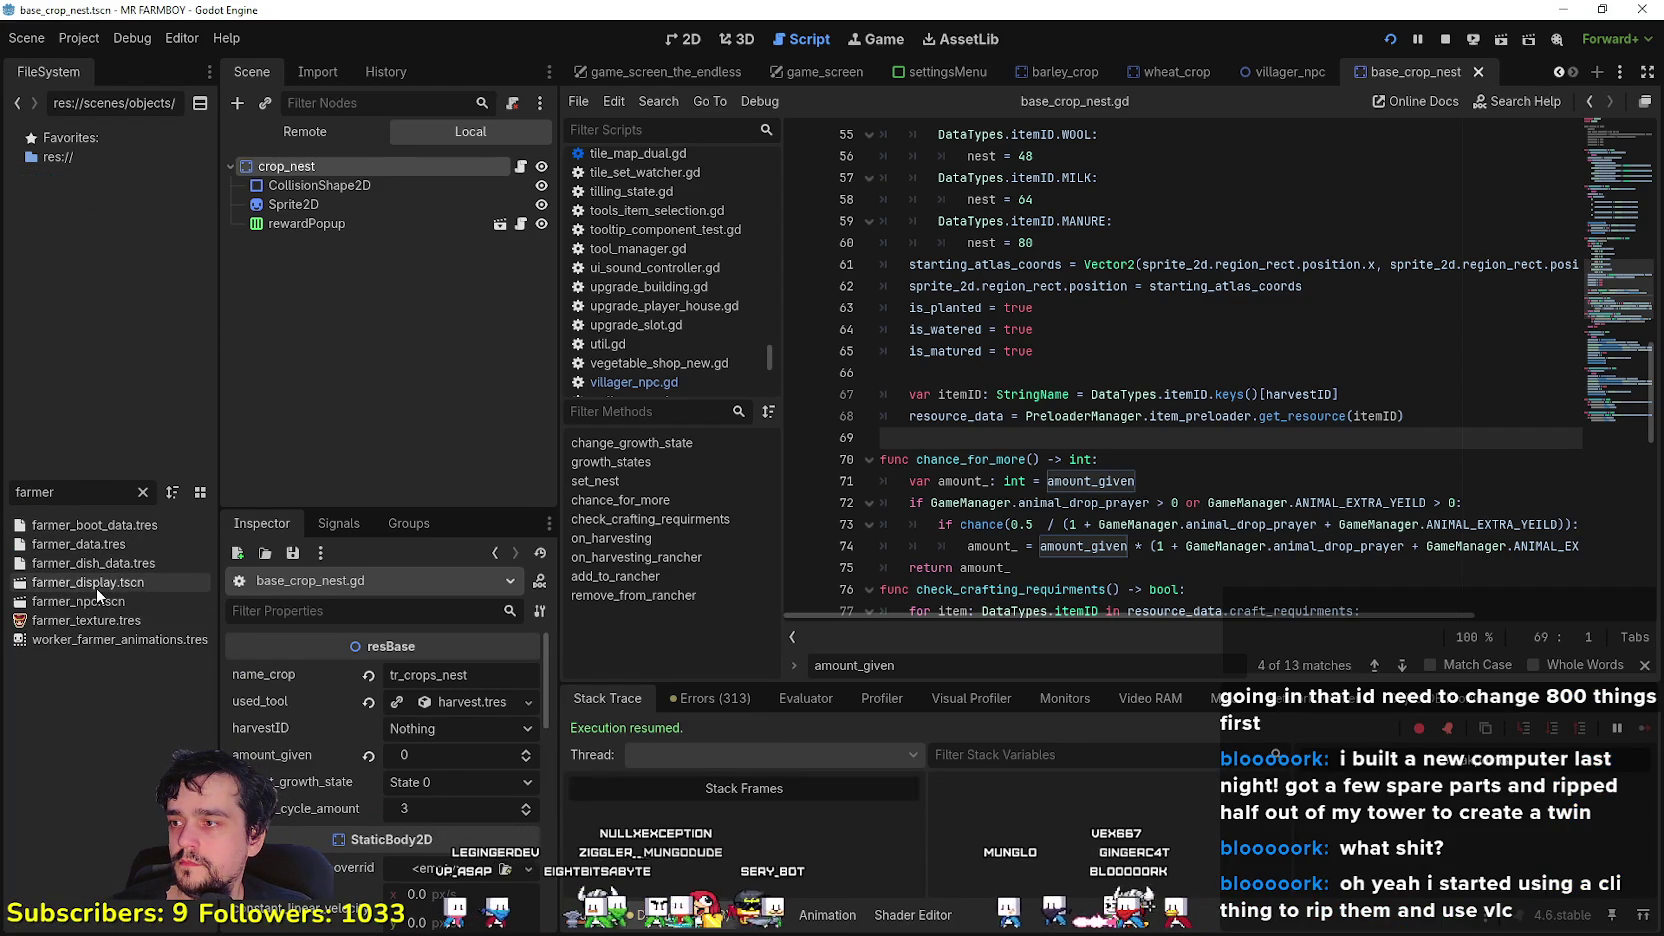
double_click(98, 601)
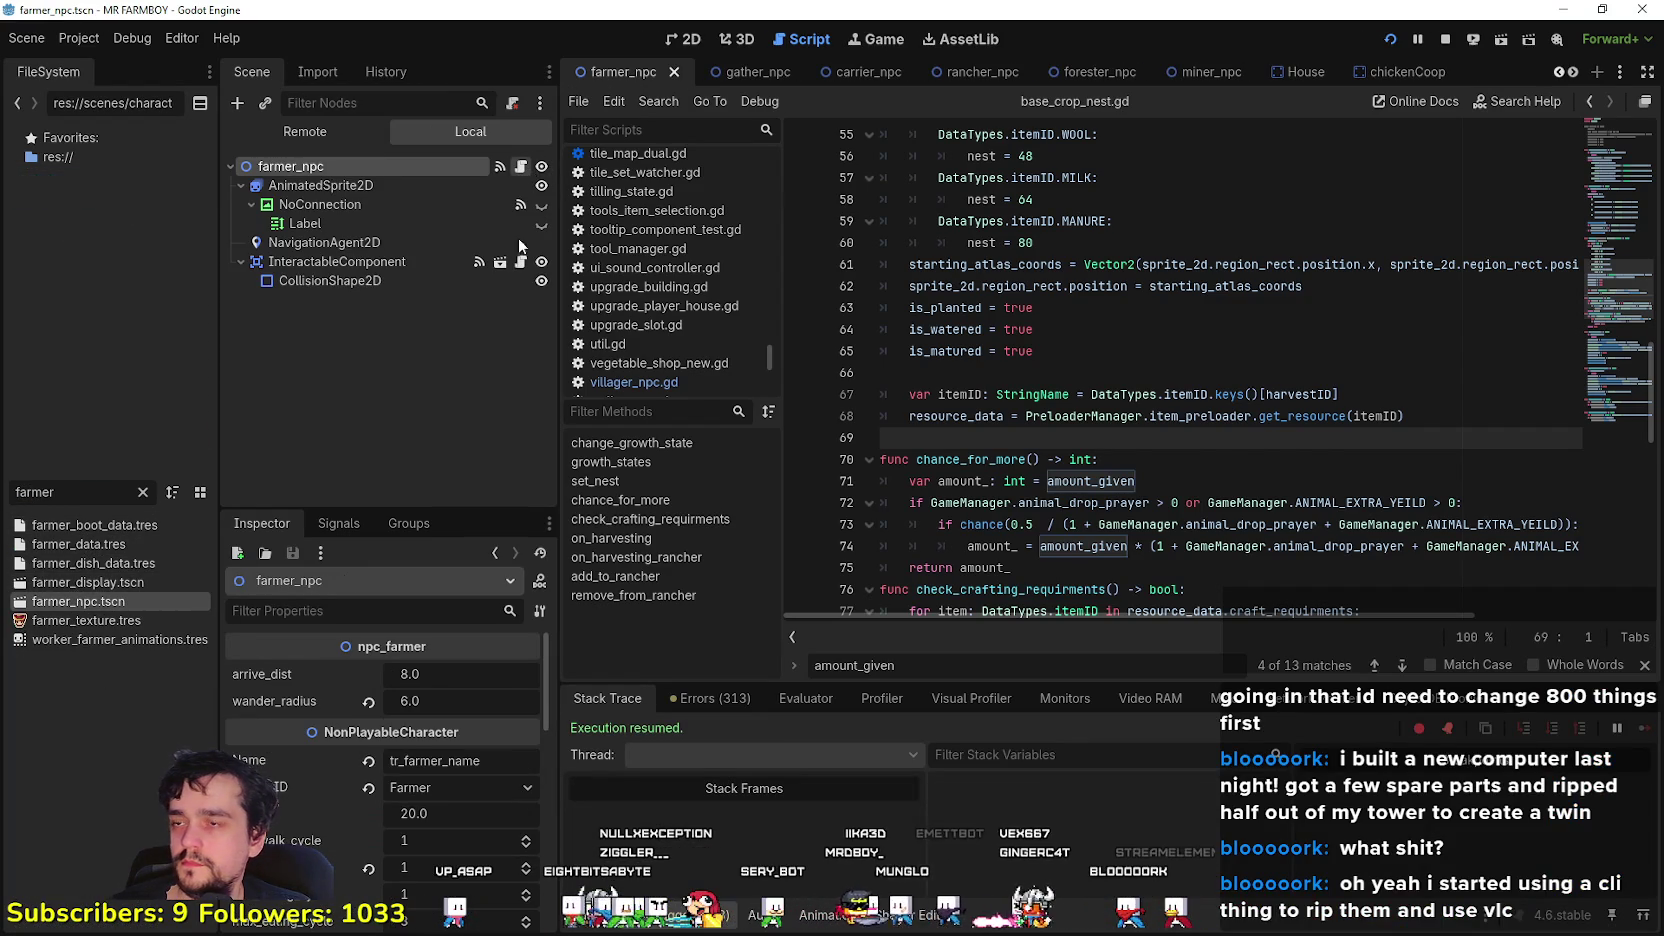
left_click(520, 166)
left_click_drag(1615, 342, 1604, 174)
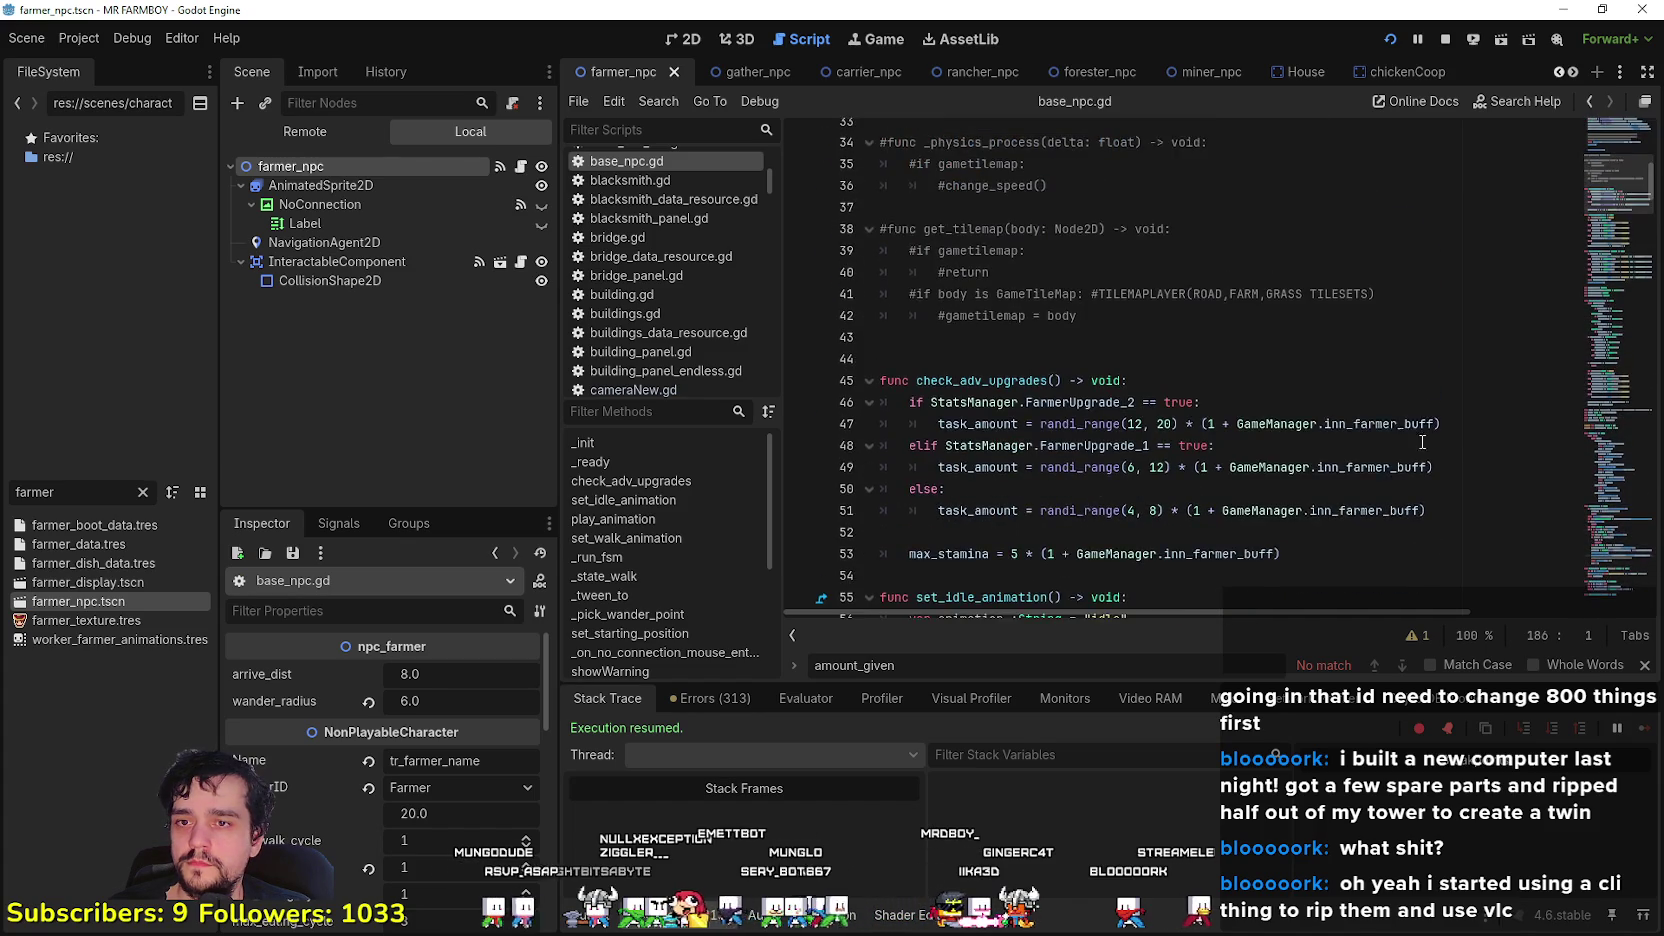
scroll(1422, 441, "down", 2)
left_click(1420, 293)
left_click(1428, 380)
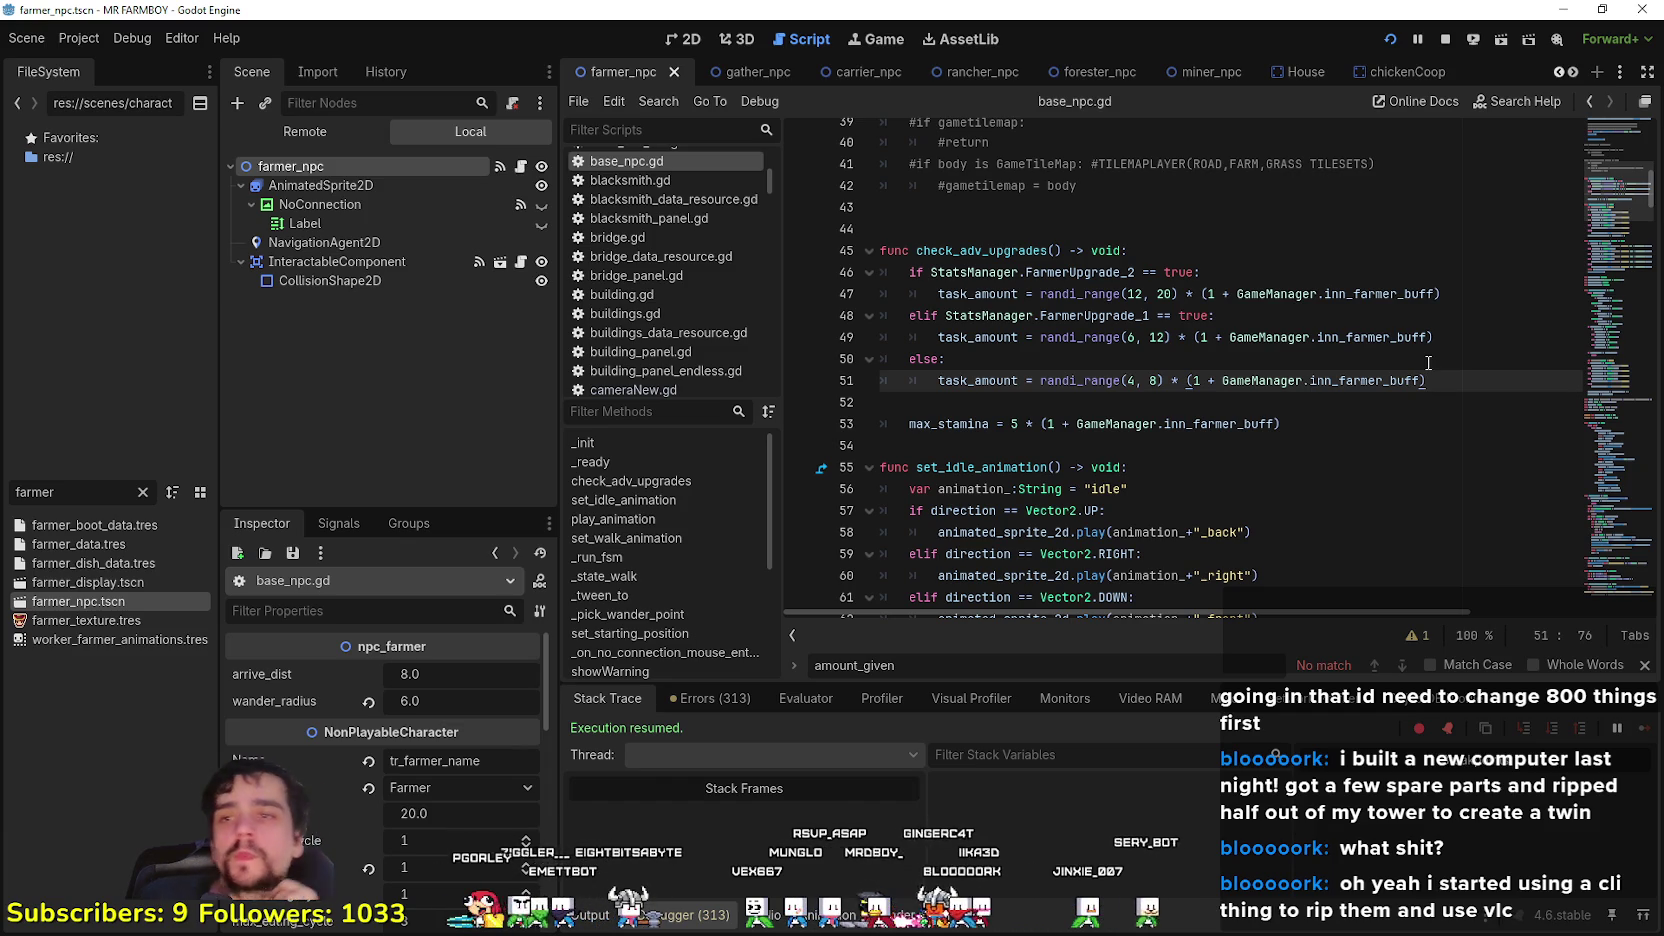
- Add GameManager.WORKERS_REST to the max_stamina formula on line 53 and save base_npc.gd
left_click(1257, 424)
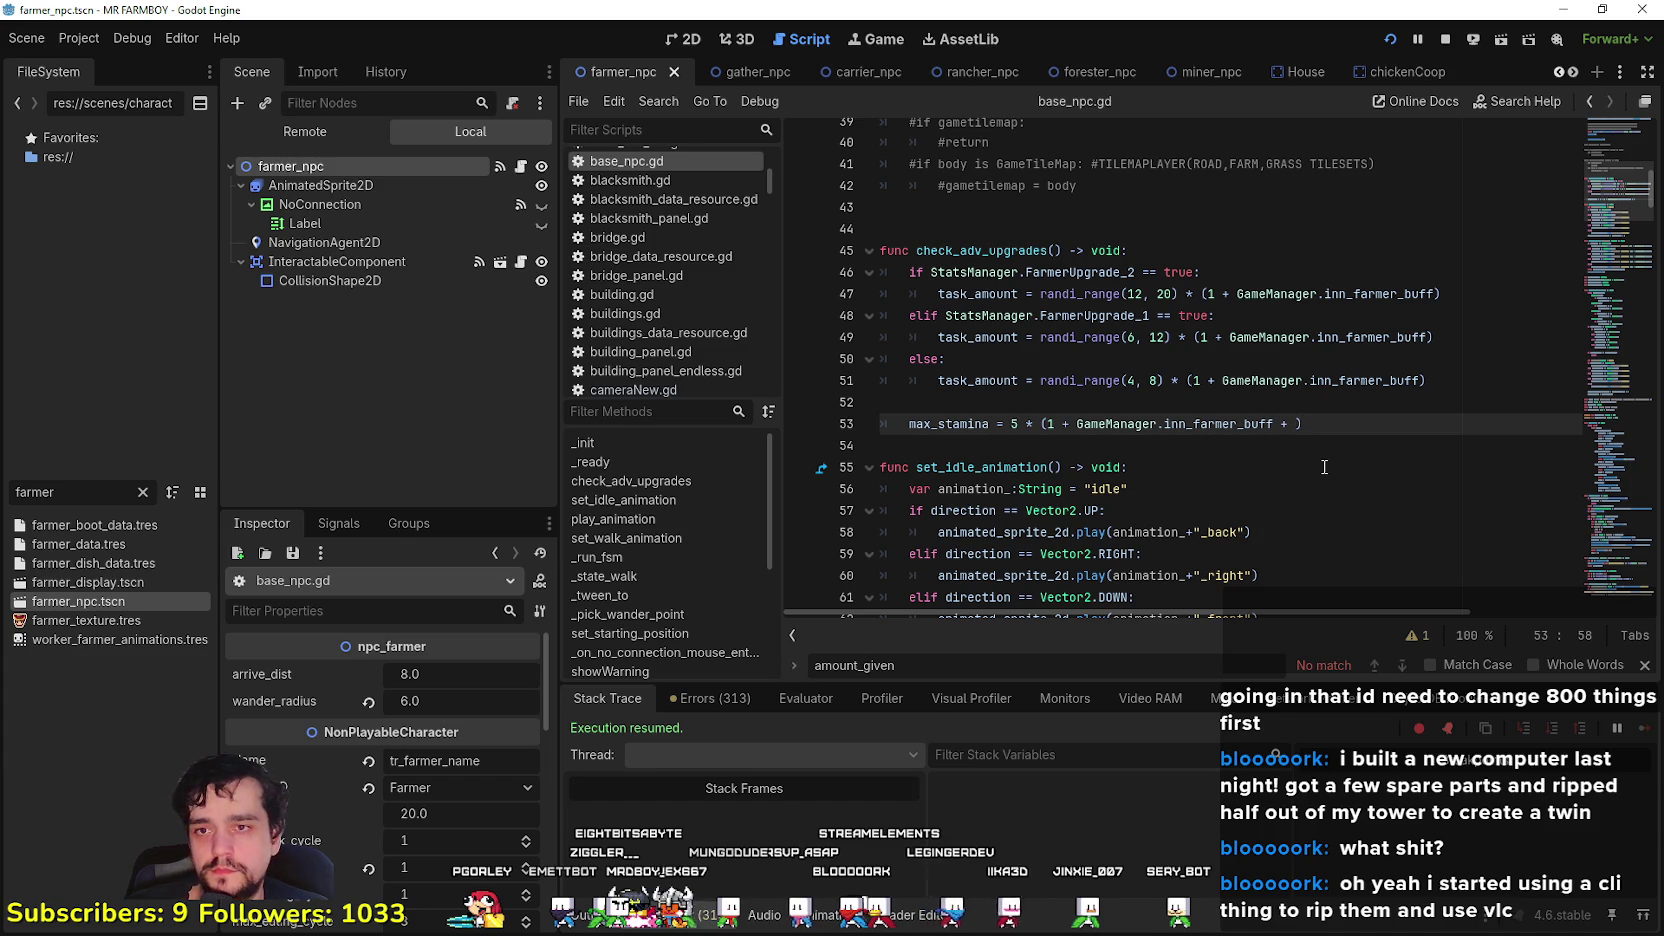
type("GameManager.")
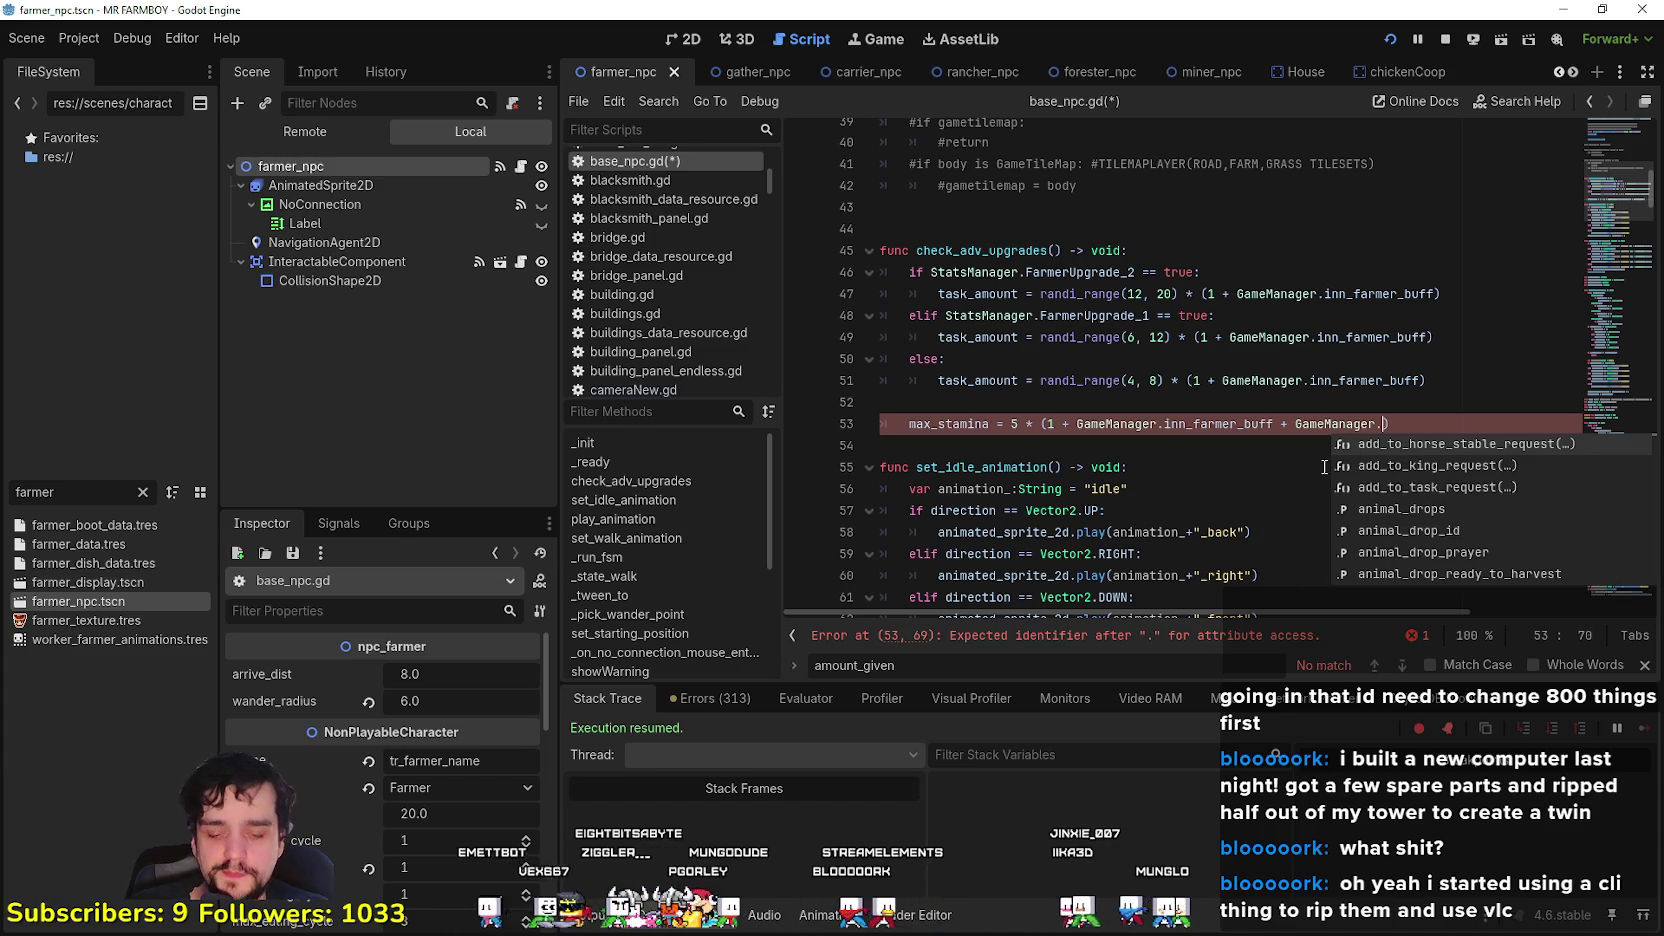
type("Rest")
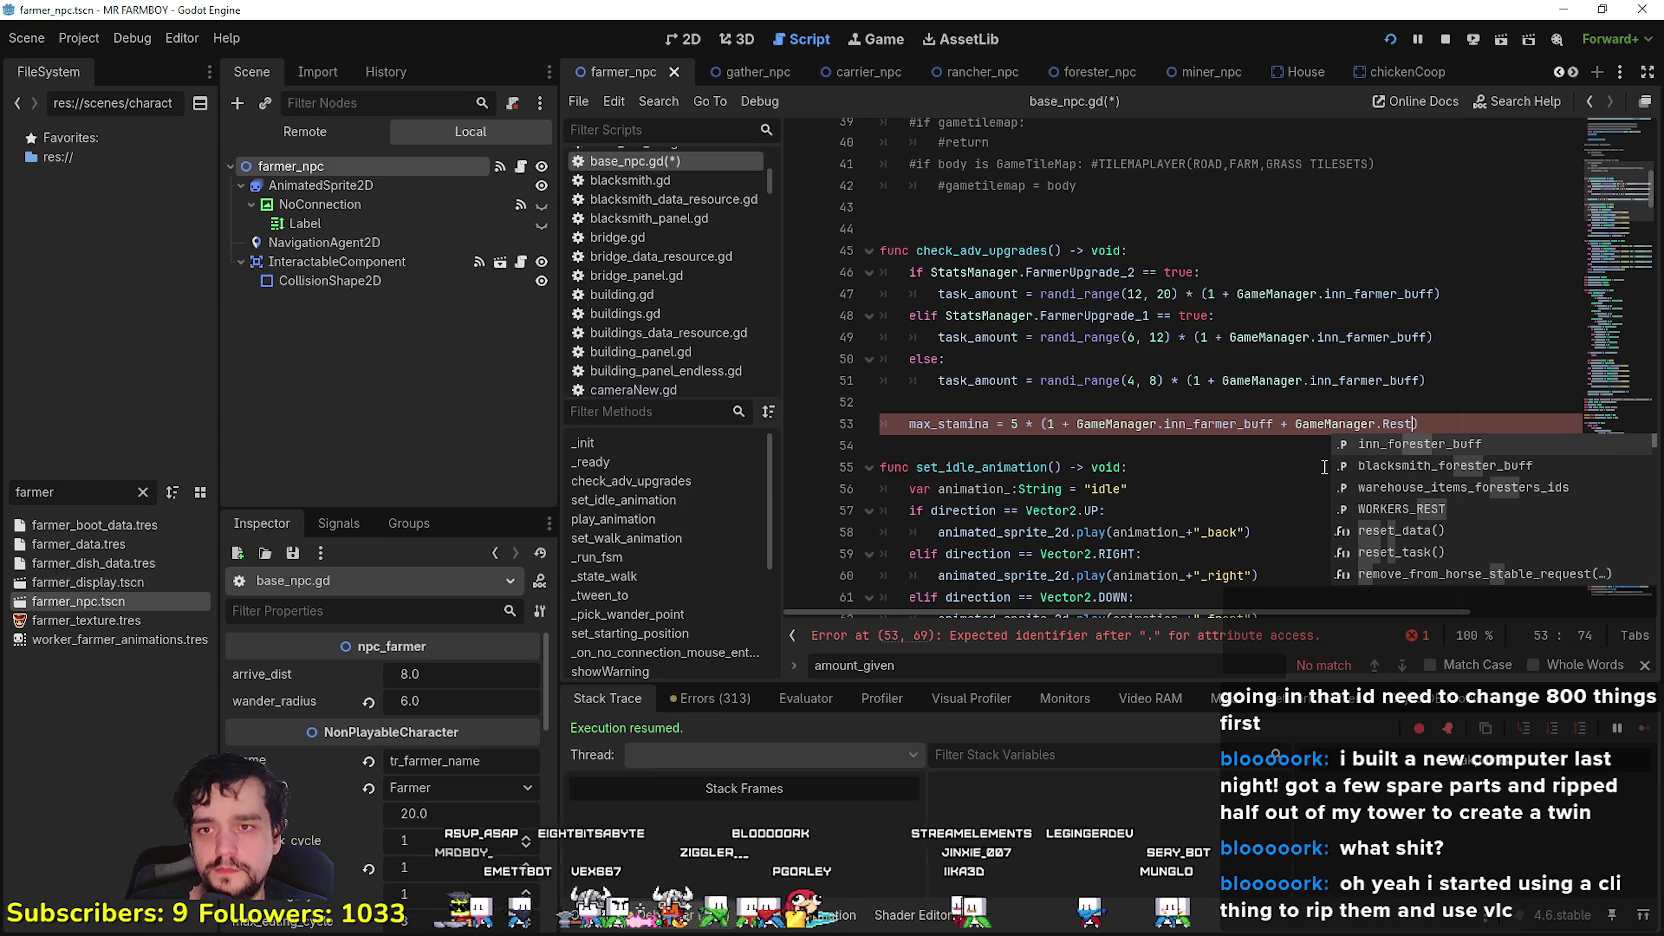
key("Down")
key("Down")
key("Down")
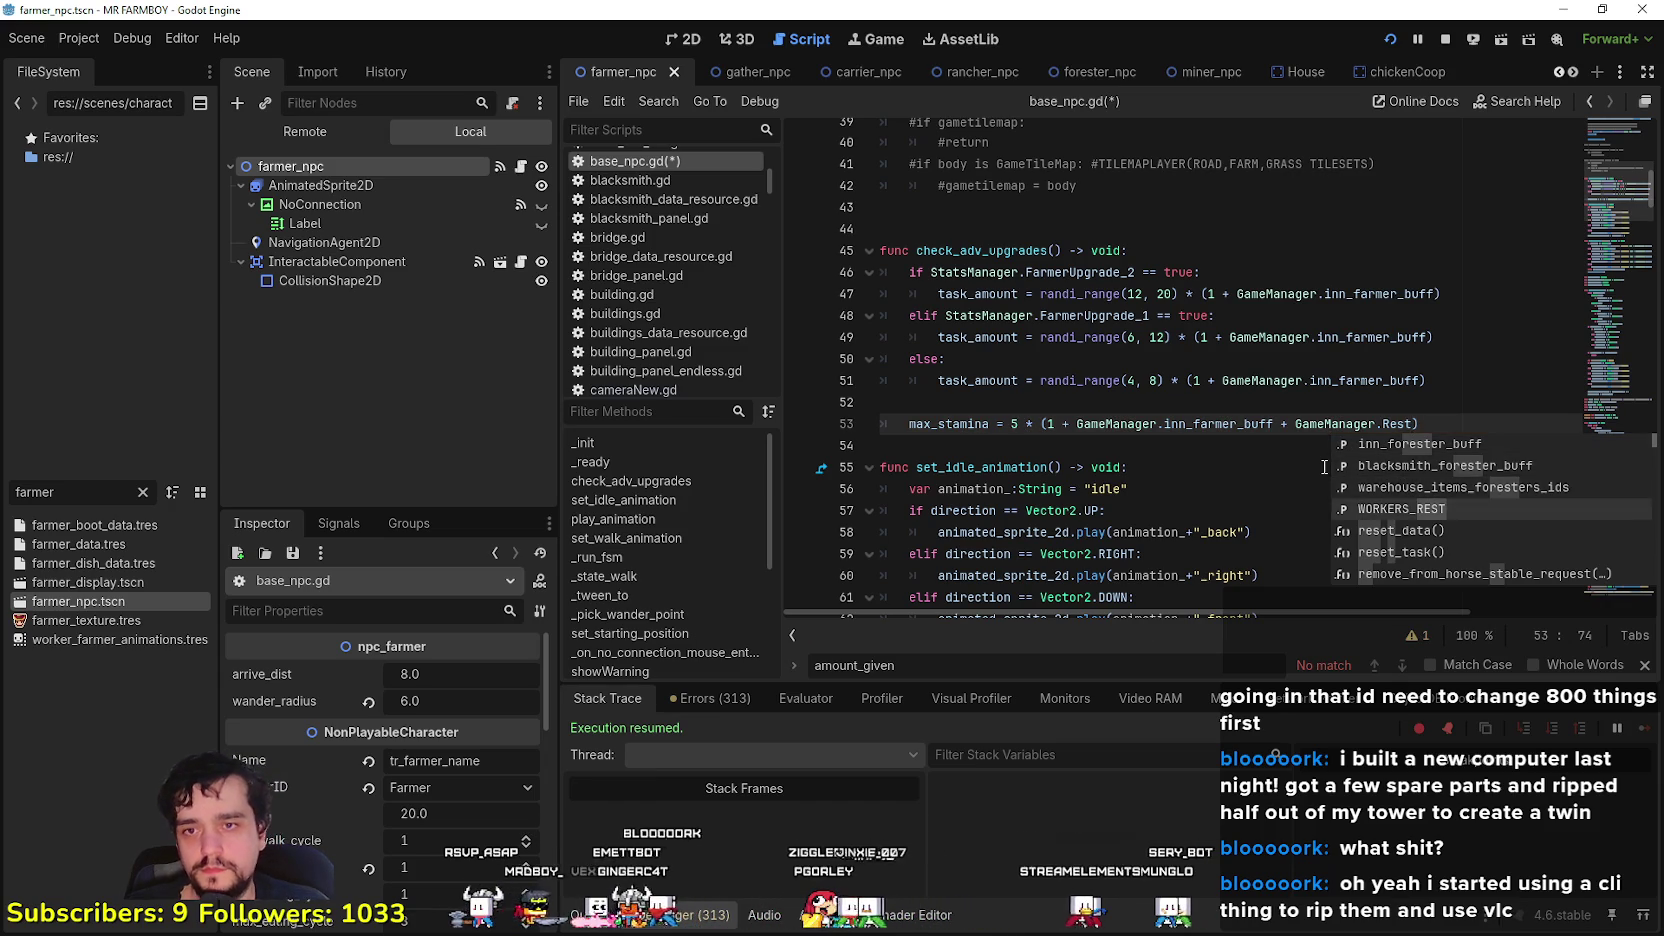
key("Return")
left_click(1435, 424)
left_click_drag(1435, 424, 1274, 425)
left_click(1280, 436)
key("ctrl+s")
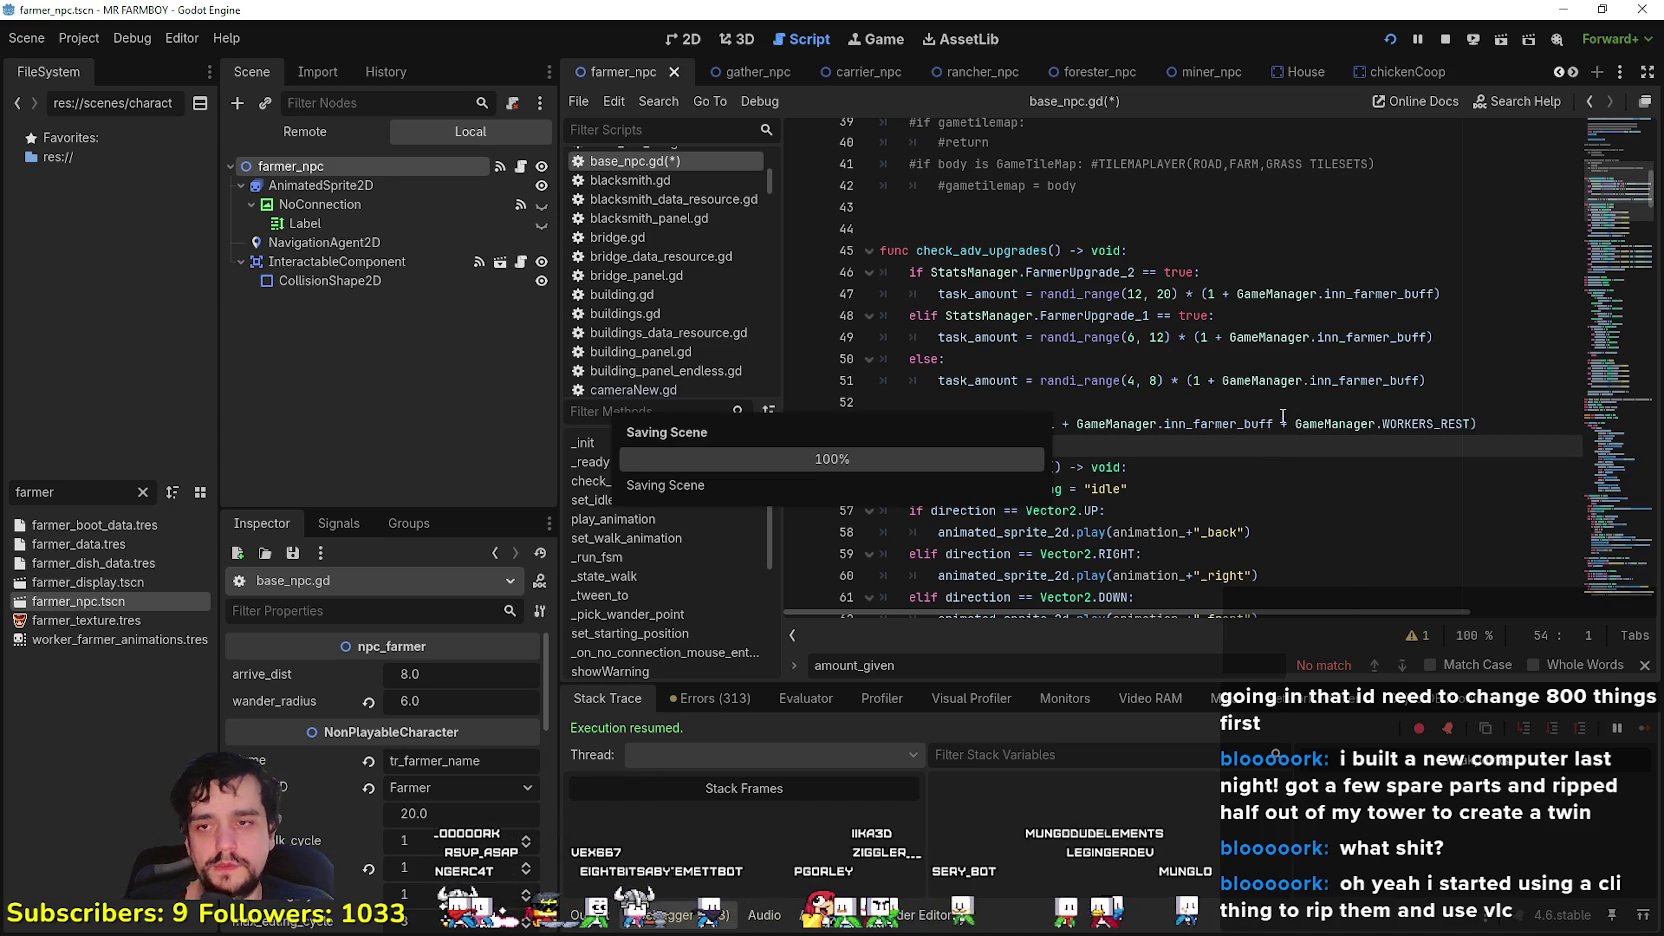
- Copy the 'GameManager.WORKERS_REST' term from line 53 and select the FileSystem filter text
left_click(1129, 401)
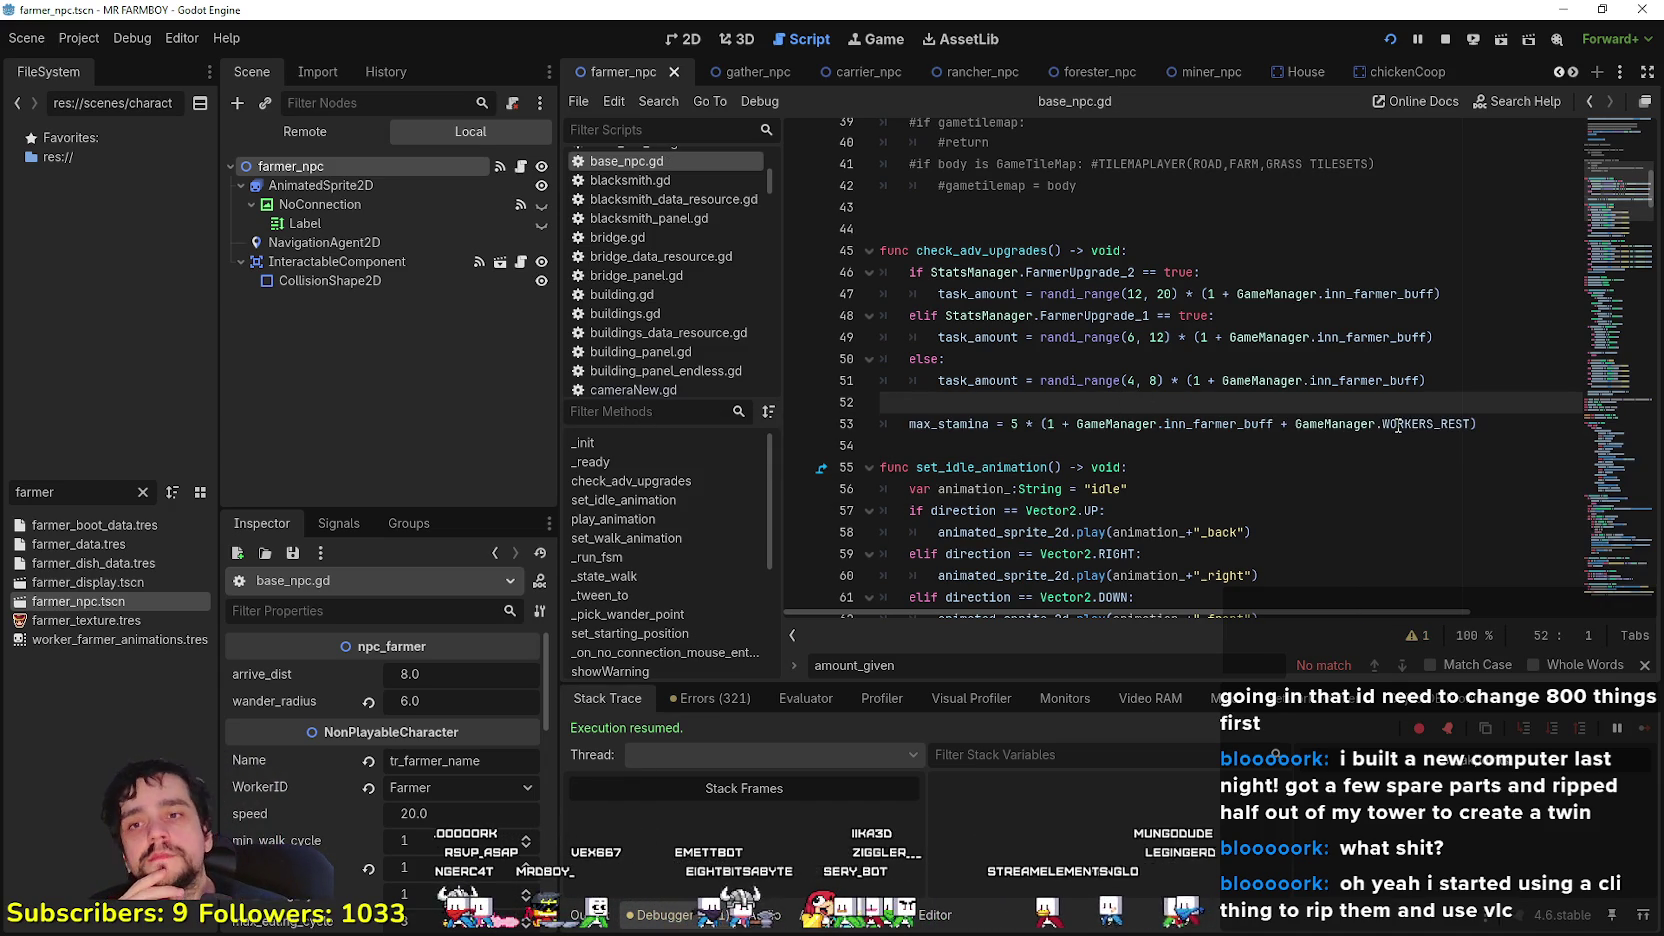
mouse_move(1472, 424)
left_mouse_down()
mouse_move(1165, 424)
mouse_move(1276, 424)
left_mouse_up()
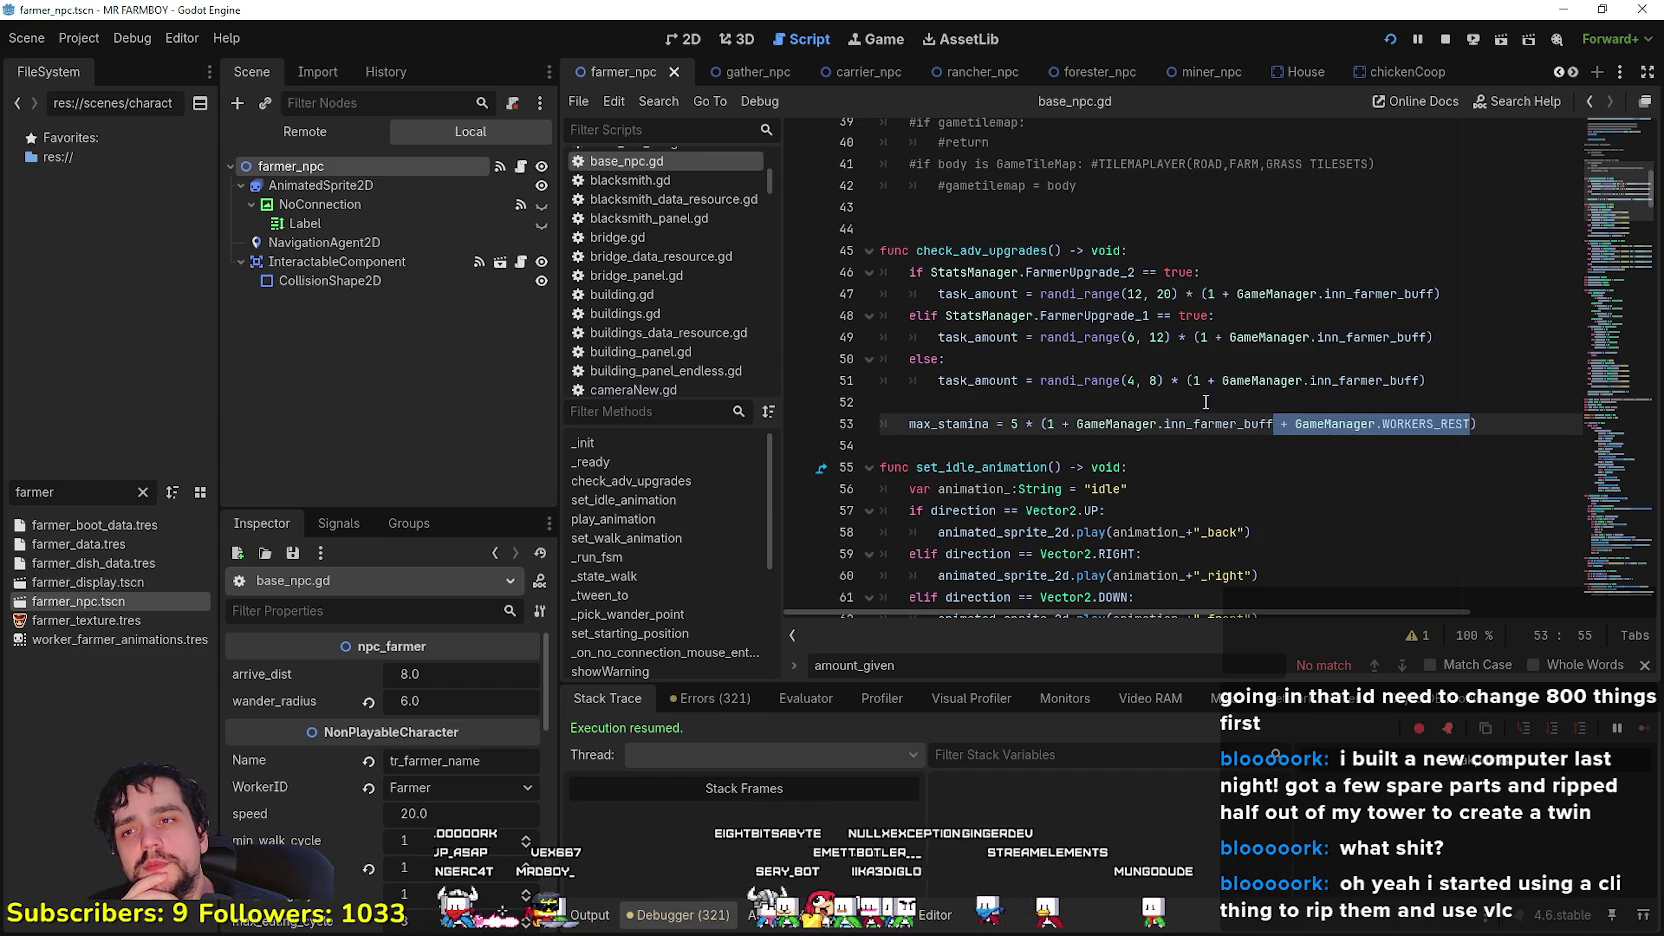
right_click(1394, 424)
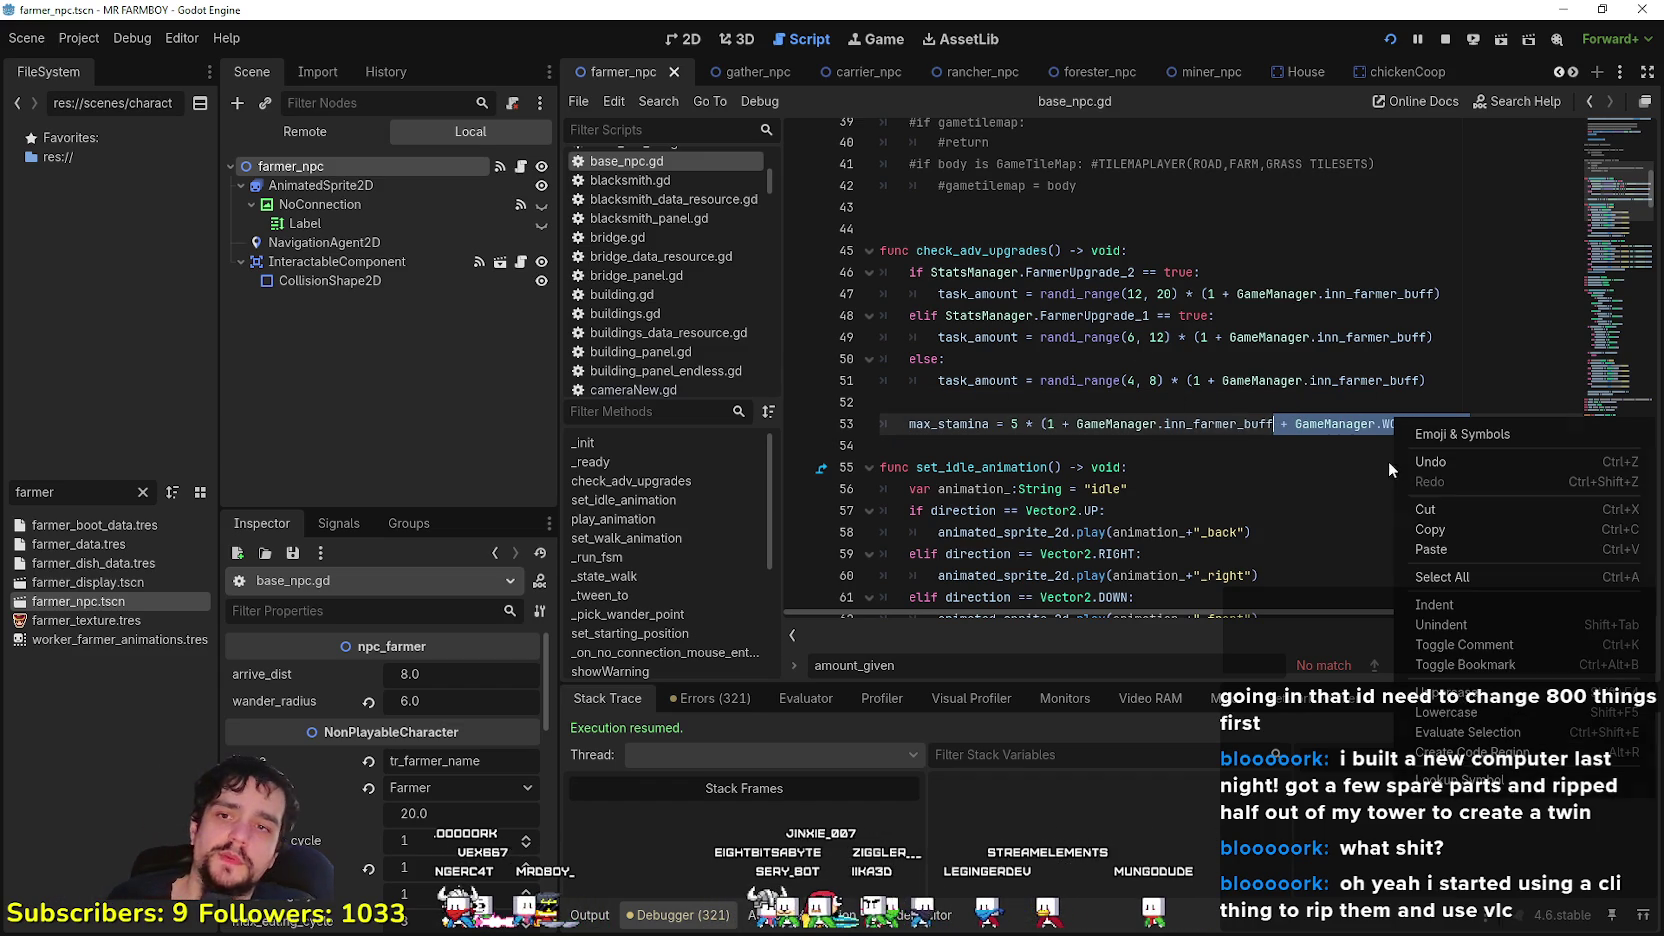
left_click(1430, 529)
left_click(1200, 446)
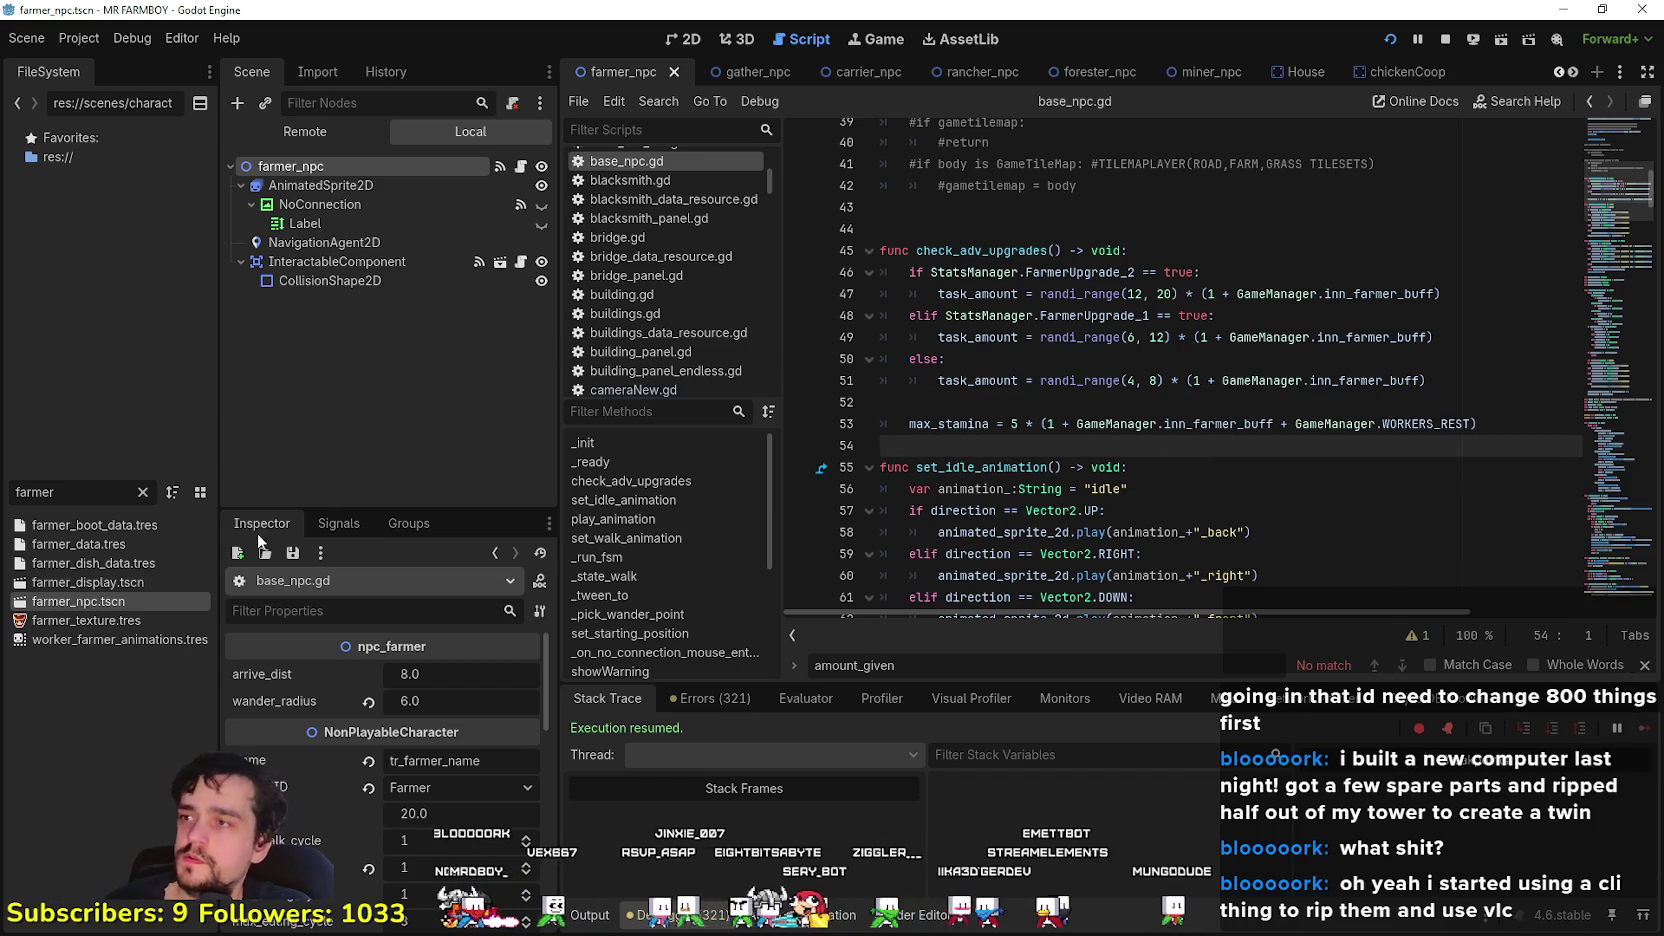
double_click(35, 492)
- Filter by 'gather', open gather_npc.gd, paste the WORKERS_REST term onto line 47, and save
type("gather")
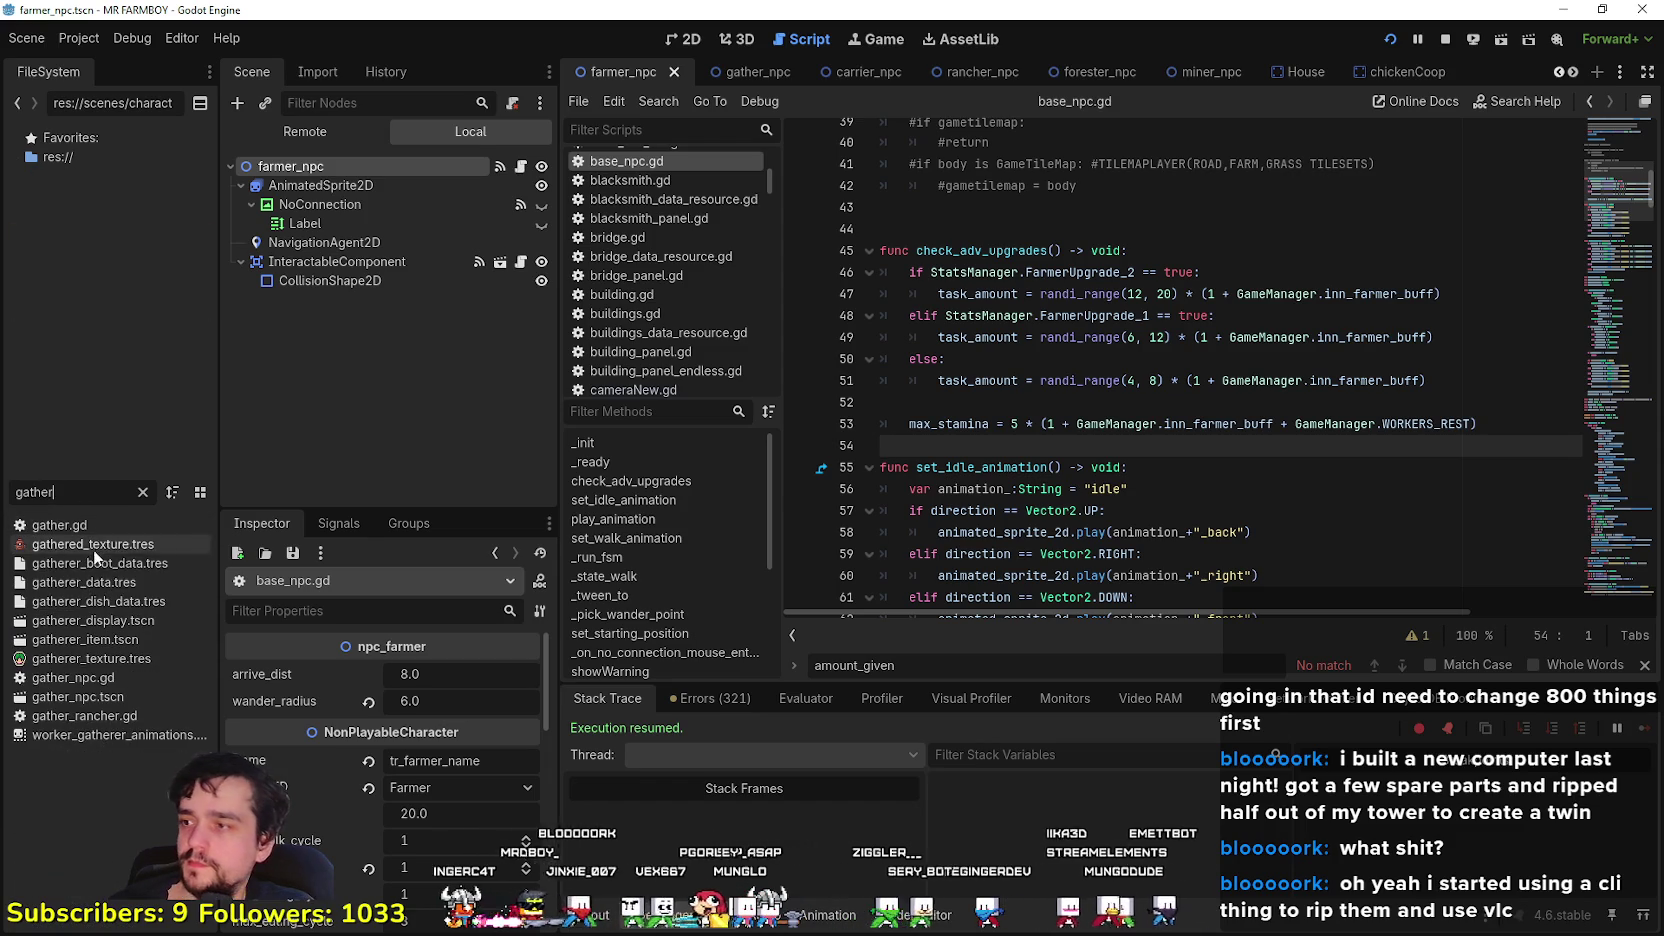
double_click(112, 697)
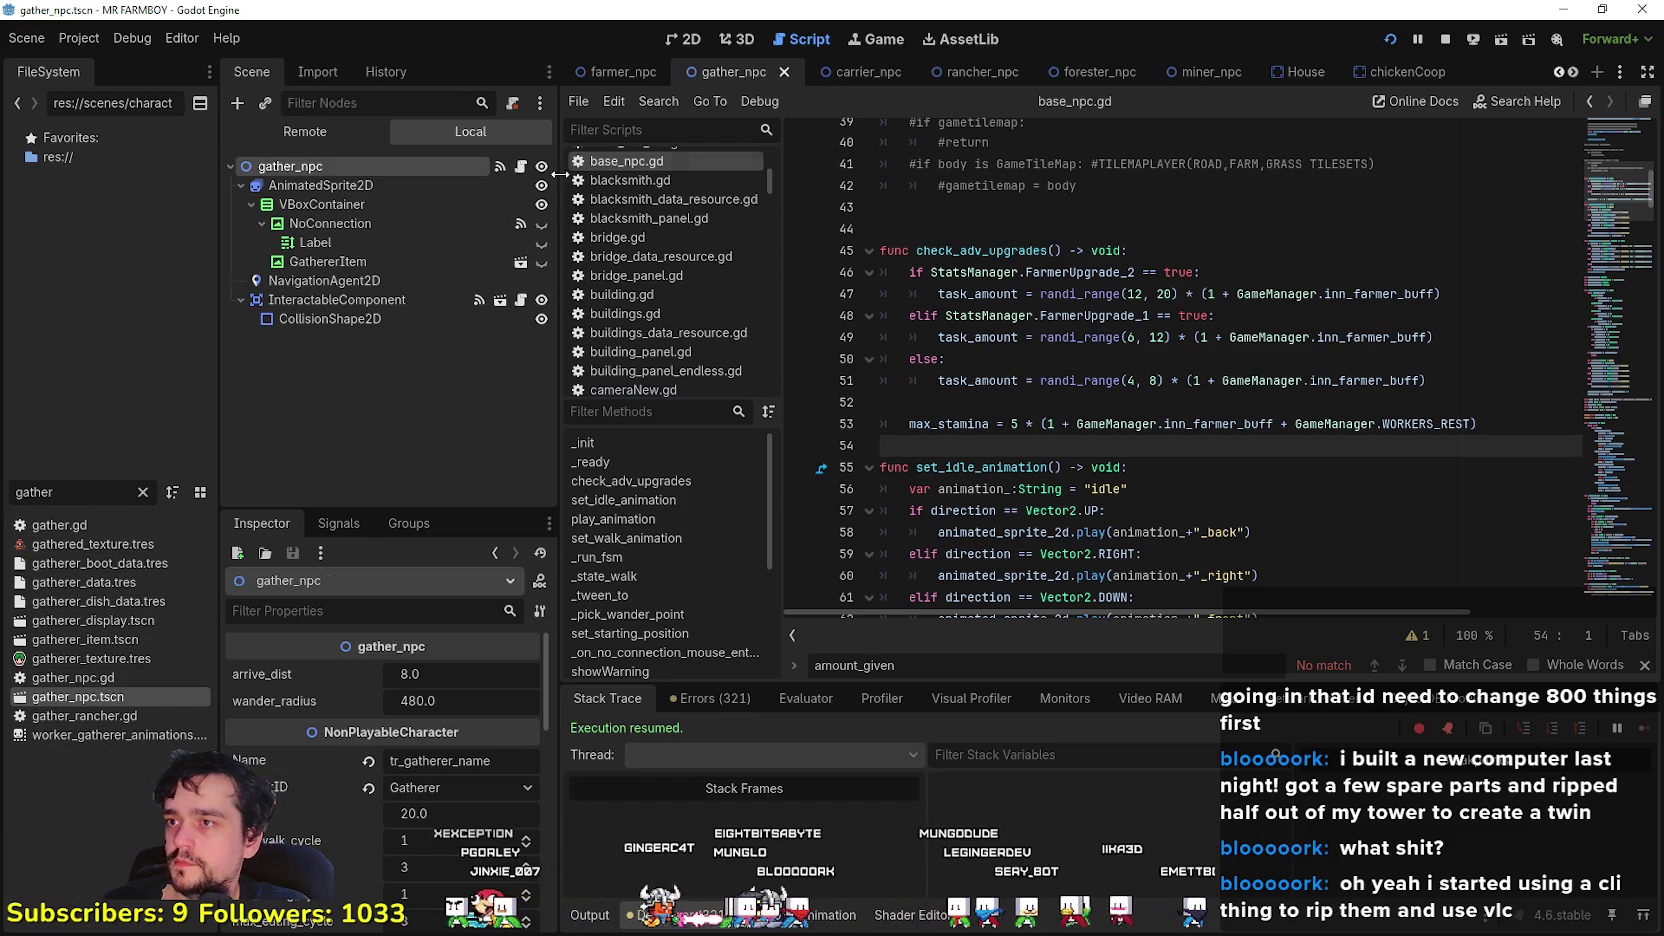
left_click(521, 167)
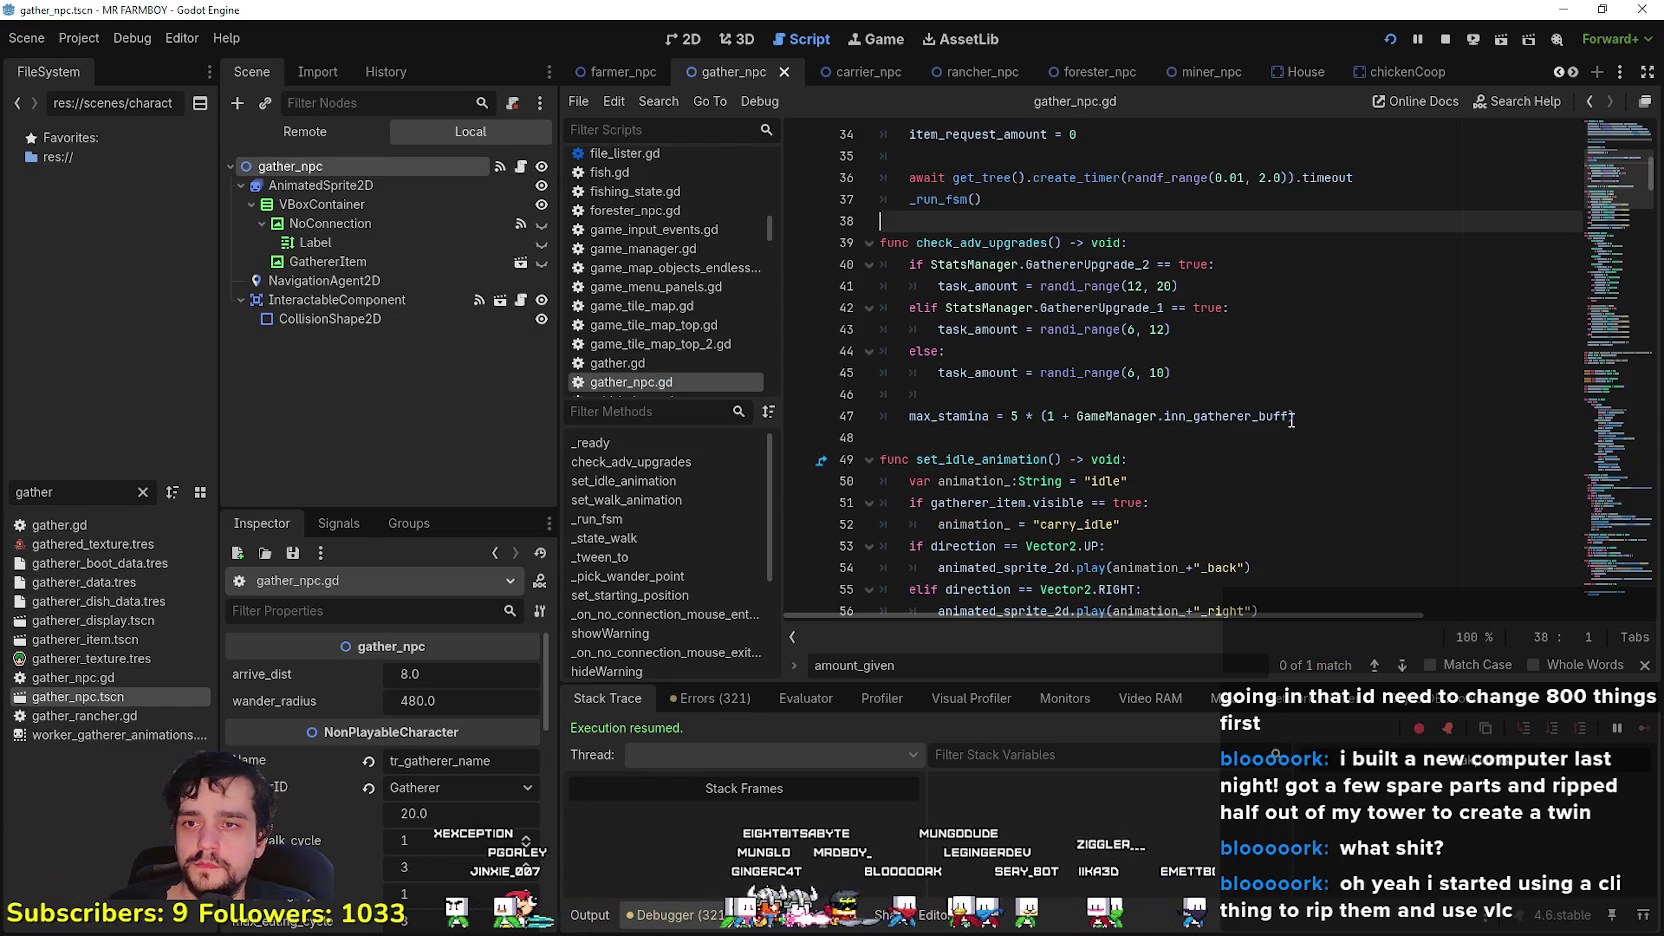
left_click(1290, 416)
key("End")
key("ctrl+s")
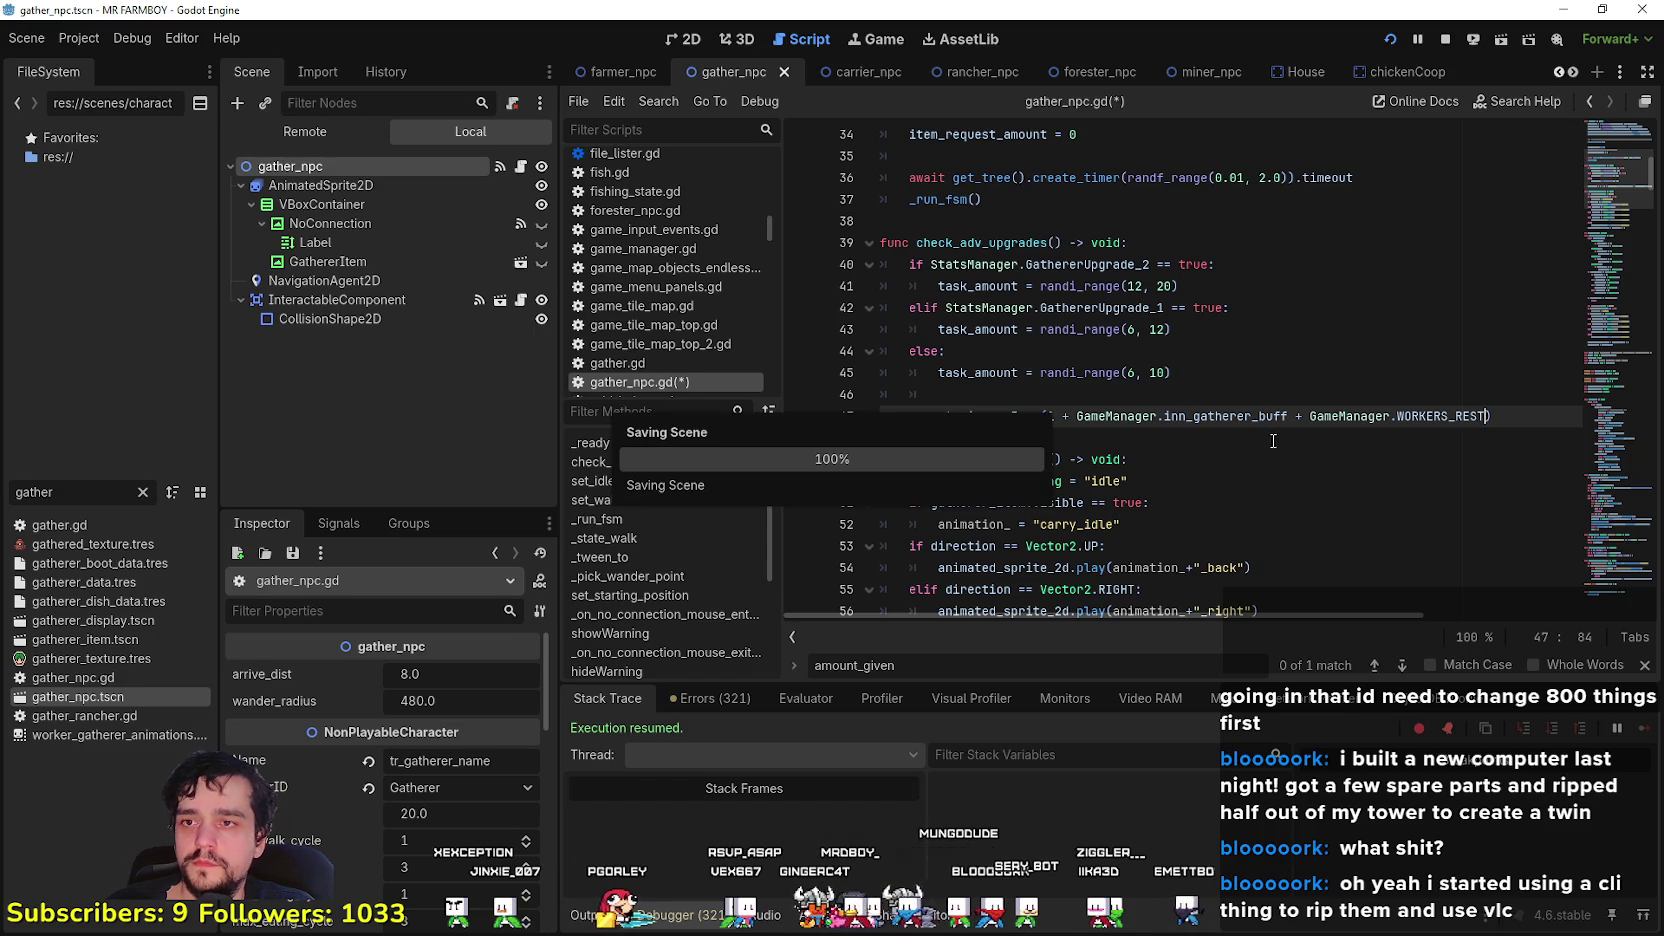
left_click(1278, 446)
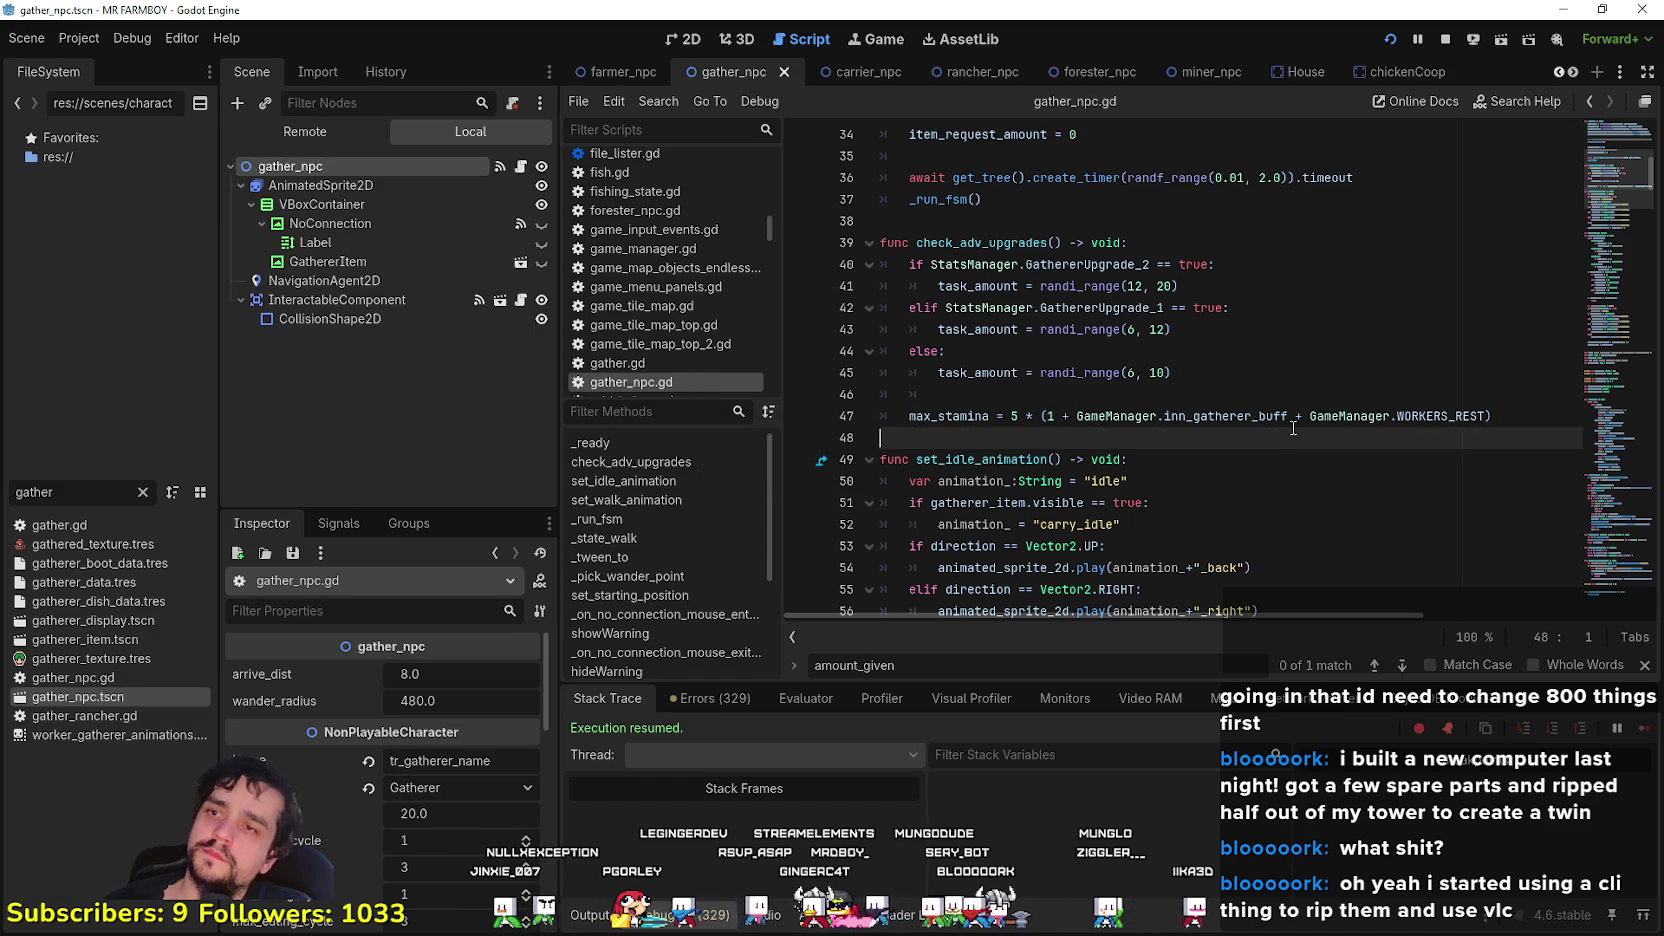
- Look over gather_npc.gd, save it again, and go back to the farmer_npc scene
scroll(1280, 420, "up", 4)
scroll(1250, 400, "down", 3)
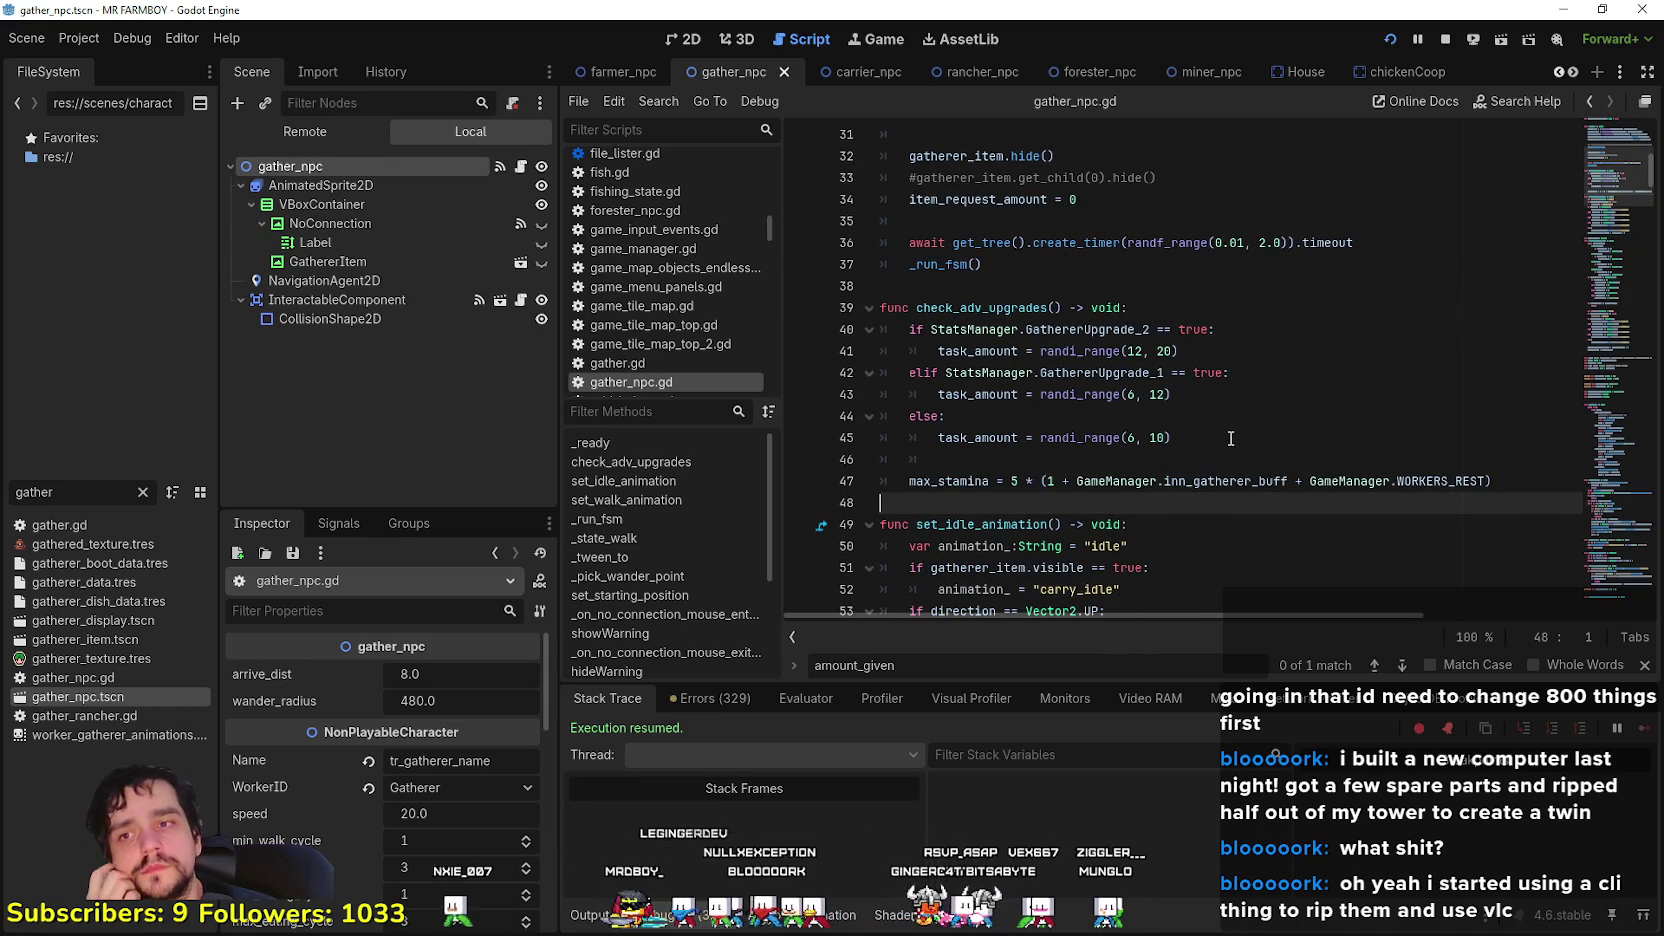
scroll(1230, 423, "down", 3)
scroll(1230, 423, "up", 3)
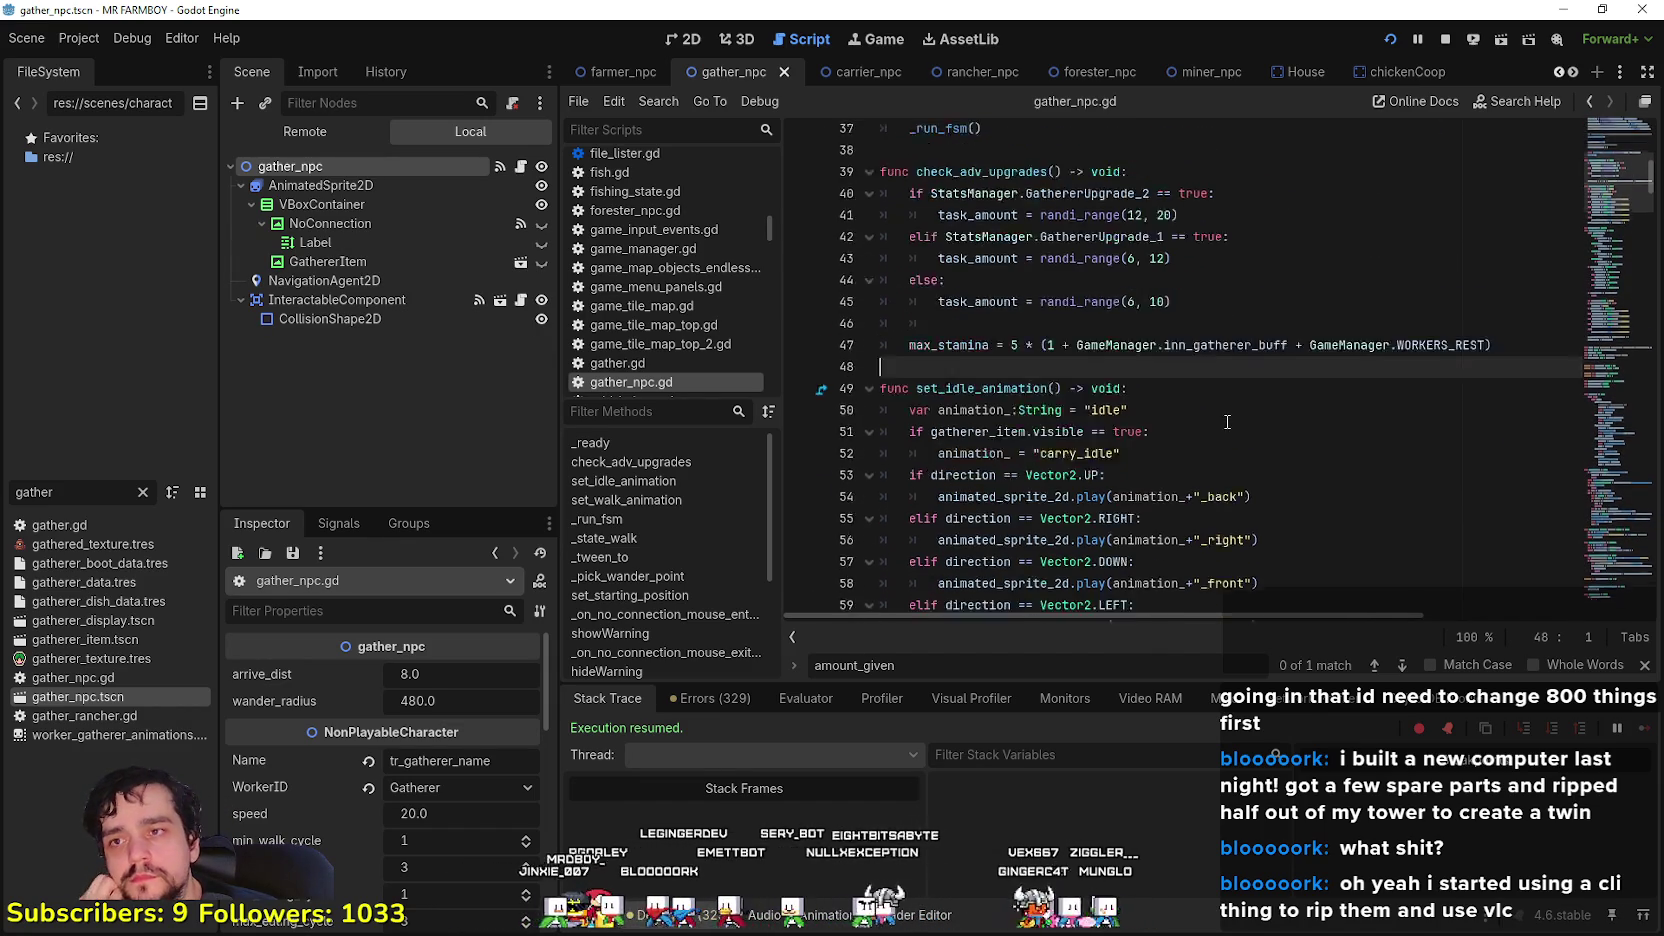
left_click(1197, 447)
left_click(1215, 459)
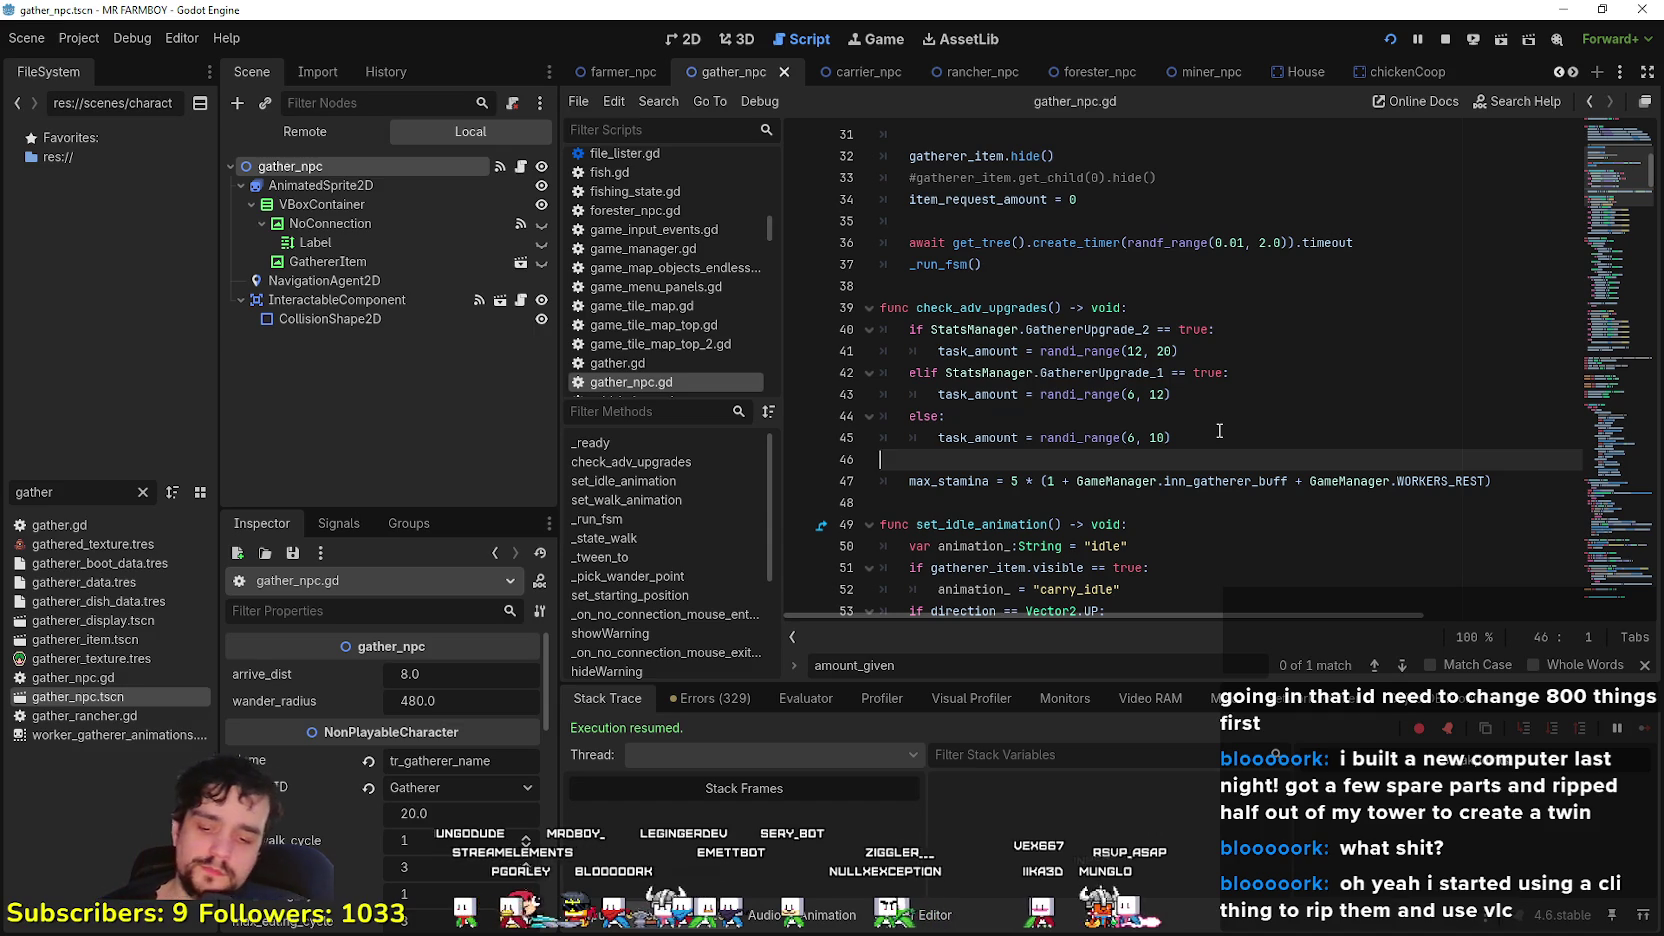
key("ctrl+s")
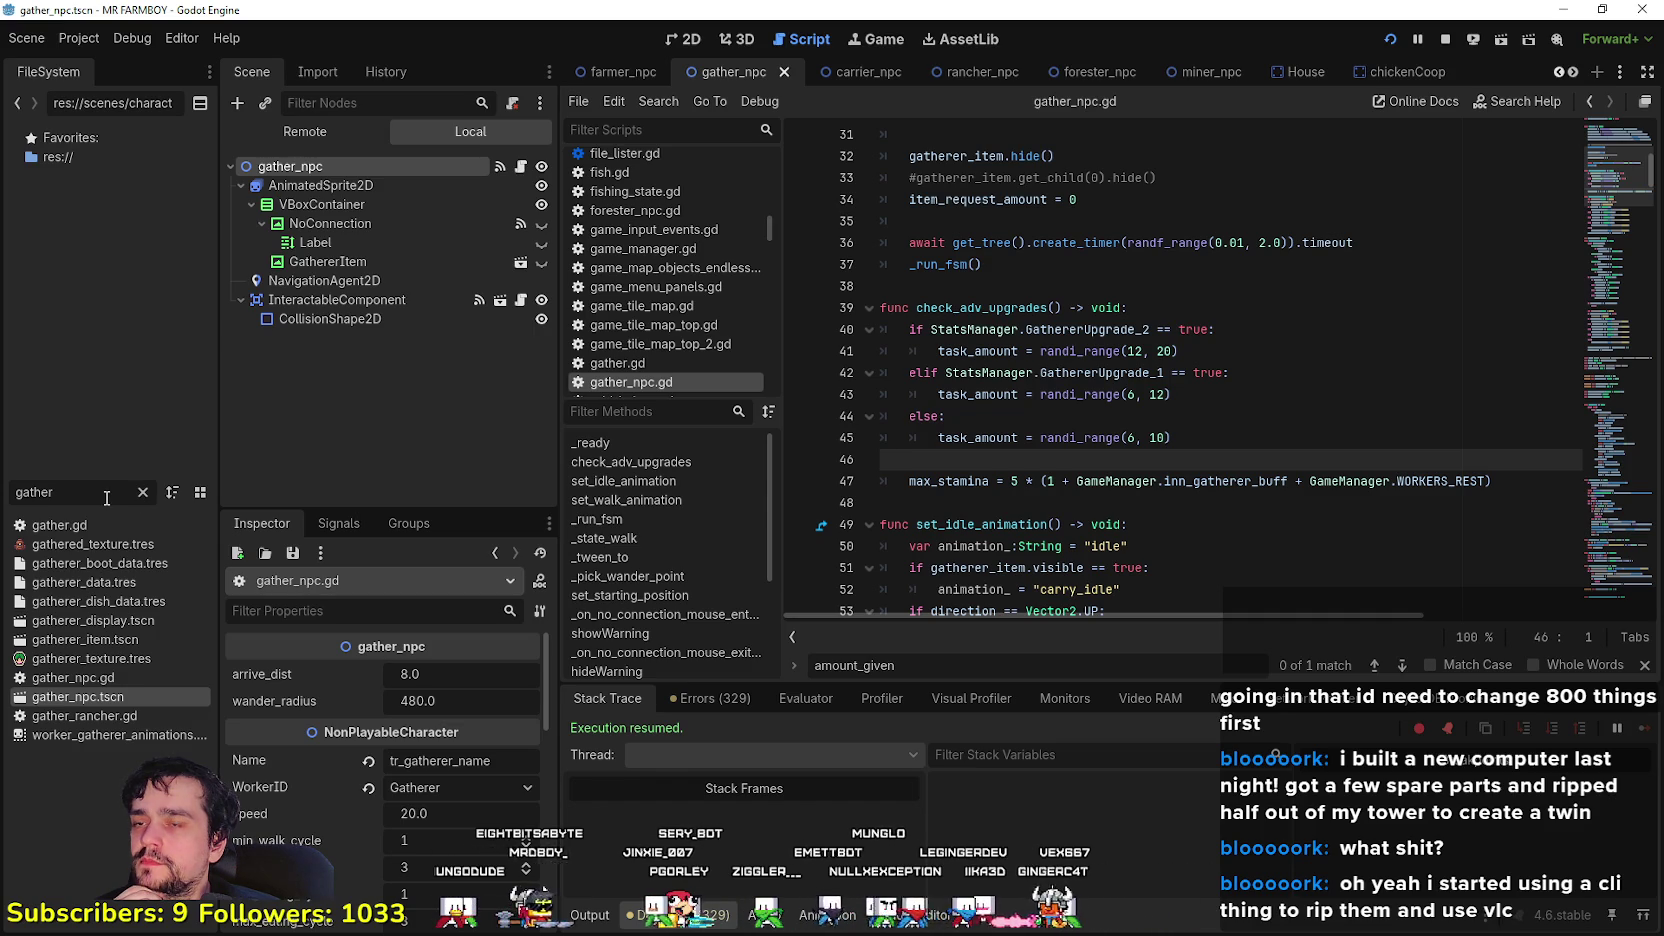
left_click(605, 72)
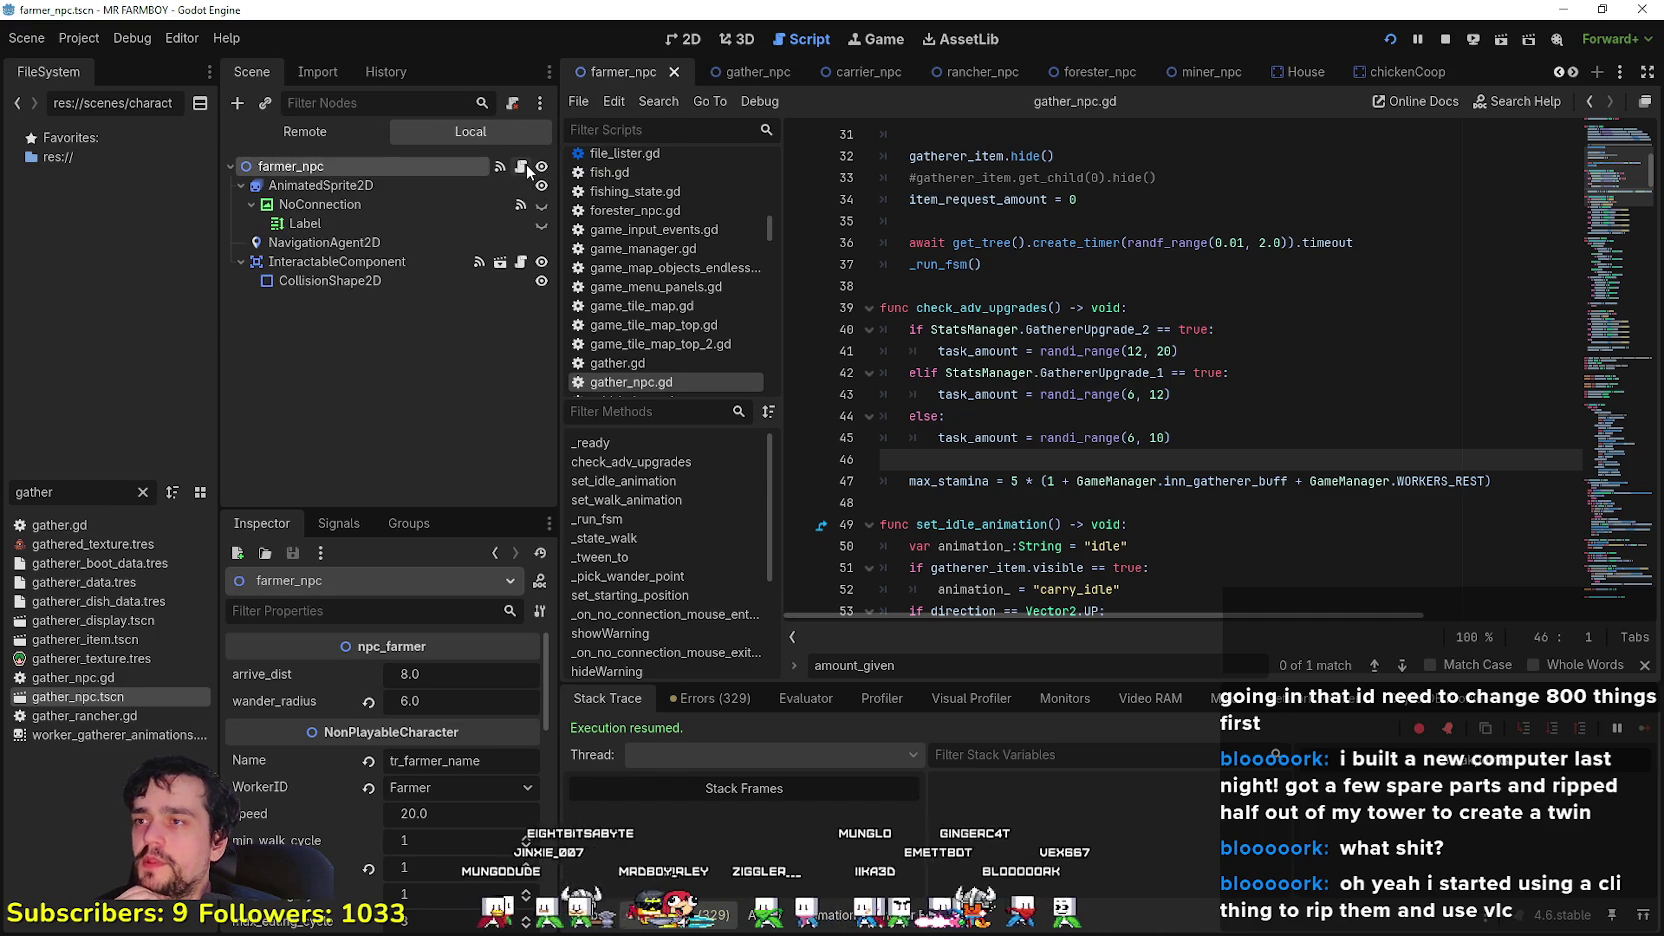
- Open base_npc.gd, highlight every use of inn_farmer_buff, then reopen the gather_npc scene
left_click(523, 166)
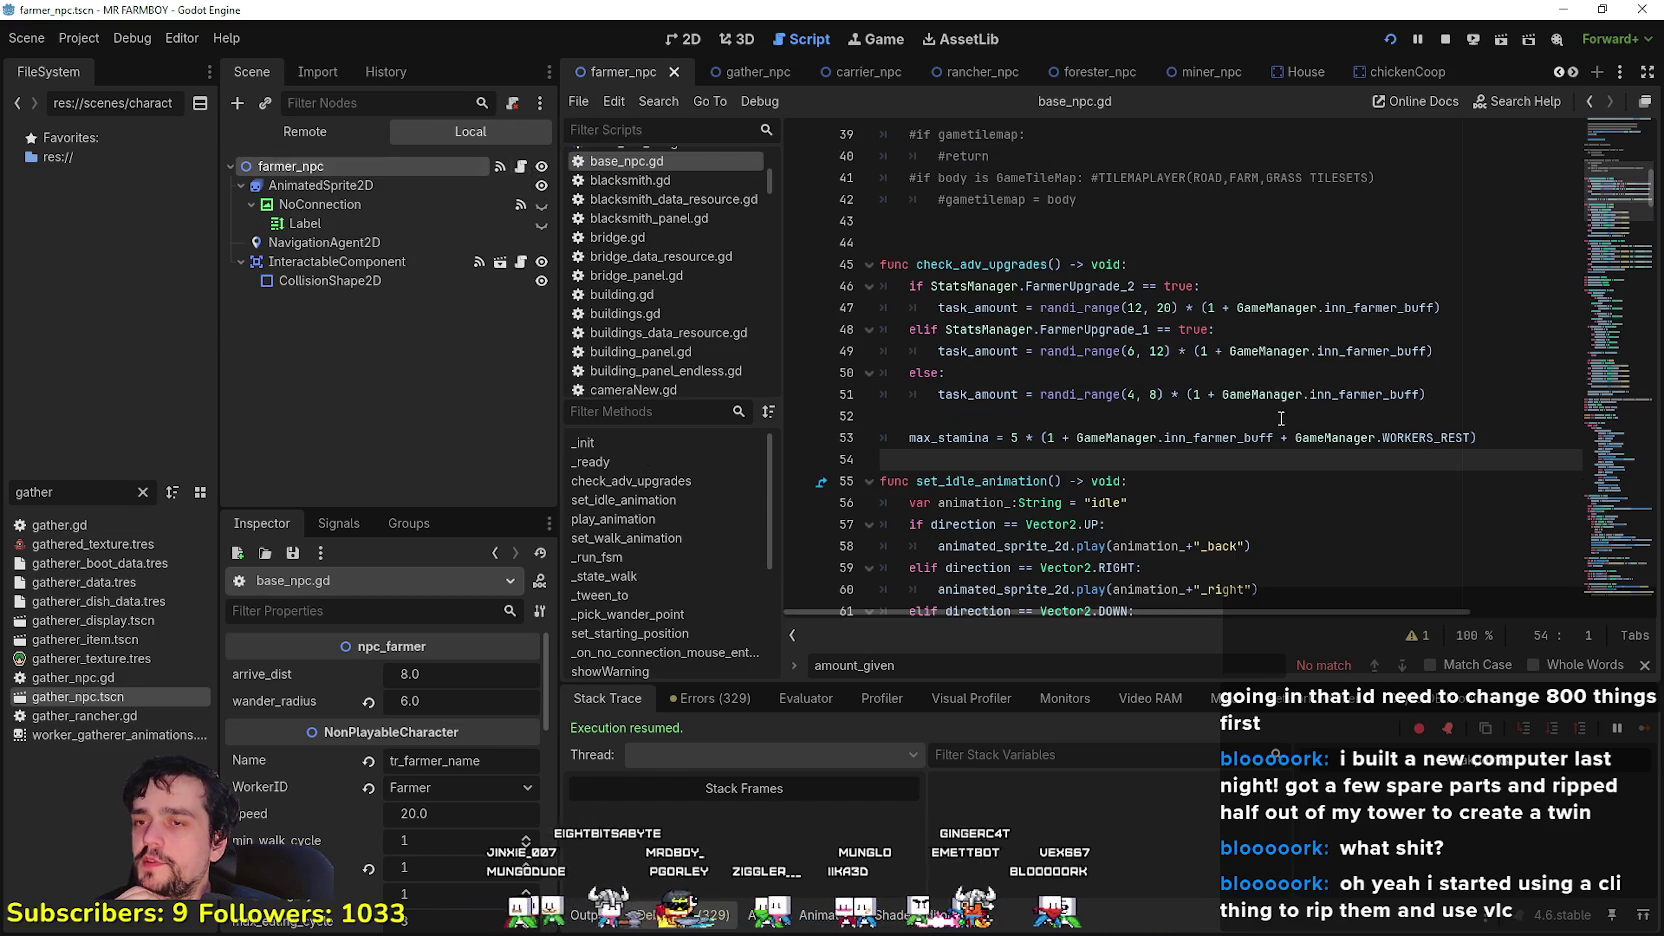
double_click(1390, 310)
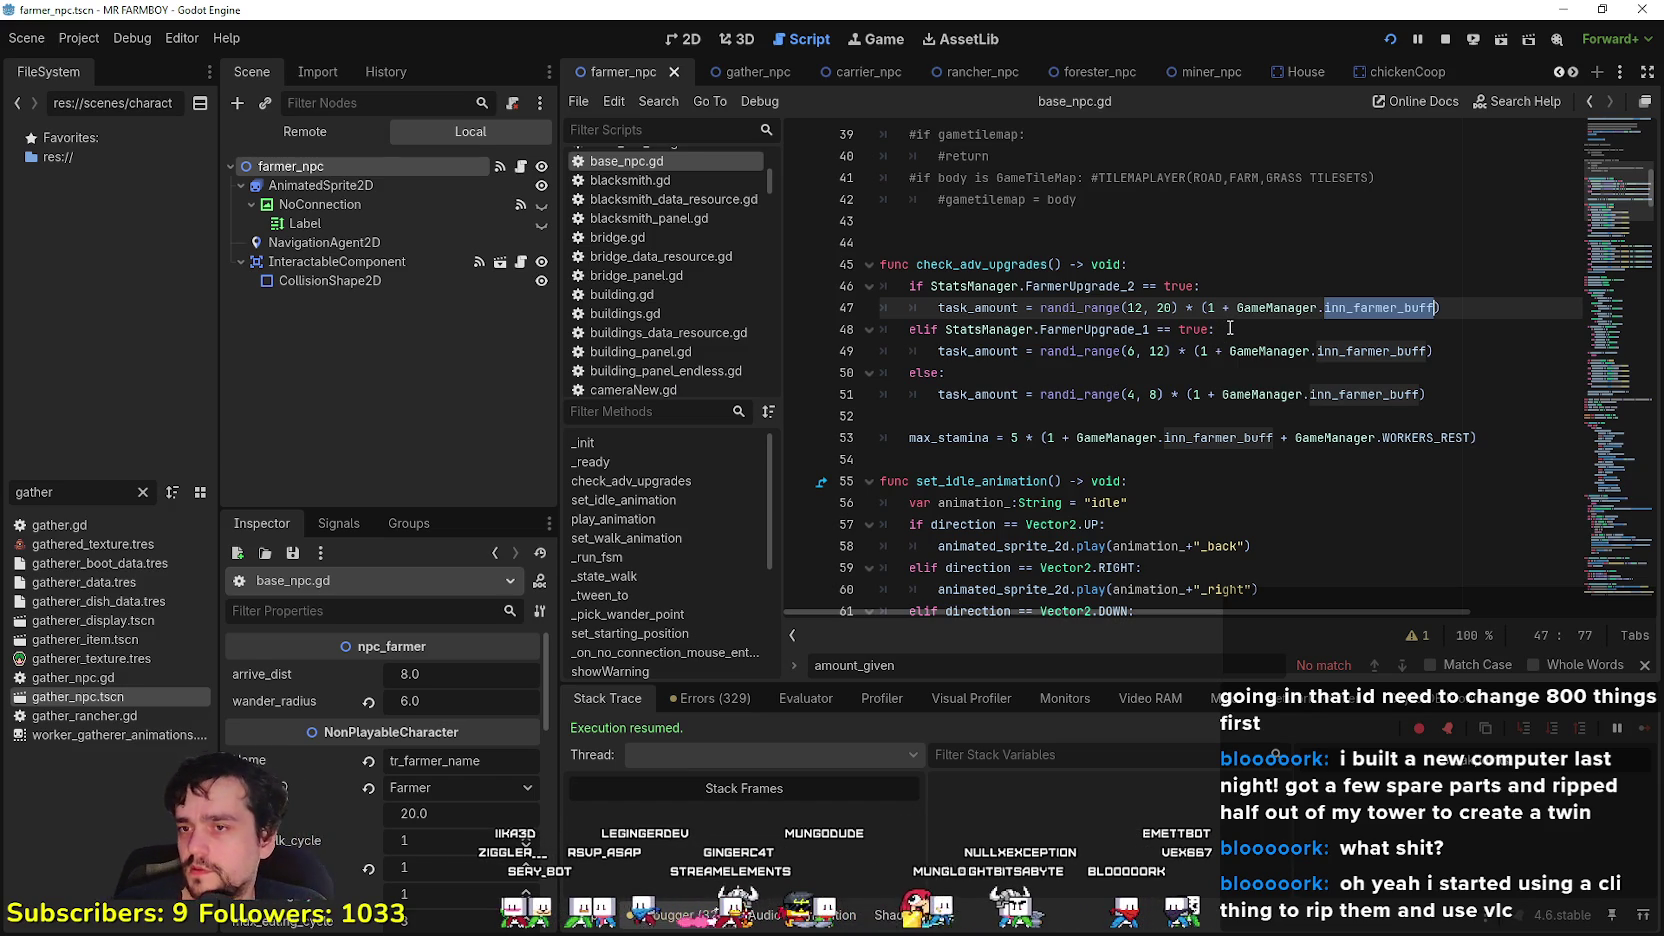
double_click(97, 697)
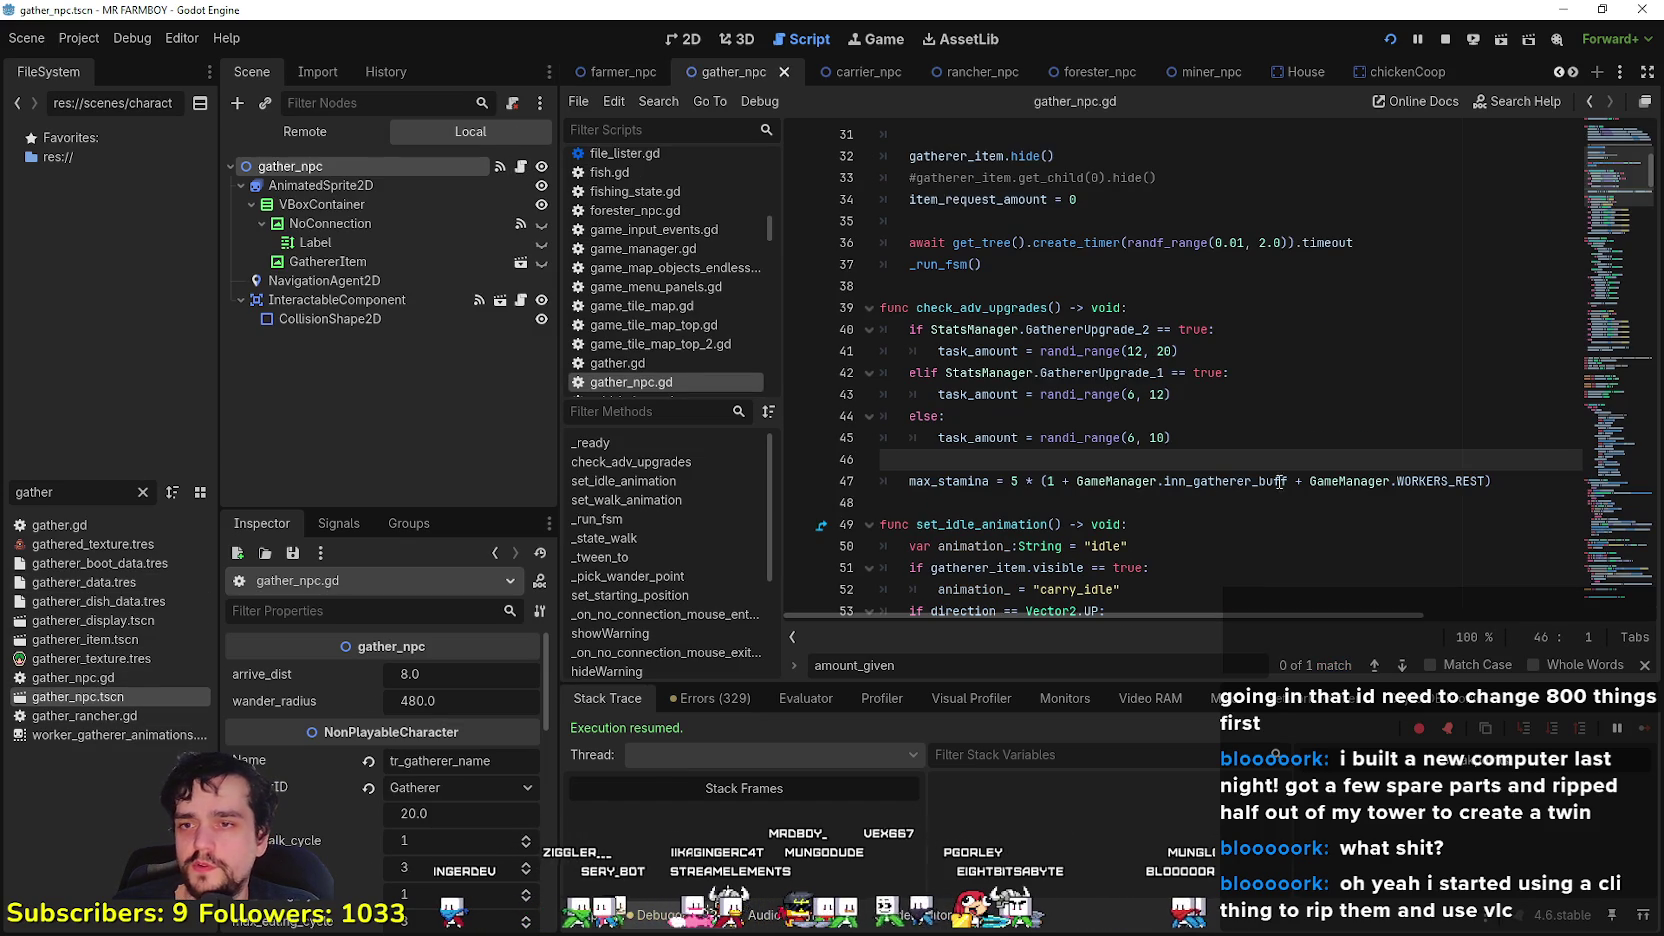
- Check the inn_gatherer_buff and WORKERS_REST terms on line 47 of gather_npc.gd
left_click_drag(1287, 481, 1125, 481)
scroll(1250, 460, "down", 1)
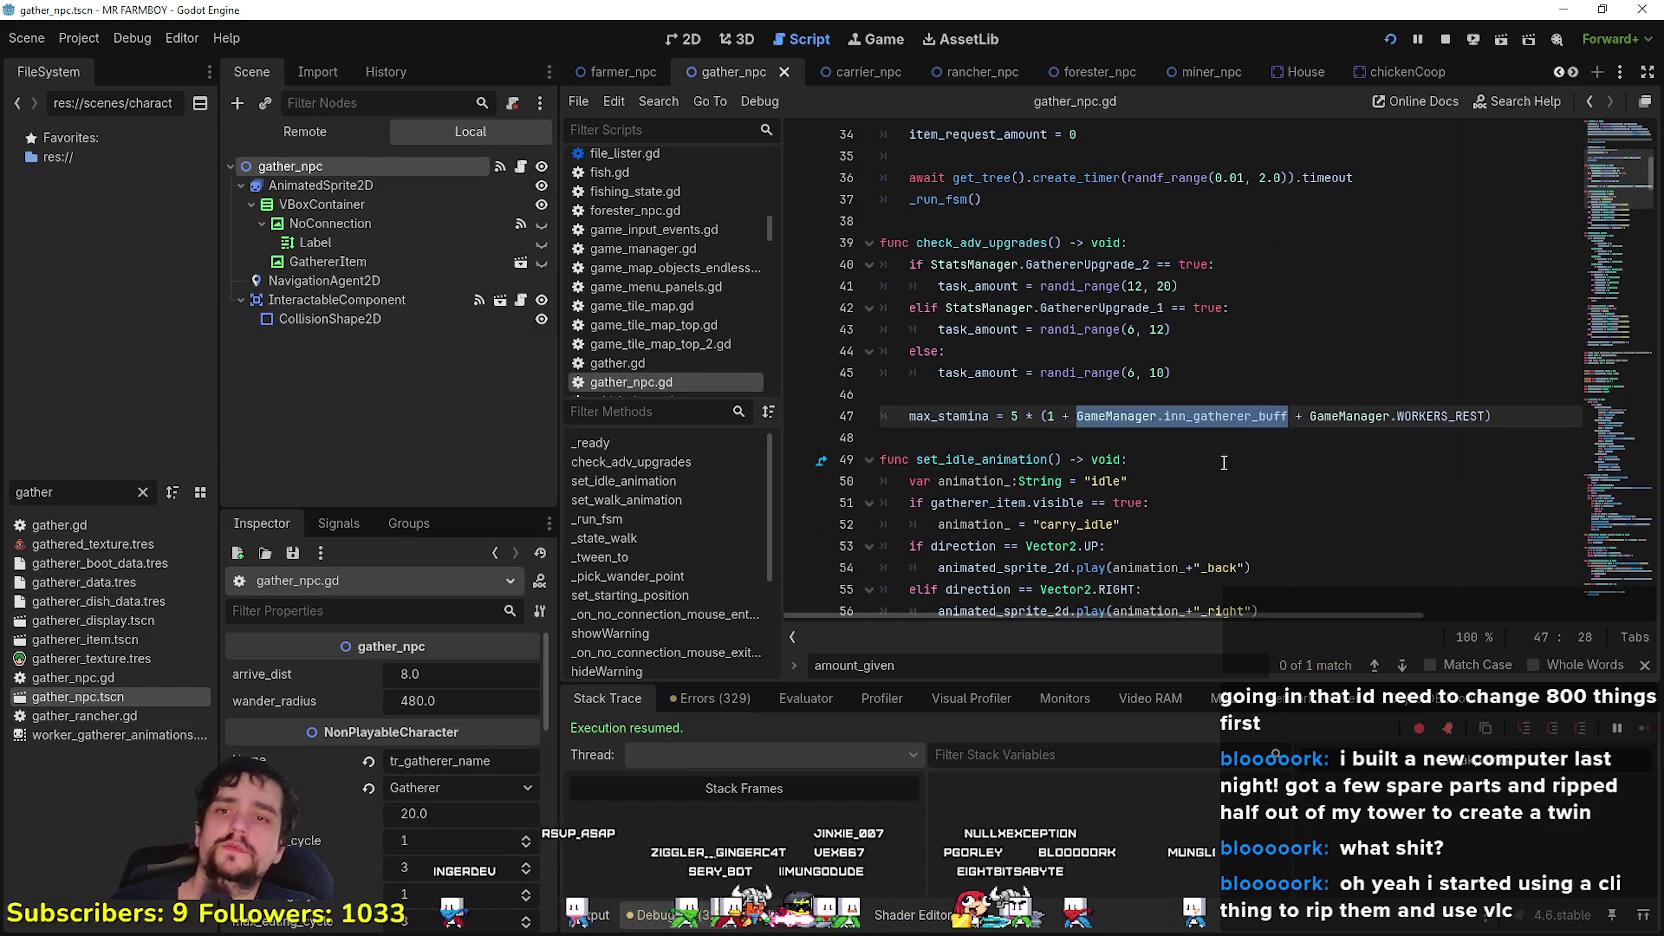
left_click(1386, 436)
mouse_move(1386, 434)
left_mouse_down()
mouse_move(1487, 416)
mouse_move(1296, 416)
left_mouse_up()
left_click(1069, 437)
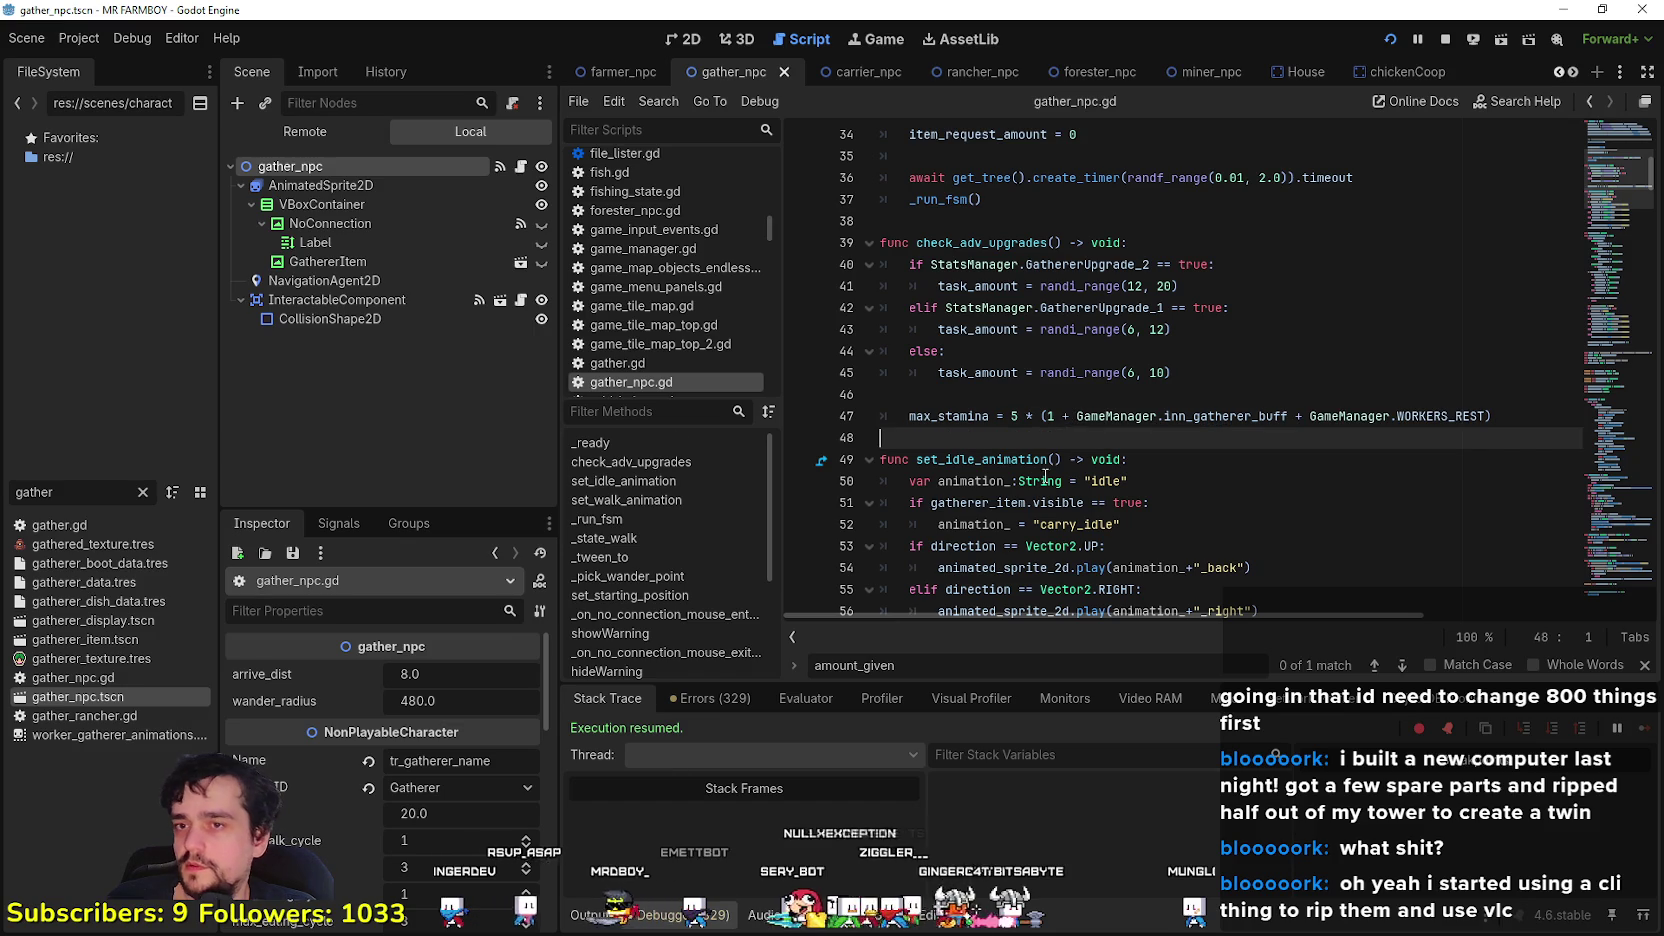
- In the carrier's store_npc.gd, append '+ GameManager.WORKERS_REST' to max_stamina on line 31 and save
left_click(832, 73)
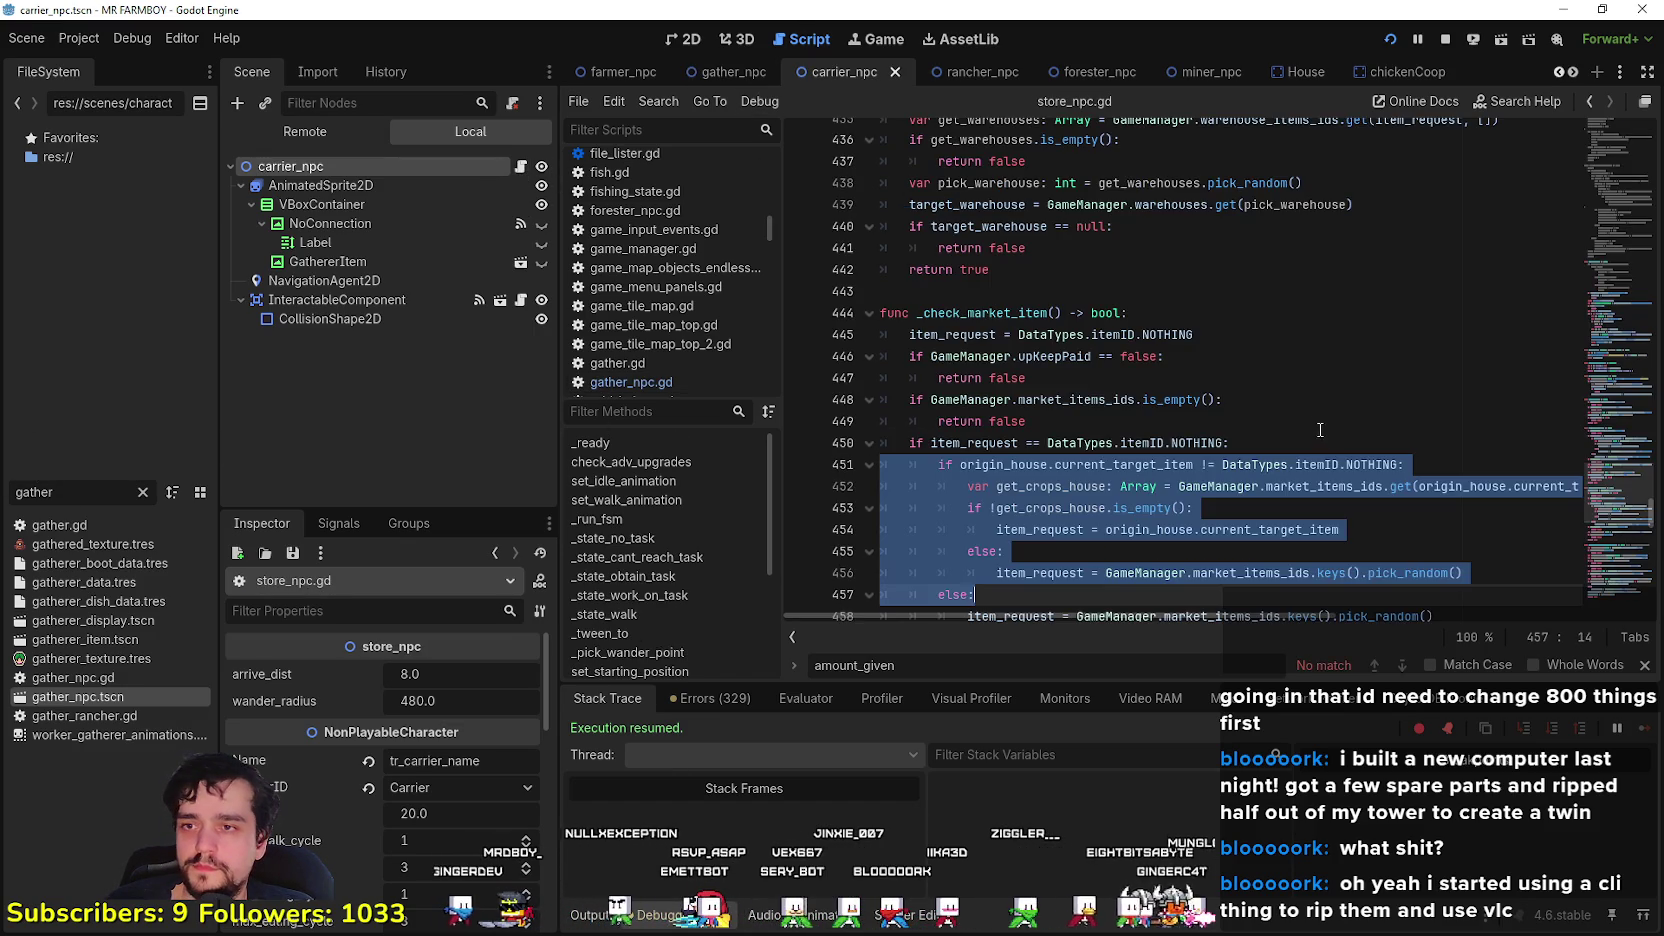
left_click(1600, 352)
left_click_drag(1600, 352, 1617, 142)
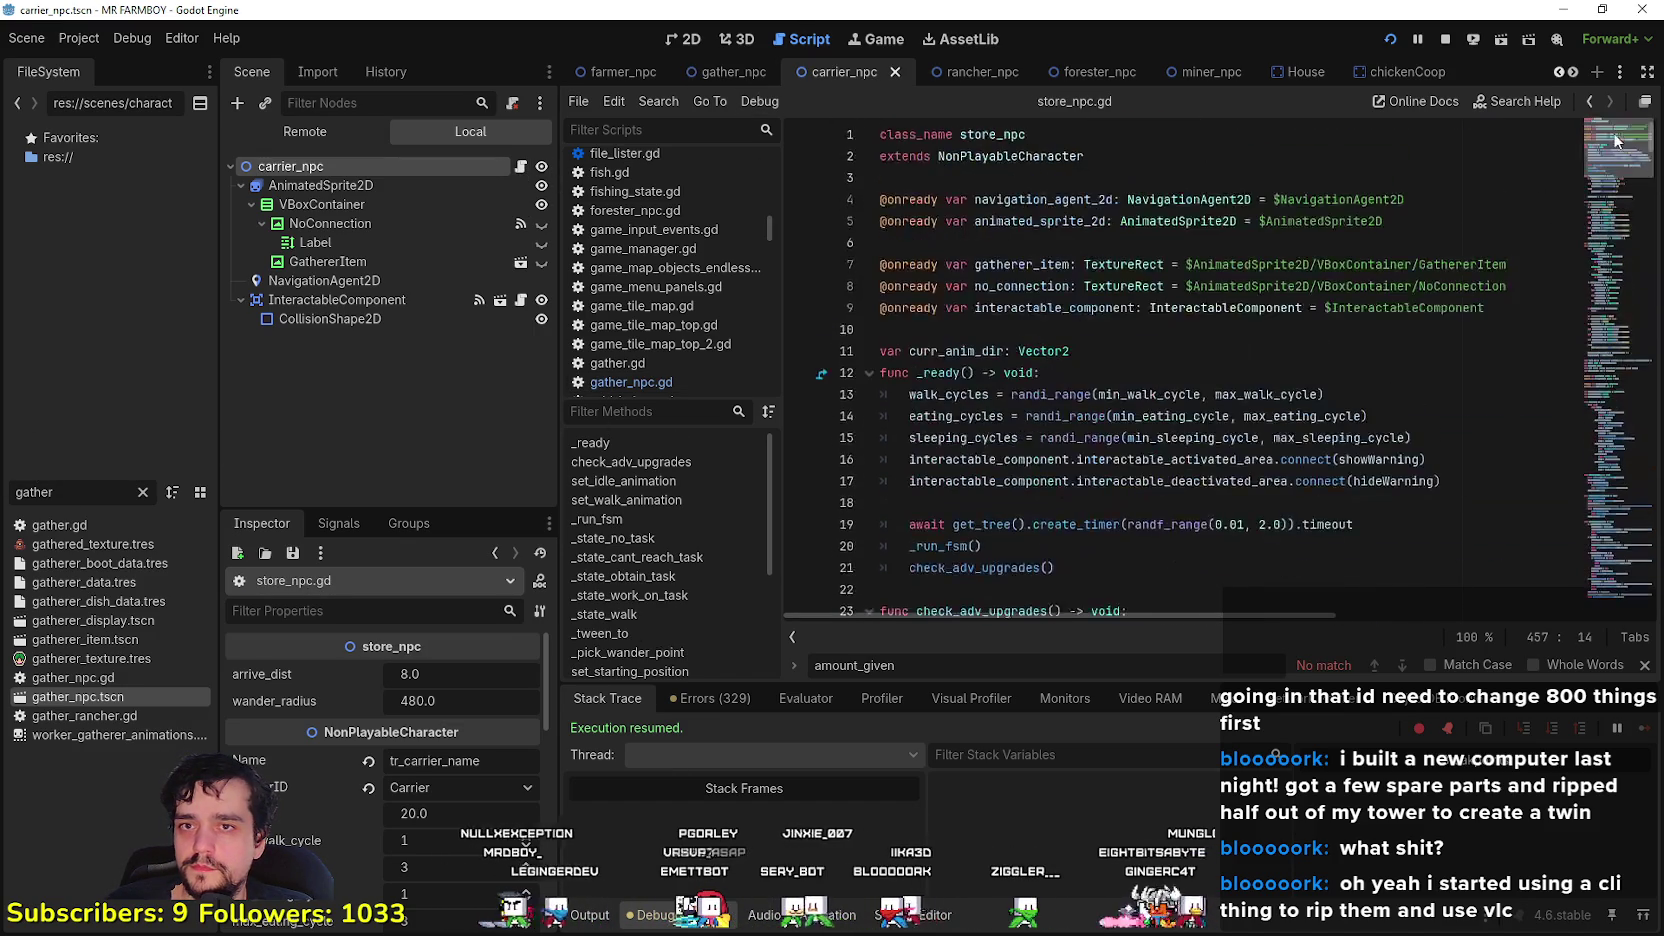
scroll(1192, 408, "down", 5)
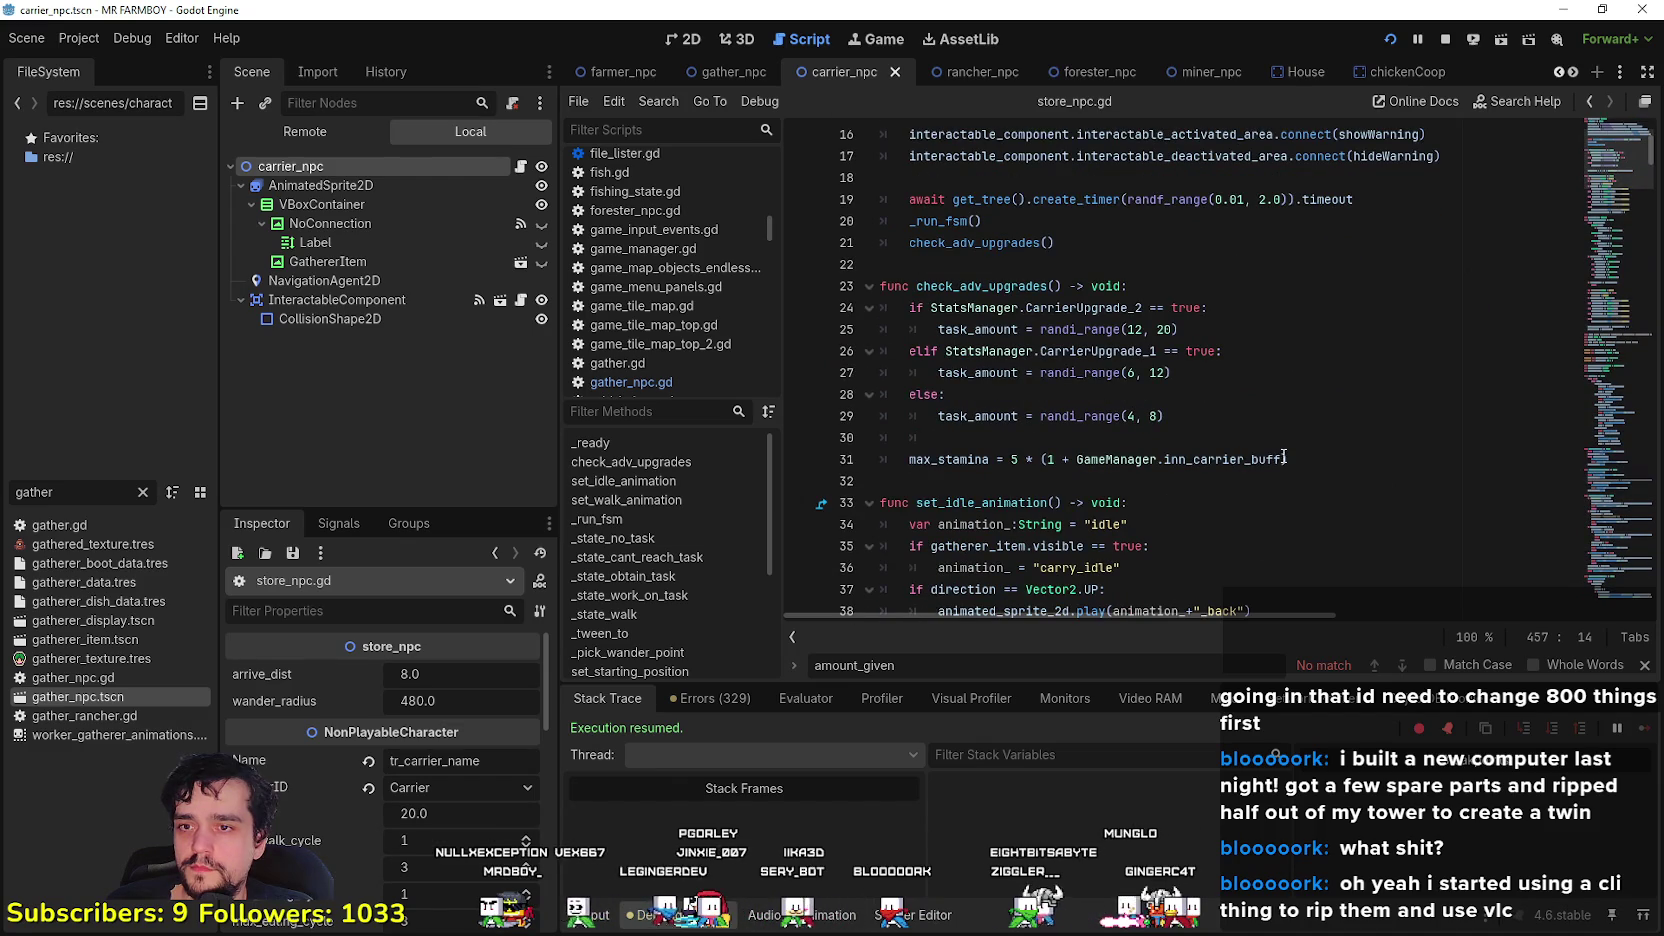
left_click(1284, 459)
type("+ GameManager.WORKERS_REST")
key("ctrl+s")
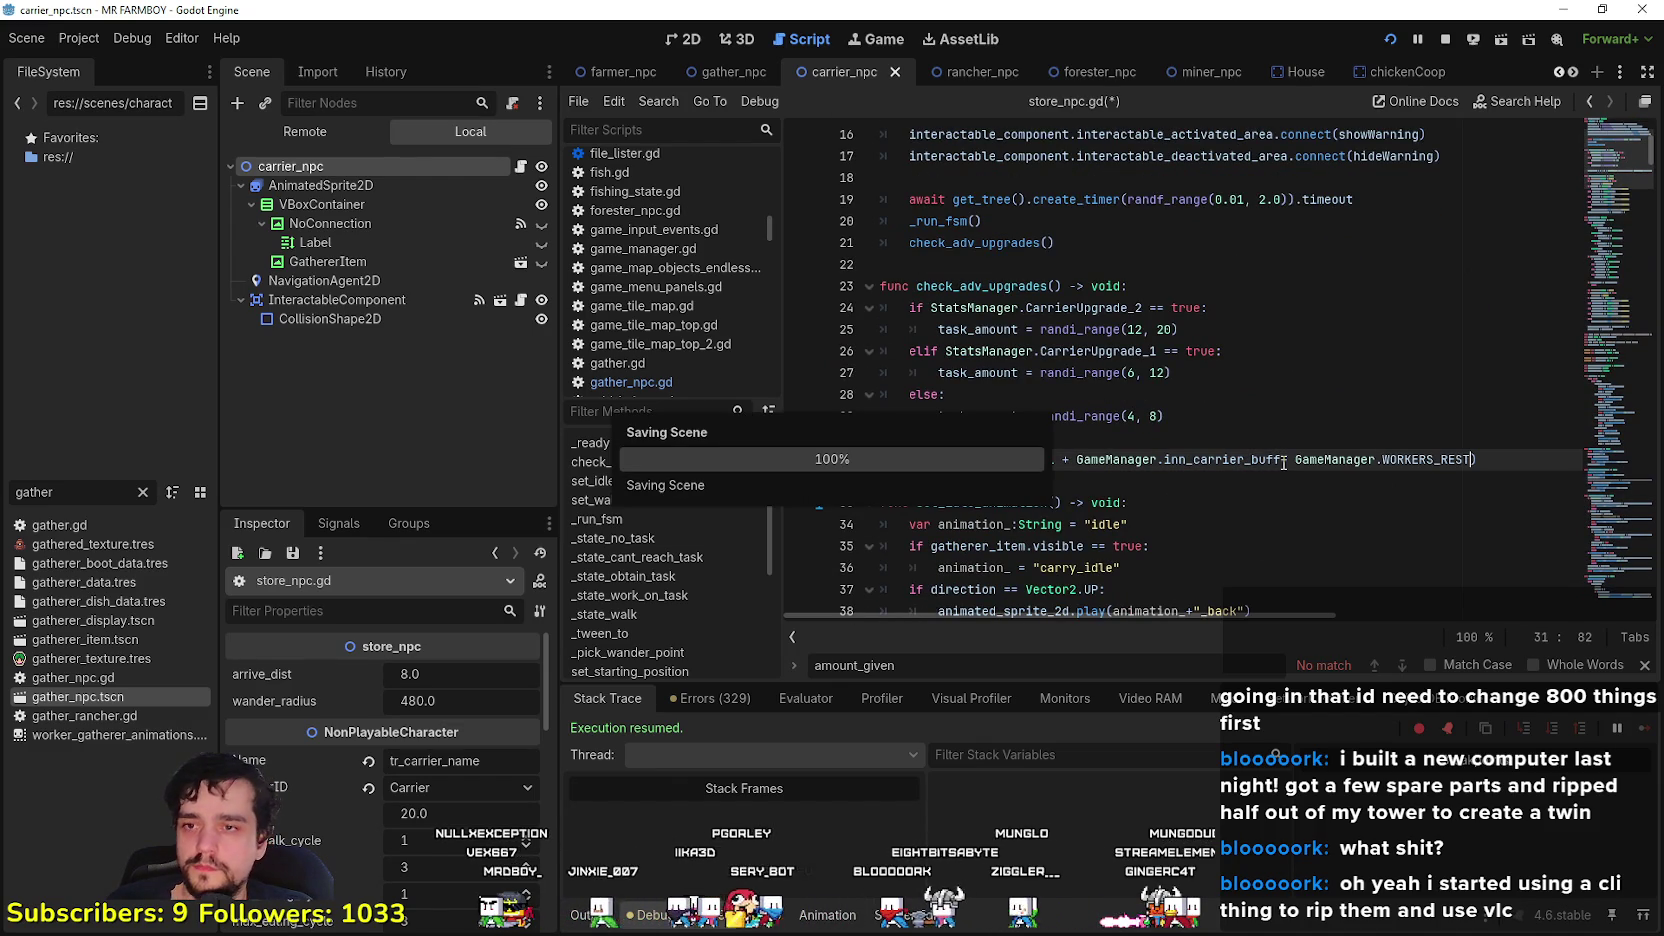
key("Down")
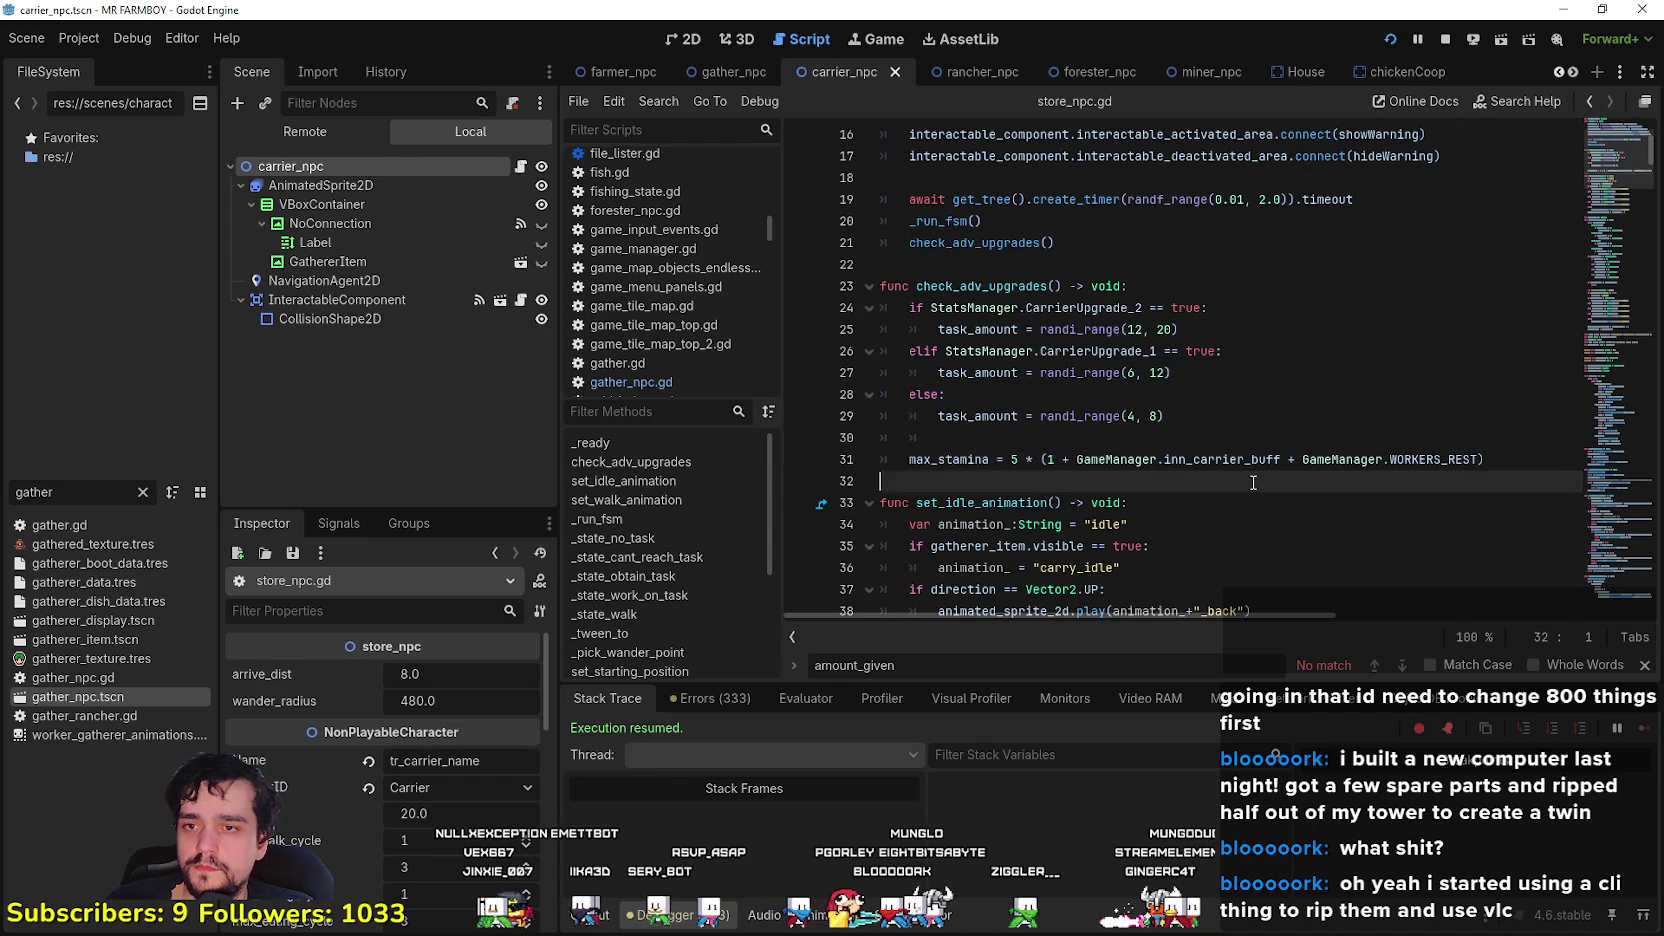
key("ctrl+s")
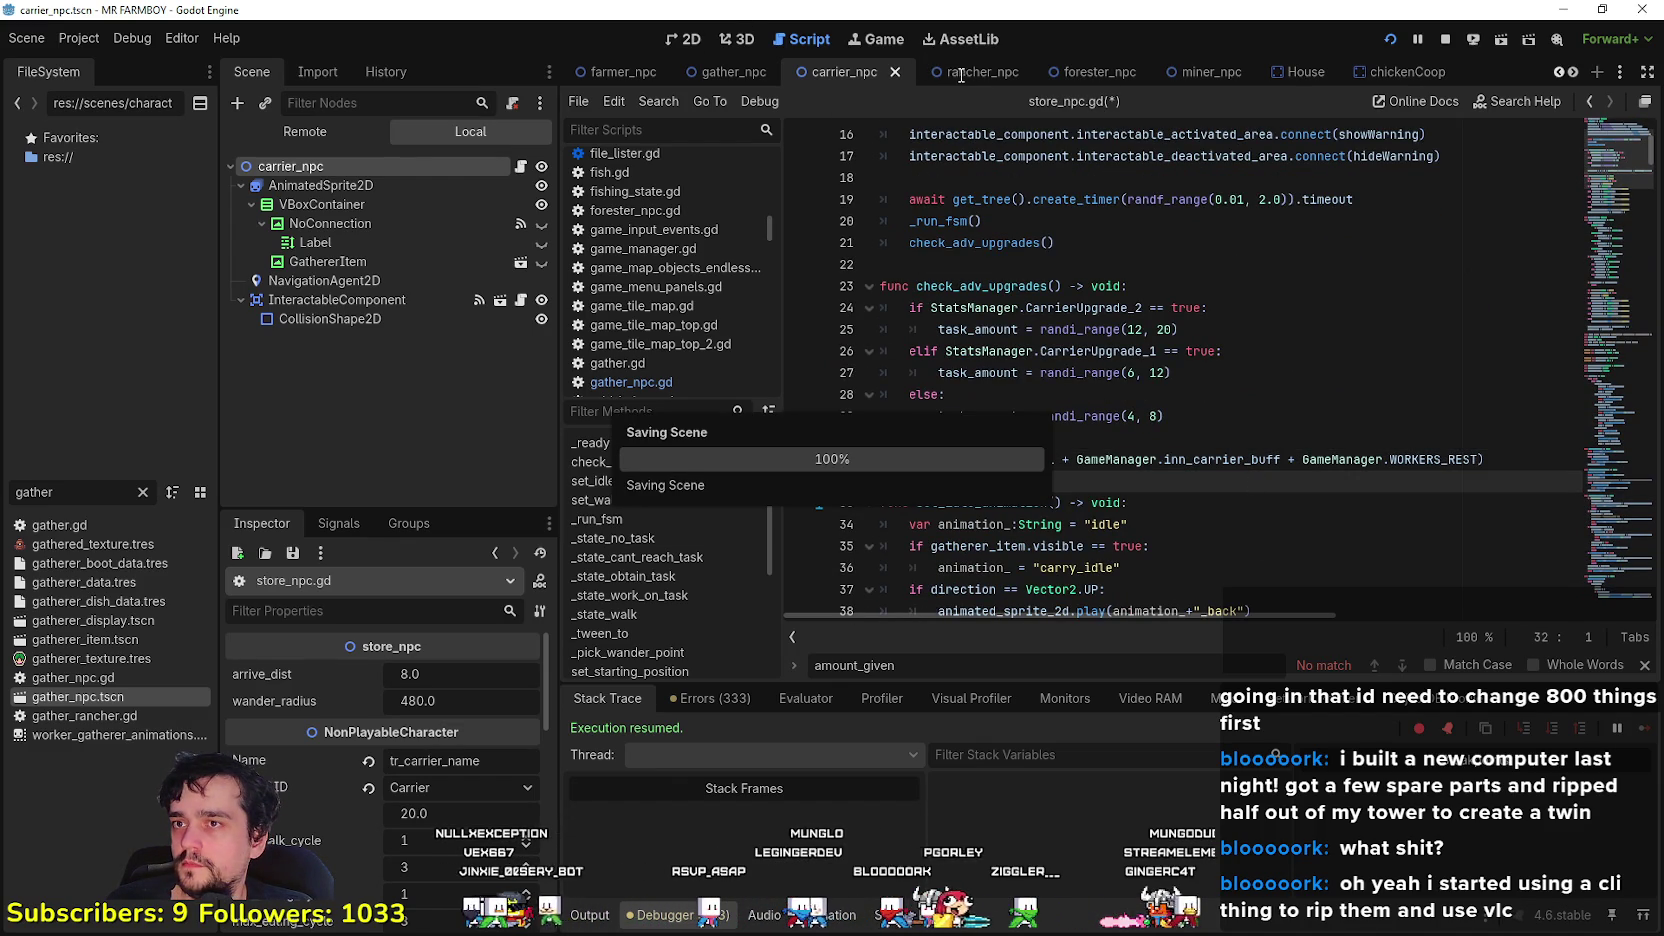
left_click(962, 73)
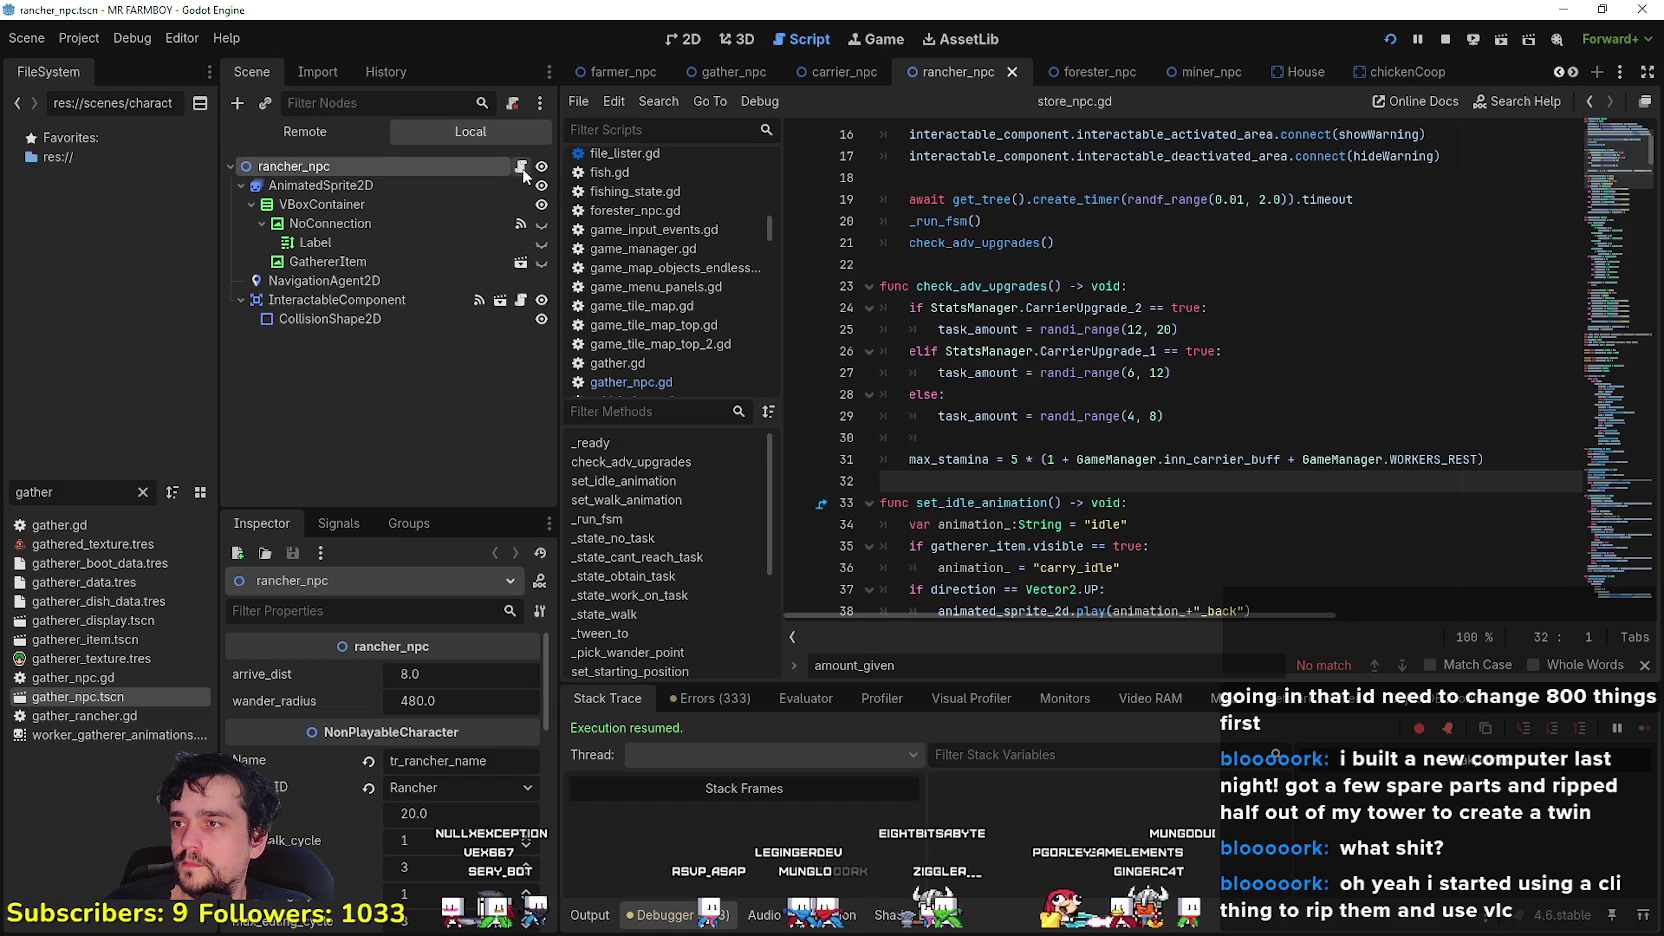
- In rancher_npc.gd, insert '+ GameManager.WORKERS_REST' into the line 43 max_stamina formula and save
left_click(520, 167)
scroll(1640, 215, "up", 10)
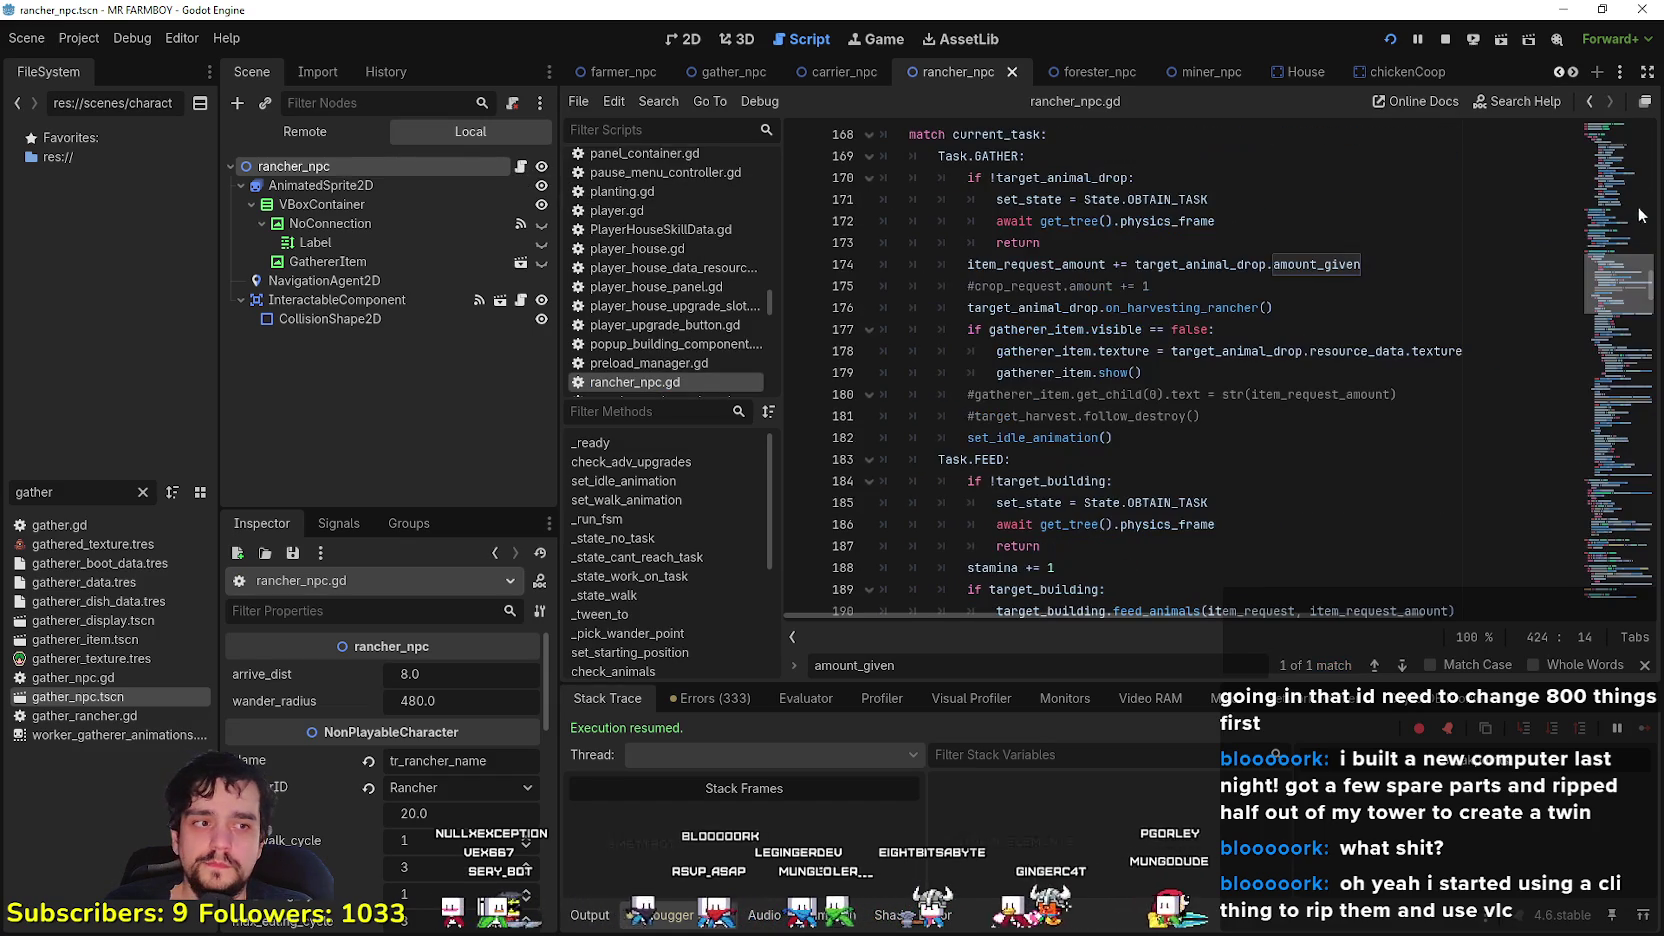
scroll(1622, 216, "up", 10)
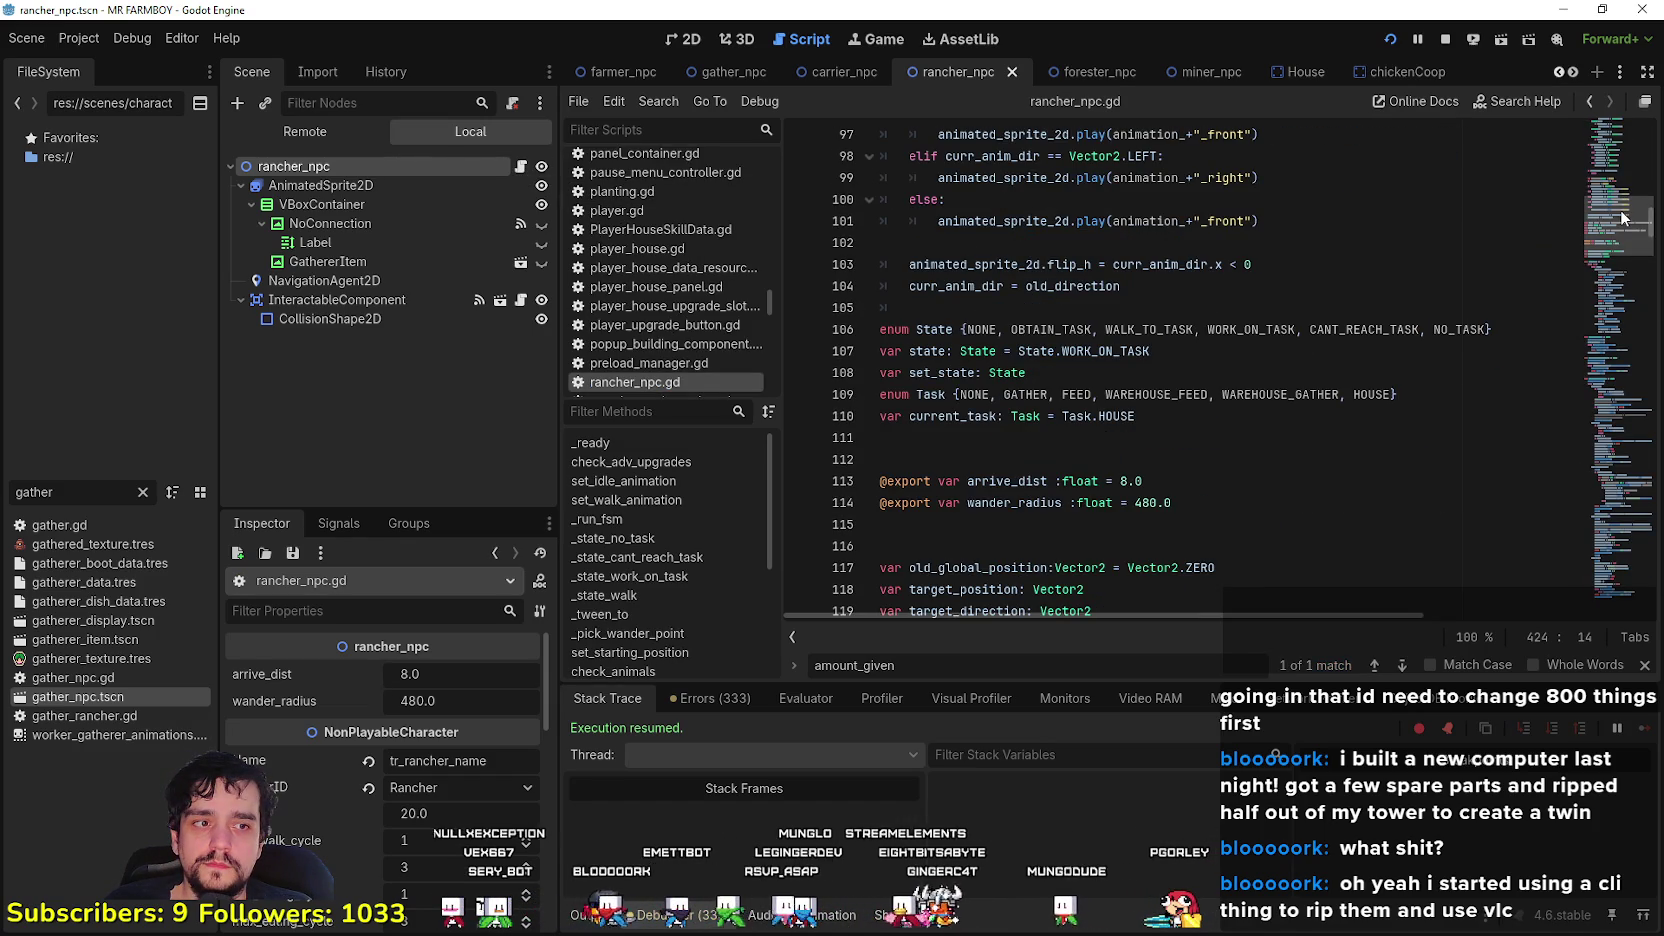
scroll(1625, 248, "up", 6)
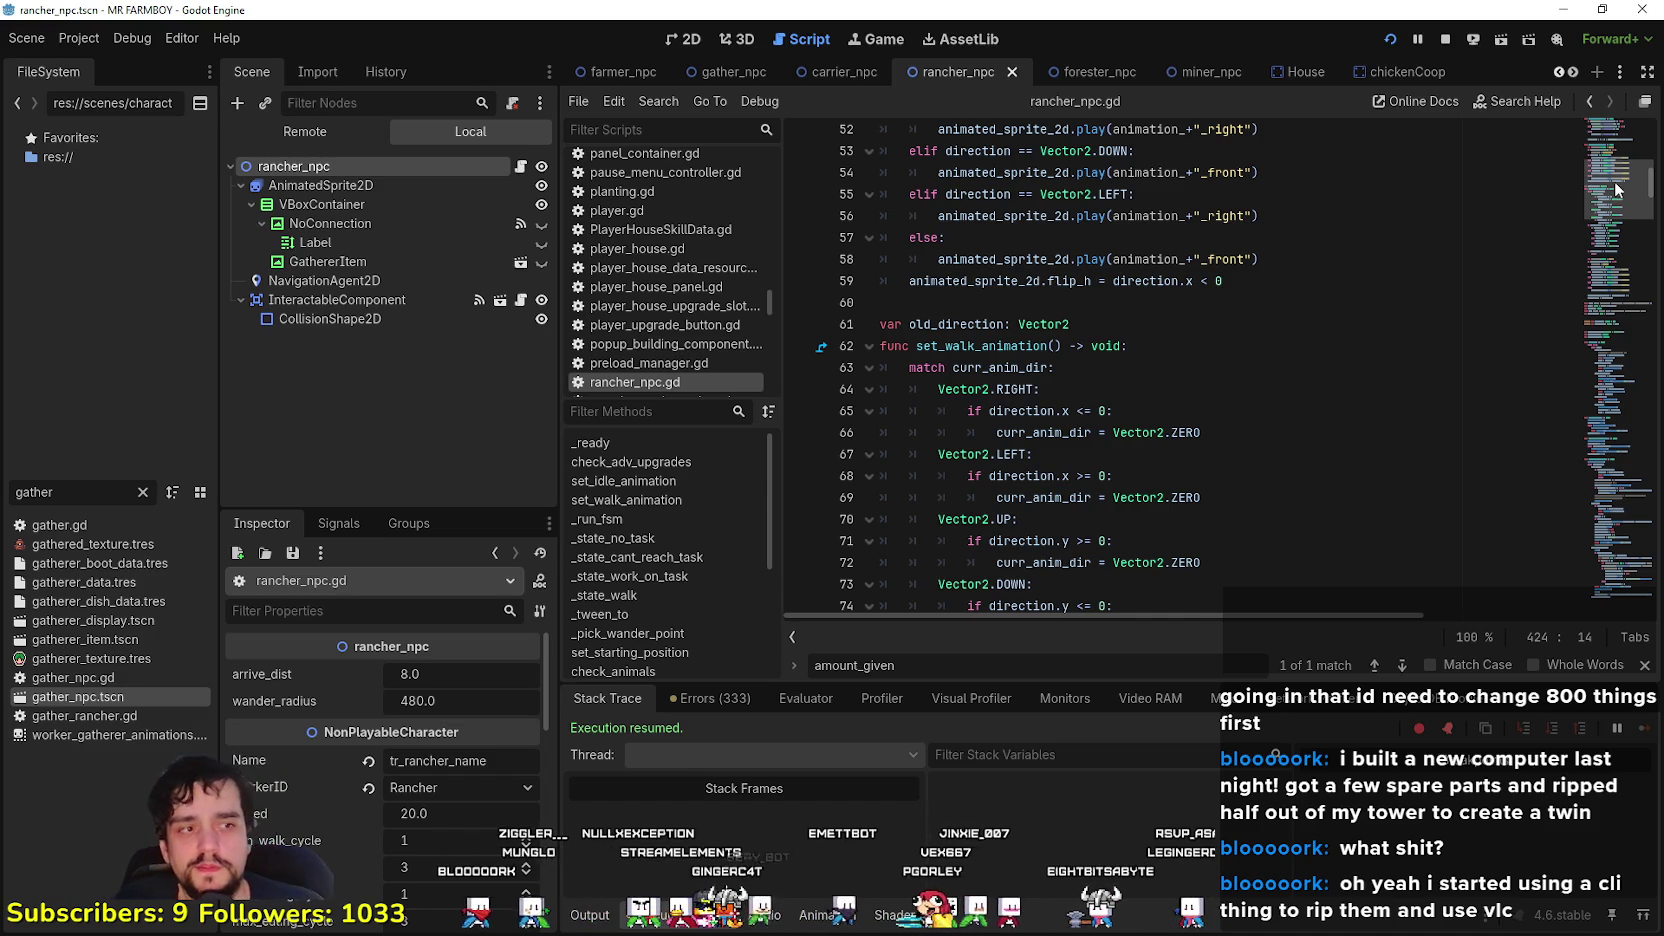
scroll(965, 432, "up", 7)
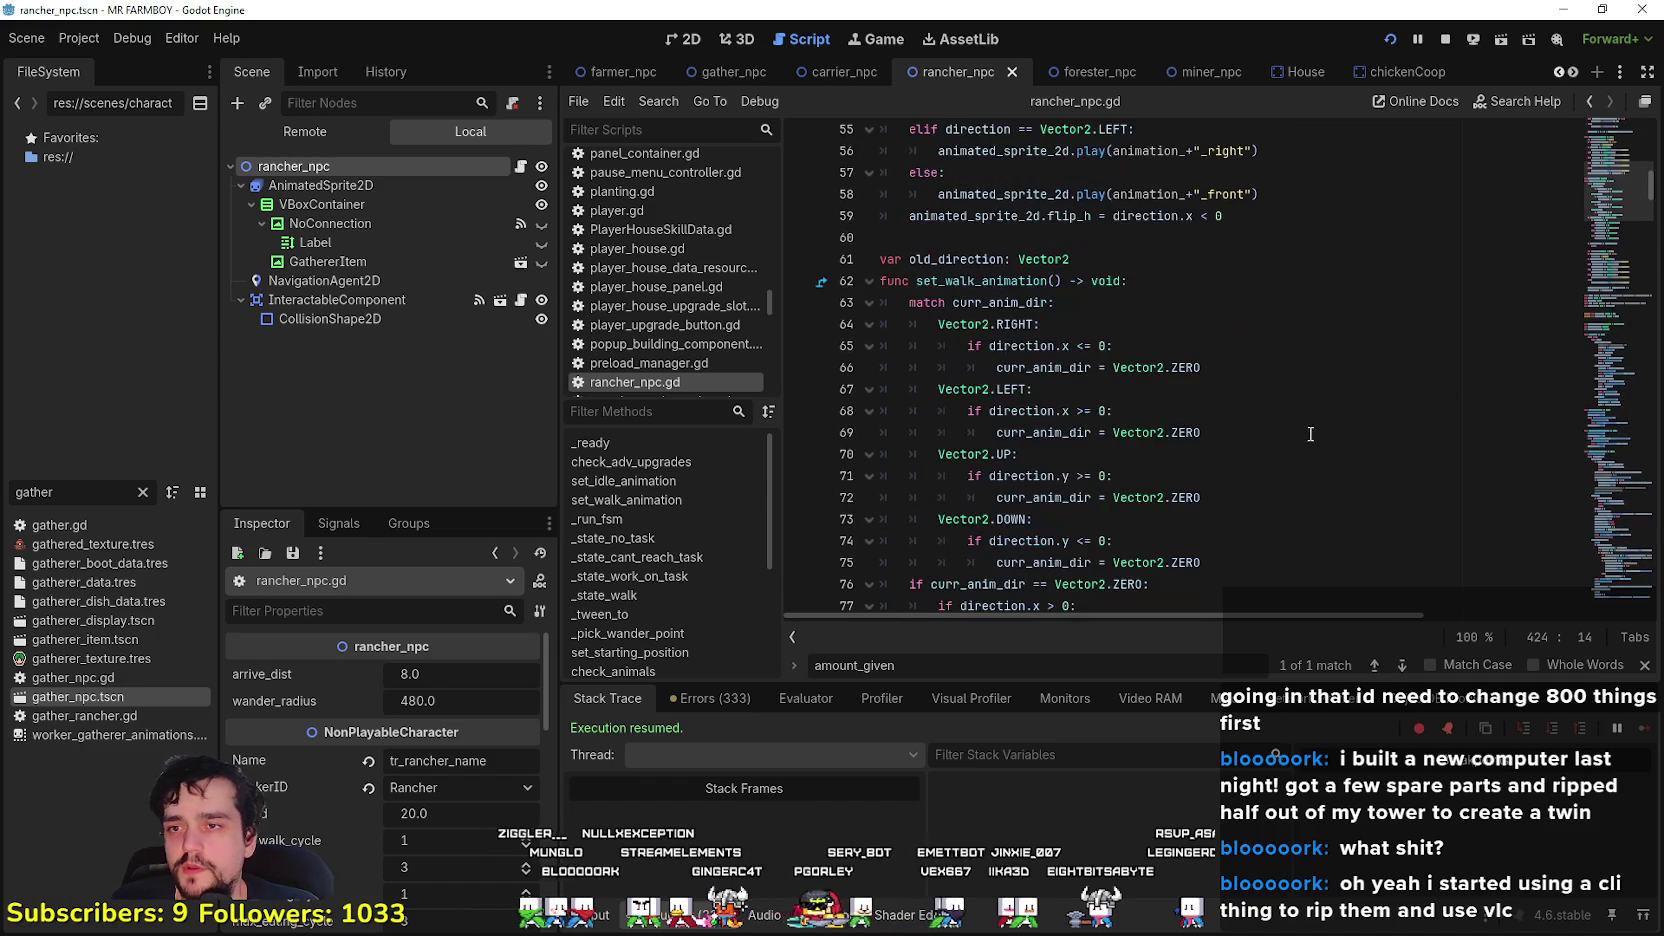
scroll(1286, 430, "up", 2)
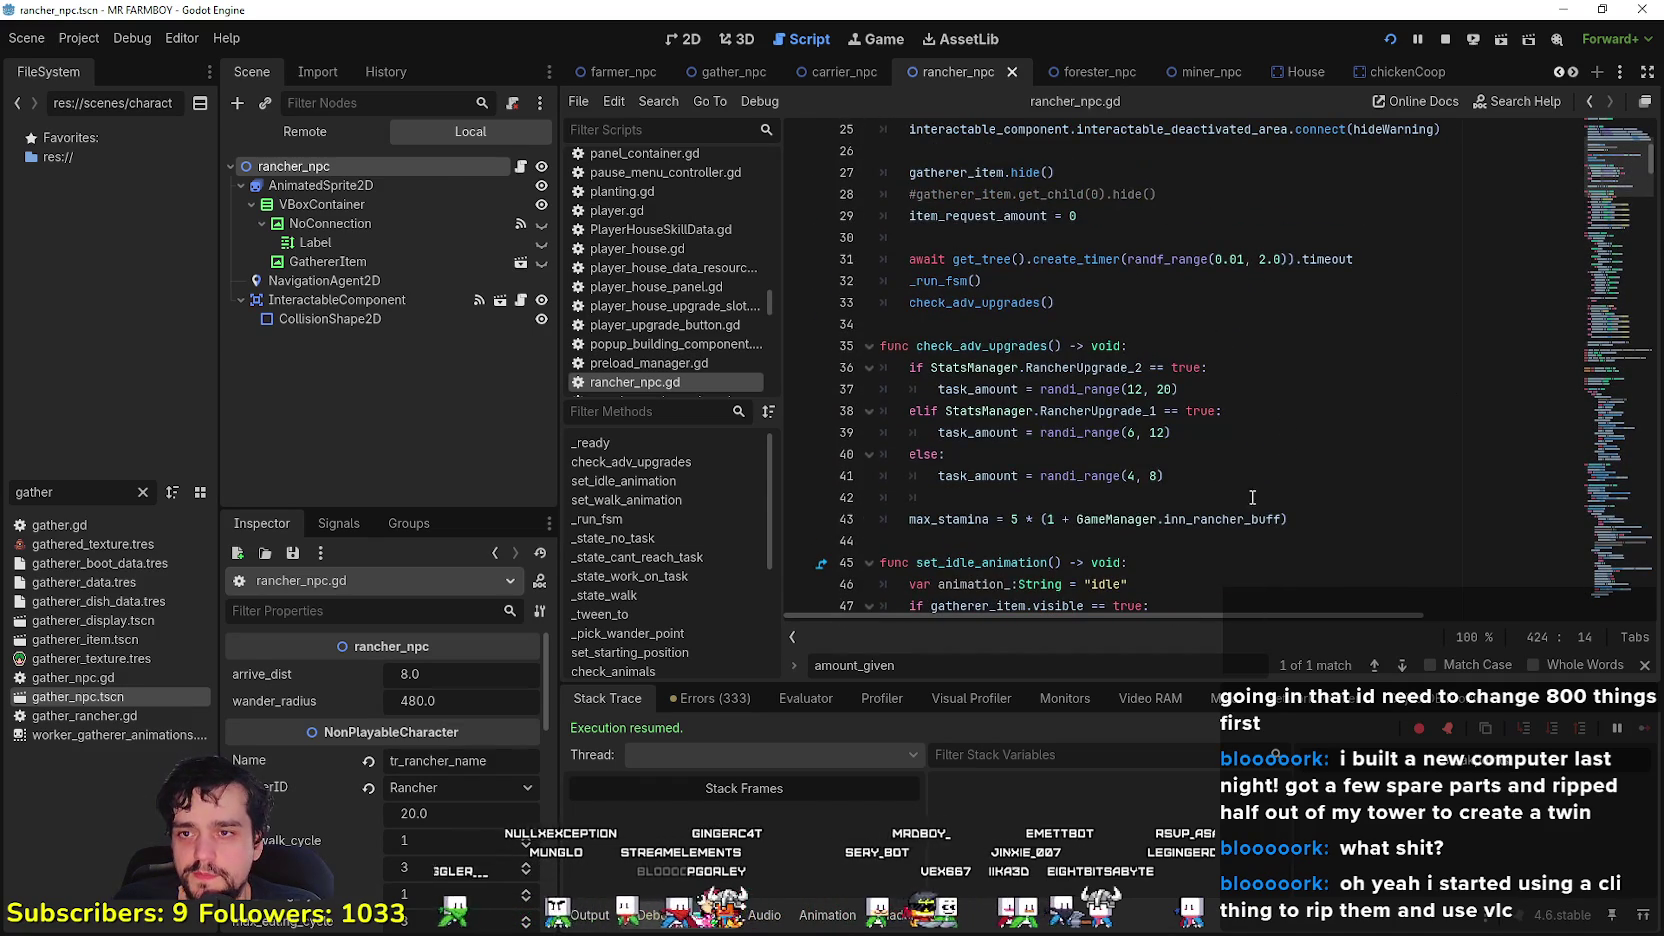
left_click(1282, 519)
key("ctrl+v")
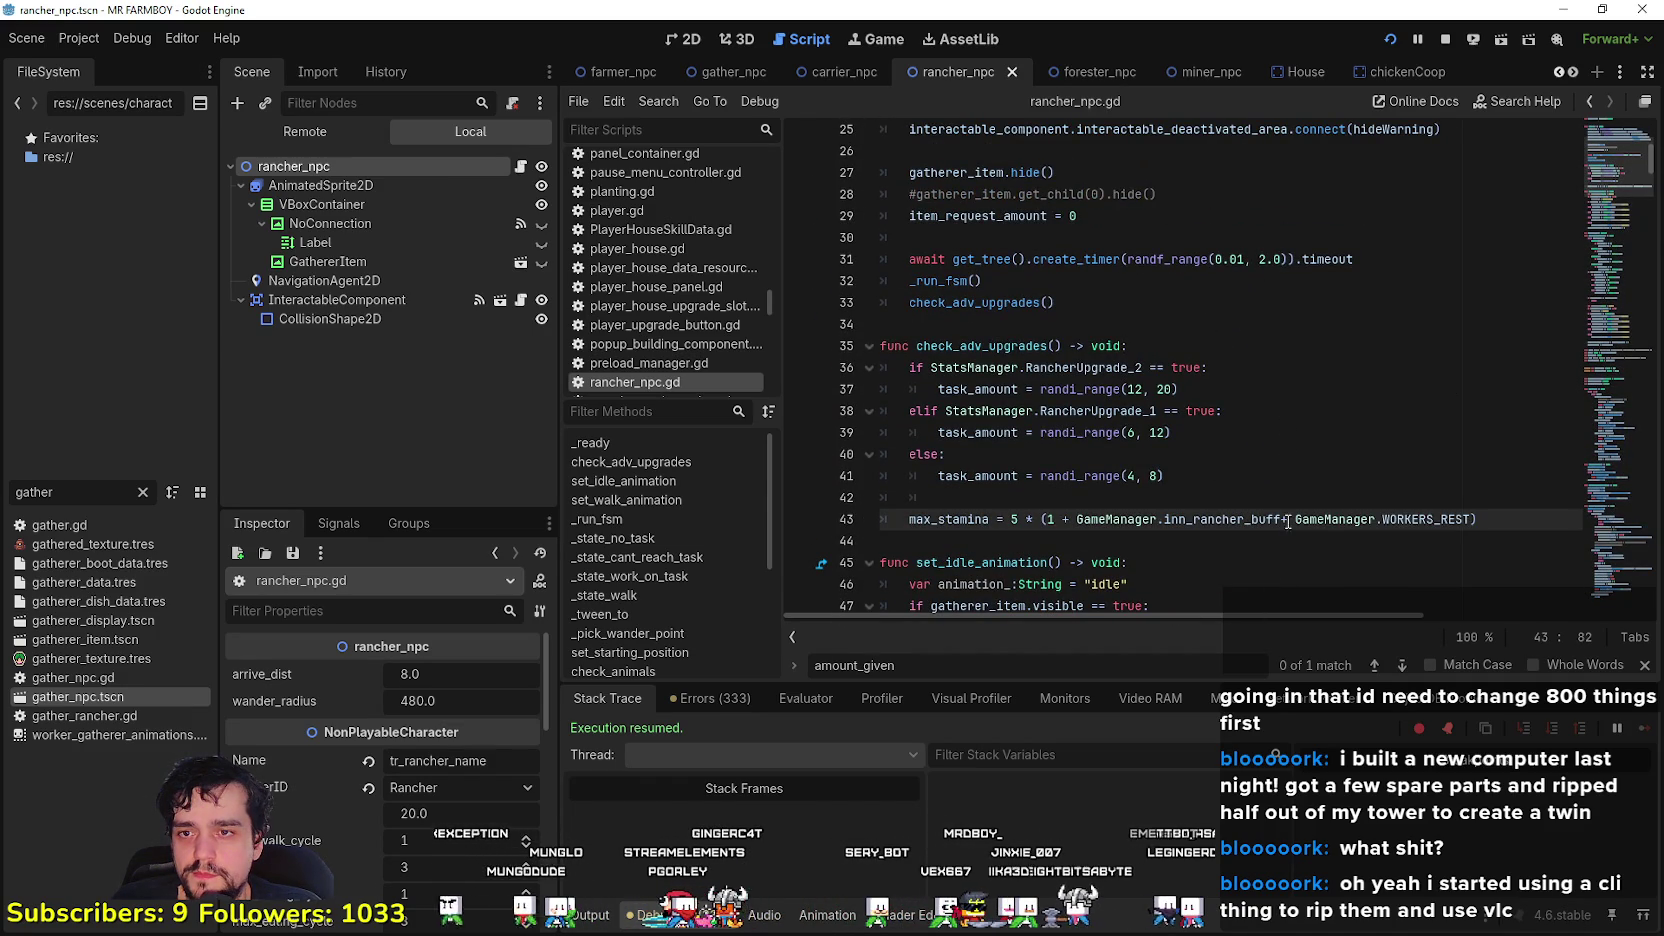
type("+")
left_click(1273, 540)
key("ctrl+s")
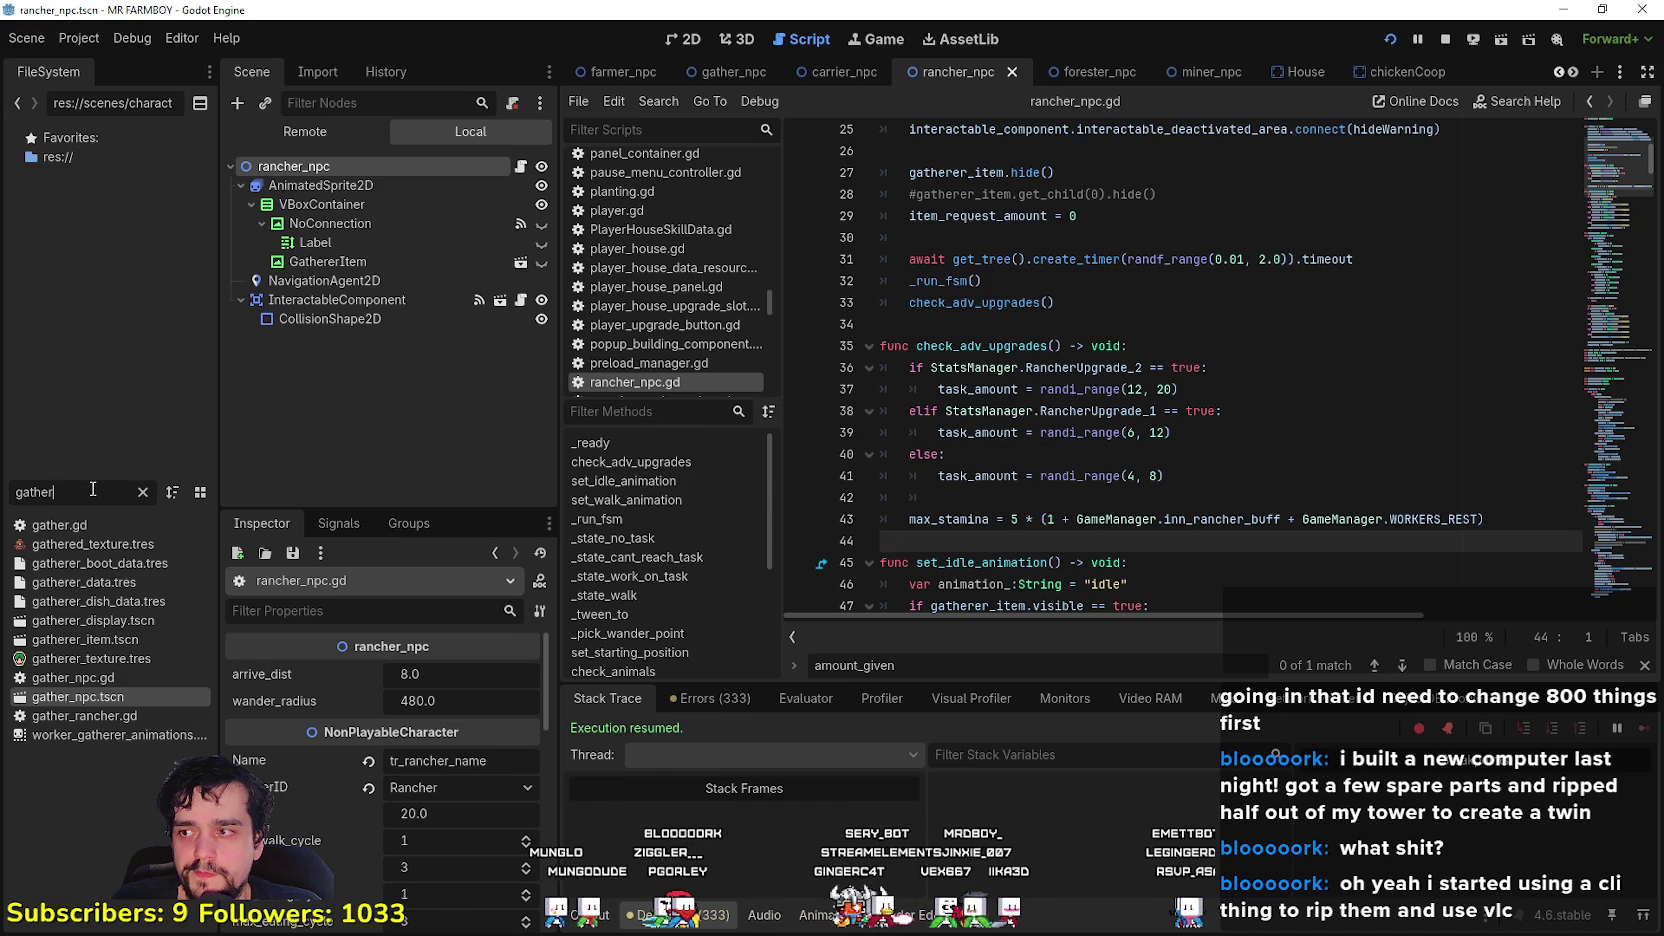
left_click(1069, 79)
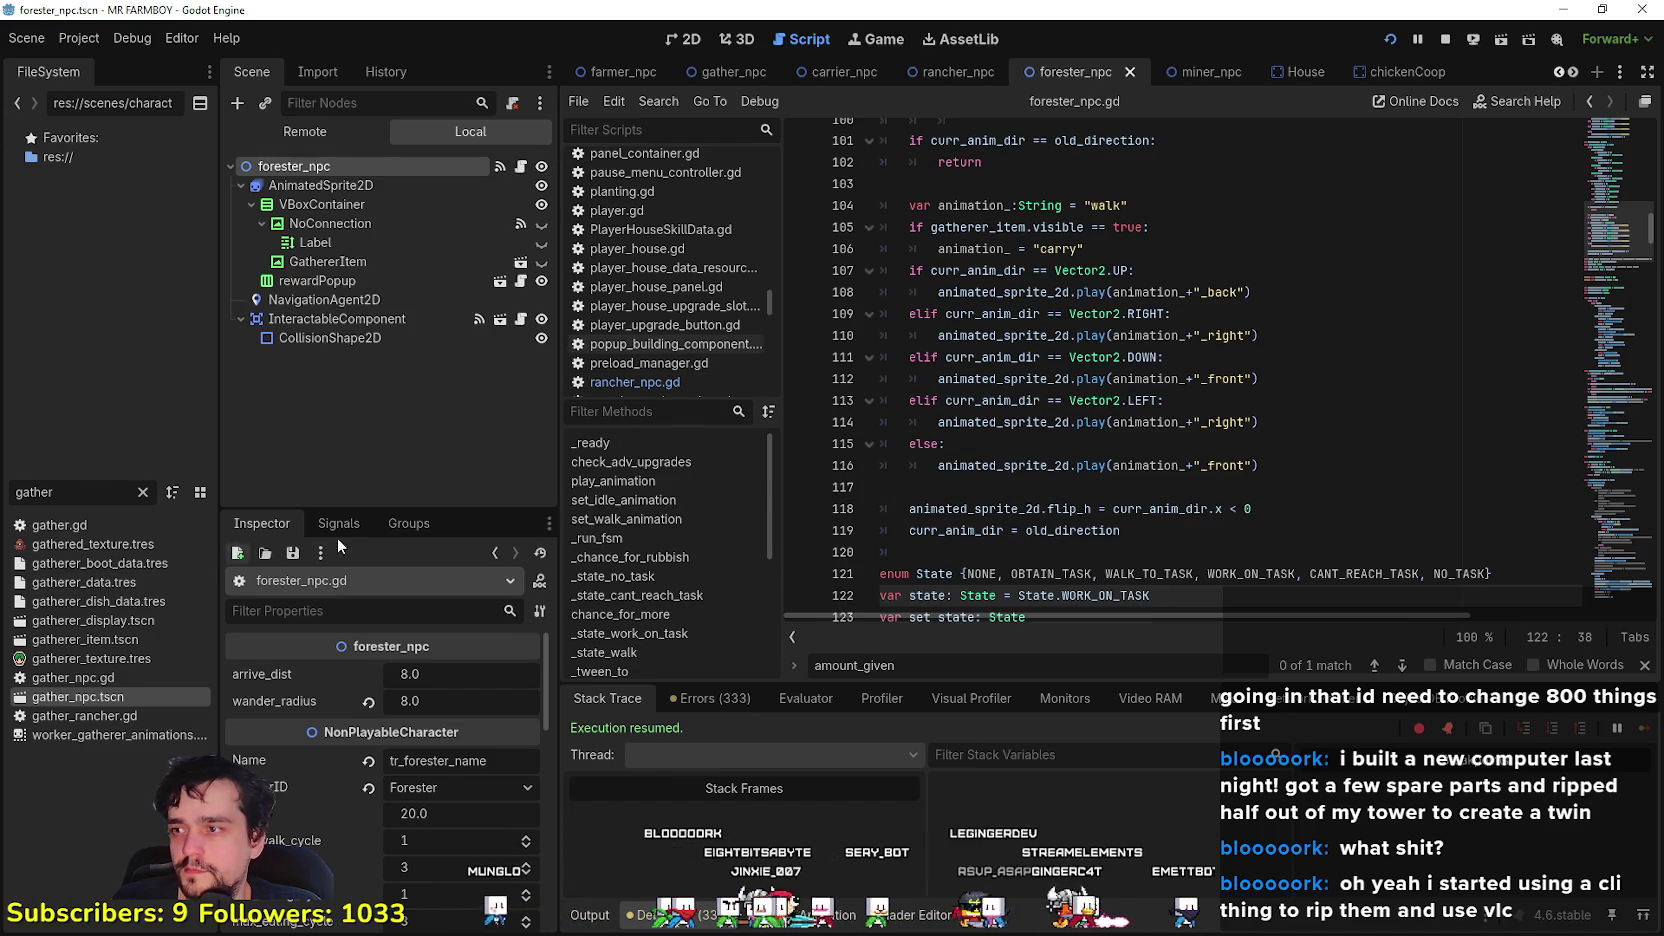
- Append '+ GameManager.WORKERS_REST' to the forester's max_stamina formula and save forester_npc.gd
scroll(1052, 513, "down", 10)
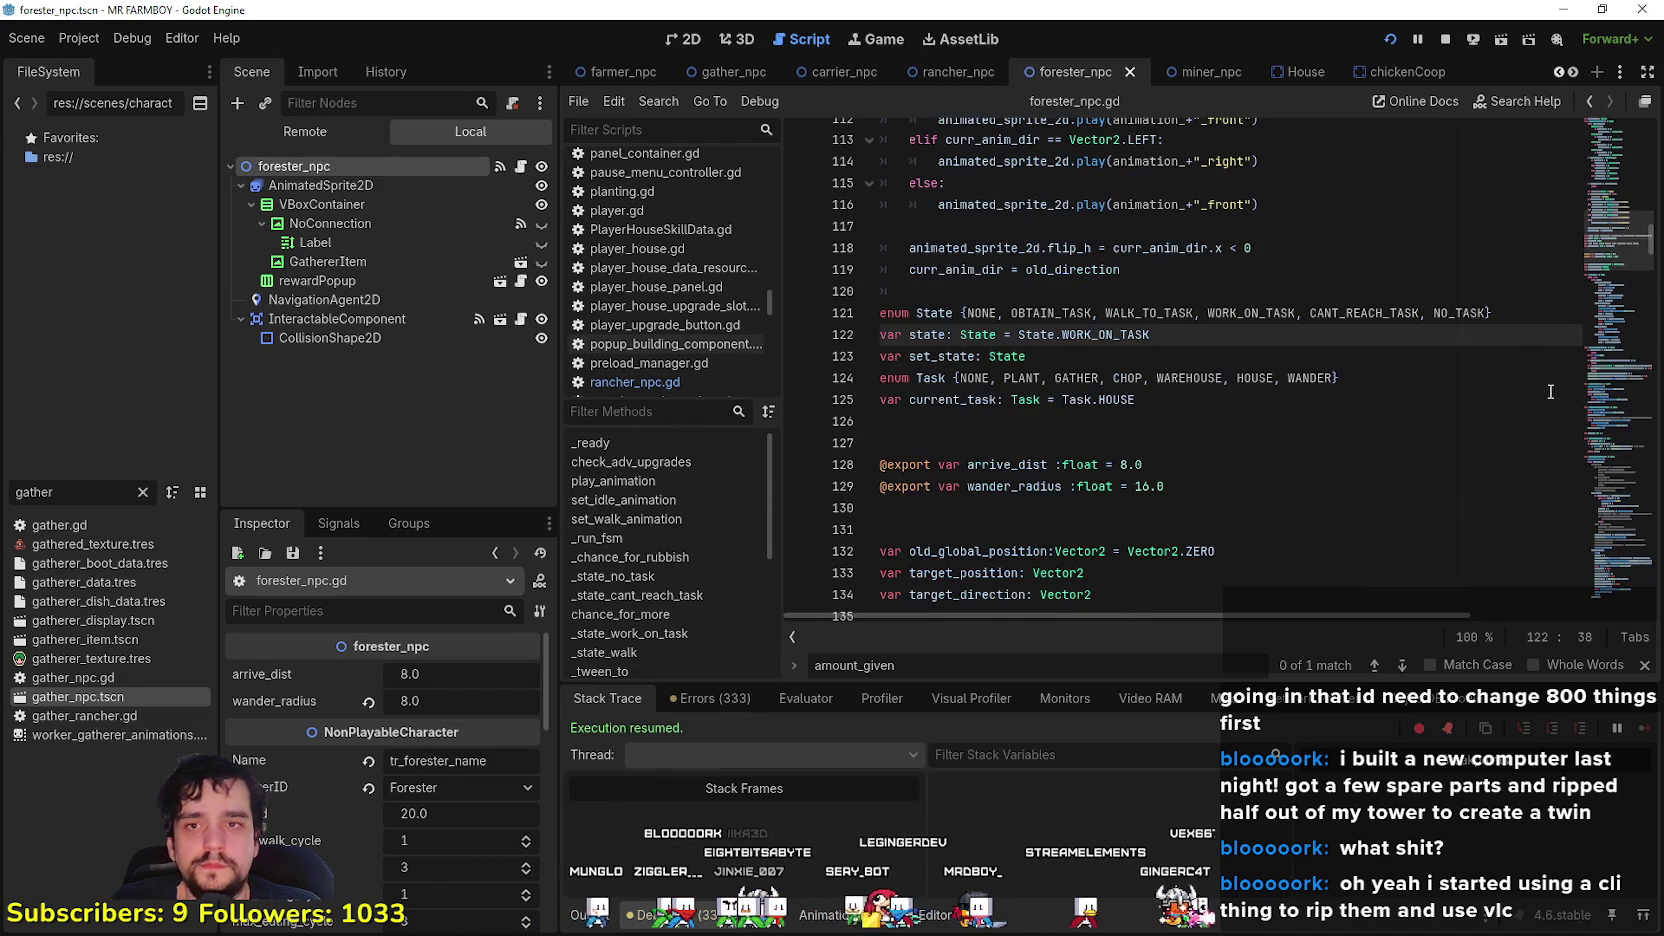
scroll(1349, 372, "down", 9)
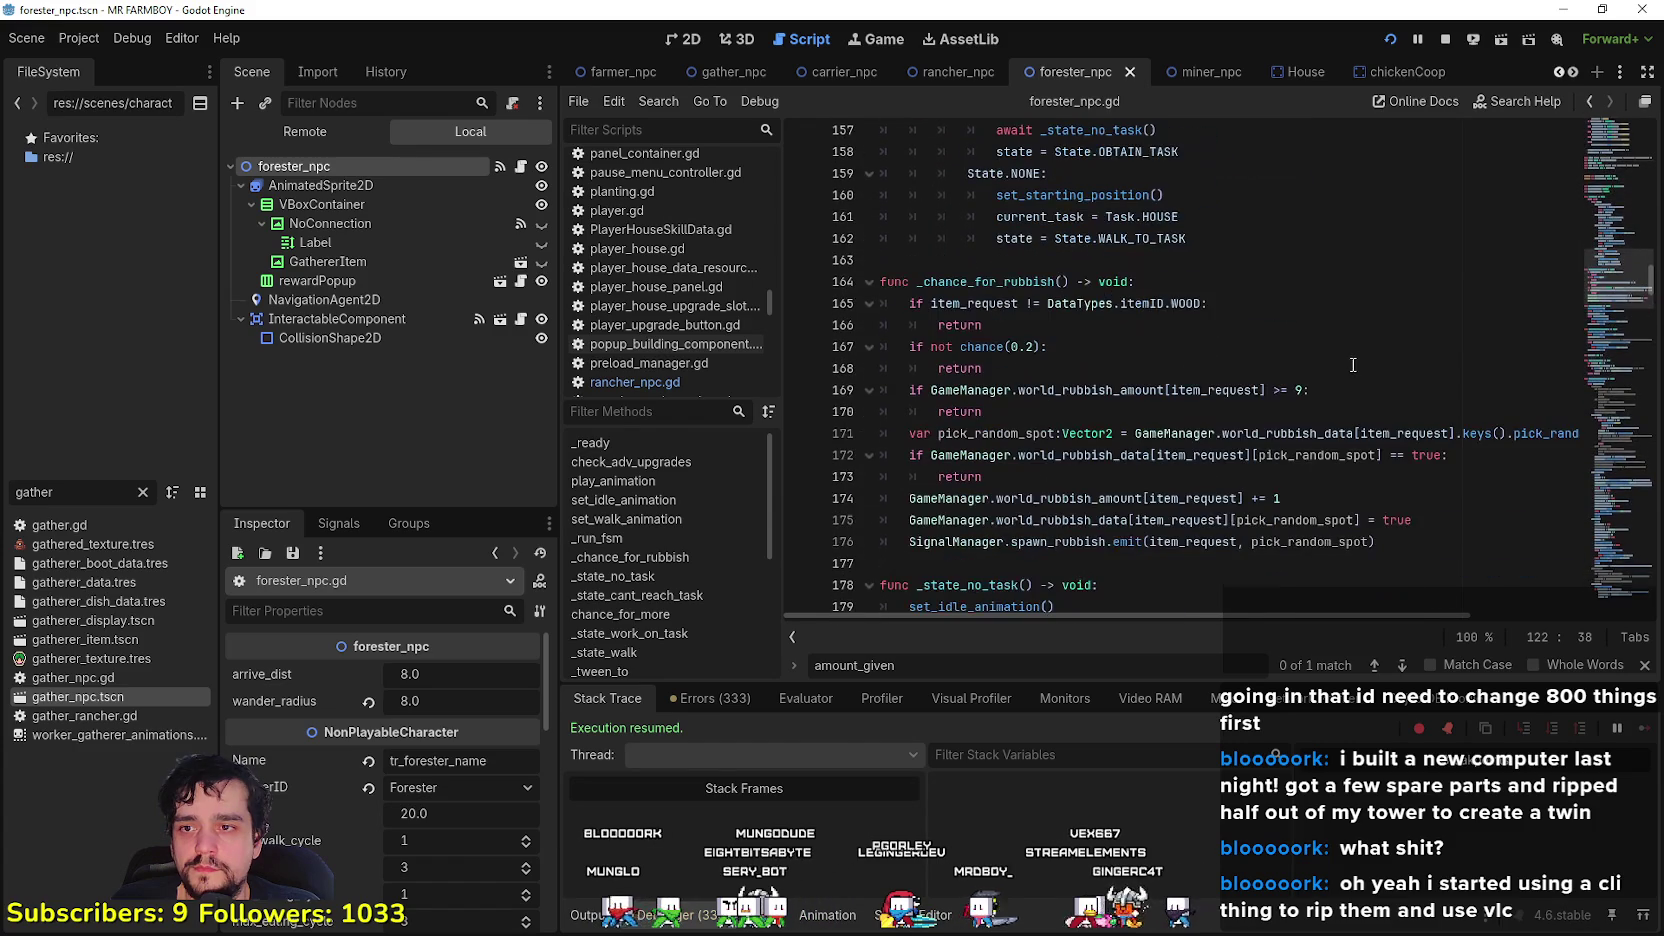
scroll(1488, 316, "down", 3)
left_click_drag(1618, 264, 1613, 183)
scroll(1351, 414, "down", 2)
left_click(1302, 409)
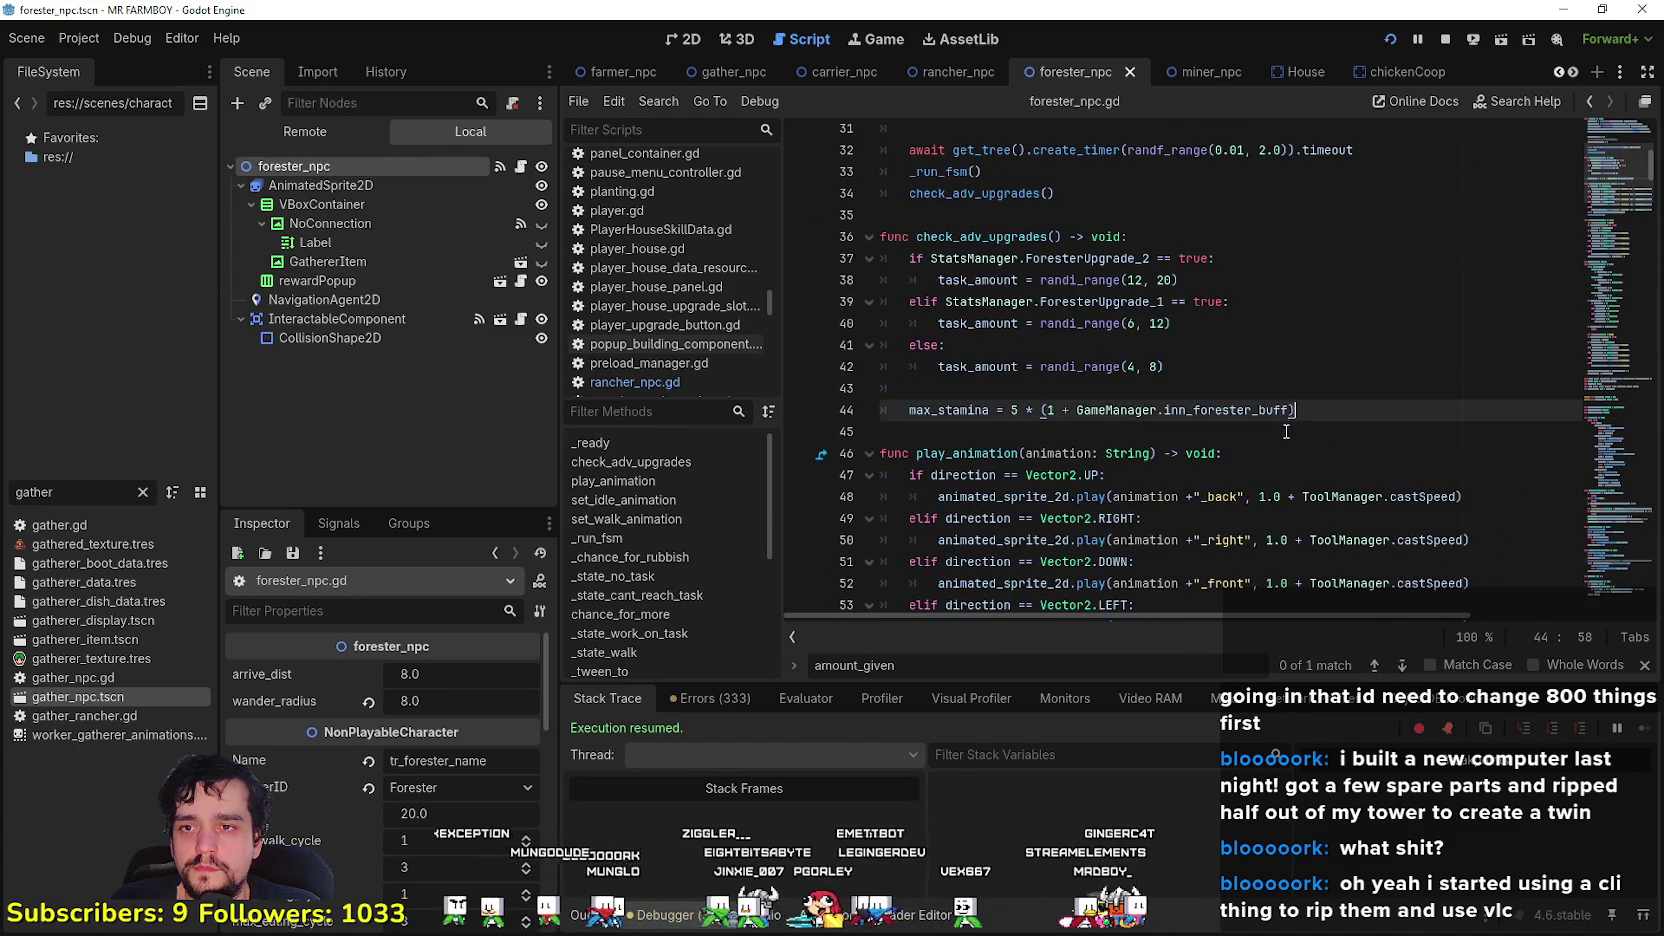
type("+ GameManager.WORKERS_REST")
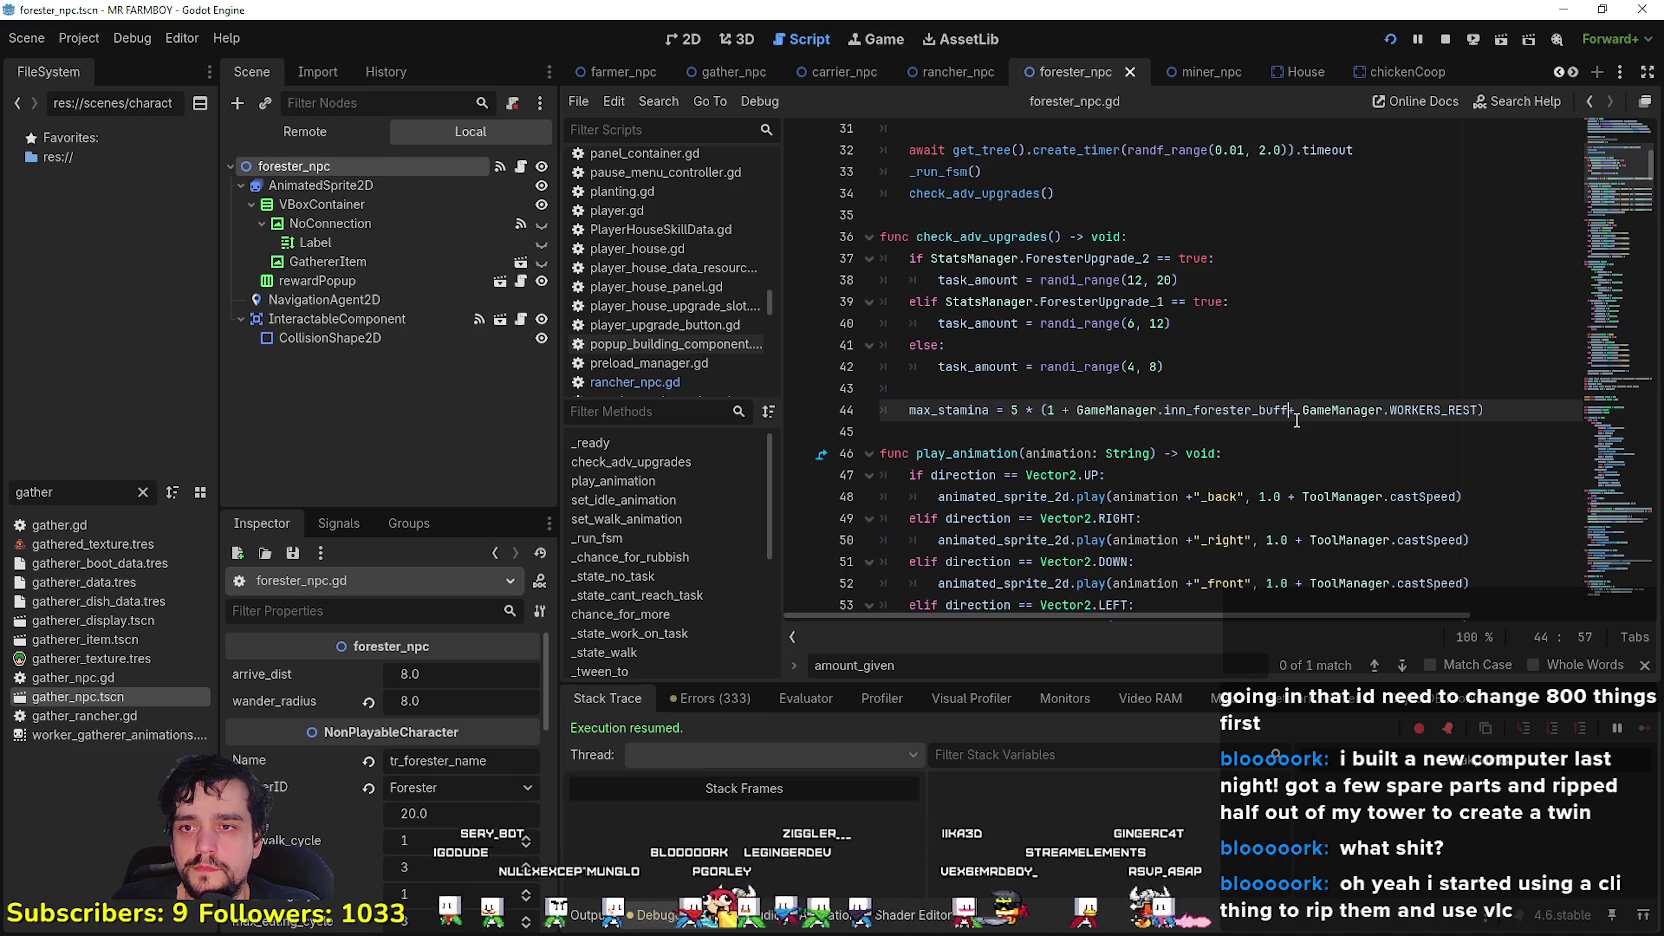
type(" +")
left_click(1296, 453)
key("ctrl+s")
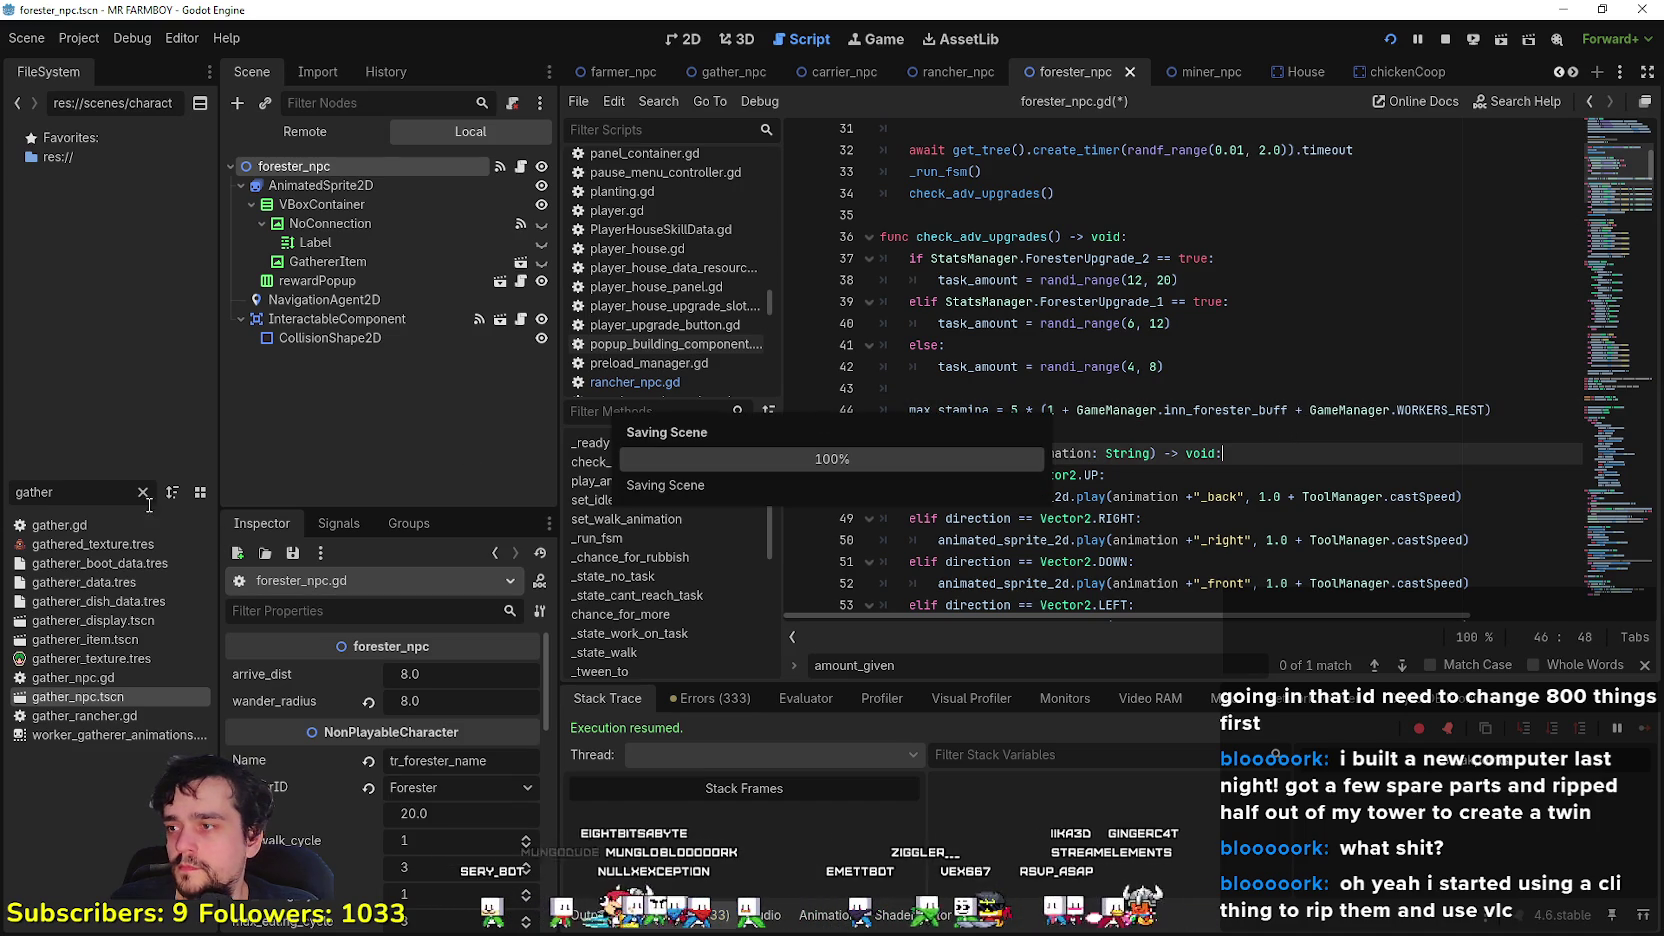
- Finish the miner's max_stamina as 5 * (1 + inn_miner_buff + WORKERS_REST) and save miner_npc.gd
left_click(1195, 72)
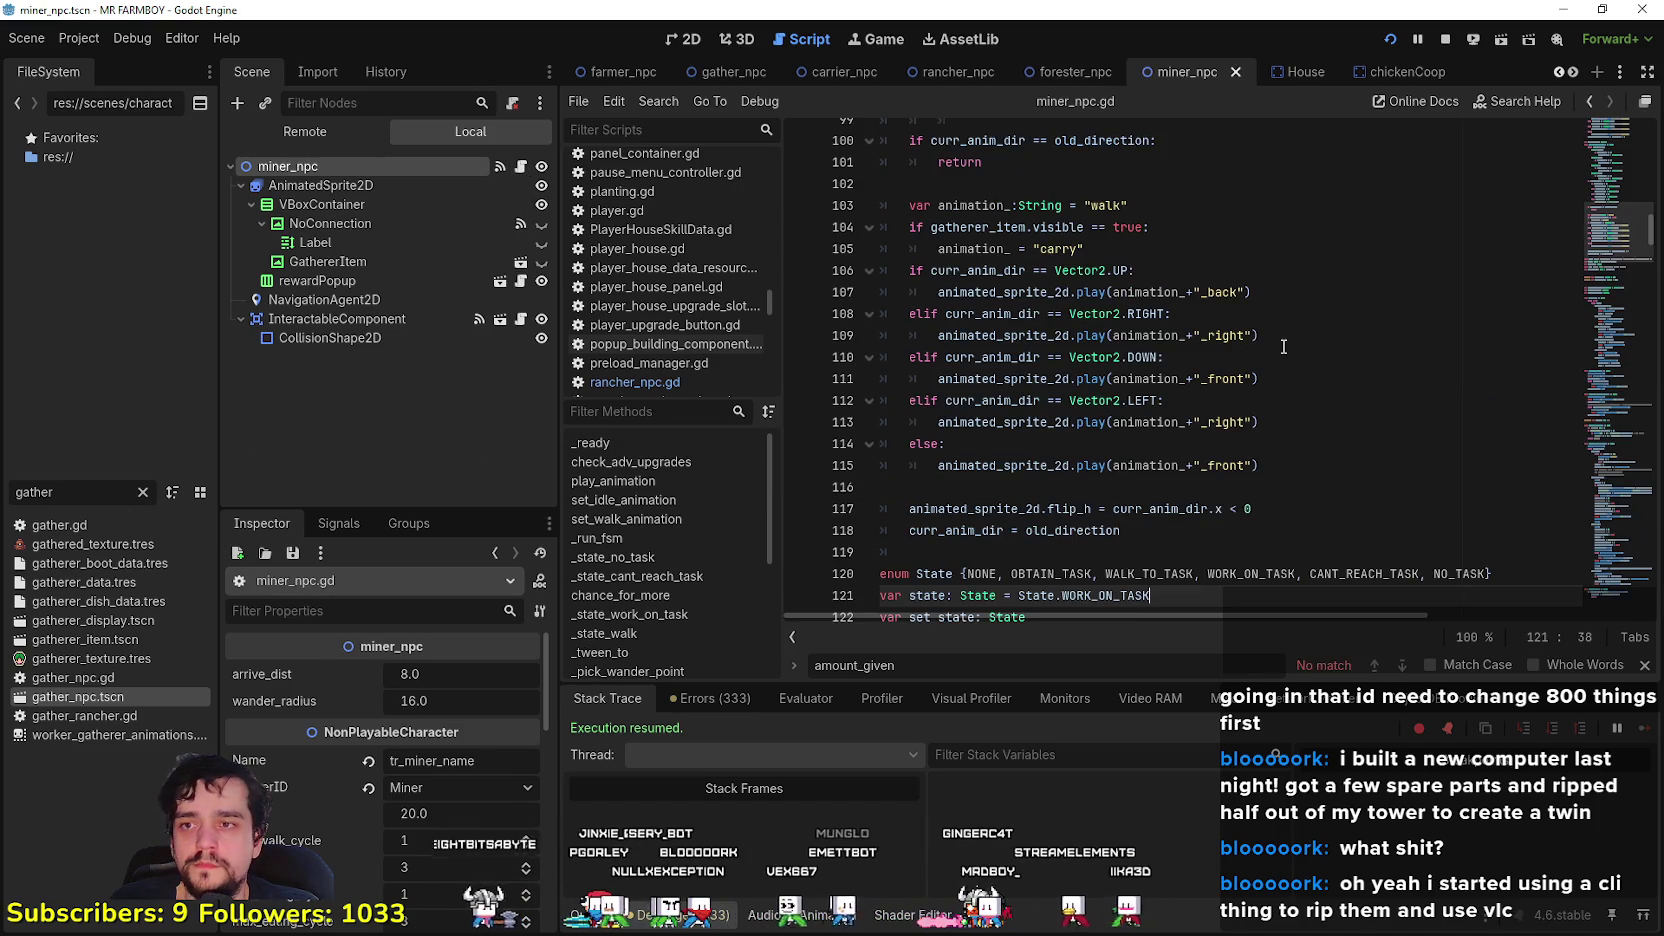
scroll(1603, 200, "up", 10)
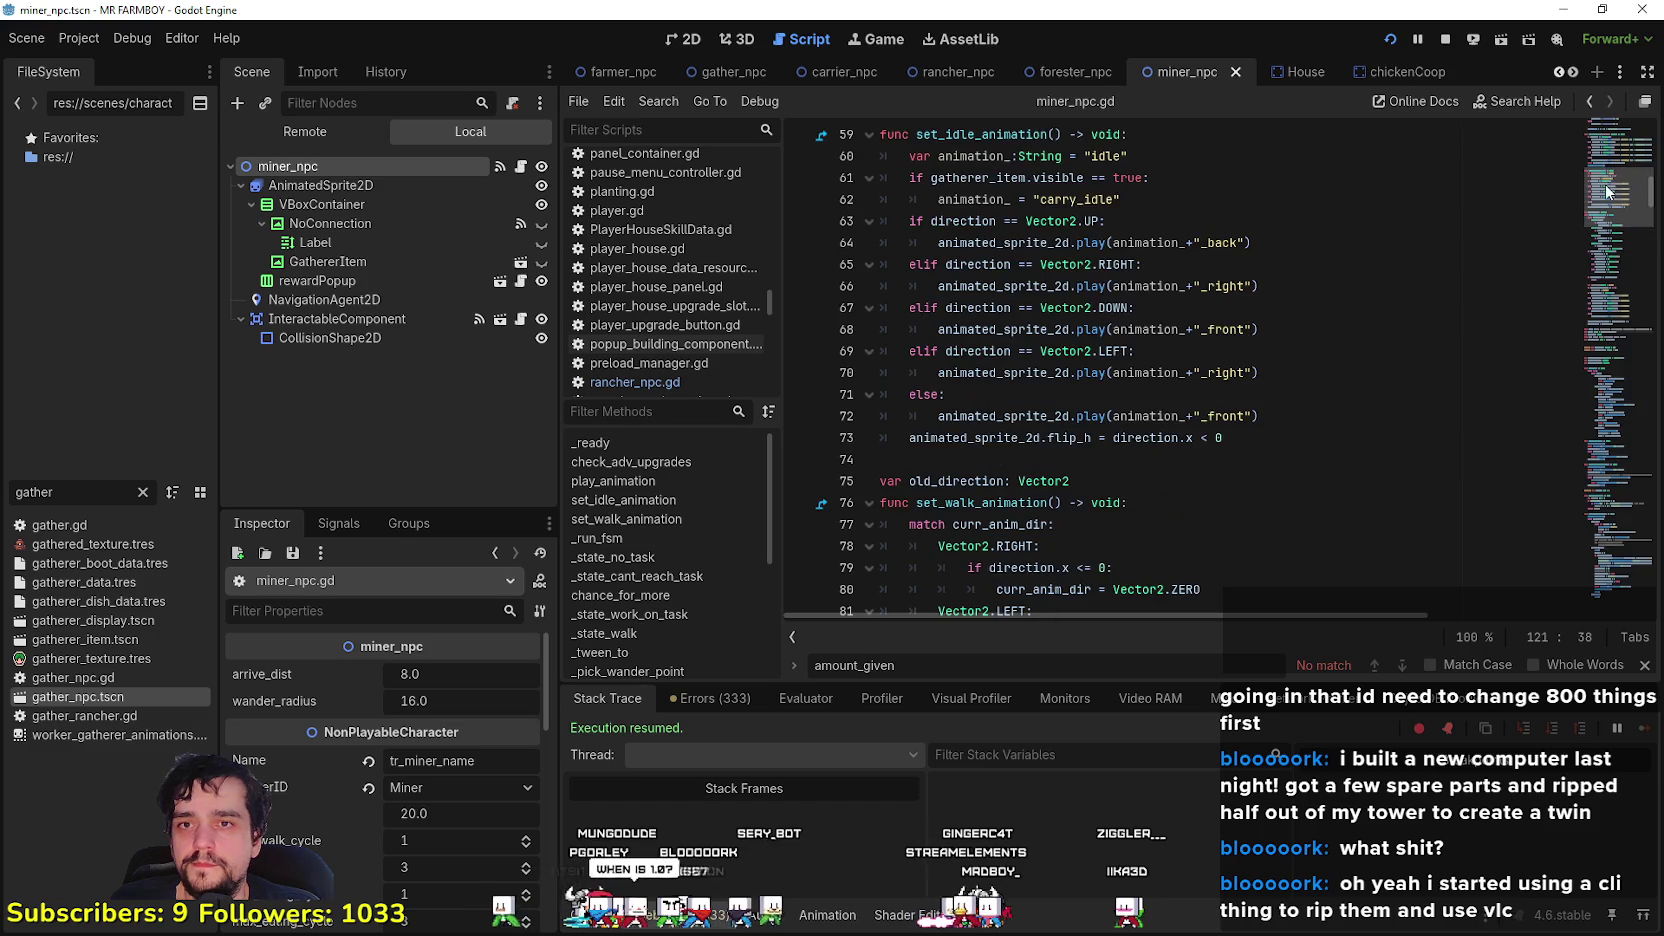
scroll(1603, 183, "up", 6)
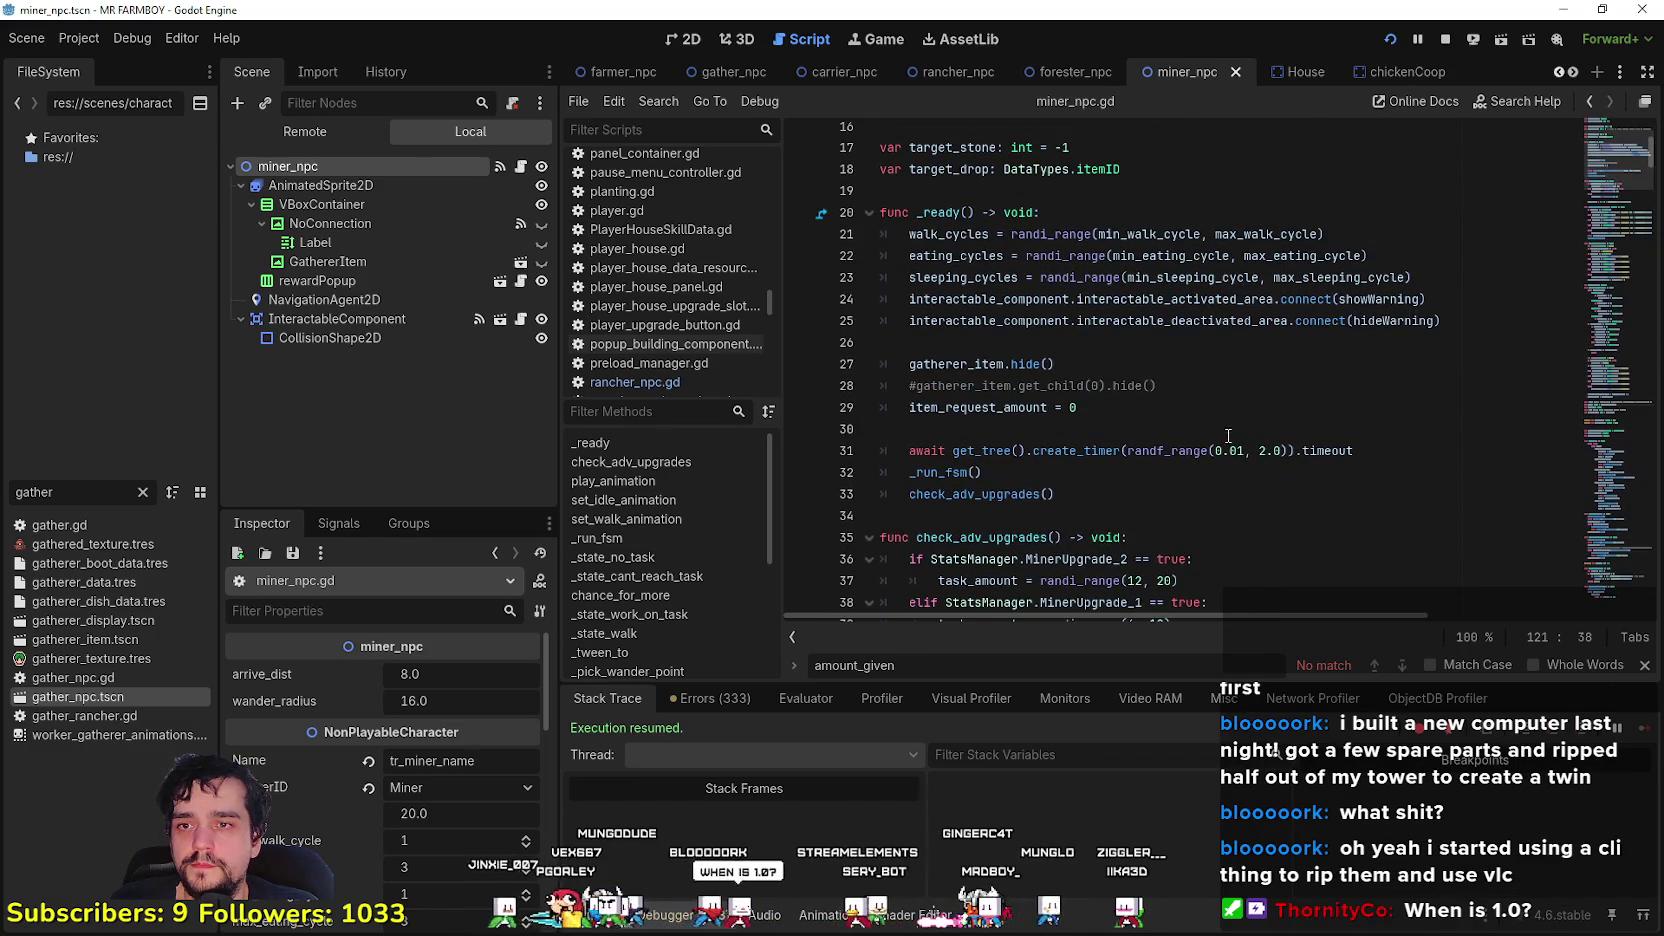
scroll(1232, 430, "down", 2)
scroll(1233, 420, "up", 6)
scroll(1234, 410, "down", 6)
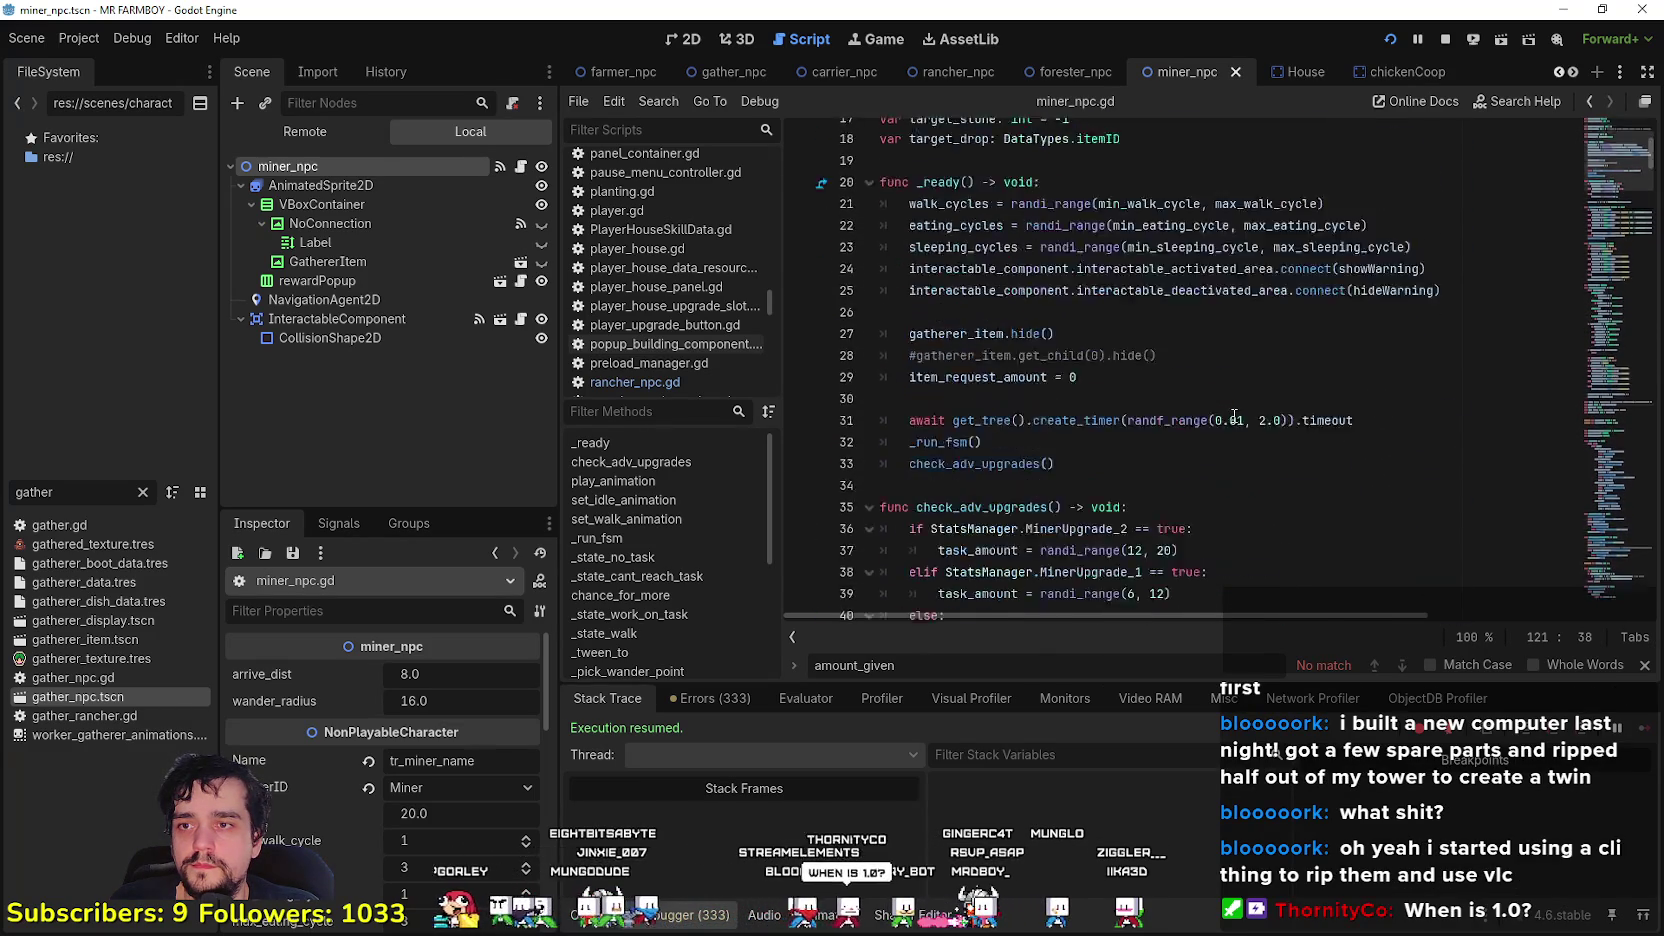
left_click(1269, 473)
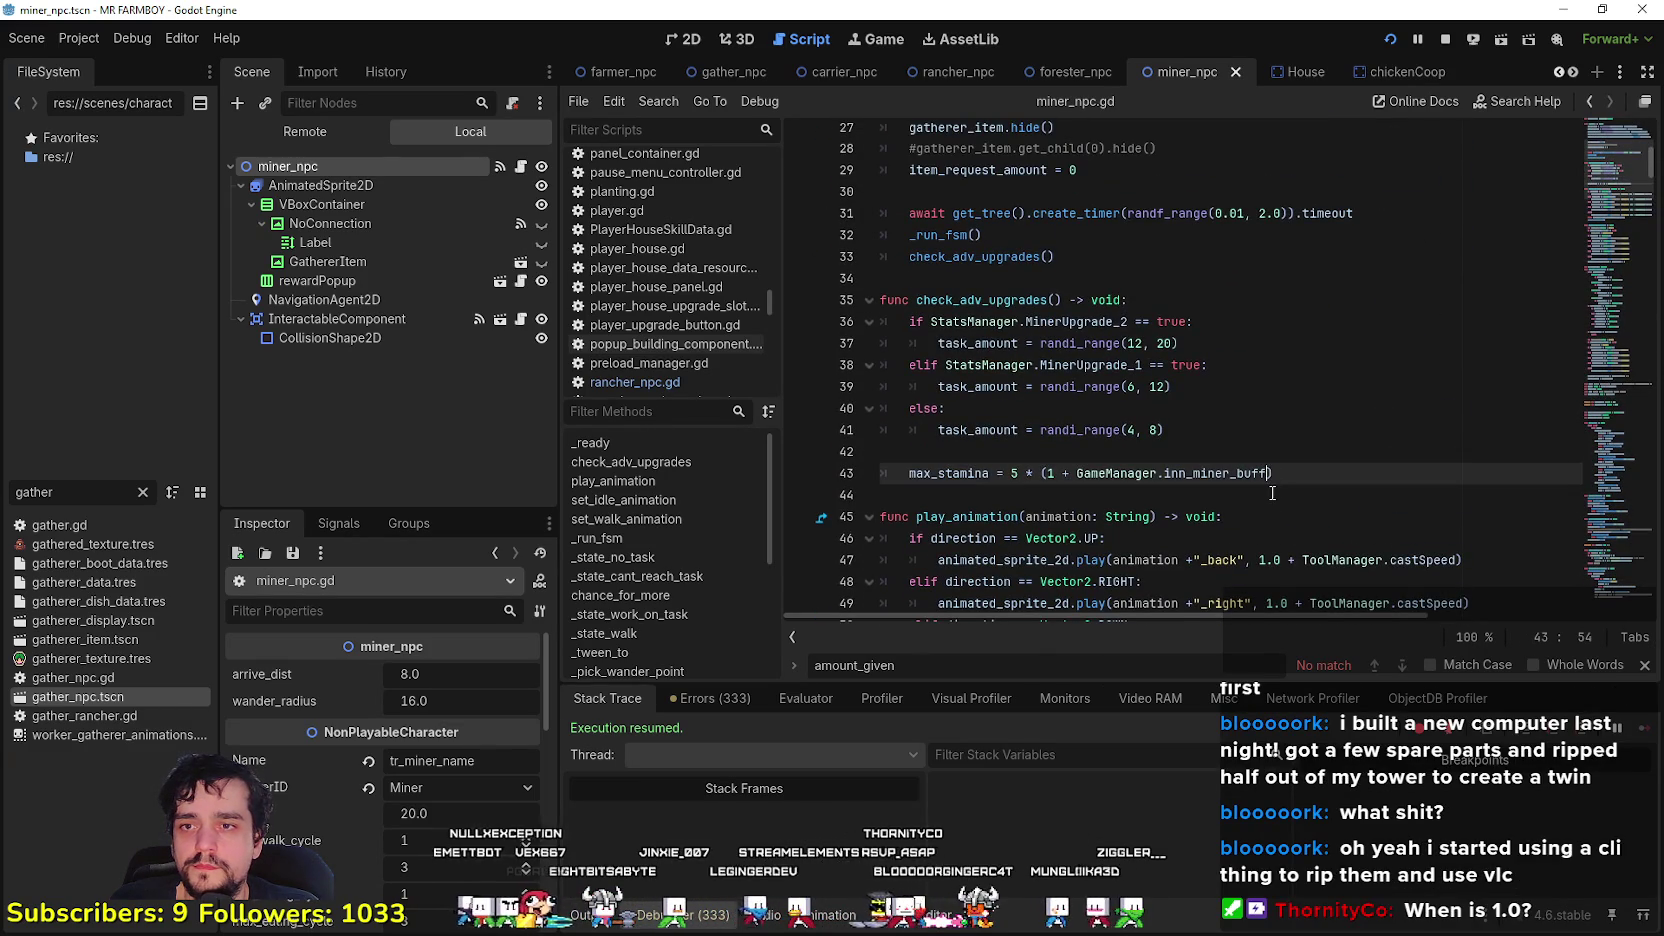
type("+ GameManager.WORKERS_REST")
left_click(1272, 495)
key("ctrl+s")
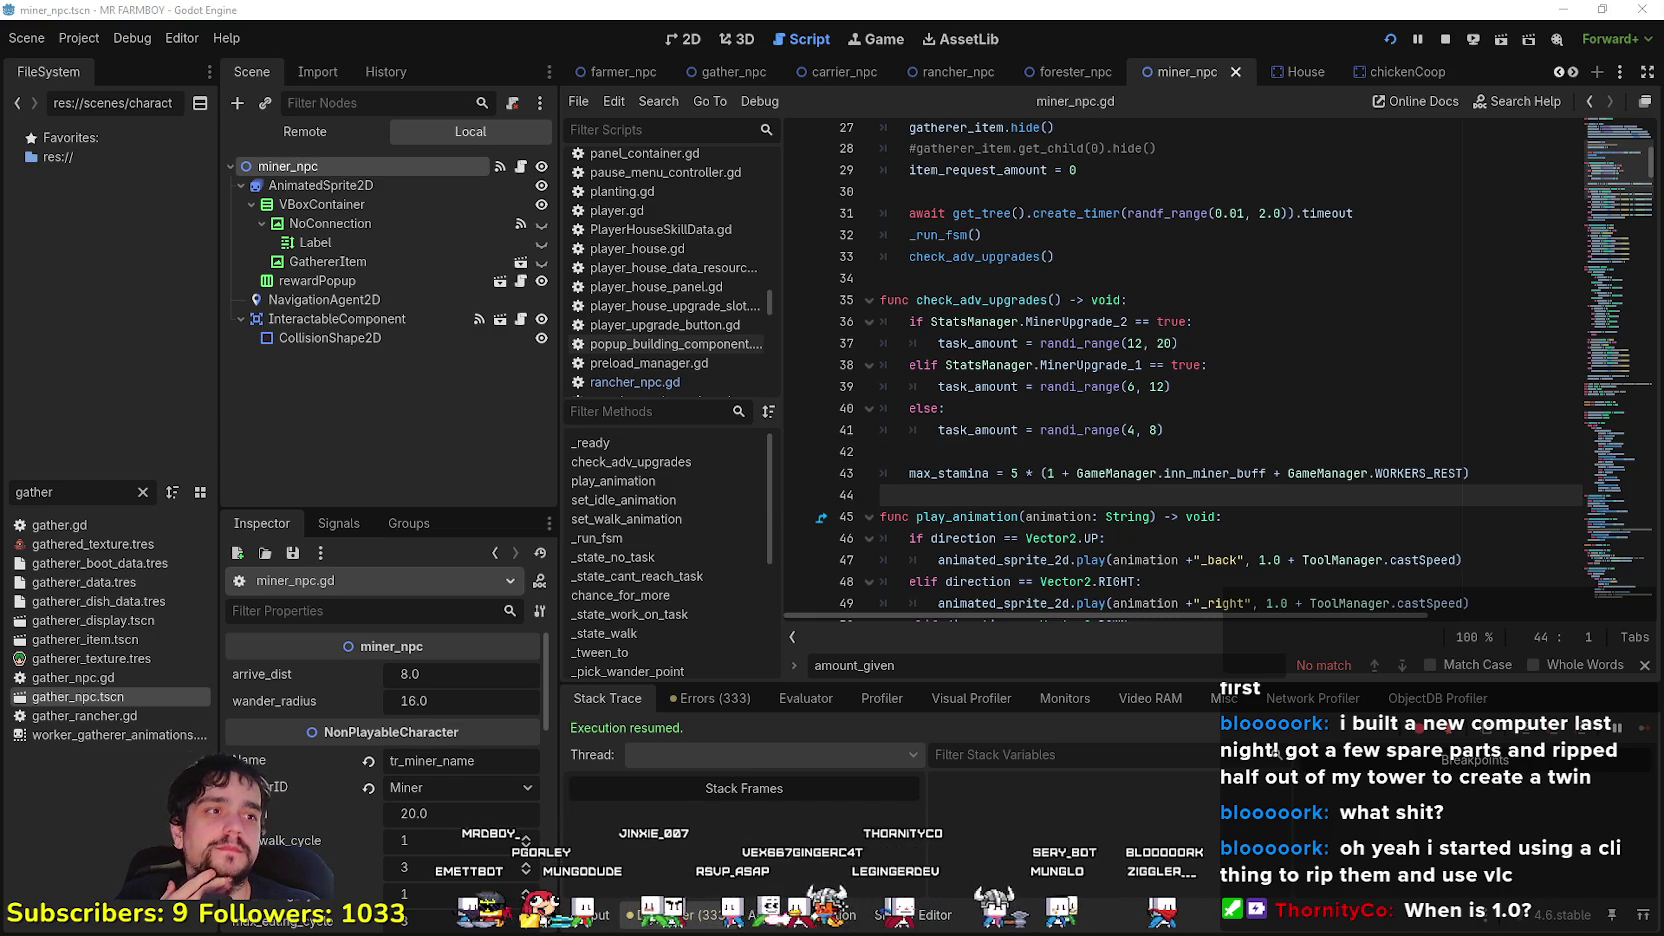
key("alt+Tab")
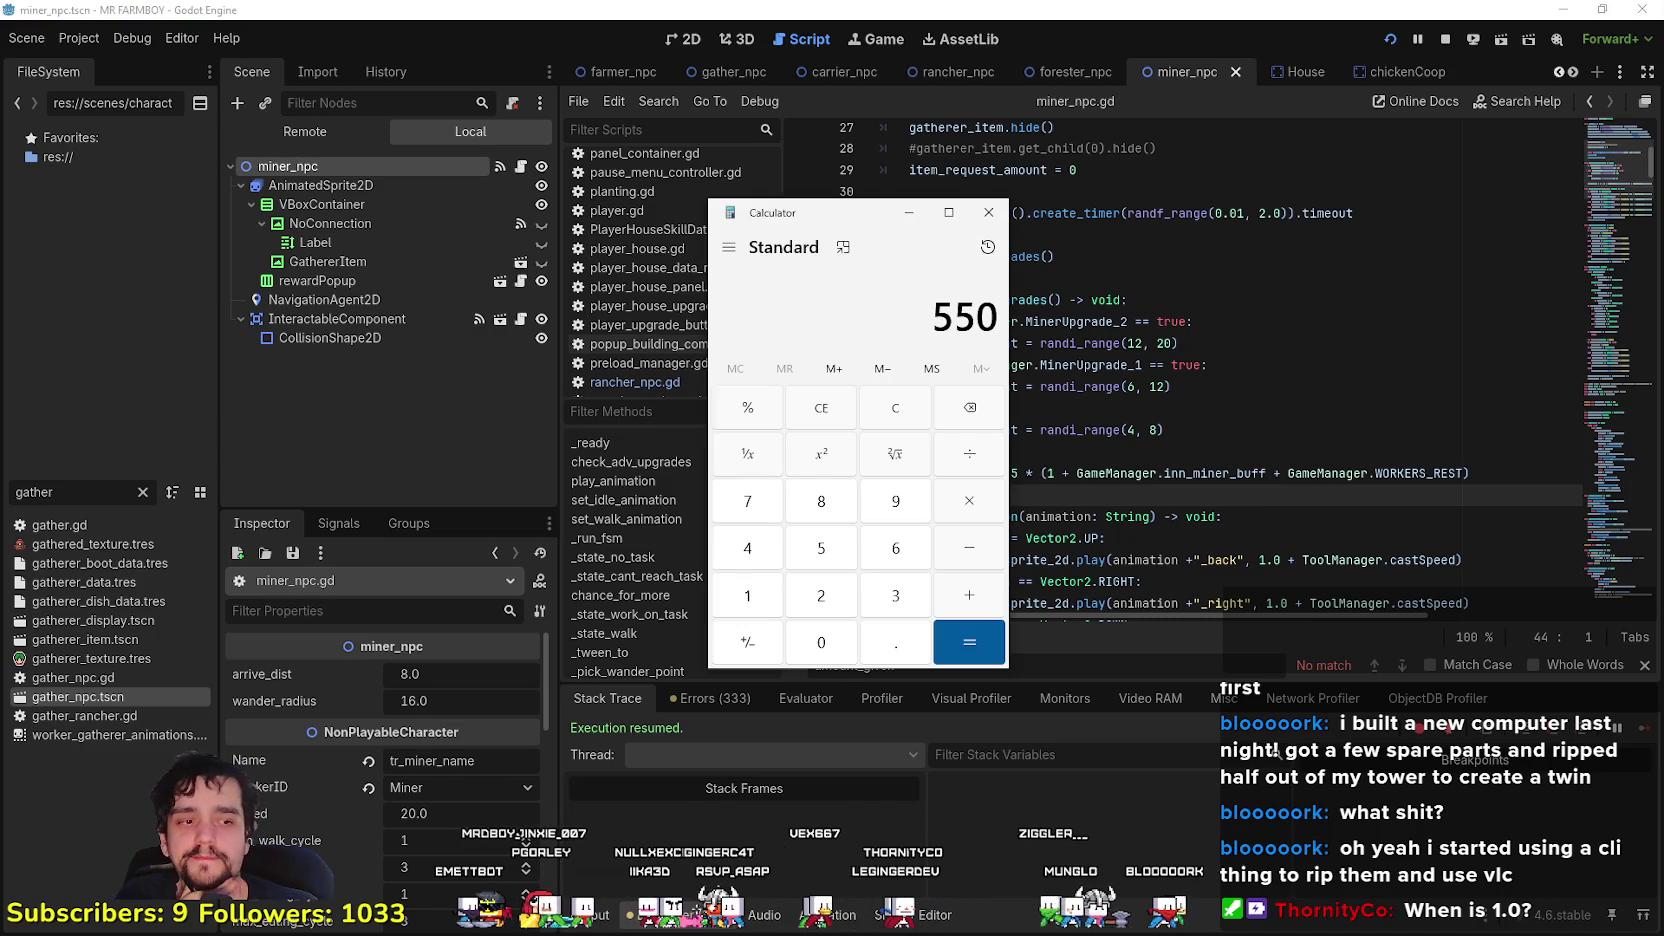
- Close the Calculator showing 550 and put the caret on empty line 42 of miner_npc.gd
left_click(988, 214)
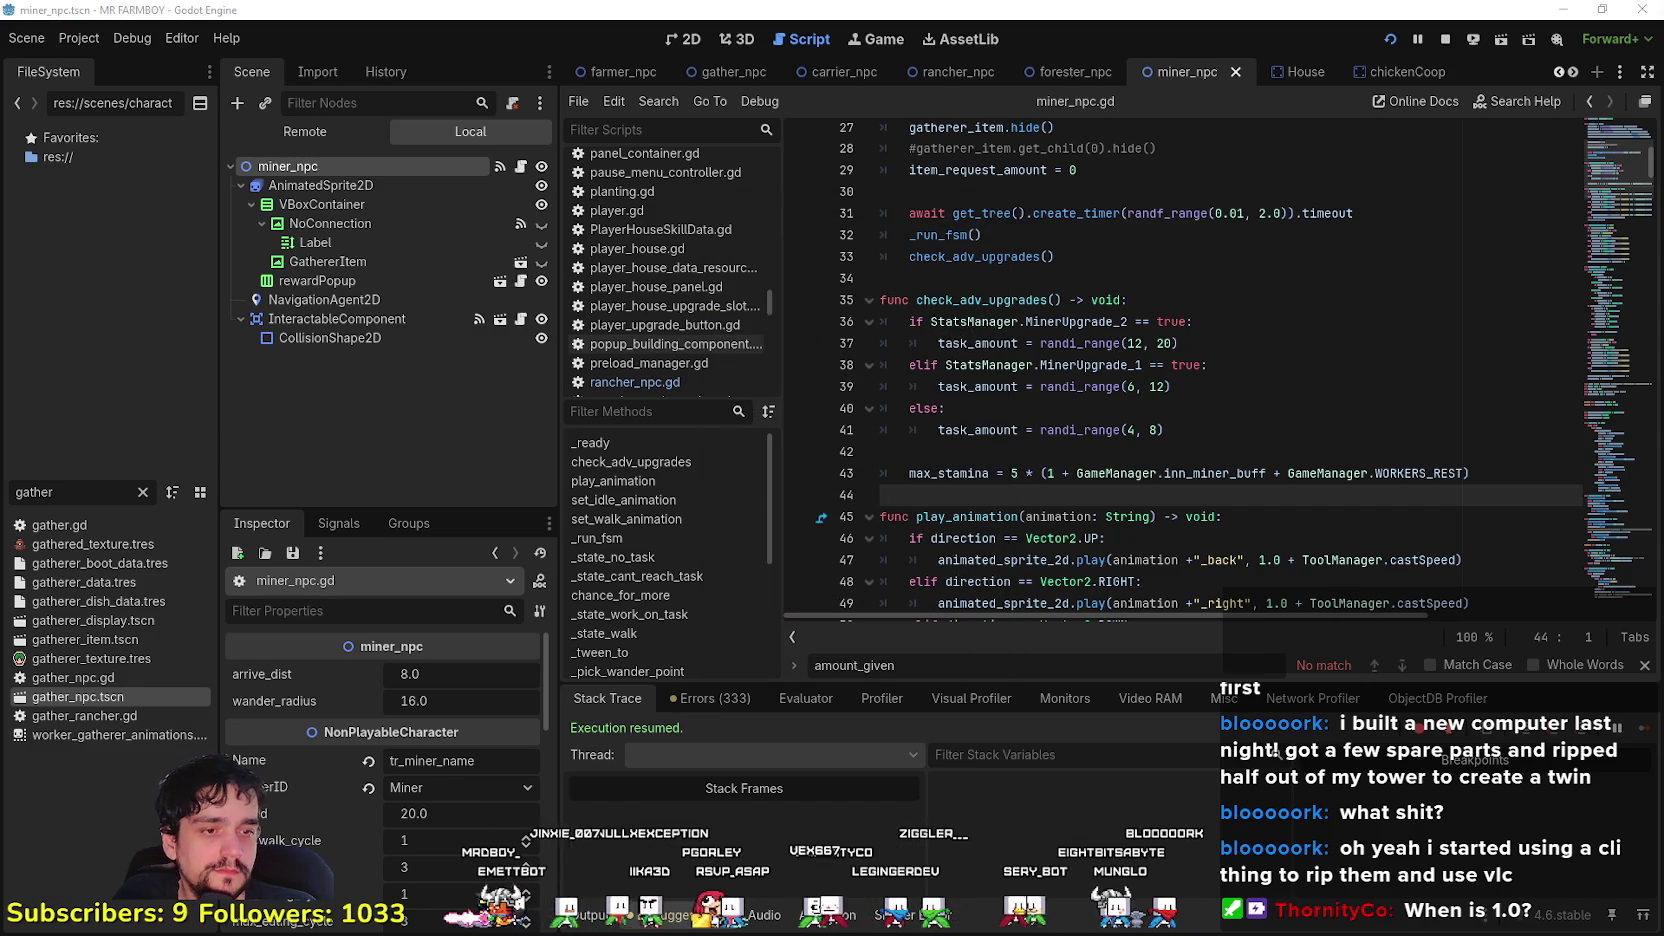
left_click(1025, 448)
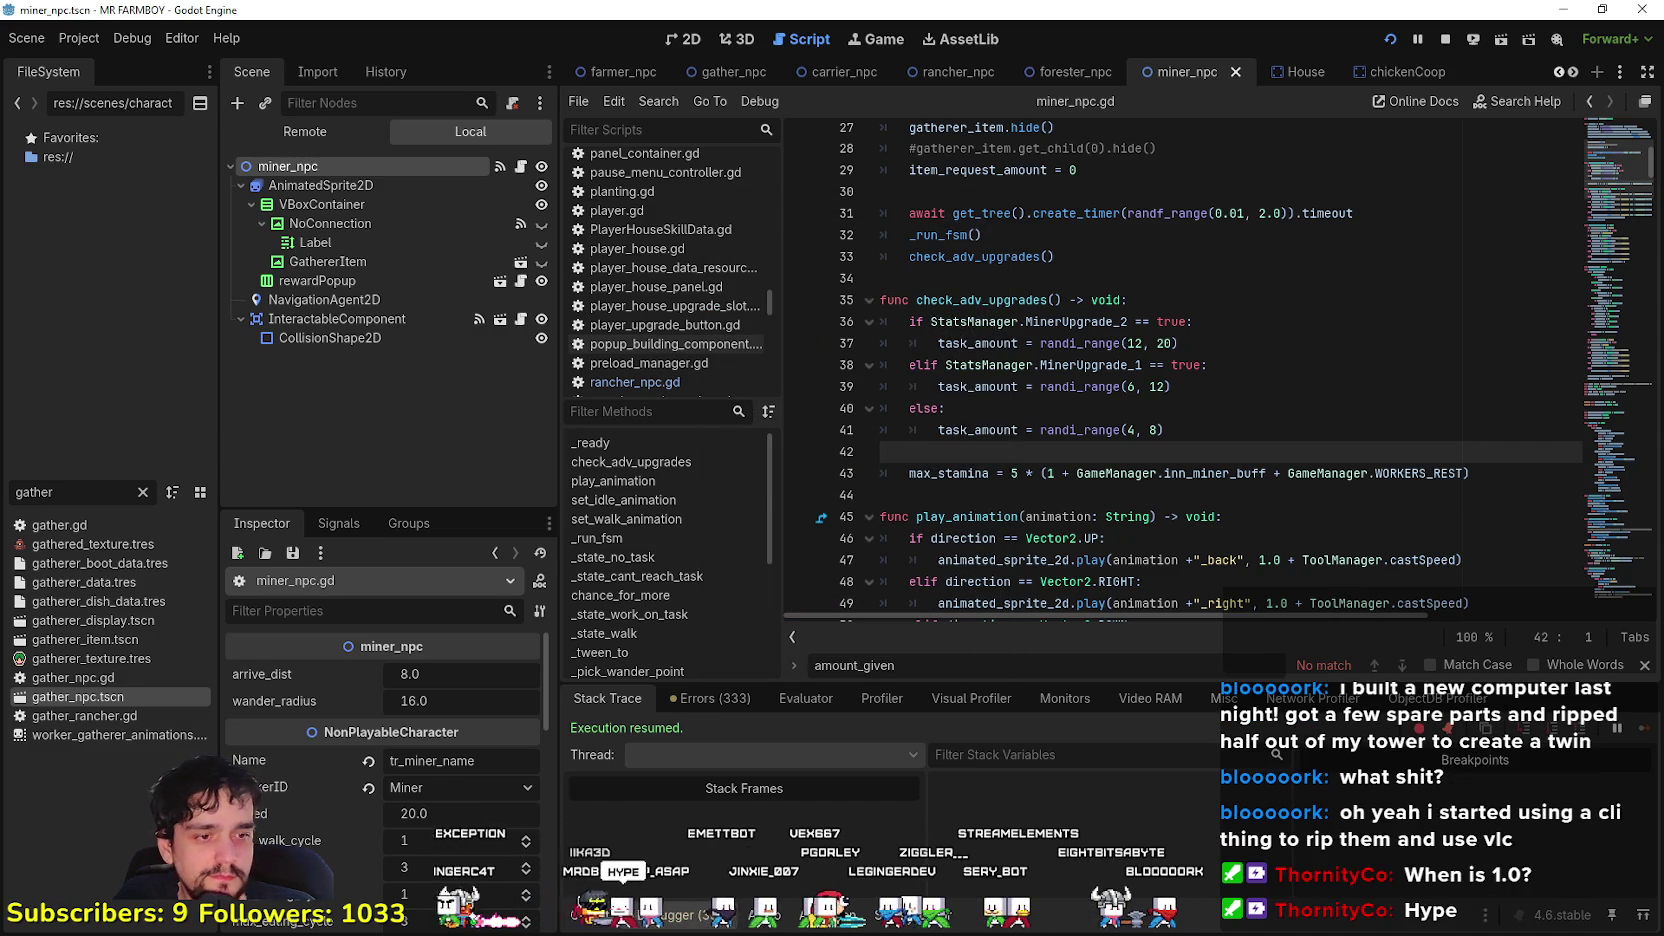
key("alt+Tab")
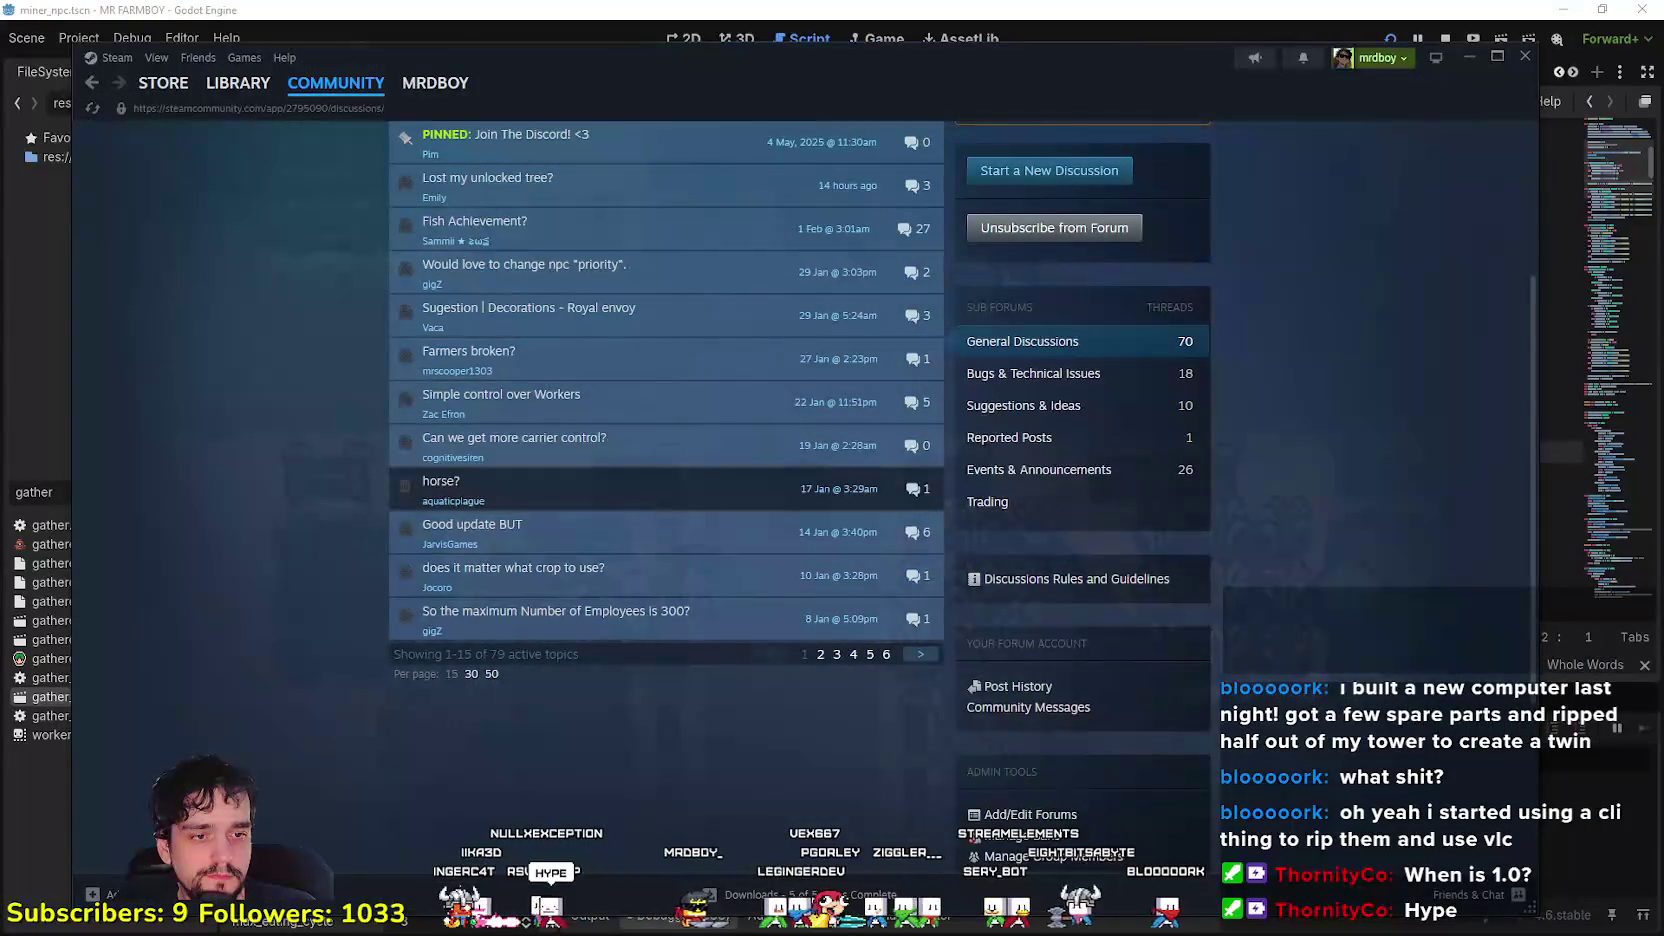
- Leave the Steam community discussions window and bring the MR FARMBOY game to the front
key("alt+Tab")
key("alt+Tab")
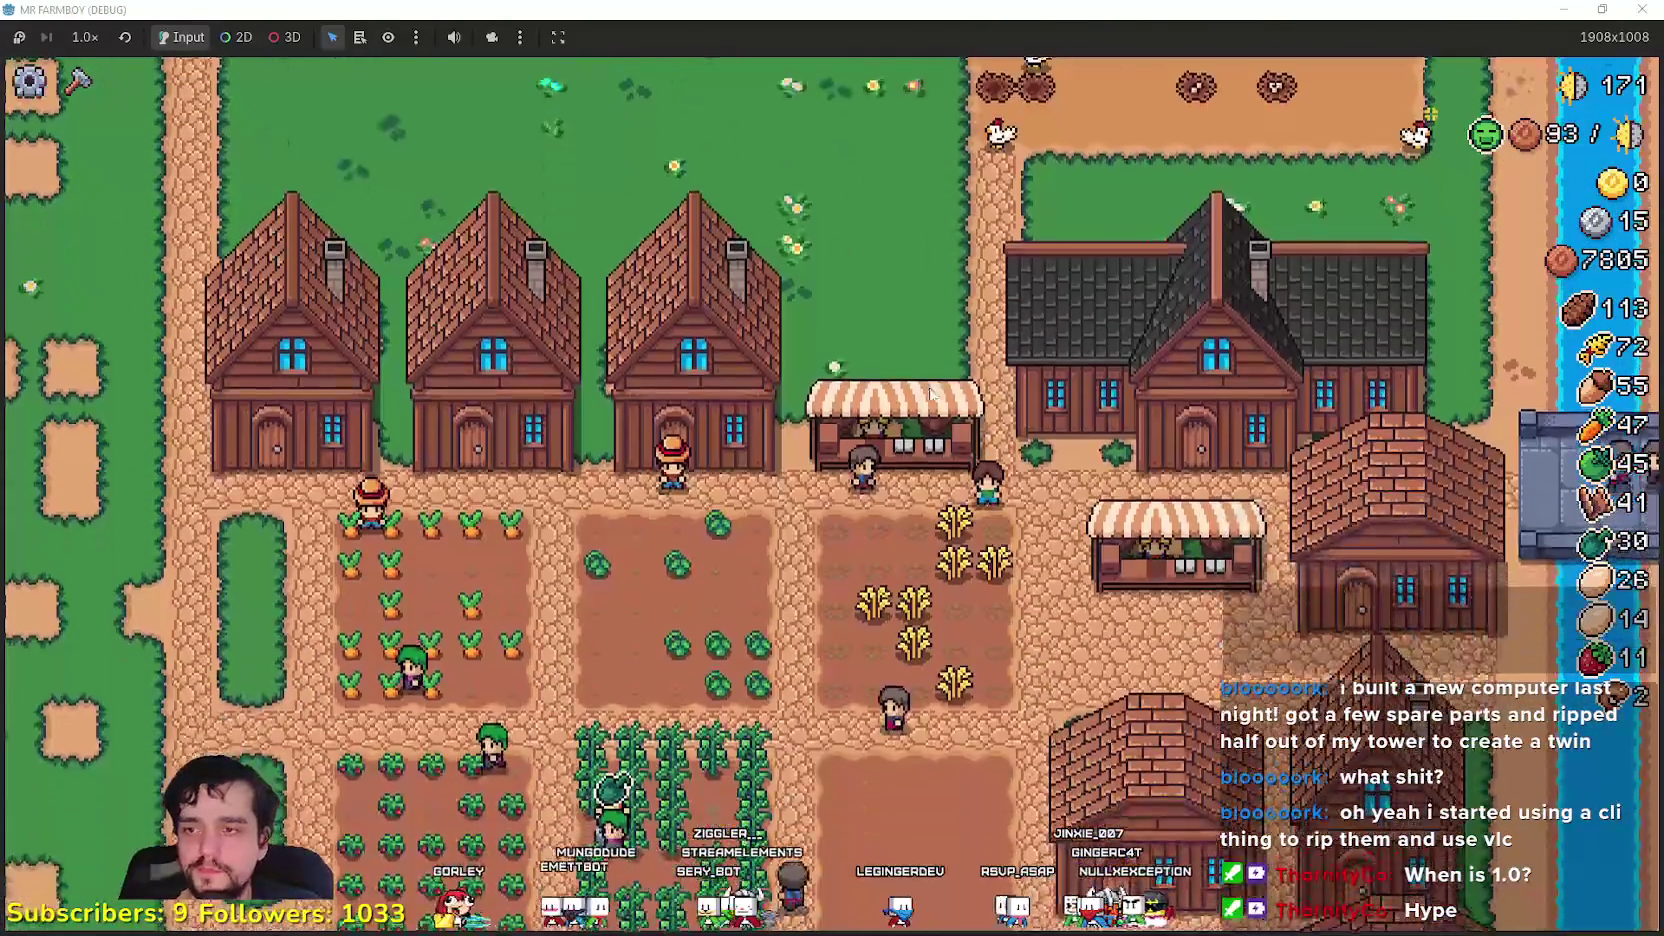
- Close the running MR FARMBOY game, relaunch it from Godot, and maximize the new window
left_click(1602, 9)
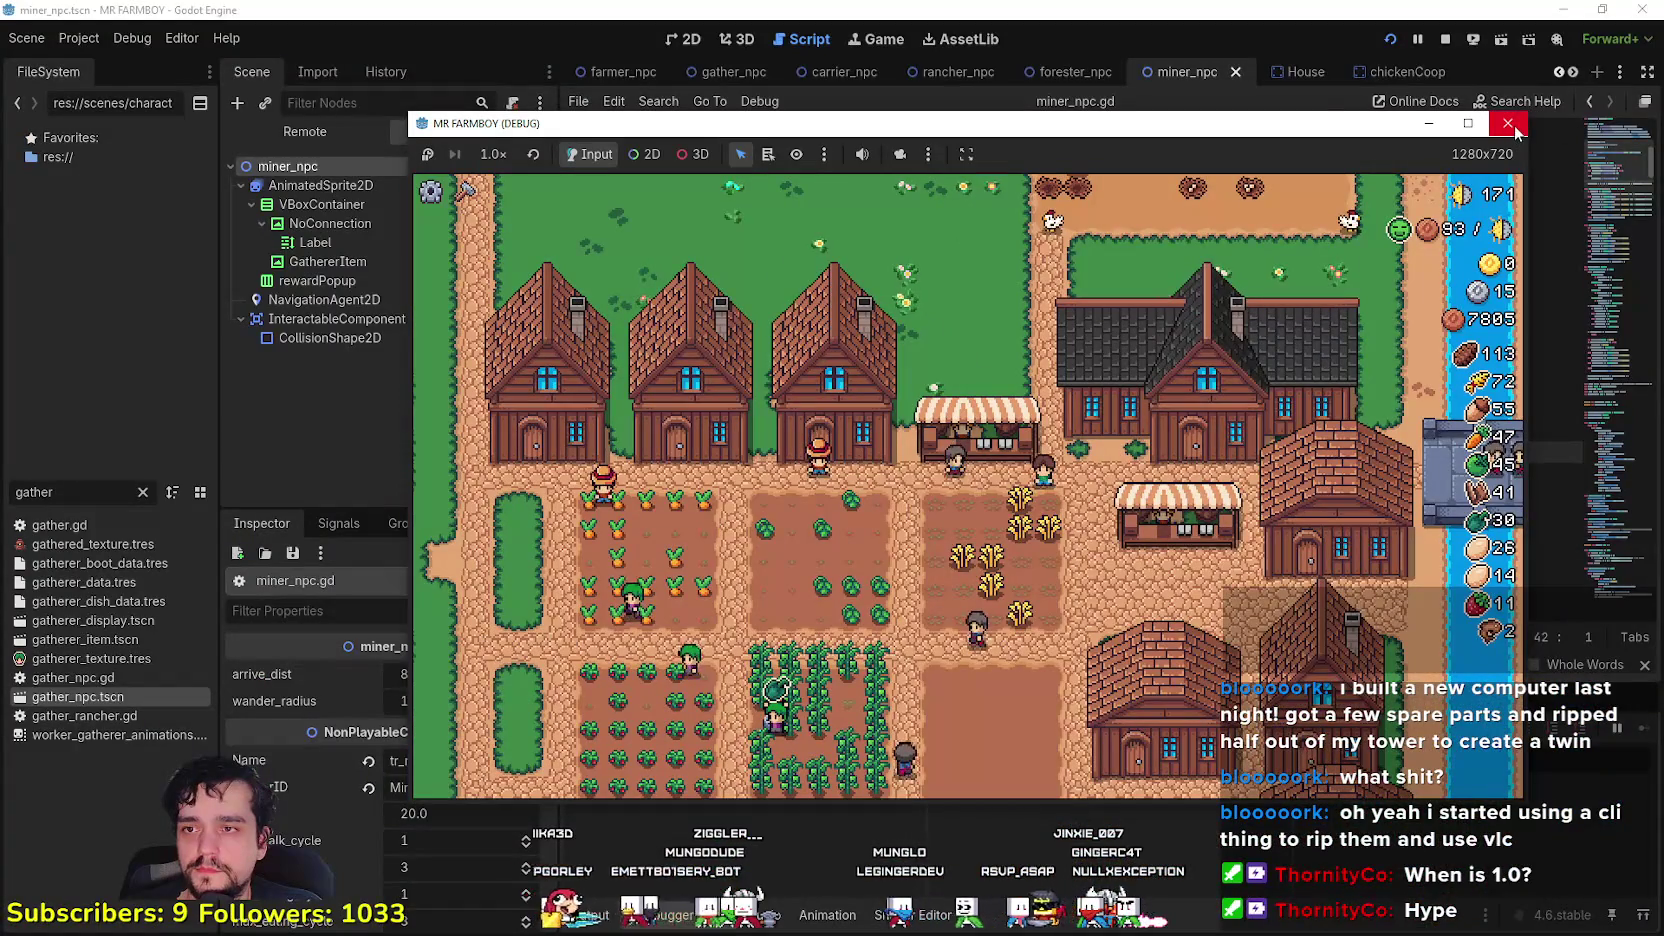
left_click(1507, 123)
left_click(1399, 44)
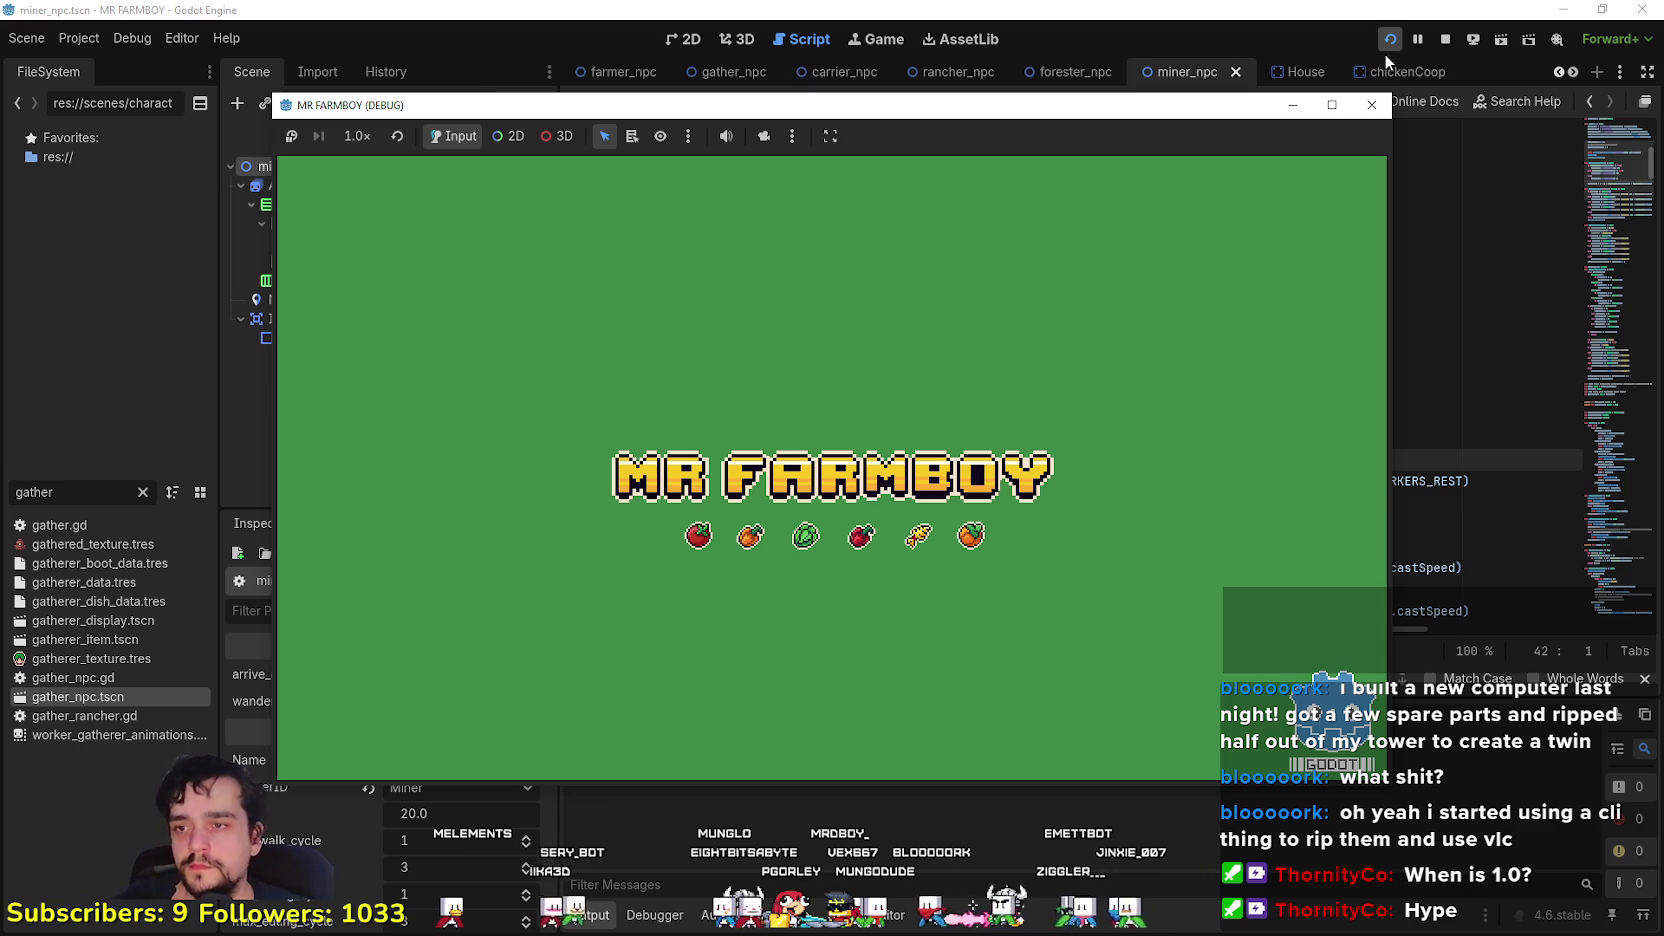
left_click(1385, 56)
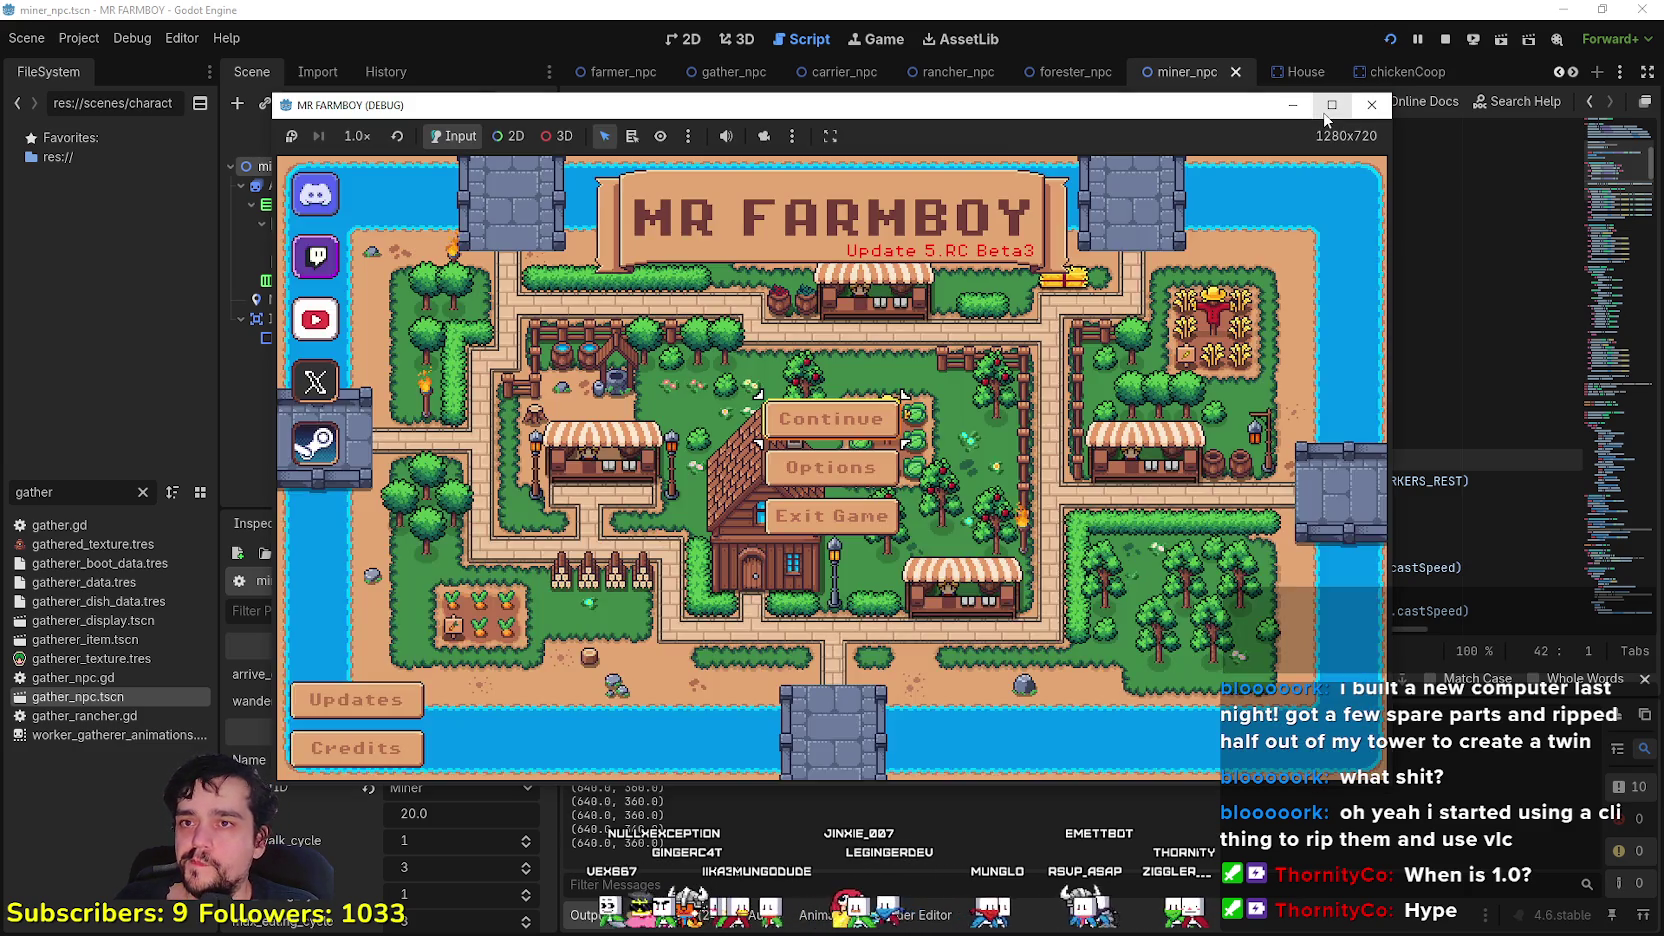
left_click(1330, 108)
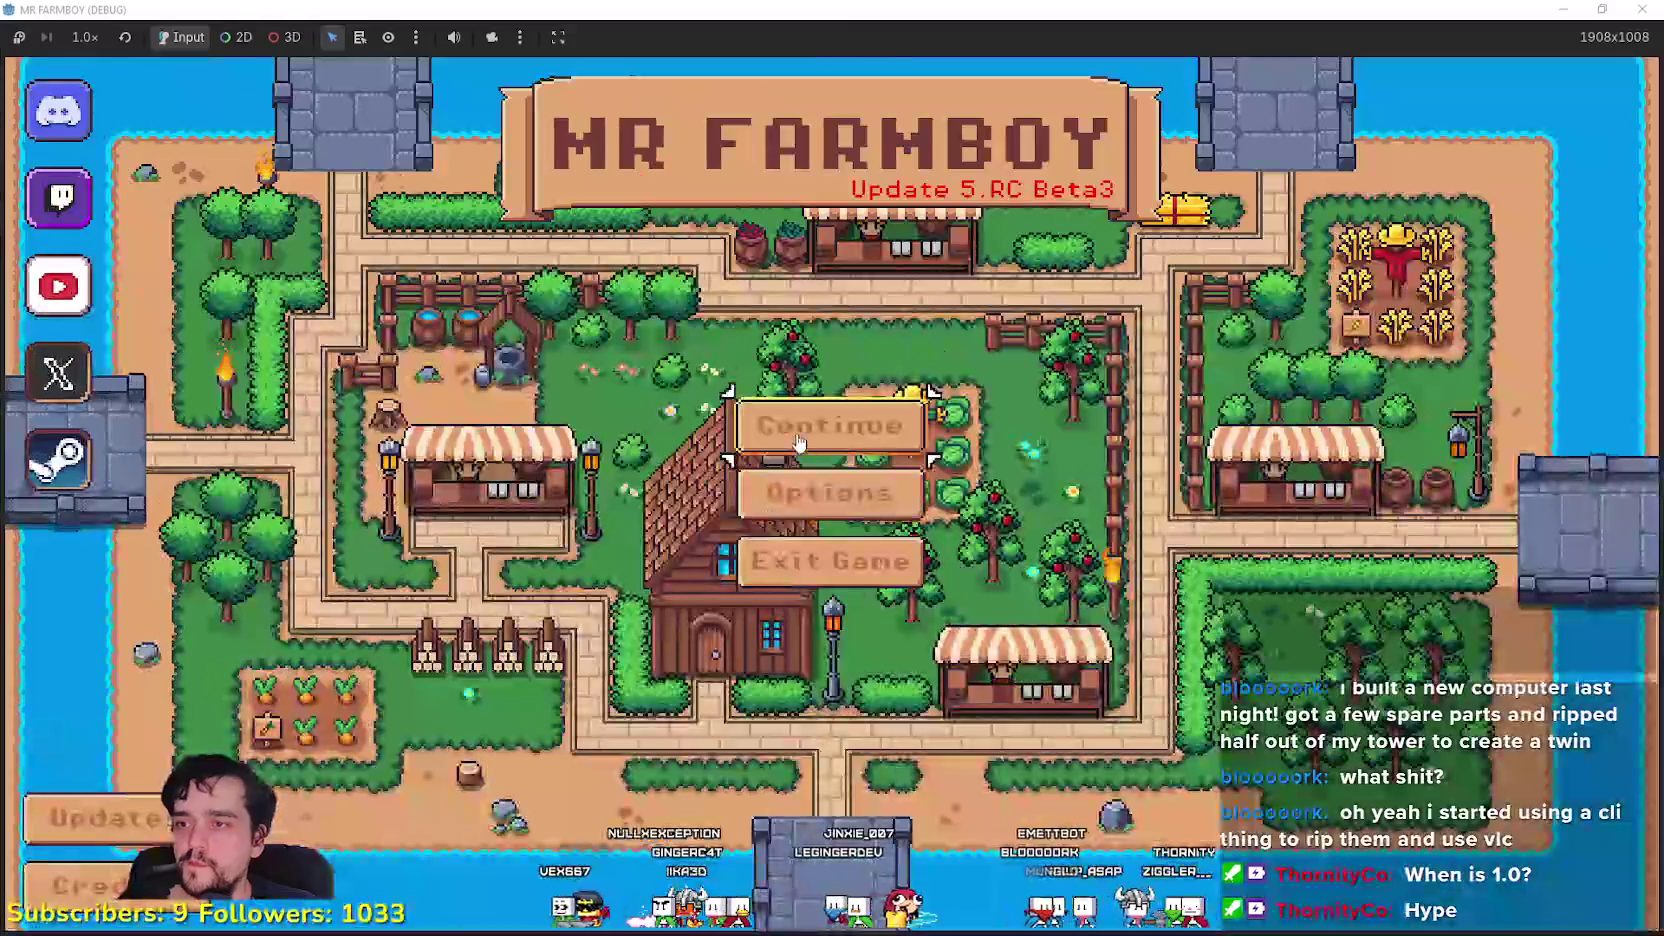
- Load Save 3 from the Continue menu
left_click(798, 443)
left_click(790, 468)
left_click(773, 492)
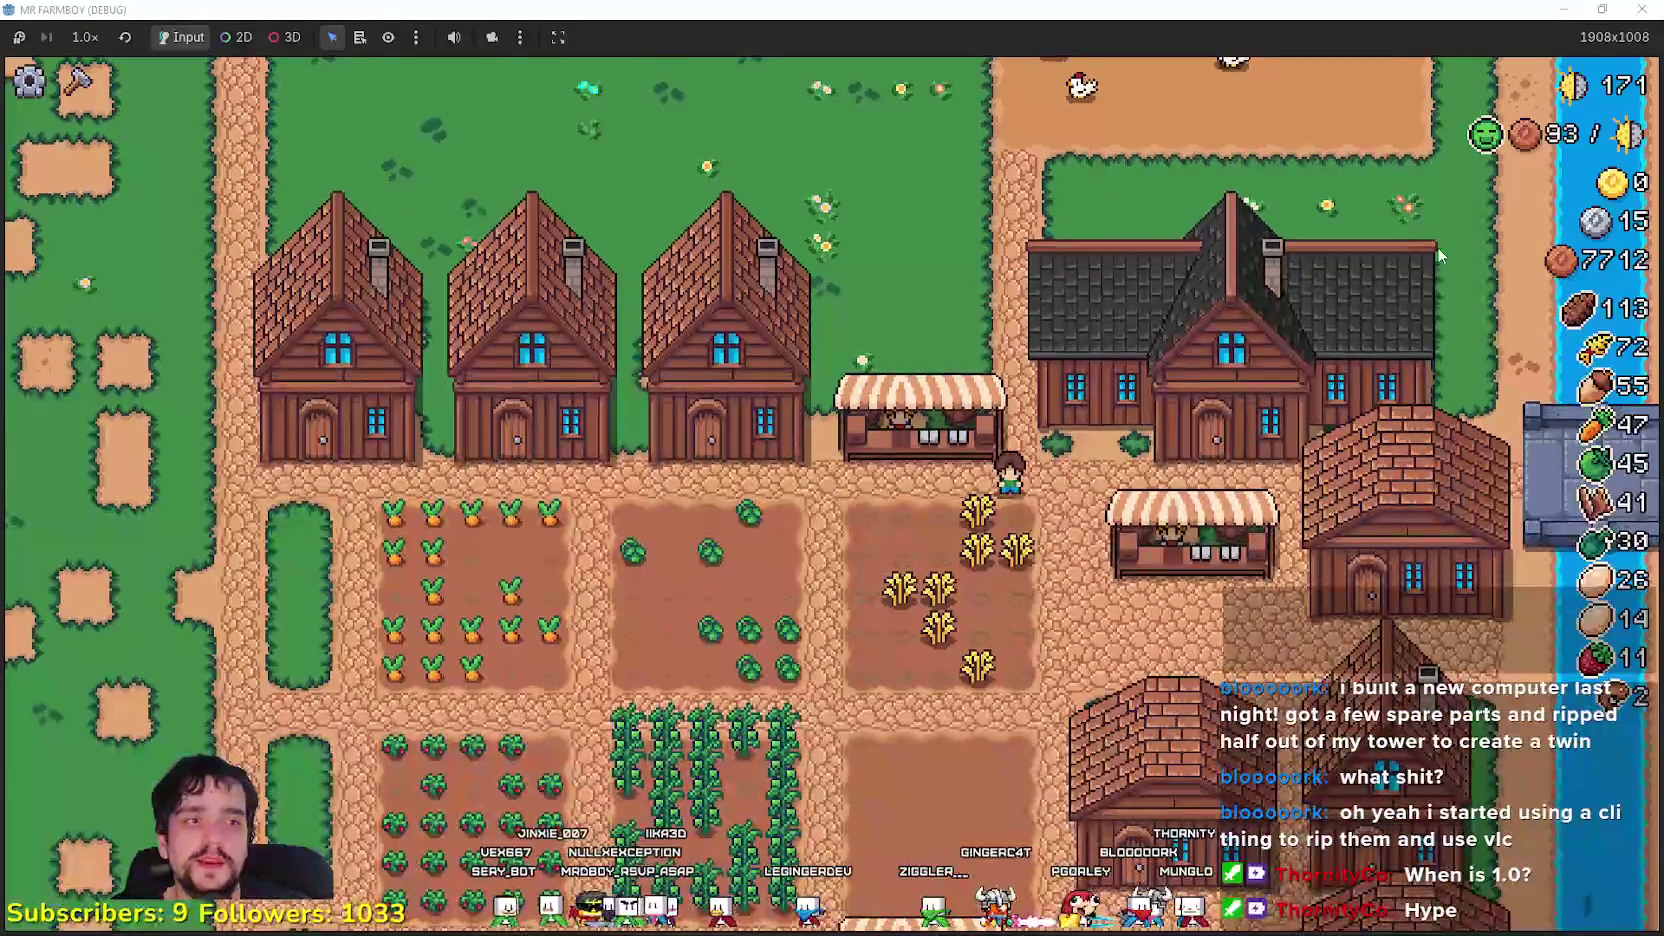
- Walk the farmer left and down, then zoom out on the farm
key("a")
key("s")
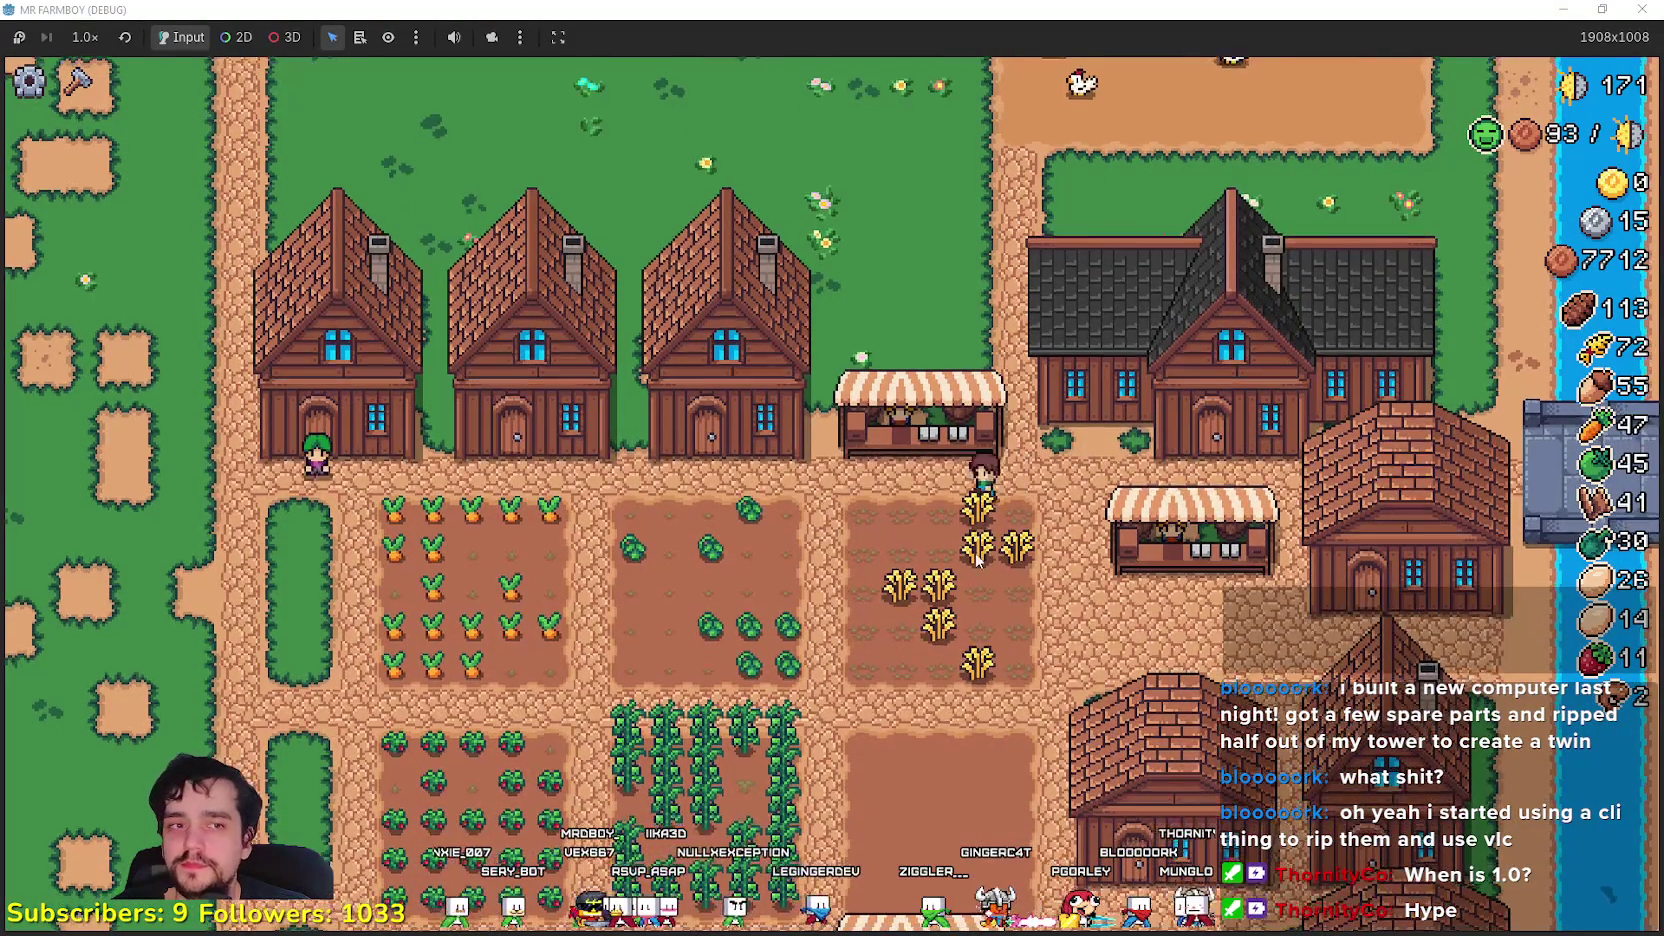
scroll(980, 510, "down", 2)
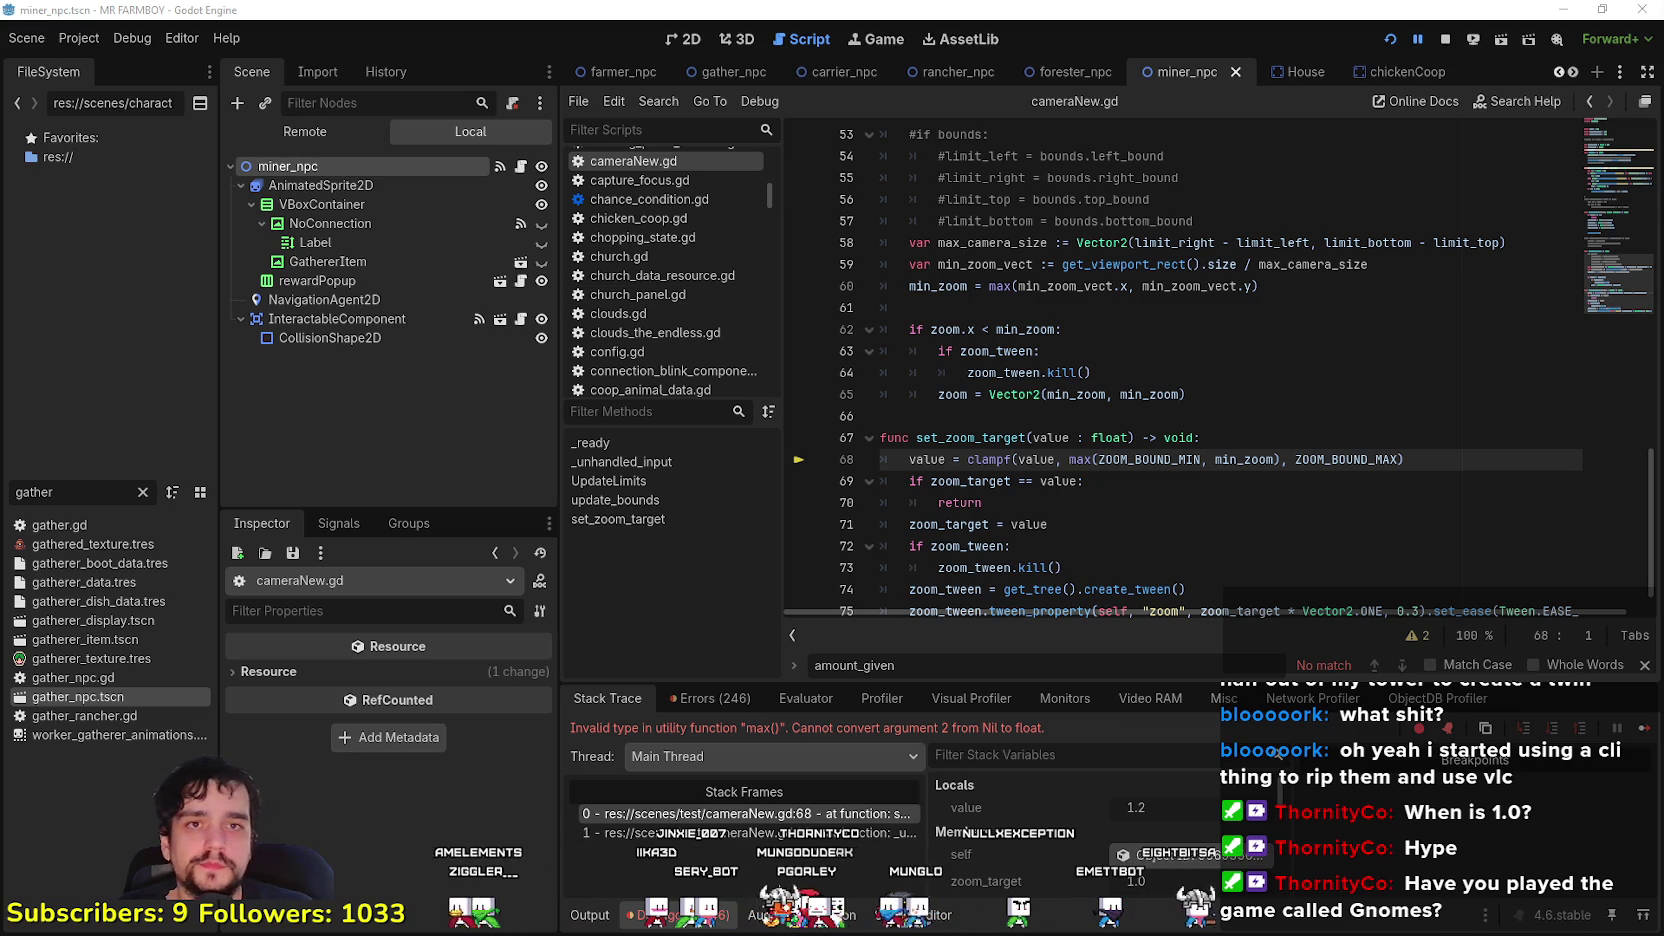
- Continue past the cameraNew.gd line 68 break and bring MR FARMBOY back full screen
left_click(1018, 390)
left_click(1025, 503)
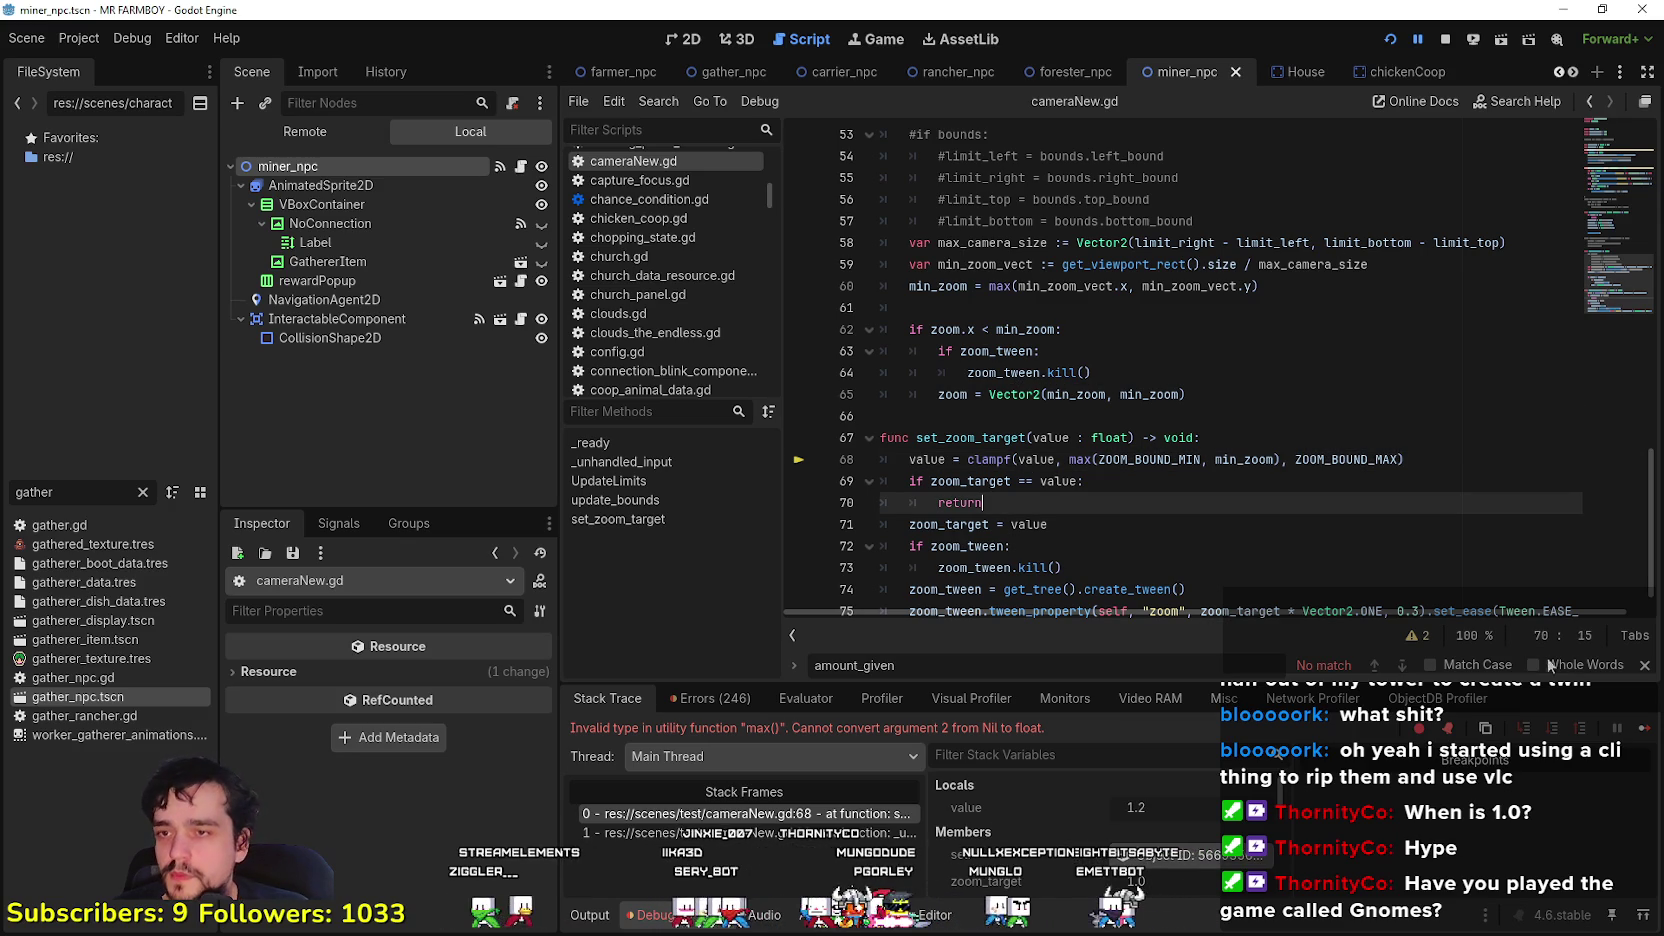
left_click(1644, 730)
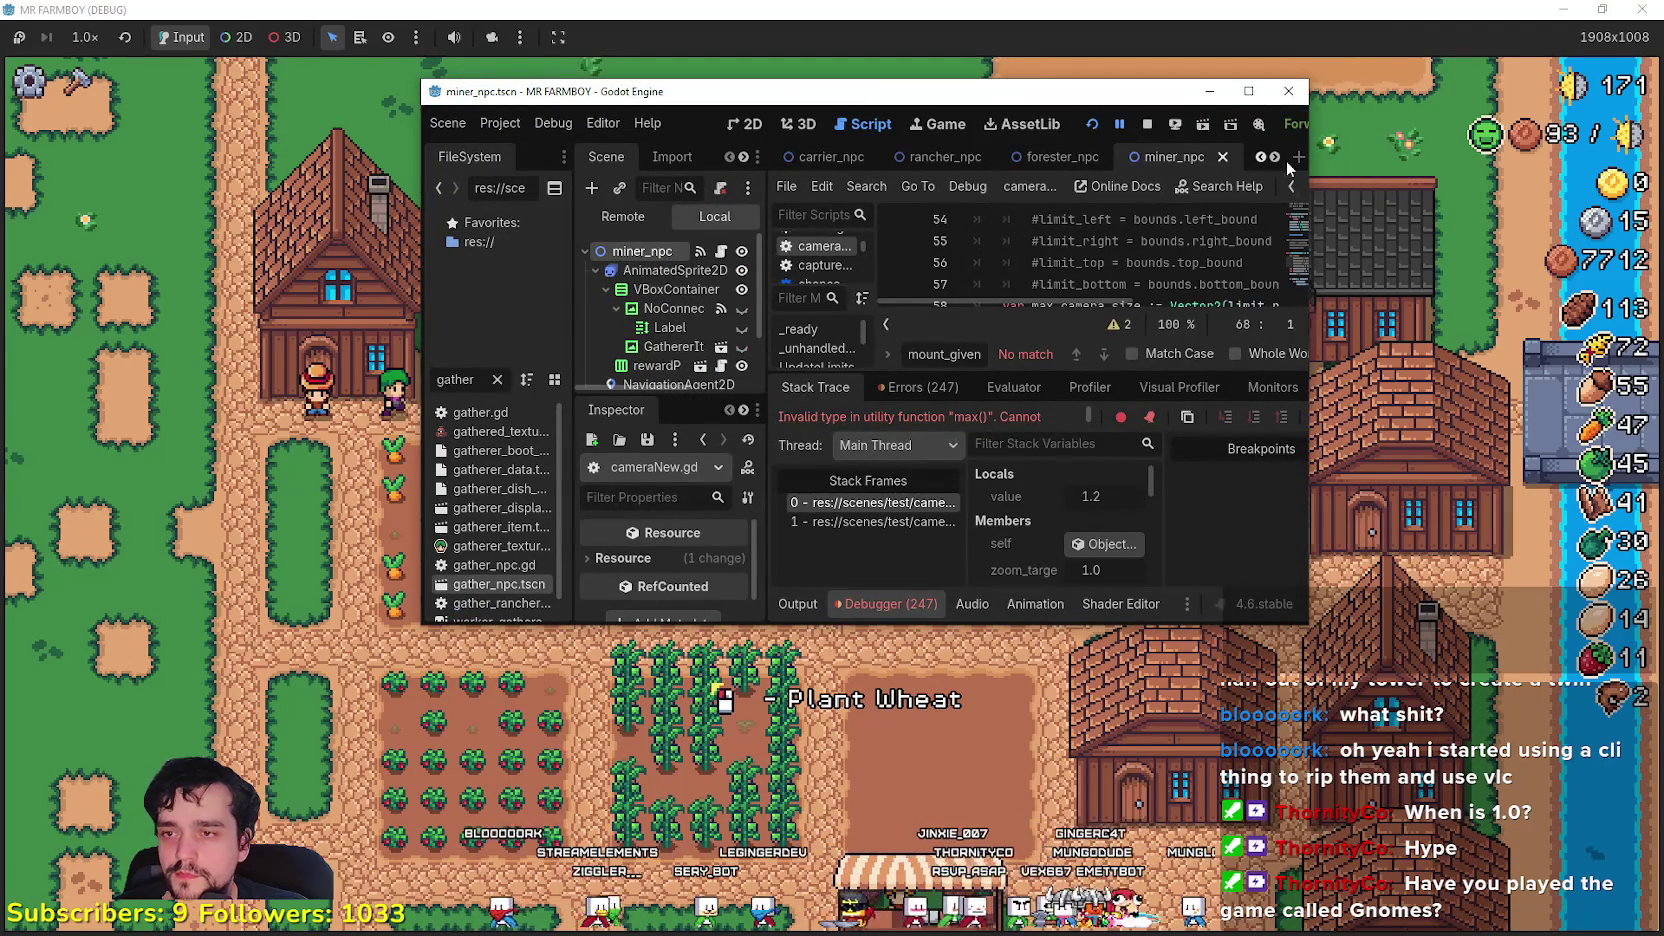
left_click(1248, 91)
left_click(1626, 729)
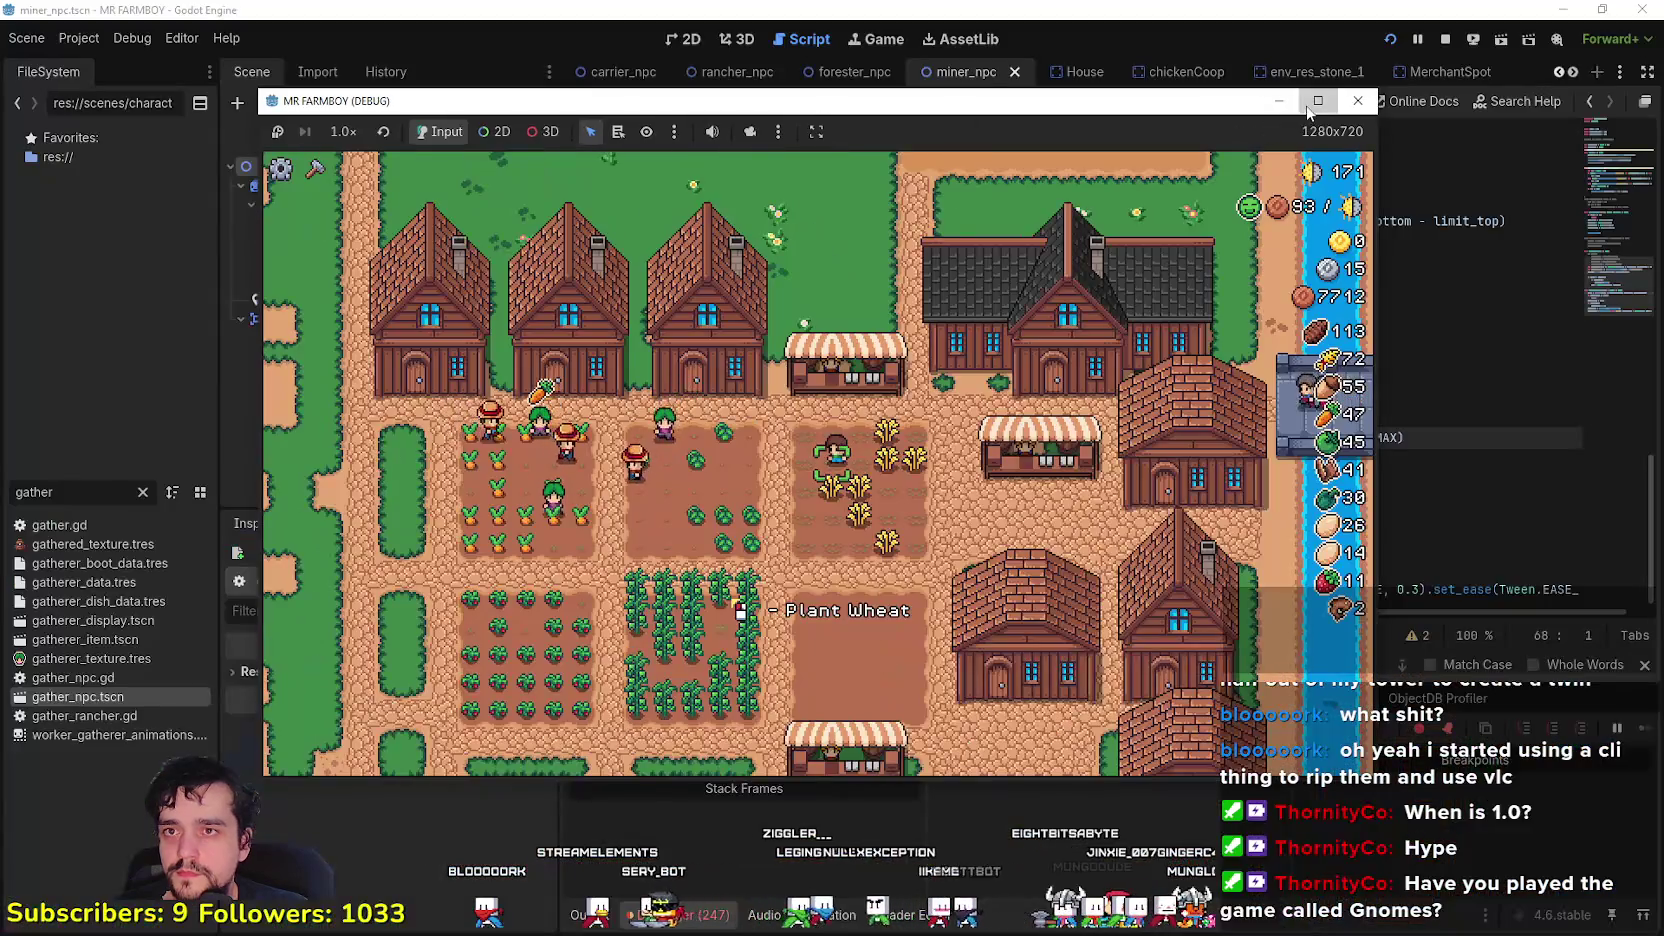
left_click(1318, 100)
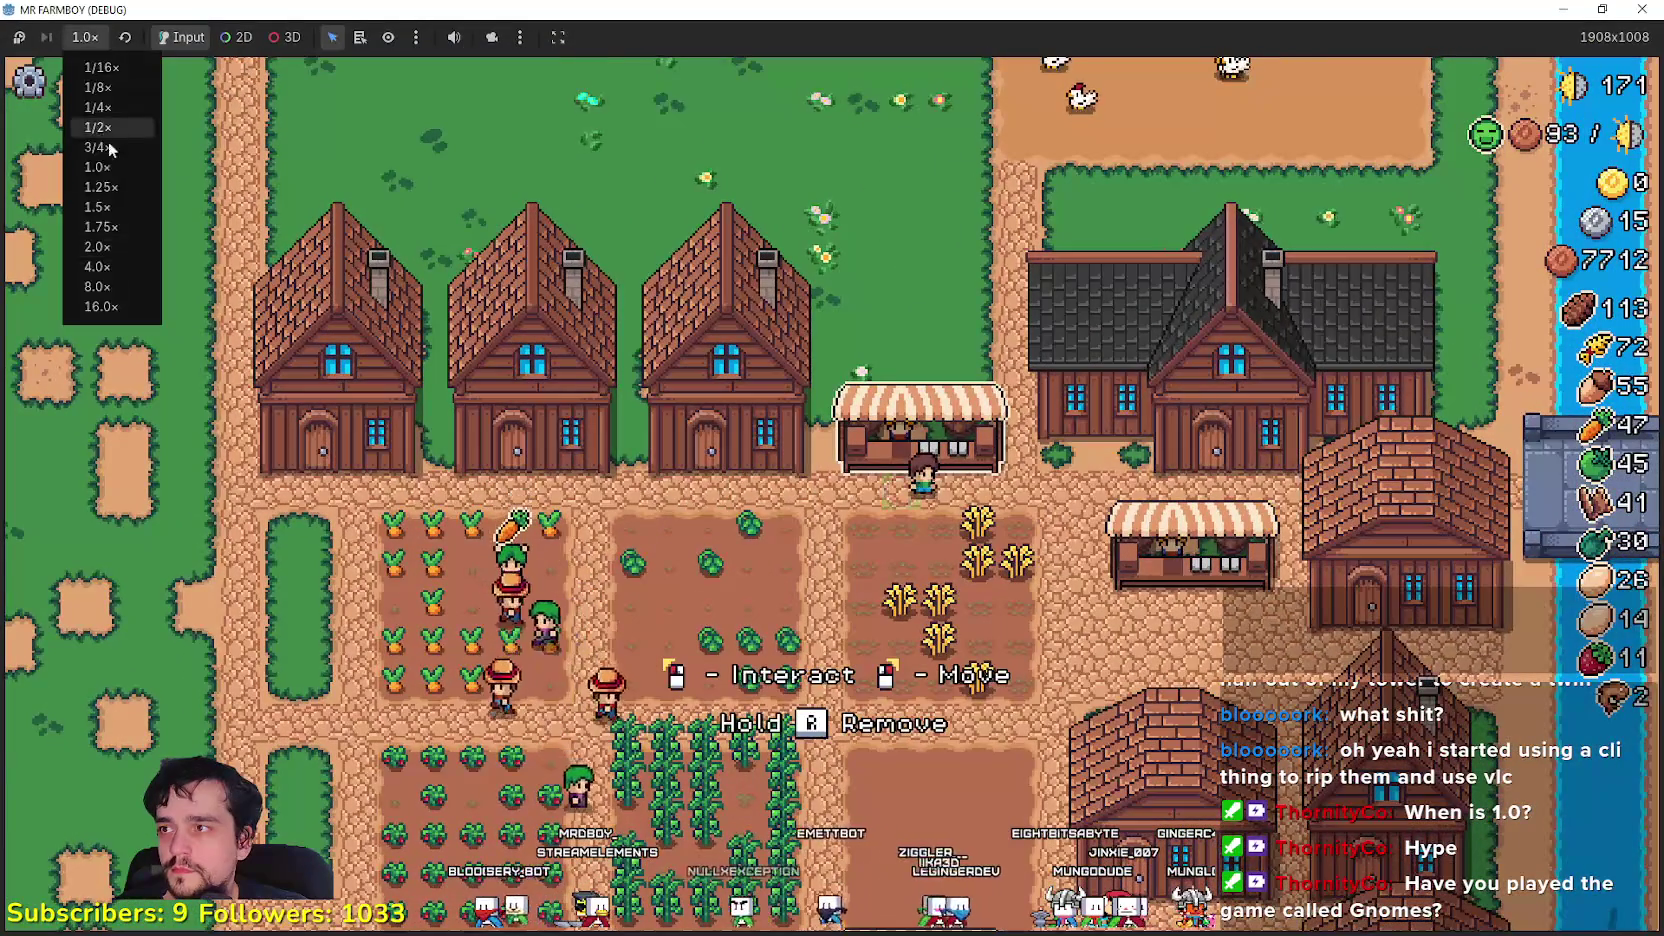
- Run the game at 2.0x speed and inspect the live InventoryManager in the Remote scene tree
left_click(105, 256)
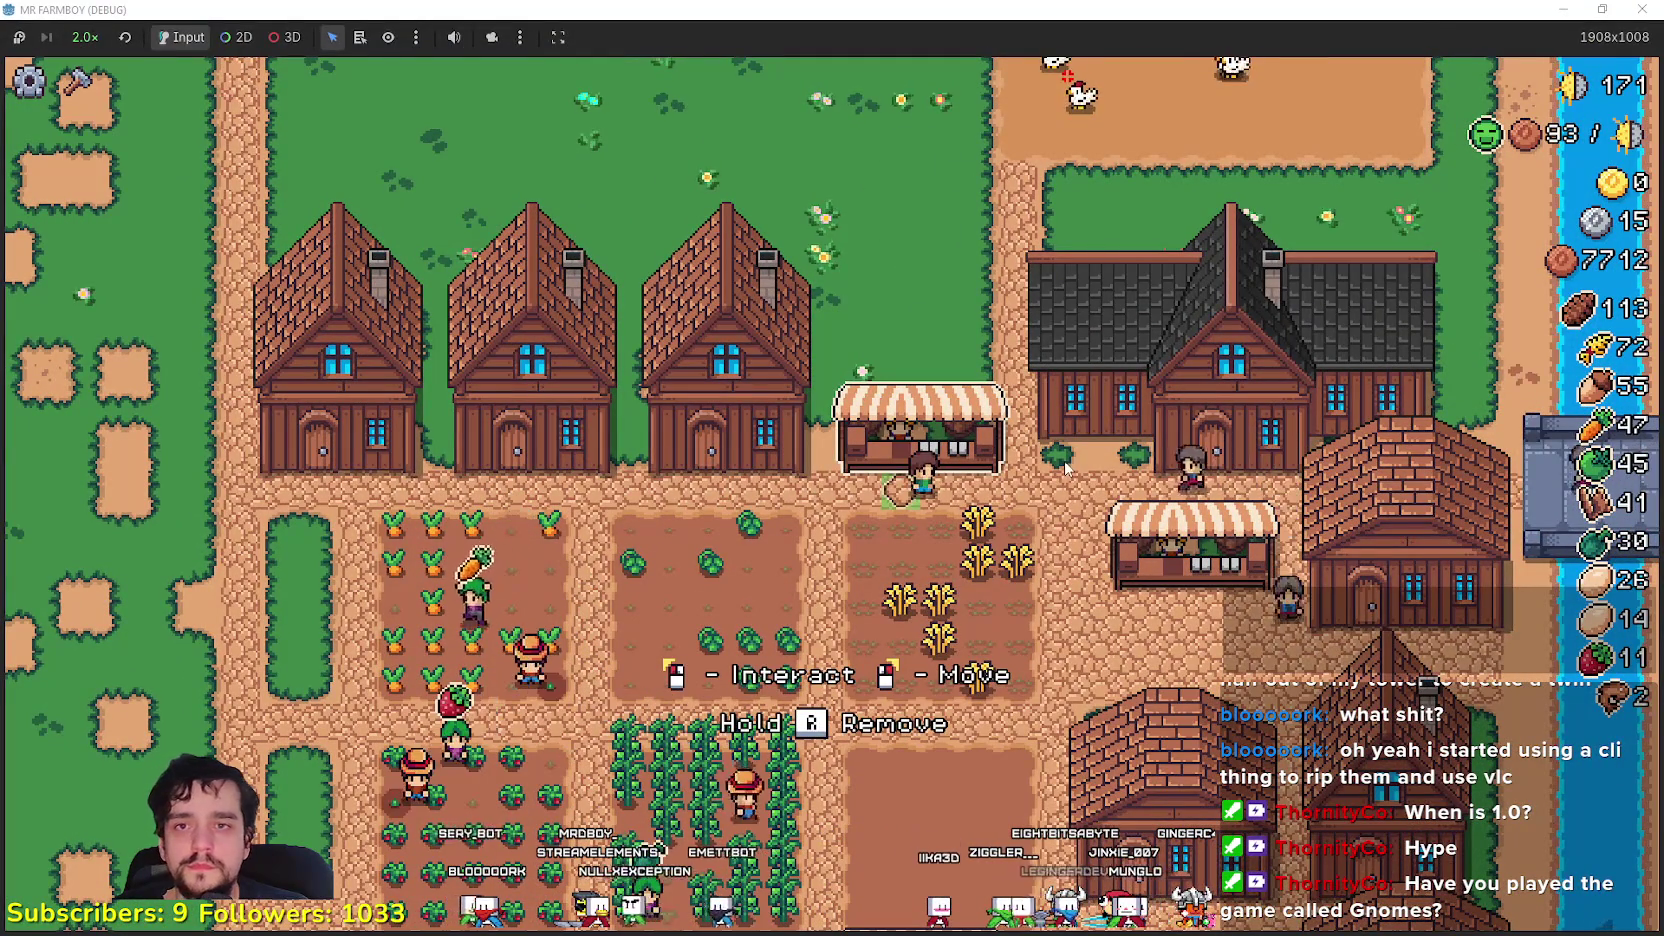
key("alt+Tab")
left_click(325, 132)
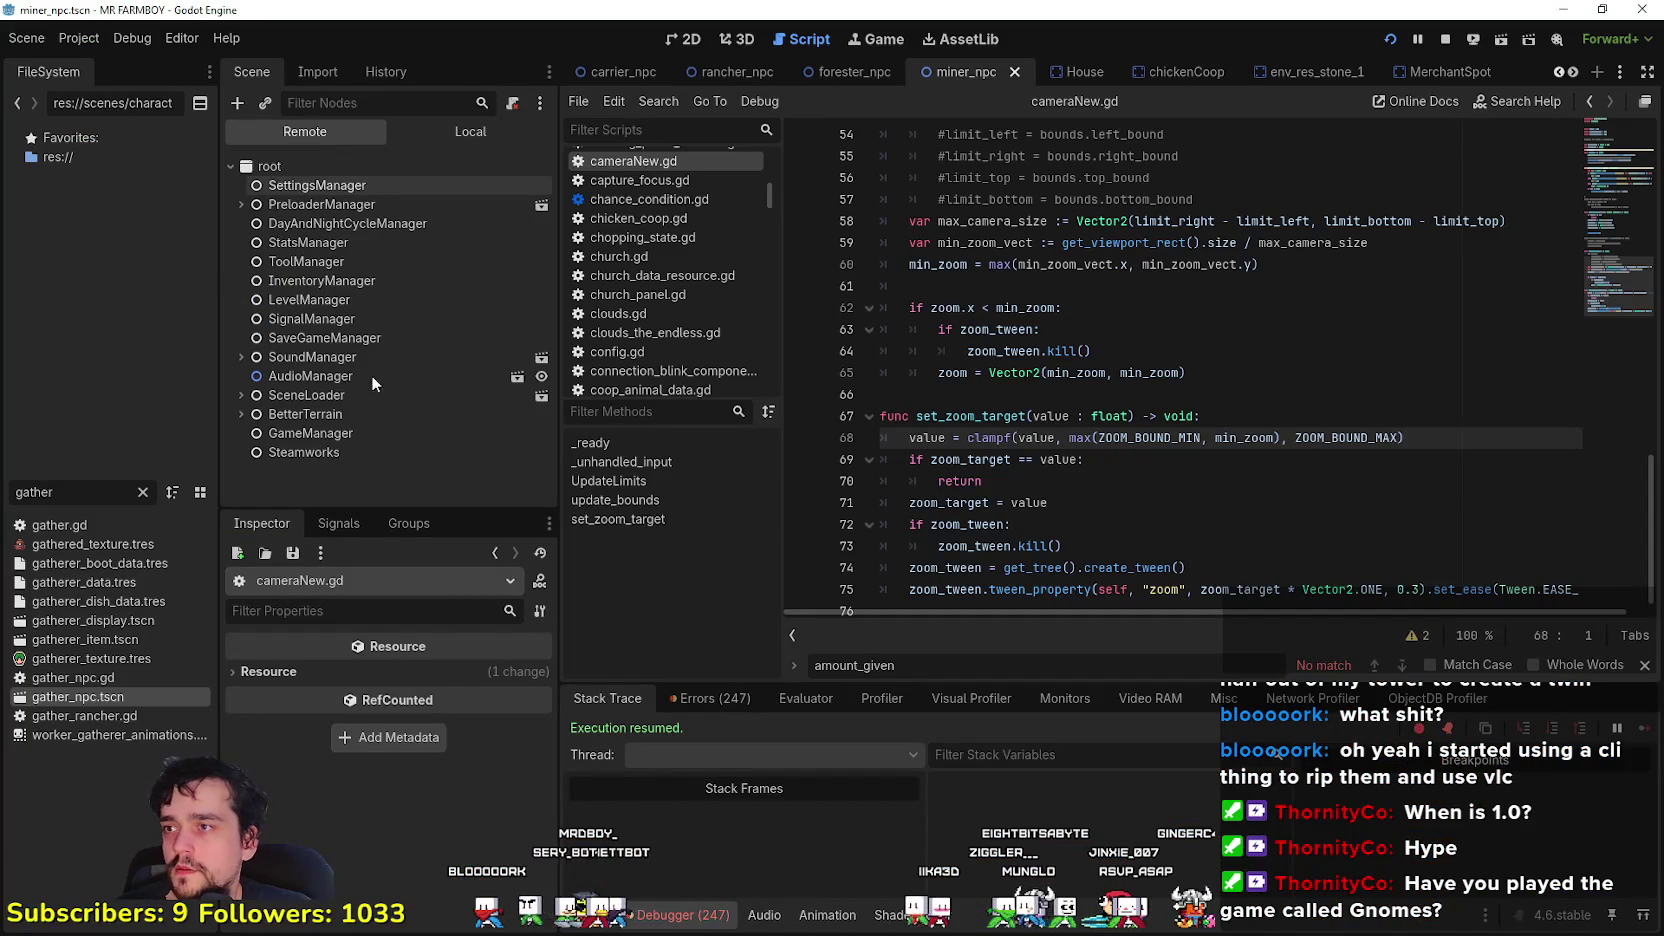
left_click(337, 282)
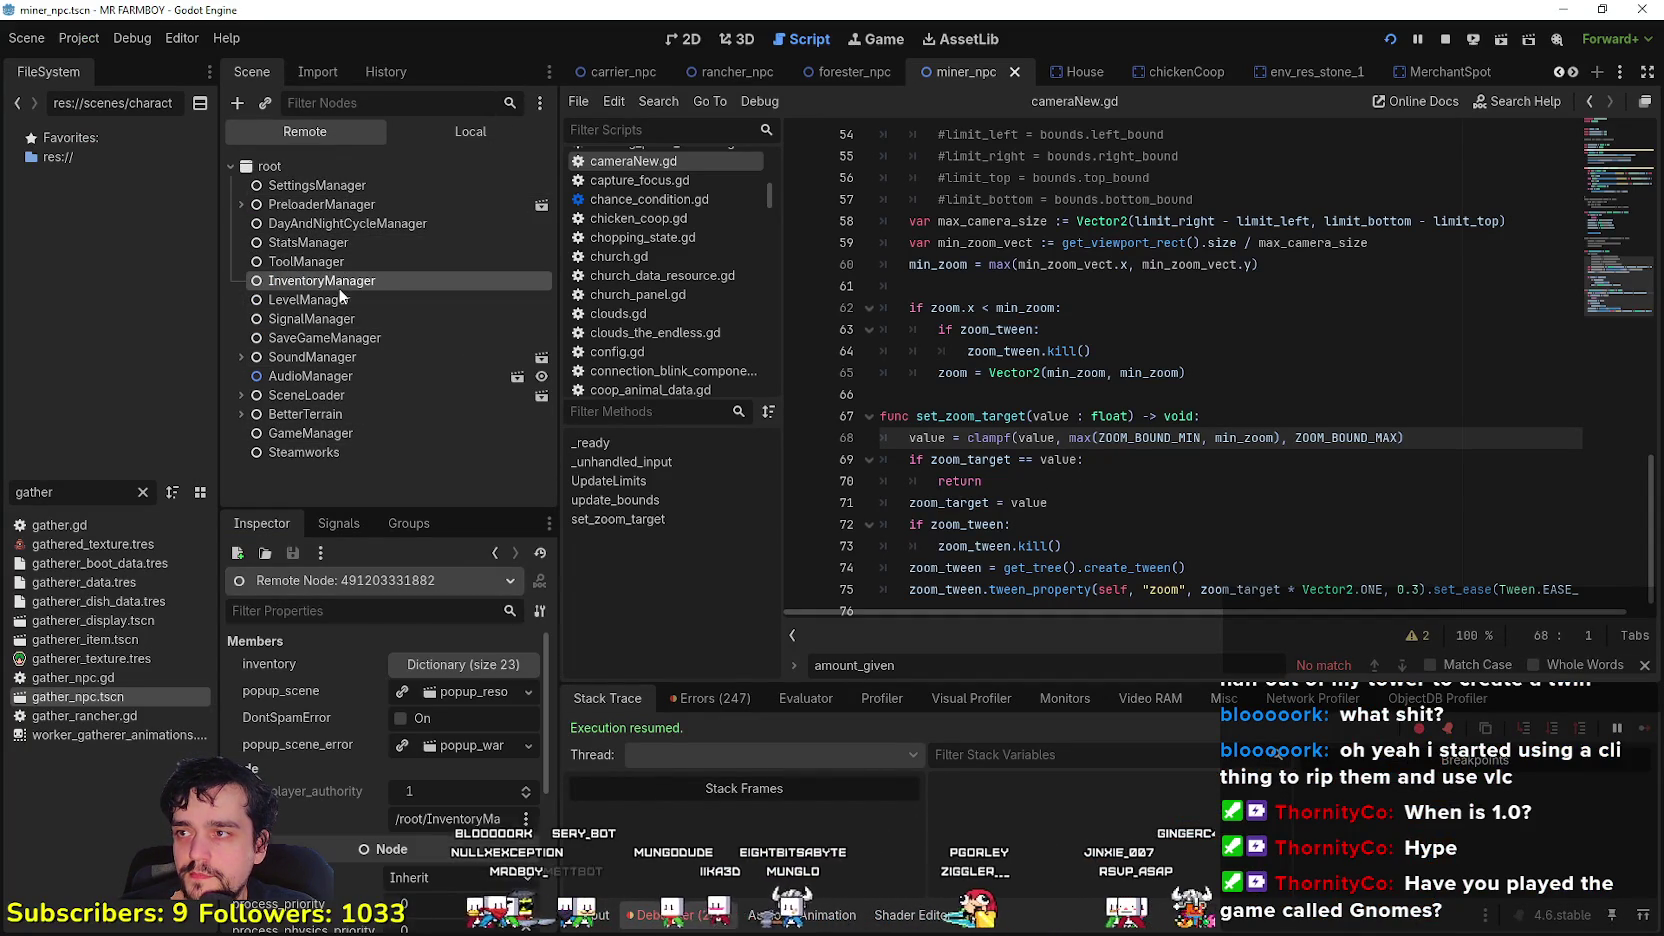
- Set the inventory's silver coin entry to 15767676, then return the scene tree to Local
left_click(463, 665)
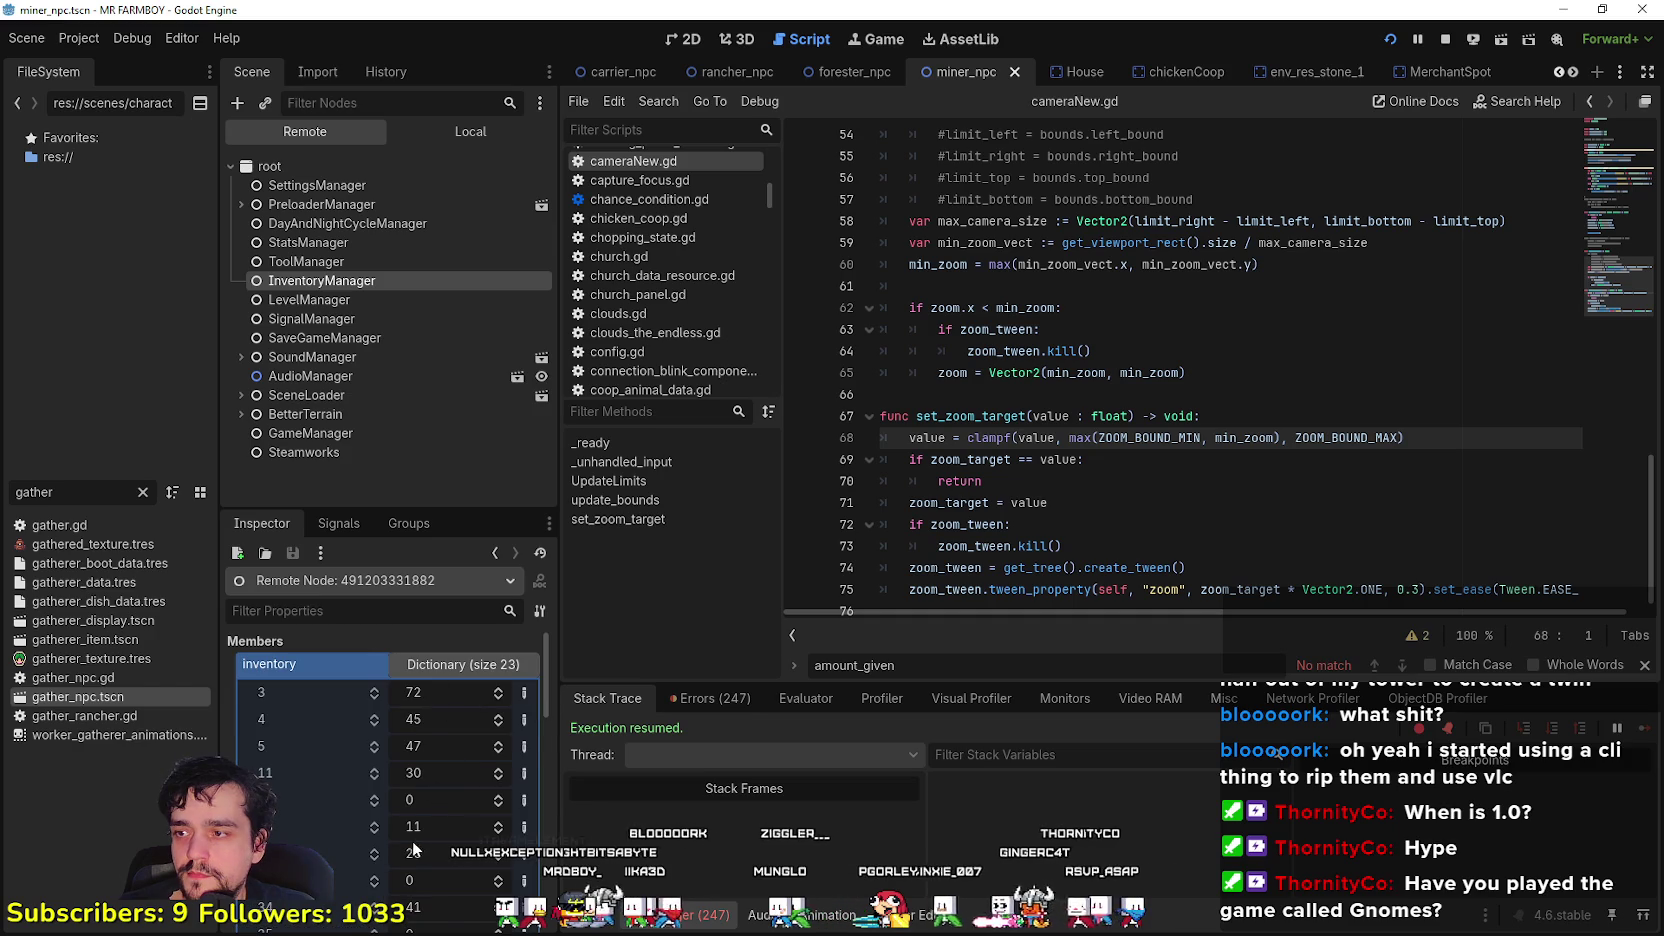
scroll(425, 845, "down", 5)
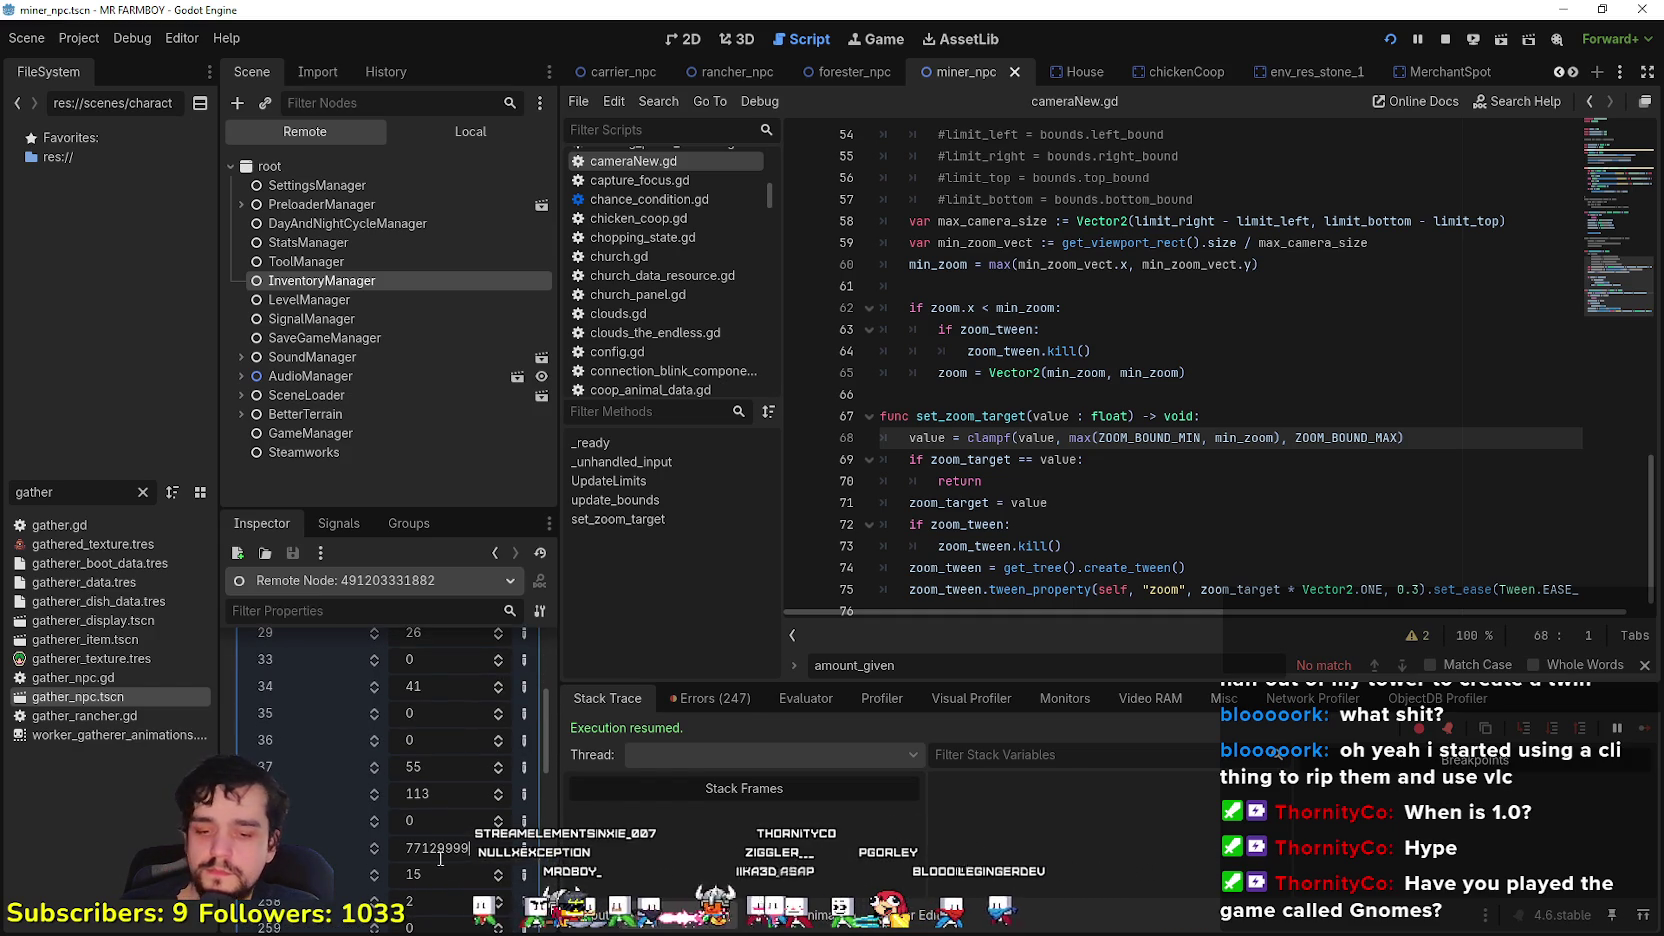
left_click(451, 876)
type("15767676")
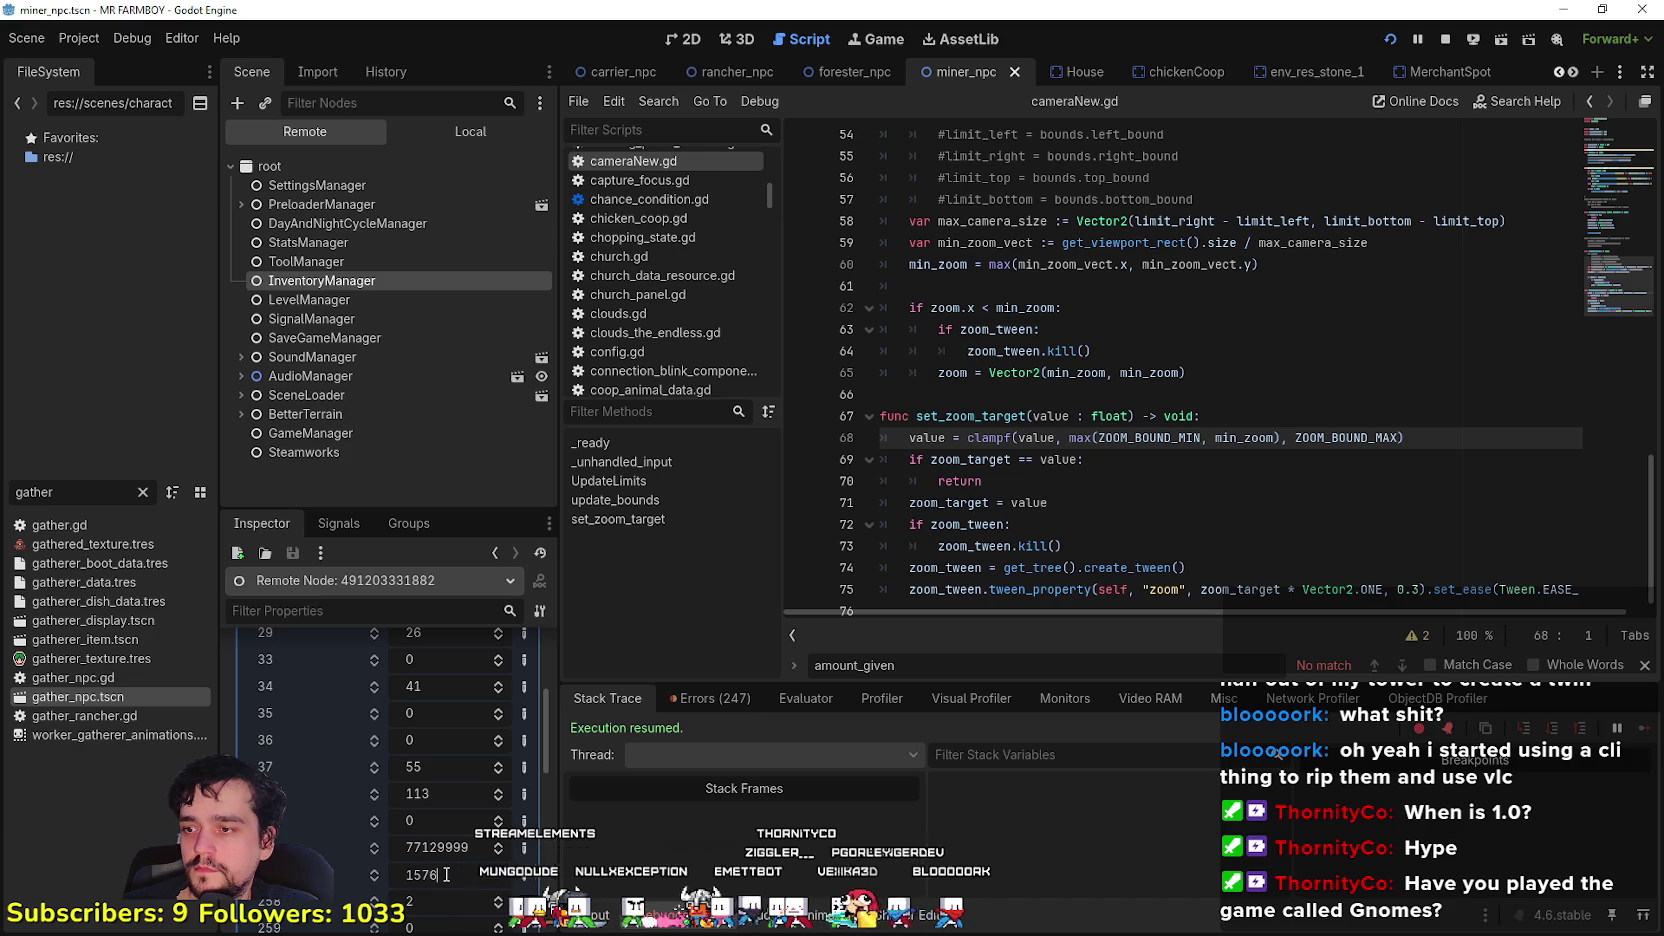
left_click(470, 131)
left_click(393, 336)
- Withdraw carrots and strawberries from the warehouse, reaching 247 carrots and 311 strawberries
key("alt+Tab")
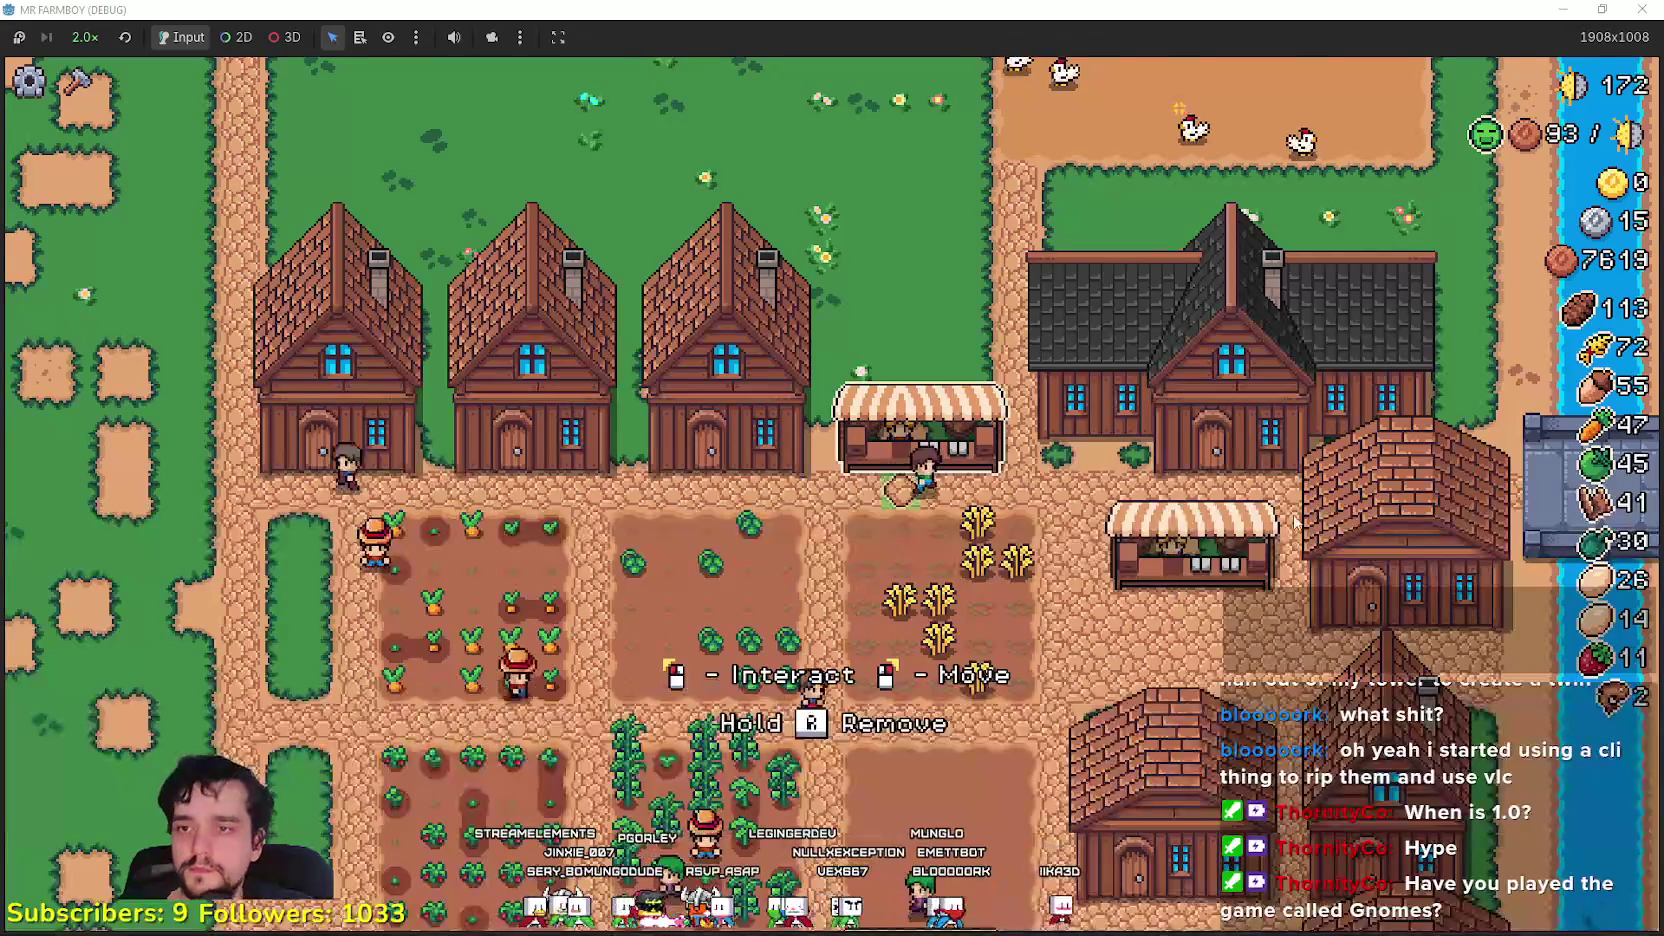
key("s")
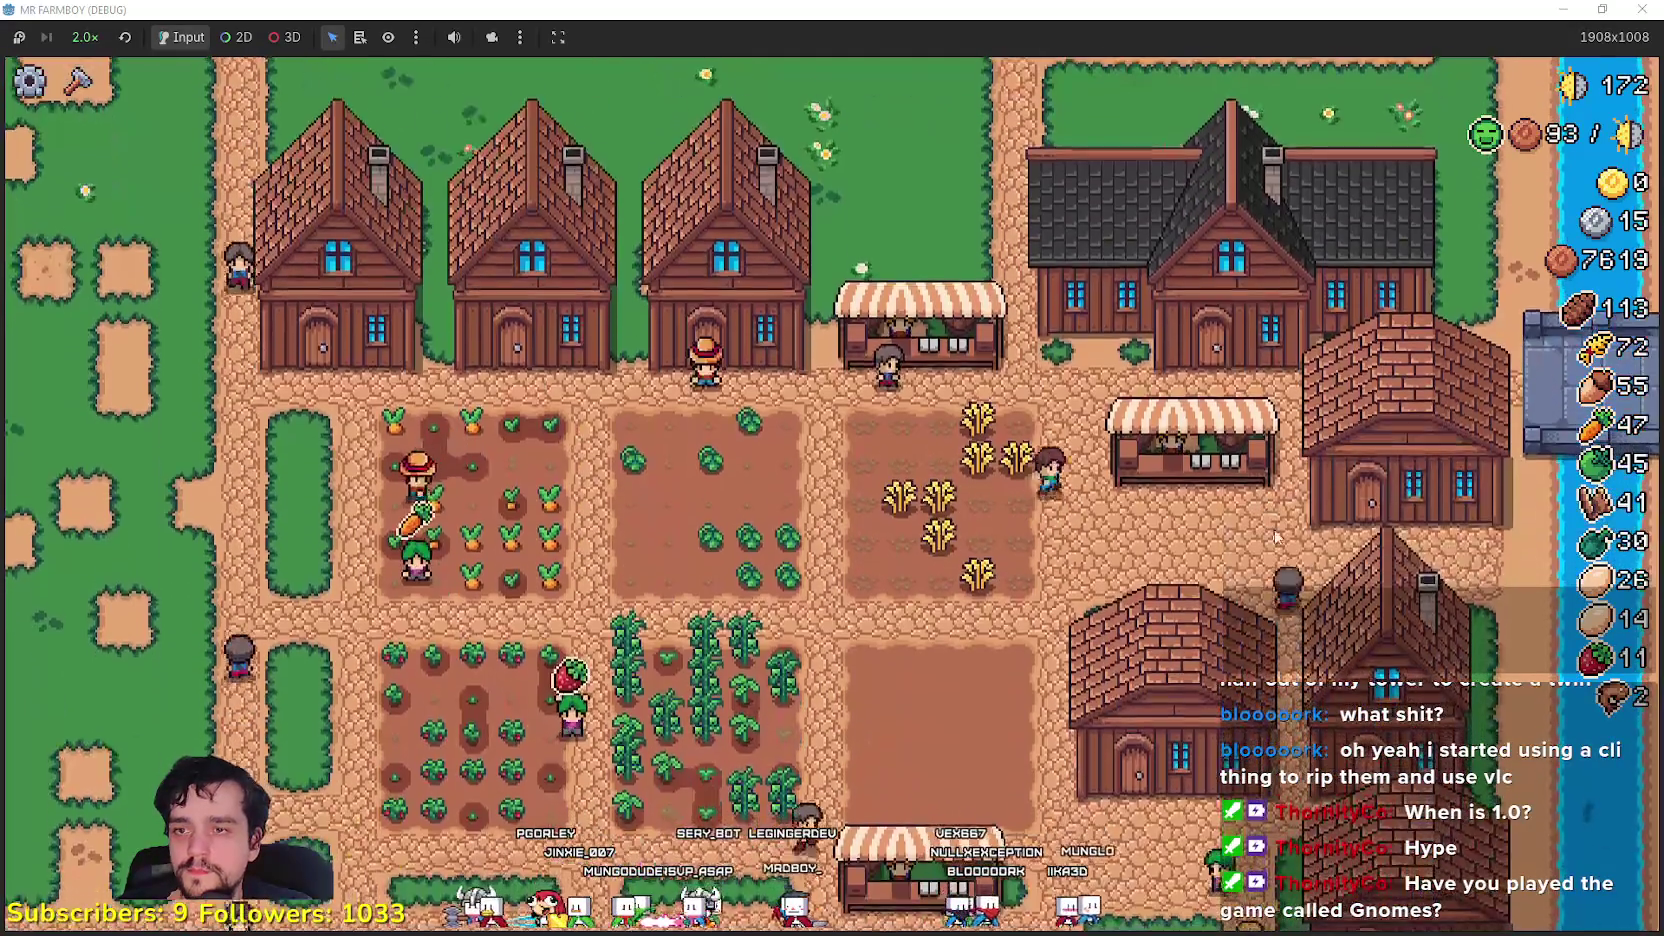
key("s")
left_click(1262, 545)
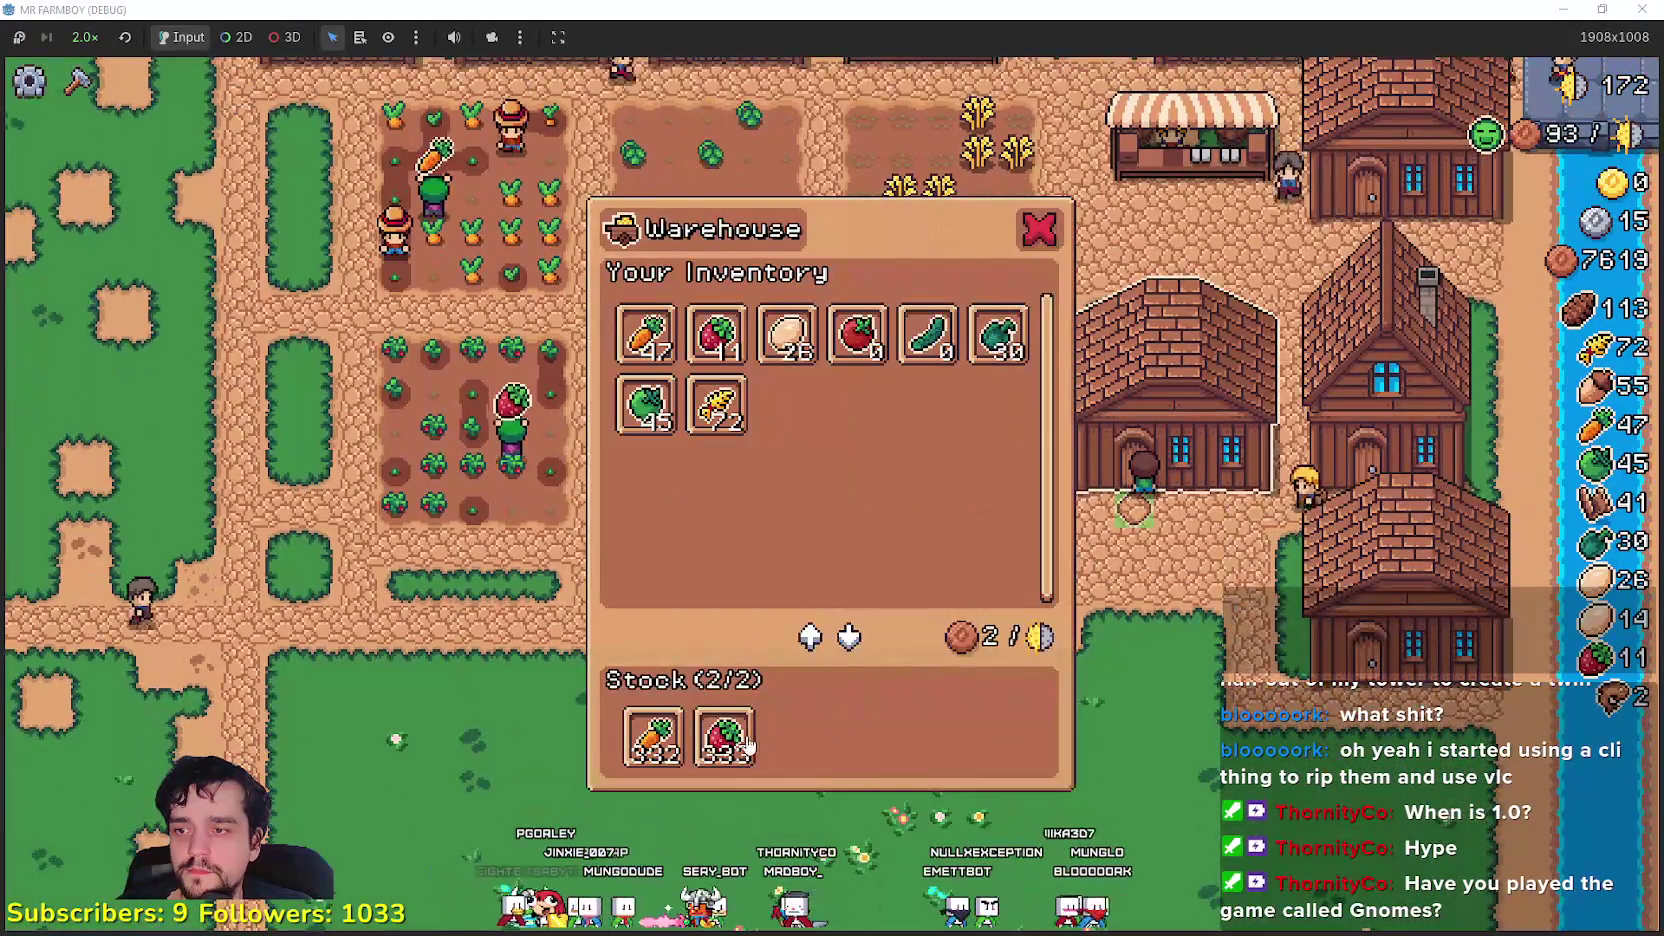
left_click(724, 740)
left_click(658, 740)
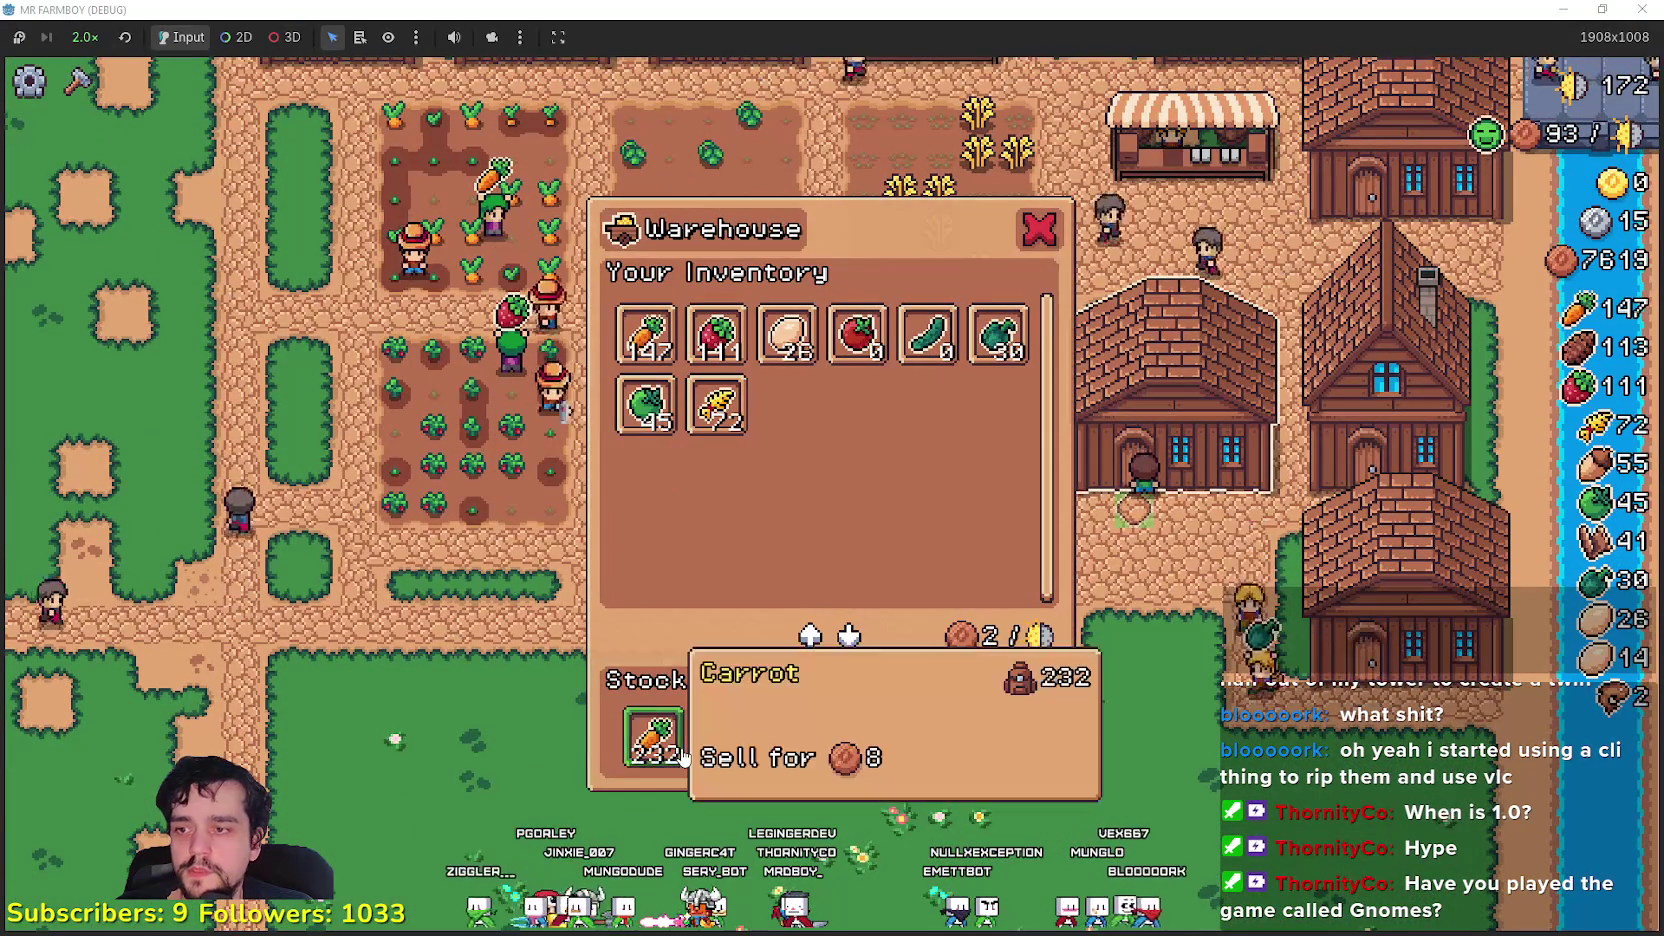
left_click(724, 740)
left_click(665, 750)
- Visit the market stalls to check their sell lists, then walk back up
key("w")
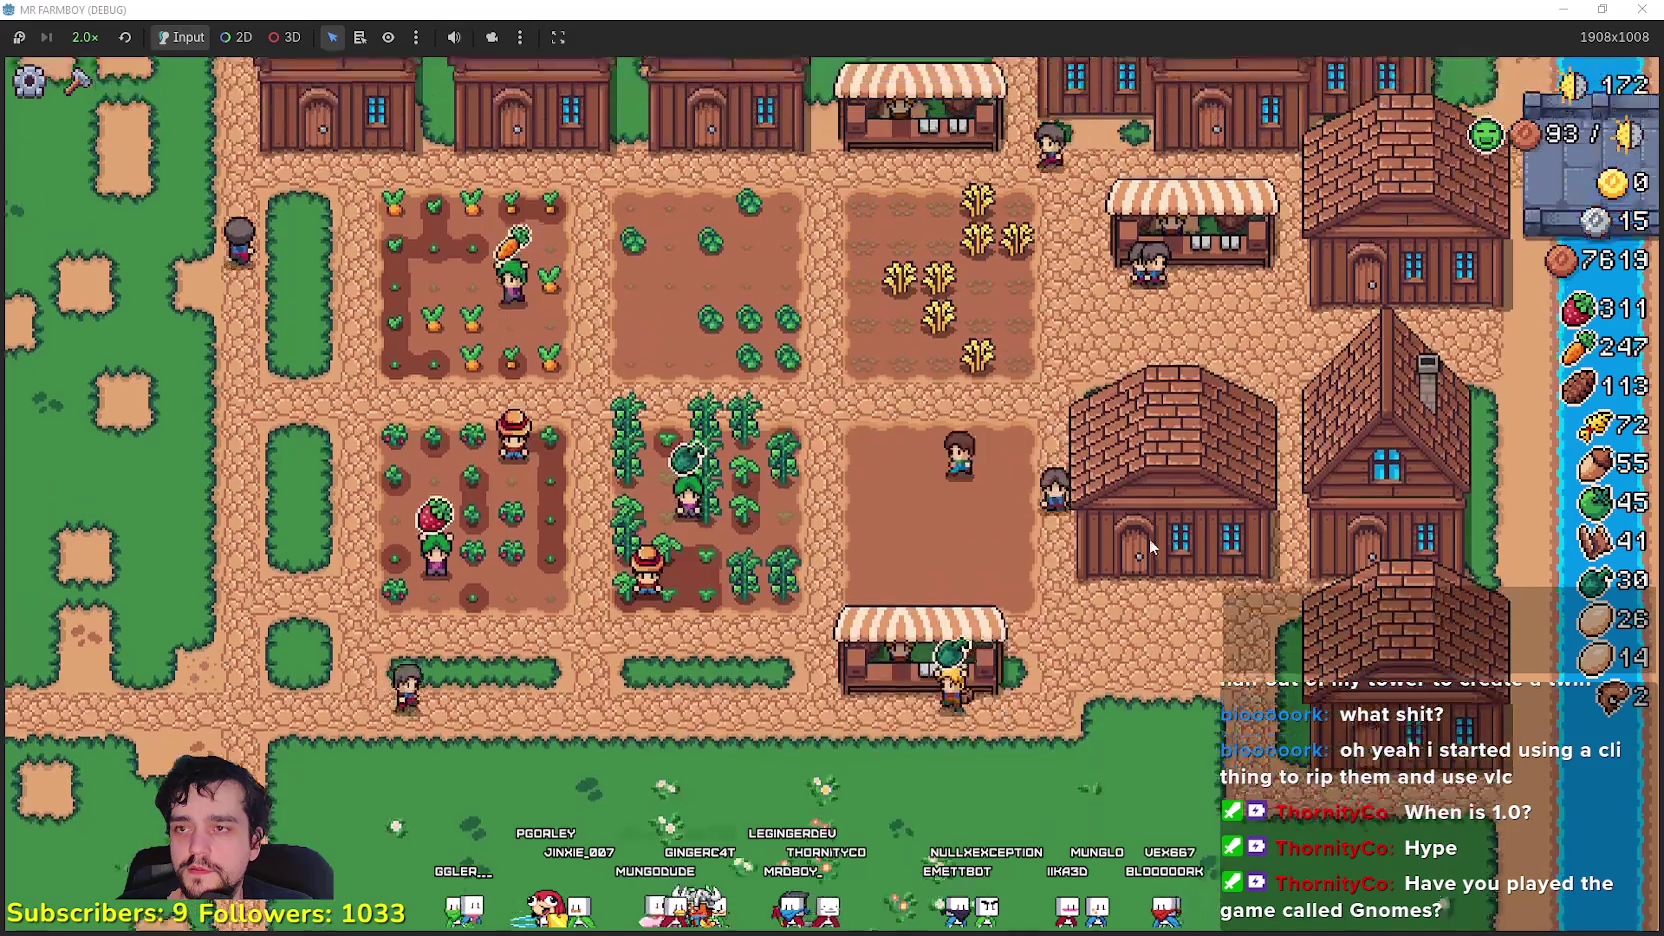
left_click(1091, 715)
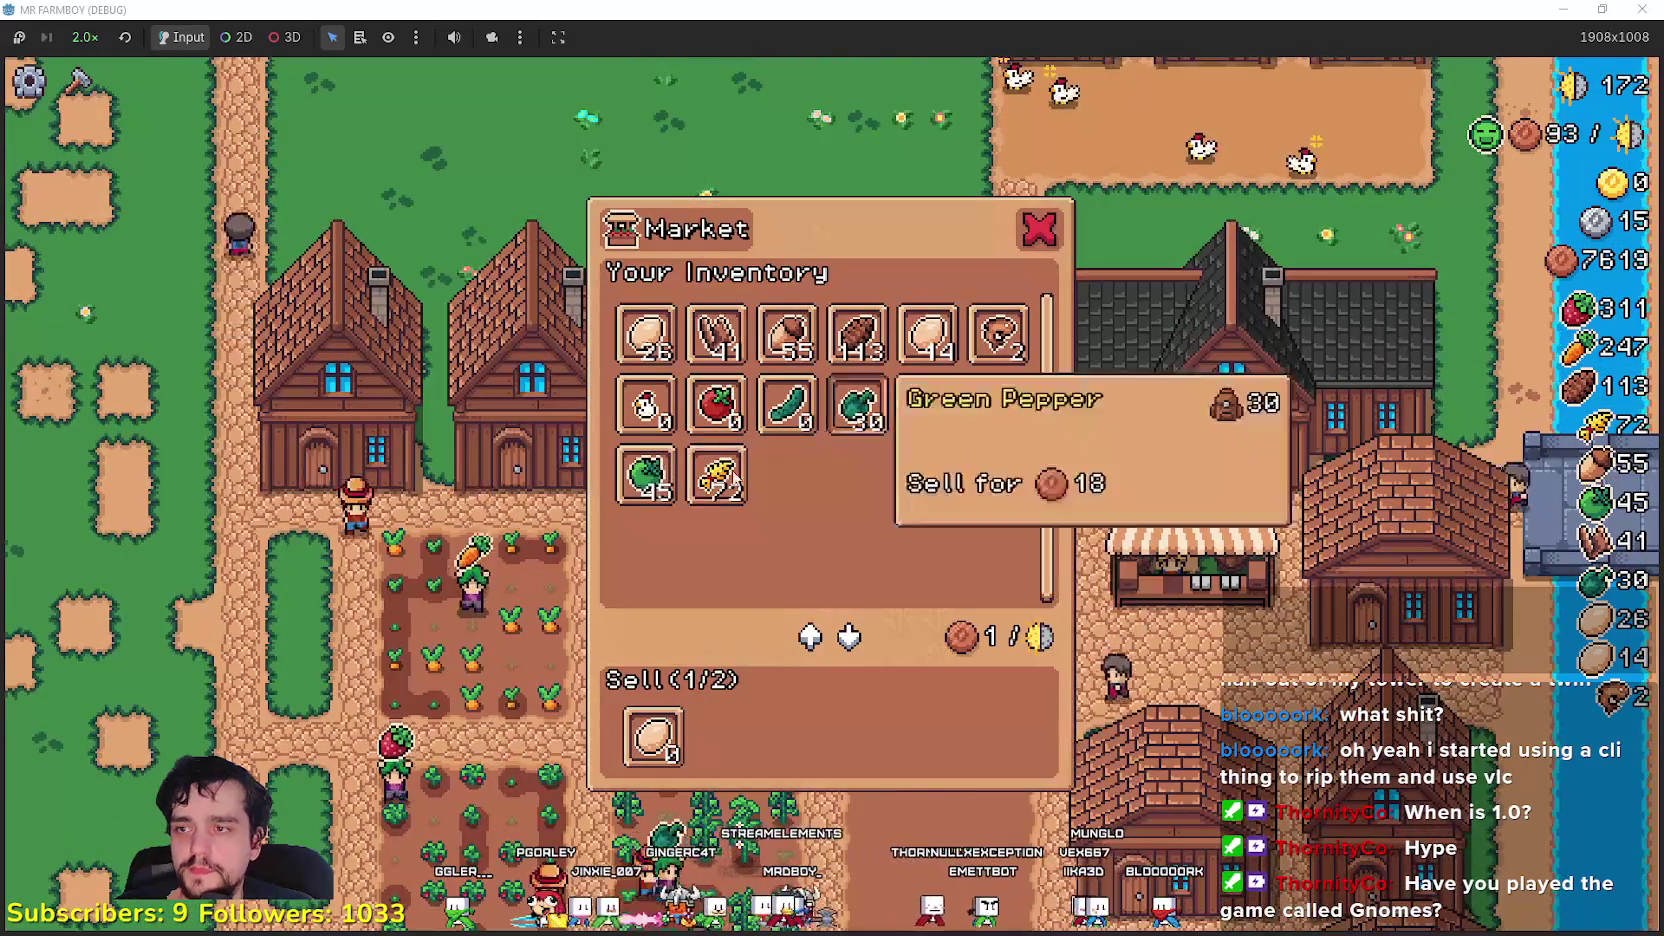
key("s")
left_click(1180, 719)
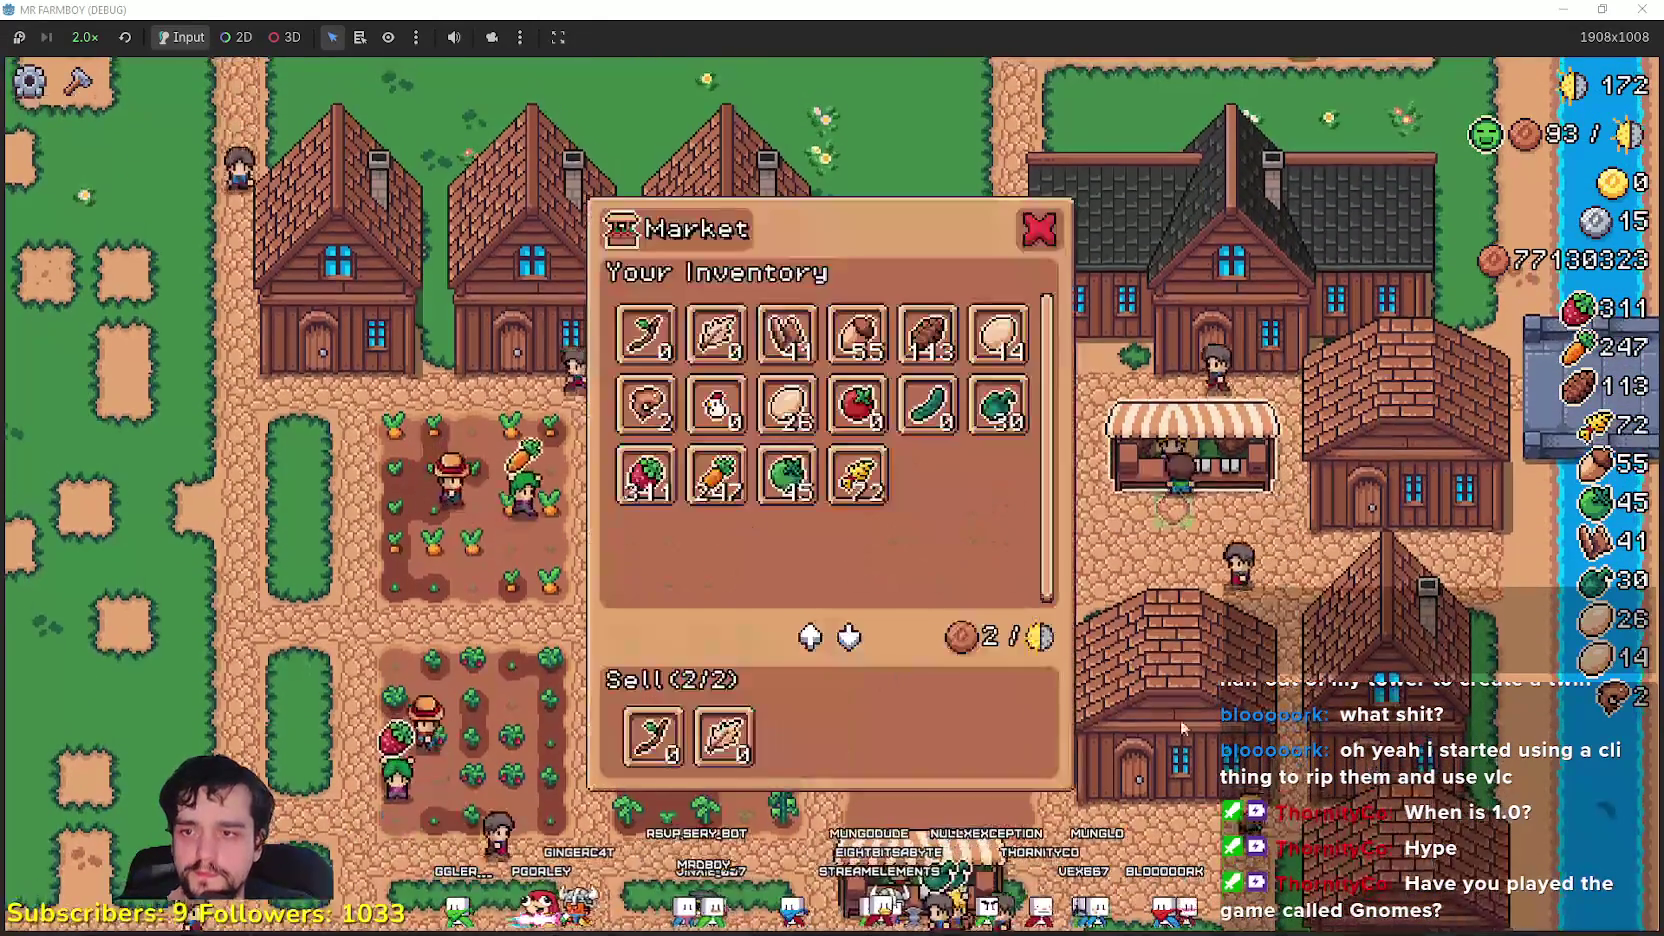
key("Escape")
key("s")
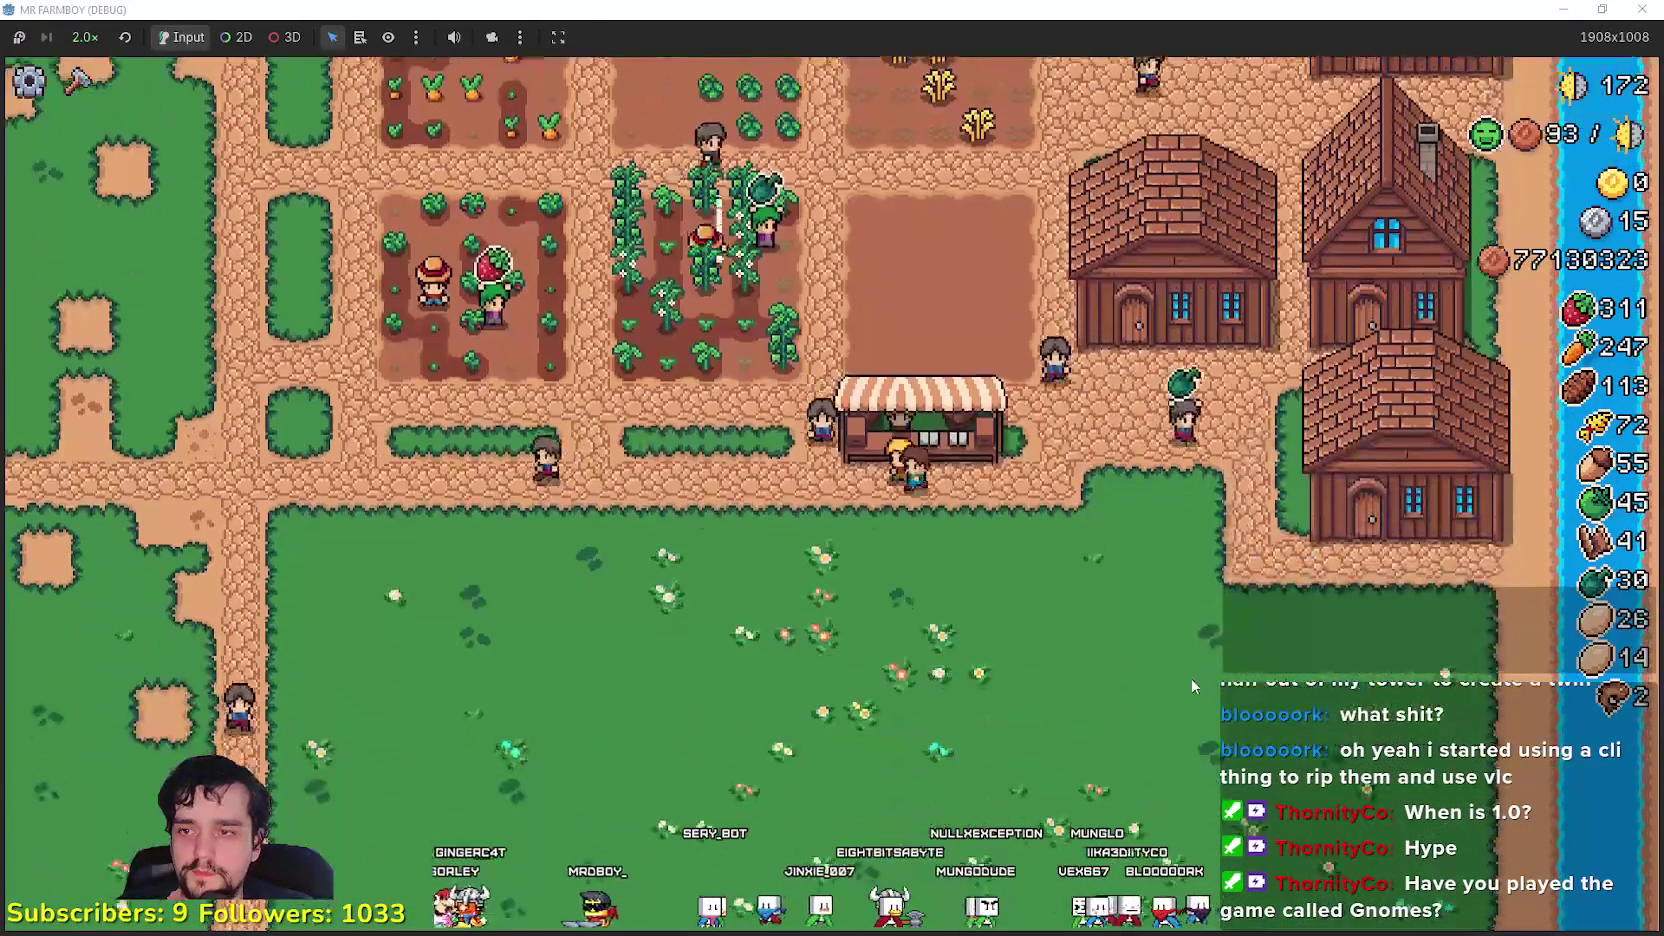
key("Escape")
- Unlock the Farm Tile, Bridge, Market, House, Farmers, Warehouse and Gatherers advancements
key("w")
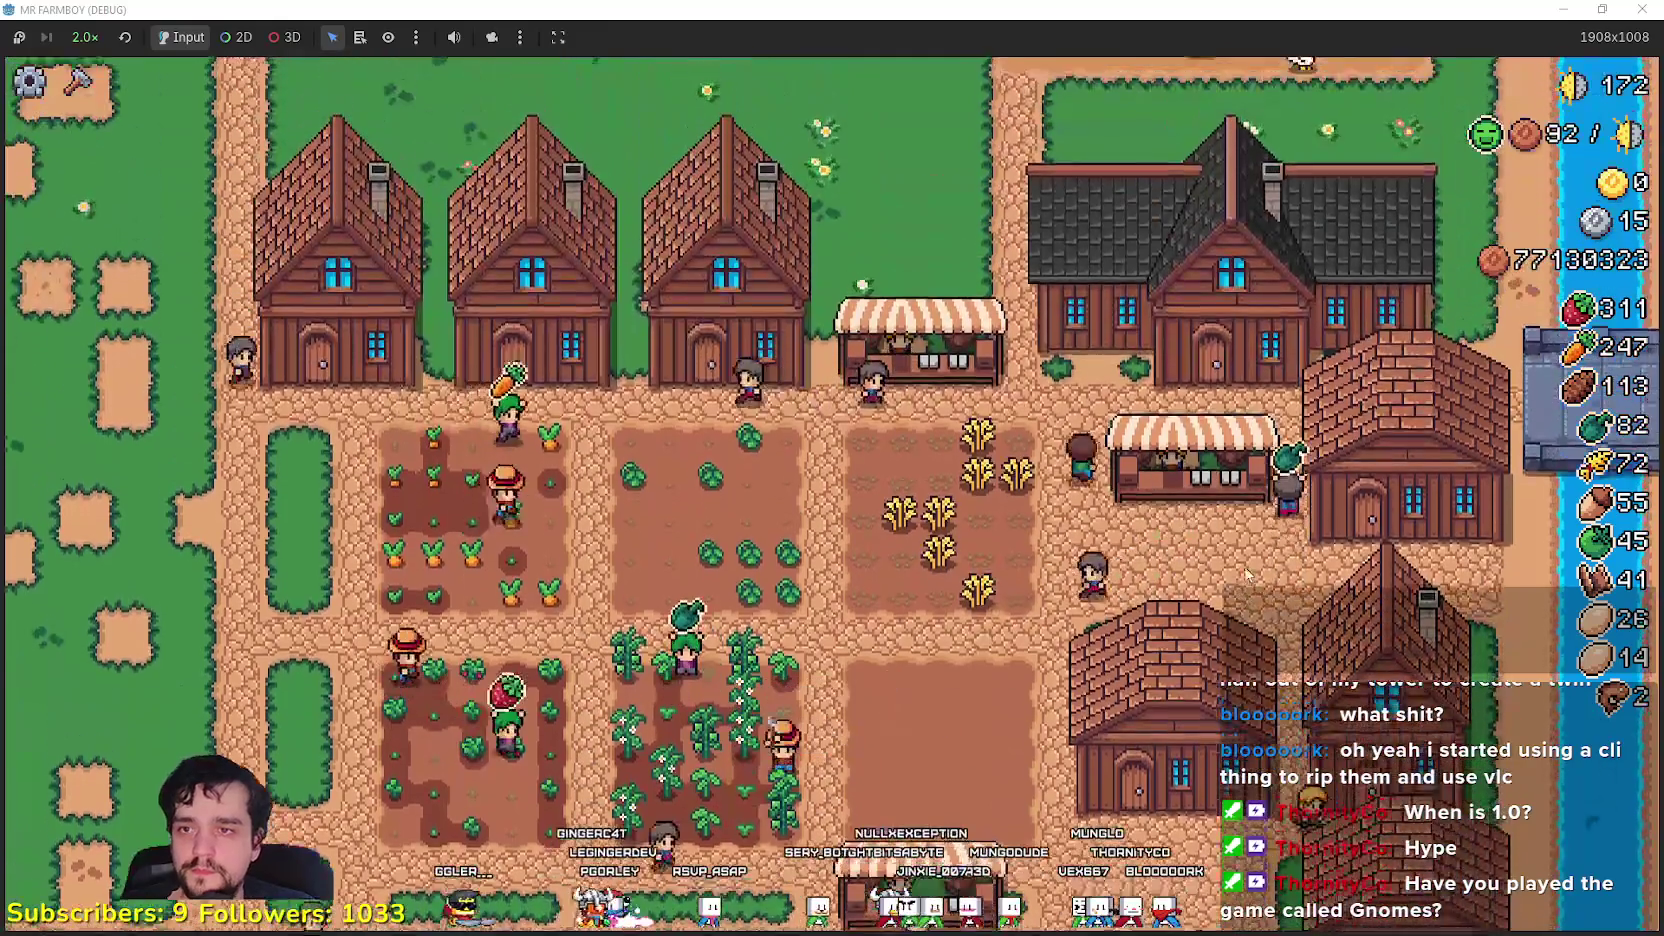
left_click(1247, 573)
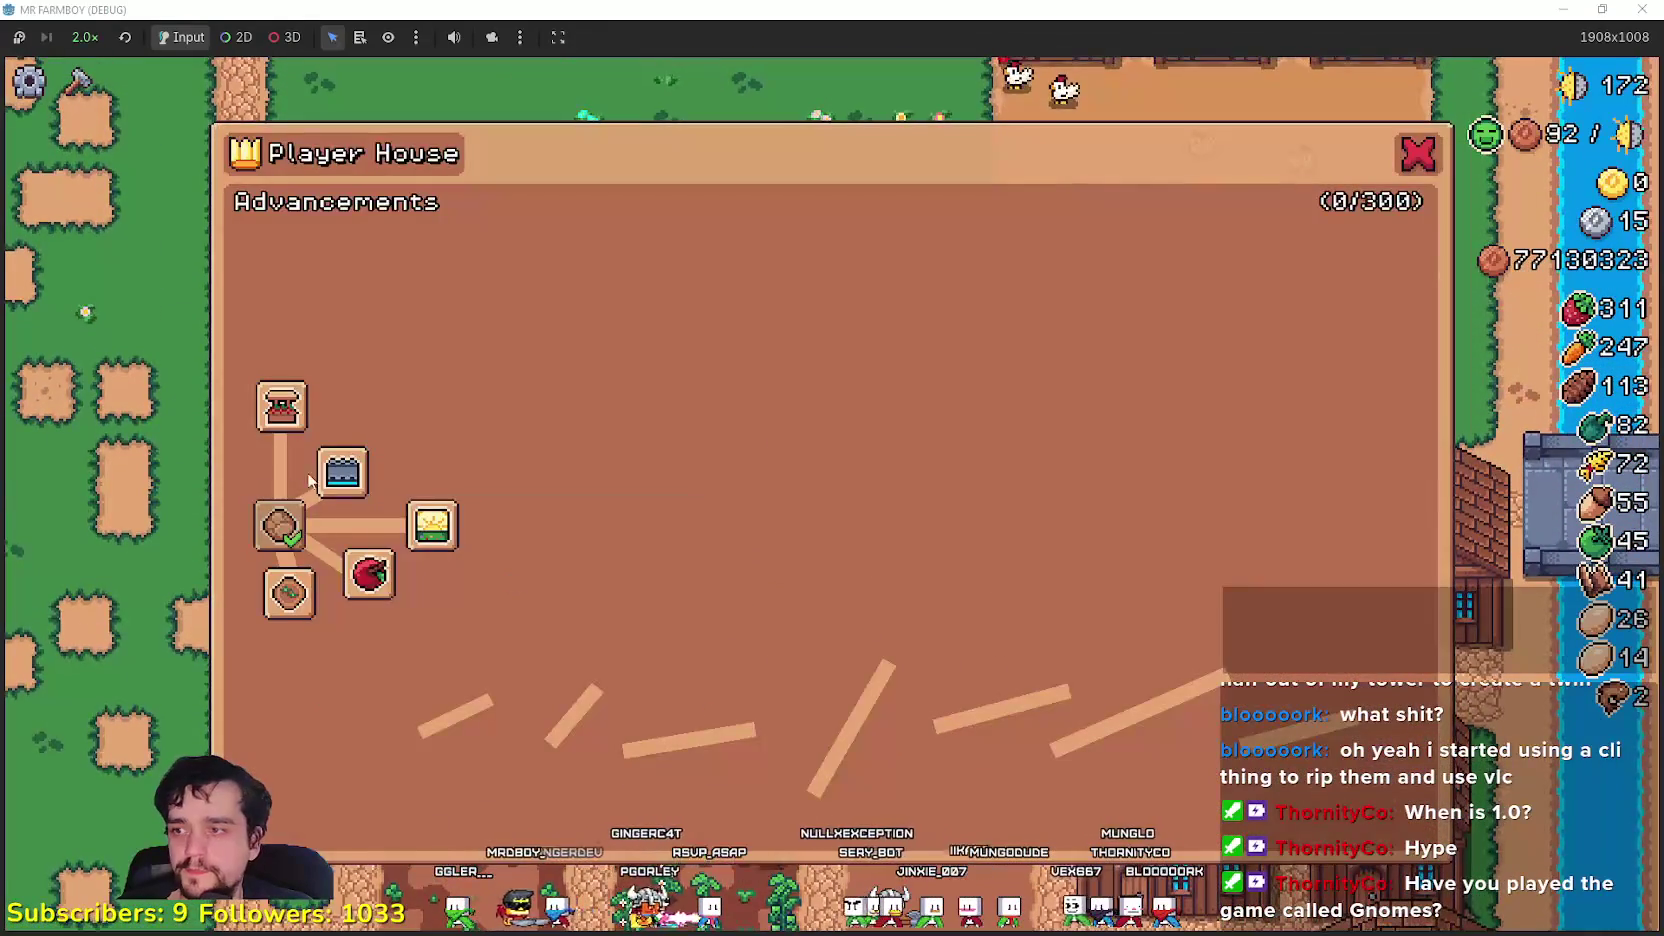
left_click(290, 594)
left_click(342, 472)
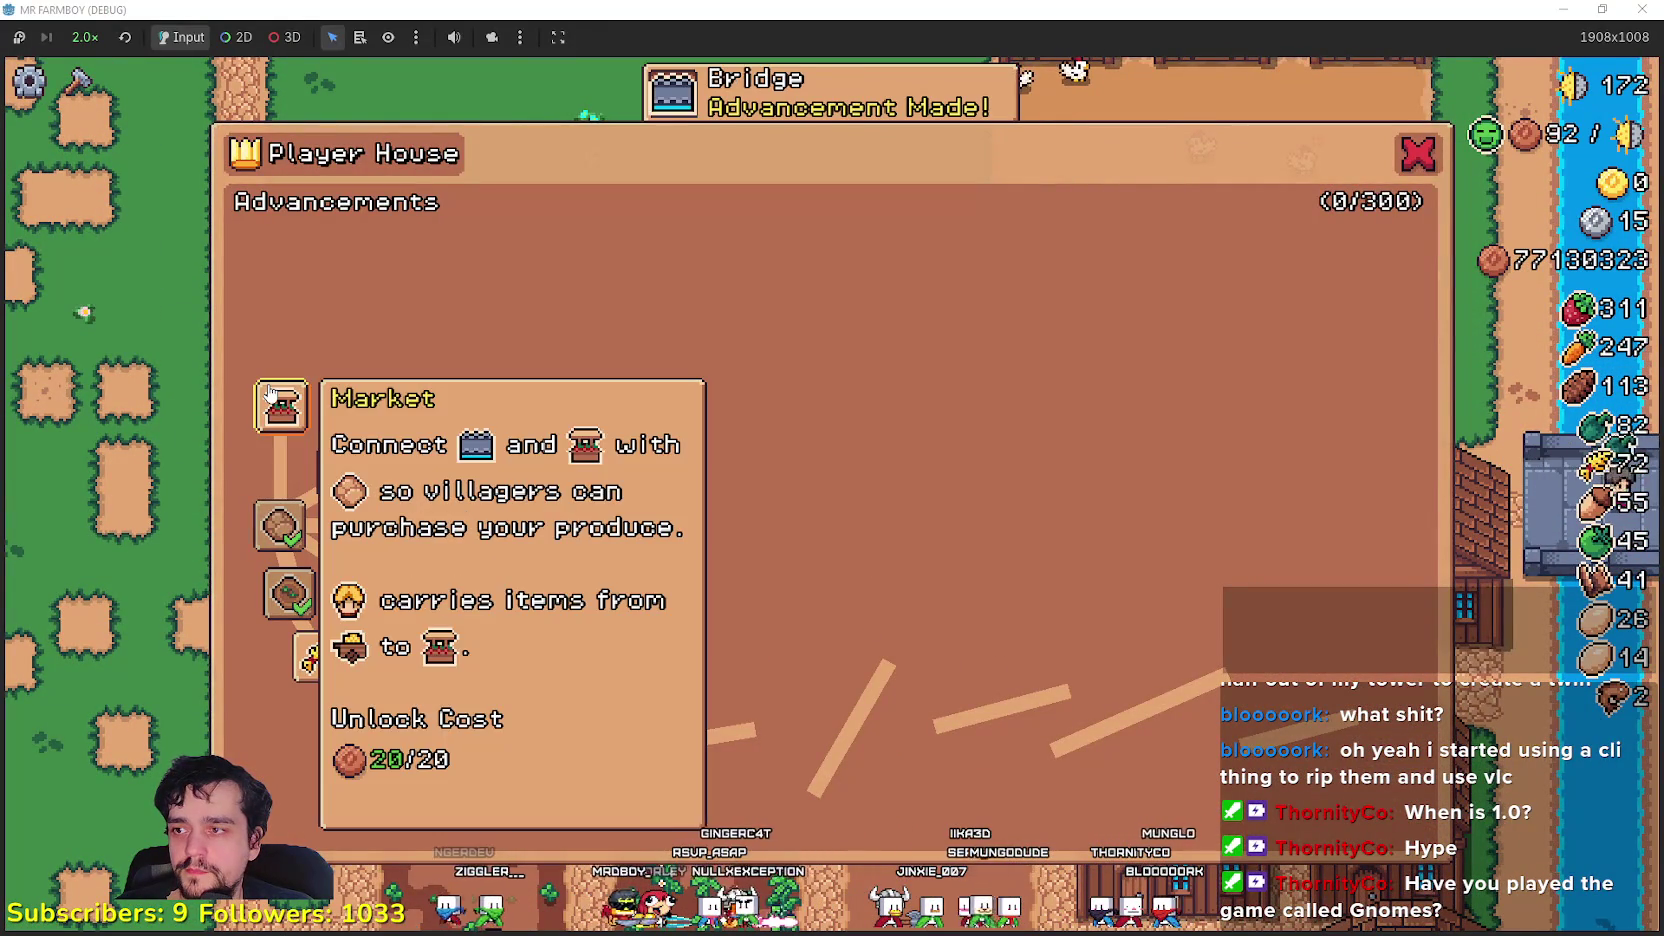
left_click(282, 406)
left_click(281, 332)
left_click(296, 266)
left_click(371, 266)
left_click(430, 266)
- Unlock Carriers, Upkeep, Wheat, Green Tomato, Apple, Carrot, Strawberry and Inland Expansion I
left_click(489, 266)
left_click(342, 406)
left_click(318, 657)
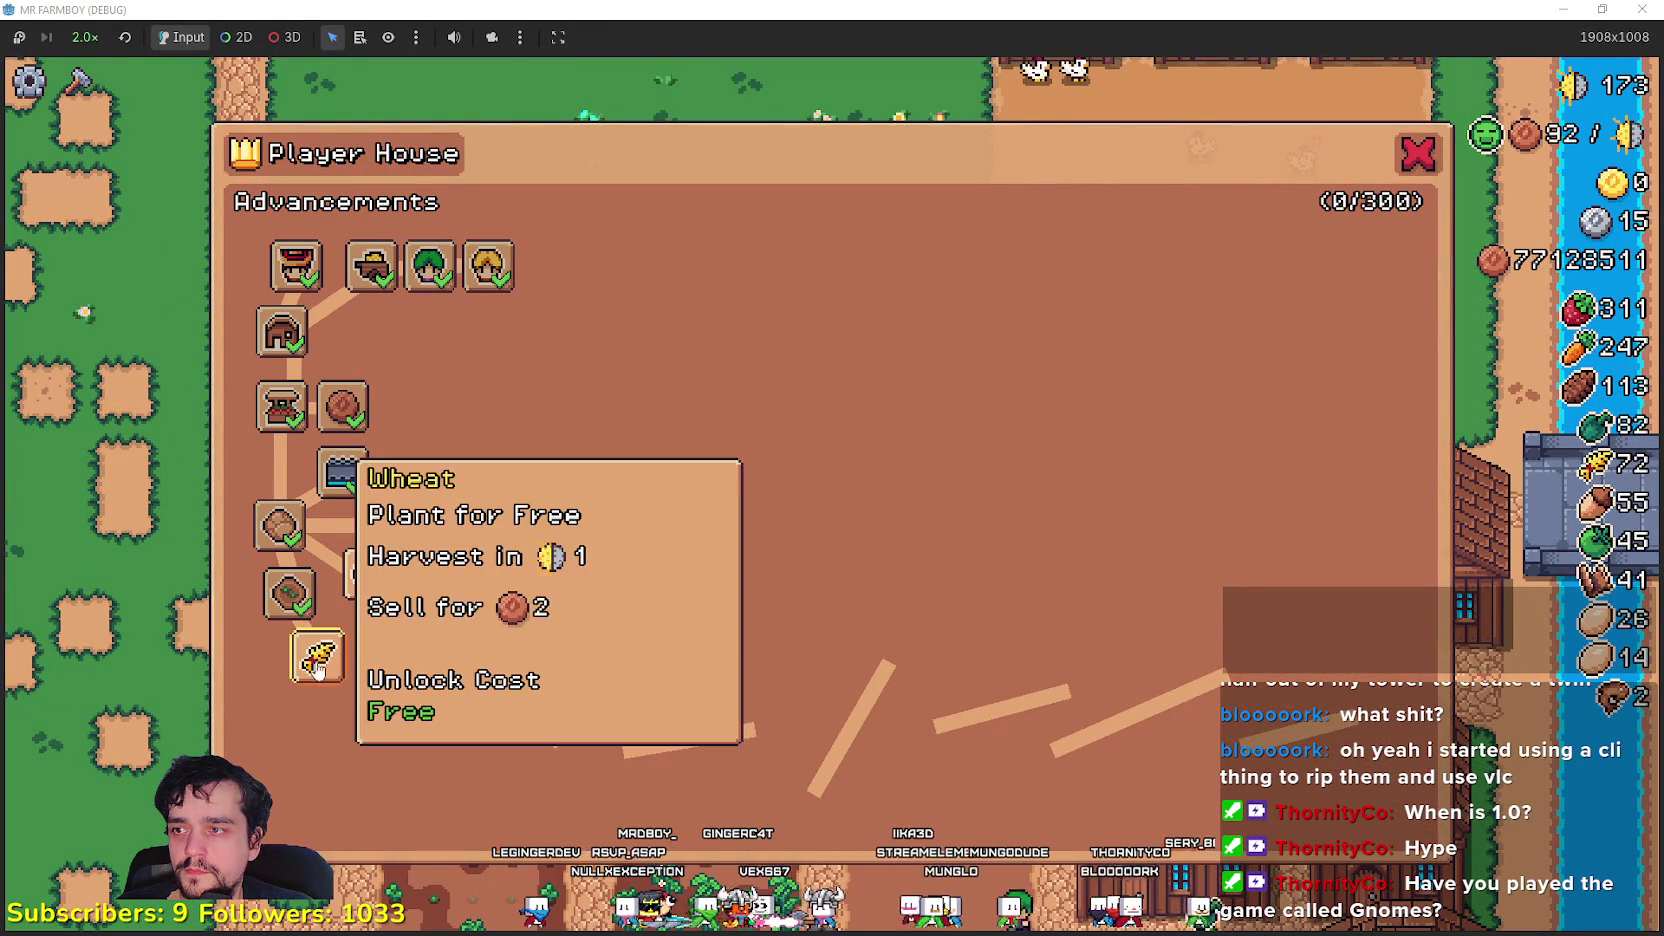
left_click(345, 718)
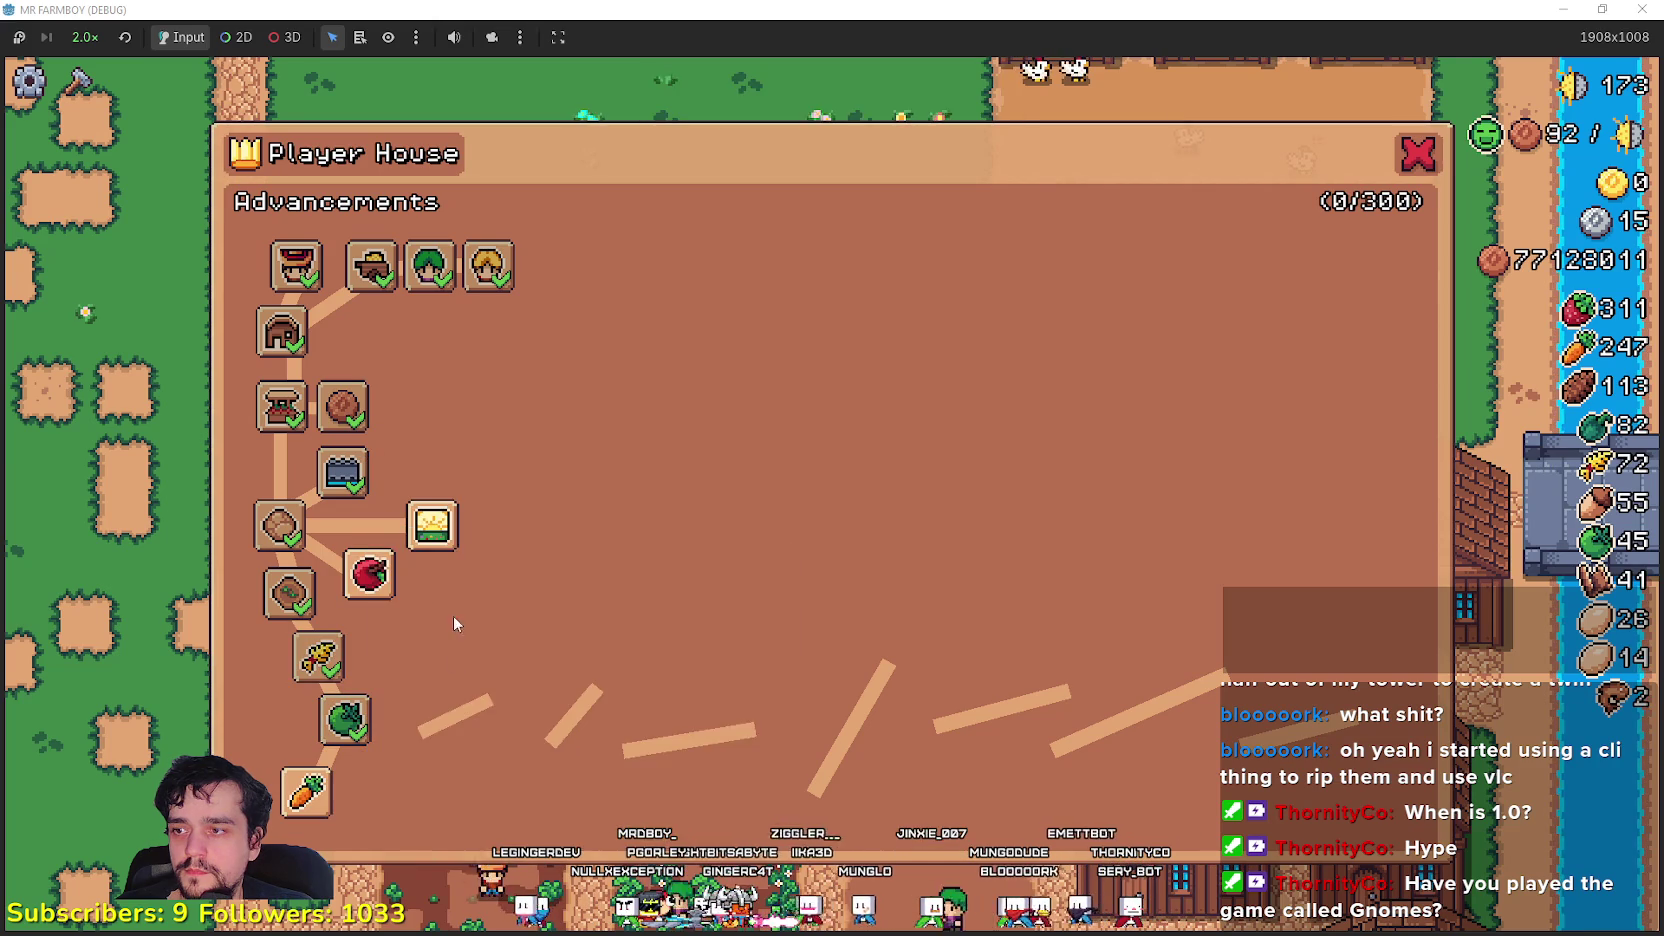
left_click(370, 575)
left_click(306, 793)
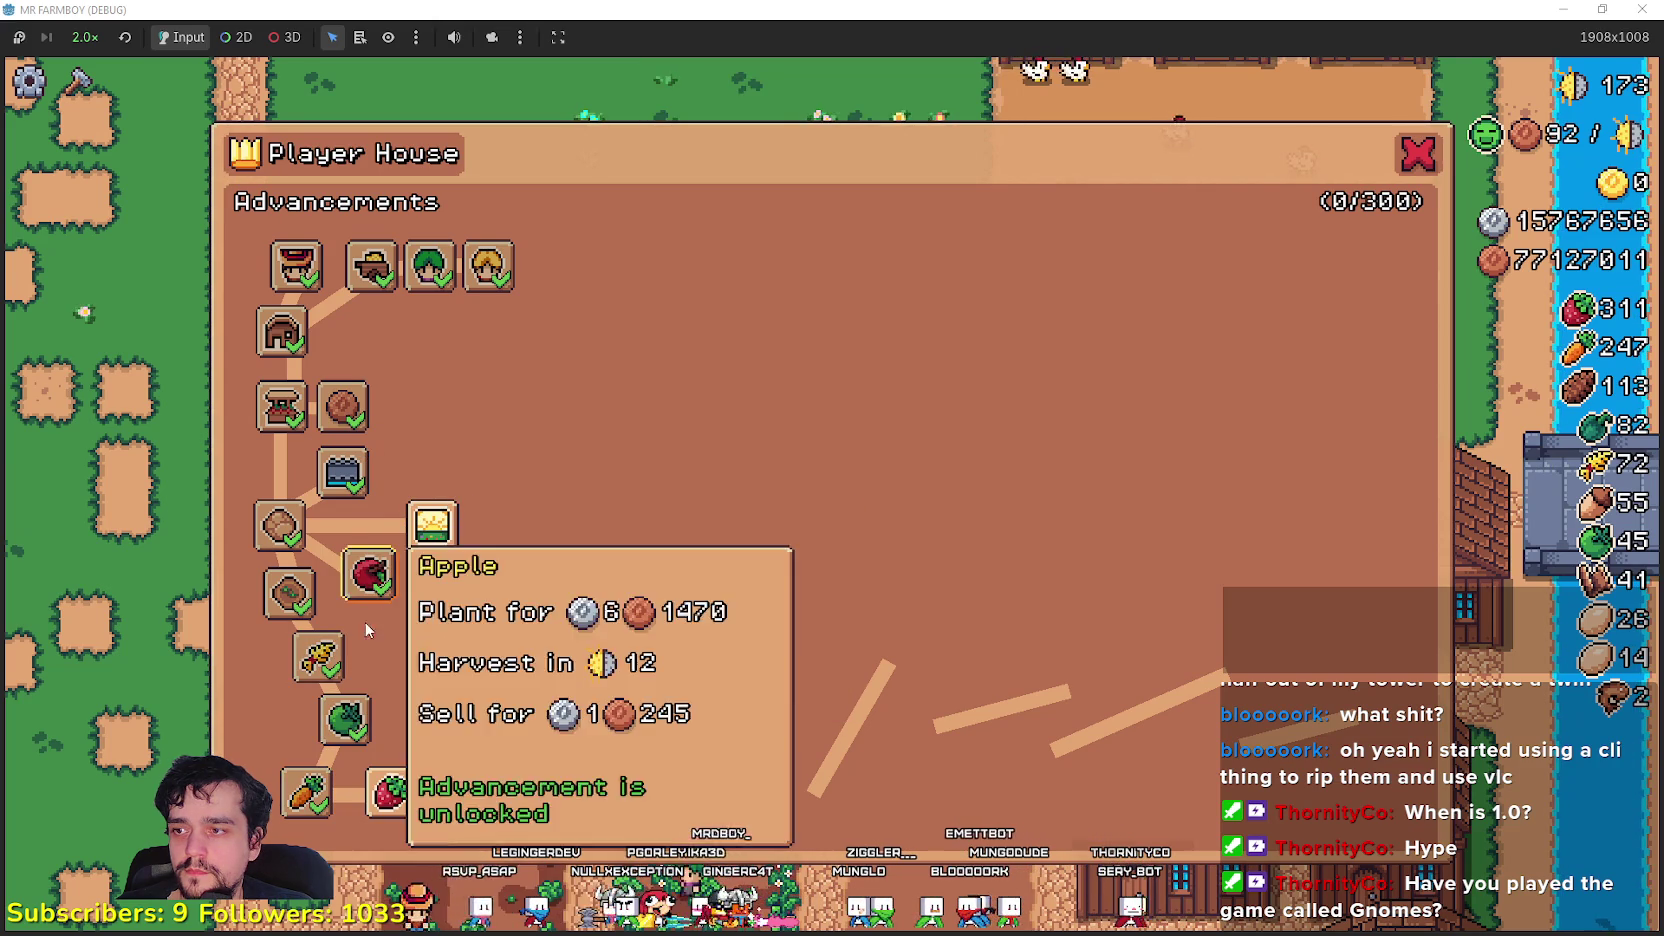
left_click(390, 793)
left_click(432, 525)
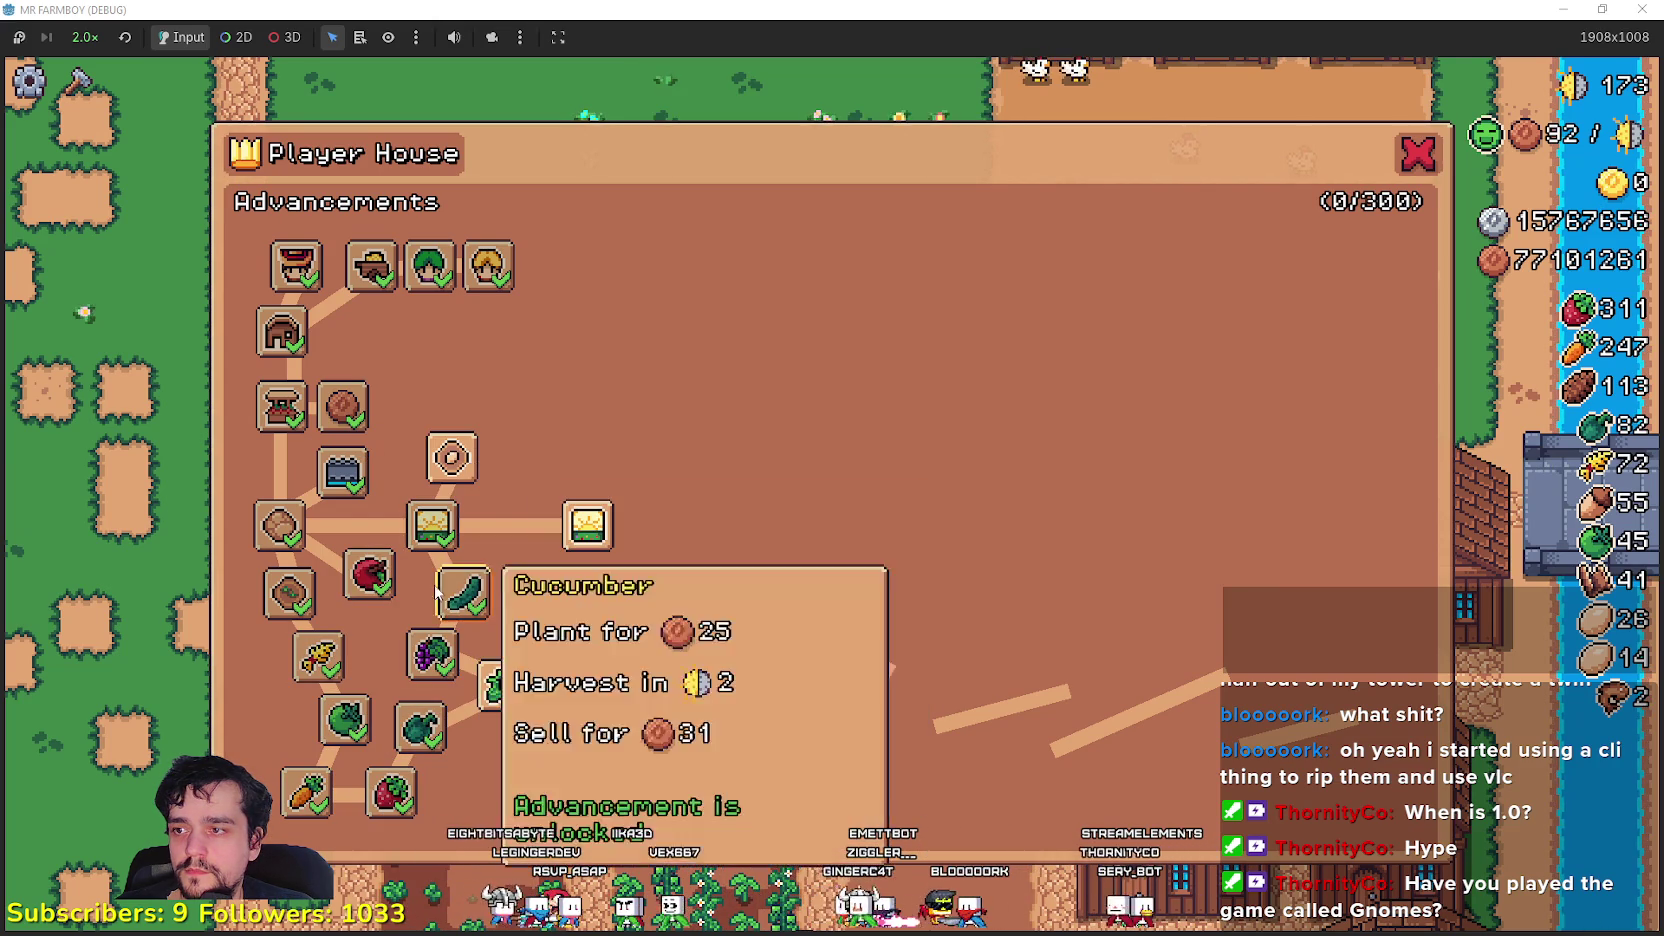
- Close the advancements and select apple seeds in the Crafting panel
key("Escape")
key("c")
left_click(133, 672)
- Plant apple trees leftward along the upper row
key("w")
key("a")
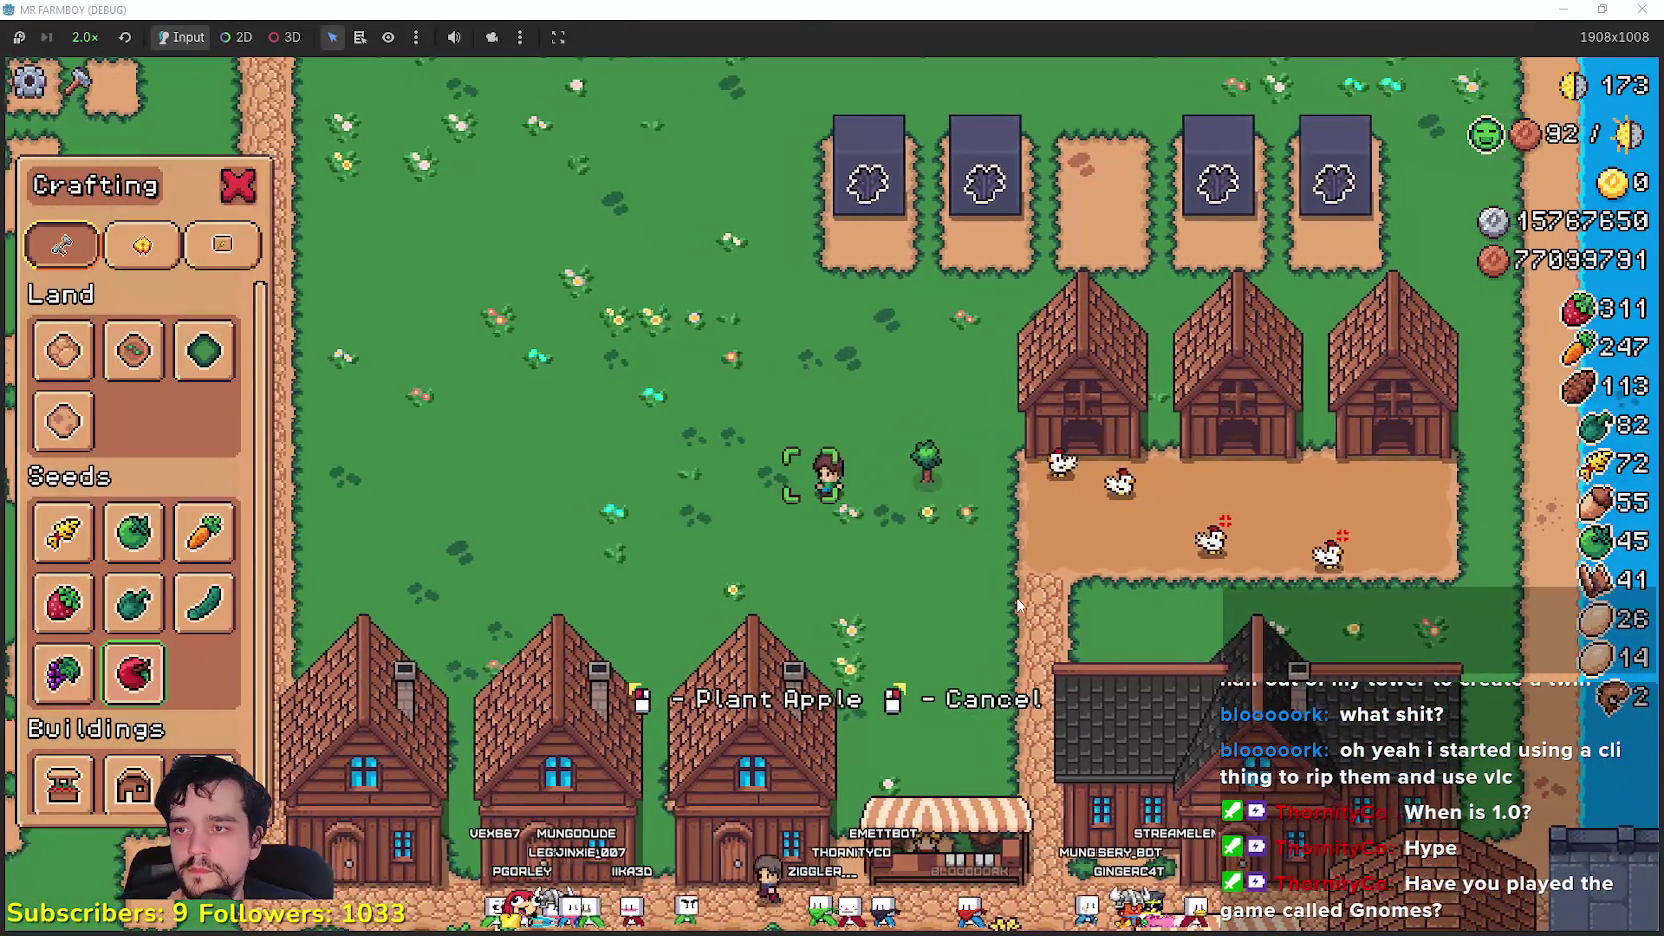
left_click(1017, 605)
key("a")
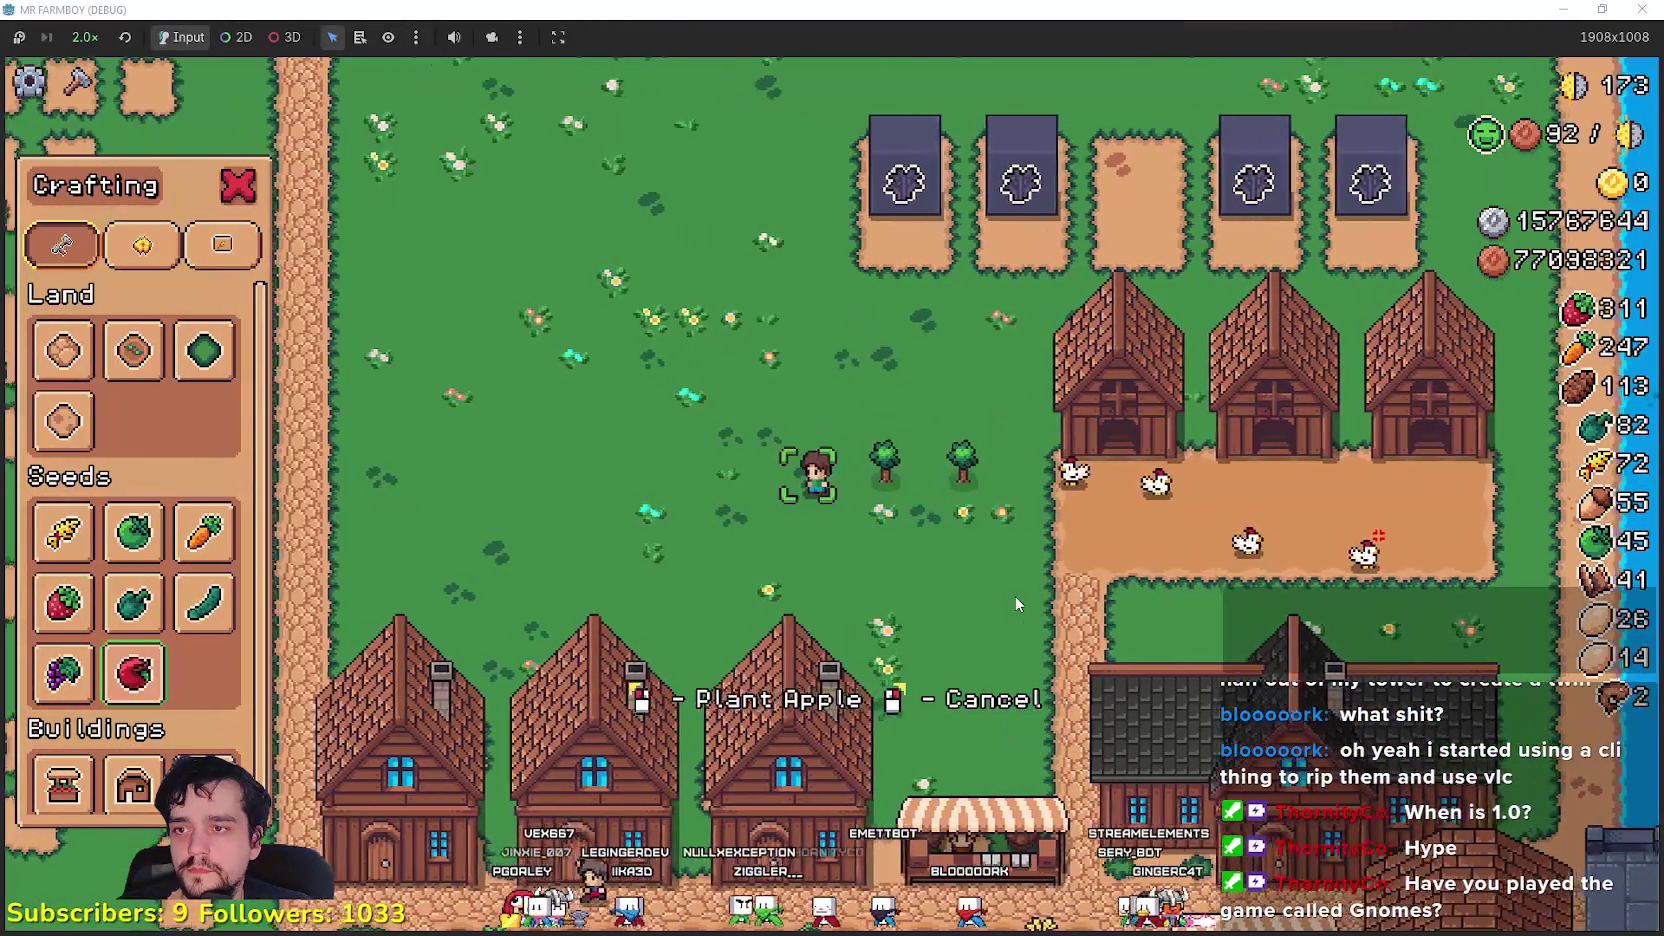
left_click(1015, 595)
key("a")
left_click(1015, 595)
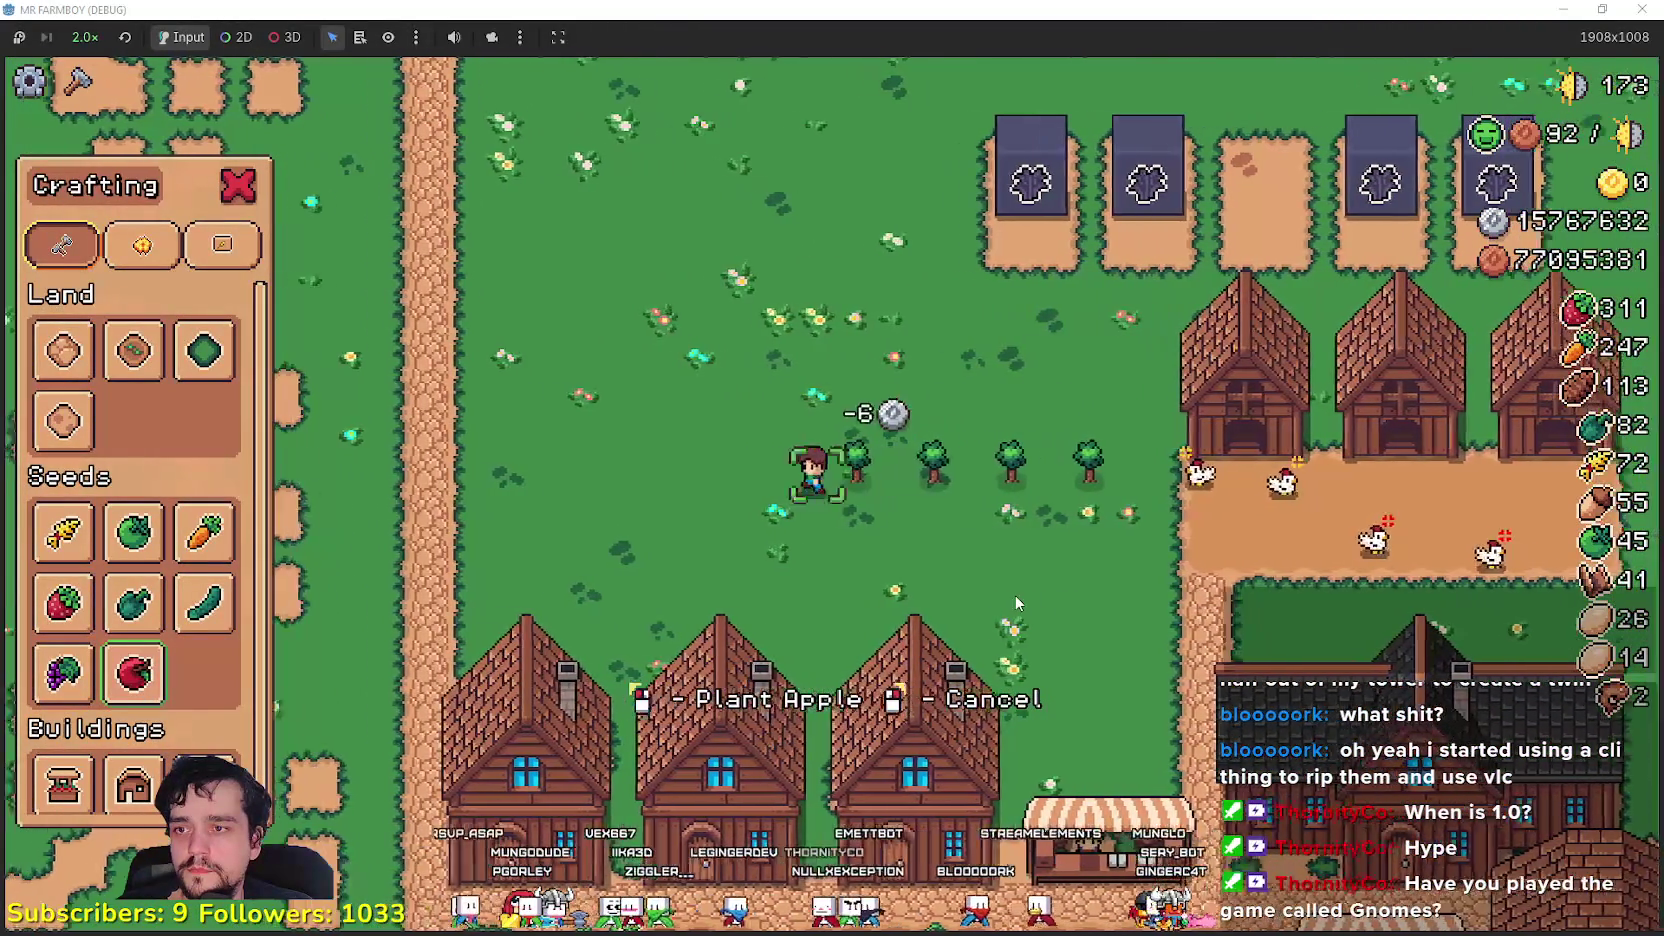
key("a")
key("a")
left_click(1011, 590)
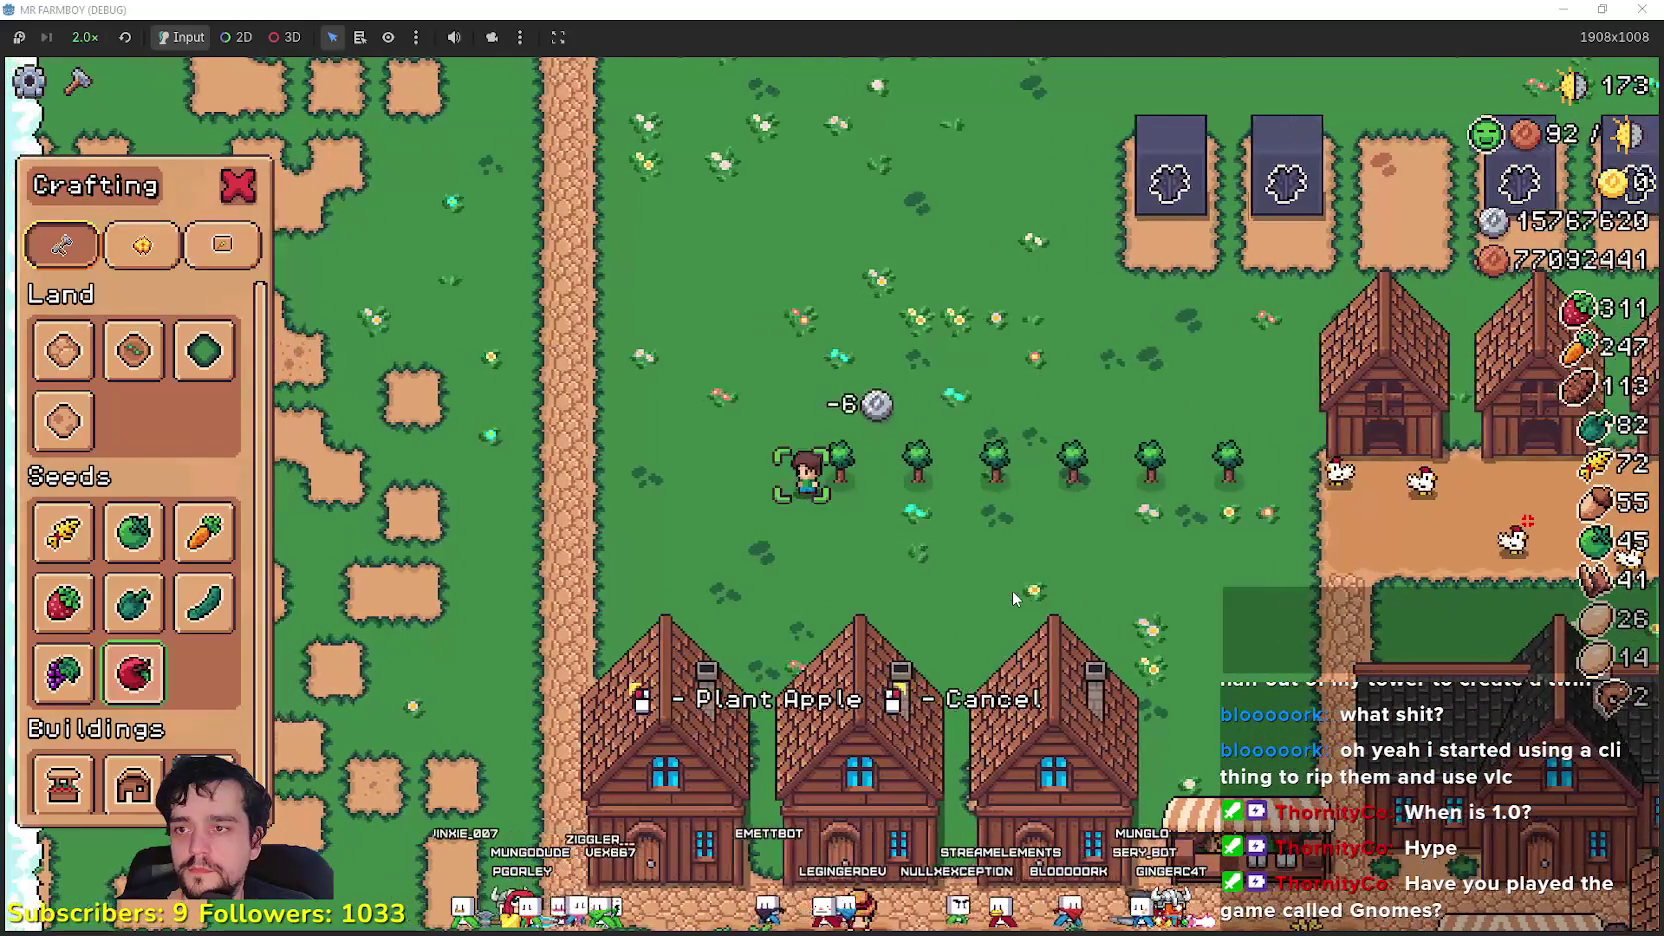
left_click(1011, 589)
key("a")
left_click(1008, 585)
key("a")
- Plant a lower row of apple trees moving right, then close Crafting
key("s")
left_click(1009, 594)
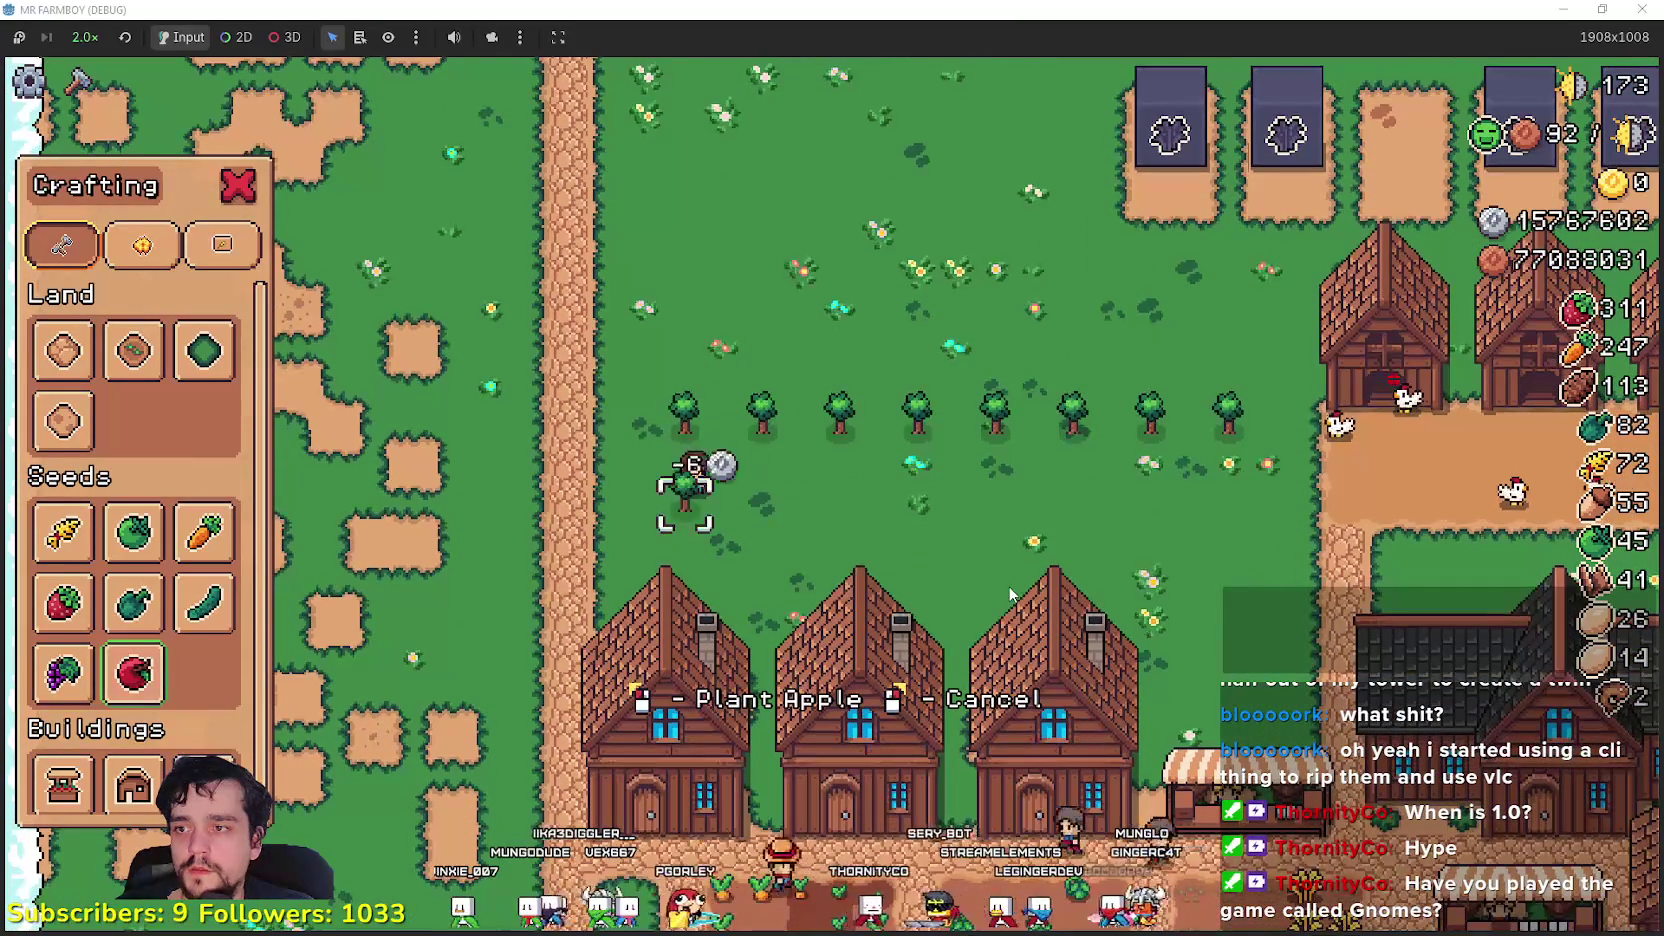
key("d")
left_click(1010, 592)
key("d")
left_click(1010, 592)
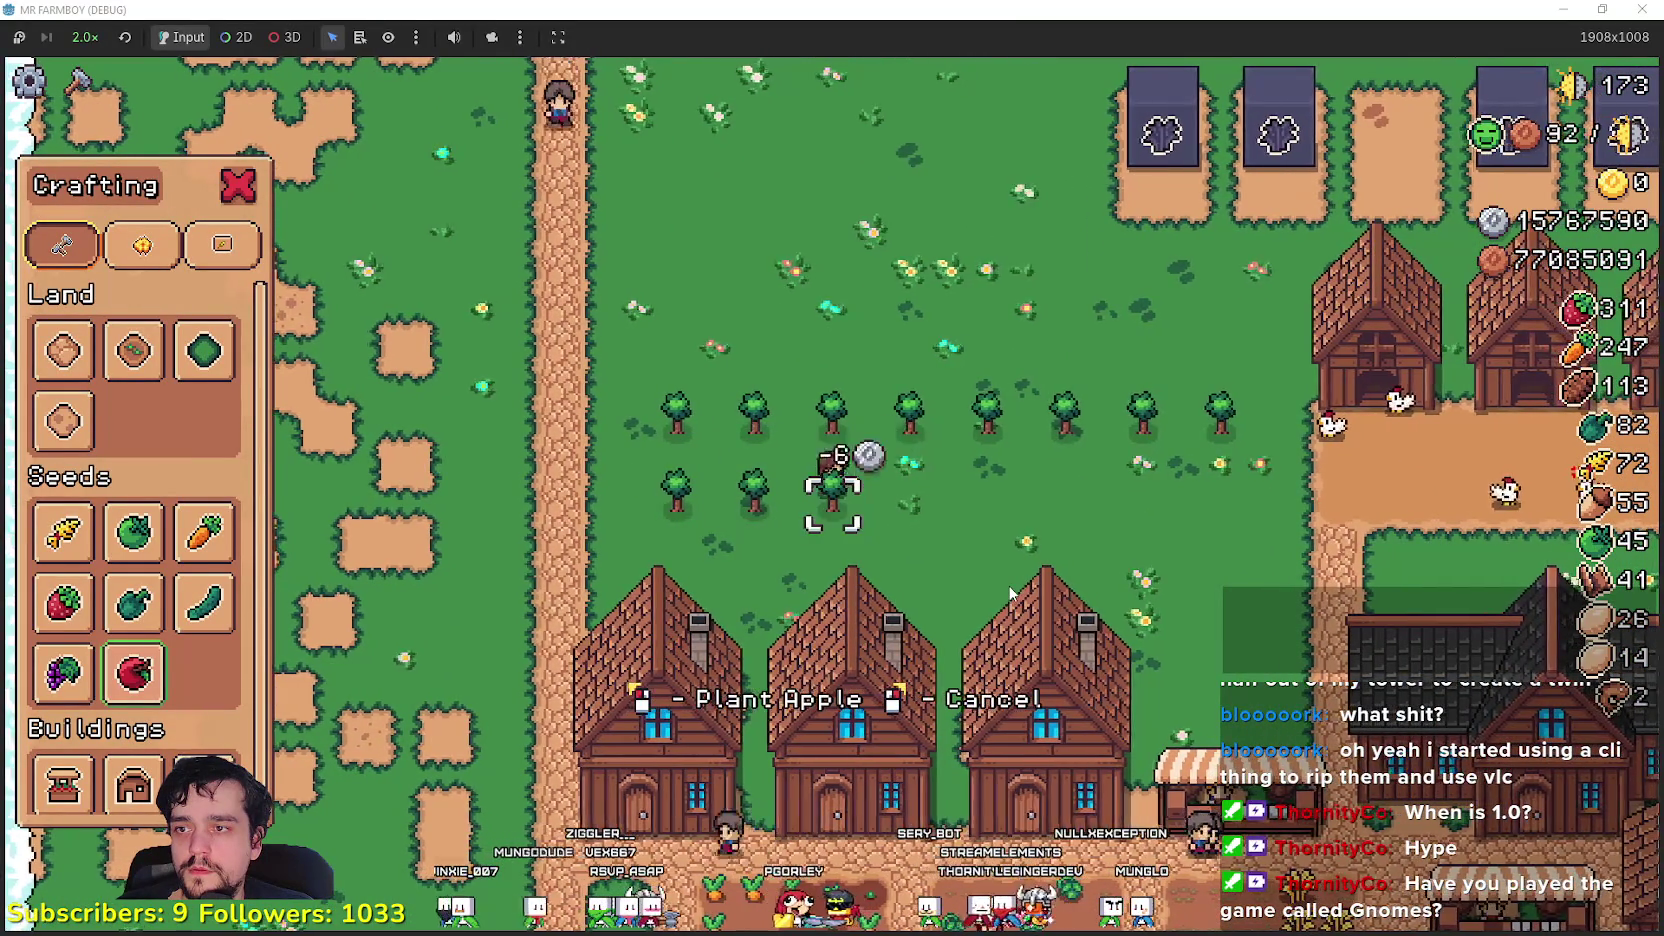
key("d")
left_click(1010, 592)
key("d")
left_click(831, 538)
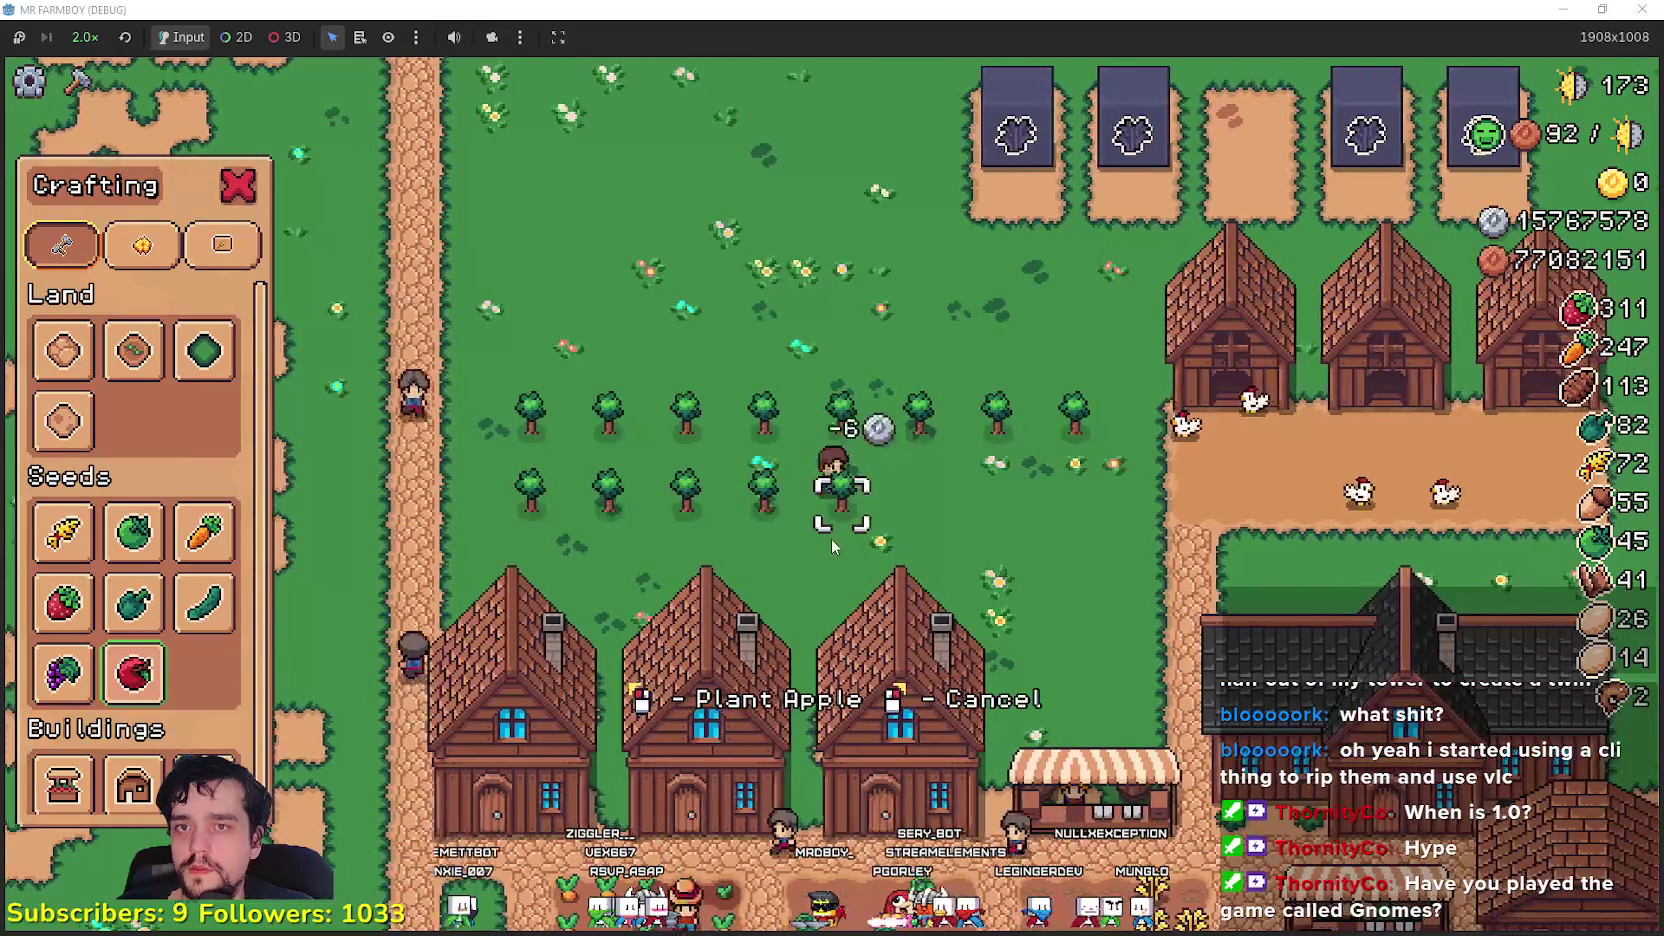
key("d")
left_click(885, 510)
key("d")
left_click(946, 536)
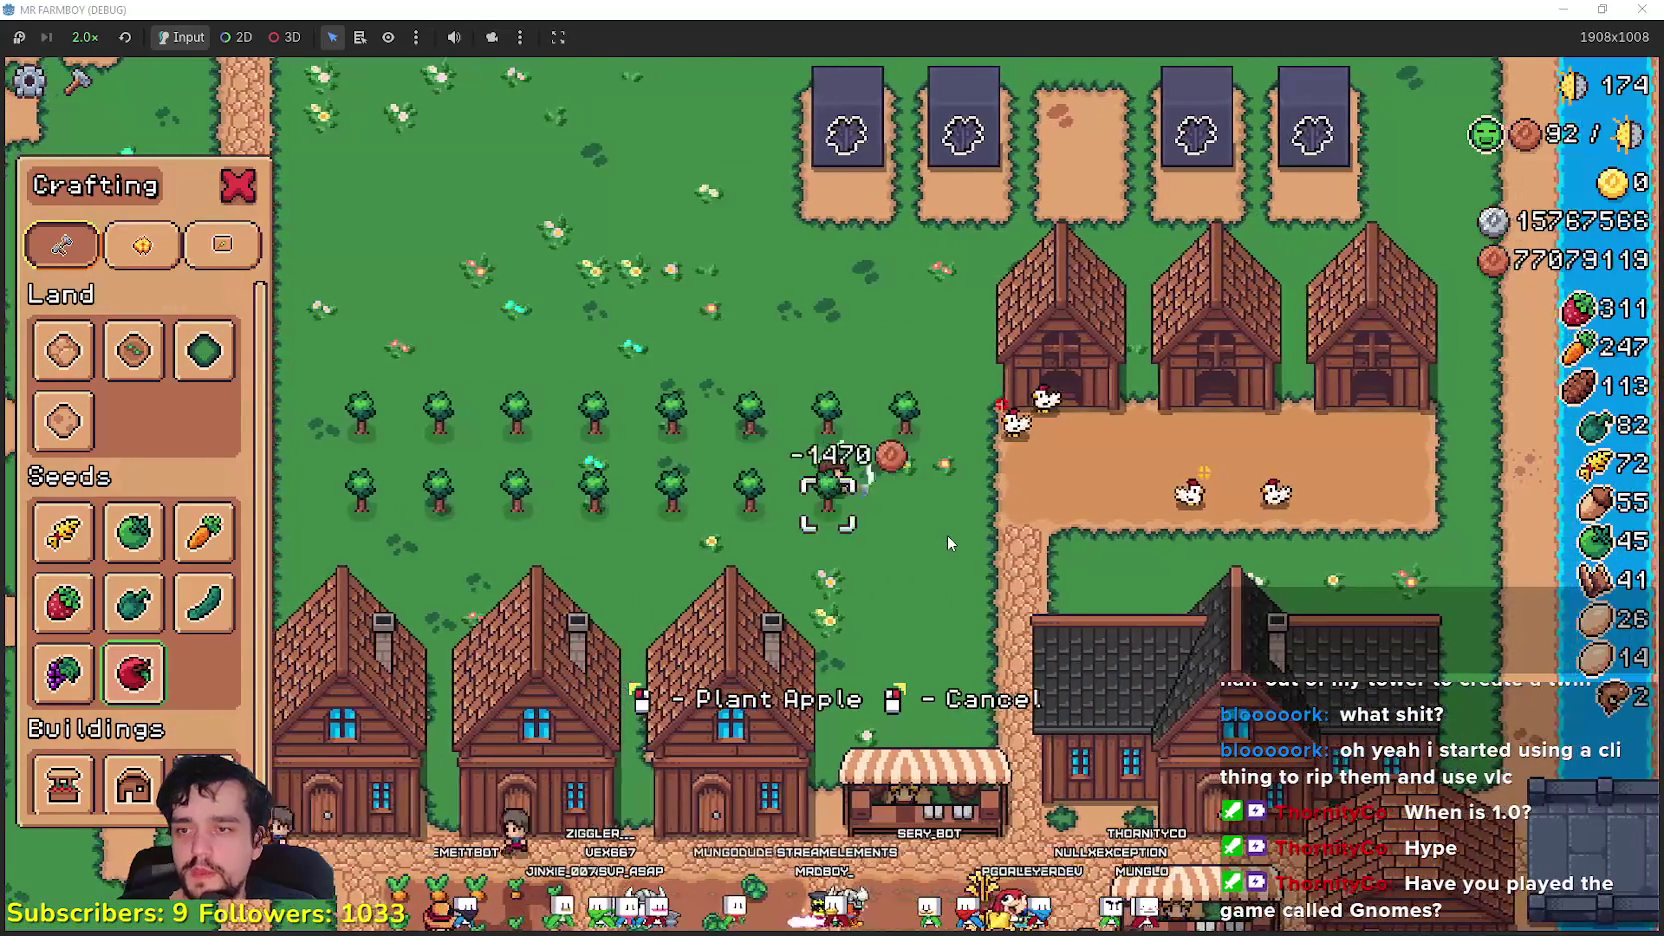
key("Escape")
- Walk to the player house, open its advancements and unlock White Corn
key("d")
key("s")
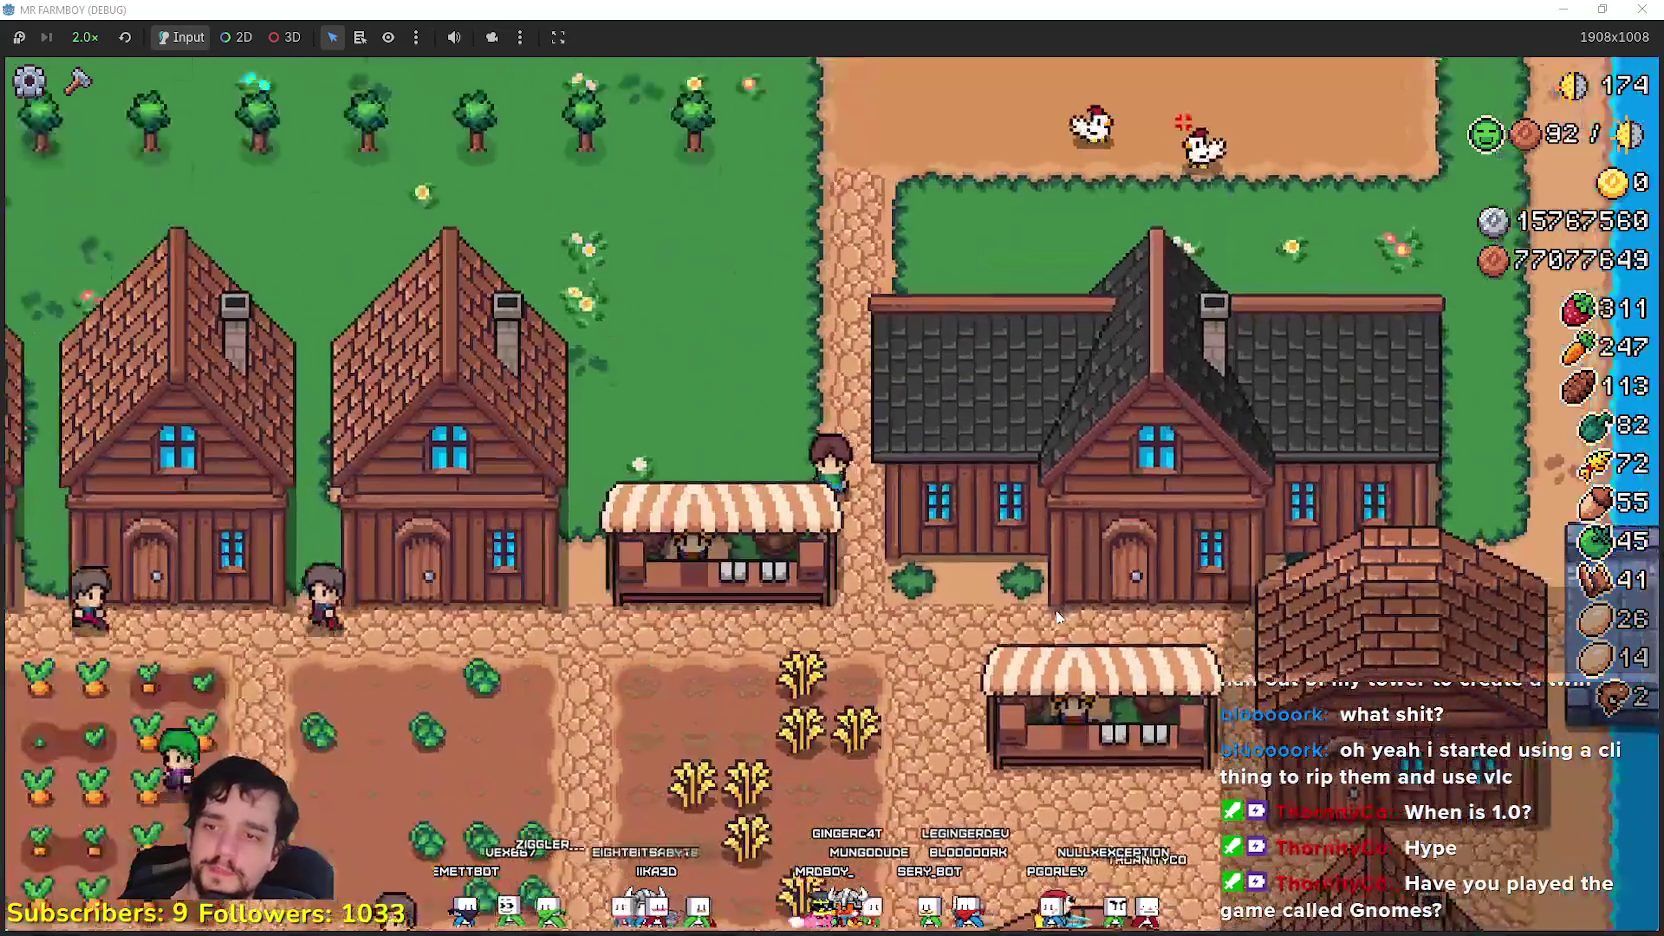
key("s")
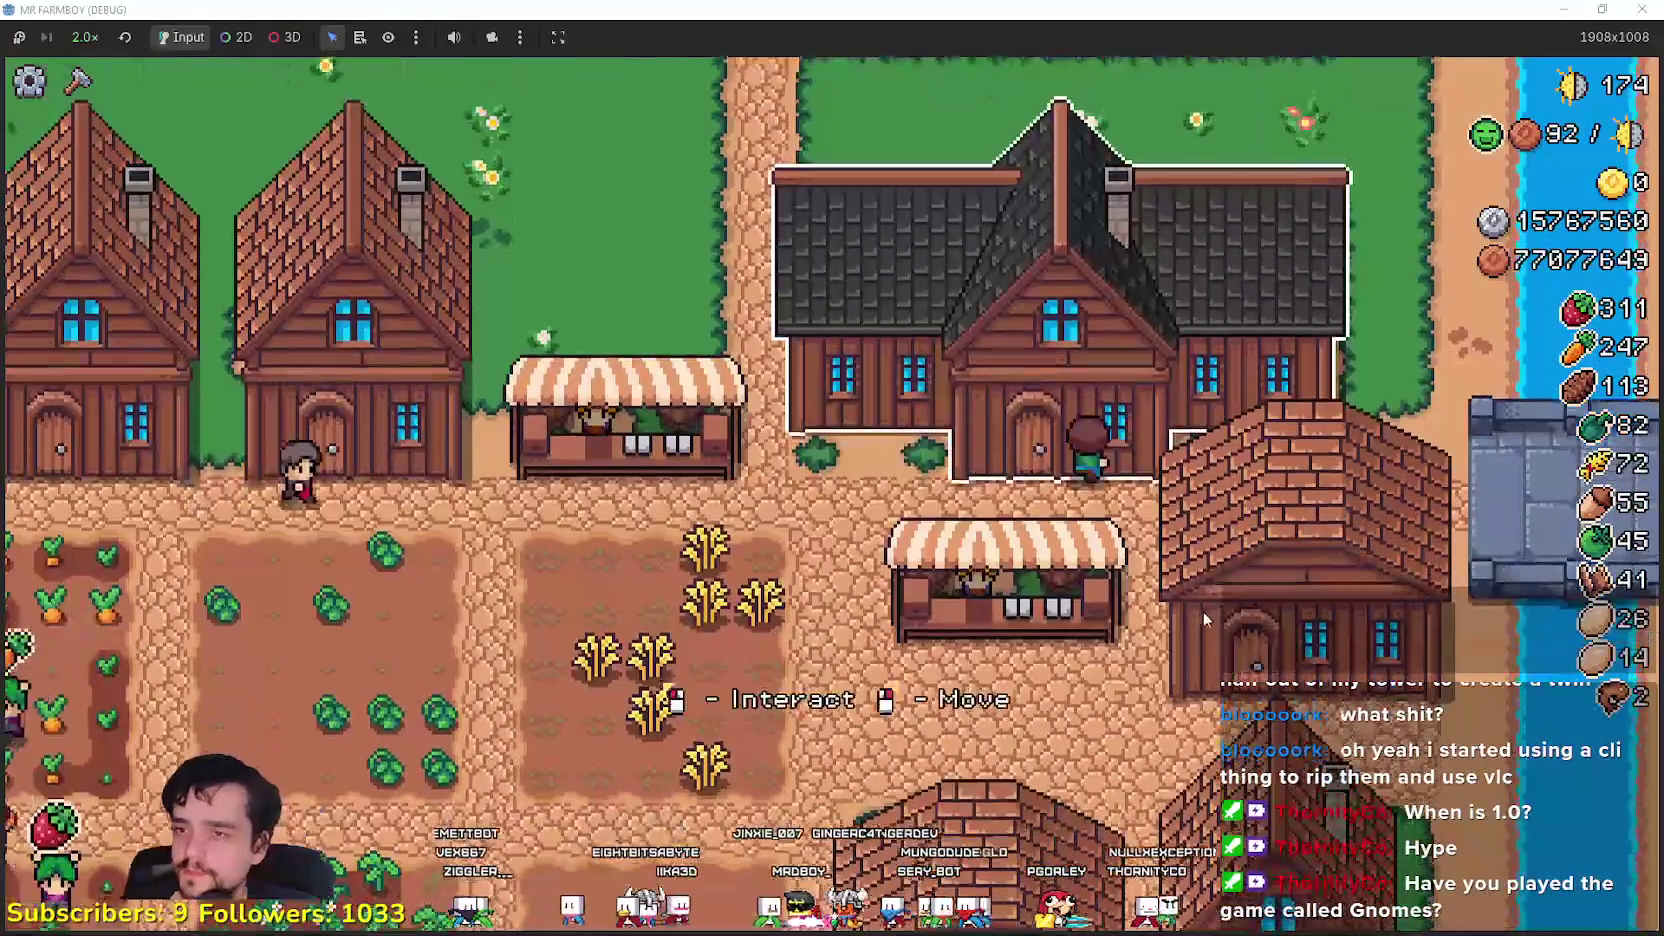
key("e")
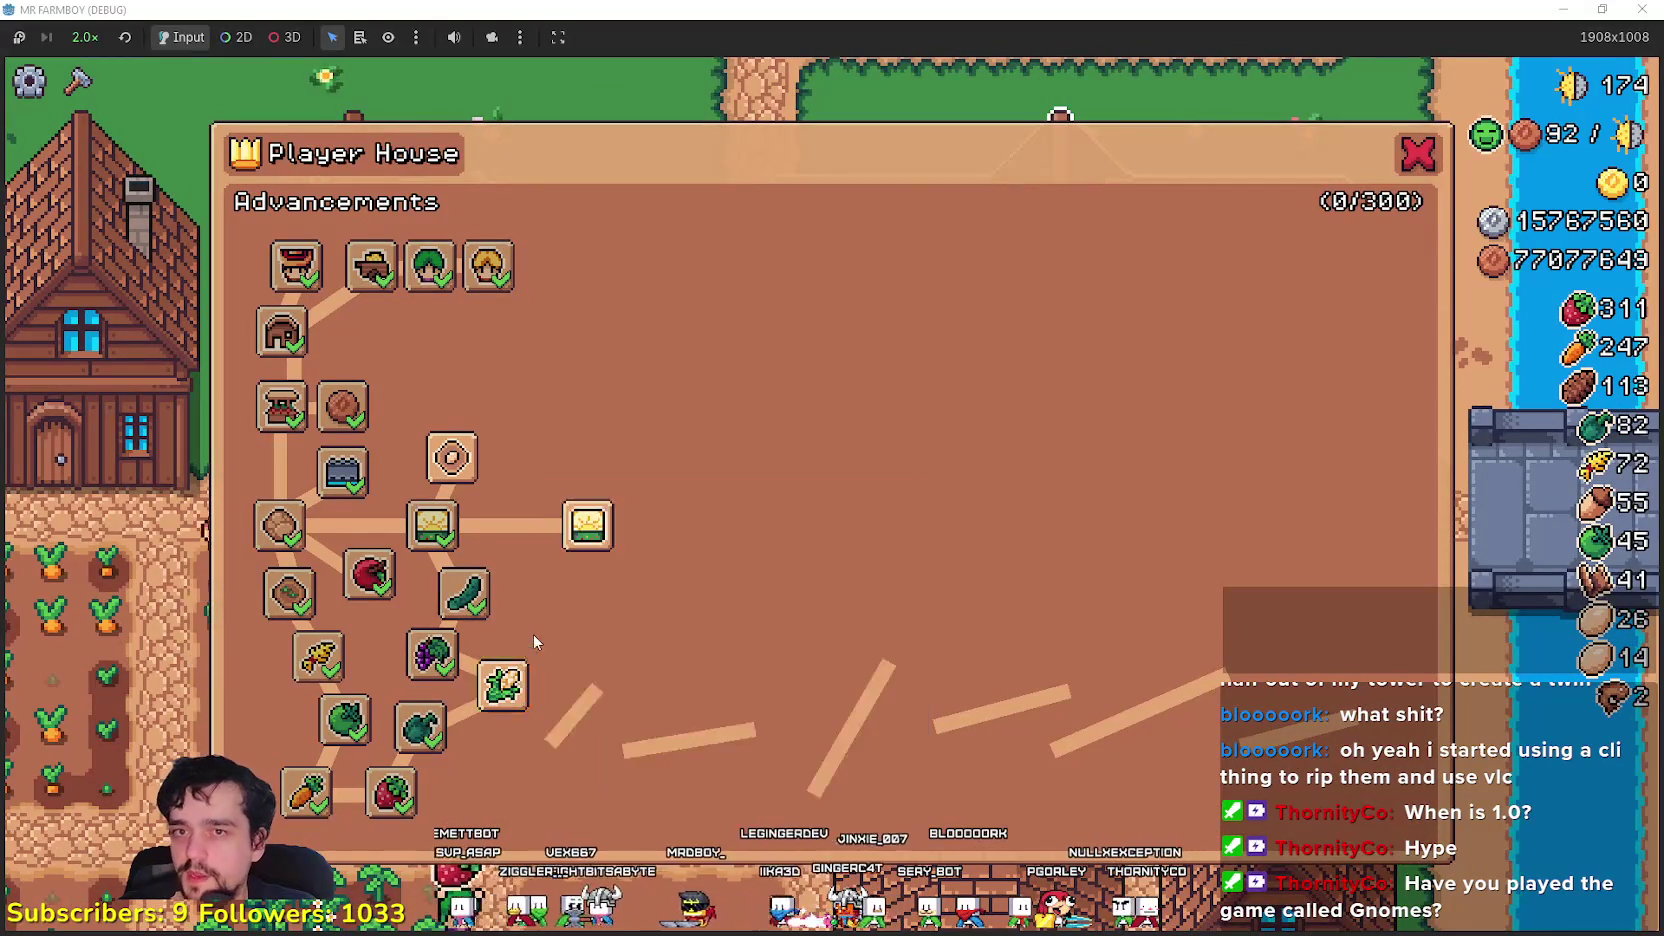
mouse_move(410, 540)
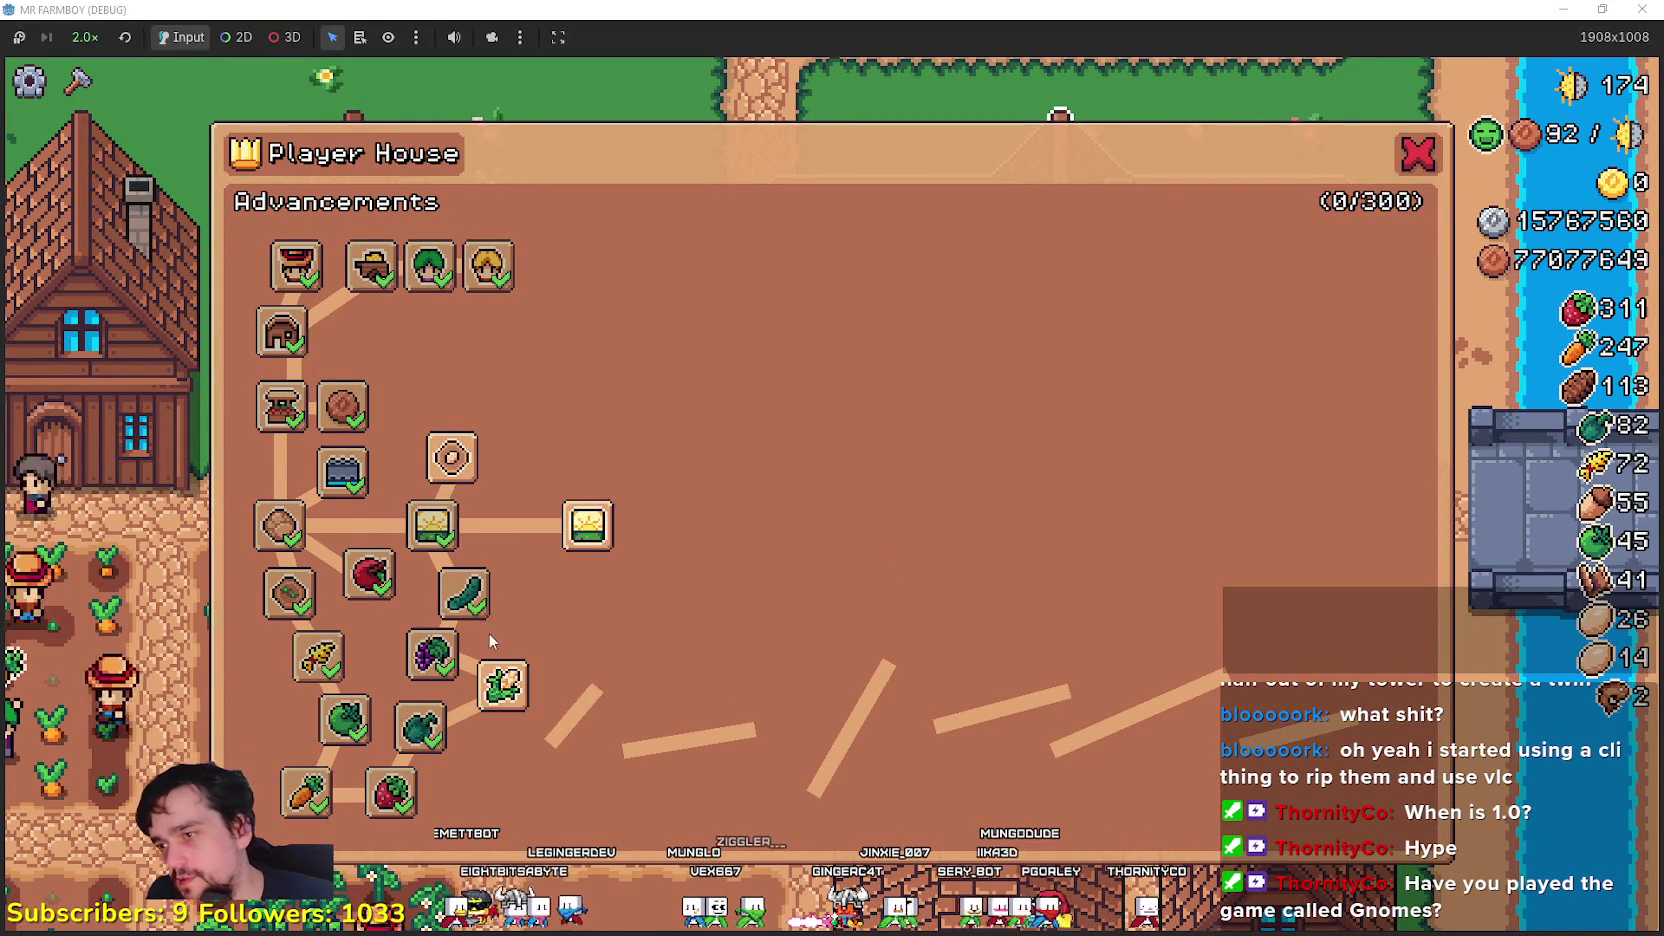
mouse_move(508, 666)
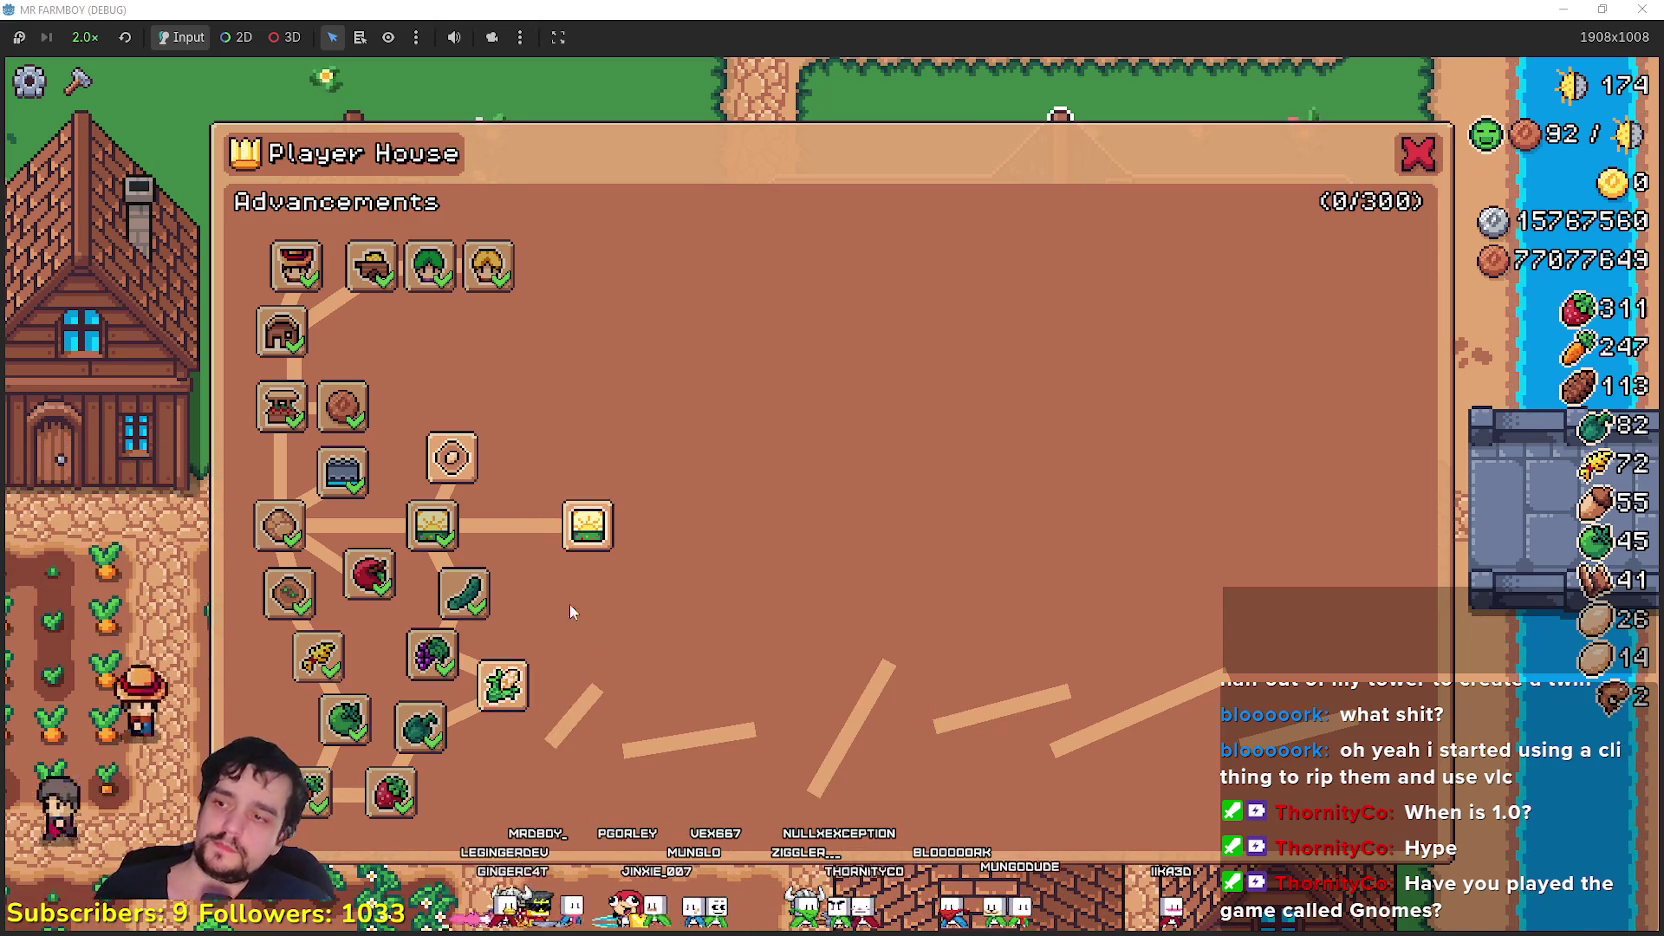
left_click(503, 685)
- Unlock the Animal Tile, Coop, Chicken, Ranchero and Chicken Egg advancements
mouse_move(538, 762)
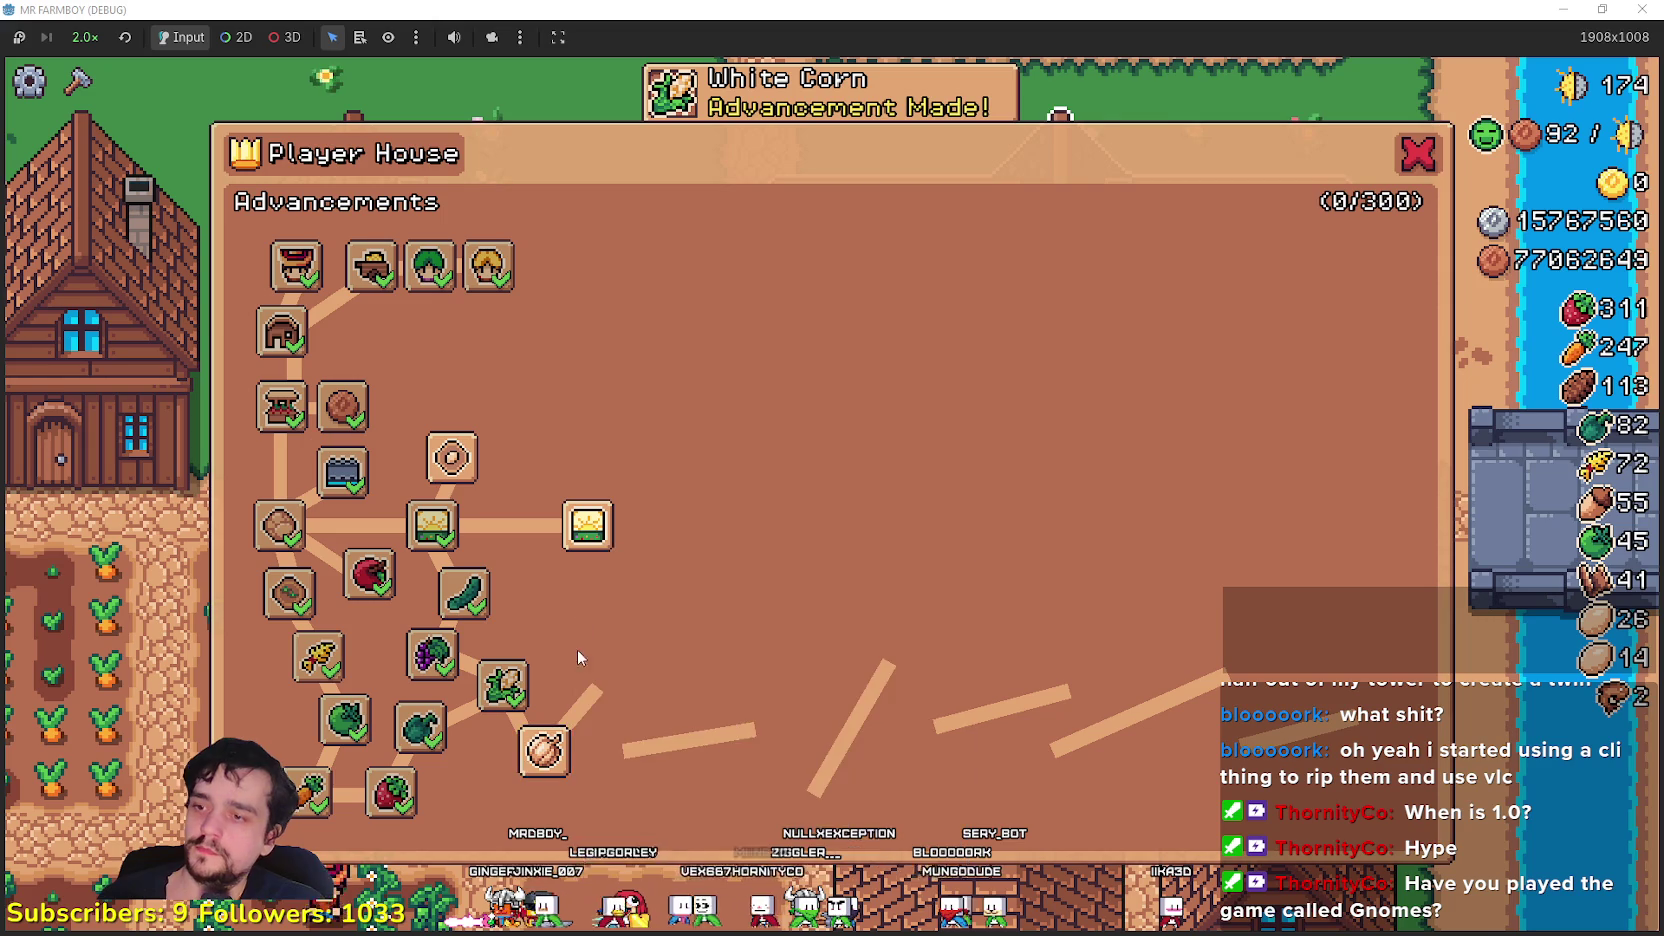
left_click(452, 457)
left_click(372, 332)
left_click(452, 355)
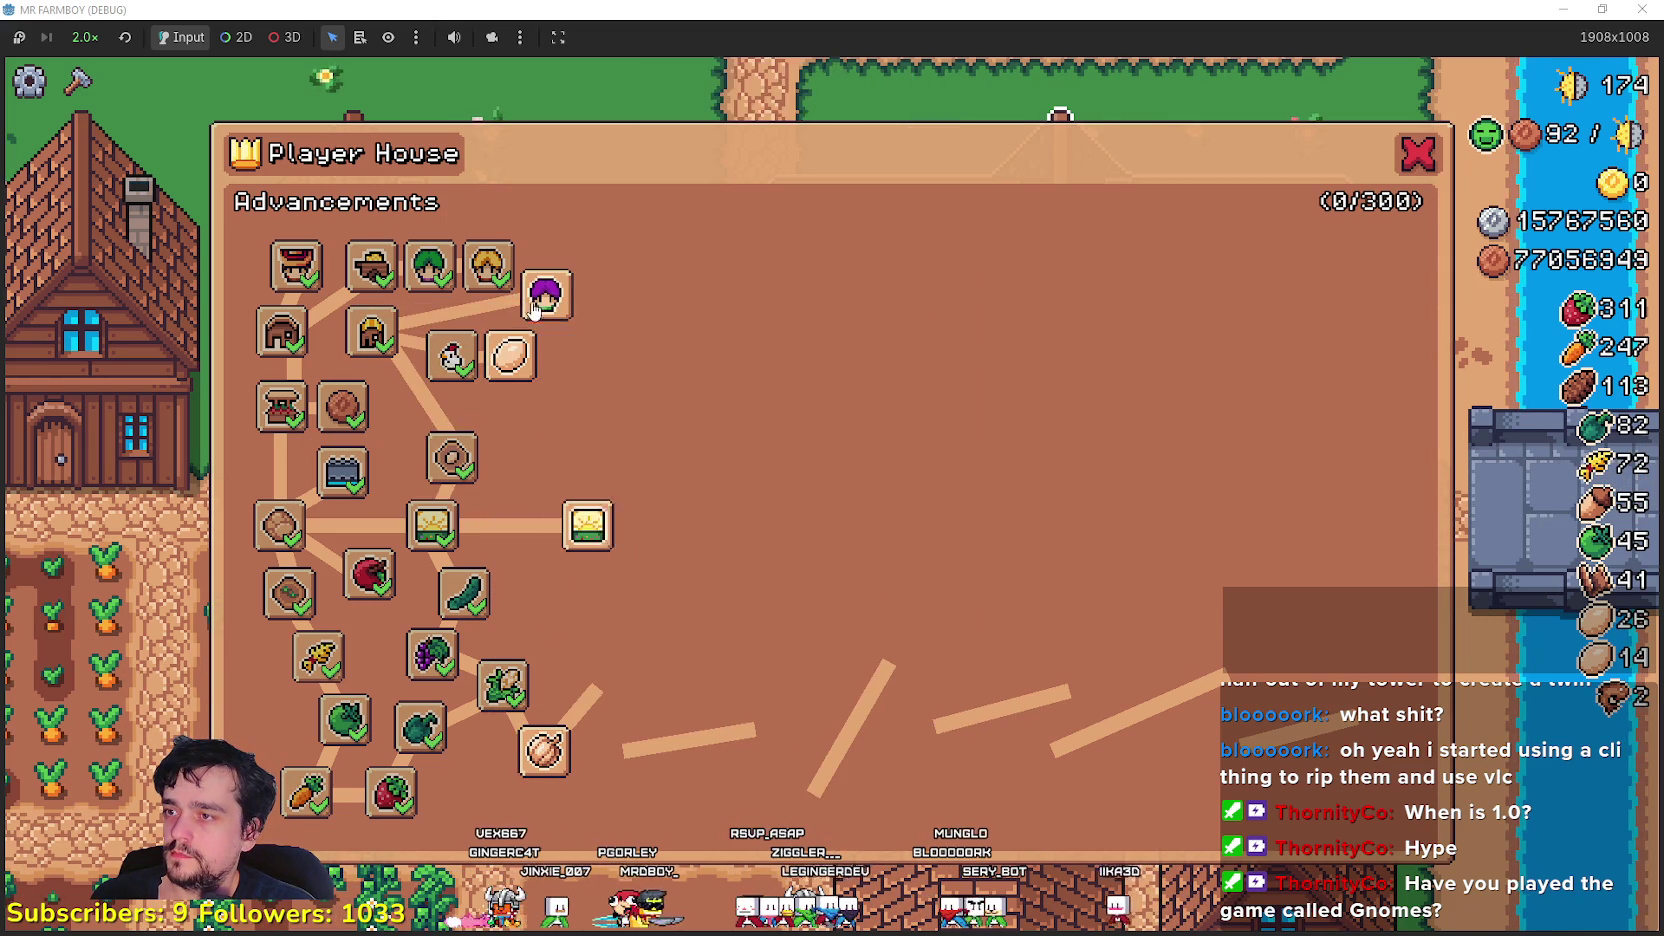
left_click(546, 294)
left_click(510, 355)
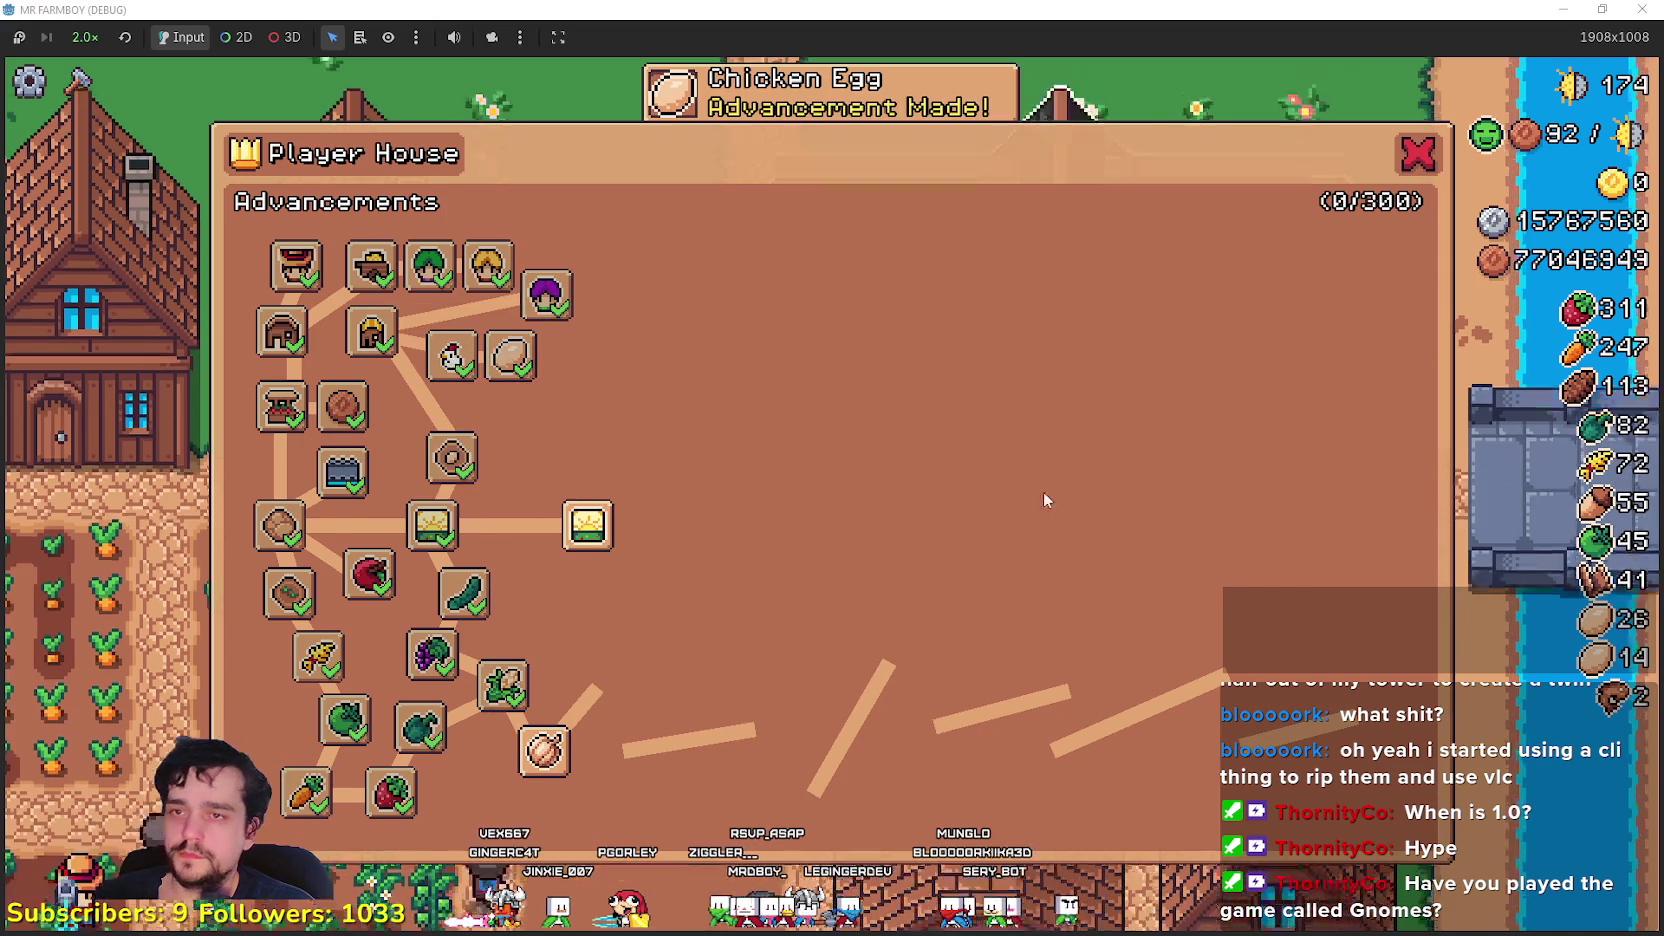
key("Escape")
- Choose House in Crafting and build it at the farm's left edge
key("w")
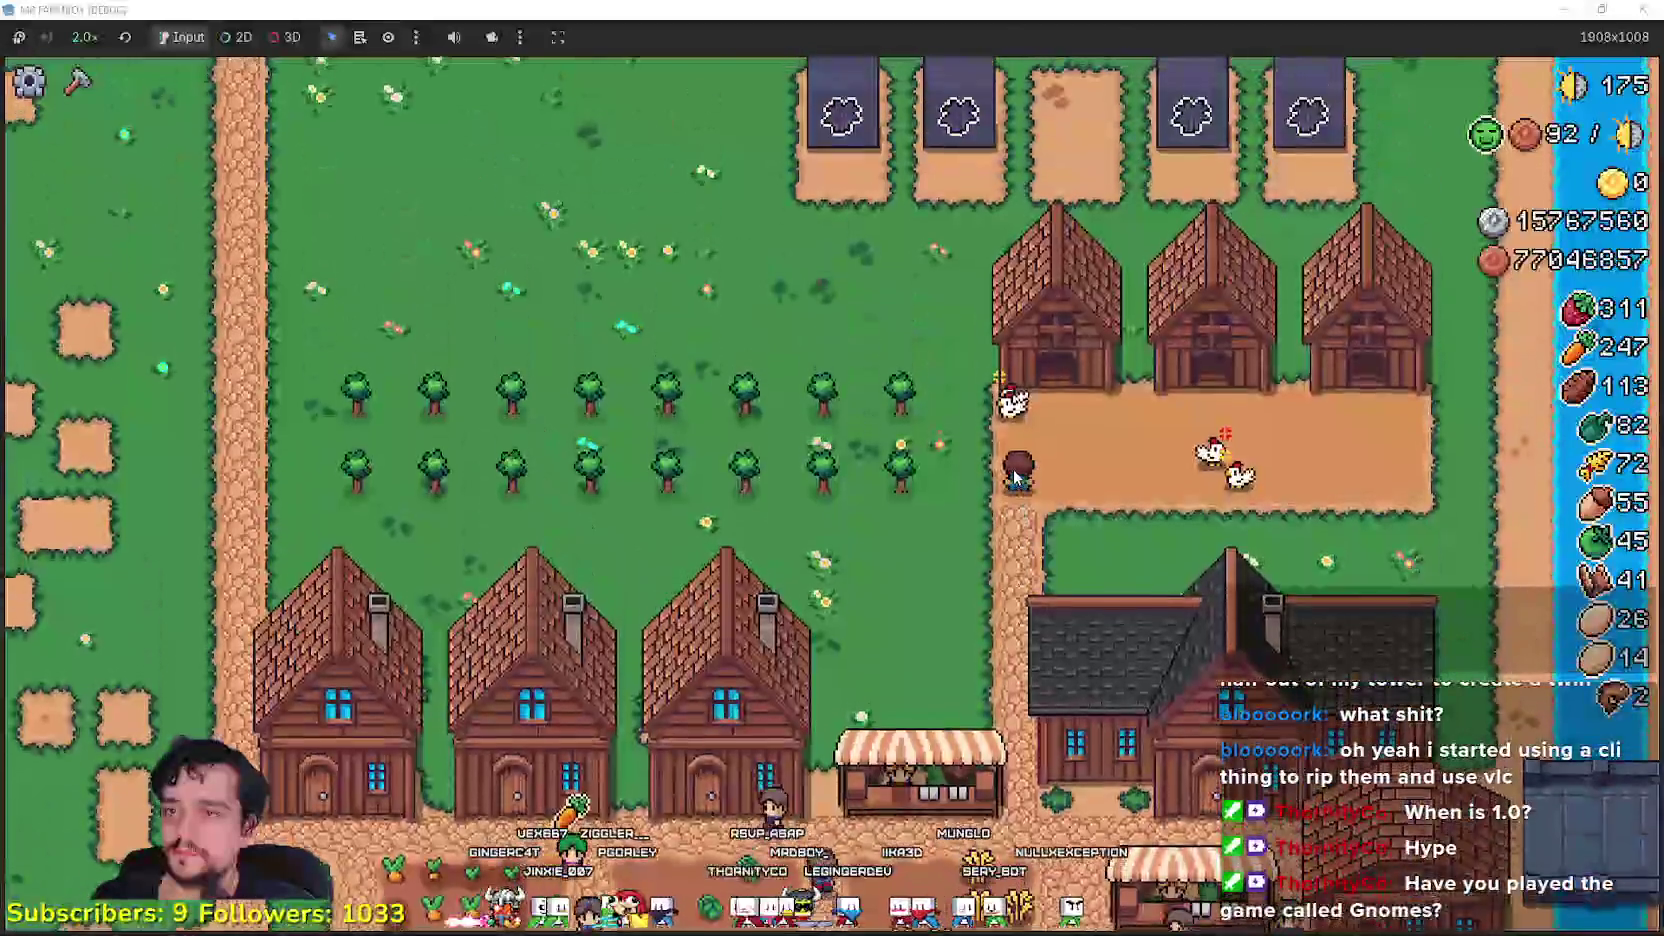
key("c")
left_click(133, 770)
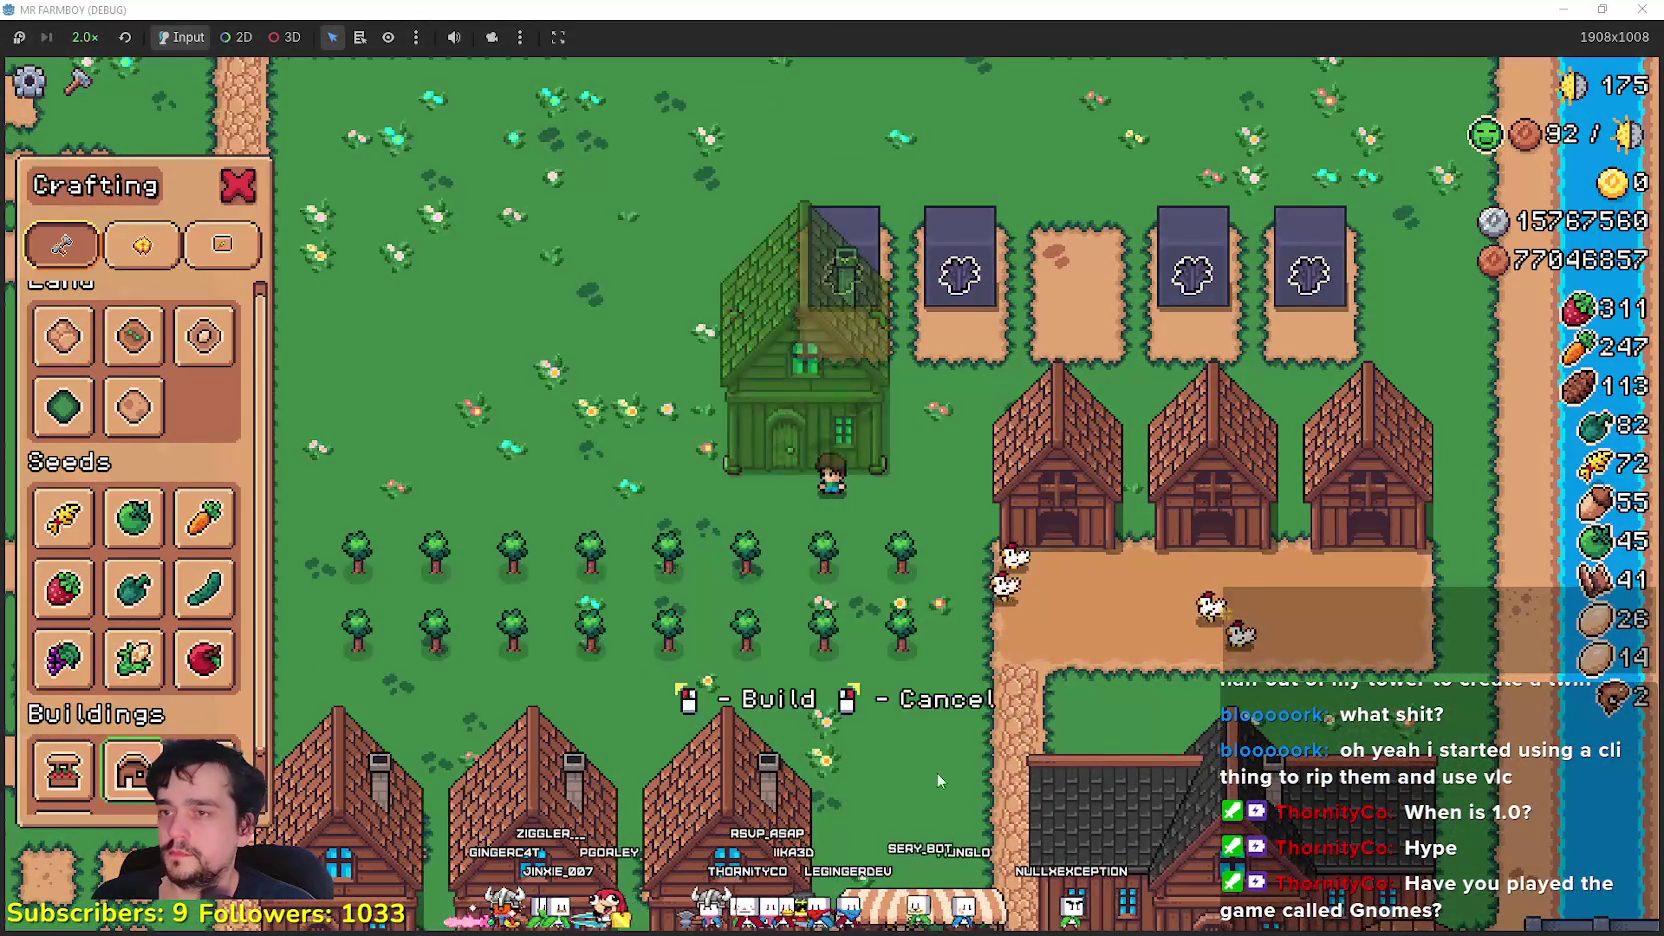
key("s")
key("a")
key("a")
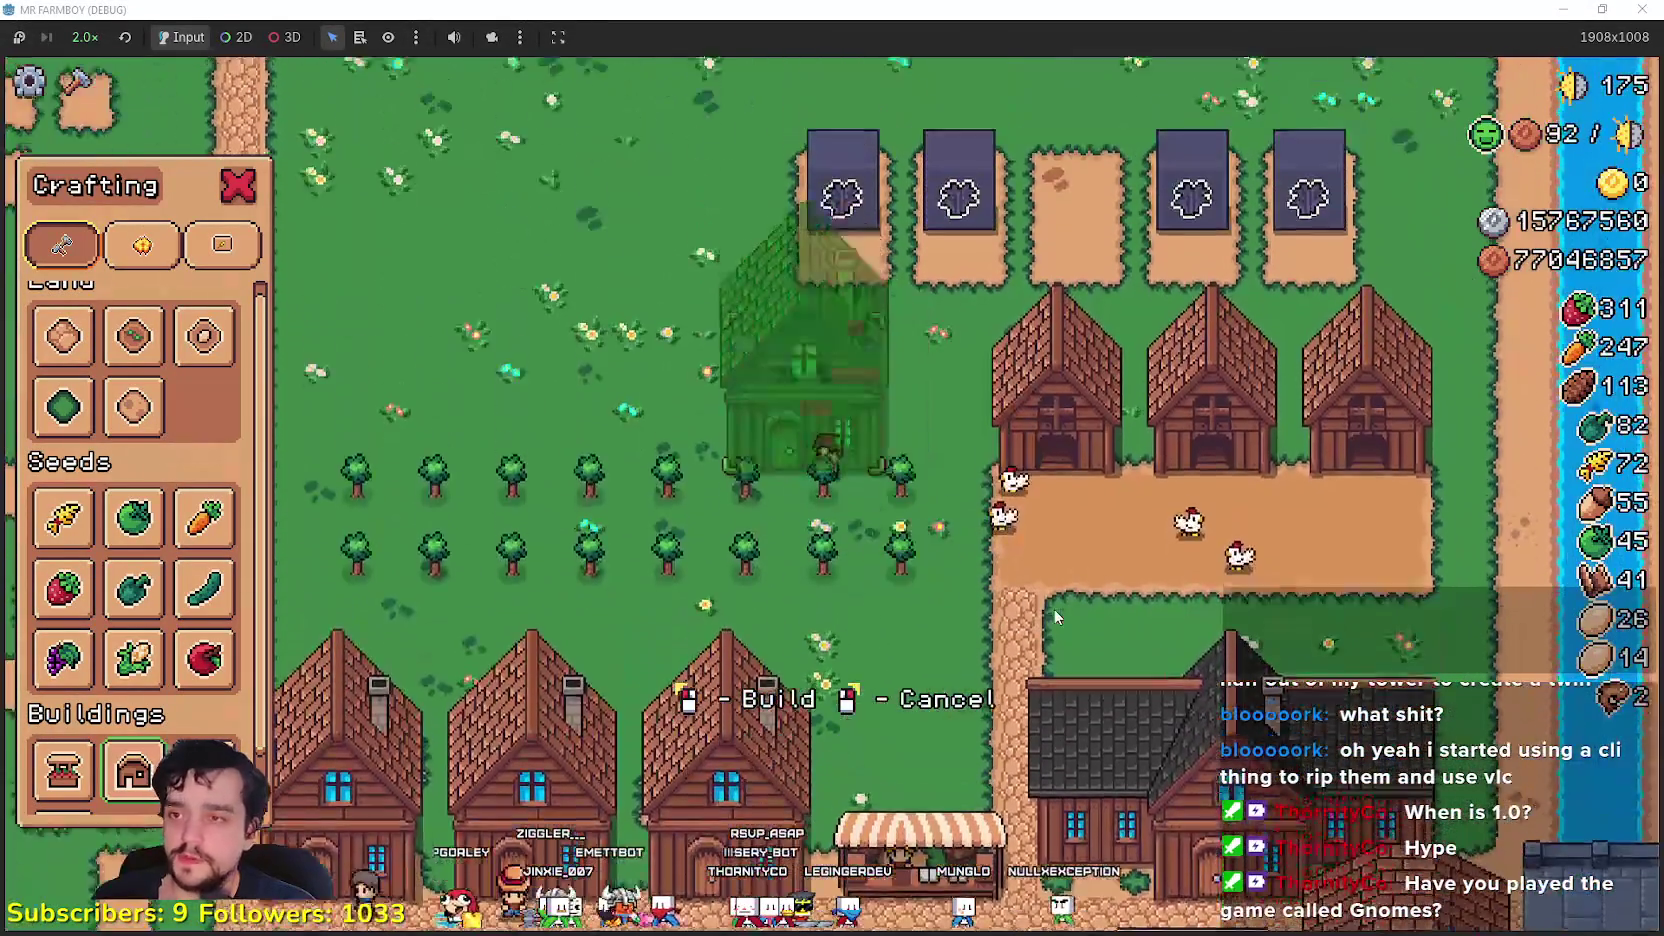
left_click(1053, 608)
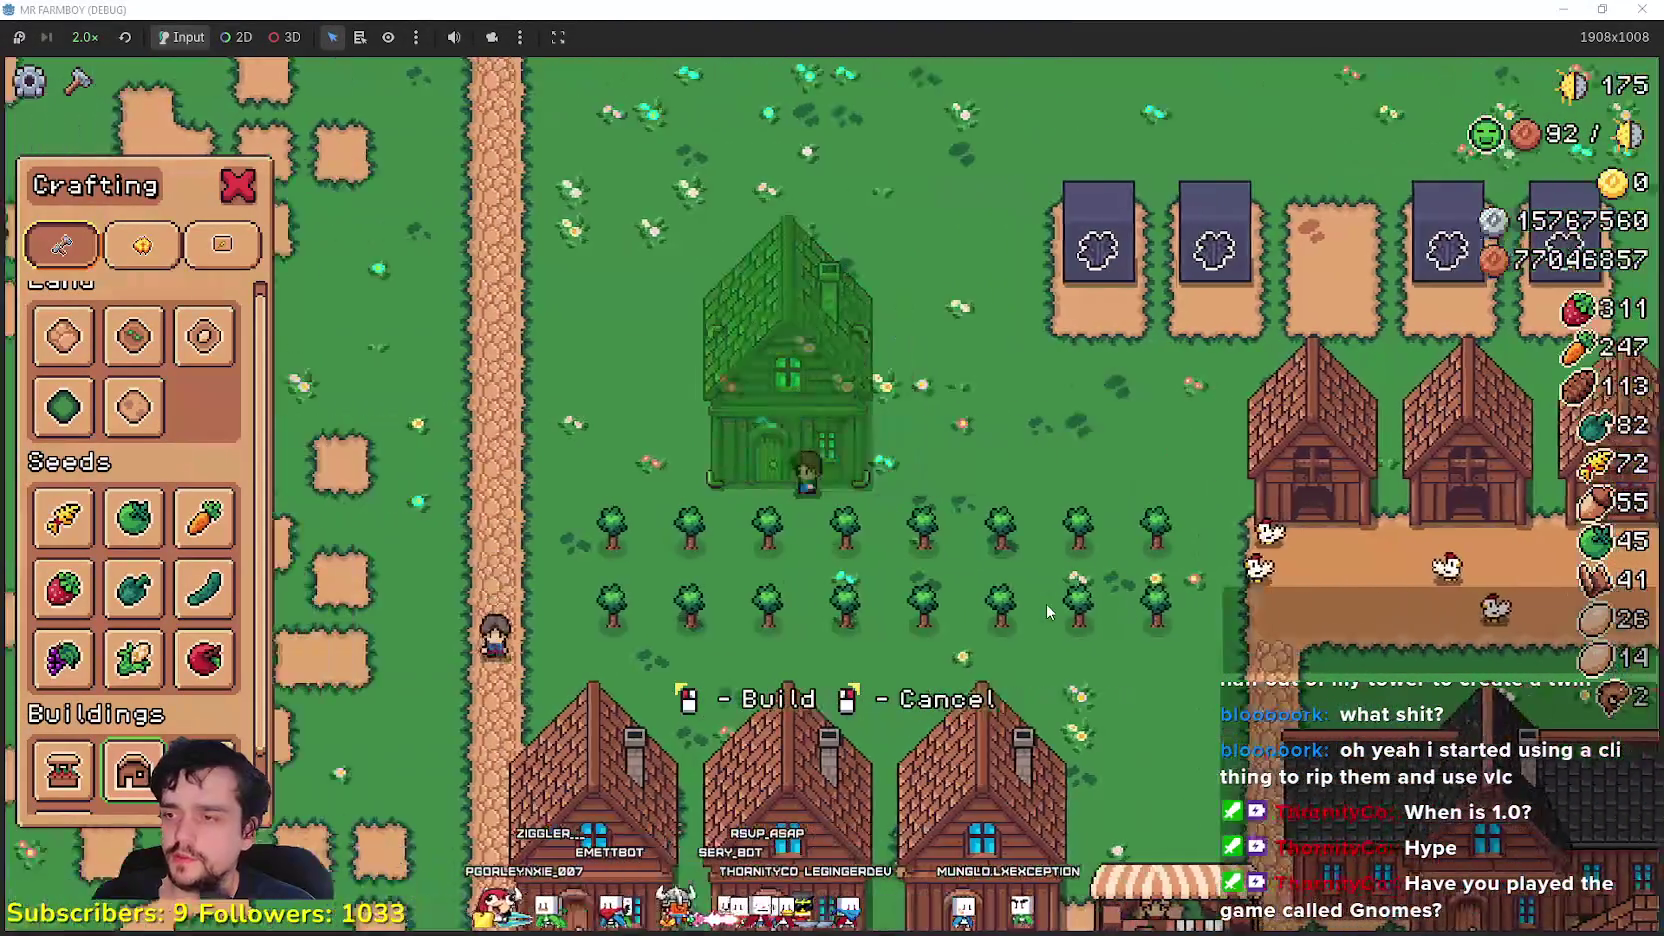
key("s")
key("d")
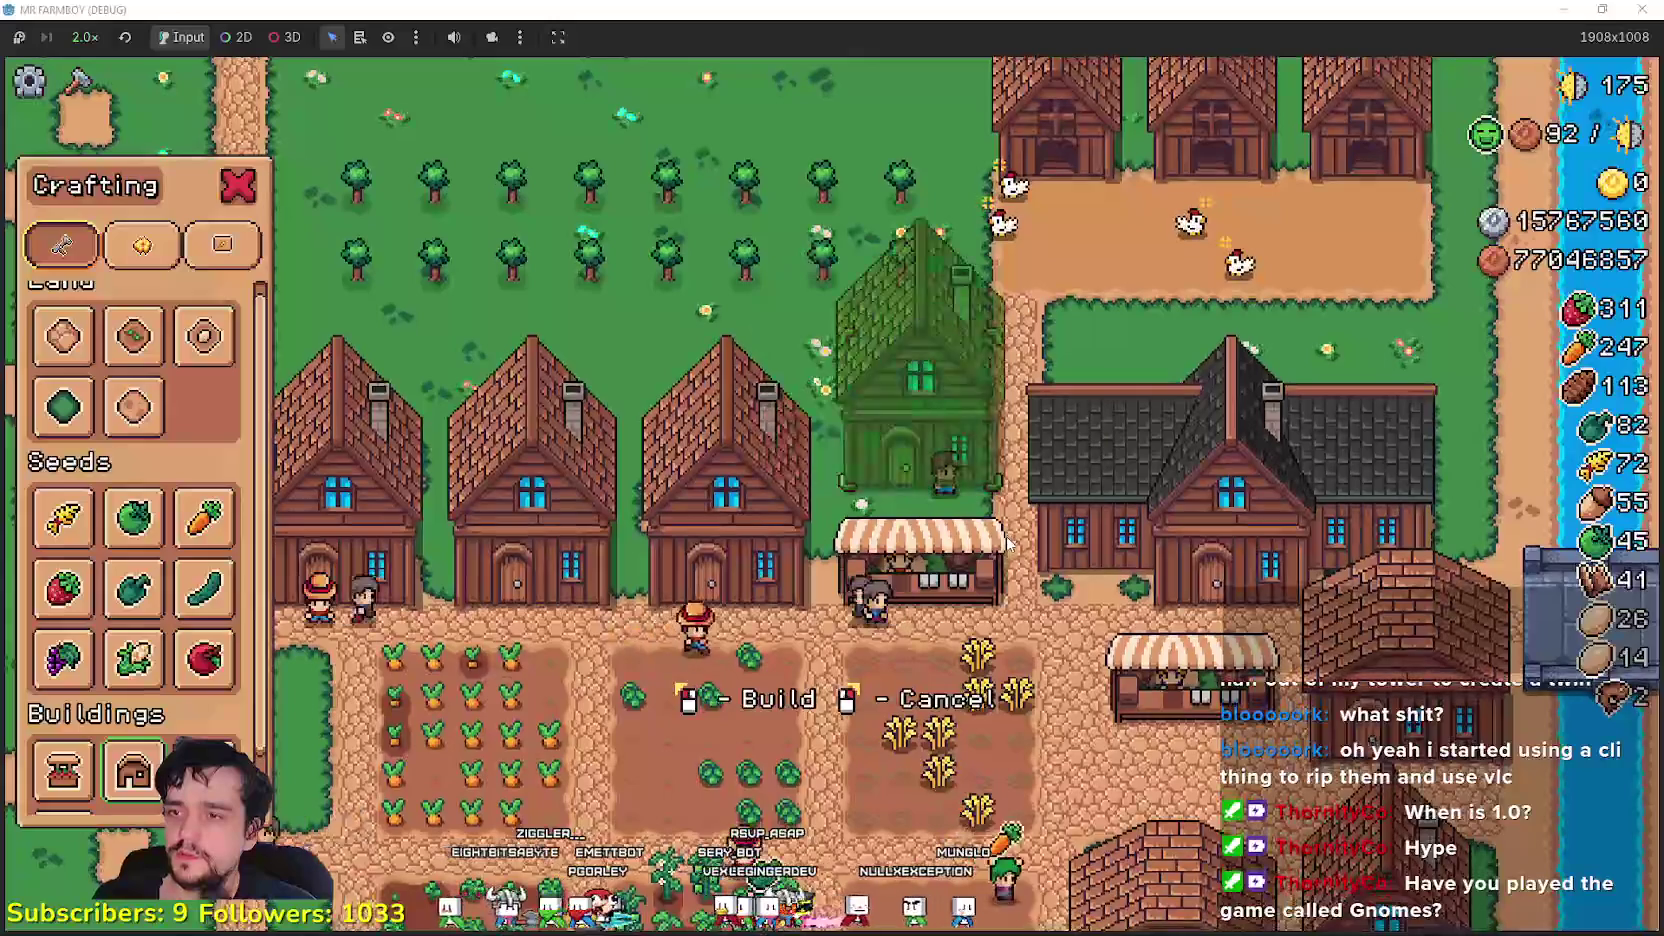
key("d")
key("s")
key("s")
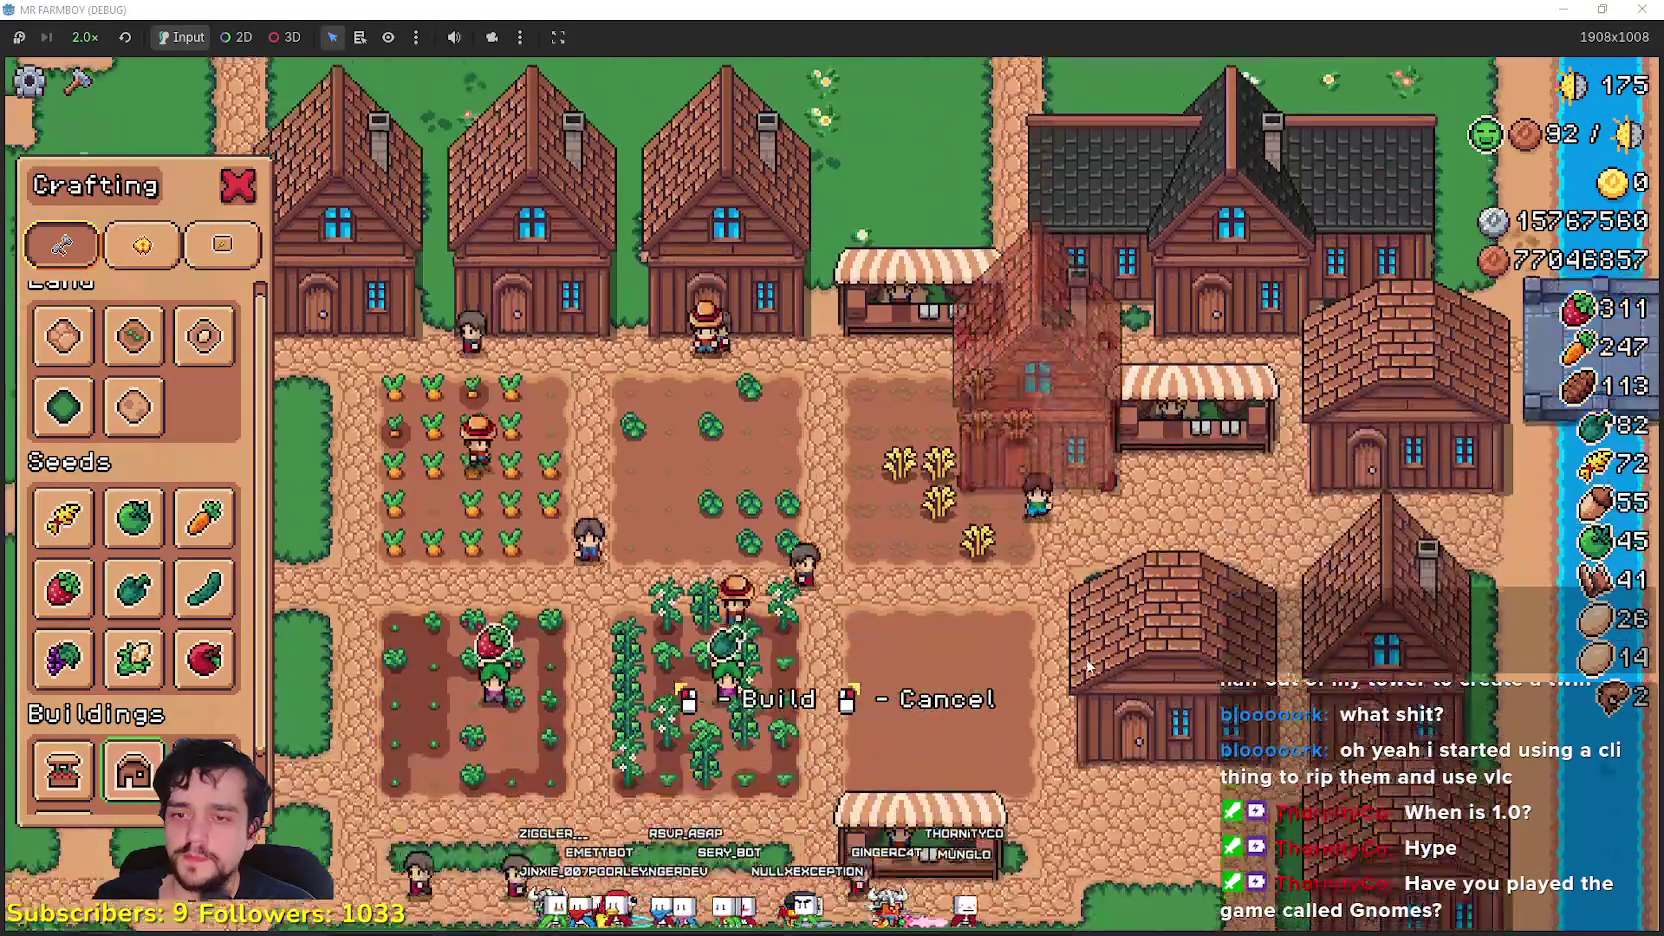
key("w")
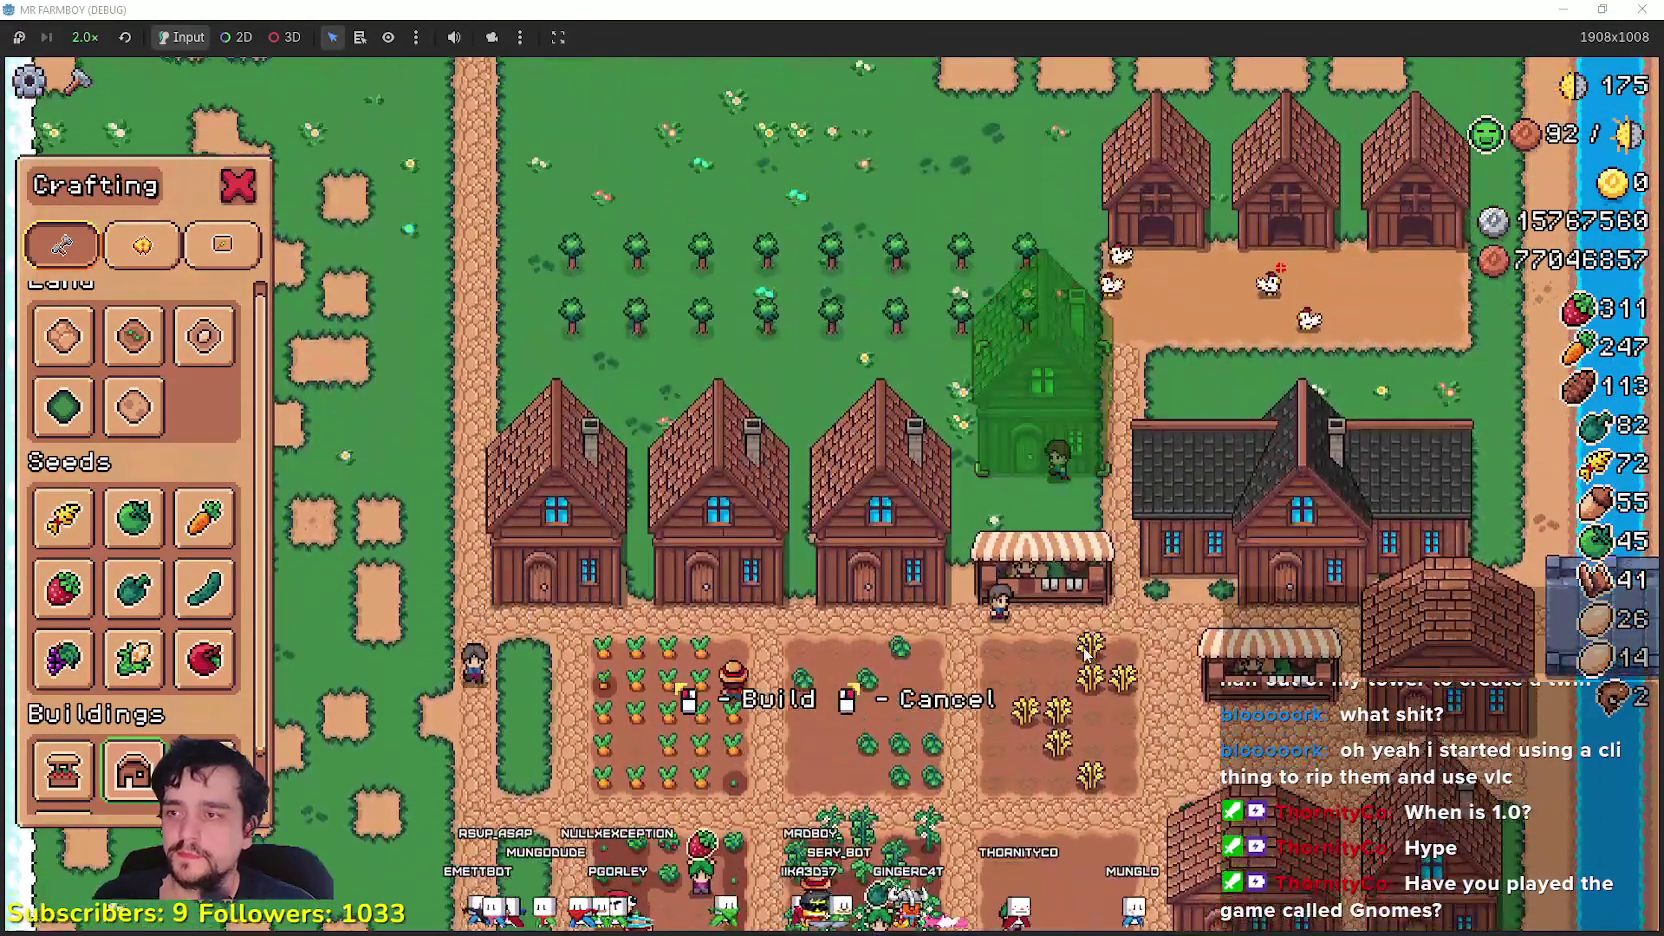
key("w")
key("a")
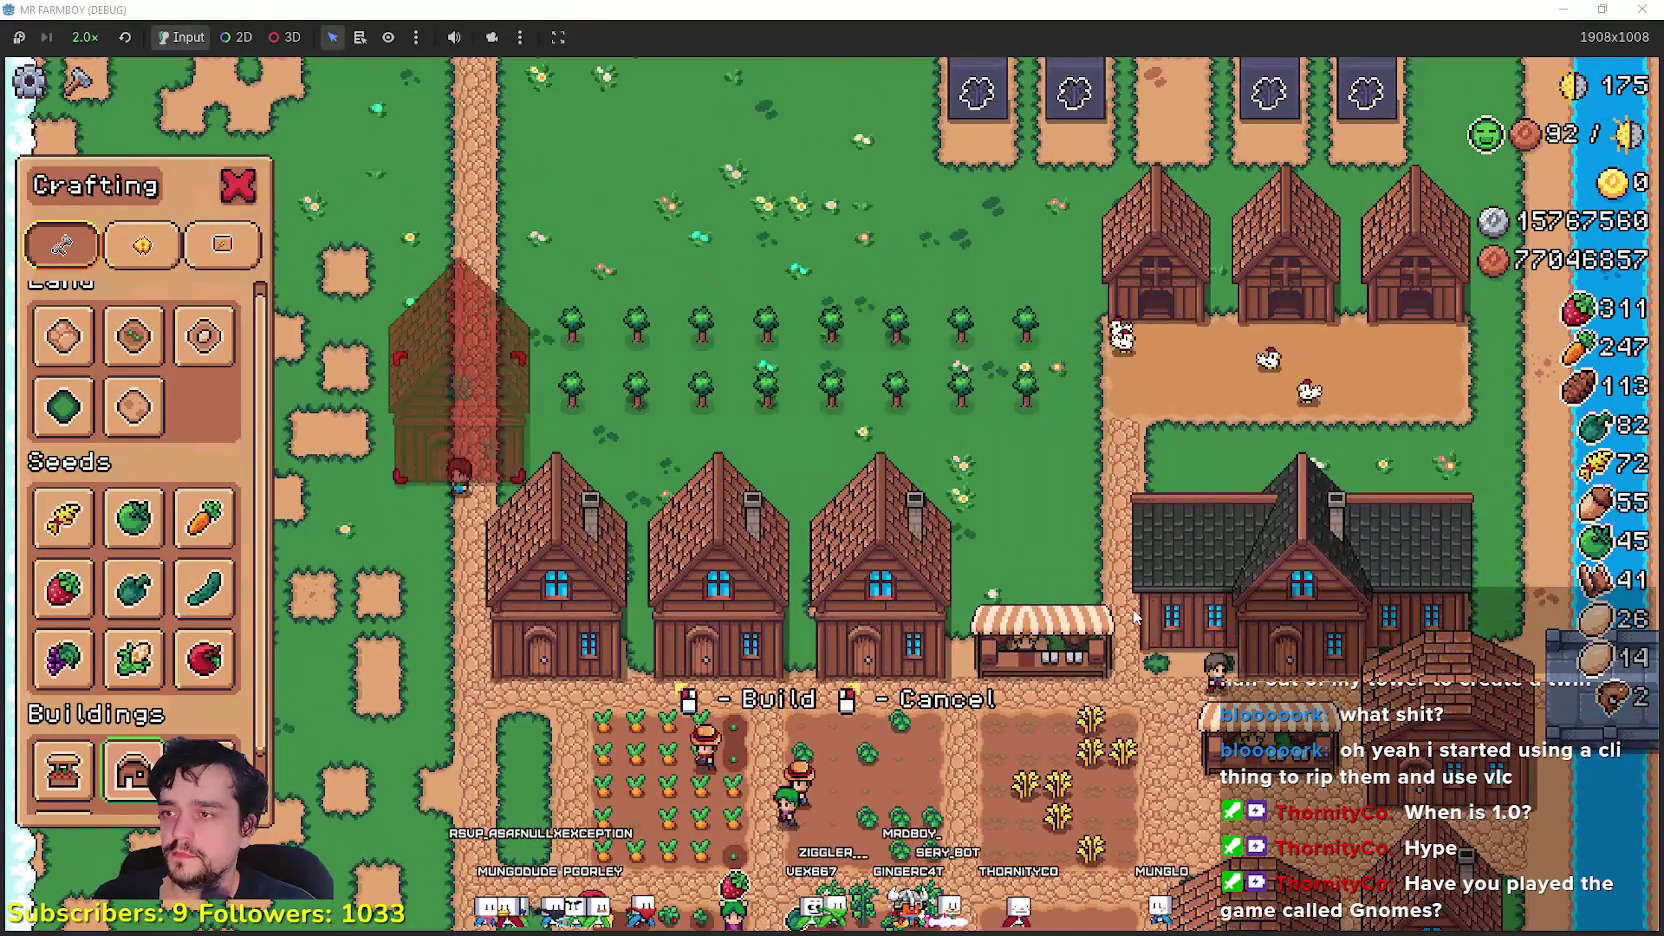
key("a")
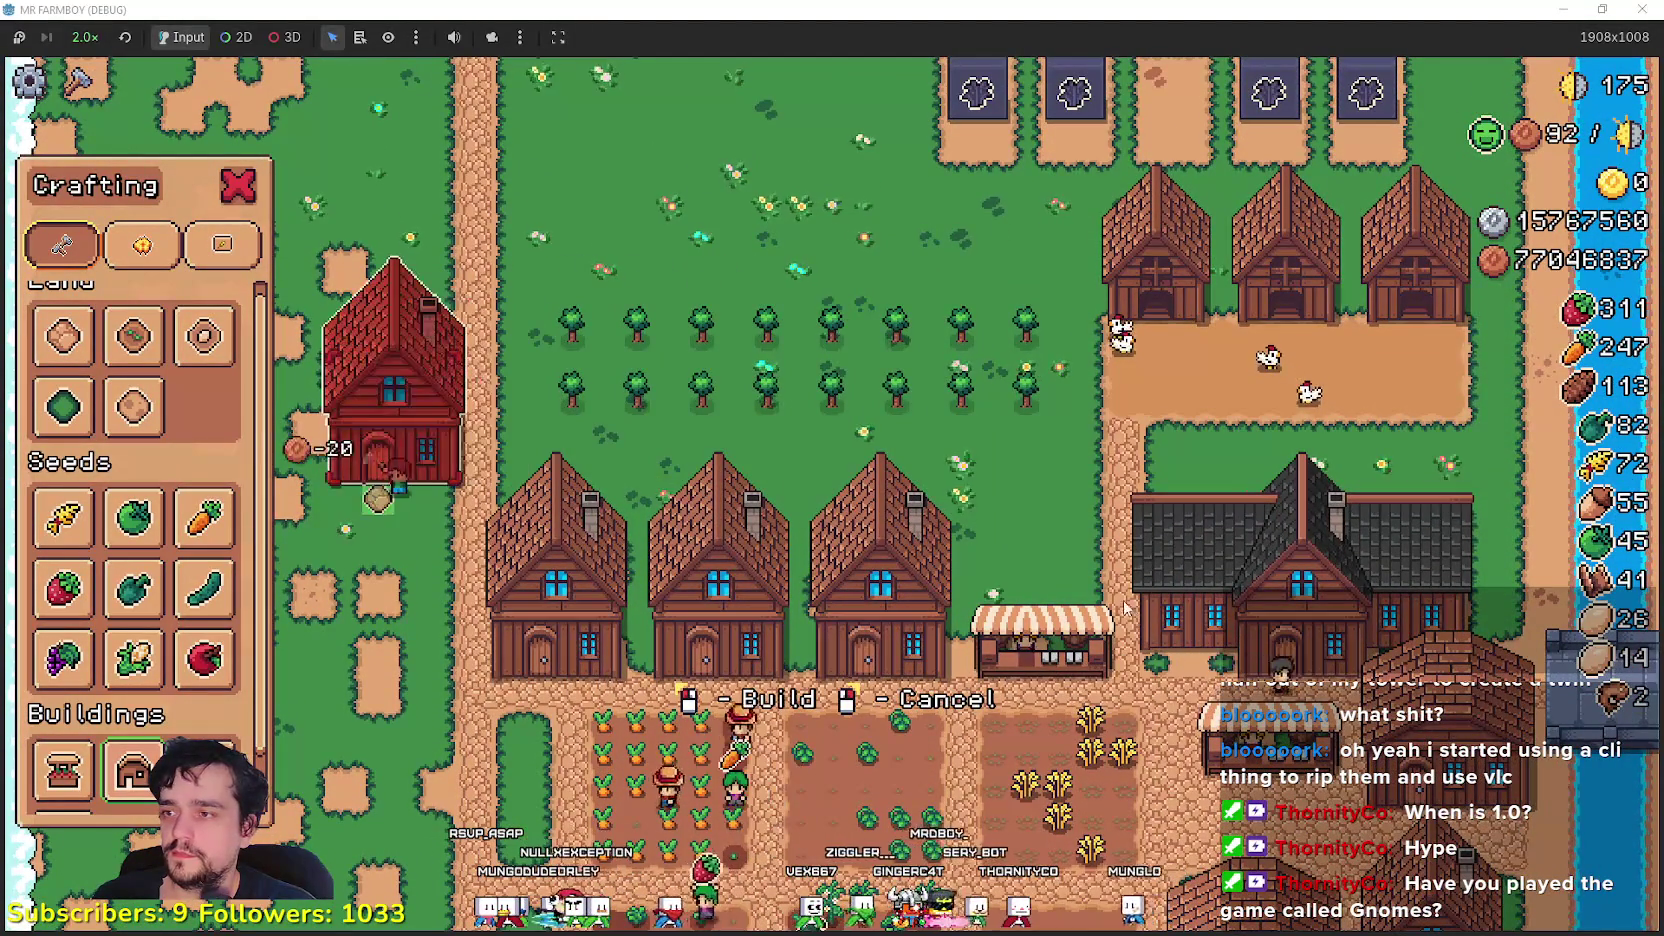
- Cancel the land tile placement and hire a Gatherer into the new house
left_click(133, 335)
left_click(86, 343)
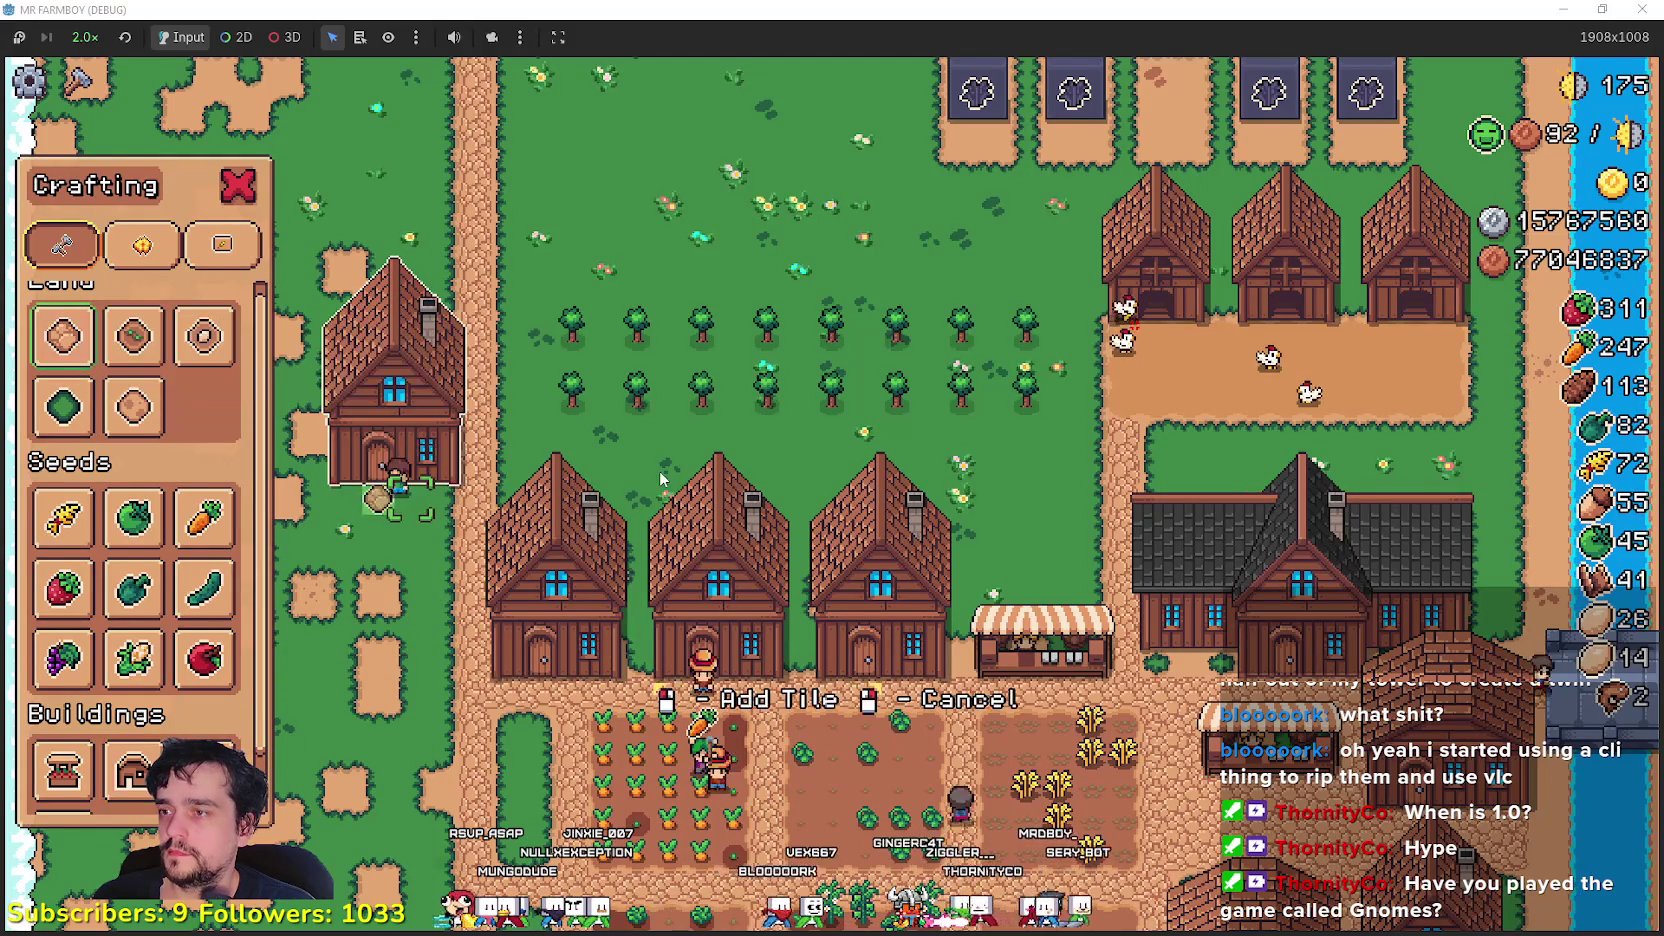
right_click(265, 440)
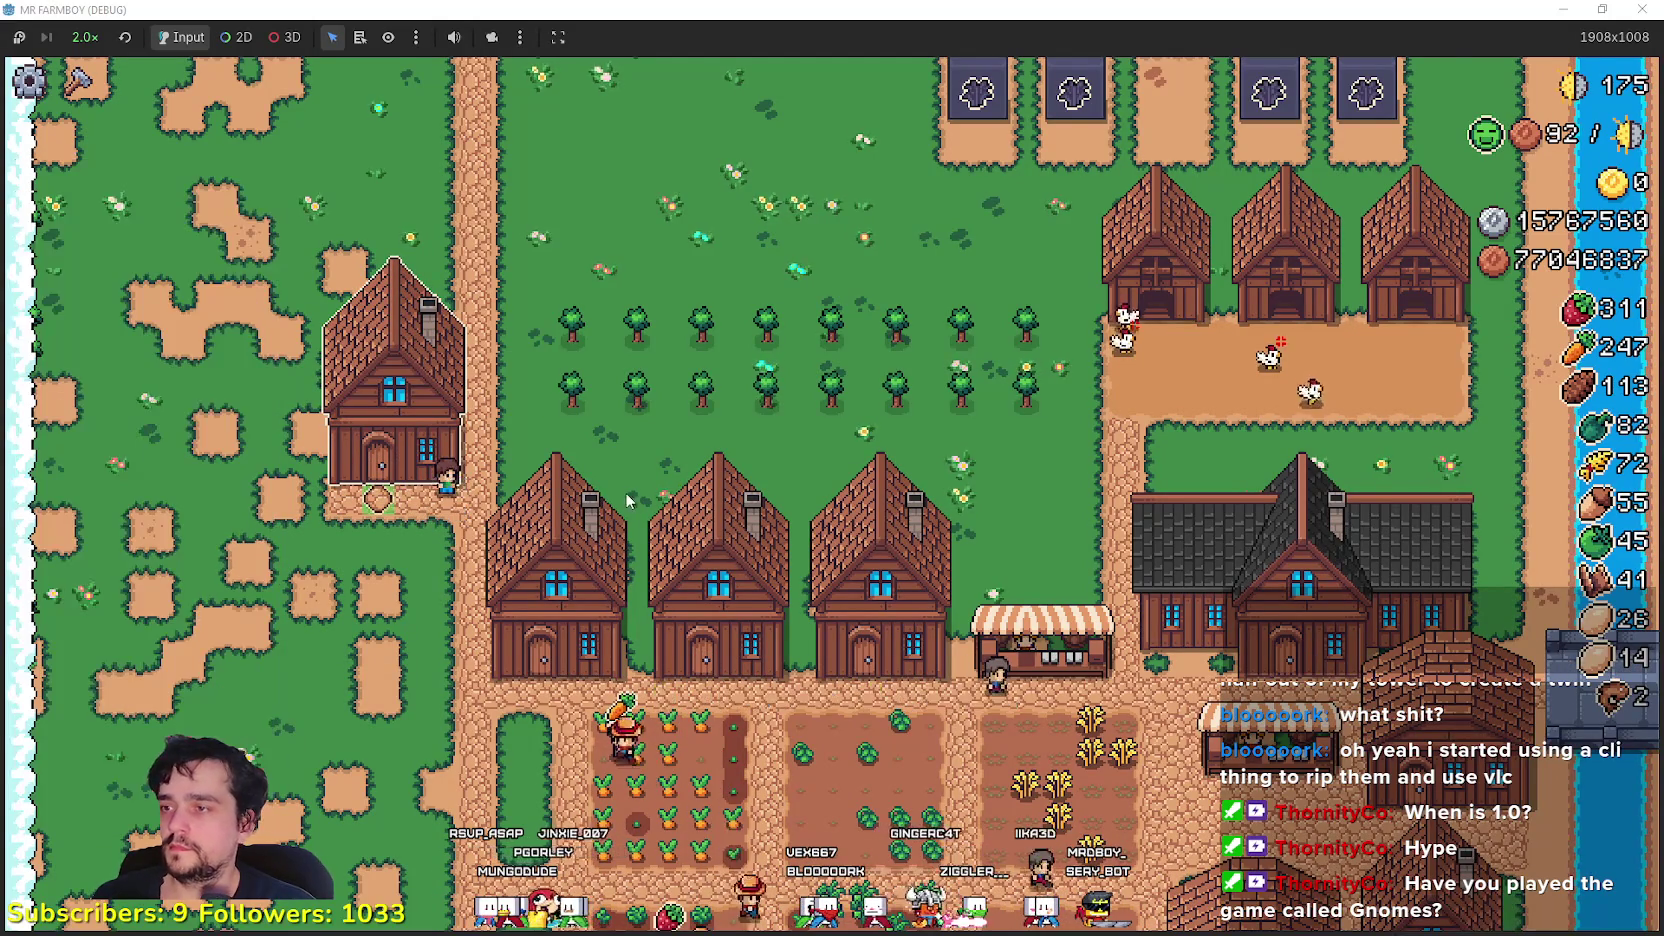
left_click(625, 491)
left_click(680, 346)
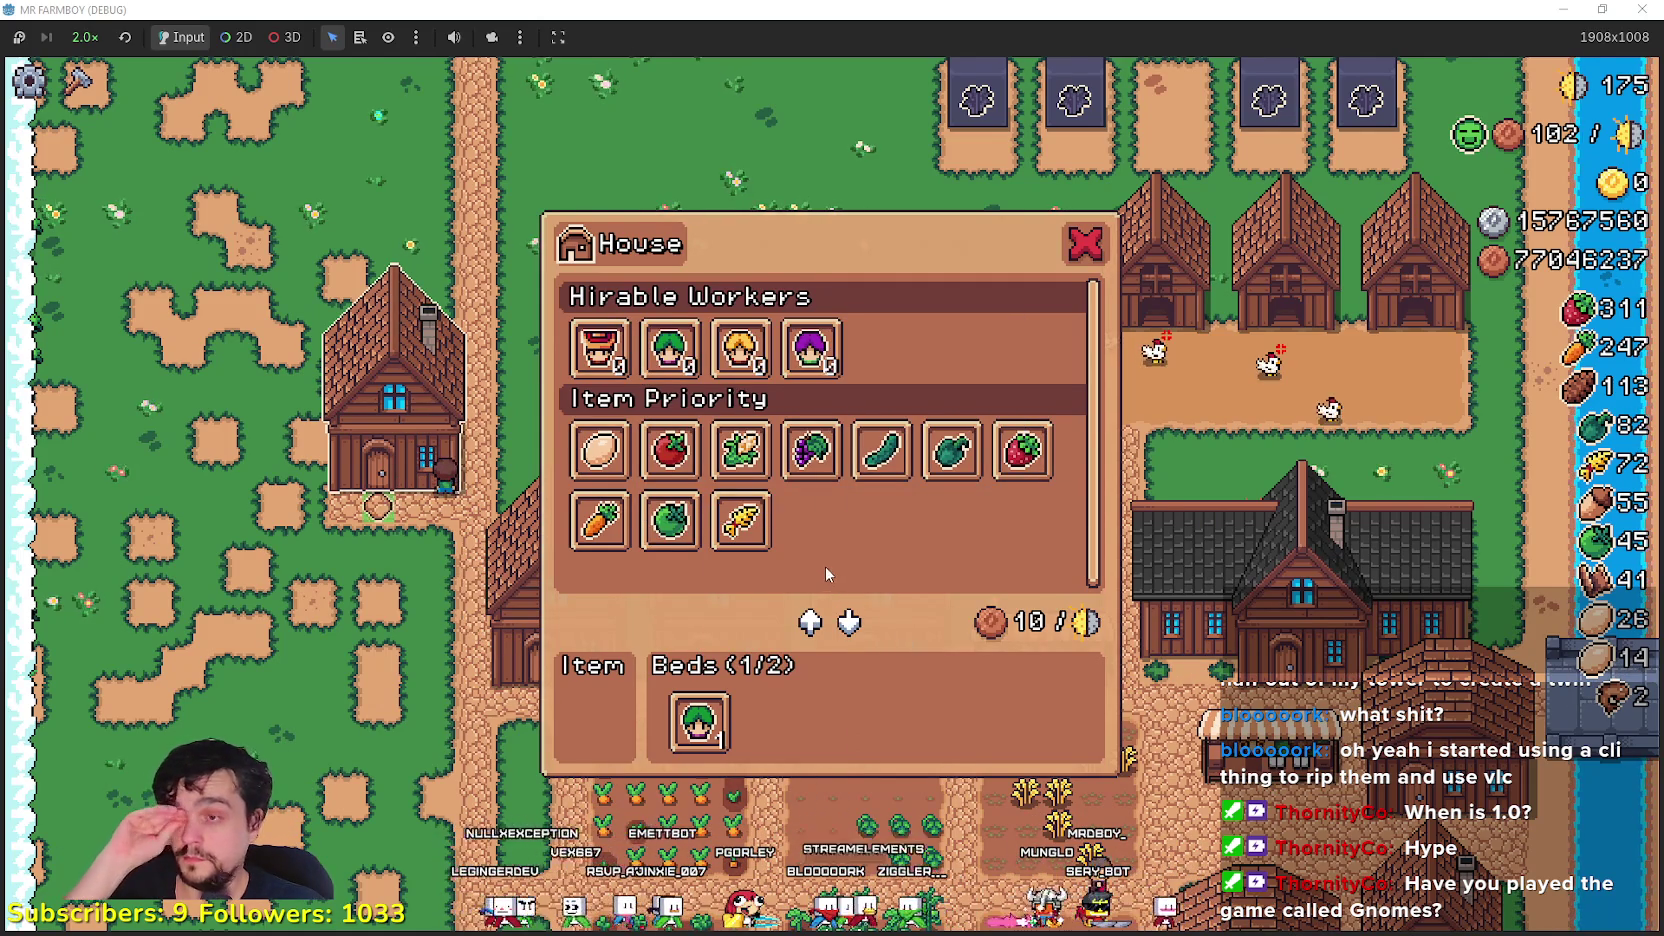
- Assign Chicken Egg as the new house's item and close its panel
left_click(600, 450)
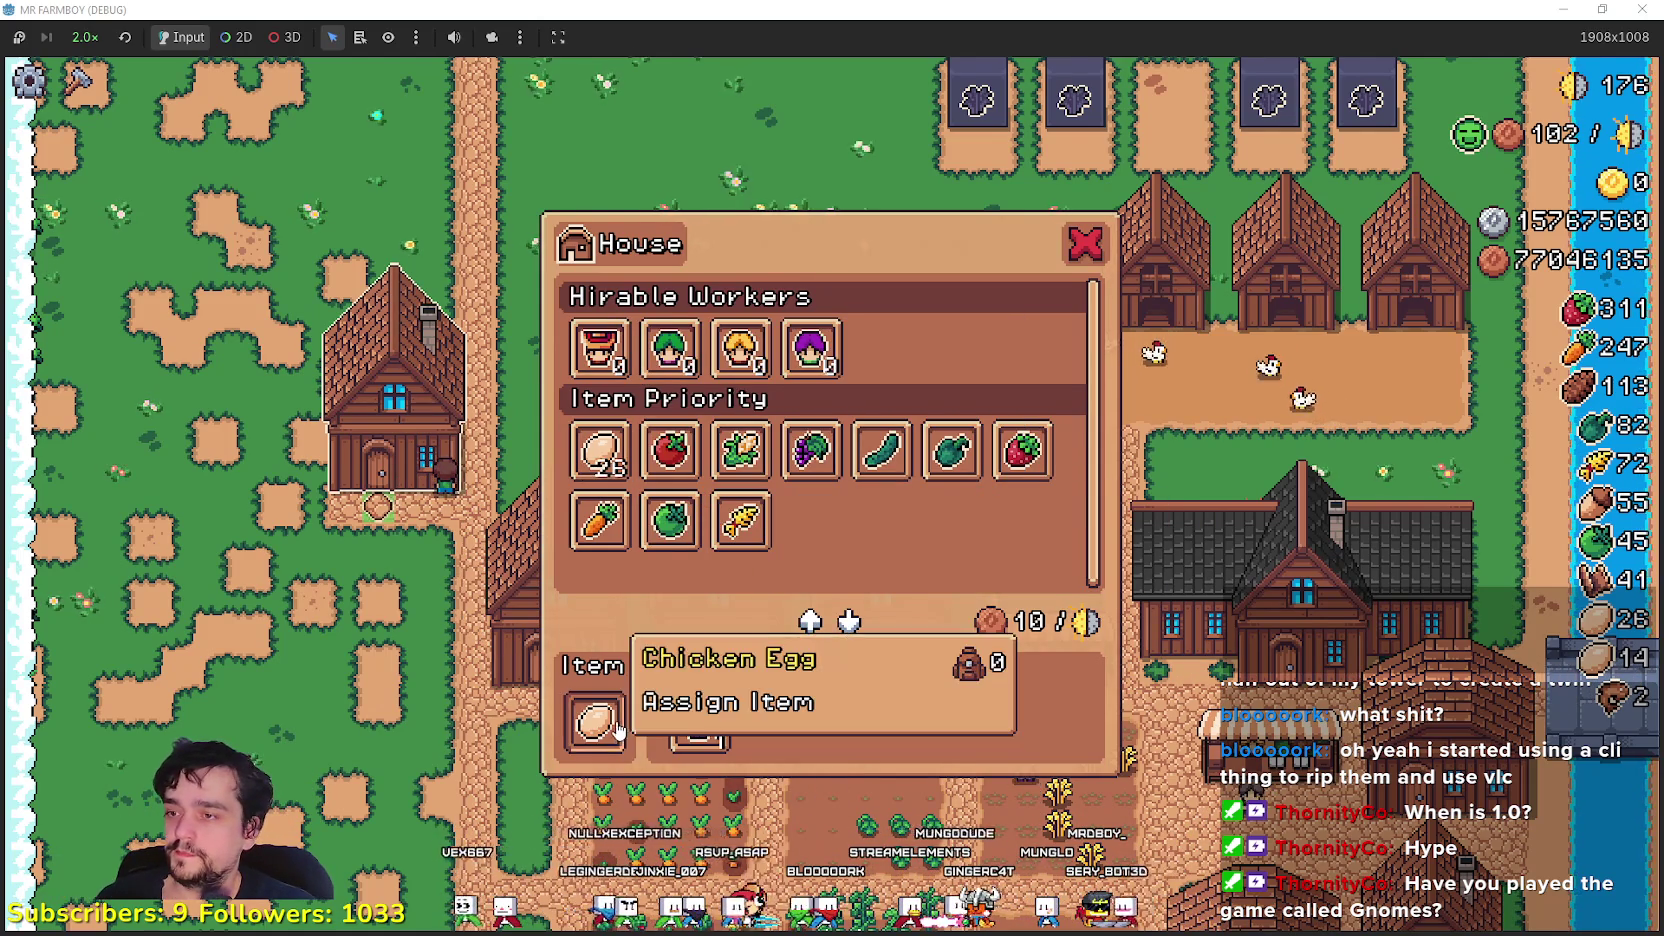
key("Escape")
key("s")
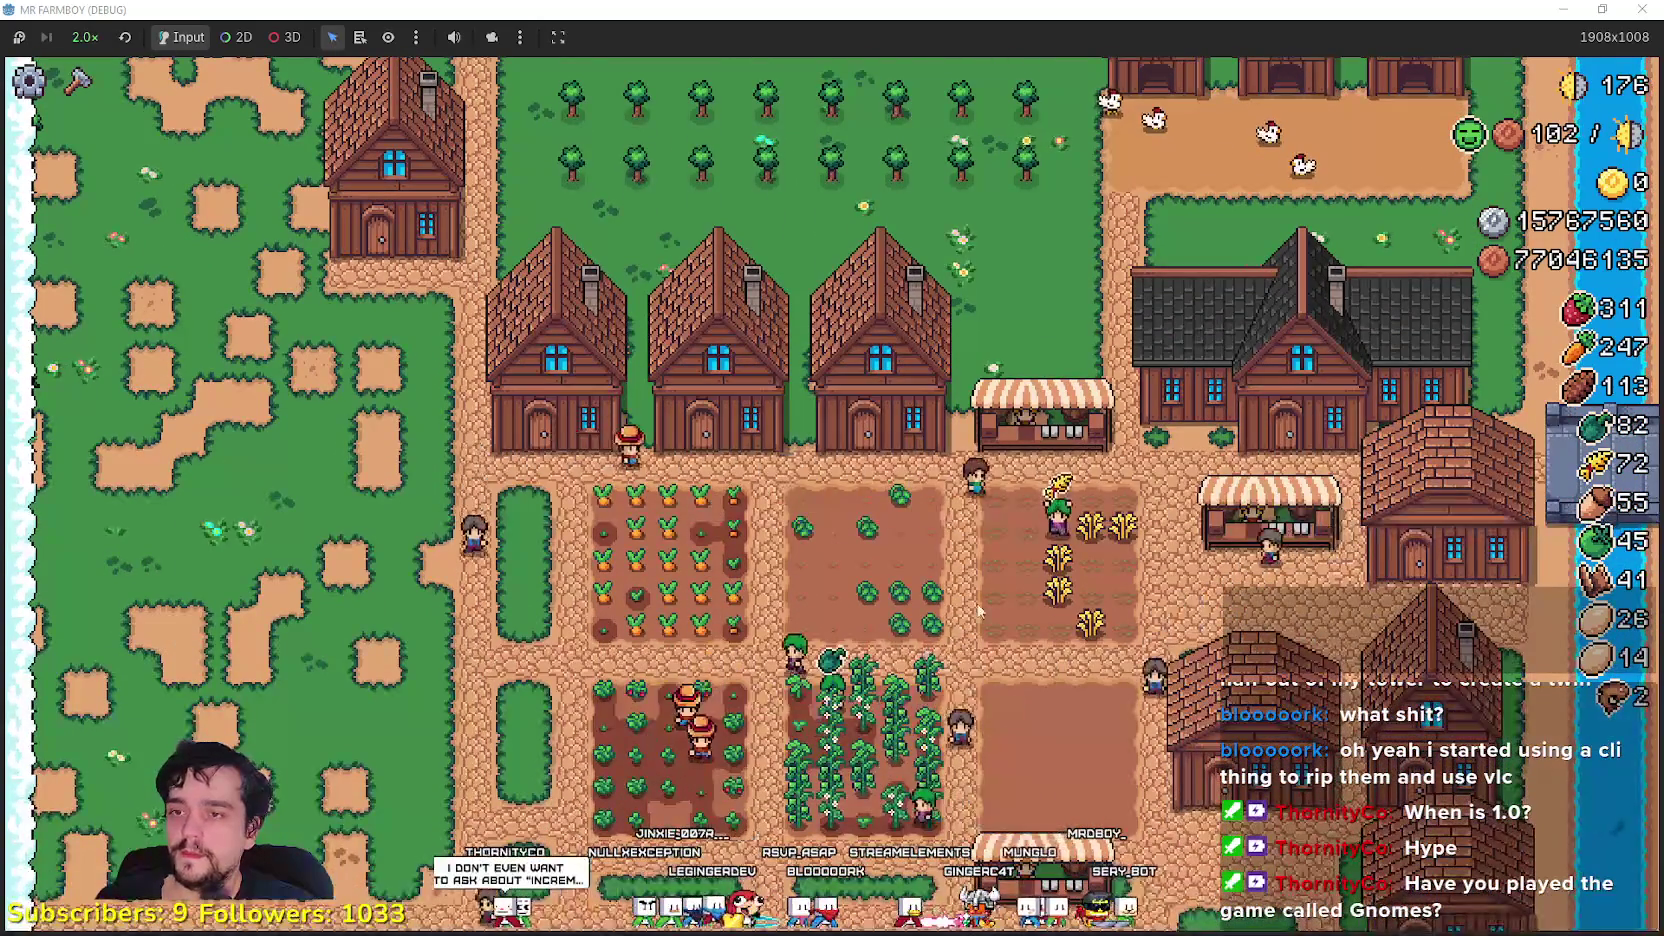
- Walk to the coop and set strawberries as its food
key("w")
key("w")
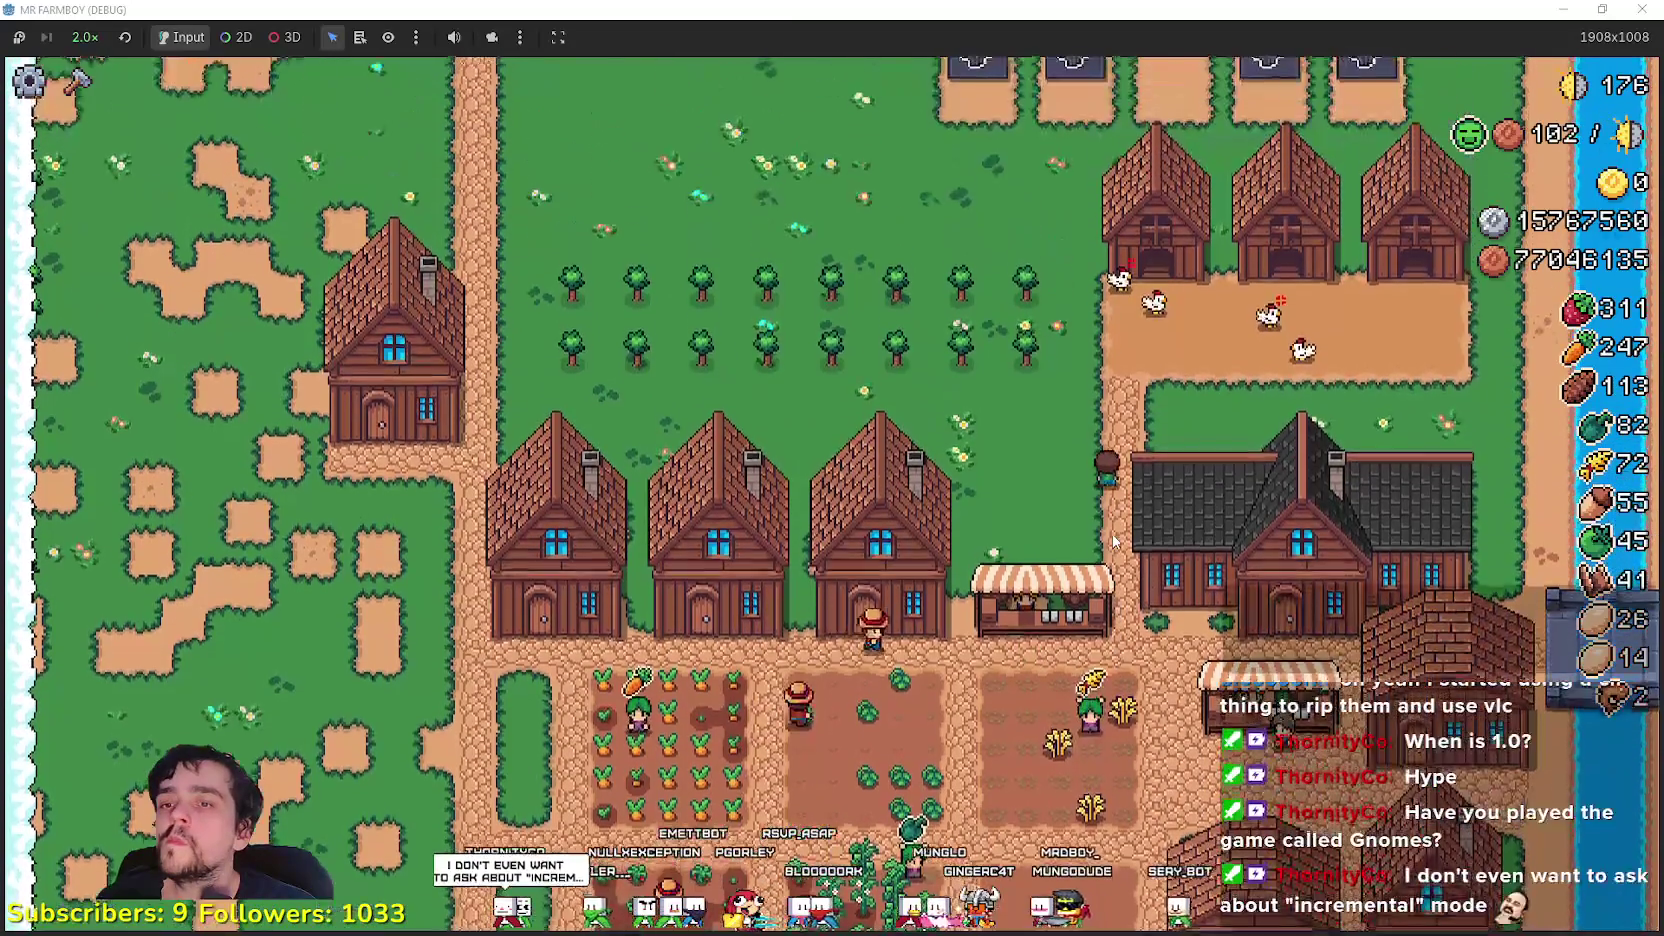
key("w")
key("w")
left_click(1112, 532)
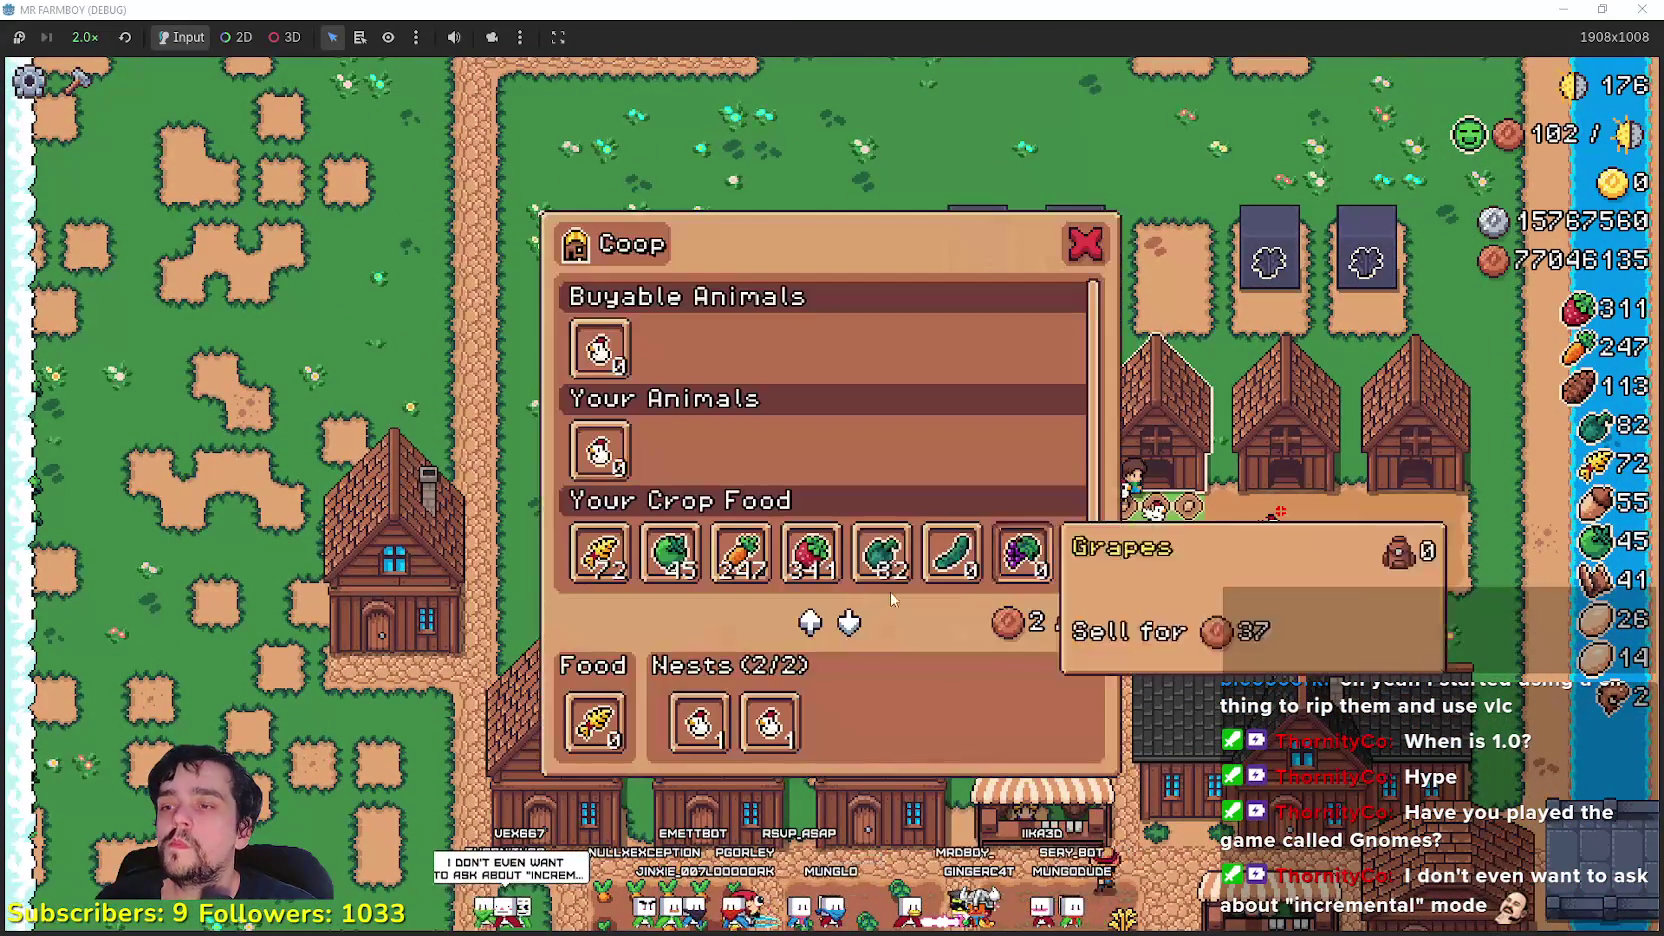
left_click(600, 553)
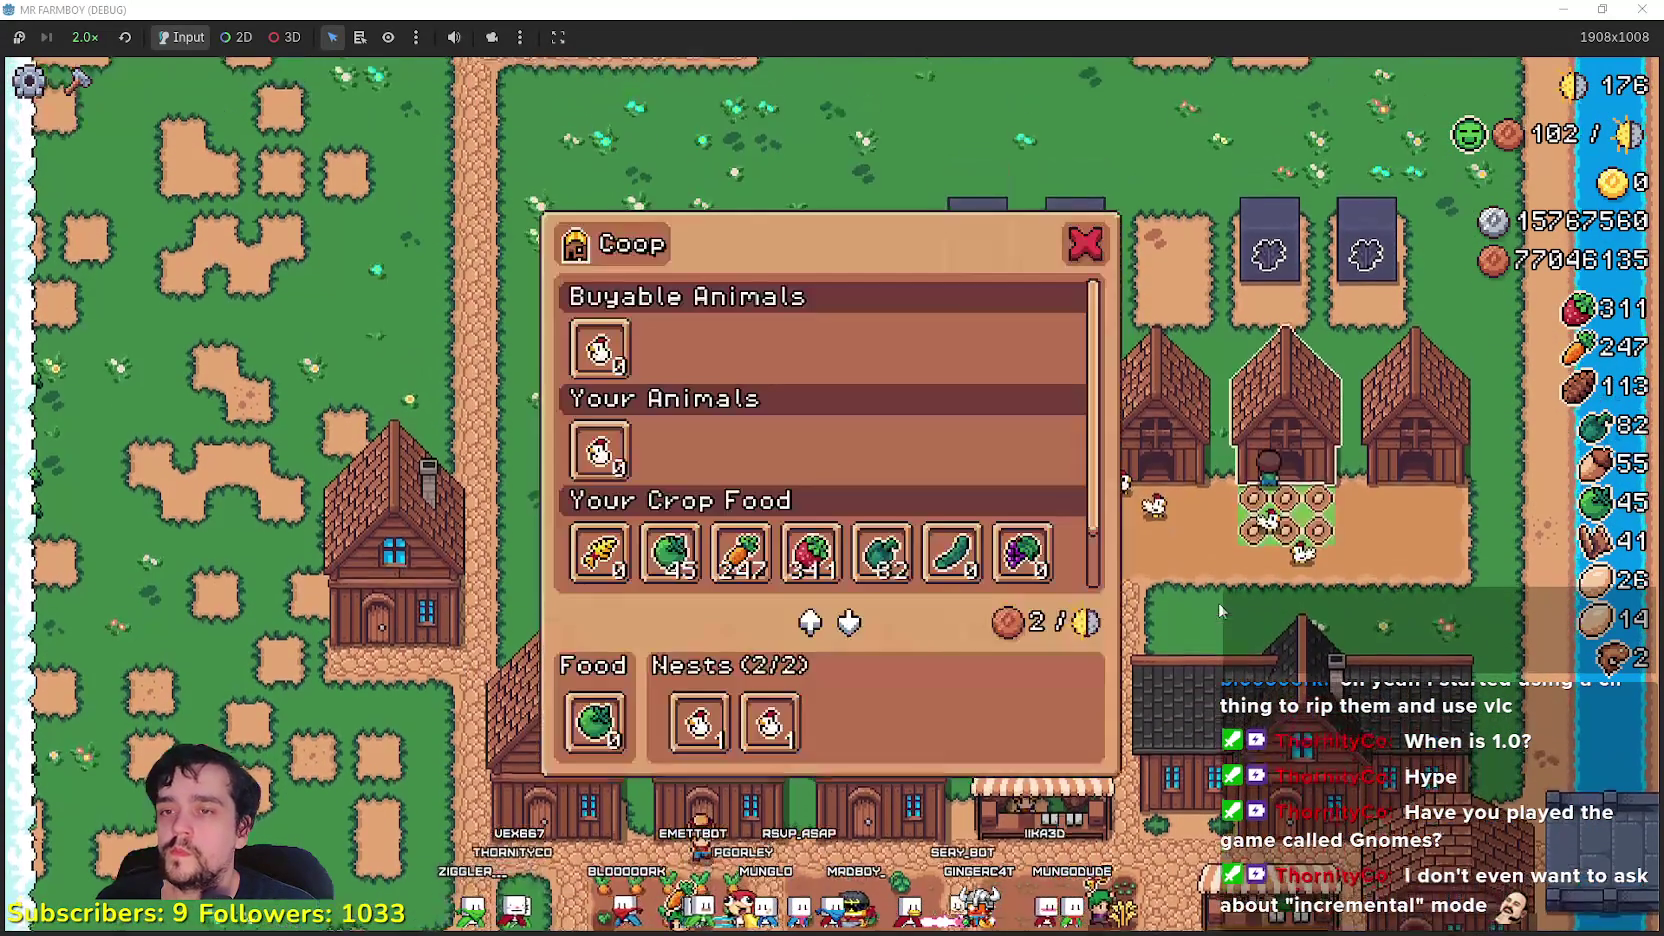
mouse_move(601, 352)
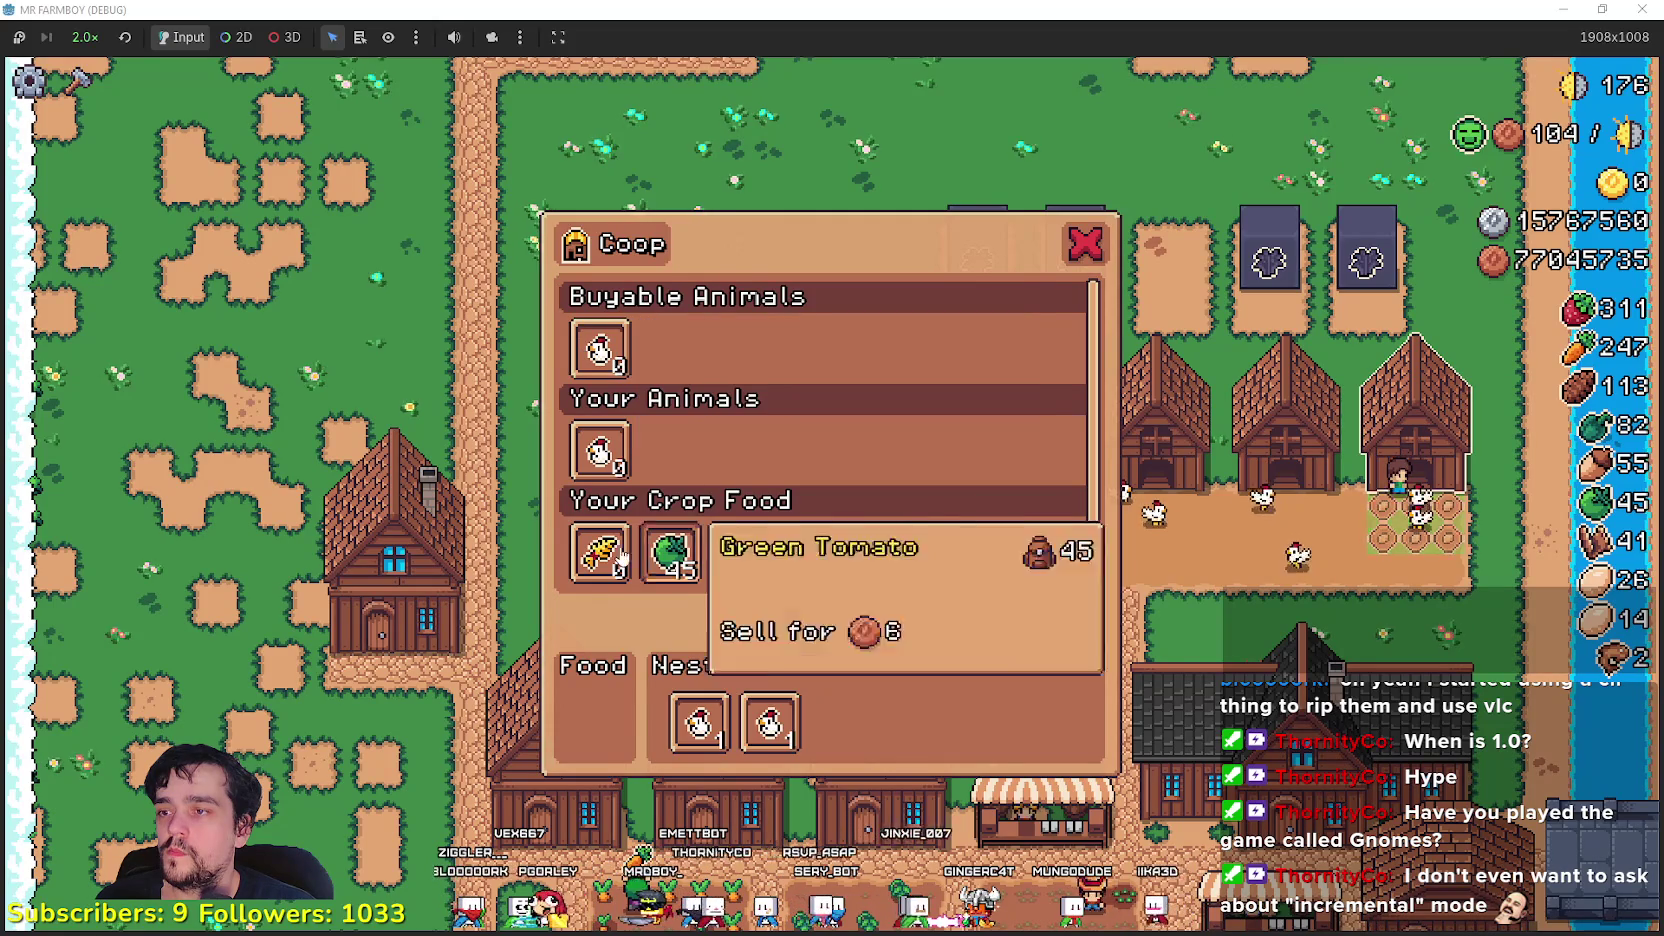
scroll(810, 552, "down", 1)
left_click(815, 488)
key("Escape")
- Walk to the middle chicken coop and put strawberries into its Food slot
key("s")
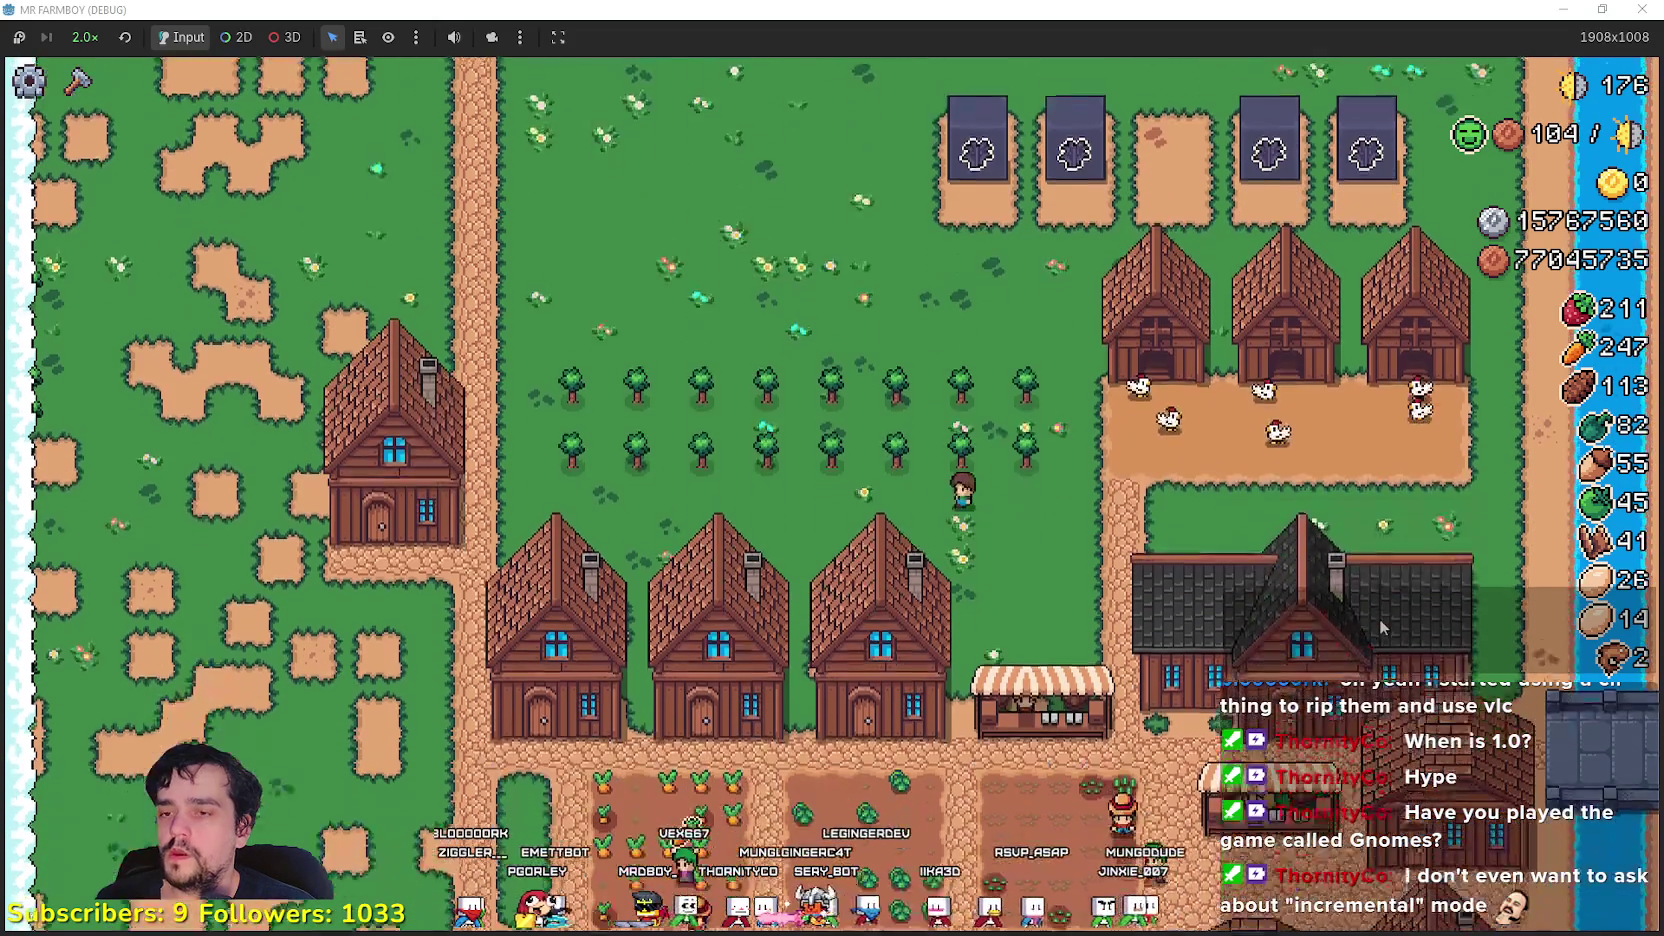
key("a")
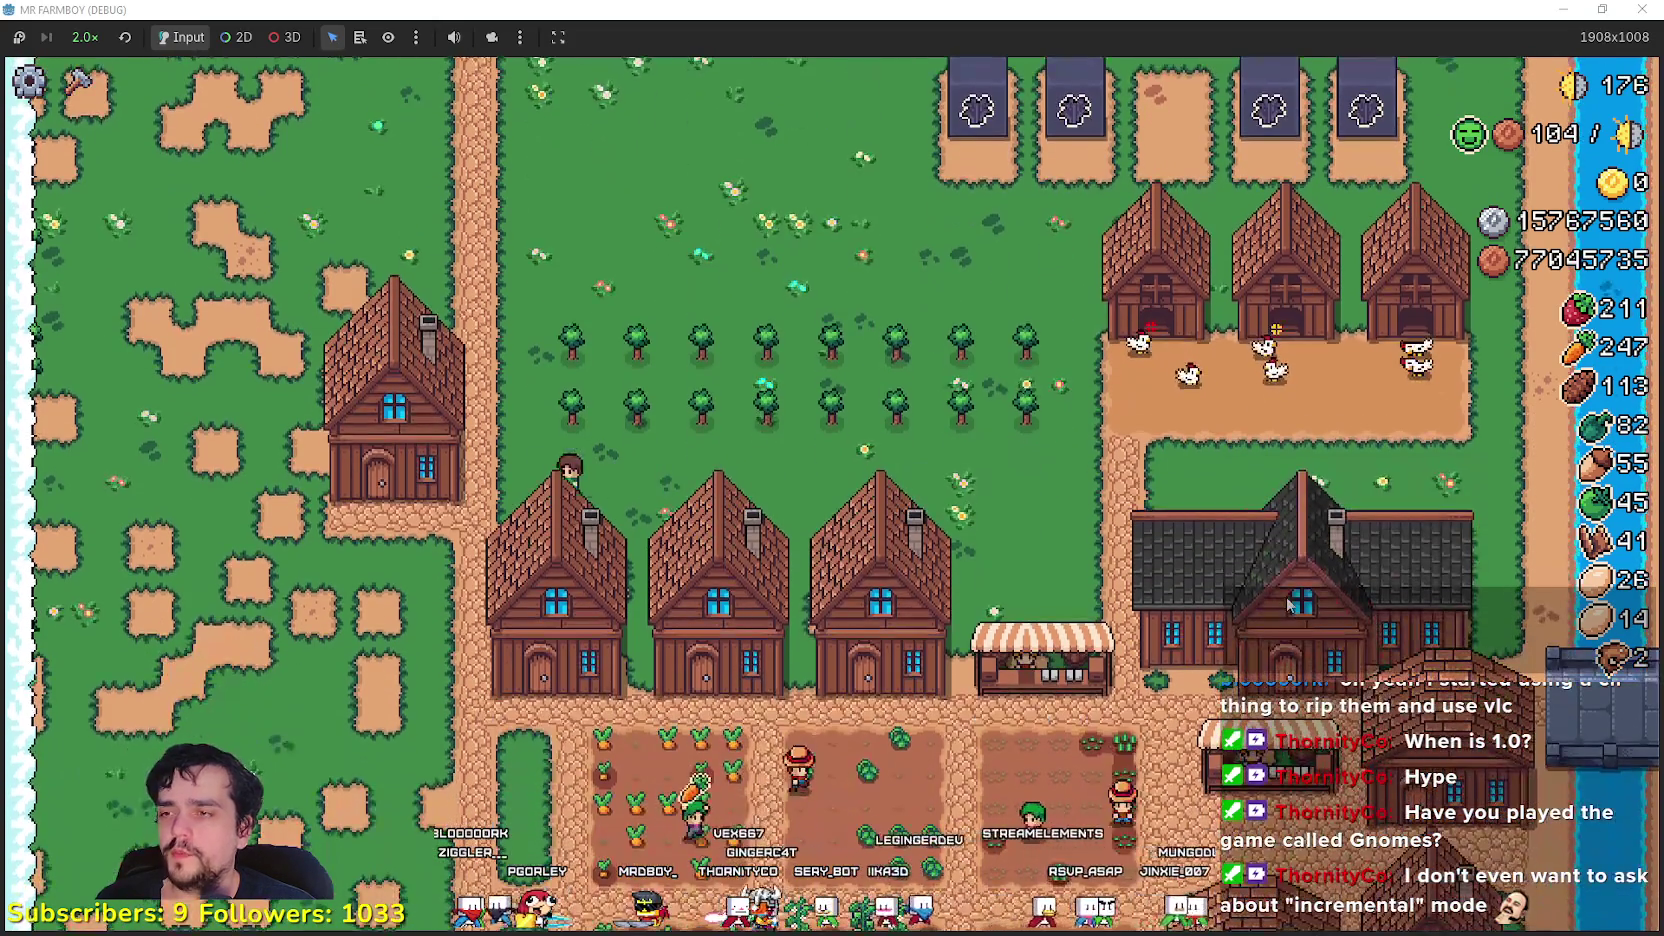
key("a")
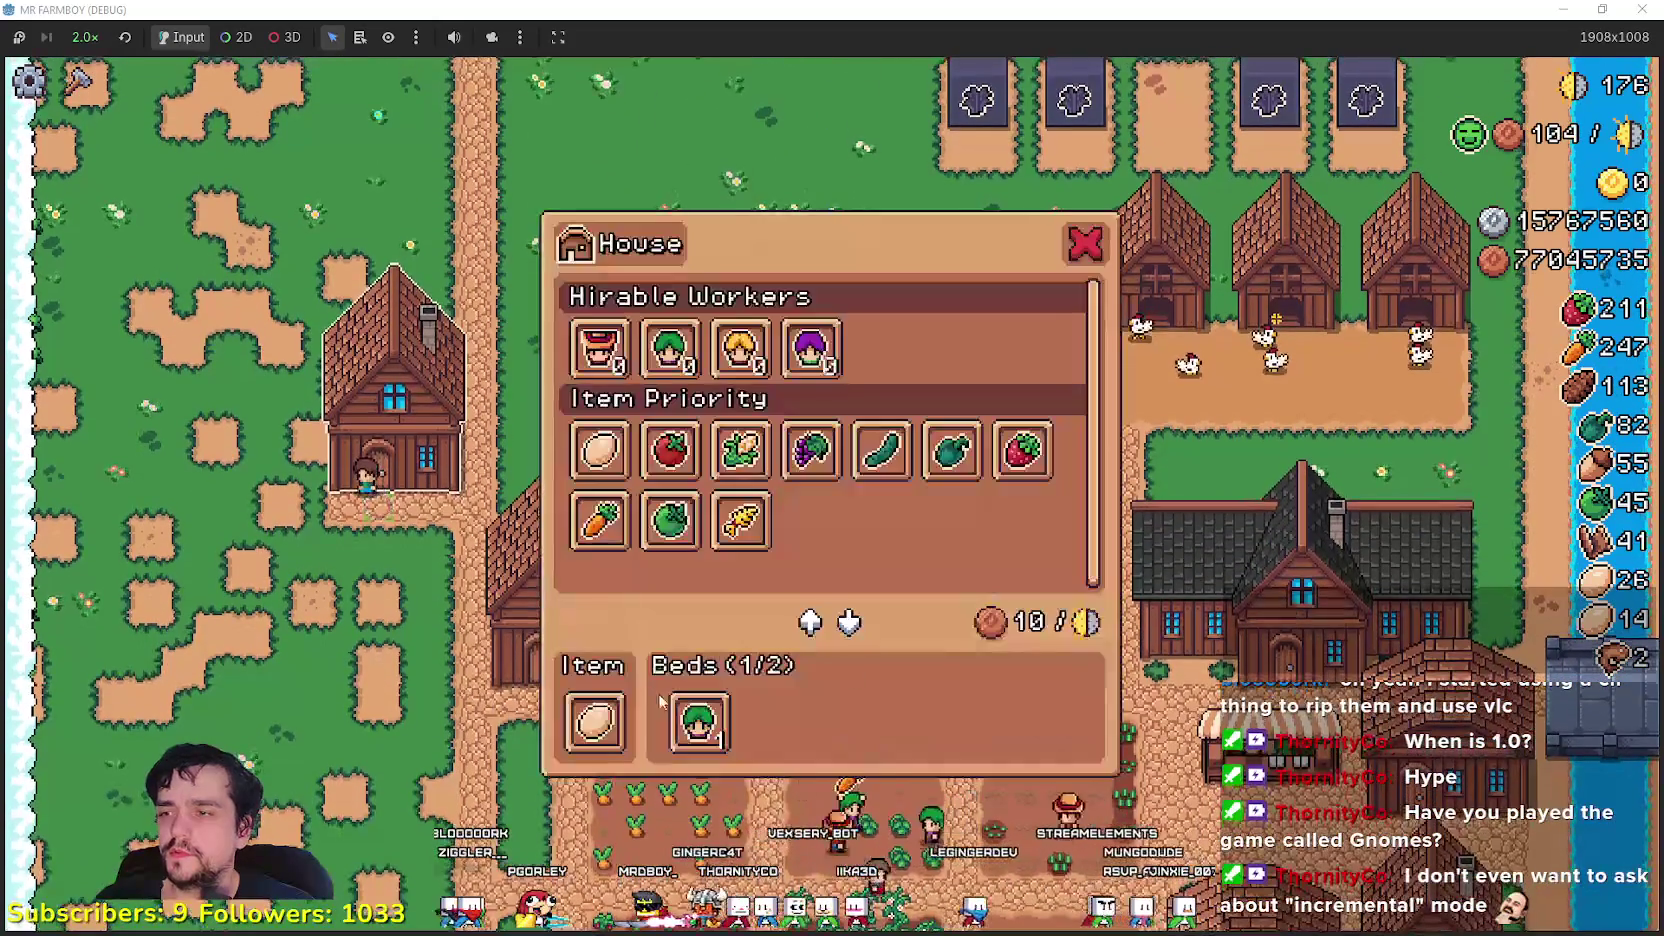
key("Escape")
key("s")
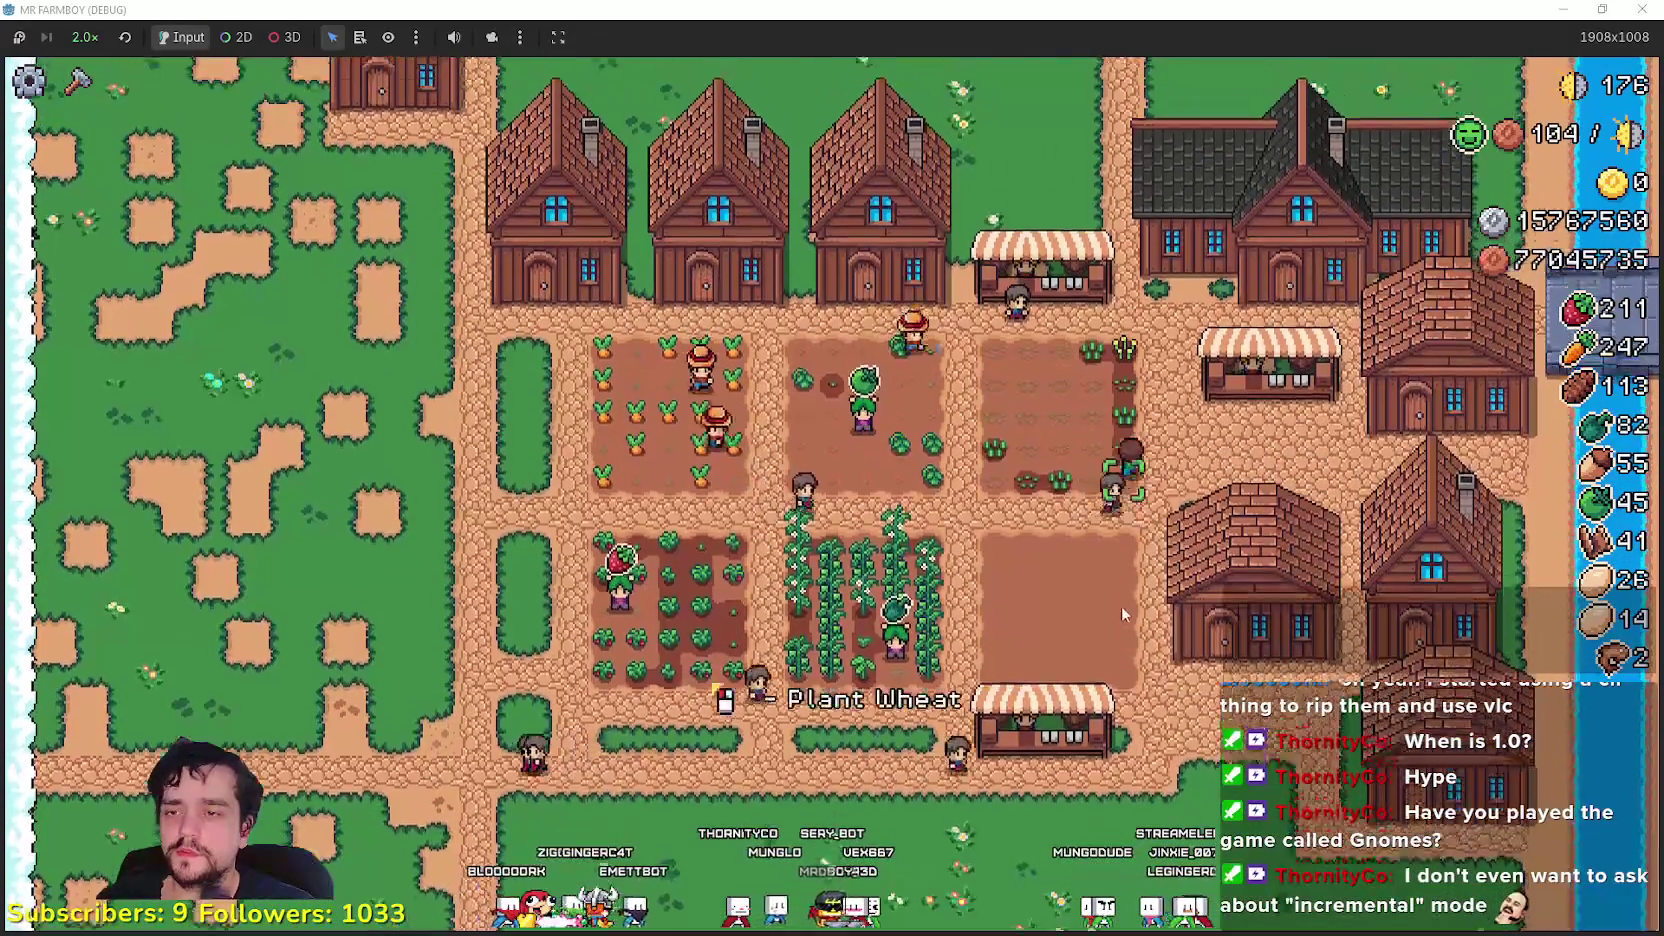
key("w")
key("w")
key("d")
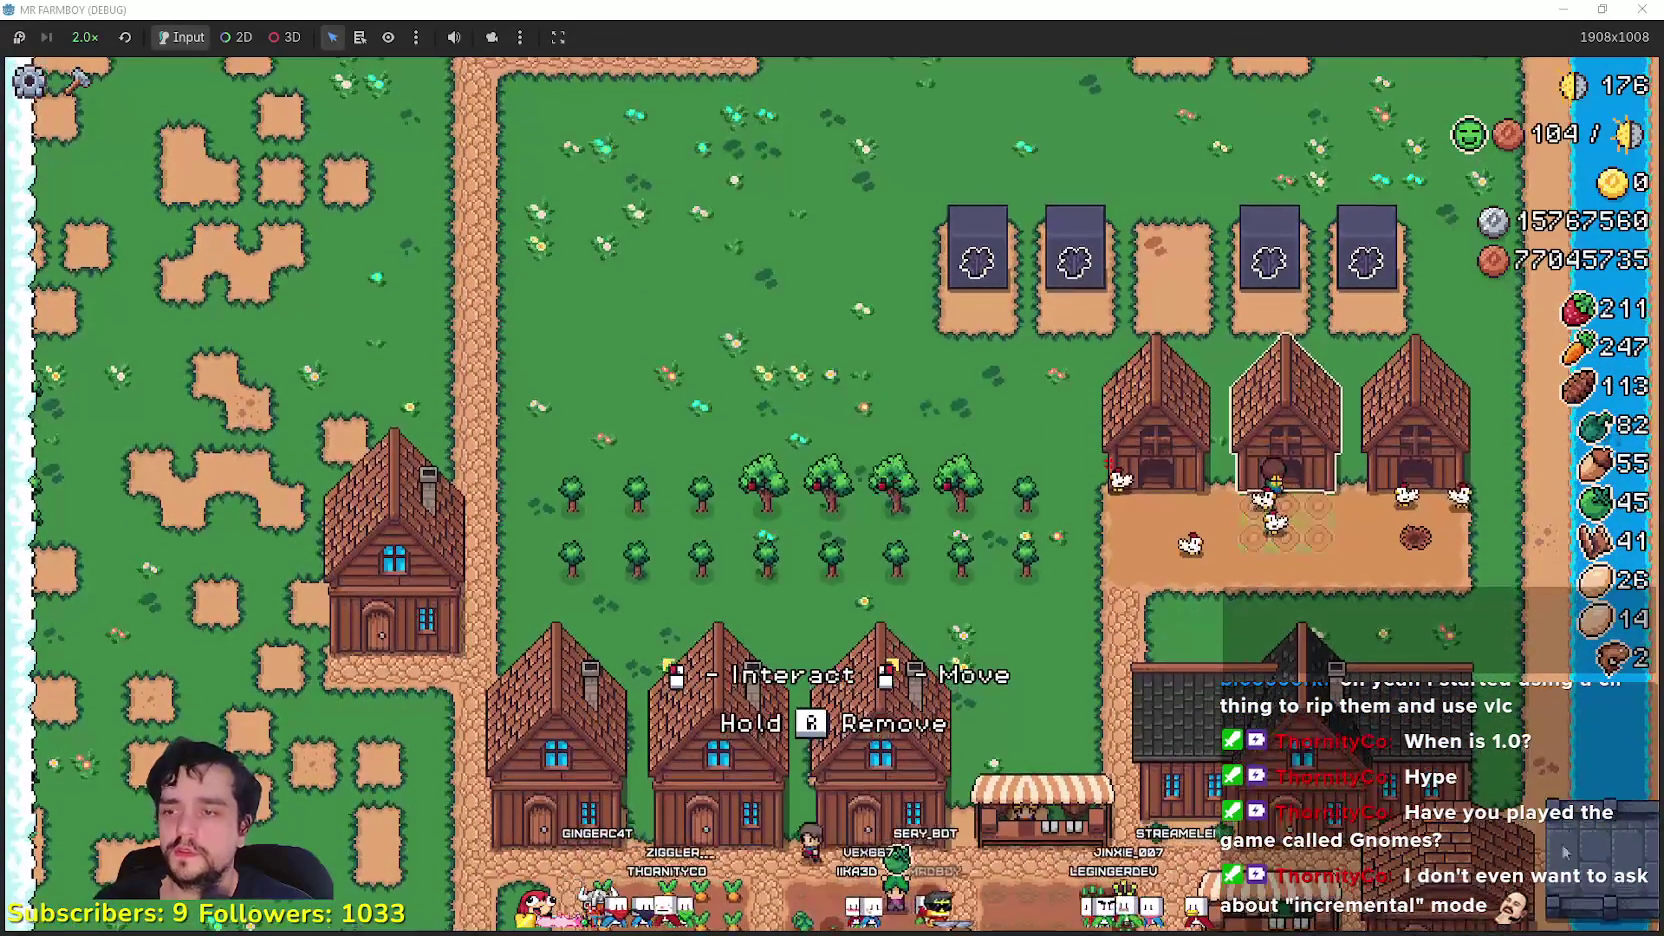
left_click(1149, 523)
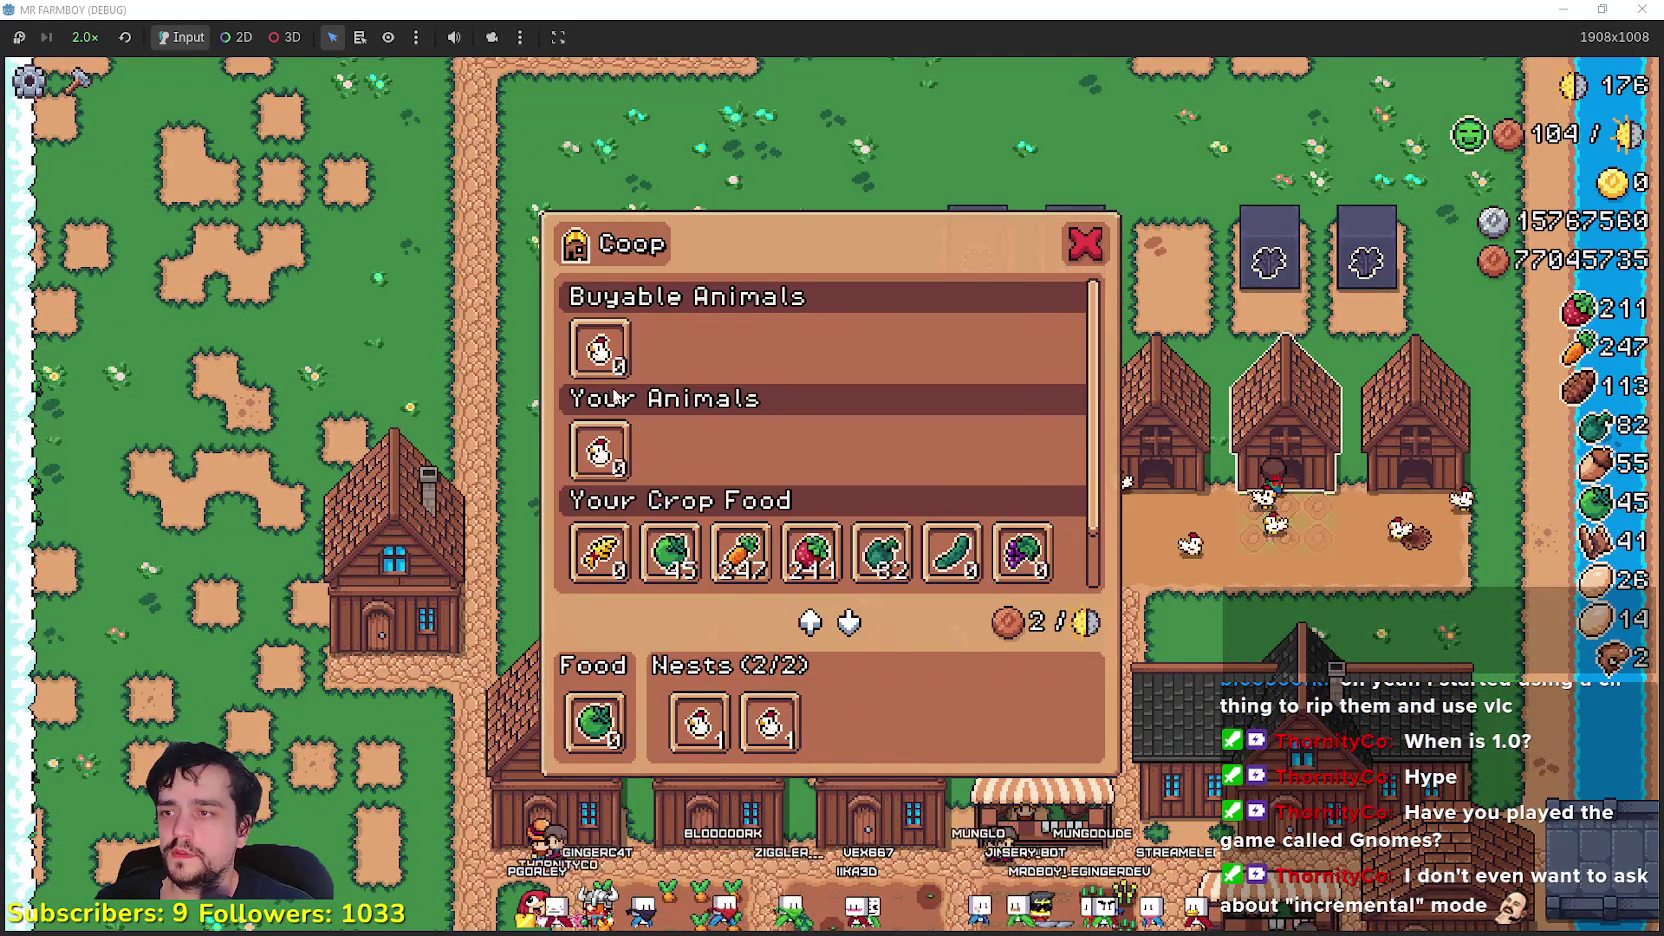
left_click(596, 721)
key("s")
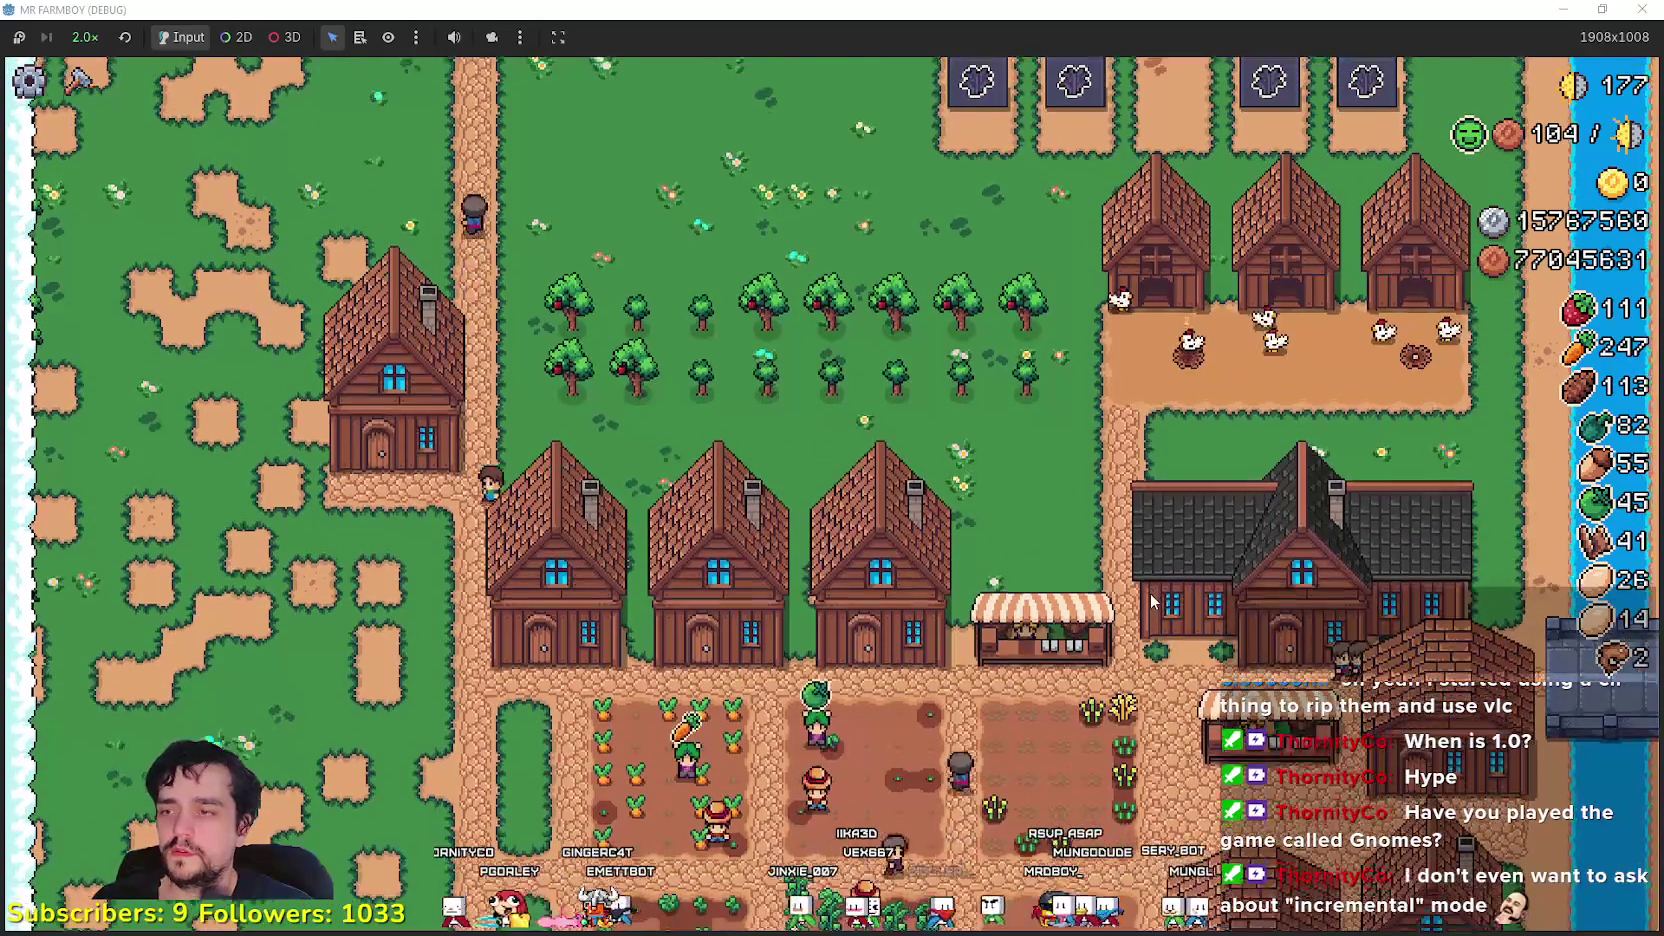
- Walk to the house and remove the worker from its bed
key("s")
key("s")
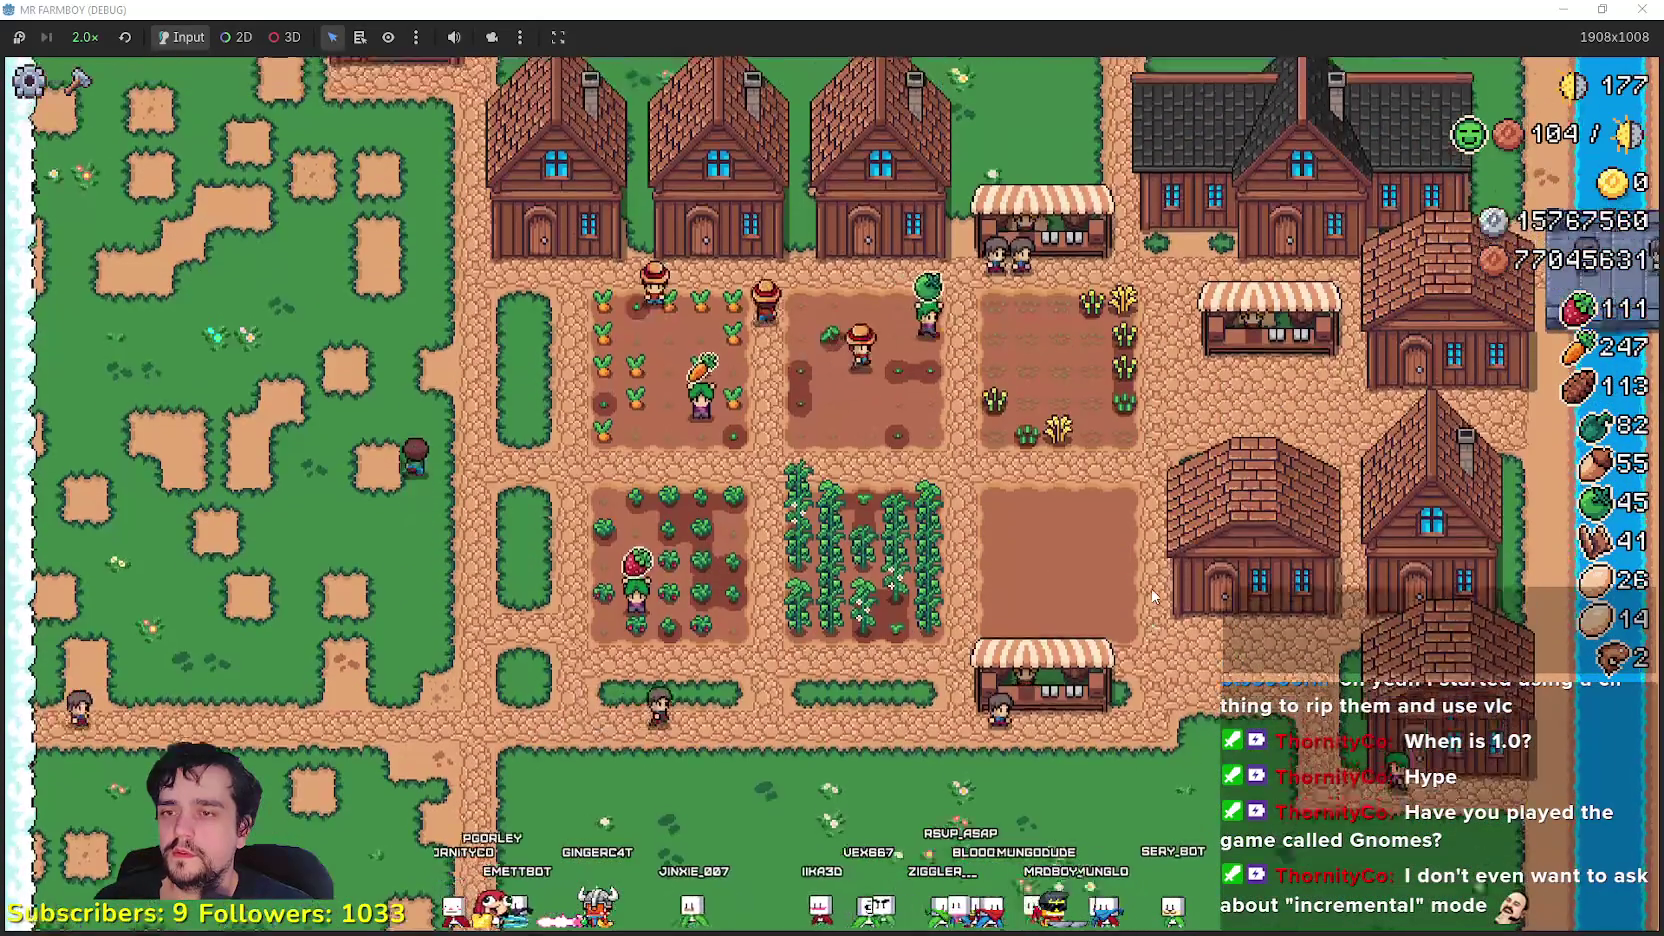
key("w")
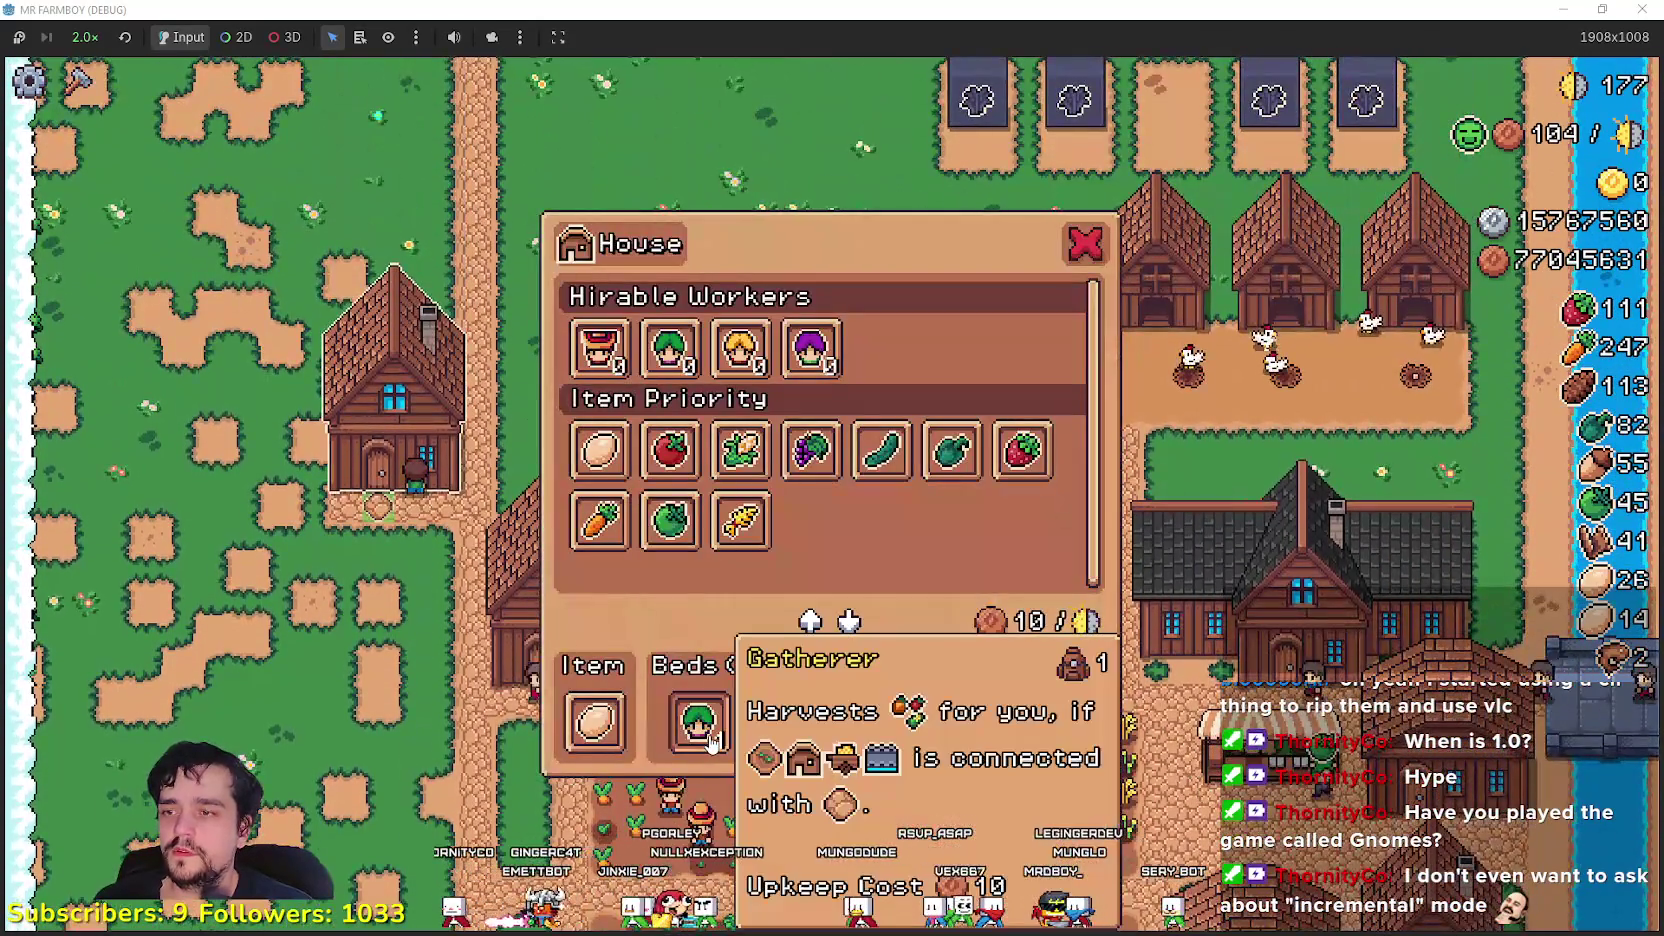
left_click(699, 722)
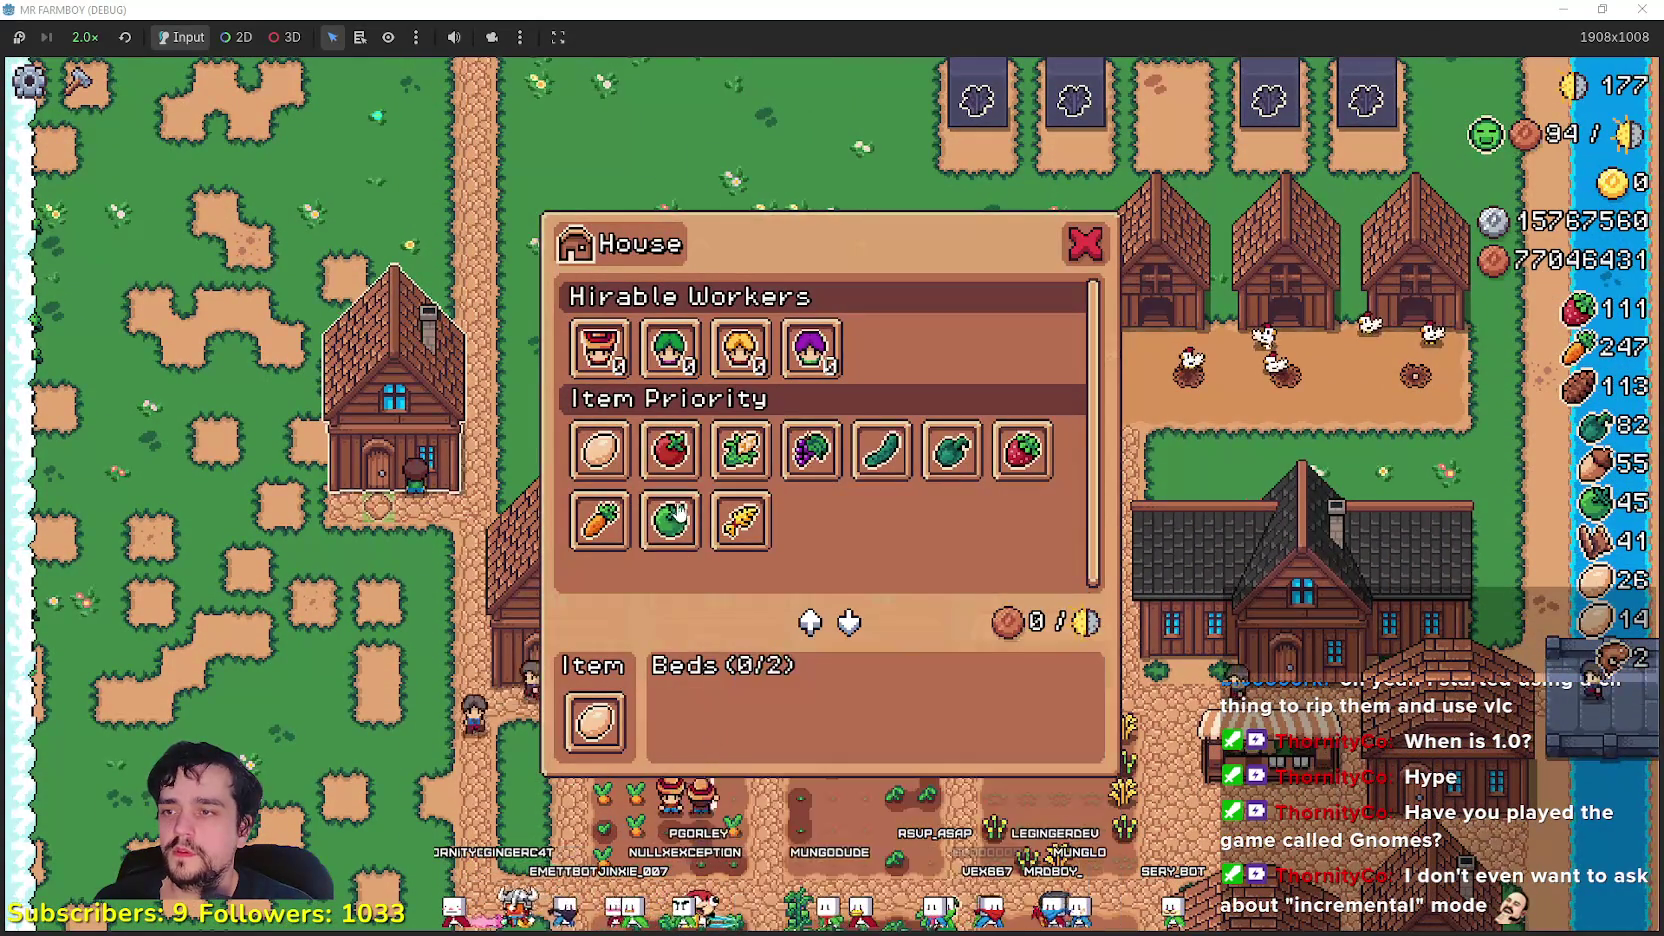
key("Escape")
scroll(717, 520, "up", 3)
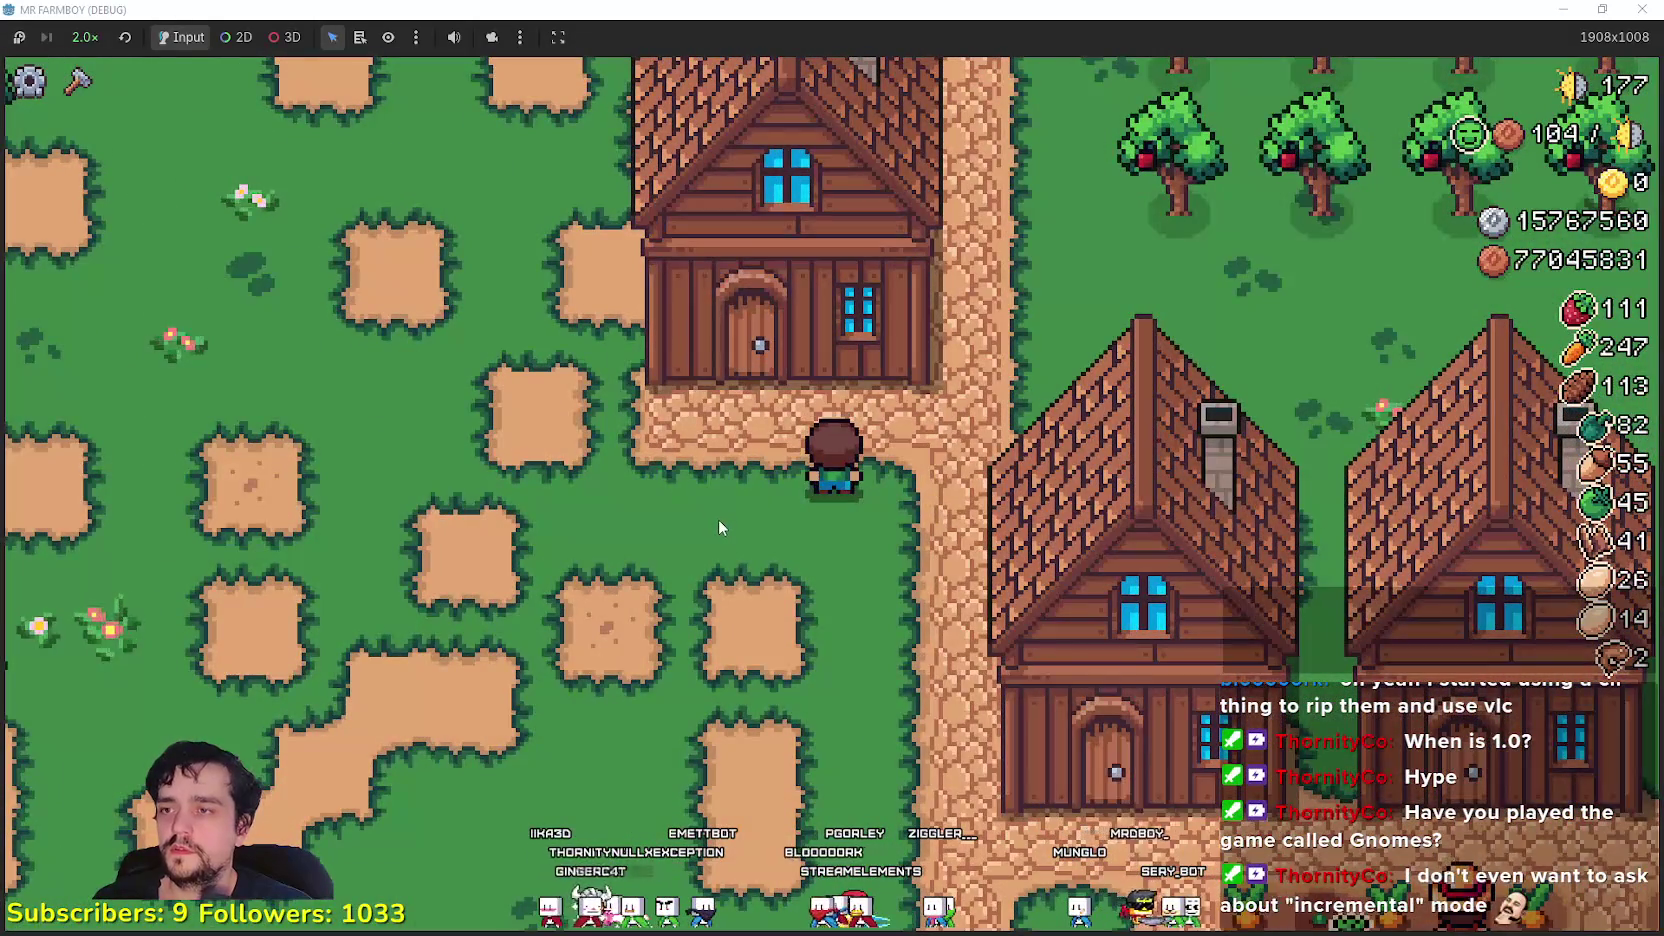
scroll(719, 515, "down", 3)
scroll(720, 510, "down", 1)
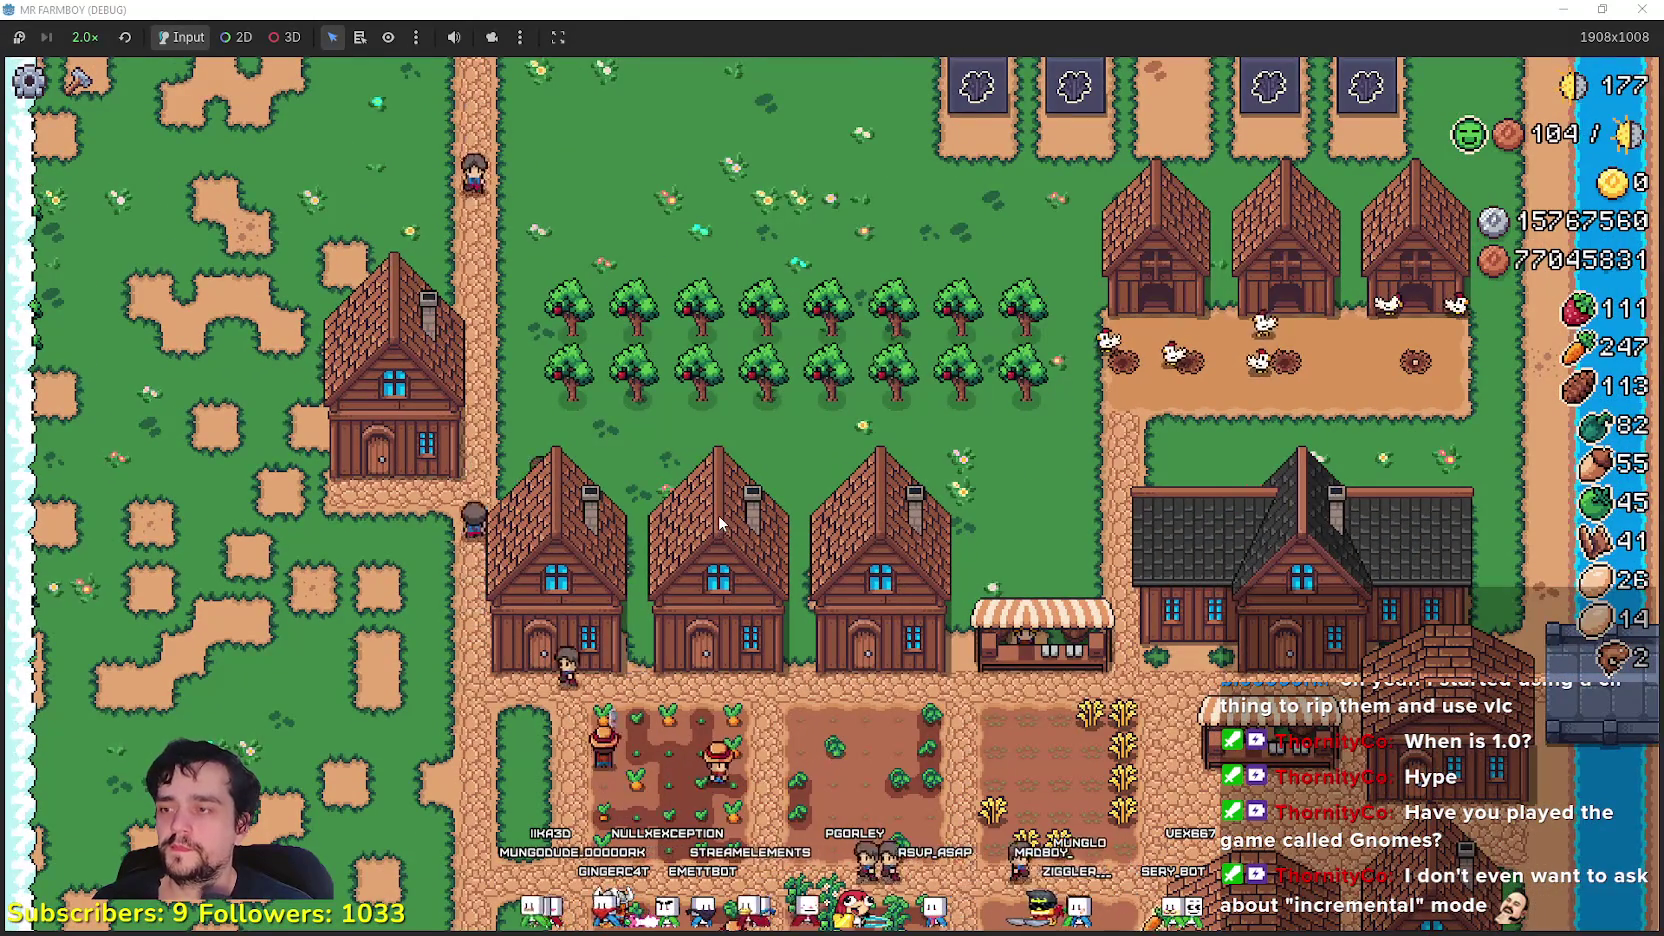
key("s")
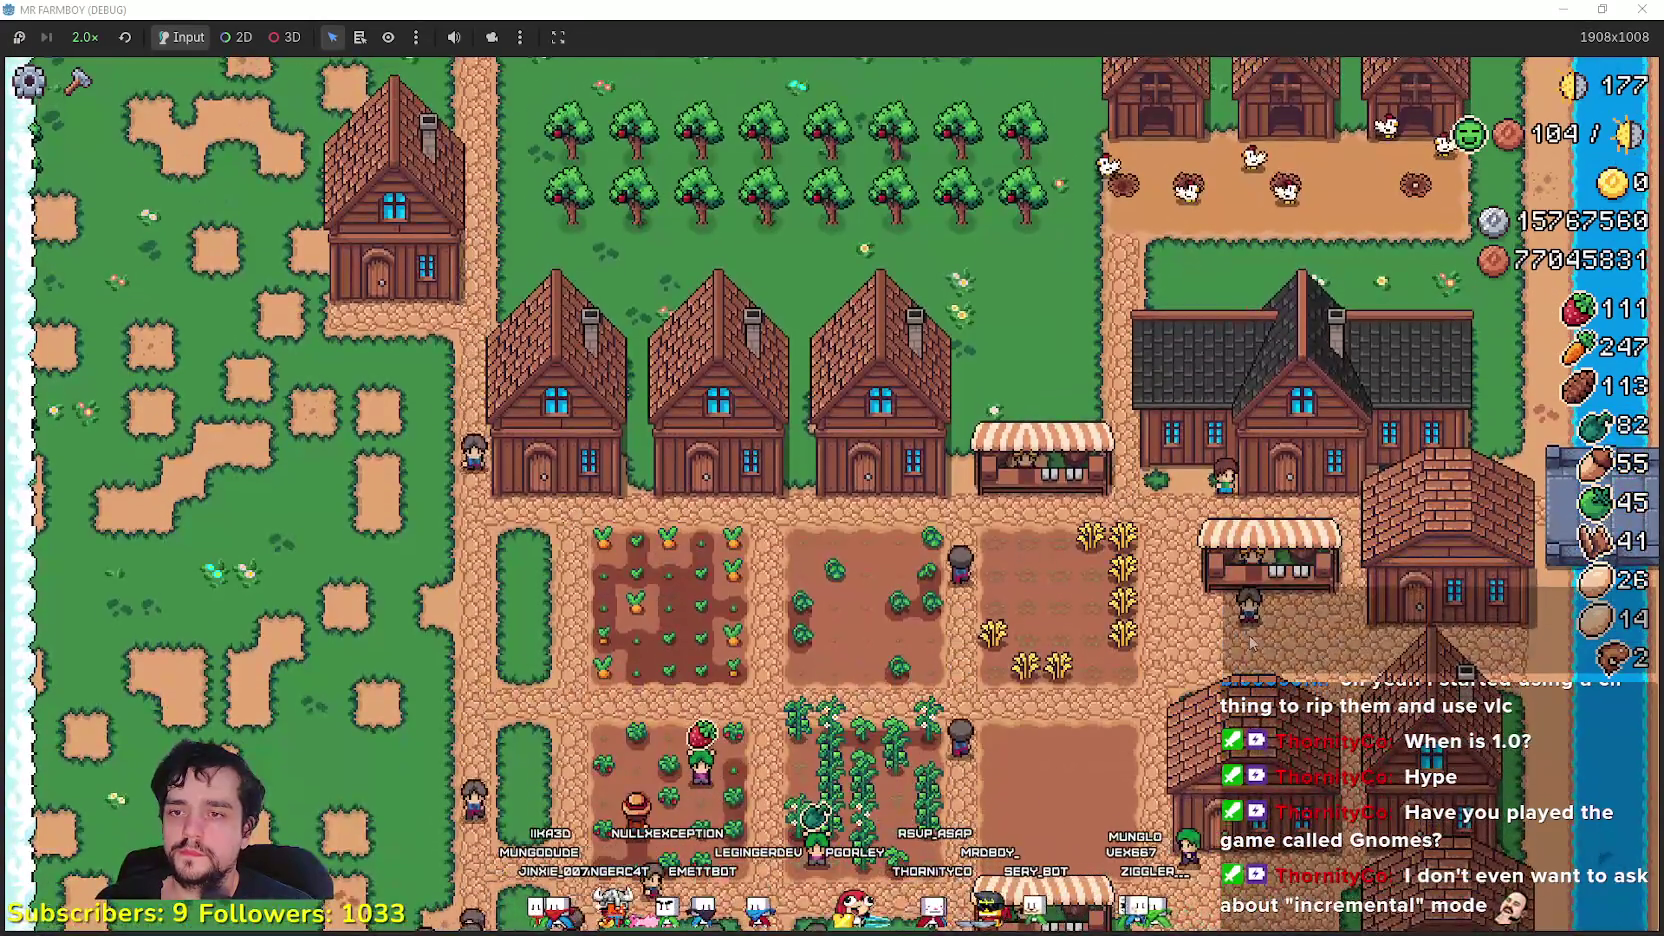
- Open the Player House advancements, close and reopen them, then bring up the Steam overlay
left_click(1250, 635)
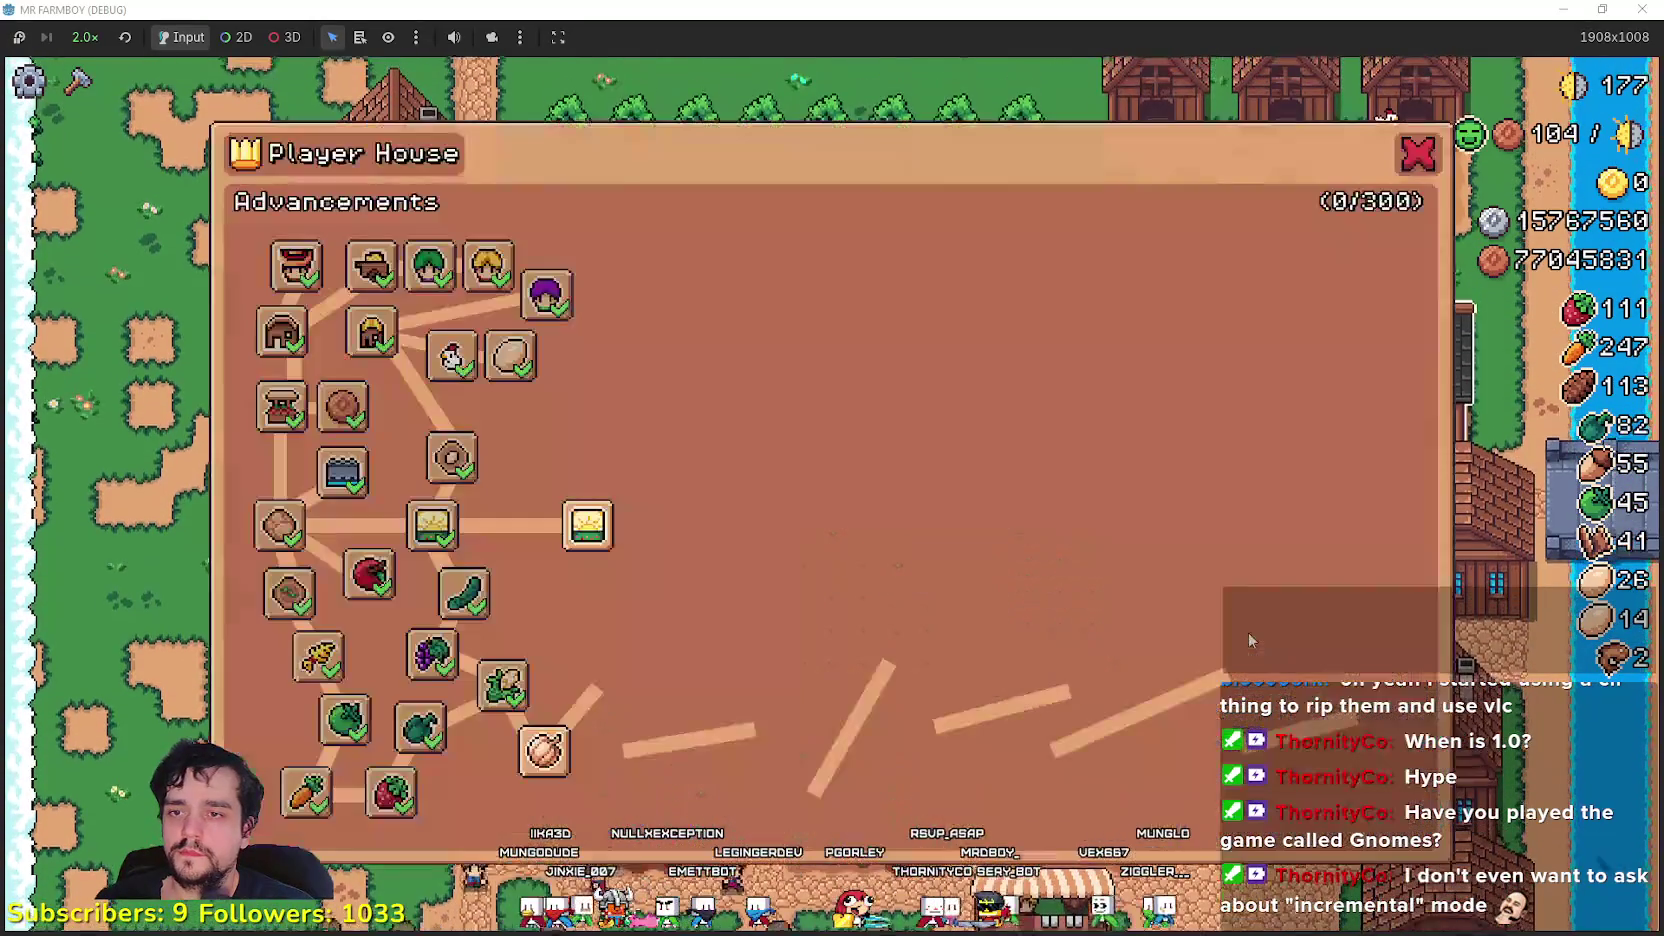
mouse_move(549, 785)
key("Escape")
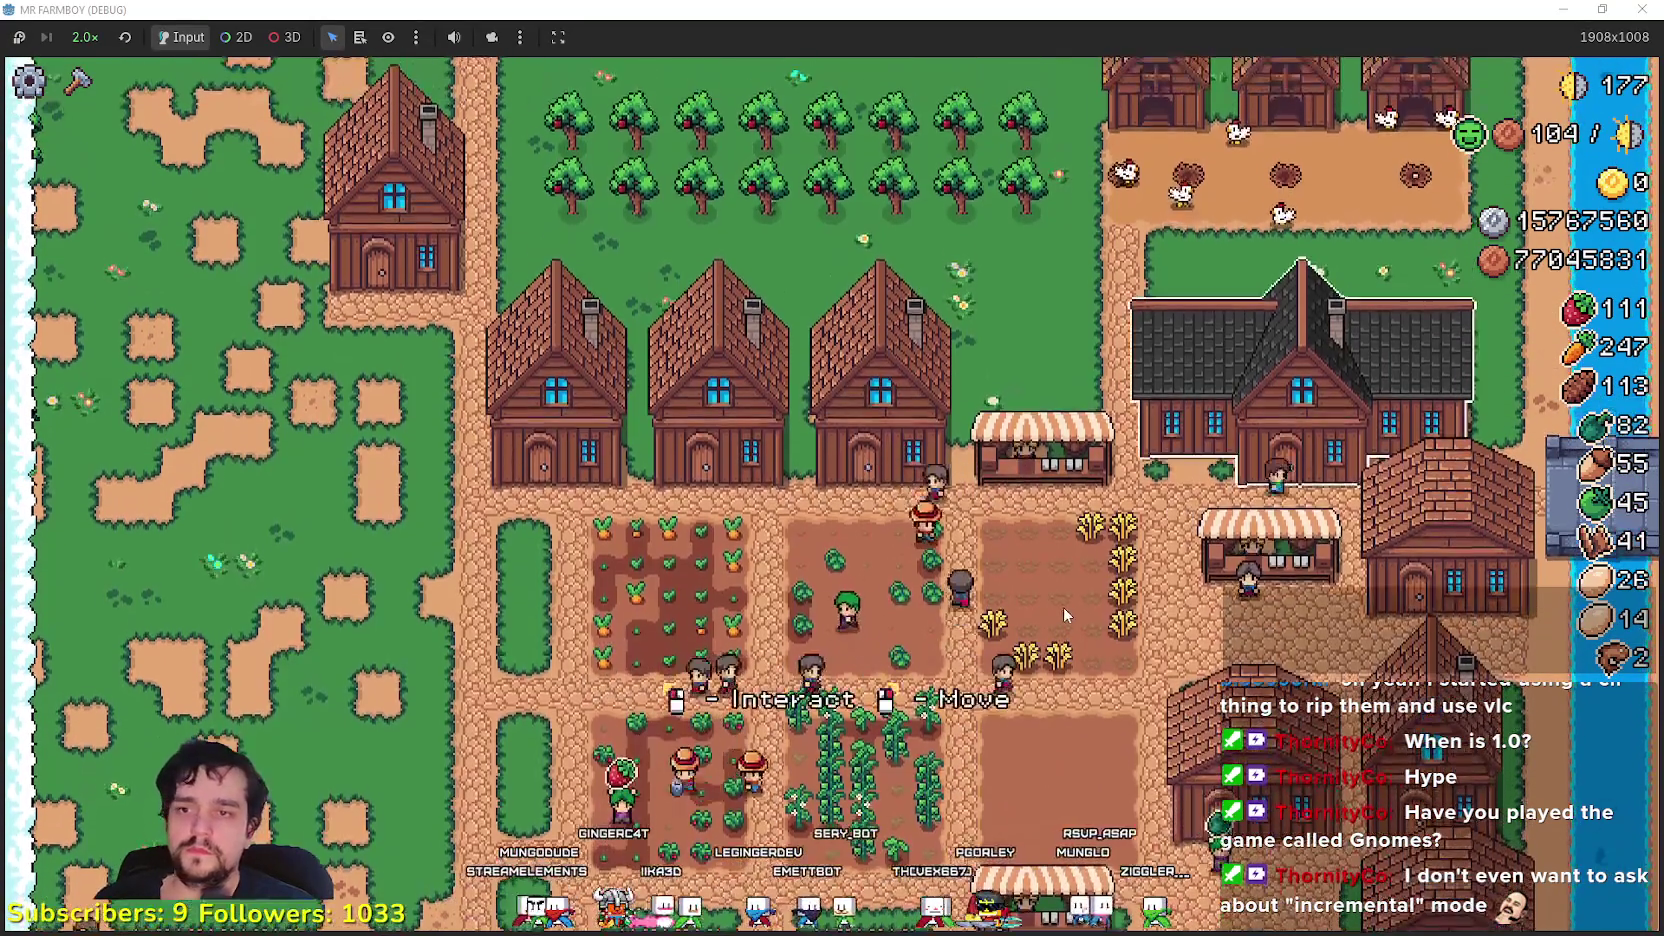
left_click(1063, 607)
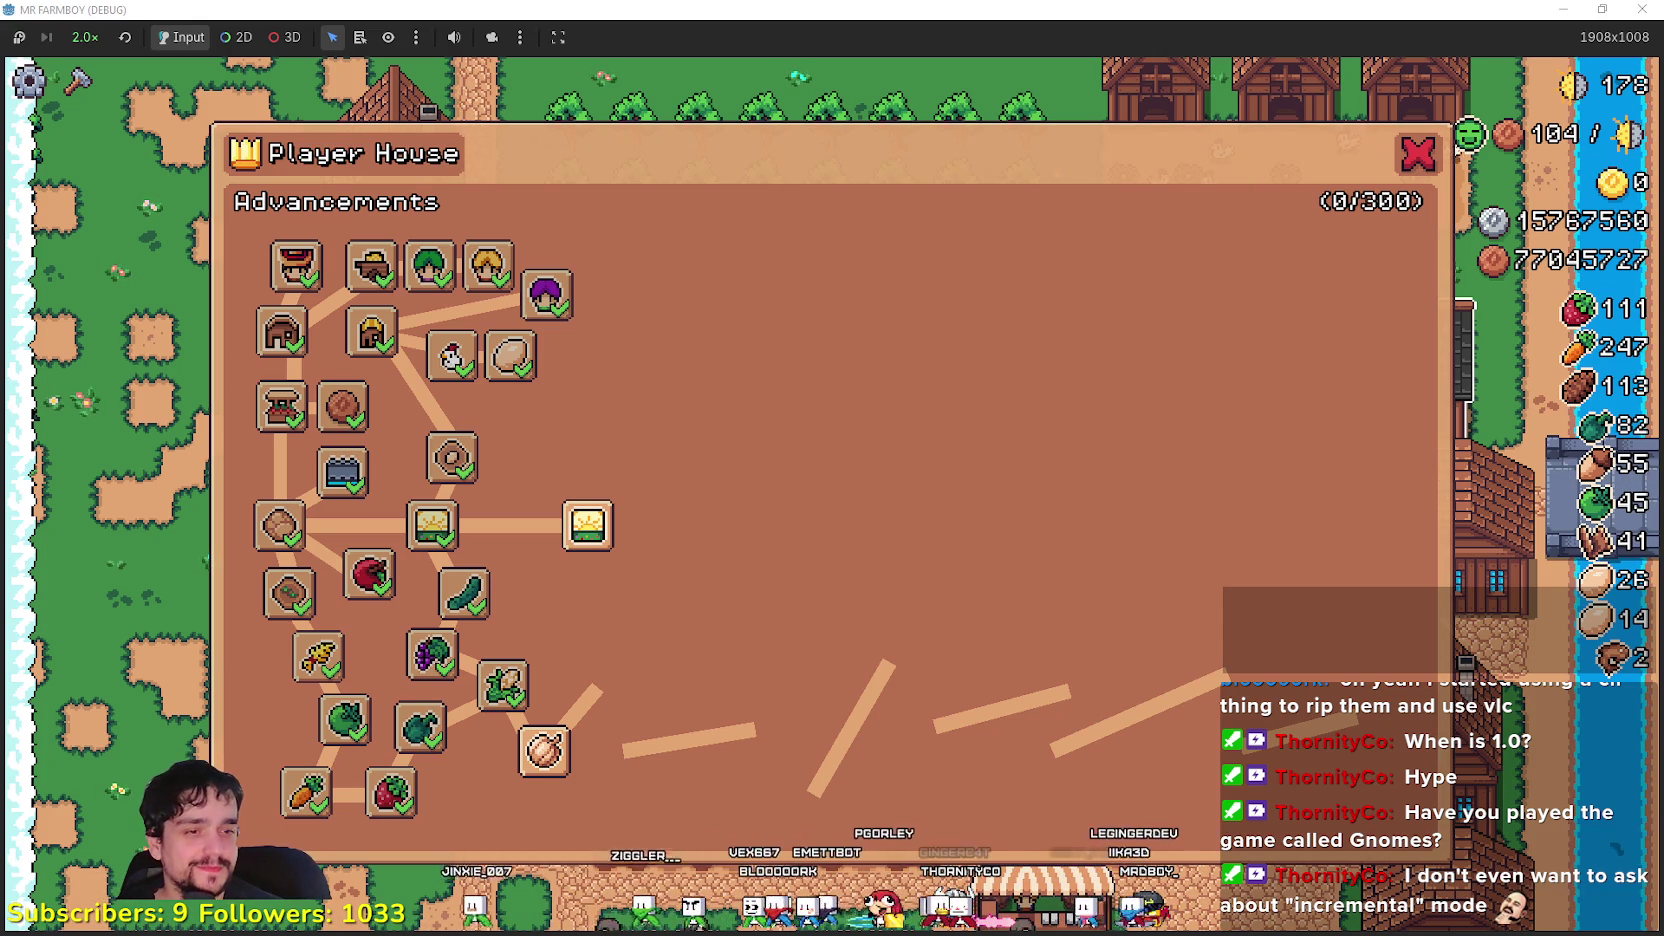
key("alt+Tab")
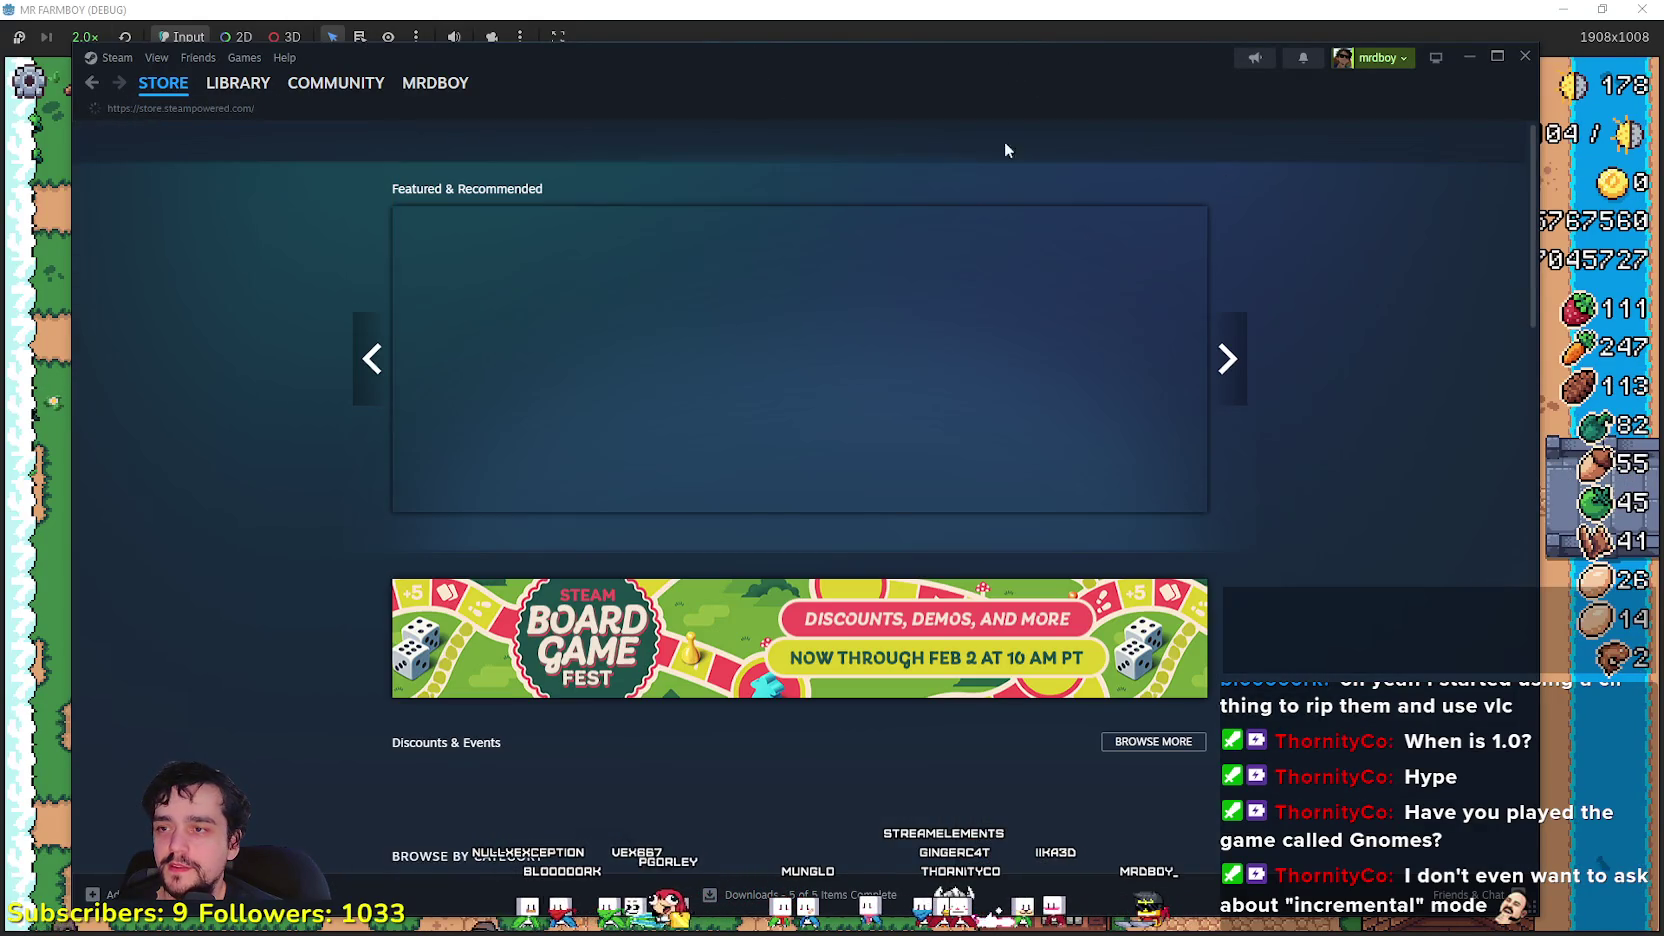
- Search the Steam store for 'Gnomes', open its store page, then return to the game
left_click(1134, 143)
type("Gn")
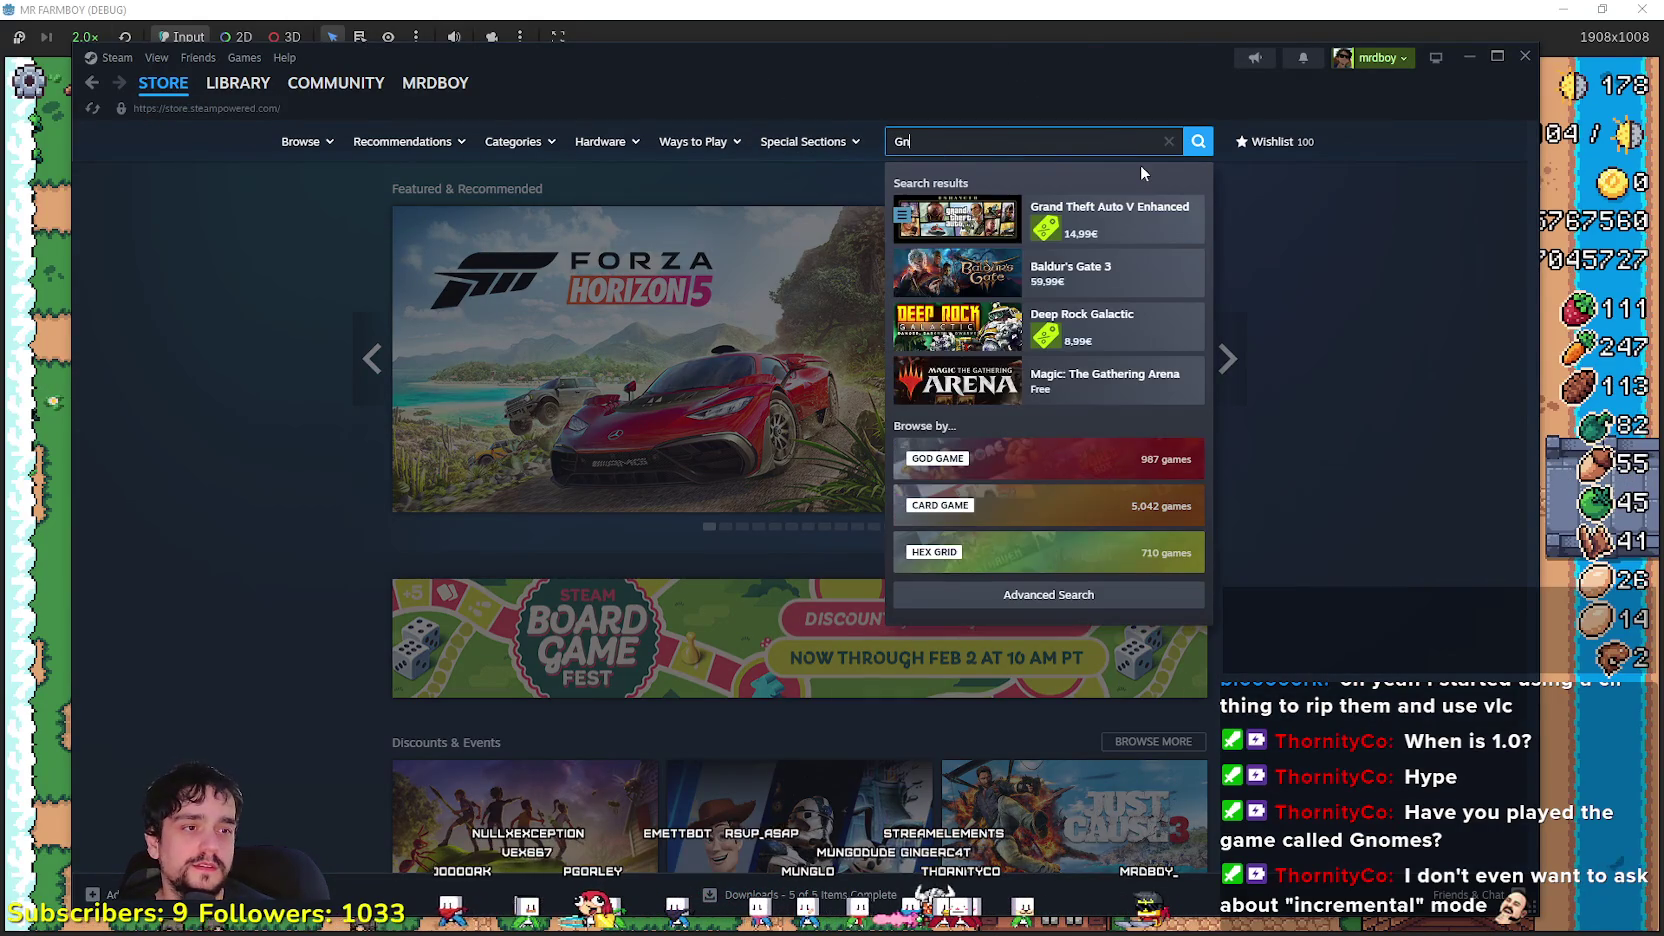
type("omes")
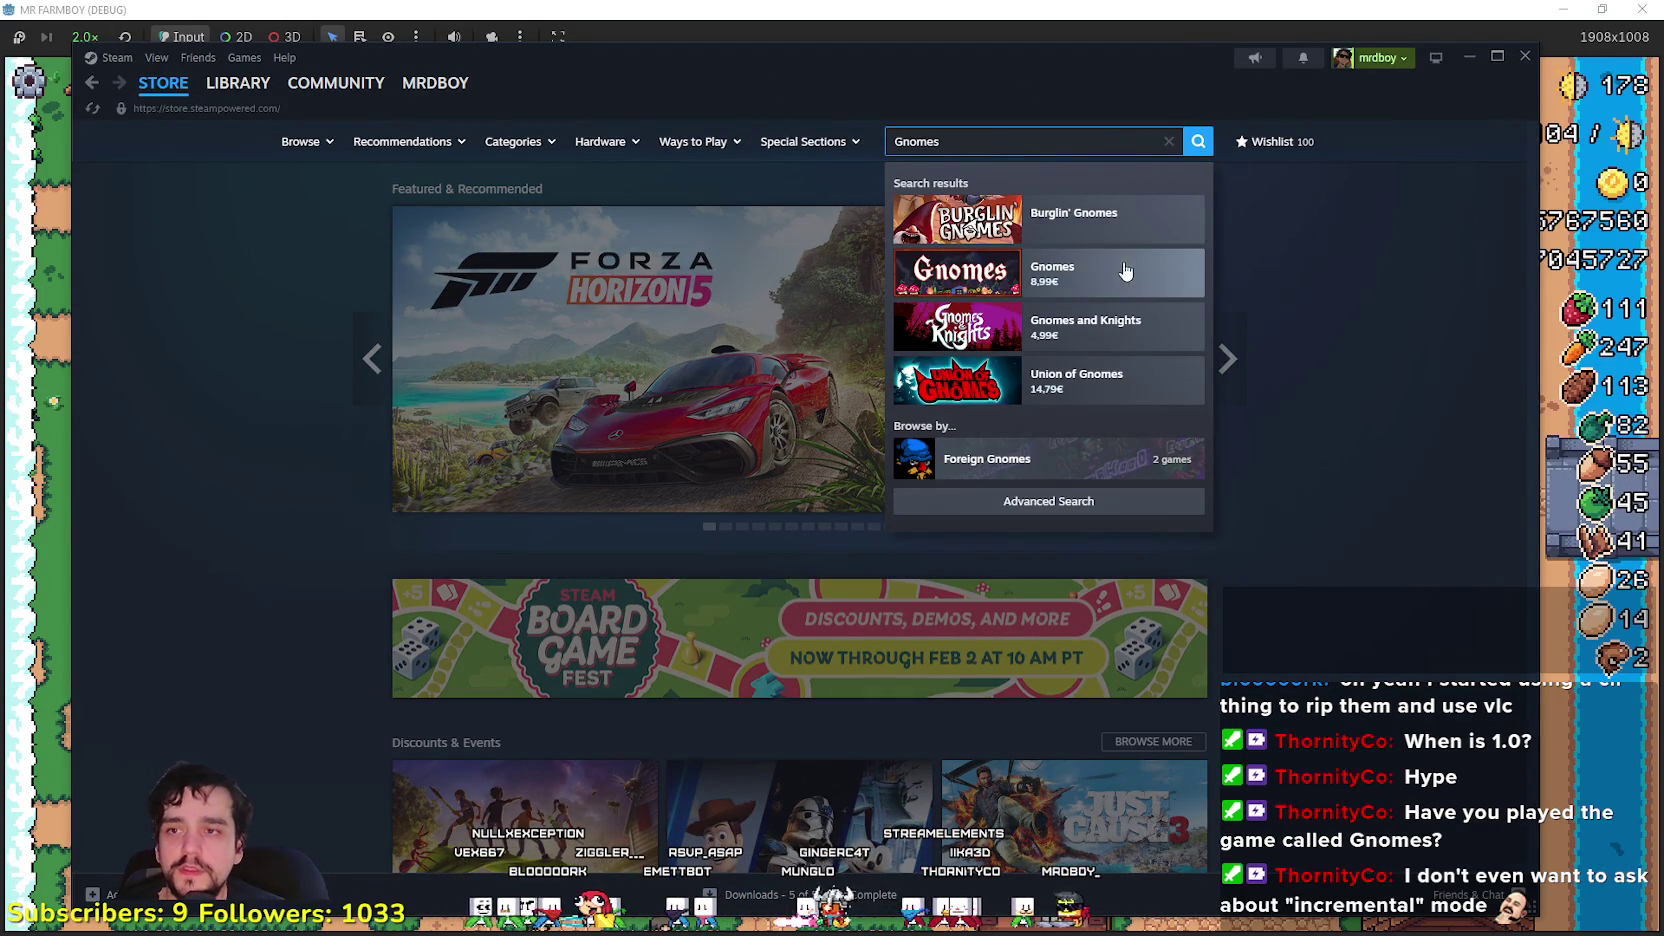
left_click(1115, 273)
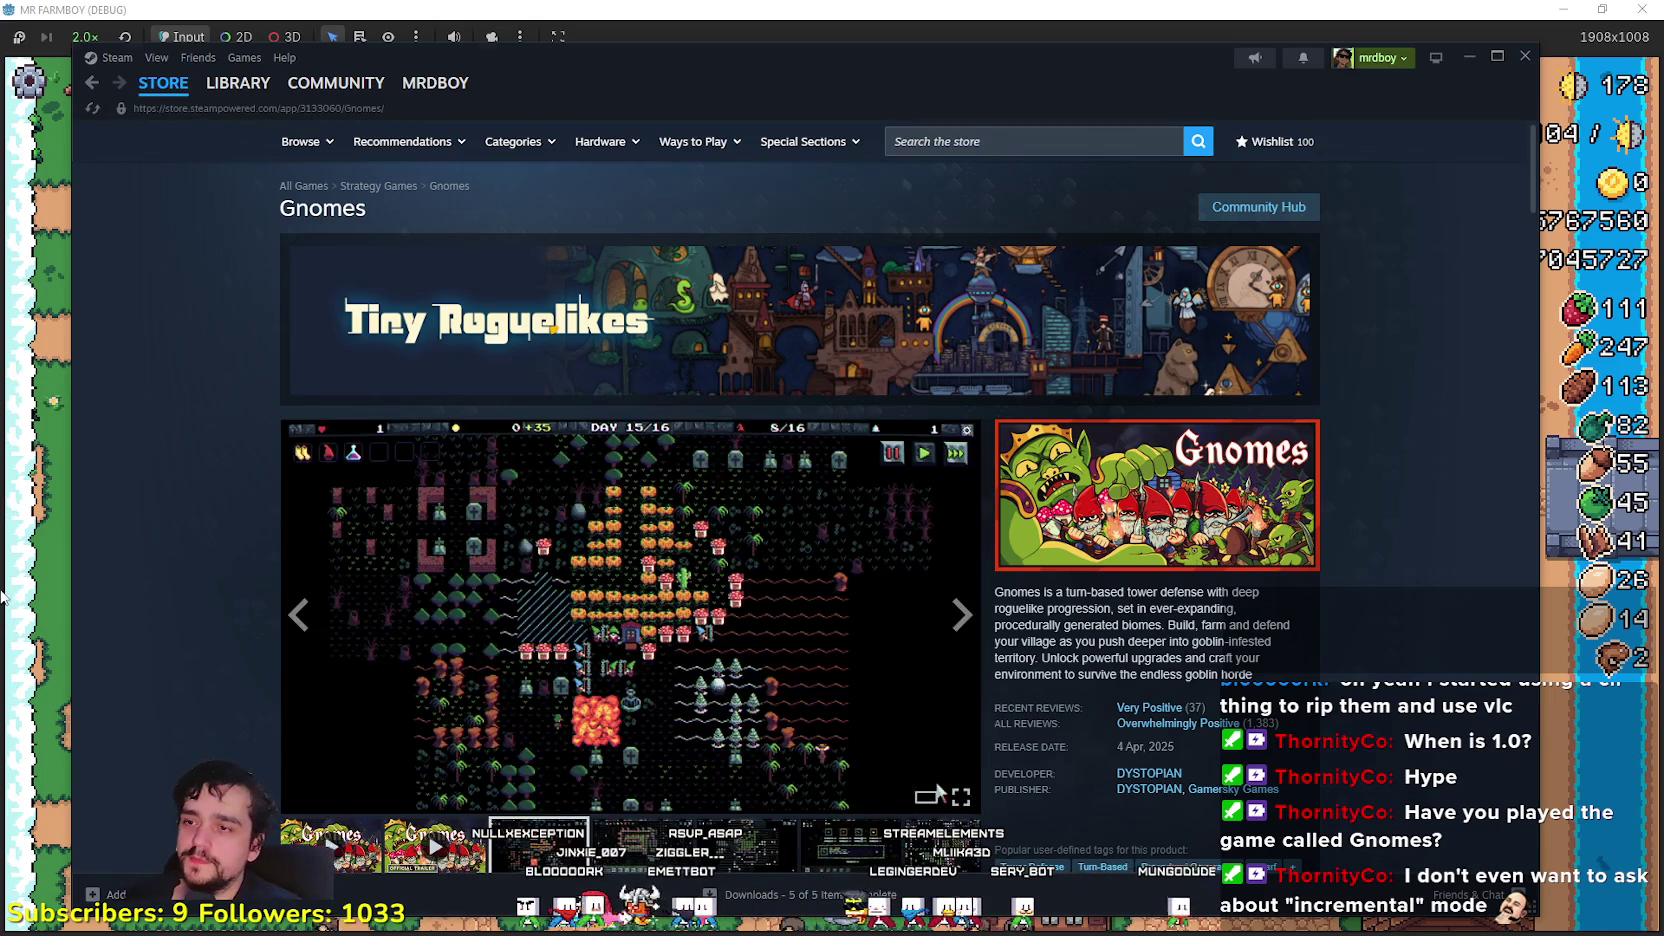
left_click(40, 565)
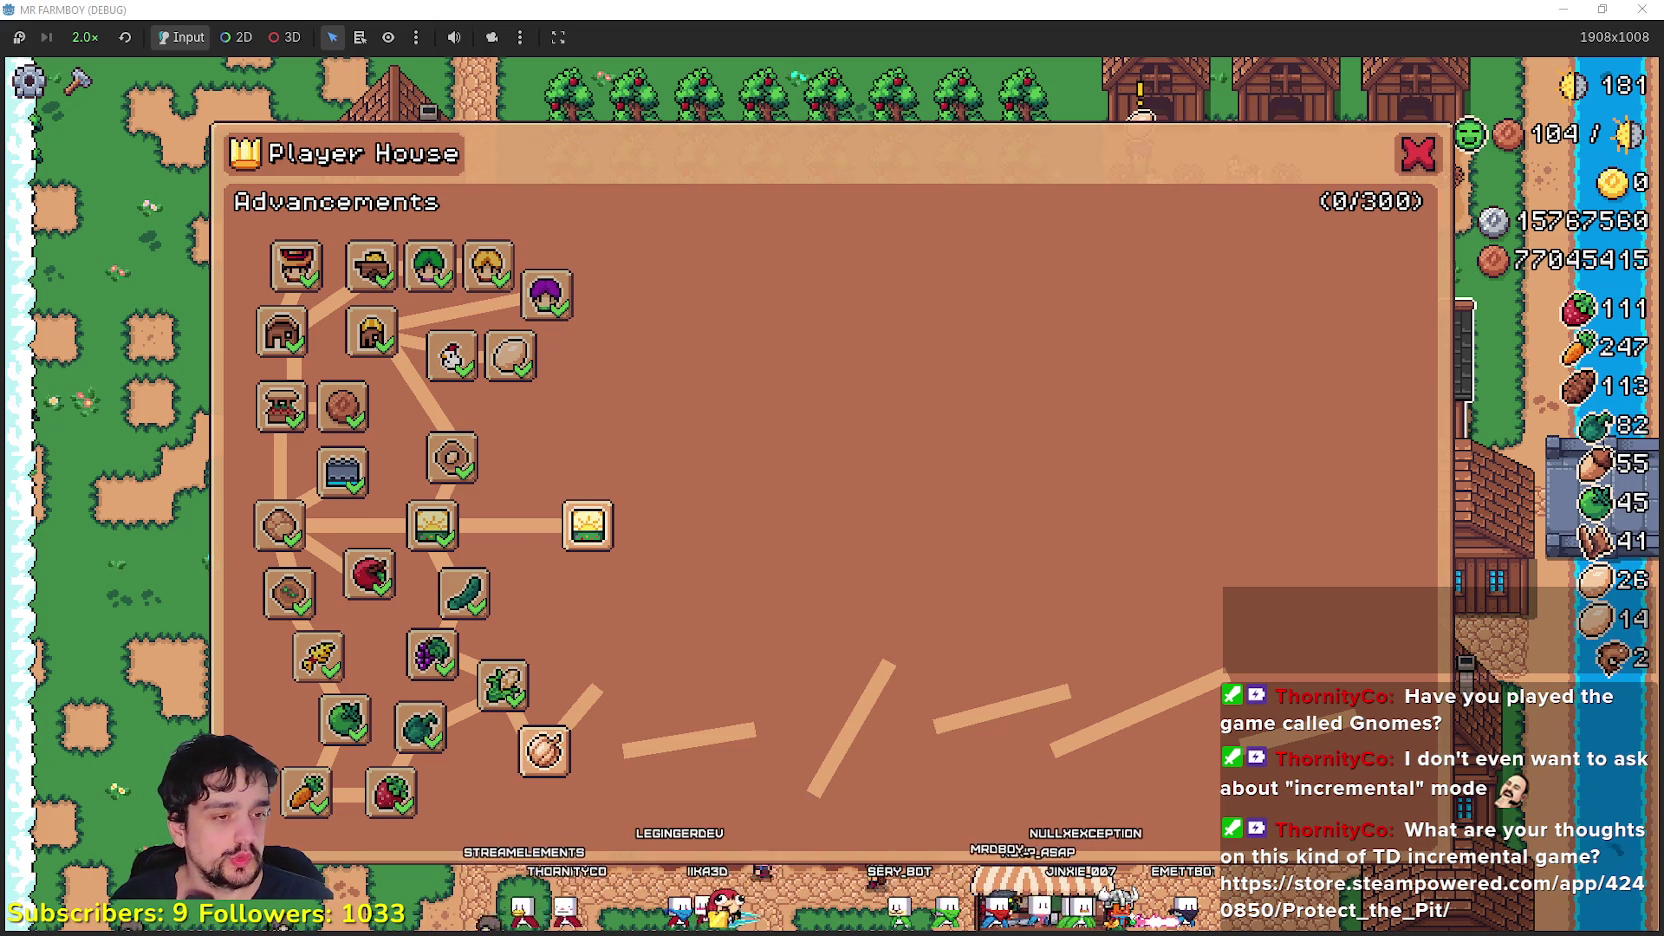
- Browse the Gnomes screenshots enlarged, including the fifth, then start the gameplay trailer
key("alt+Tab")
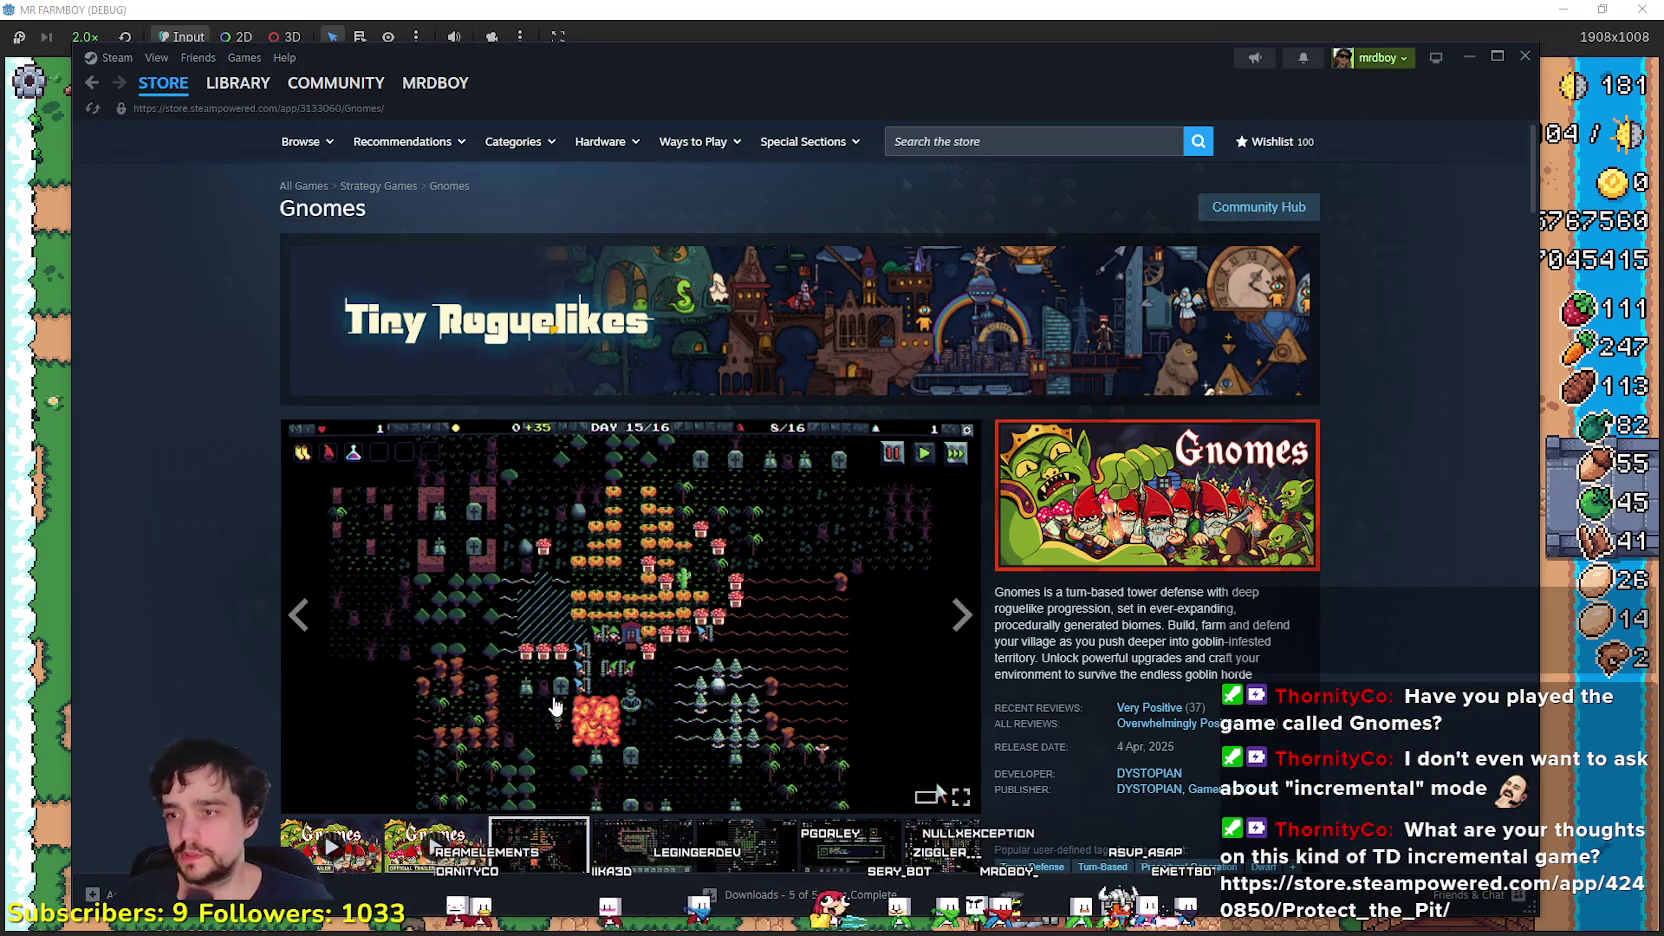
left_click(556, 706)
left_click(1443, 566)
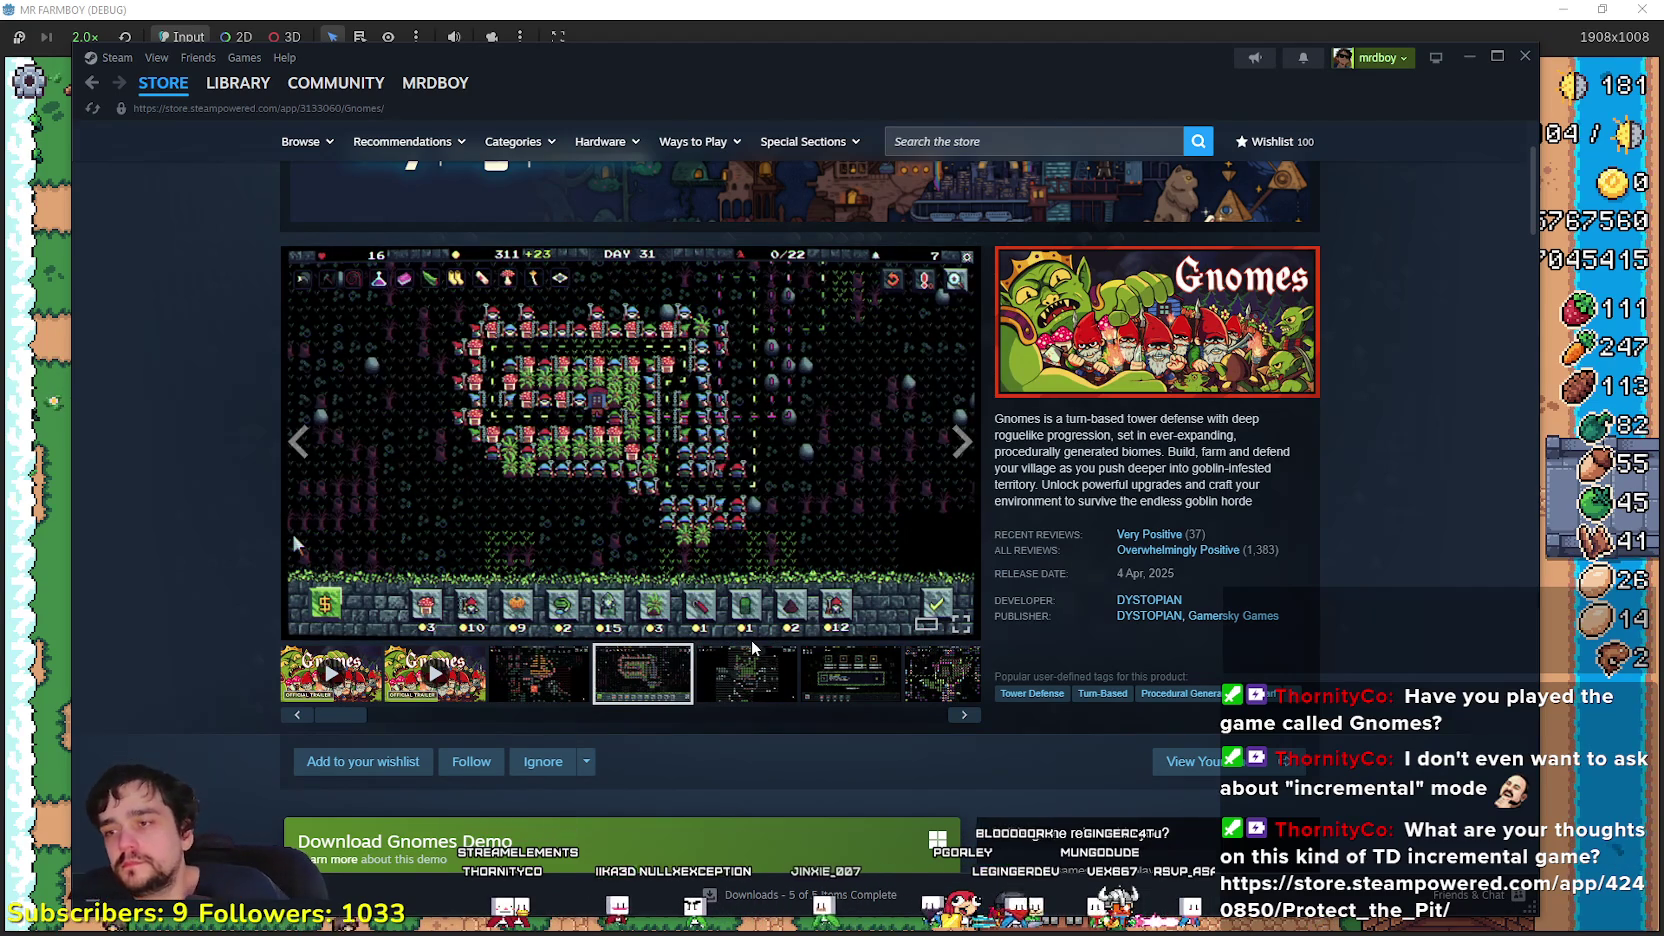
left_click(758, 668)
left_click(775, 473)
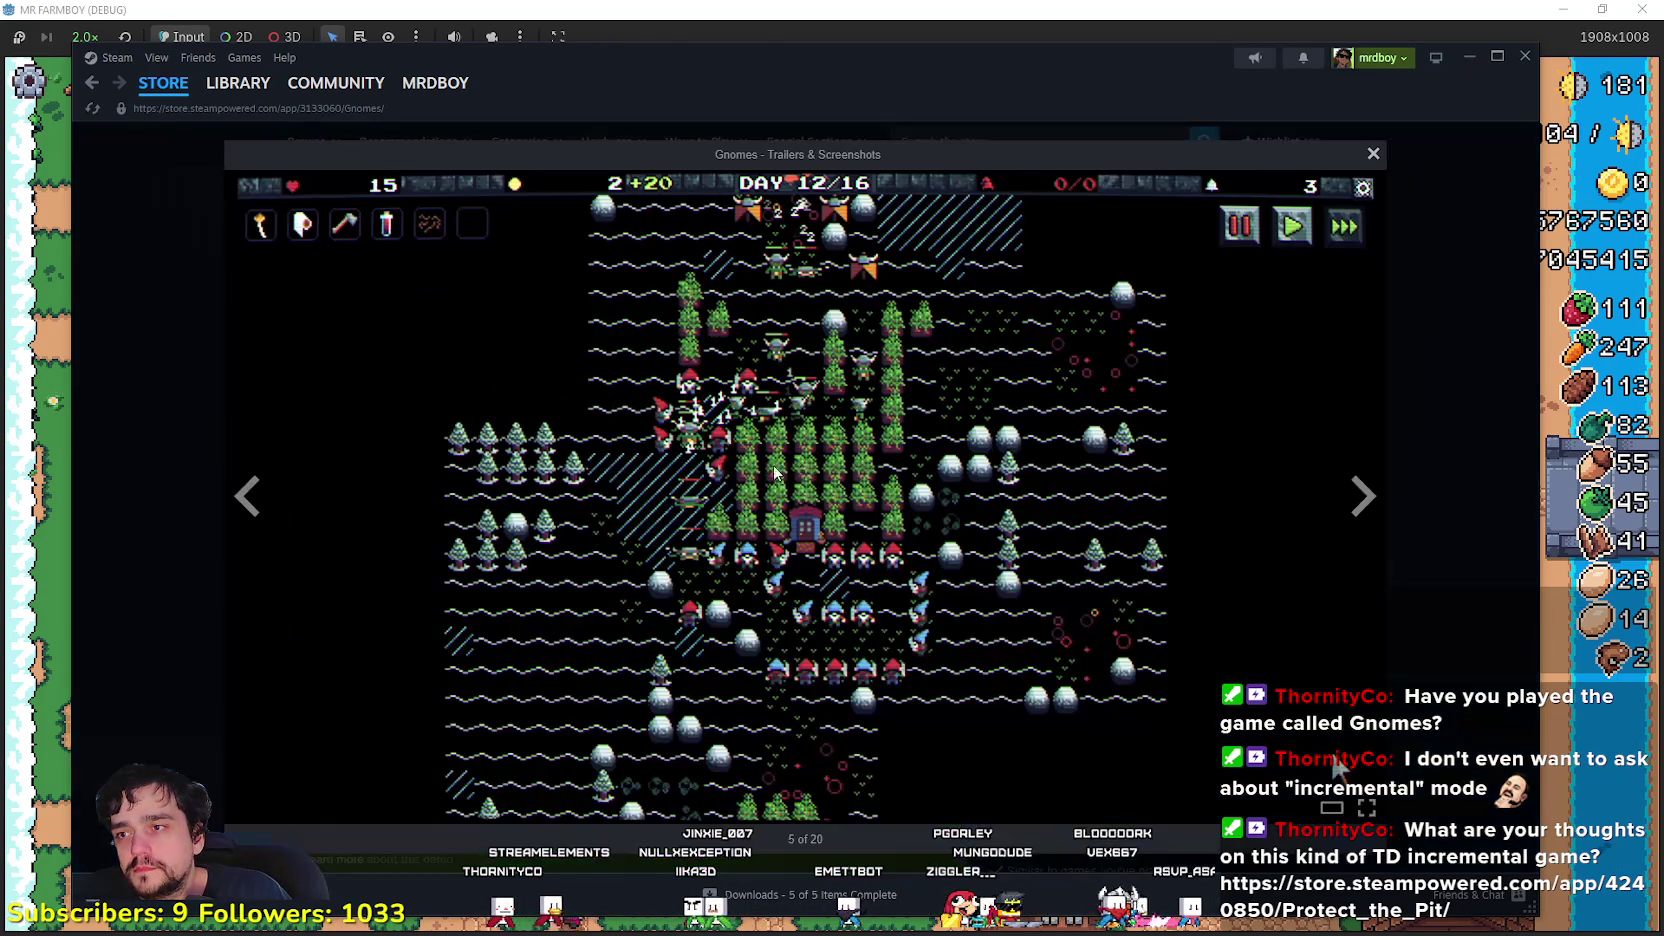
left_click(1362, 495)
left_click(1455, 485)
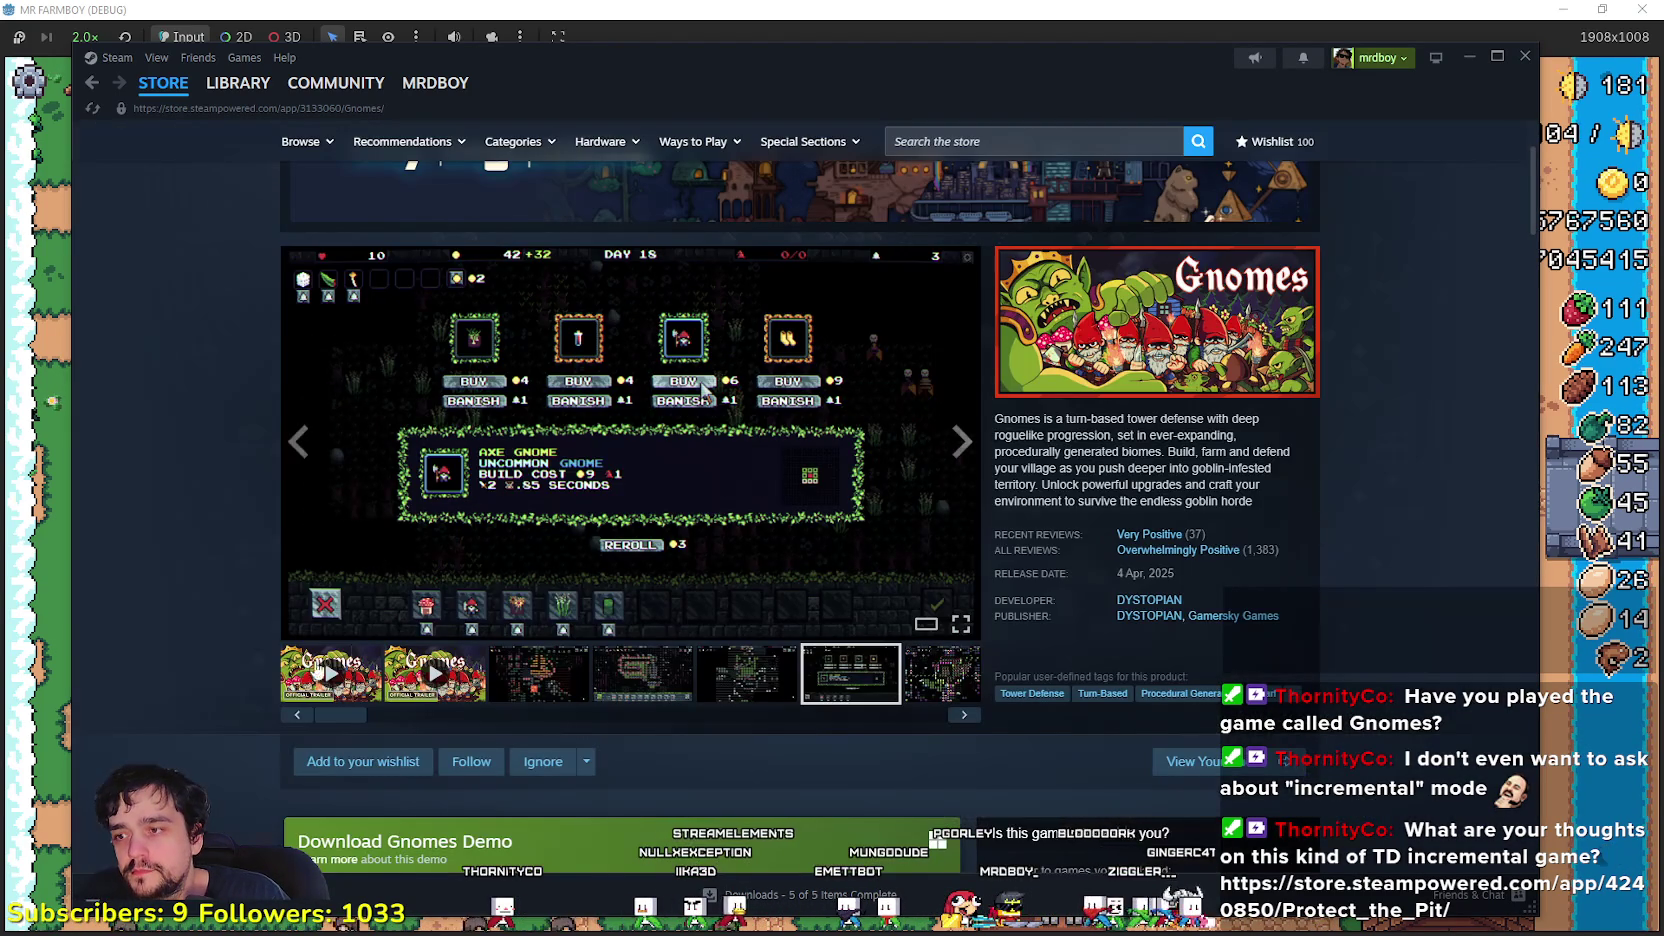
left_click(350, 686)
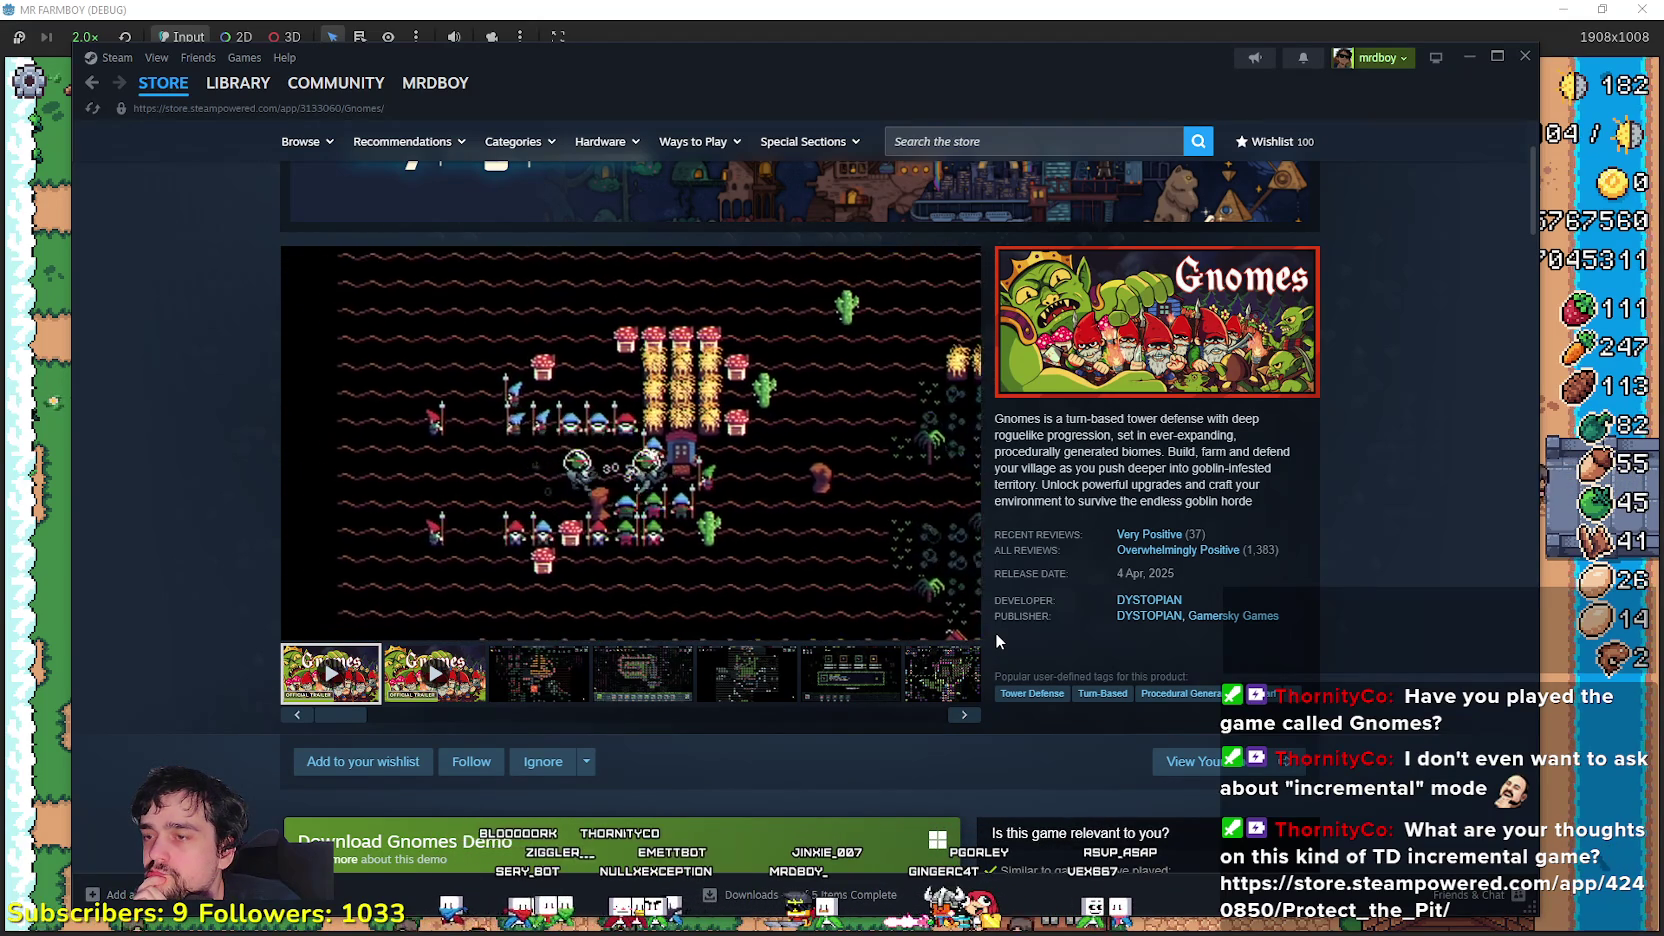
- Skip the Gnomes trailer ahead to 0:58 and pause it
mouse_move(581, 486)
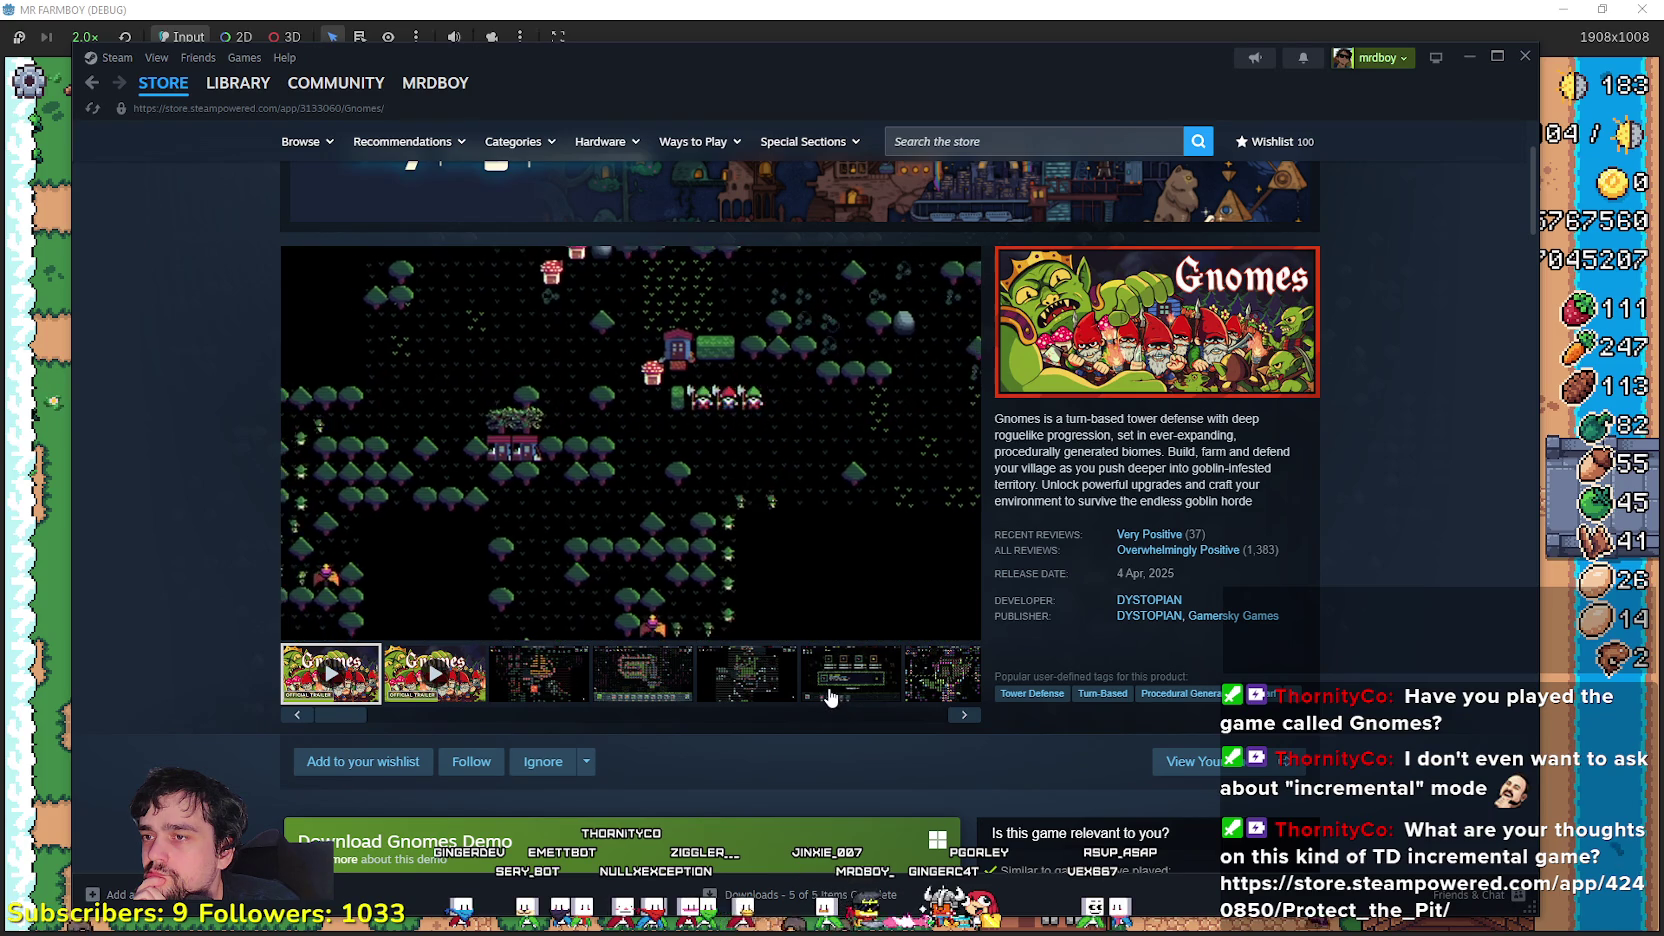
mouse_move(810, 525)
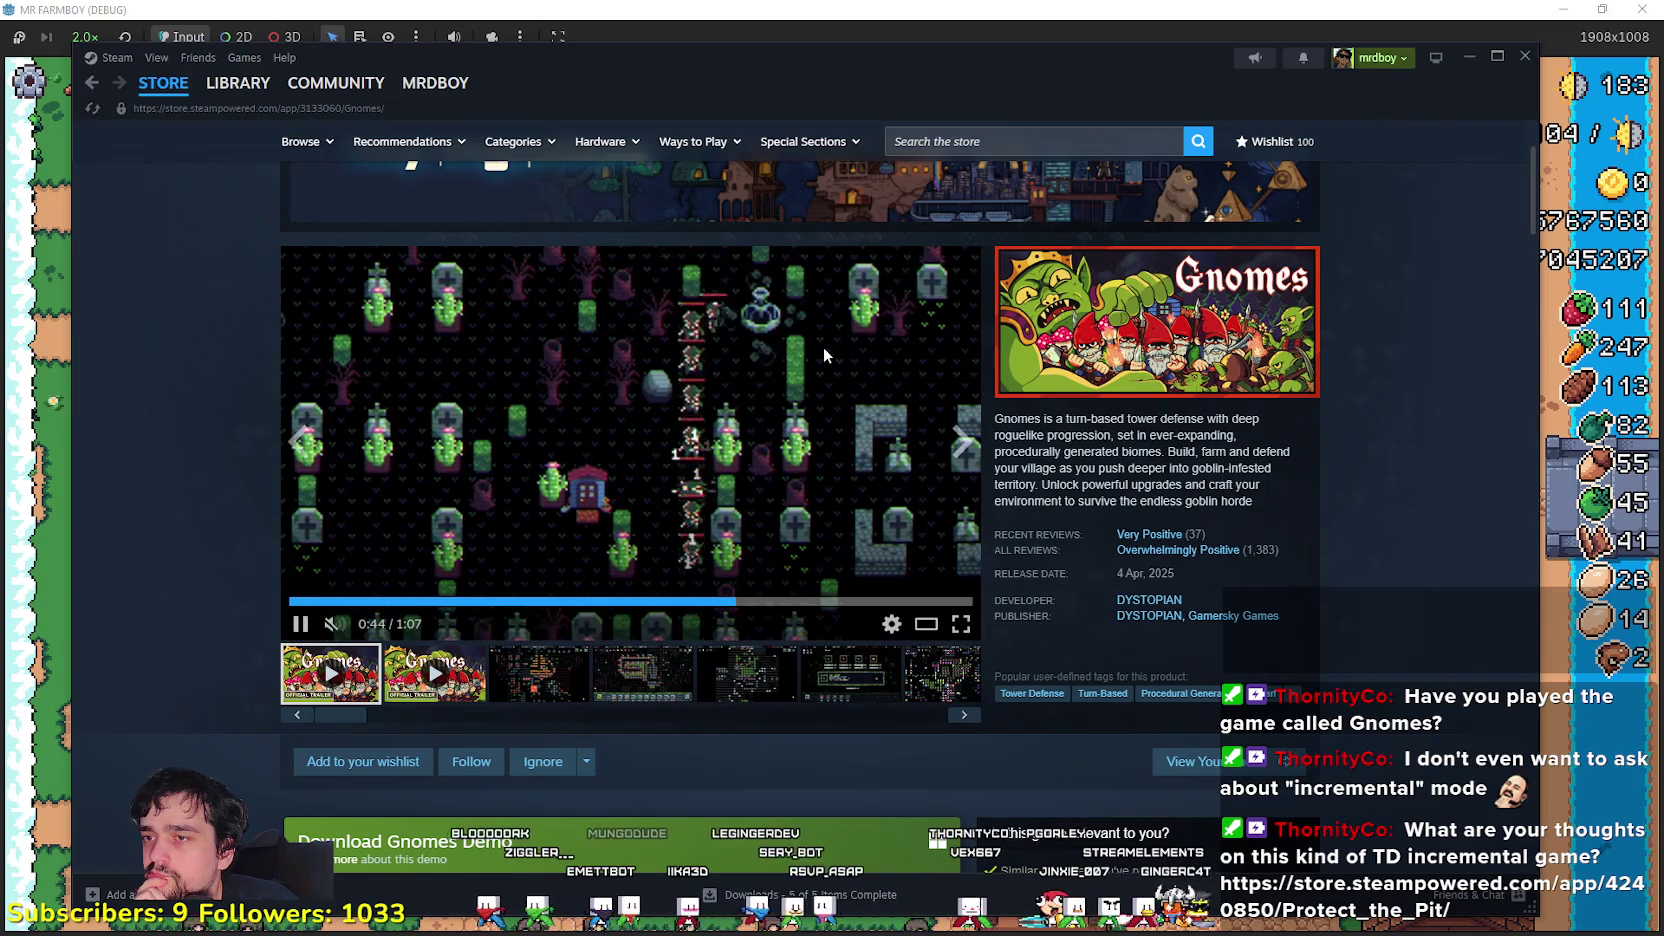
left_click(868, 601)
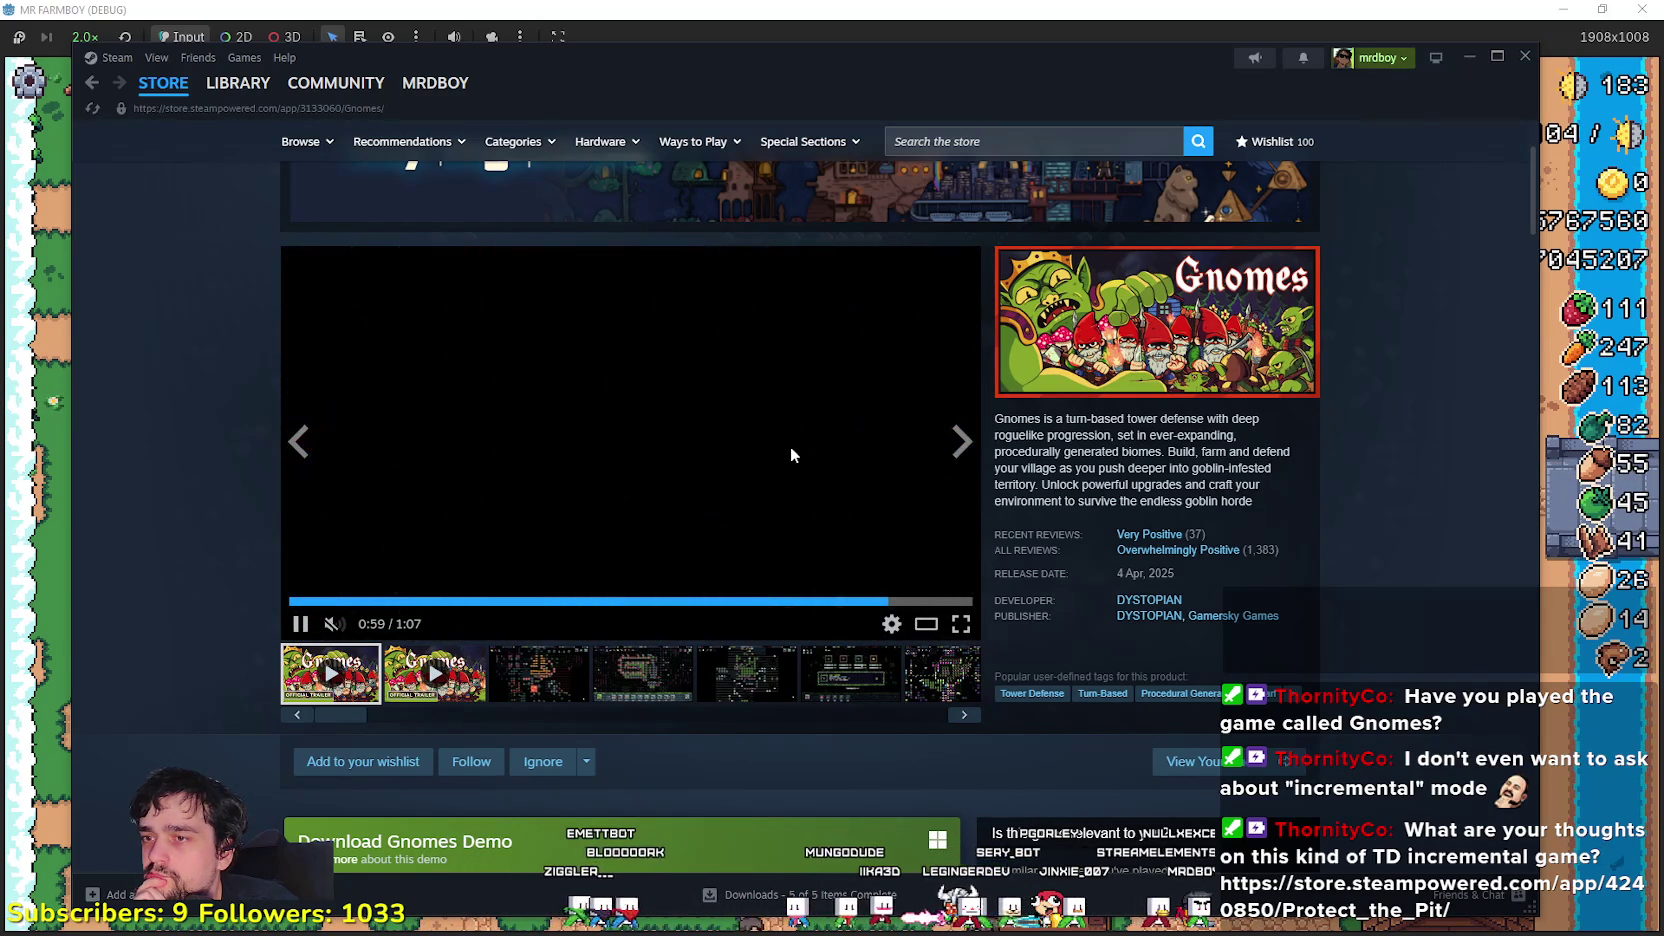
left_click(796, 454)
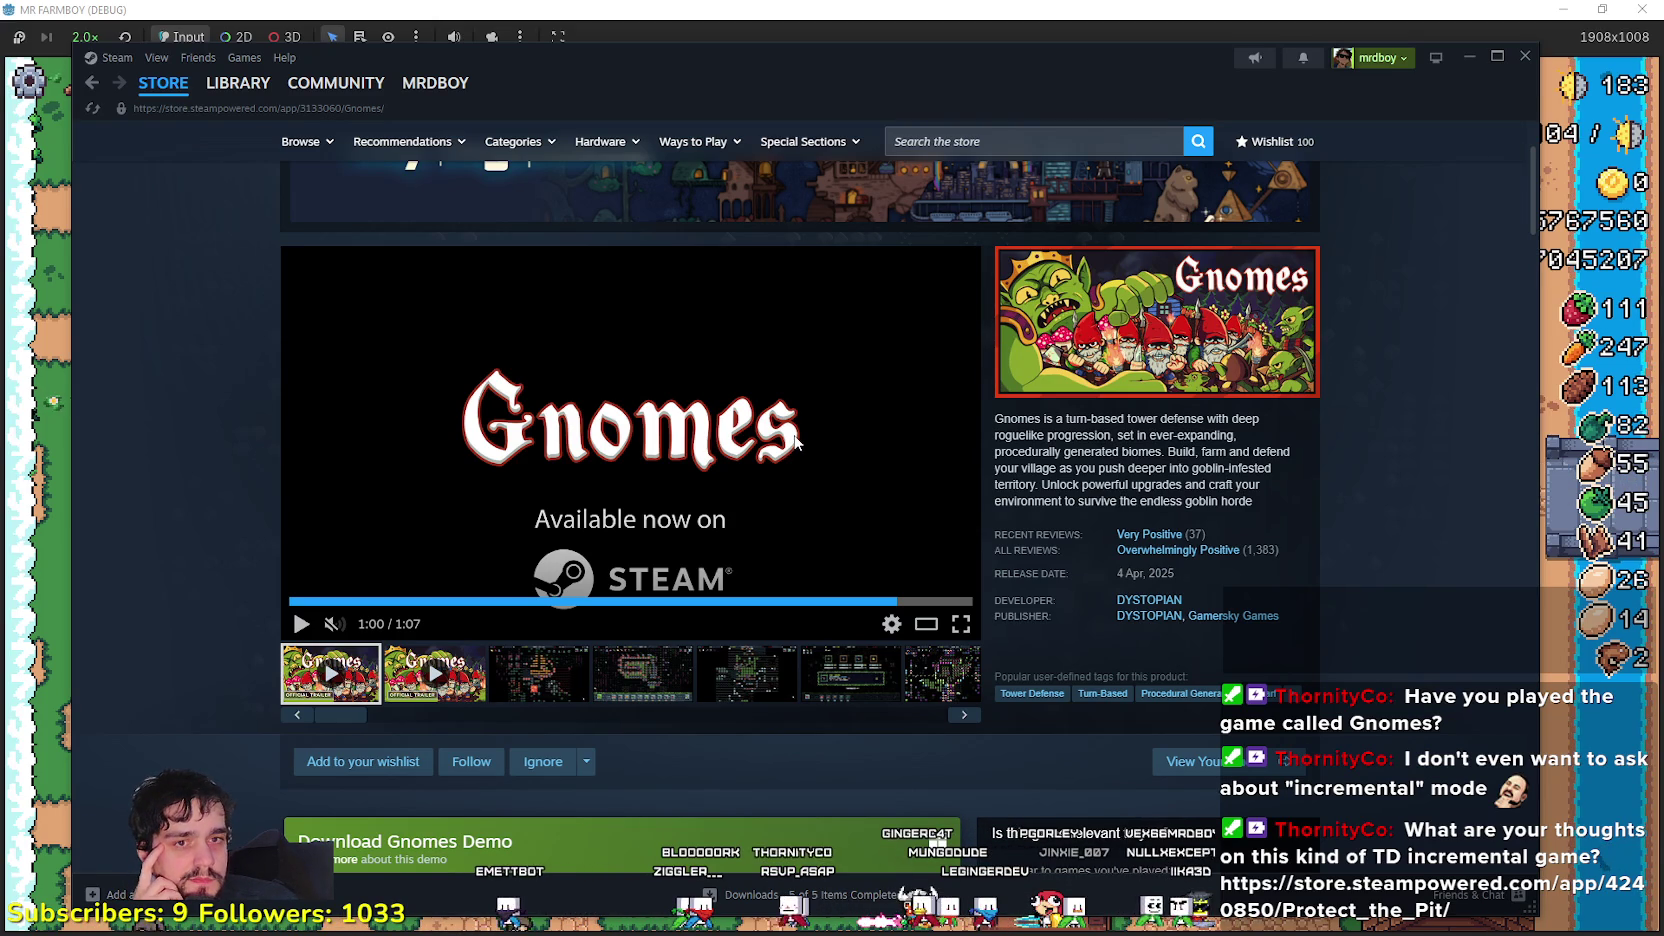
- View the fourth Gnomes screenshot and the shop screen with the Axe Gnome card
left_click(1021, 141)
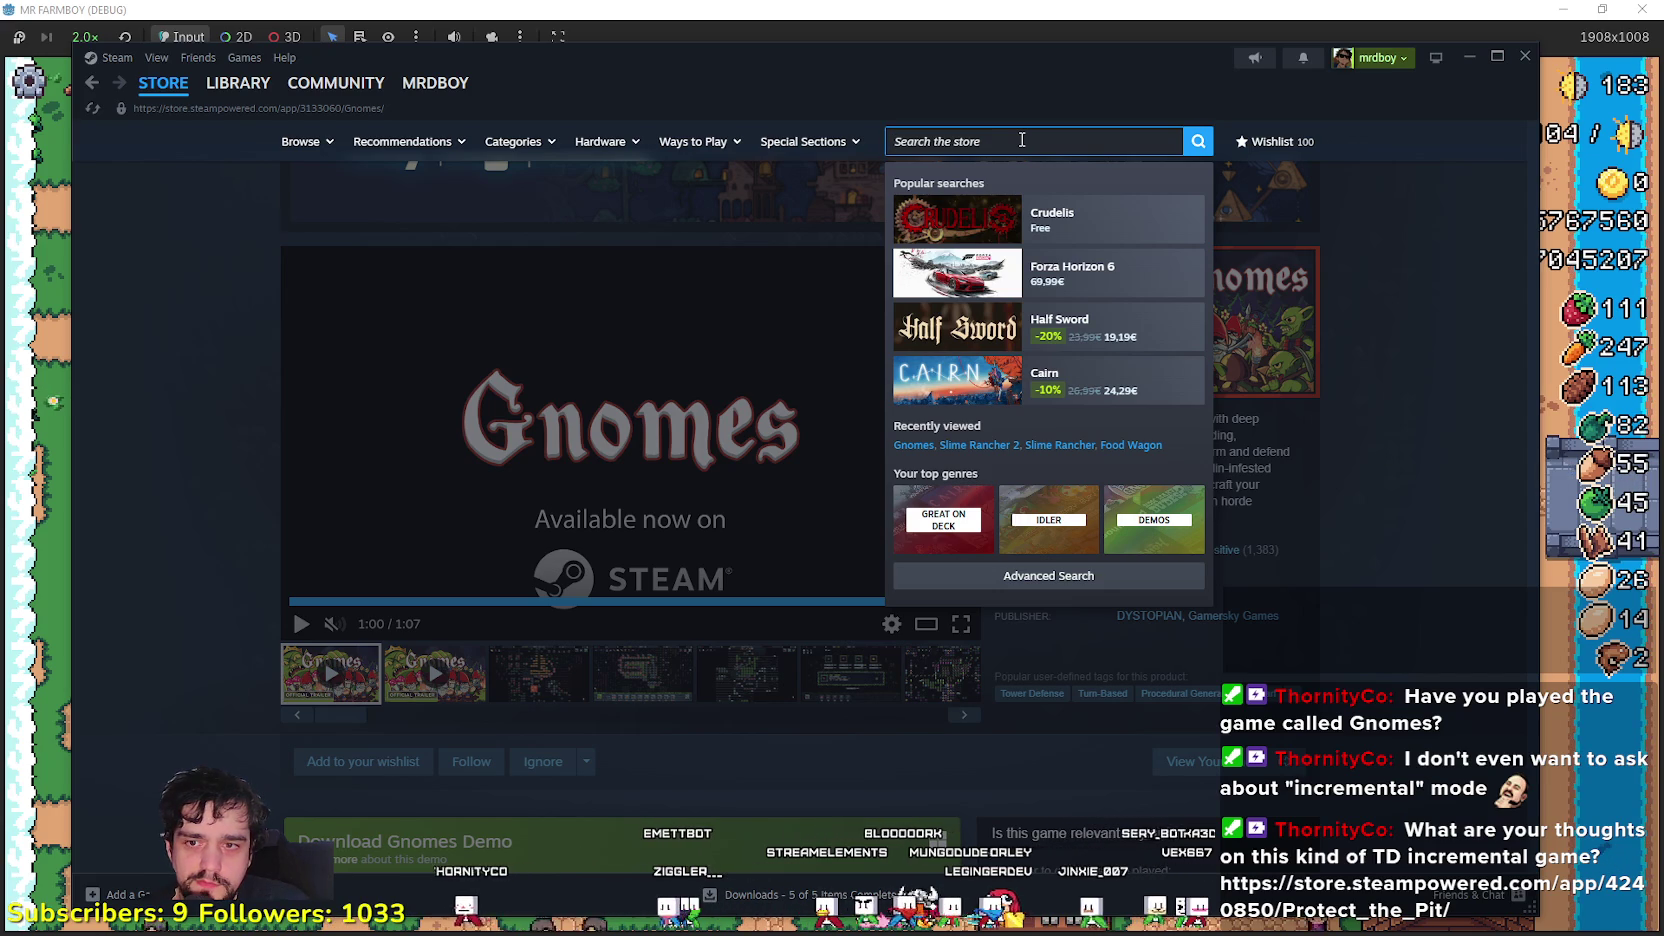
left_click(643, 690)
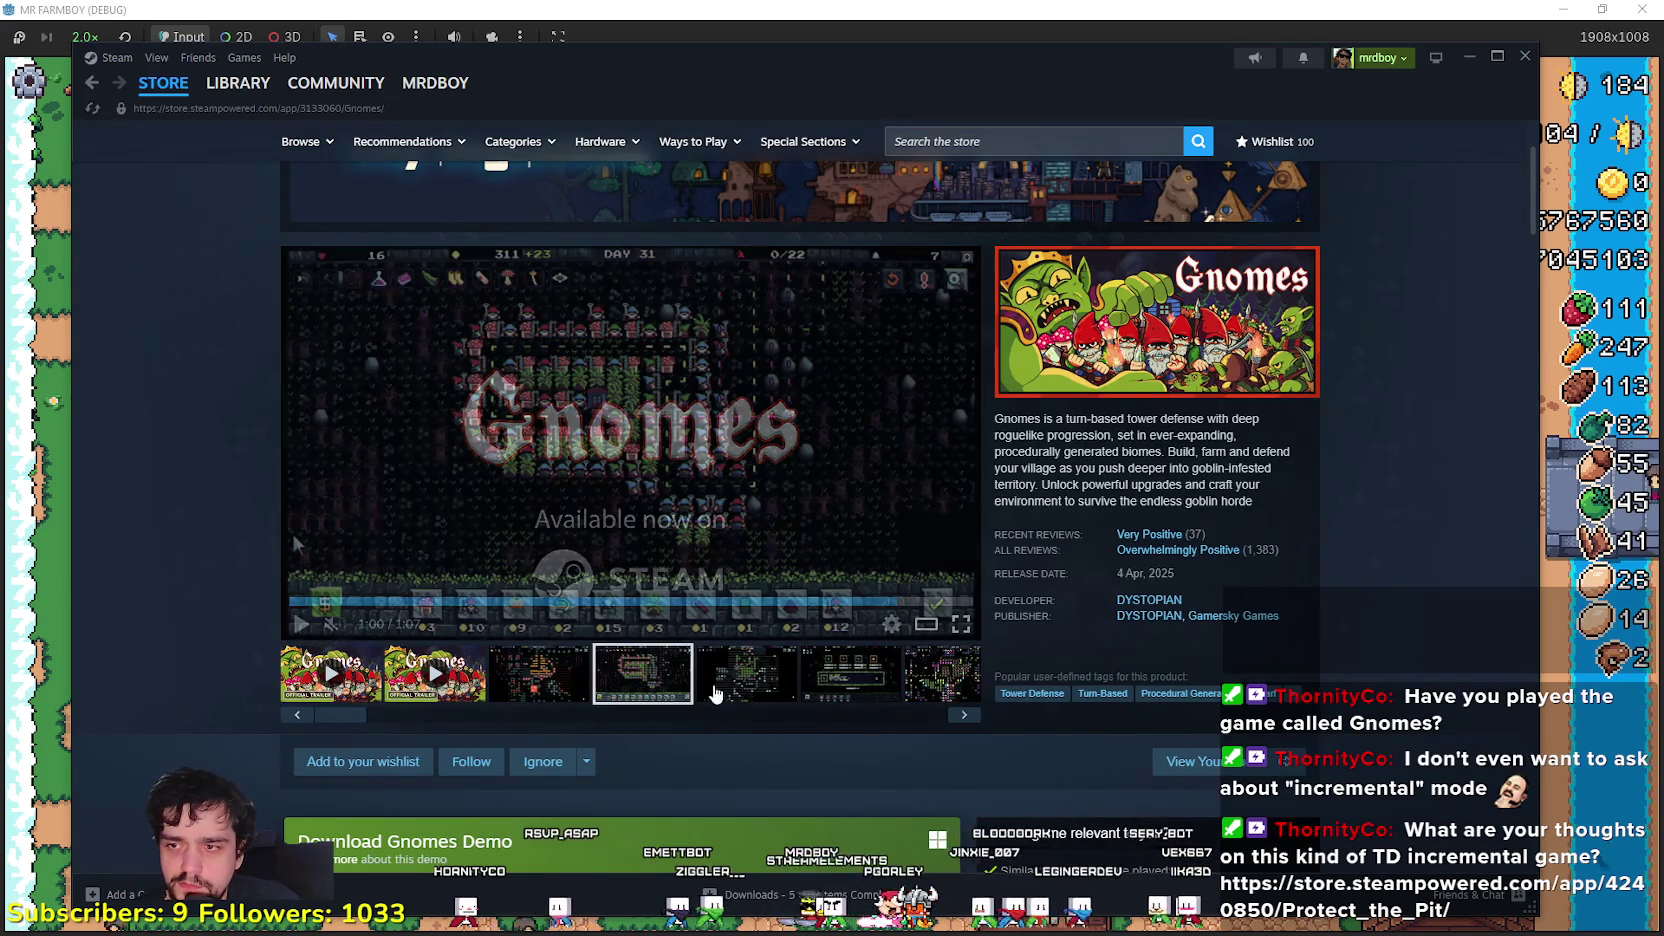
left_click(855, 684)
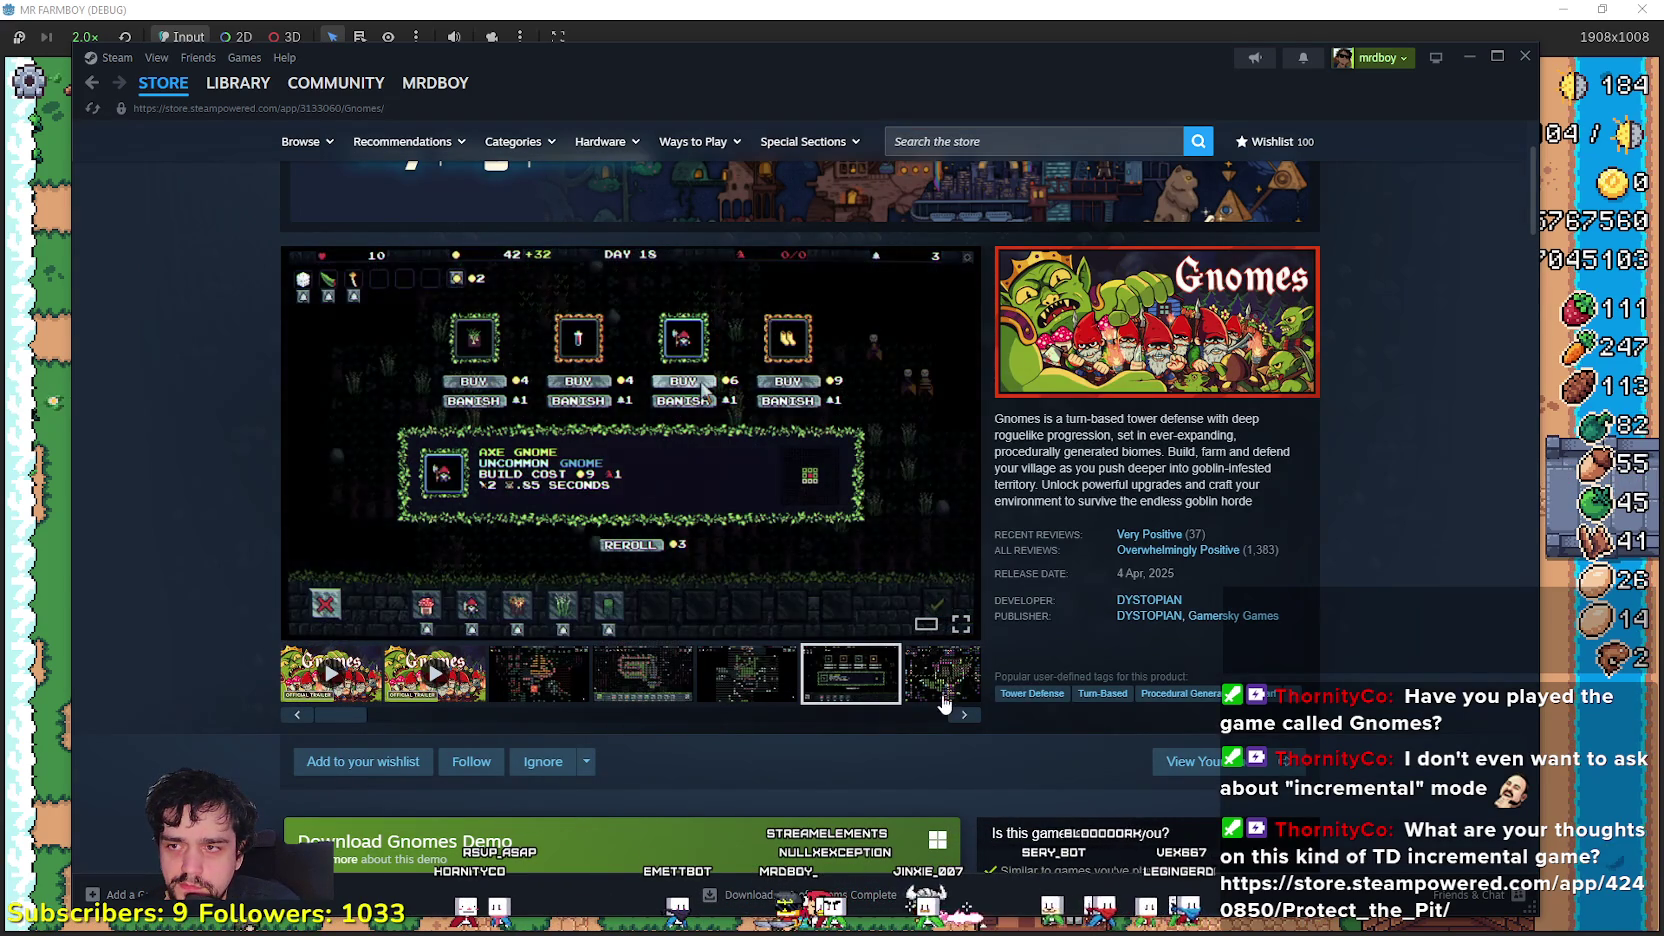
left_click(986, 145)
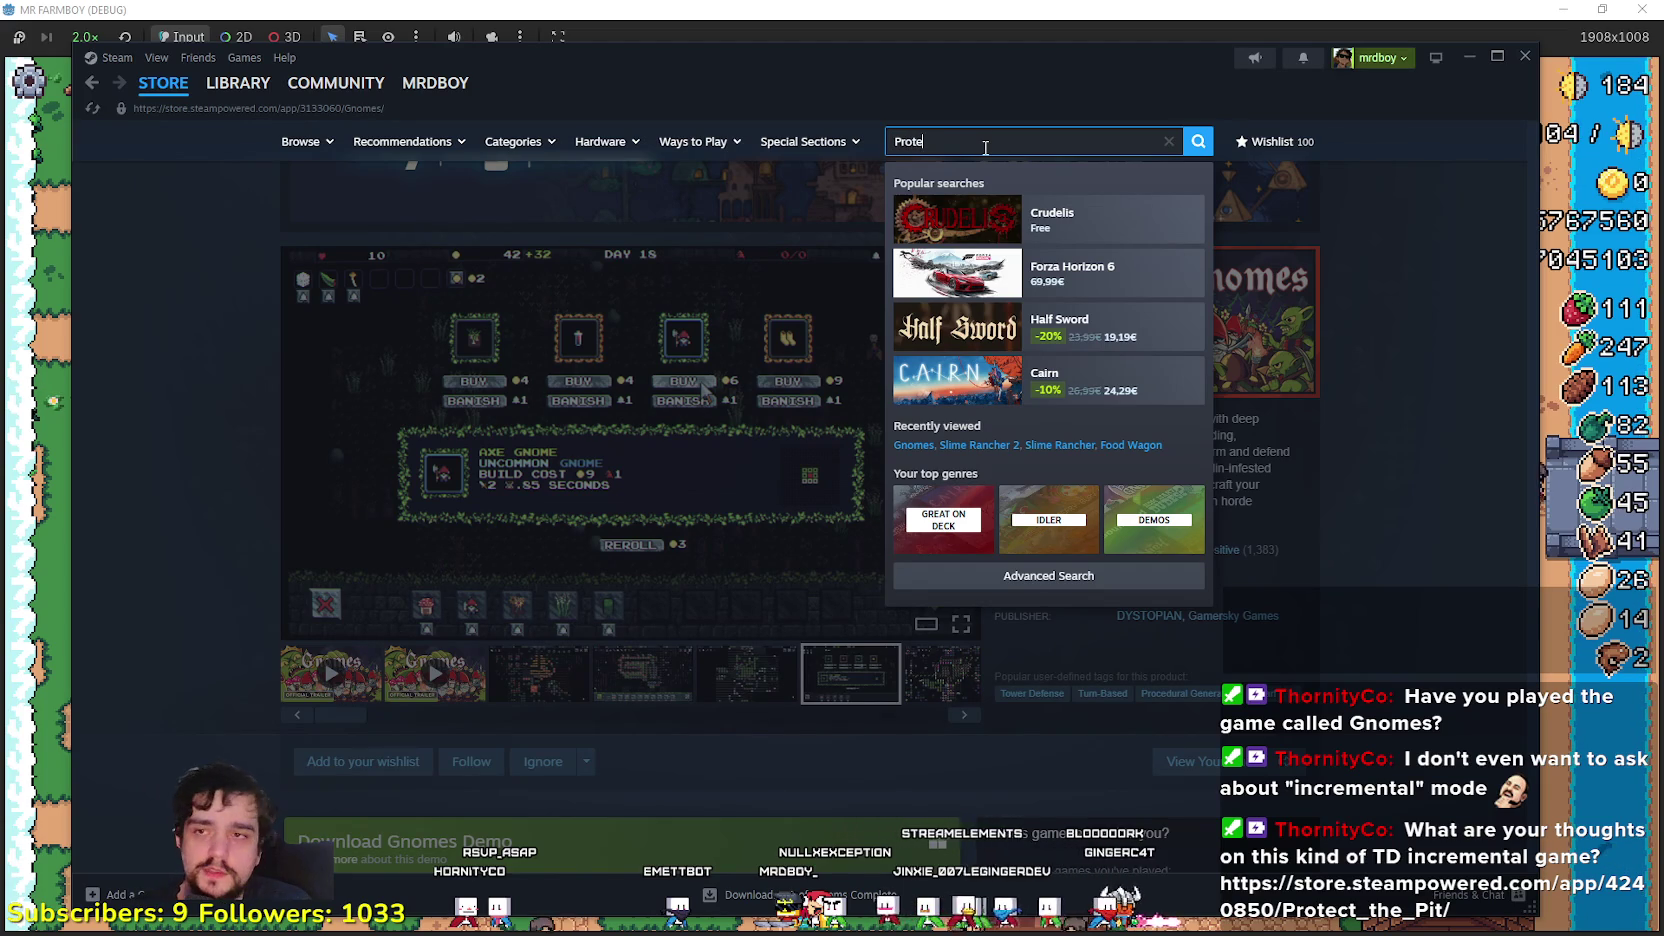
- Search the store for 'Protect the pit' and open the Protect the Pit page
type("ct the pit")
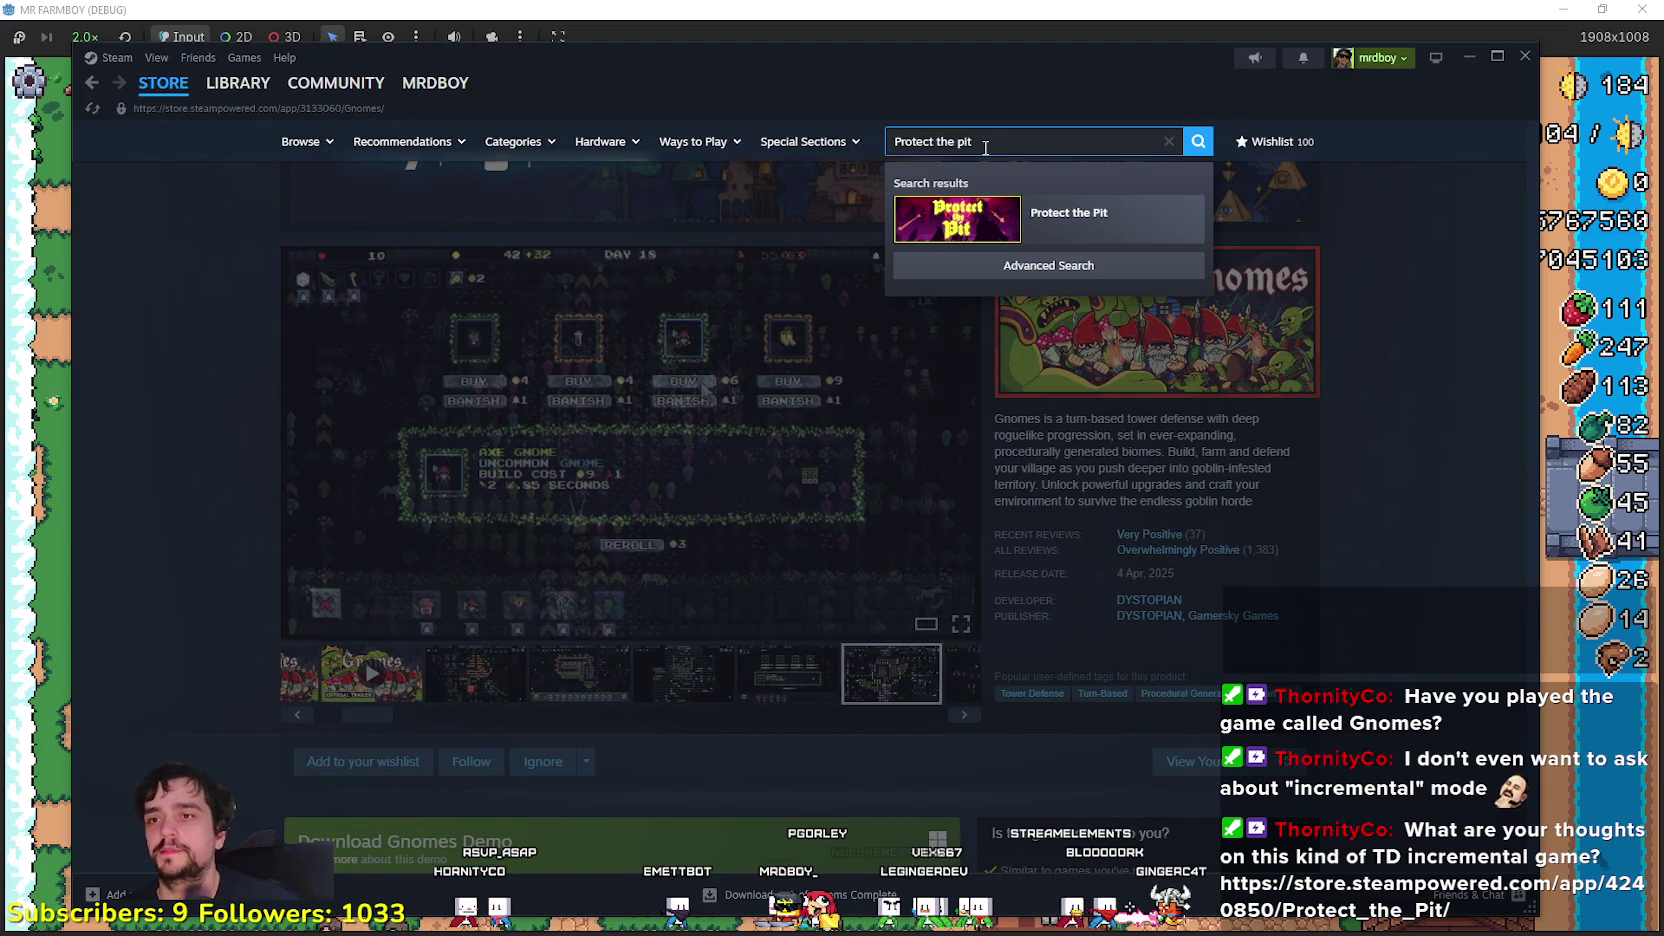
left_click(1045, 216)
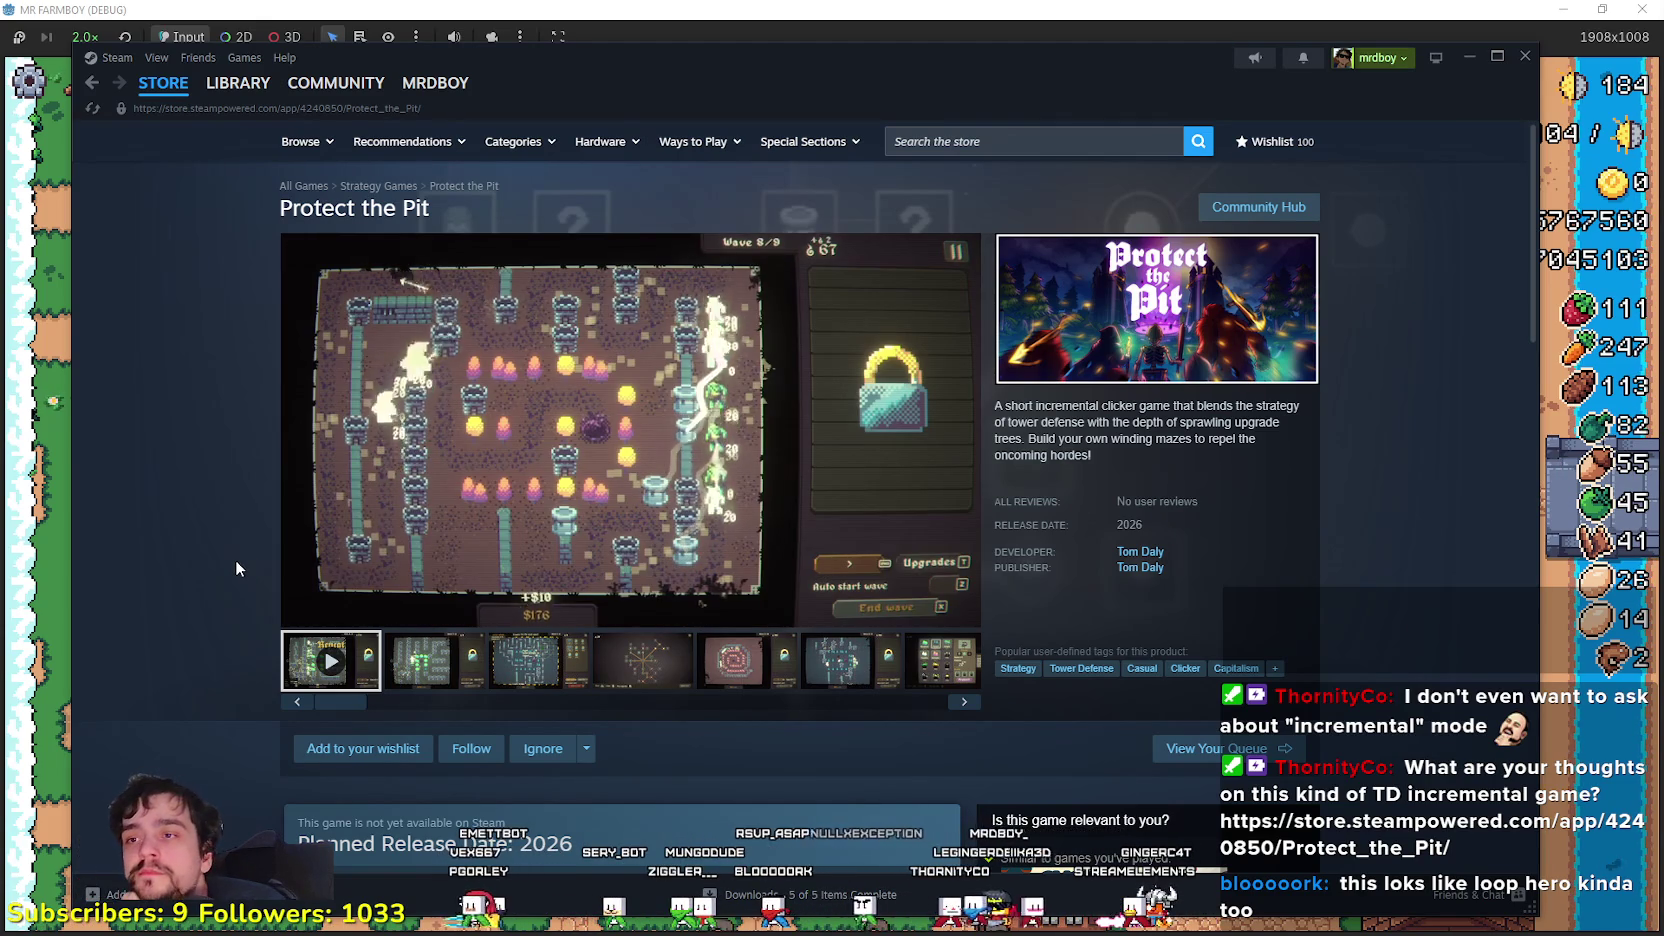
- Open the game's Ignore options and dismiss them without choosing
mouse_move(741, 500)
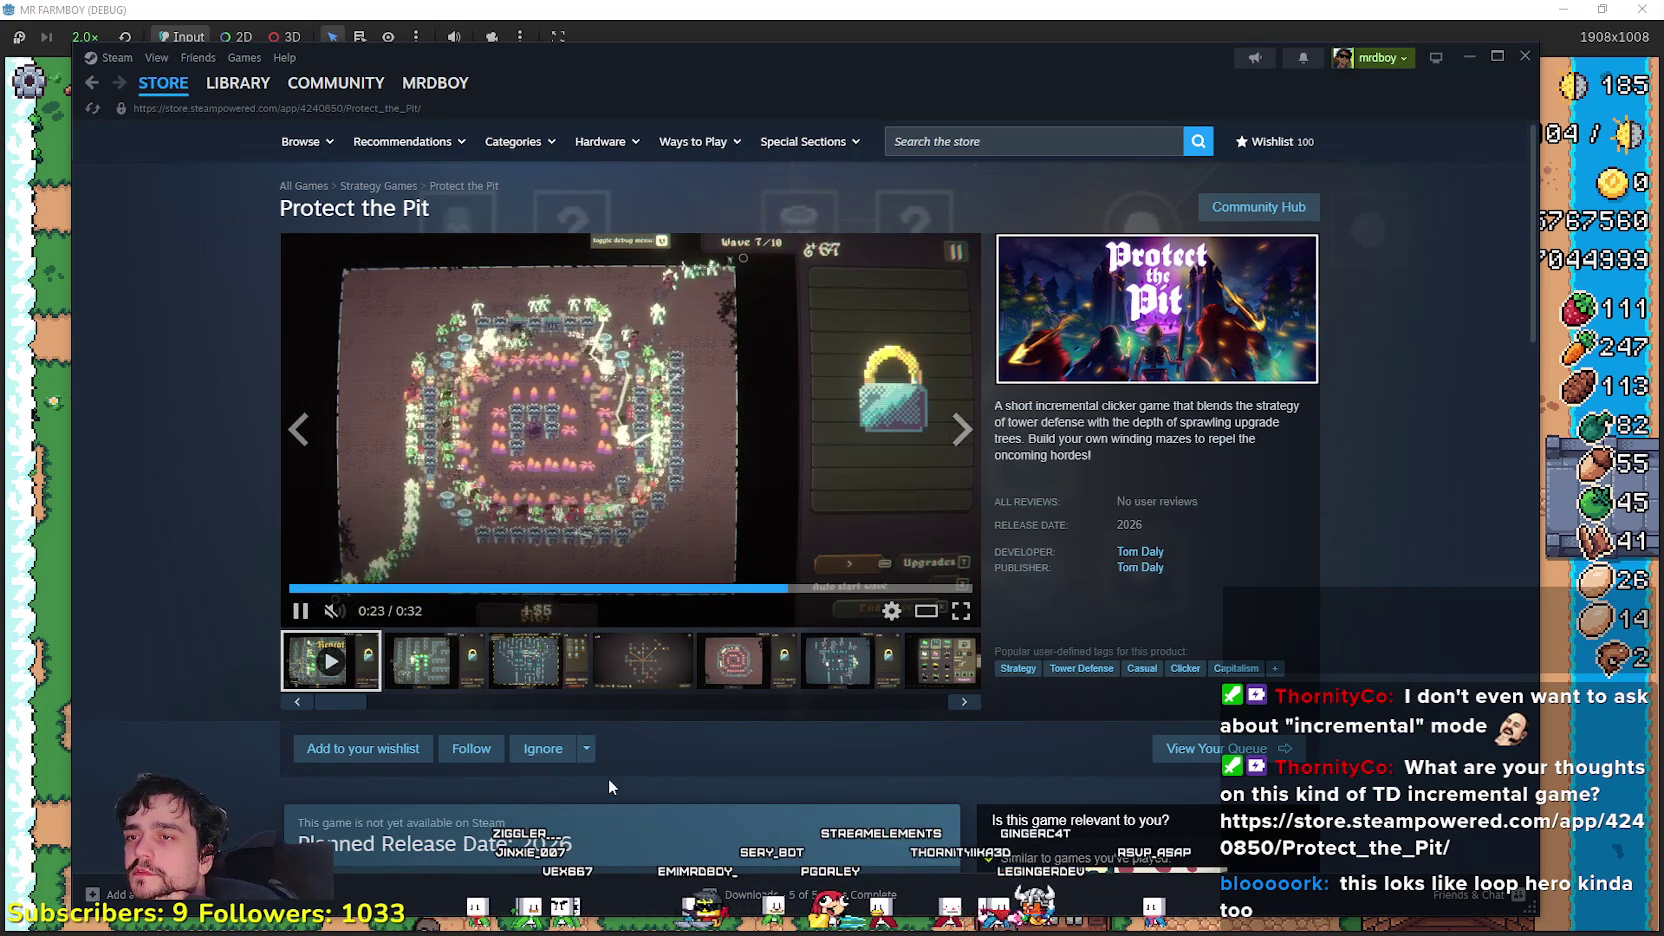
left_click(592, 757)
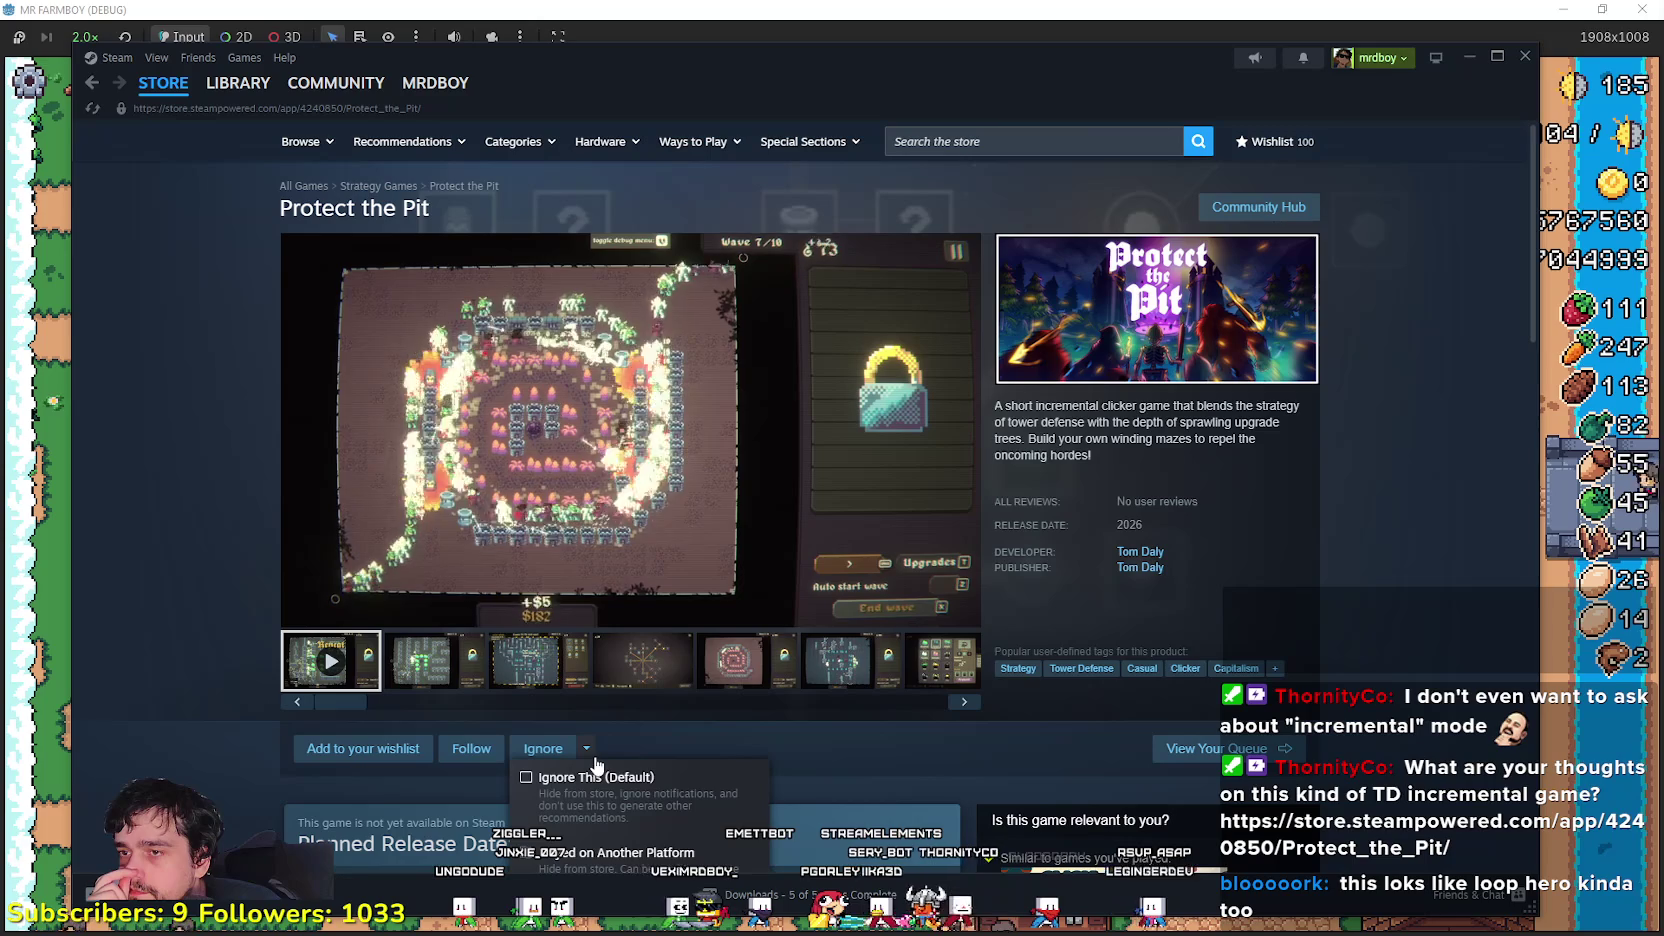
left_click(597, 742)
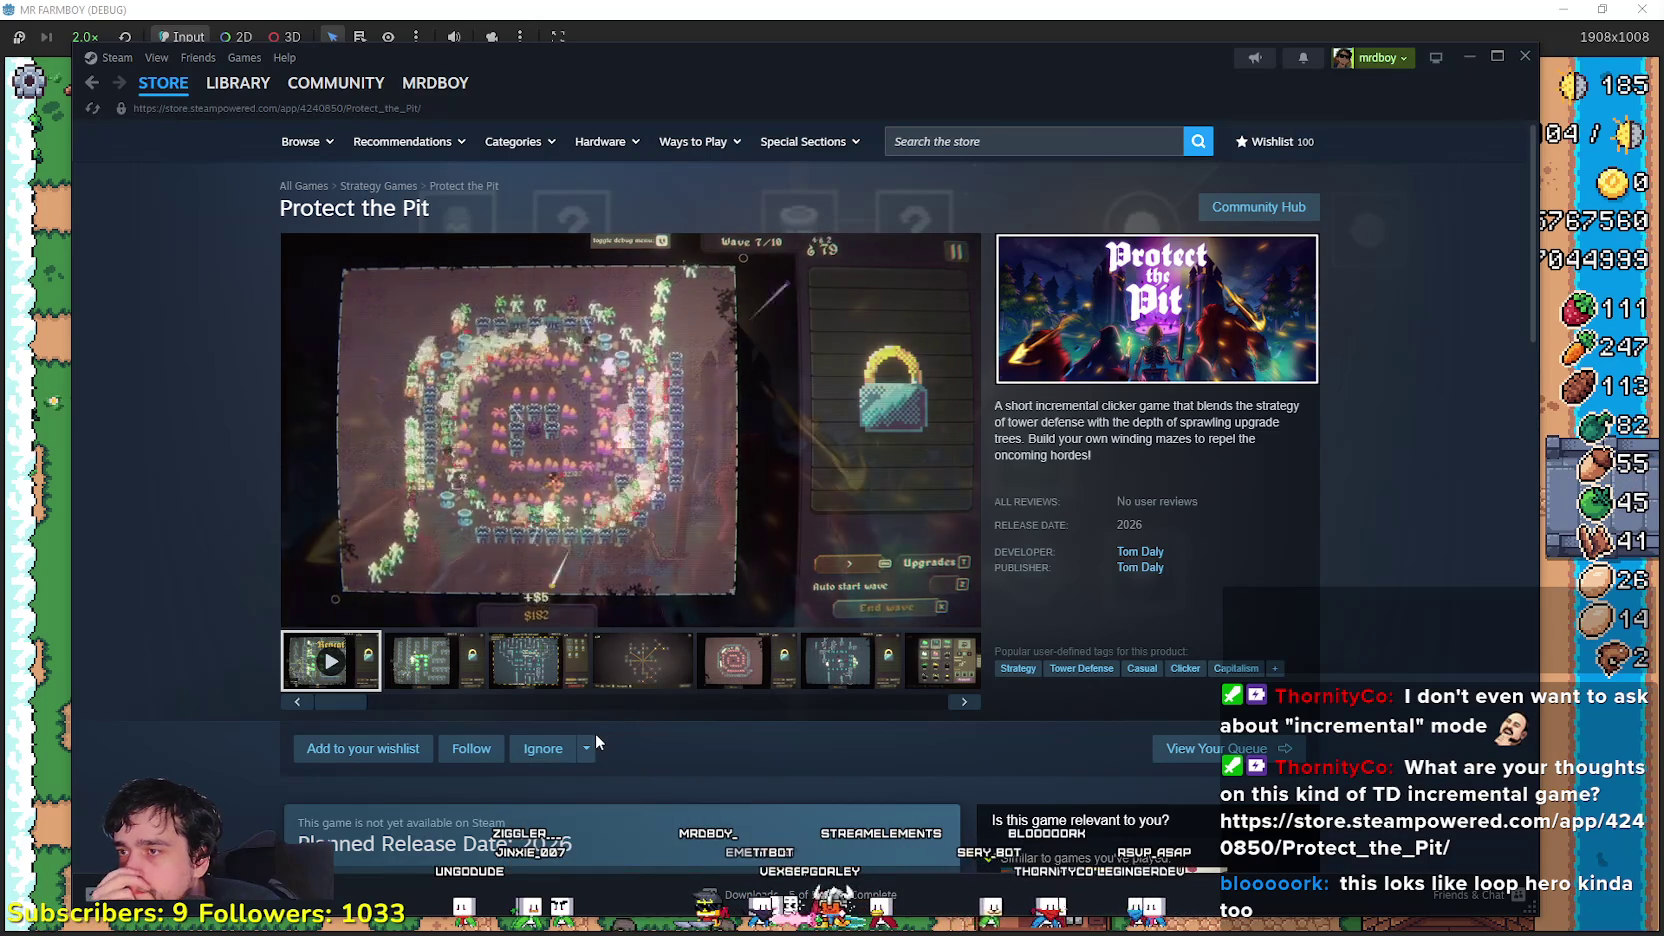
- Enlarge the third screenshot, advance through three more, then close the viewer
left_click(538, 662)
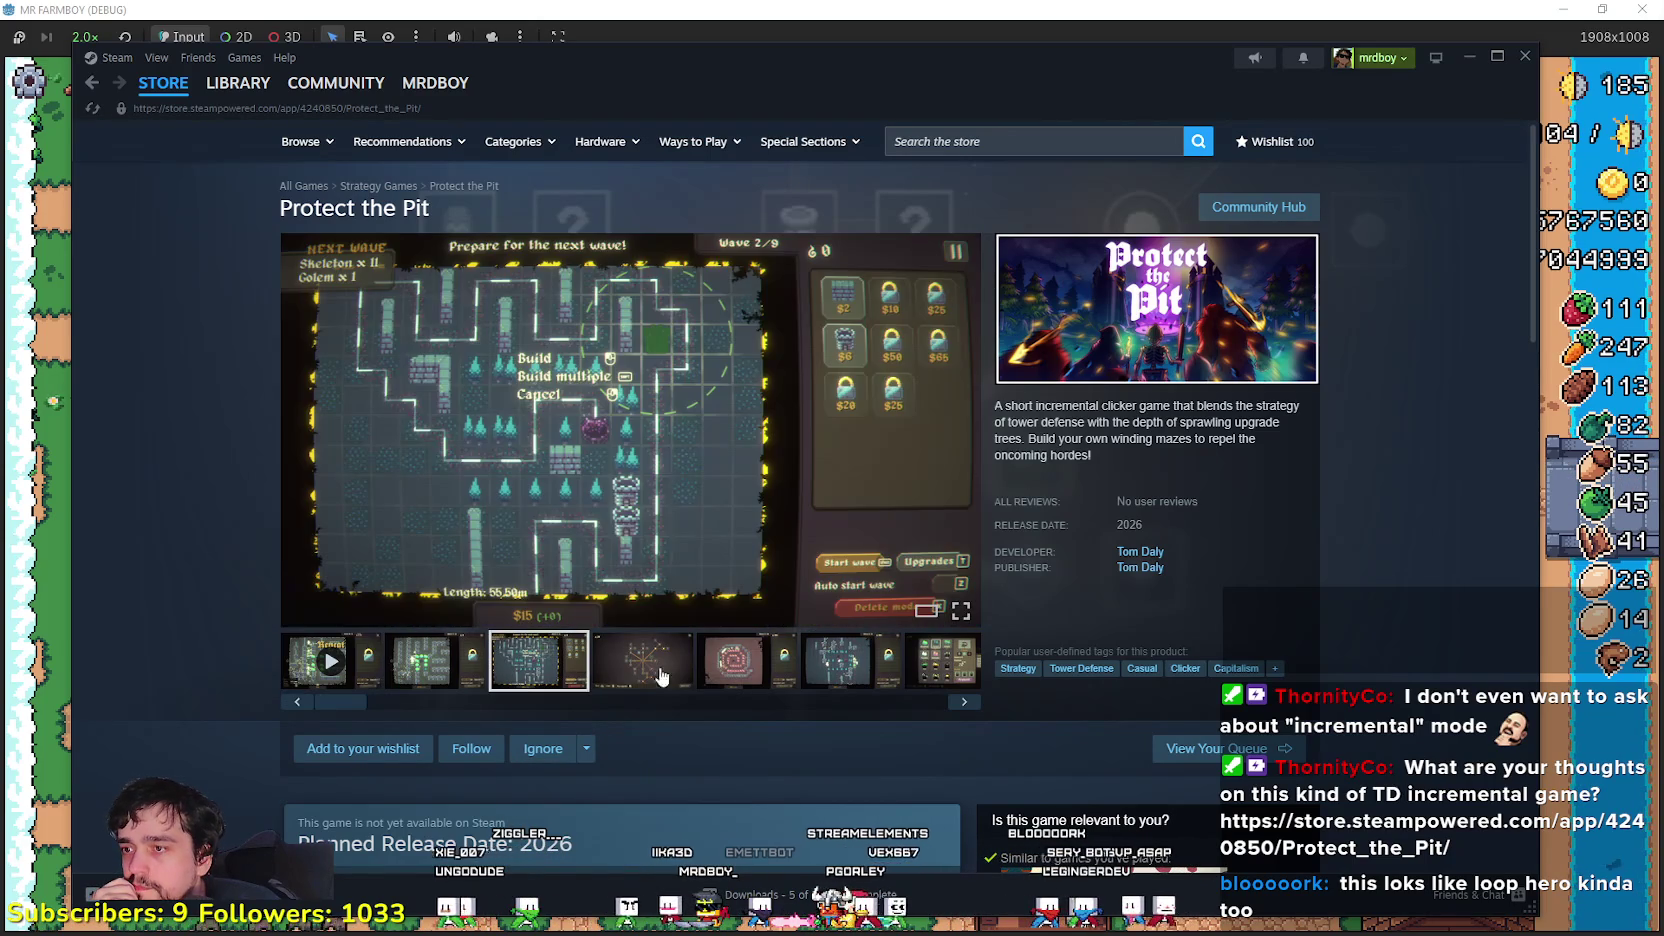
left_click(662, 505)
left_click(1362, 496)
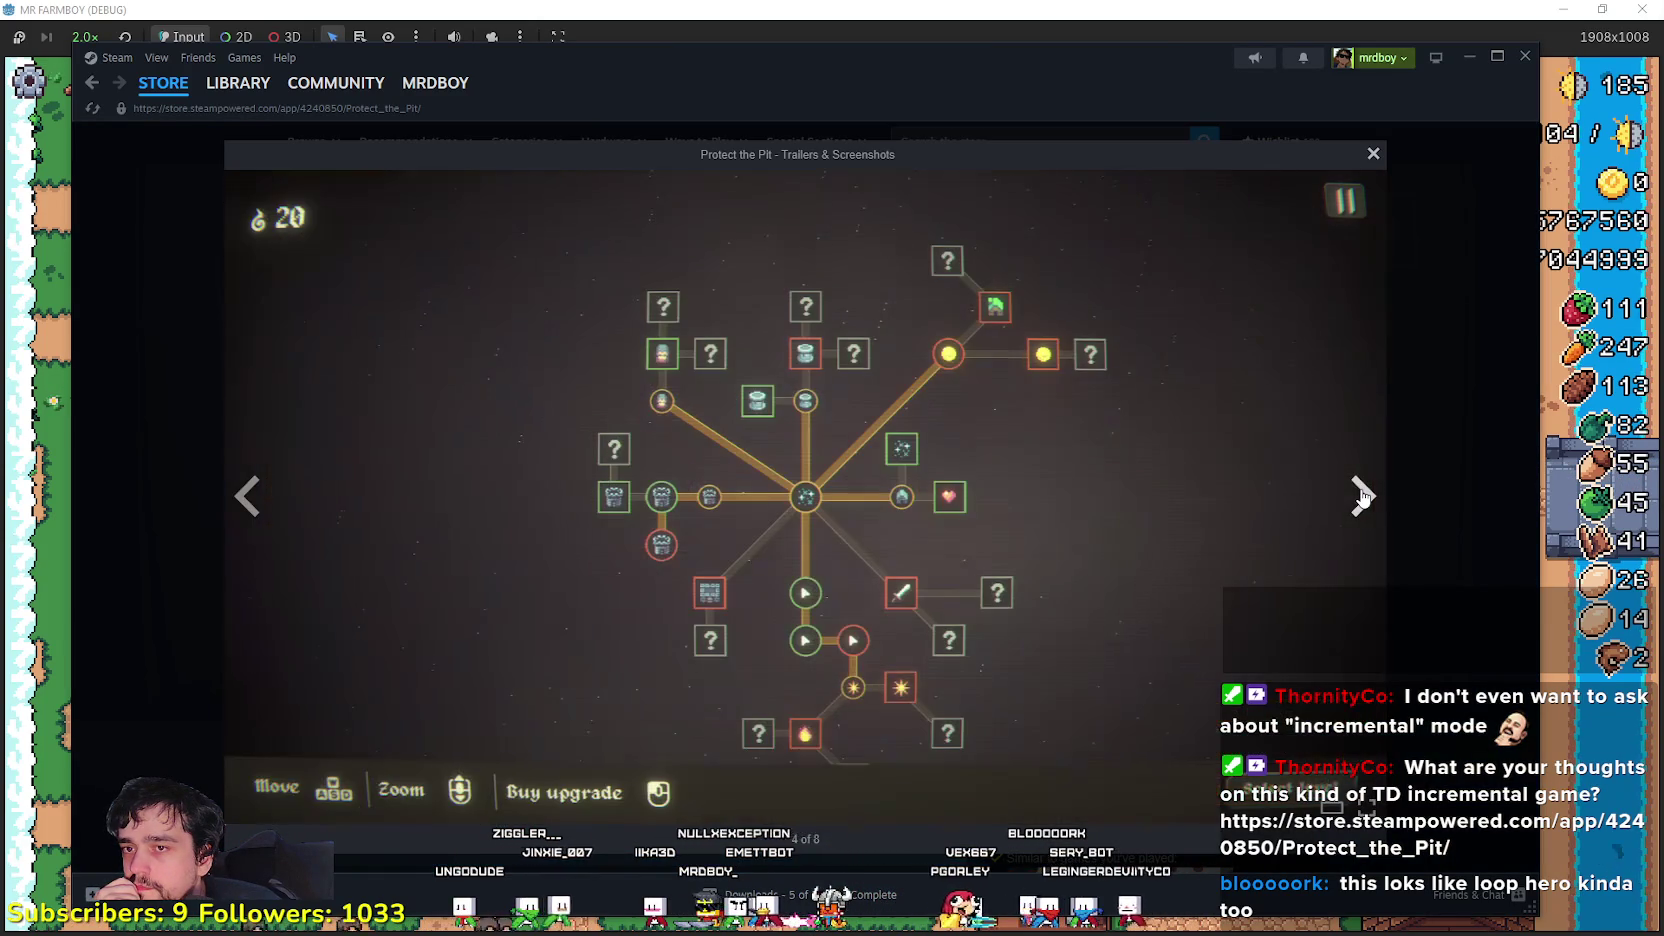
left_click(1362, 496)
left_click(1362, 496)
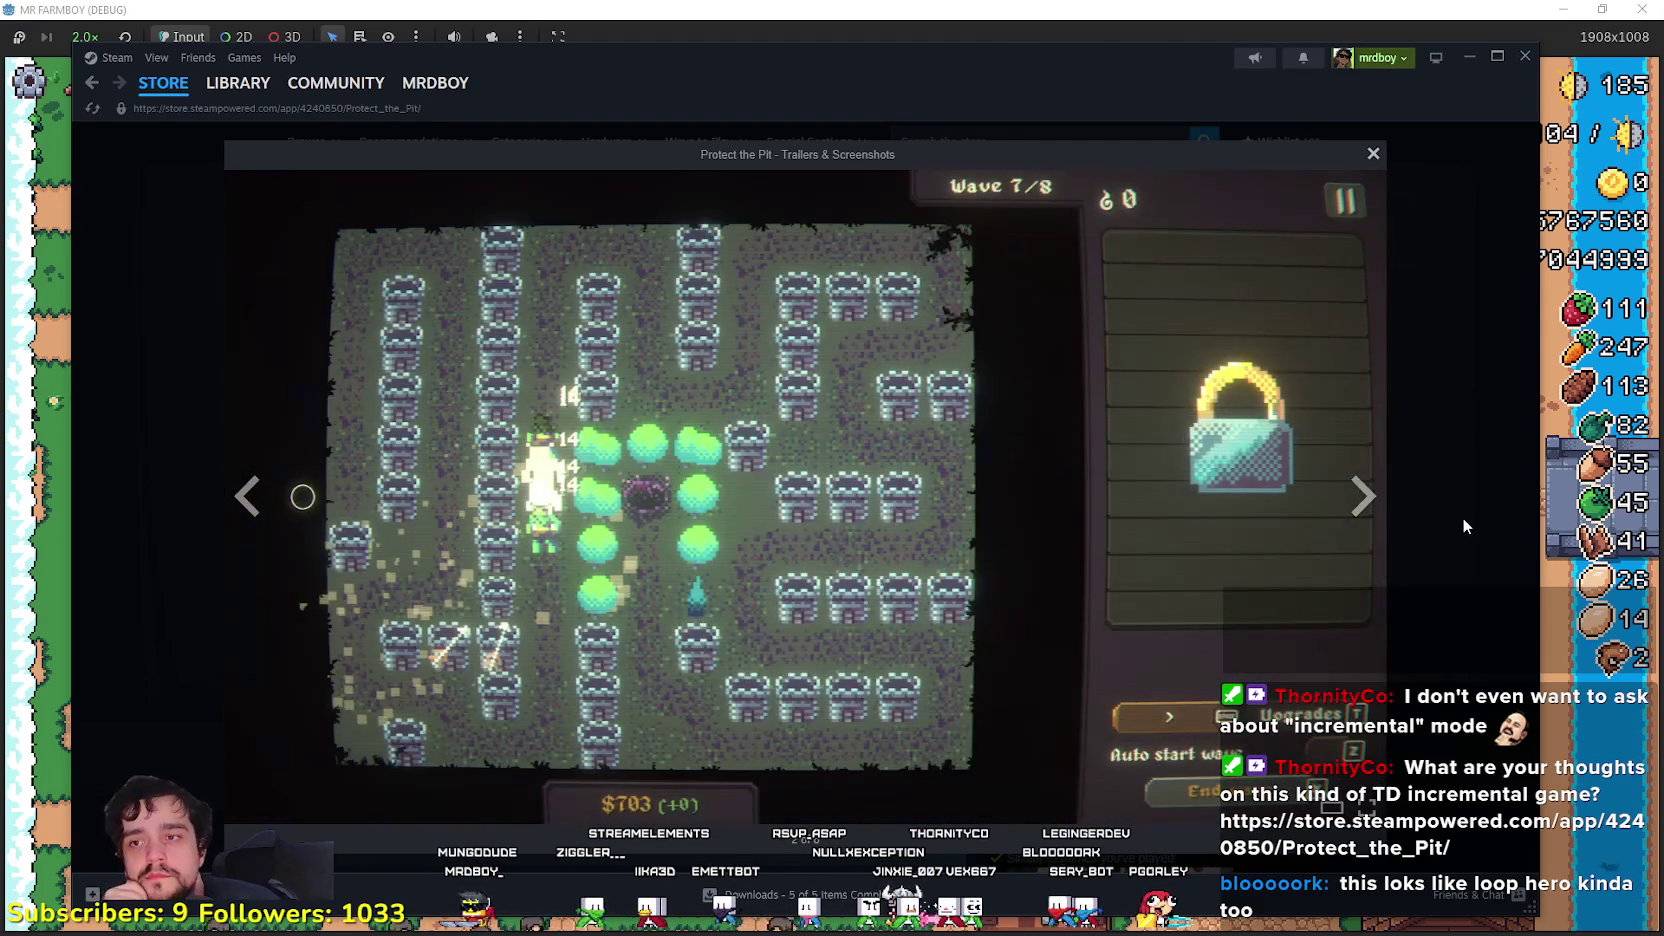
left_click(1462, 524)
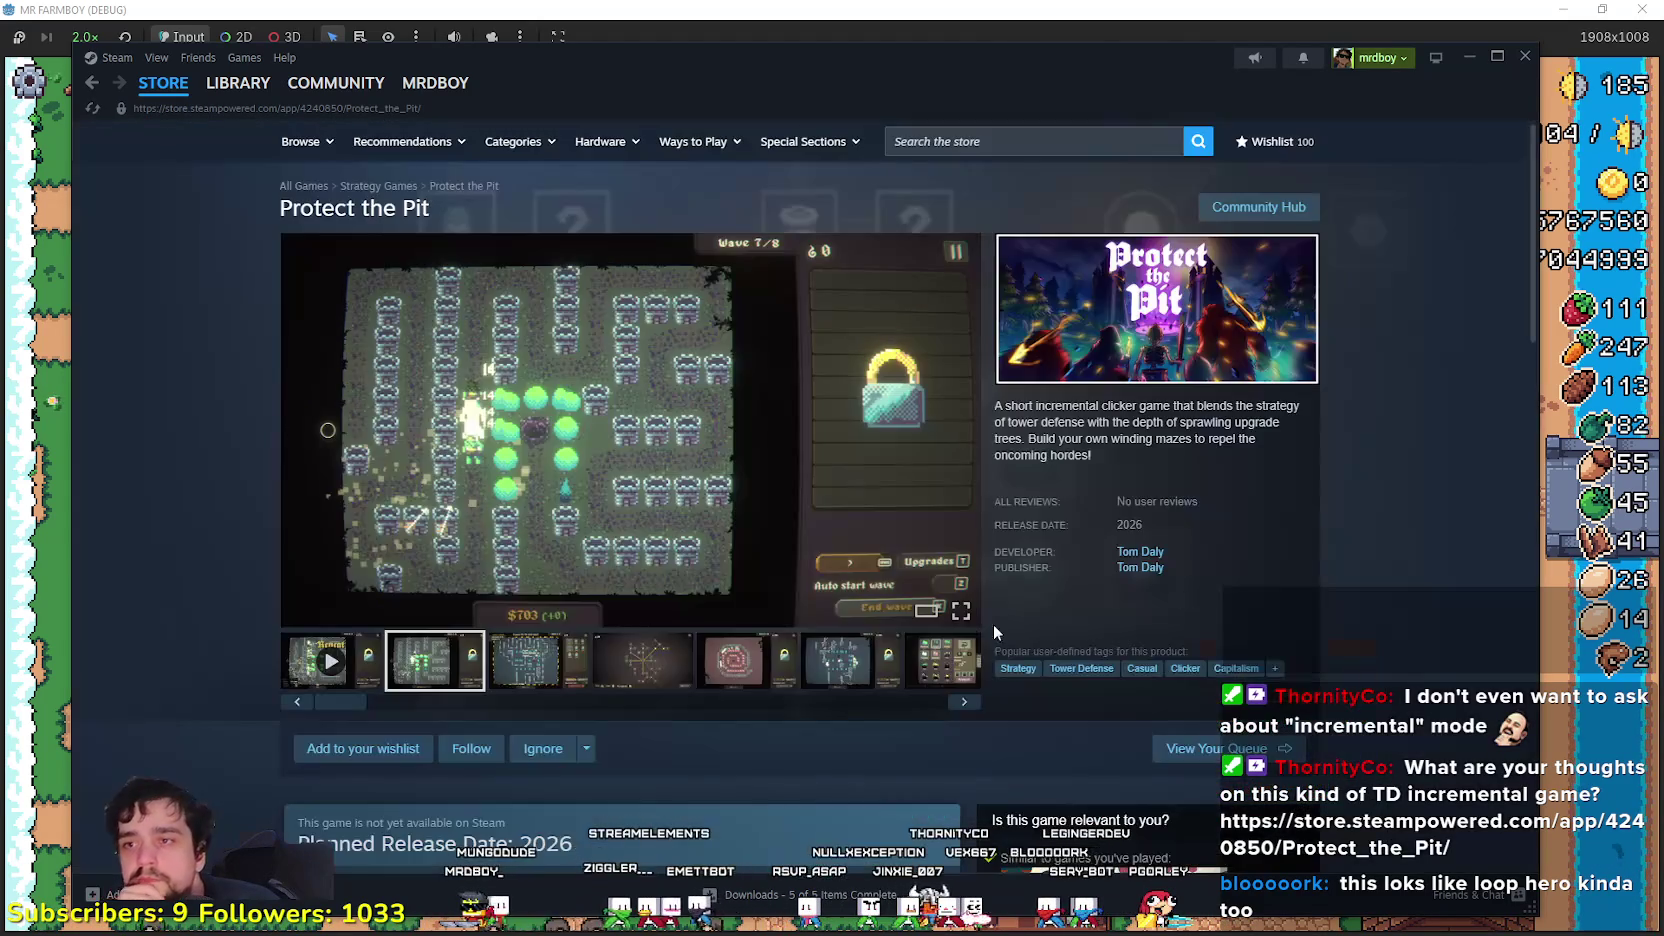
scroll(794, 624, "down", 10)
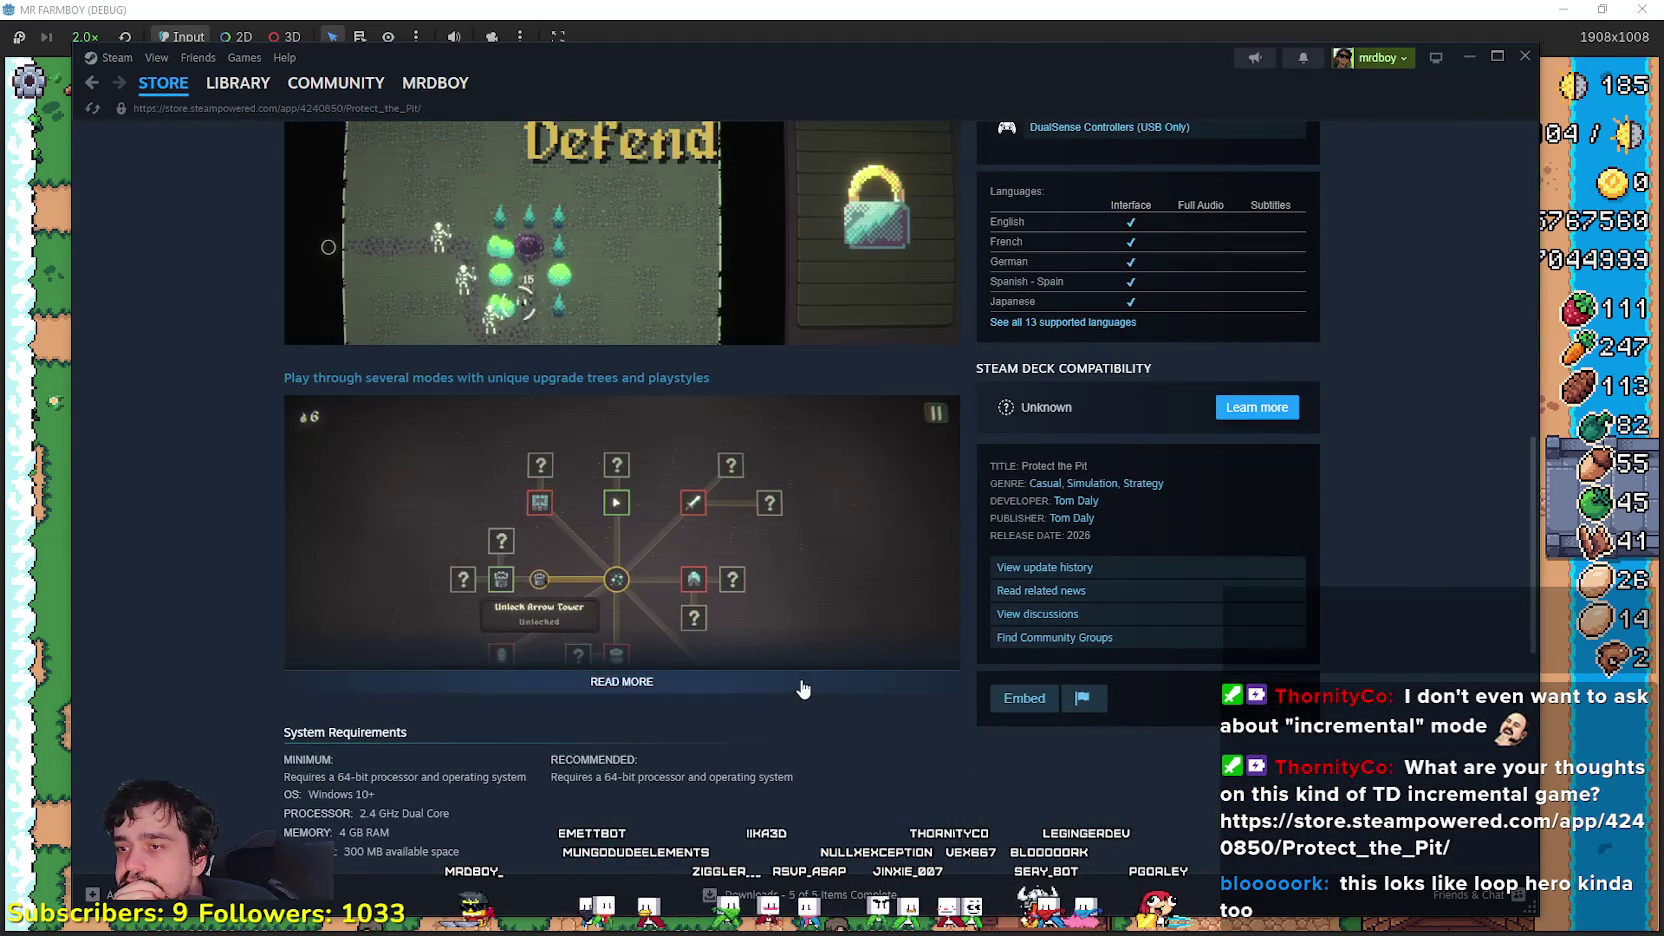
- Expand the full Protect the Pit description with READ MORE and scroll through it
left_click(815, 686)
scroll(819, 696, "down", 8)
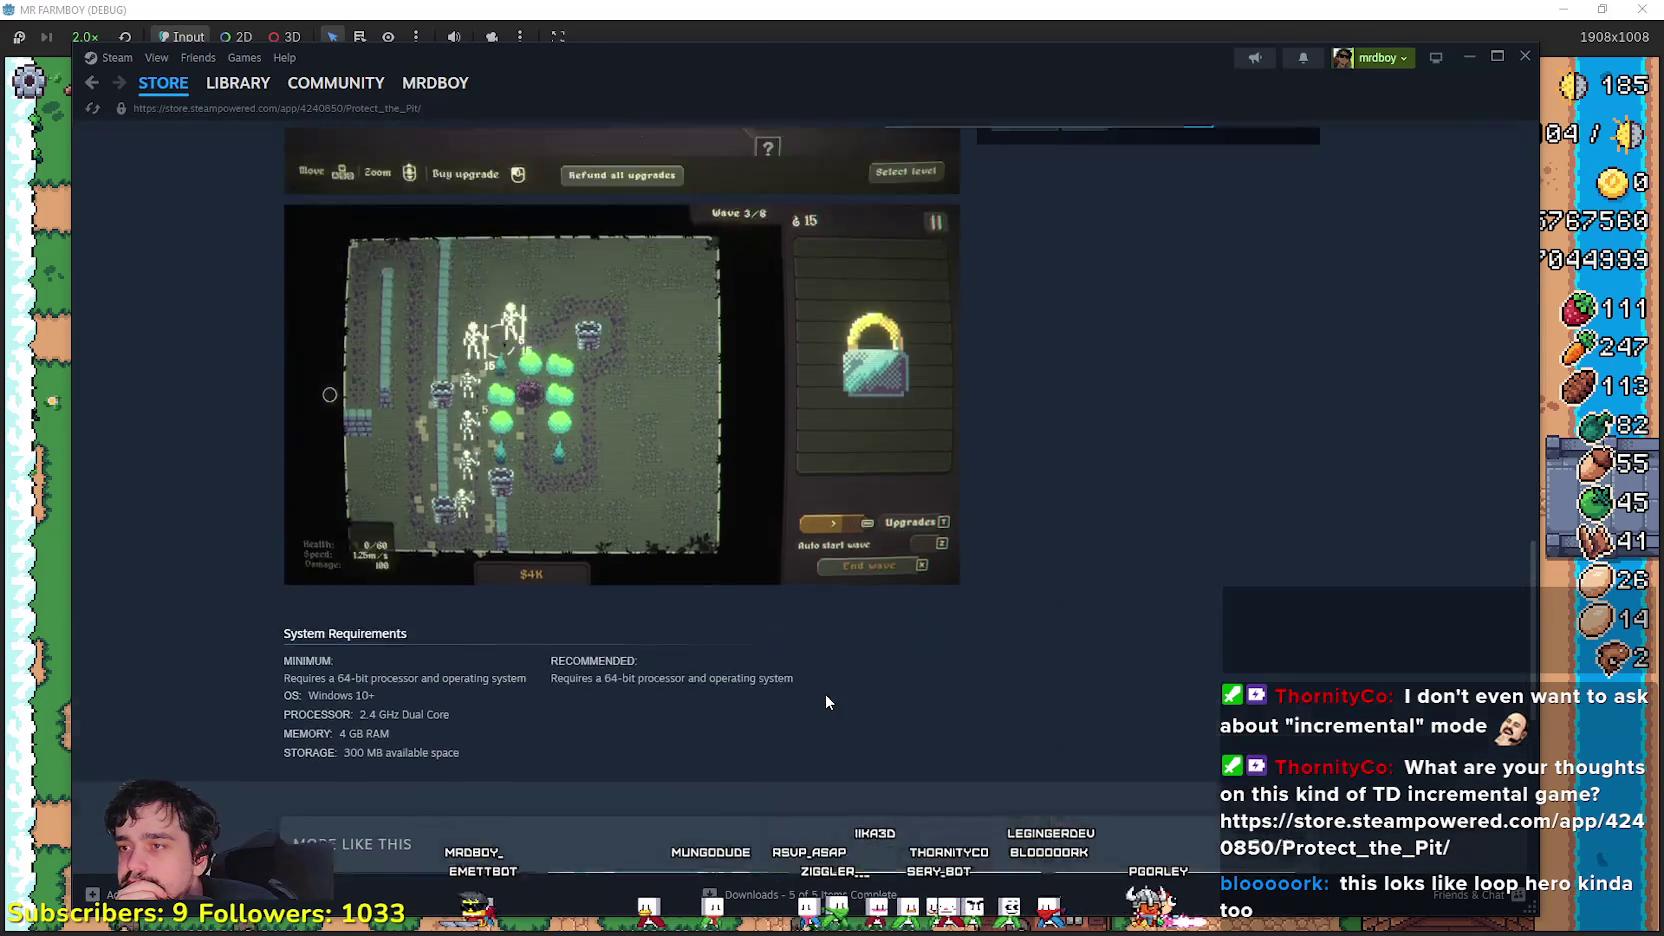
scroll(826, 693, "up", 10)
scroll(790, 696, "up", 4)
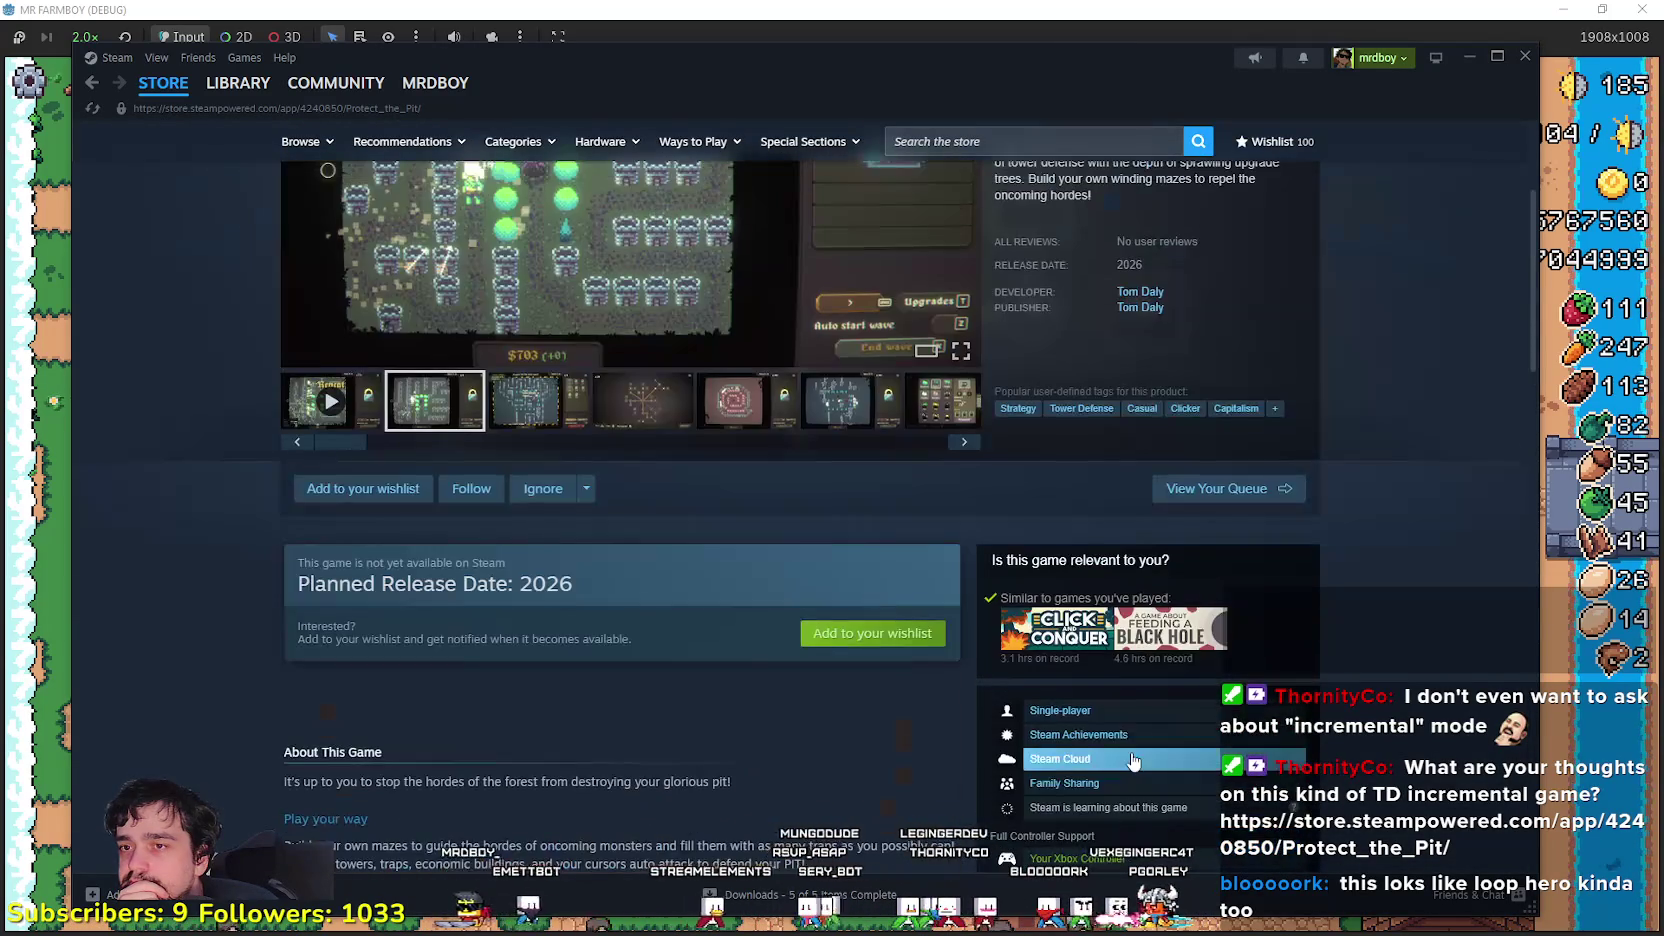
scroll(784, 696, "up", 3)
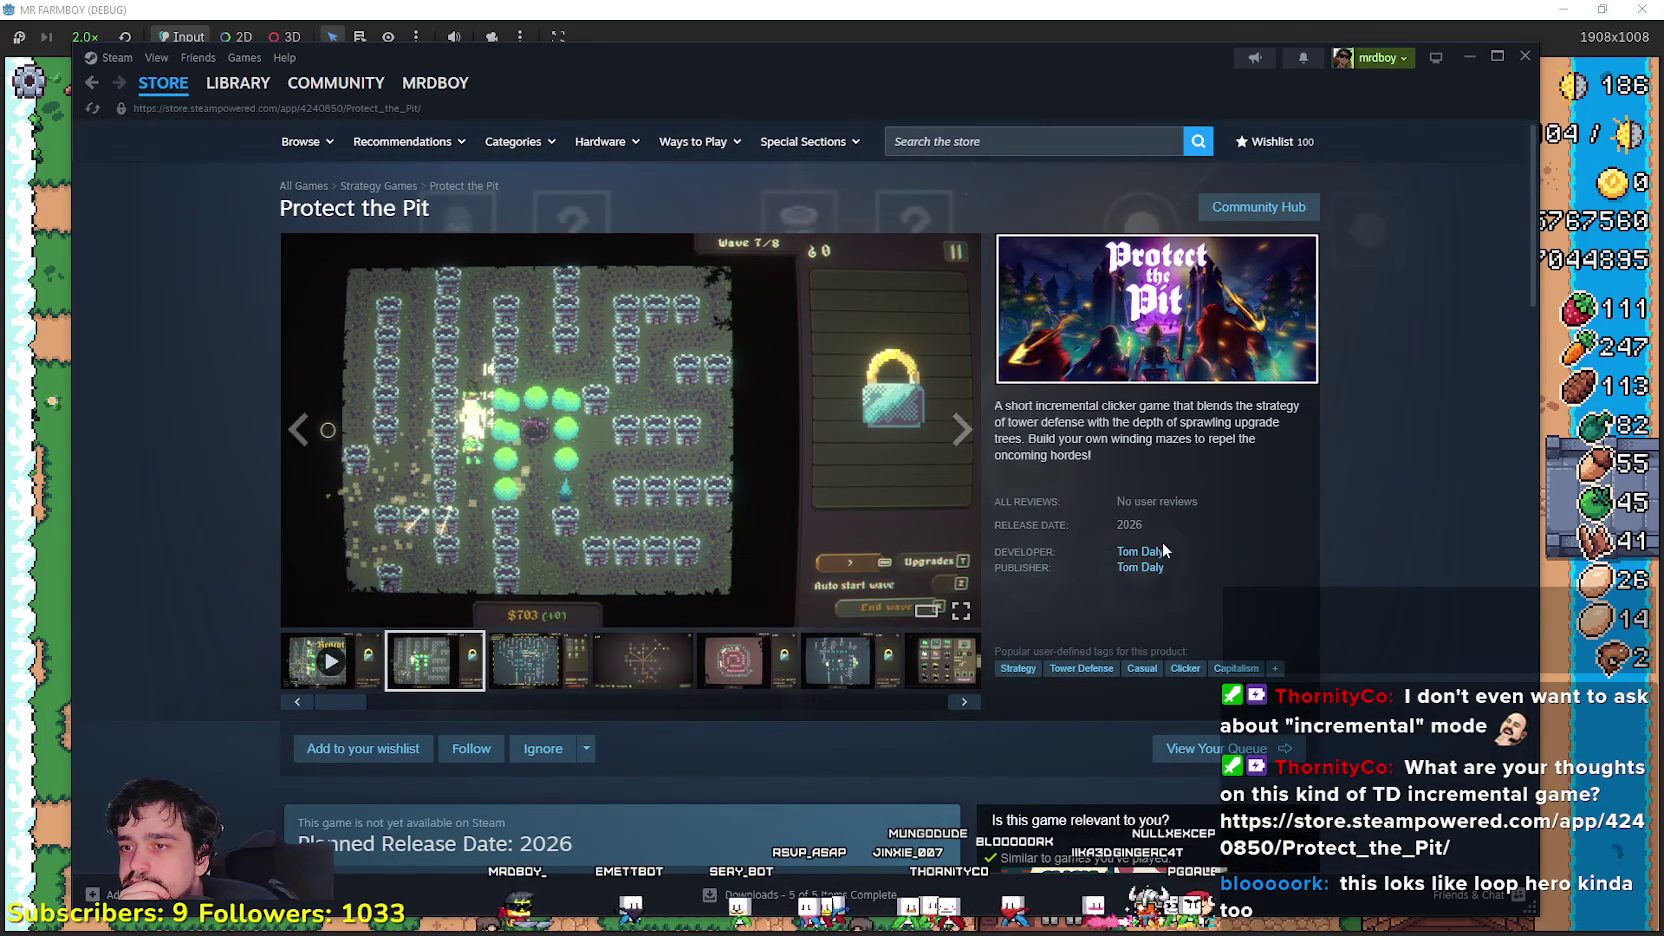
scroll(1360, 700, "down", 3)
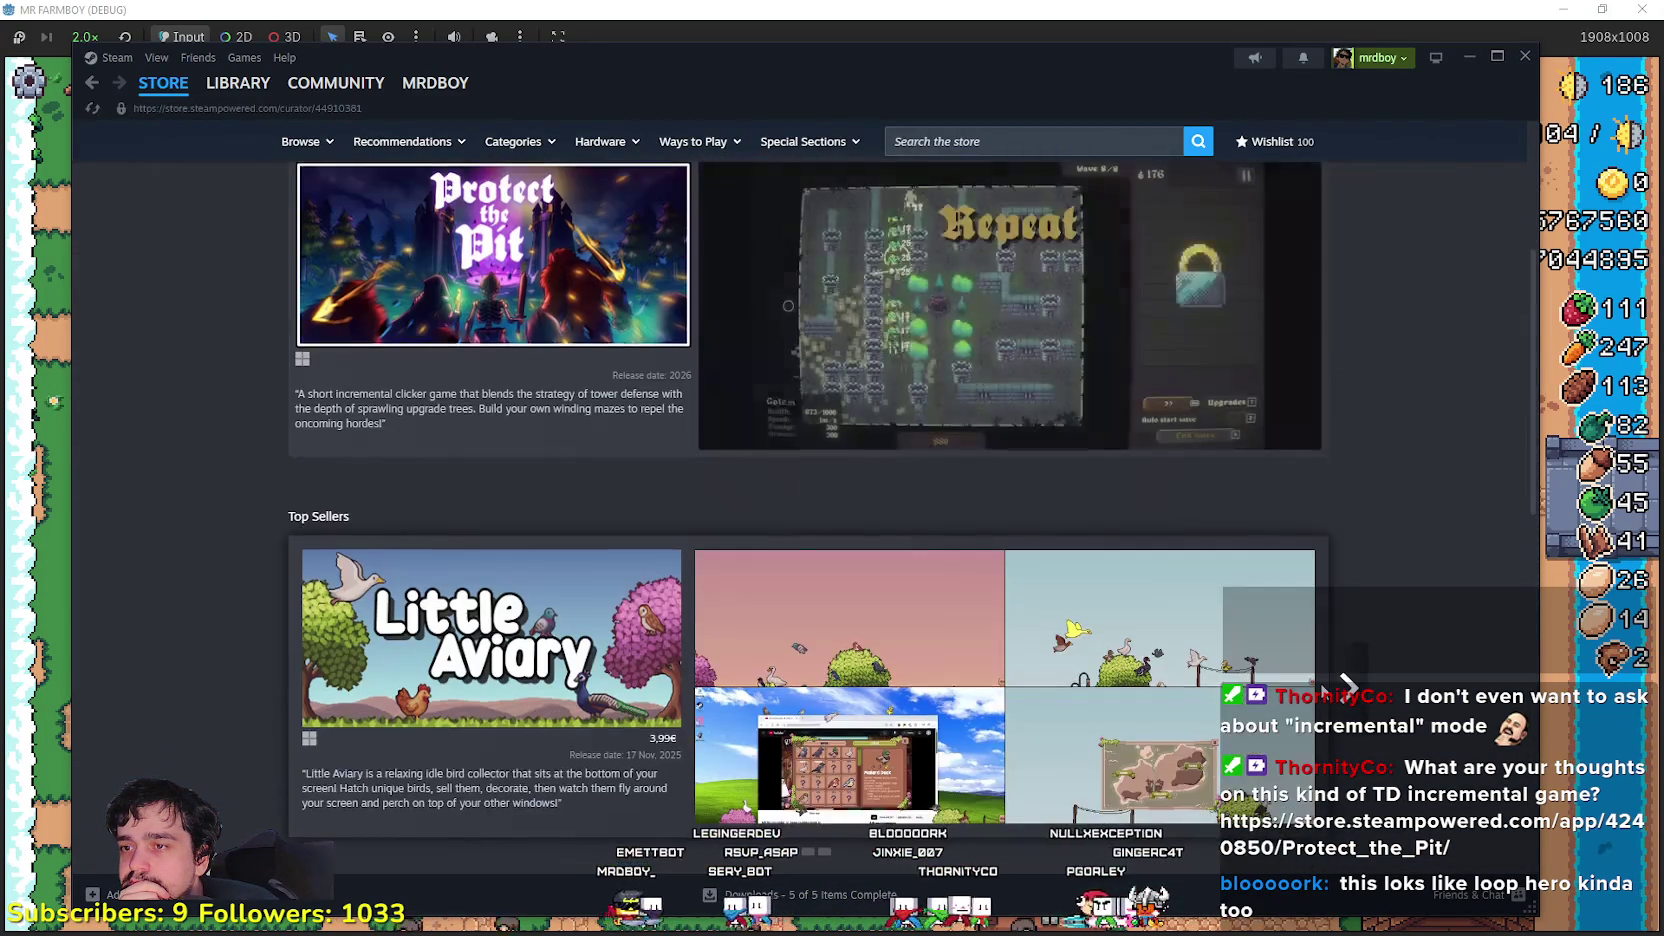
scroll(1330, 692, "up", 3)
scroll(1316, 680, "down", 5)
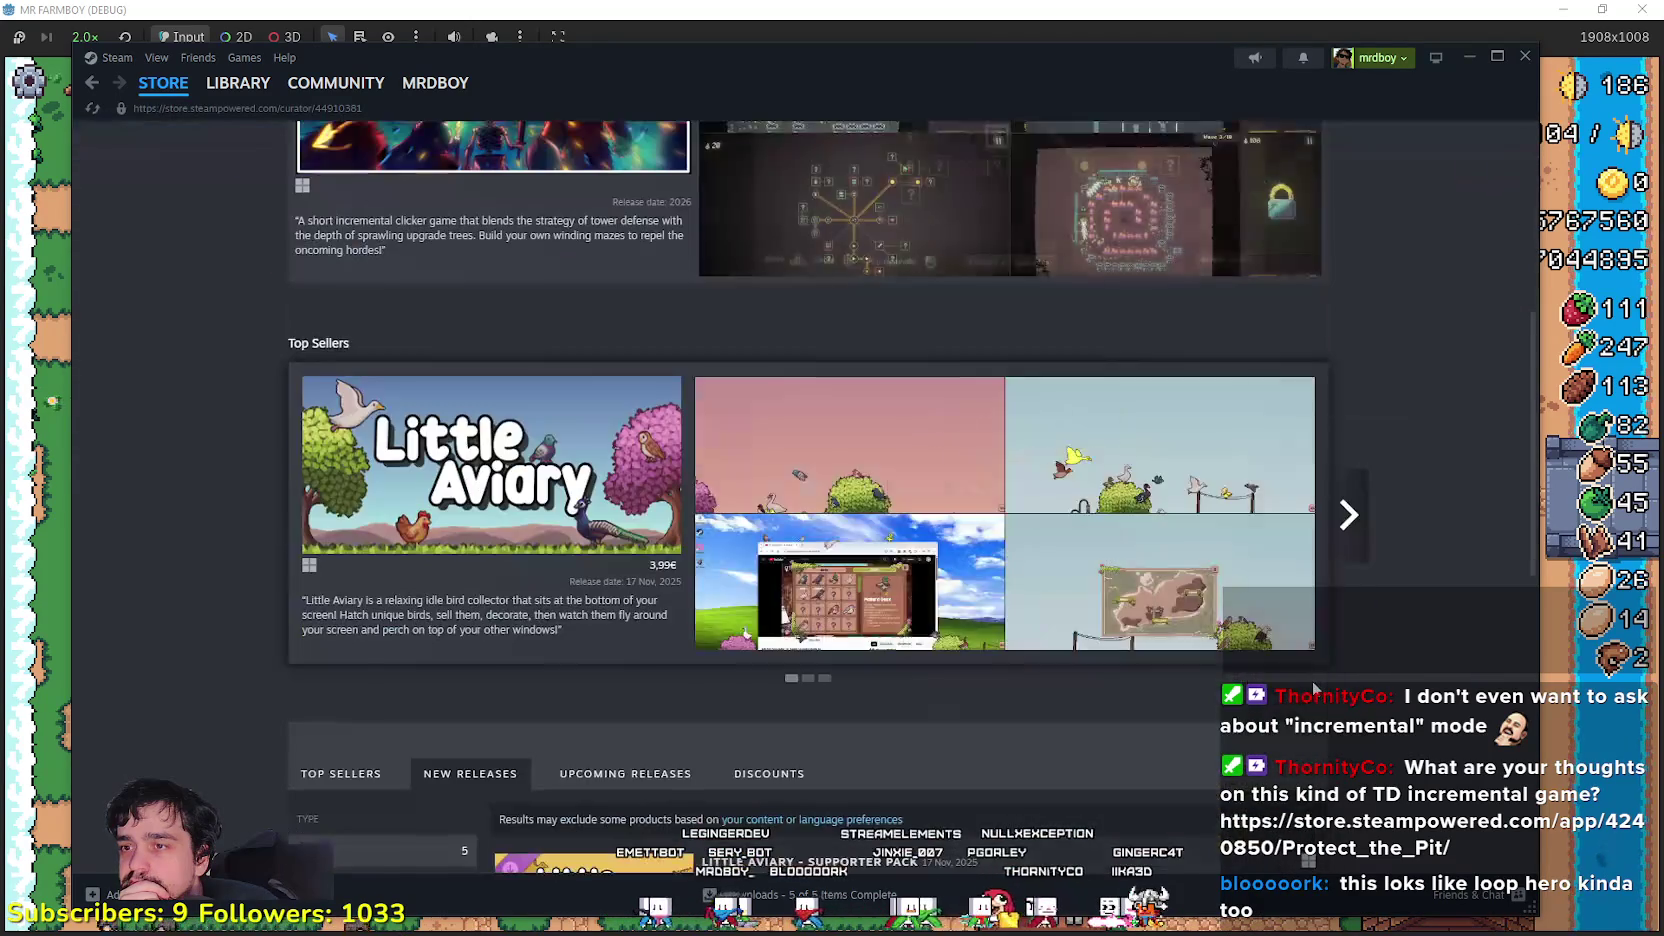
- Browse the developer's page with Little Aviary and Tranquil Isle, then go back to the store page
mouse_move(566, 546)
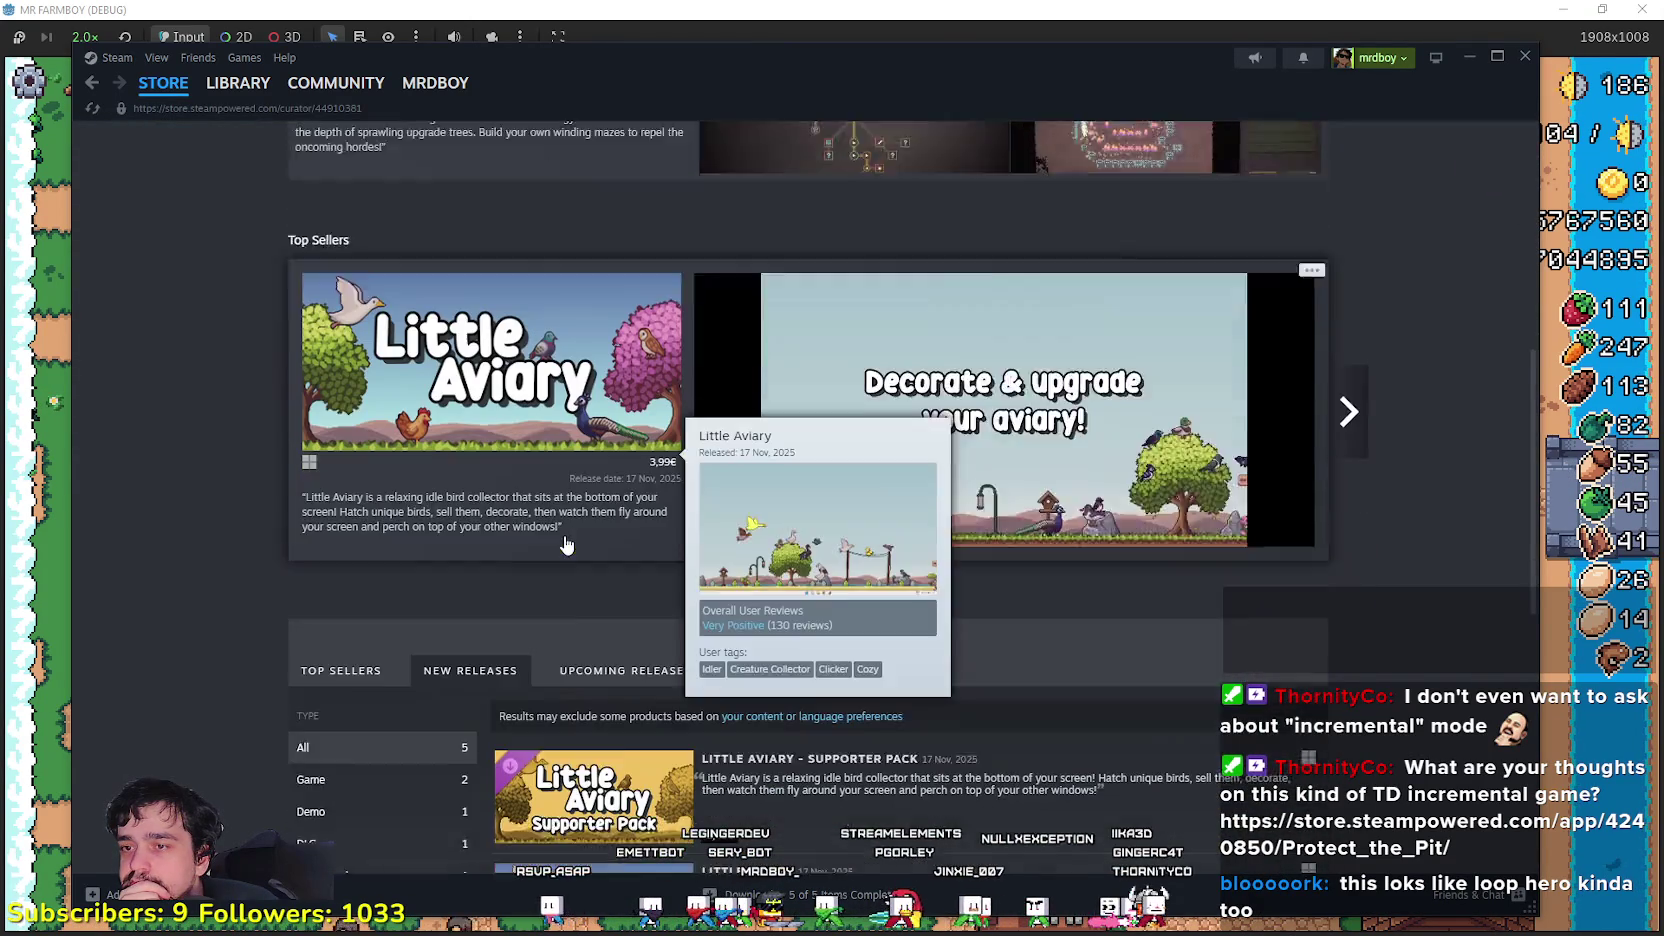
scroll(566, 546, "down", 6)
scroll(228, 525, "down", 1)
mouse_move(647, 553)
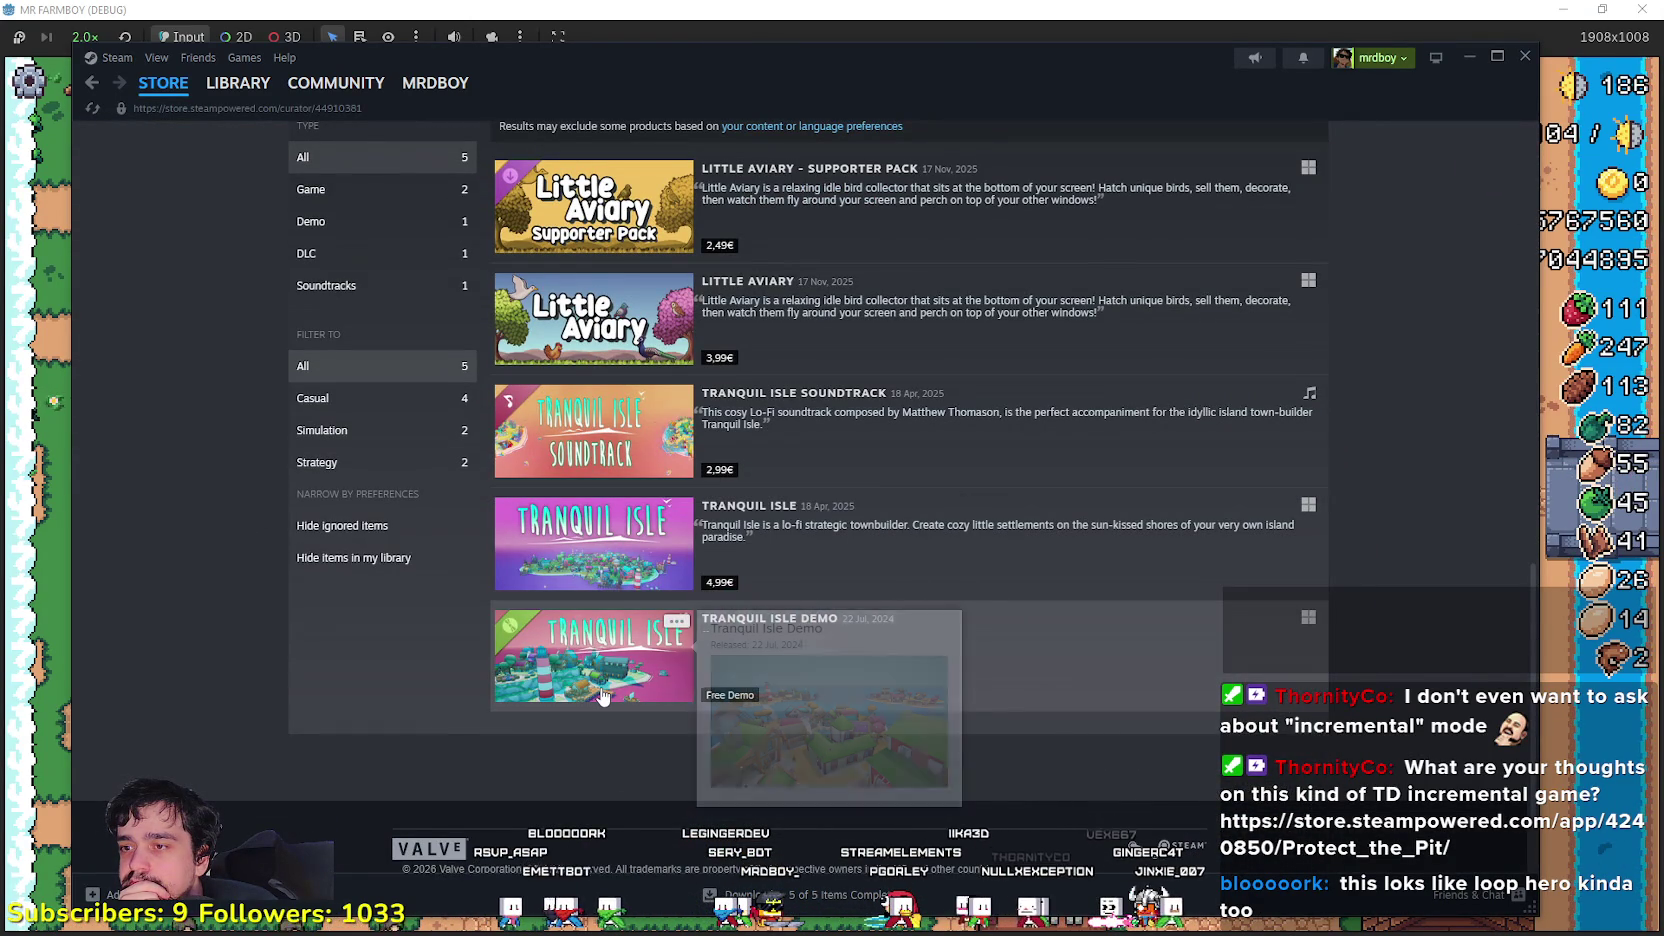
mouse_move(600, 350)
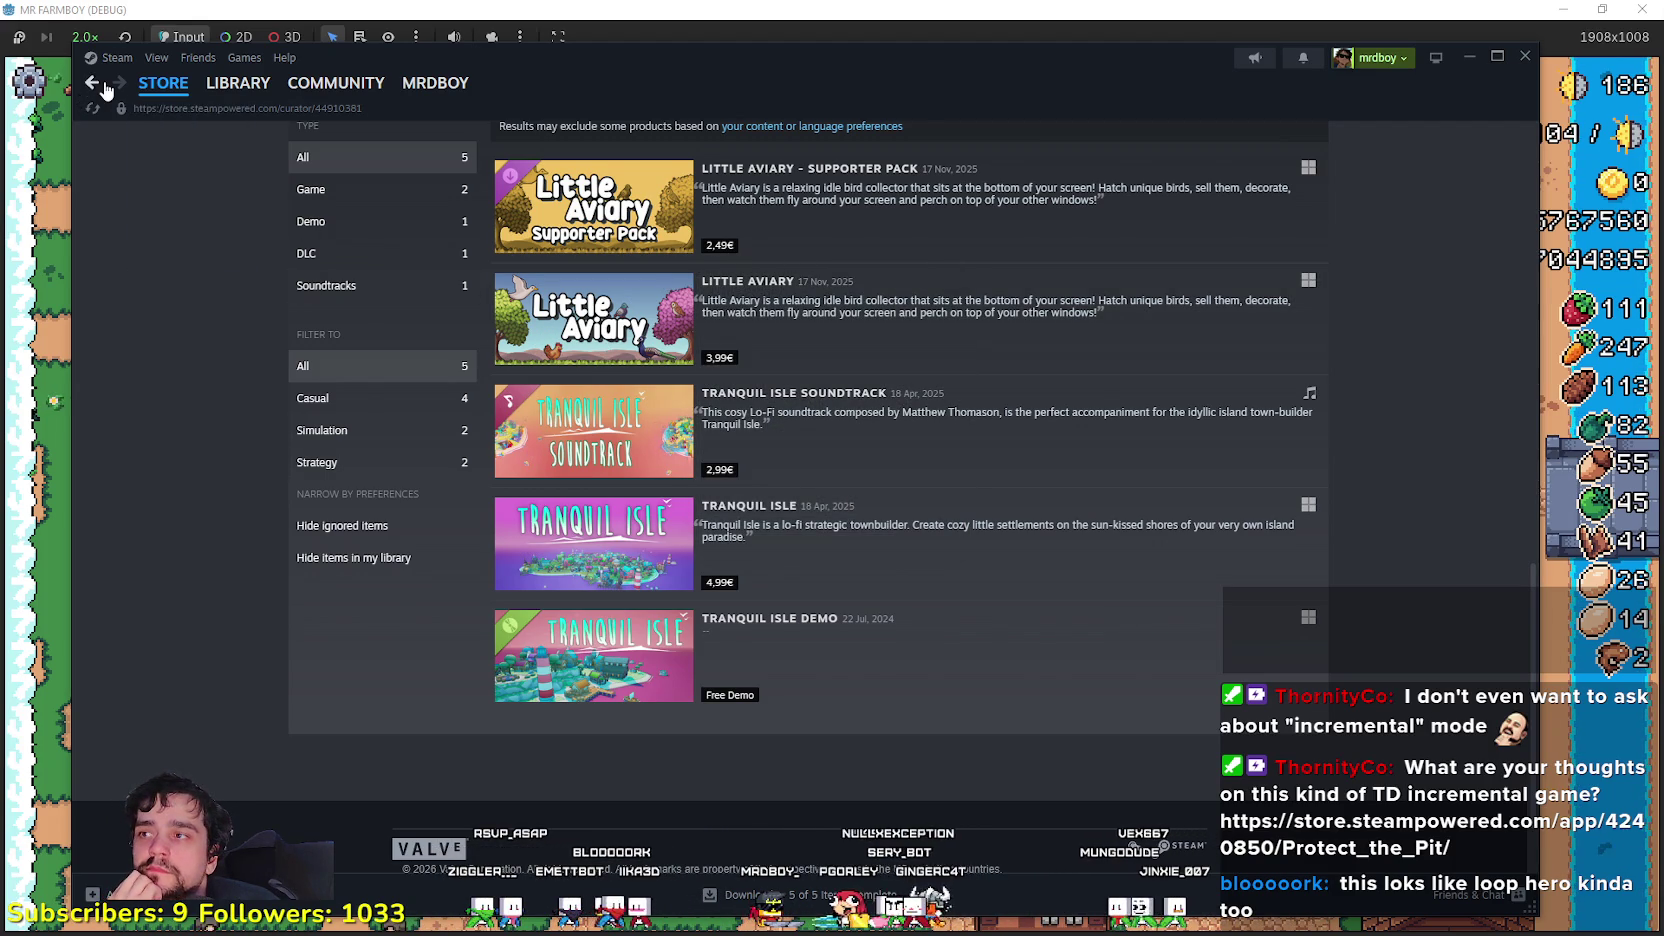
left_click(93, 83)
- Enlarge the third screenshot, then play the Protect the Pit trailer from the Repeat scene
left_click(562, 665)
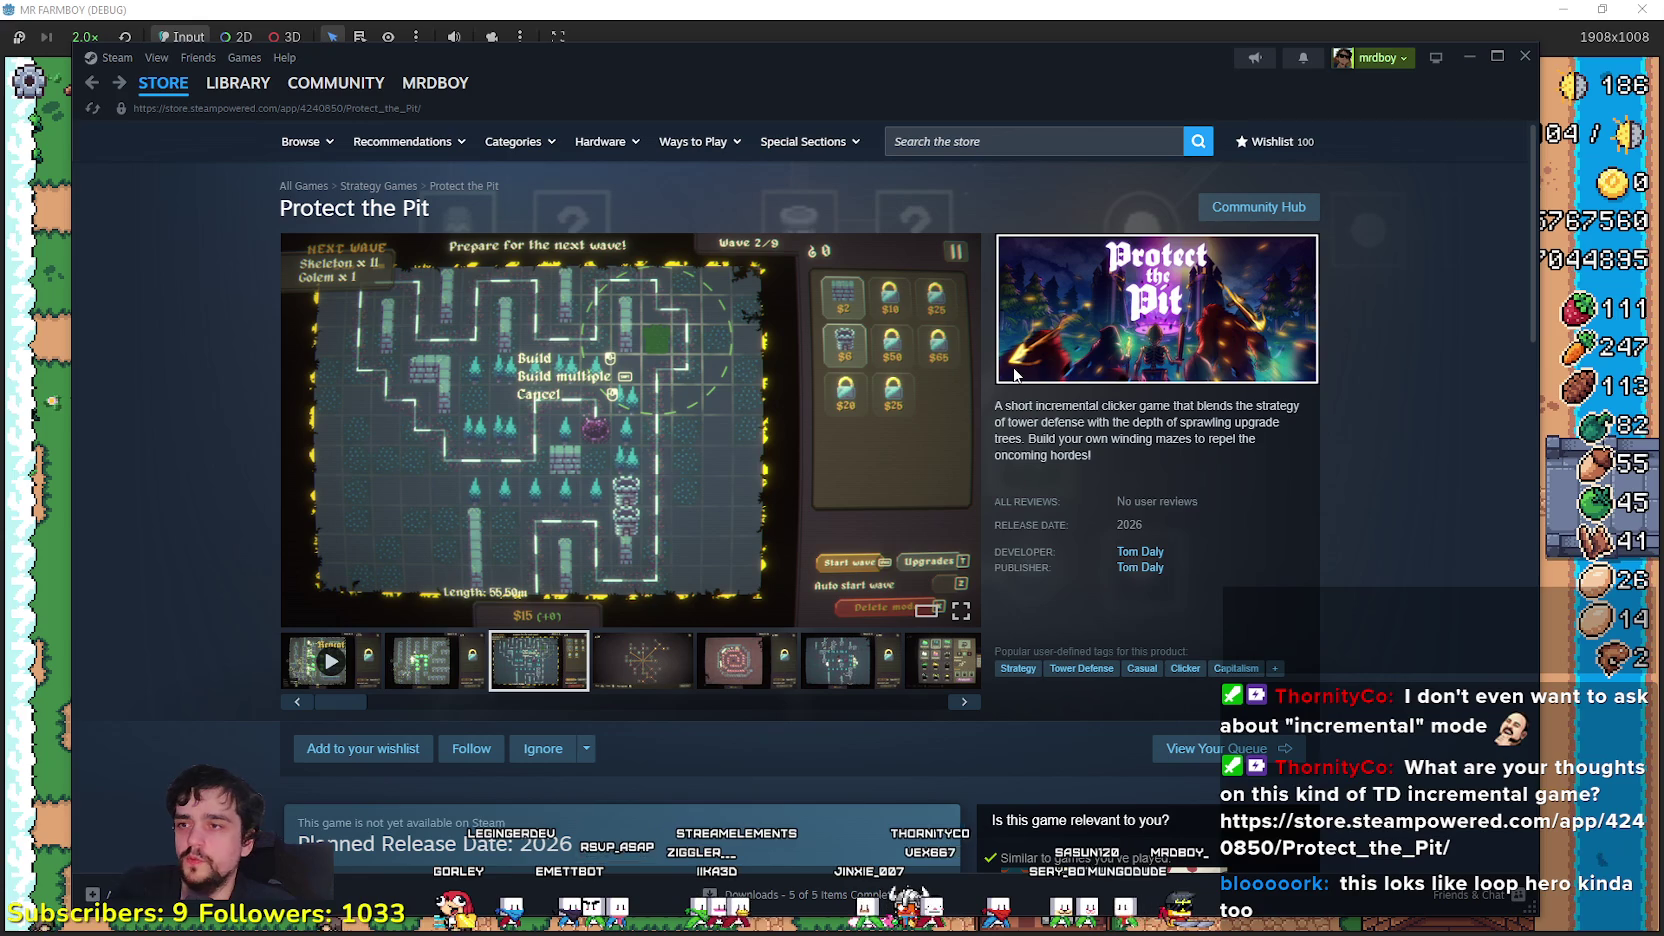
left_click(803, 399)
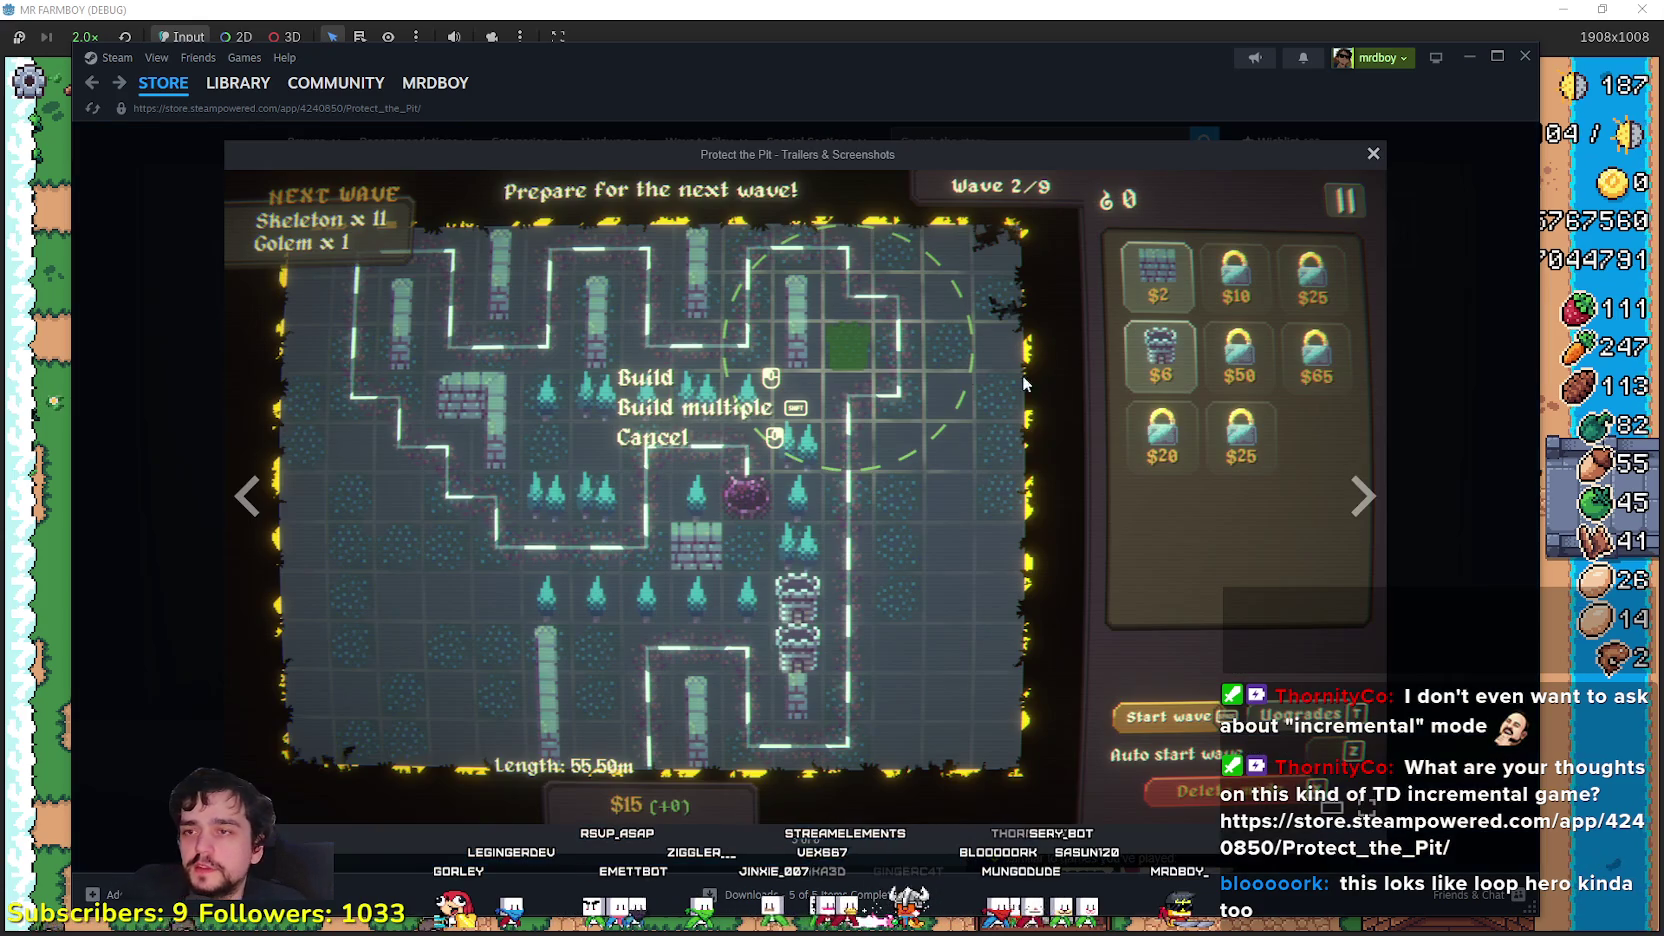
left_click(1442, 437)
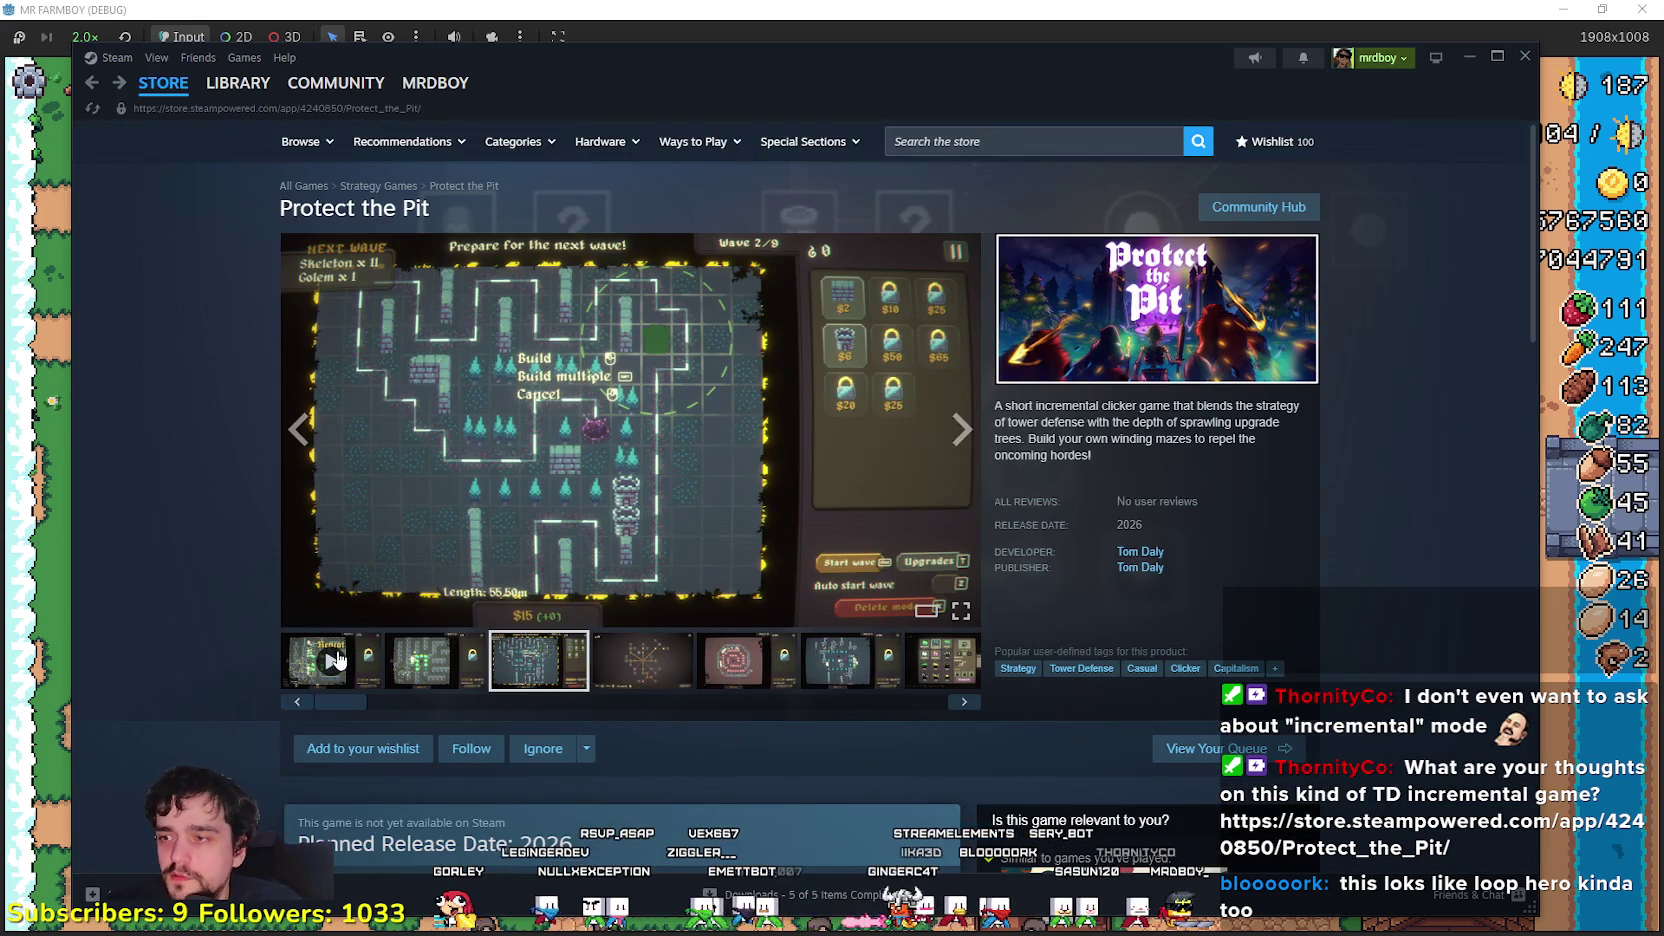
left_click(338, 658)
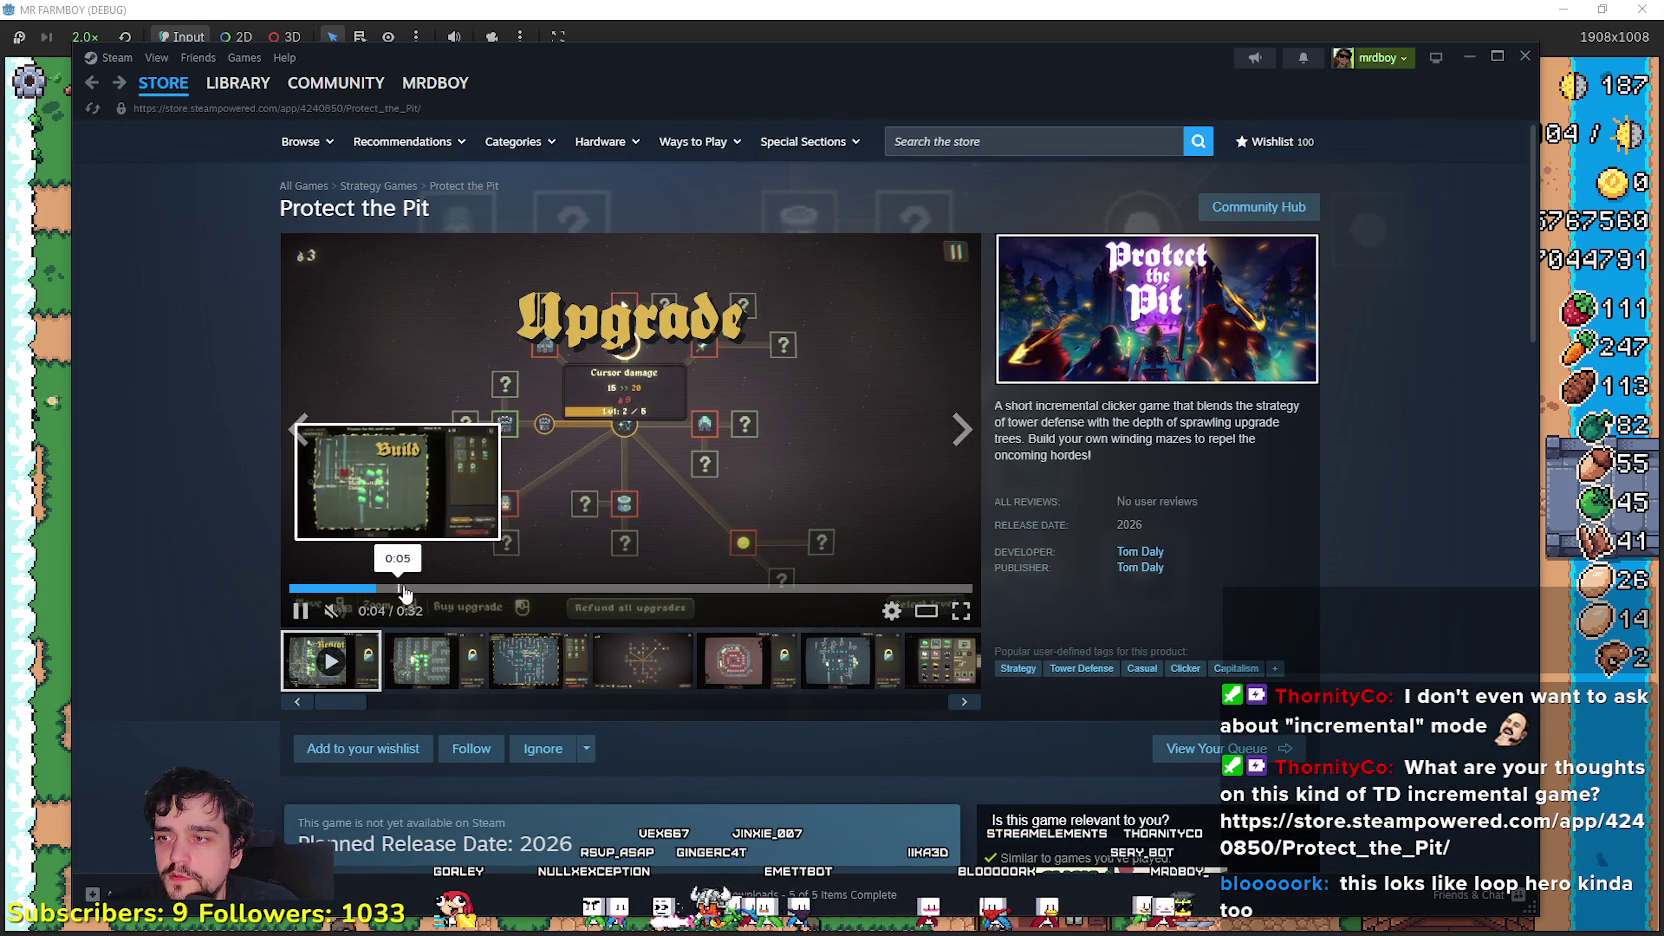
left_click(458, 589)
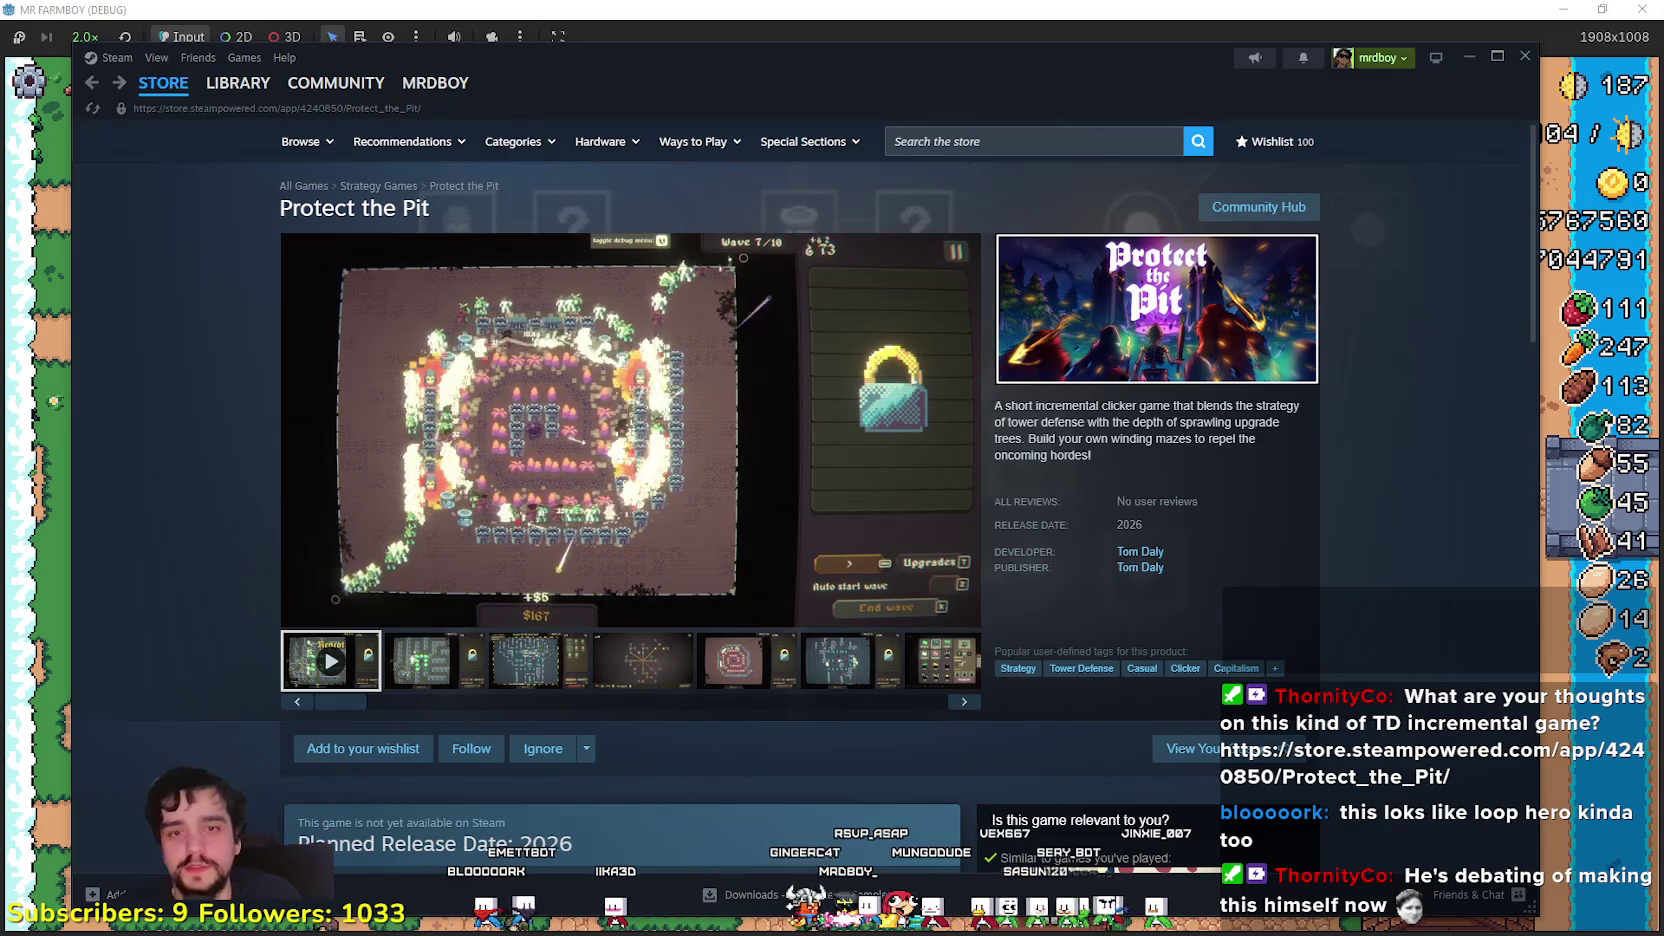
mouse_move(648, 397)
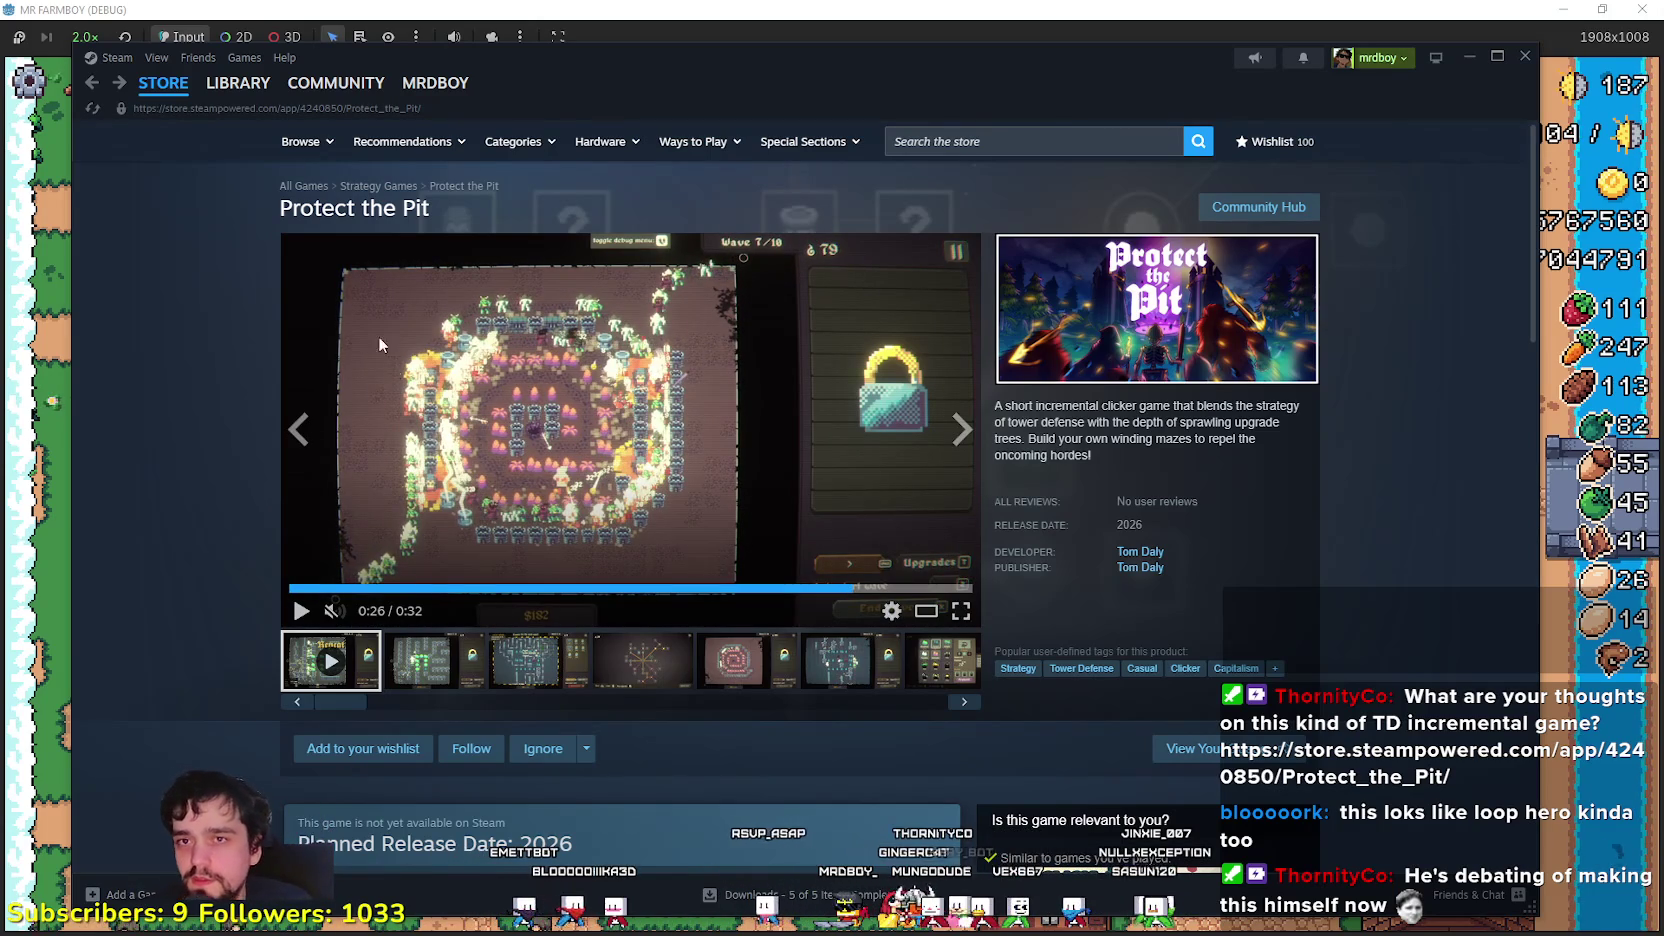
- Close the Player House advancements panel in the game, then return to the Steam store page
left_click(7, 336)
left_click(1418, 153)
key("alt+Tab")
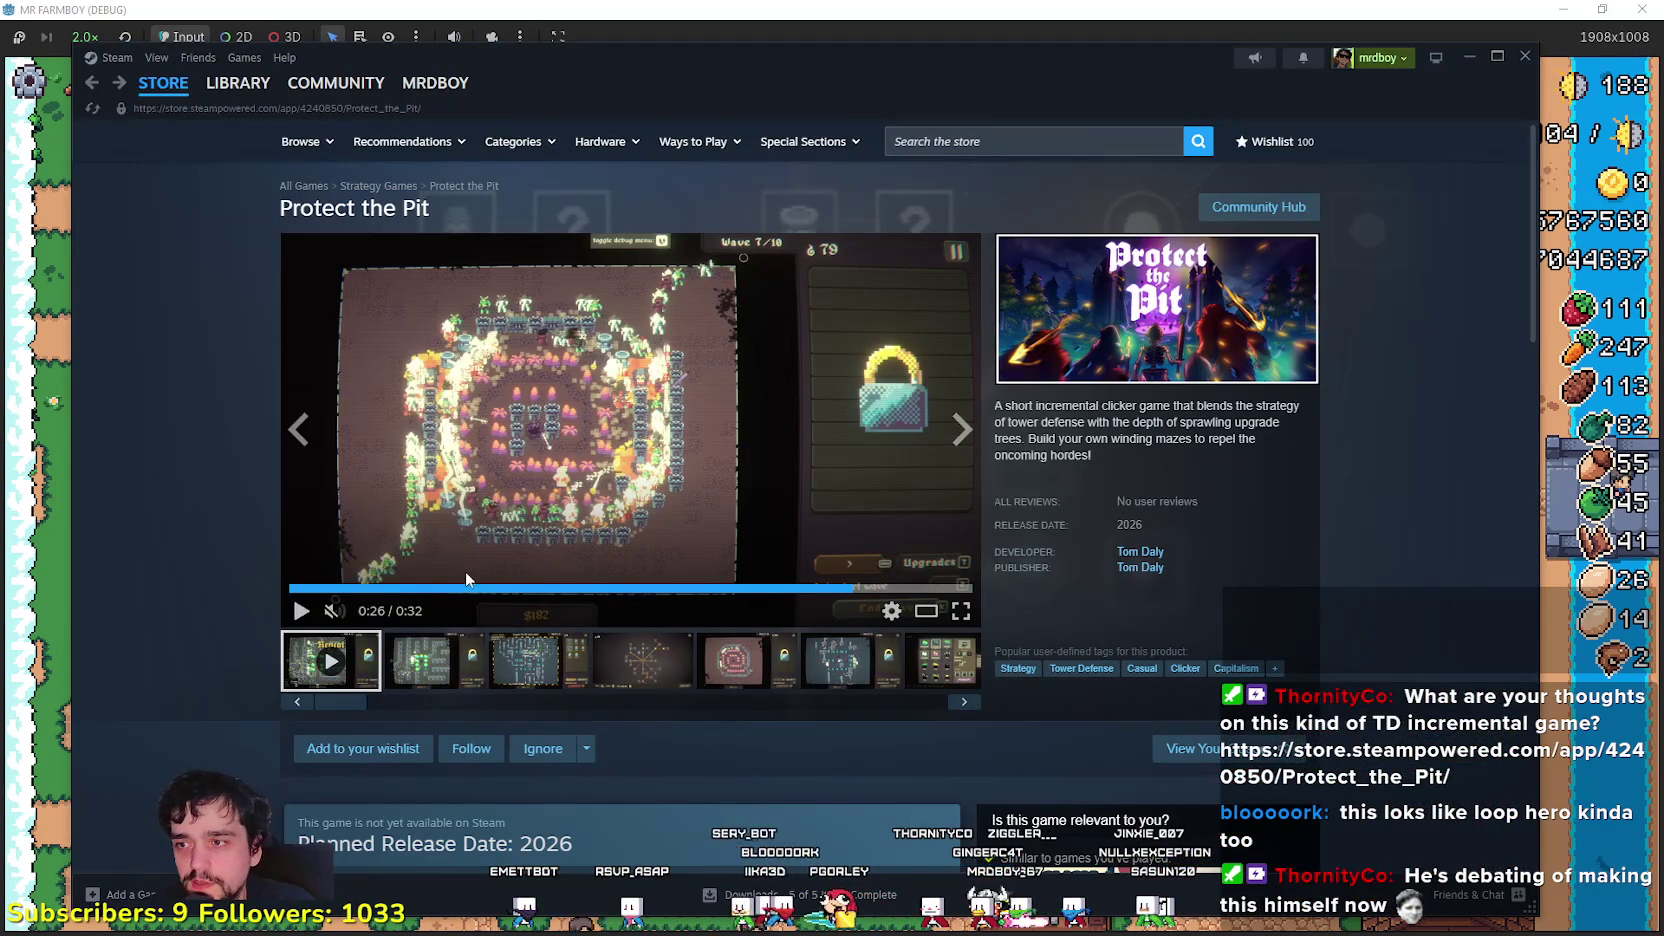
- Scrub the trailer between the Repeat, upgrade and build scenes, then close the Steam overlay
left_click(461, 589)
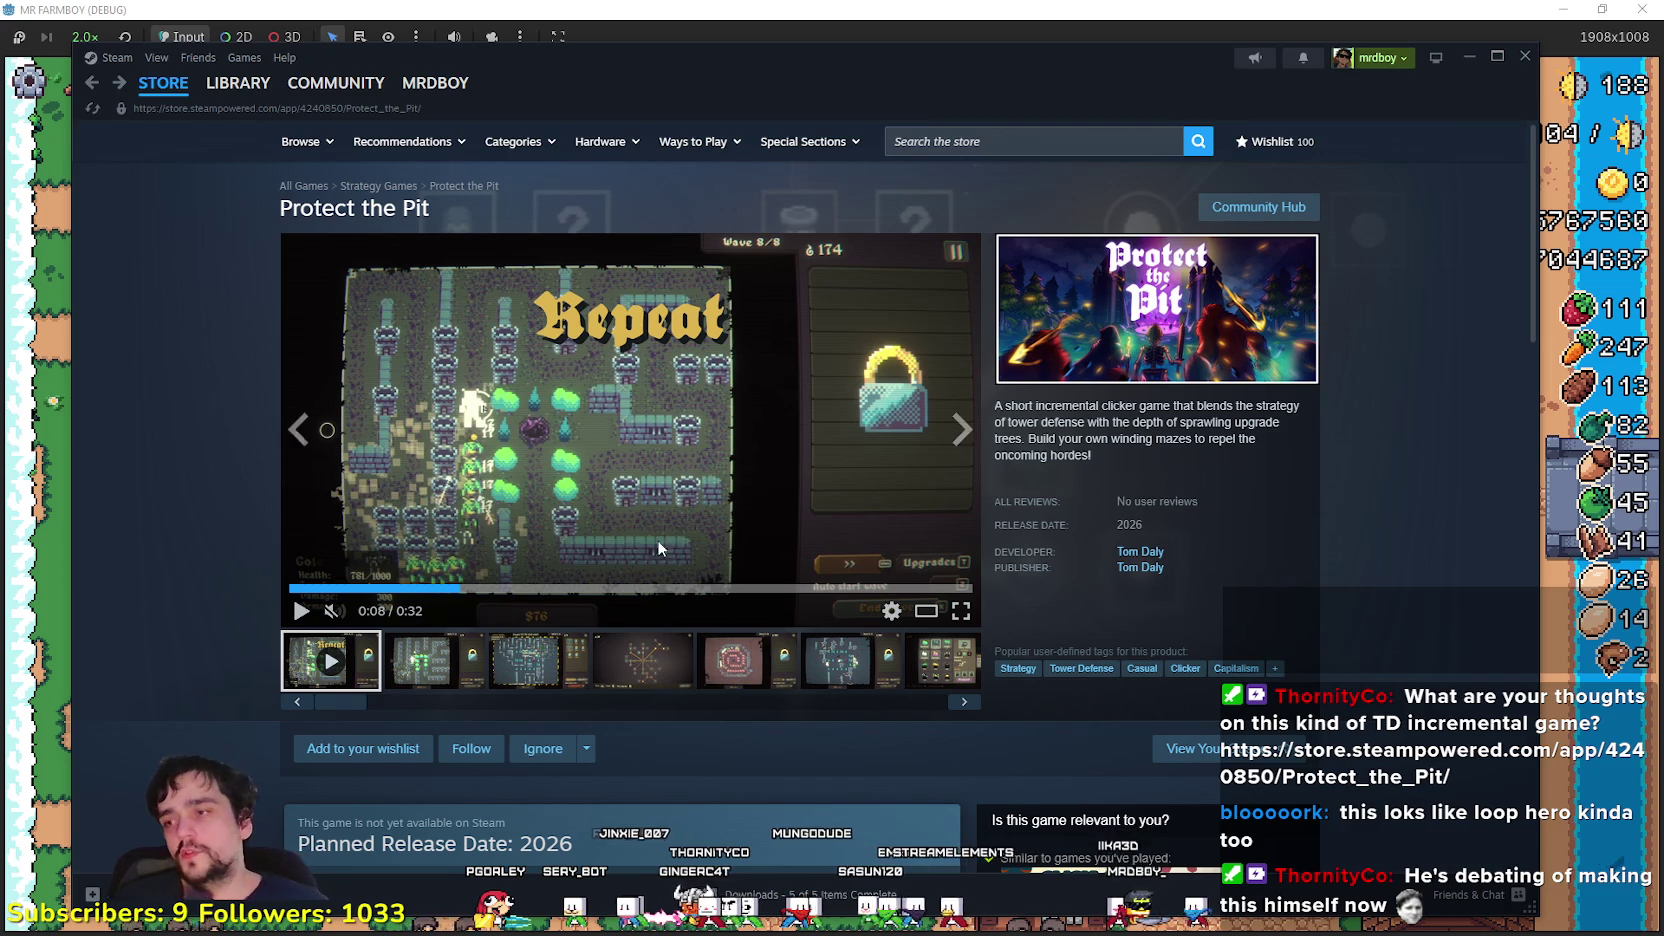
left_click(375, 589)
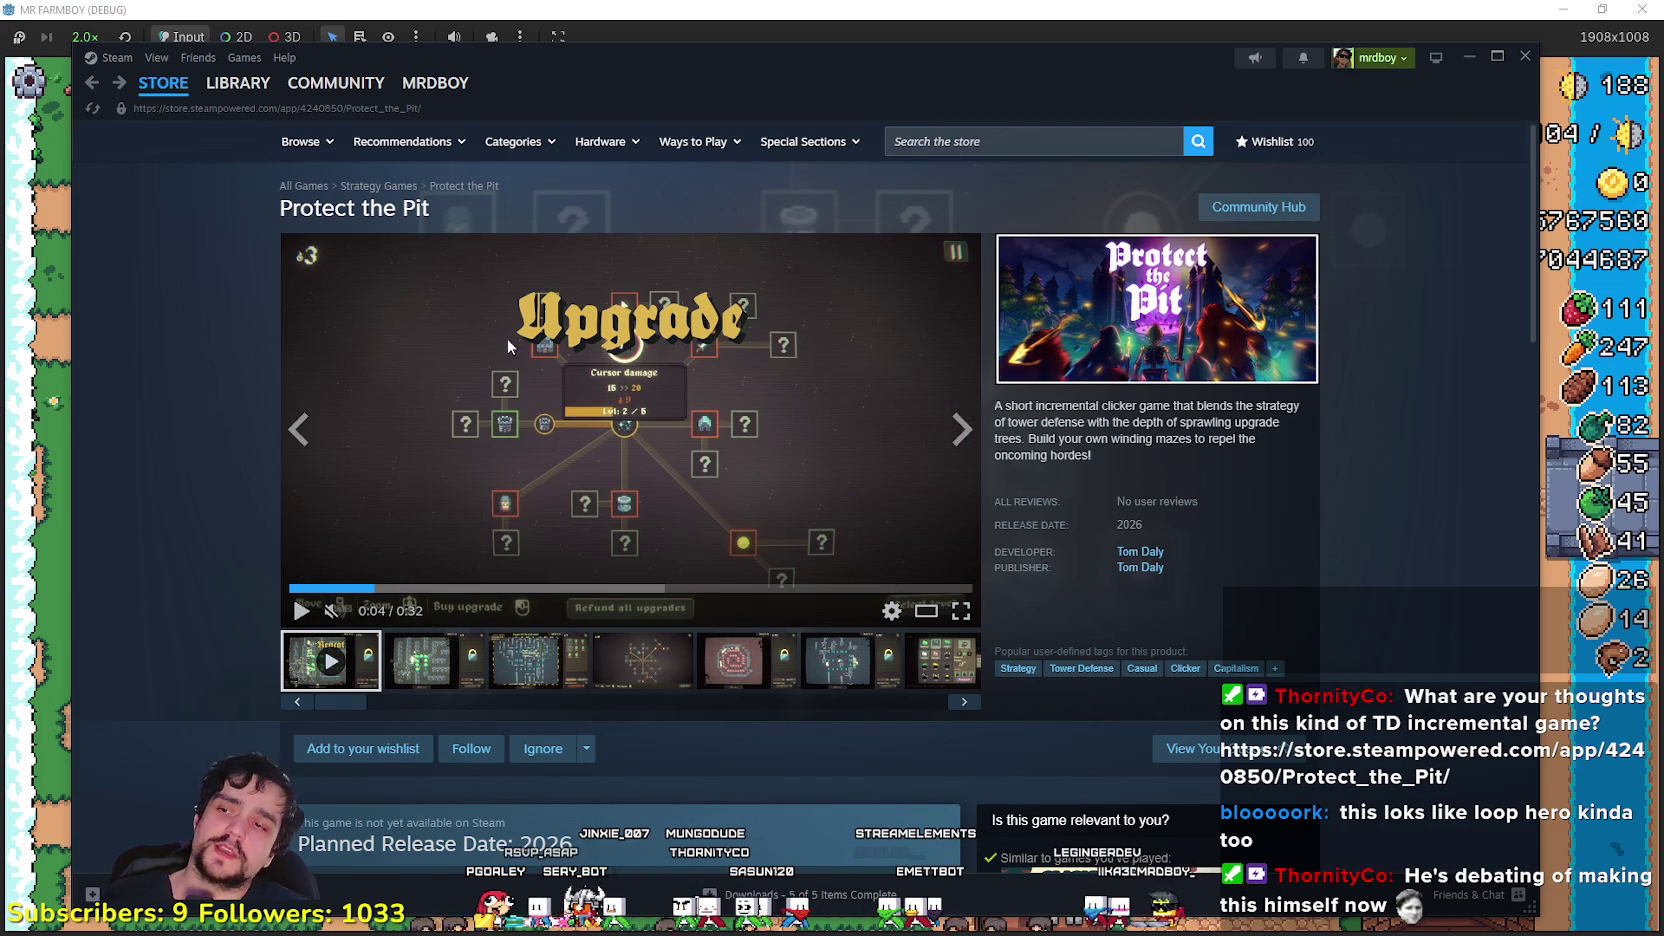
left_click(431, 589)
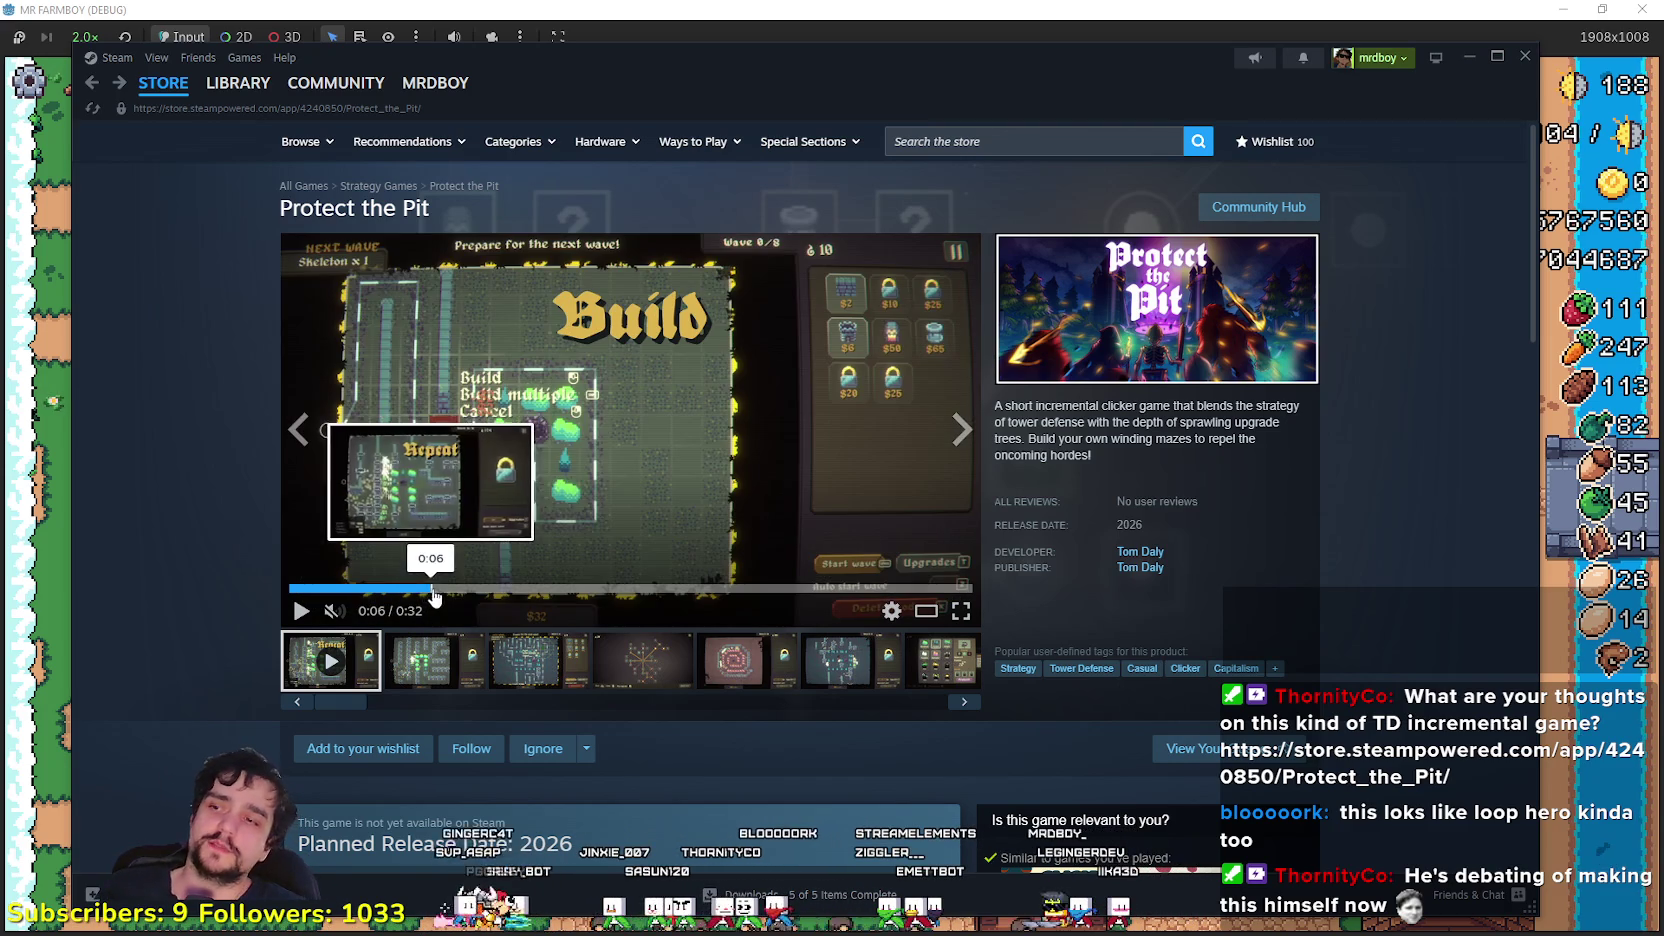
key("shift+Tab")
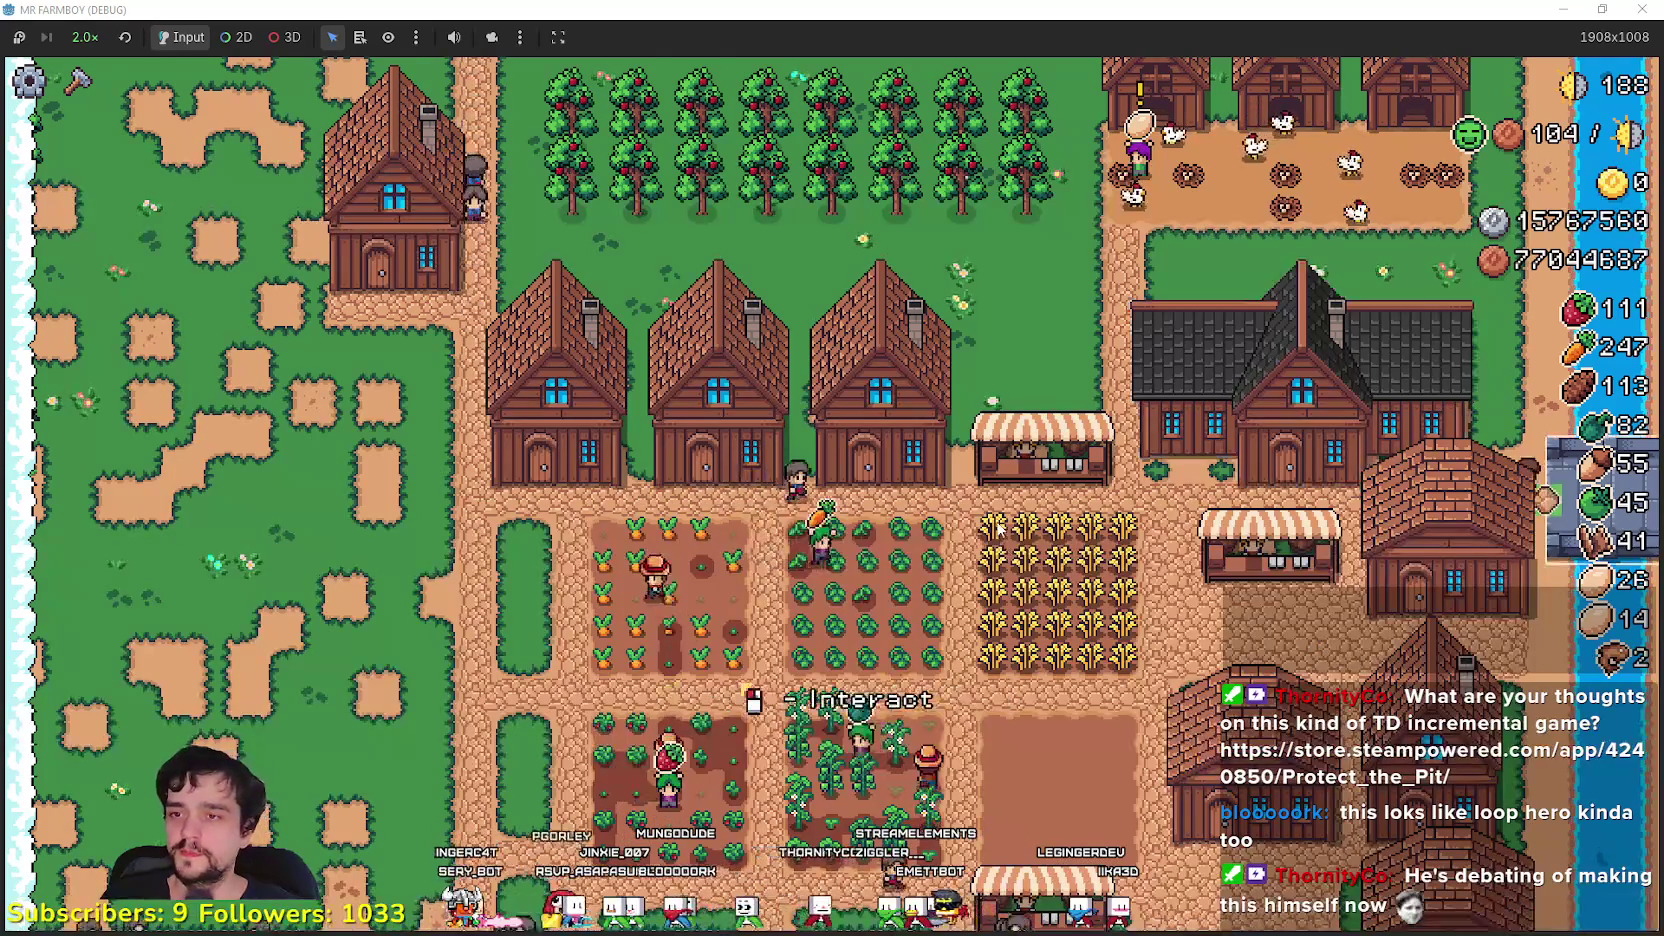
- Zoom in and harvest the tomato field, raising green tomatoes from 55 to 75
scroll(997, 528, "up", 2)
scroll(976, 472, "up", 2)
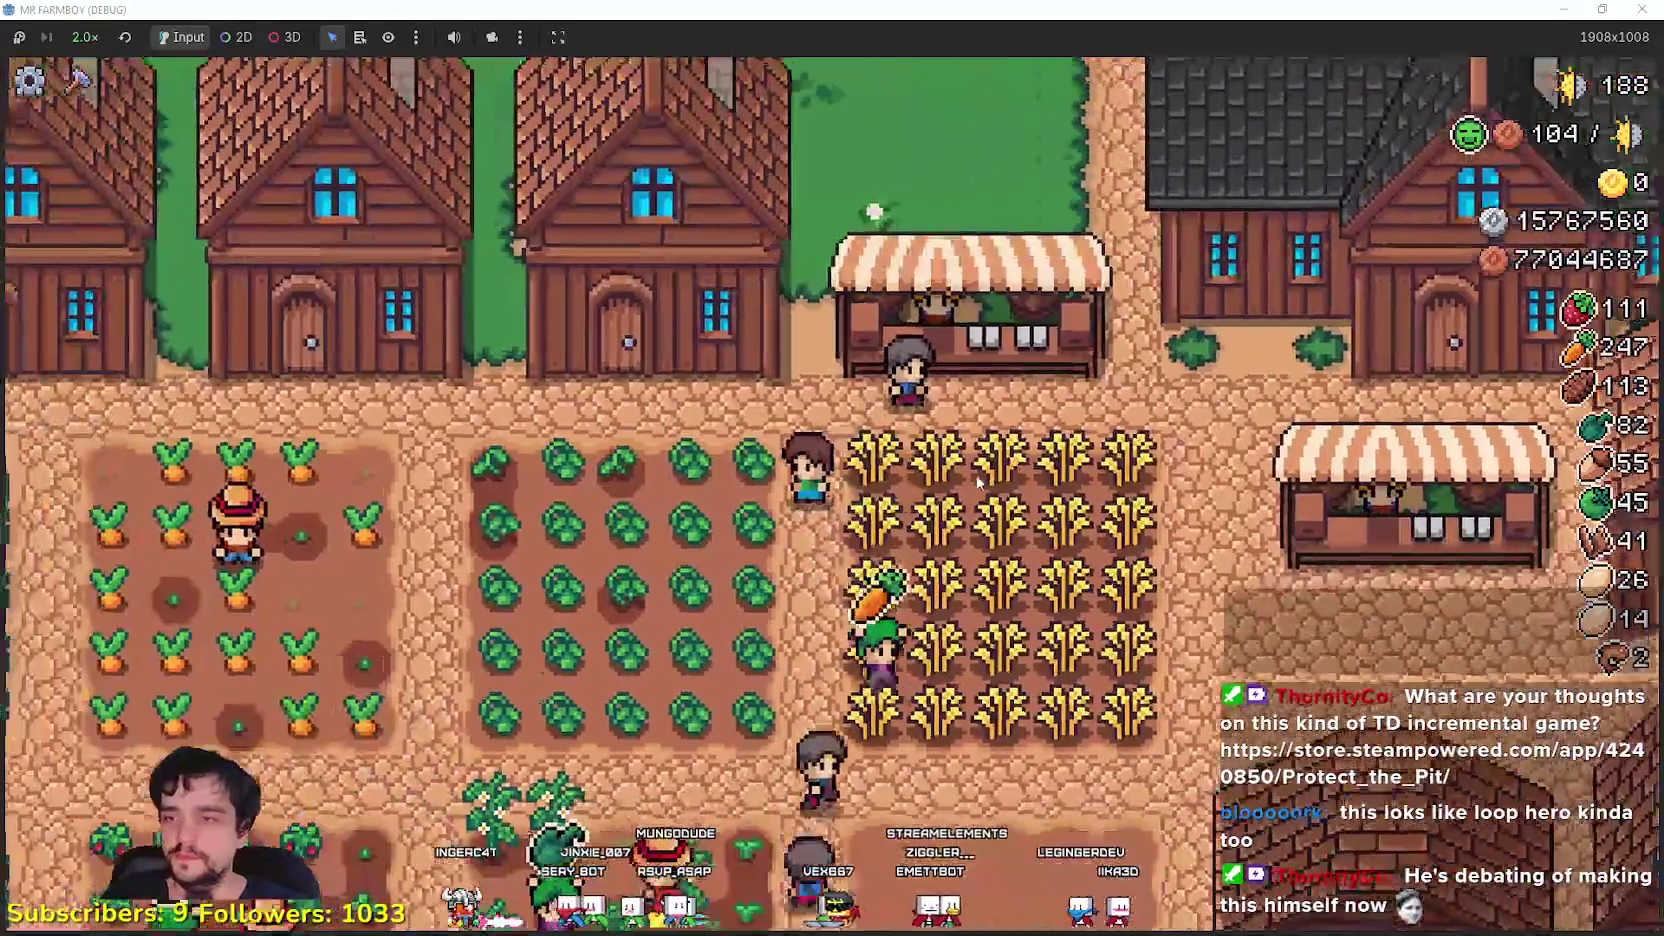
key("a")
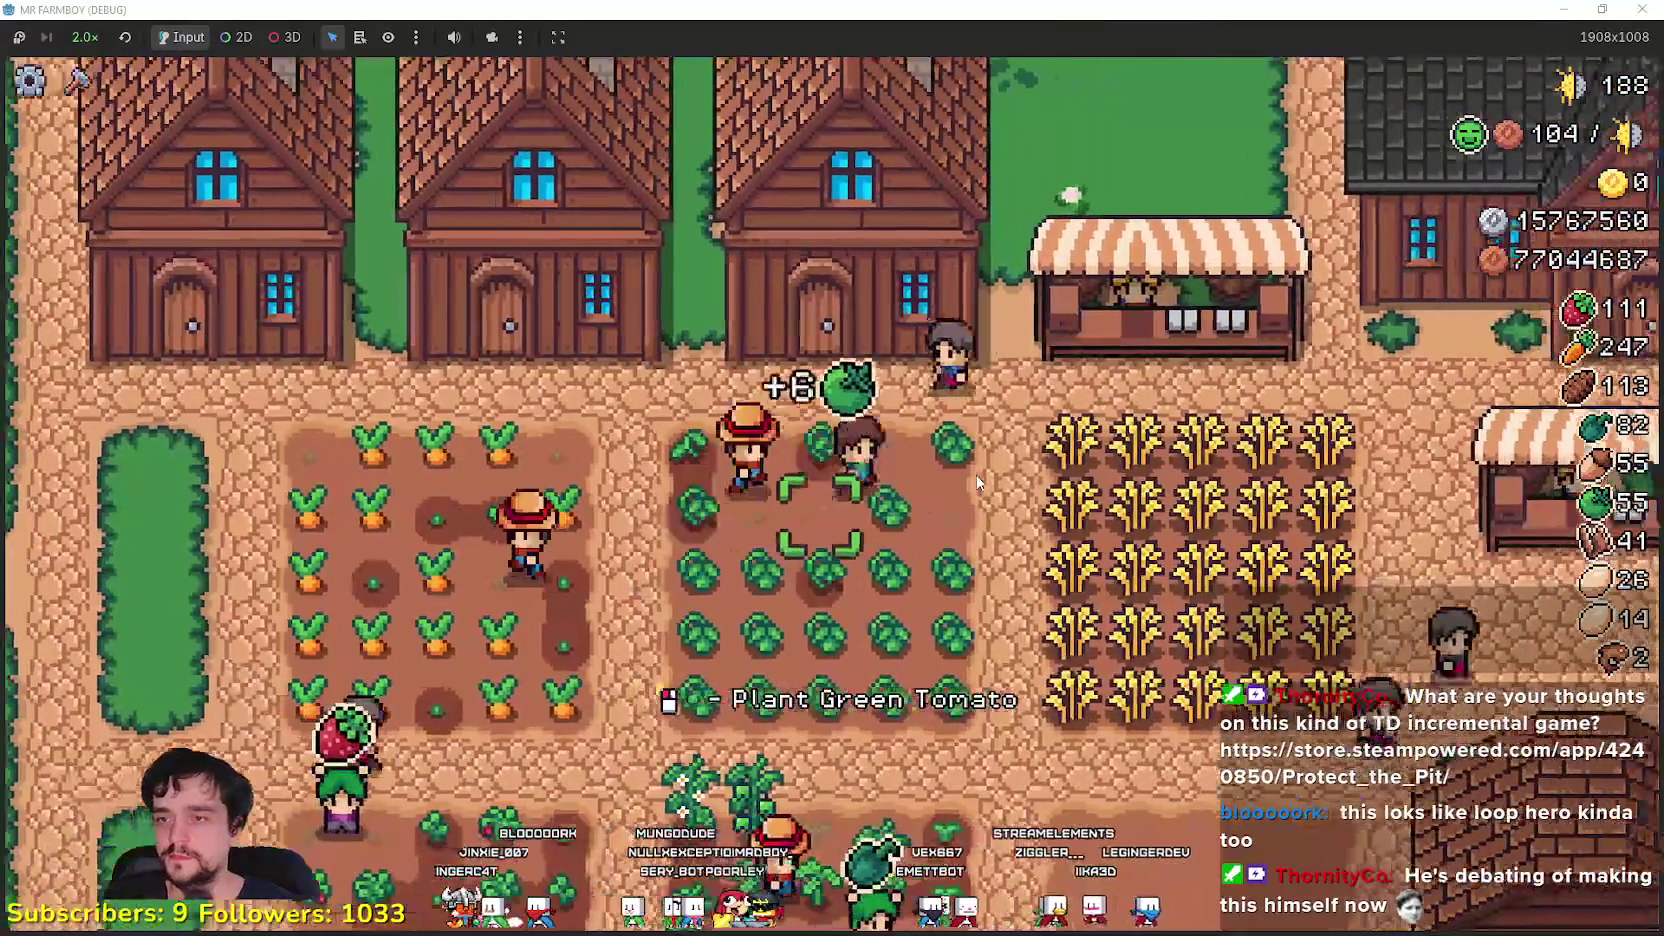
key("s")
key("a")
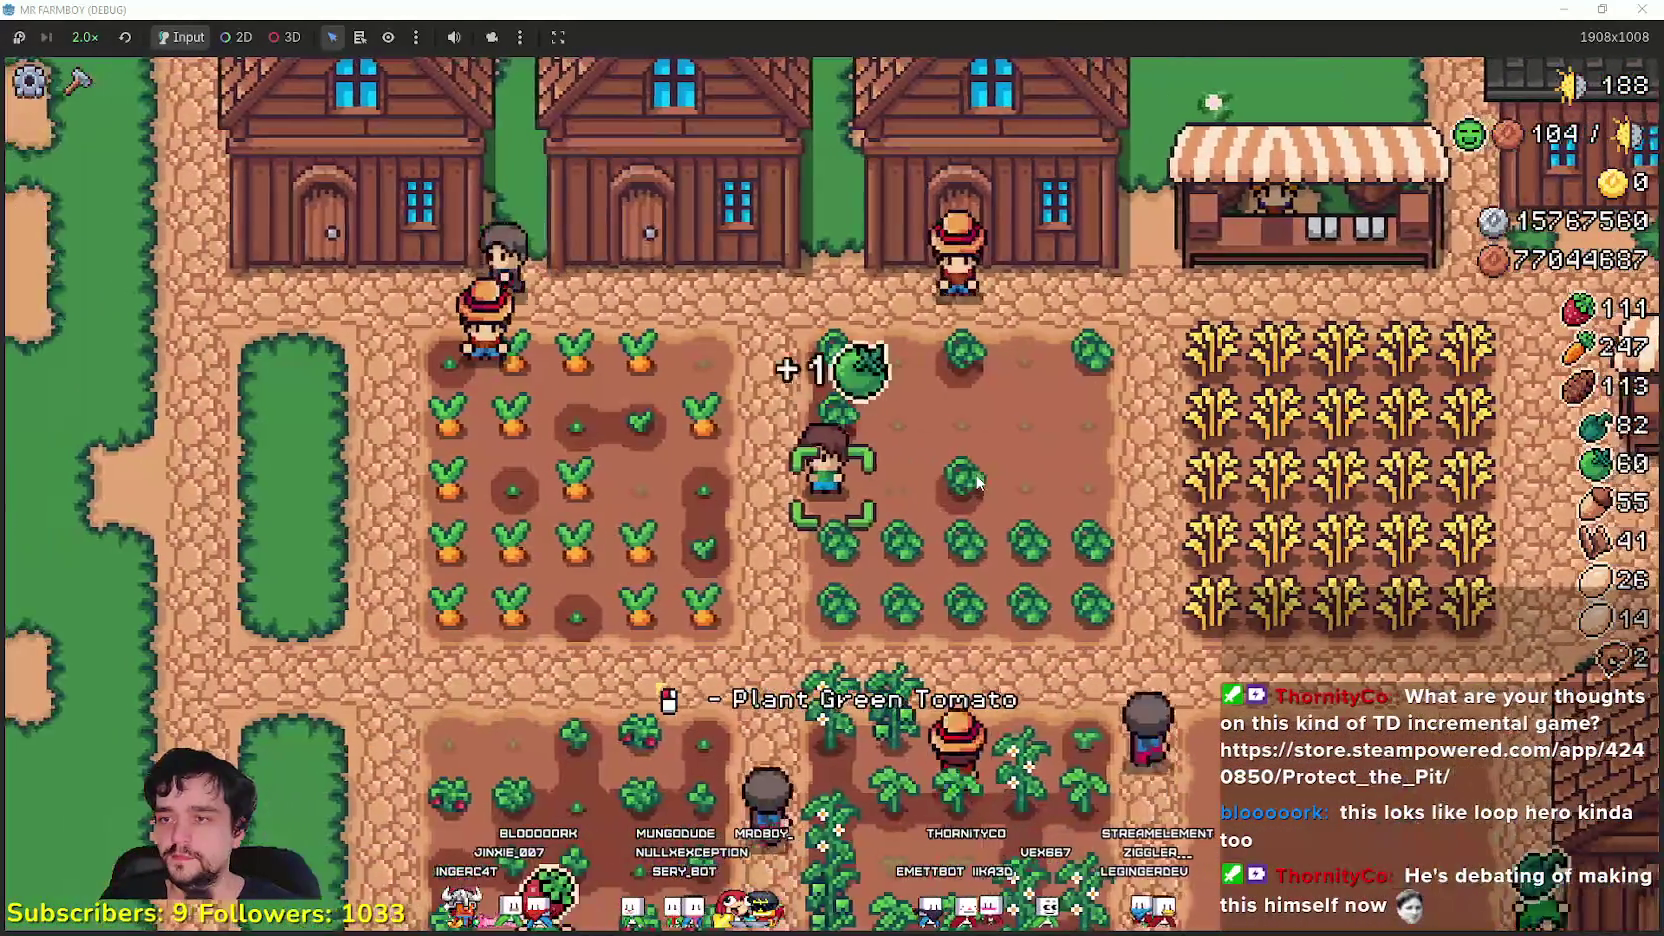
key("s")
key("d")
- Harvest the carrot field up to 260 carrots, zoom out, and open the Player House advancements
key("a")
key("w")
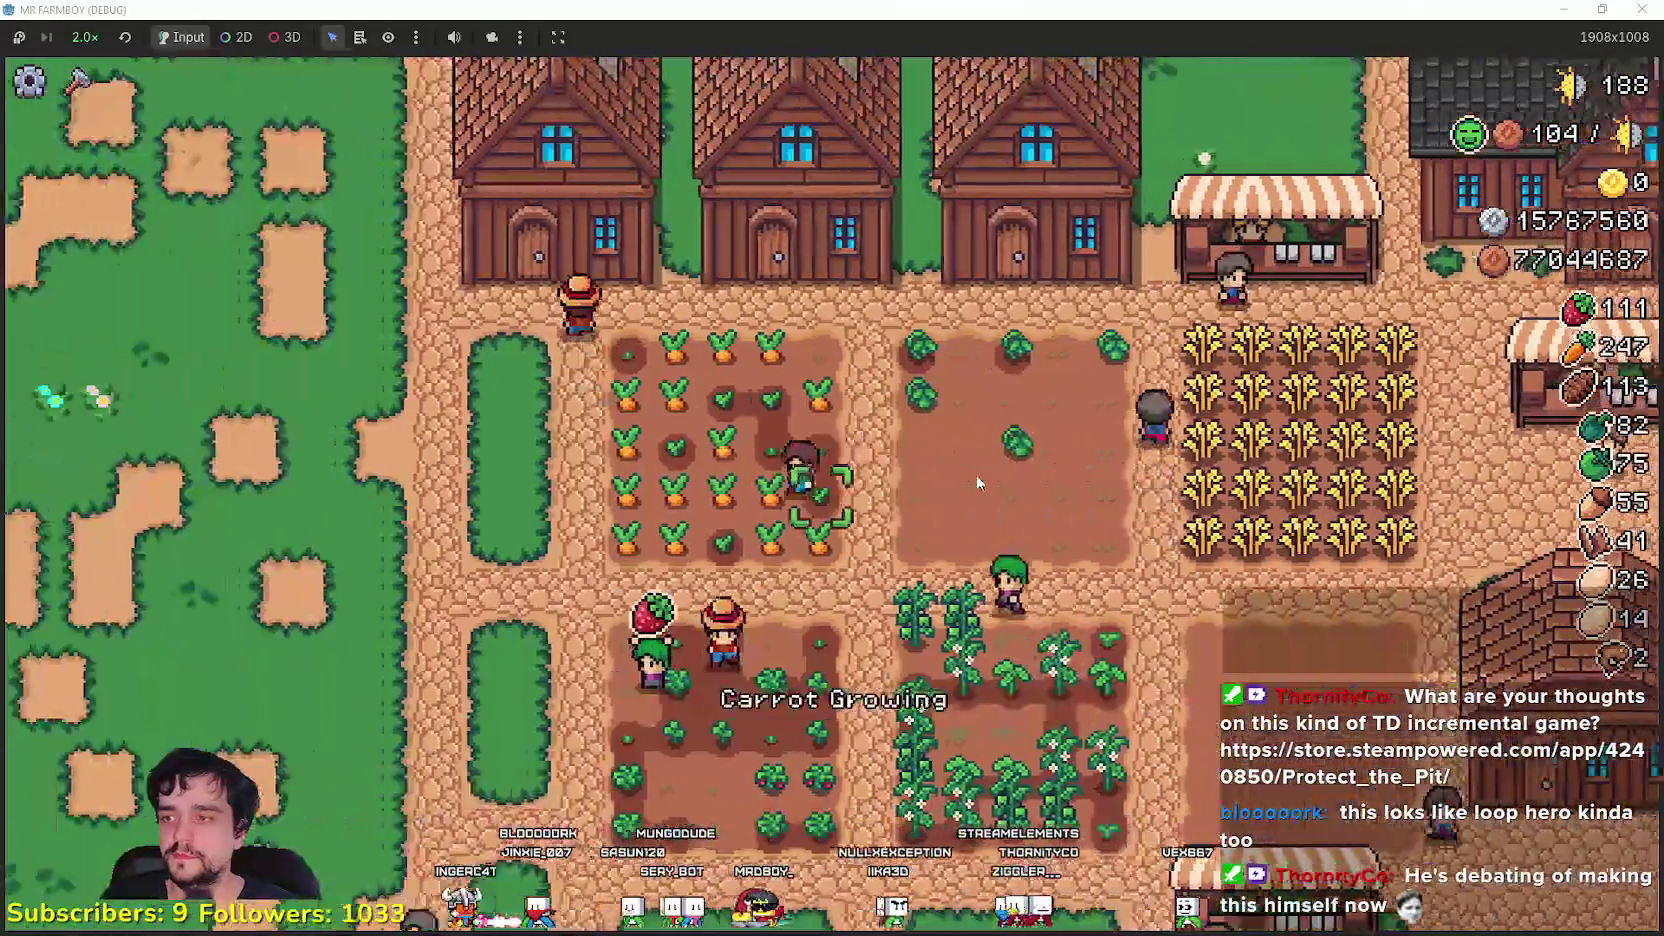
key("a")
key("d")
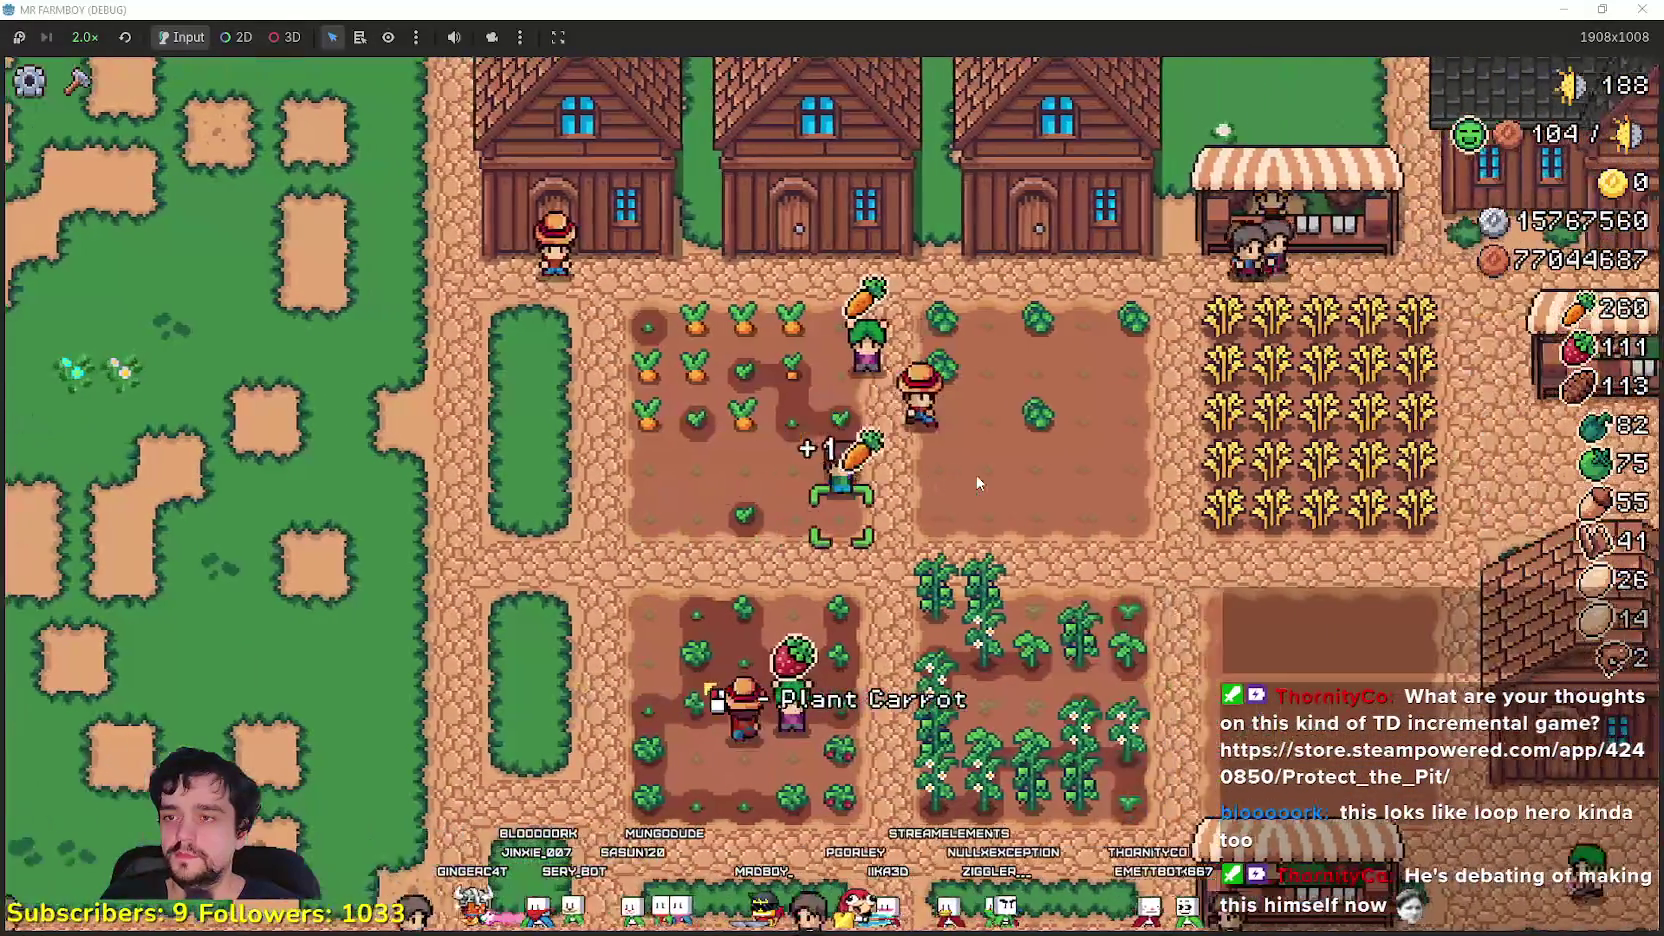
scroll(978, 483, "down", 2)
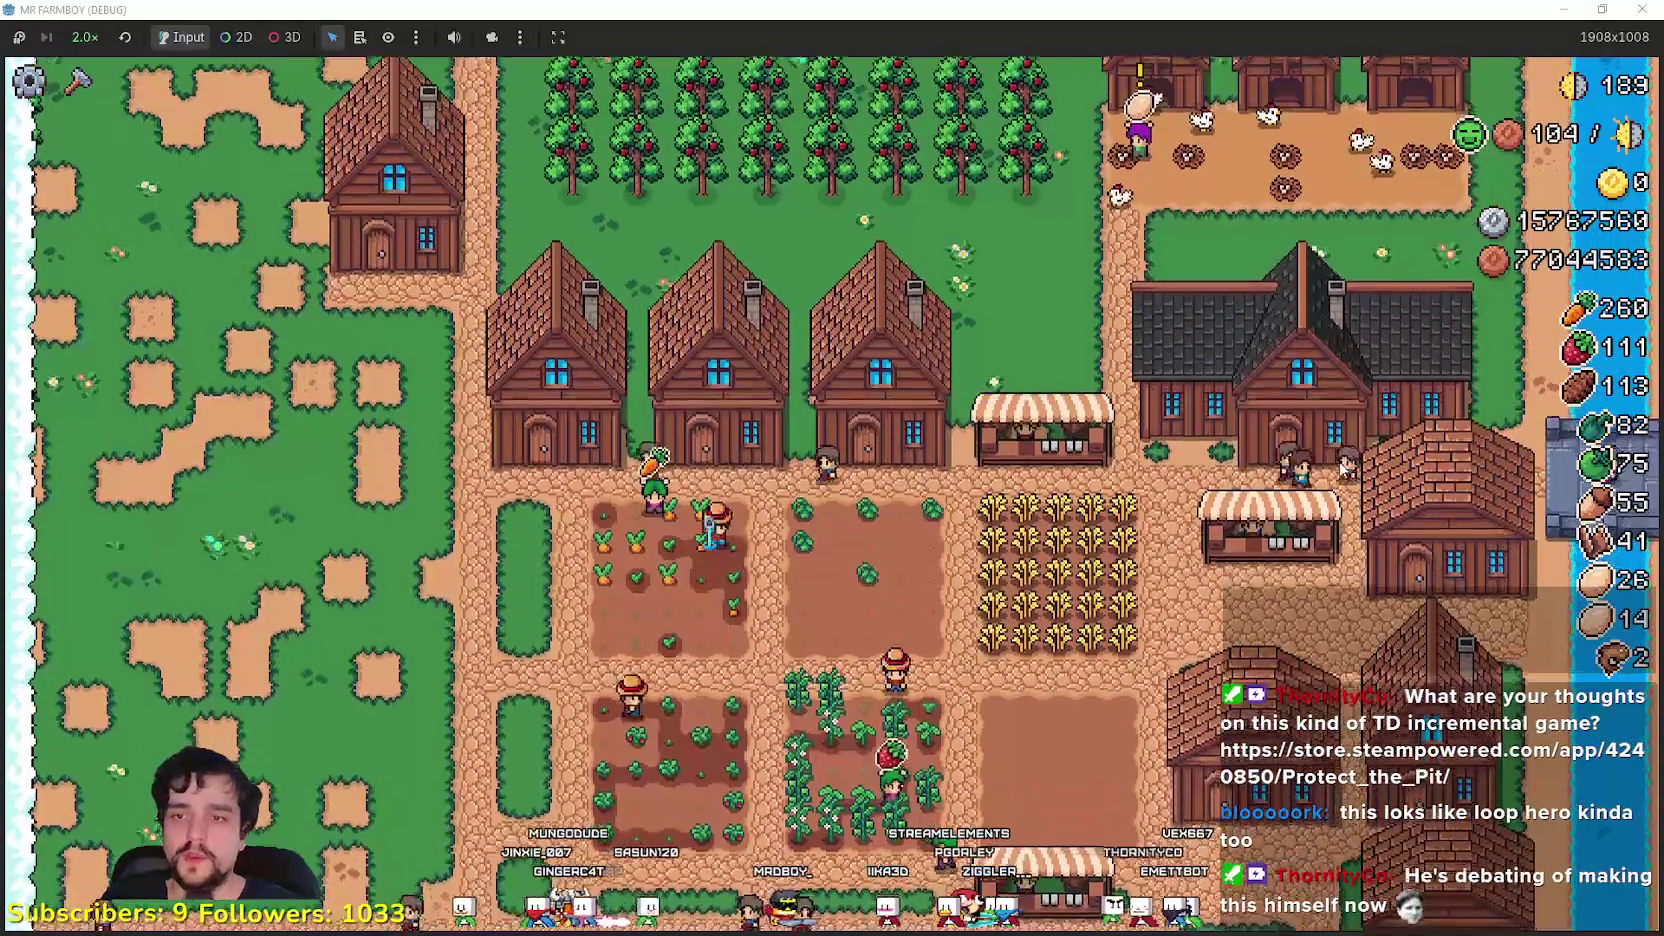
left_click(1343, 465)
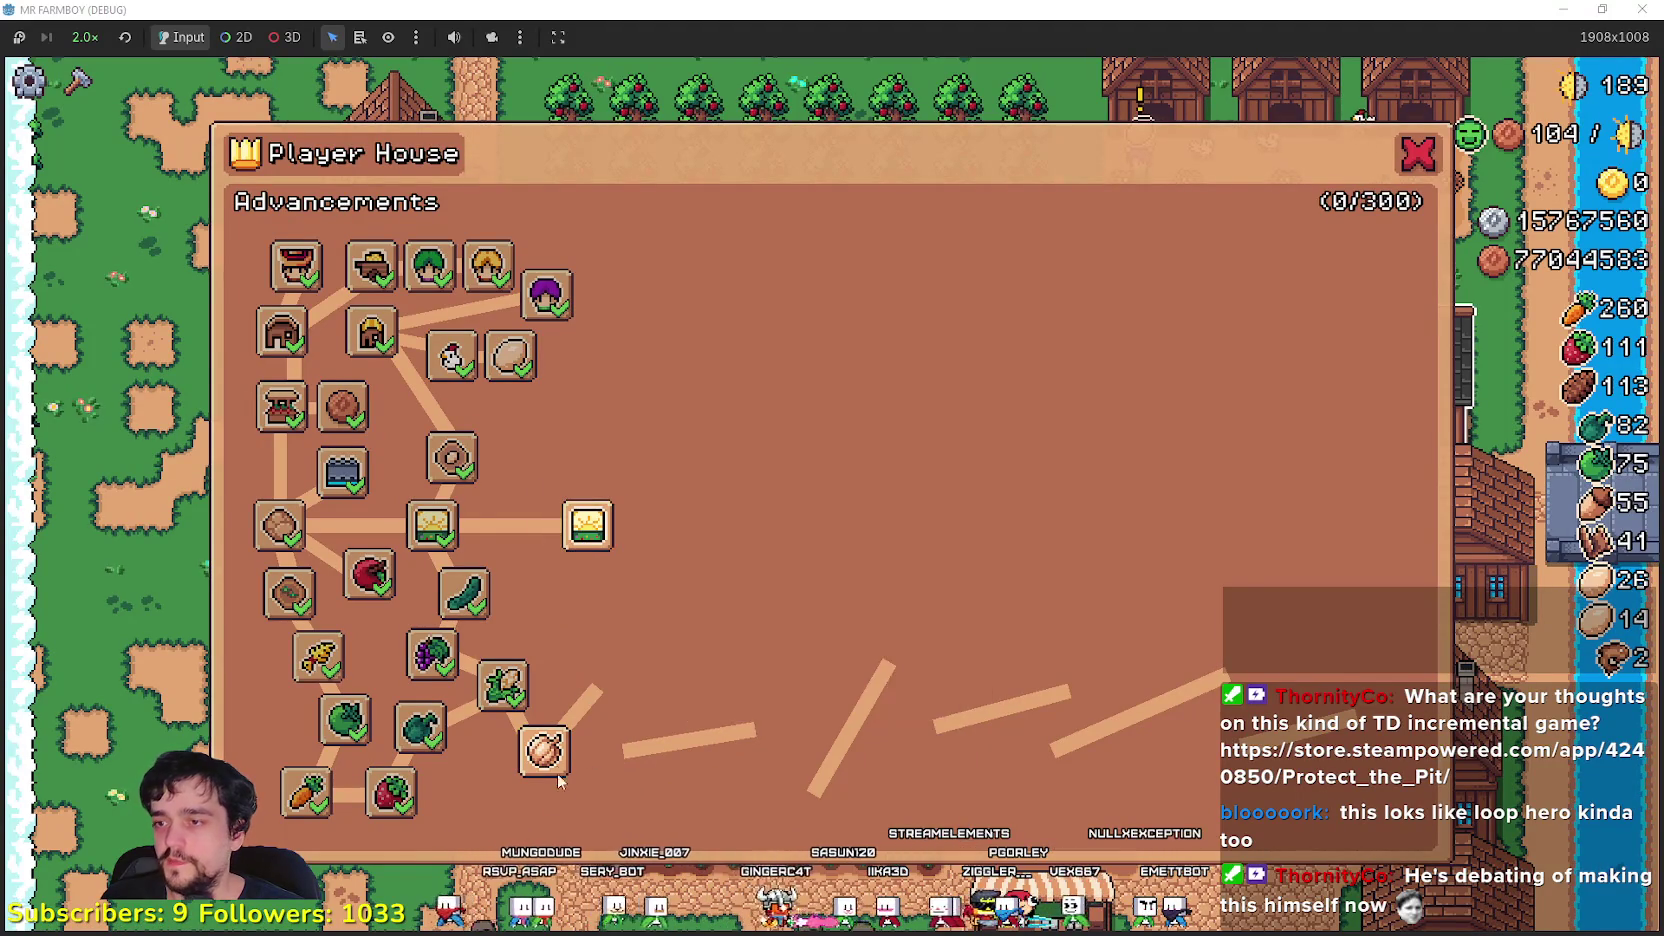
- Unlock the Garlic advancement and close the Player House advancements panel
left_click(542, 748)
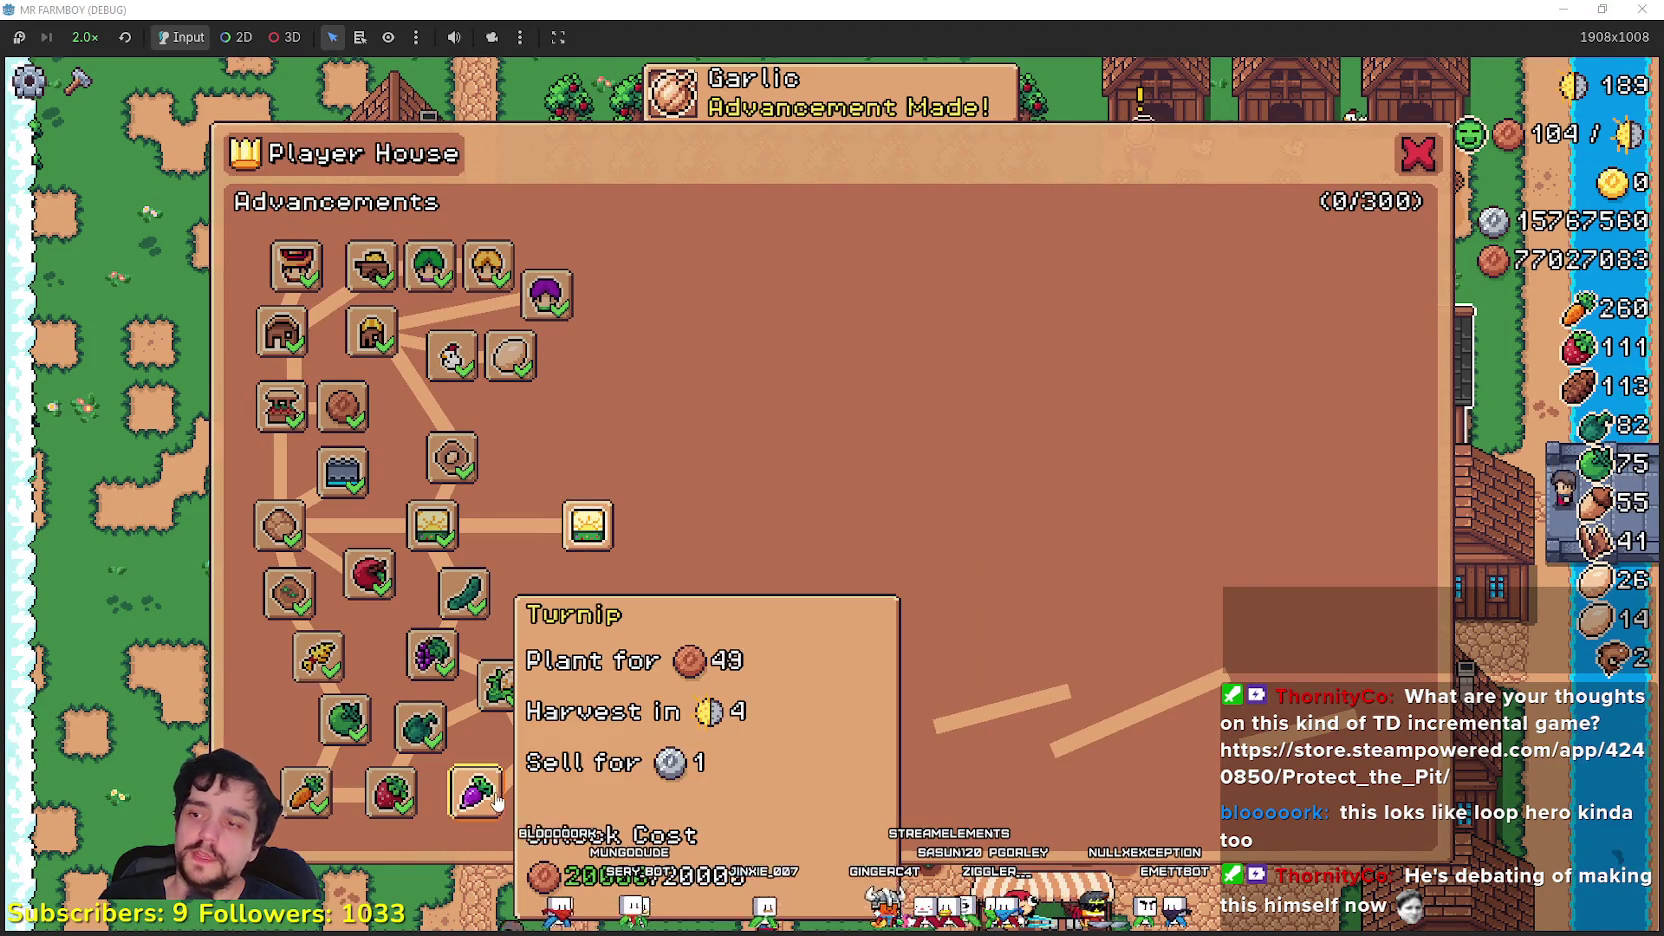
key("Escape")
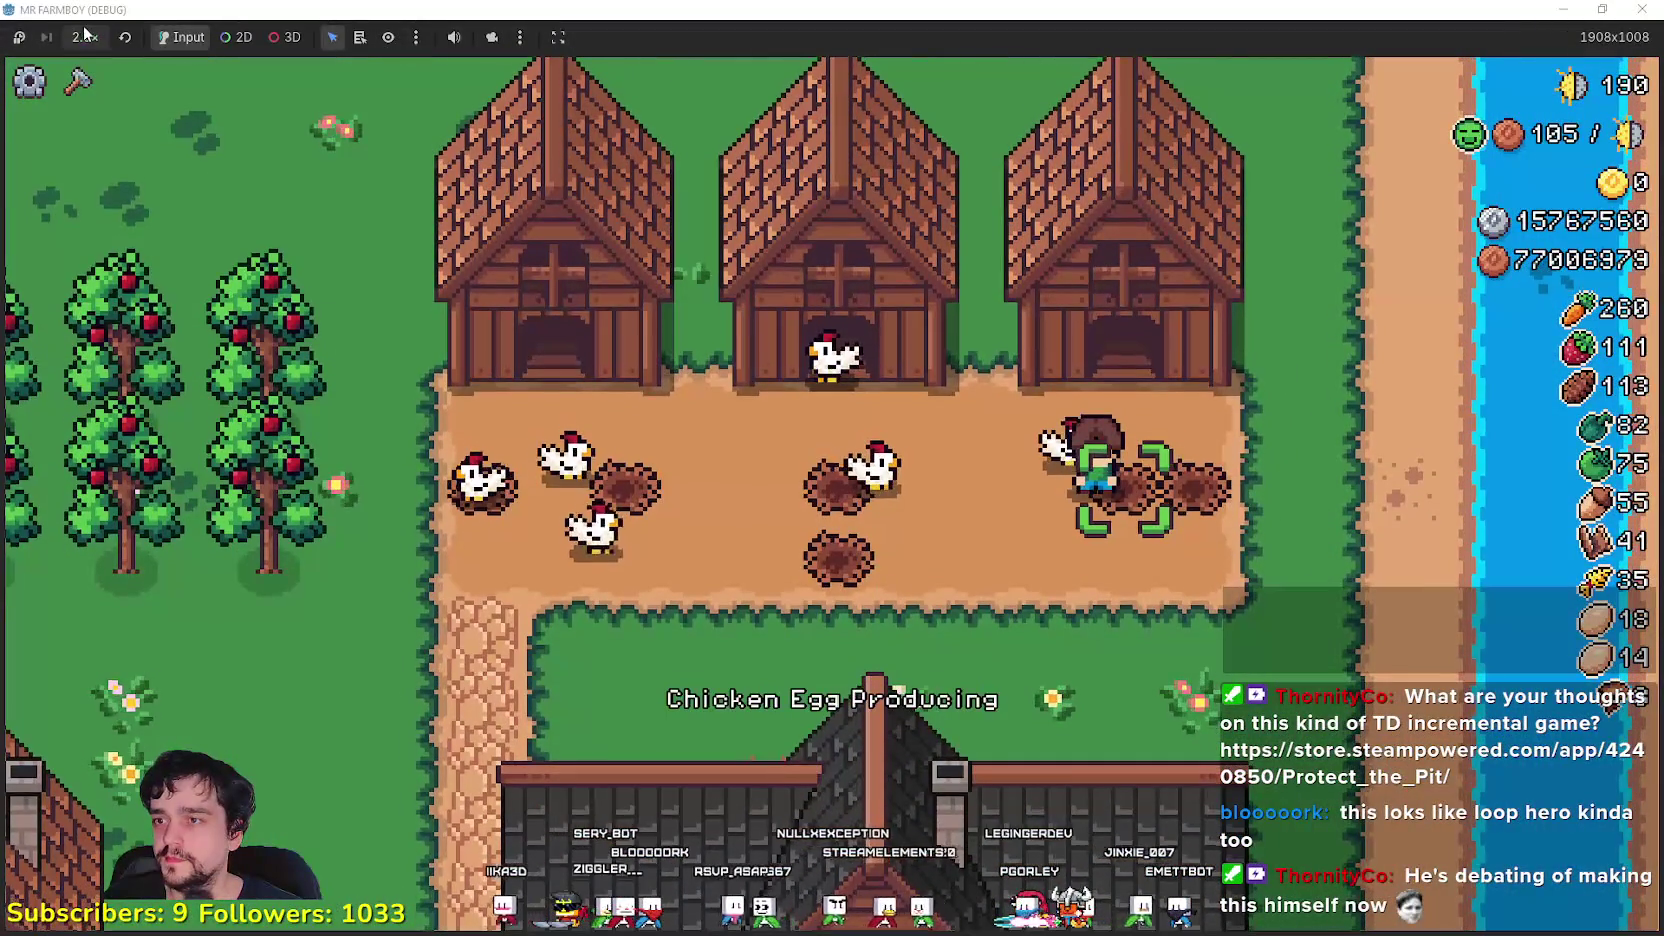
- Run the game at 8.0x debug speed, then set it back to 2.0x
left_click(86, 37)
left_click(97, 287)
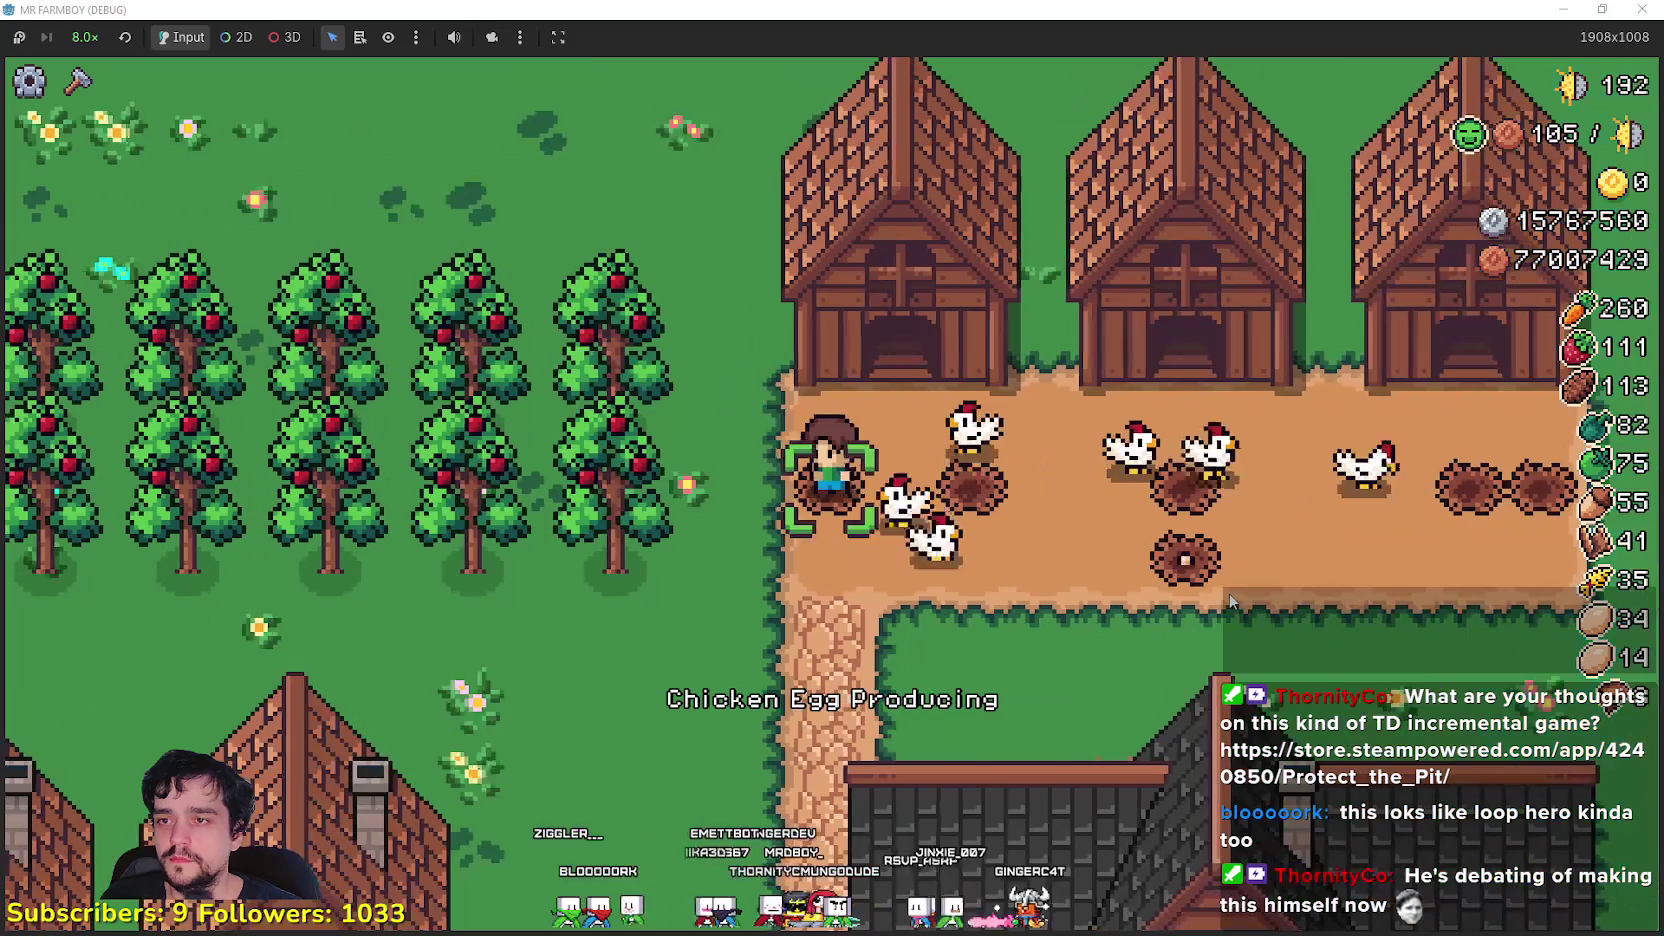
left_click(85, 38)
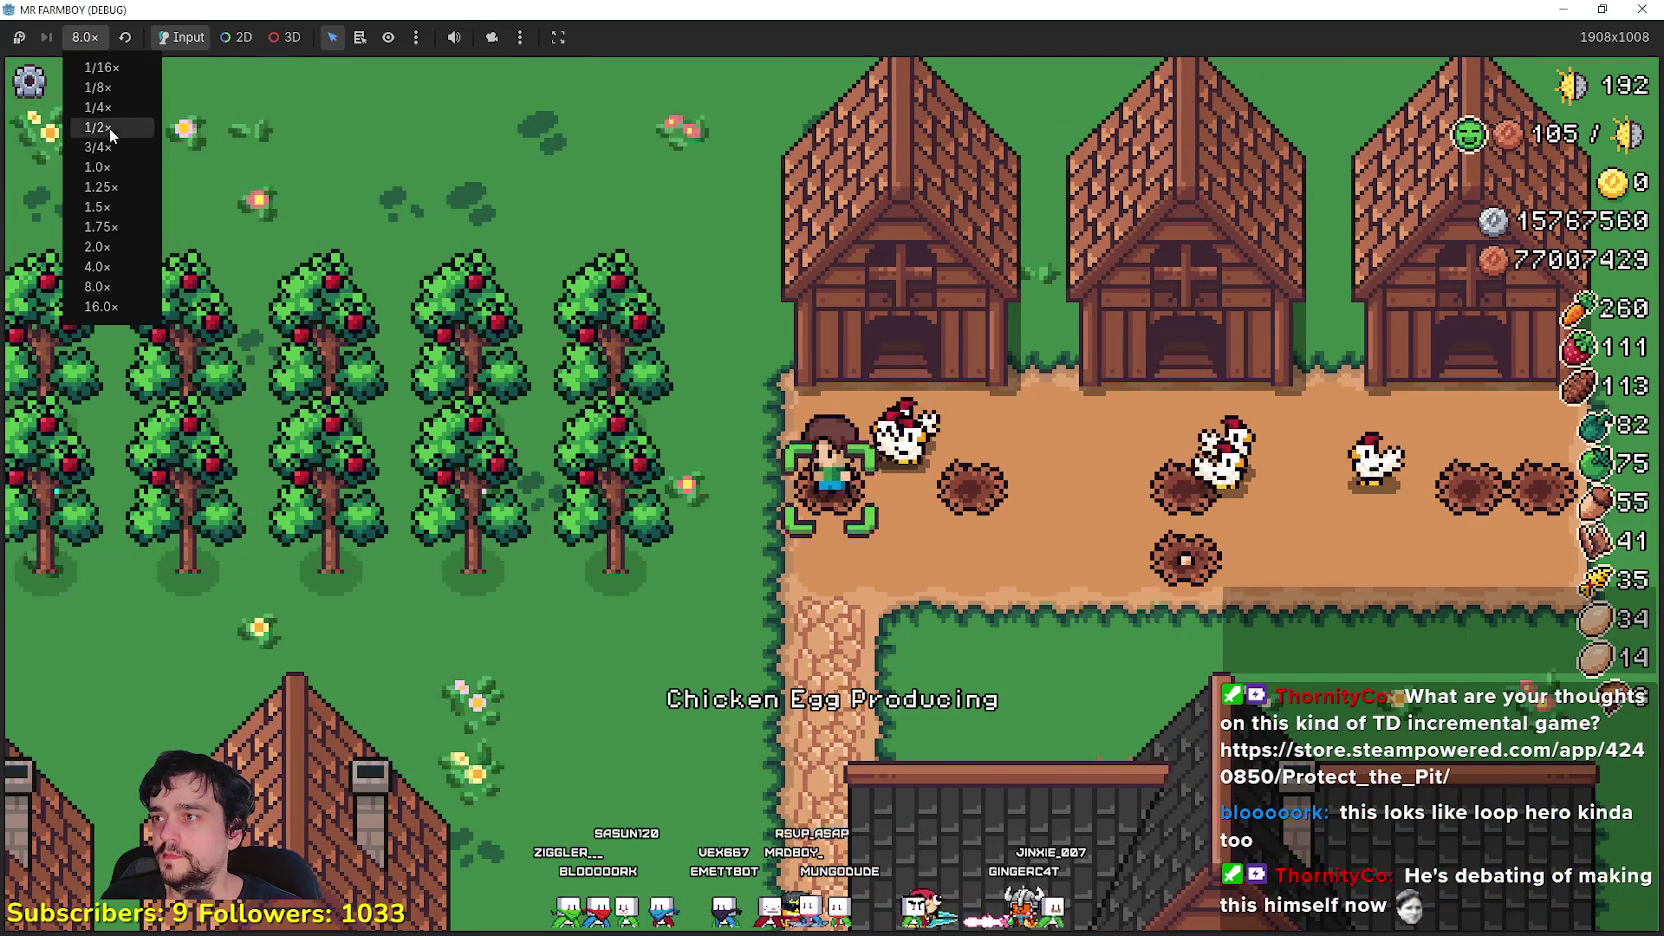
left_click(100, 246)
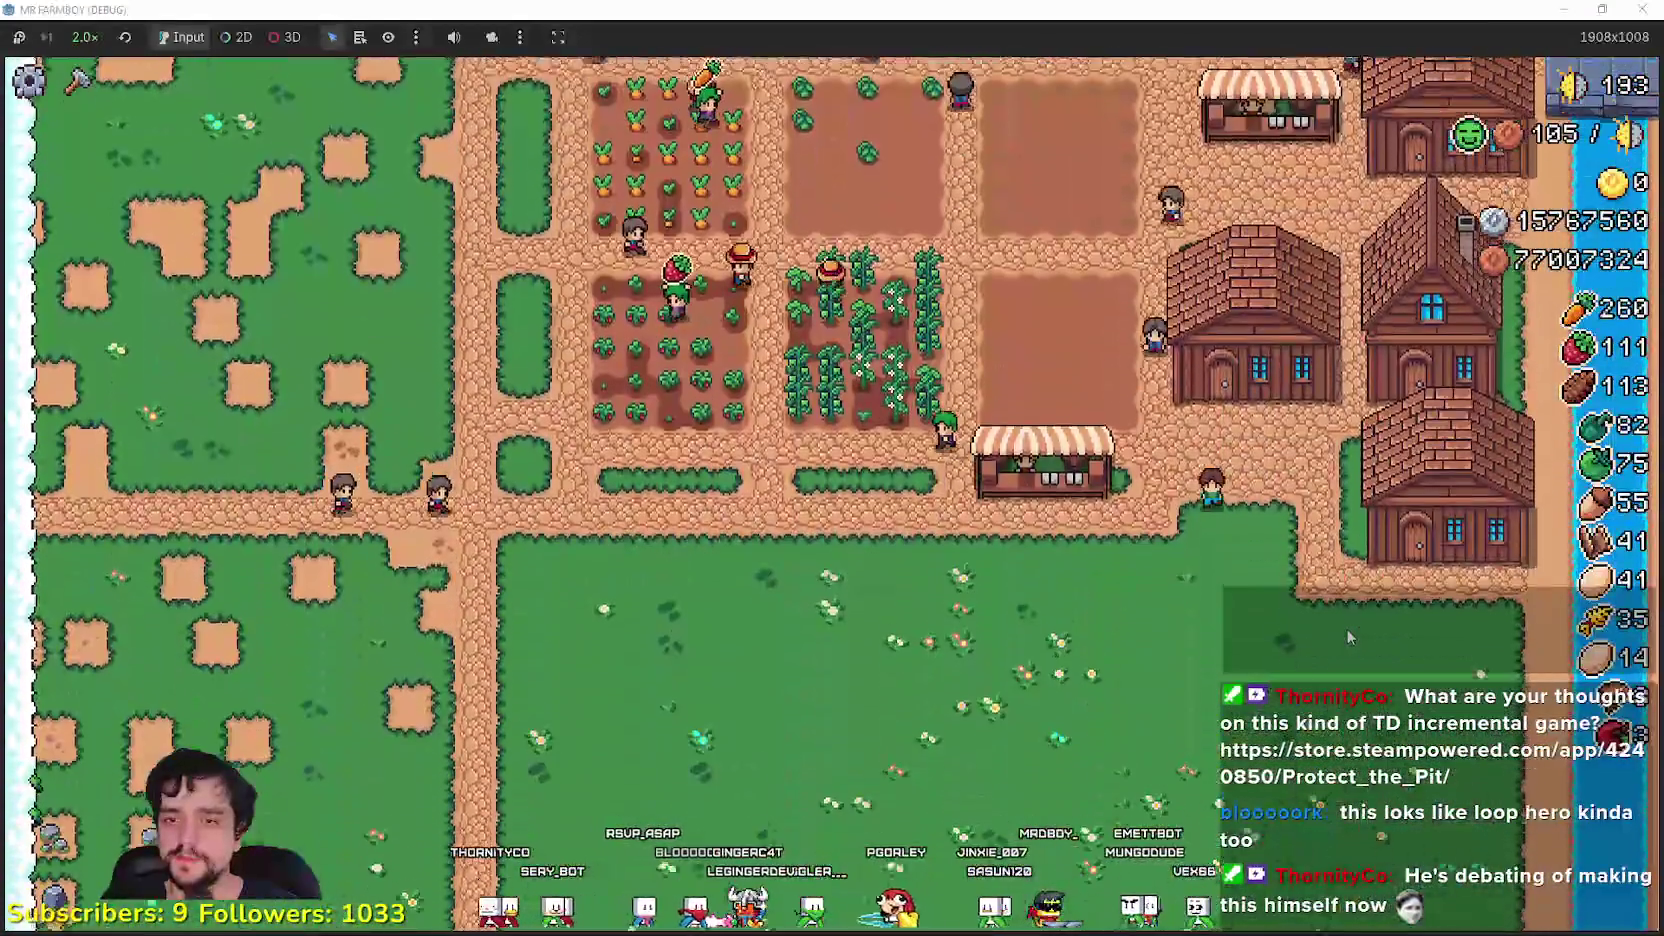
- Check the Warehouse inventory for the stockpiled eggs, then close it
left_click(1346, 624)
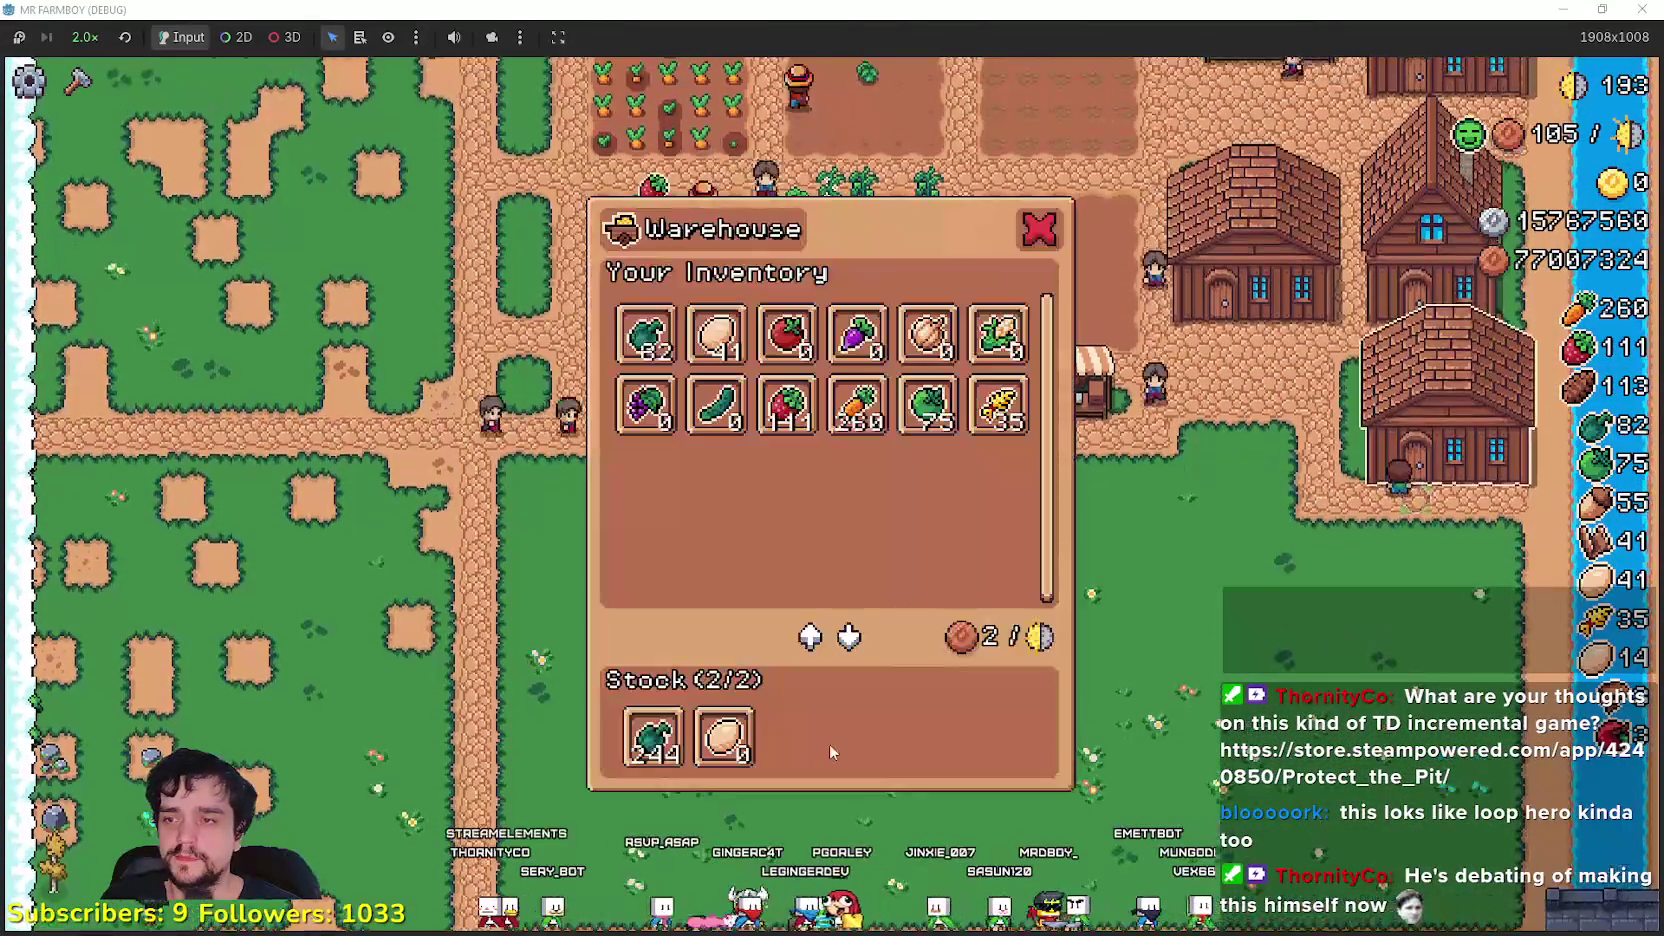
left_click(1138, 523)
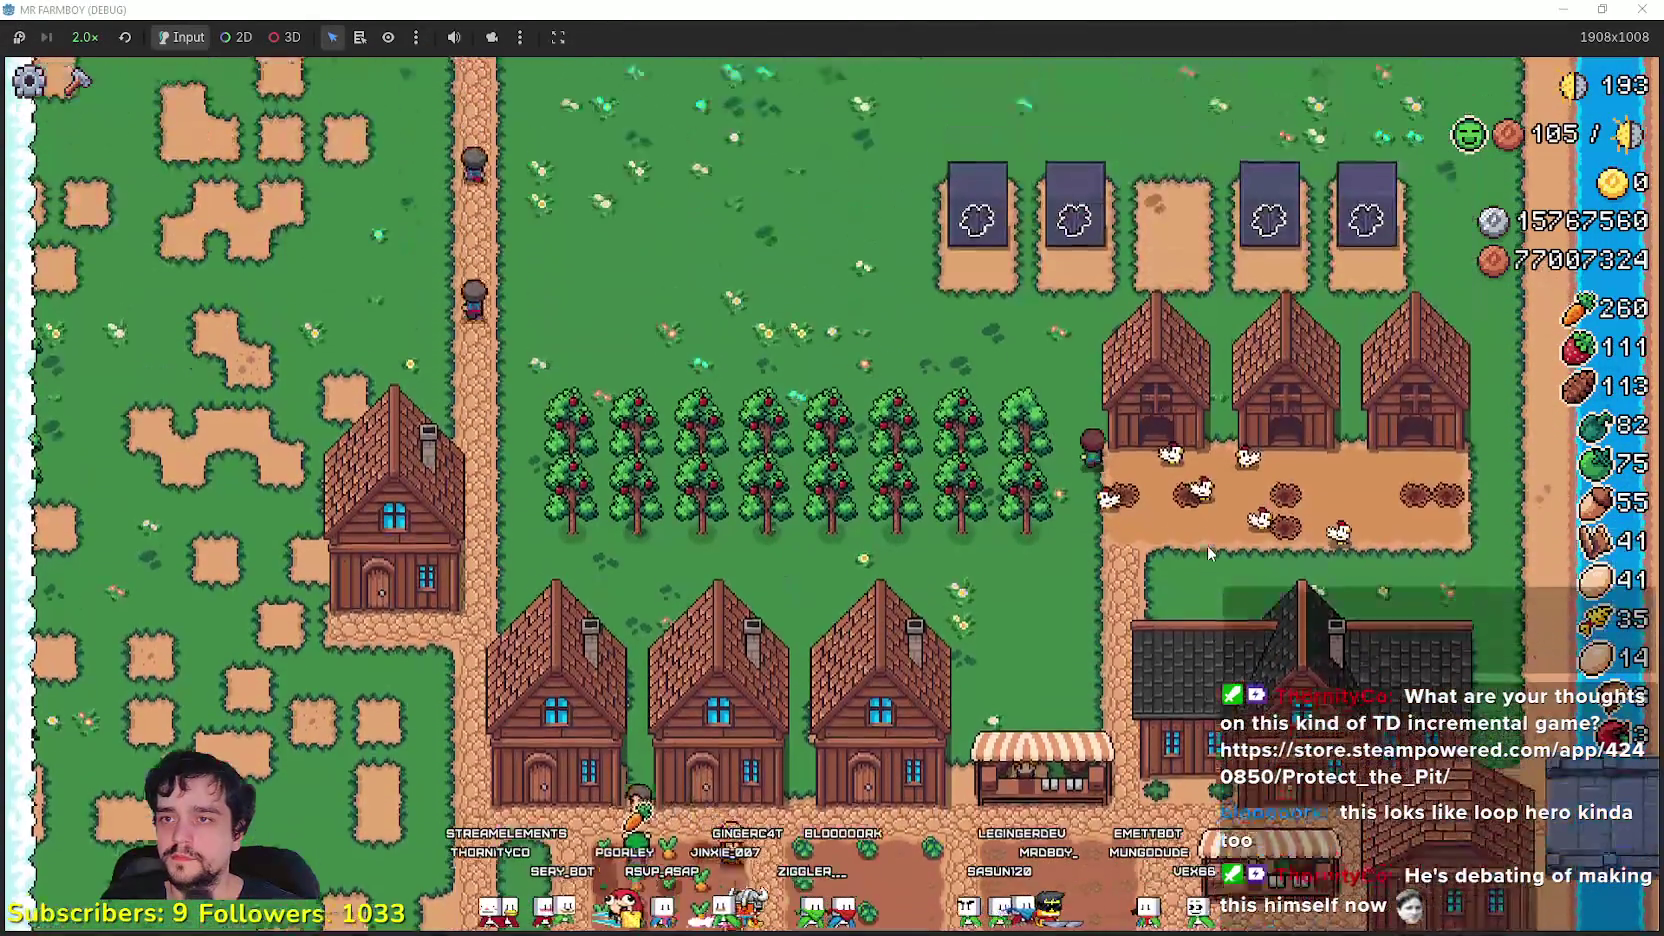
scroll(1173, 493, "up", 3)
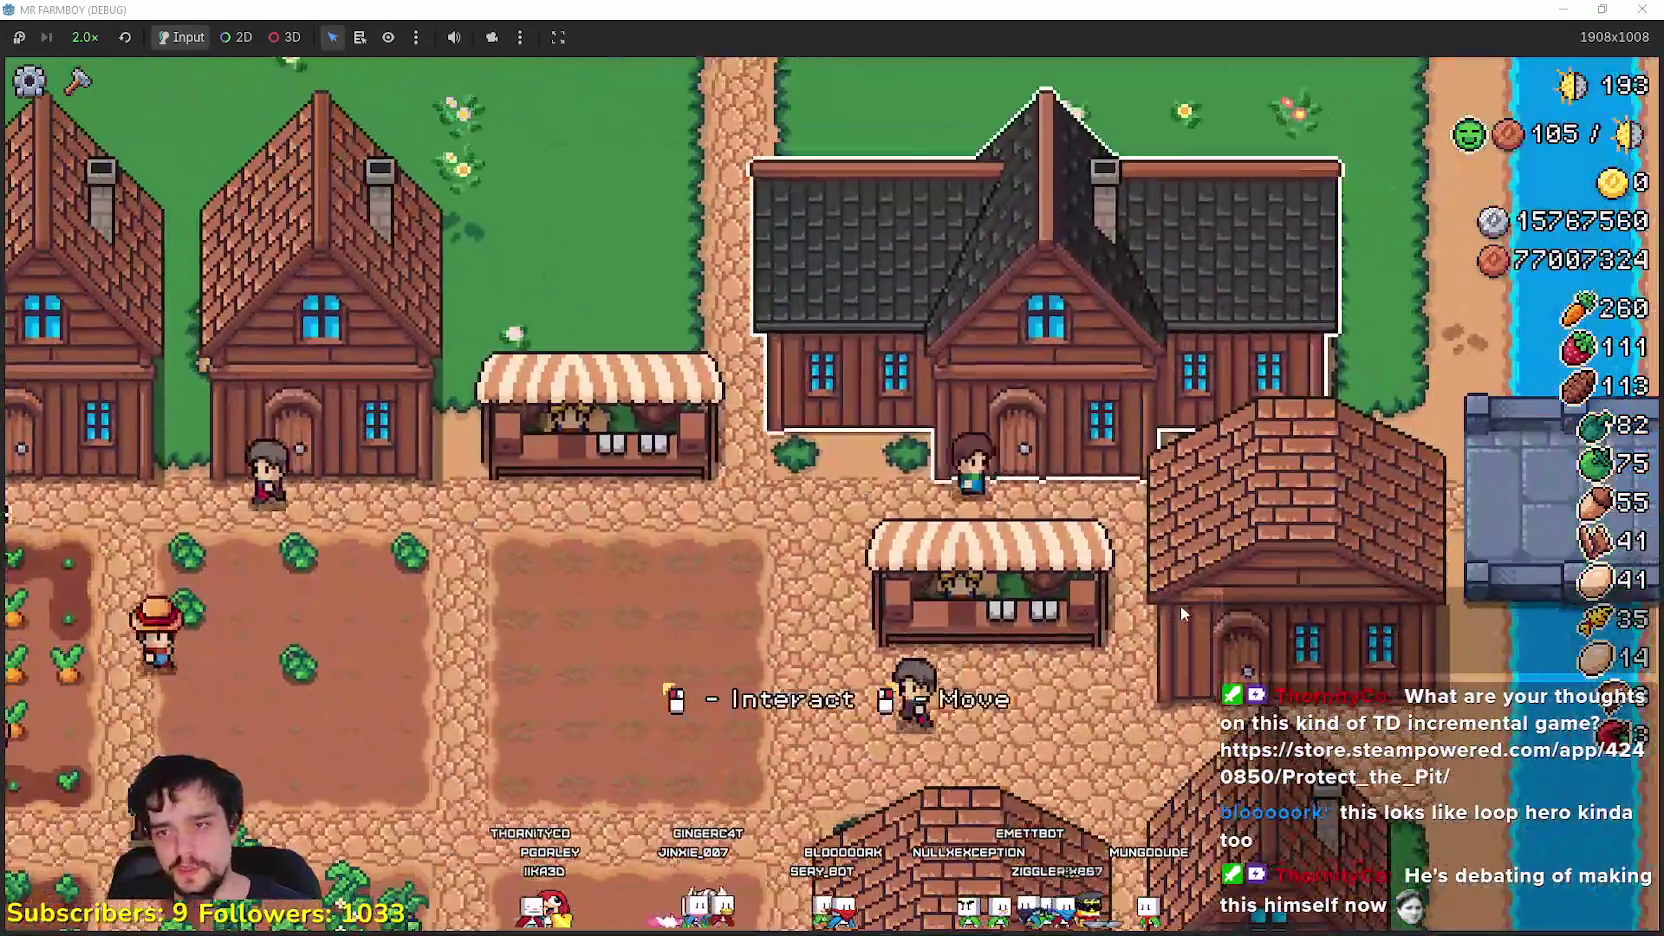
- In the Player House, unlock Island Expansion II–IV, Enchanted Farm Tile, Pigs, Barn and the next node
left_click(1181, 604)
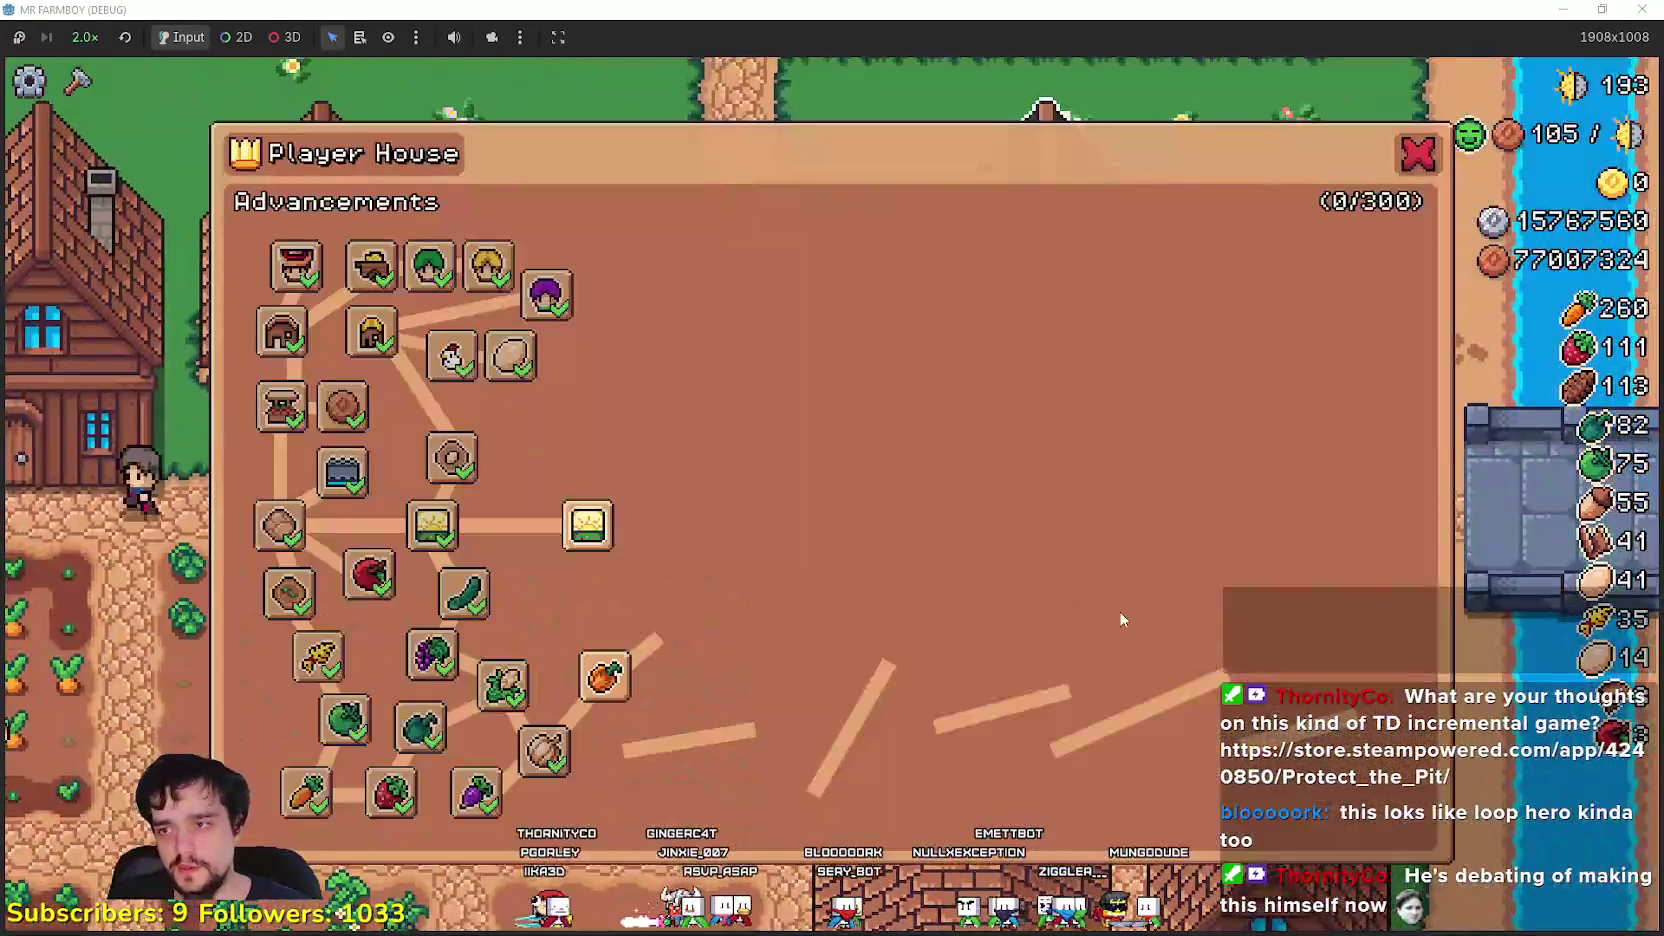
left_click(590, 527)
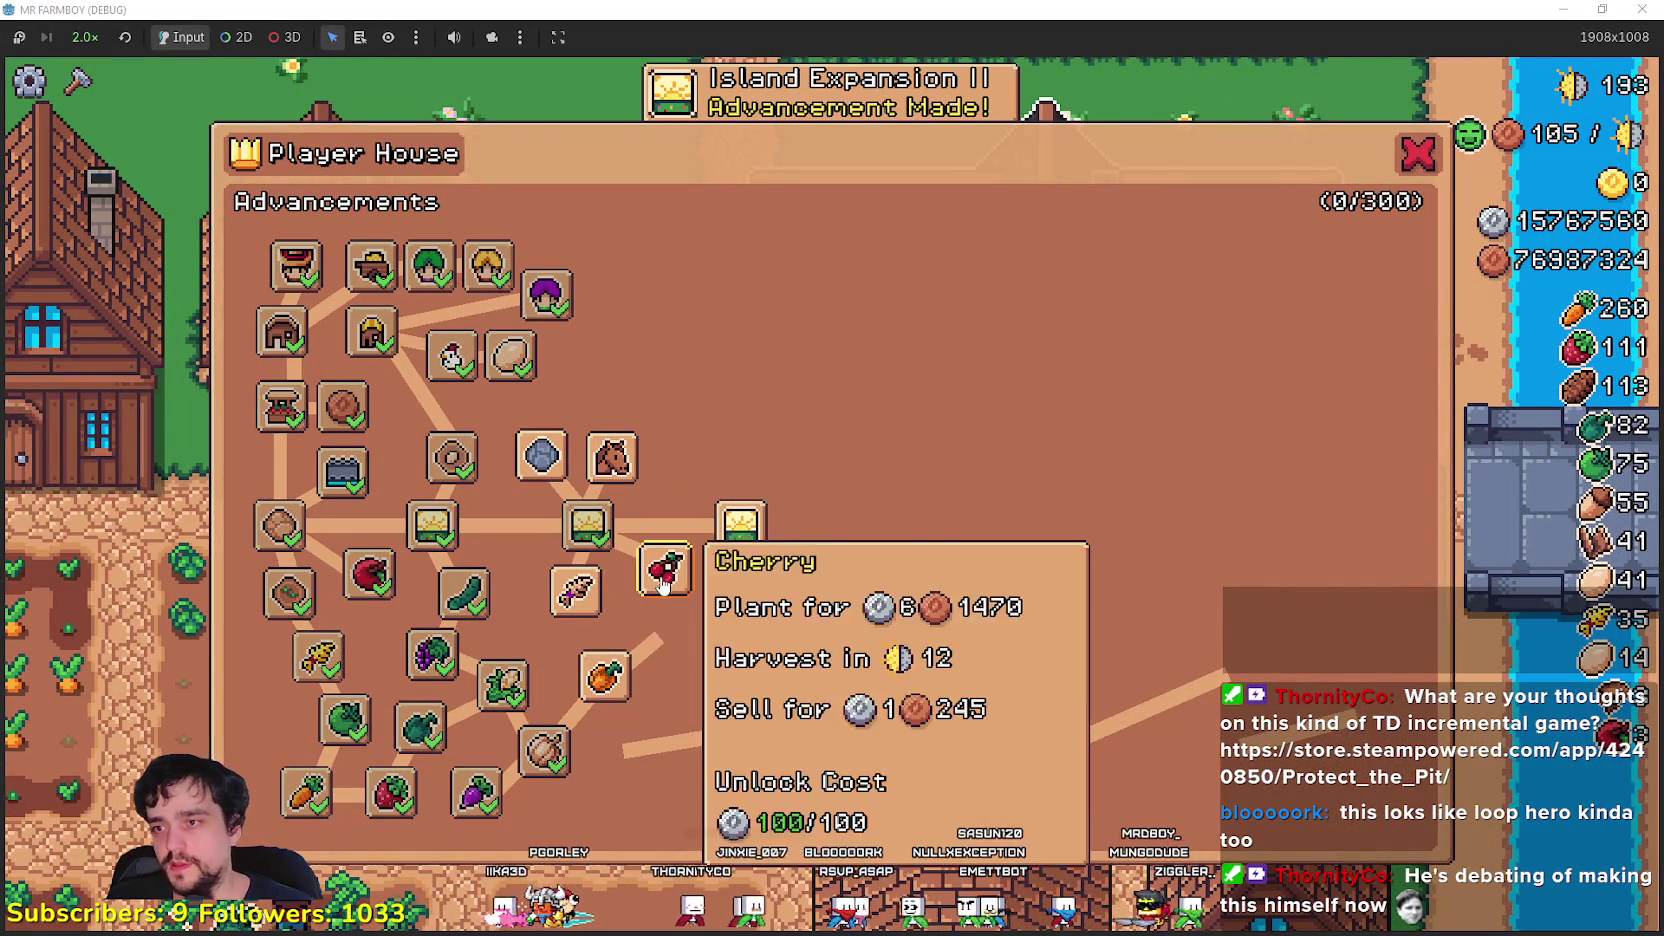
left_click(741, 525)
left_click(918, 525)
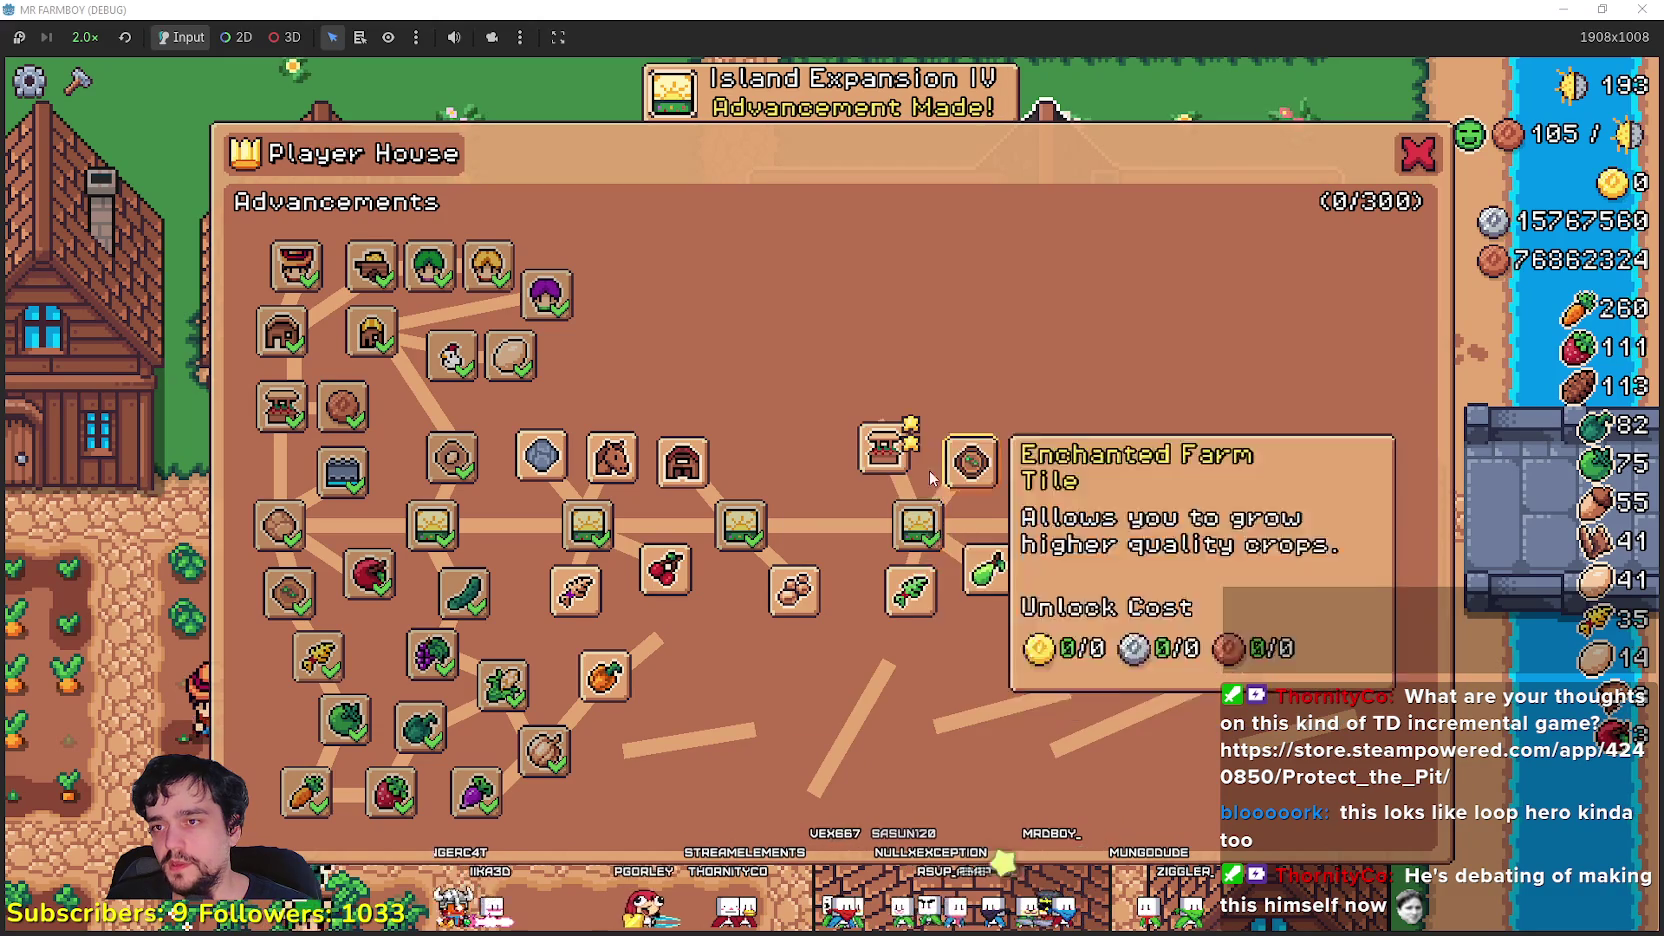
left_click(985, 472)
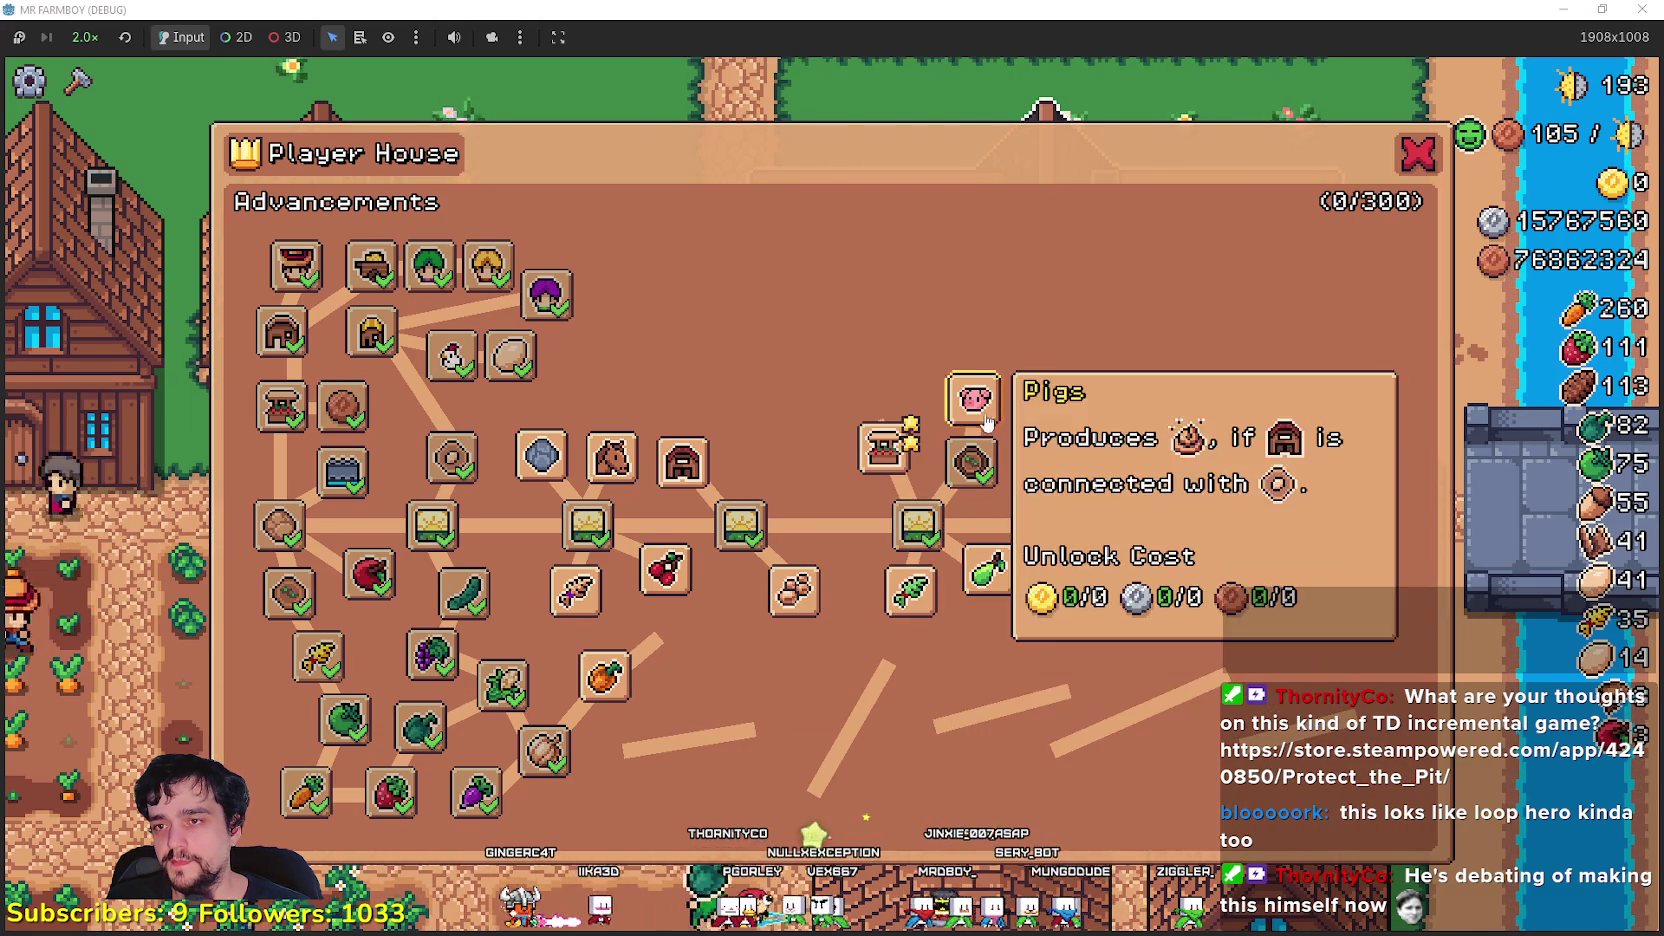
left_click(975, 400)
left_click(1000, 320)
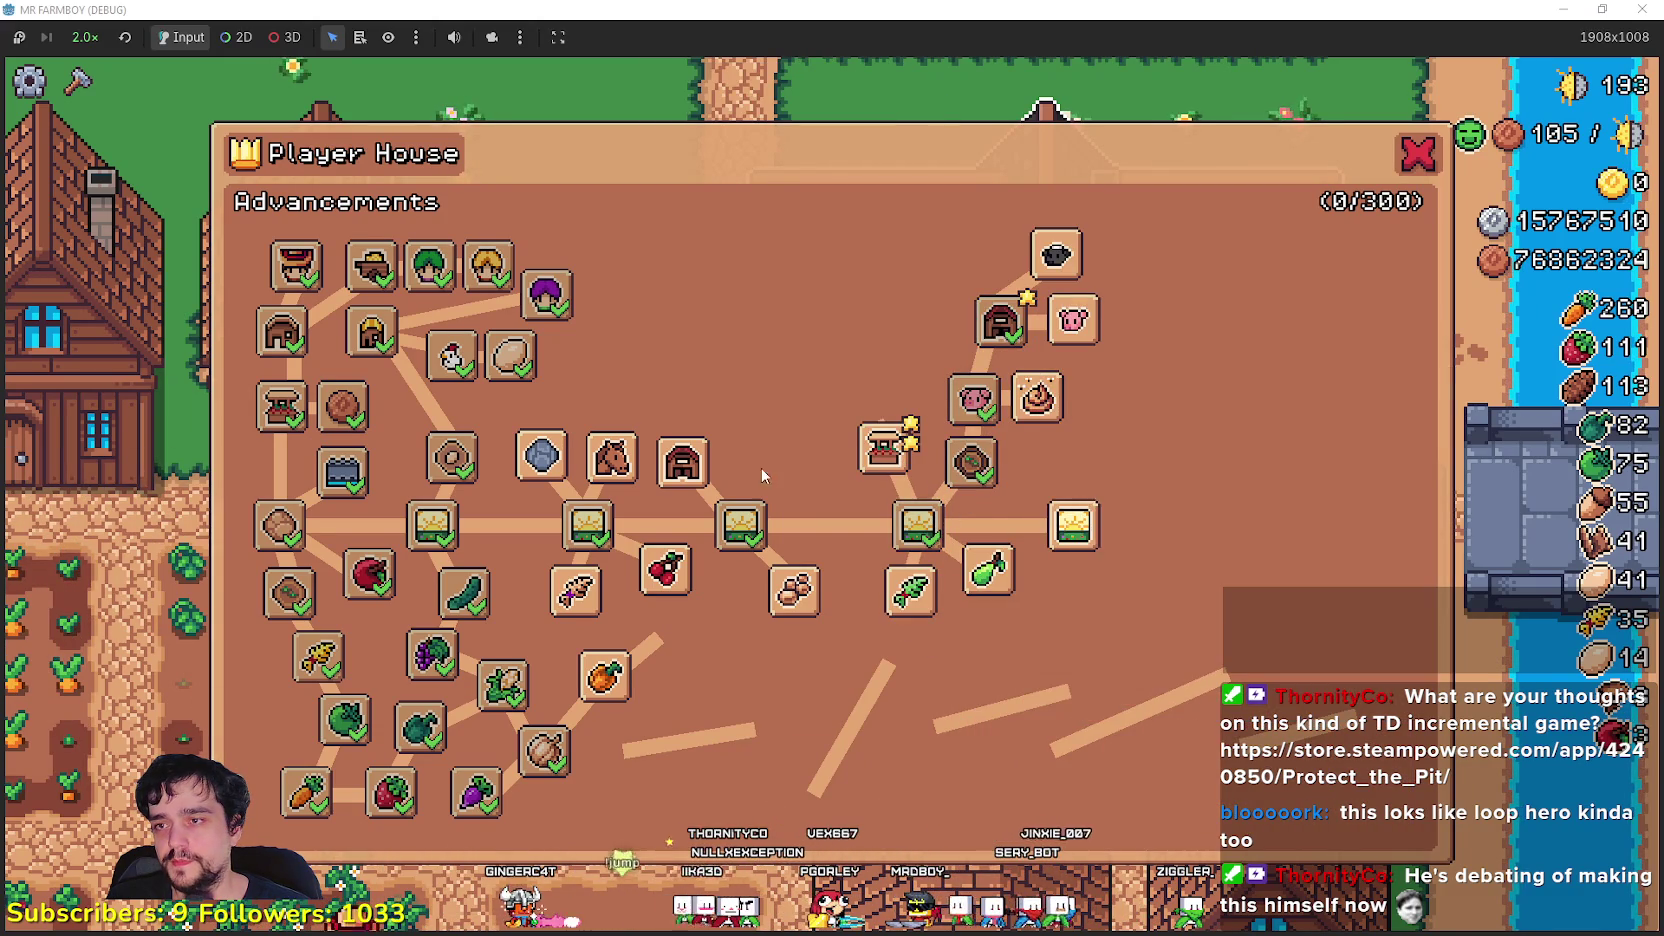
left_click(700, 475)
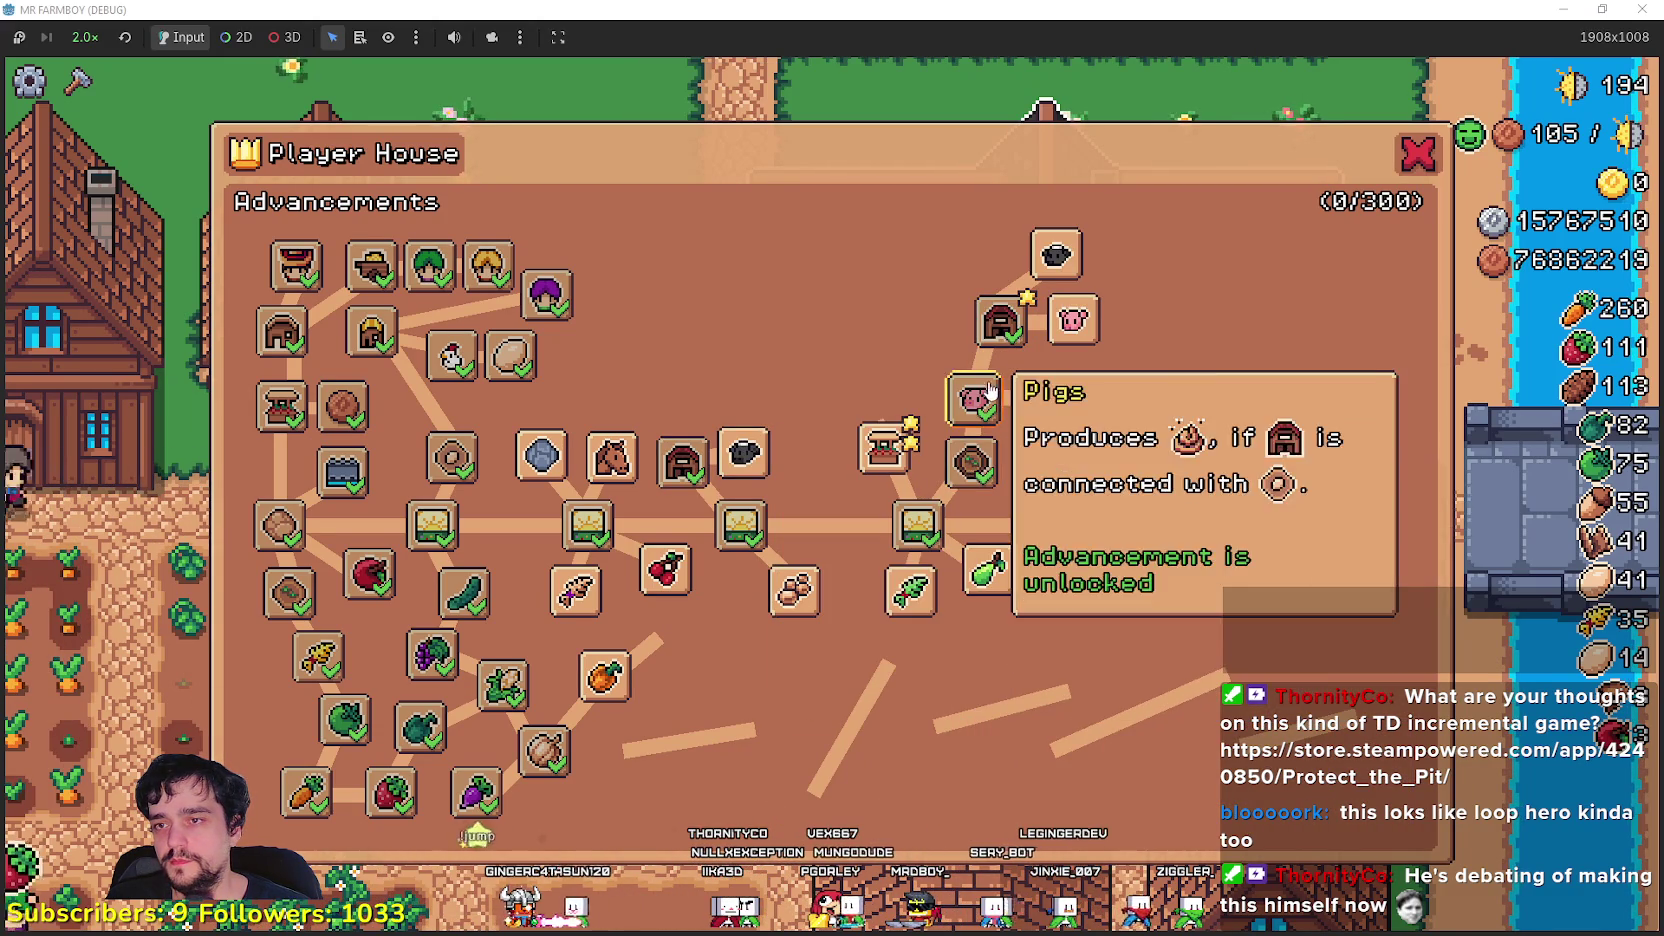
key("Escape")
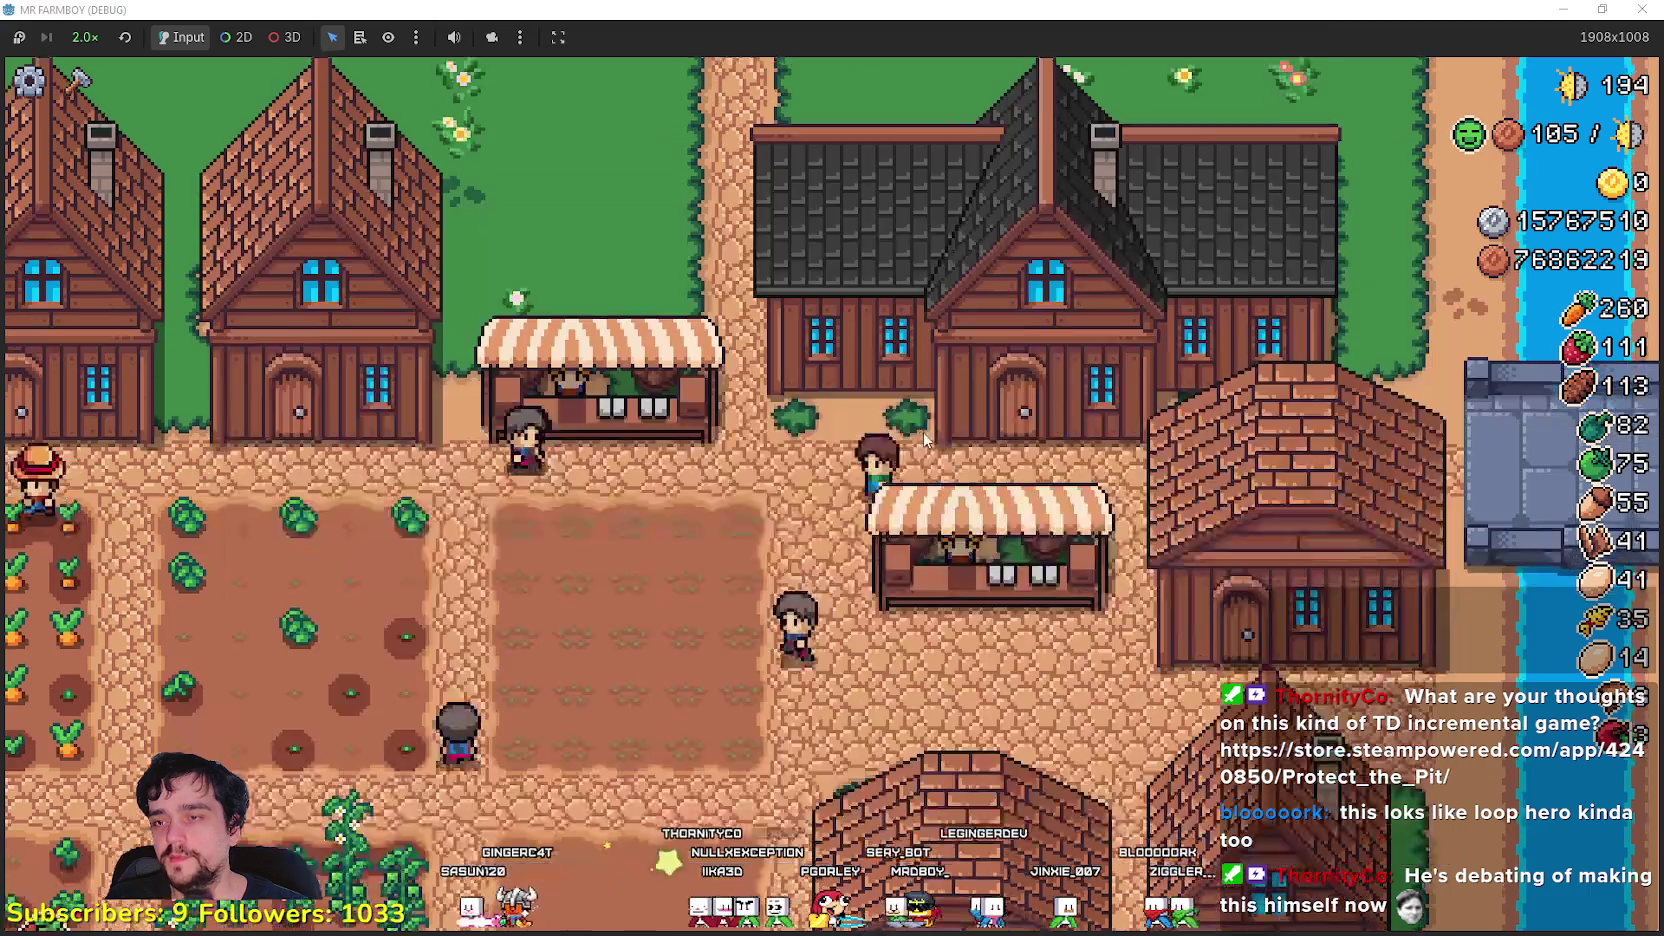
- From the Crafting panel, build two barns side by side above the orchard
key("a")
key("w")
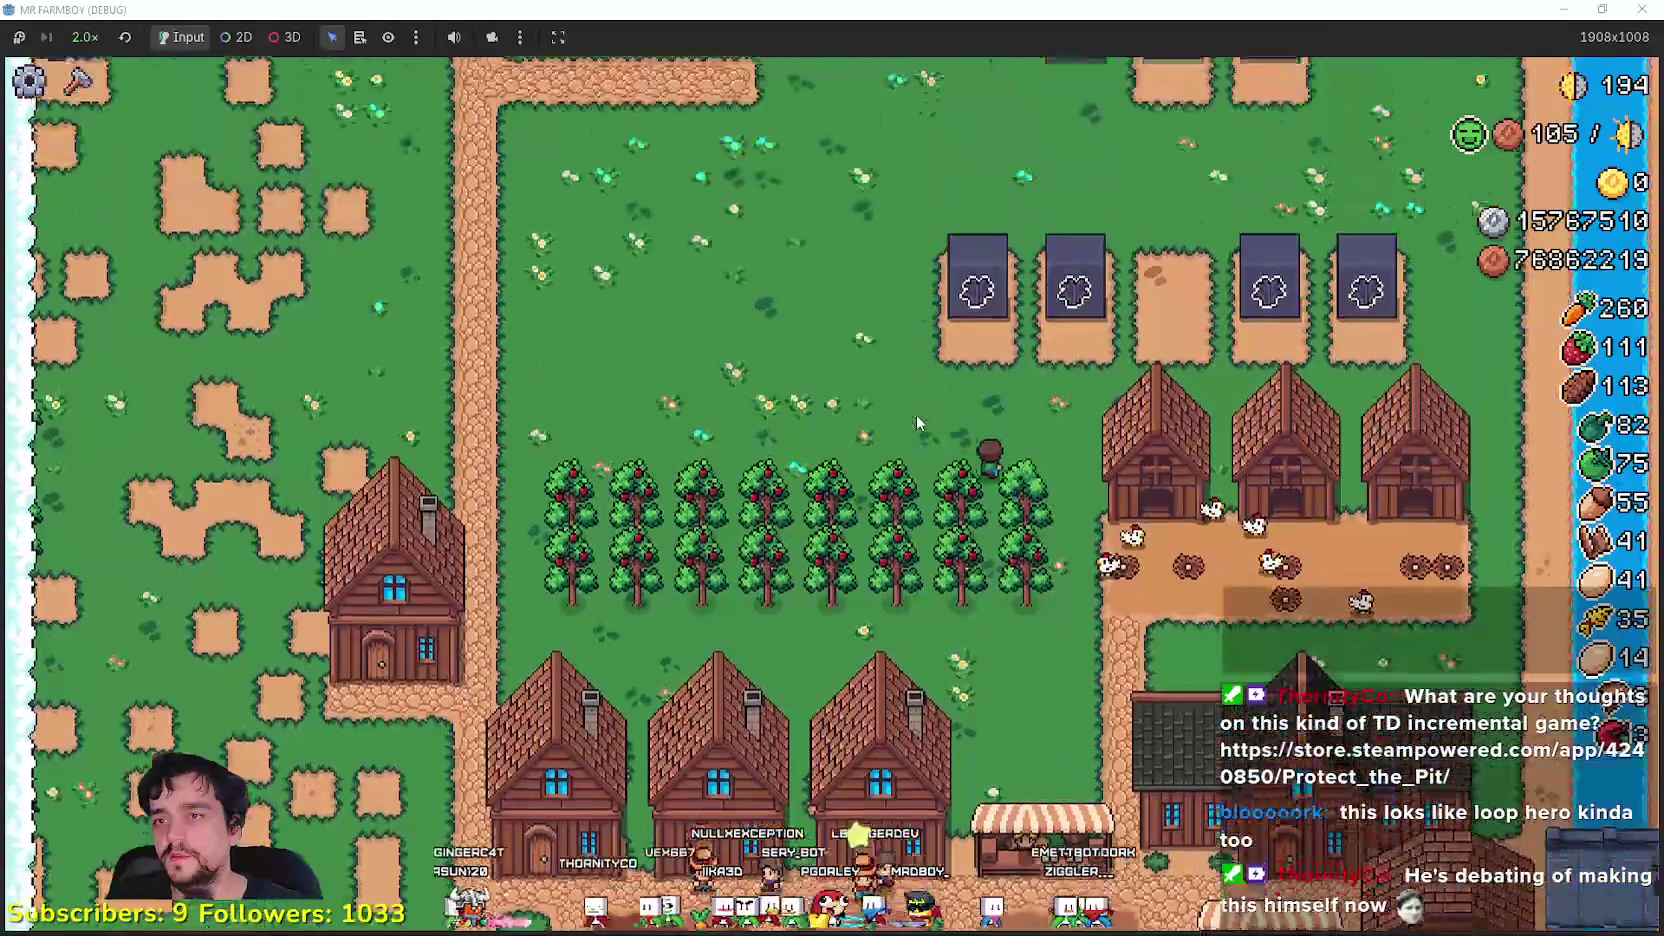
key("c")
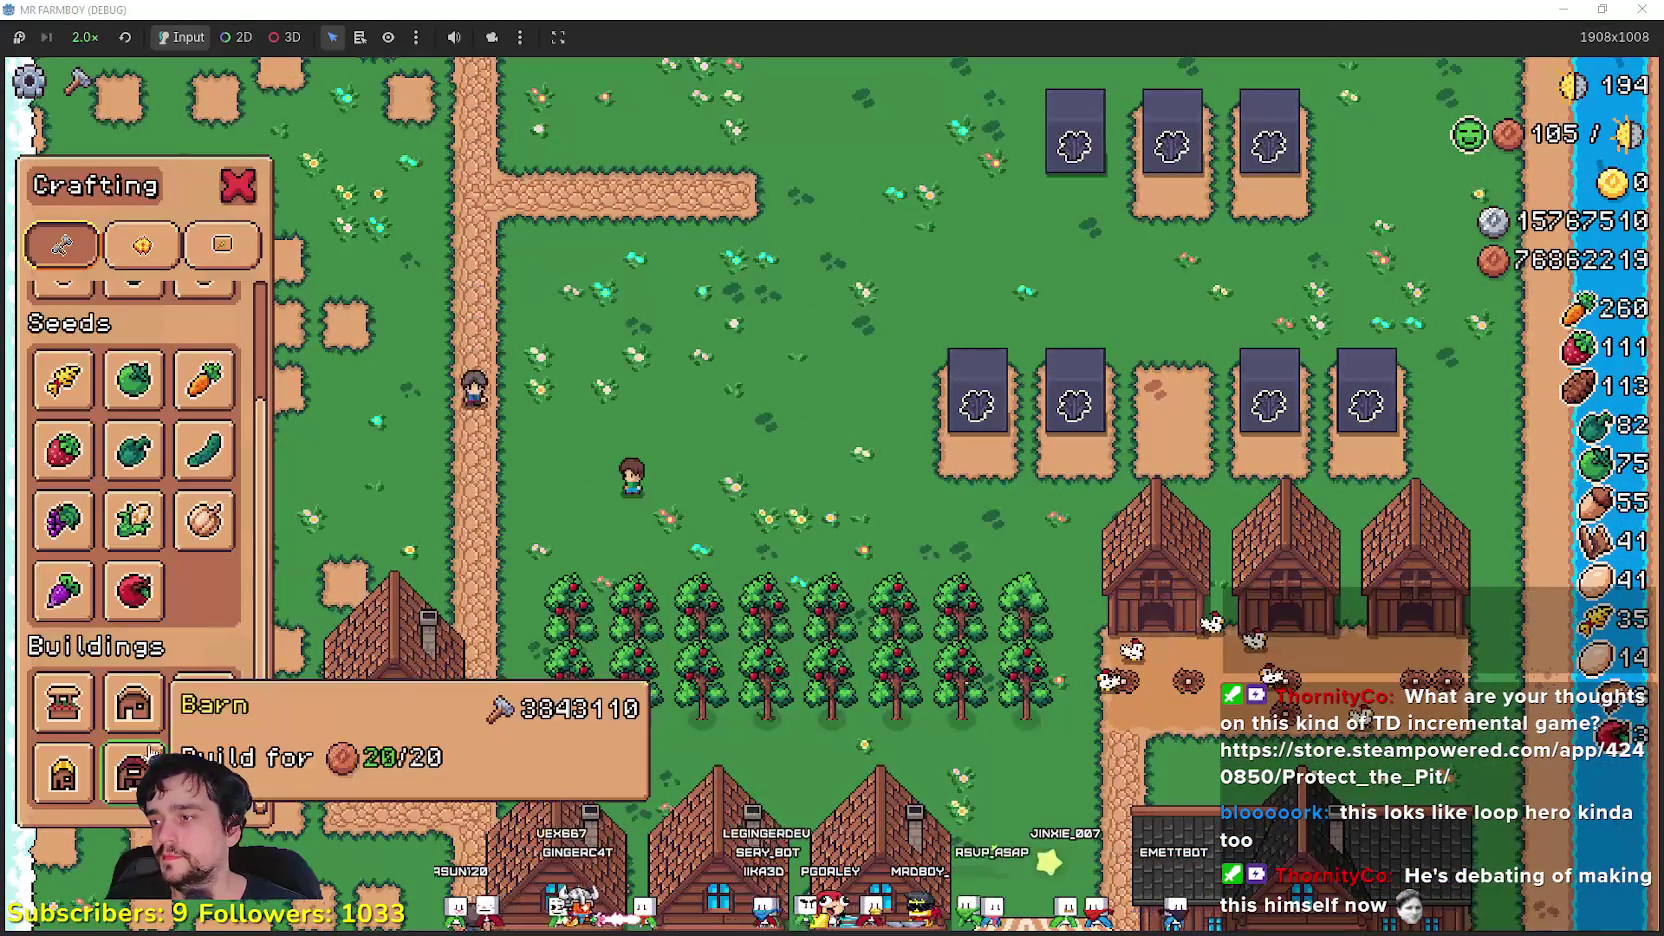
left_click(133, 775)
left_click(643, 706)
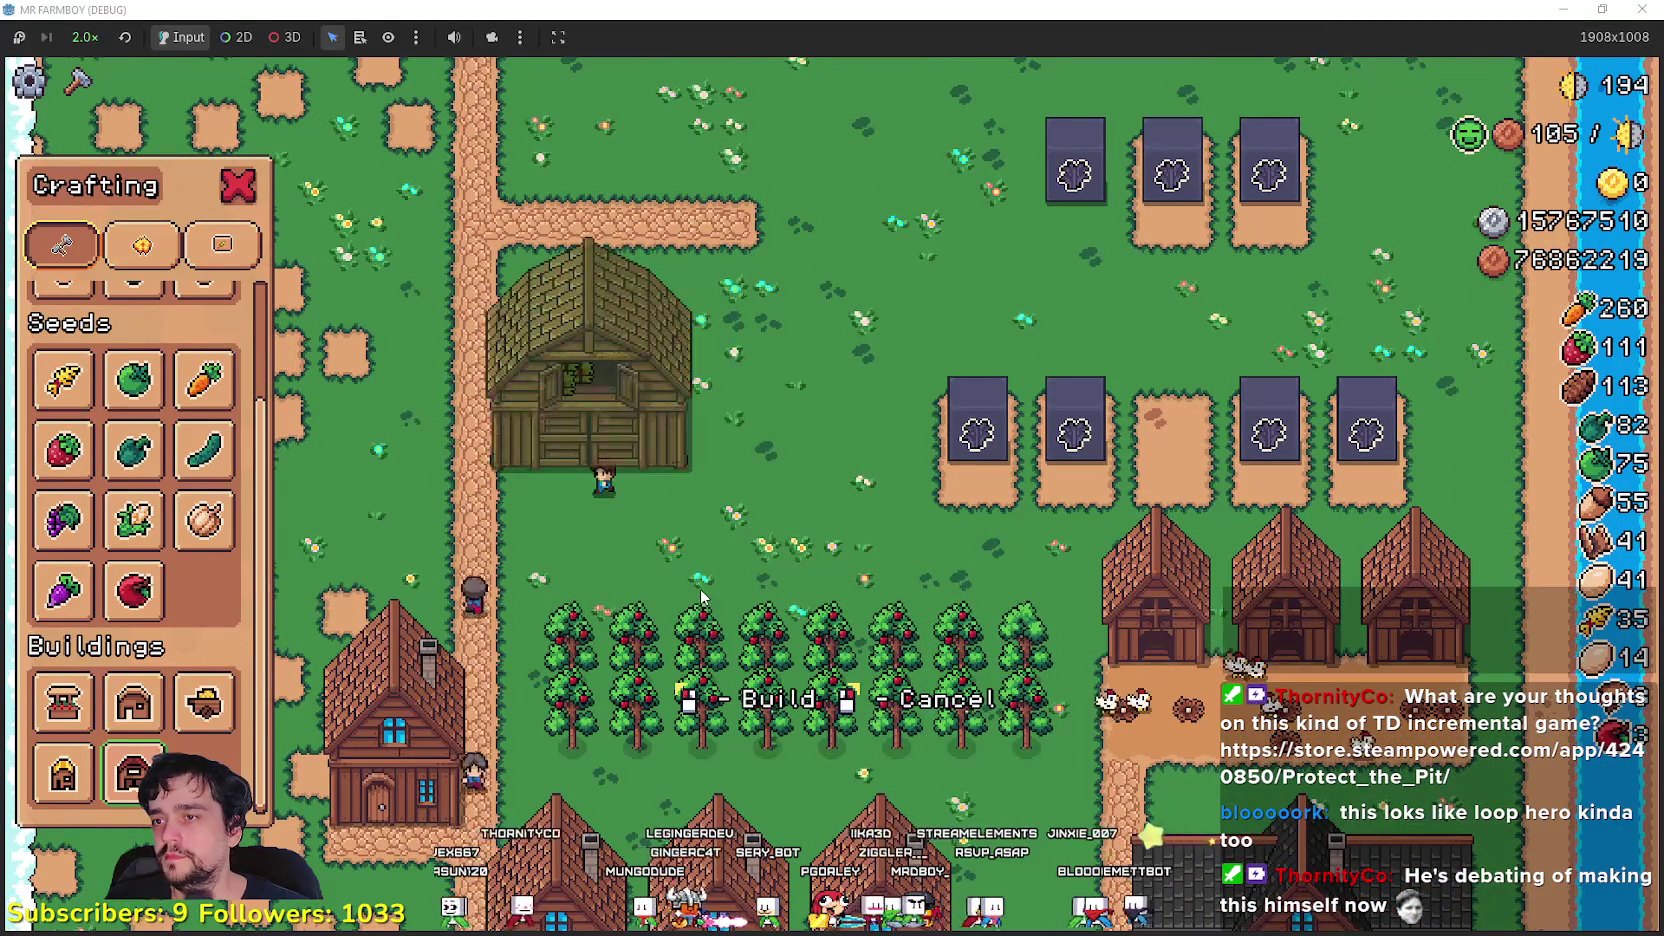
key("d")
left_click(725, 562)
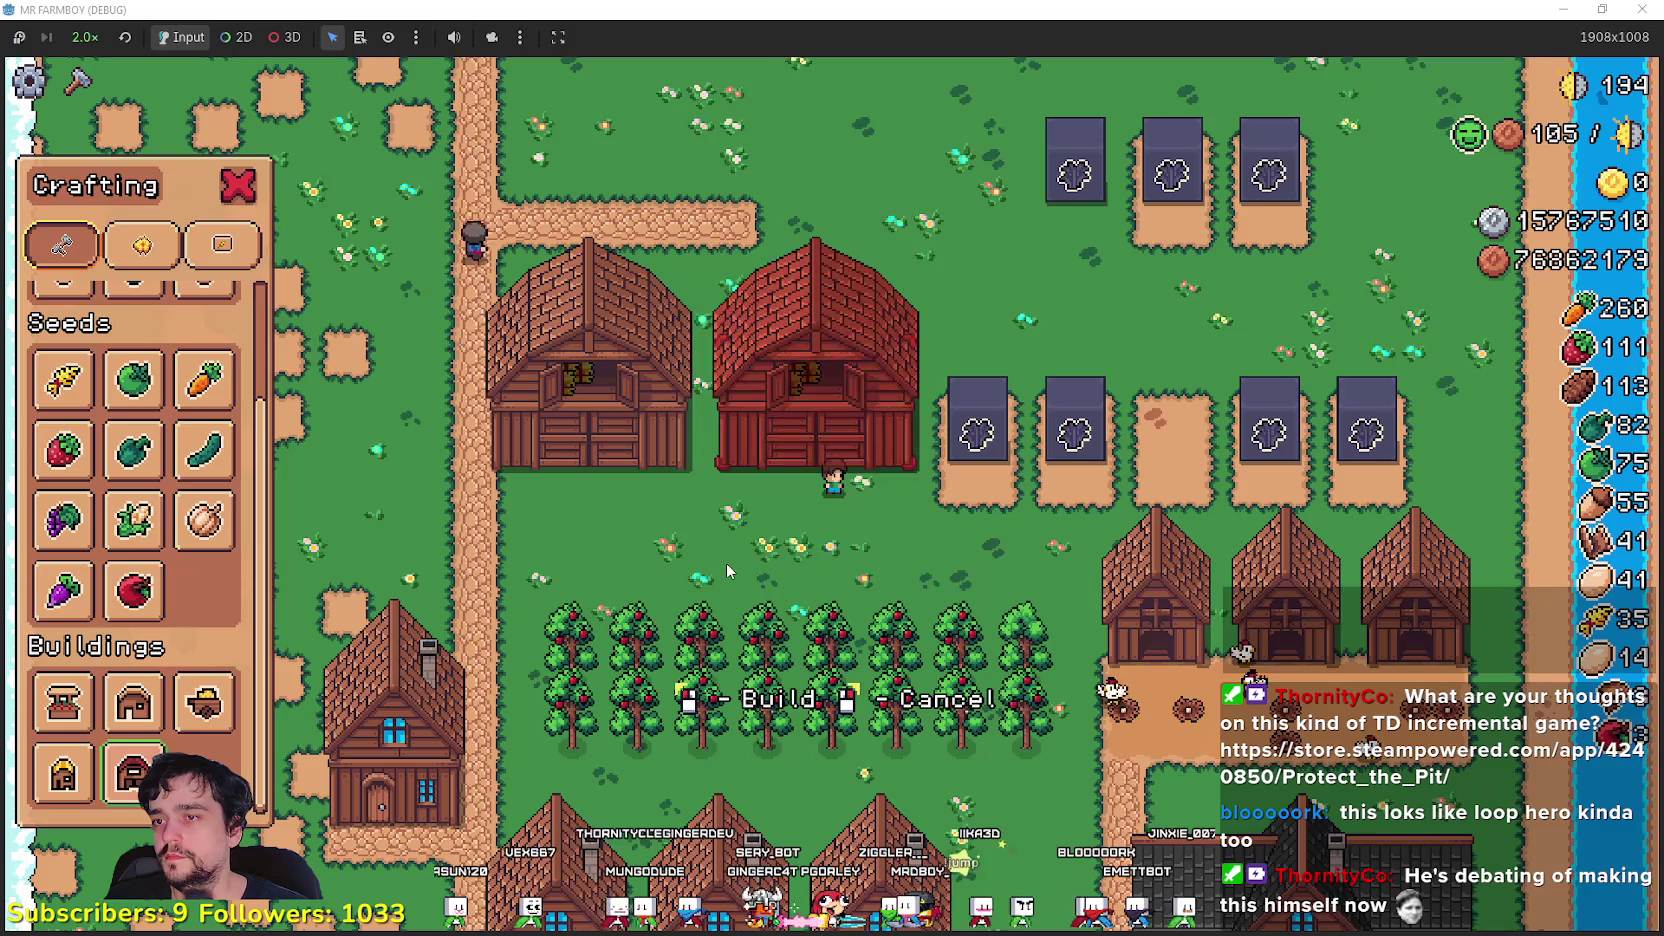
right_click(554, 535)
- Pick the Land tile and lay a strip of dirt tiles below the barns
scroll(133, 450, "up", 3)
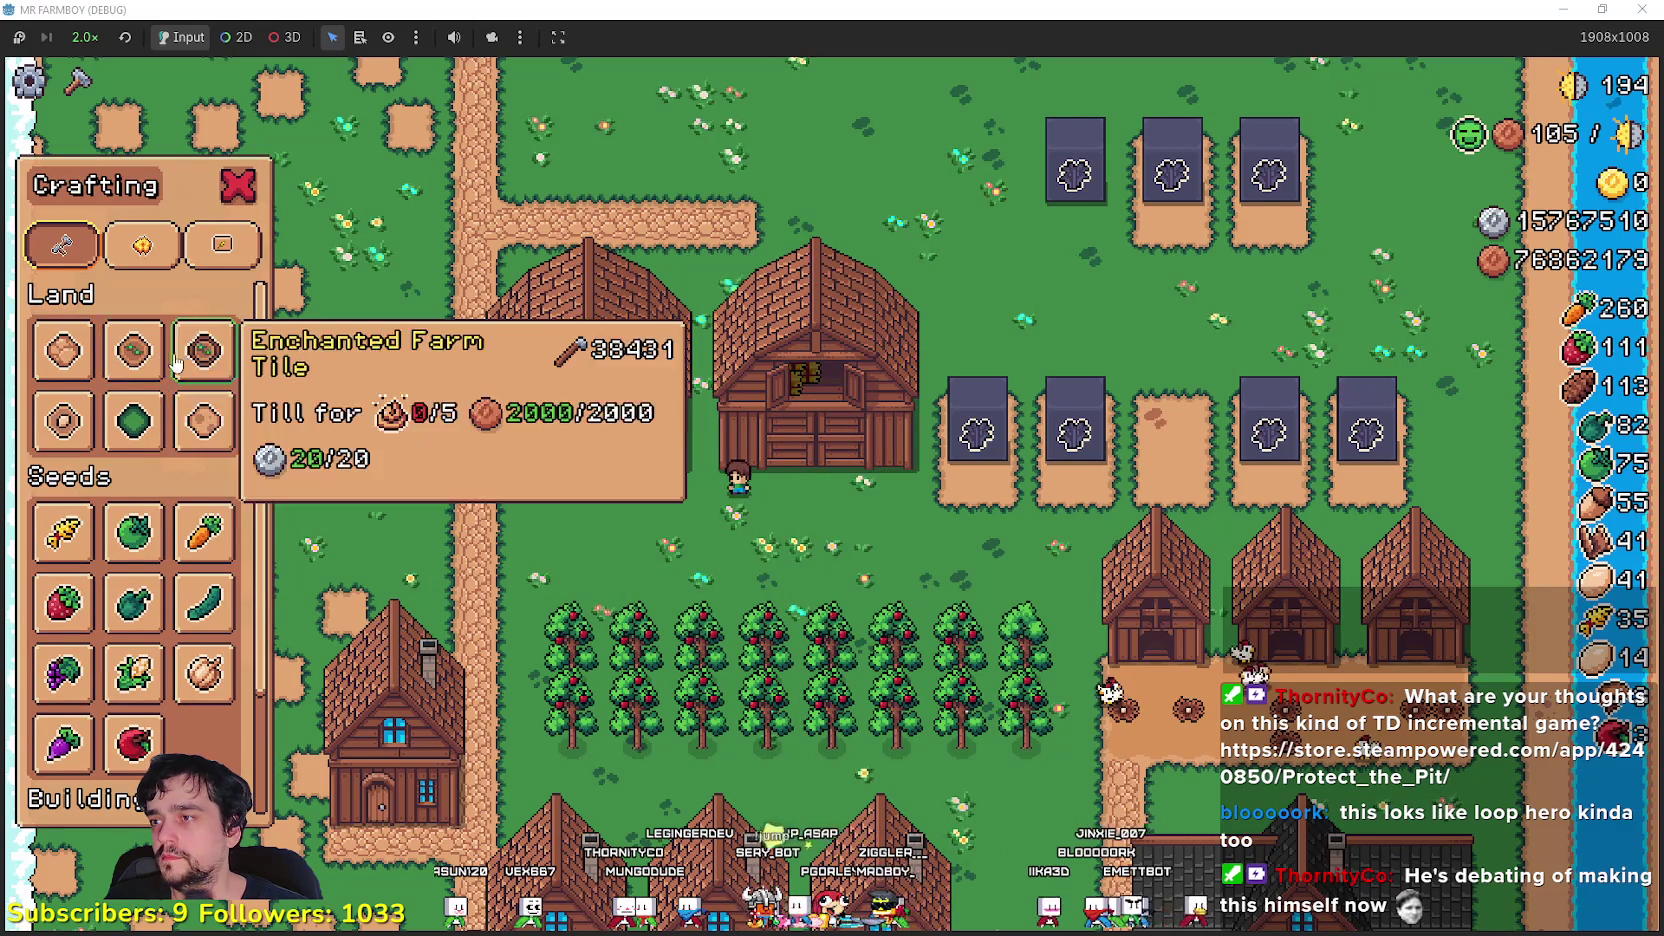
left_click(83, 428)
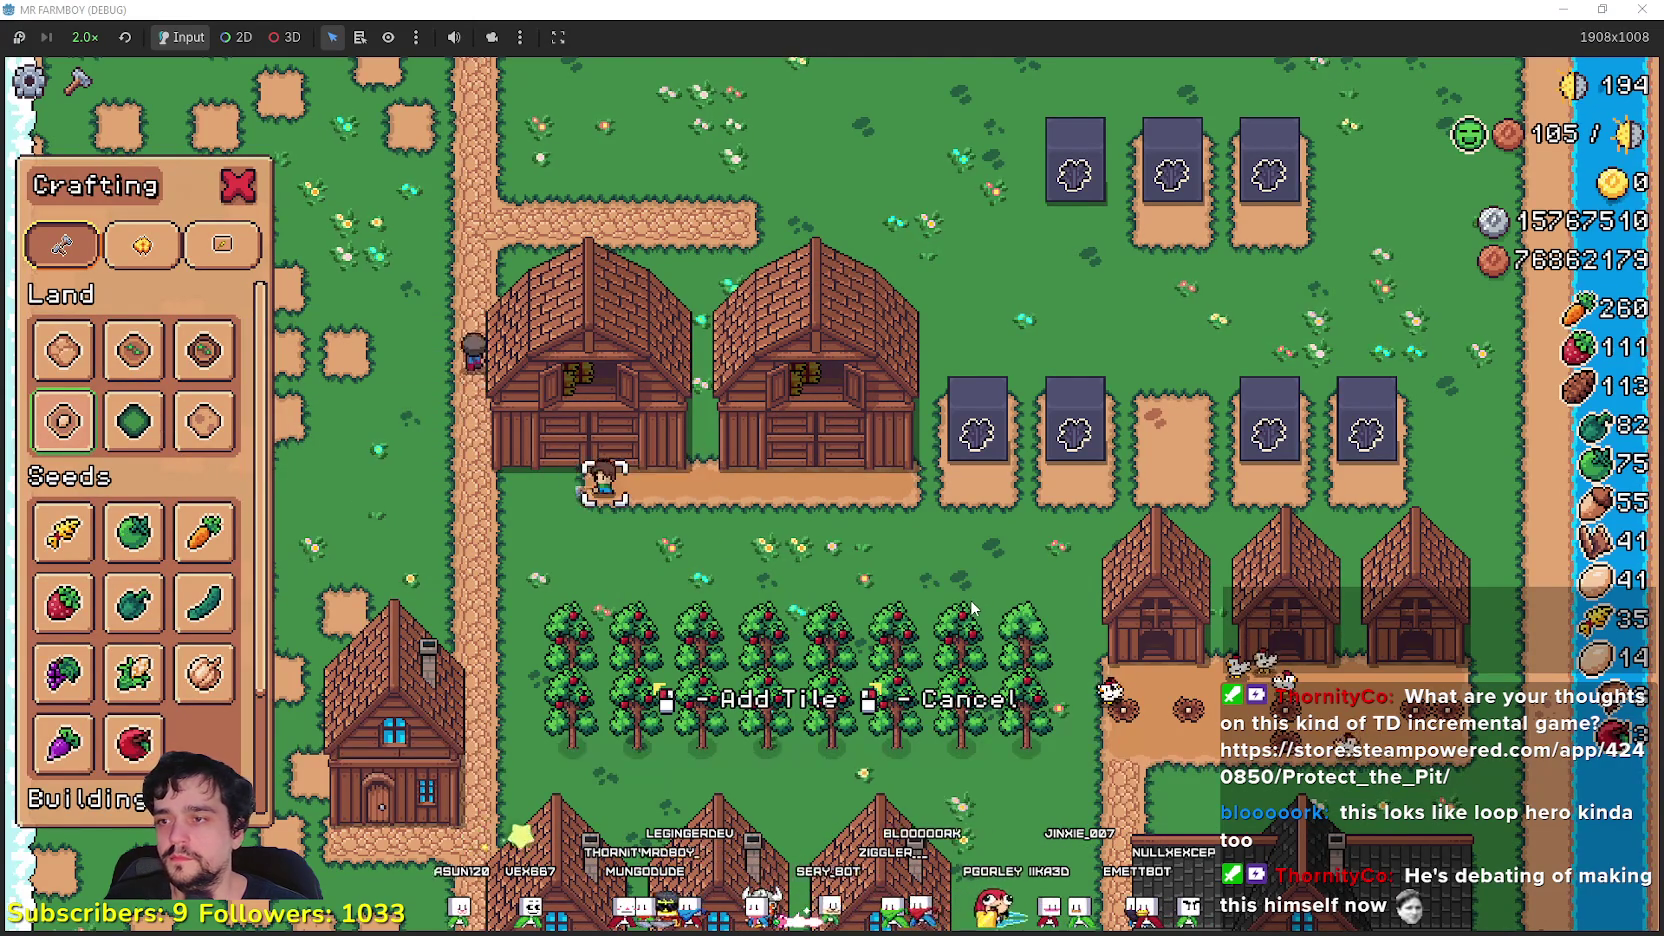
key("s")
left_click(525, 500)
key("d")
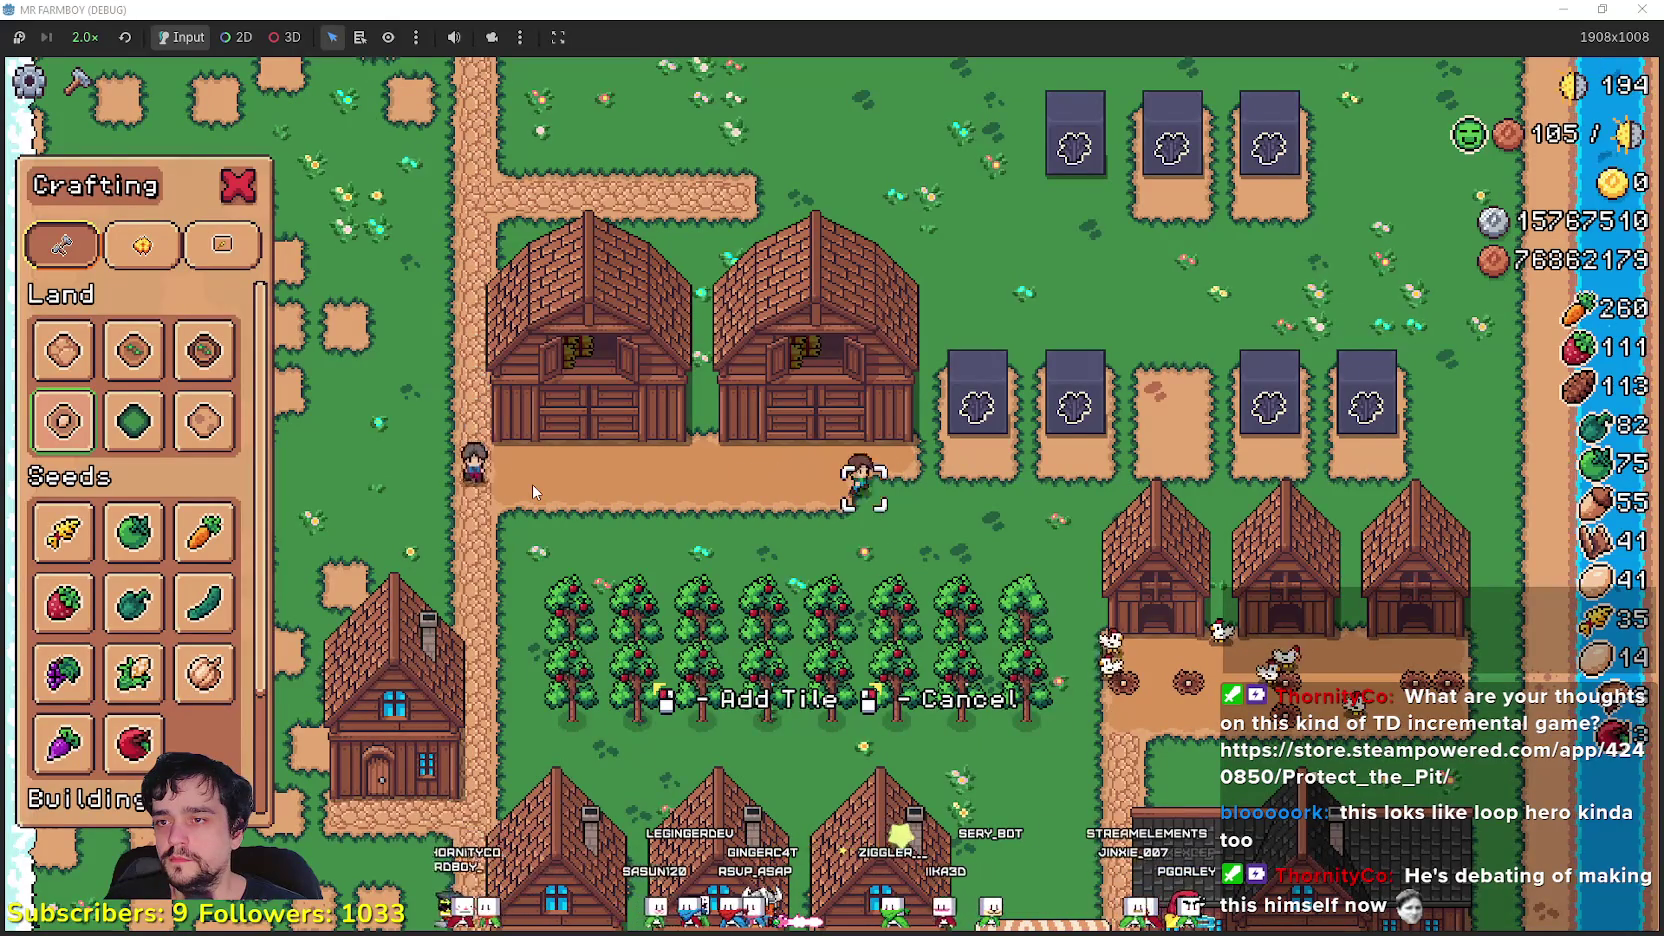
key("s")
key("a")
key("a")
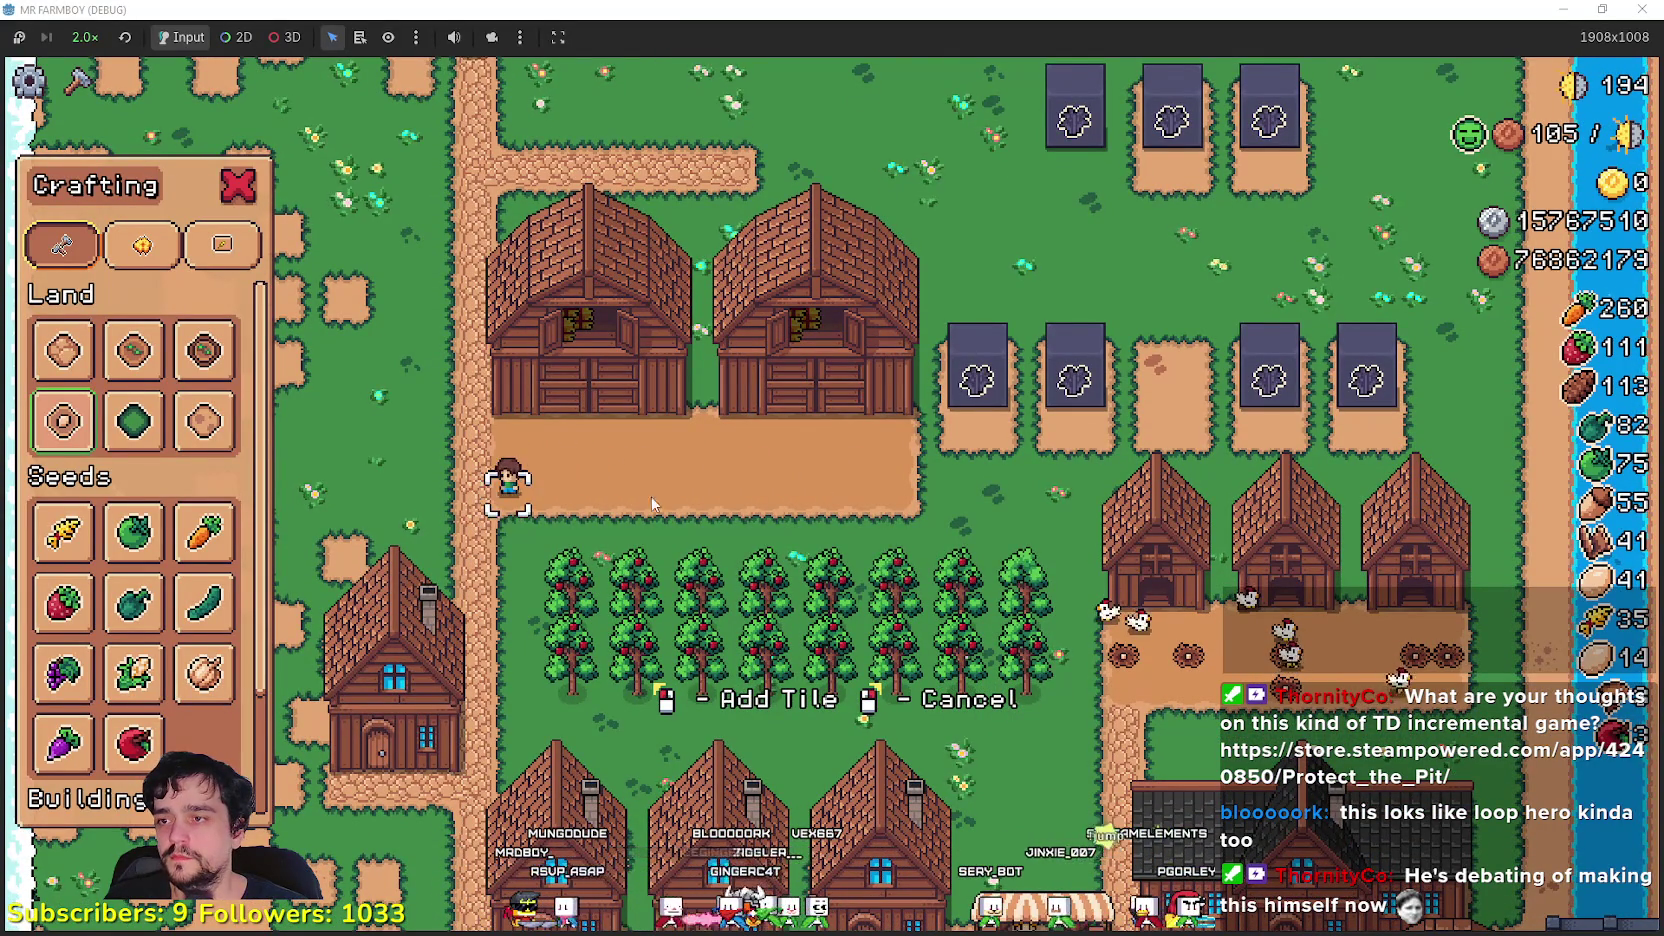
- Close Crafting, walk up to the barn and open its animal menu
key("Escape")
key("w")
left_click(613, 360)
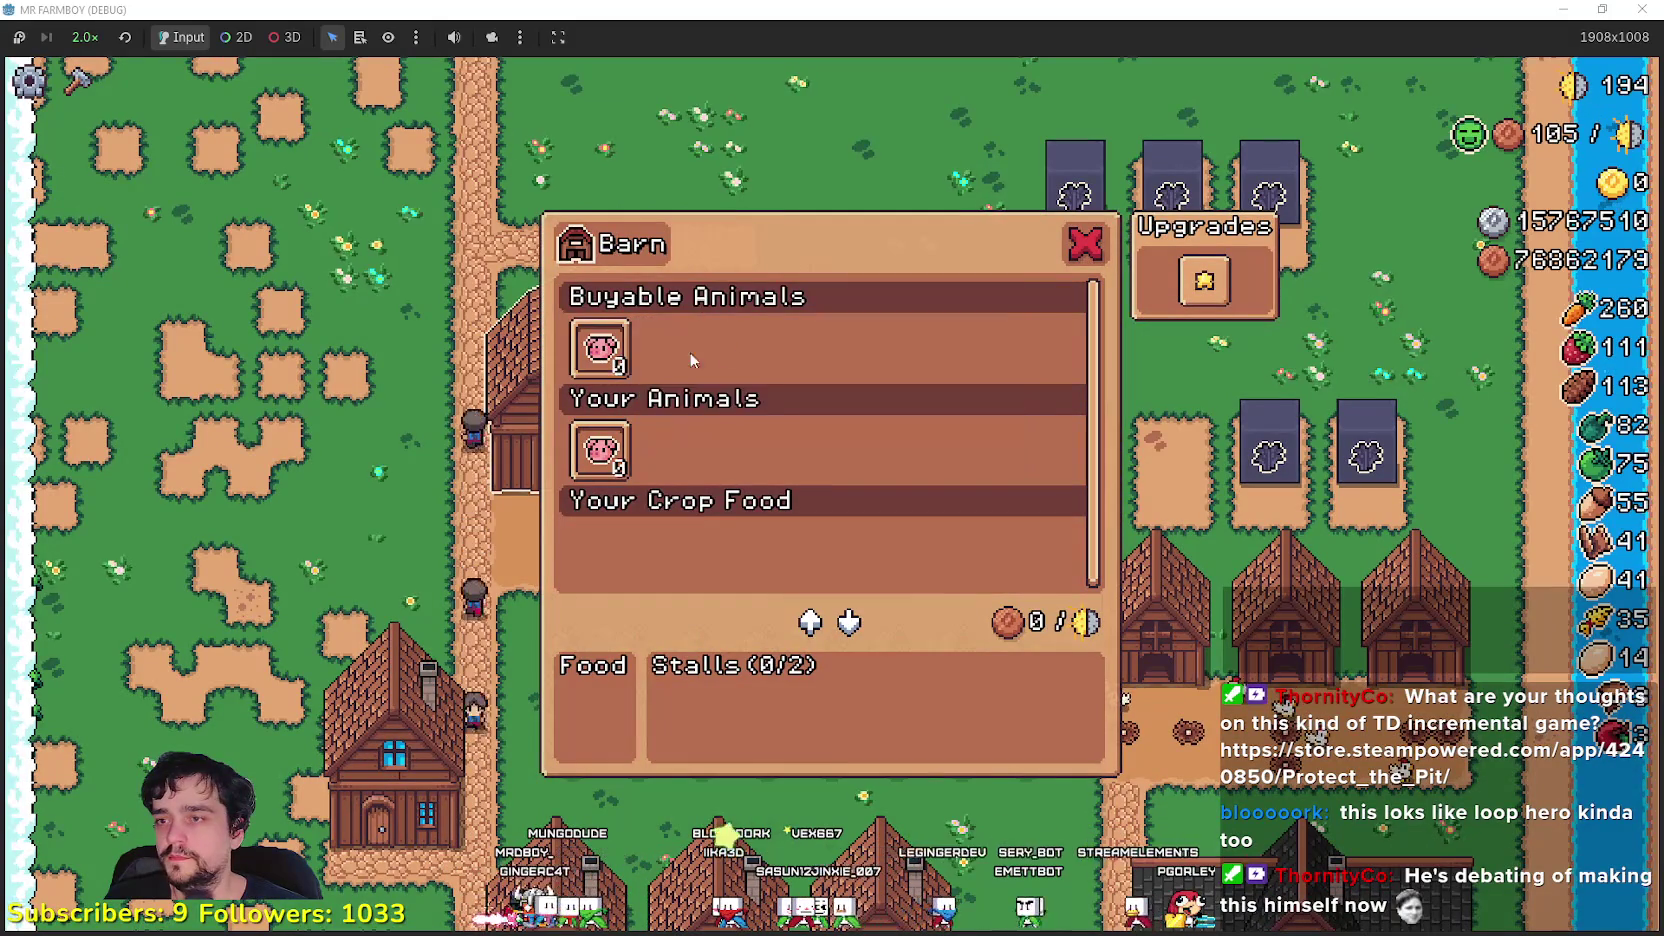
- Select the pig under Buyable Animals and check its price, reopening the Barn panel
left_click(601, 362)
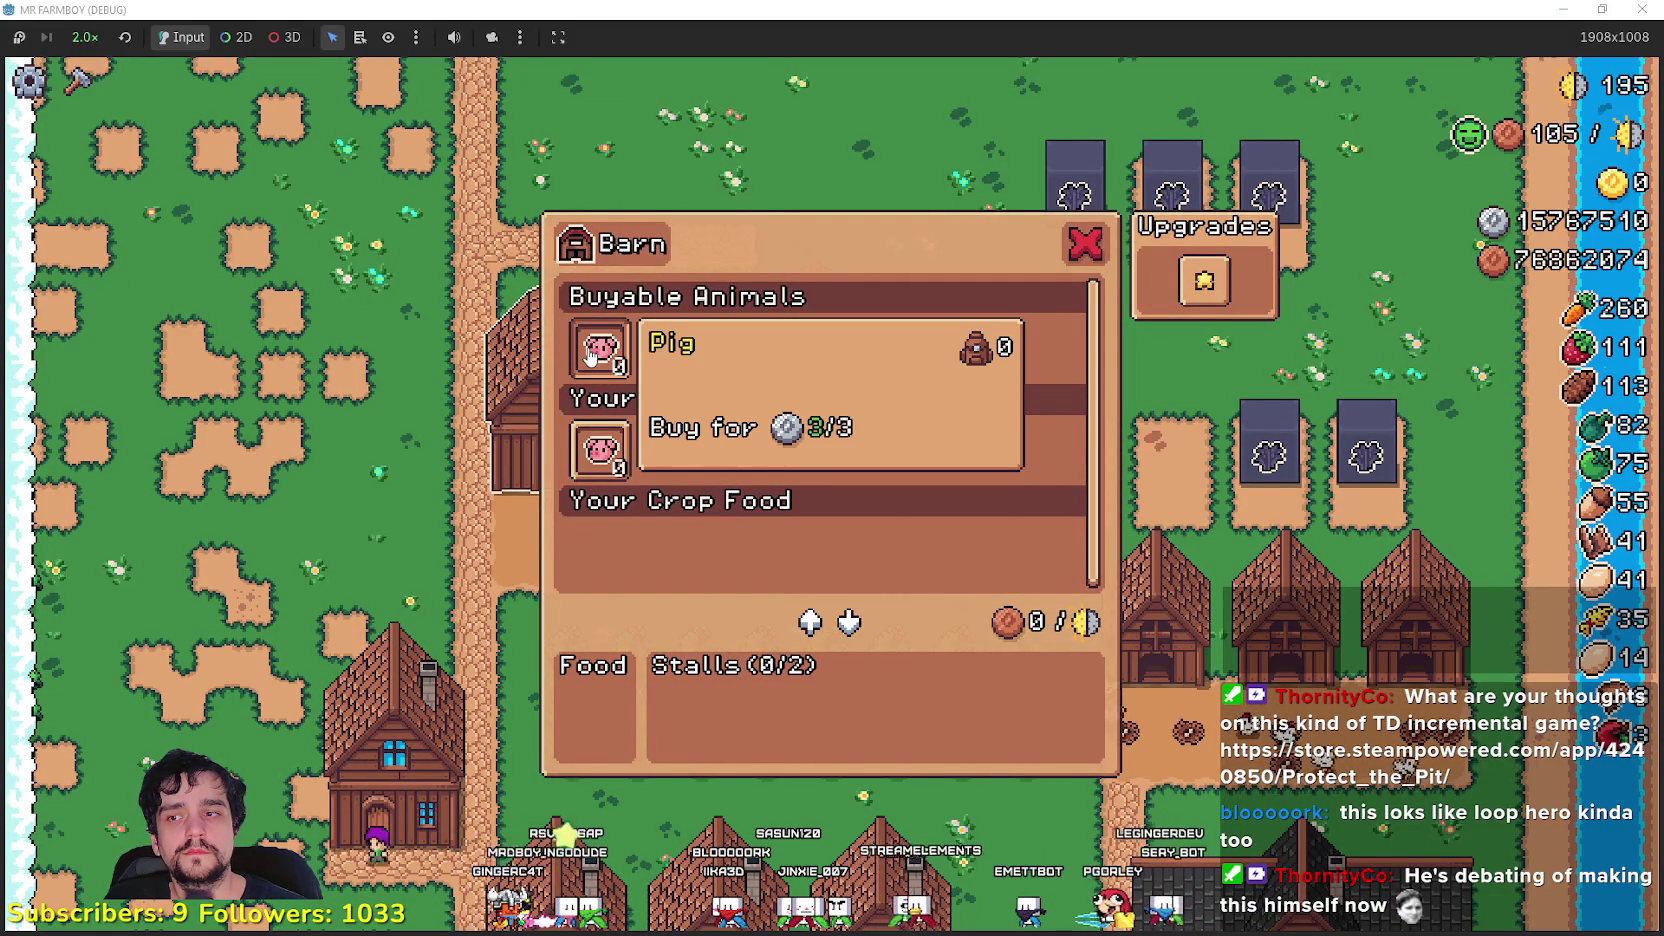
mouse_move(1207, 286)
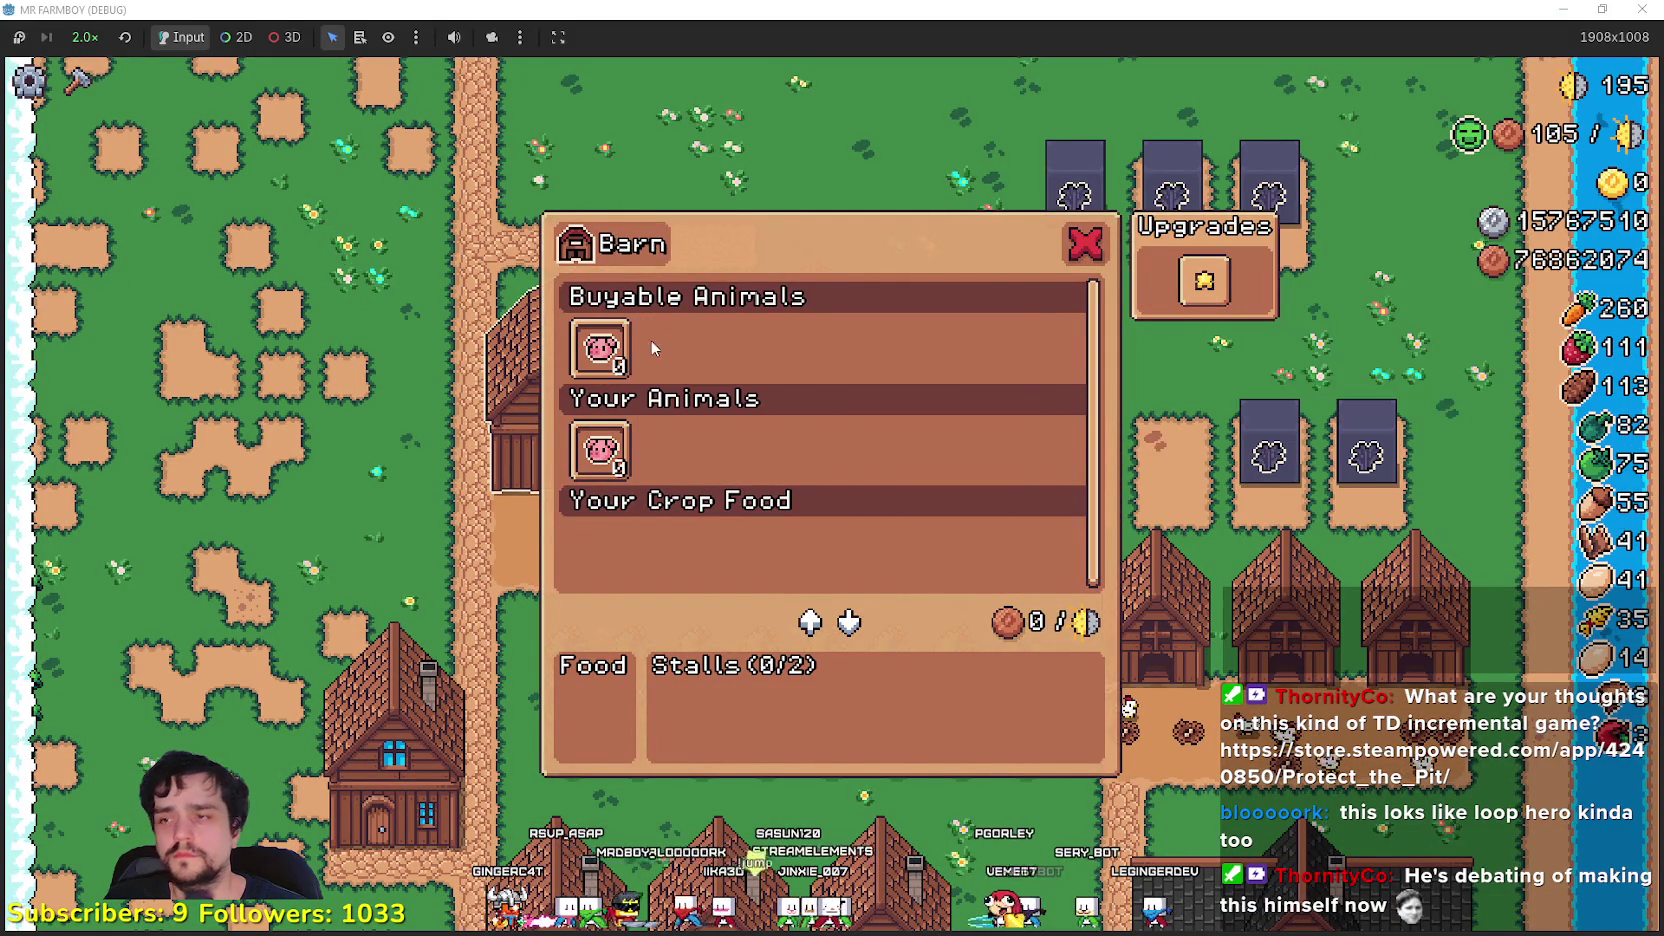
mouse_move(614, 341)
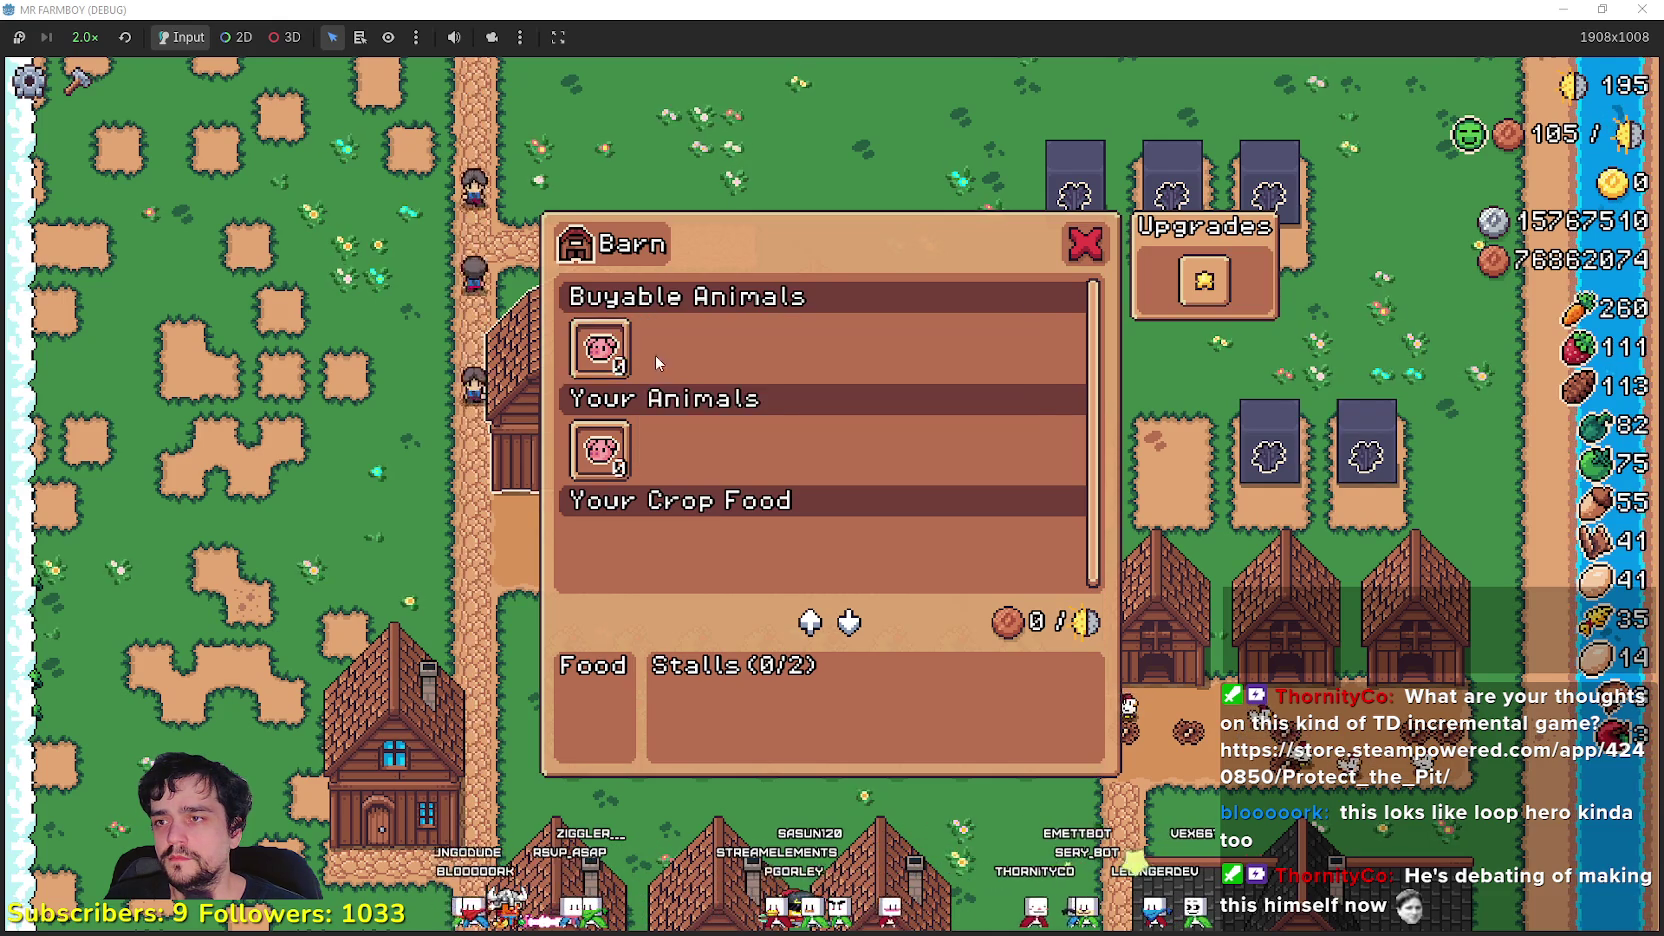
left_click(737, 444)
left_click(699, 495)
mouse_move(614, 350)
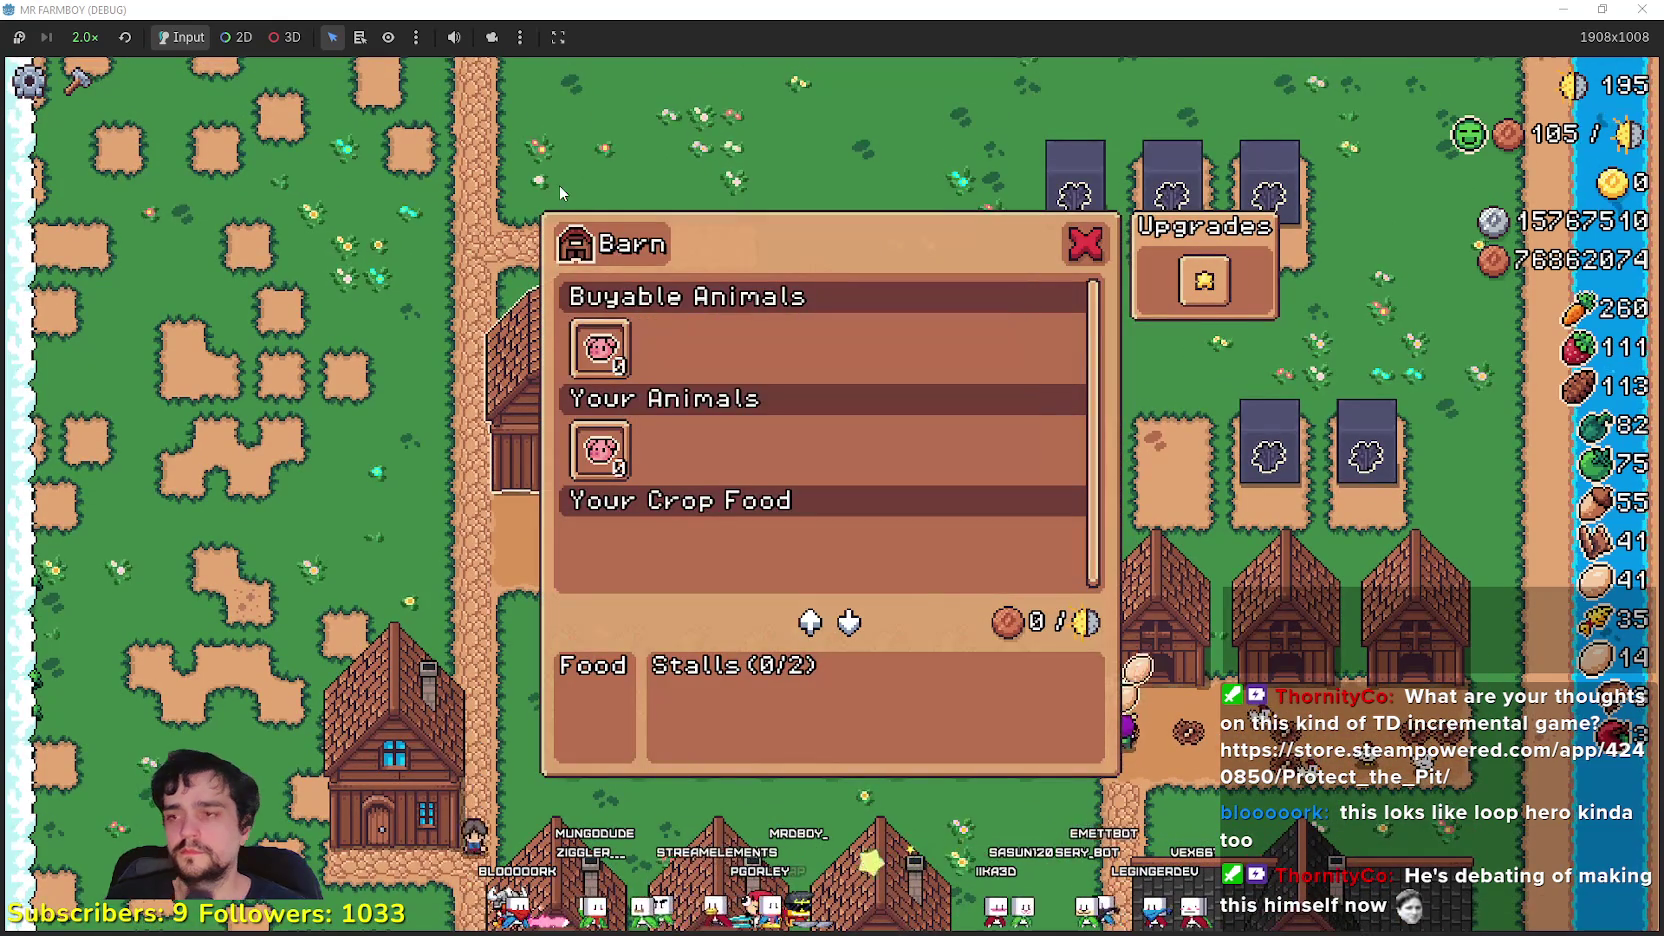
mouse_move(604, 452)
left_click(720, 480)
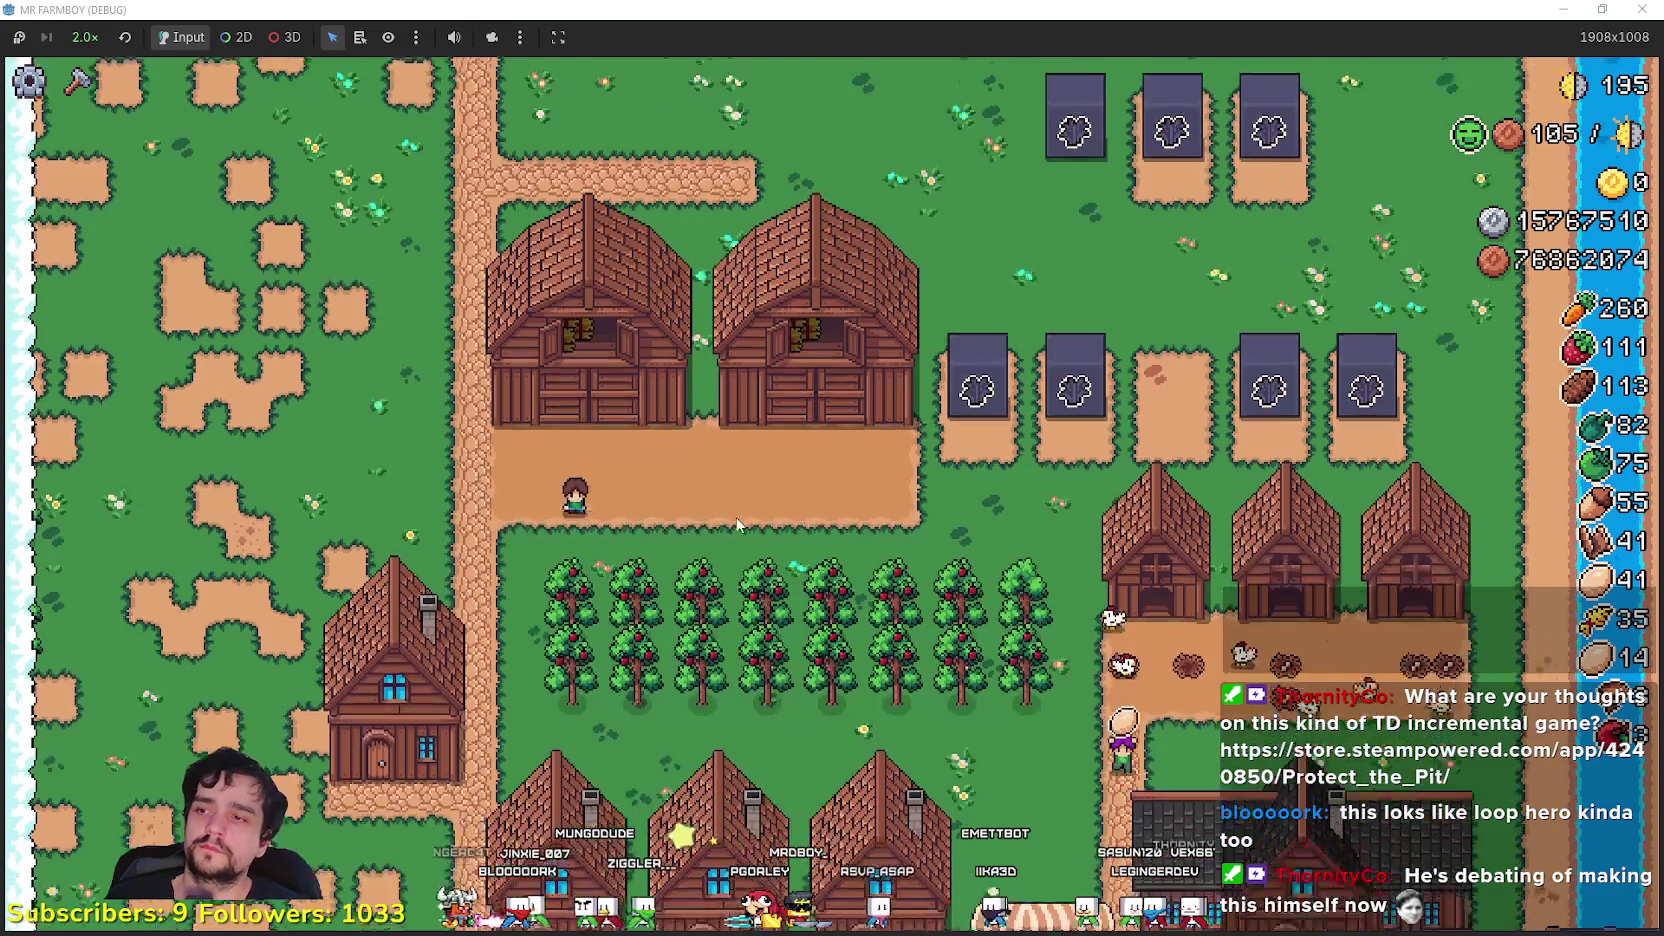
left_click(733, 500)
mouse_move(588, 343)
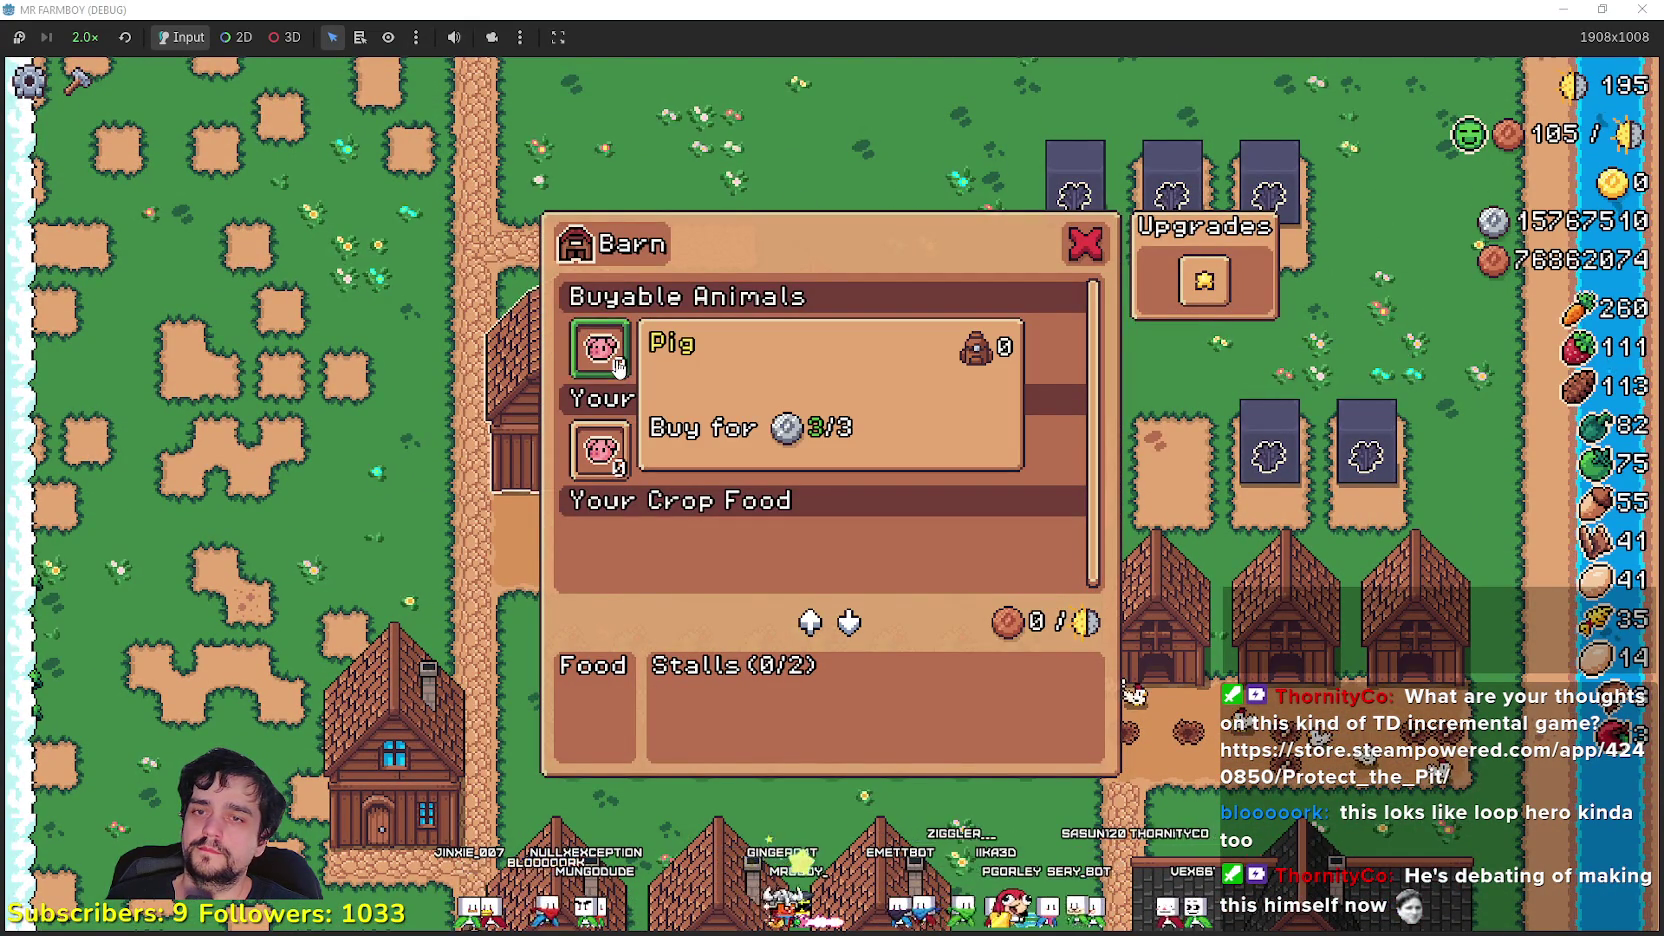
- Close and reopen the barn menu a few times, then leave it
key("Escape")
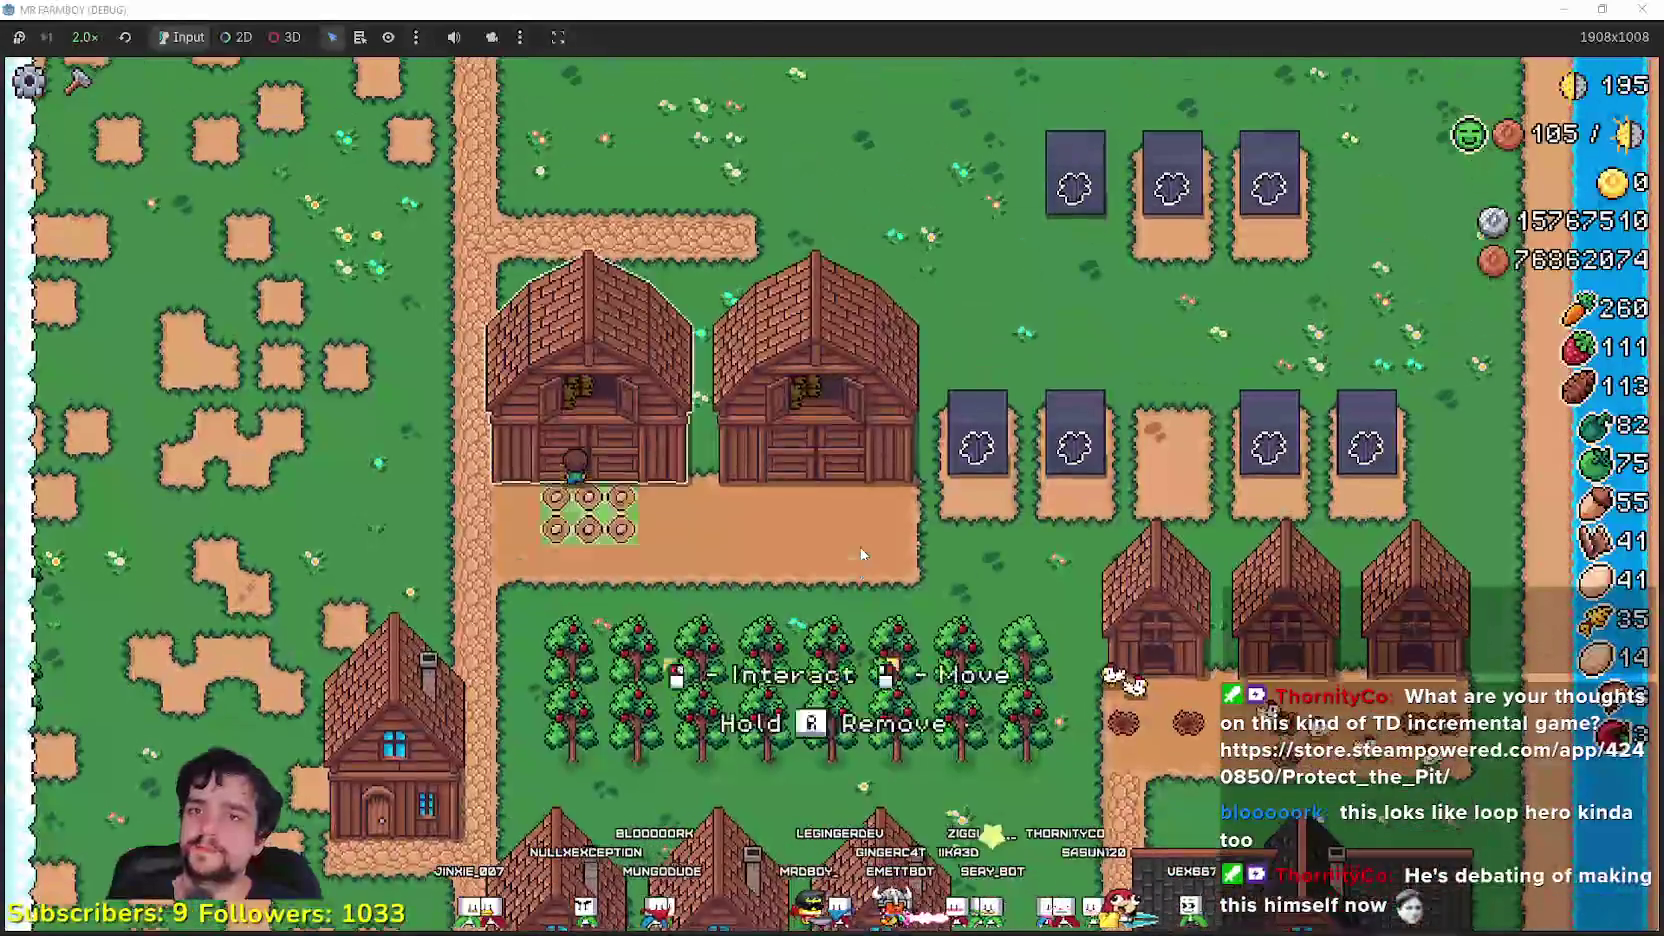
left_click(670, 400)
key("Escape")
left_click(655, 586)
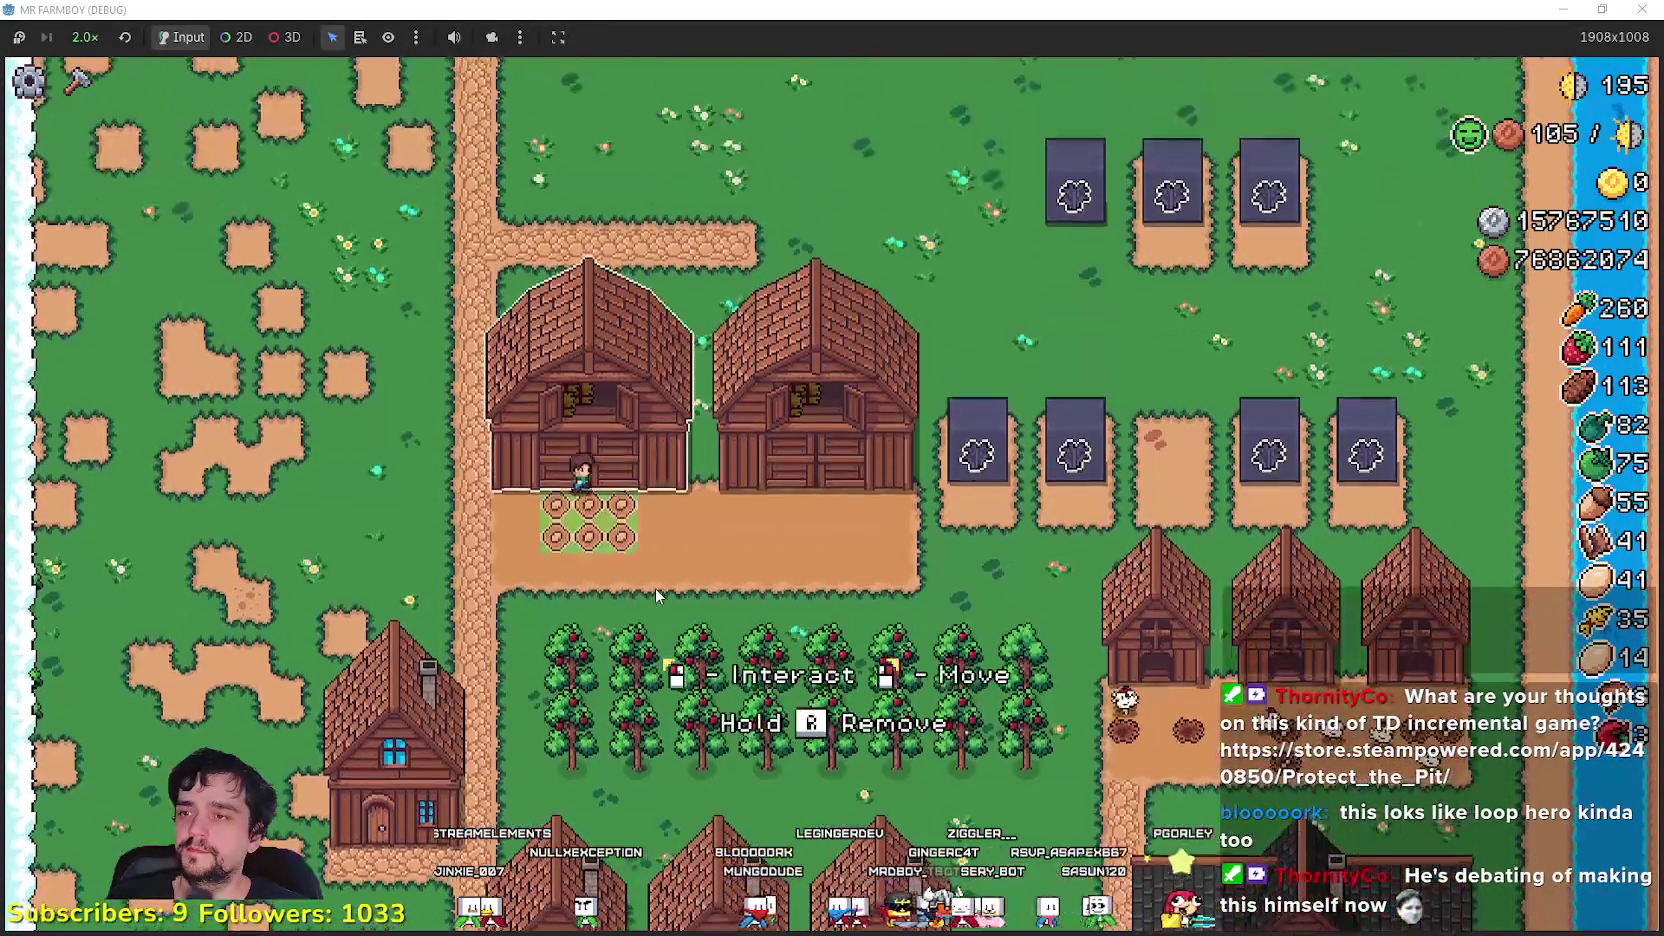
key("Escape")
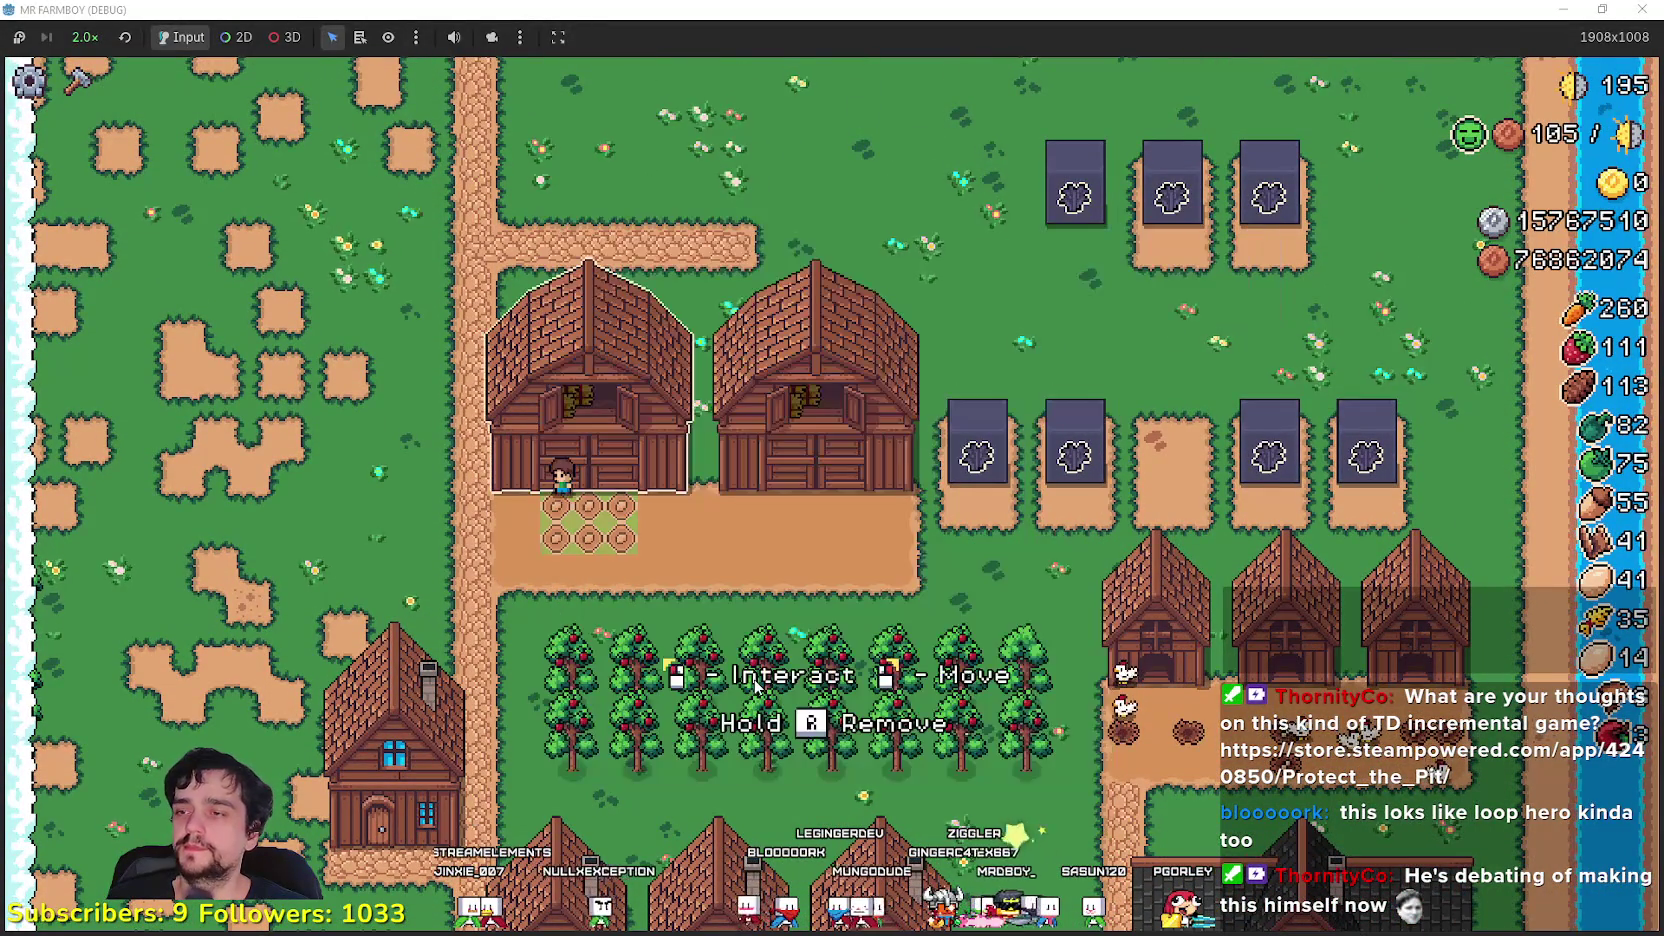
- Pause the game, return to the Godot editor and select the FileSystem filter text
key("alt+Tab")
key("alt+Tab")
key("alt+Tab")
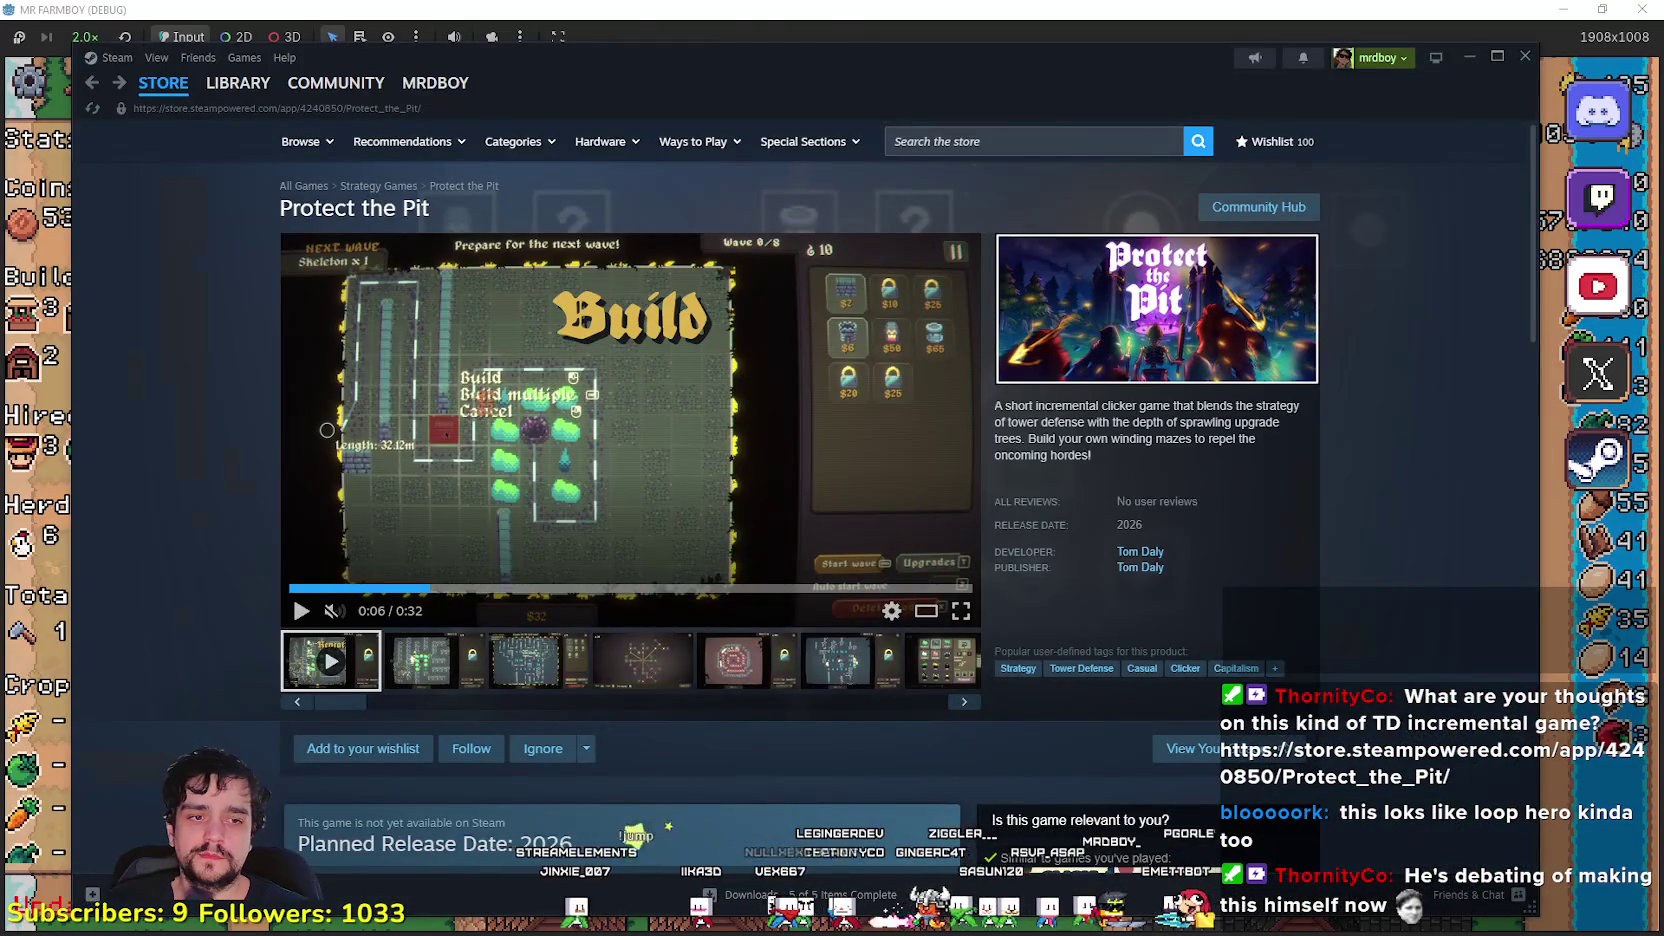
key("alt+Tab")
left_click_drag(140, 494, 3, 490)
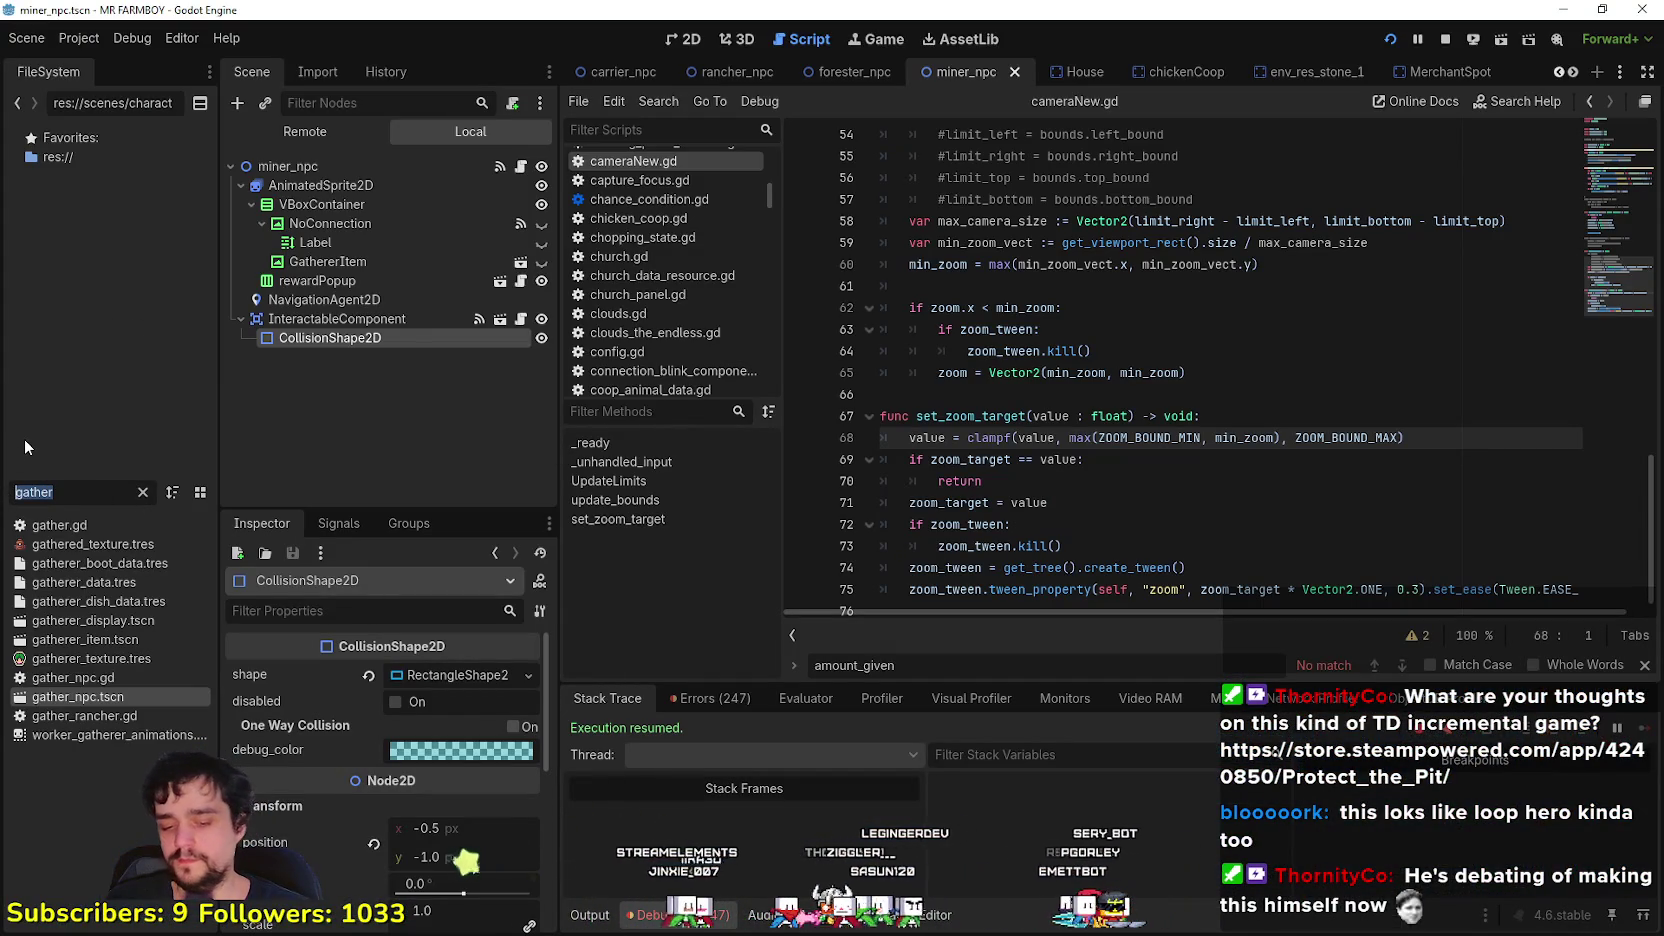
- Filter FileSystem for 'barn', open Barn.tscn and delete blank line 201 in barn.gd
type("barn")
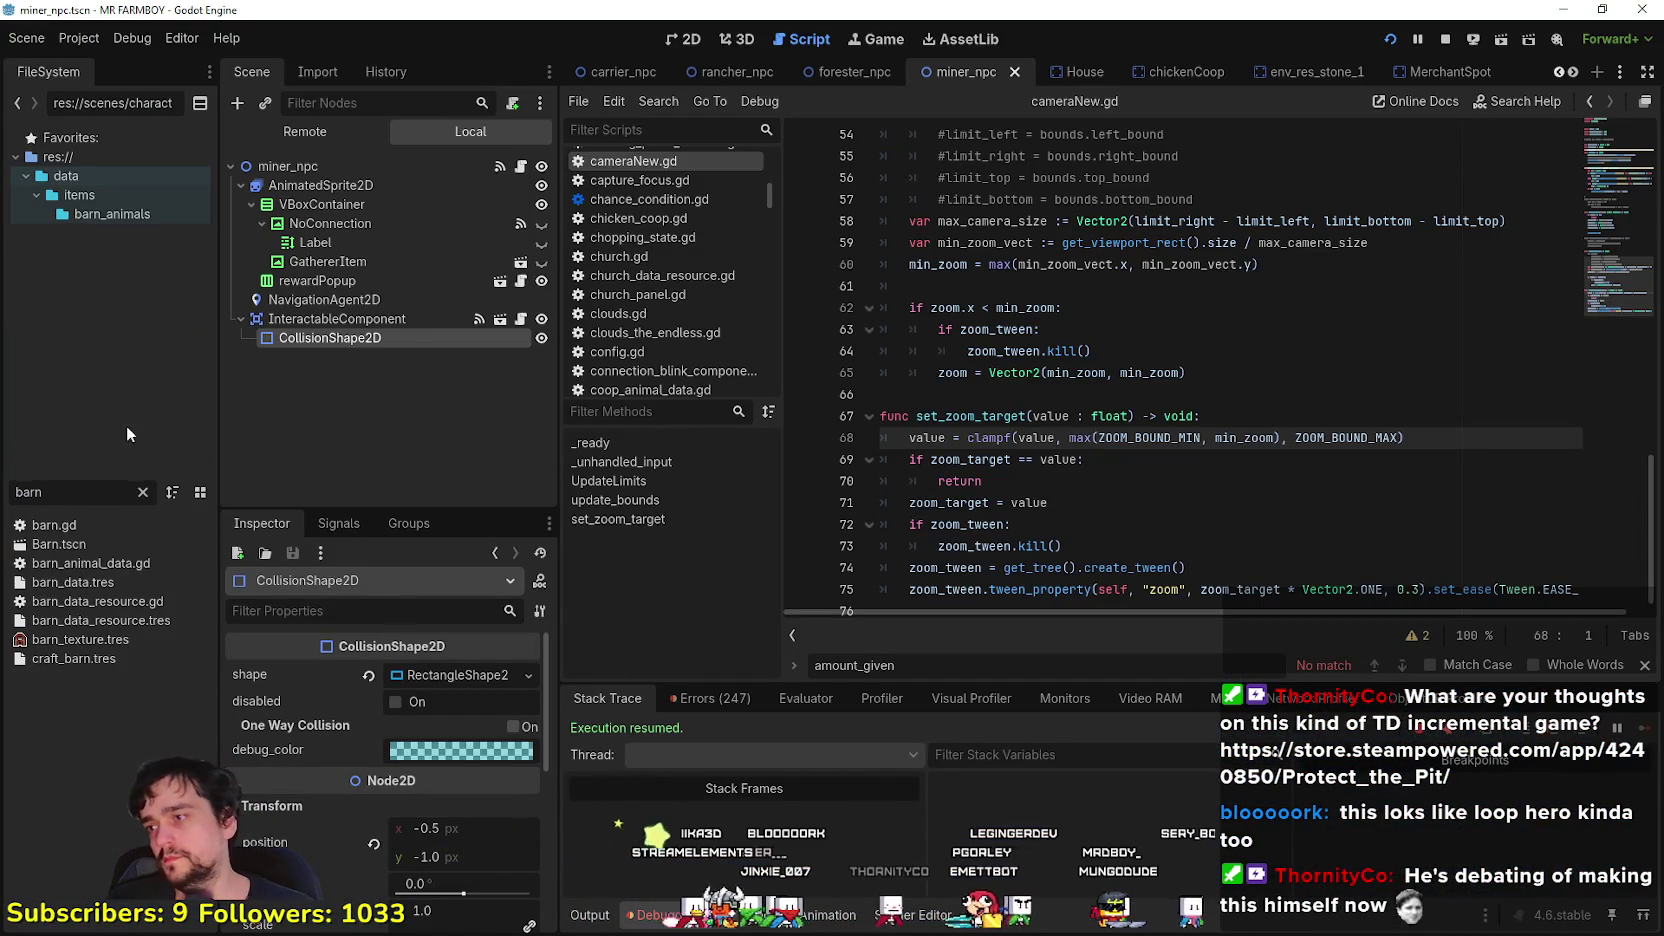
double_click(78, 545)
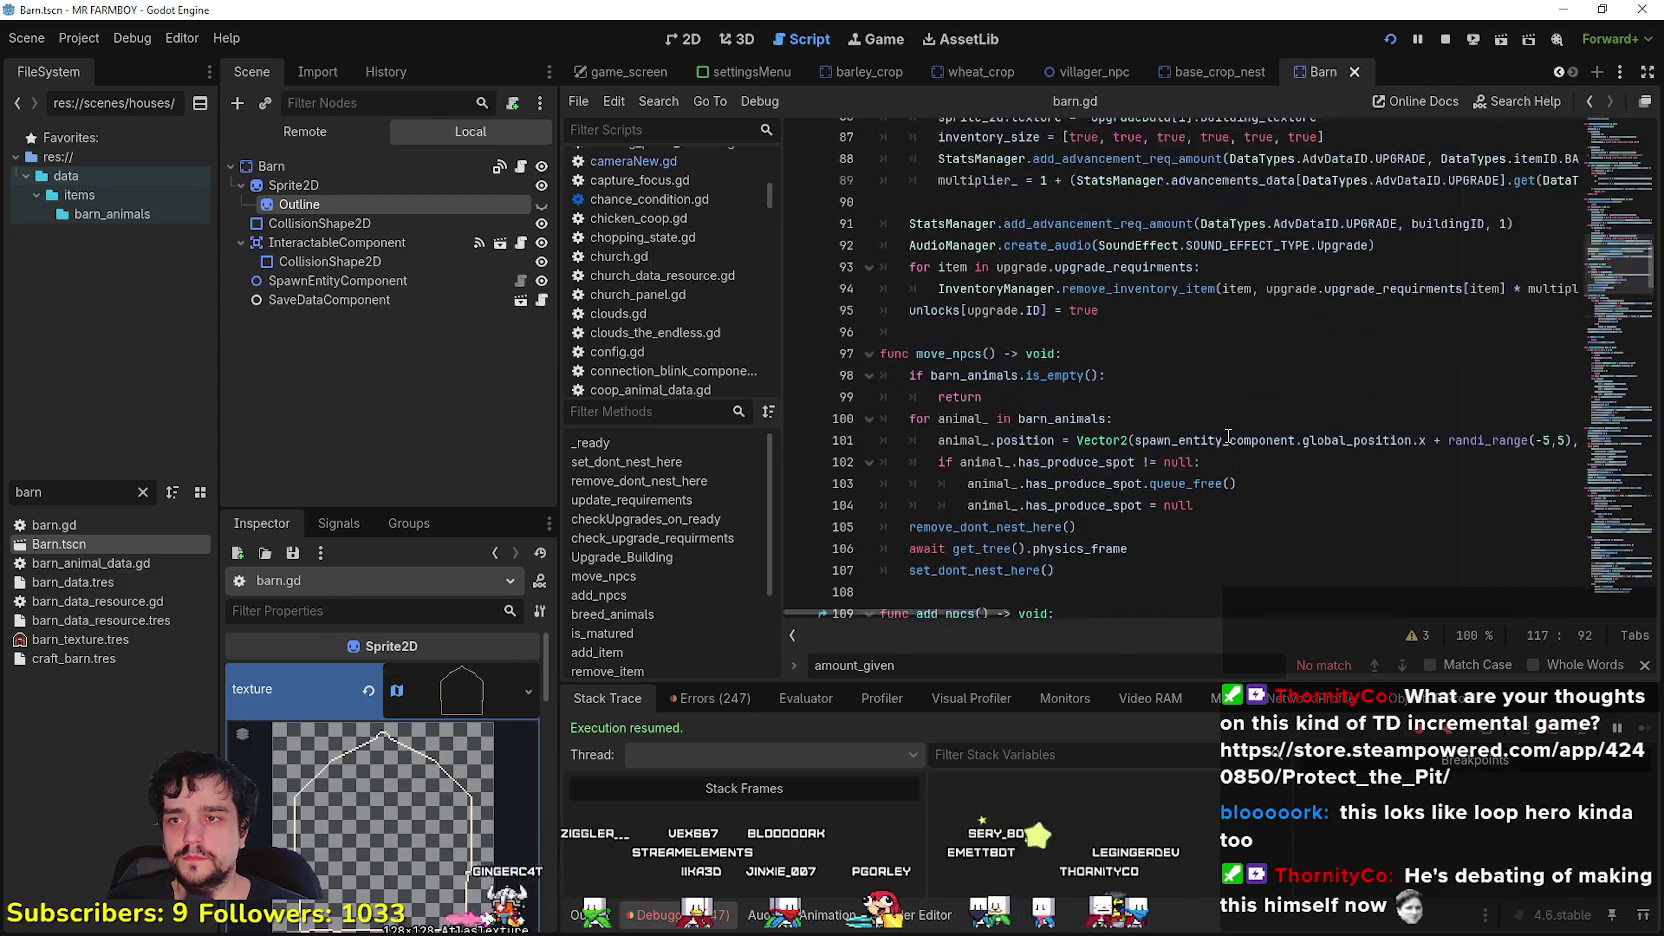
left_click_drag(1612, 276, 1607, 405)
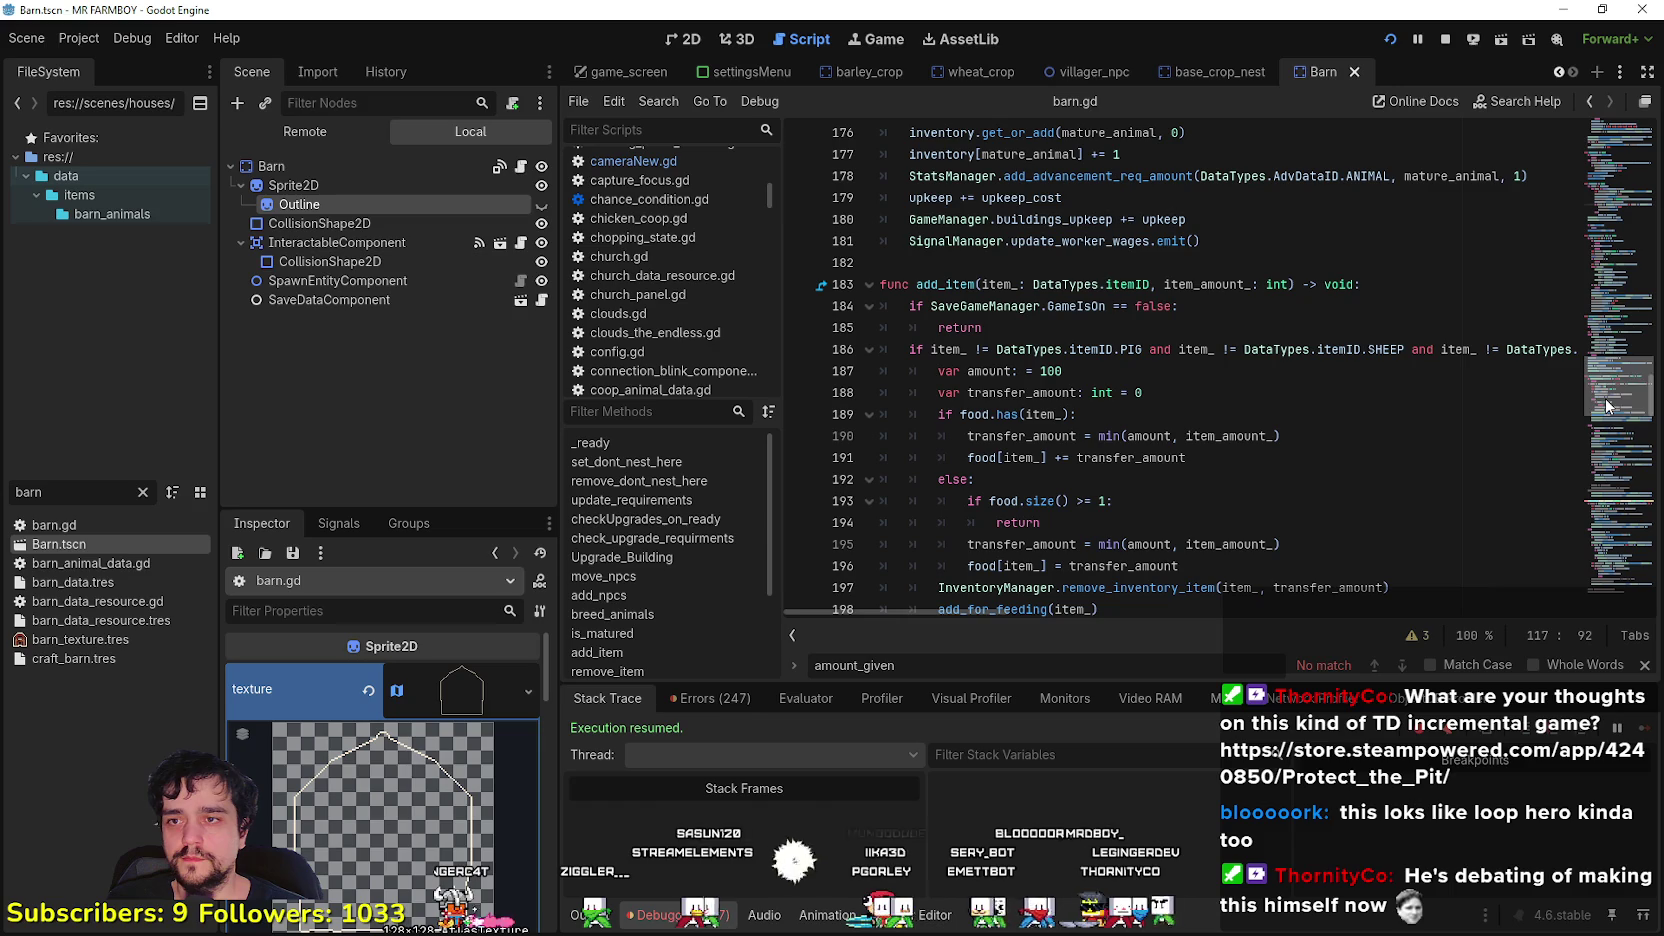
mouse_move(984, 608)
left_mouse_down()
mouse_move(1132, 626)
mouse_move(985, 612)
left_mouse_up()
scroll(1029, 468, "down", 3)
left_click(1029, 470)
scroll(1025, 469, "down", 4)
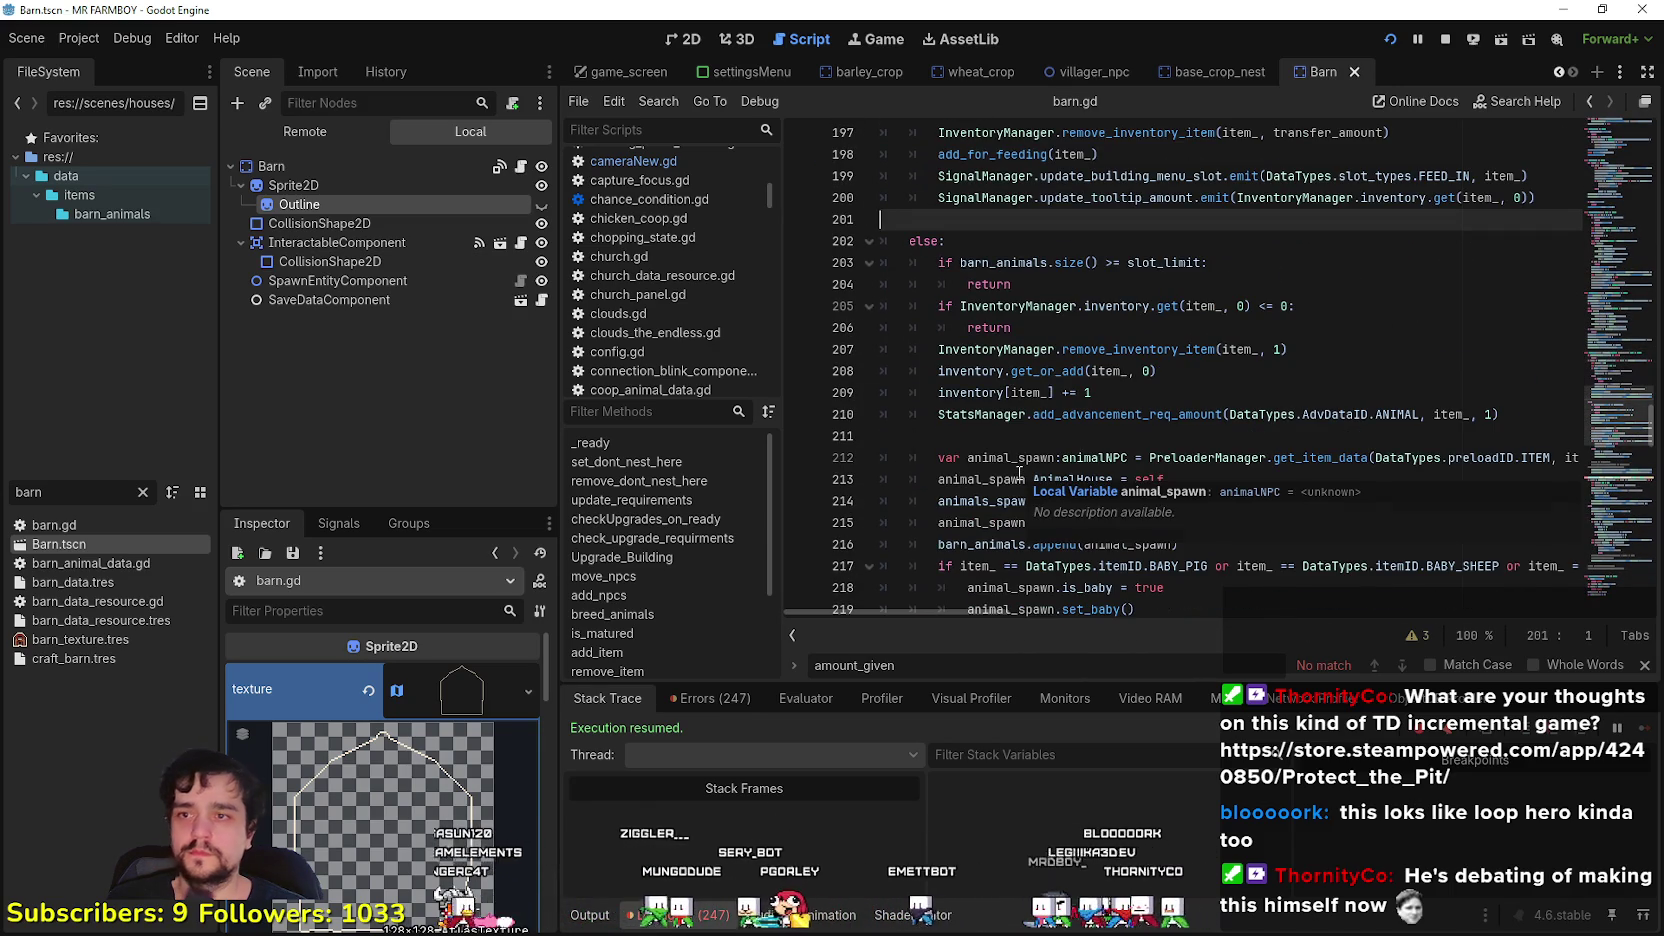
key("BackSpace")
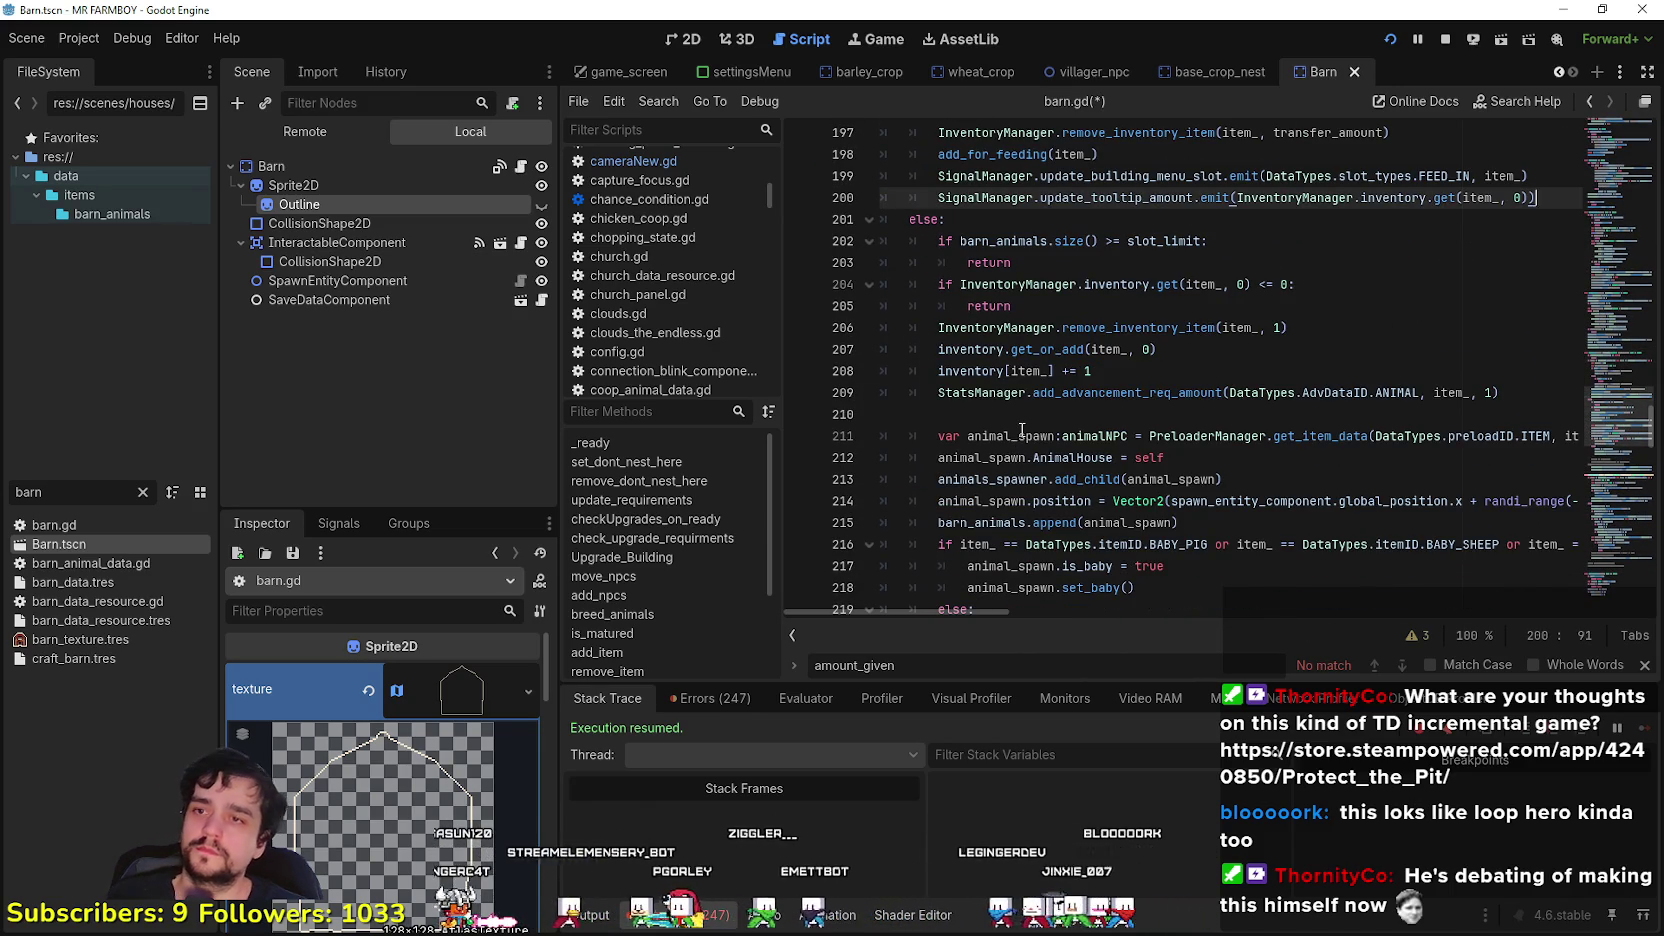
- Review barn.gd from the animal_spawn line down to the else: on line 219
left_click(1019, 436)
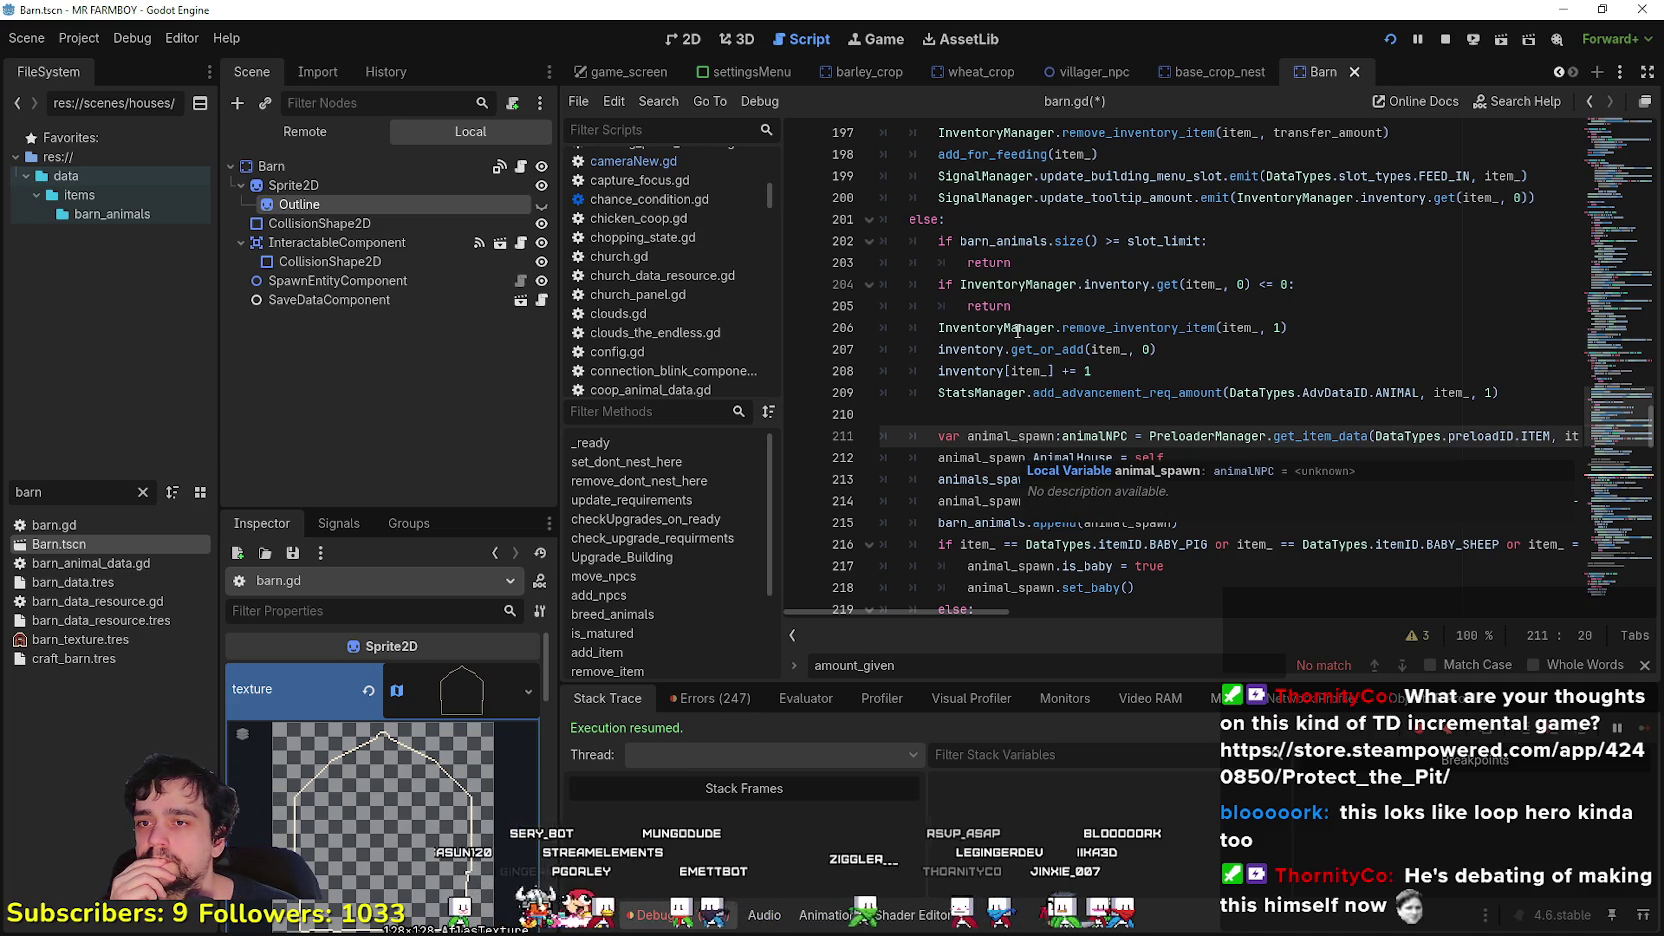
left_click(1063, 414)
scroll(1090, 450, "down", 3)
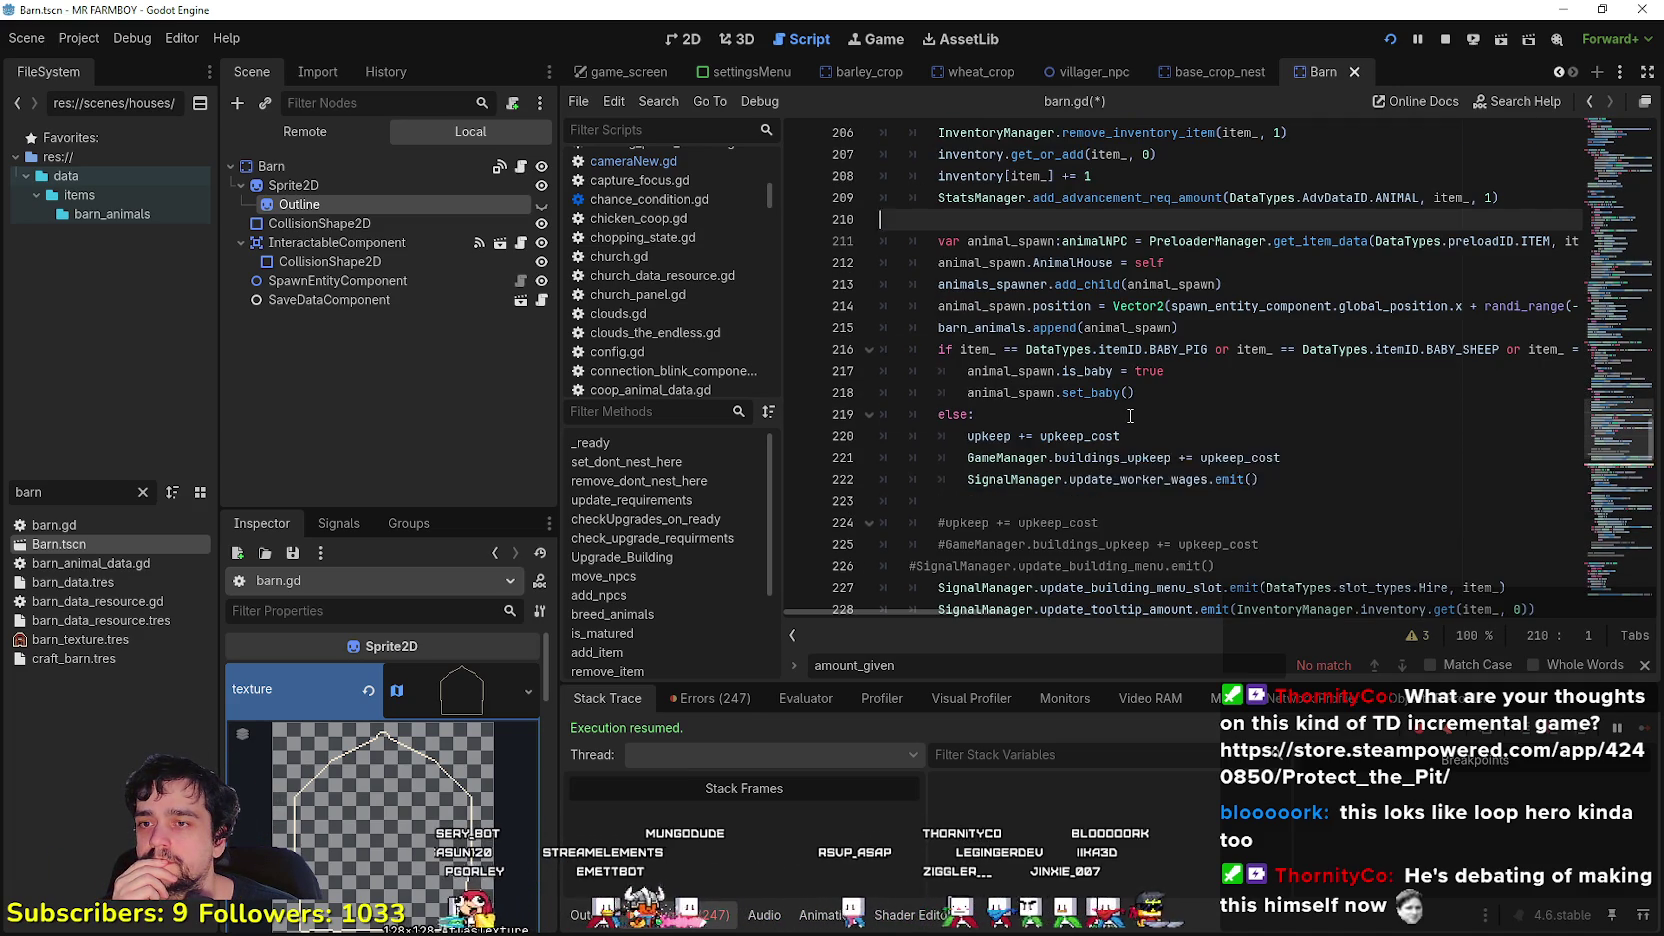
left_click(1130, 414)
scroll(1130, 415, "down", 3)
- Filter for 'coop', open chickenCoop.tscn and its chicken_coop.gd script, then bring up Games.txt
double_click(30, 492)
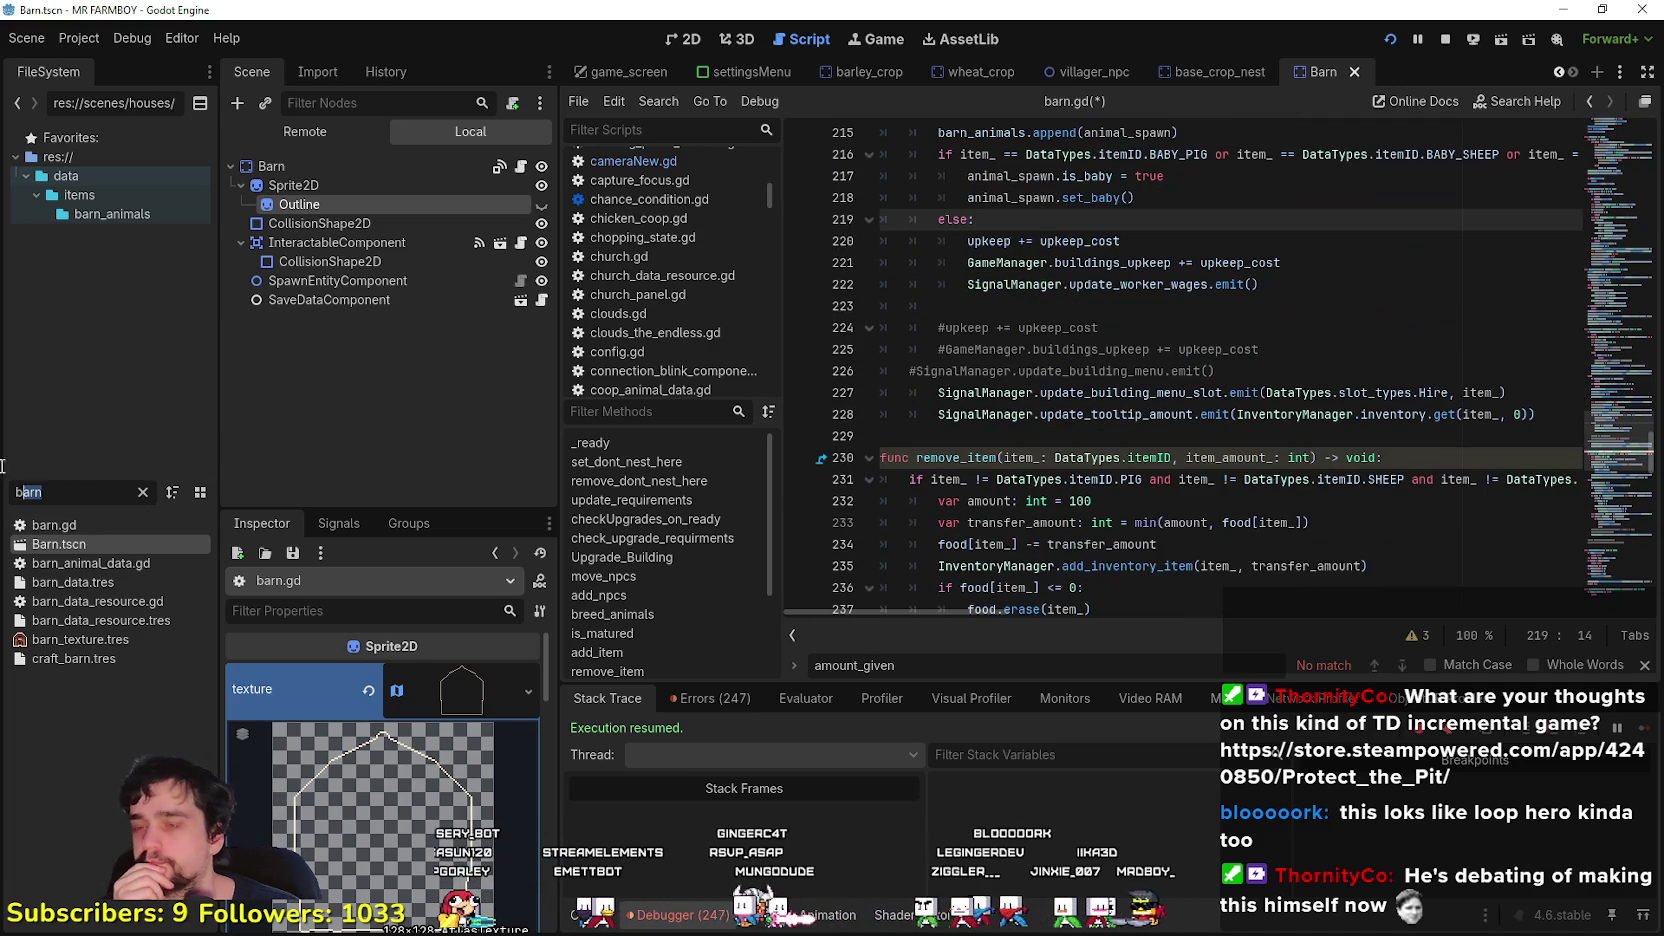
type("co")
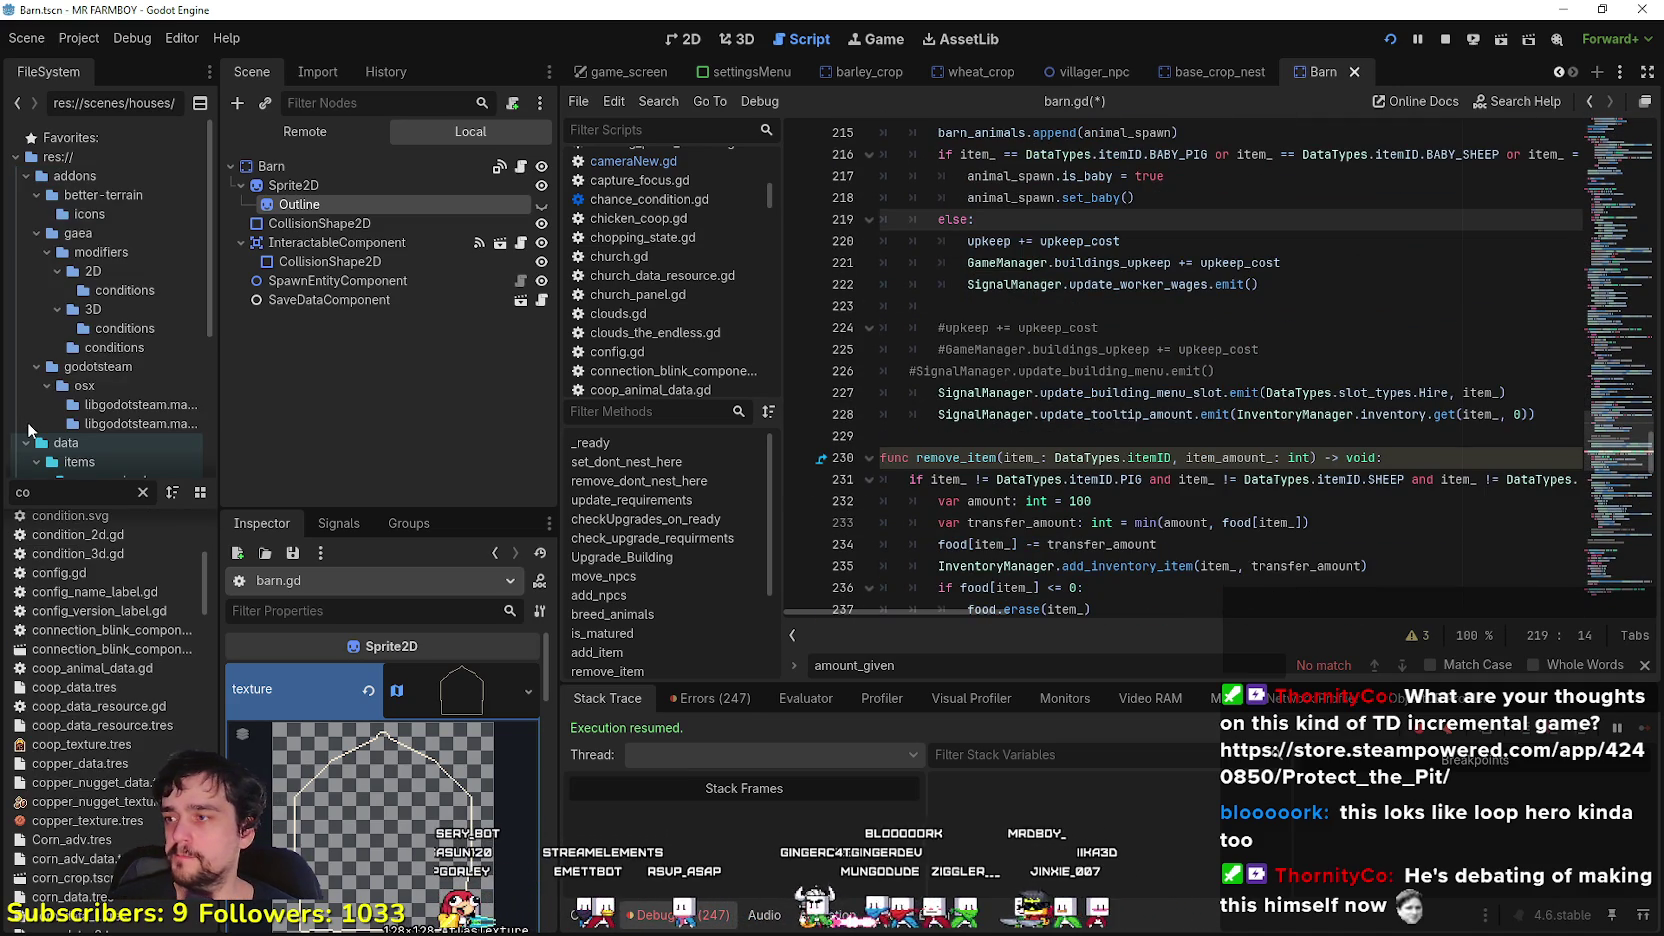
type("op")
double_click(55, 522)
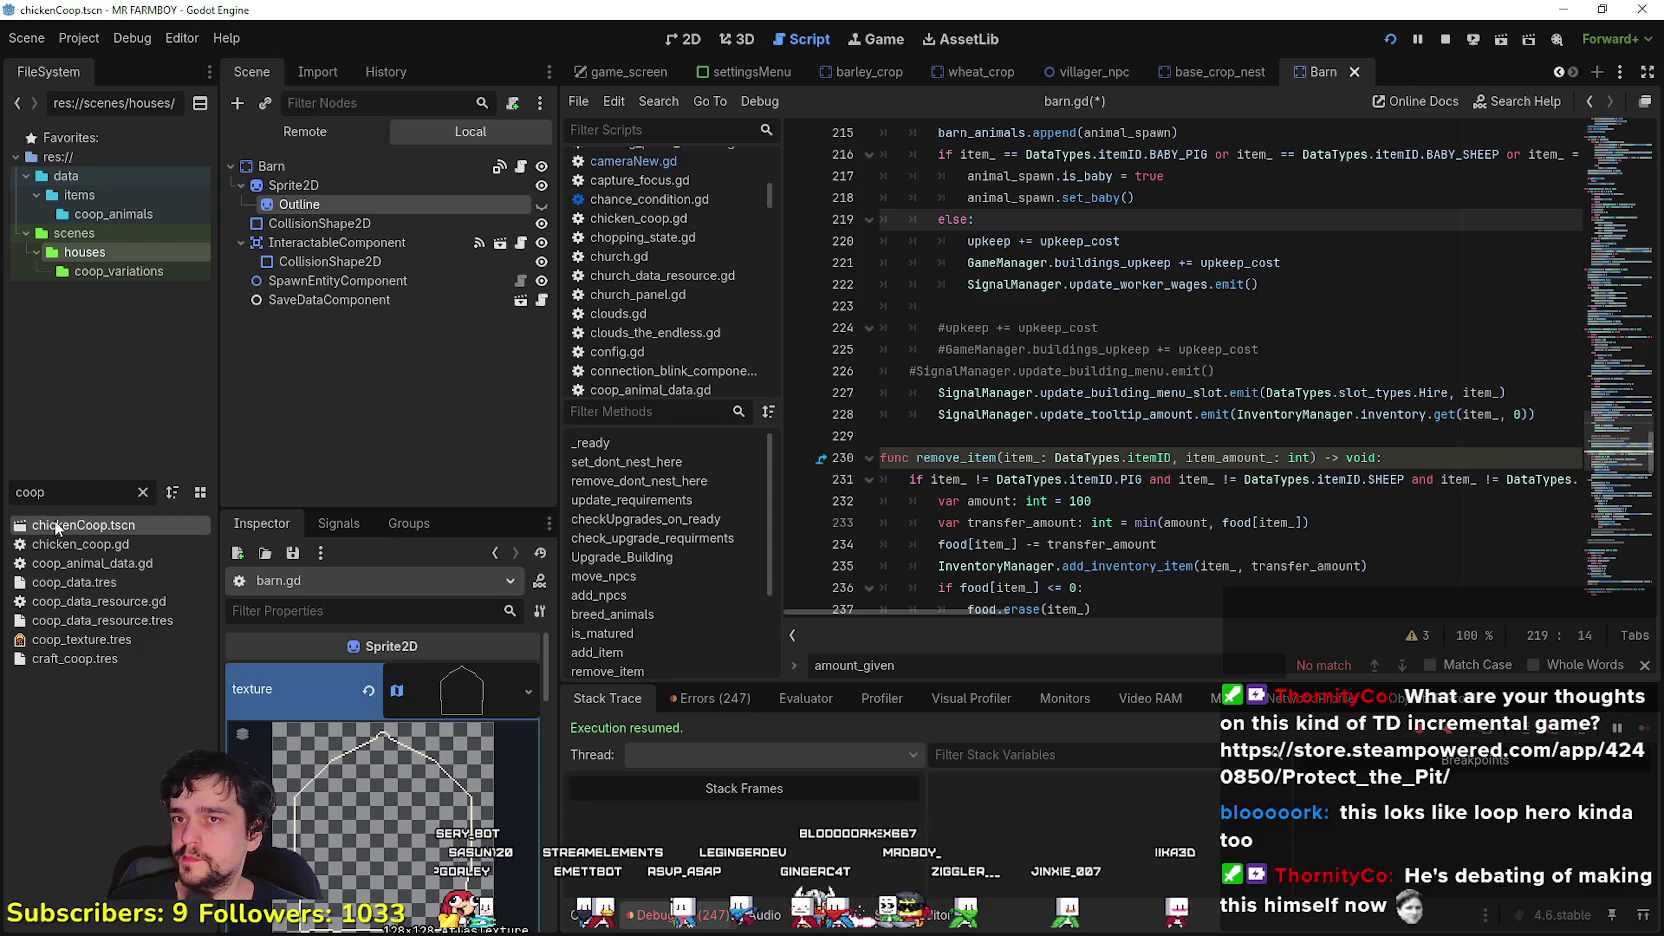
left_click(531, 165)
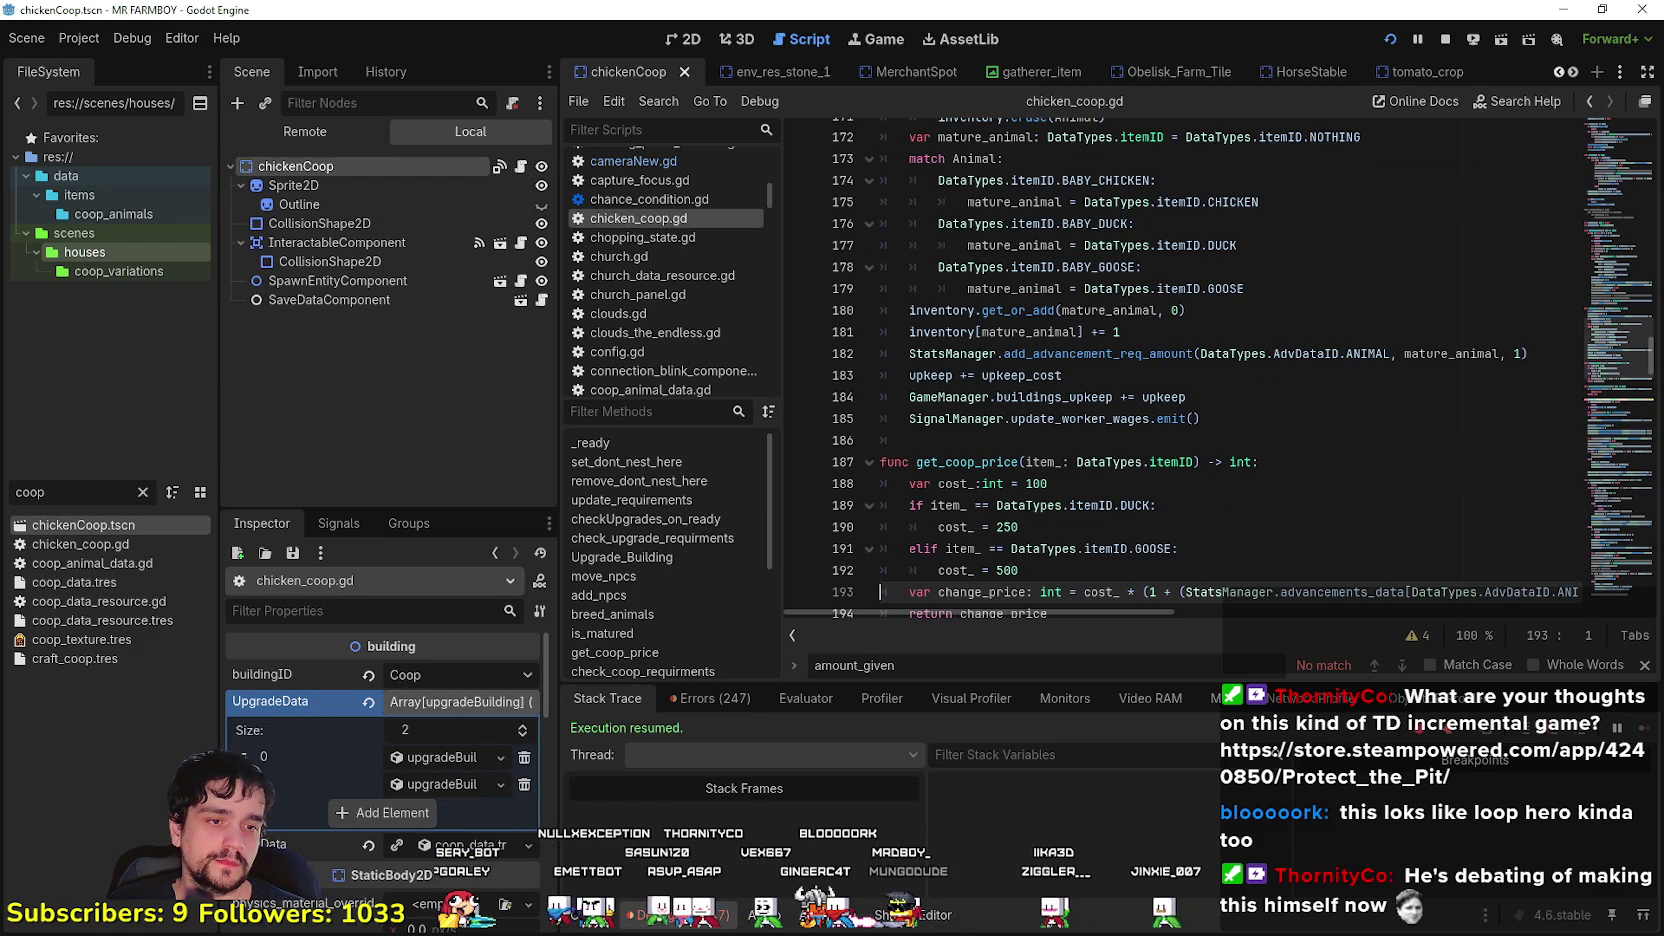
key("alt+Tab")
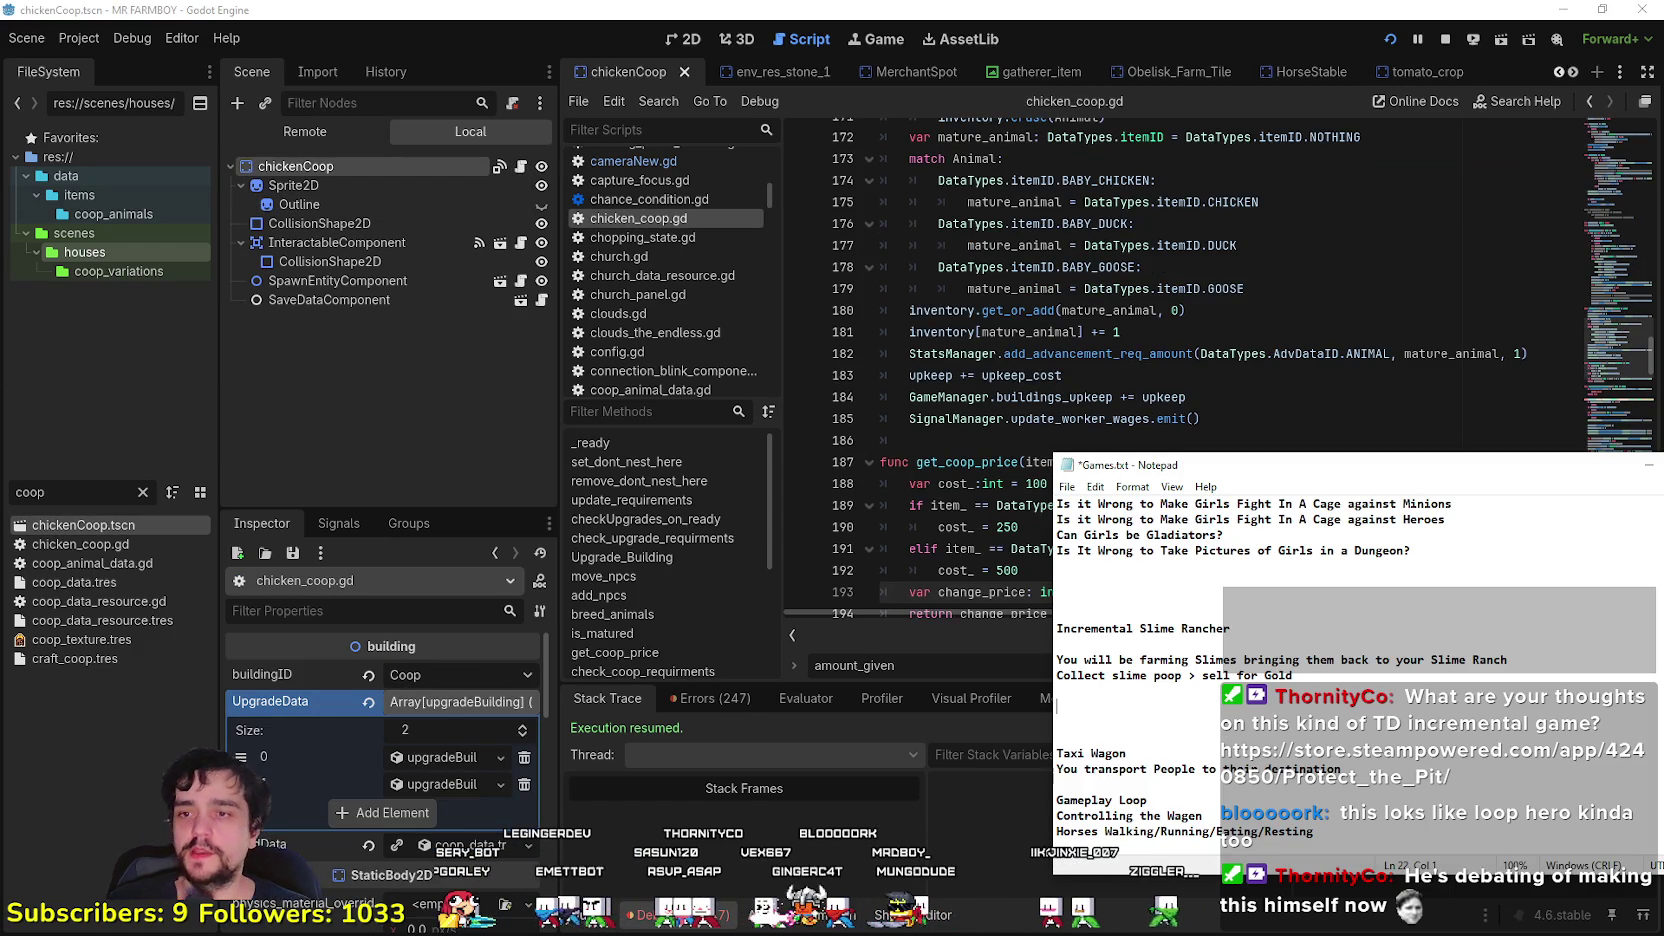
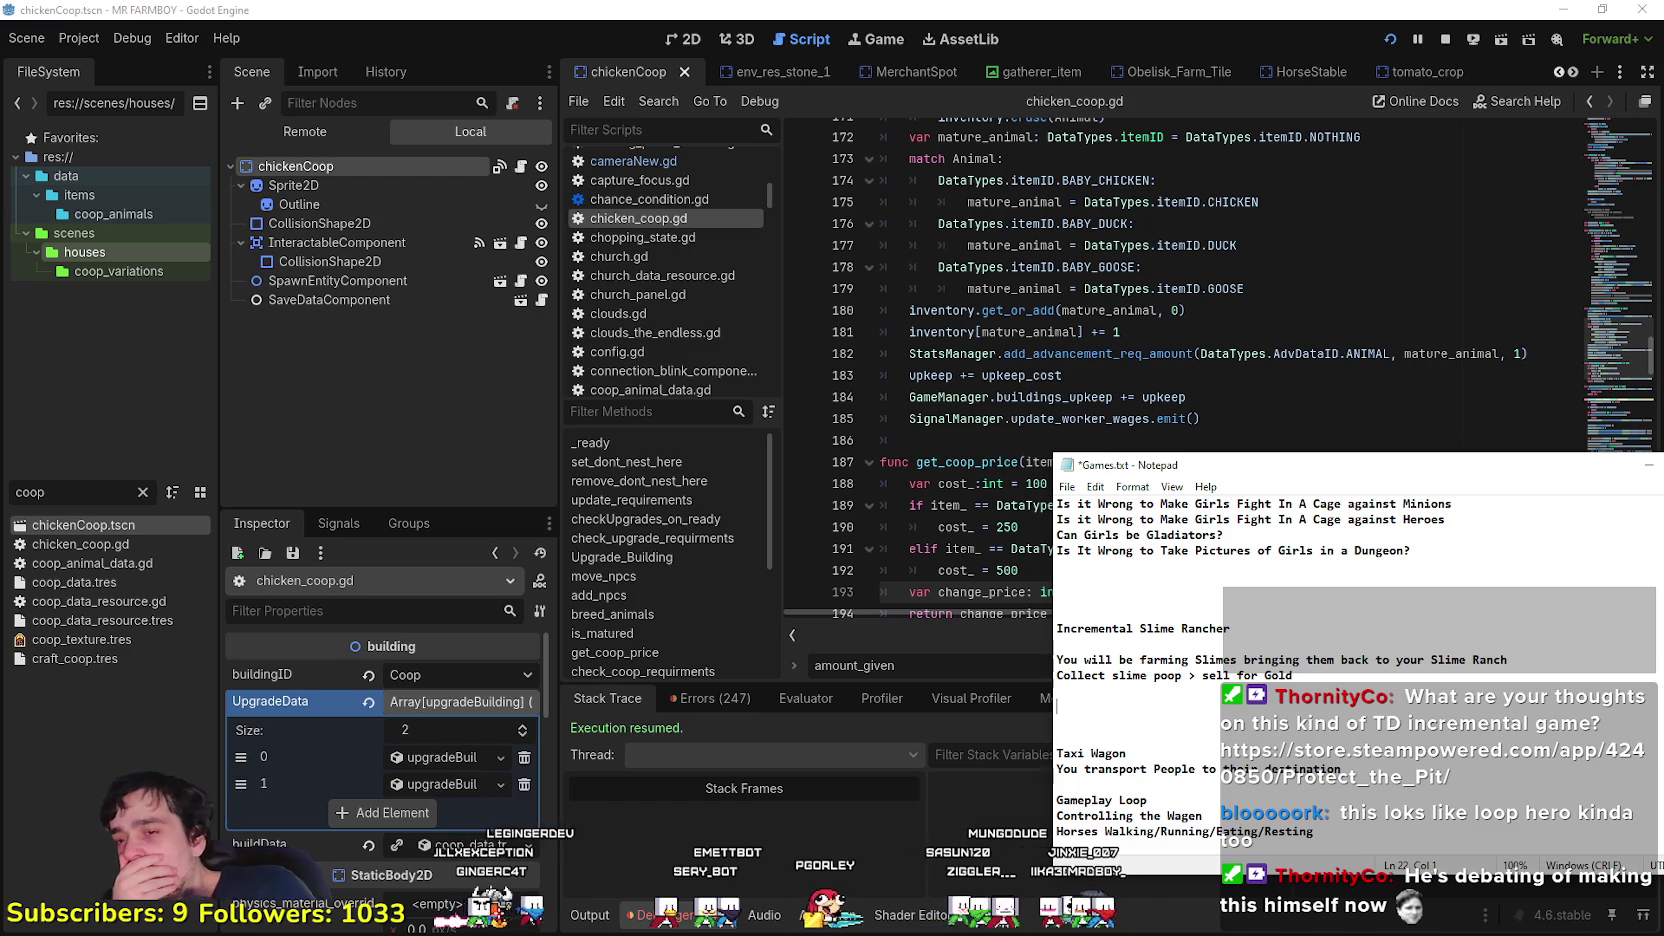
- Review the Taxi Wagon entry and wagon gameplay loop lines in the Games.txt notes
scroll(1213, 808, "down", 1)
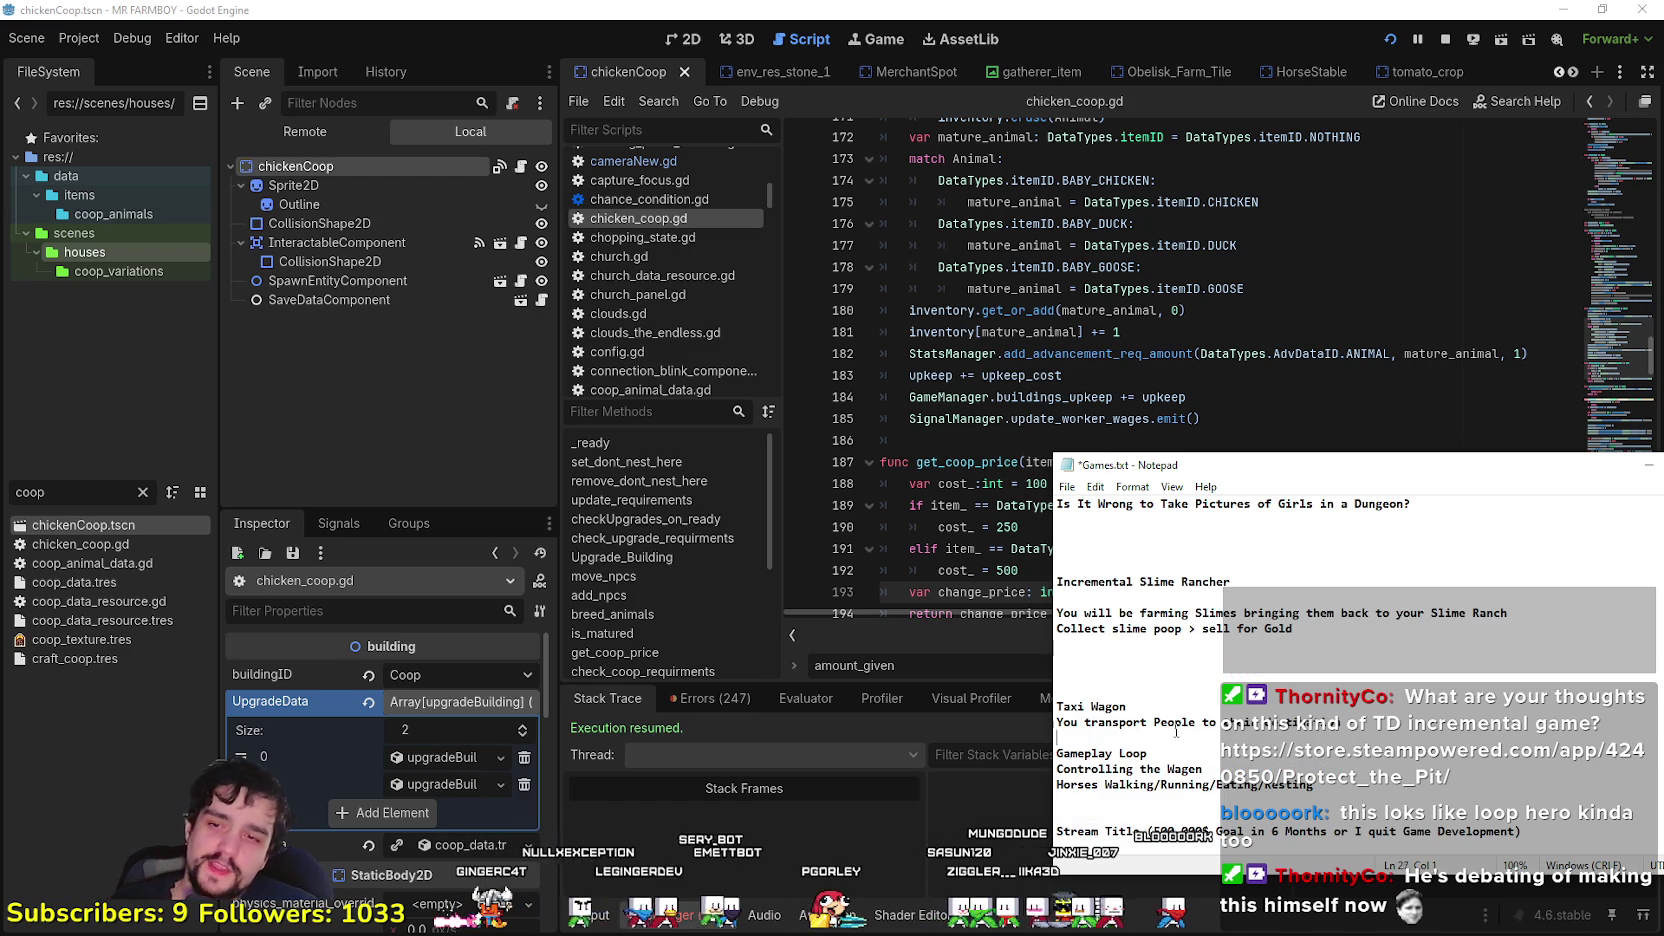
left_click_drag(1150, 707, 1007, 690)
scroll(1267, 758, "down", 2)
left_click(1227, 719)
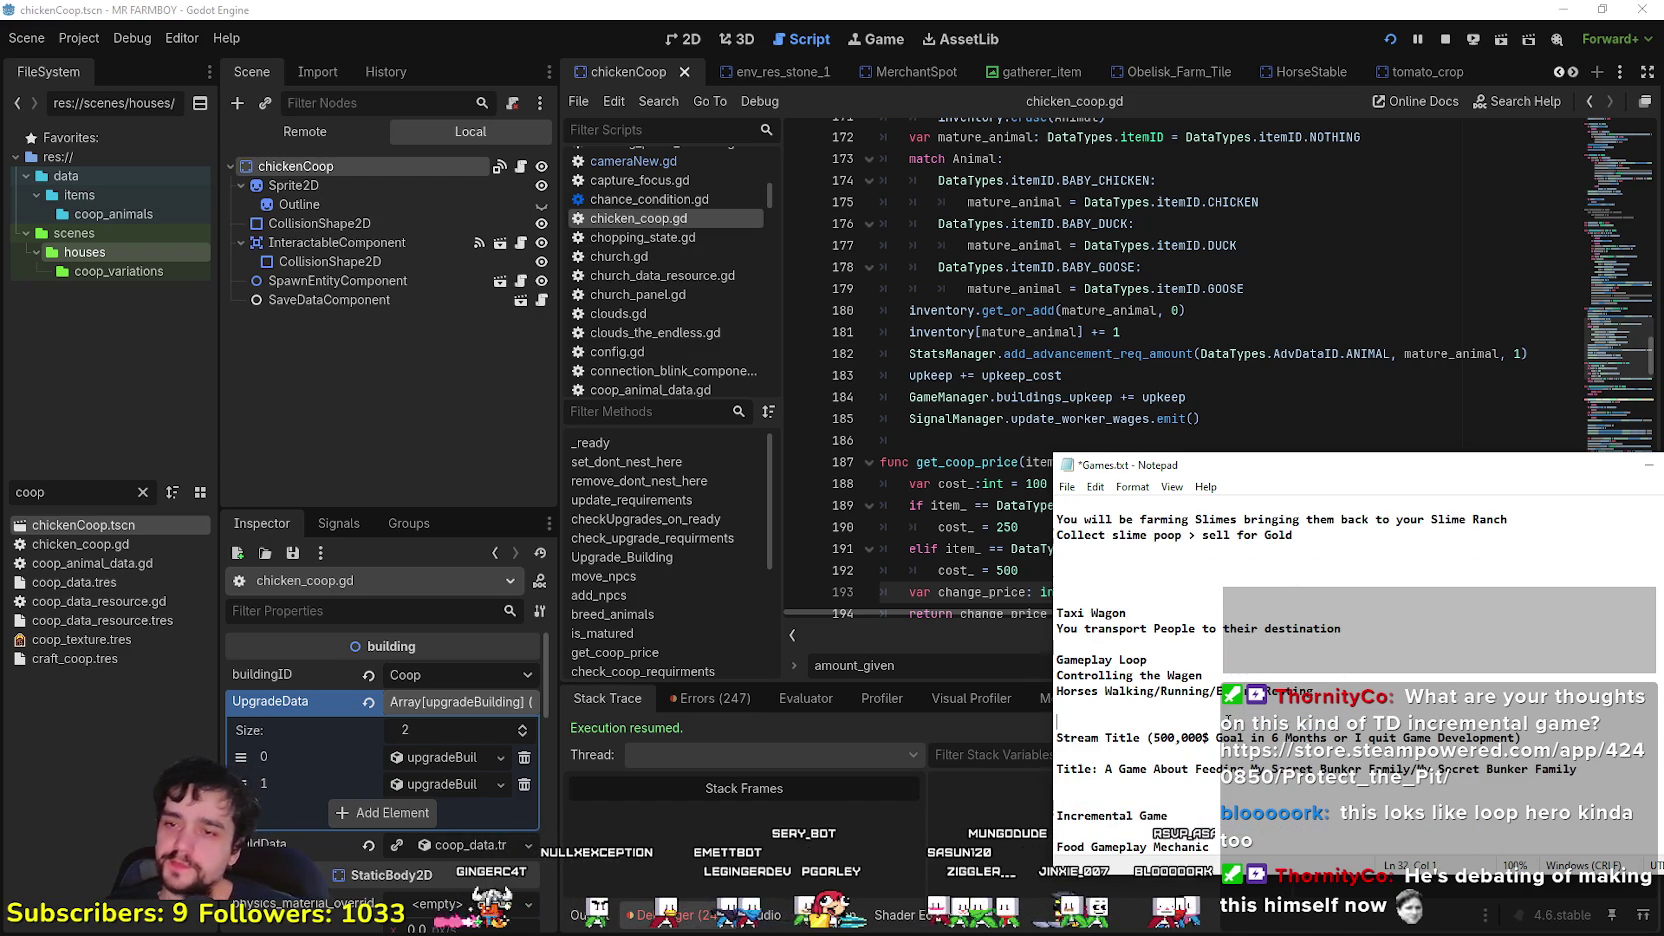
left_click_drag(1146, 610, 975, 580)
left_click_drag(1365, 626, 1091, 585)
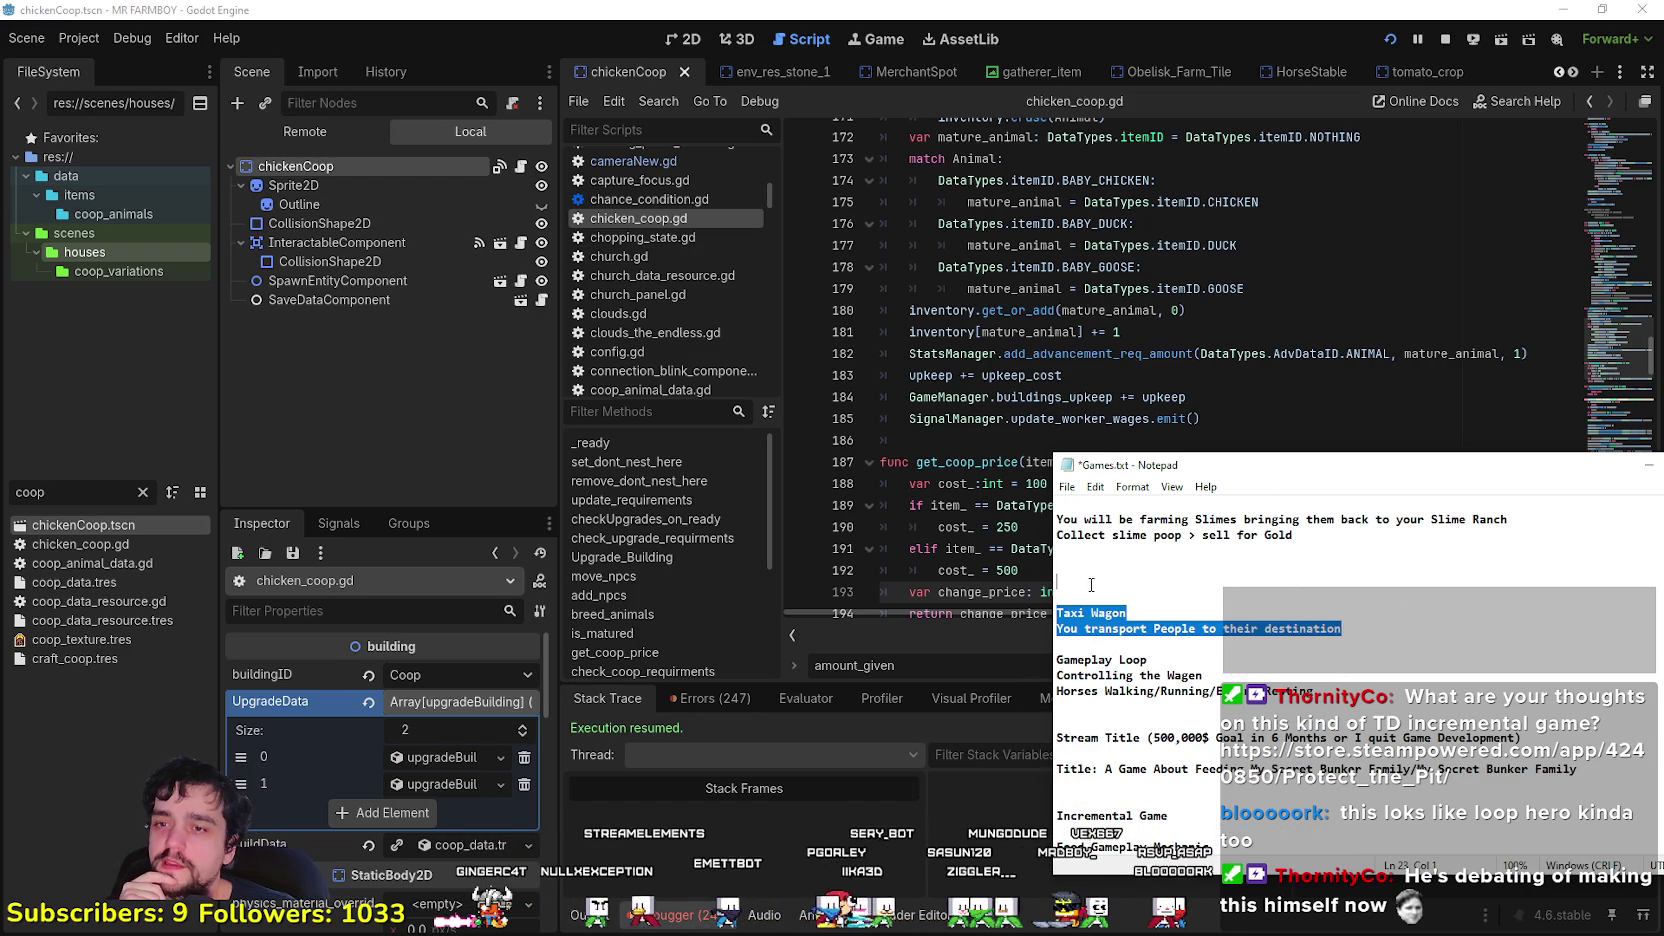
left_click(1257, 657)
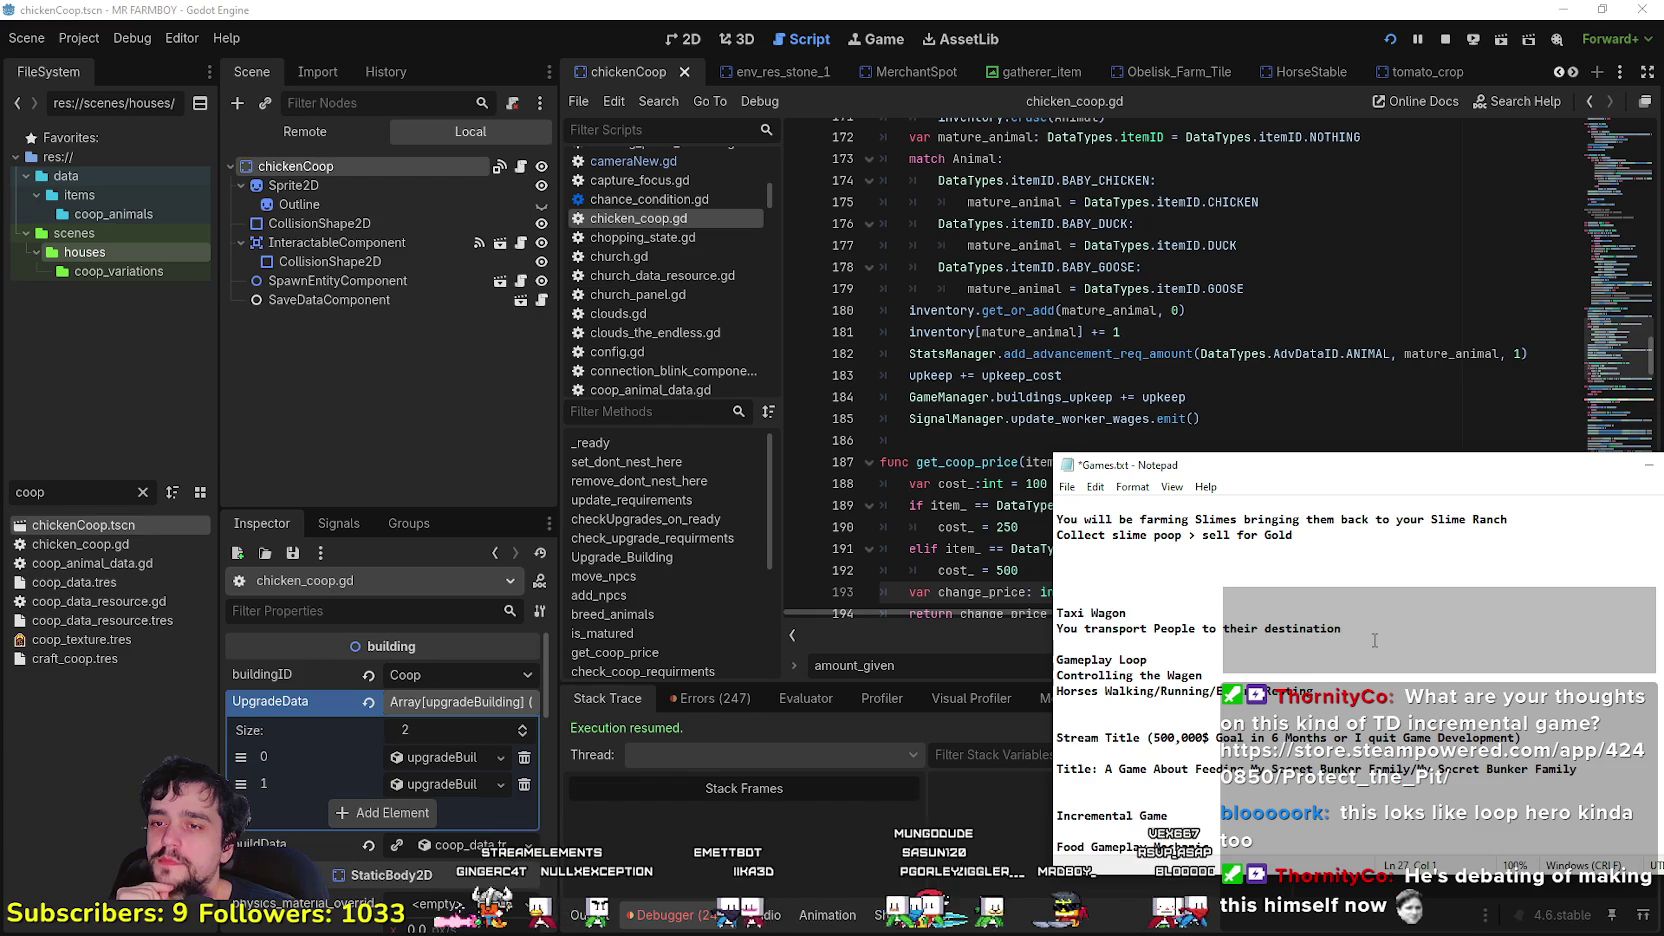
left_click_drag(1375, 640, 984, 596)
left_click(1187, 630)
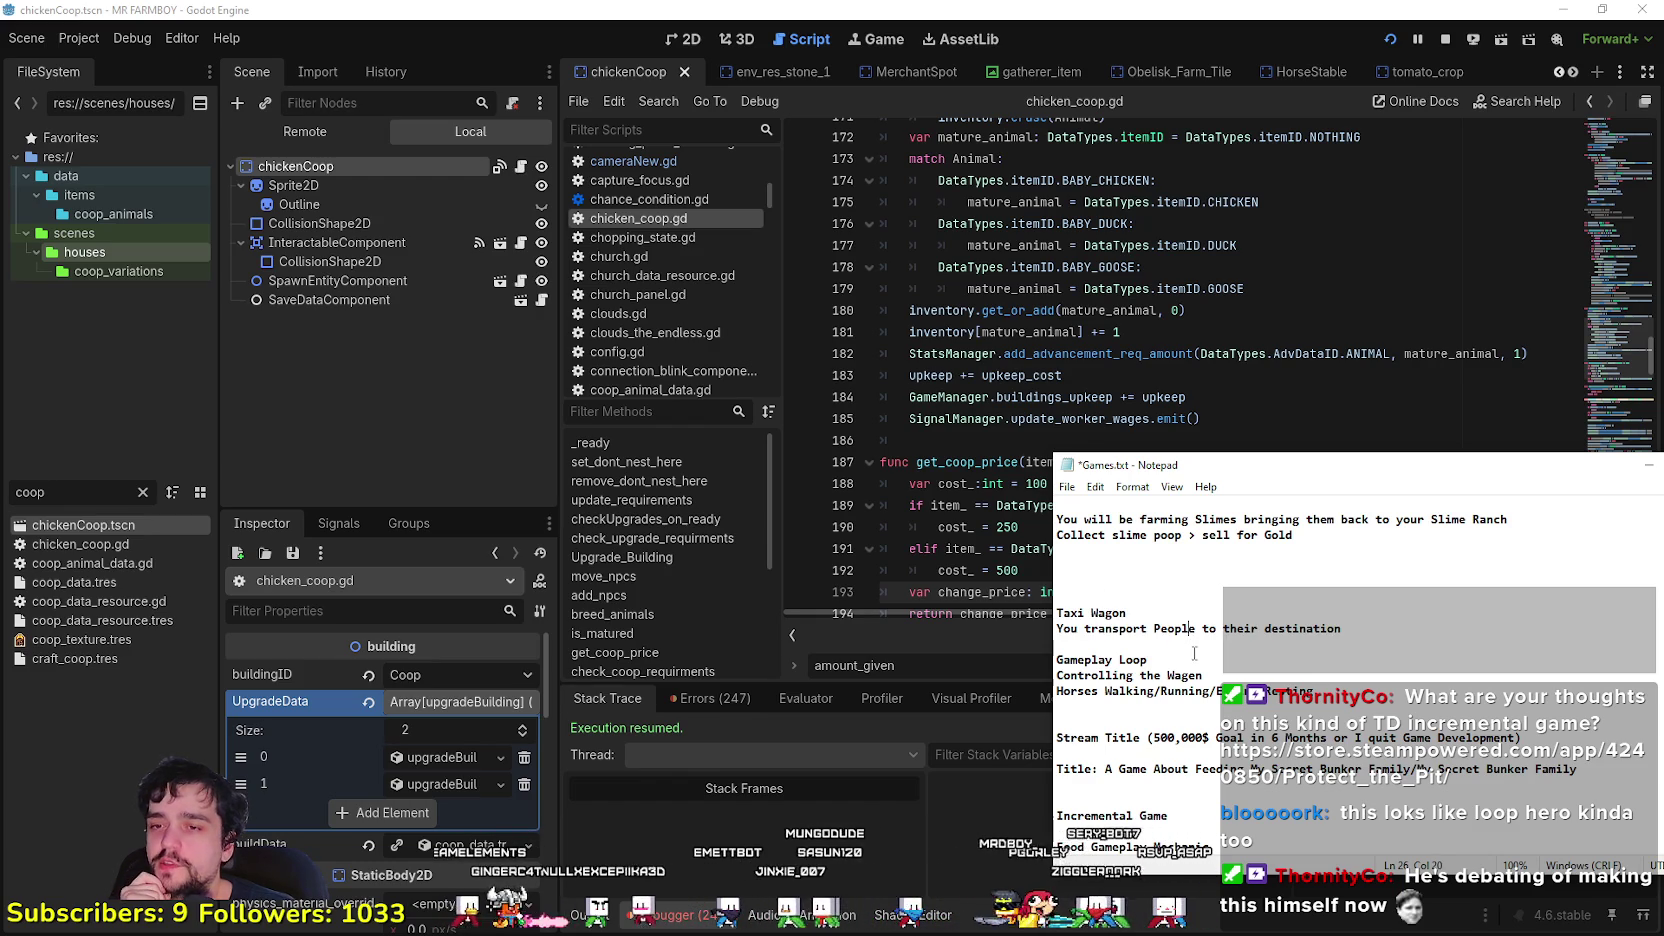
mouse_move(1326, 709)
left_mouse_down()
mouse_move(1130, 676)
mouse_move(1050, 685)
left_mouse_up()
left_click(1057, 706)
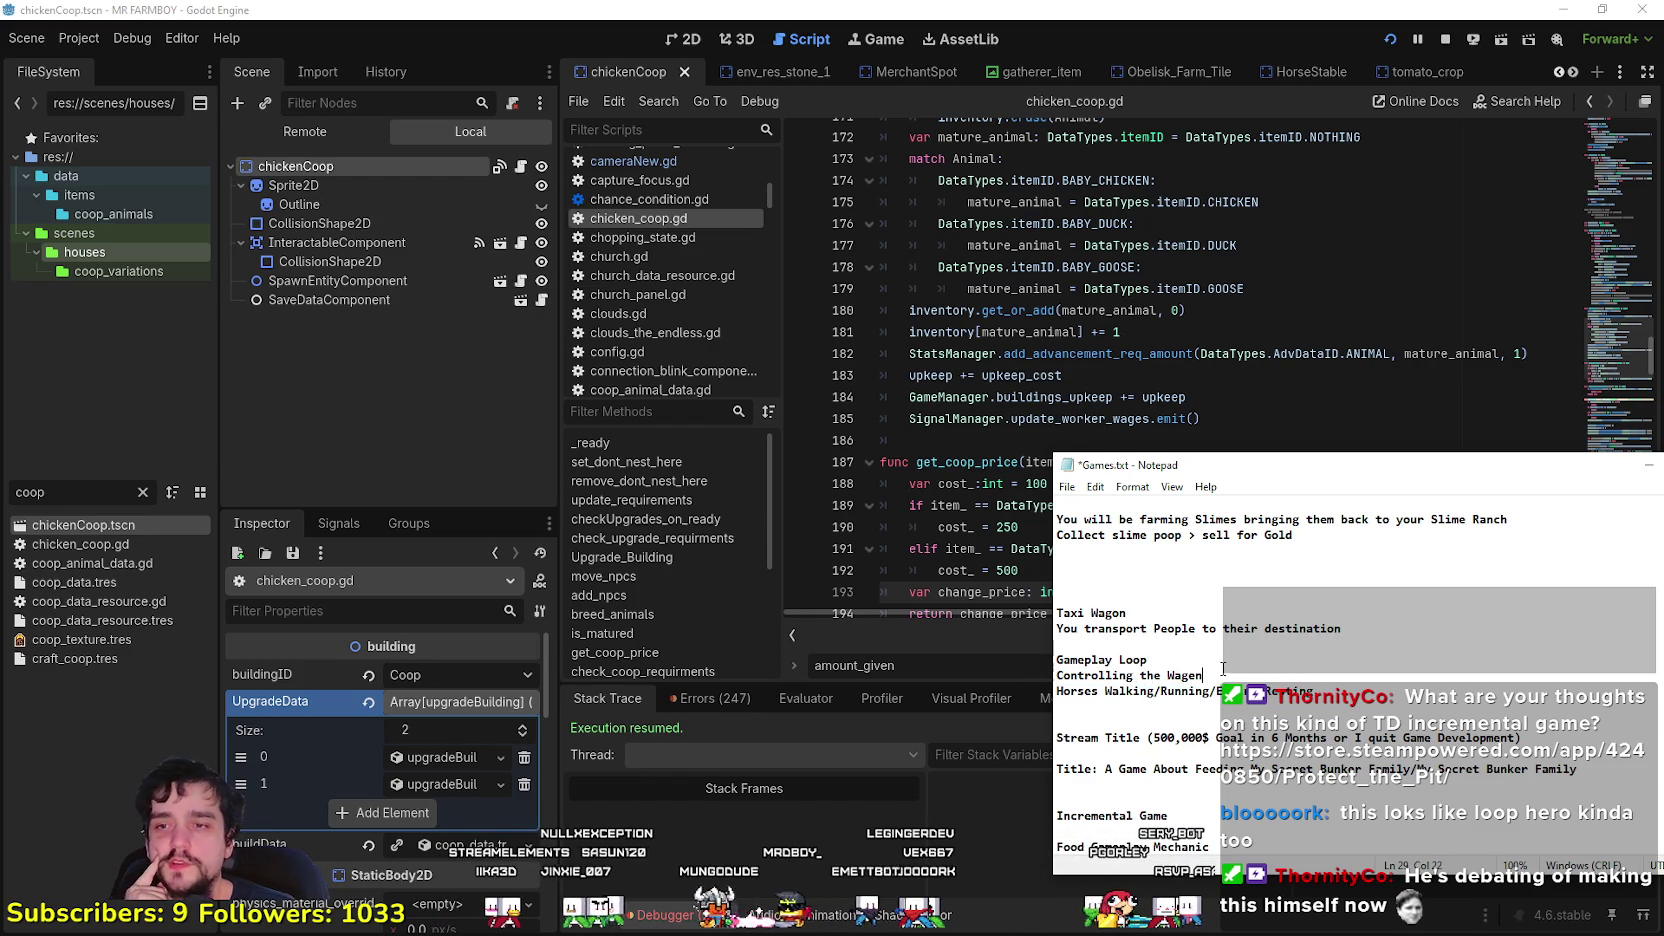
- Return to the Worship The Devil line in the notes
scroll(1140, 650, "up", 6)
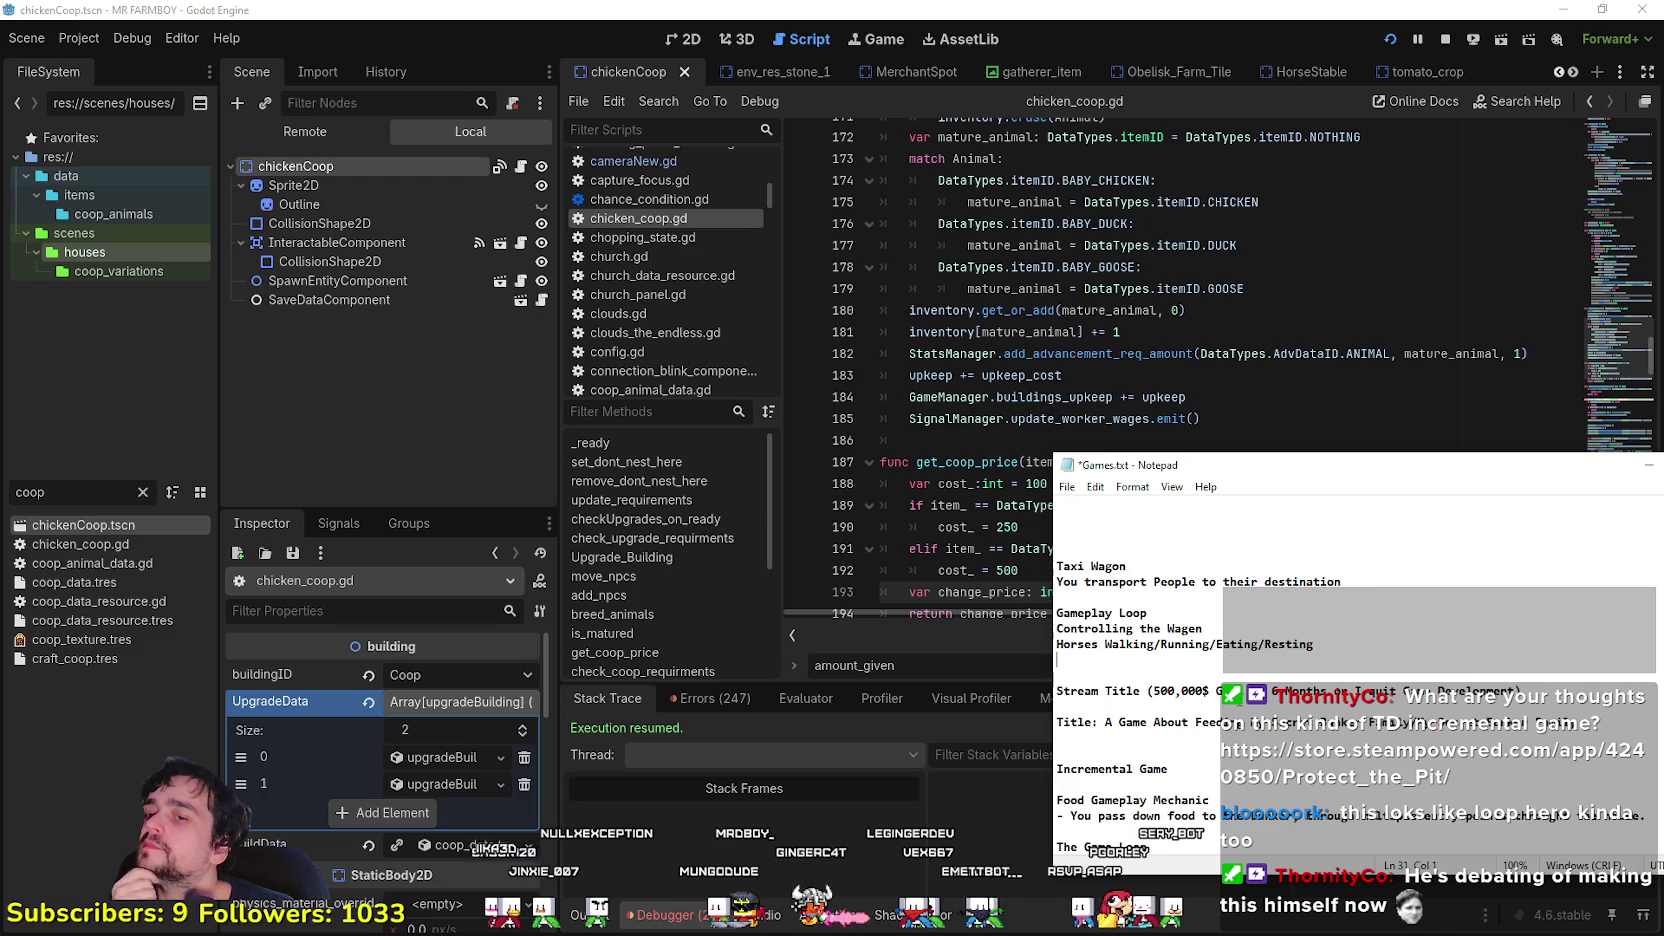
left_click_drag(1212, 567, 1056, 567)
left_click(1208, 567)
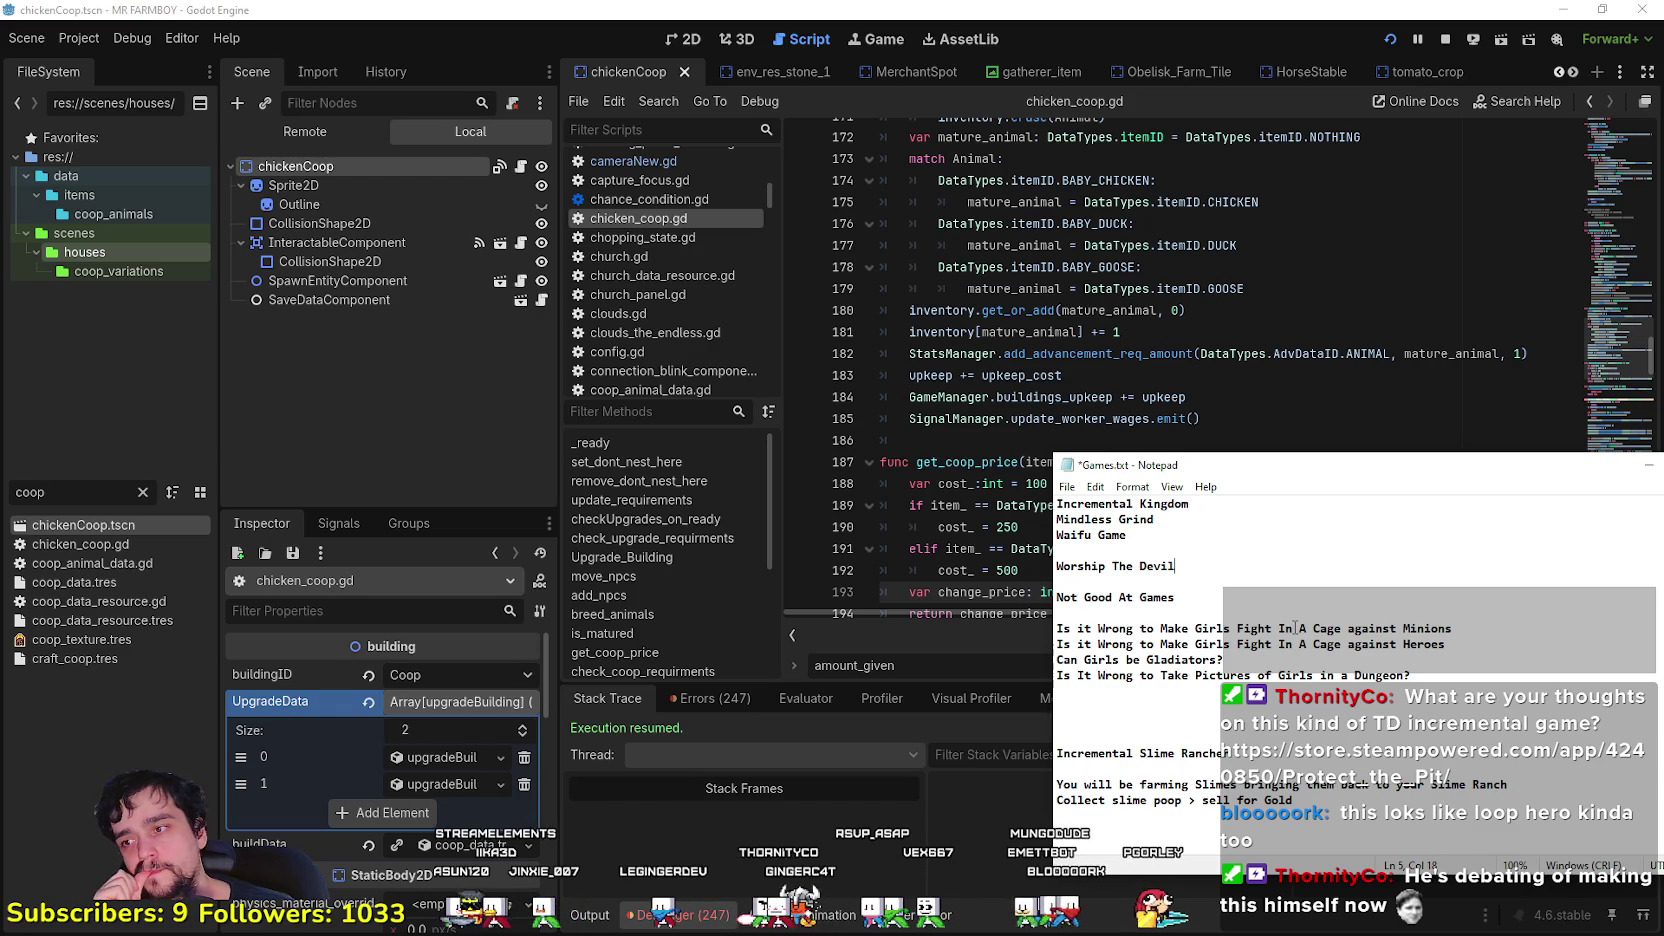
scroll(1268, 590, "down", 4)
scroll(1268, 590, "up", 3)
- Compare the end of barn.gd line 179 against the Games.txt notes
key("alt+Tab")
left_click(1217, 396)
left_click(1252, 288)
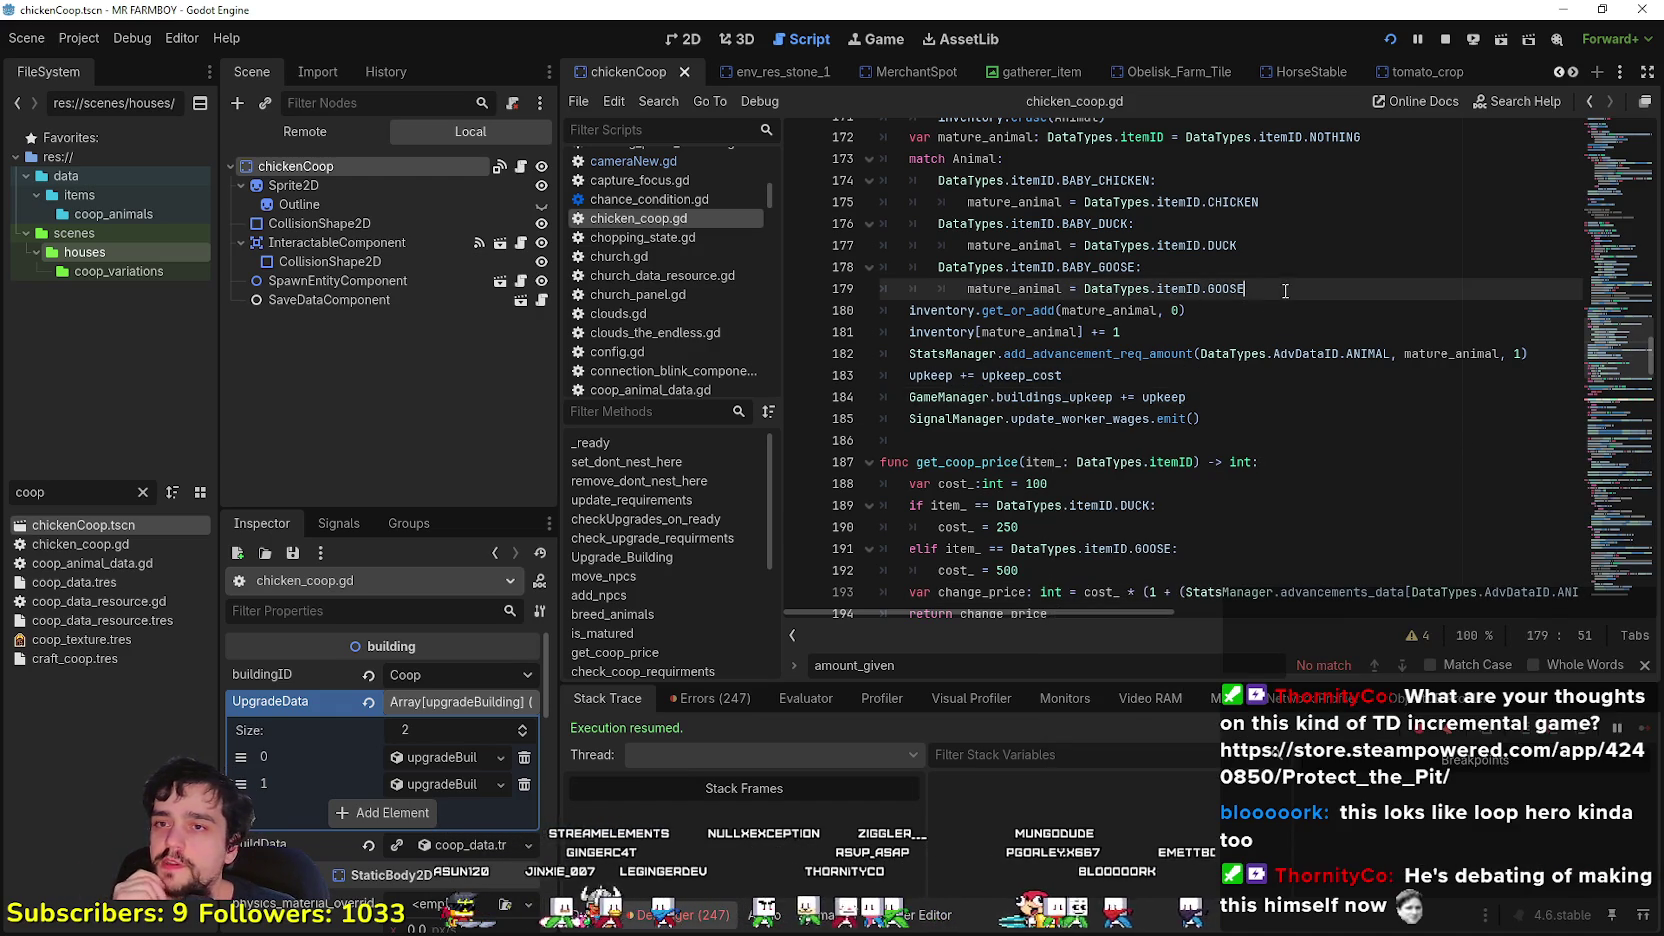
scroll(1265, 313, "up", 4)
scroll(1265, 313, "down", 2)
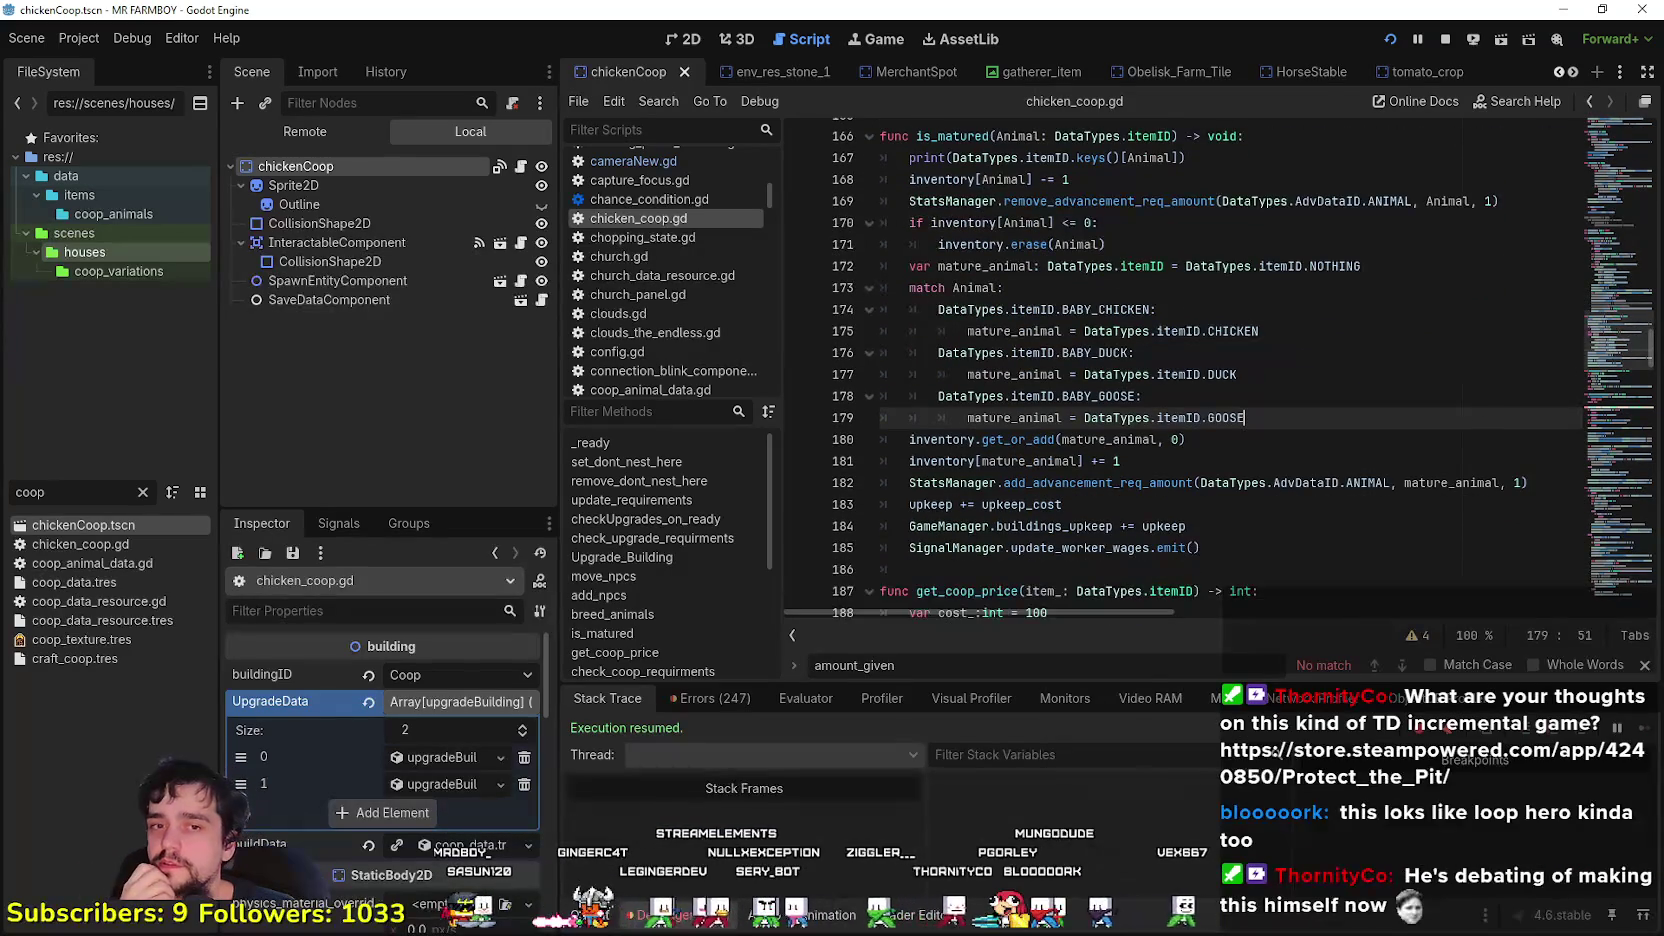
key("alt+Tab")
left_click(1268, 703)
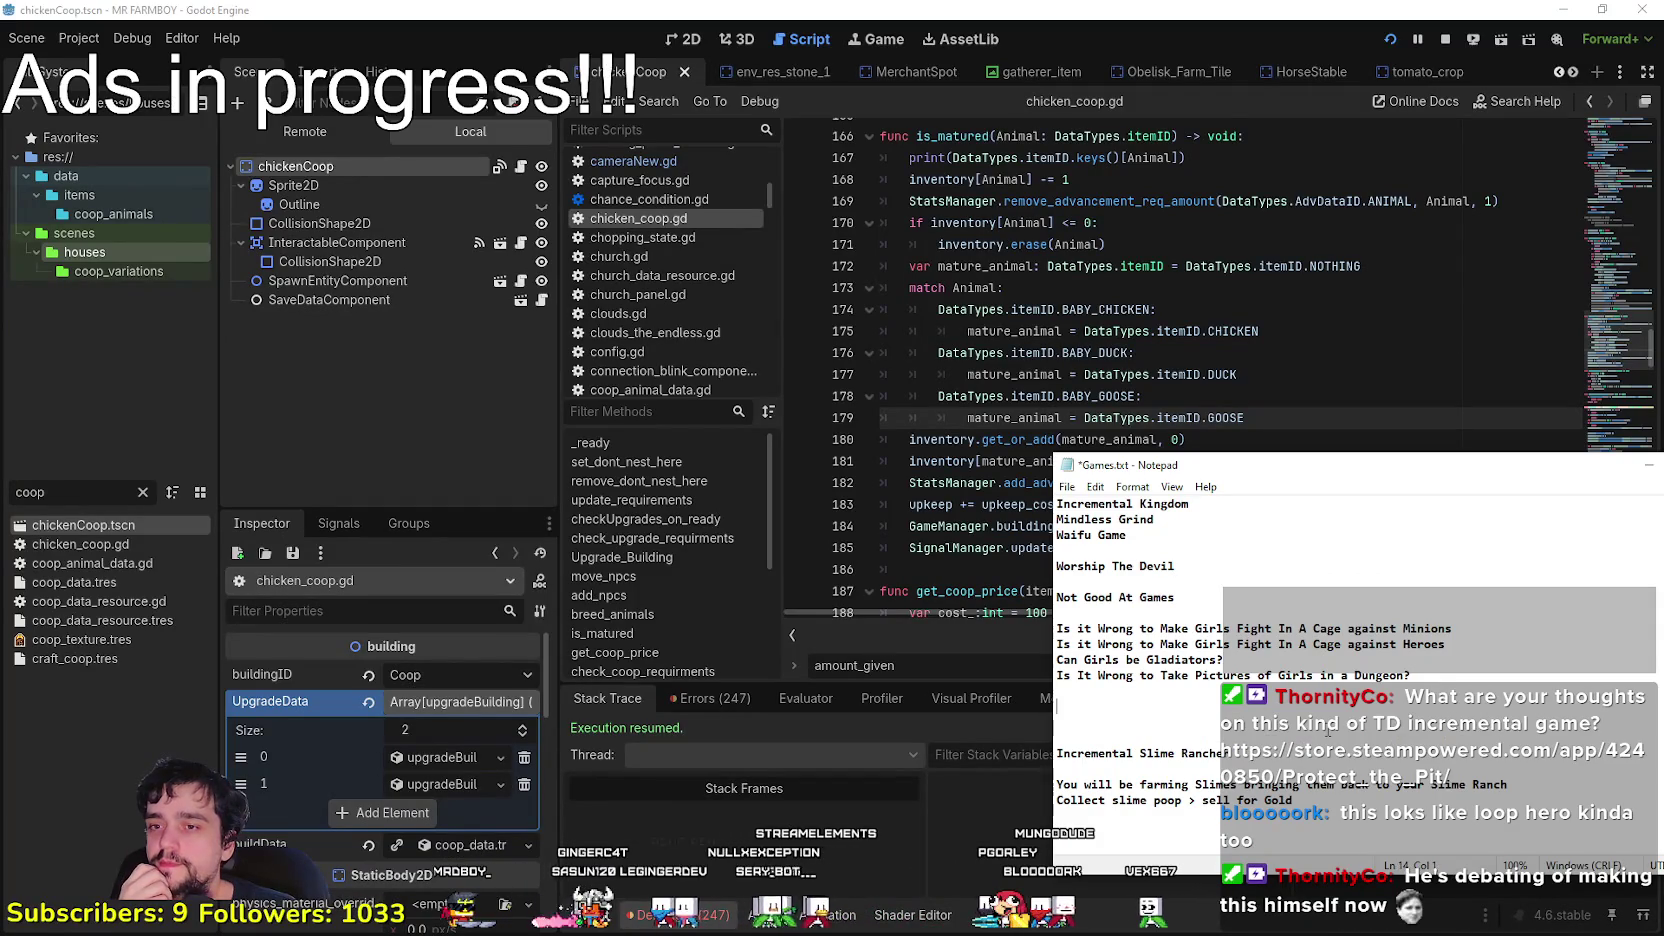
scroll(1320, 705, "down", 2)
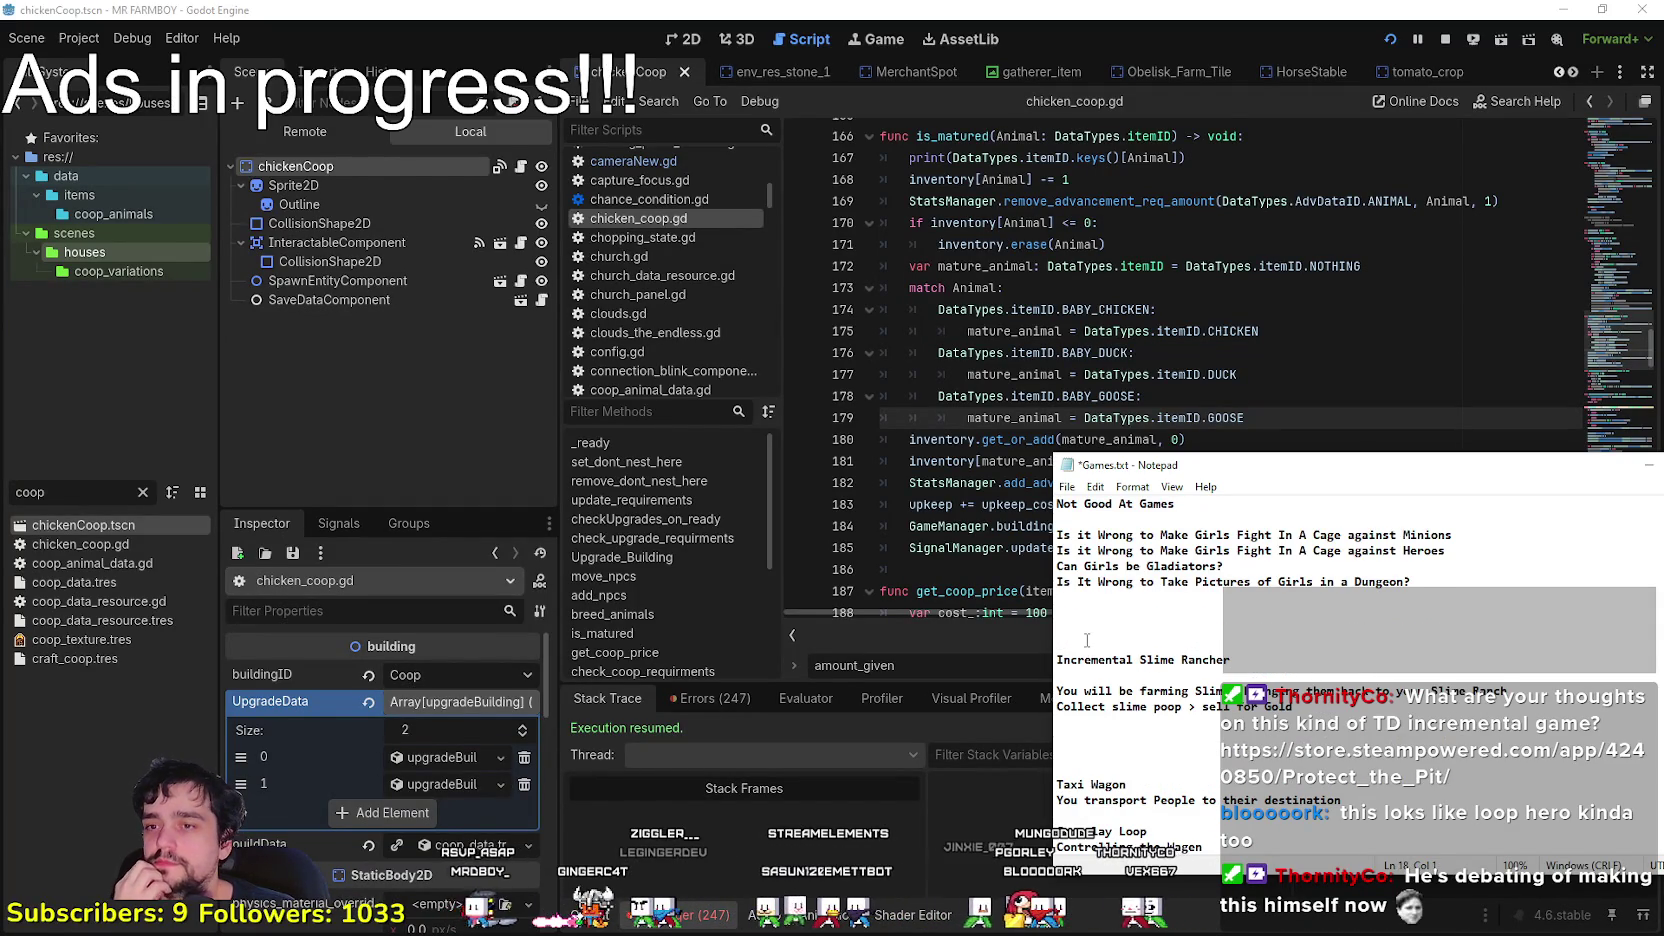
scroll(1262, 663, "up", 1)
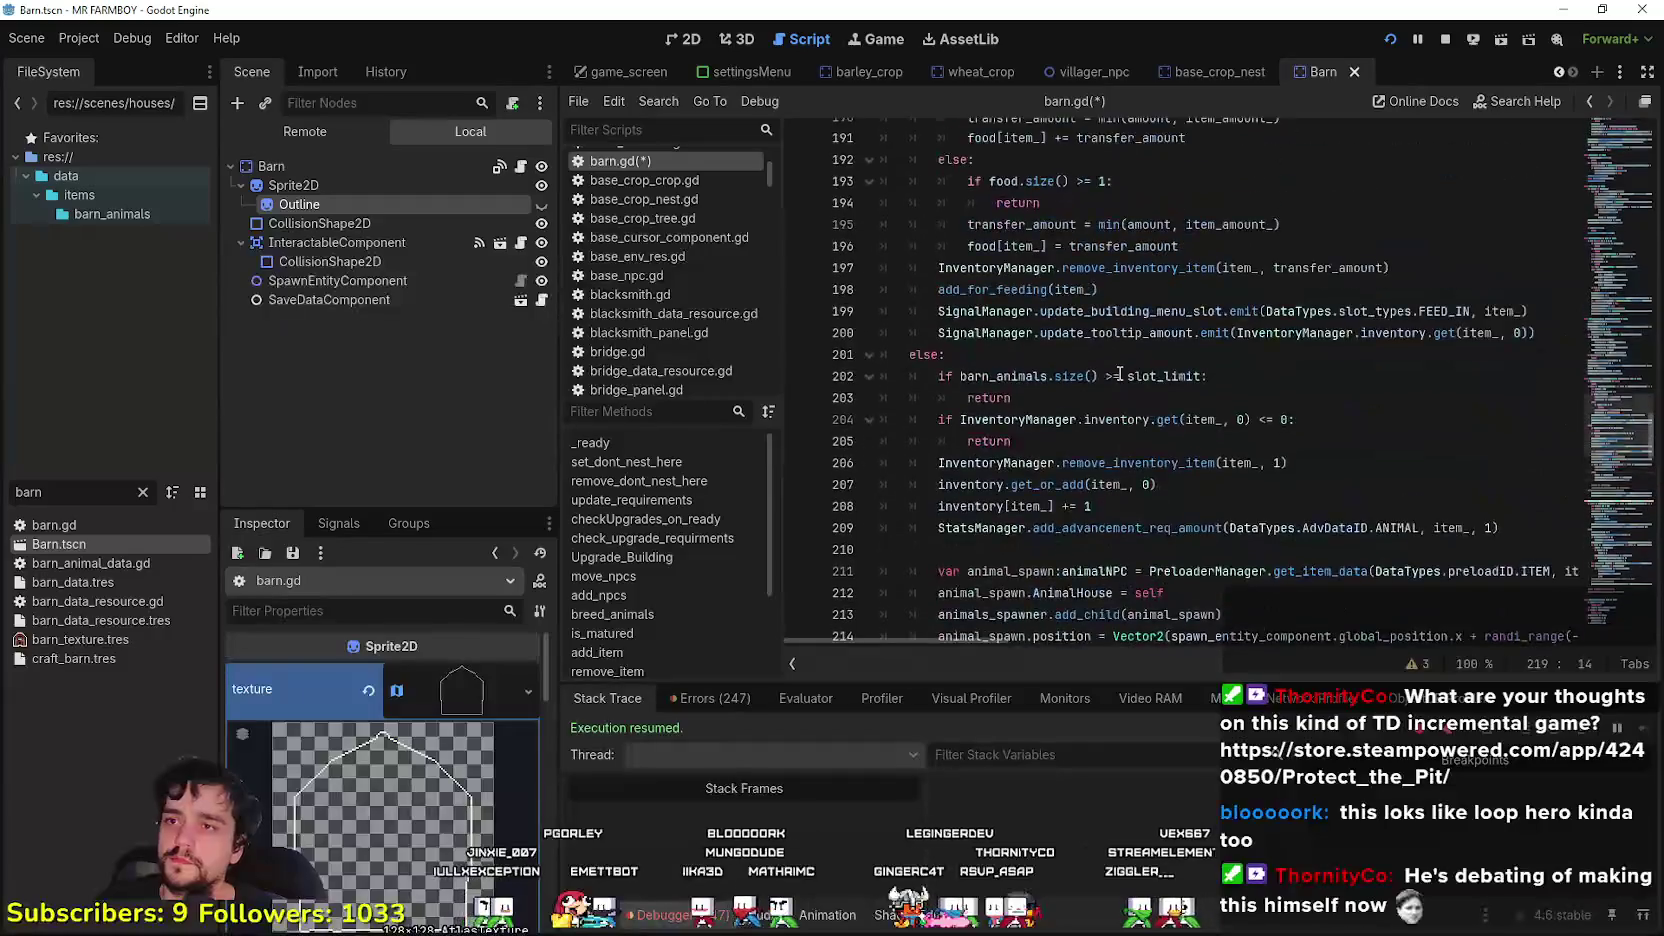
scroll(944, 405, "up", 3)
scroll(944, 405, "down", 3)
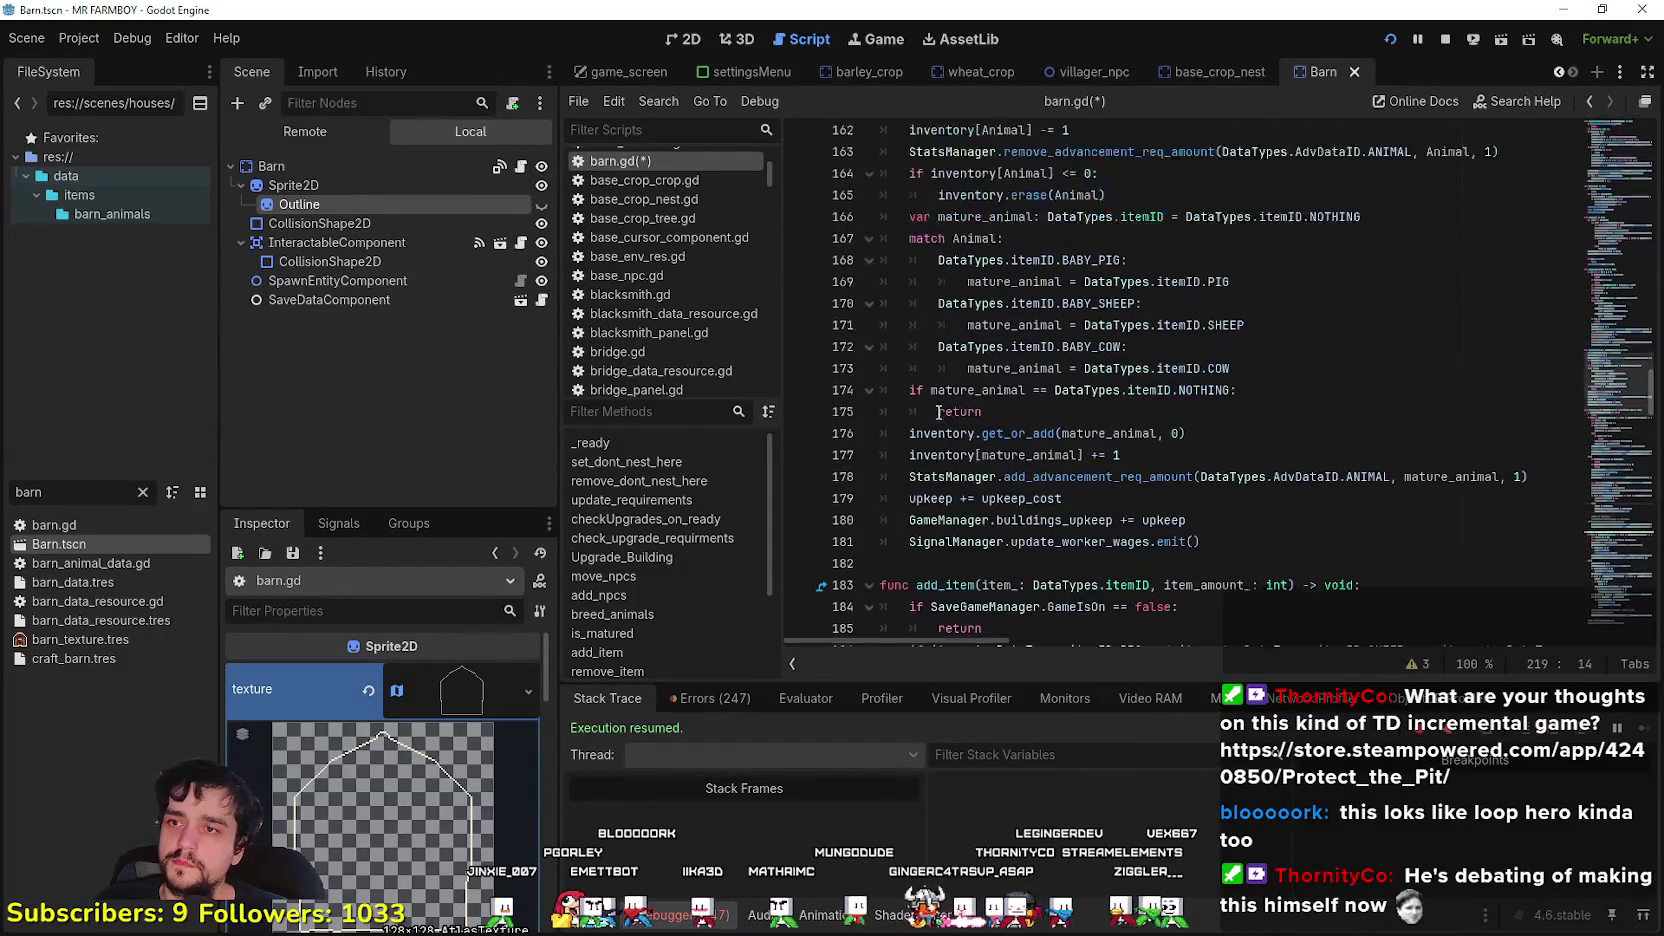
- Insert blank lines after barn.gd line 181 and paste in the buy_item function
left_click(930, 389)
left_click(930, 389)
key("Return")
key("Return")
left_click(913, 426)
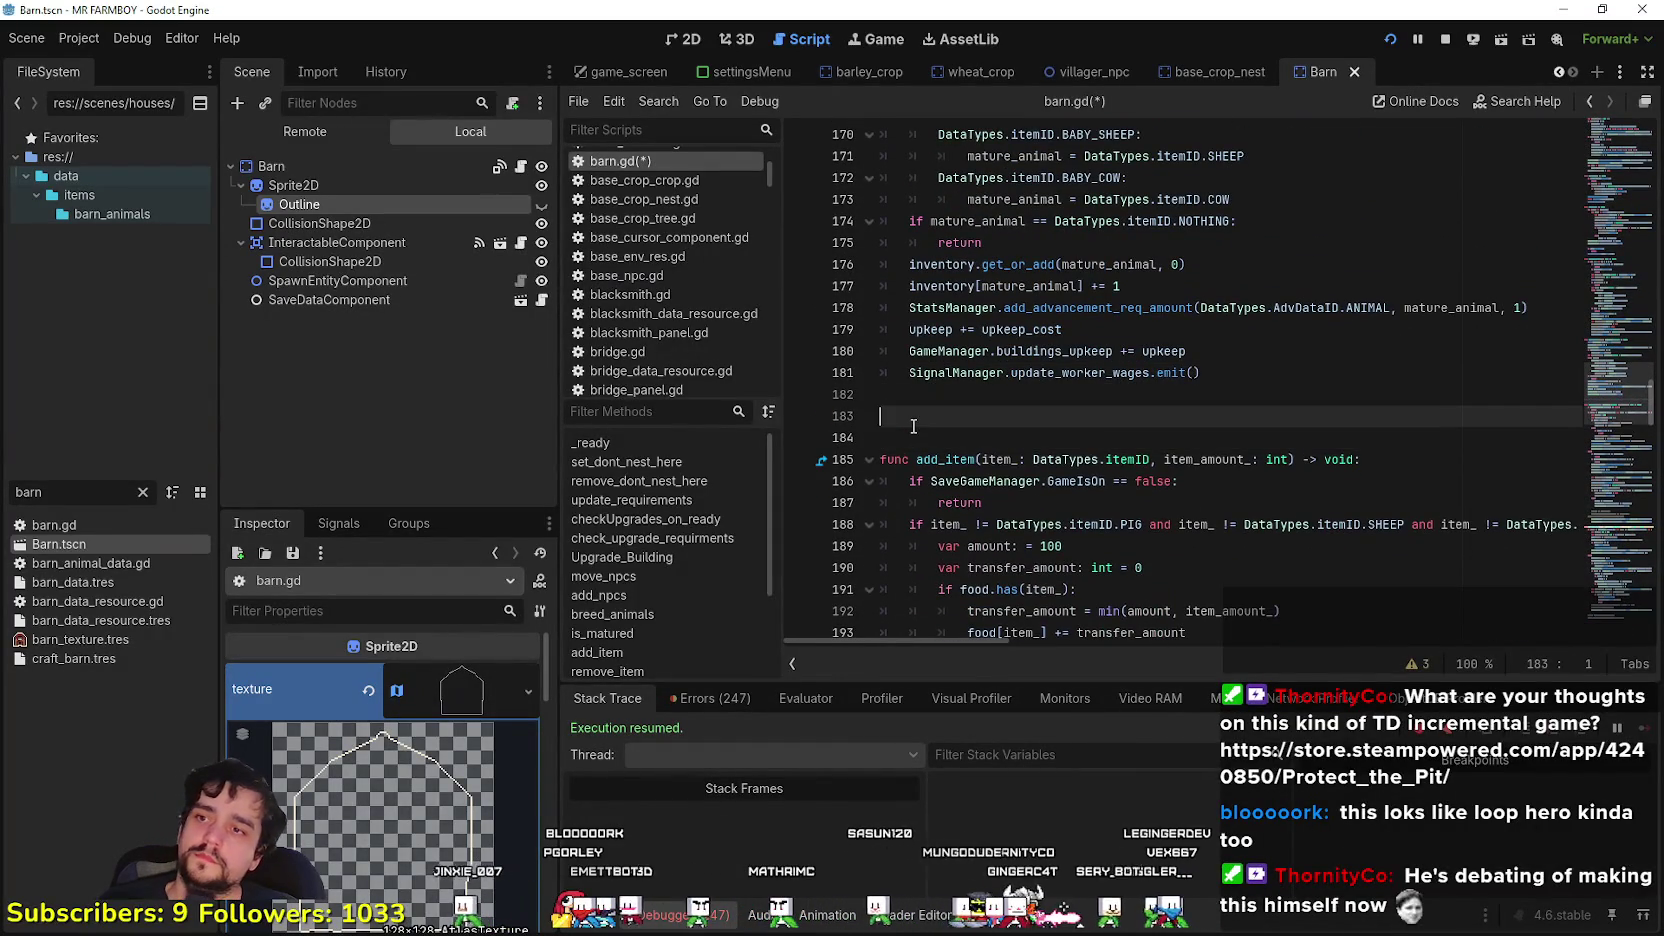
key("ctrl+v")
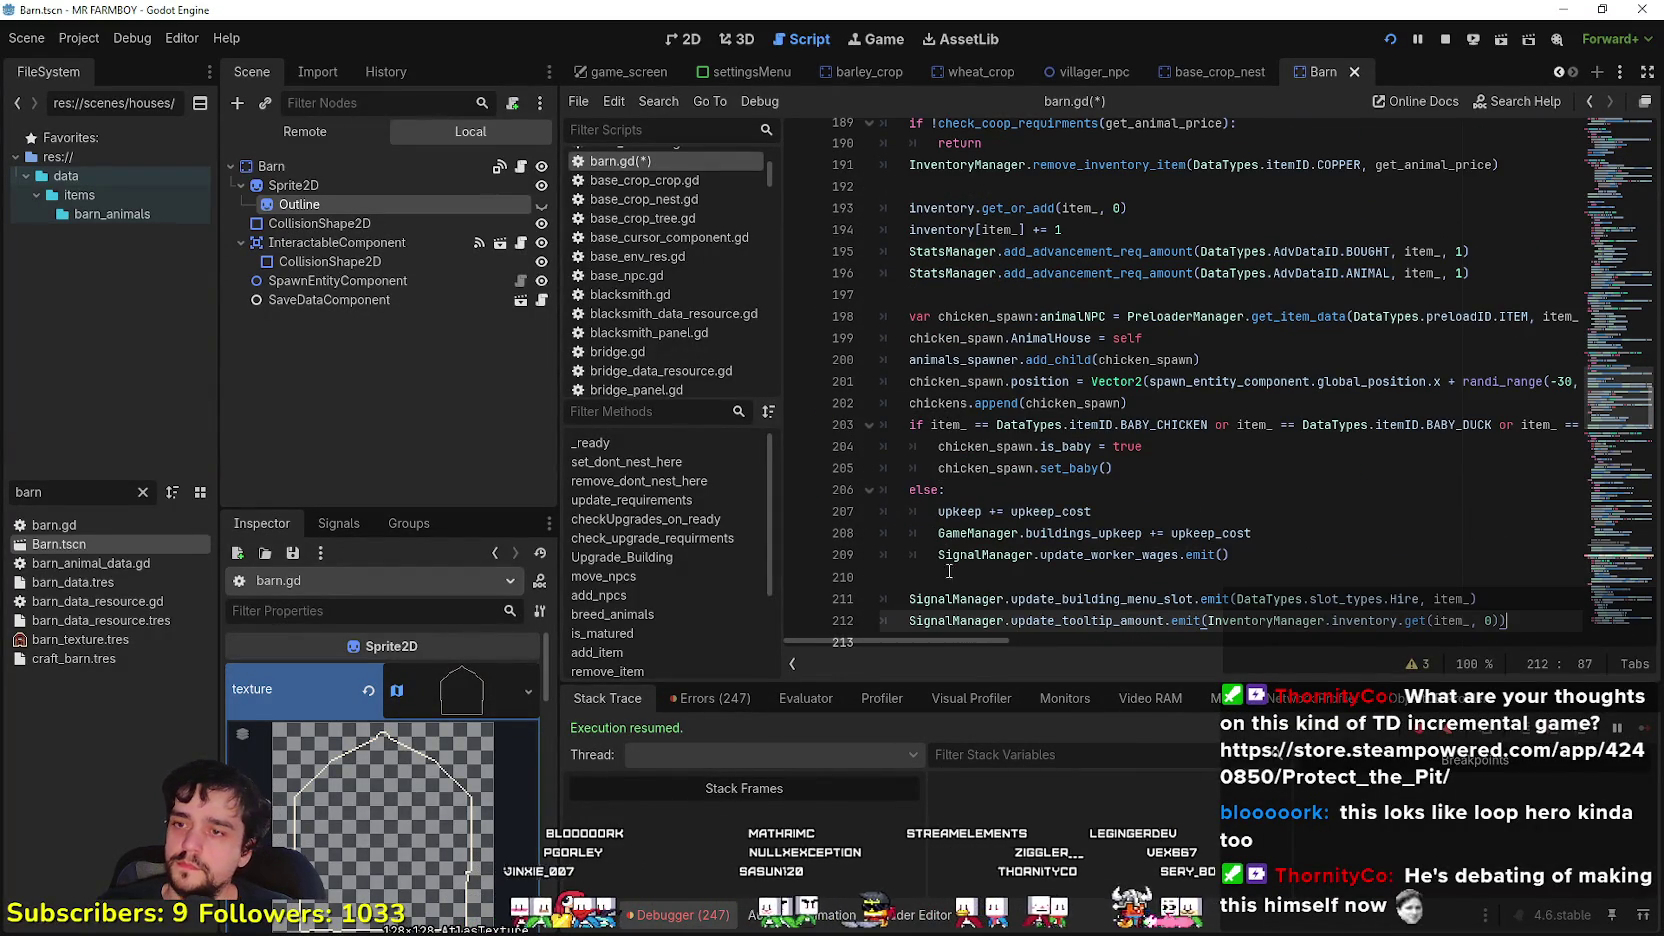
left_click(953, 578)
scroll(1007, 478, "up", 5)
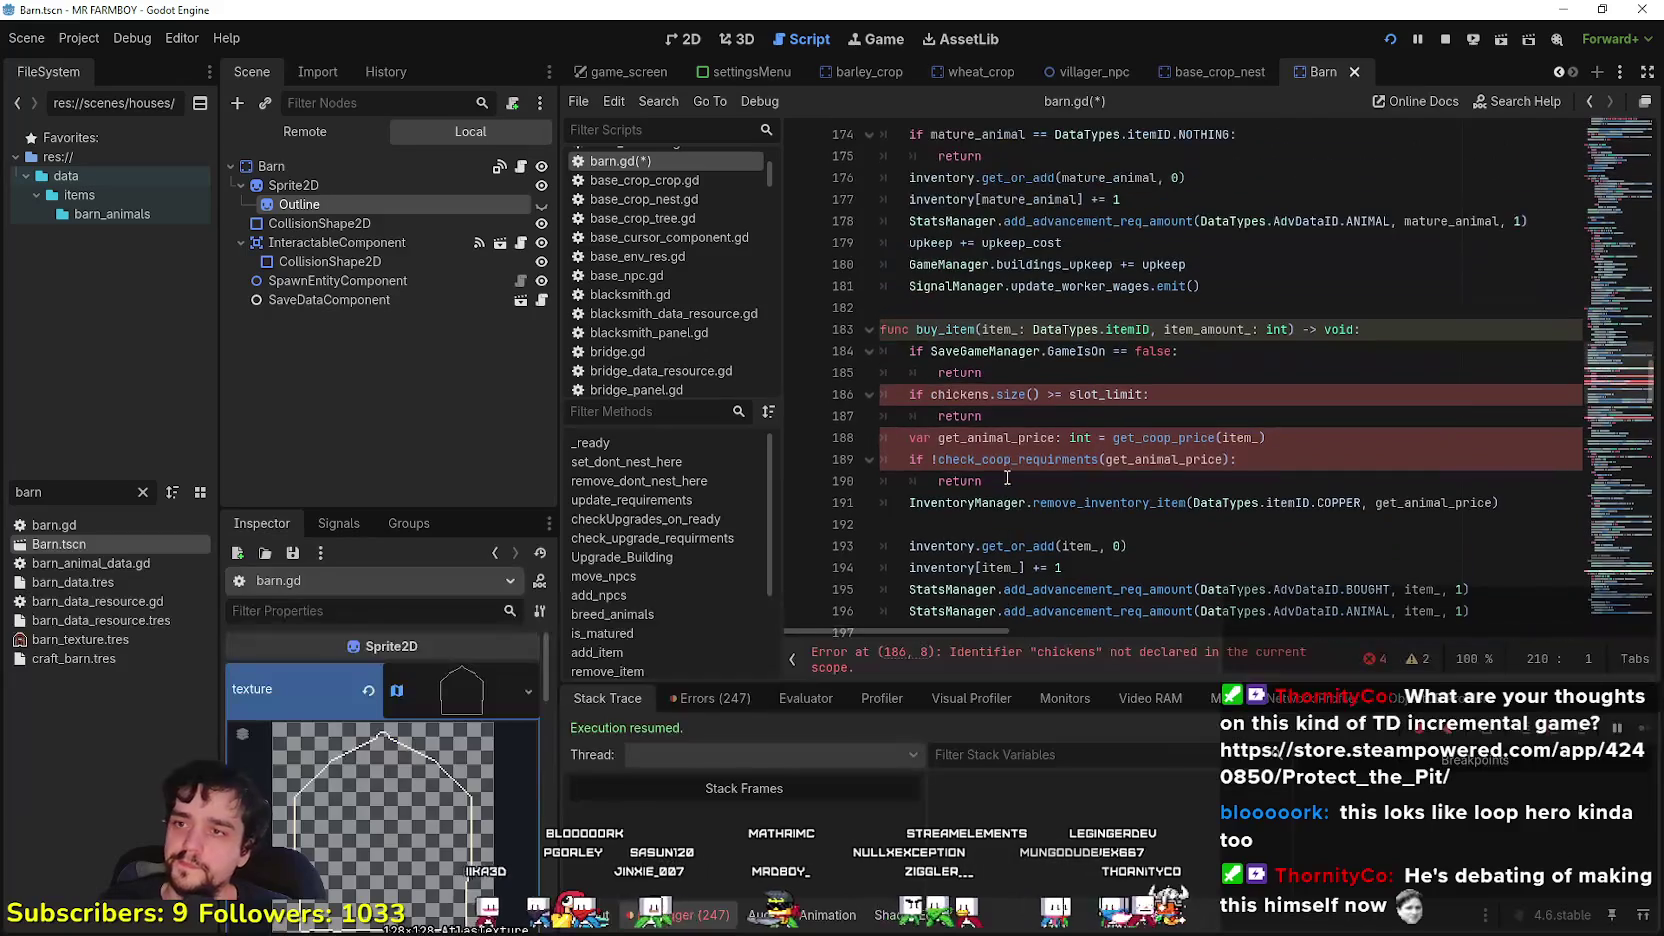
- Replace the undeclared chickens reference on line 186 with barn_animals
double_click(974, 393)
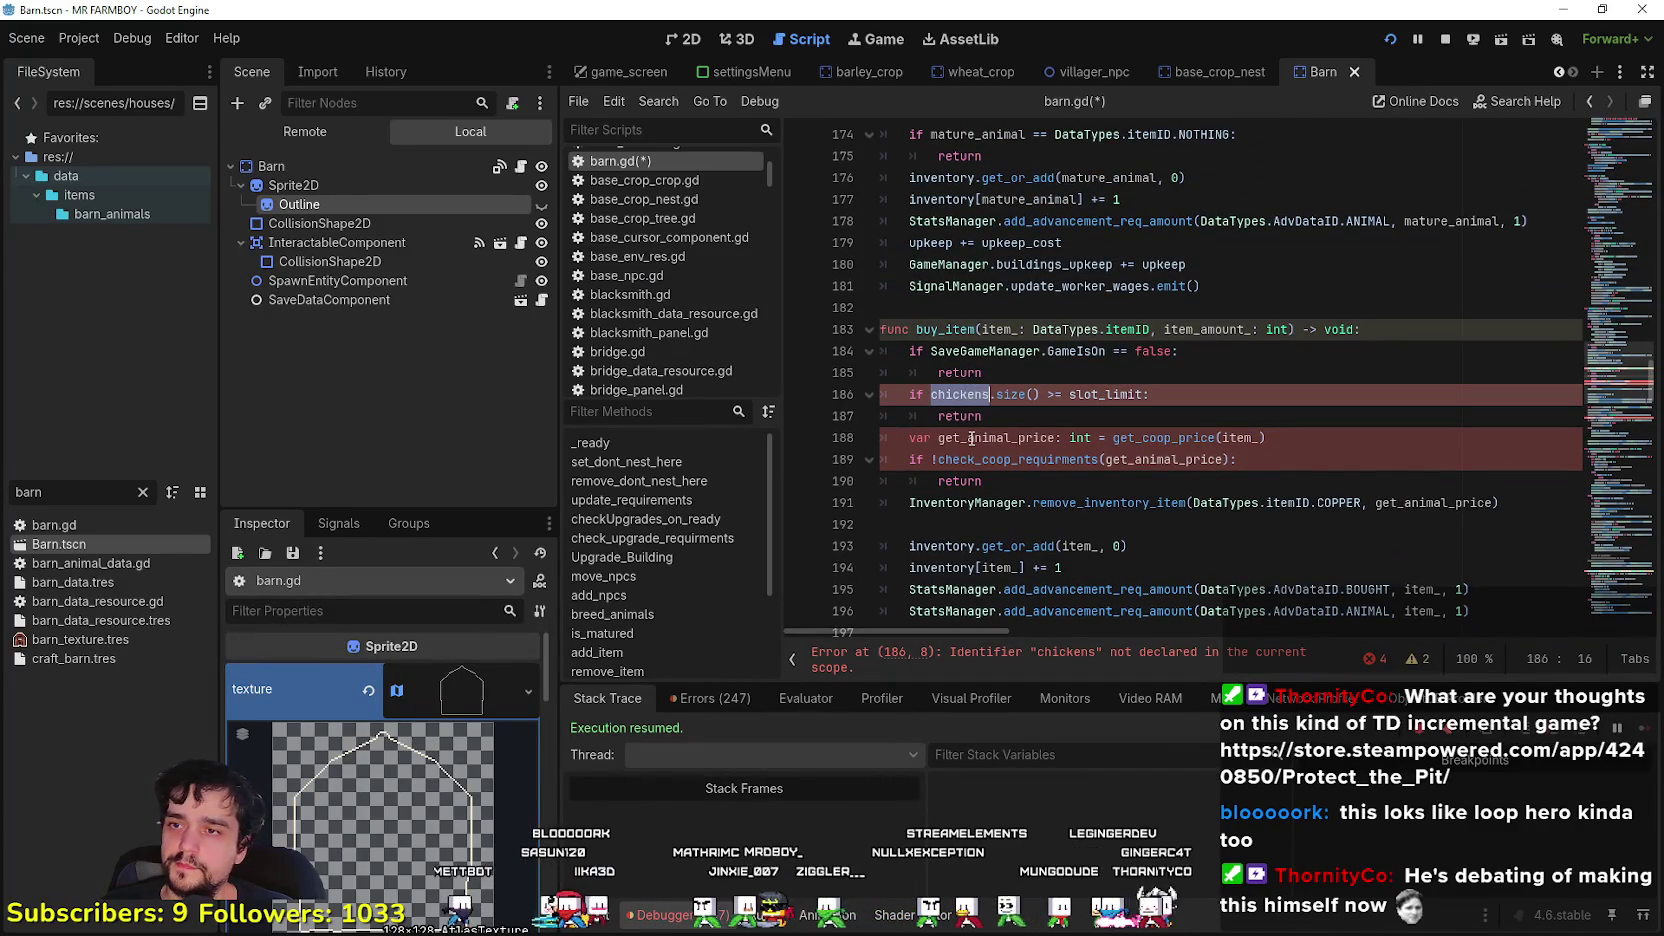
scroll(1021, 410, "down", 10)
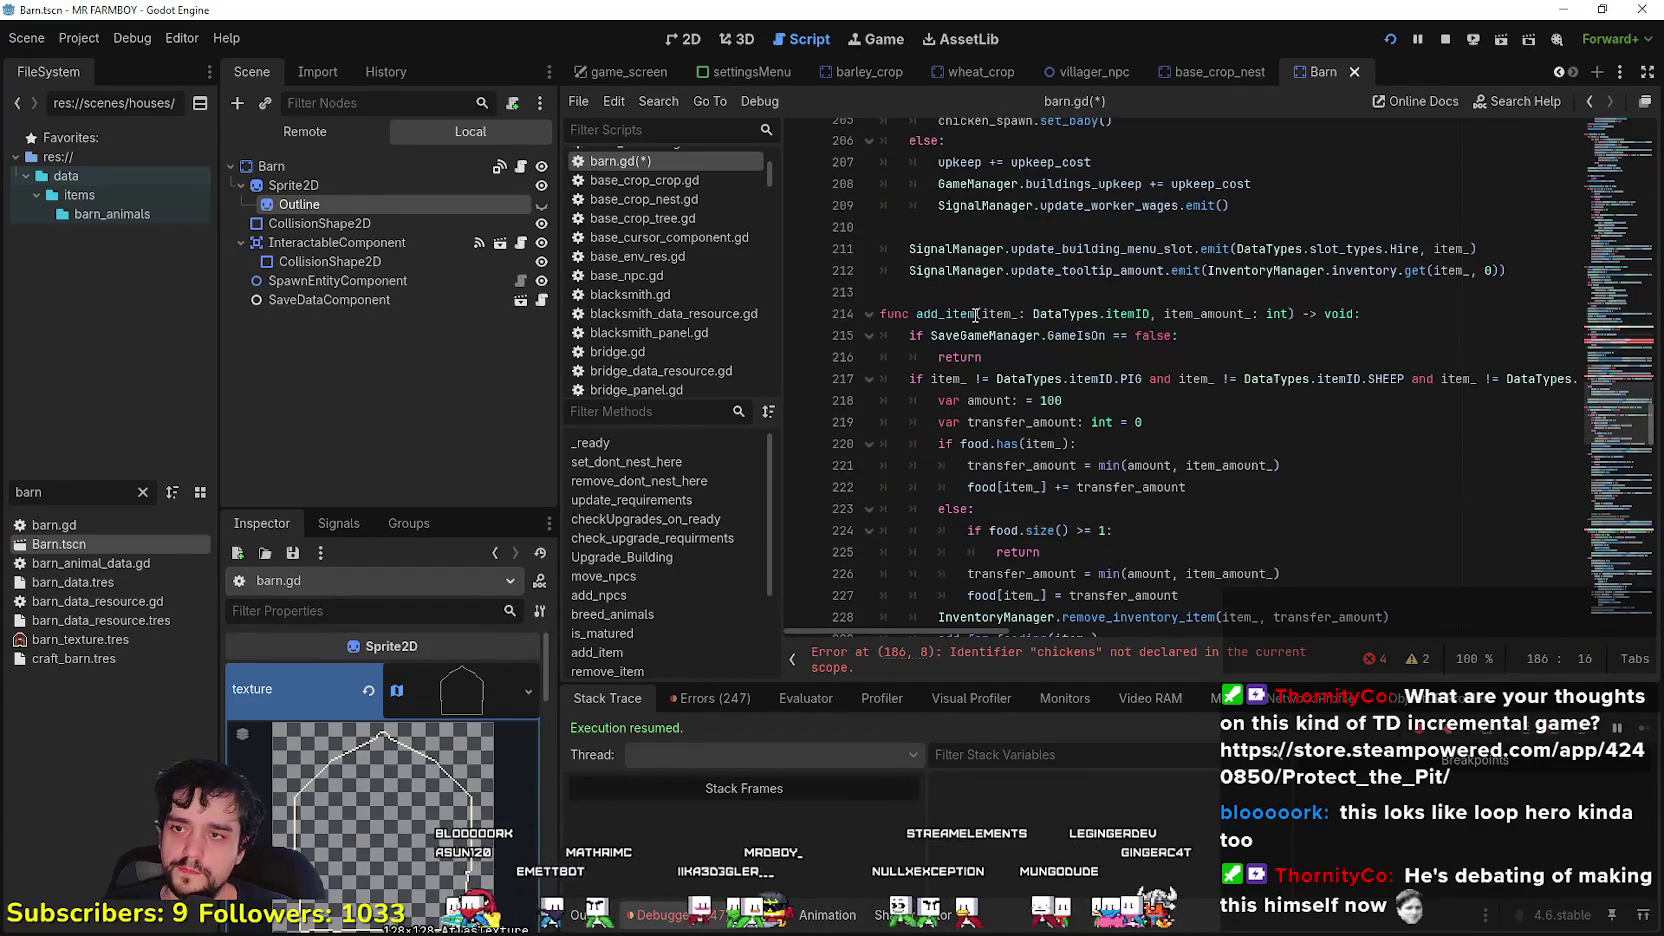
scroll(975, 316, "down", 5)
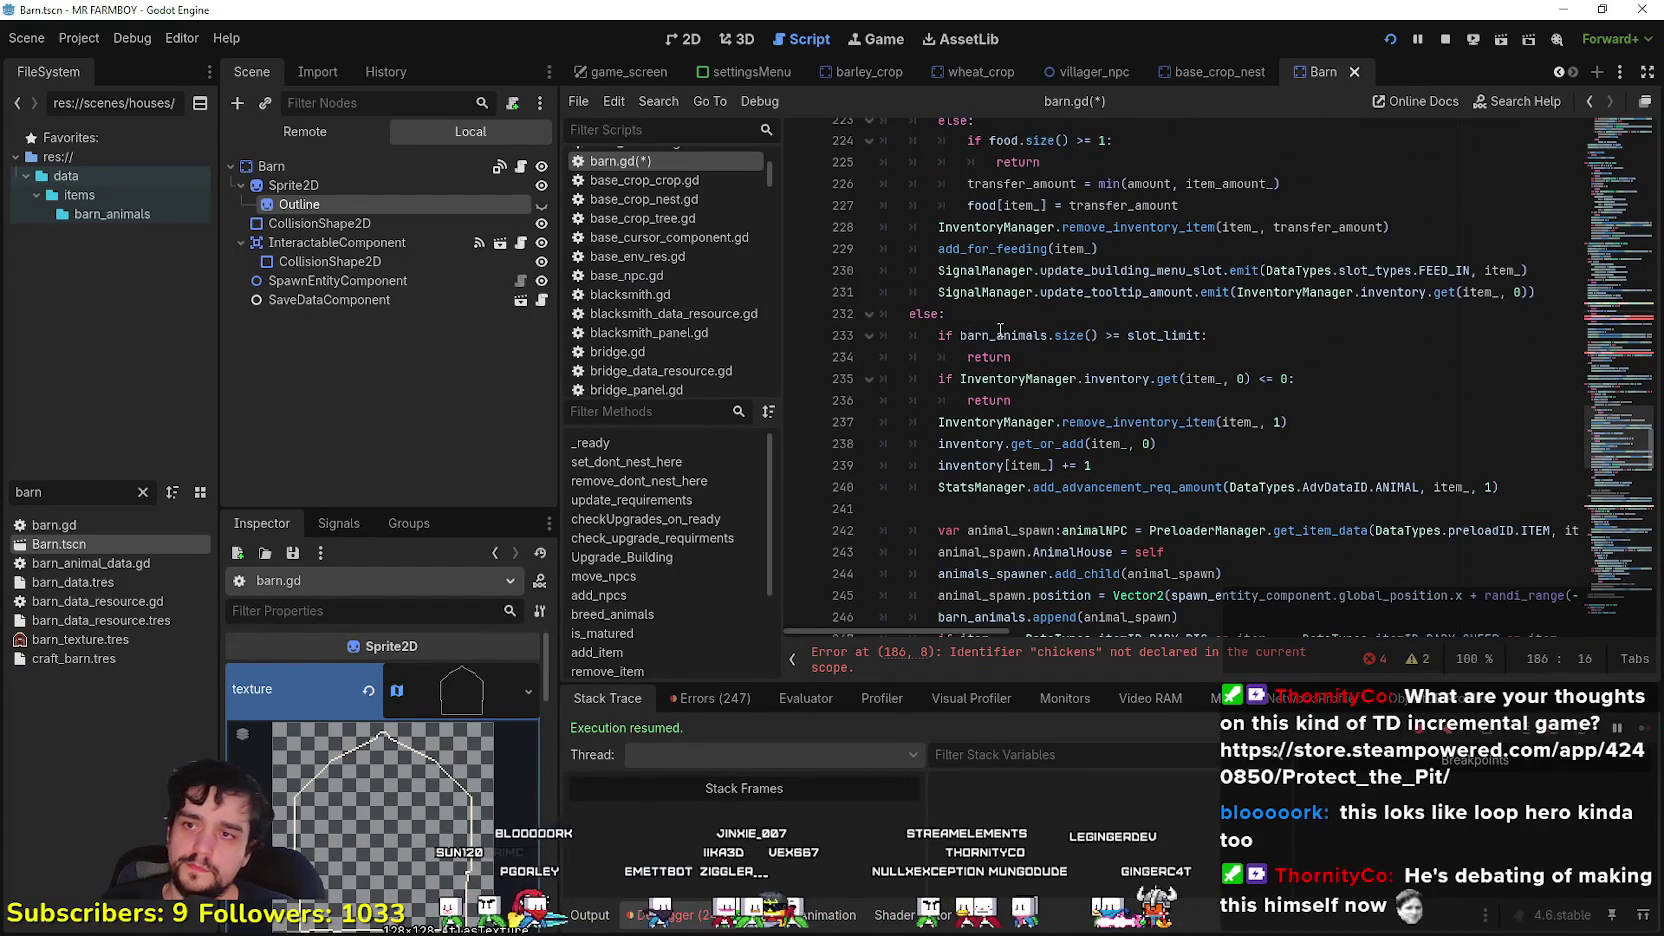
double_click(1000, 333)
scroll(1087, 462, "up", 8)
scroll(1087, 462, "up", 7)
left_click(1020, 379)
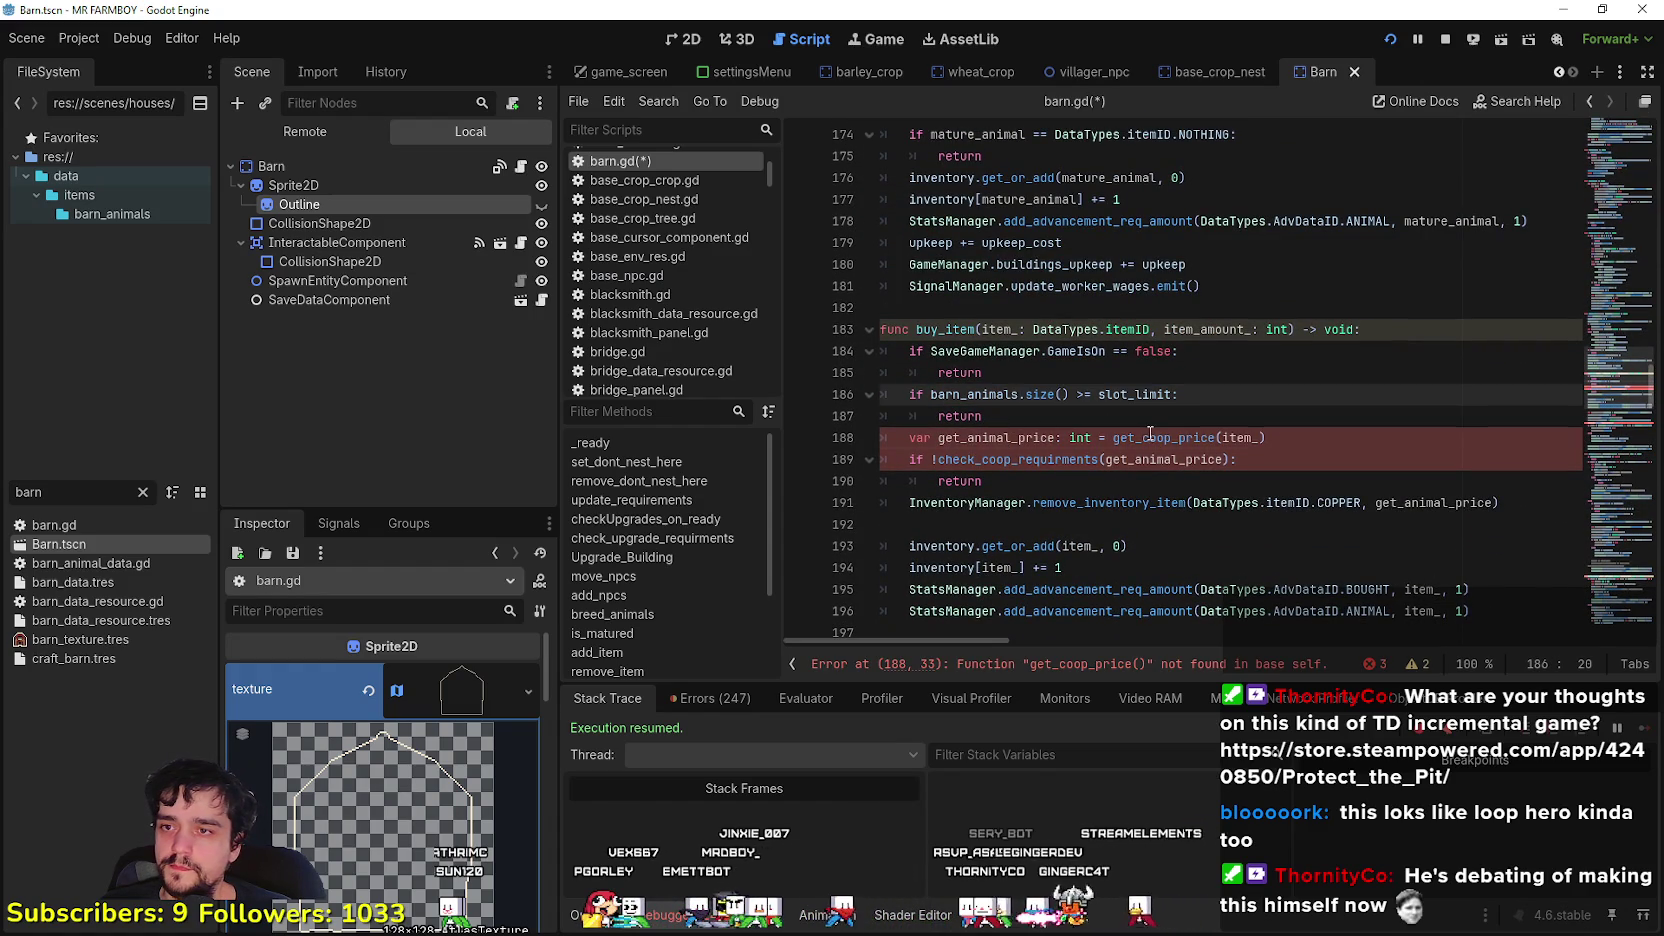
- Inspect the get_coop_price and check_coop_requirments calls on lines 188–190
left_click(1283, 442)
double_click(1173, 440)
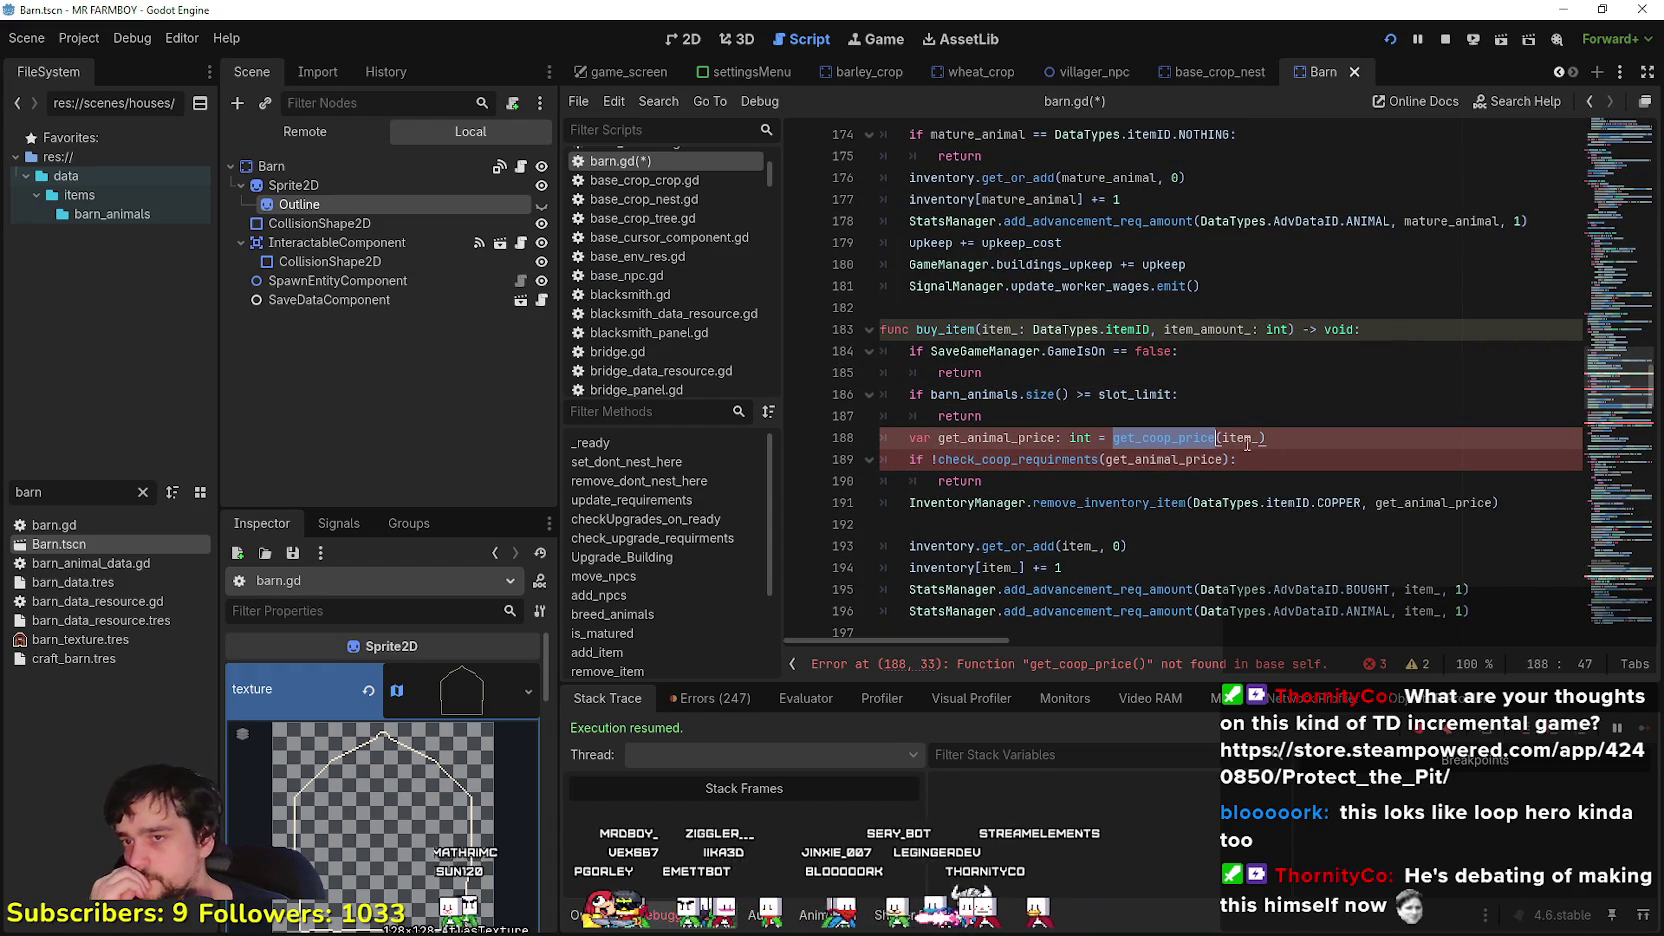
left_click(1157, 442)
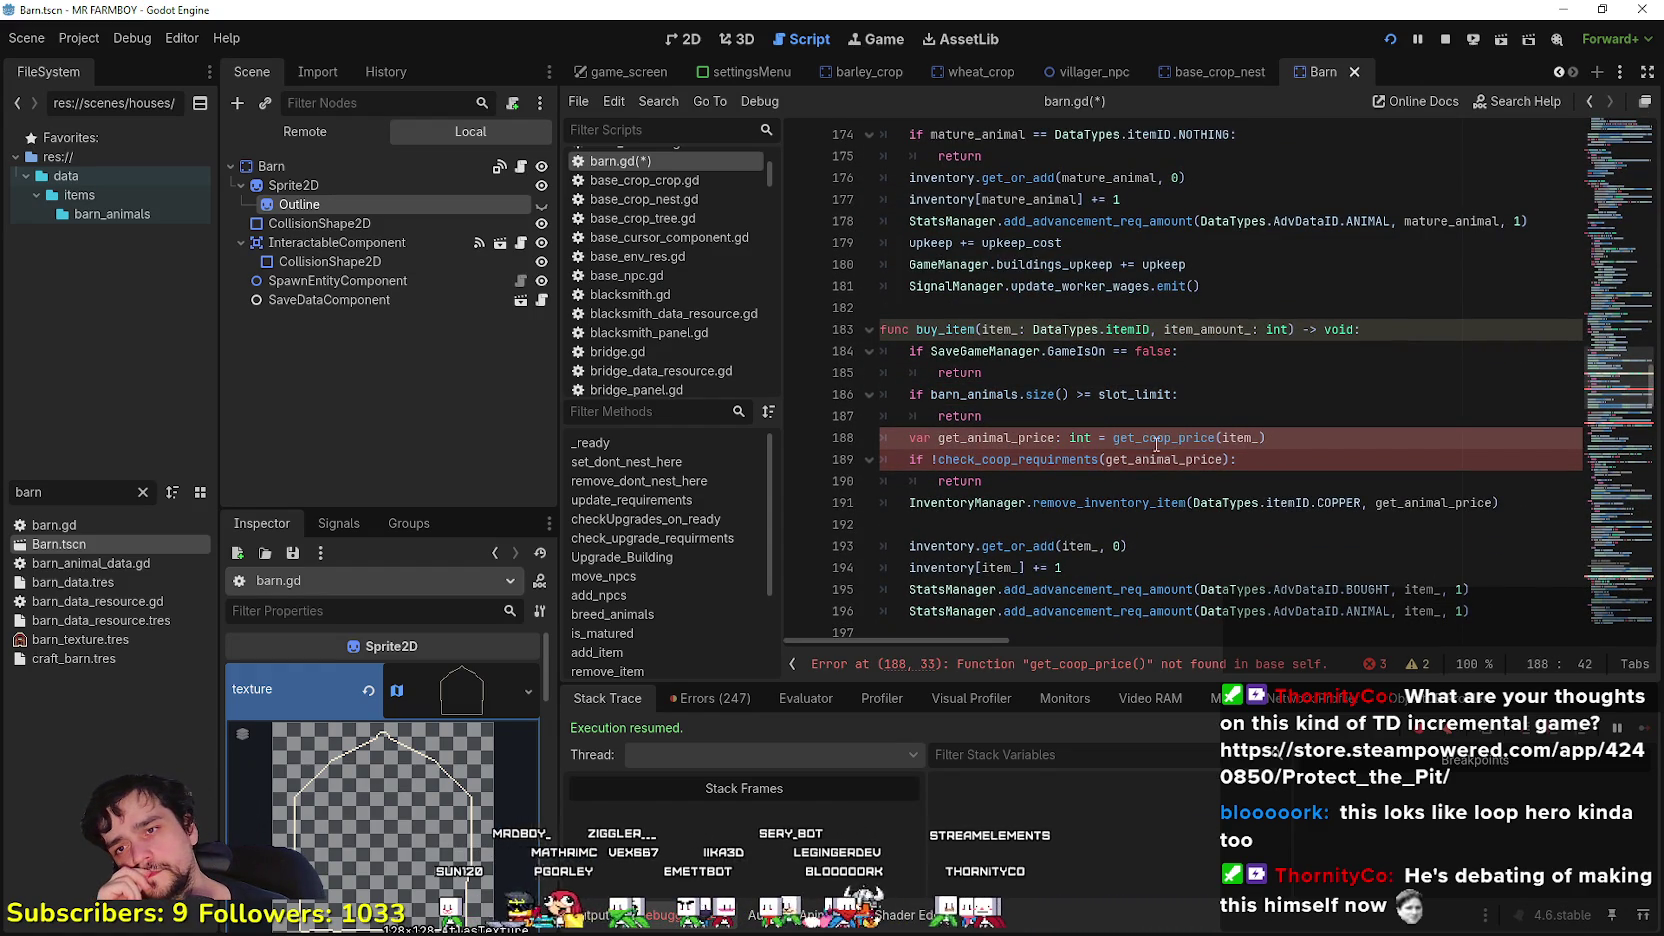
double_click(1072, 458)
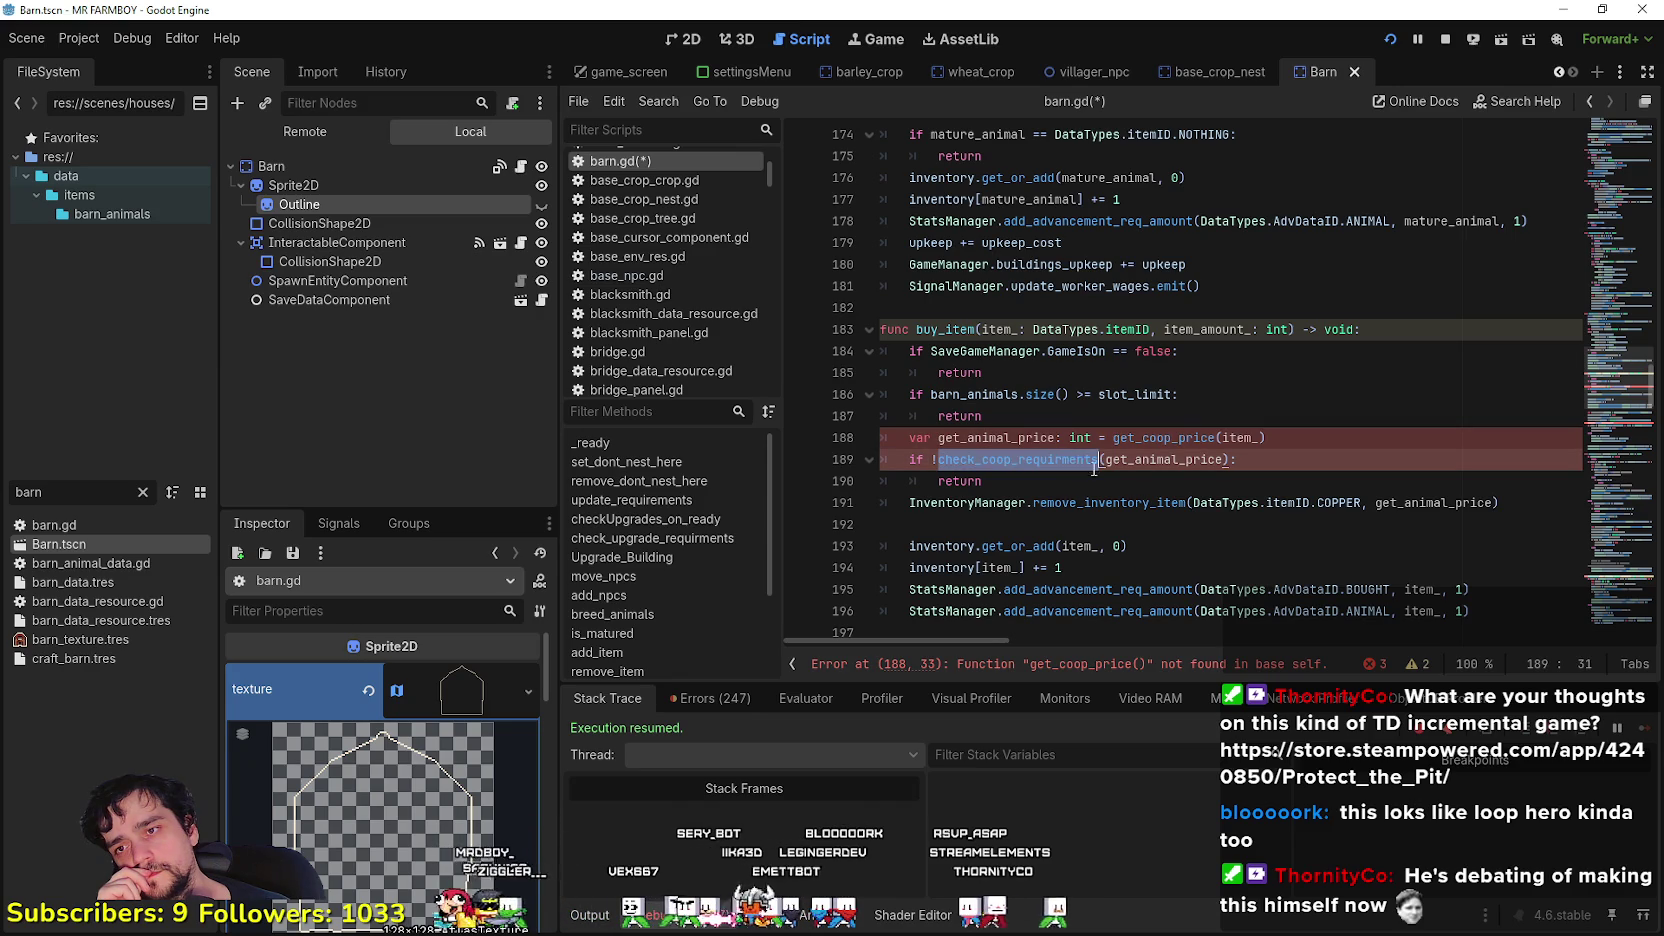
left_click(1129, 473)
left_click(1035, 423)
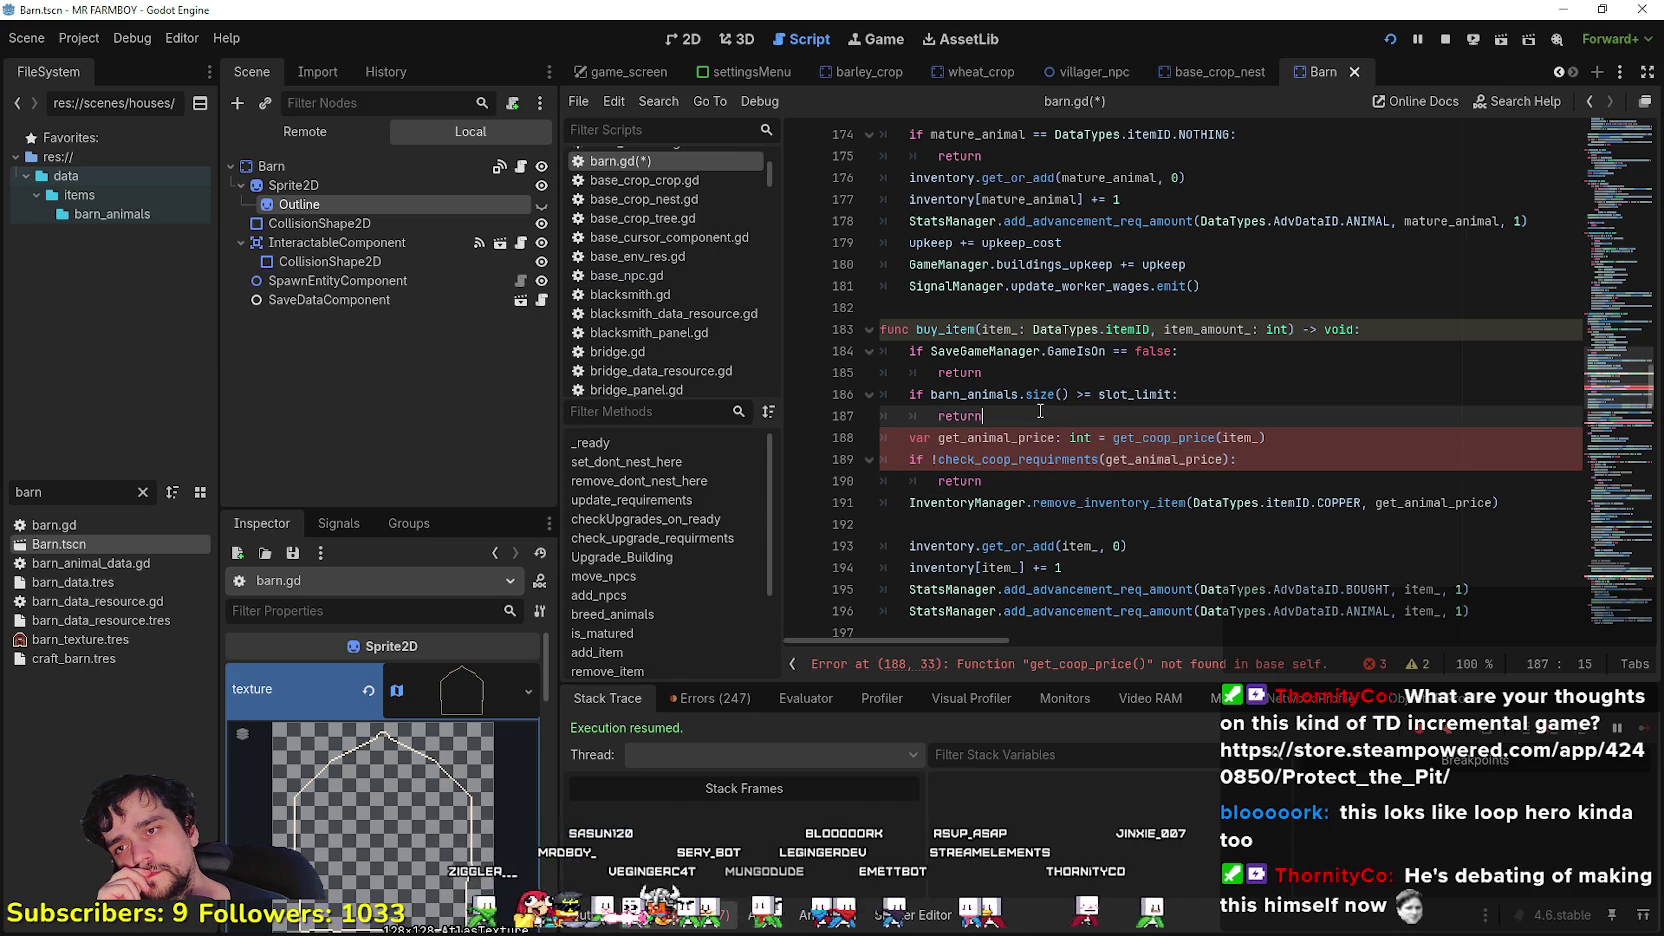
scroll(1040, 410, "up", 3)
left_click(1000, 505)
scroll(1000, 505, "down", 4)
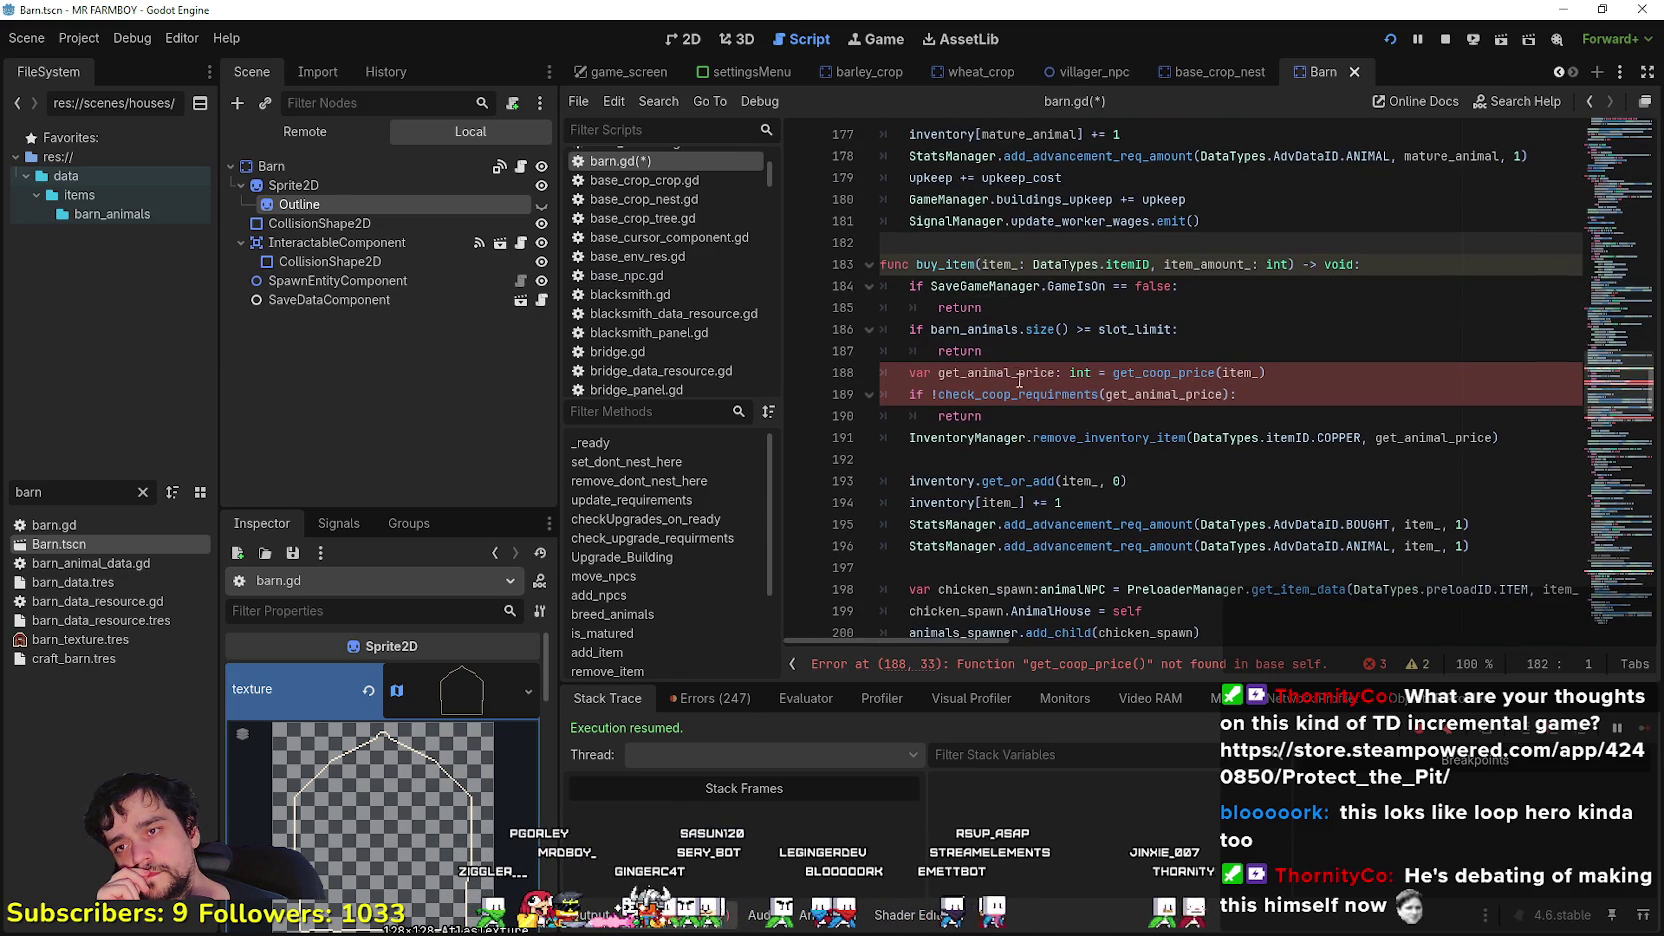
- Replace chickens with barn_animals on line 202, copying the name from line 246
left_click(1033, 400)
left_click(1036, 420)
scroll(1036, 422, "down", 1)
scroll(1066, 480, "down", 2)
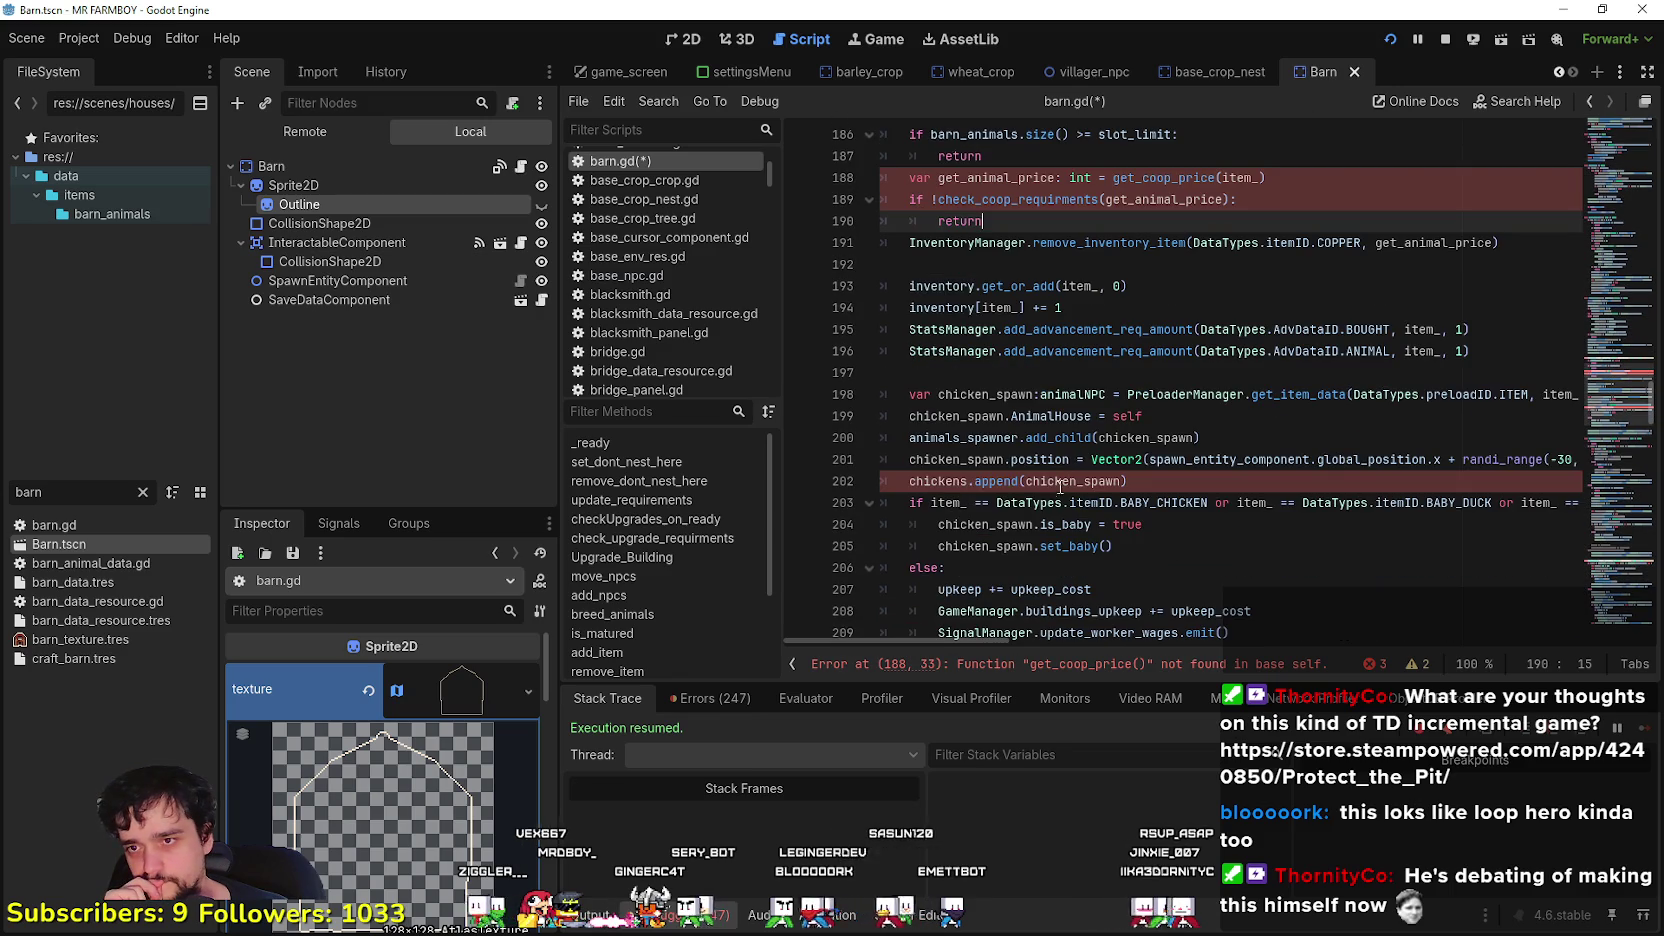
left_click(952, 481)
scroll(952, 481, "down", 3)
scroll(949, 404, "down", 6)
scroll(949, 404, "down", 8)
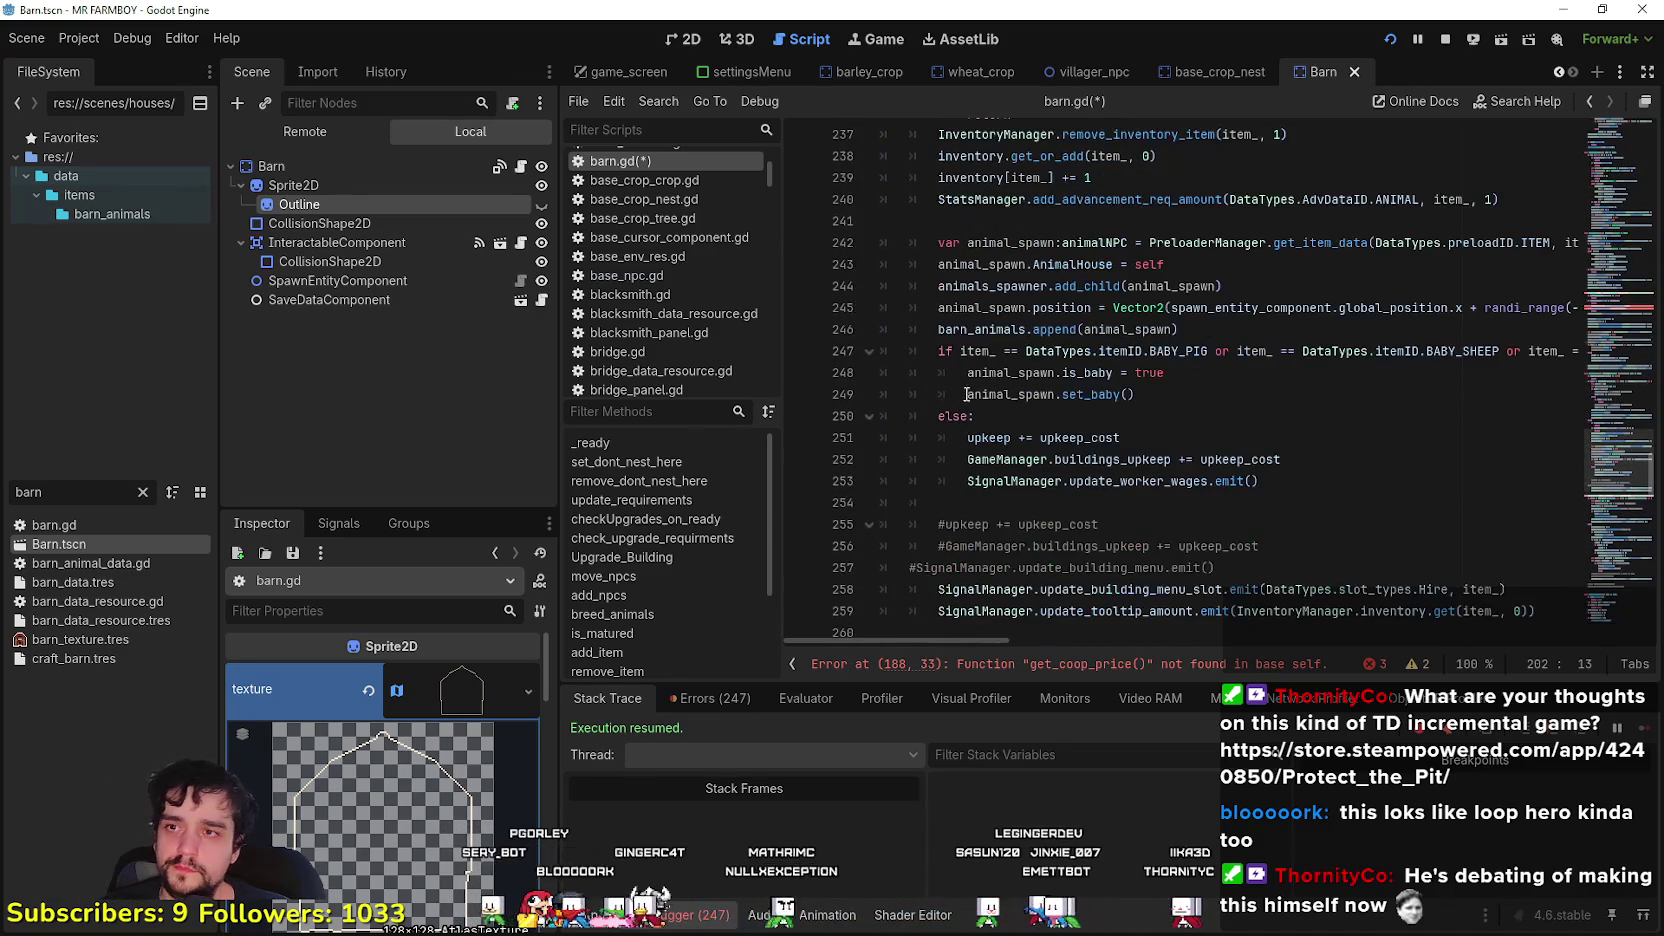
double_click(985, 329)
key("ctrl+c")
scroll(1013, 494, "up", 5)
scroll(1013, 494, "up", 11)
double_click(963, 441)
key("ctrl+v")
- Select the animal spawn lines 242–246, then the chicken_spawn block in buy_item
scroll(1136, 432, "down", 15)
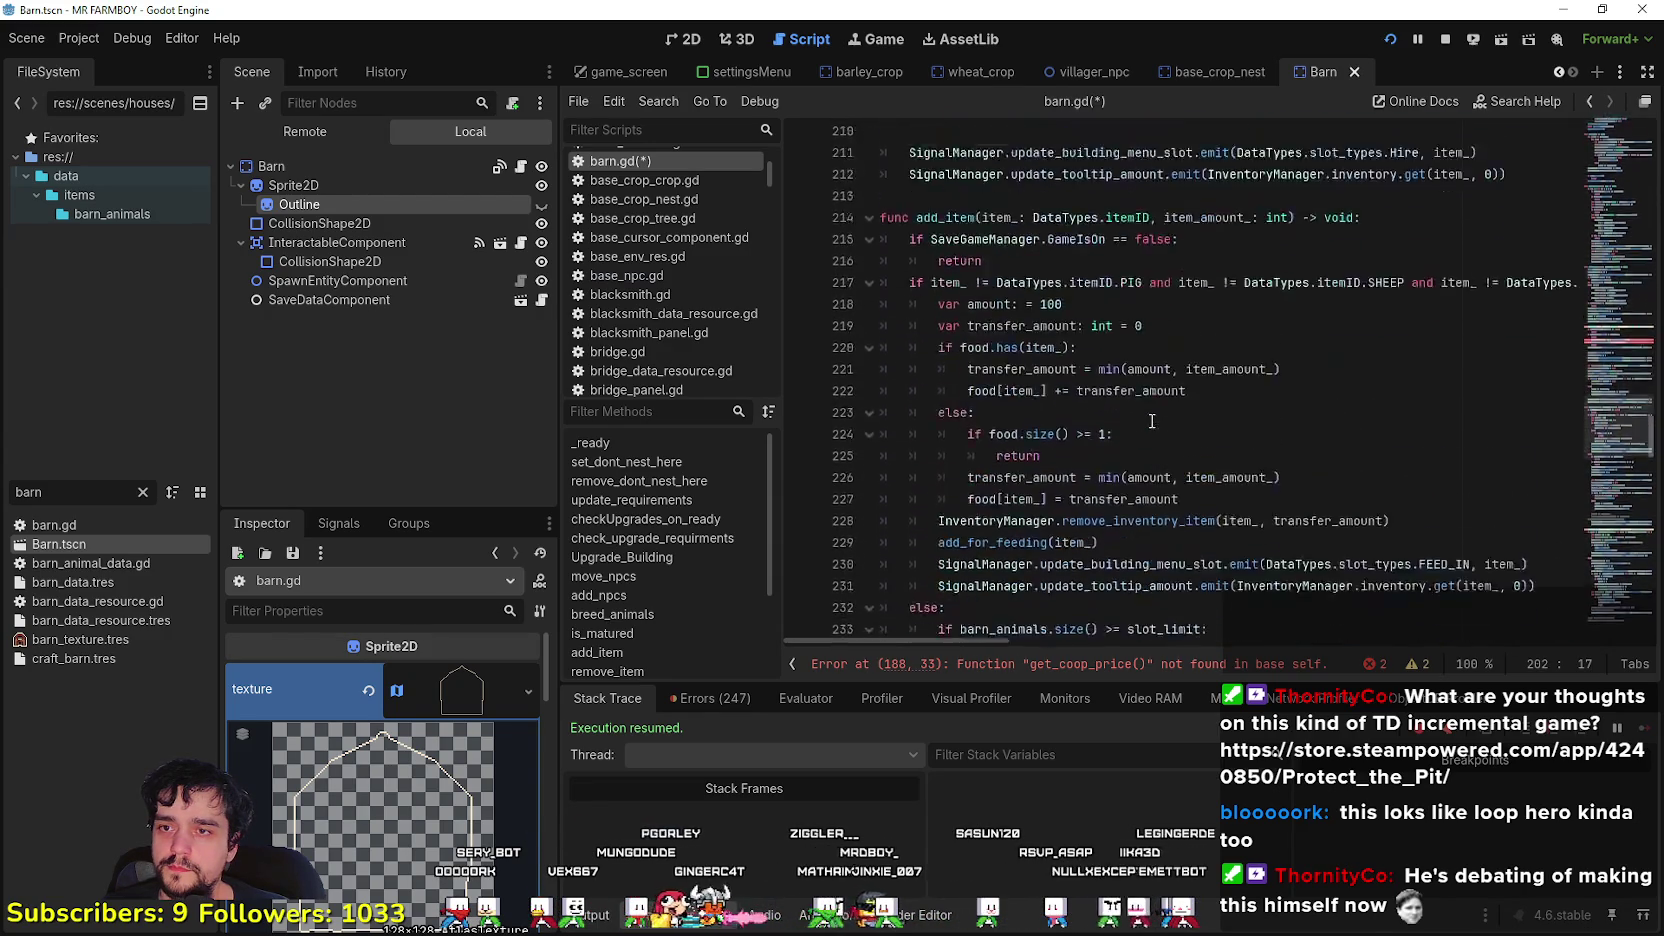
left_click_drag(1195, 397, 857, 316)
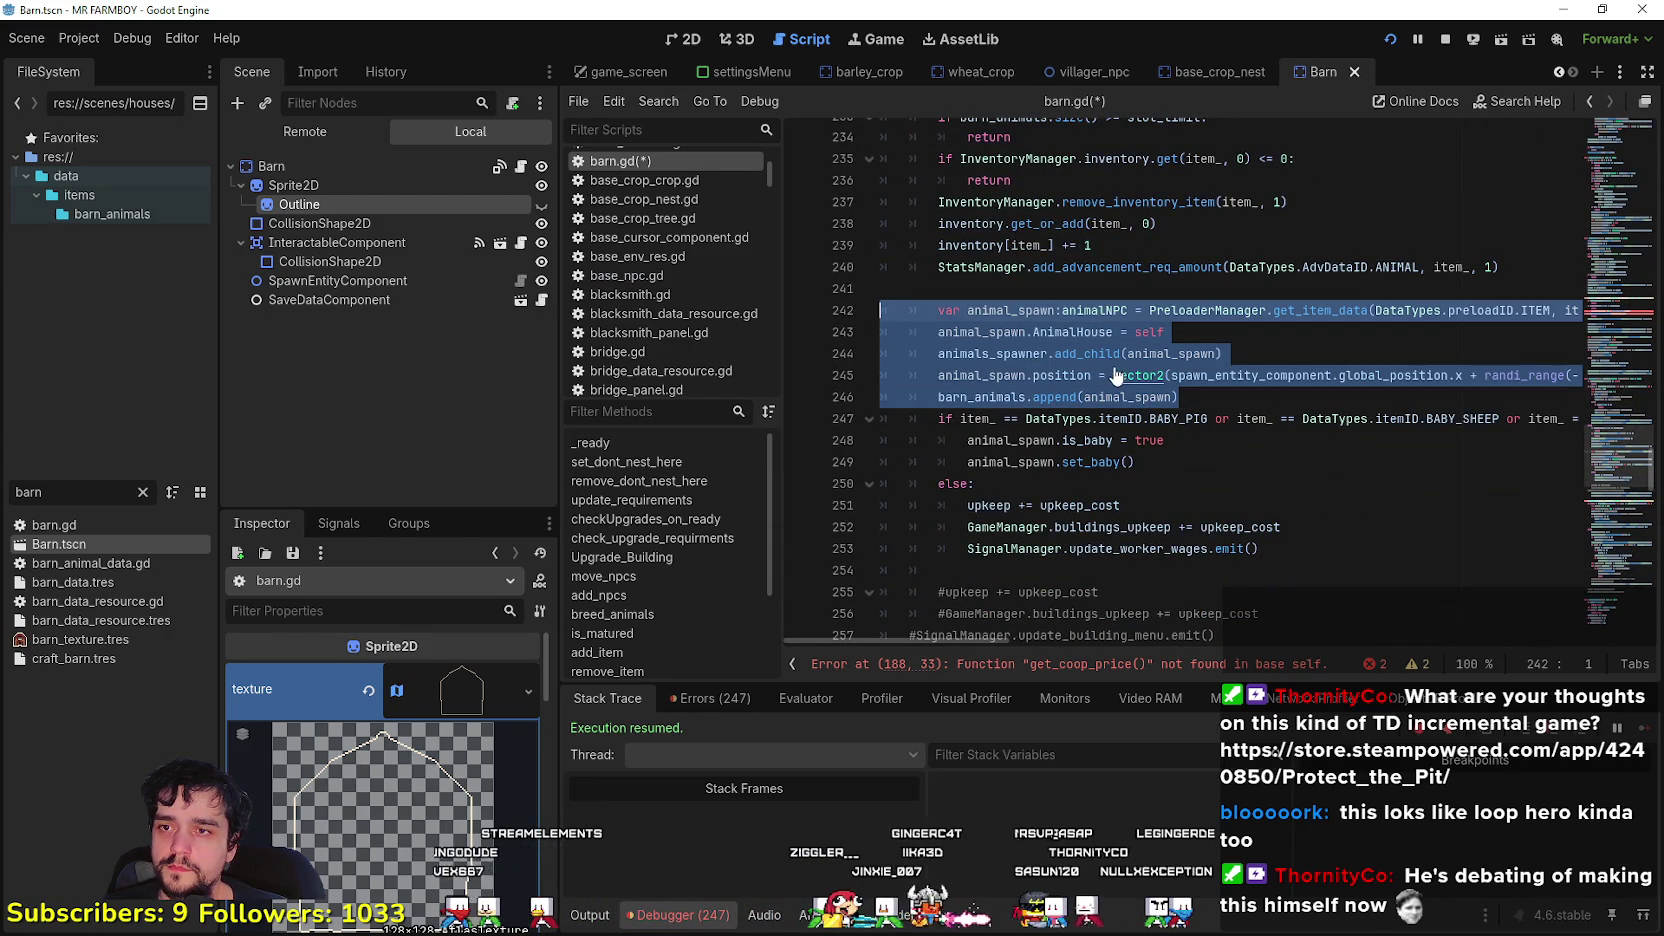
scroll(1172, 489, "up", 13)
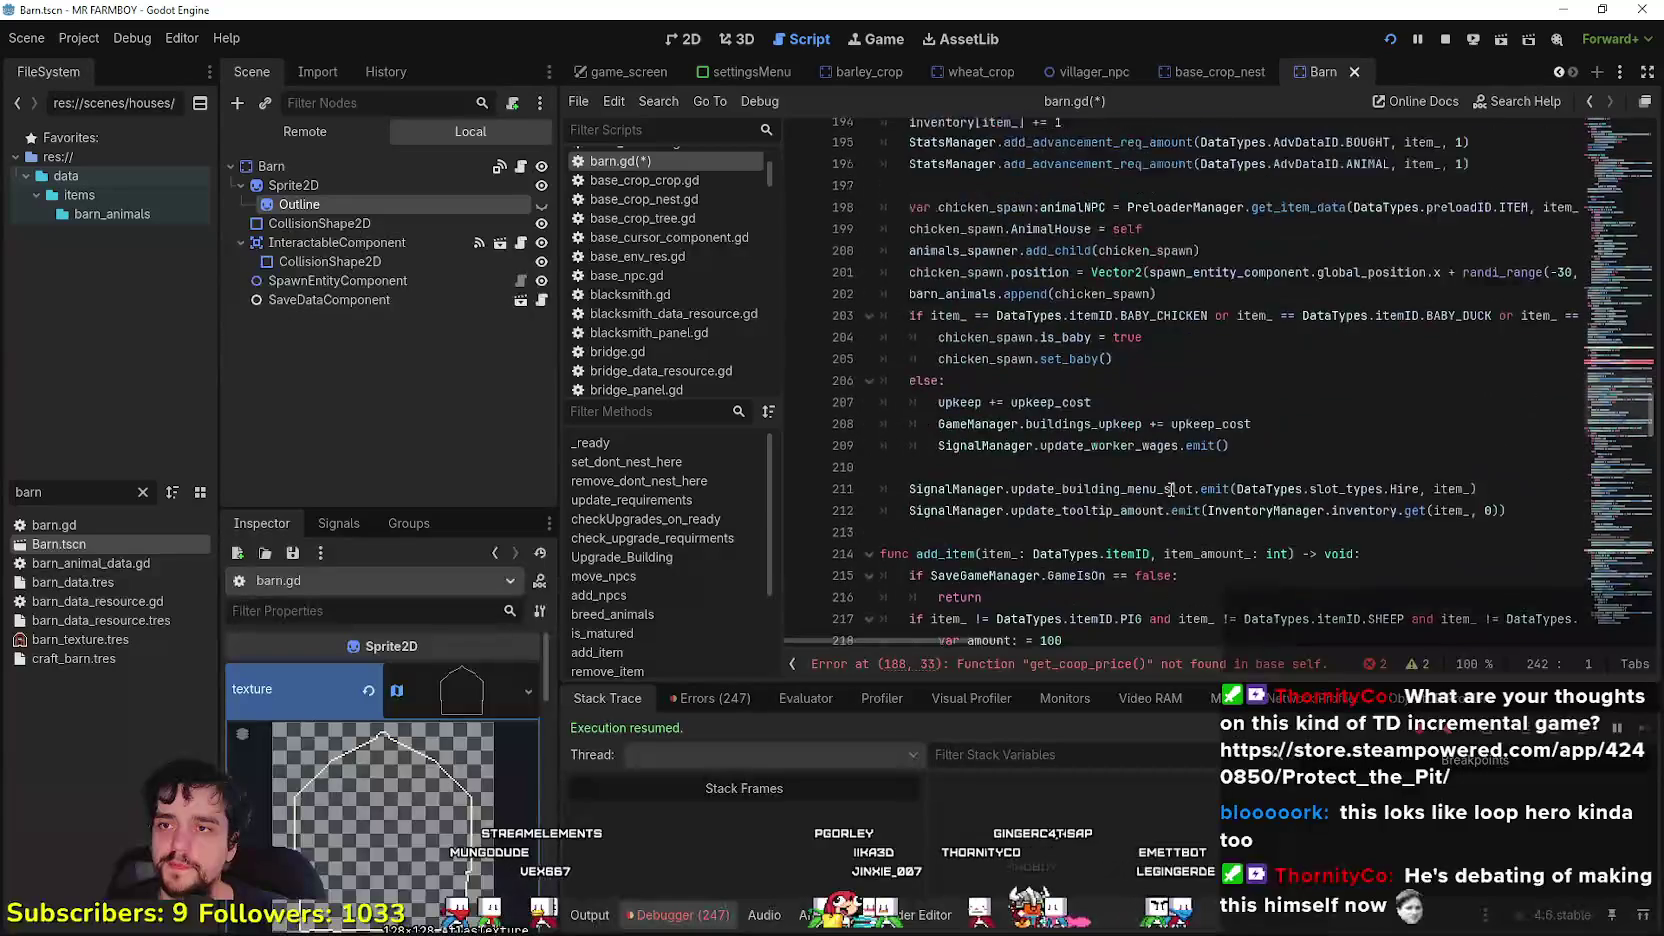
scroll(1172, 489, "up", 3)
scroll(1100, 470, "down", 2)
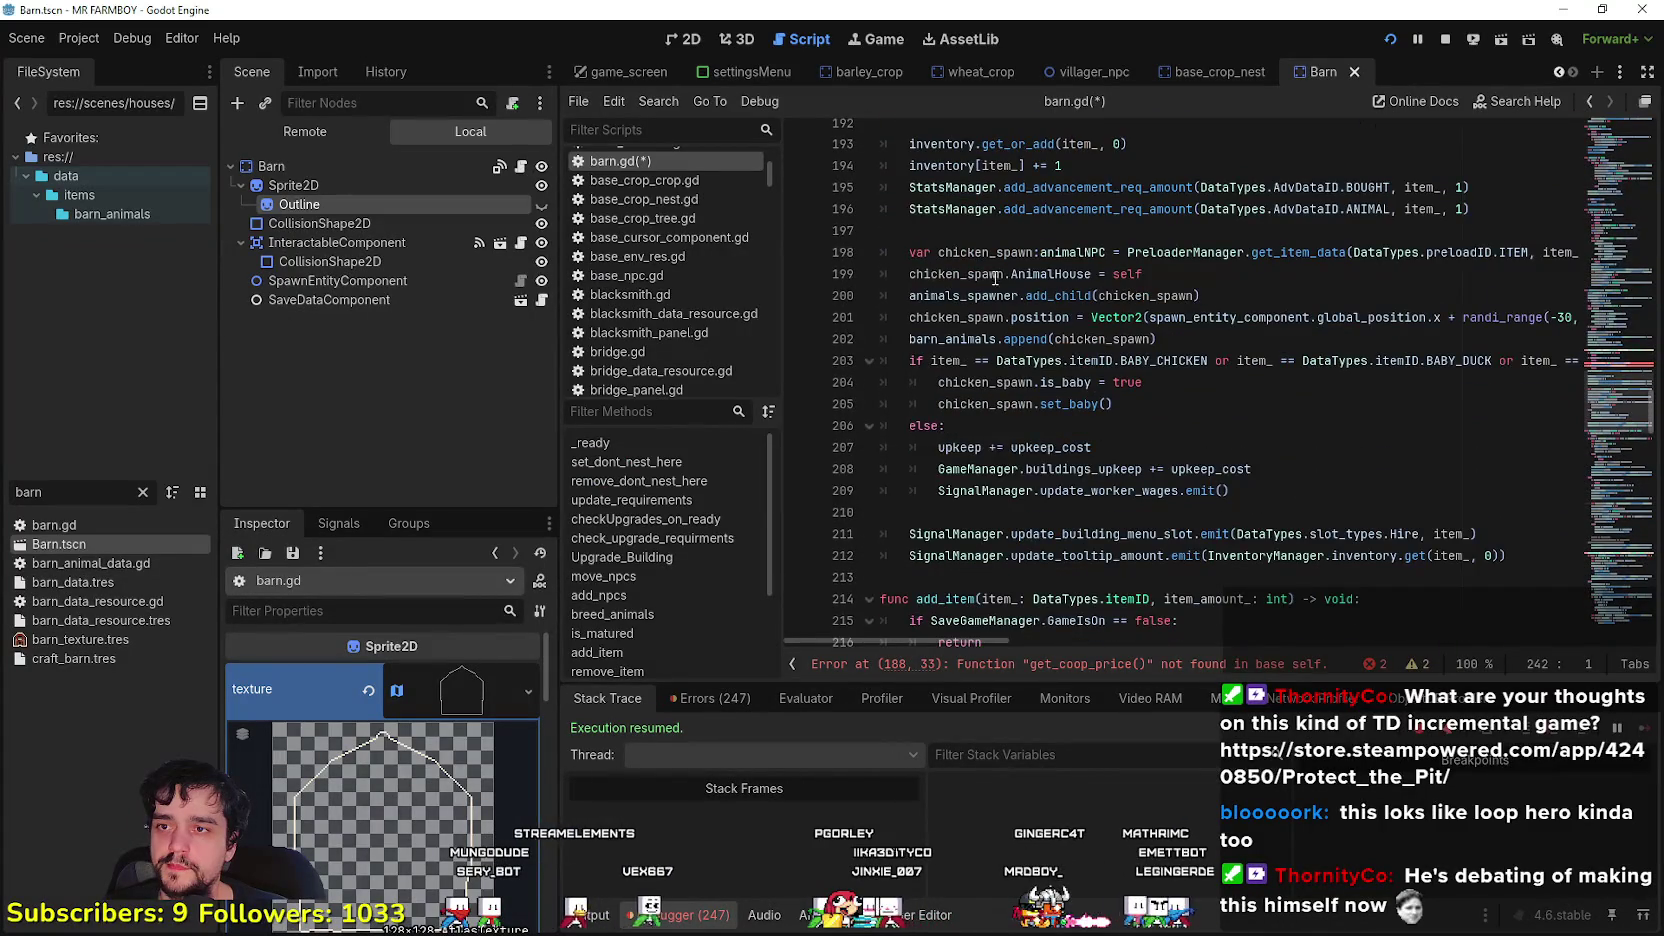
scroll(995, 278, "up", 6)
scroll(924, 327, "down", 6)
mouse_move(1190, 340)
left_mouse_down()
mouse_move(1000, 318)
mouse_move(838, 262)
left_mouse_up()
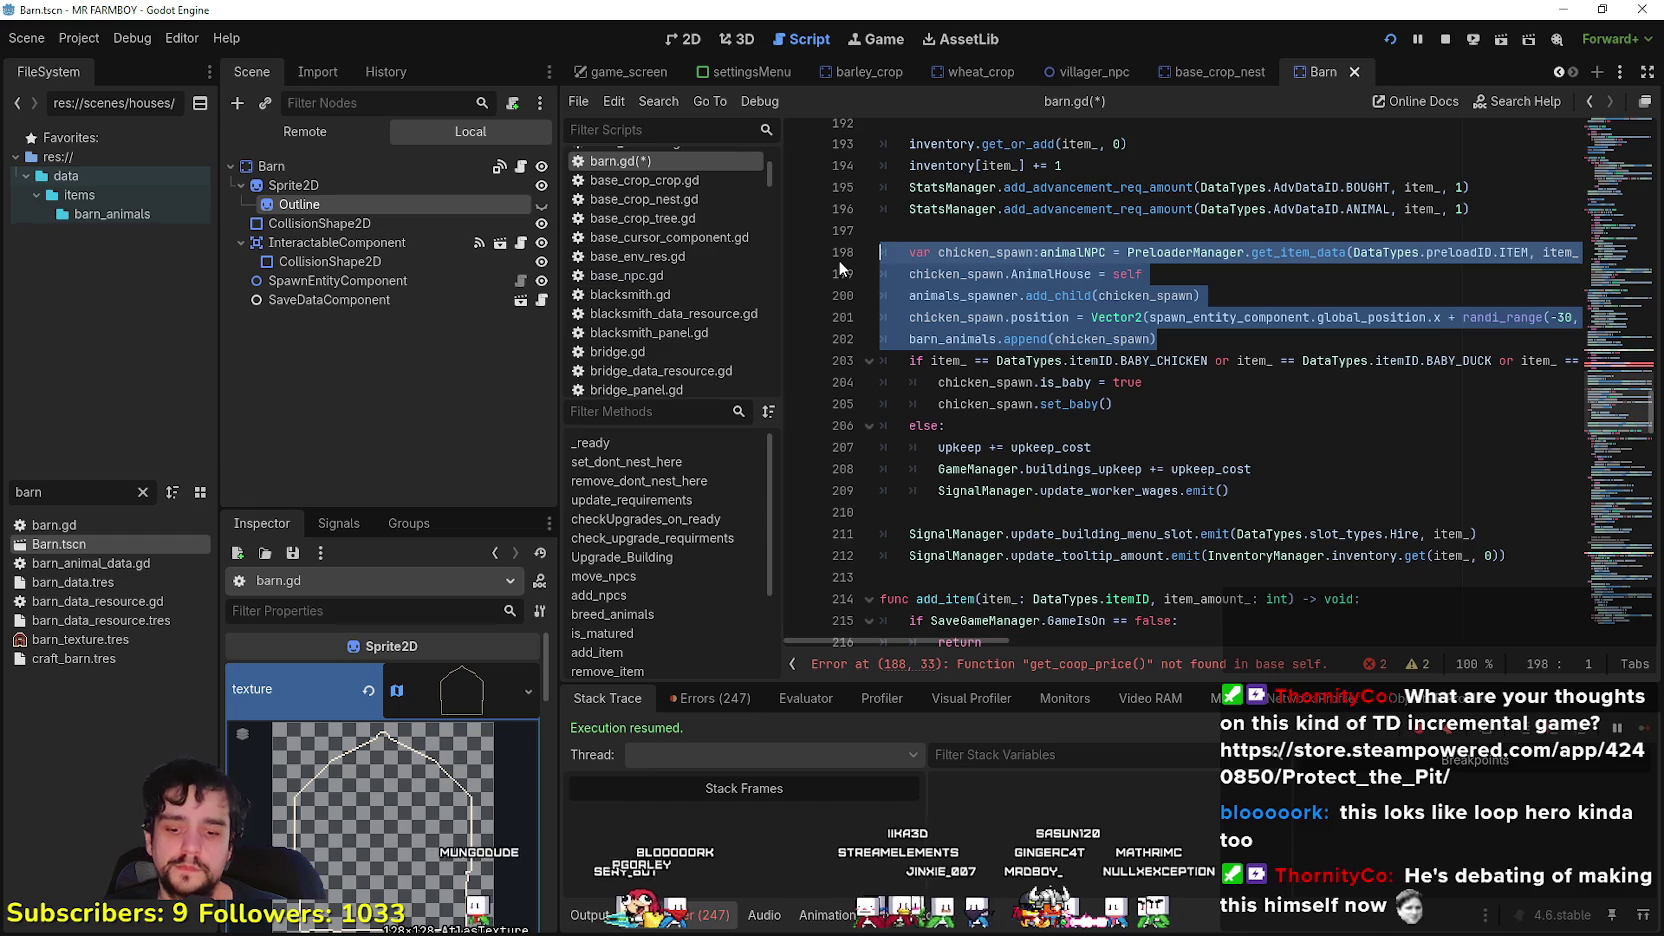
- Paste the animal_spawn code over the chicken_spawn lines and unindent it one level
key("ctrl+v")
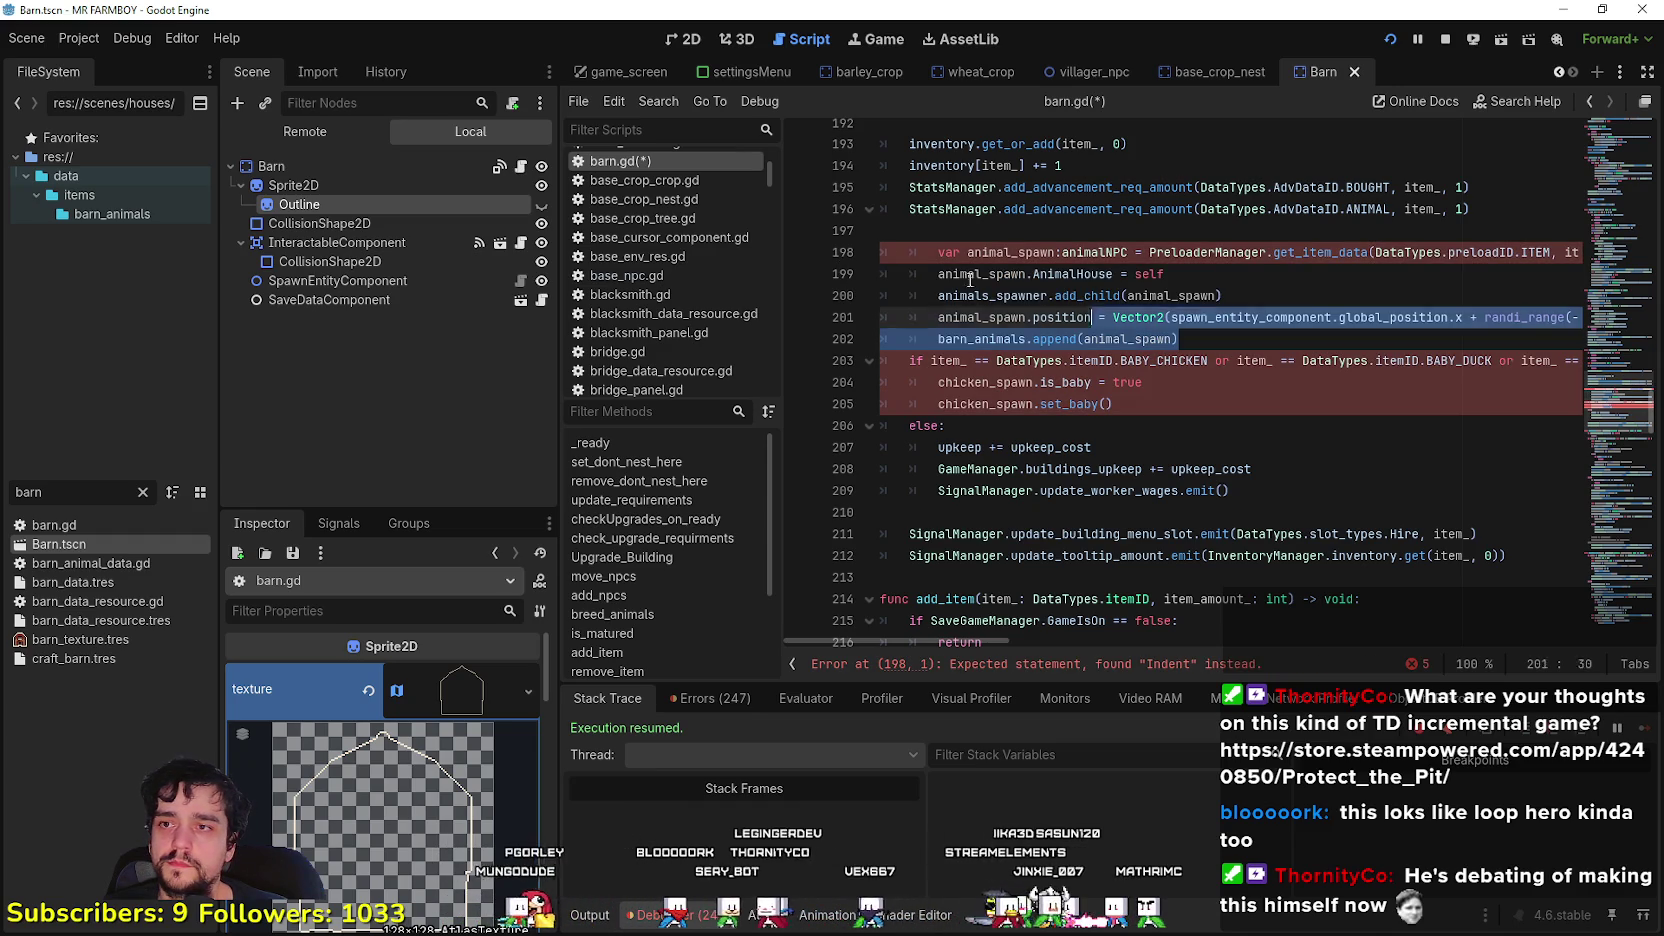
left_click(909, 254, "shift")
key("shift+Tab")
left_click(1316, 290)
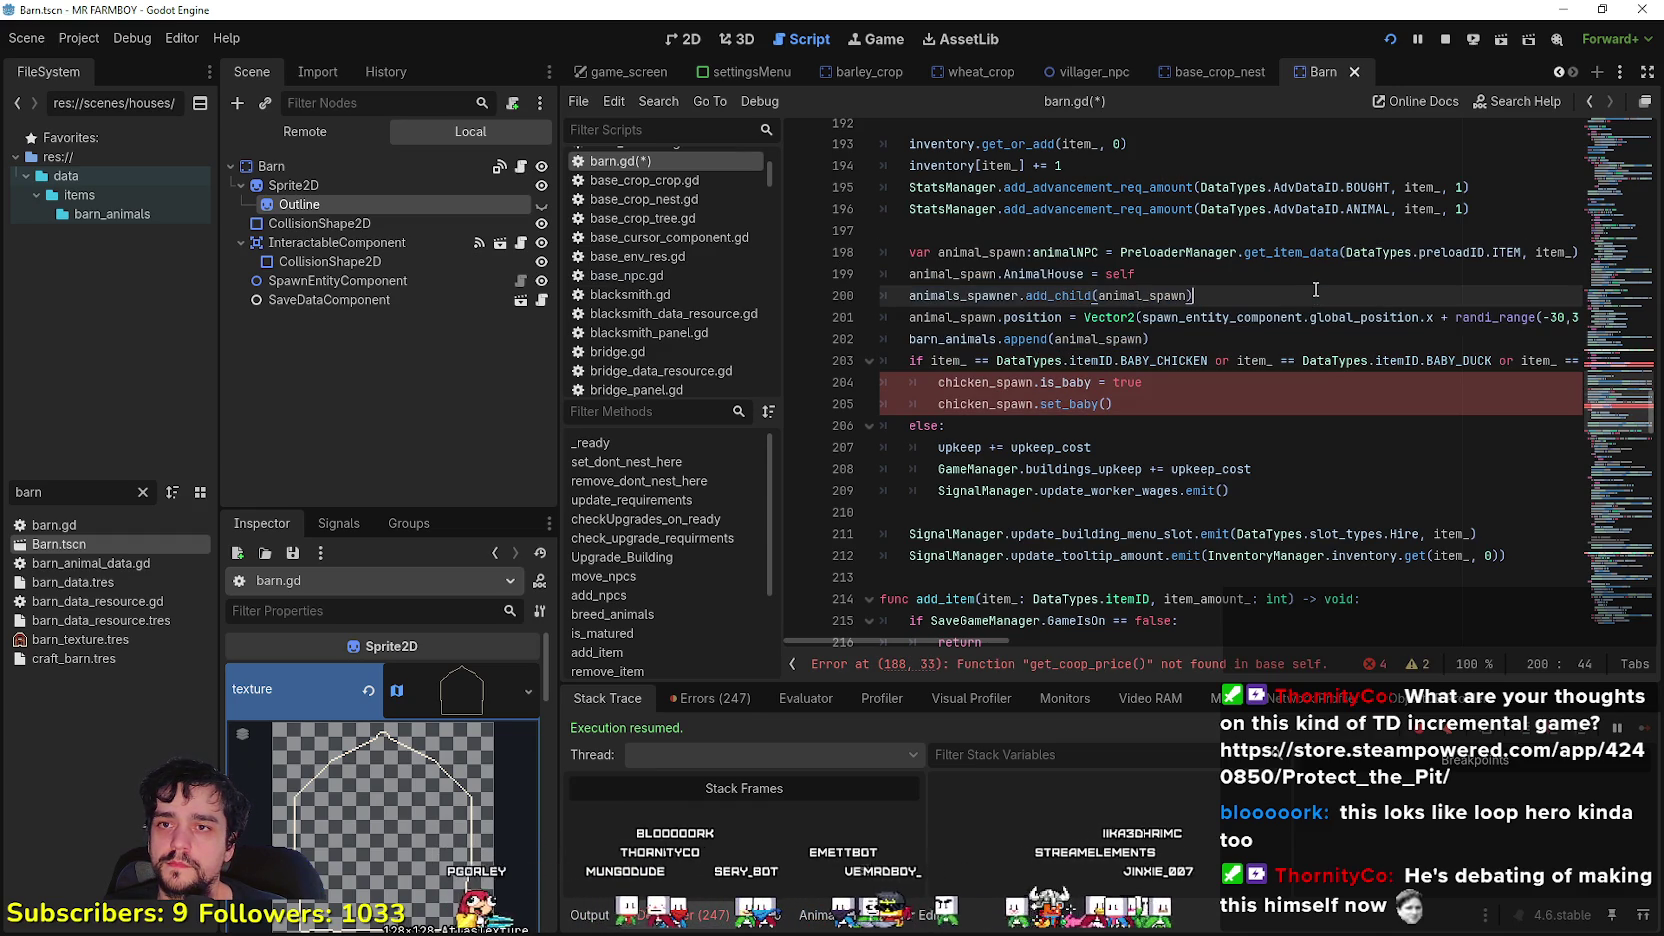
left_click(1221, 317)
- Select the complete animal_spawn block, lines 242 to 259, to copy
scroll(1299, 407, "up", 4)
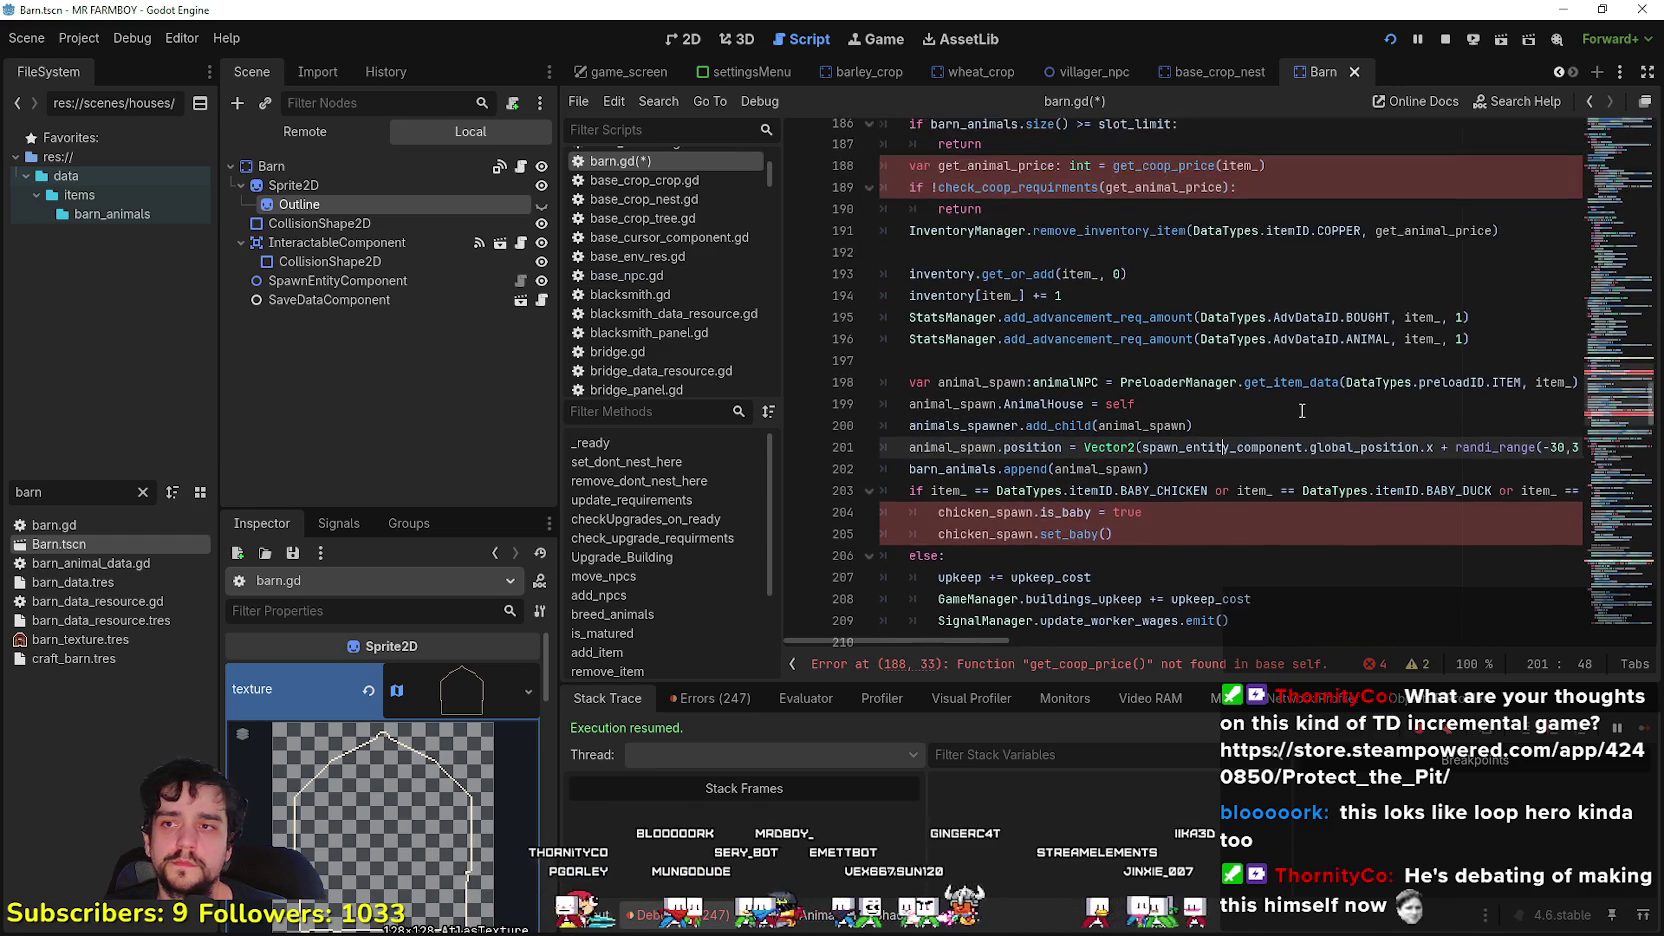
scroll(1297, 403, "down", 1)
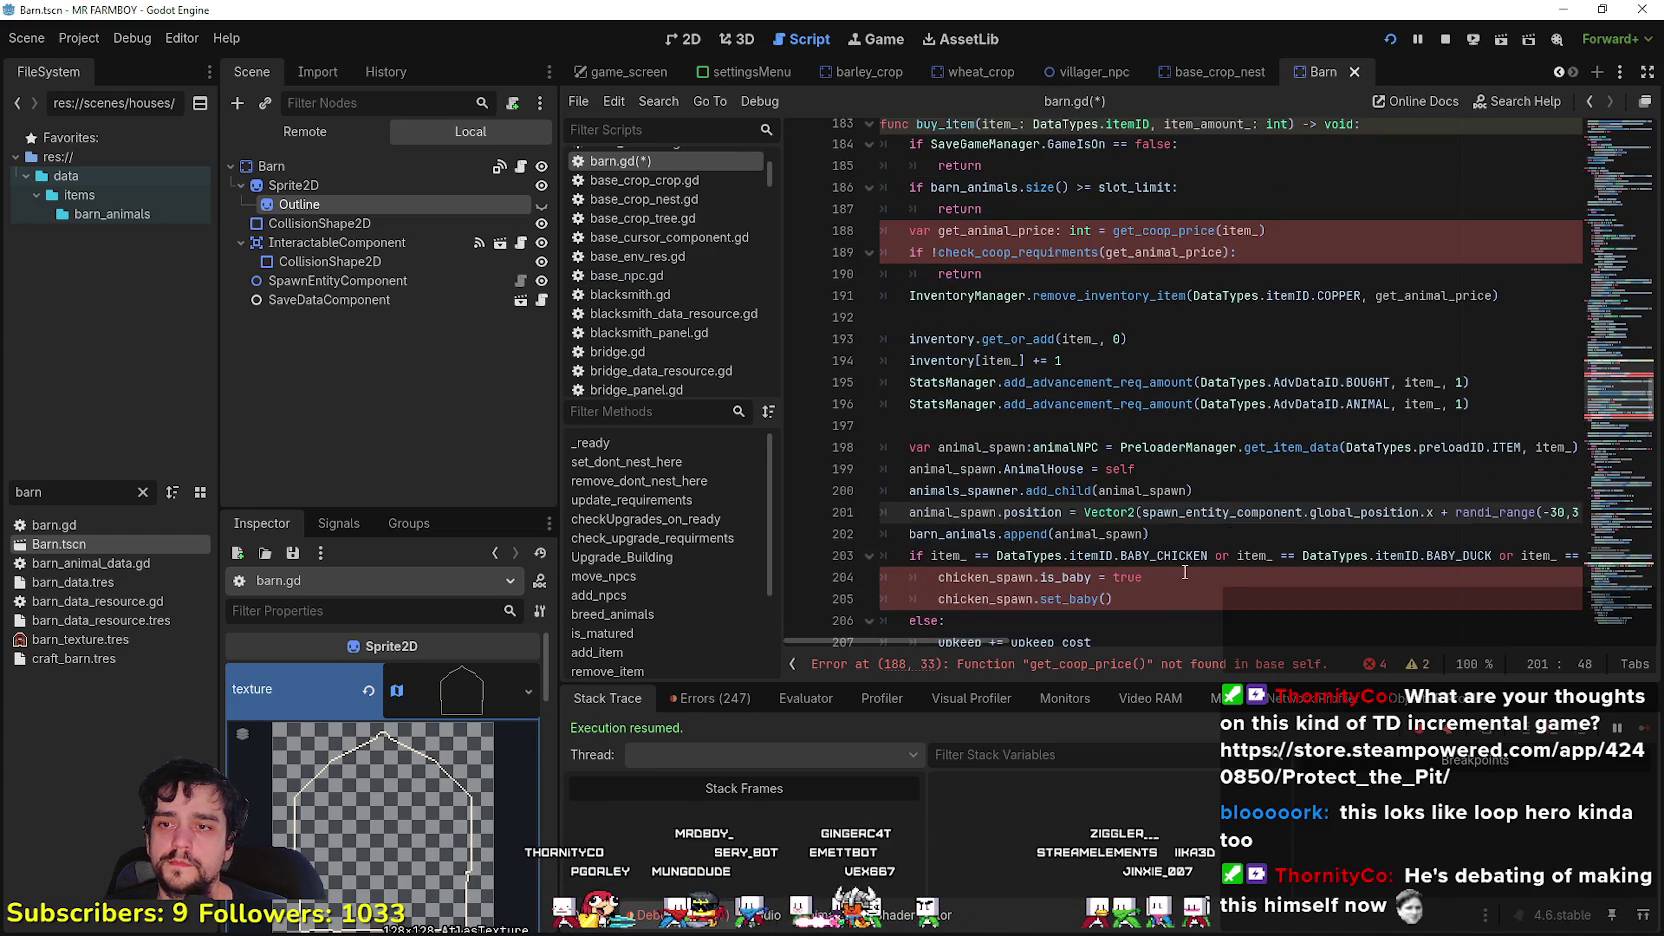
scroll(1184, 572, "down", 2)
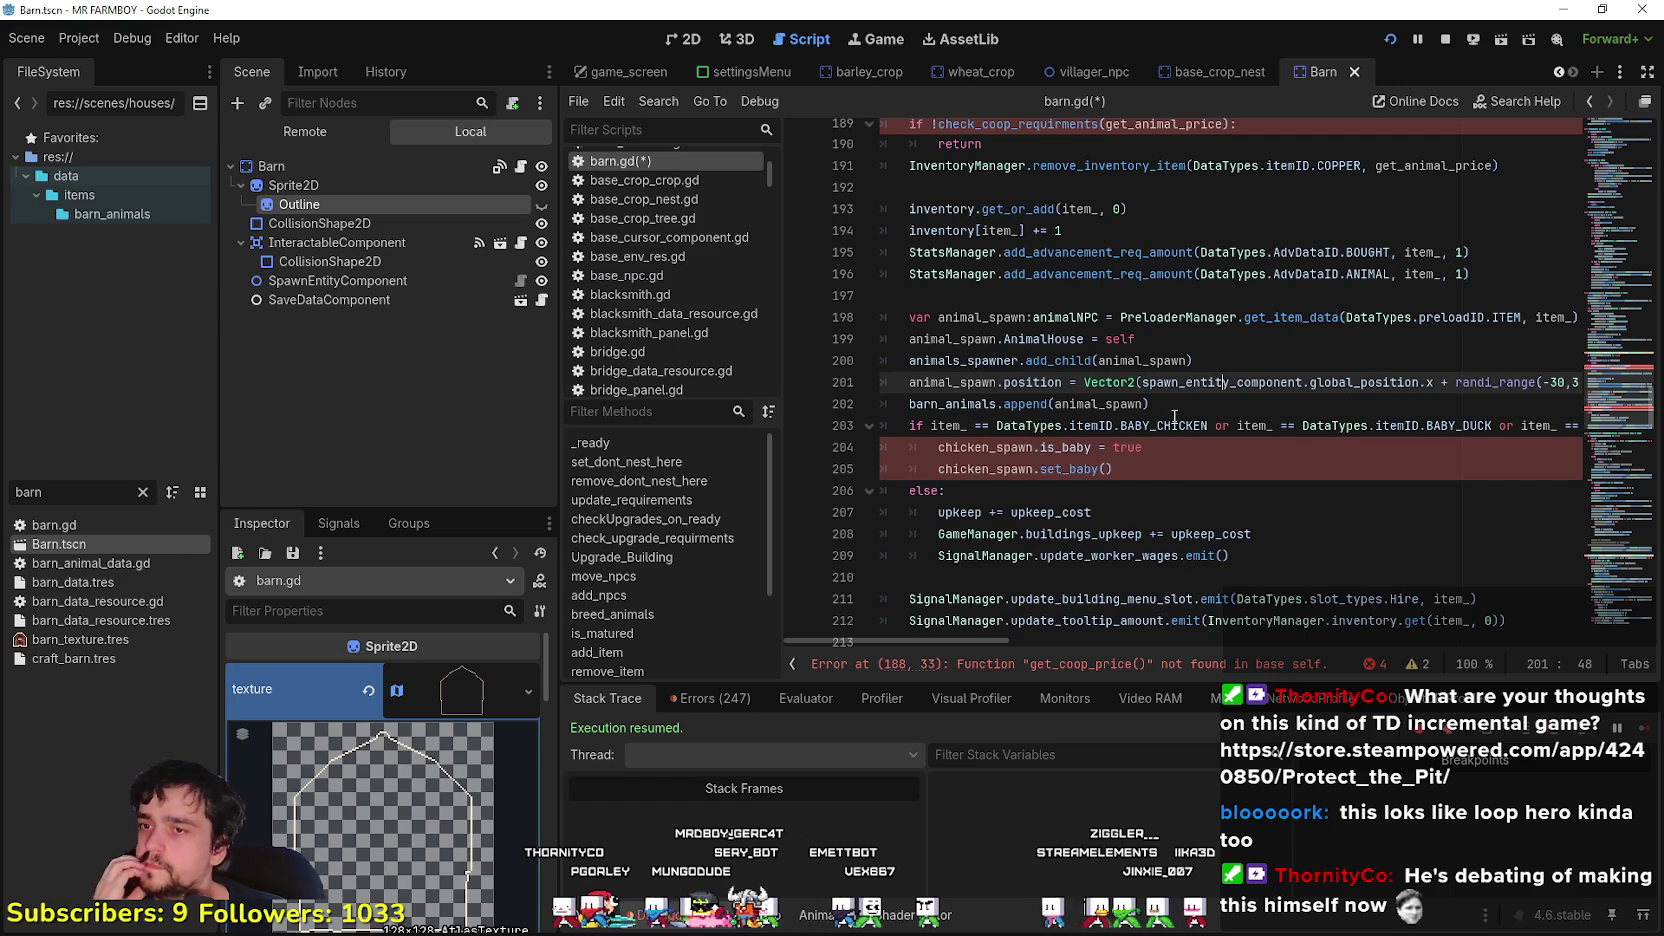
left_click_drag(1156, 481, 885, 428)
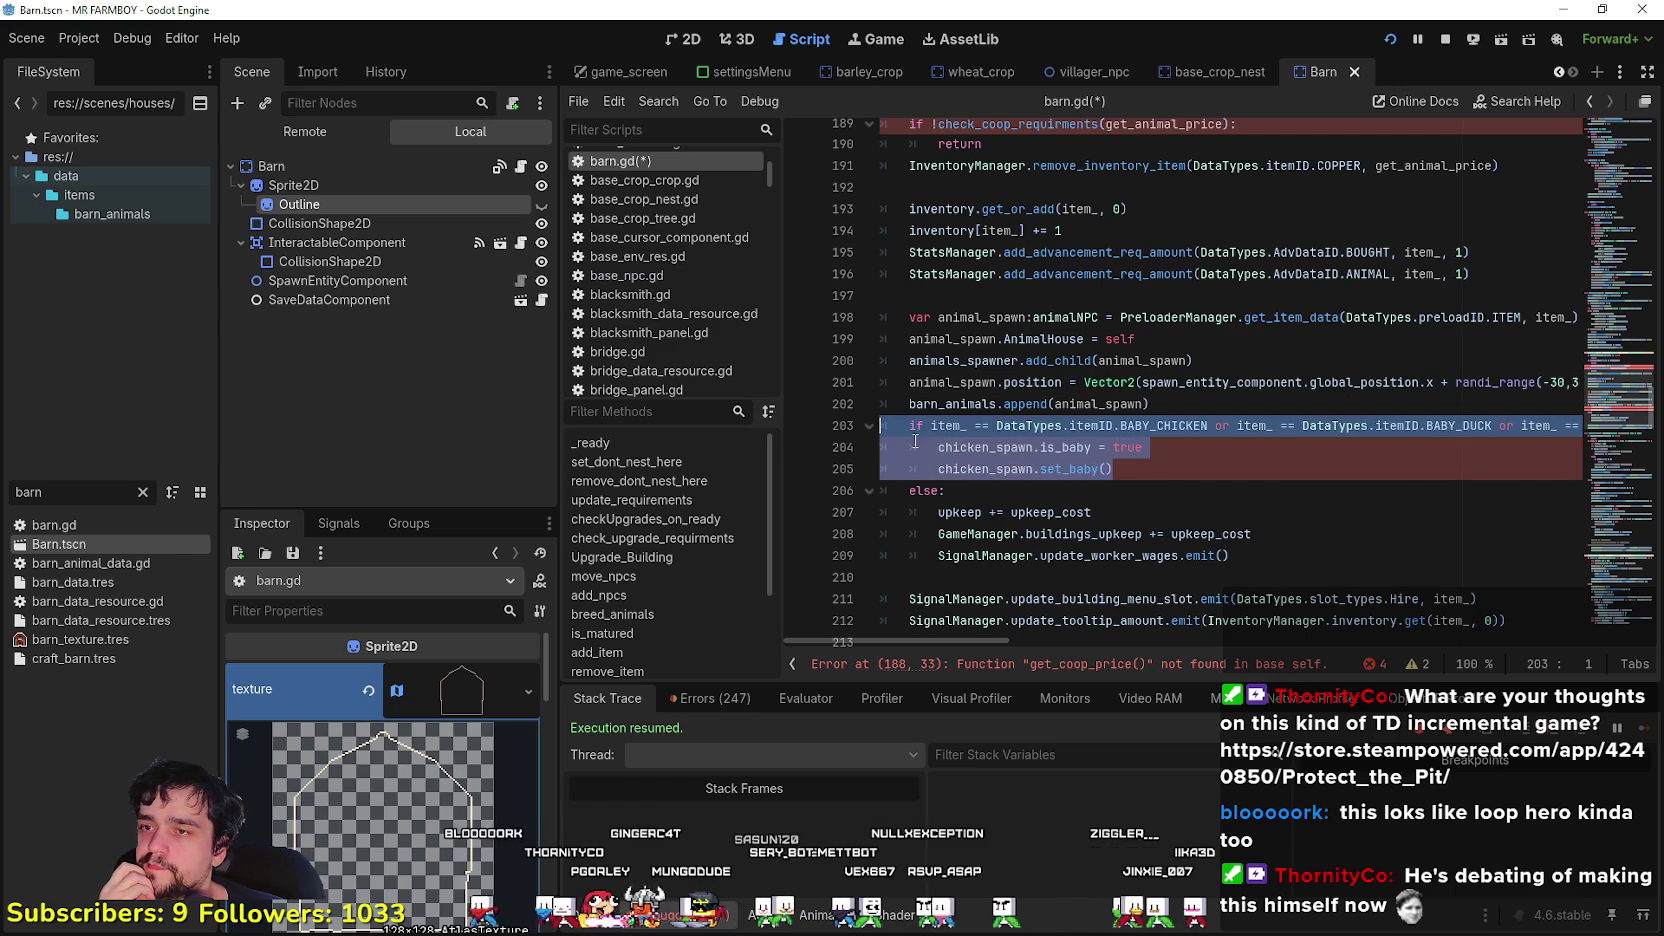
scroll(1087, 463, "down", 3)
scroll(1052, 400, "down", 13)
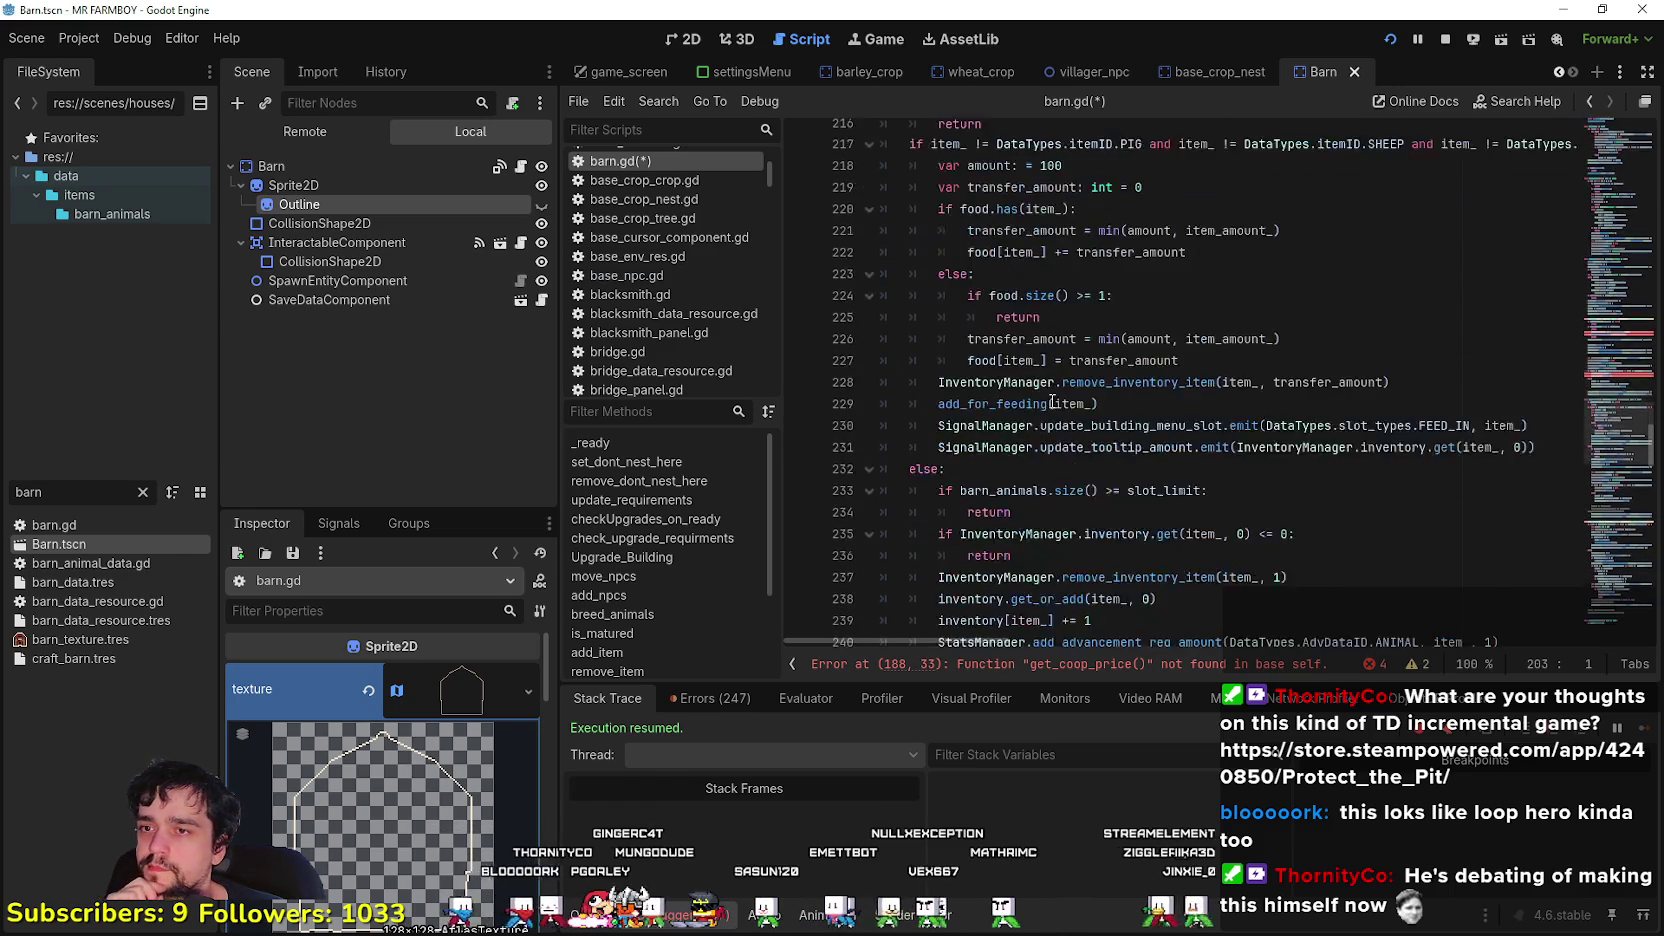
scroll(1255, 470, "down", 3)
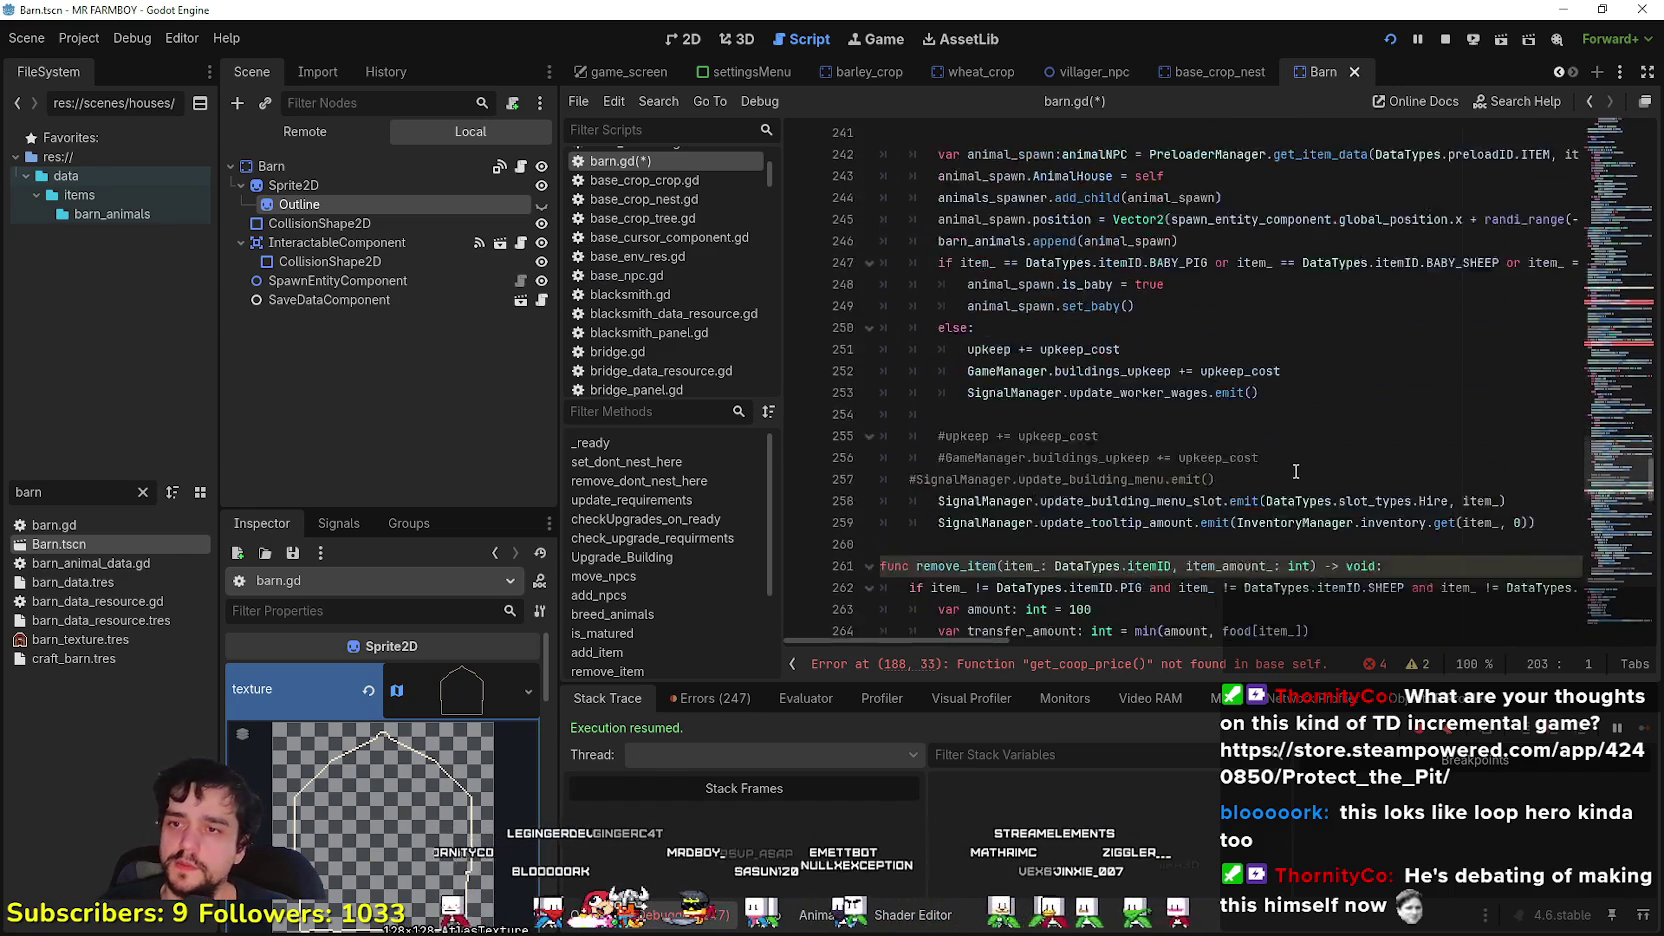
left_click_drag(1571, 411, 1323, 362)
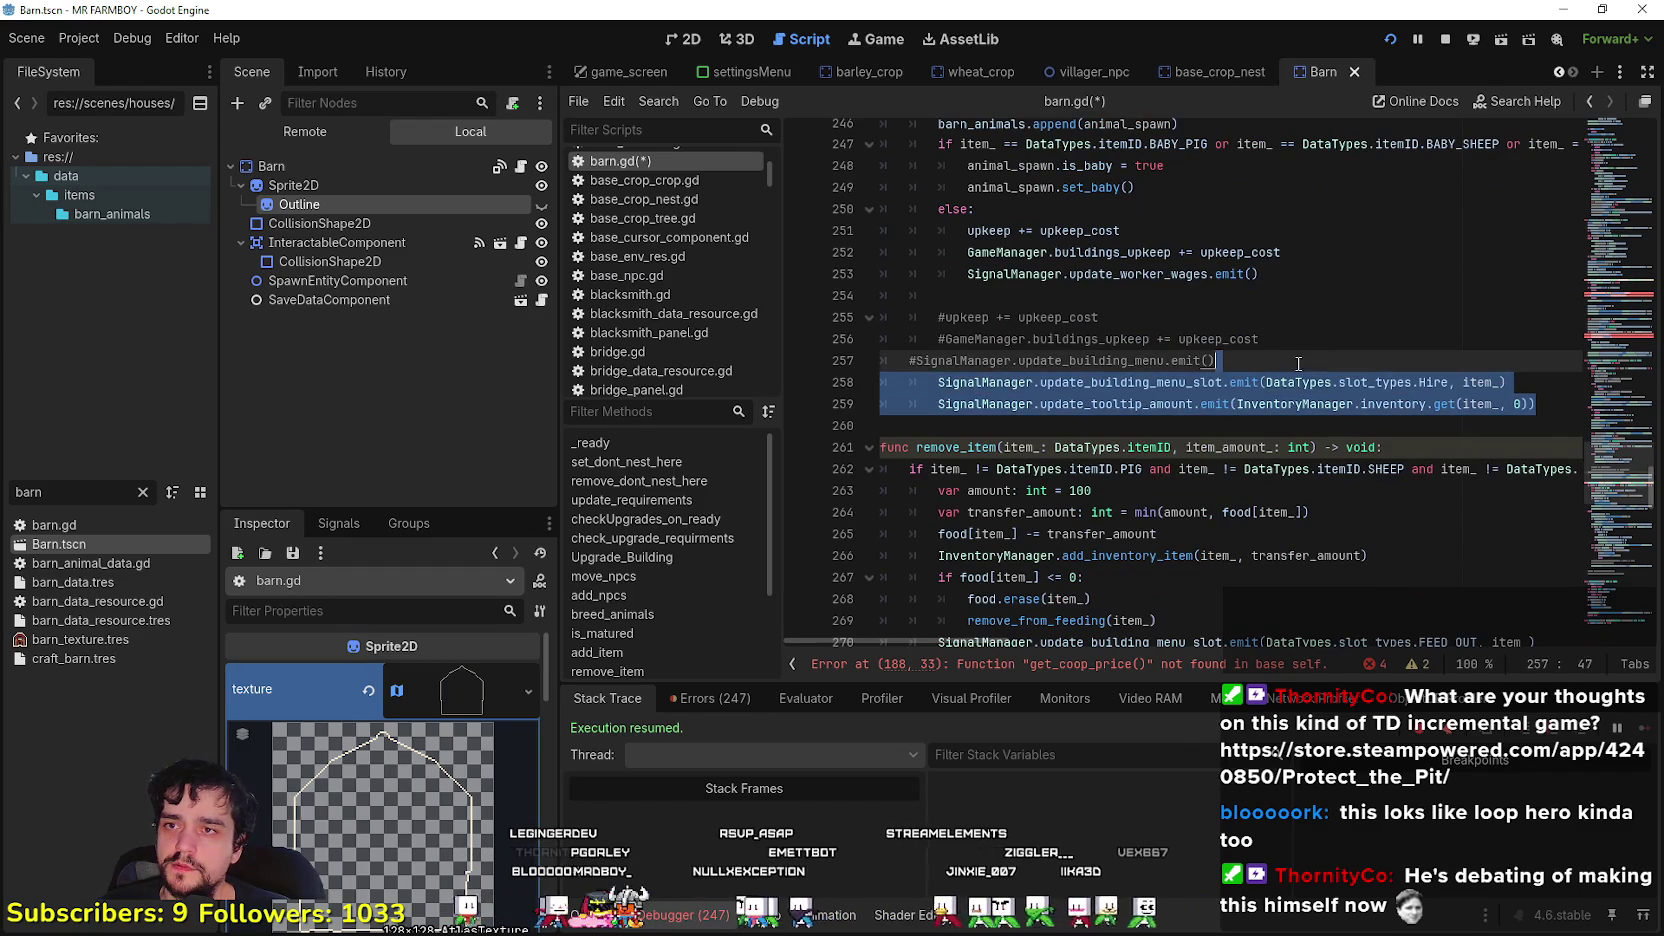
scroll(1298, 363, "up", 2)
left_click(1237, 469, "shift")
mouse_move(1237, 469)
left_mouse_down()
mouse_move(945, 340)
mouse_move(945, 318)
mouse_move(945, 383)
left_mouse_up()
left_click_drag(950, 364, 830, 230)
key("ctrl+c")
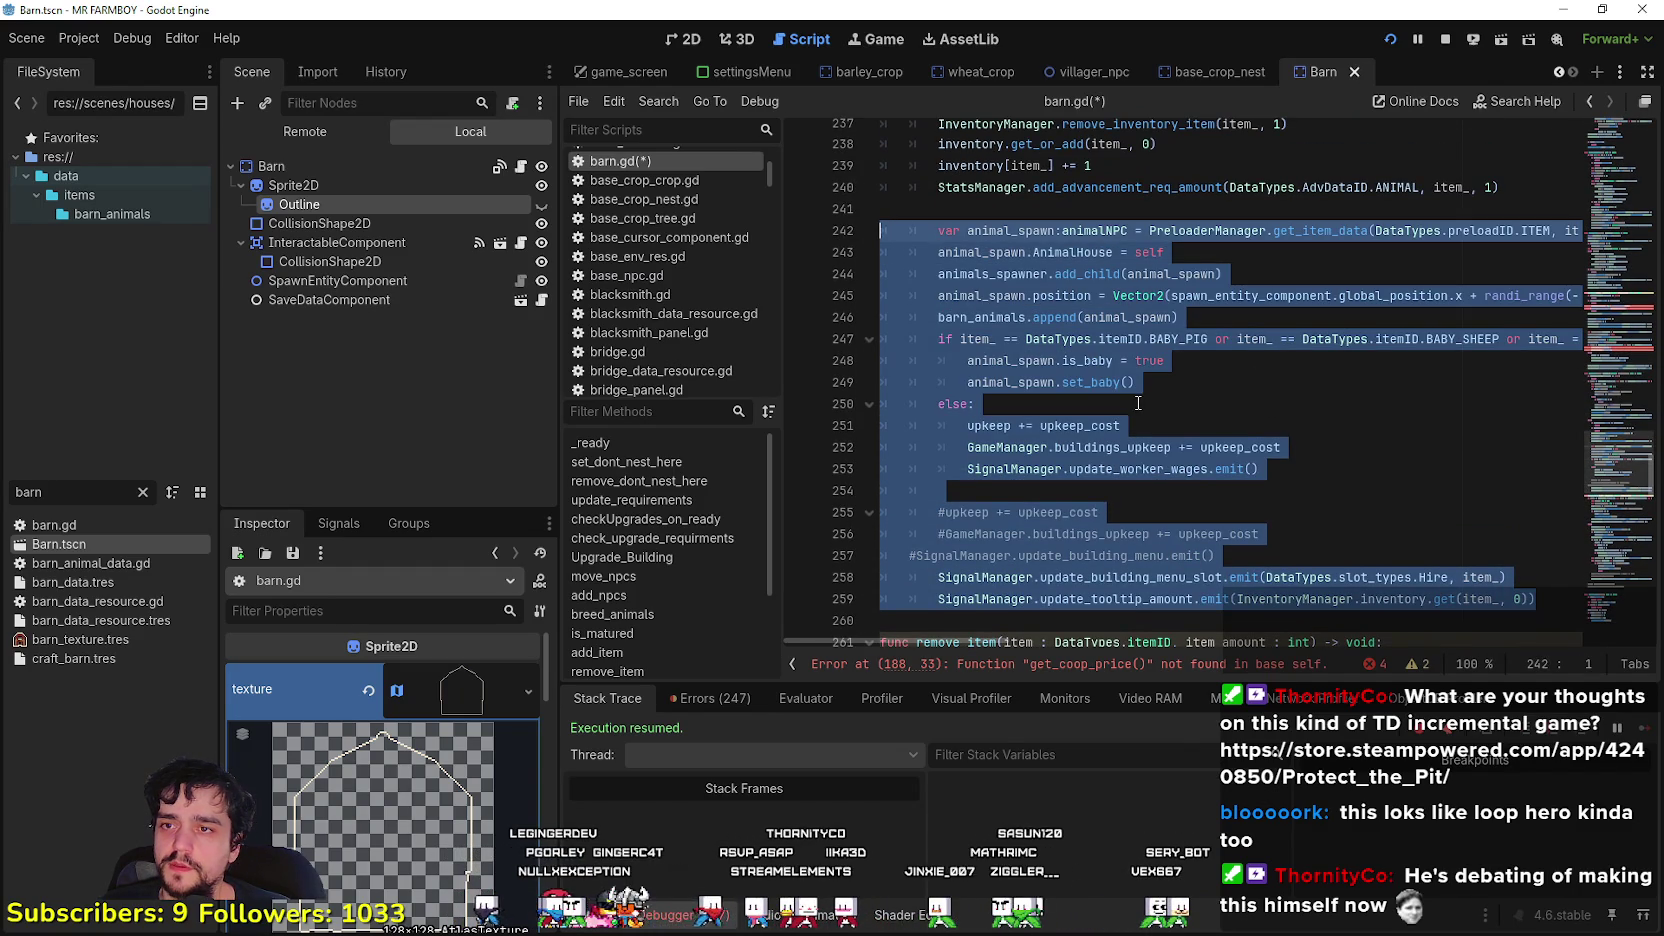
- Paste the full animal_spawn block over the old spawning code in buy_item
scroll(1140, 394, "up", 6)
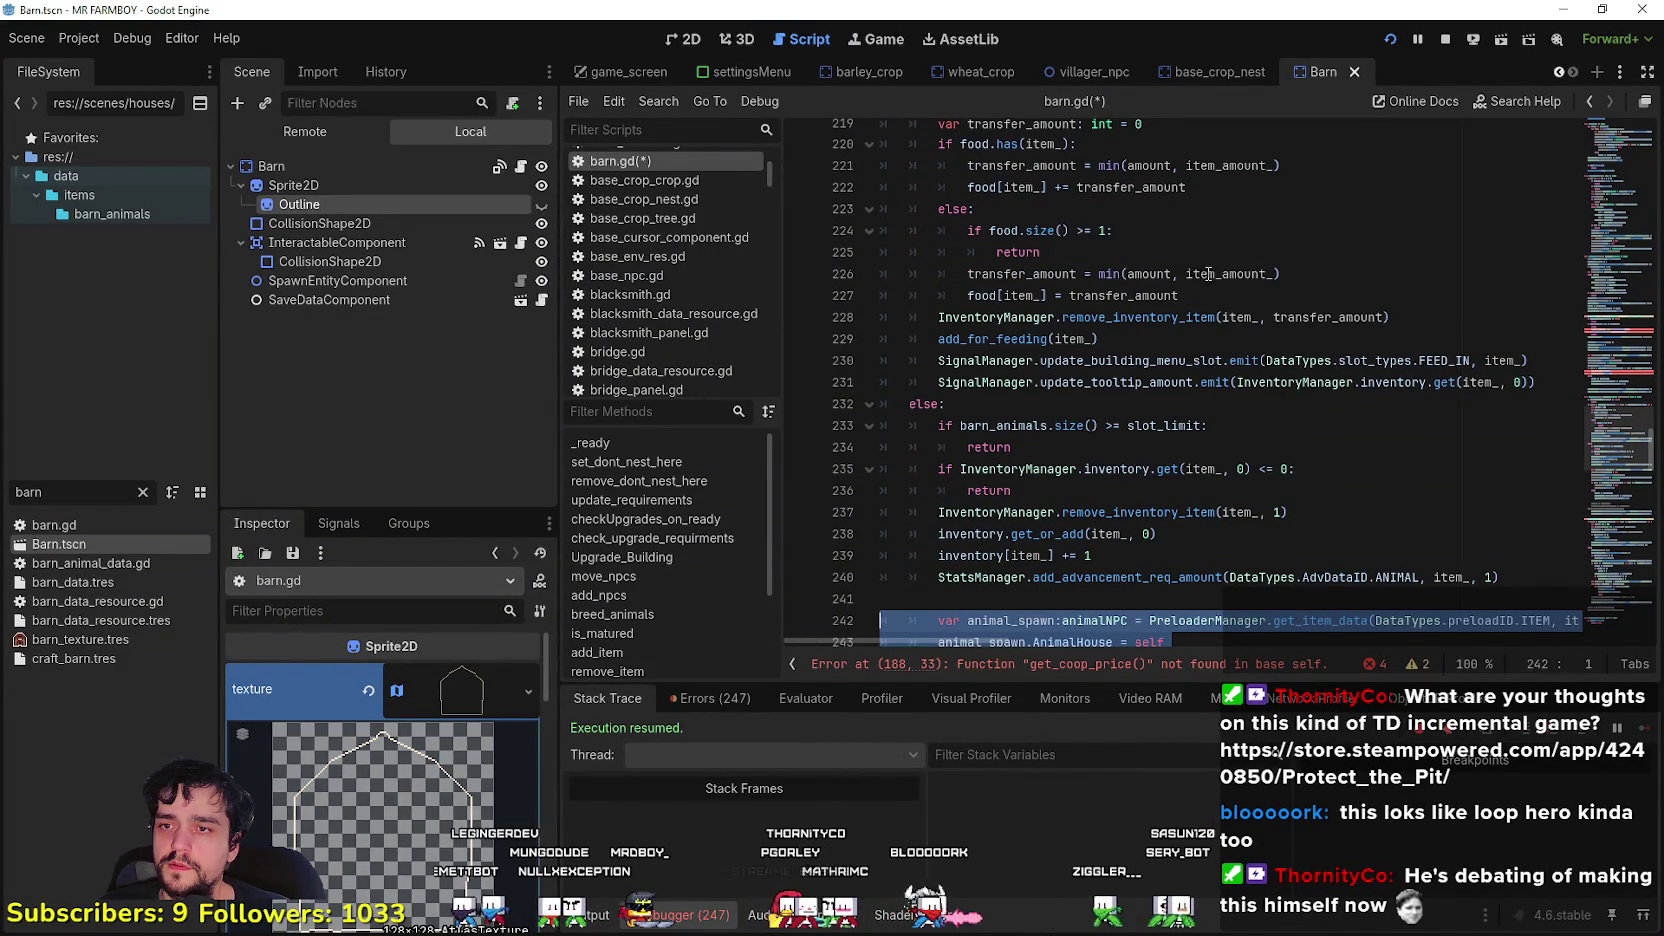
scroll(1191, 495, "up", 8)
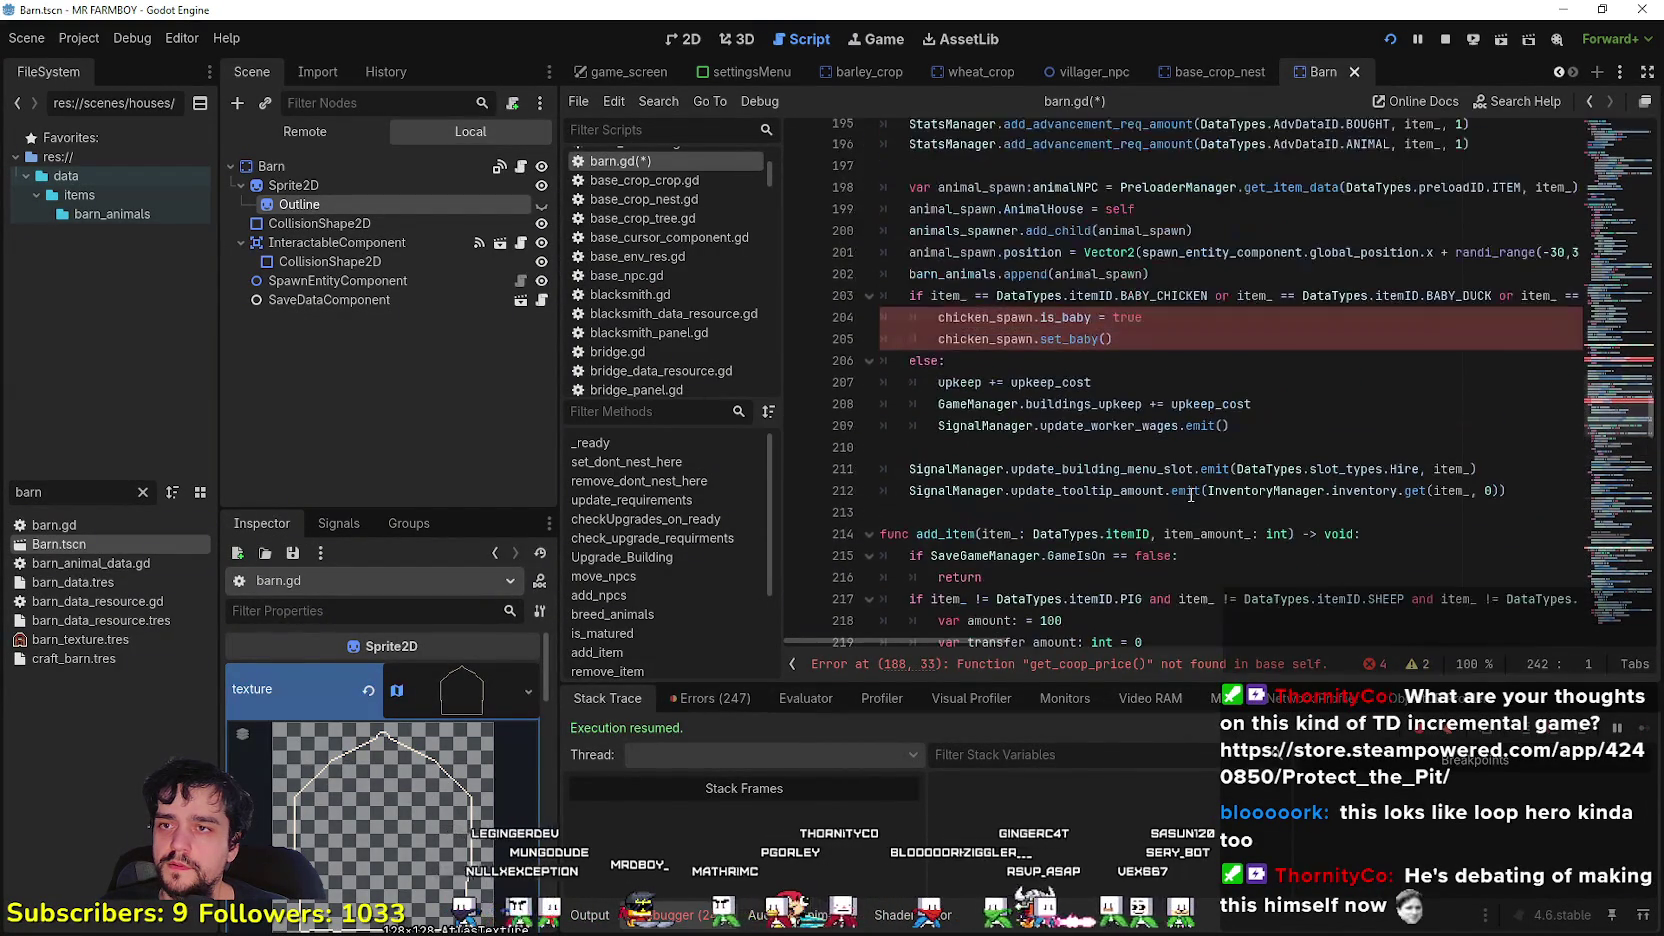
mouse_move(1508, 490)
left_mouse_down()
mouse_move(1058, 365)
mouse_move(1100, 440)
mouse_move(1060, 445)
mouse_move(878, 317)
left_mouse_up()
scroll(1100, 440, "up", 1)
scroll(1060, 445, "up", 1)
key("ctrl+v")
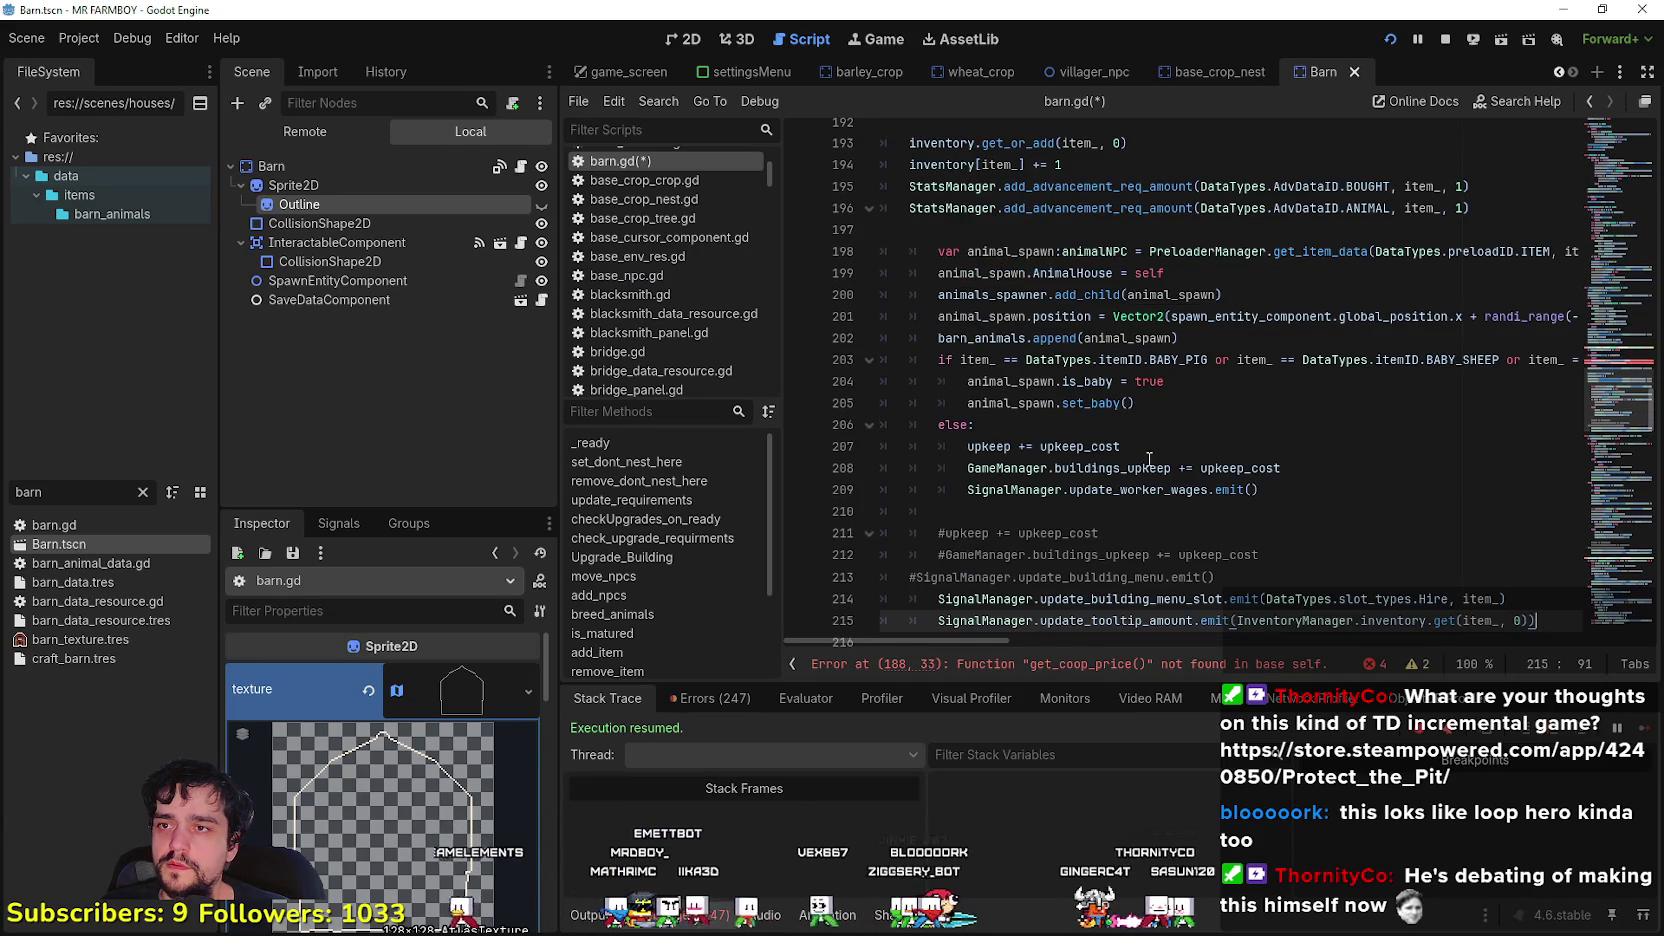
scroll(1535, 531, "down", 2)
mouse_move(1546, 494)
left_mouse_down()
mouse_move(950, 320)
mouse_move(900, 290)
mouse_move(880, 252)
left_mouse_up()
scroll(900, 290, "up", 2)
- Delete the three commented-out upkeep lines from buy_item
mouse_move(1190, 578)
left_mouse_down()
mouse_move(1000, 556)
mouse_move(880, 512)
left_mouse_up()
key("BackSpace")
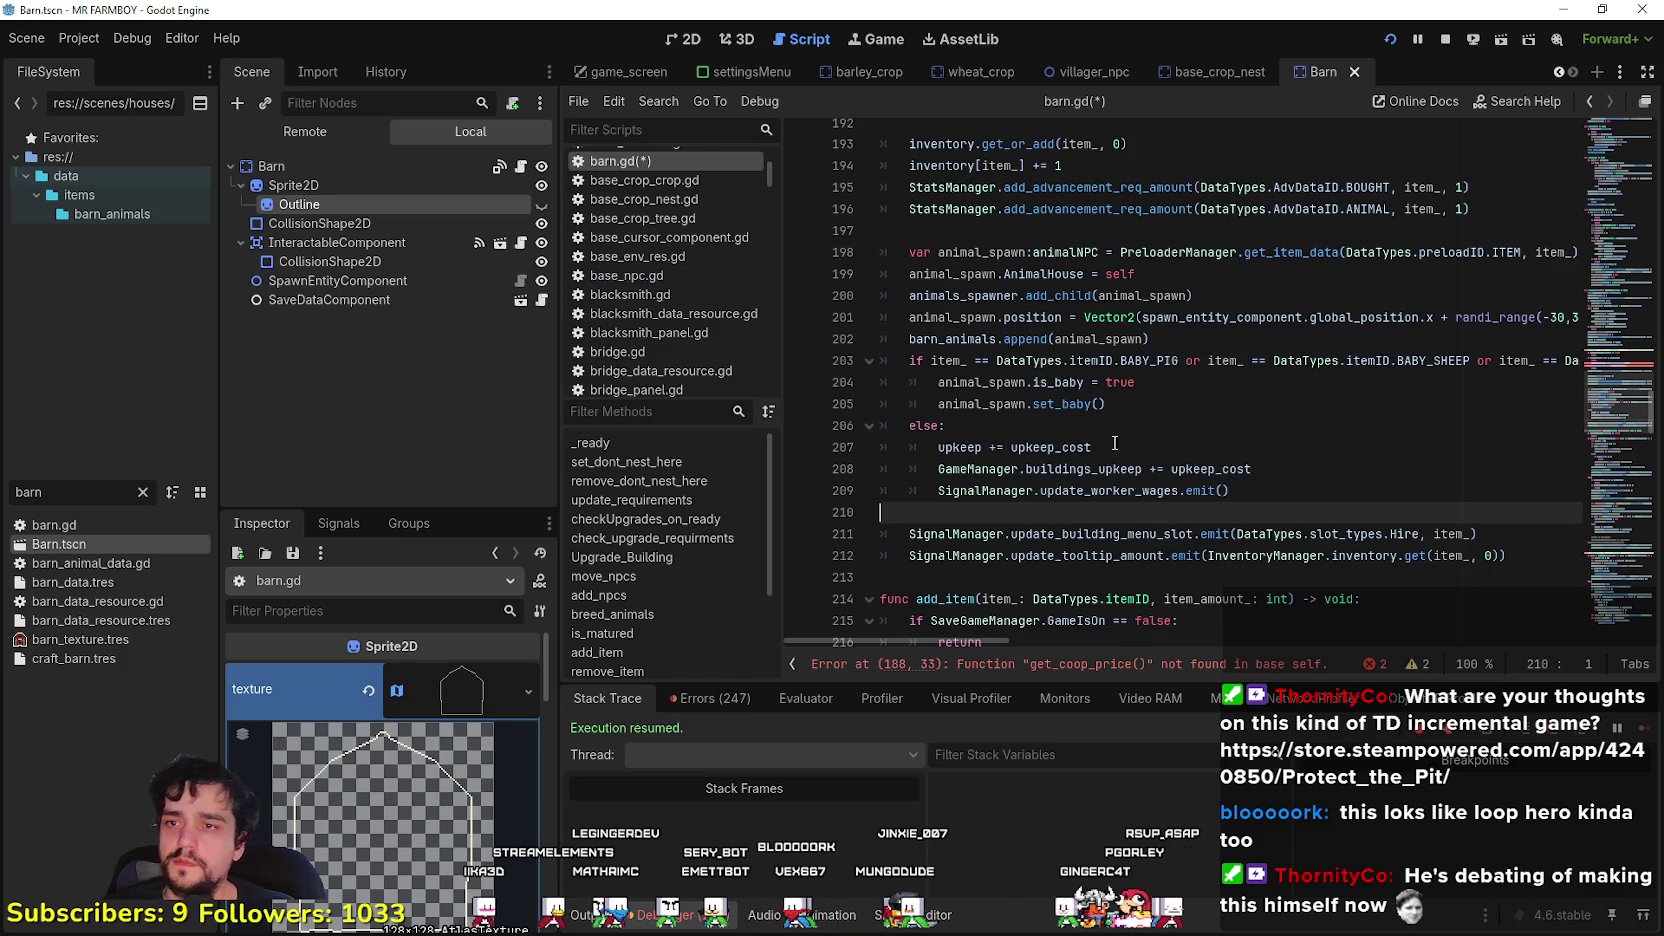
left_click(1098, 404)
scroll(1046, 552, "down", 1)
left_click(1025, 666)
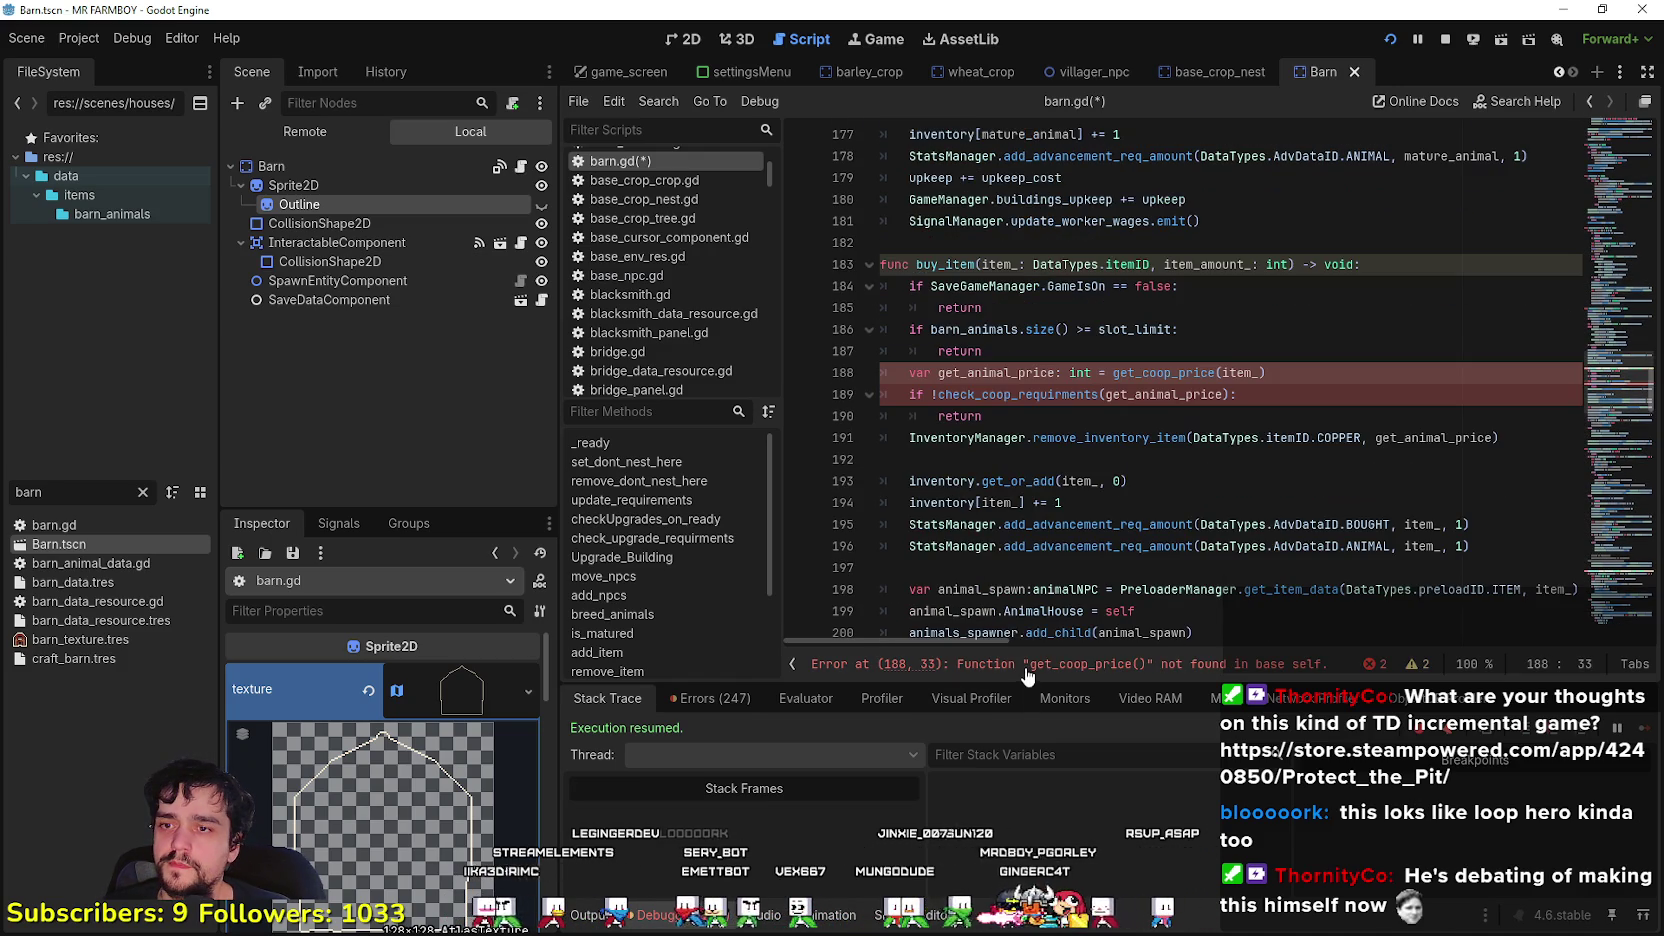
- Filter the FileSystem for 'coop' and open chicken_coop.gd
left_click(1050, 416)
double_click(1030, 379)
left_click(1176, 372)
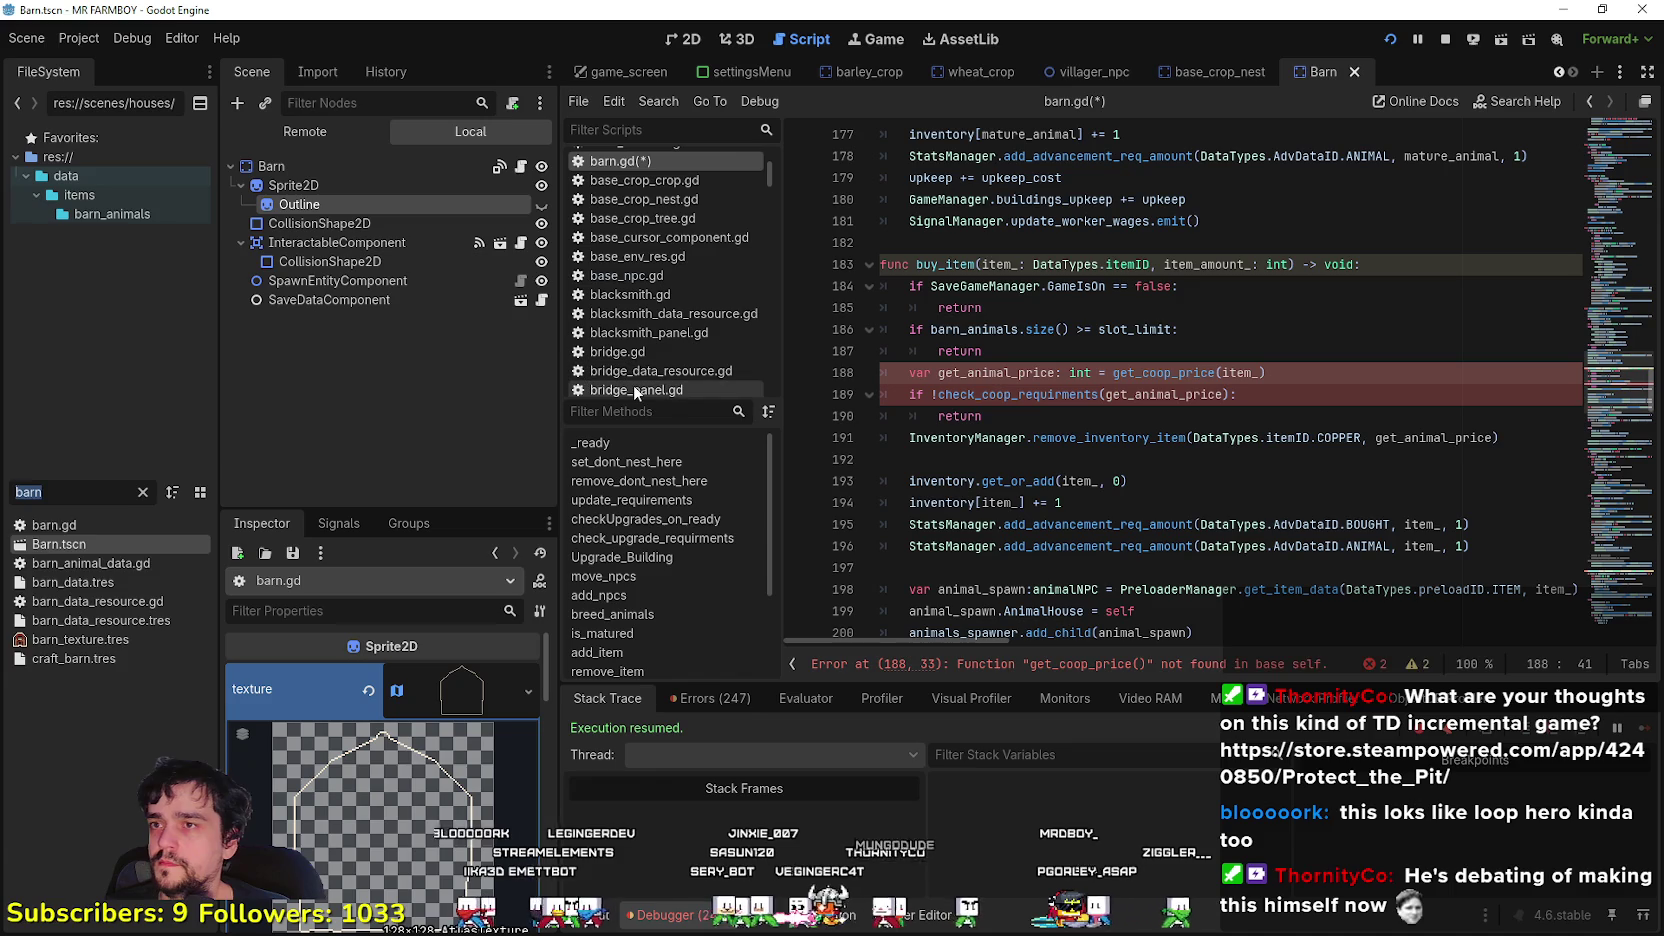
type("coop")
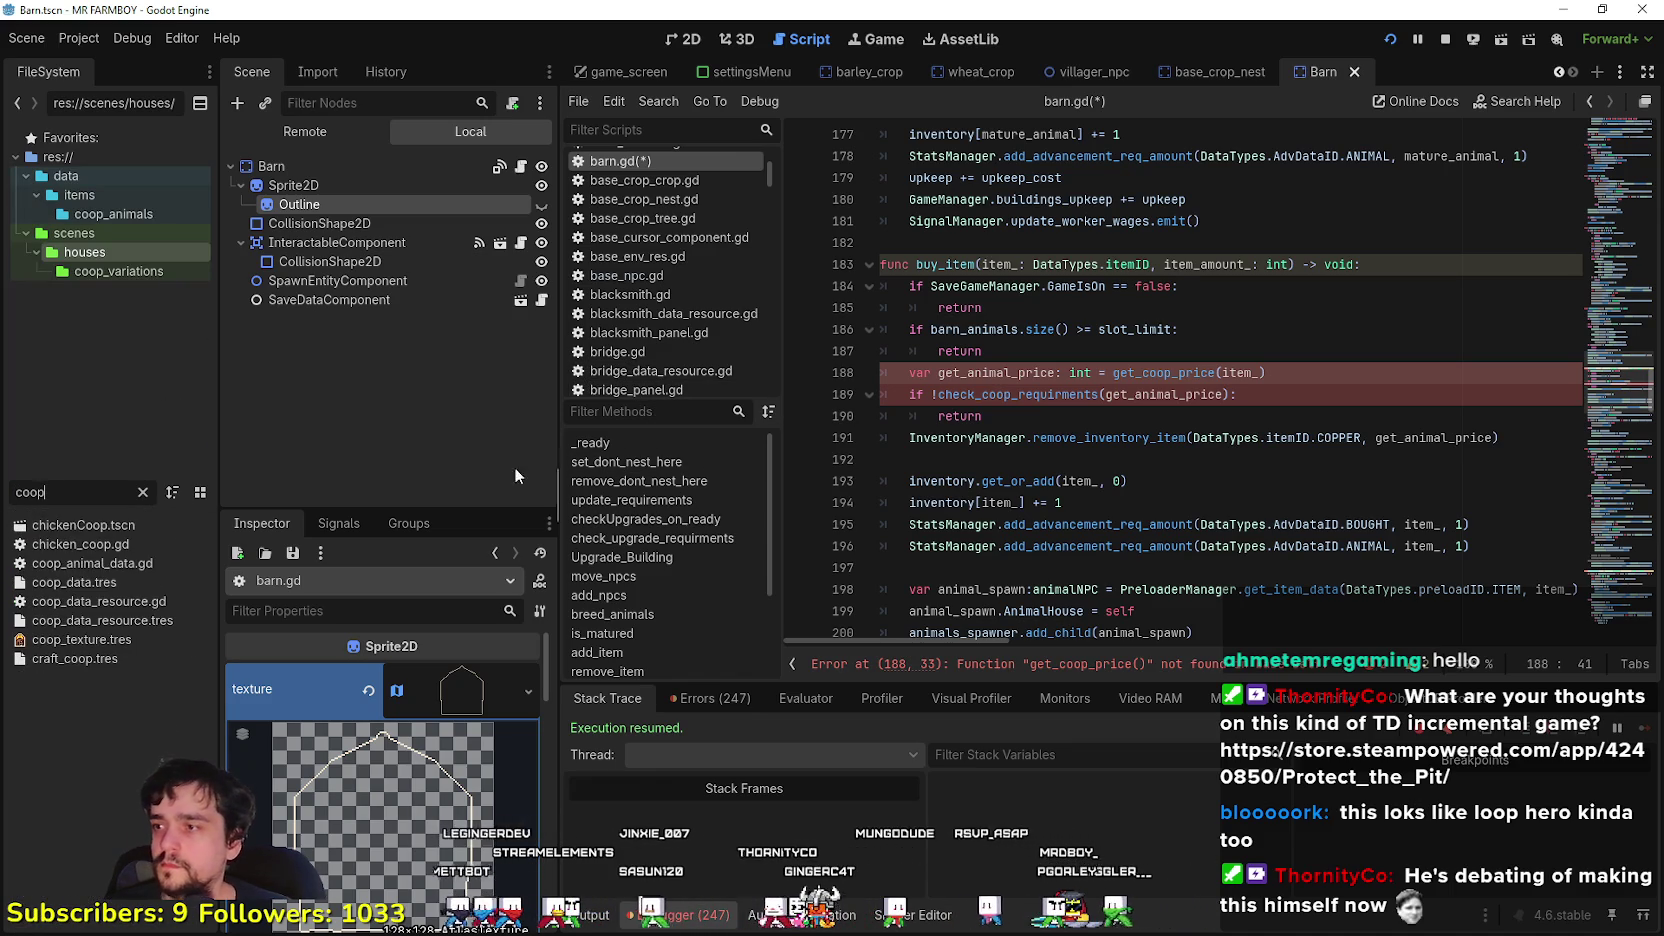
double_click(94, 548)
- Browse chicken_coop.gd's buy_item code around the check_coop_requirments call
left_click(1231, 355)
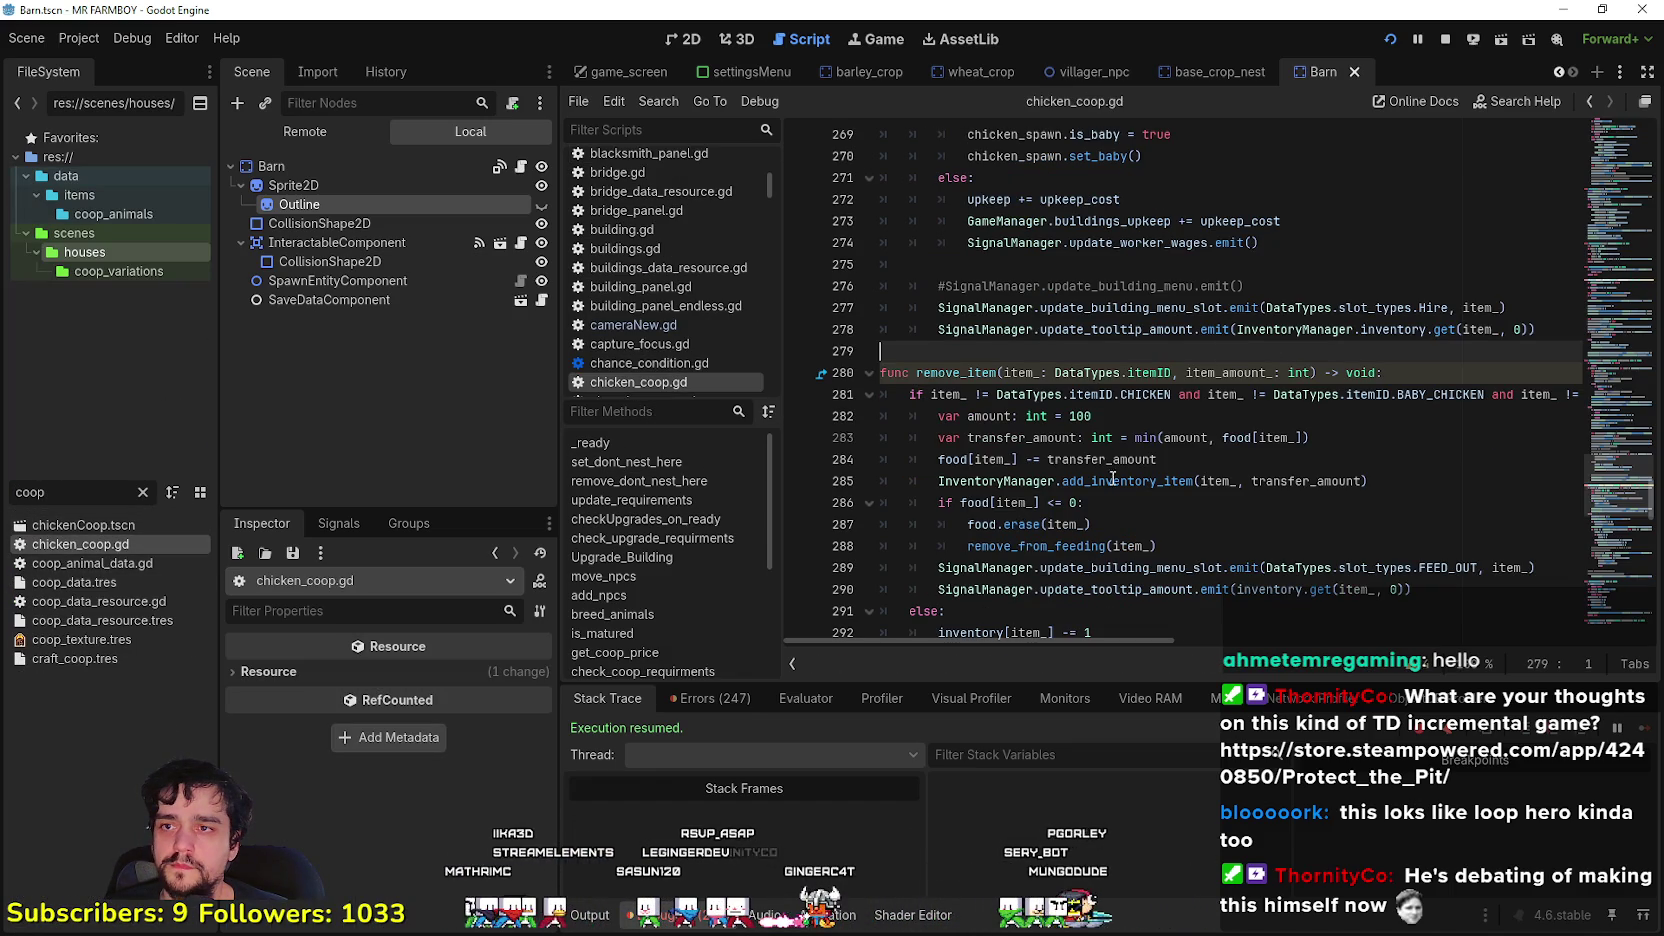
scroll(1116, 476, "up", 5)
scroll(1192, 440, "up", 3)
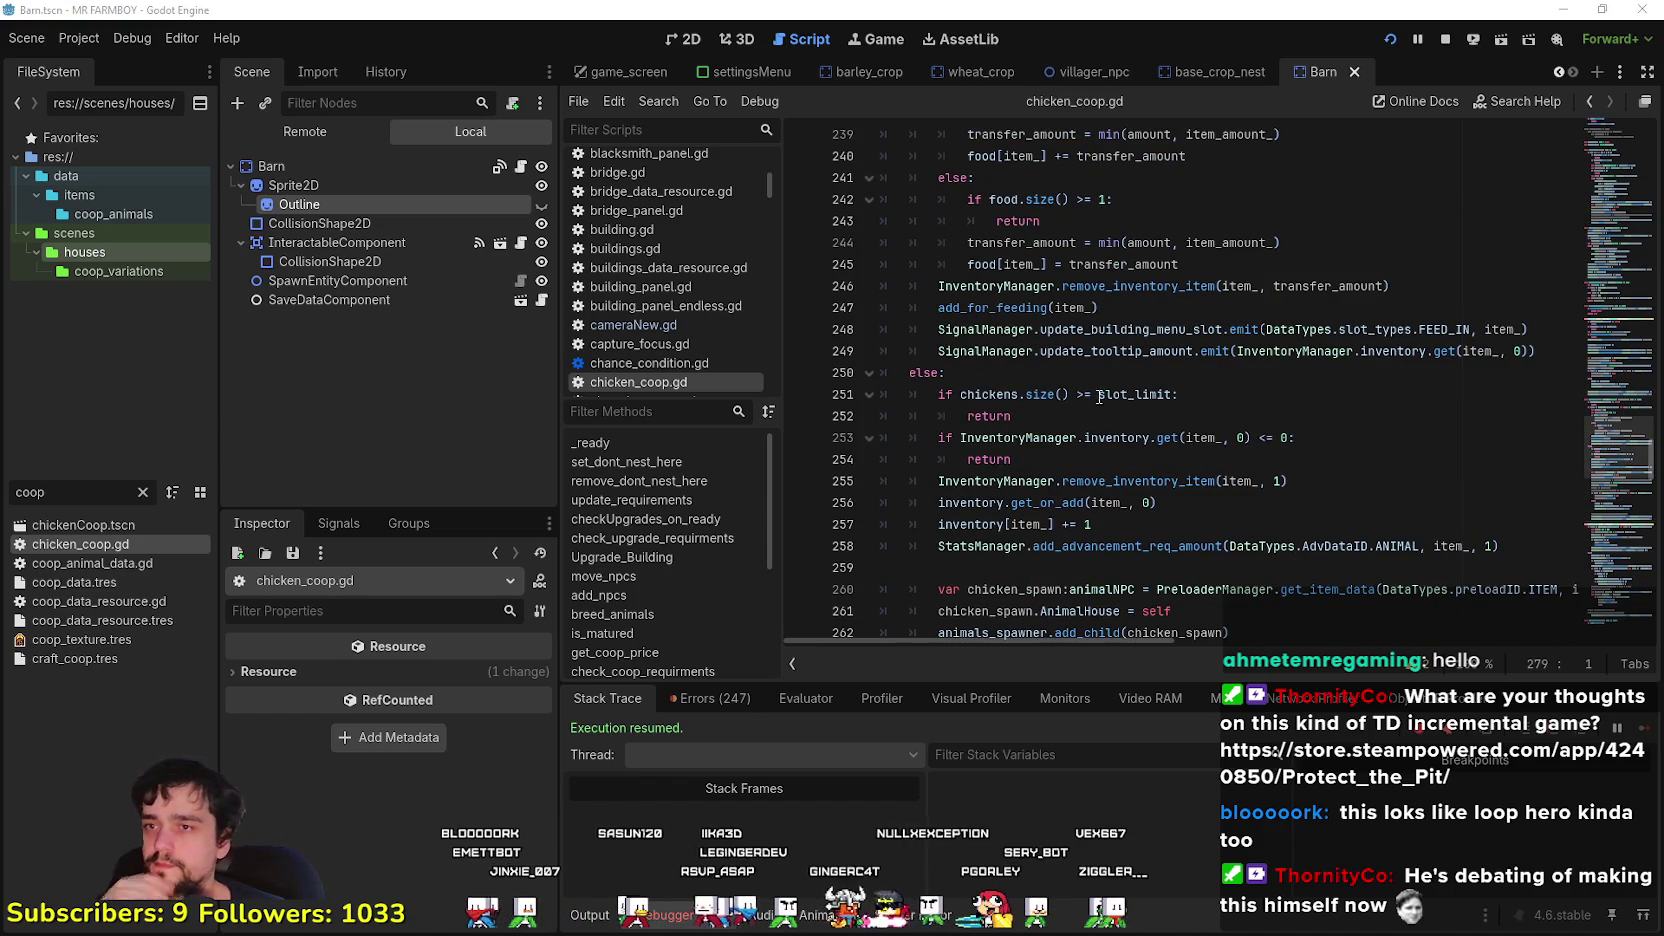
left_click(1052, 373)
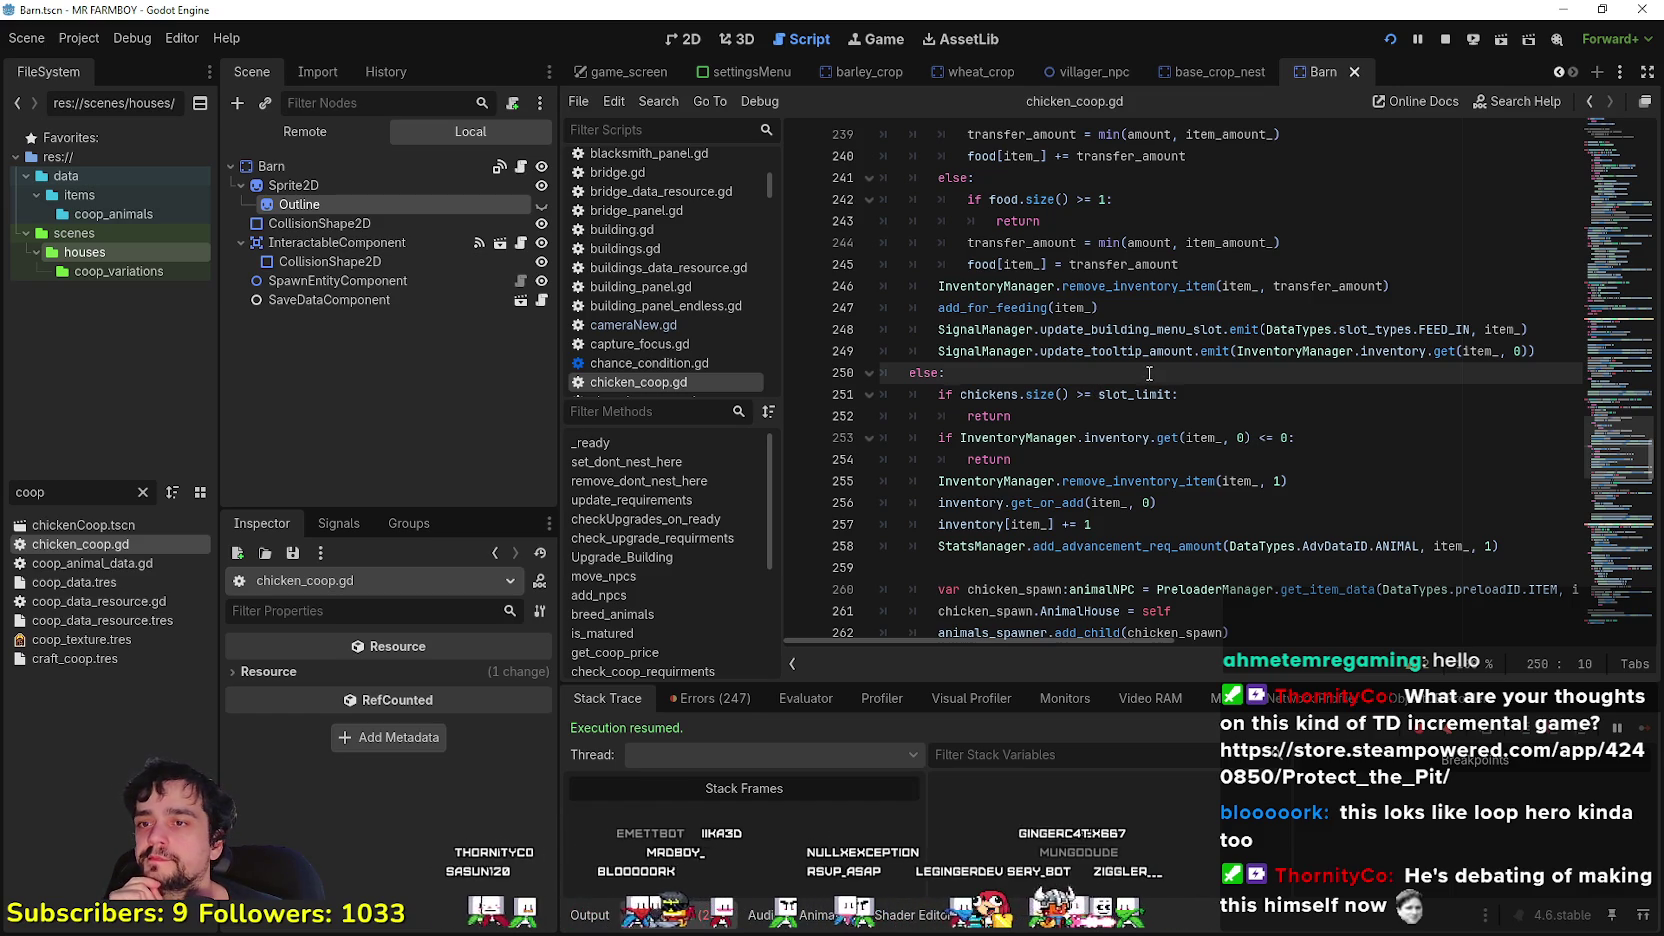
scroll(1148, 374, "up", 3)
scroll(1148, 374, "up", 10)
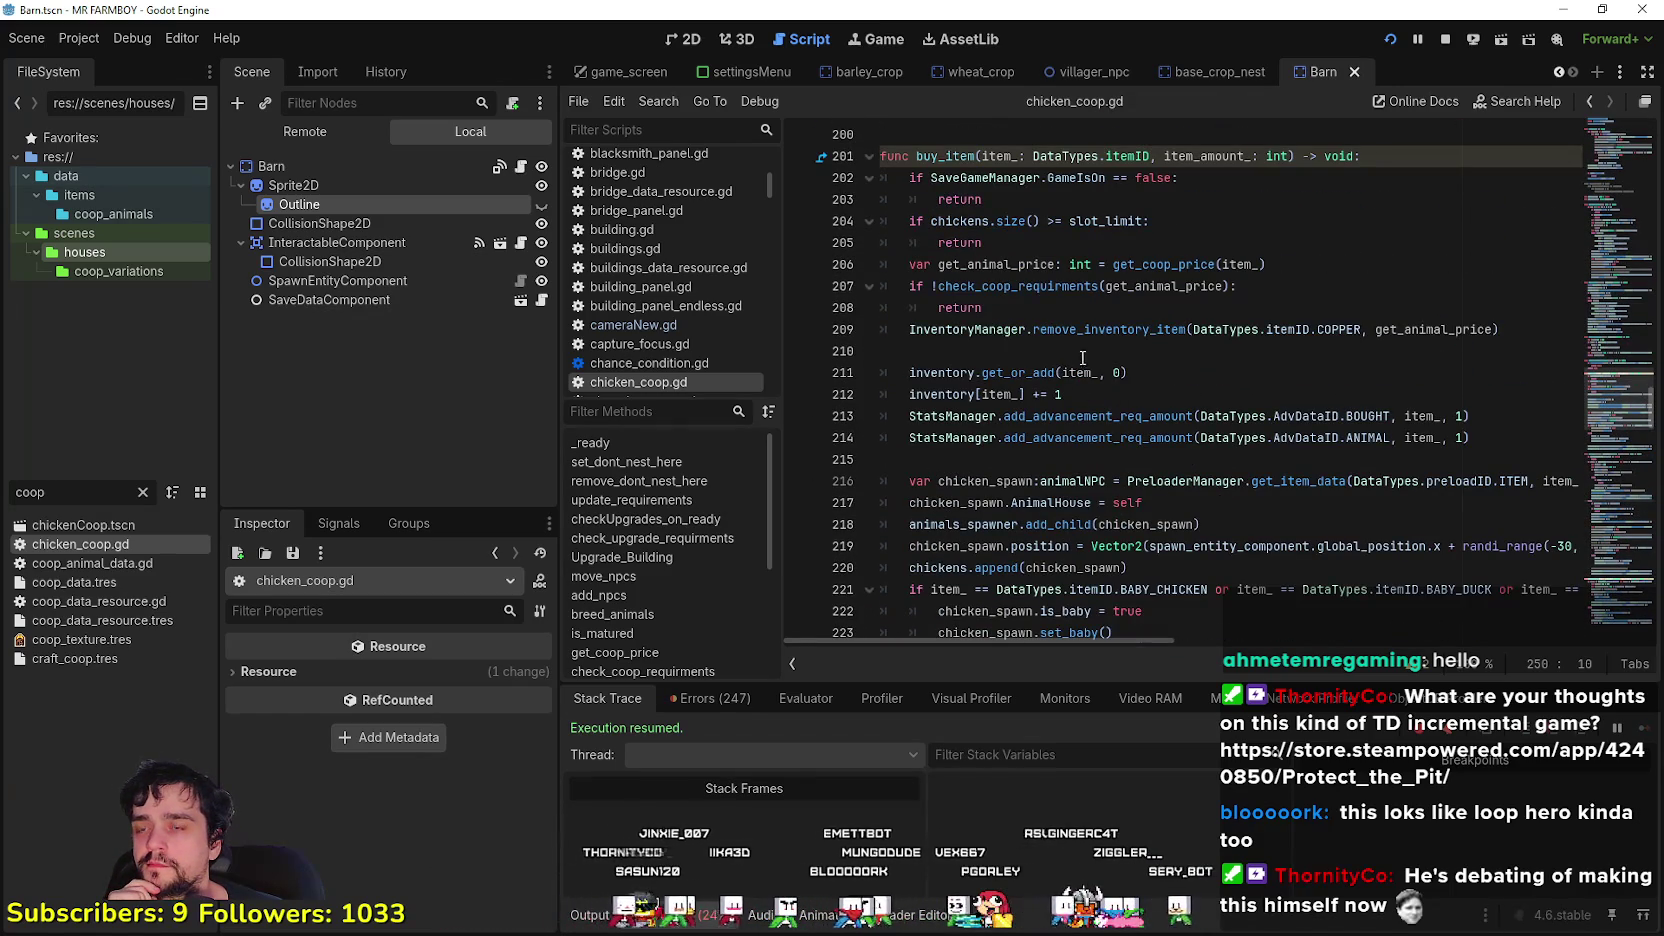
left_click(1112, 330)
left_click(1063, 289)
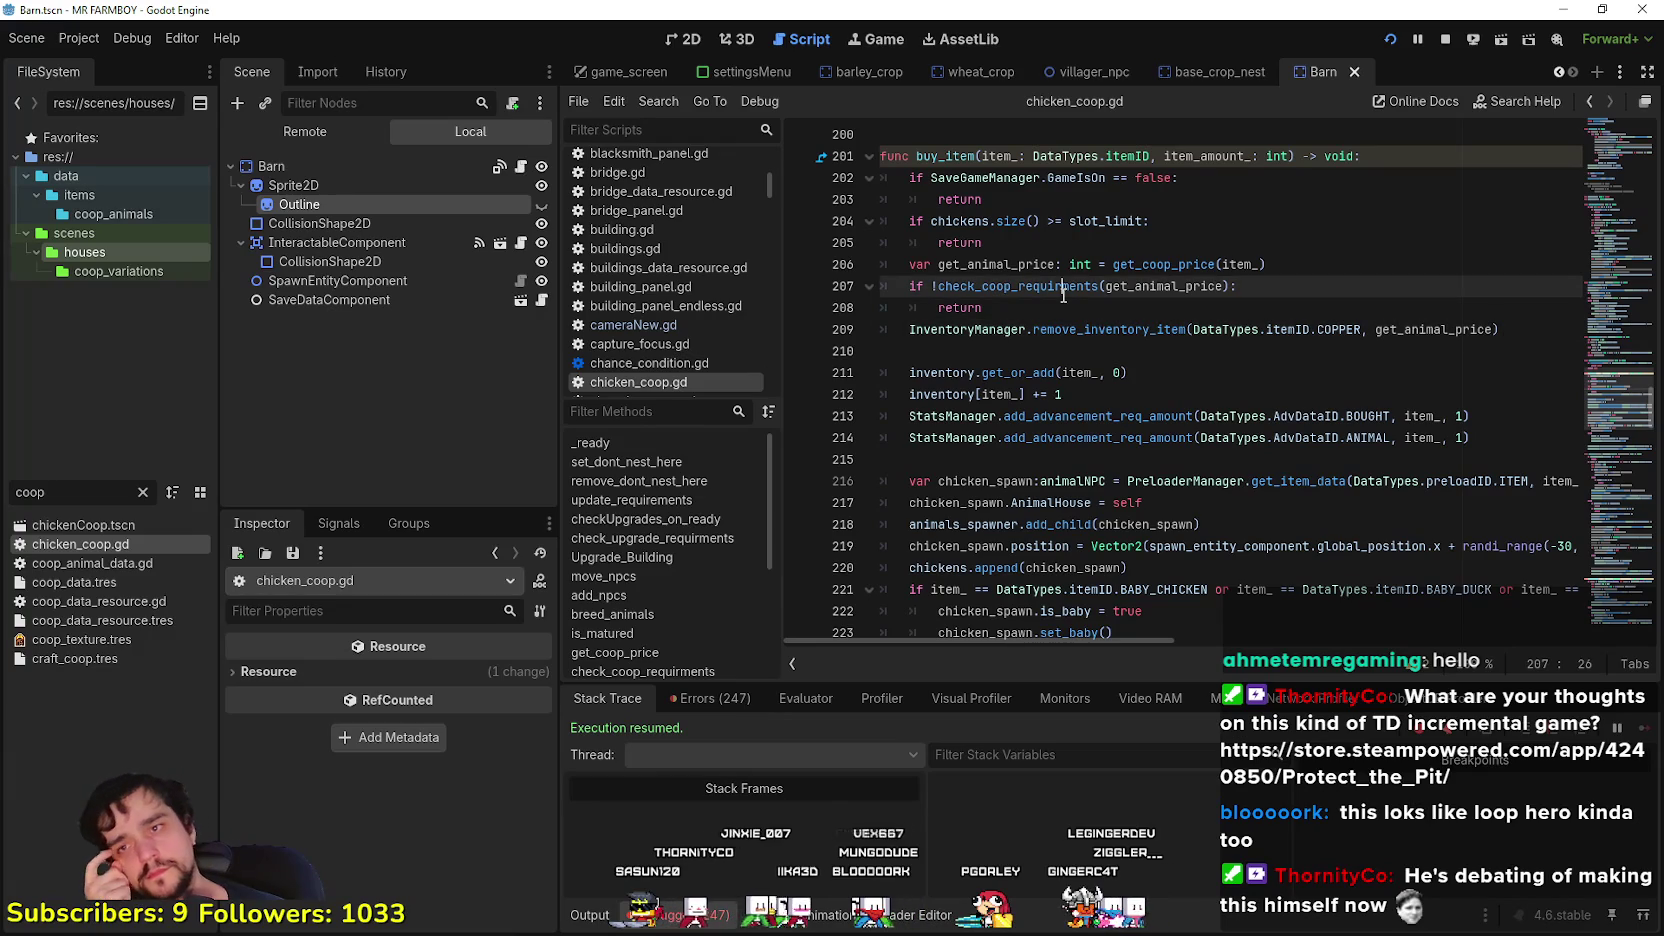
- Look up get_coop_price's definition and copy it along with check_coop_requirments
right_click(1171, 264)
left_click(1204, 540)
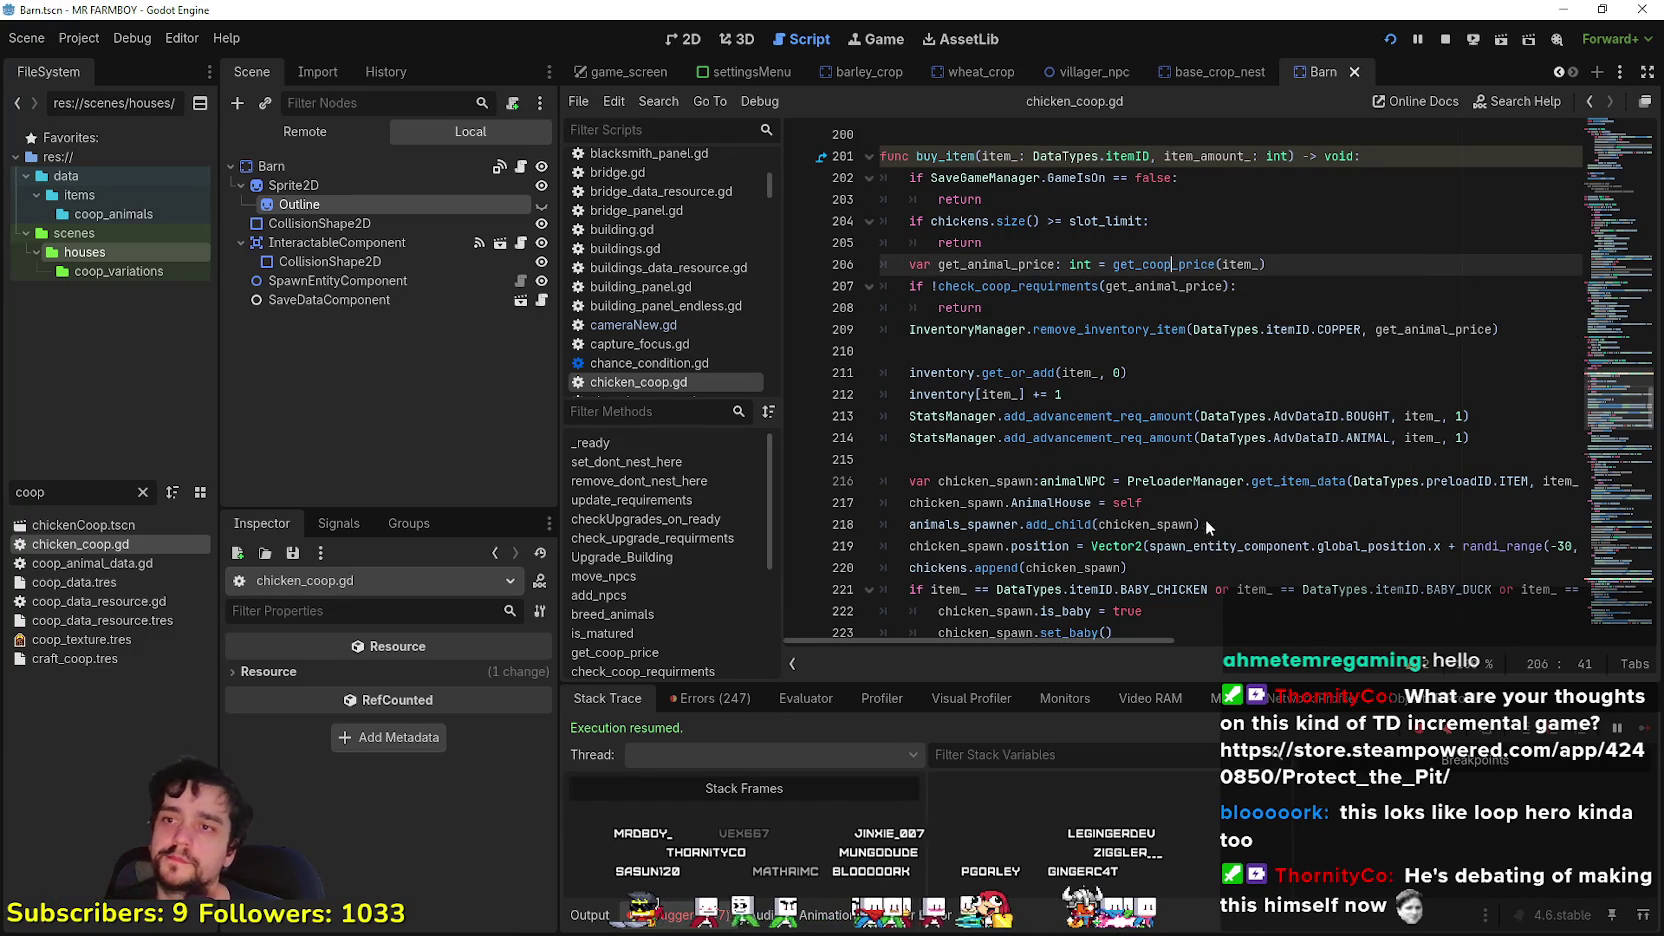
scroll(1187, 455, "down", 2)
mouse_move(995, 503)
left_mouse_down()
mouse_move(880, 503)
mouse_move(872, 211)
left_mouse_up()
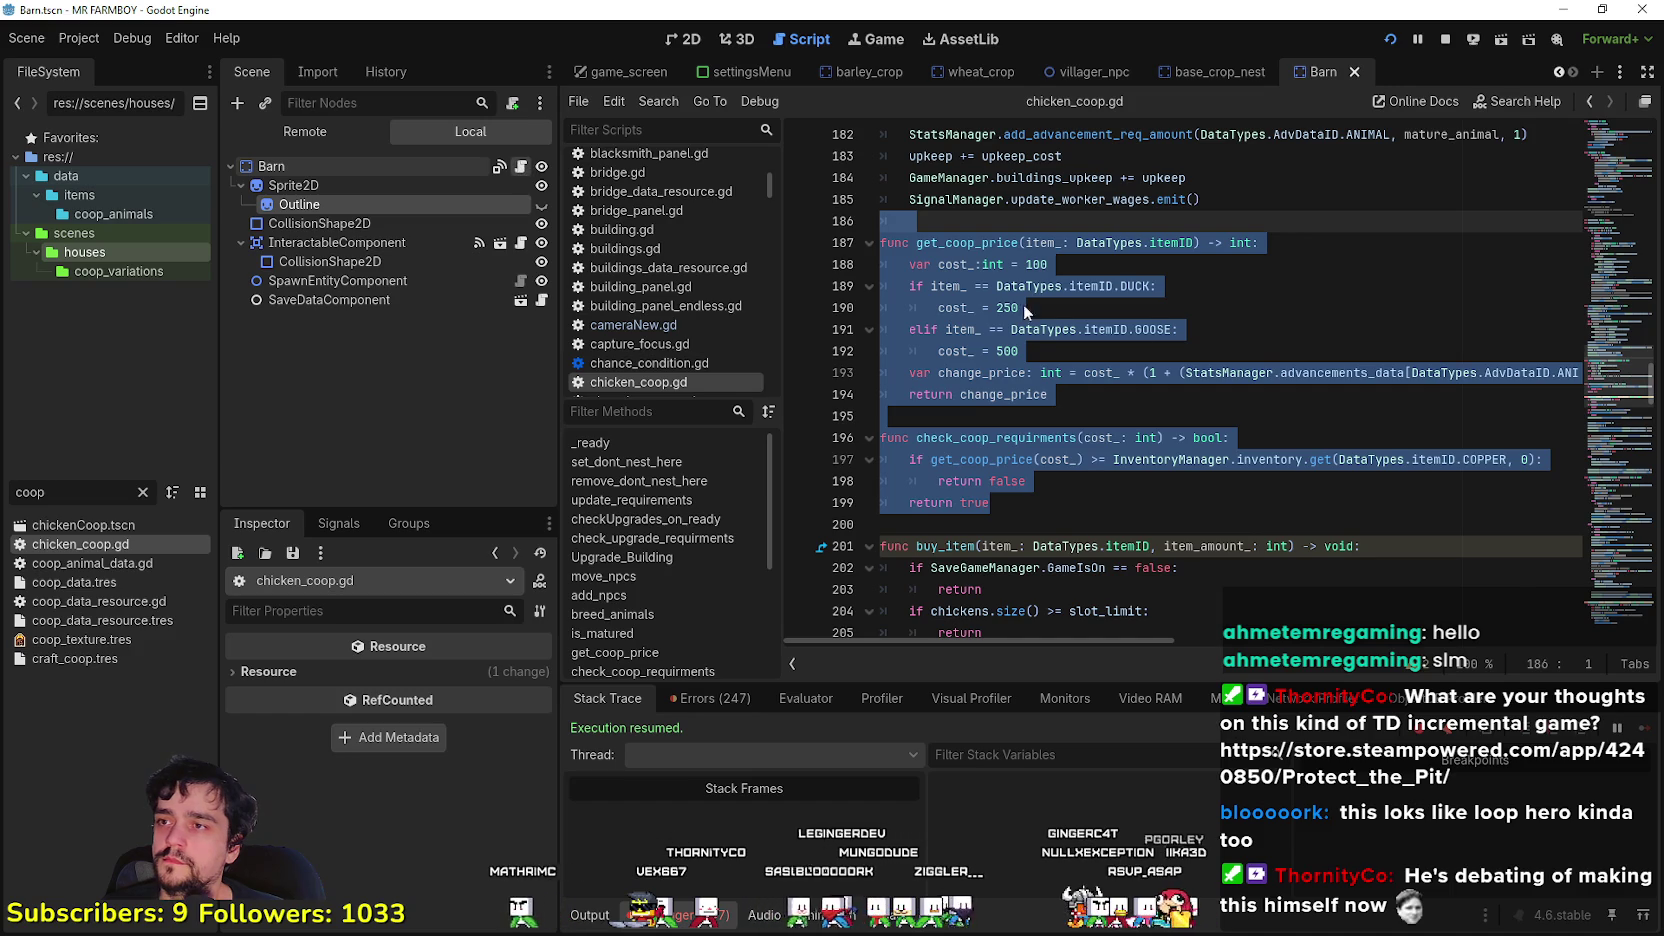
key("alt+Left")
left_click(957, 243)
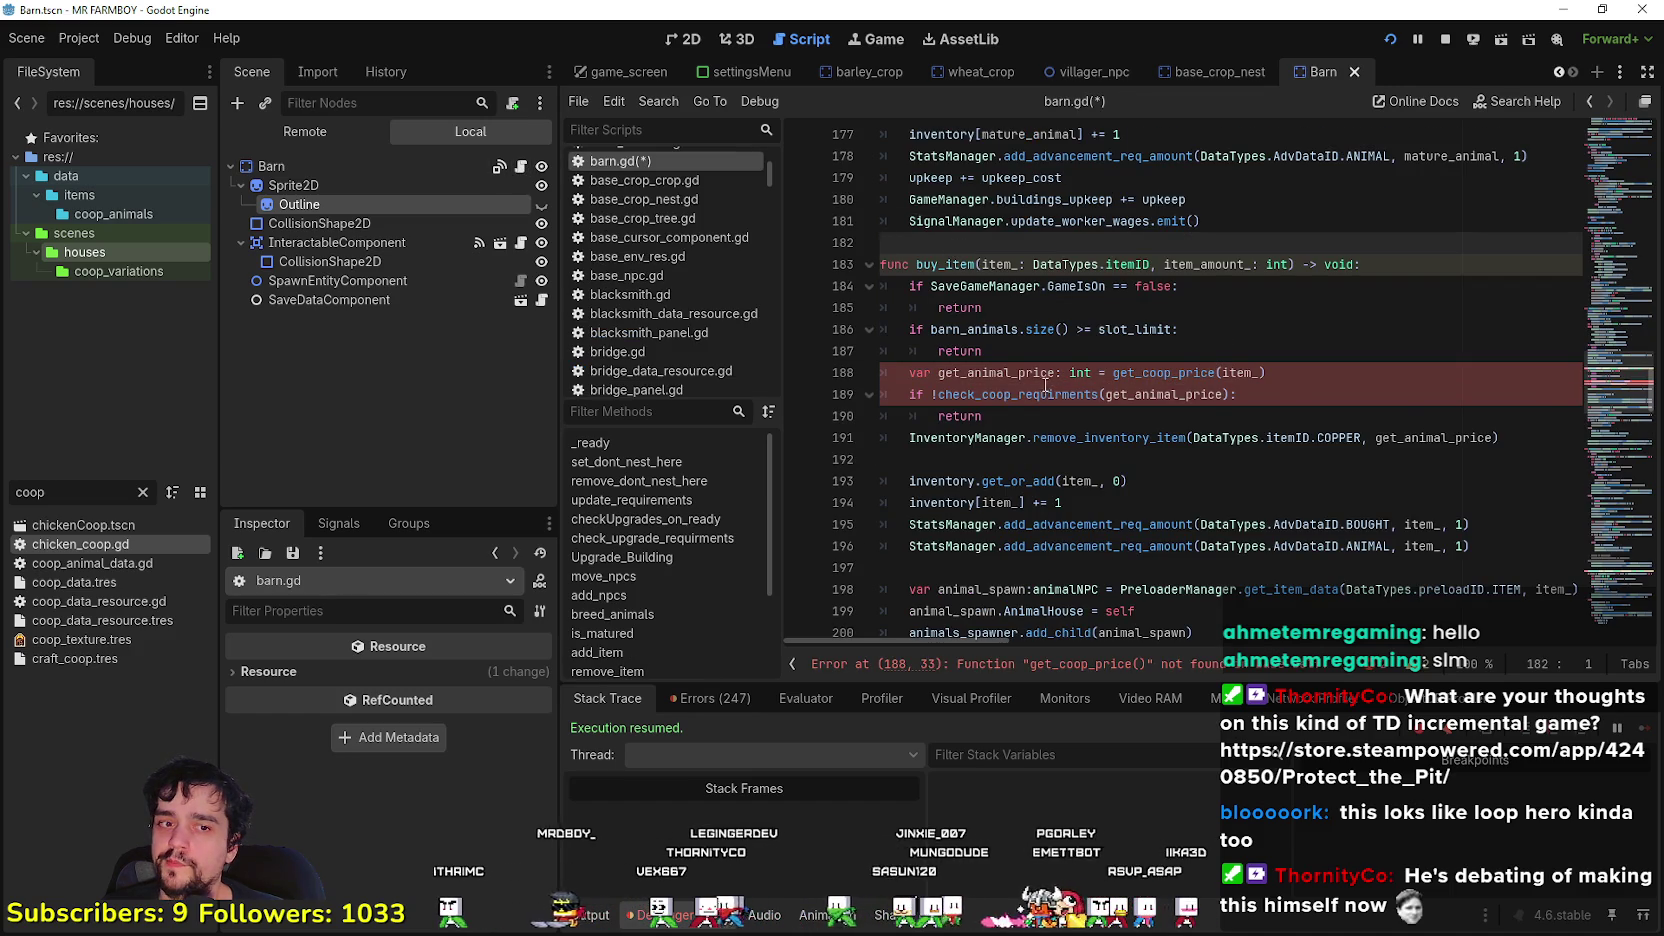
- Paste the price and requirement functions above buy_item, renaming them get_barn_price and check_barn_requirments
key("ctrl+v")
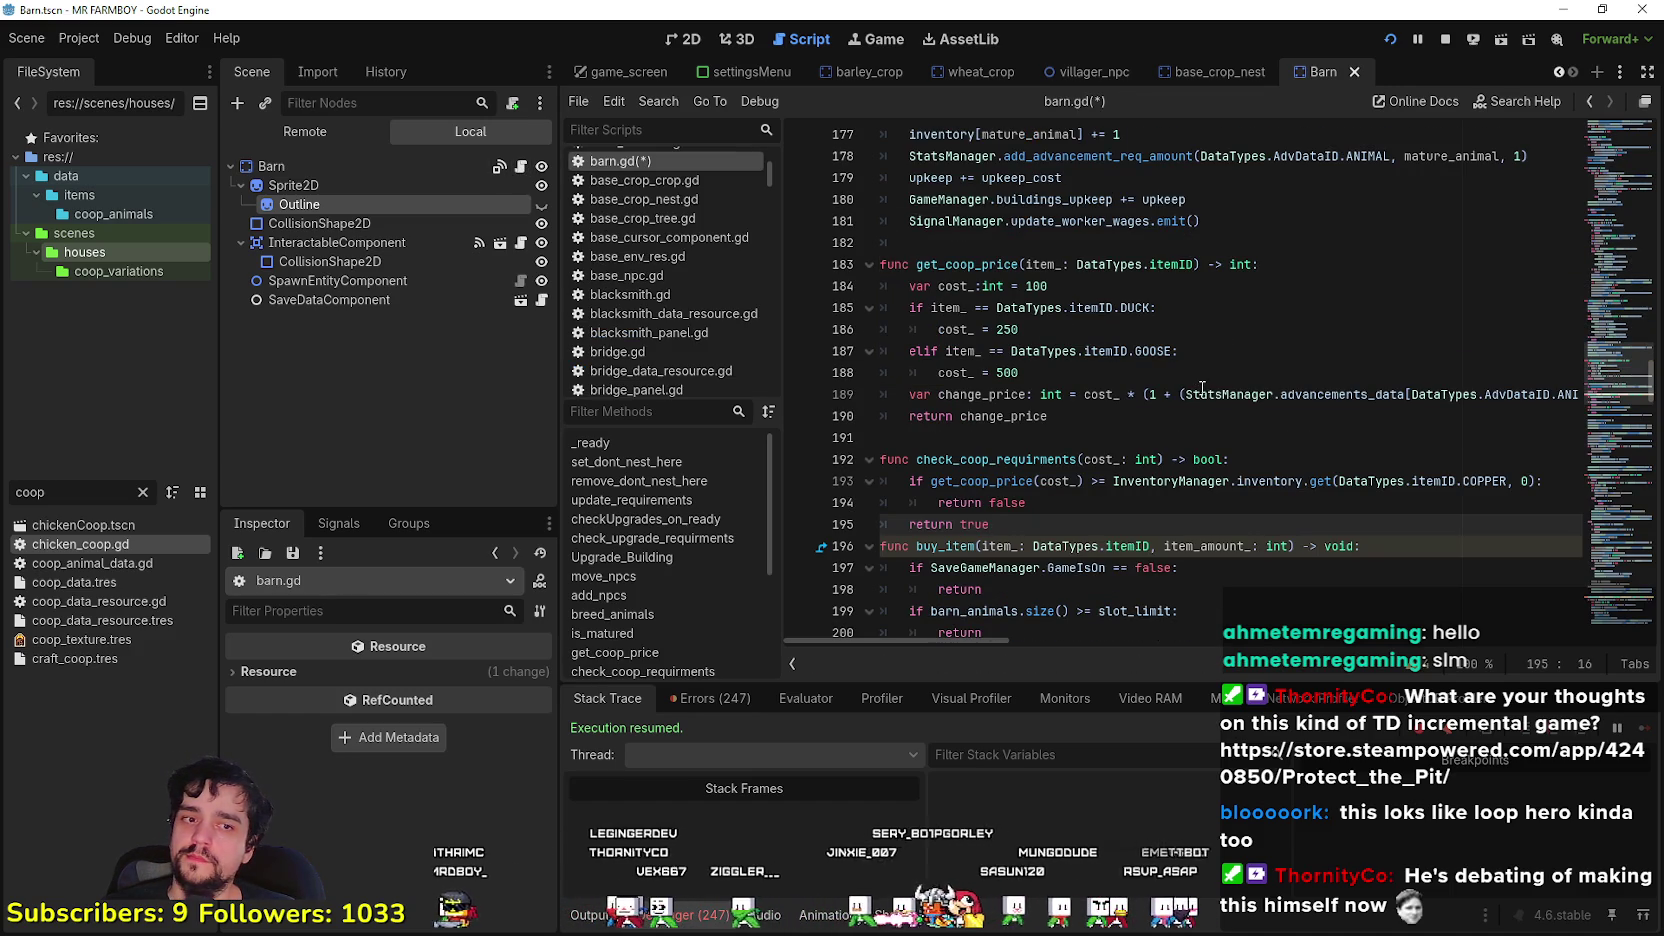
key("Return")
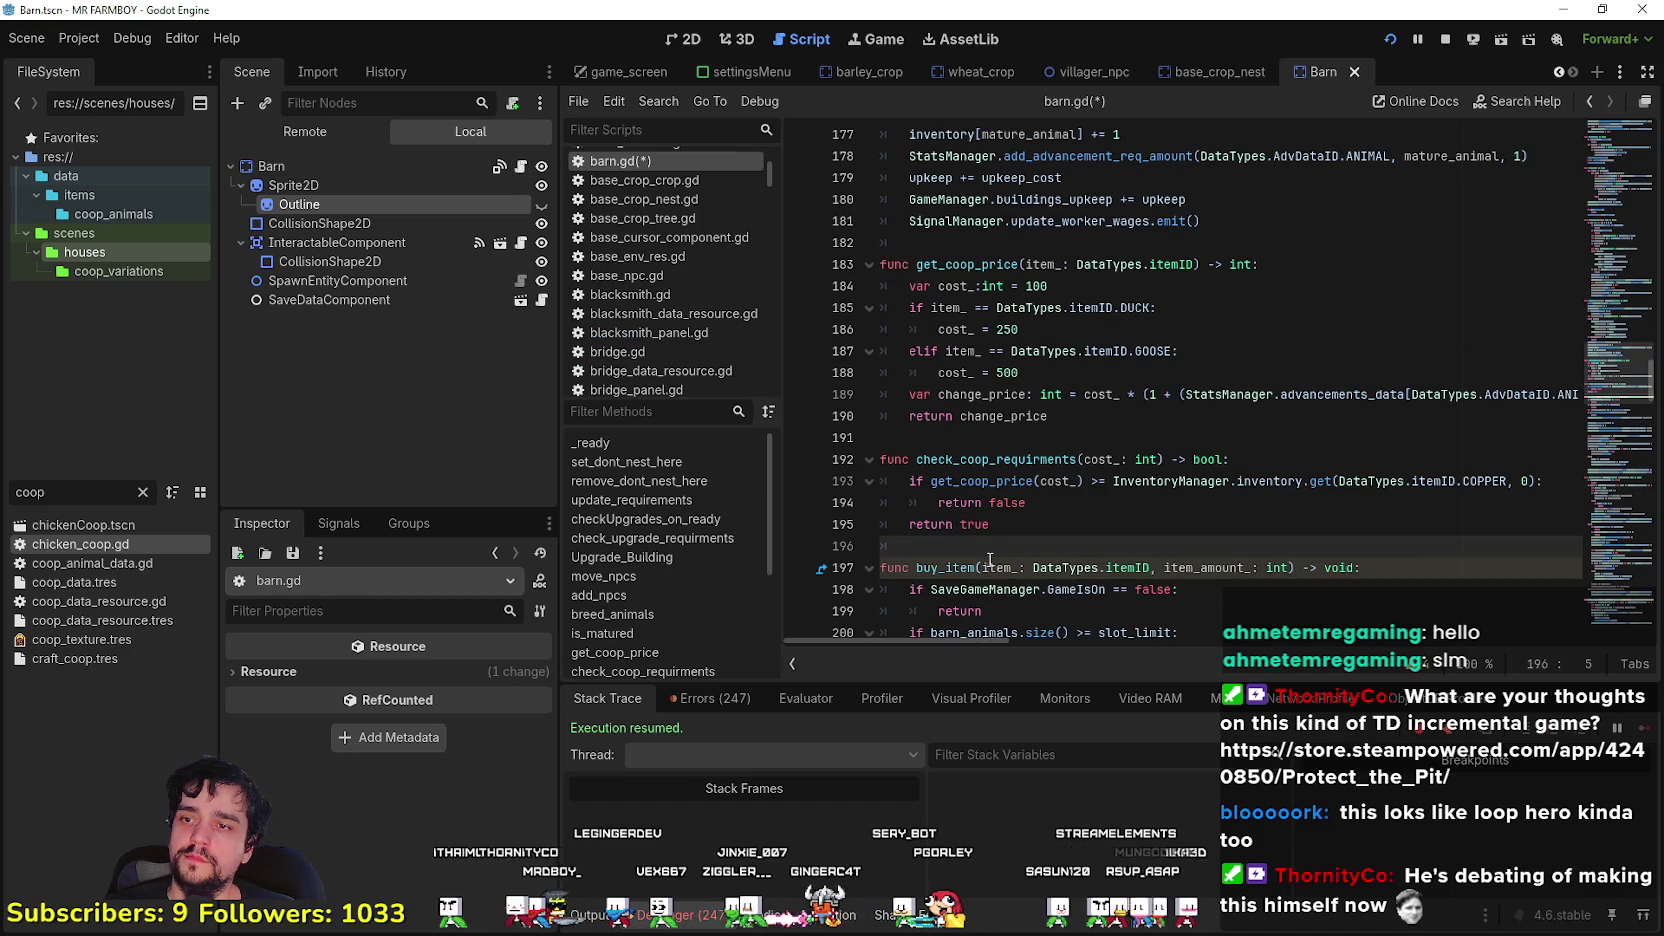
left_click(977, 263)
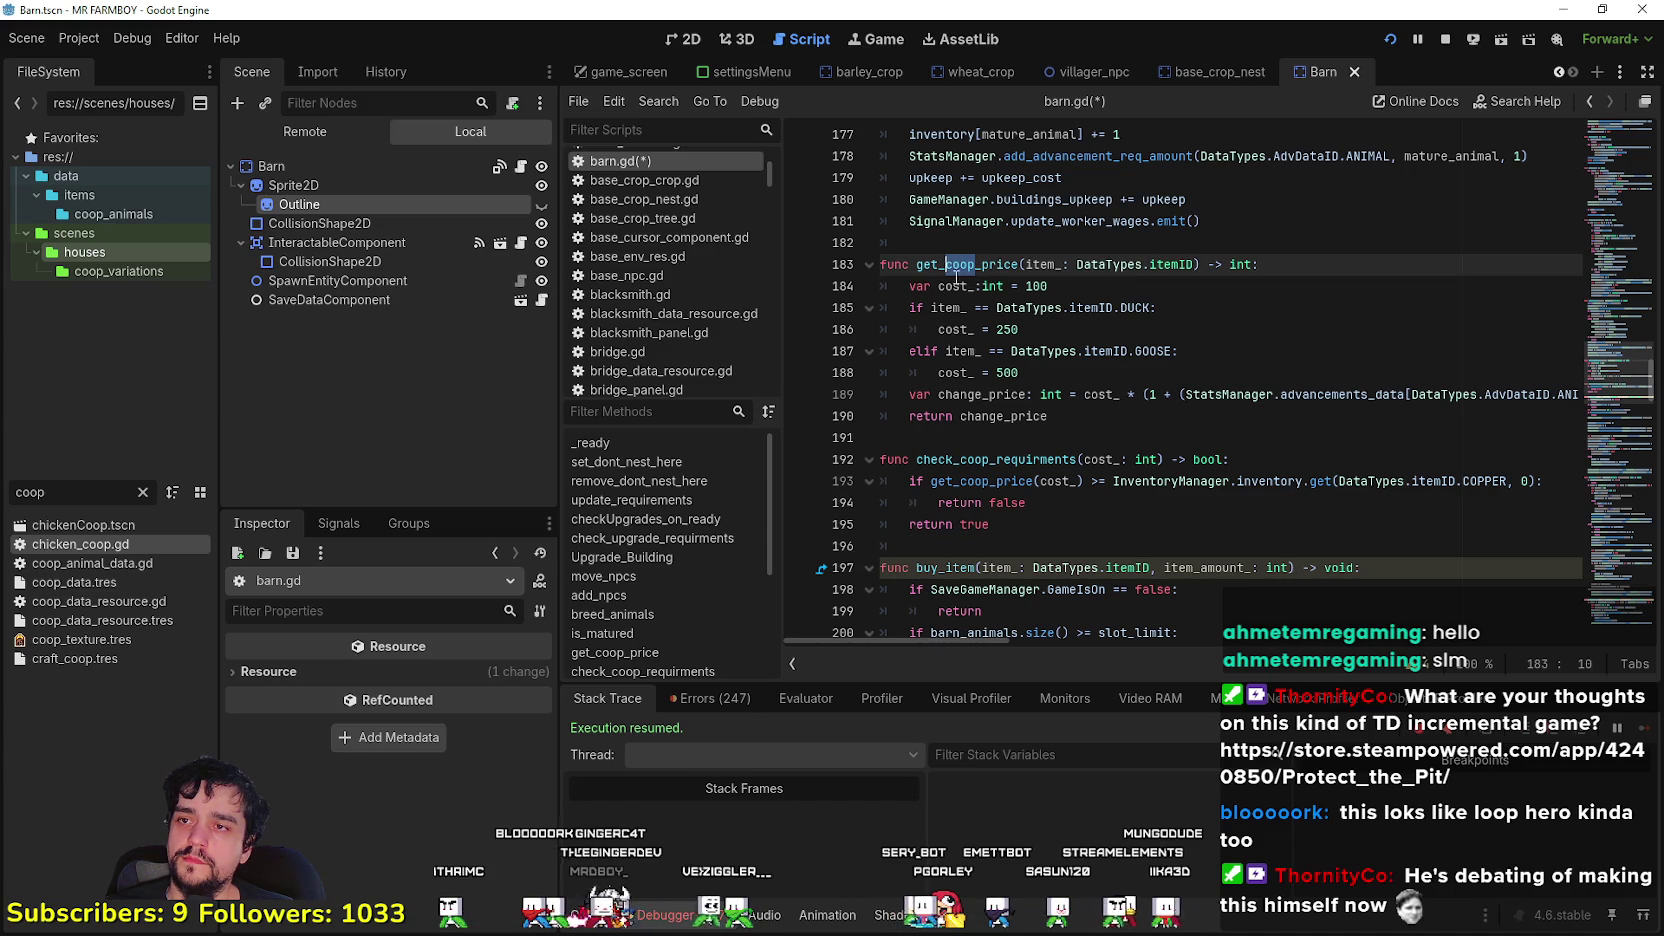
type("barn")
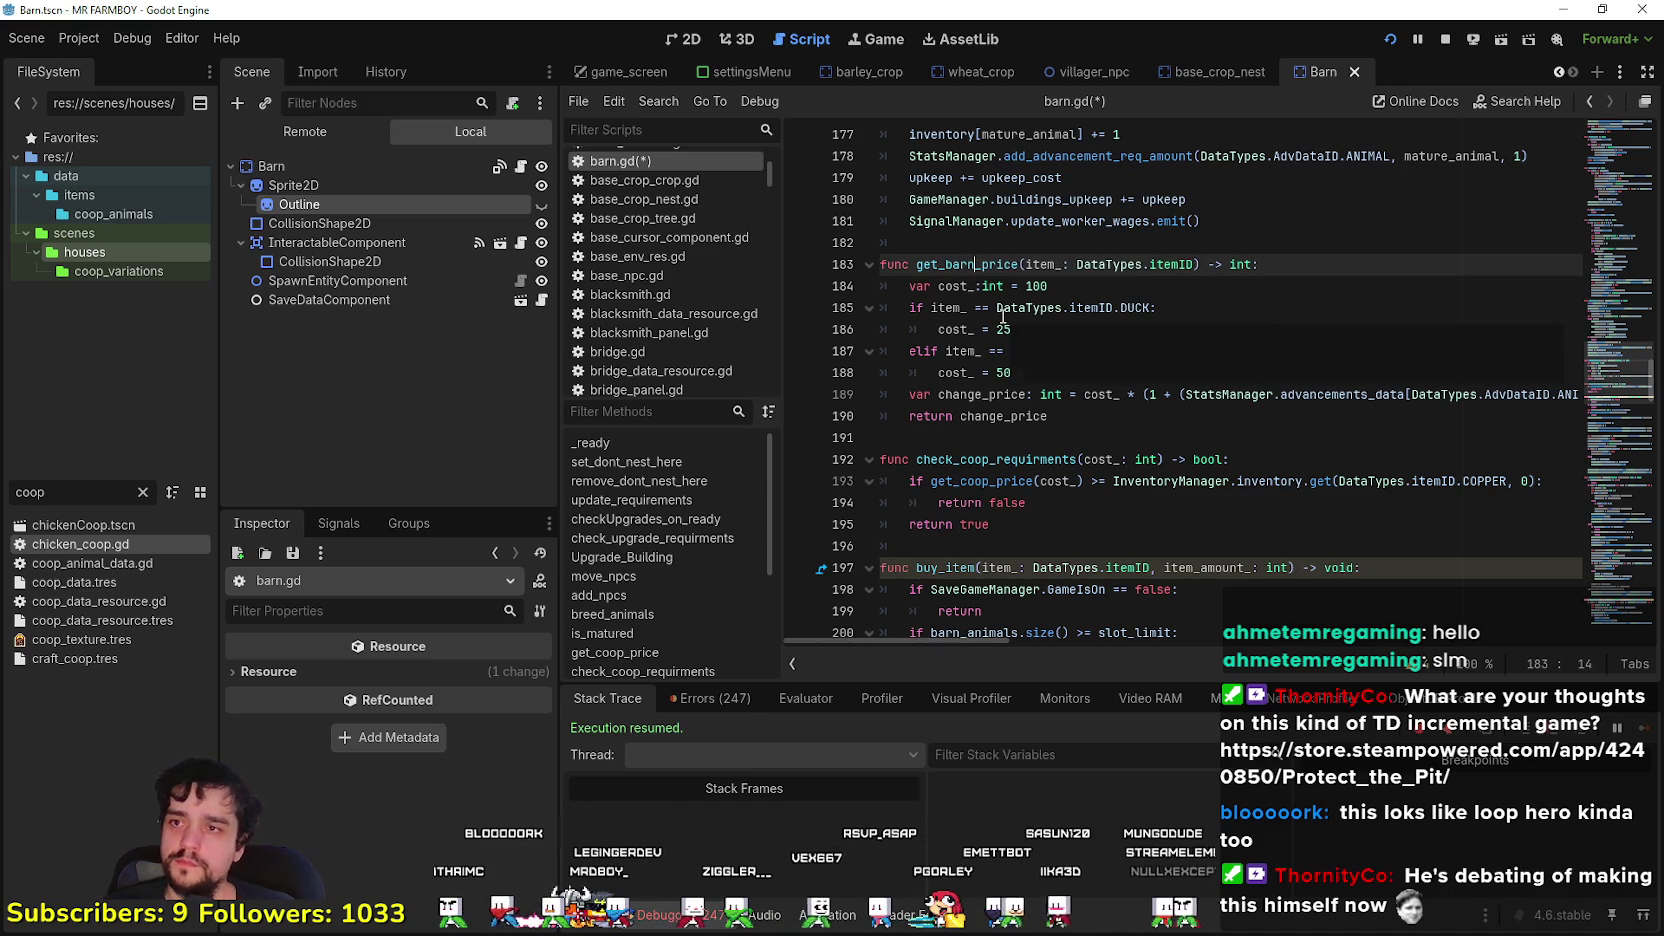
left_click(1000, 310)
left_click(990, 460)
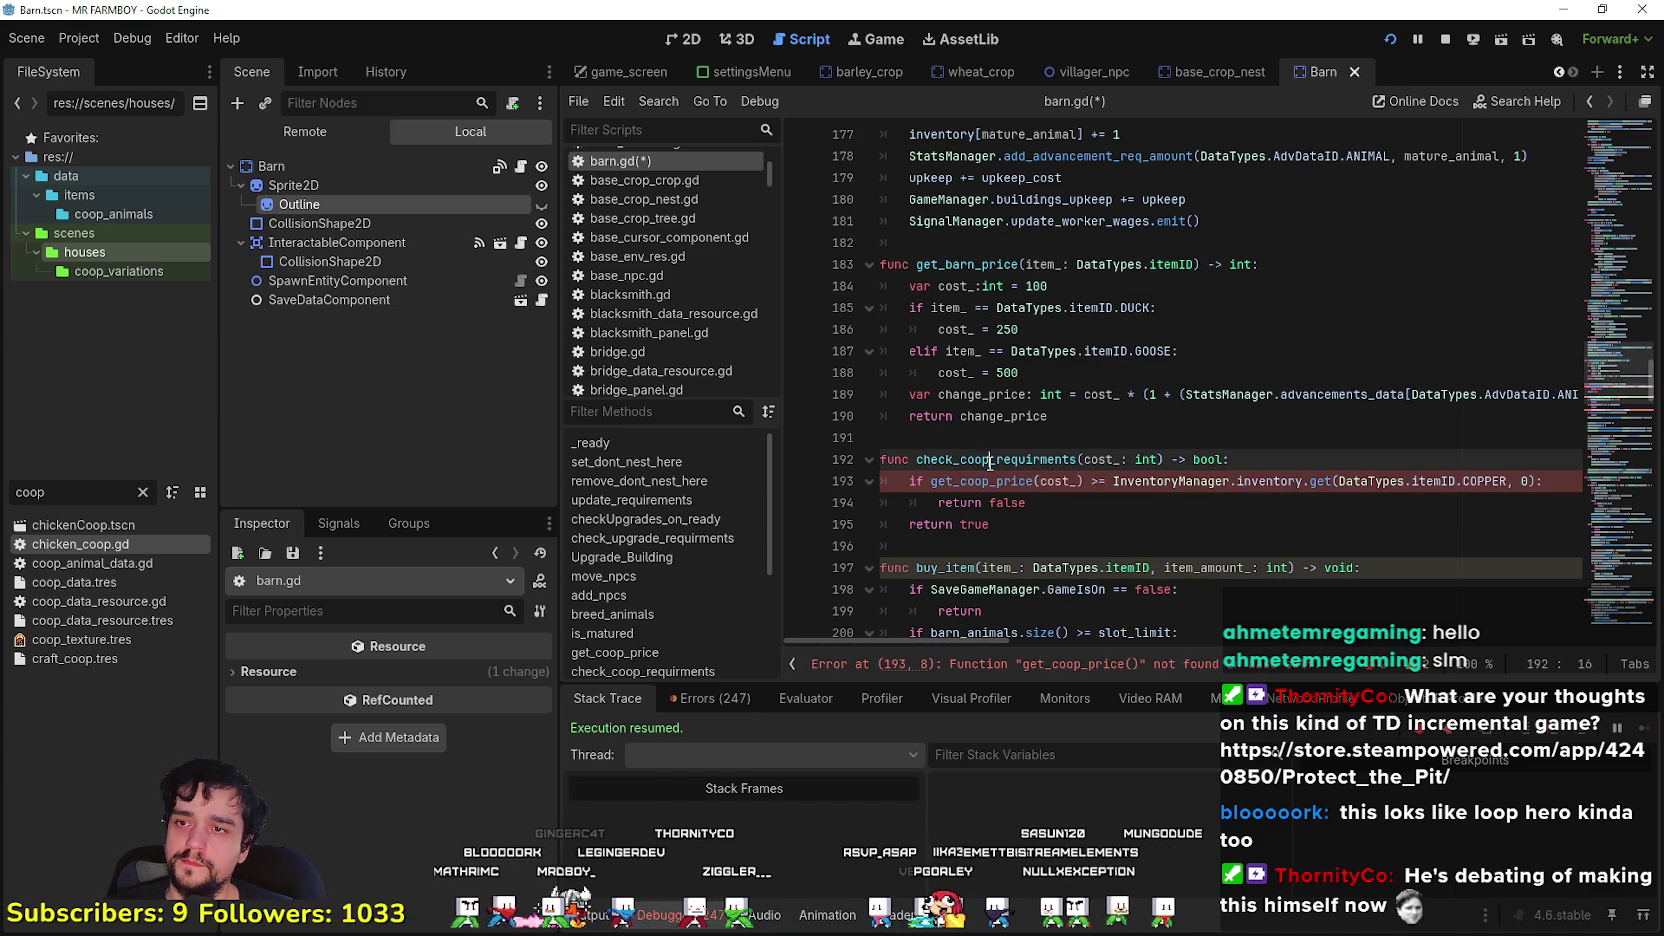
type("barn")
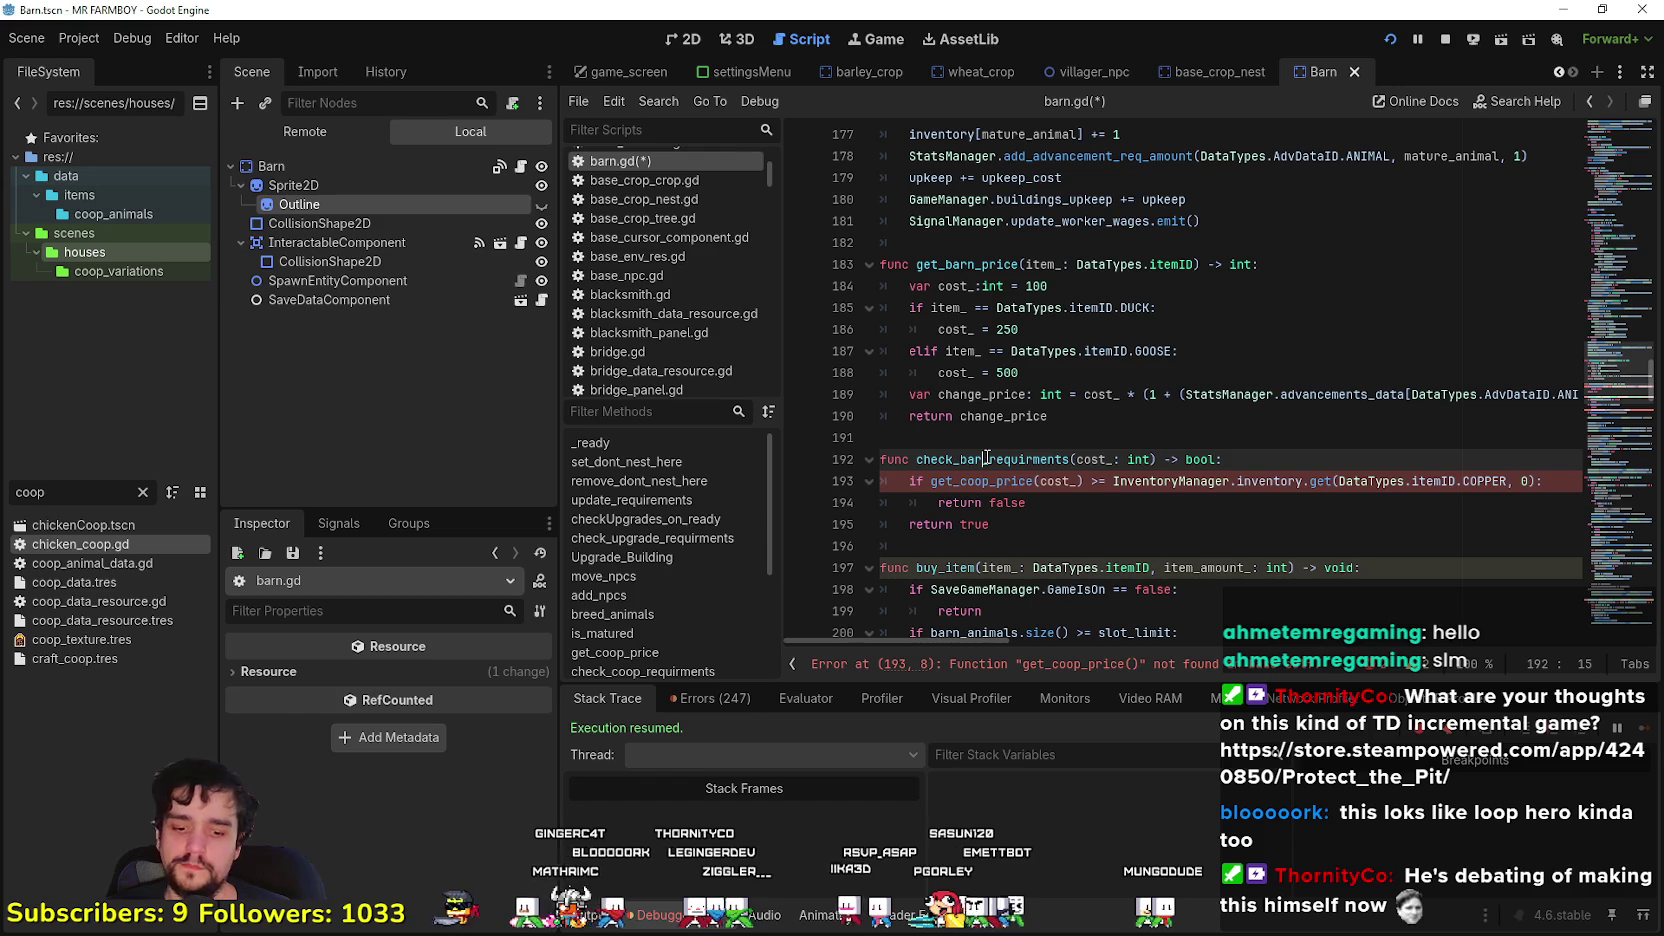
- Change the get_coop_price call on line 193 to get_barn_price
double_click(990, 483)
type("nb")
key("BackSpace")
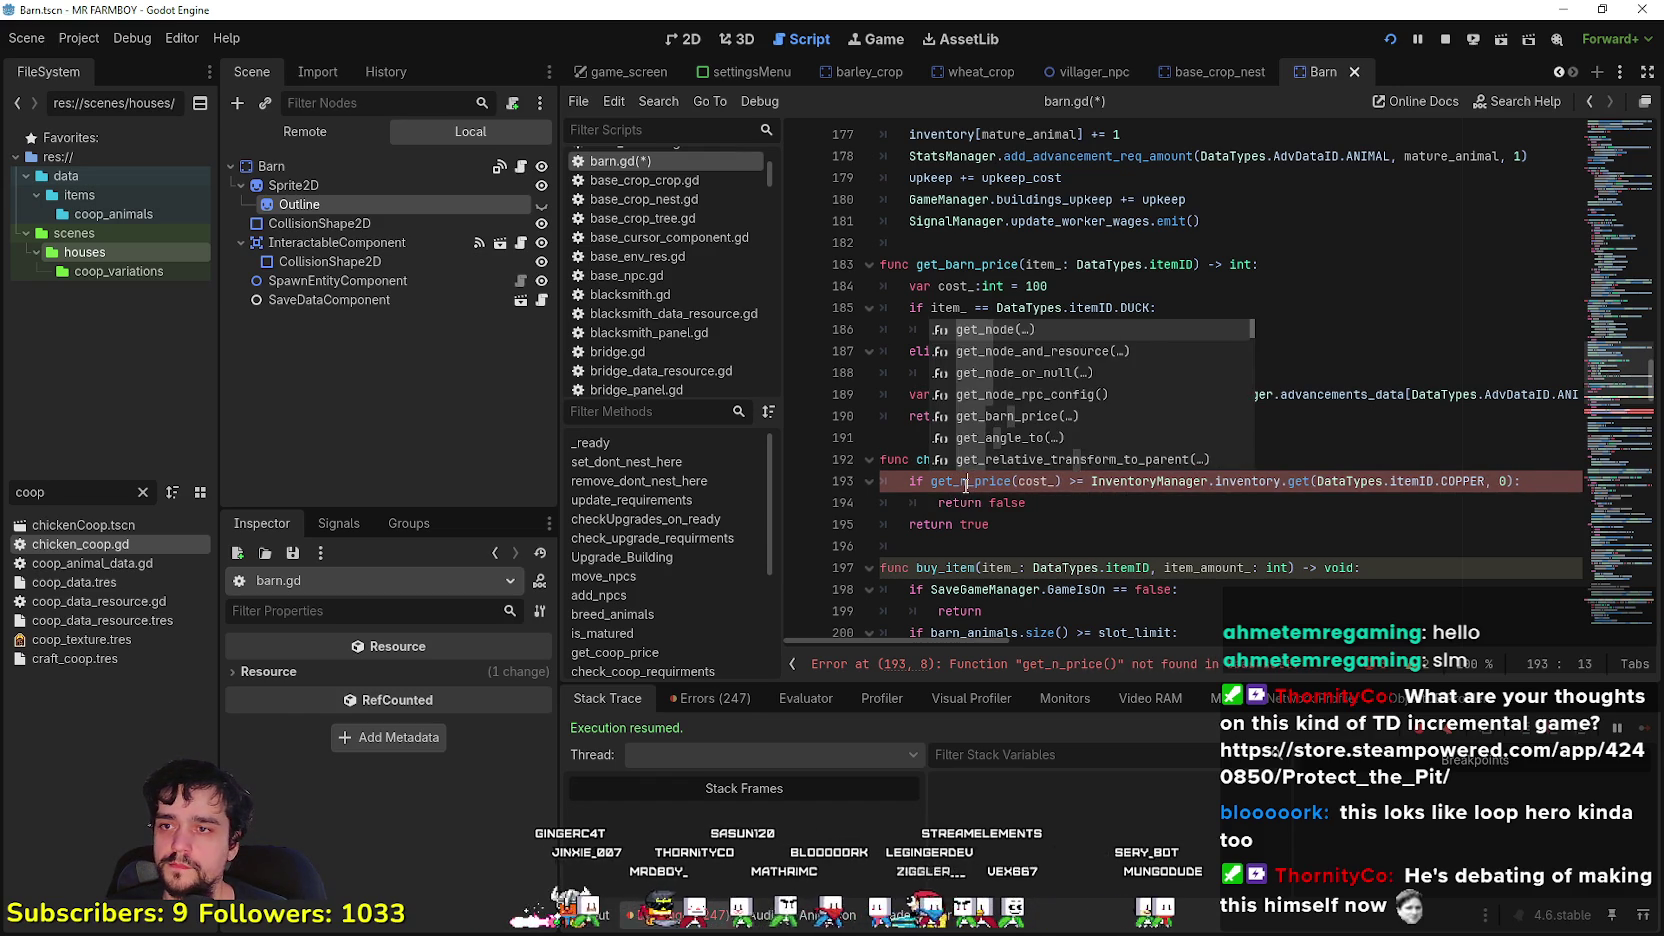
key("BackSpace")
type("barn")
left_click(1111, 416)
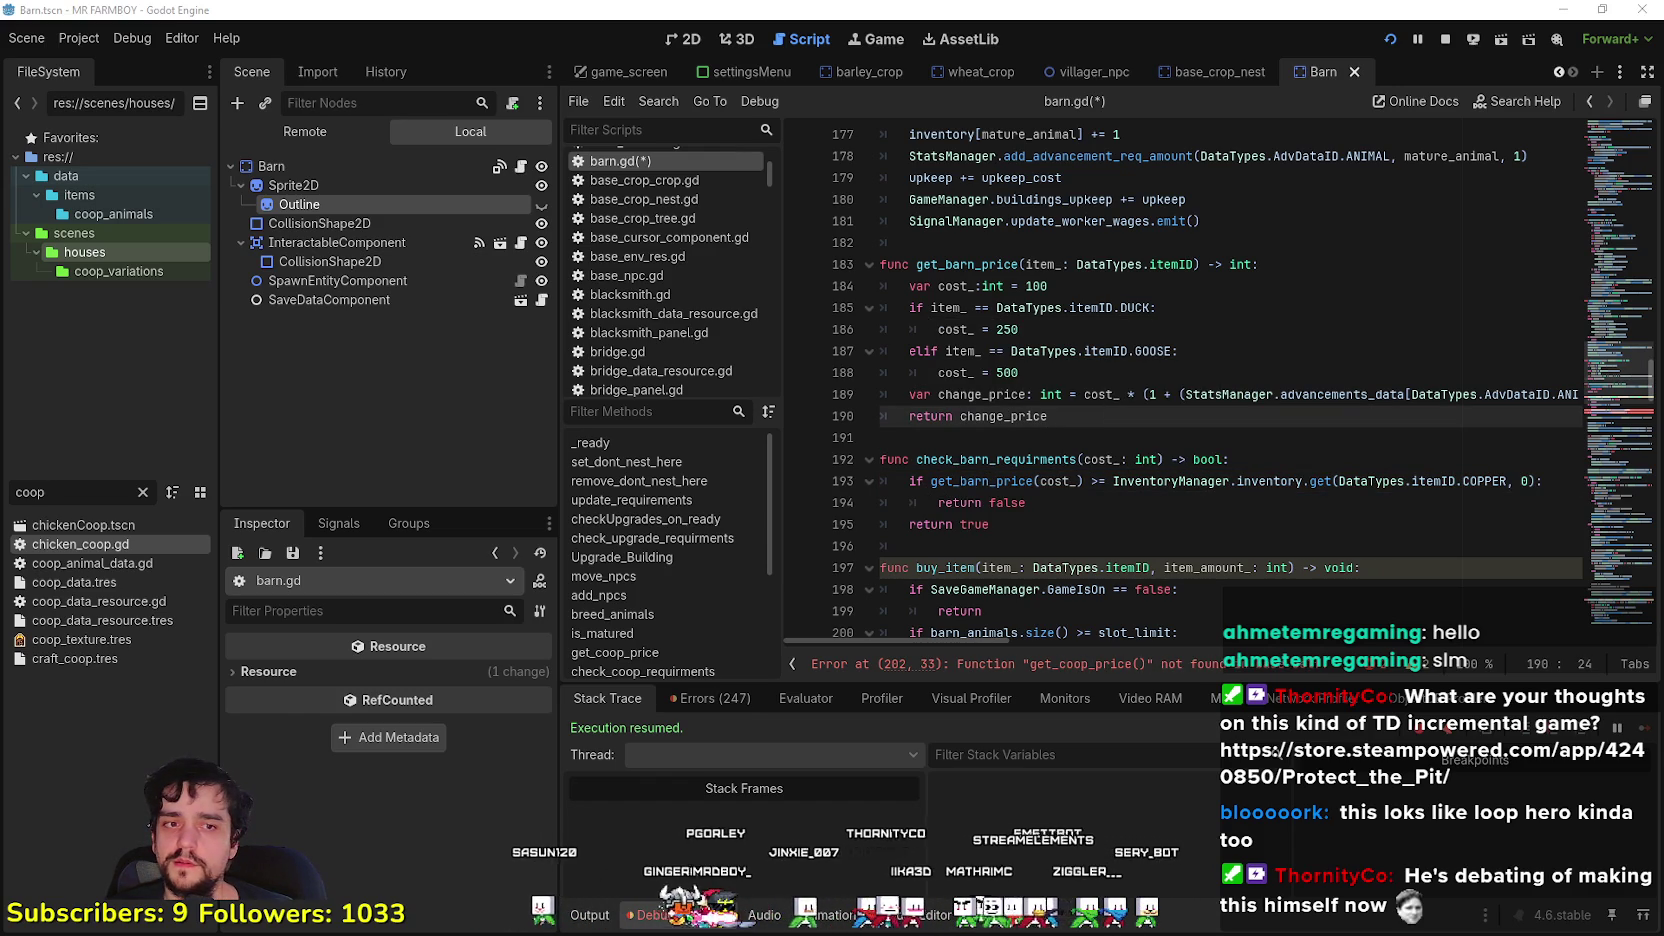
left_click(1088, 431)
scroll(1088, 431, "up", 1)
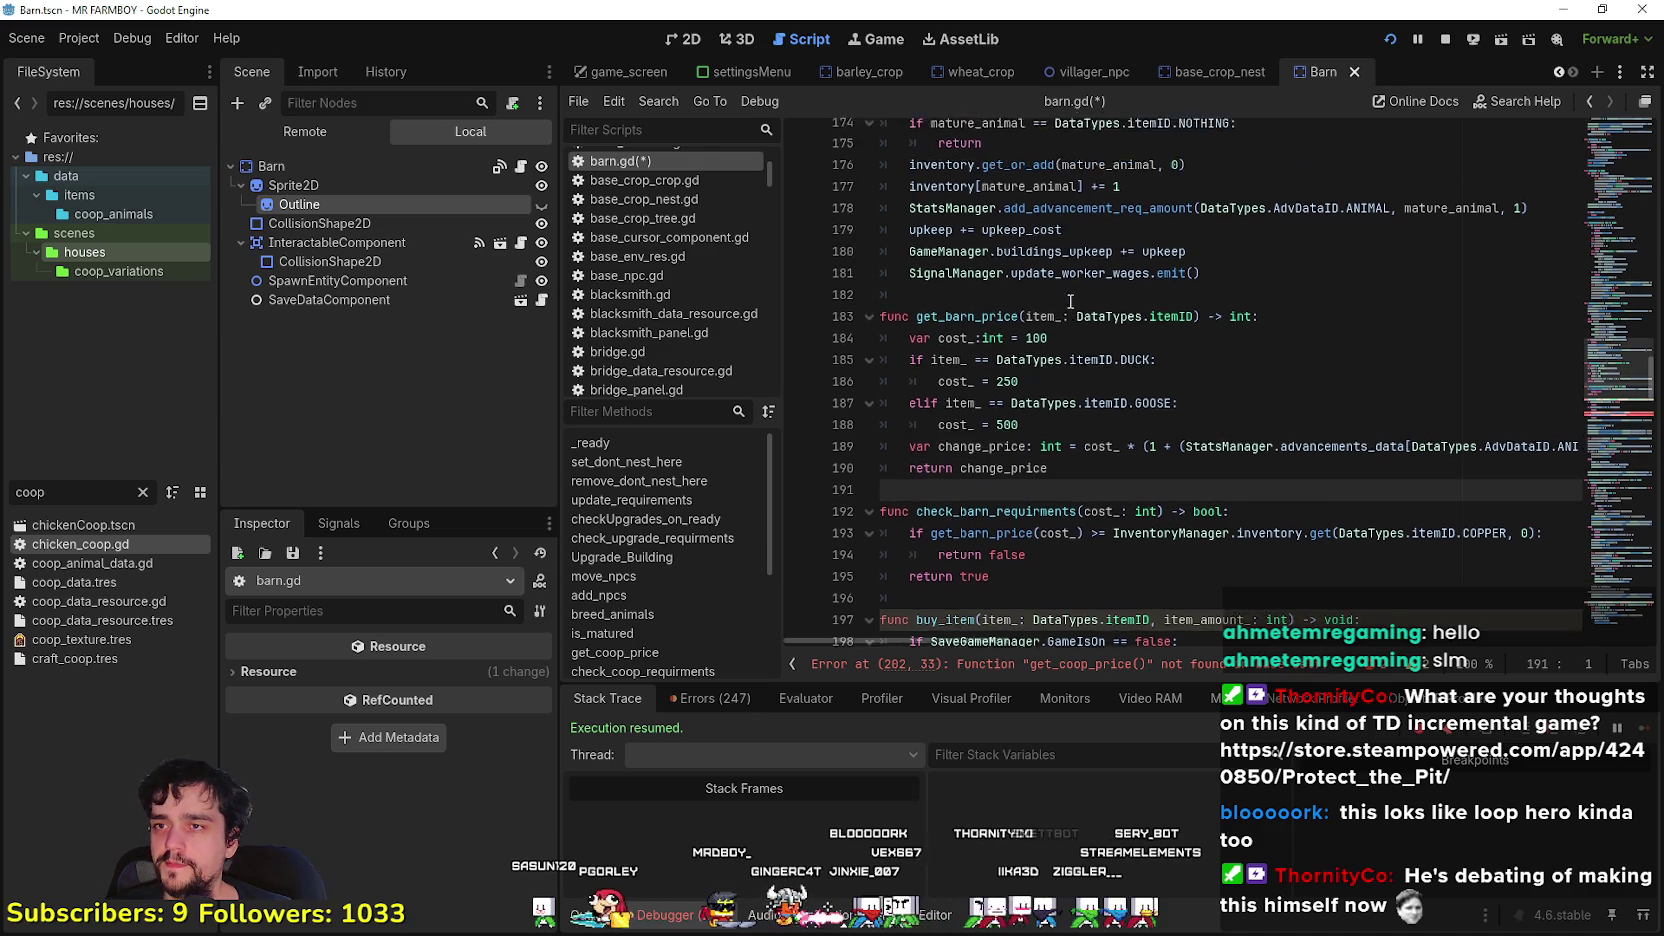
scroll(1066, 305, "down", 2)
scroll(1030, 390, "up", 2)
scroll(966, 215, "up", 2)
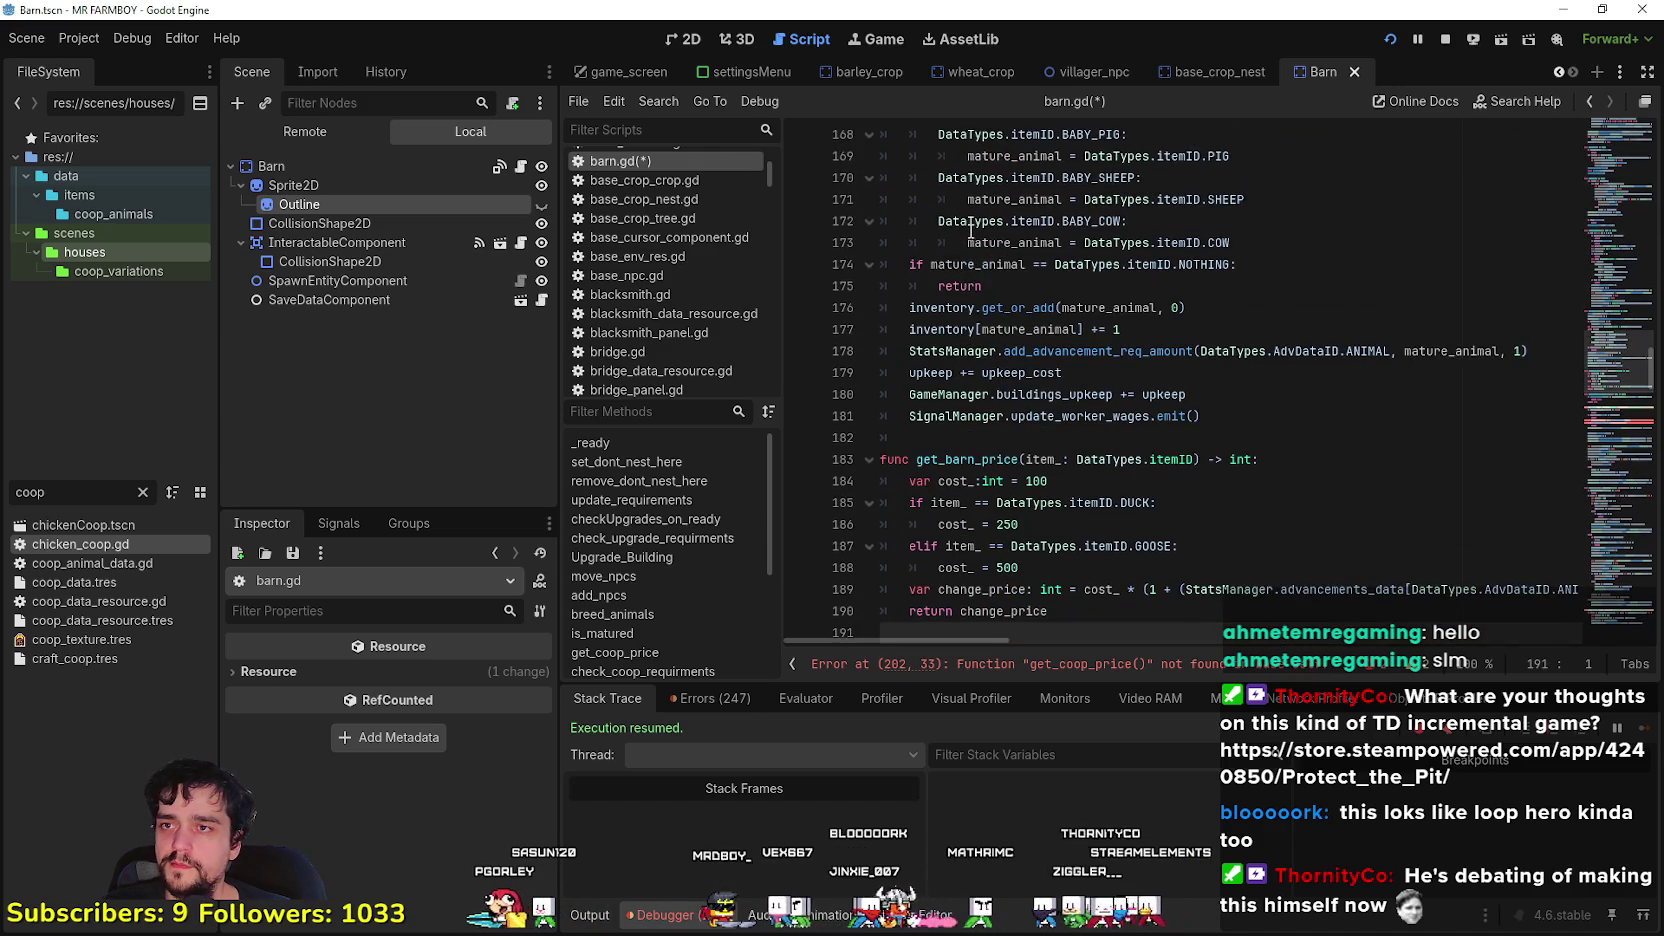
double_click(960, 459)
- Update the get_coop_price and check_coop_requirments calls in buy_item to their barn versions
scroll(960, 440, "down", 4)
left_click(1019, 503)
scroll(1158, 555, "down", 1)
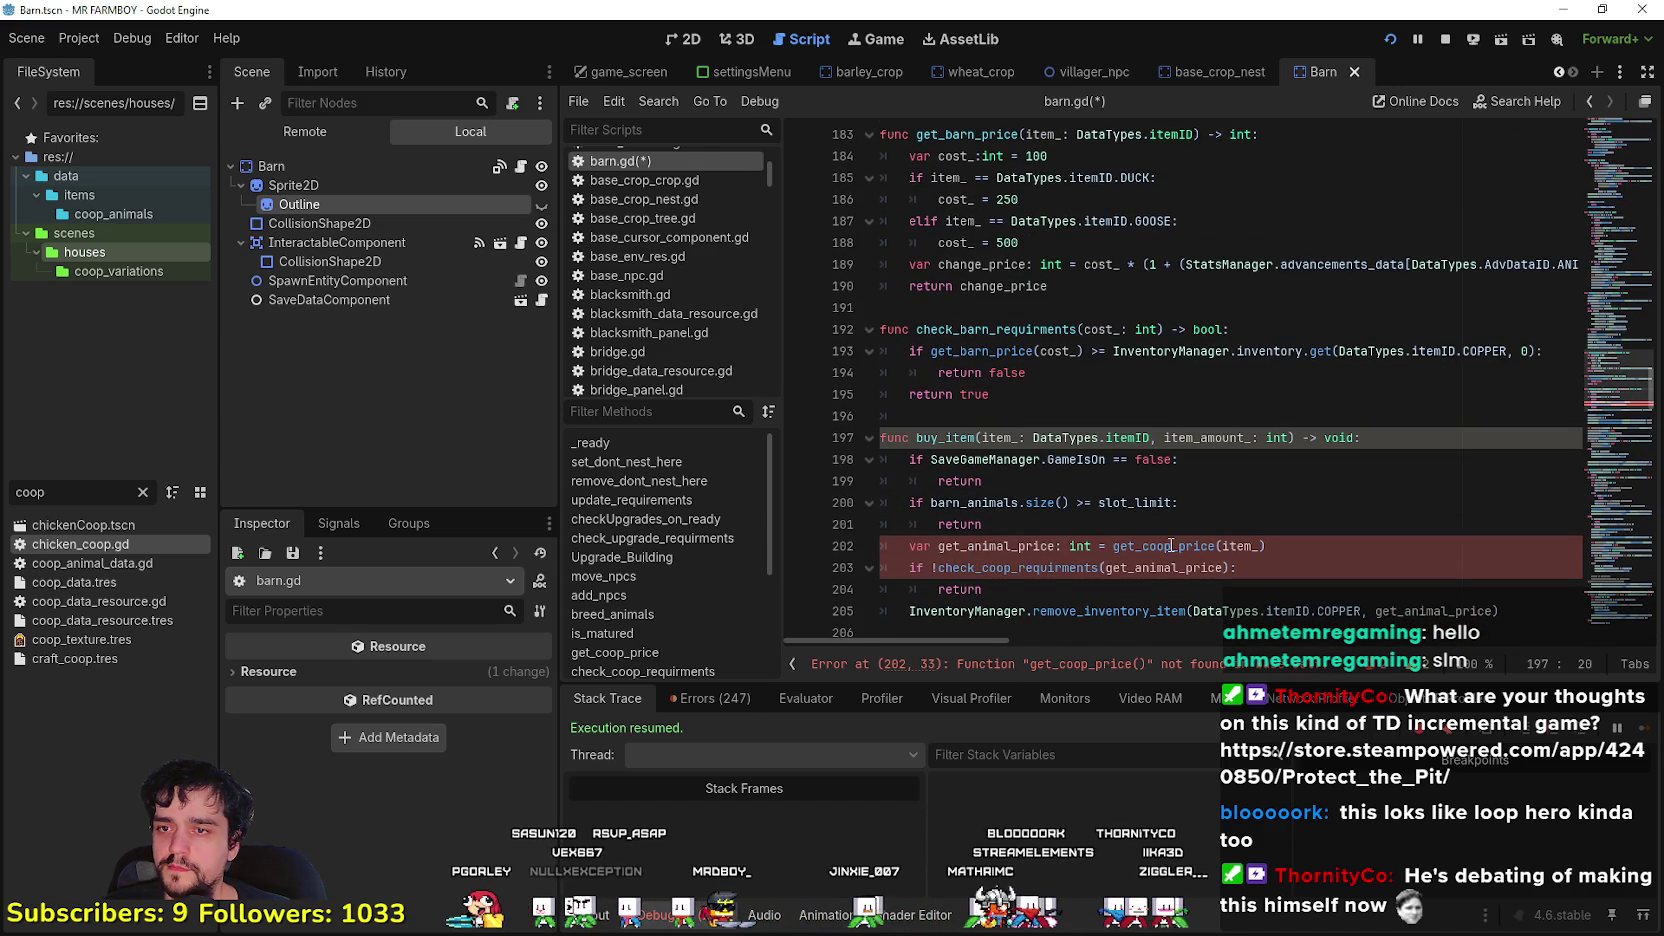
left_click_drag(1171, 545, 1150, 545)
left_click(1007, 589)
left_click_drag(1013, 568, 997, 570)
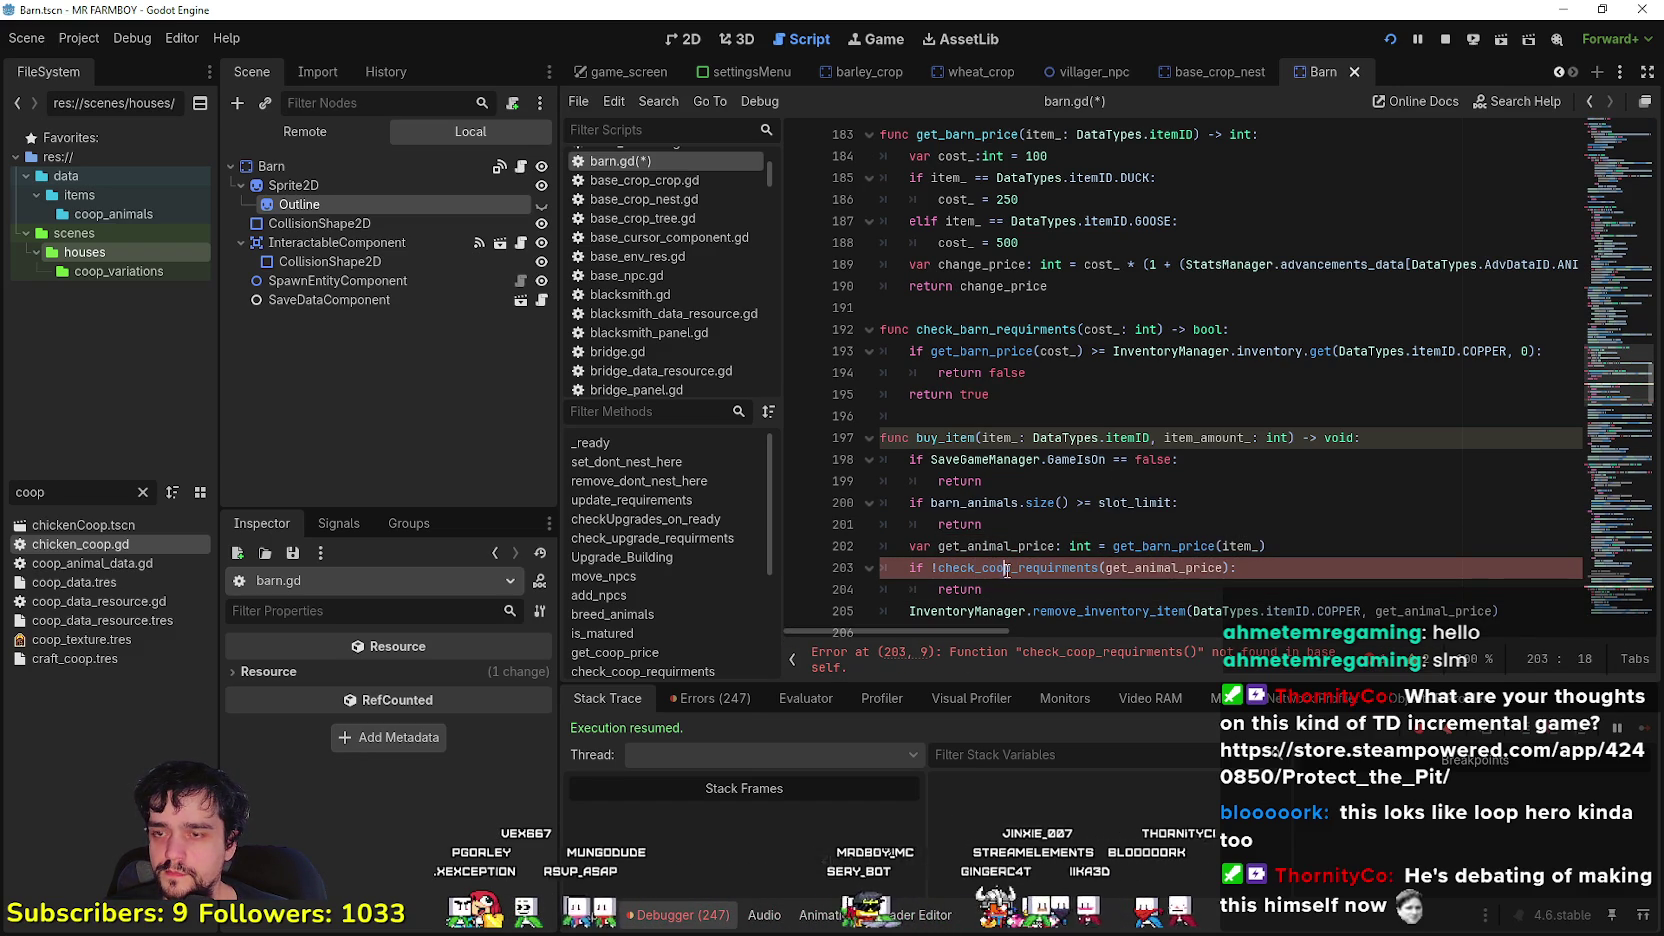
type("barn")
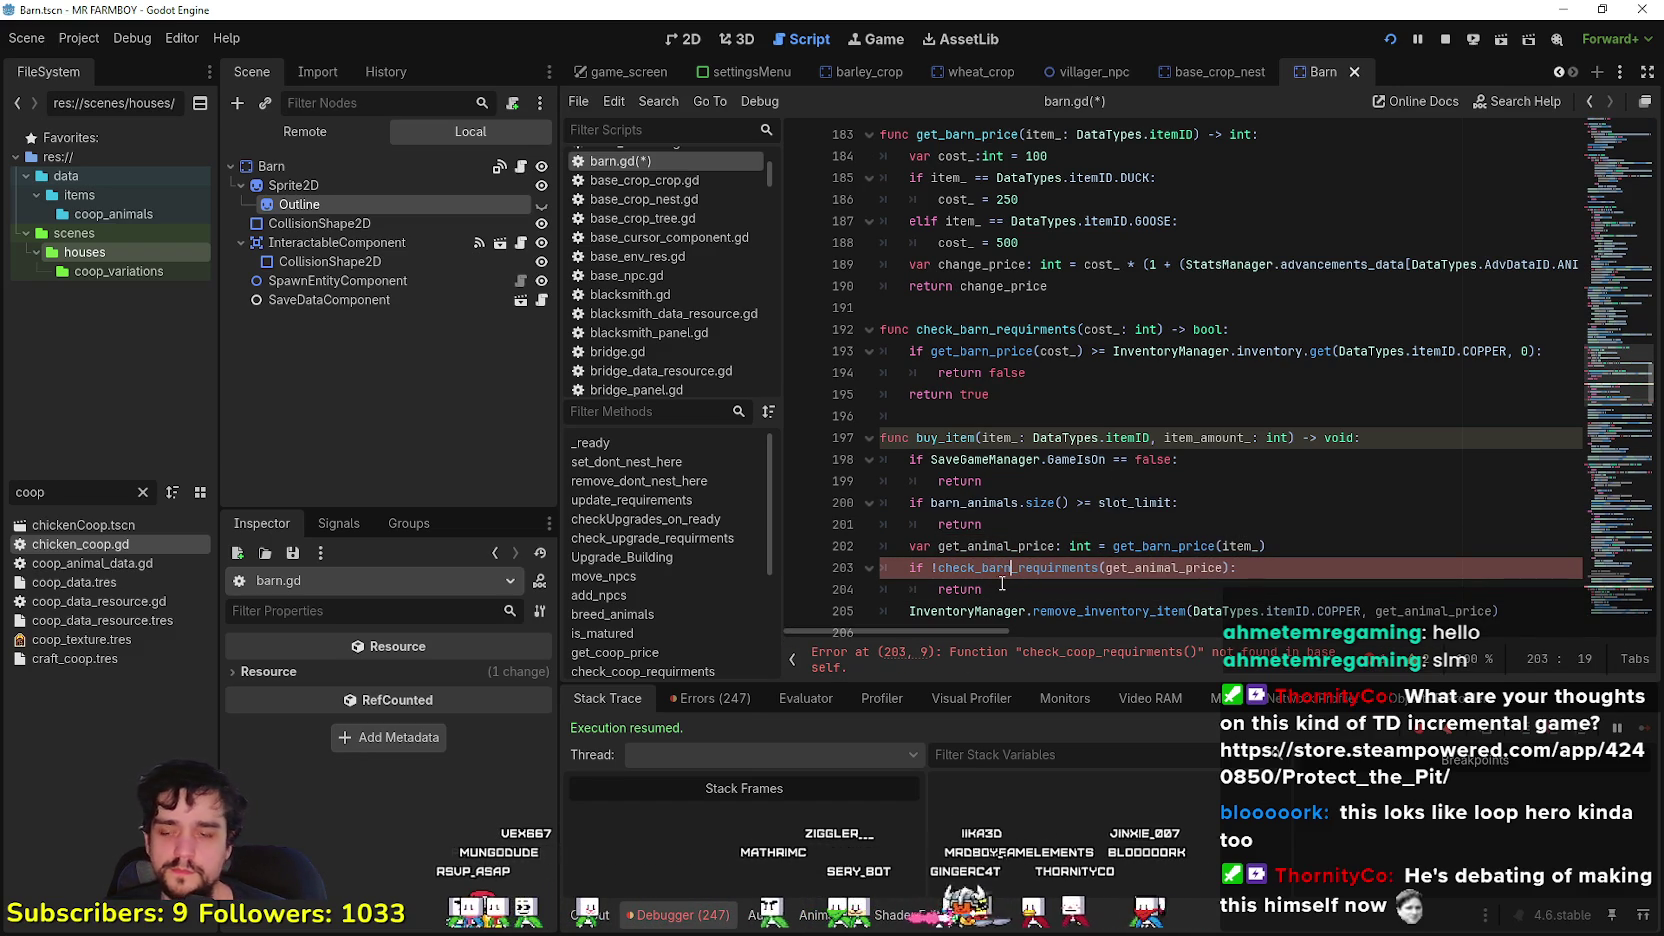
left_click(1080, 546)
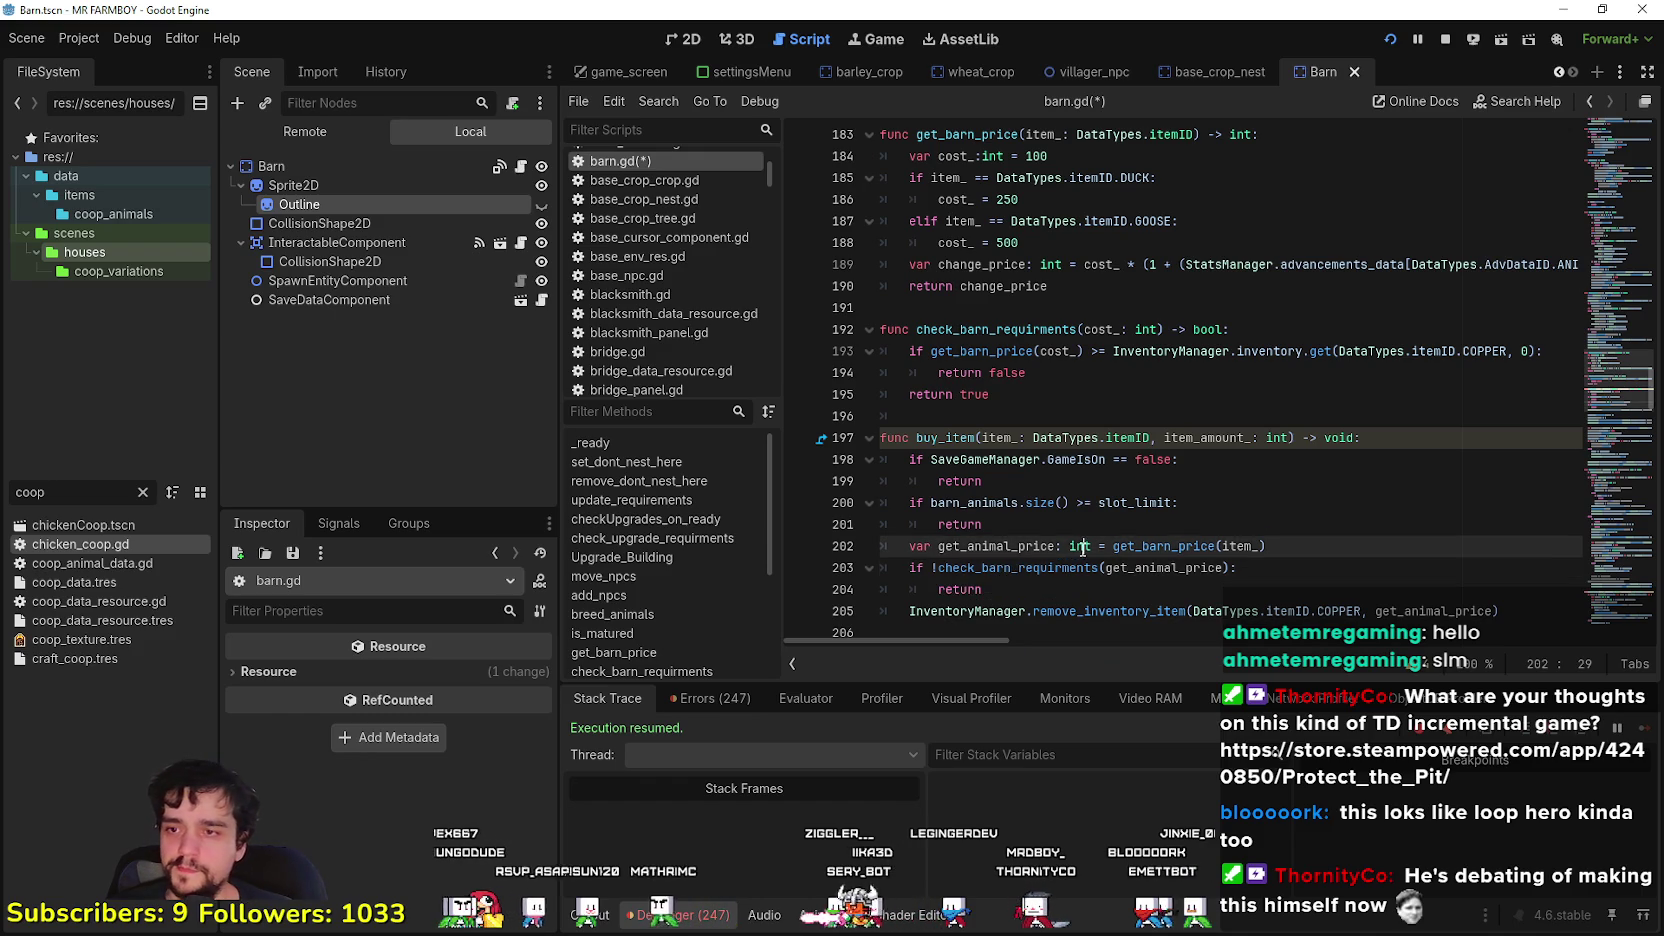
scroll(1078, 535, "down", 2)
scroll(1077, 530, "up", 3)
scroll(1077, 530, "down", 5)
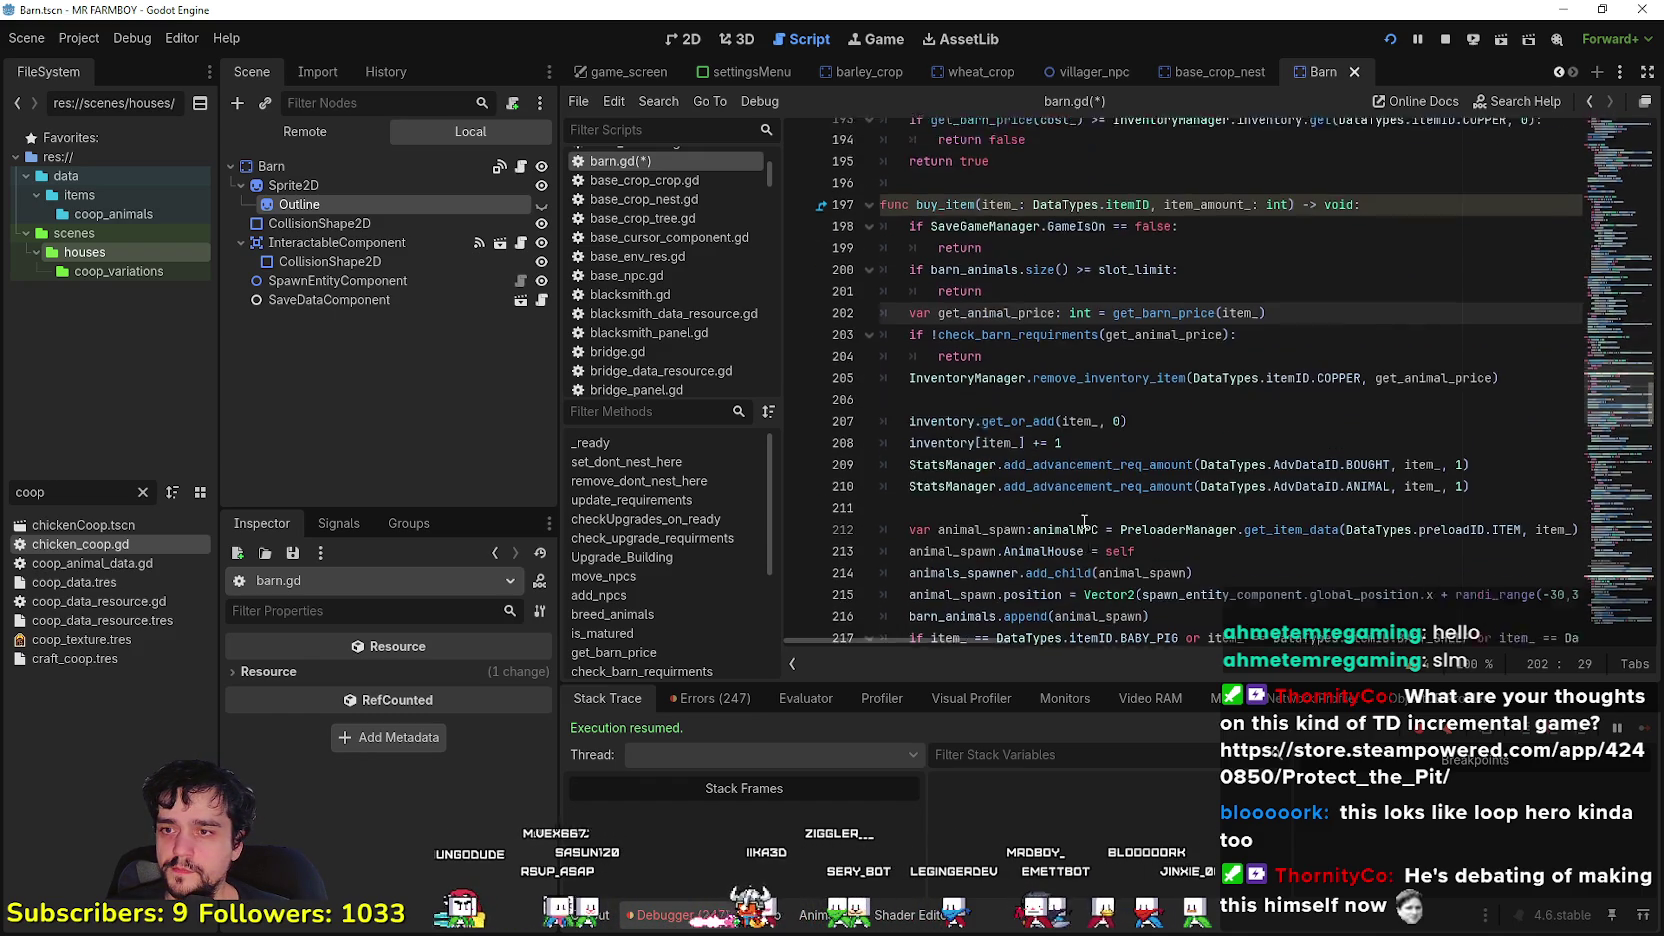
left_click(1115, 479)
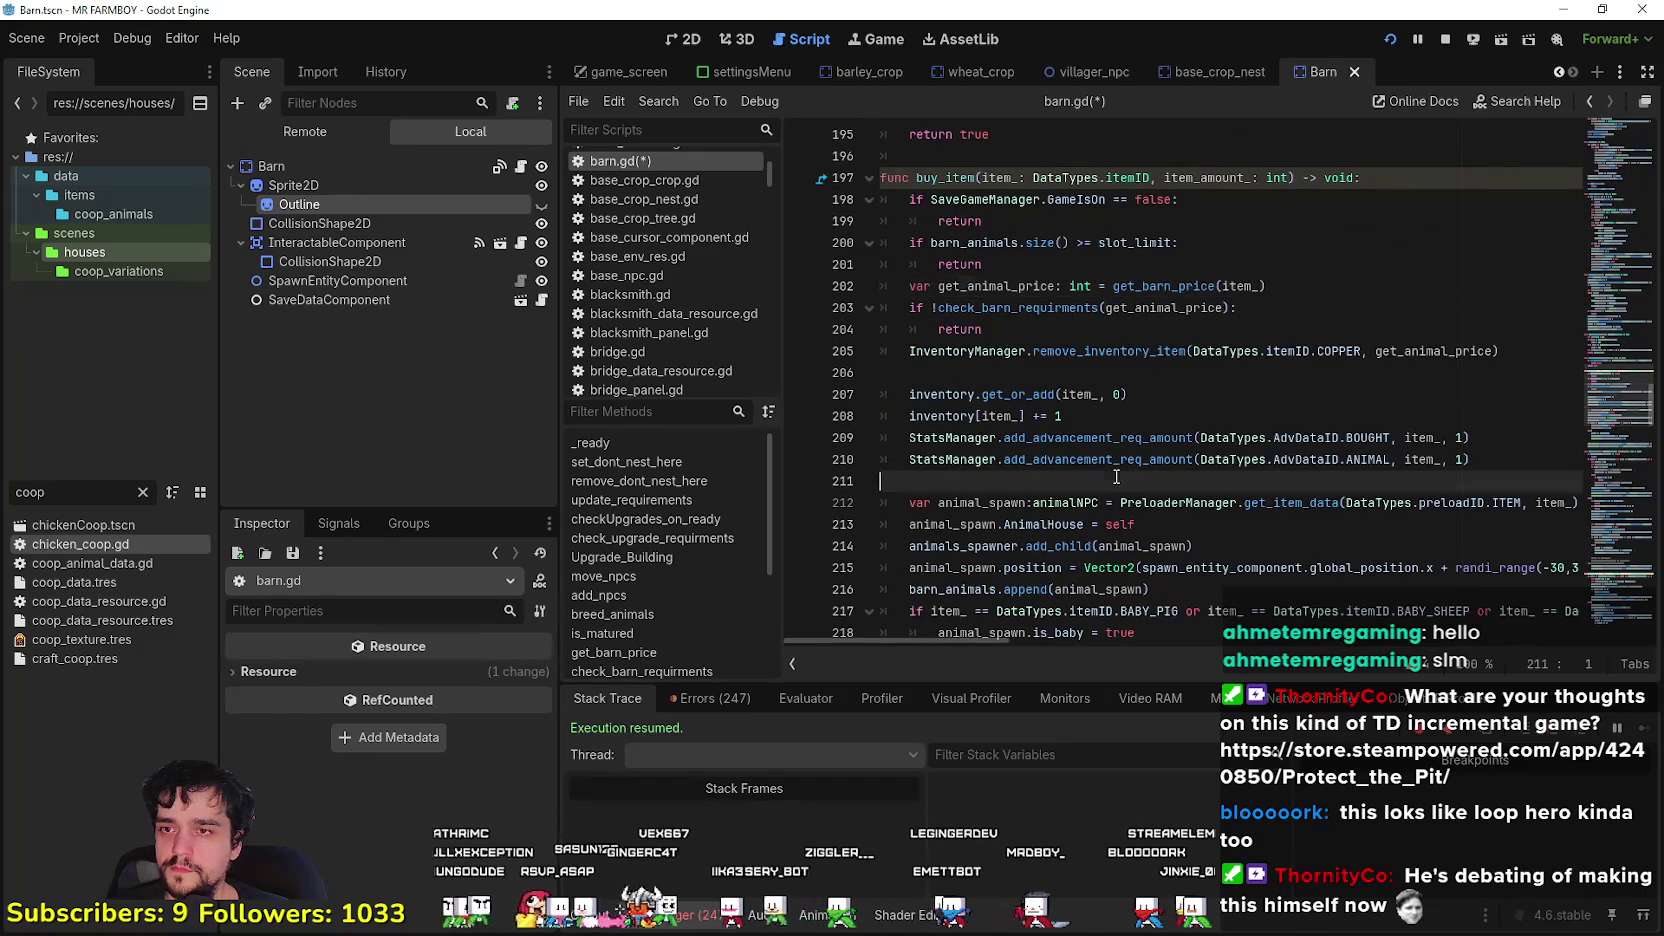
- Save the edited barn.gd script
key("ctrl+s")
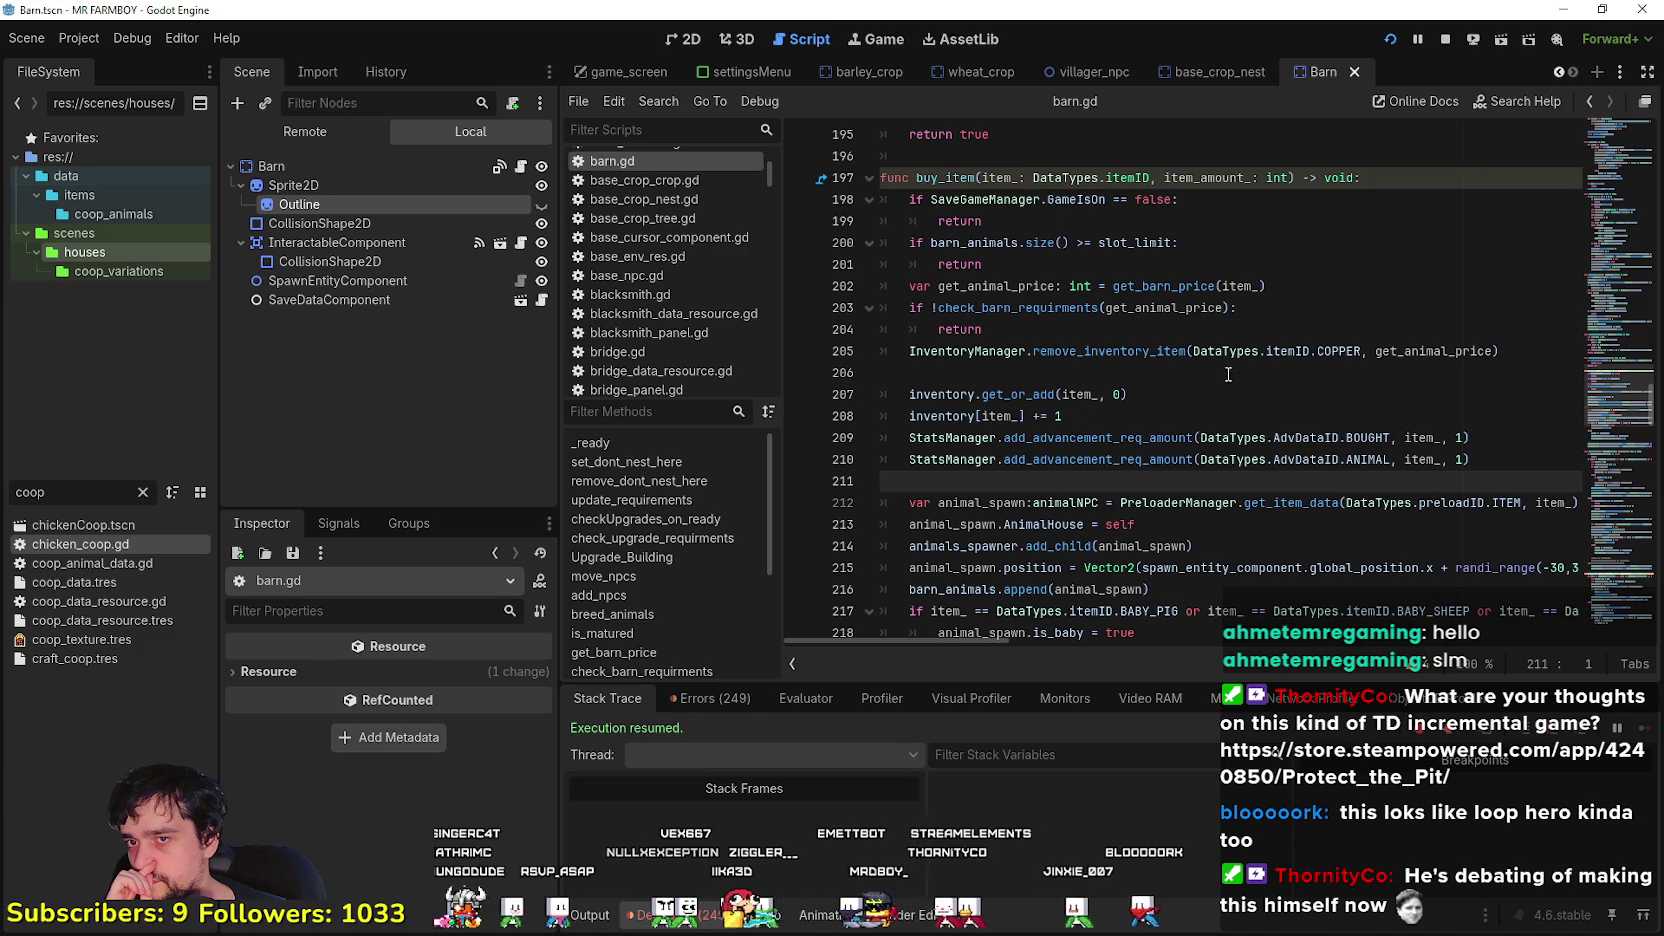
scroll(1400, 362, "down", 3)
scroll(1390, 370, "up", 7)
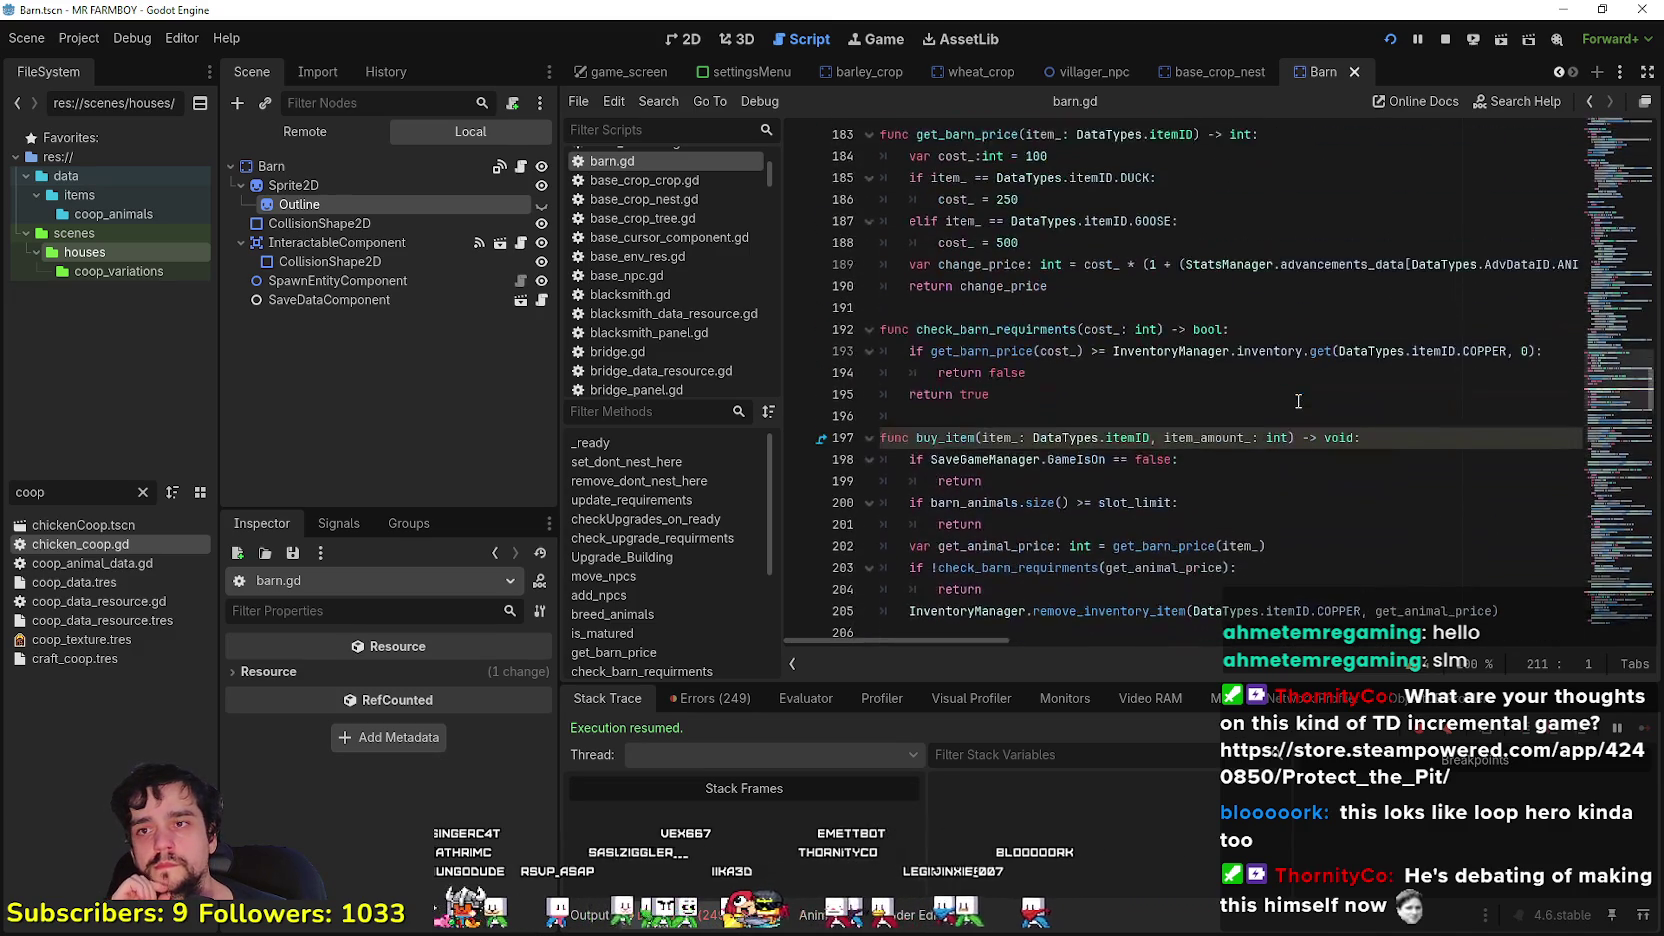
left_click(1072, 416)
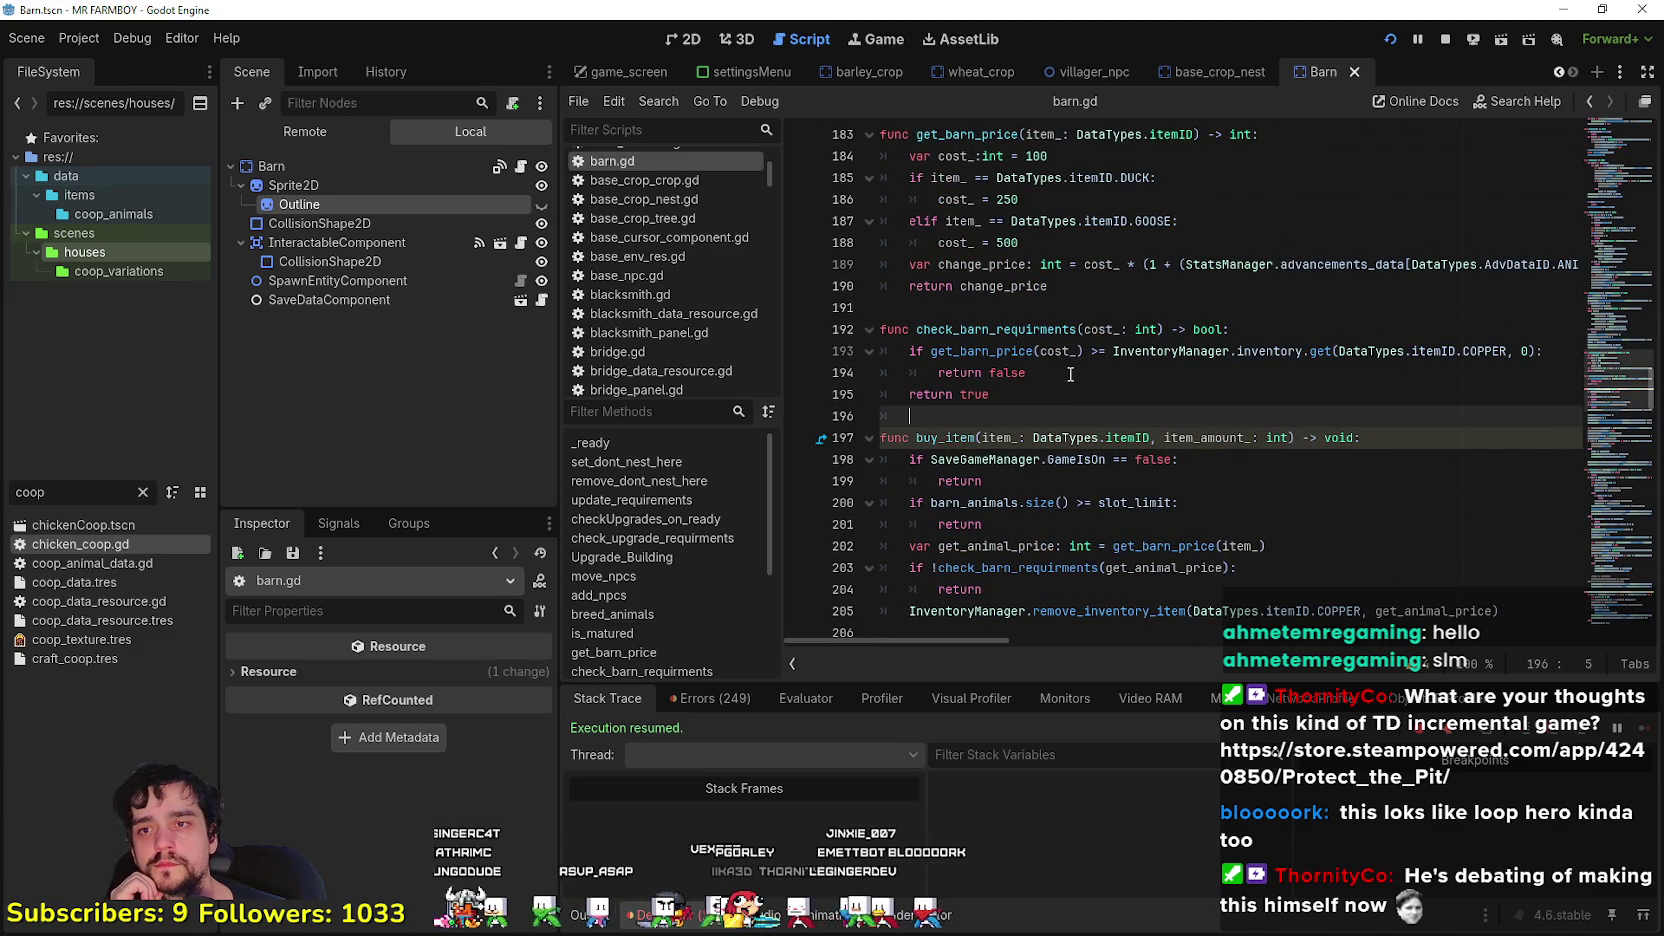
scroll(1070, 374, "up", 2)
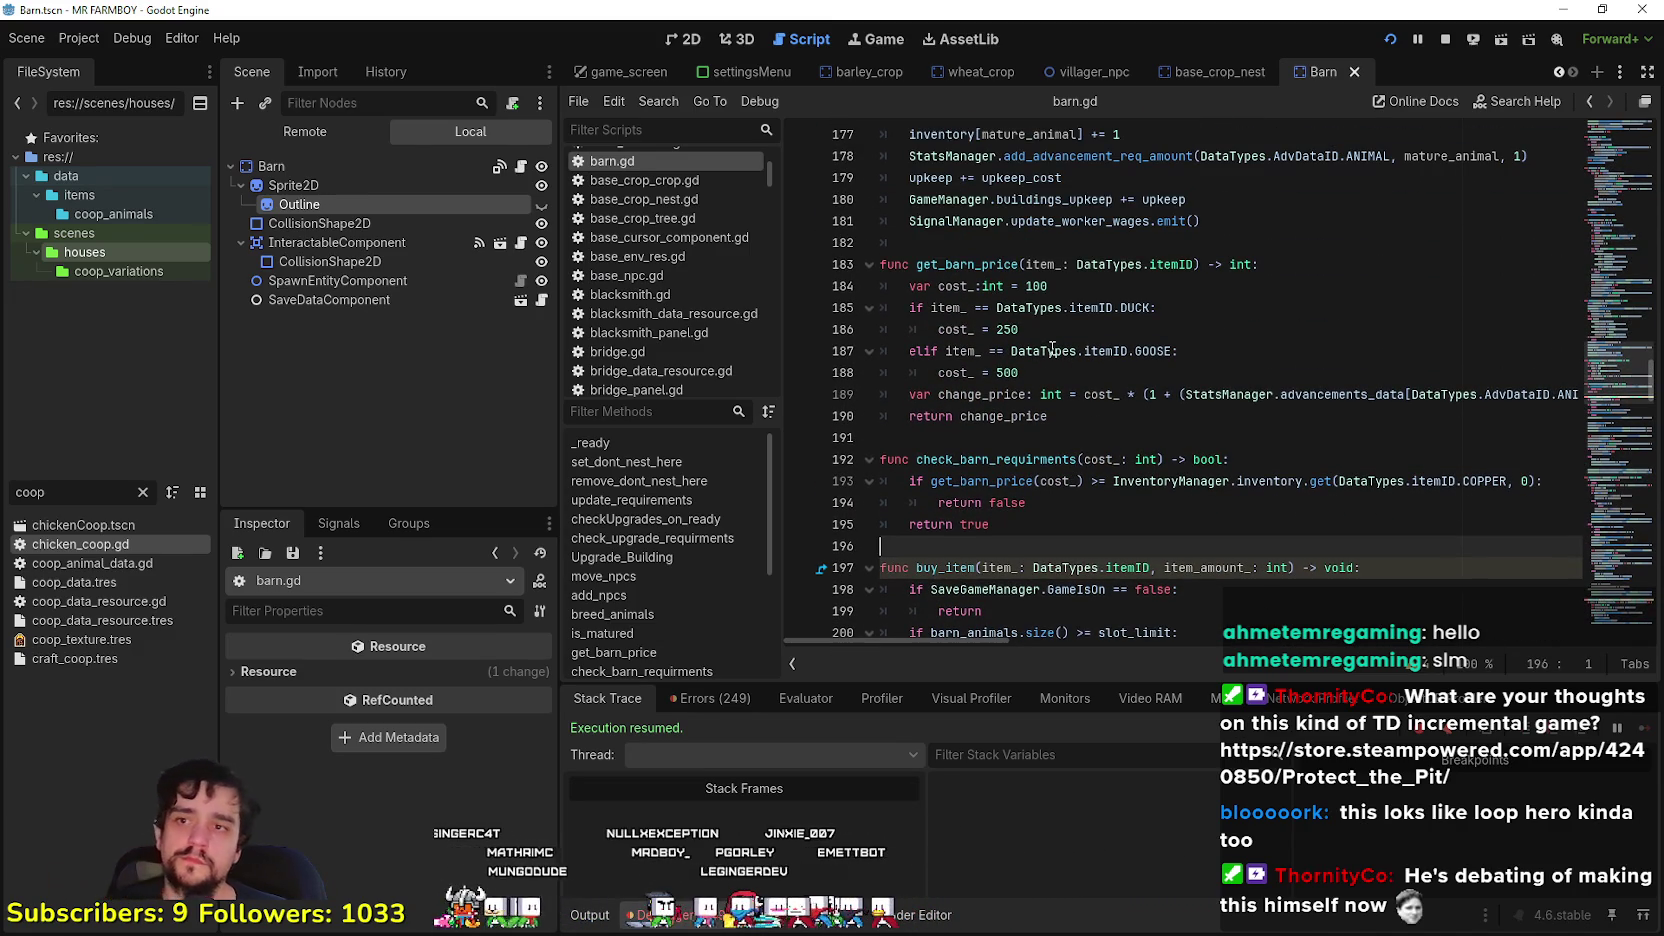
left_click(1052, 350)
key("ctrl+s")
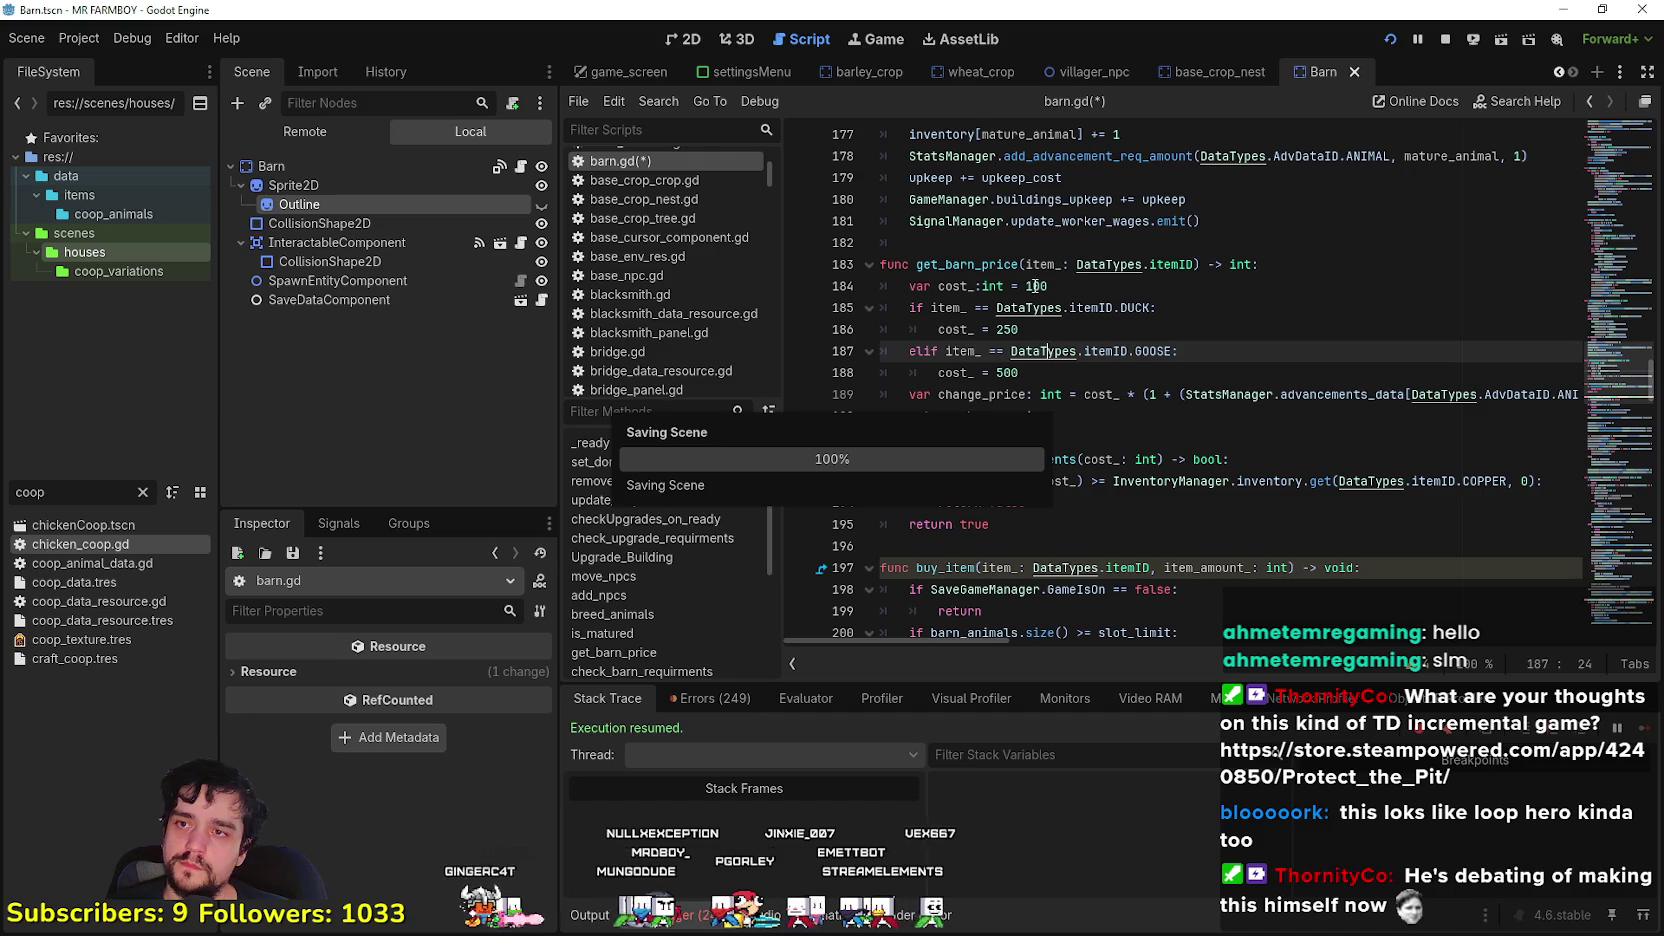
left_click(1035, 286)
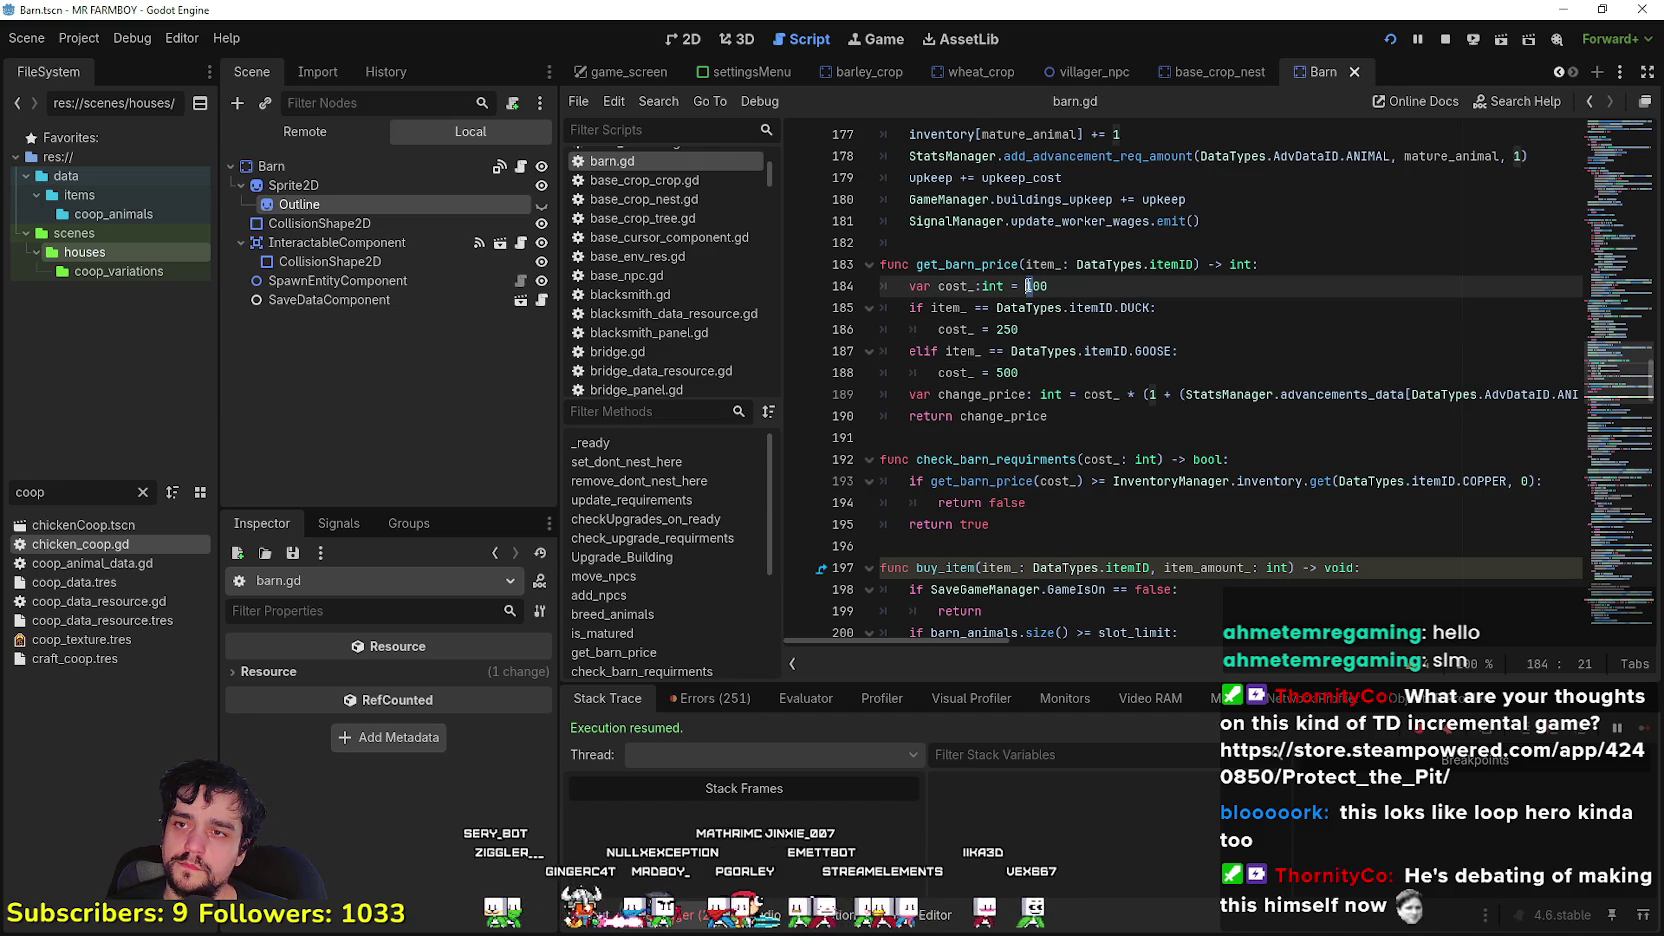
- Change the base barn price from 100 to 6 after checking sheep_data.tres prices
mouse_move(1038, 303)
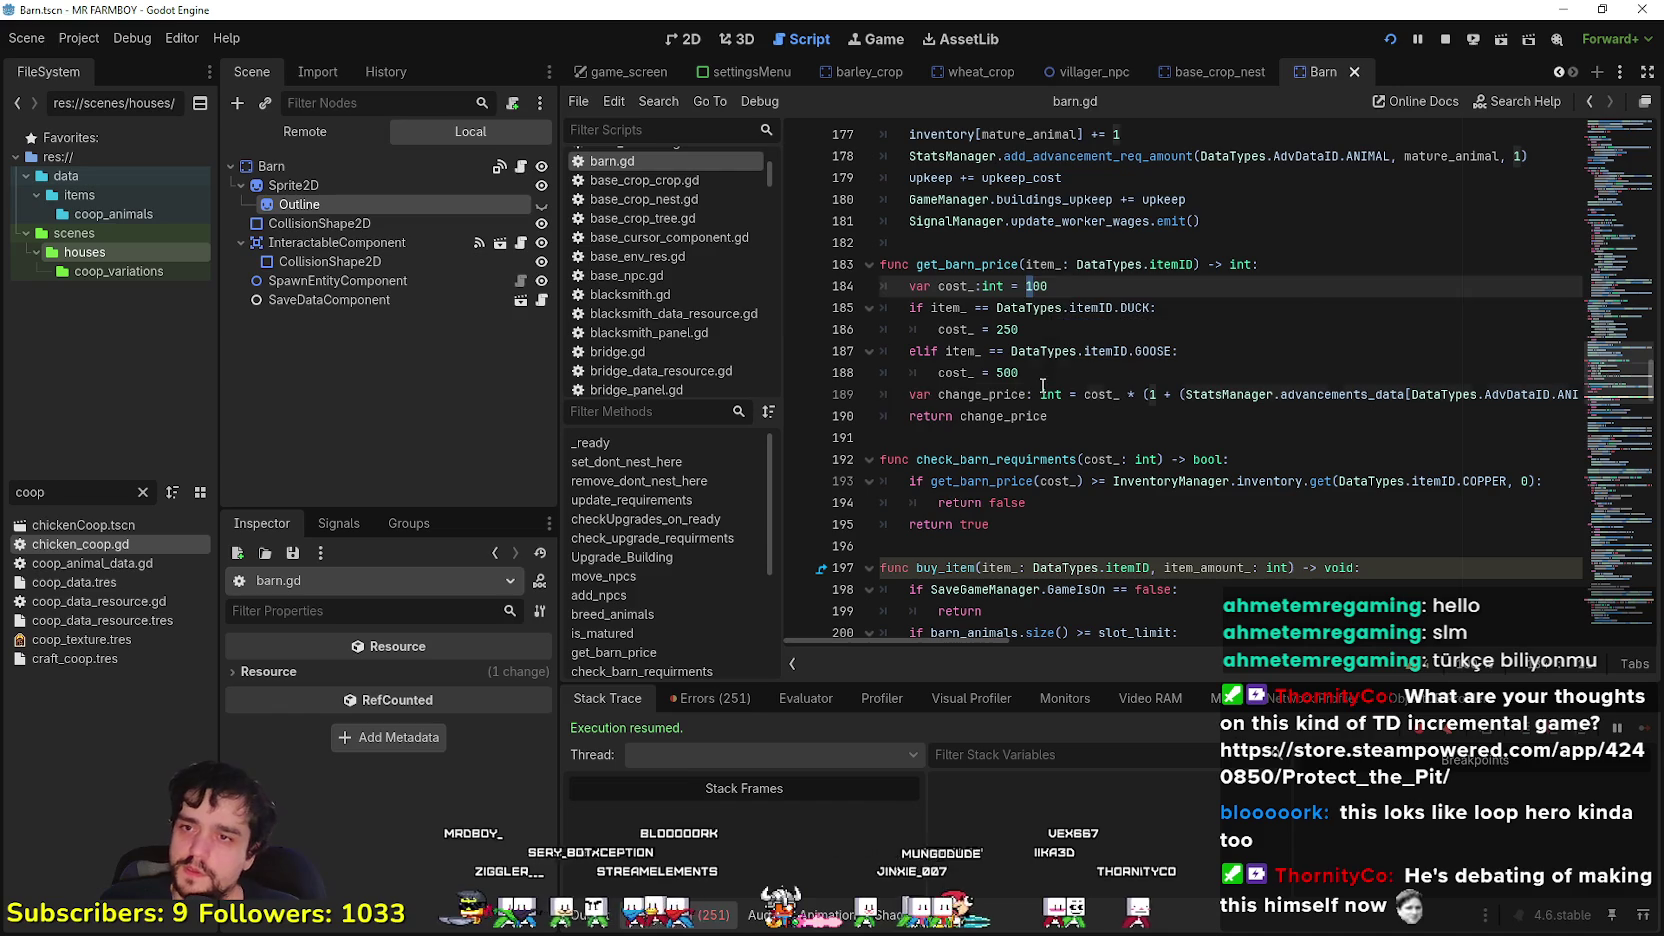
key("Down")
key("Down")
key("Down")
key("shift+Down")
double_click(1036, 286)
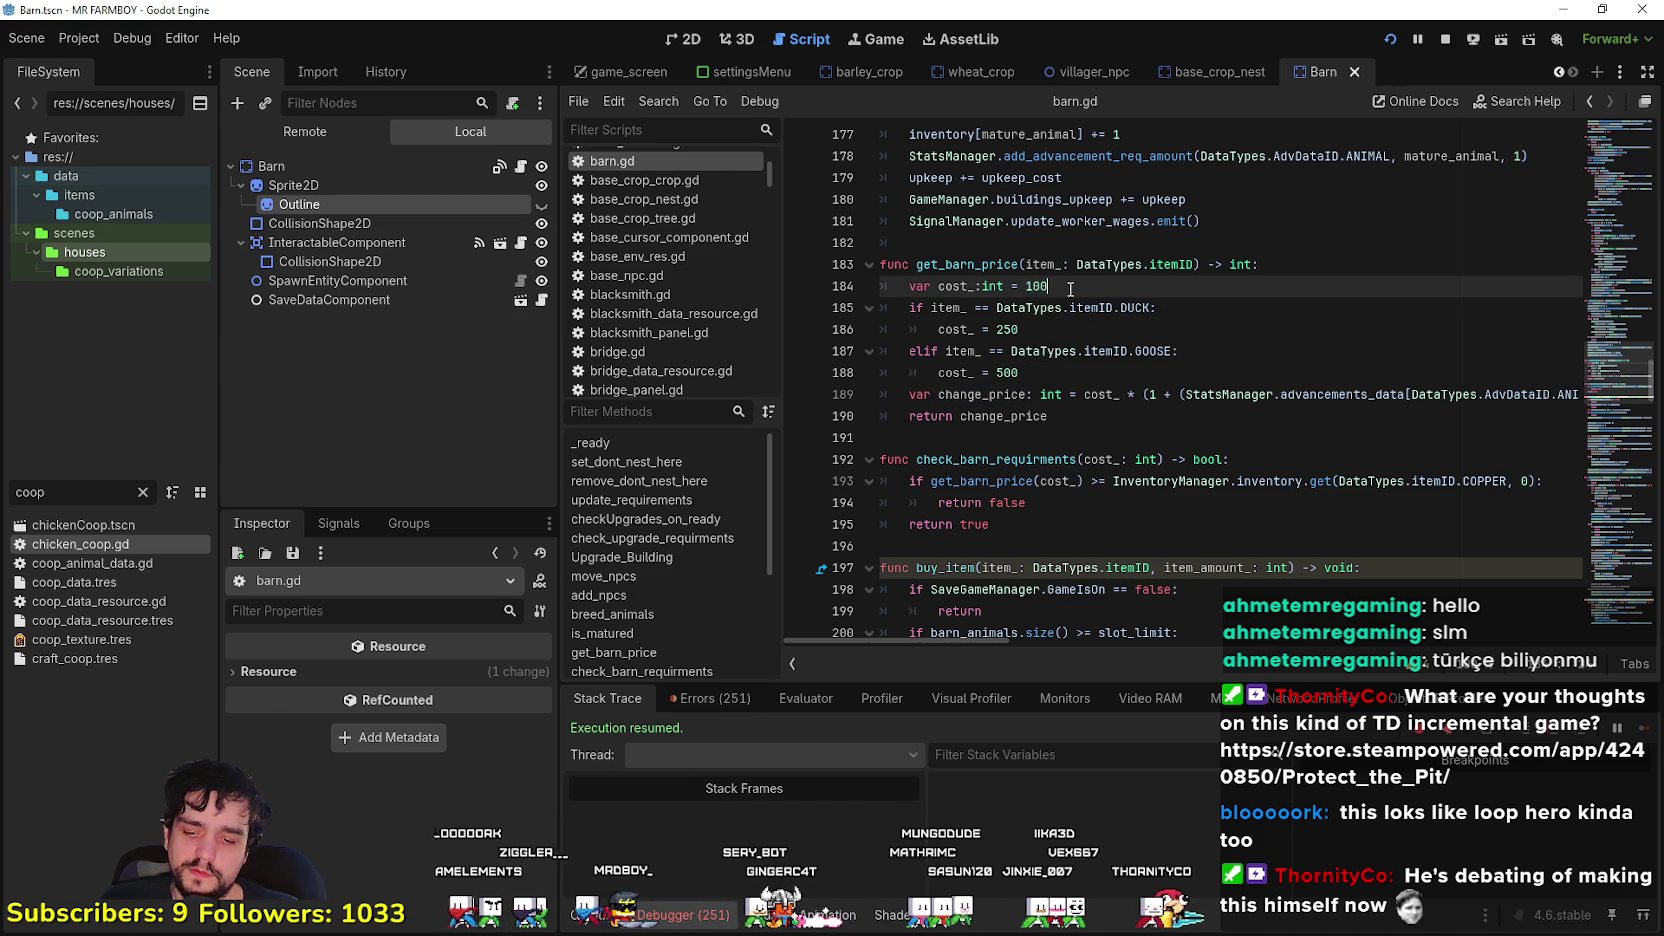
double_click(75, 492)
type("shee")
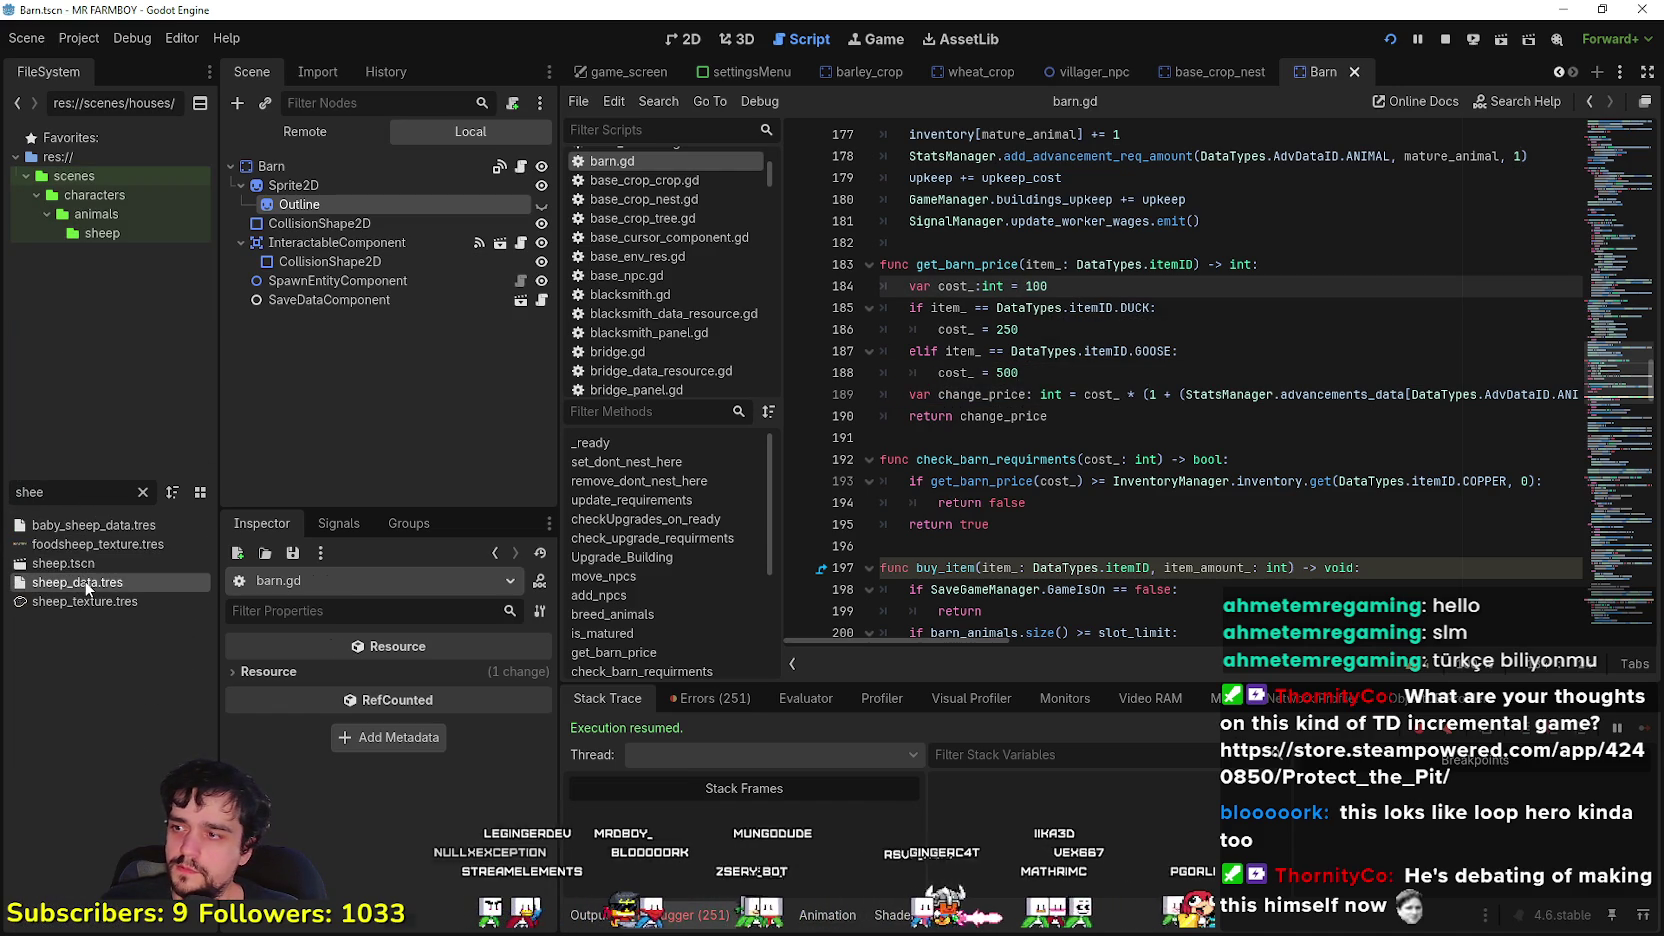
left_click(87, 584)
scroll(311, 790, "down", 2)
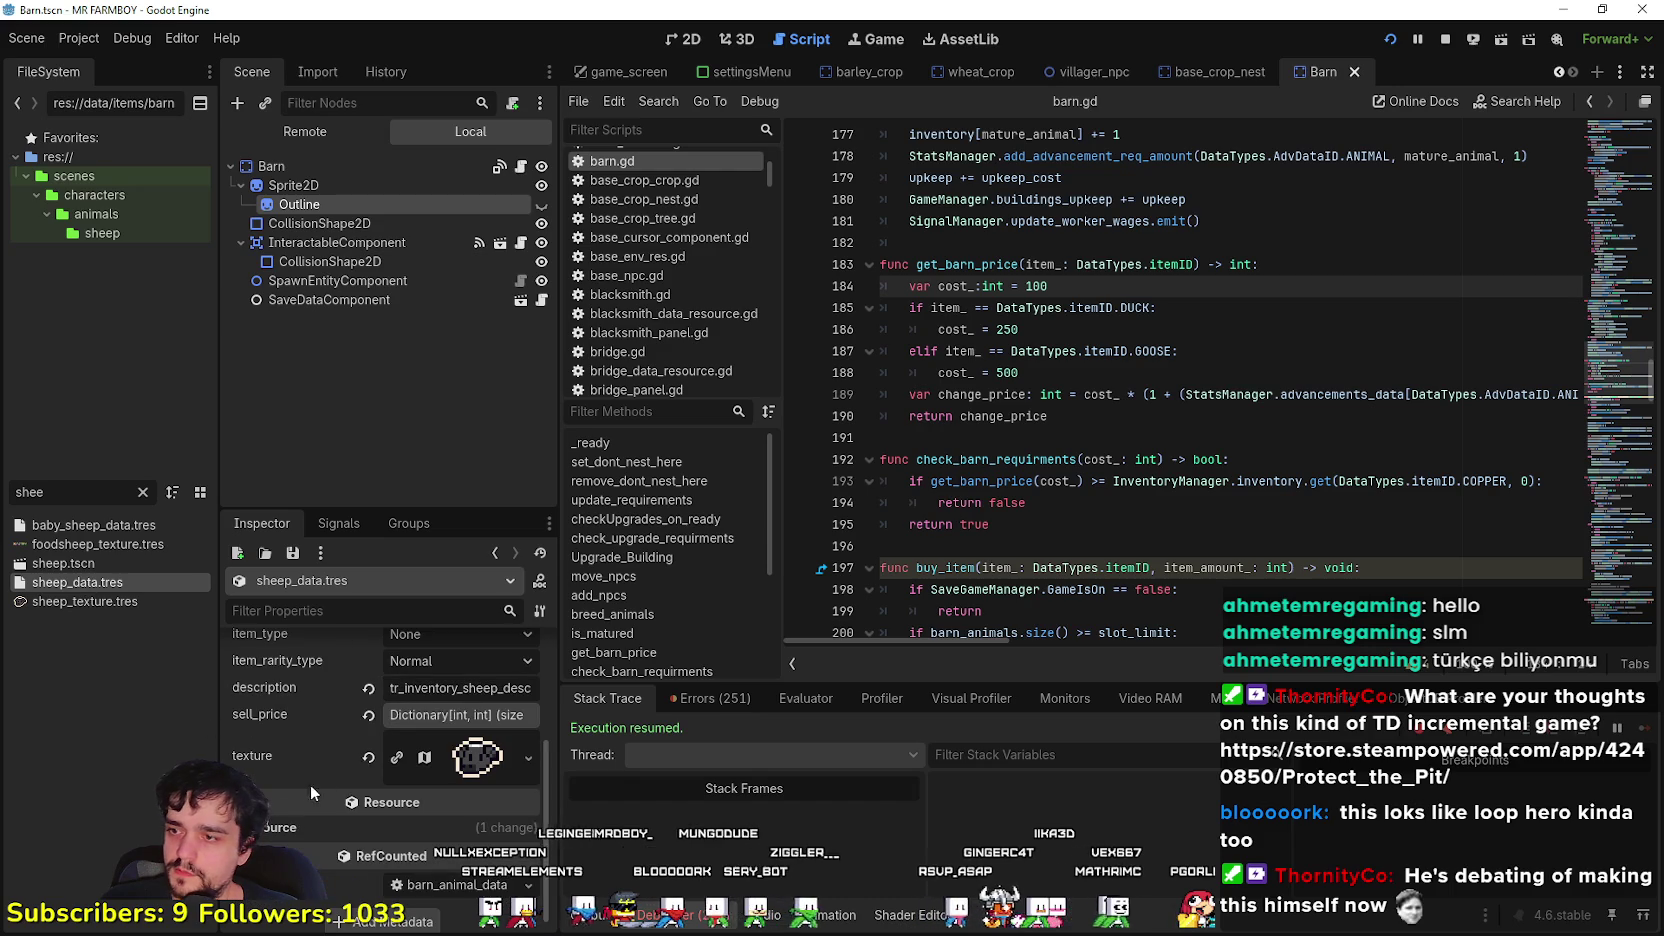
left_click(458, 714)
type("6")
key("Down")
key("Down")
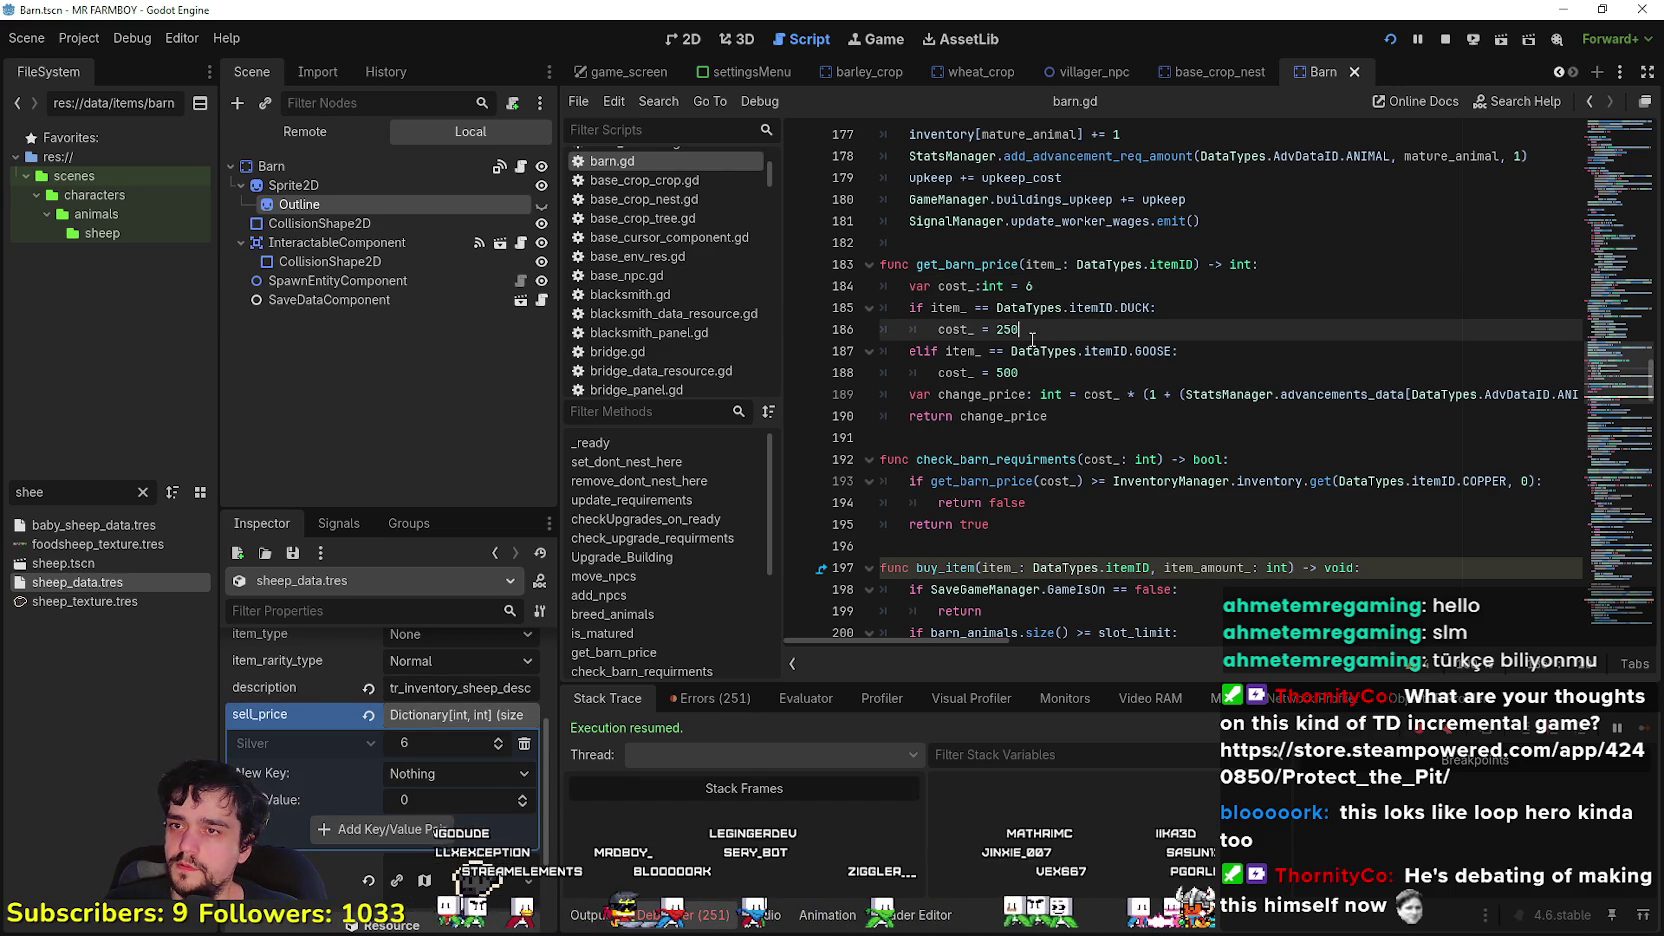
- Replace DUCK with PIG and set its cost to 3, checking pig_data.tres
double_click(1136, 308)
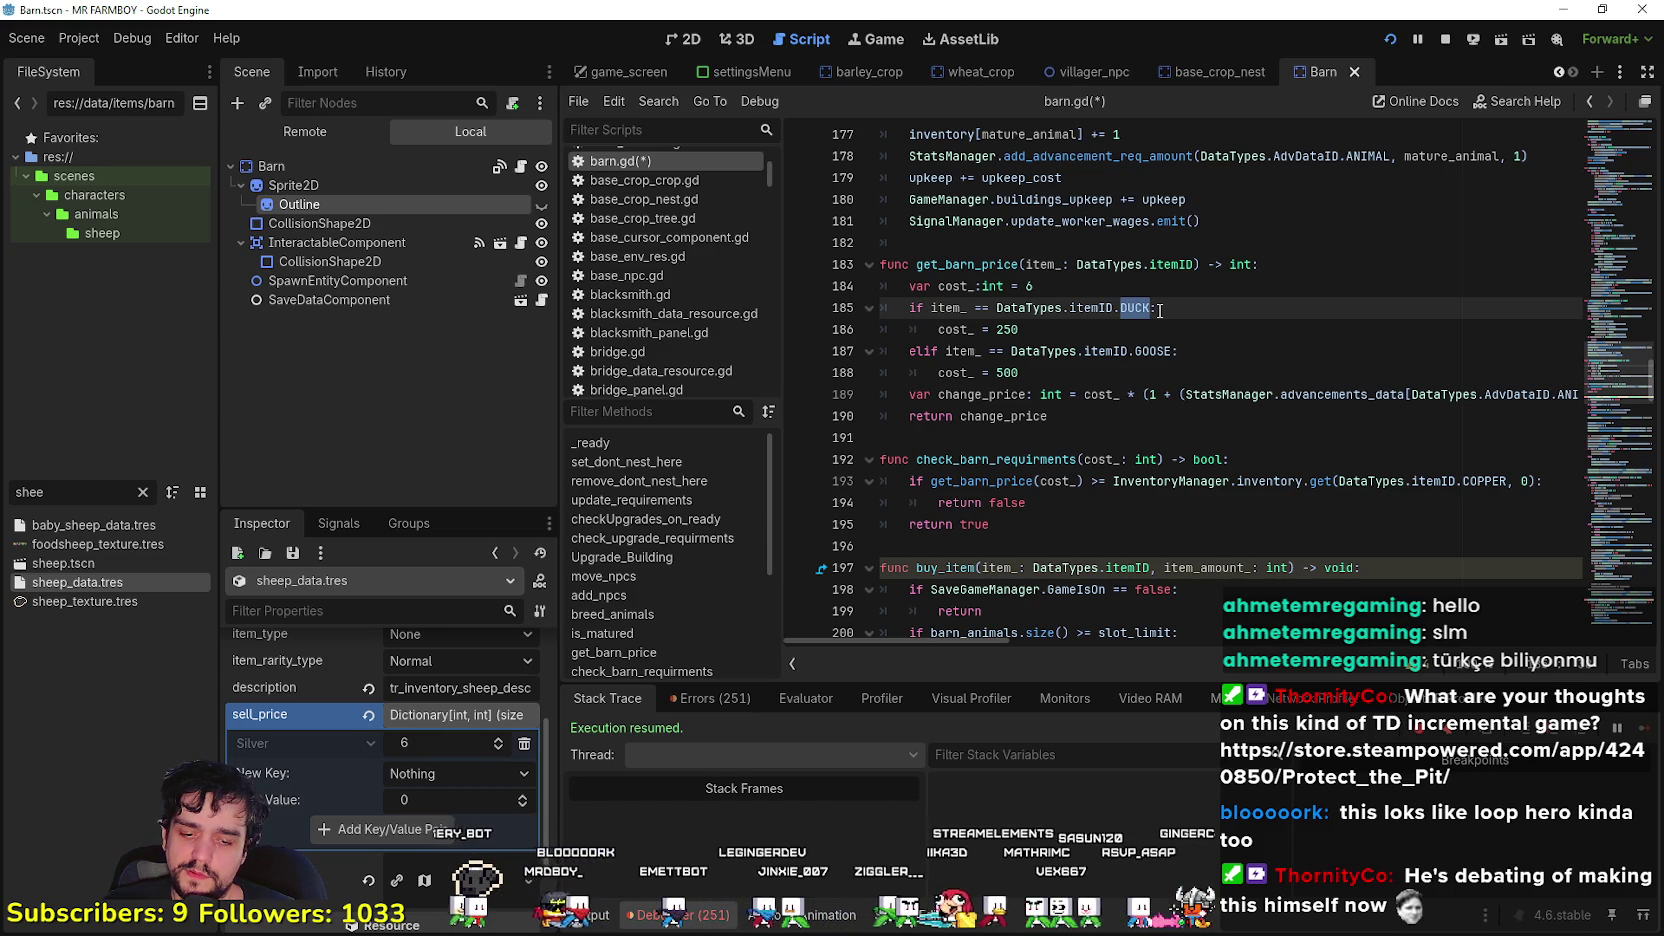
type("PIG")
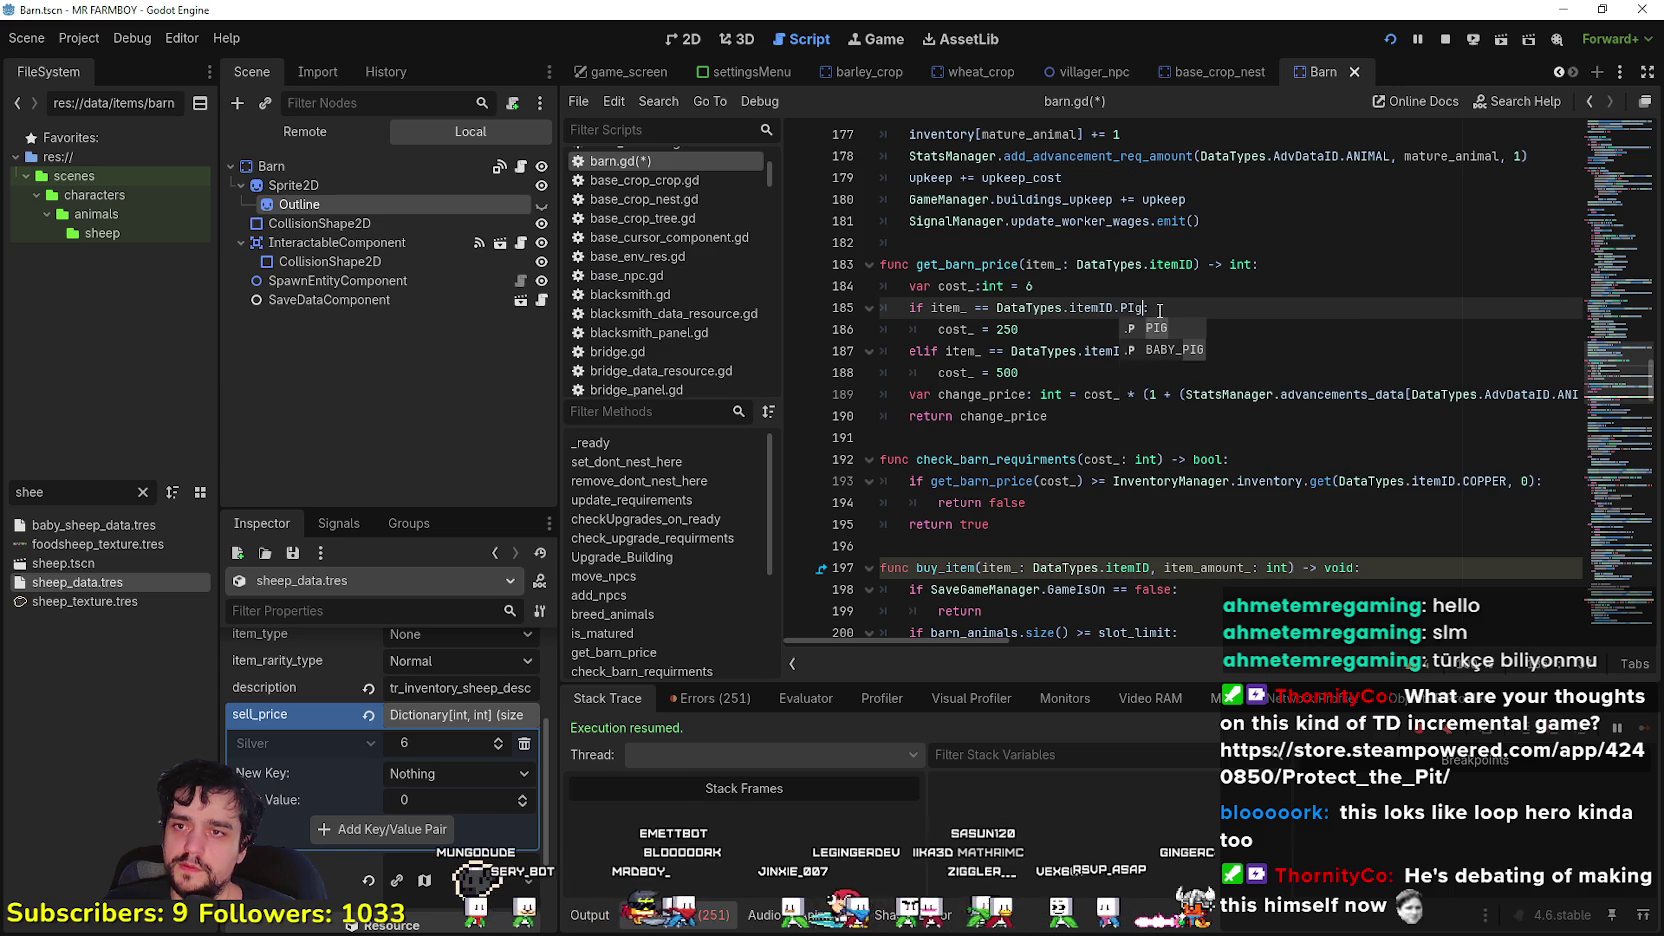
key("Escape")
double_click(29, 492)
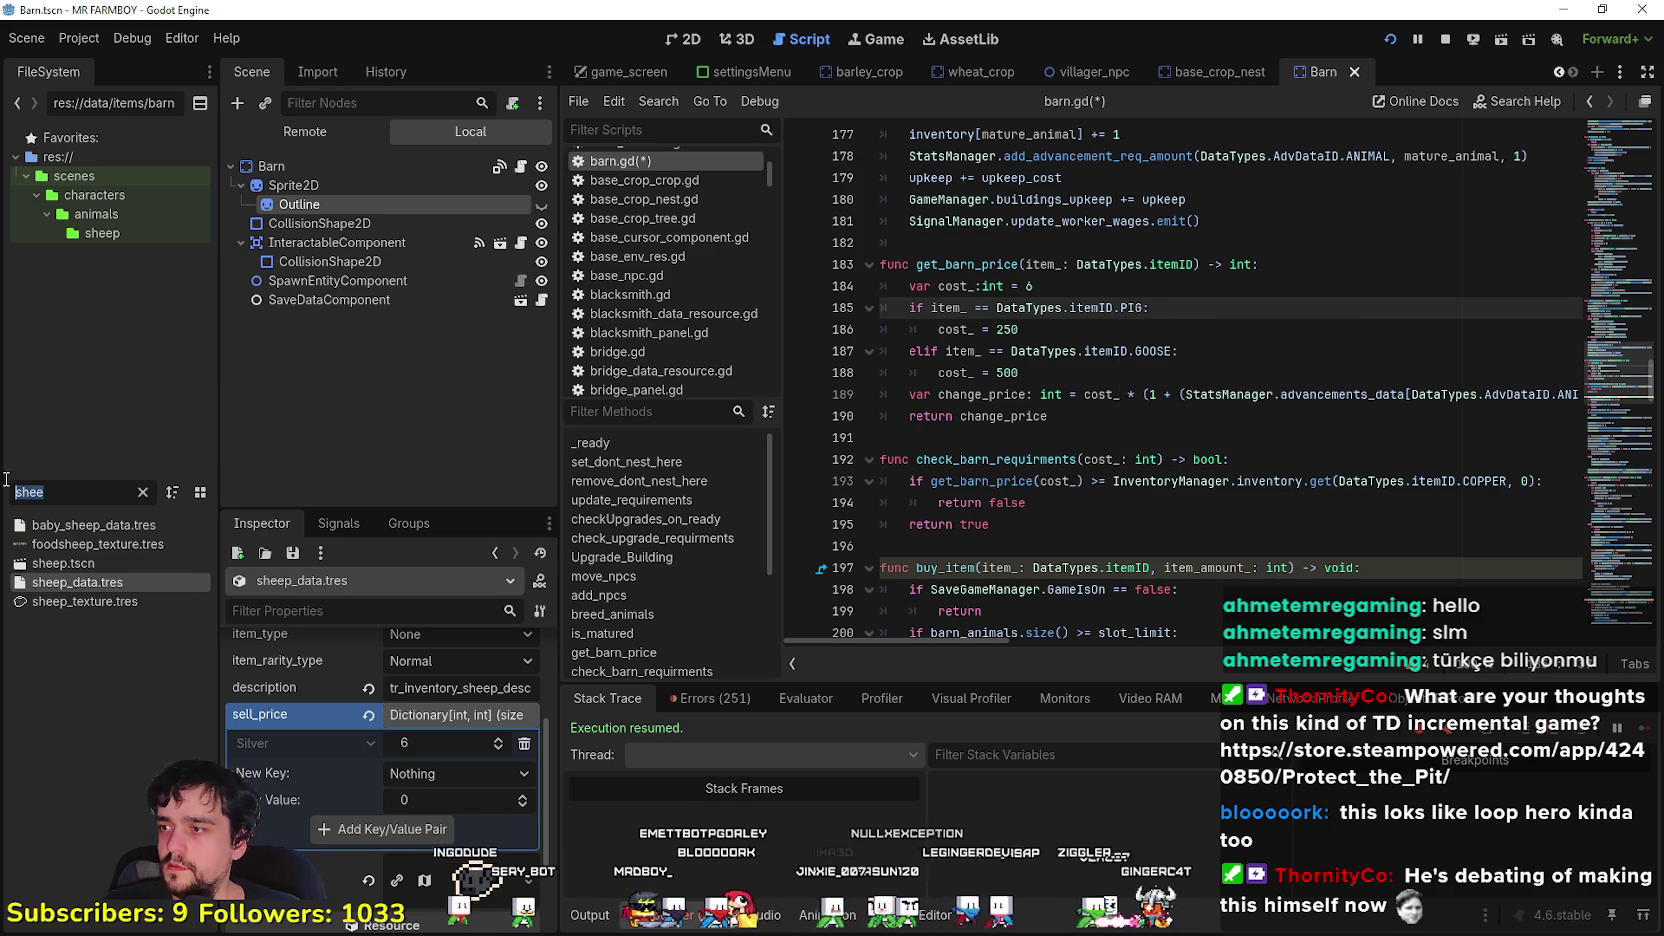
type("pig")
double_click(57, 564)
left_click(92, 582)
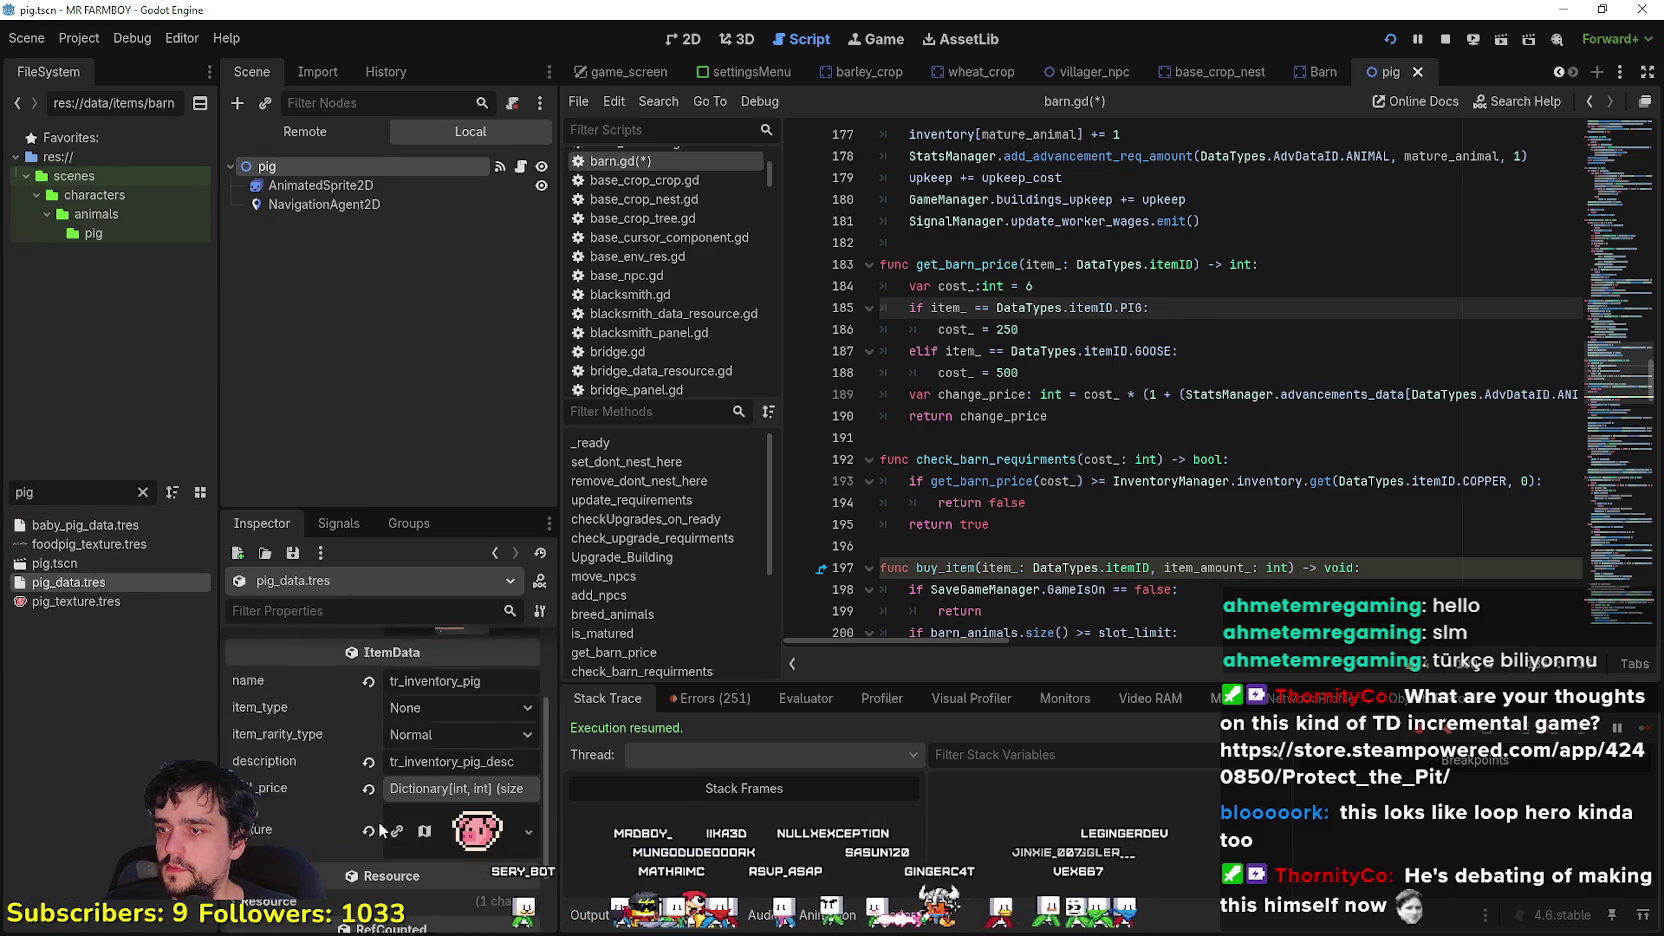
scroll(381, 829, "down", 1)
left_click(450, 751)
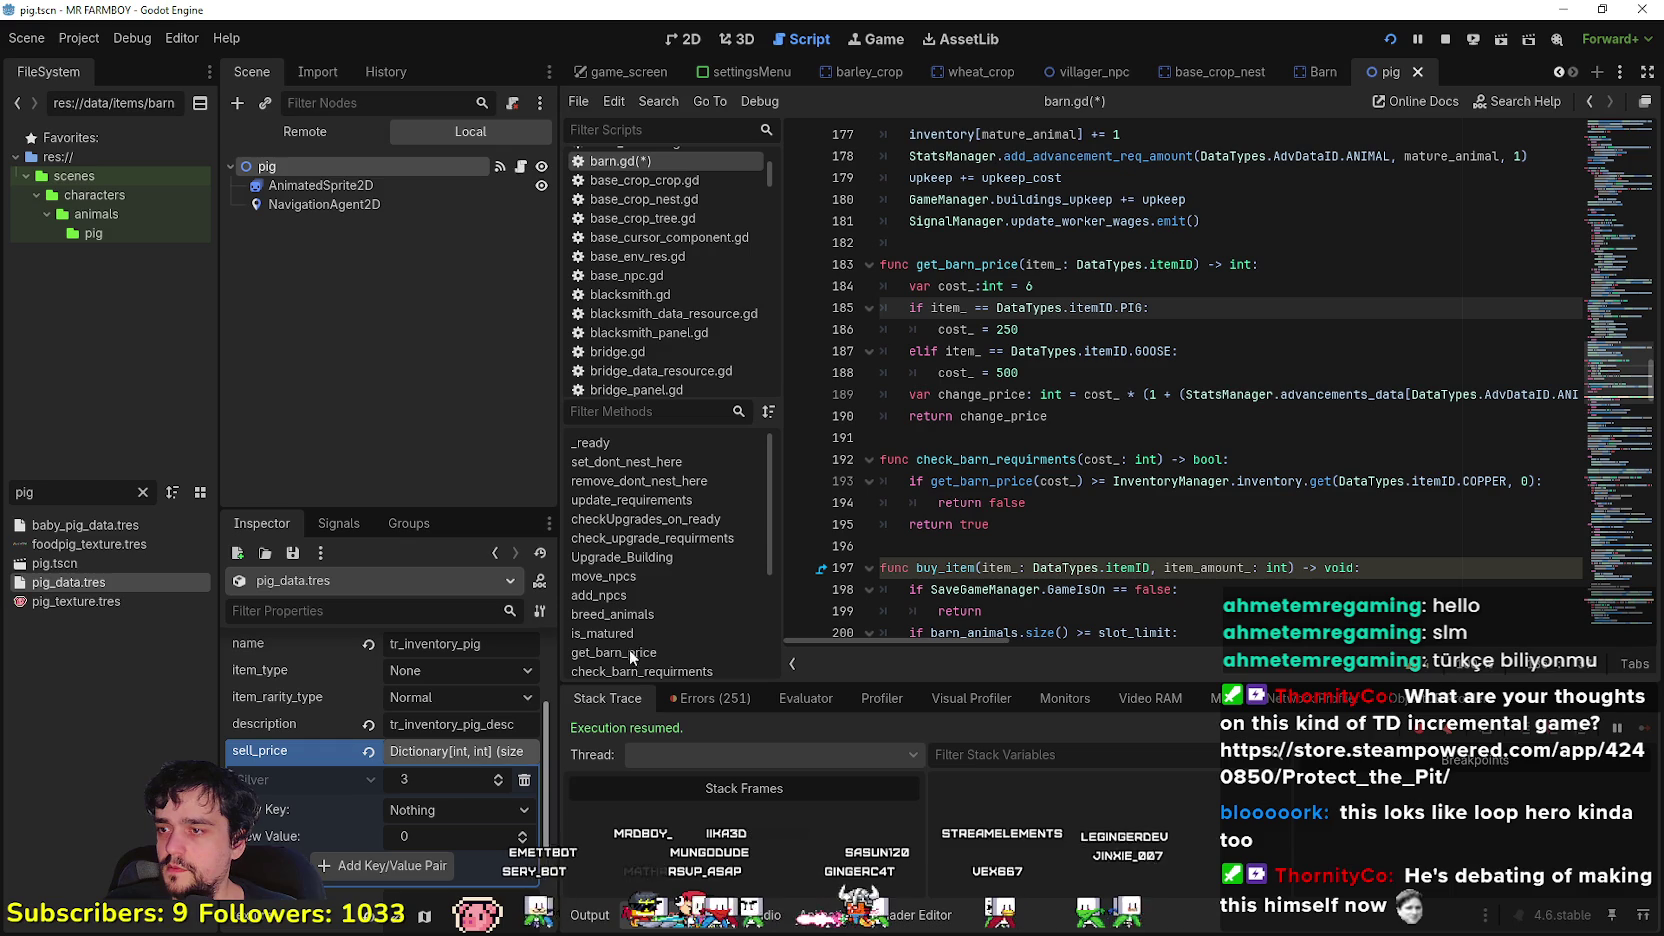
double_click(1152, 351)
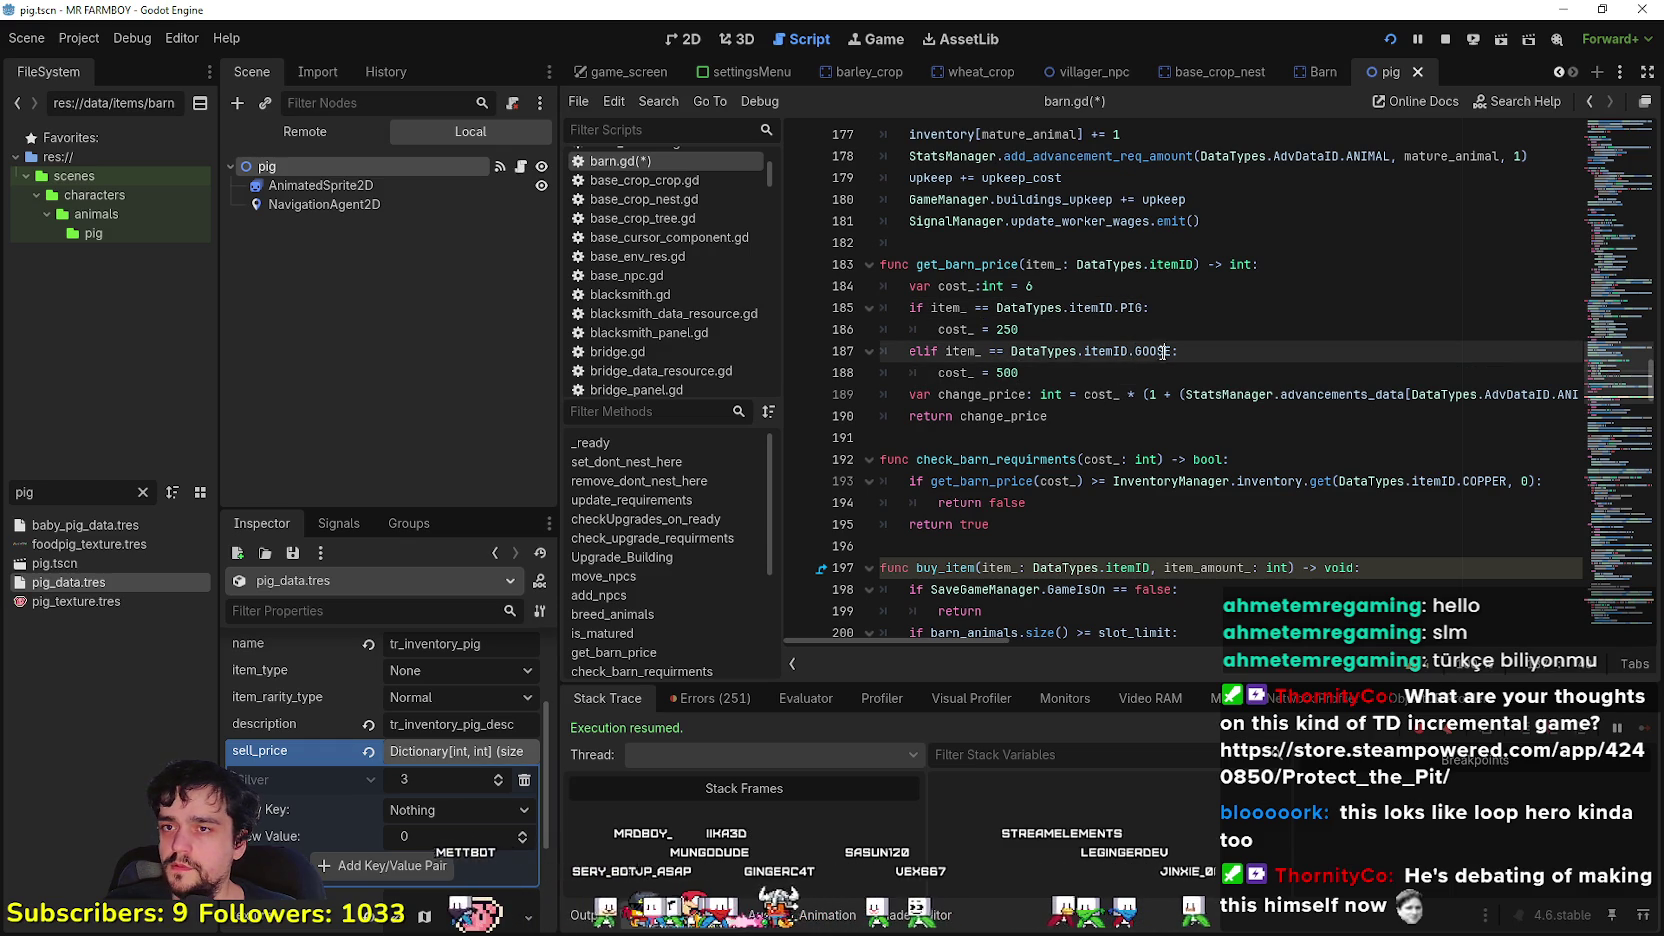
double_click(1007, 329)
type("3")
- Replace GOOSE with COW in the second animal price check
left_click(1069, 372)
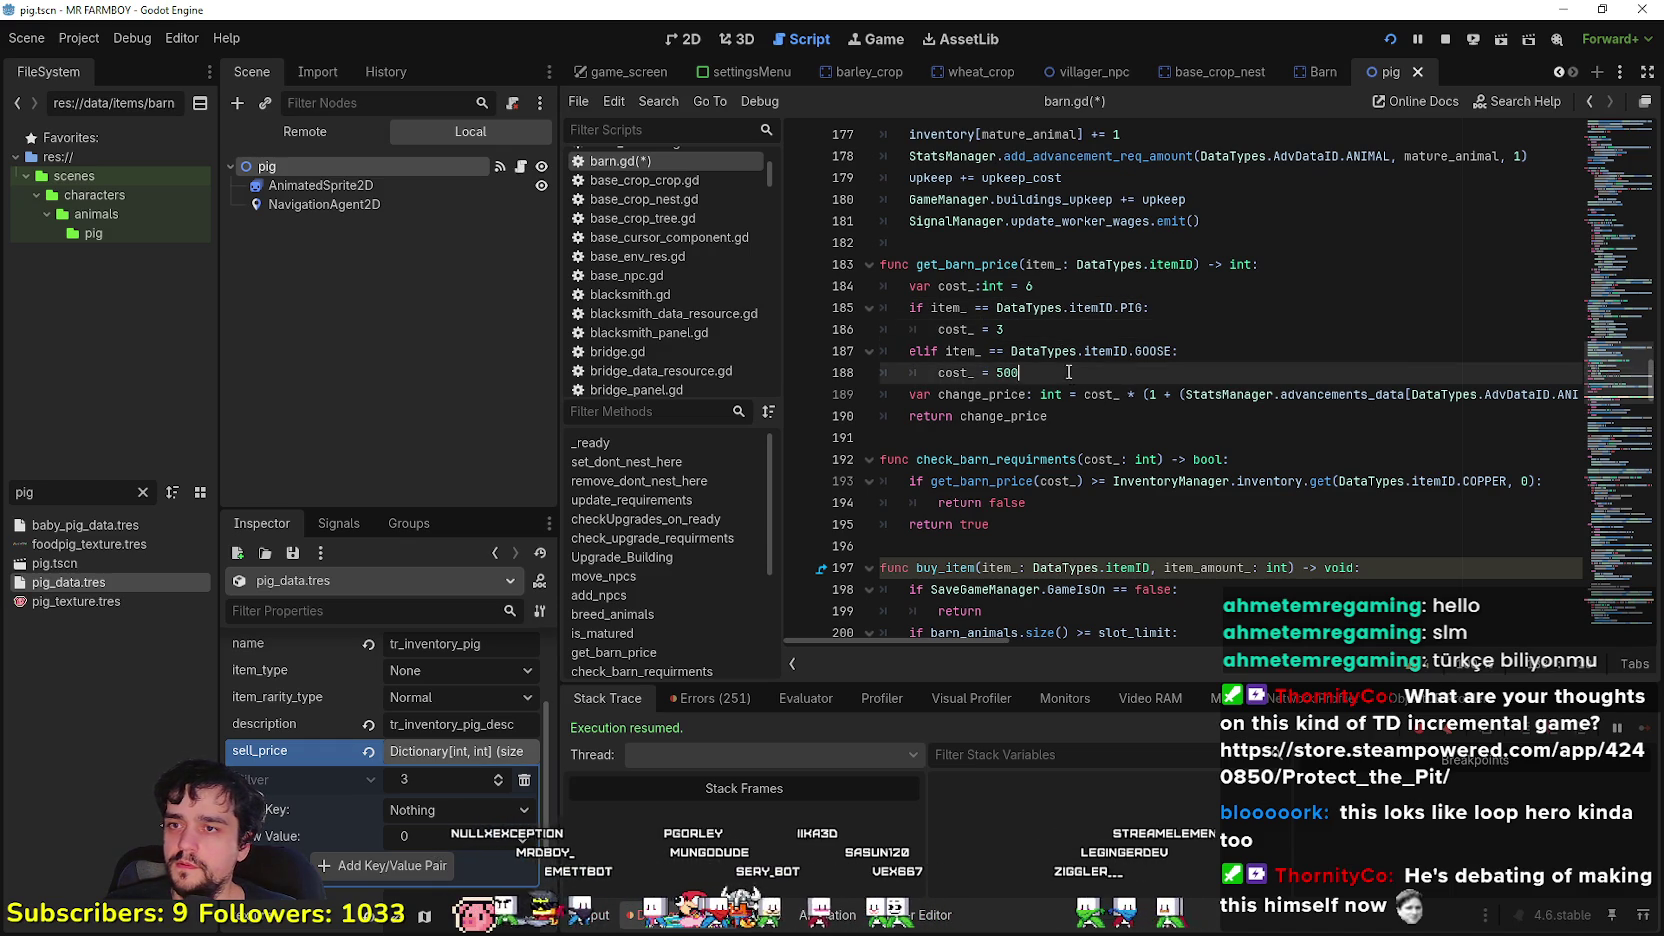
double_click(1150, 351)
type("C")
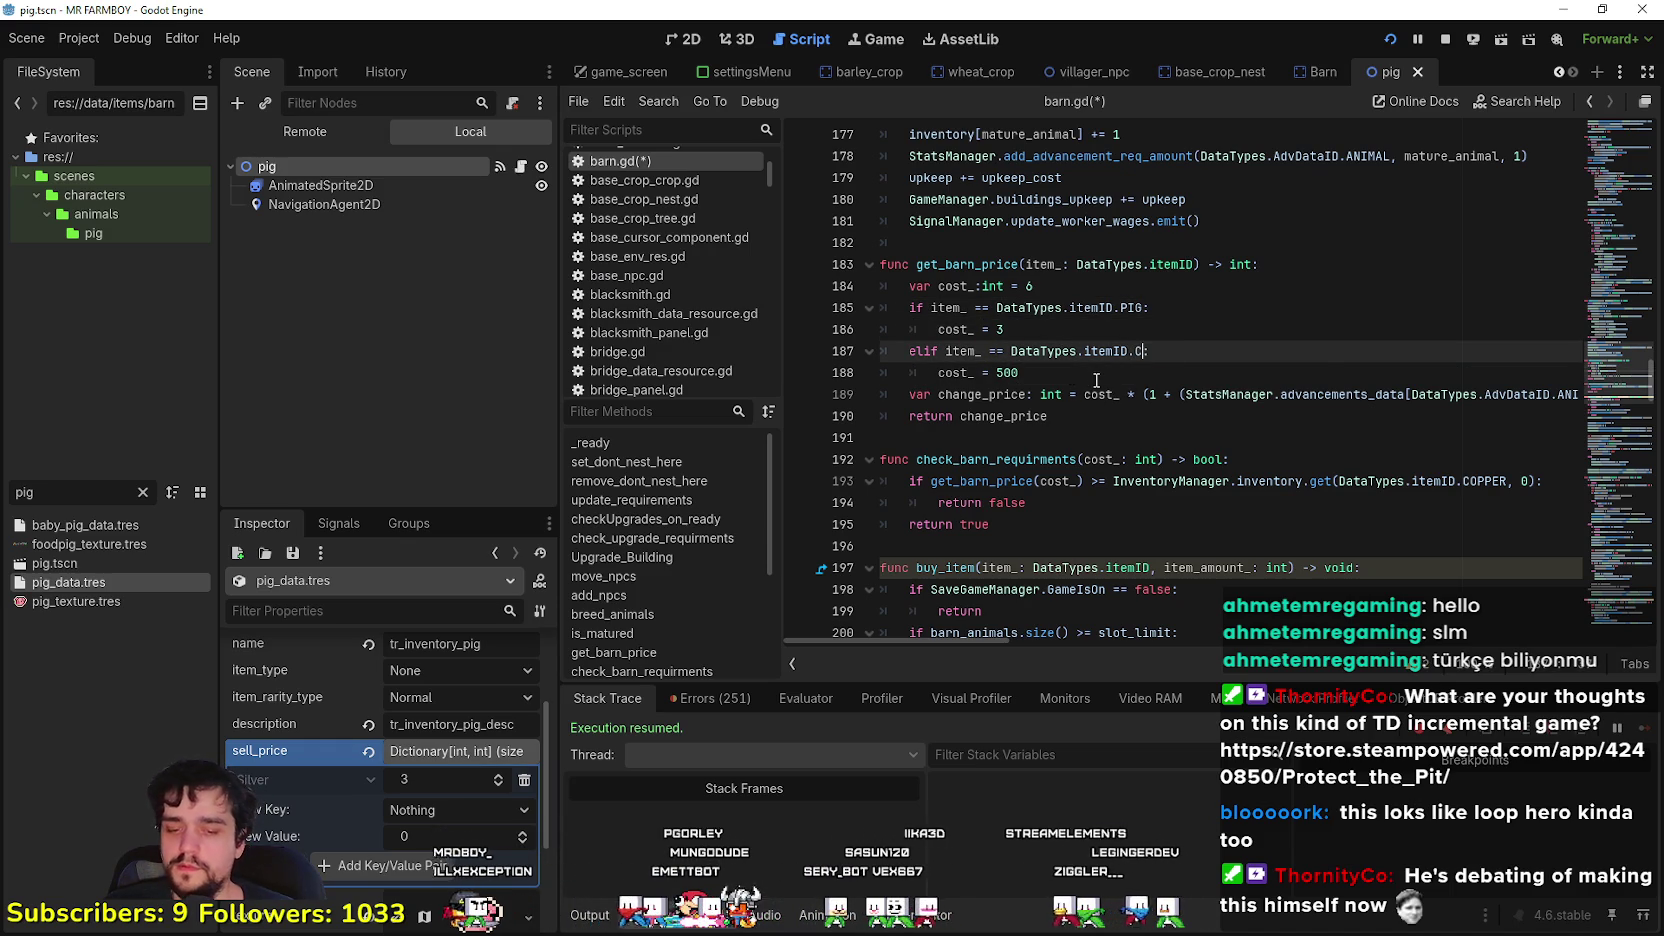
type("OW:")
left_click(1096, 380)
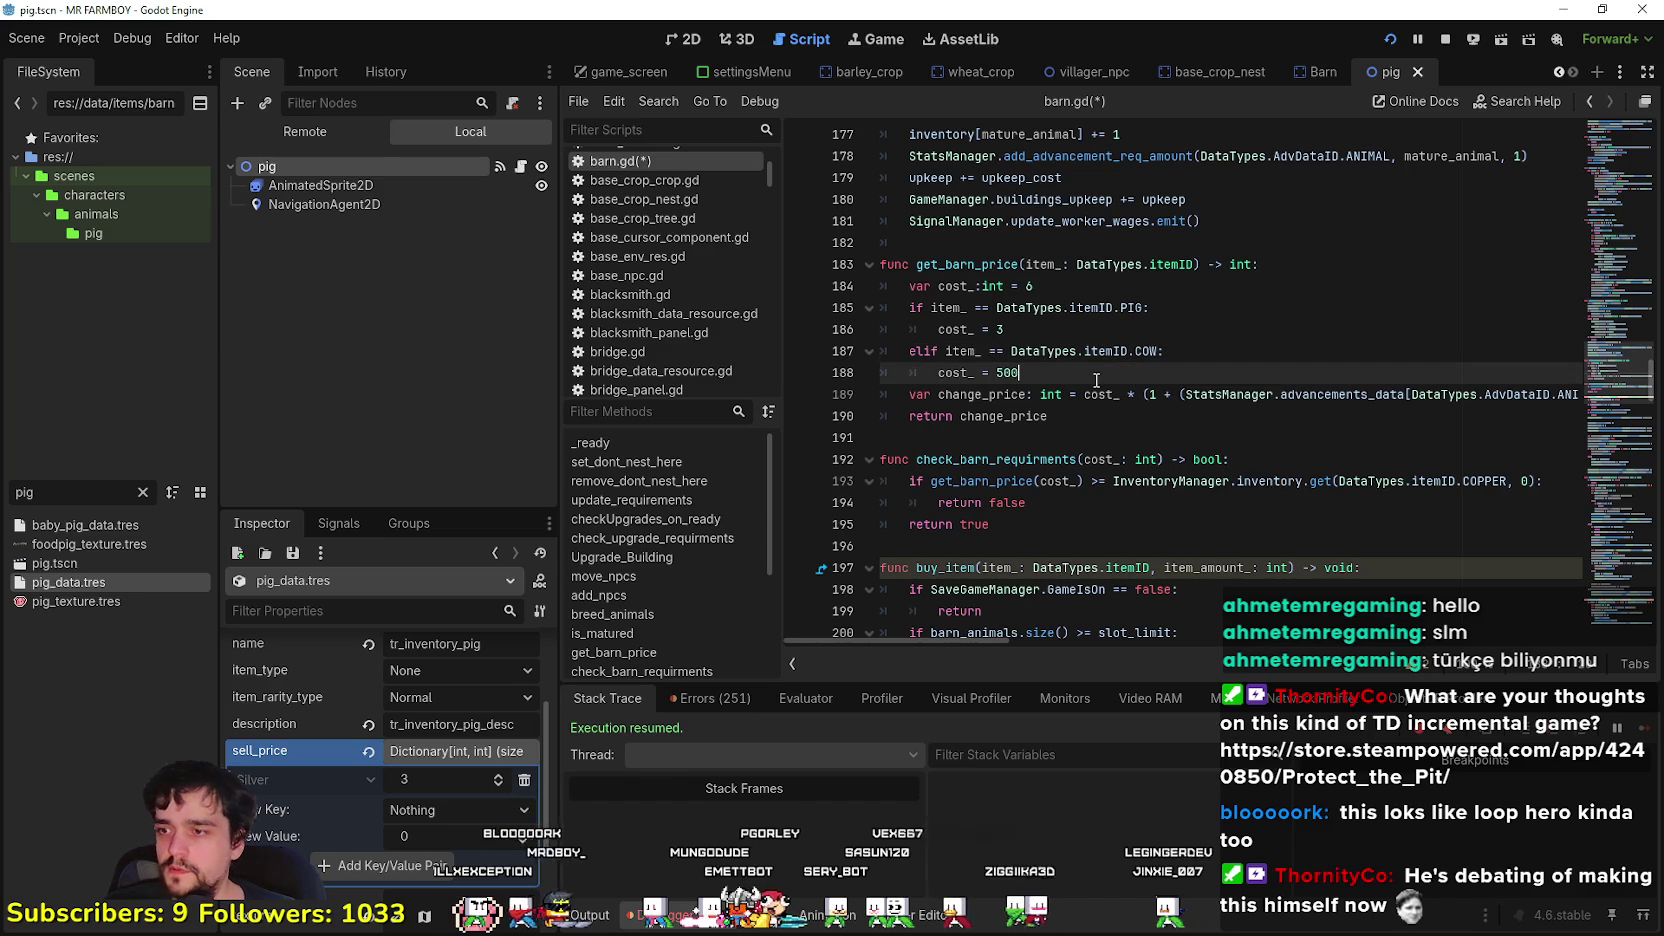
scroll(432, 741, "down", 2)
scroll(400, 783, "up", 4)
scroll(400, 783, "down", 4)
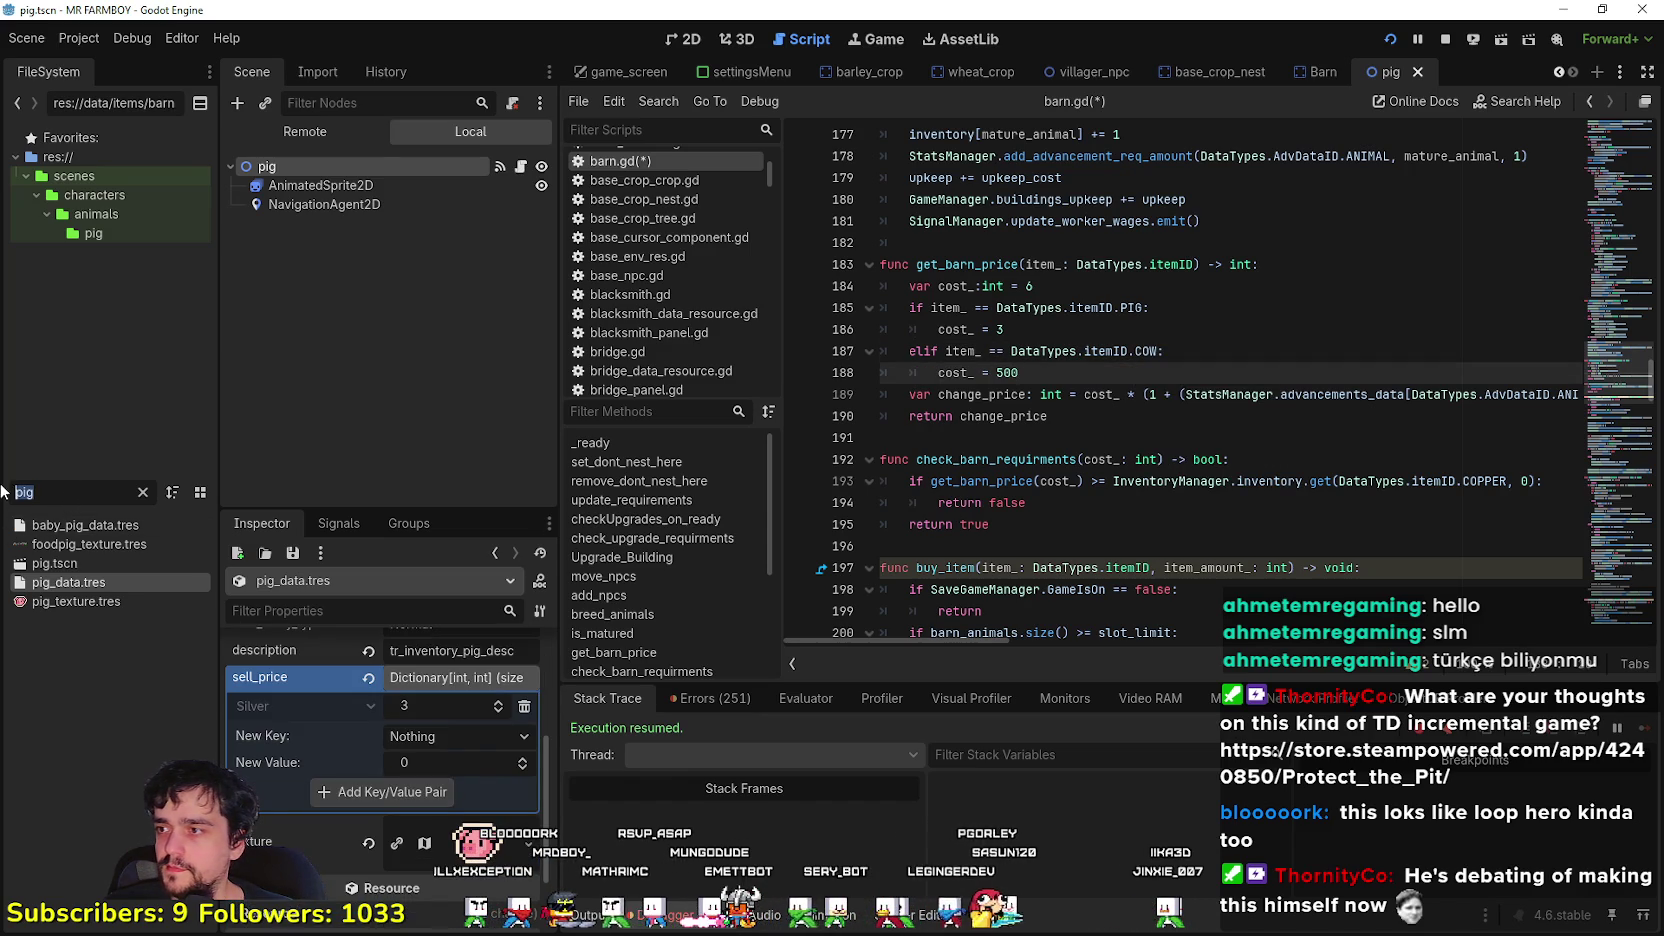
- Check cow_data.tres prices, set the COW cost to 10, and save barn.gd
type("cow")
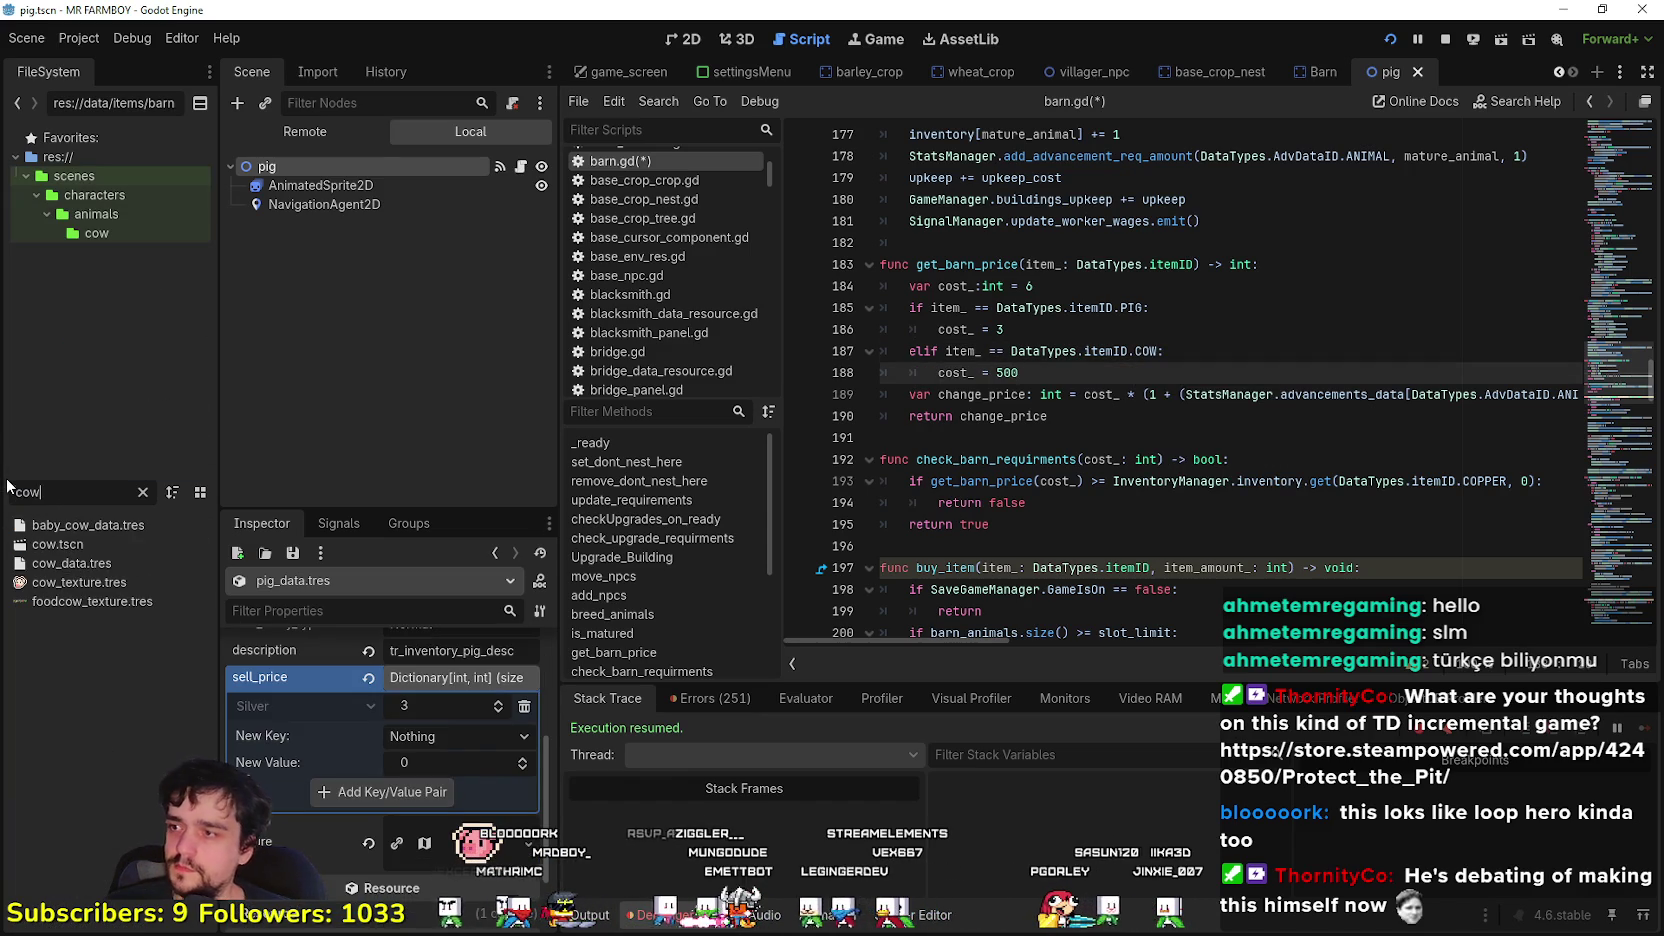
double_click(61, 563)
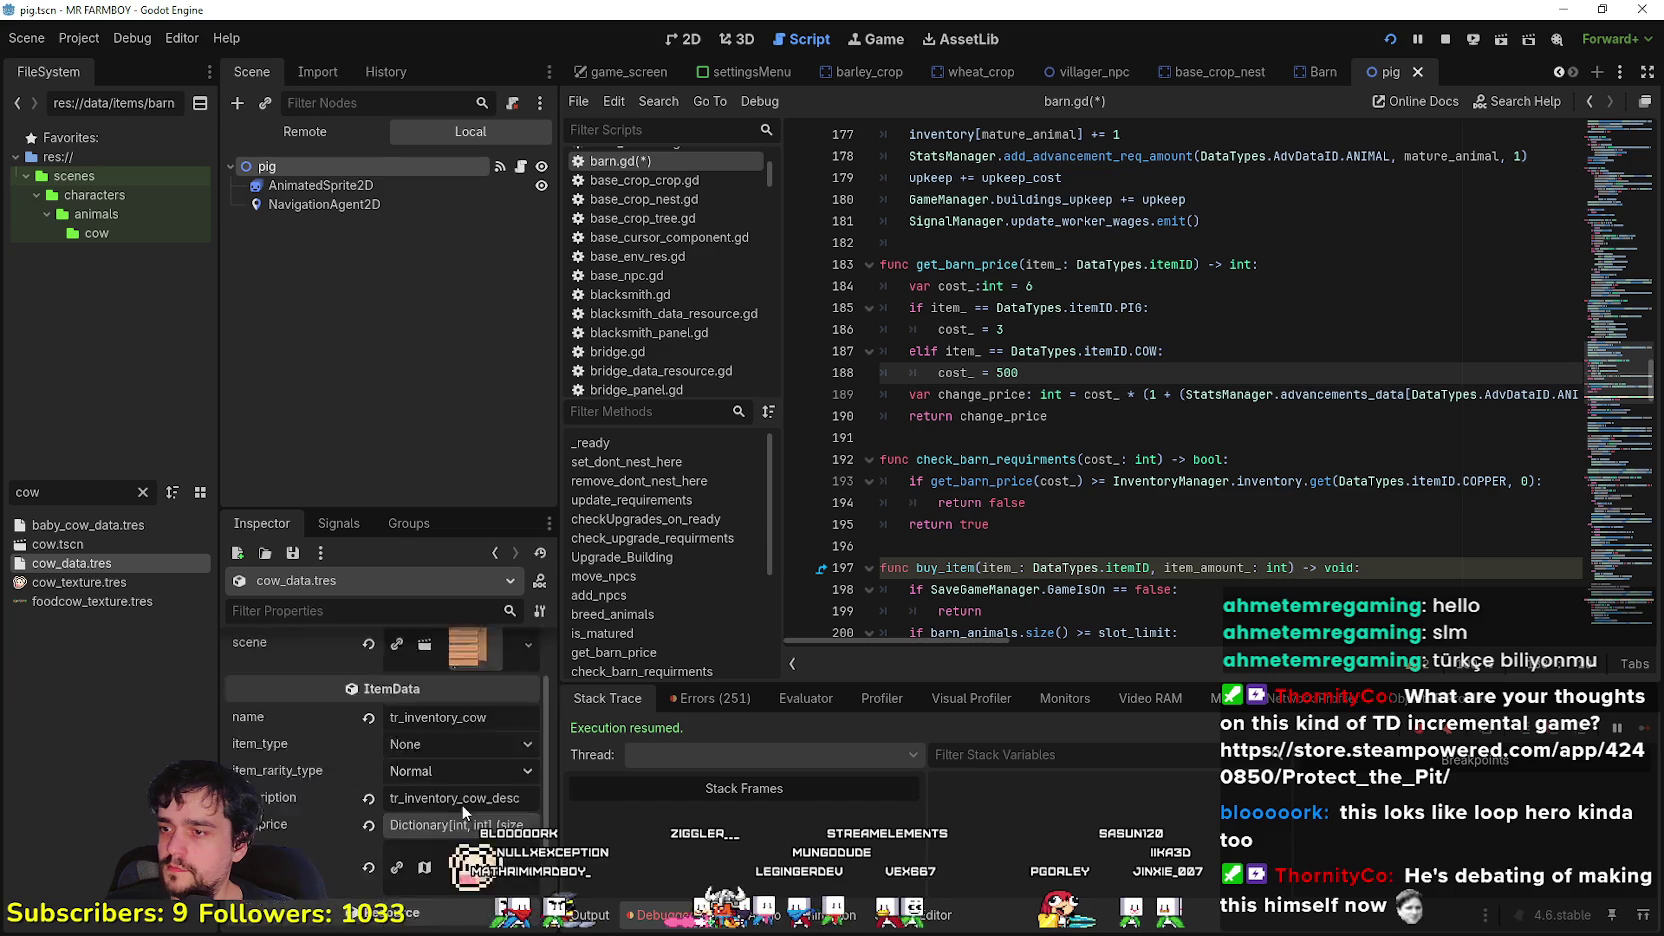
scroll(462, 803, "up", 2)
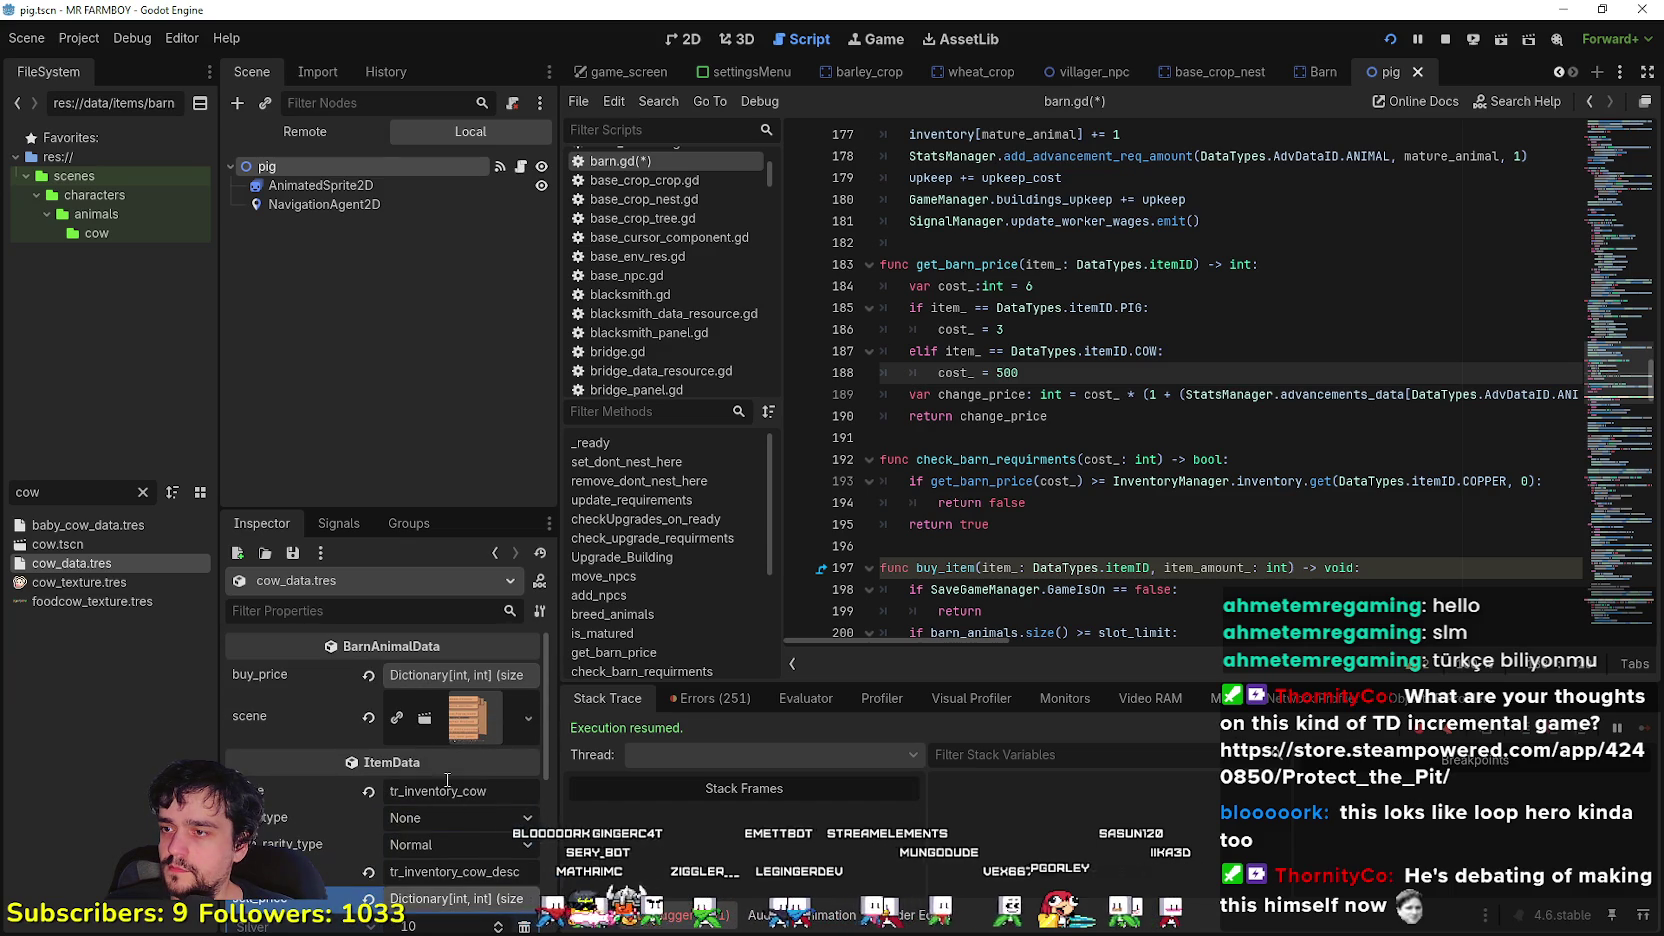
left_click(412, 676)
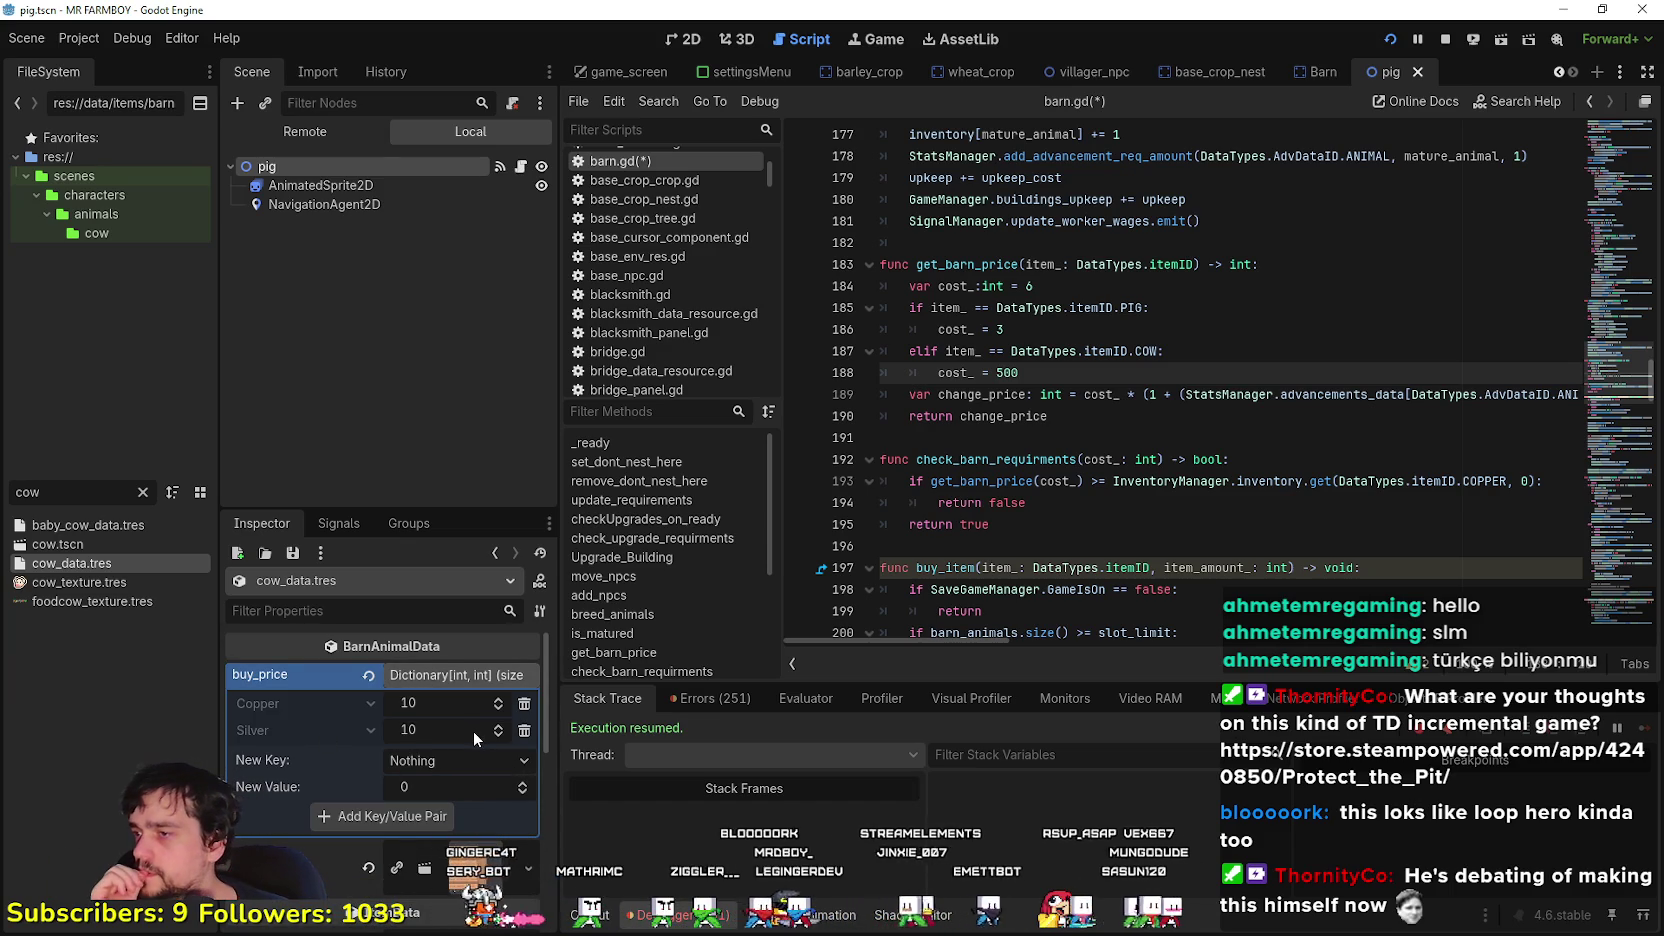
scroll(439, 708, "down", 2)
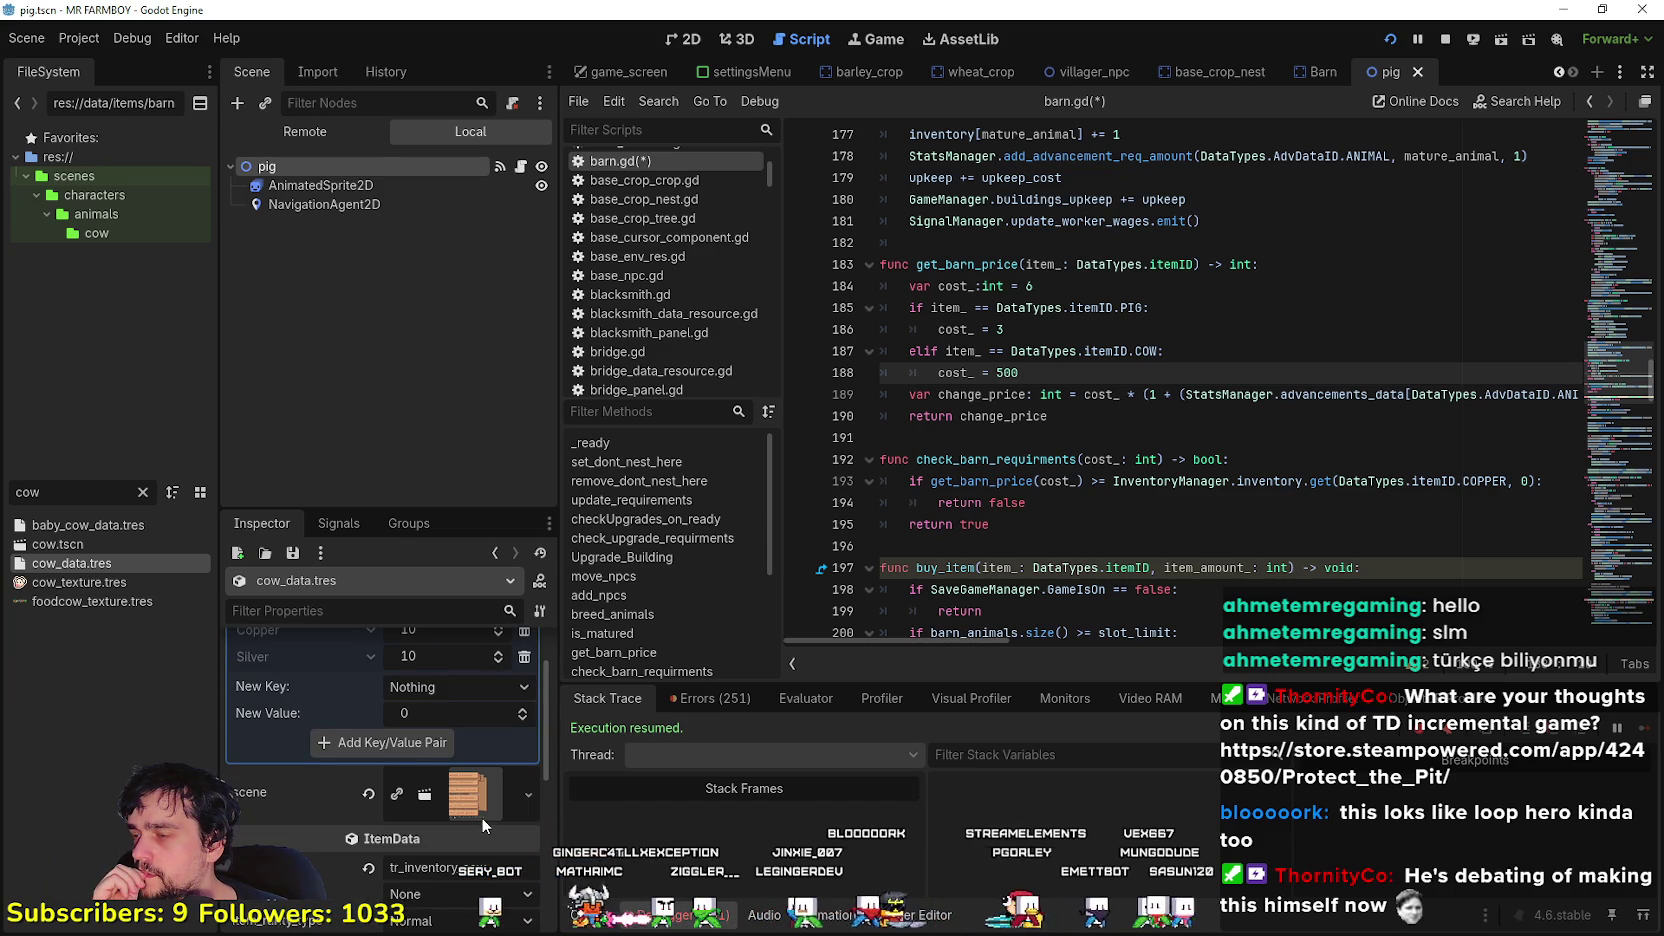
scroll(478, 810, "up", 2)
scroll(419, 734, "down", 5)
left_click(443, 790)
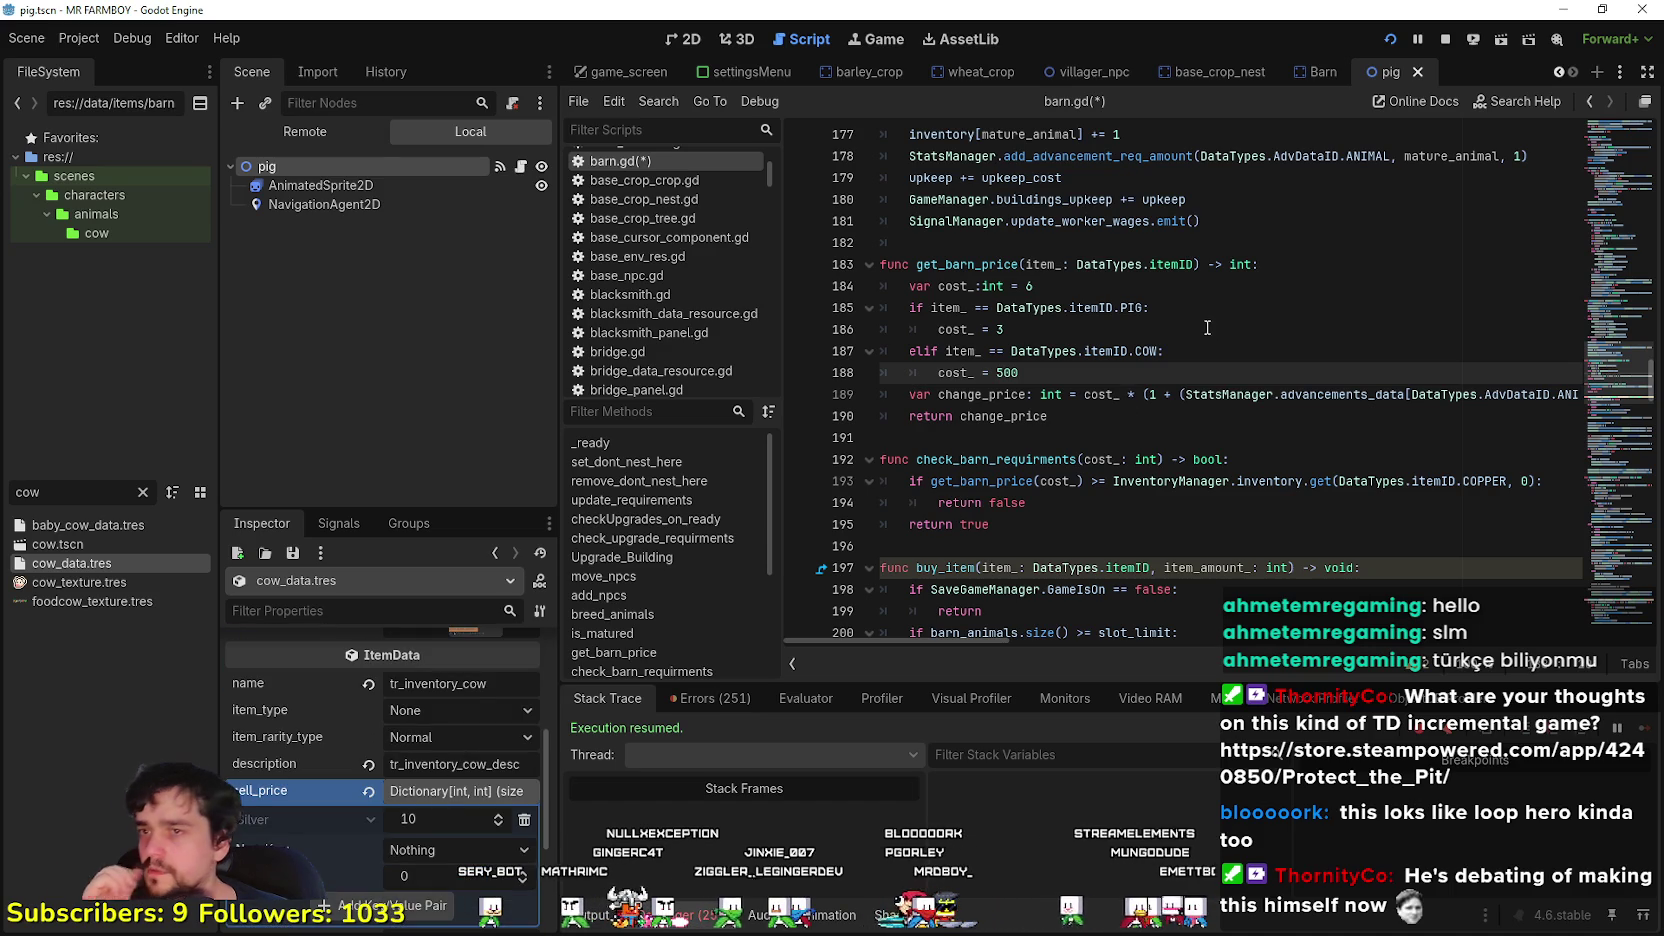
left_click(1134, 371)
key("BackSpace")
key("BackSpace")
key("BackSpace")
type("1-")
key("BackSpace")
type("0")
key("ctrl+s")
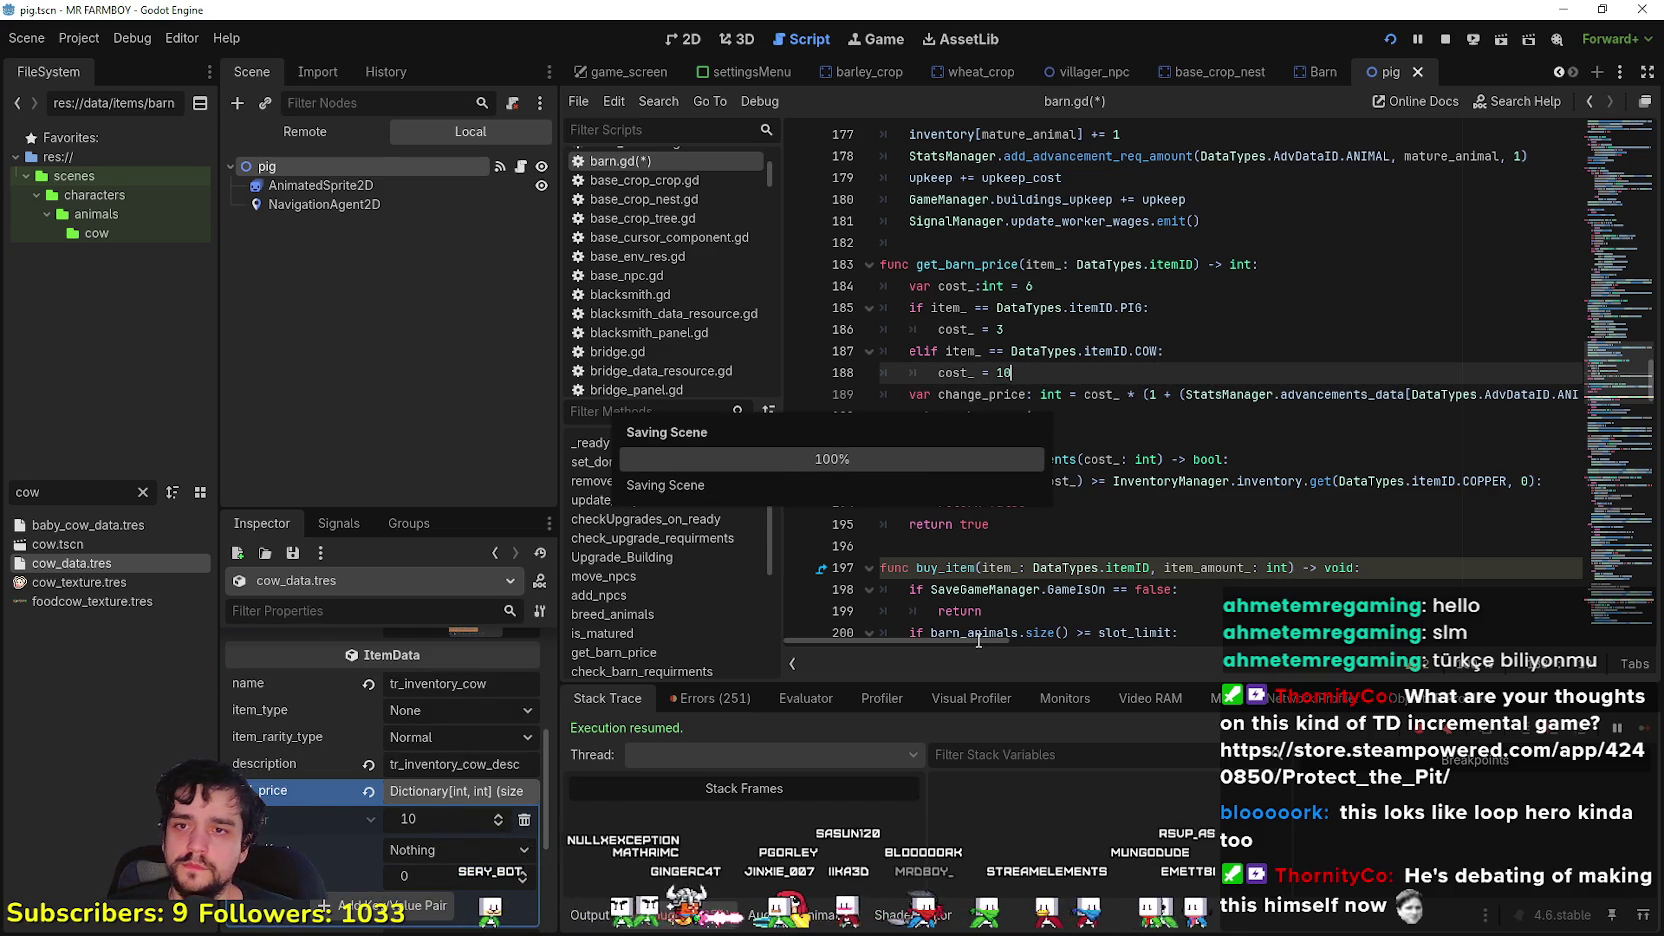
- Review the COW cost line and save barn.gd
left_click_drag(975, 639, 1075, 647)
left_click_drag(1082, 645, 972, 644)
left_click(985, 439)
left_click(1065, 373)
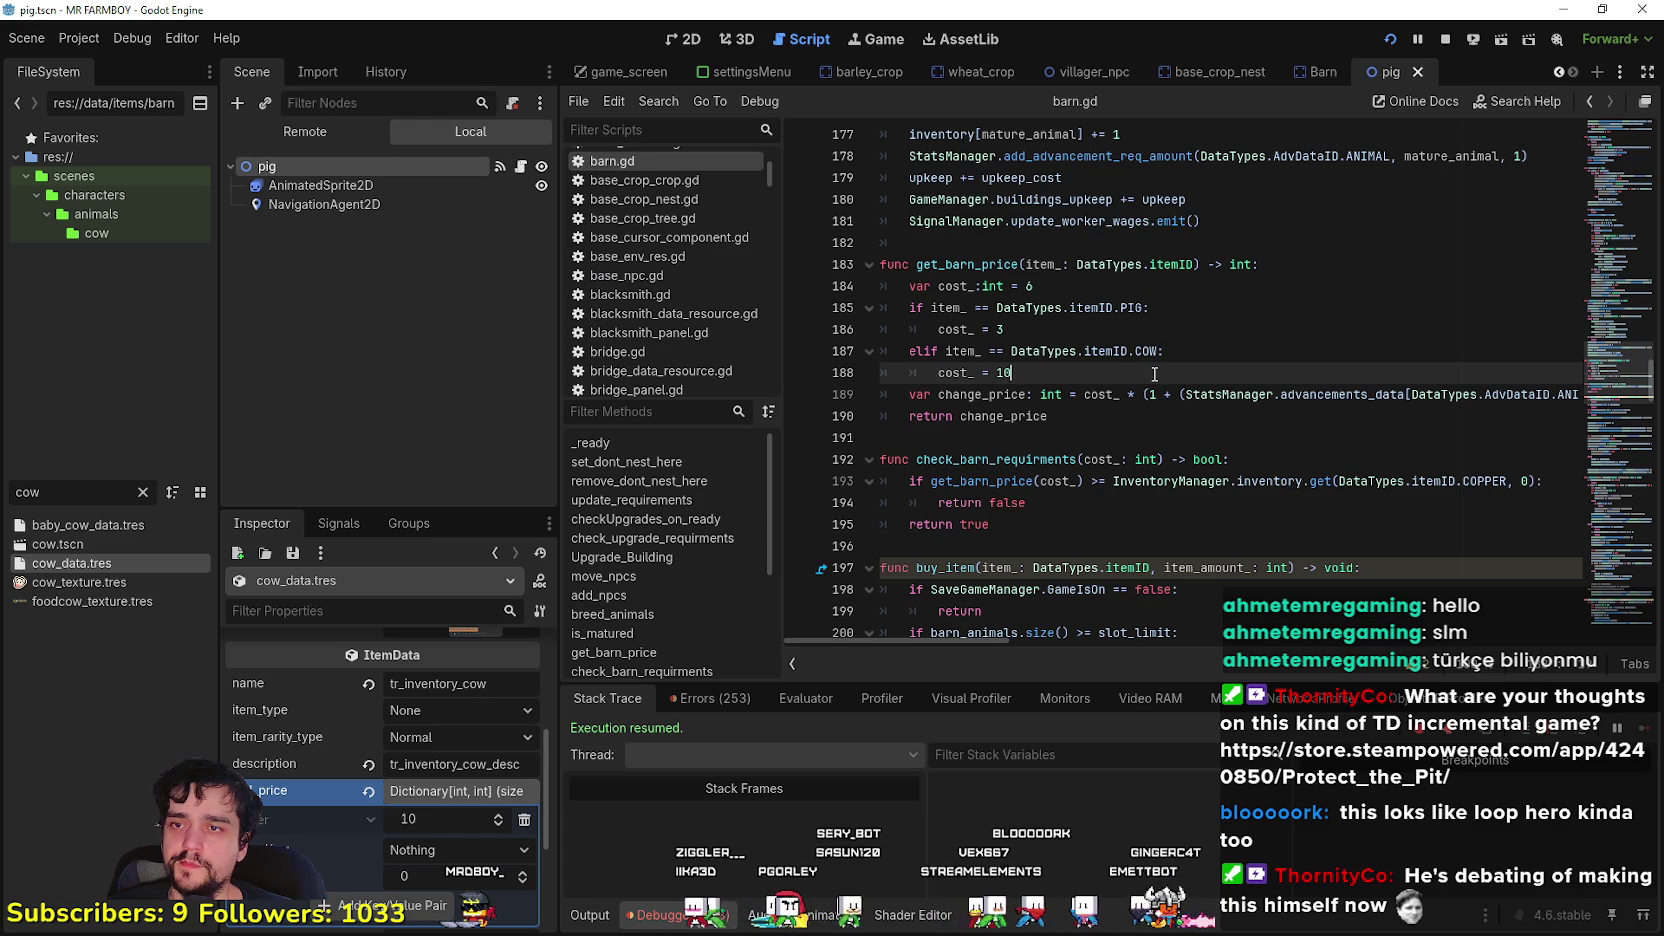
key("ctrl+s")
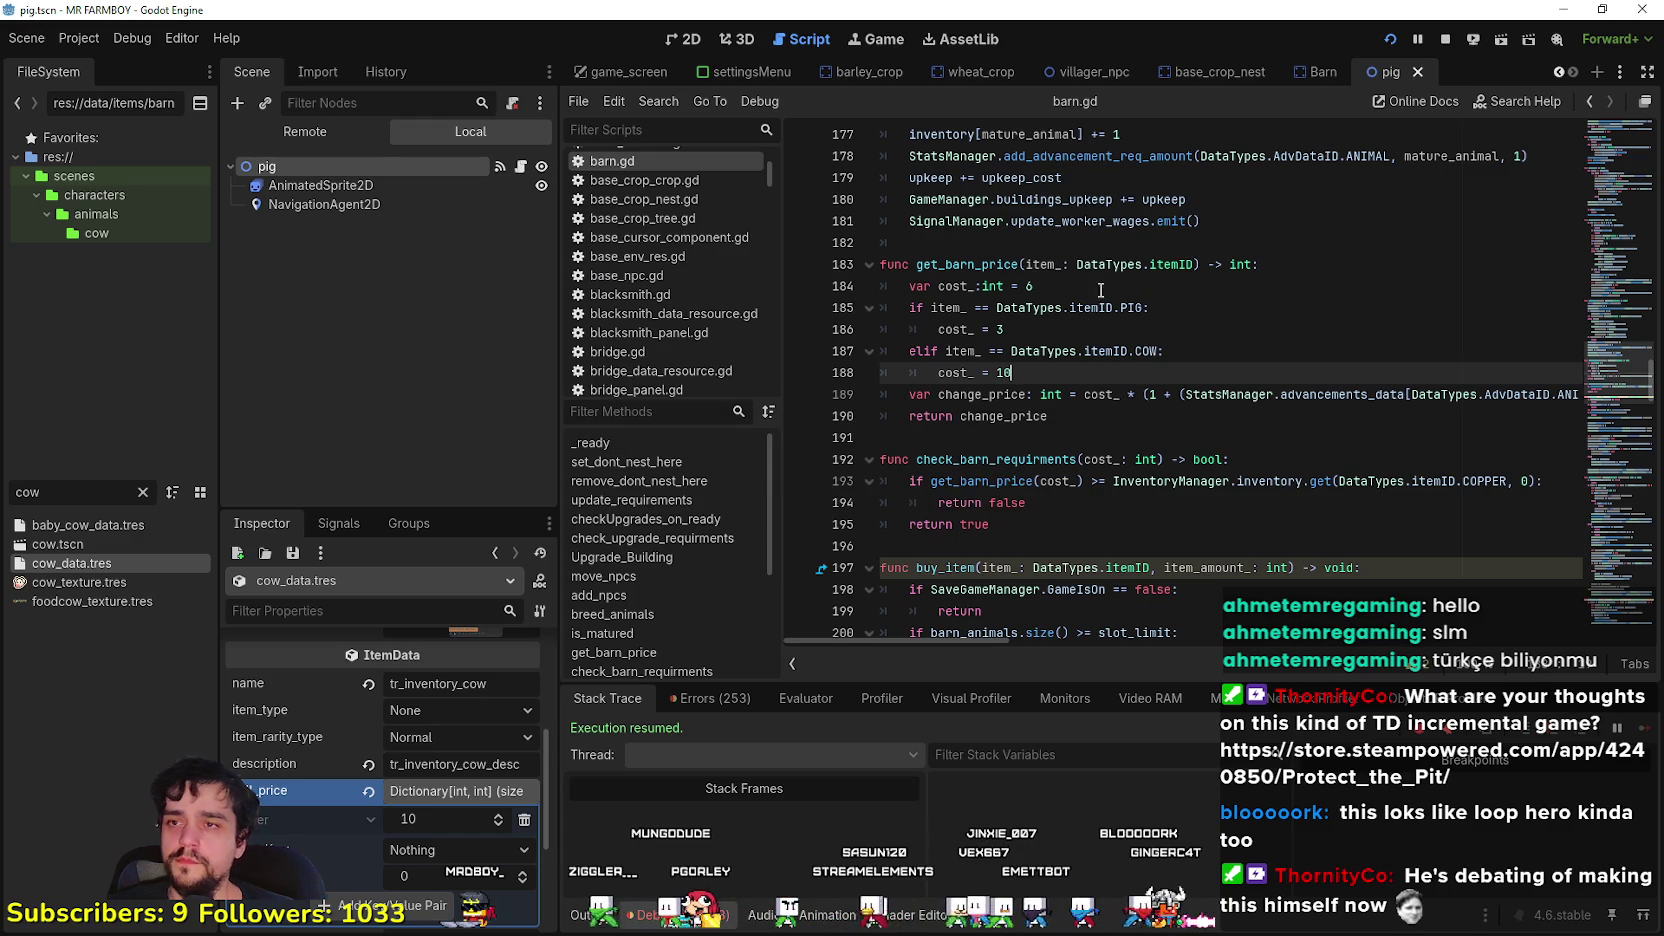
left_click(1001, 264)
scroll(1208, 458, "down", 2)
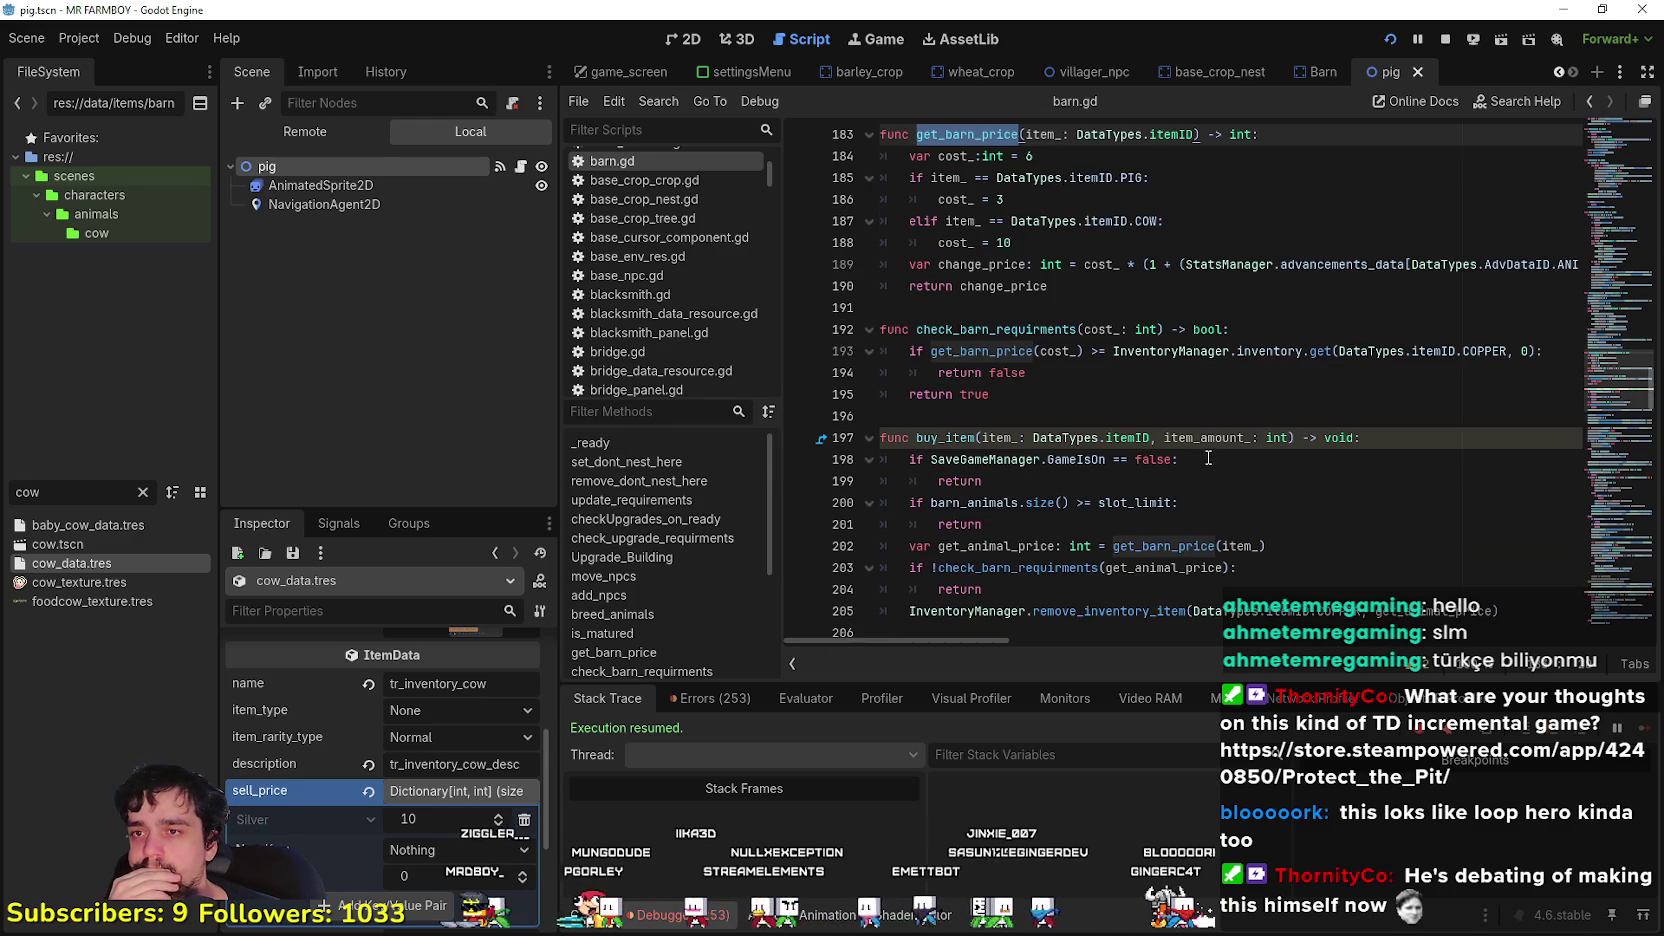
- Change COPPER to SILVER in the barn requirement check and the purchase's currency removal, saving each
double_click(1477, 352)
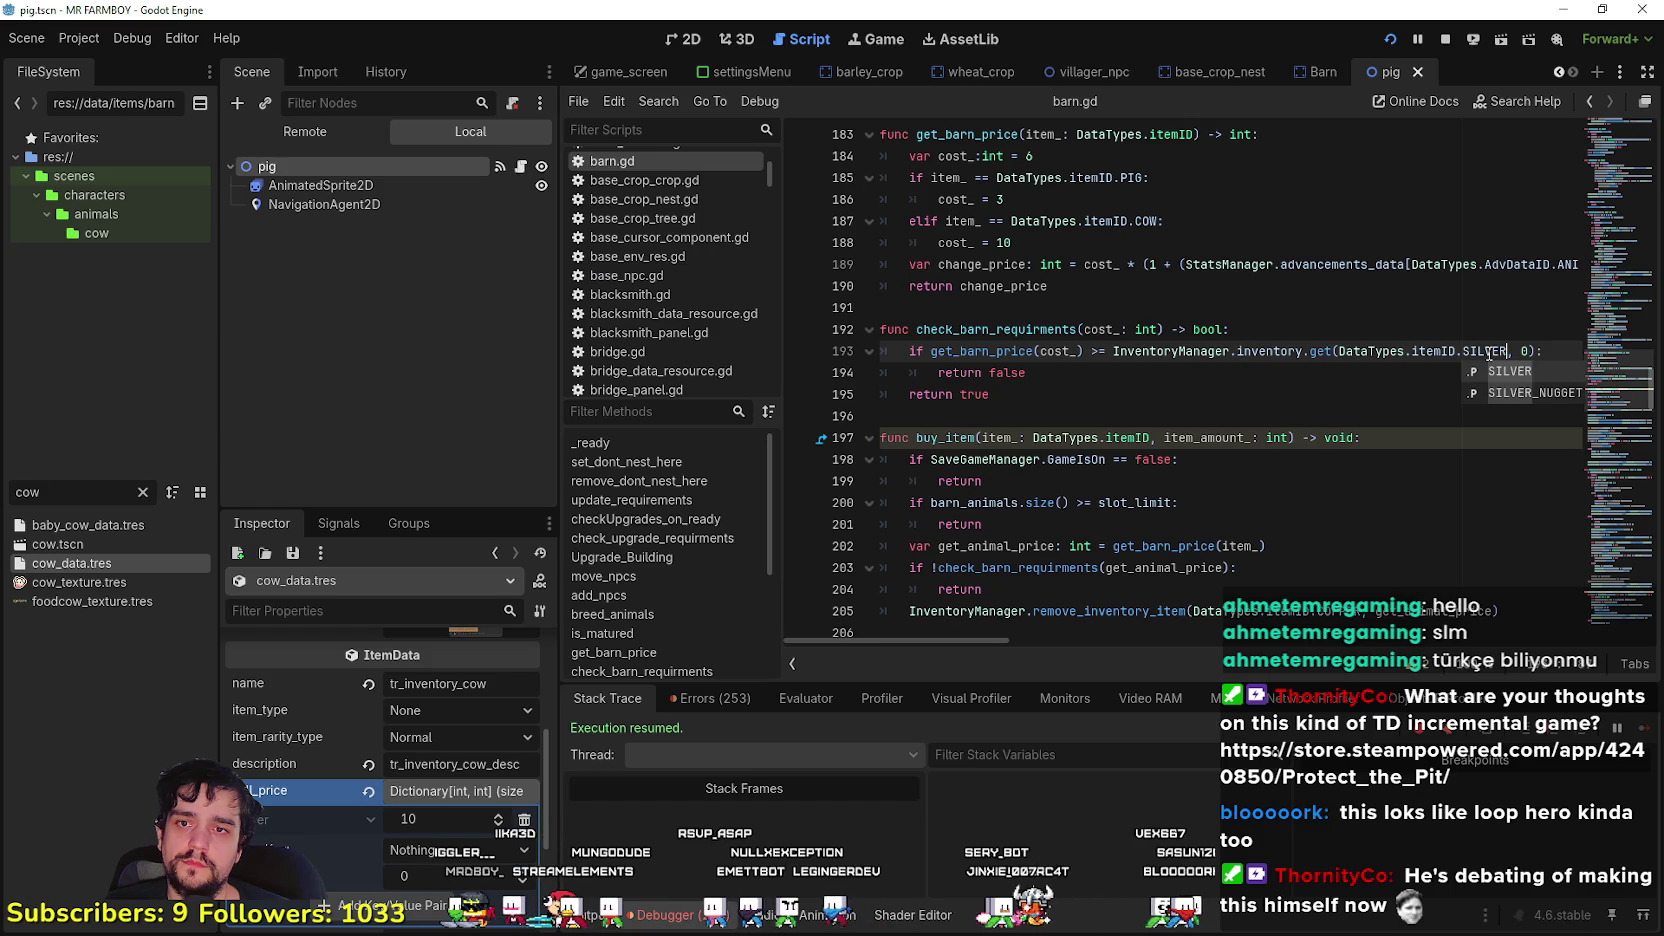
left_click(1281, 390)
key("ctrl+s")
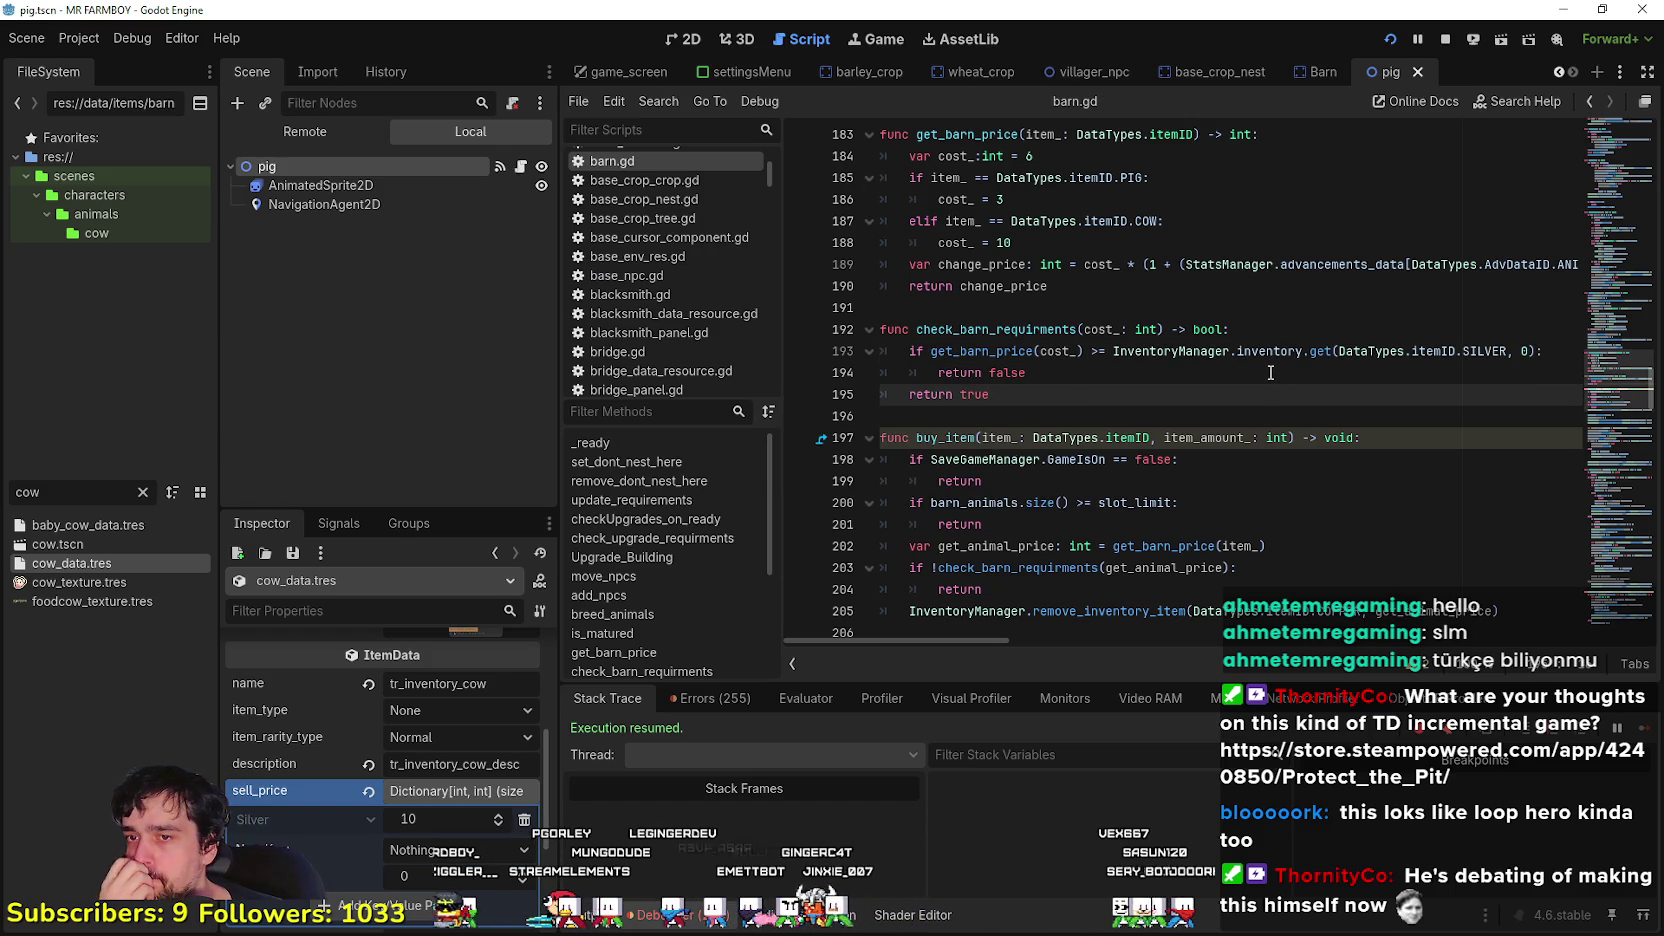
scroll(1272, 366, "down", 2)
double_click(1348, 481)
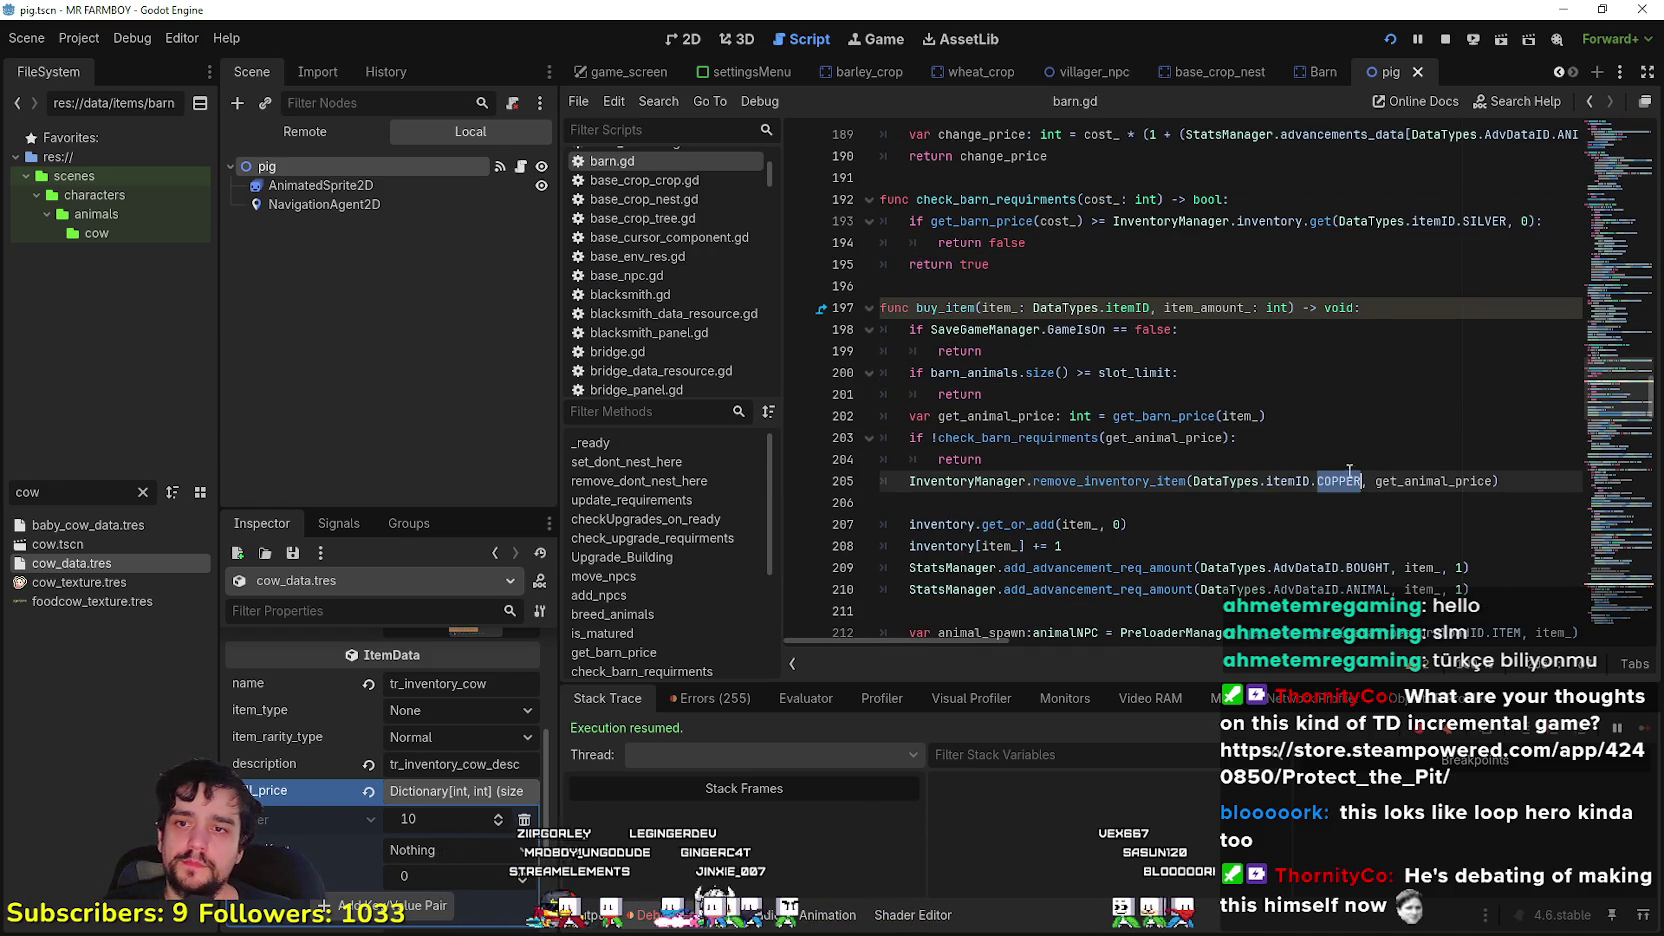
type("SILVER")
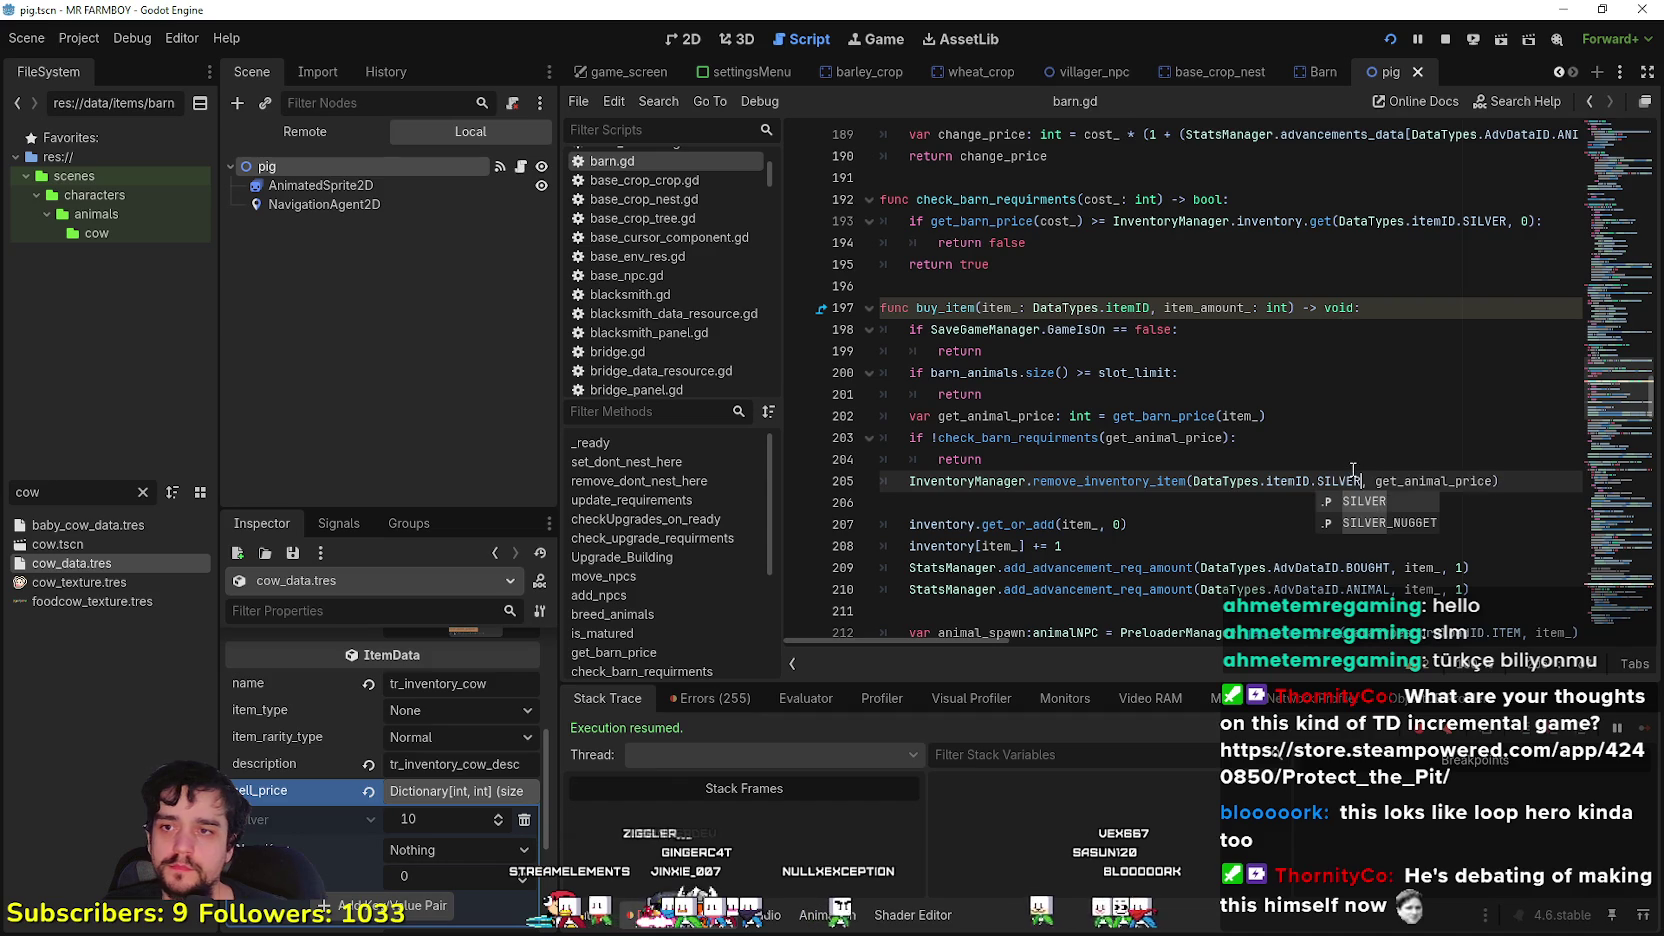
left_click(1231, 458)
key("ctrl+s")
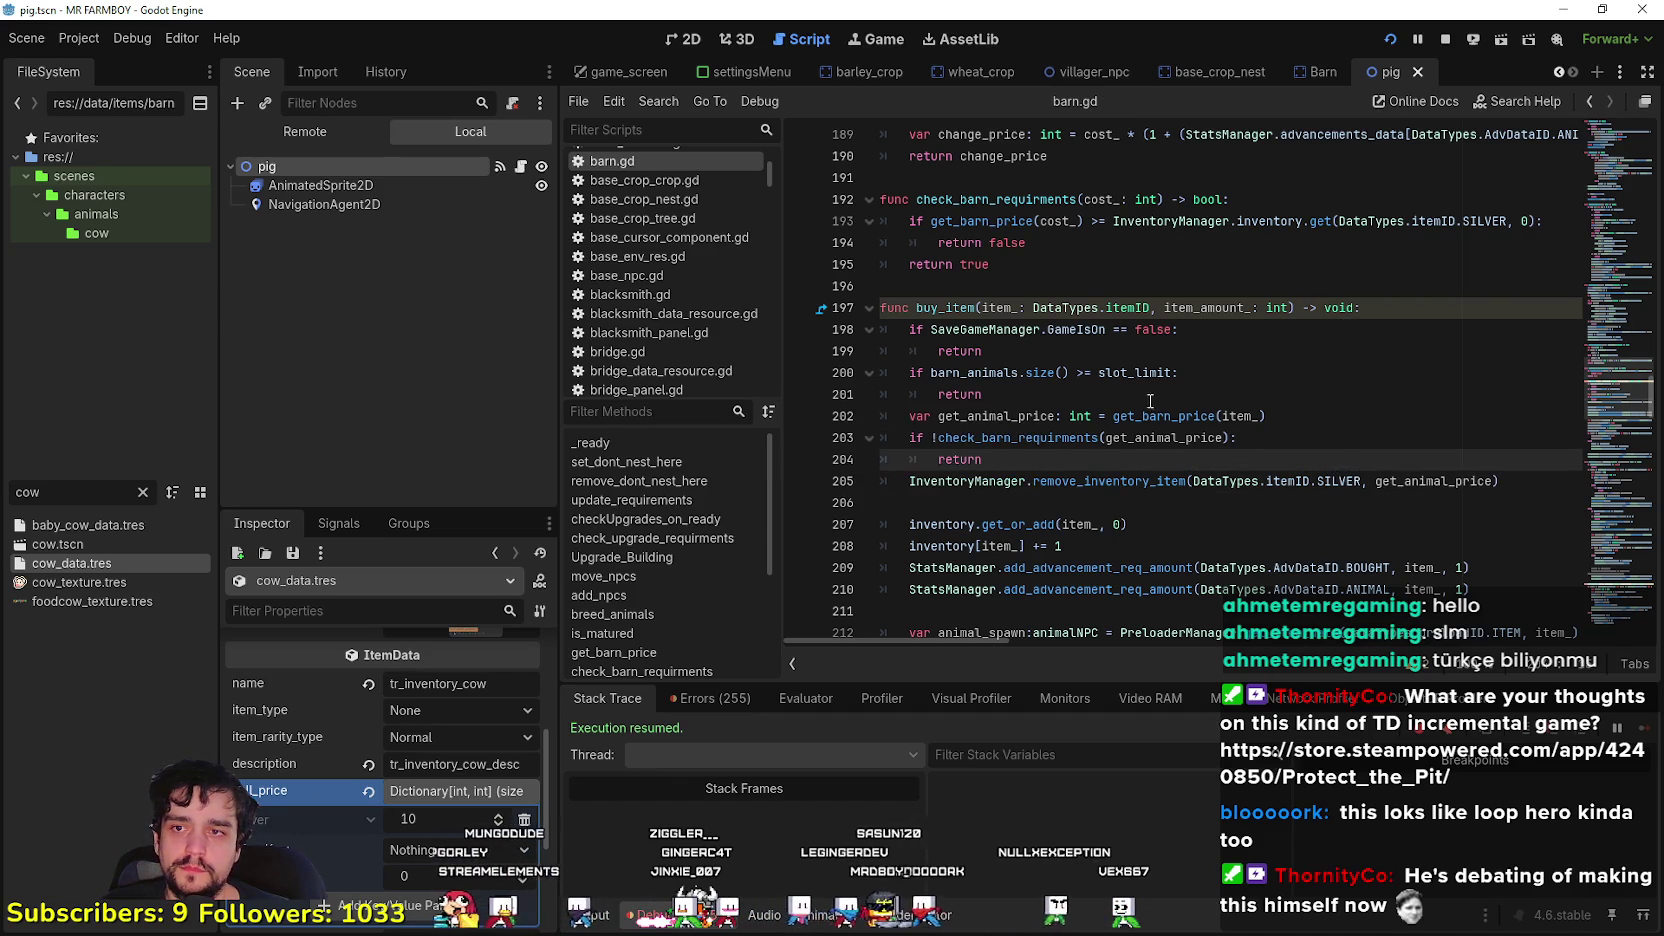
scroll(1109, 400, "down", 2)
left_click(1056, 372)
scroll(1150, 410, "down", 1)
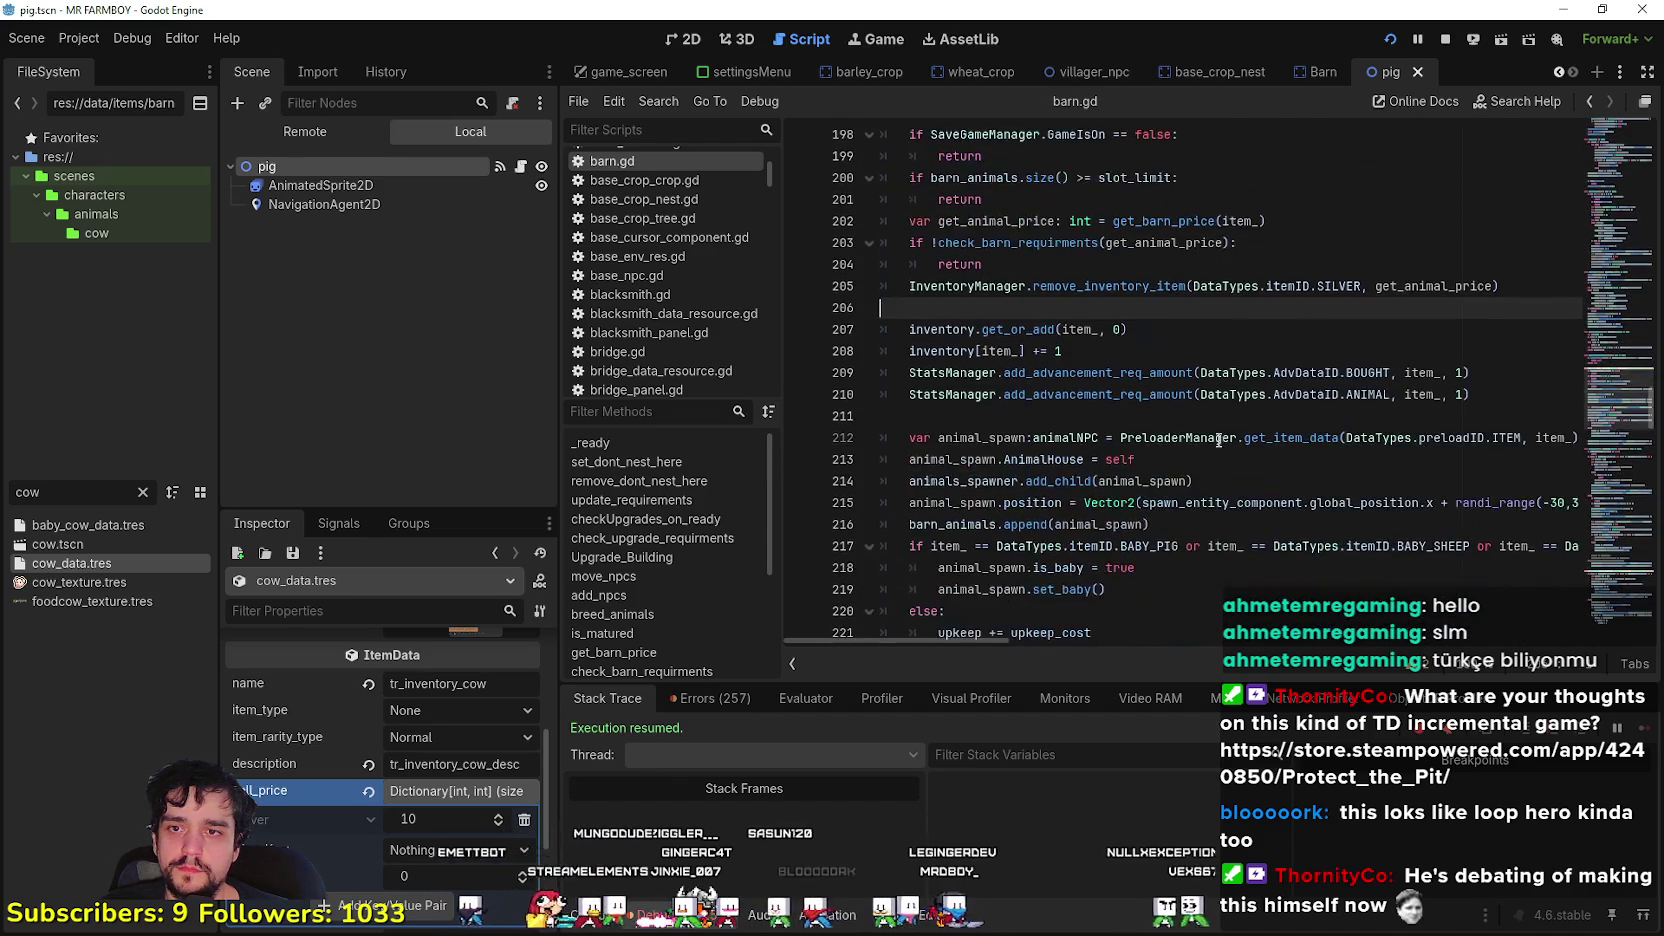
scroll(1221, 401, "down", 3)
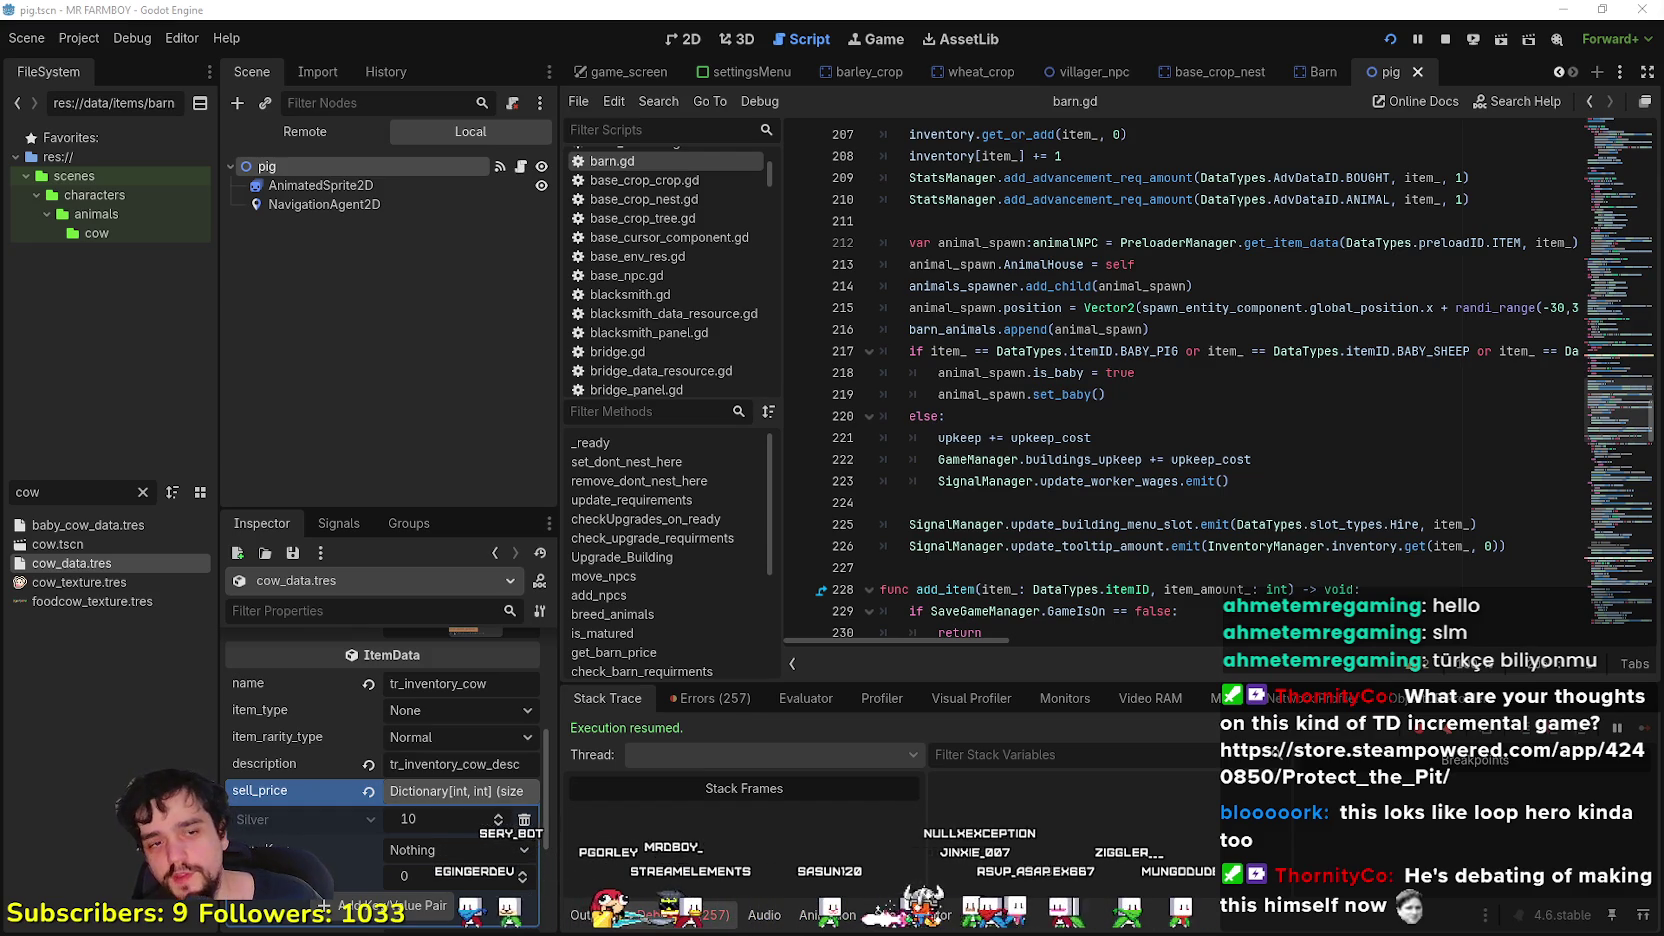
left_click(1021, 400)
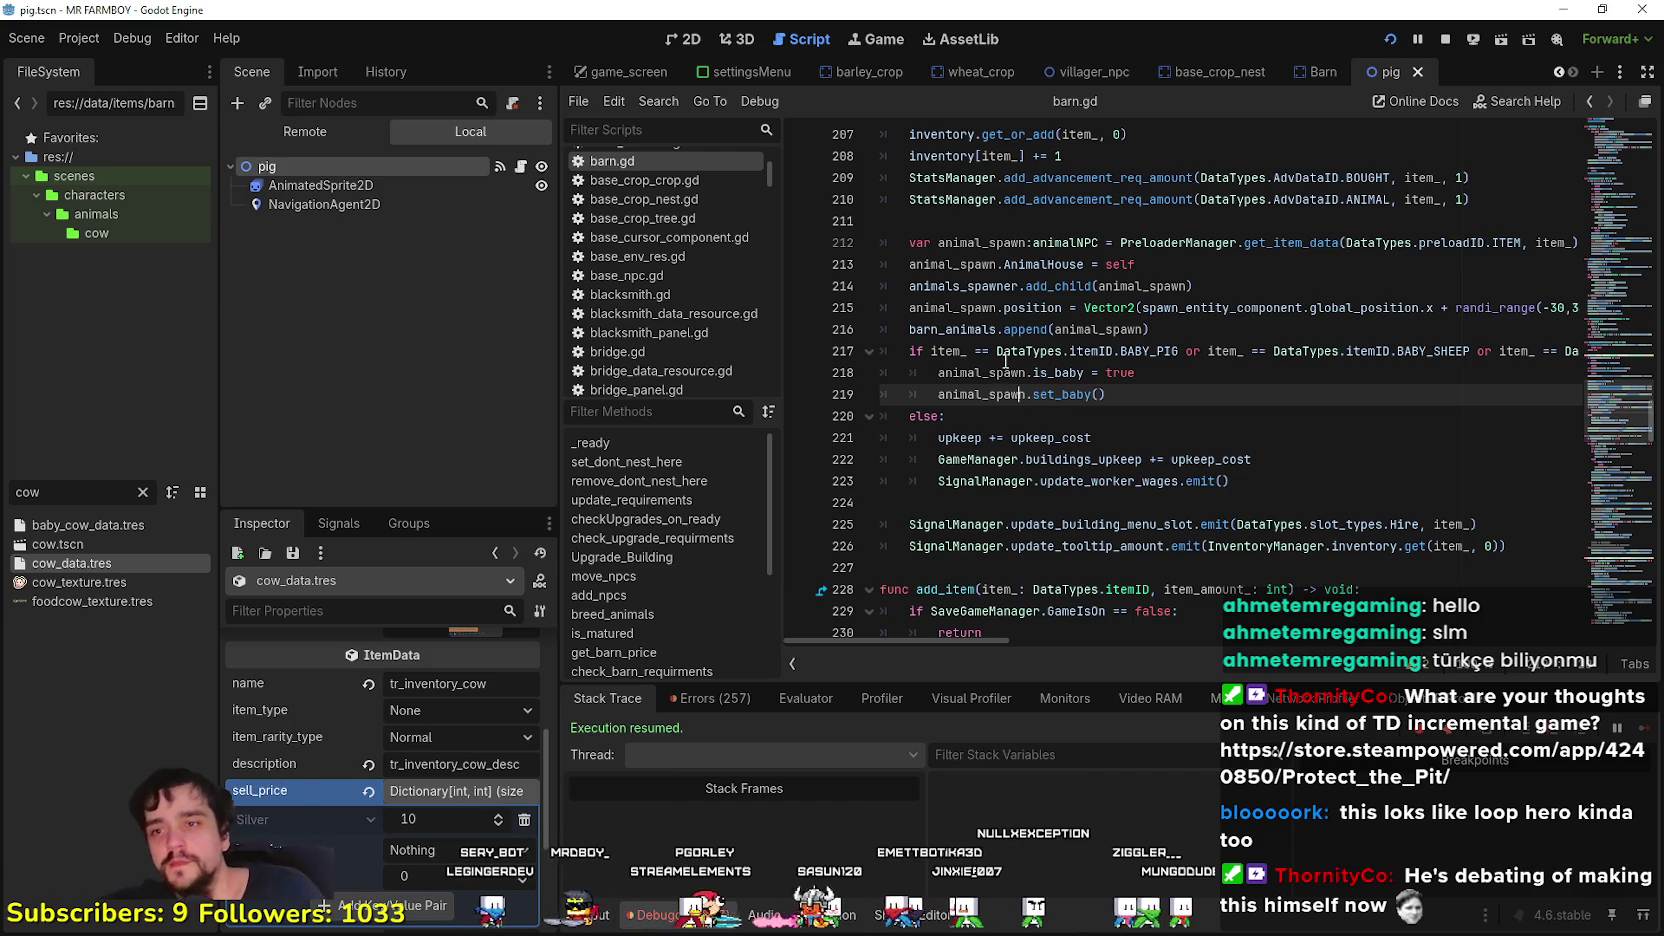
left_click(938, 502)
scroll(950, 480, "down", 3)
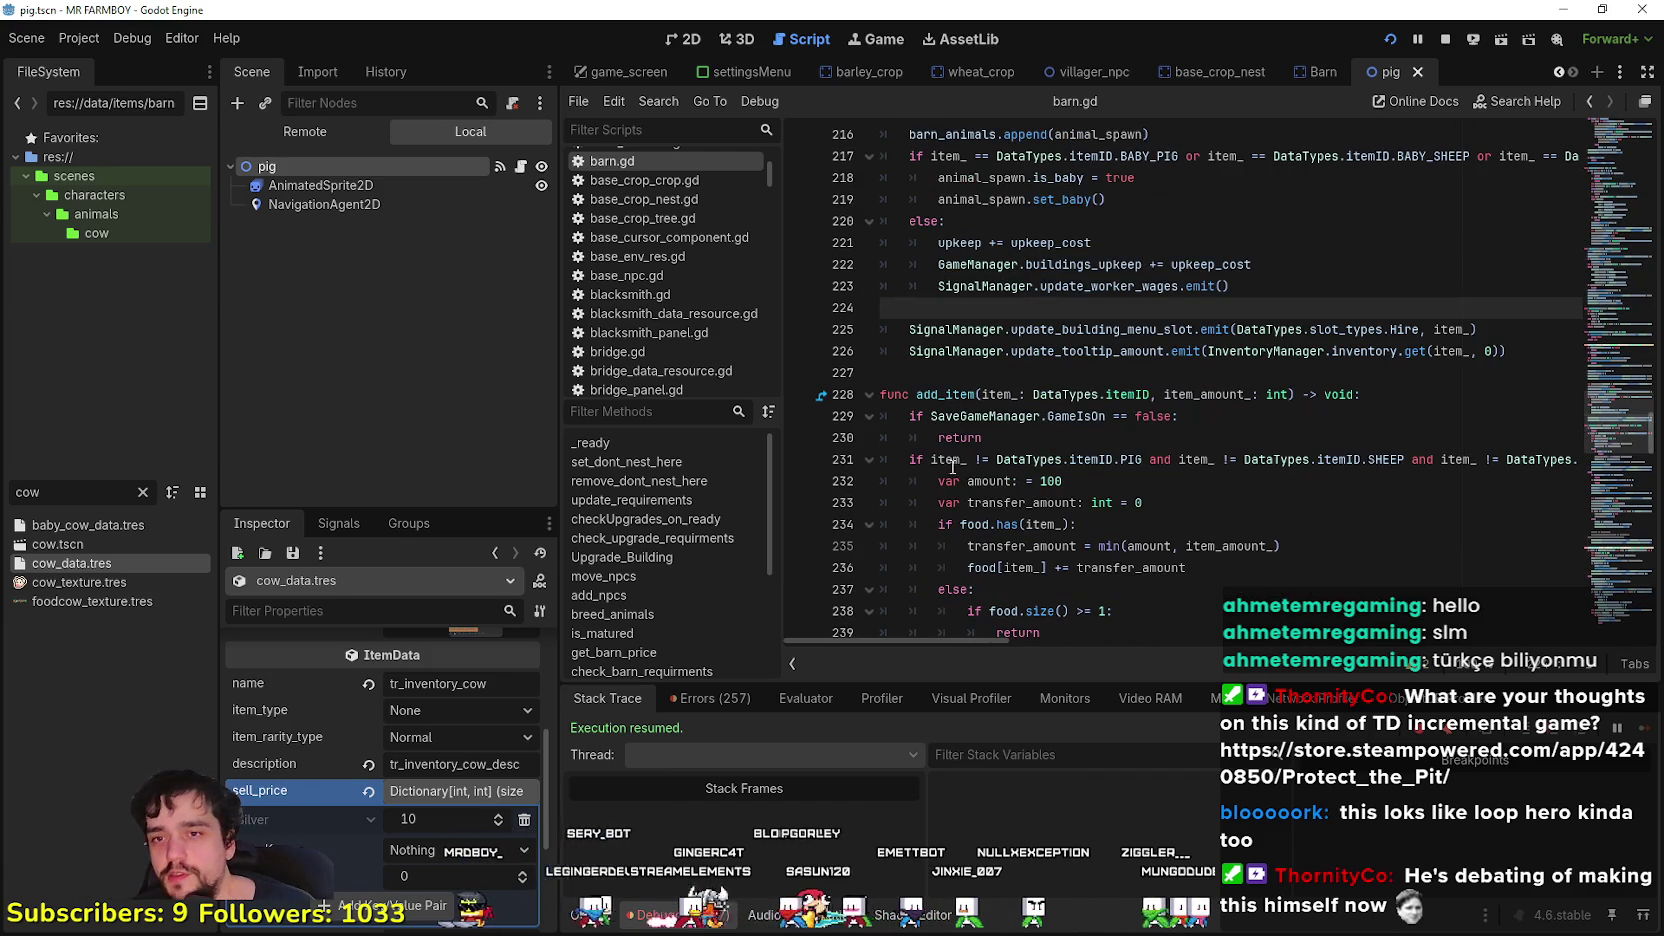
left_click(896, 369)
scroll(1000, 420, "up", 3)
left_click(1122, 458)
scroll(1125, 473, "down", 3)
left_click(1042, 390)
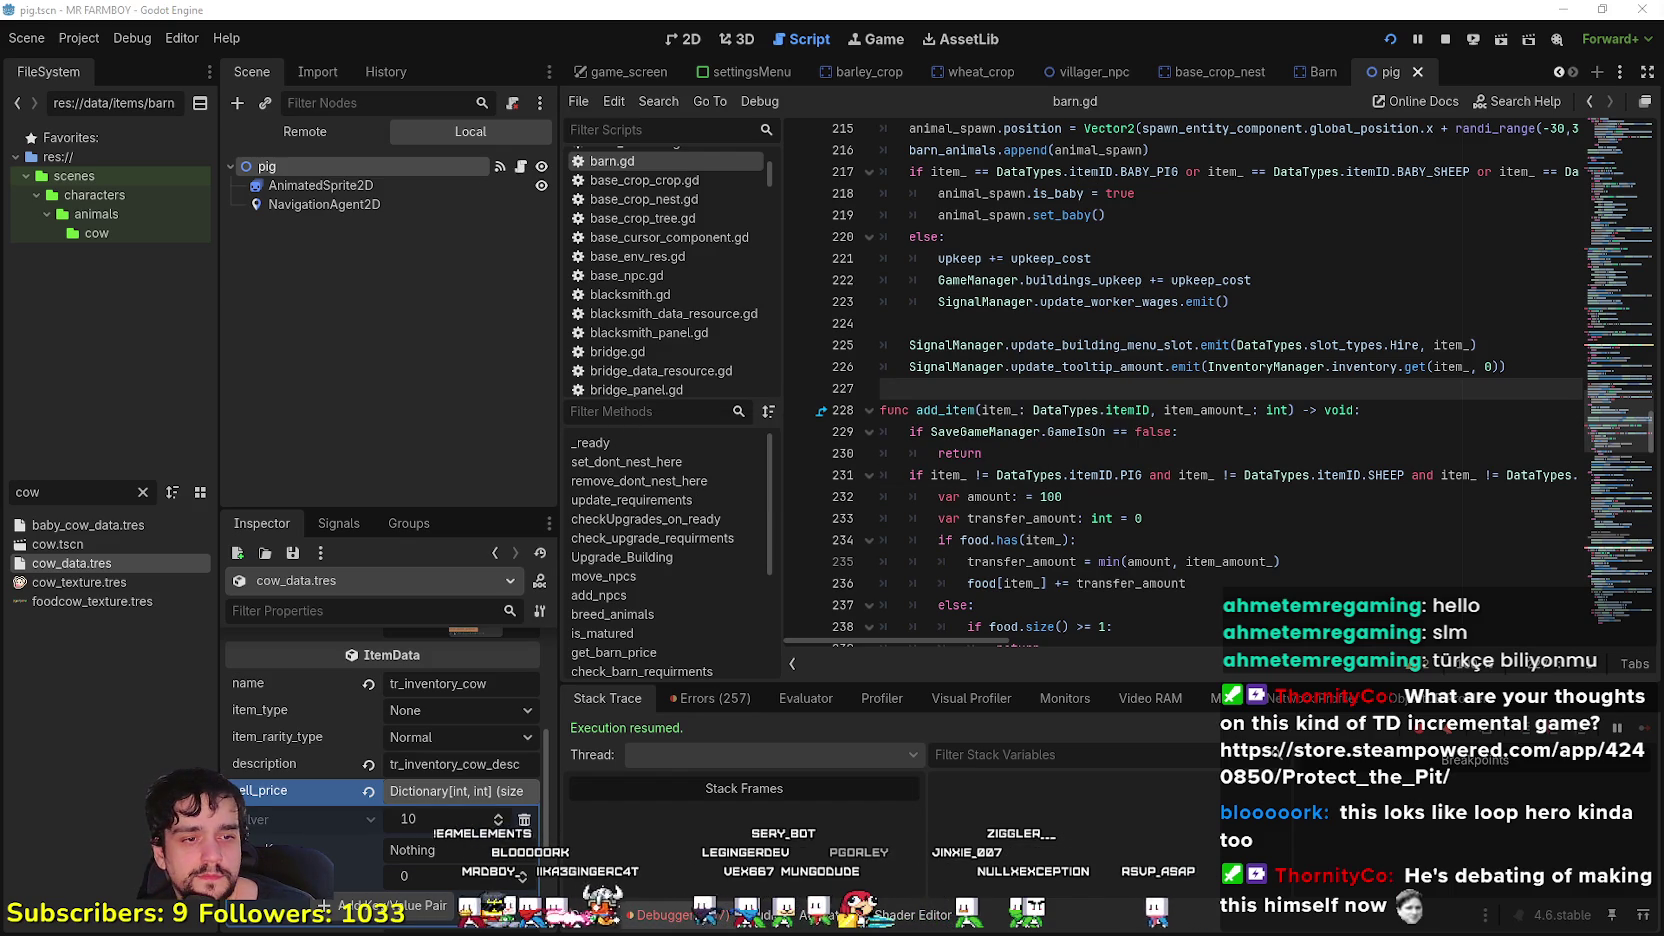
key("alt+Tab")
- Resume the game, buy a pig for 3 silver at the barn, and close the Barn window
key("Escape")
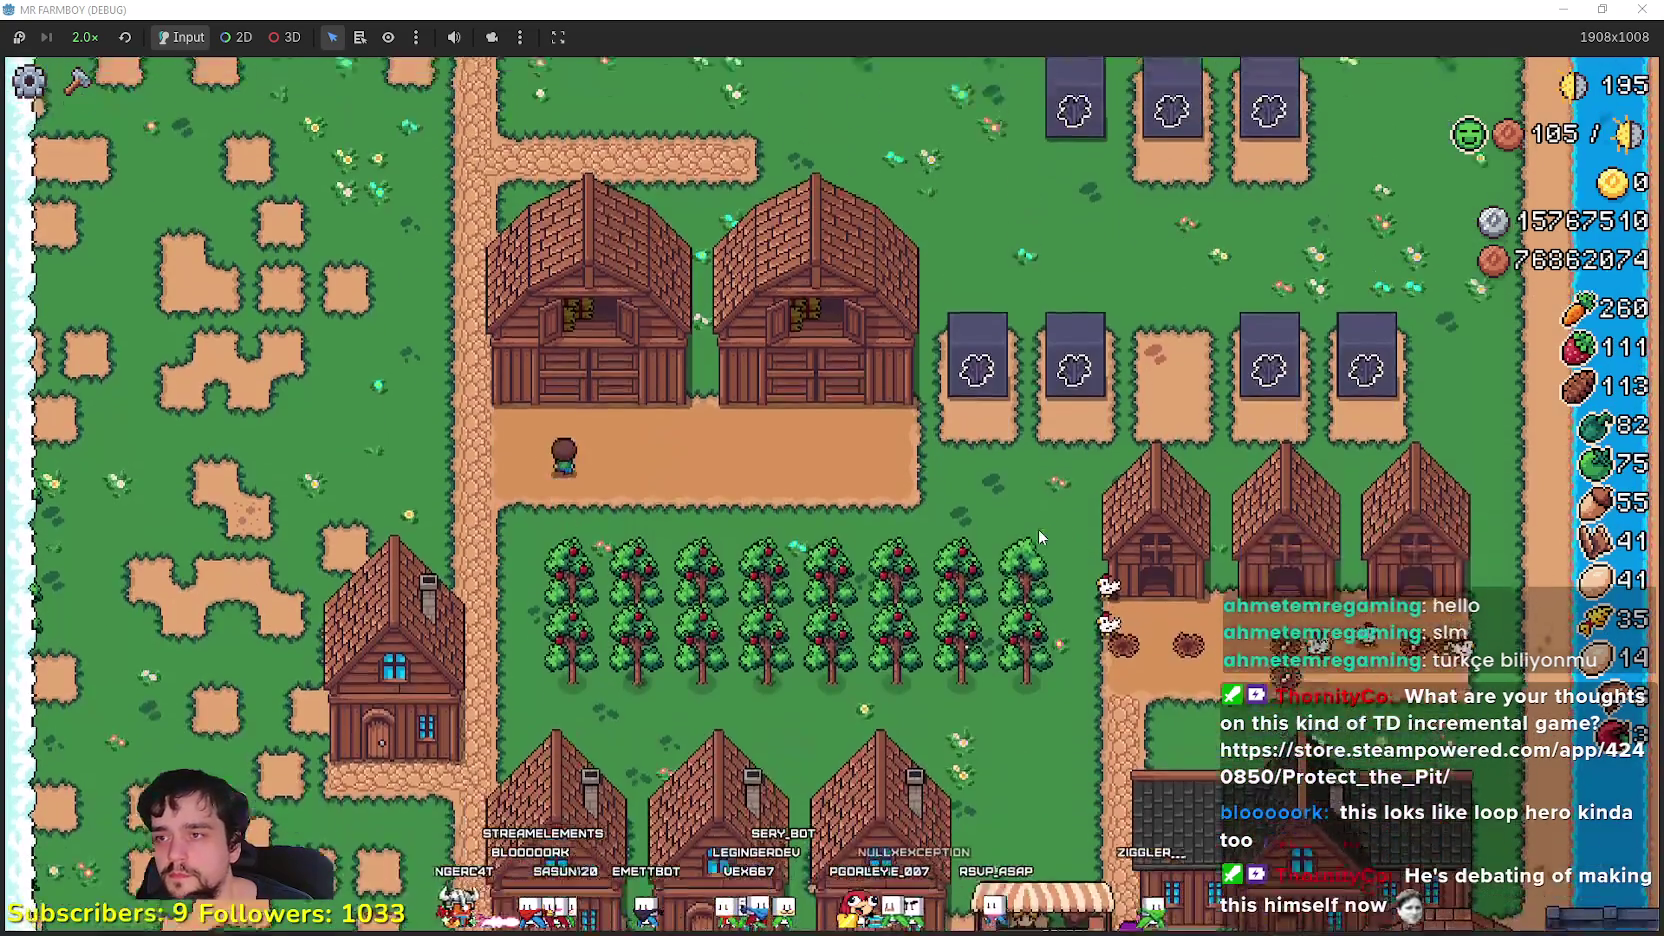
left_click(1037, 529)
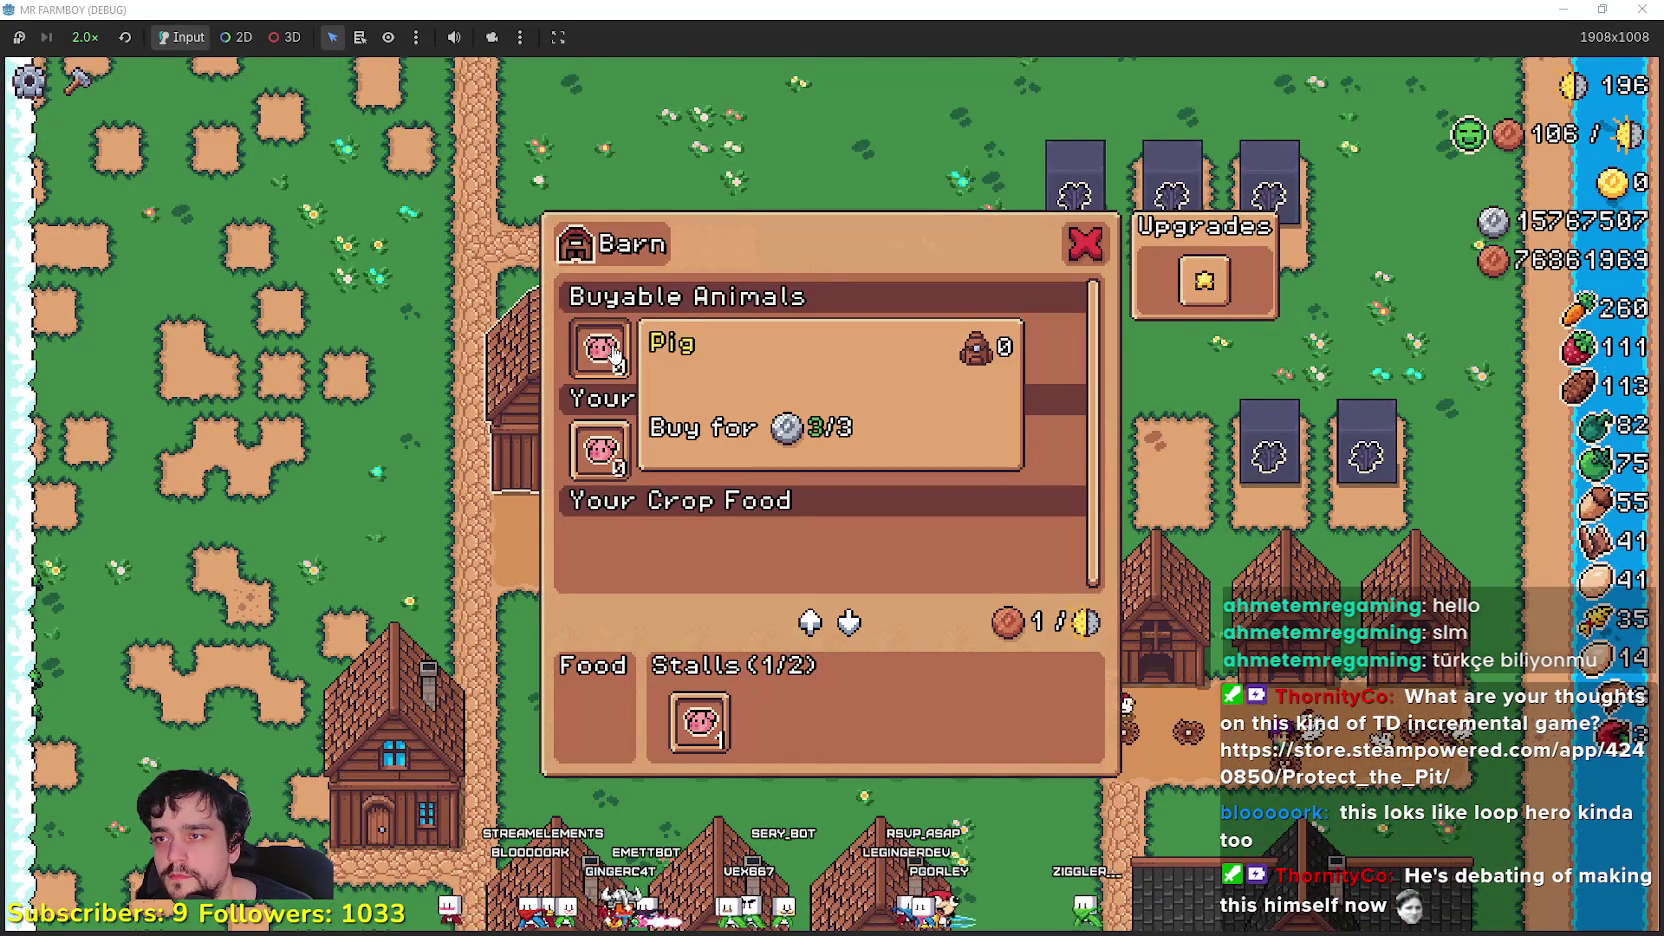
left_click(628, 516)
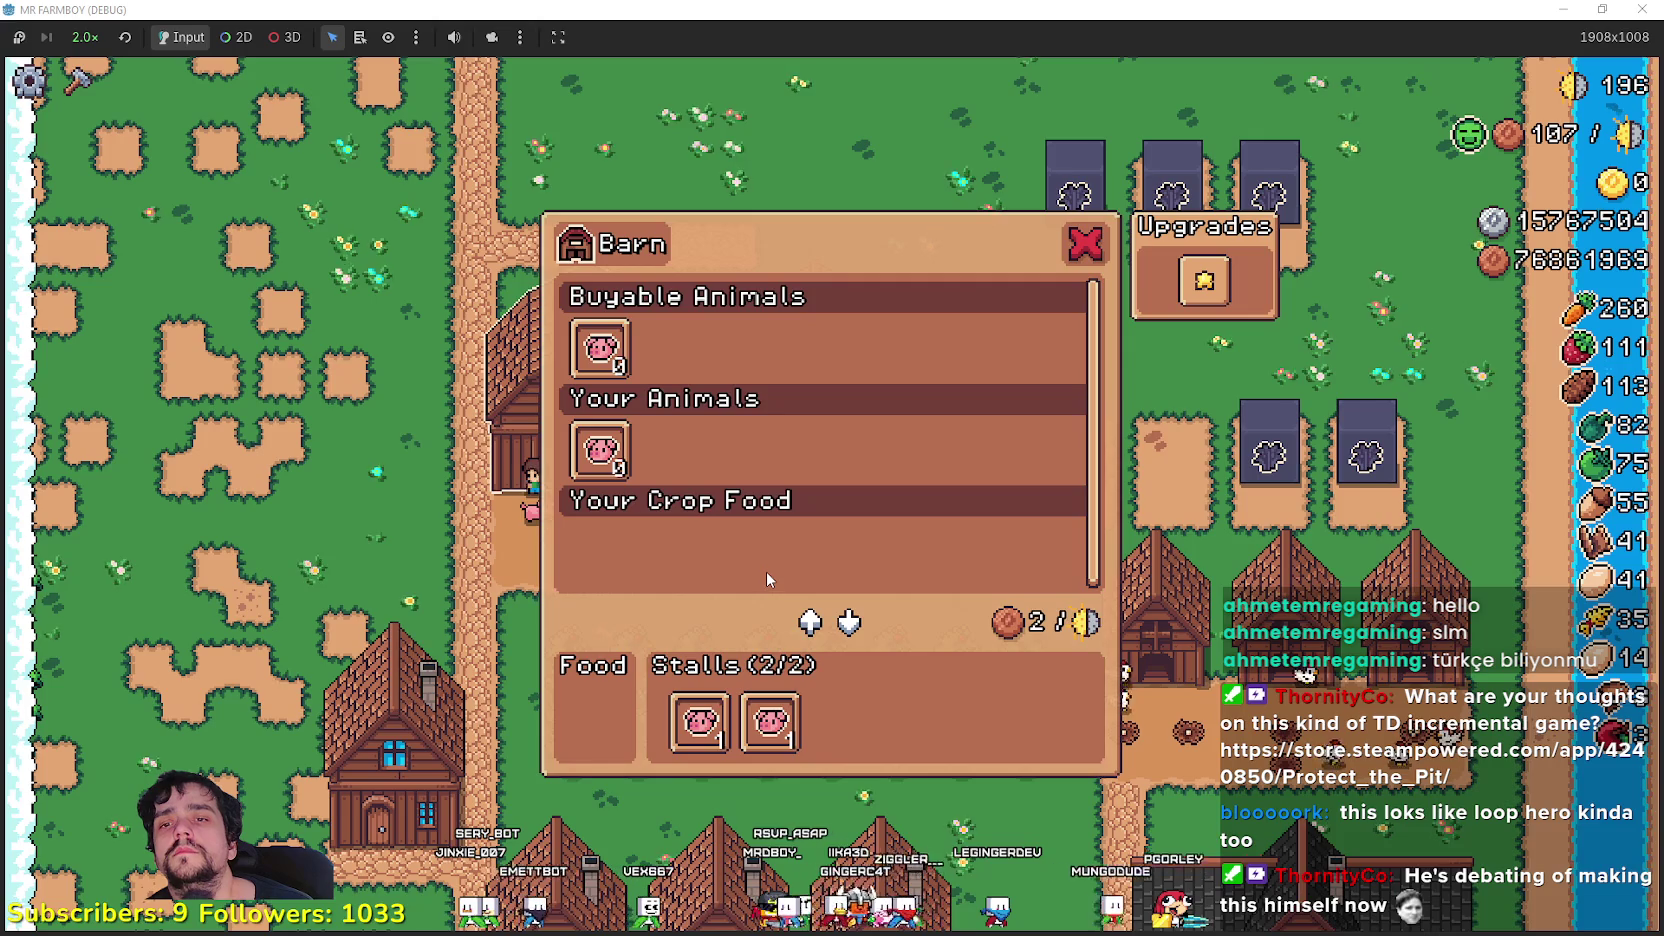
key("Escape")
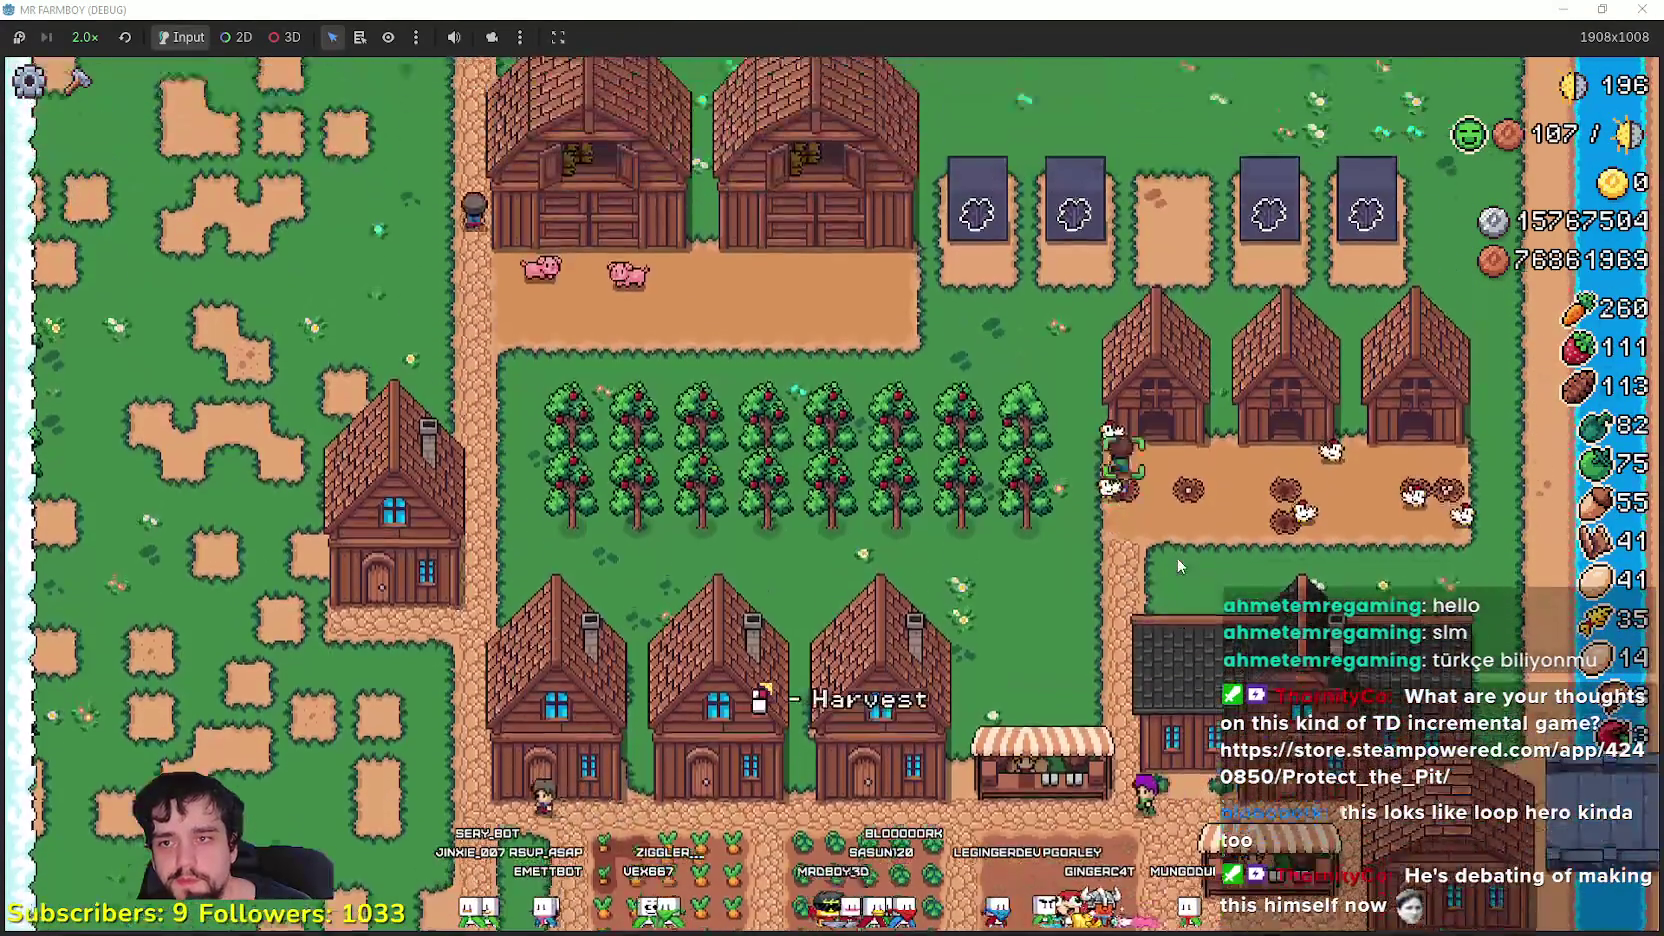
left_click(1176, 558)
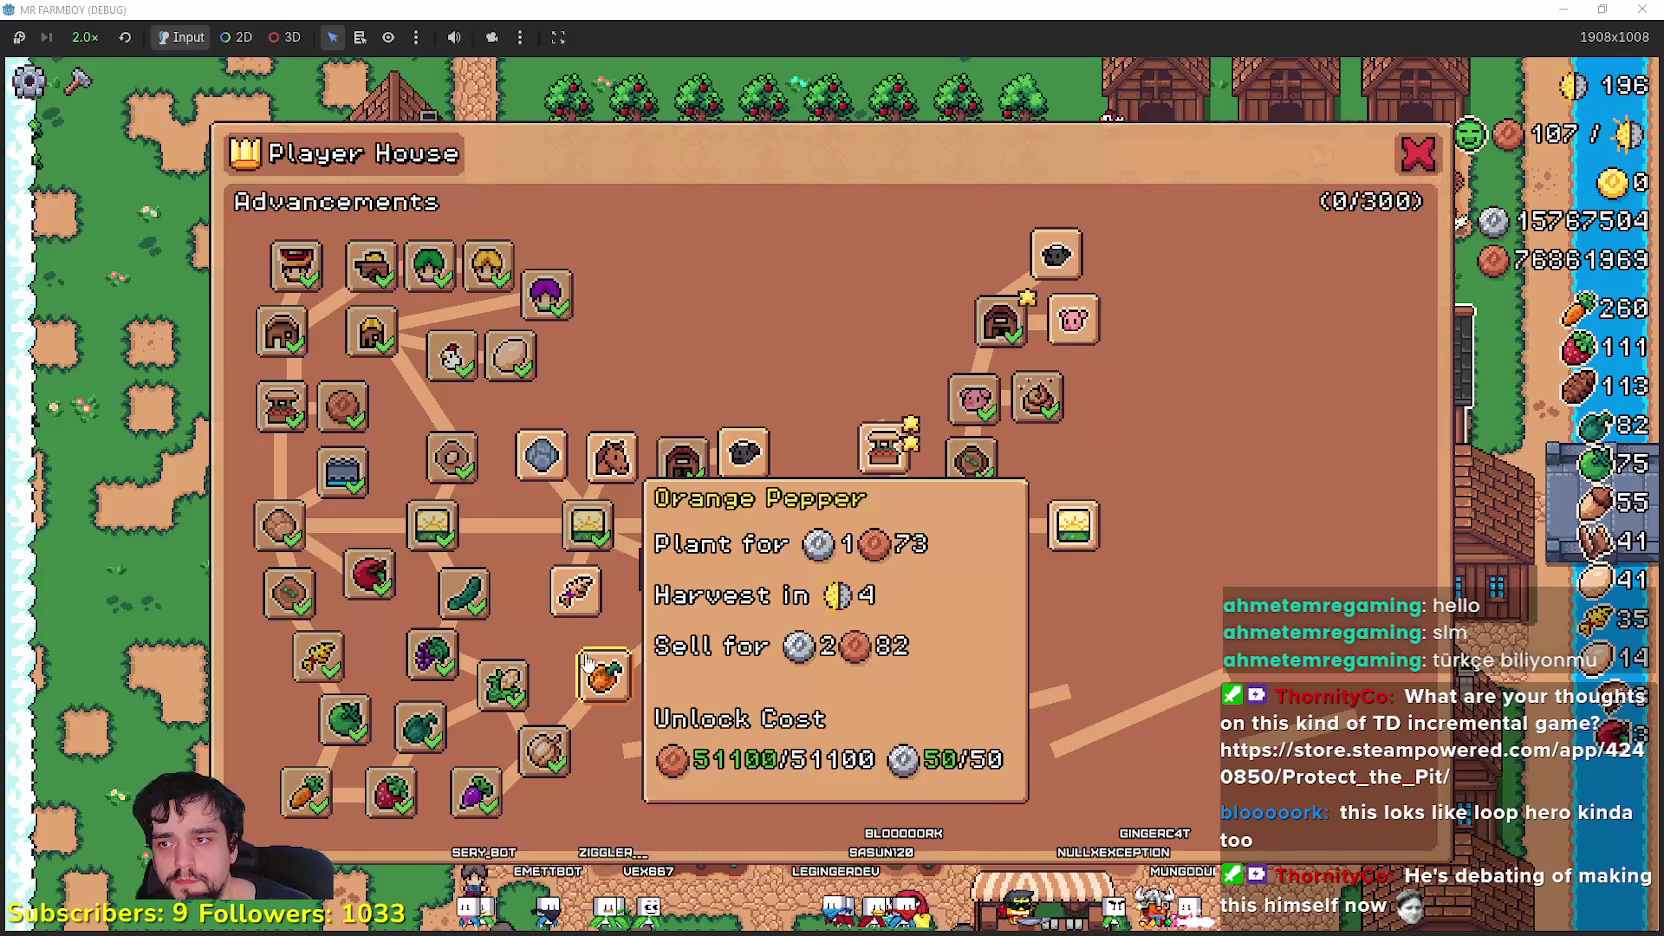
- Unlock the early crop advancements: Orange Pepper, Pumpkin, Leek, Green Chili Pepper, Cherry, Onion, Parsnip, Green Radish
left_click(605, 676)
left_click(622, 758)
left_click(665, 638)
left_click(638, 806)
left_click(665, 570)
left_click(755, 727)
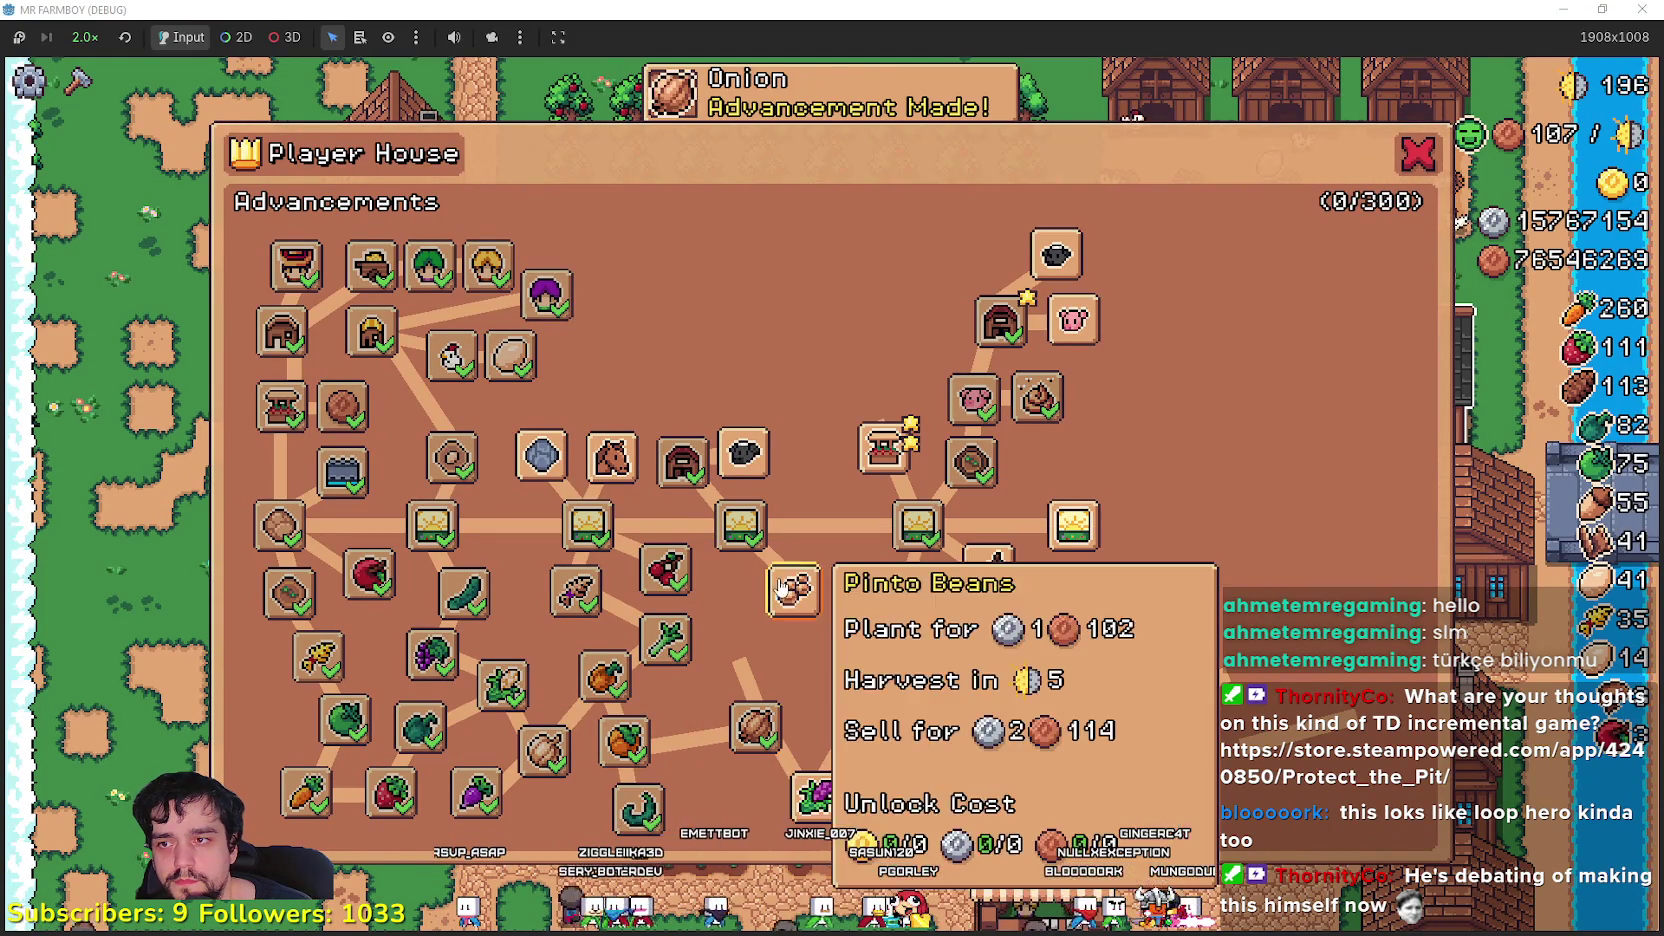
left_click(793, 590)
left_click(790, 640)
left_click(745, 655)
left_click(717, 838)
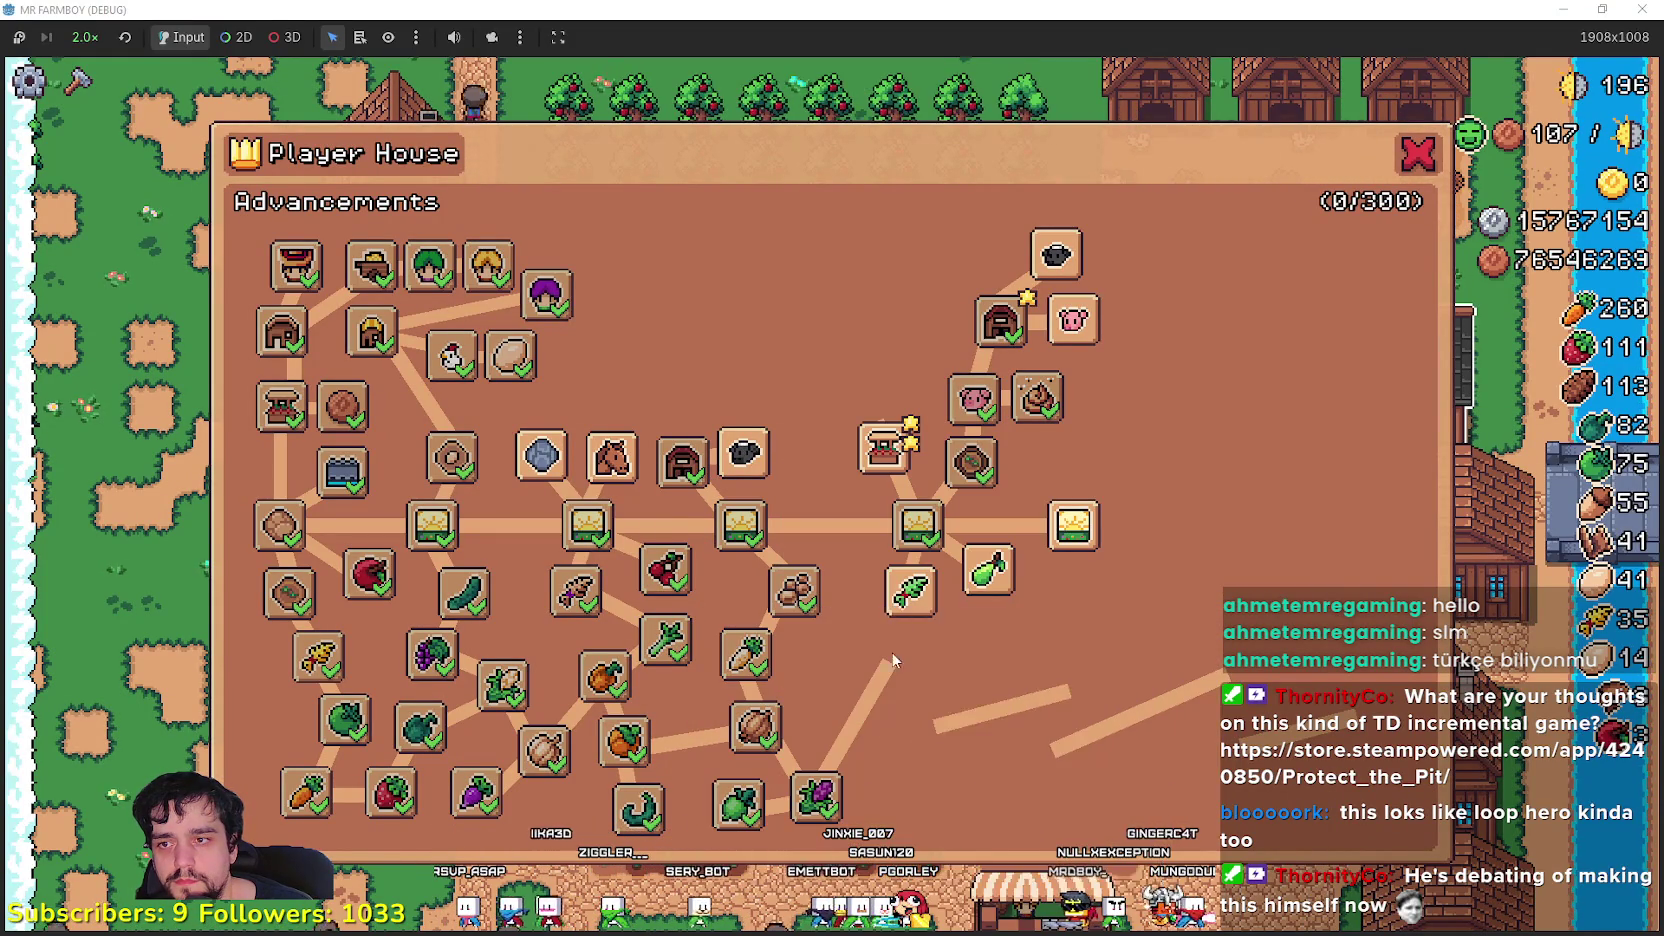
left_click(908, 590)
- Unlock Sheep, Bread Tile and House Upgrade 1, plus the coop, warehouse, farmer and gatherer upgrades
left_click(743, 455)
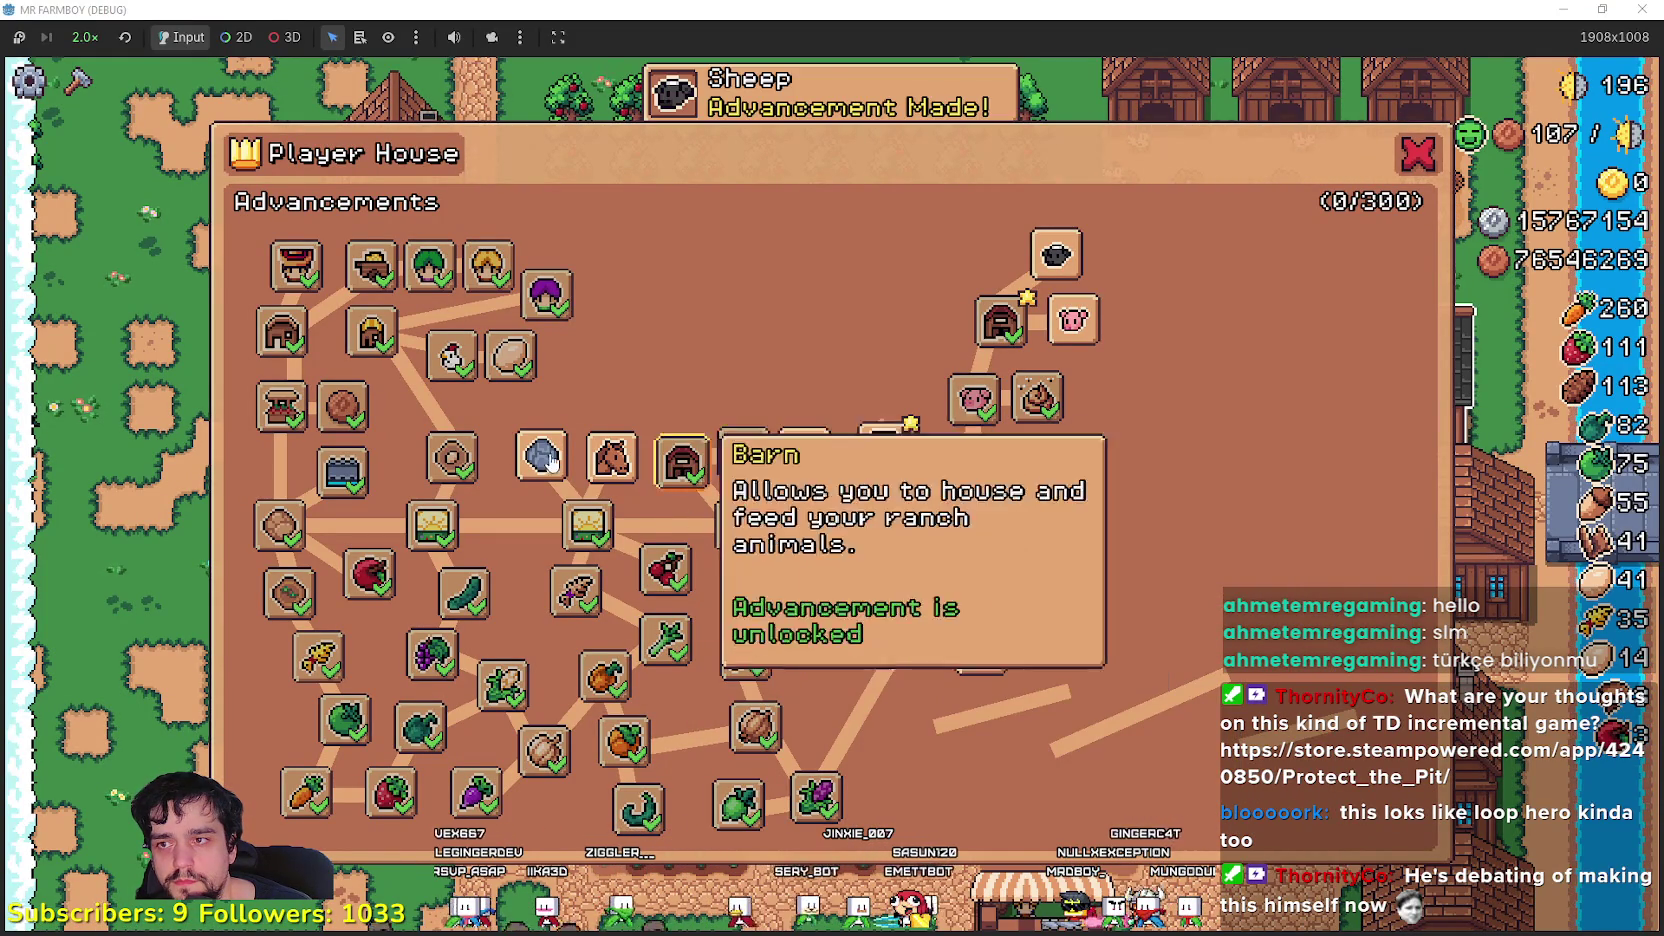
left_click(571, 390)
left_click(605, 327)
left_click(645, 397)
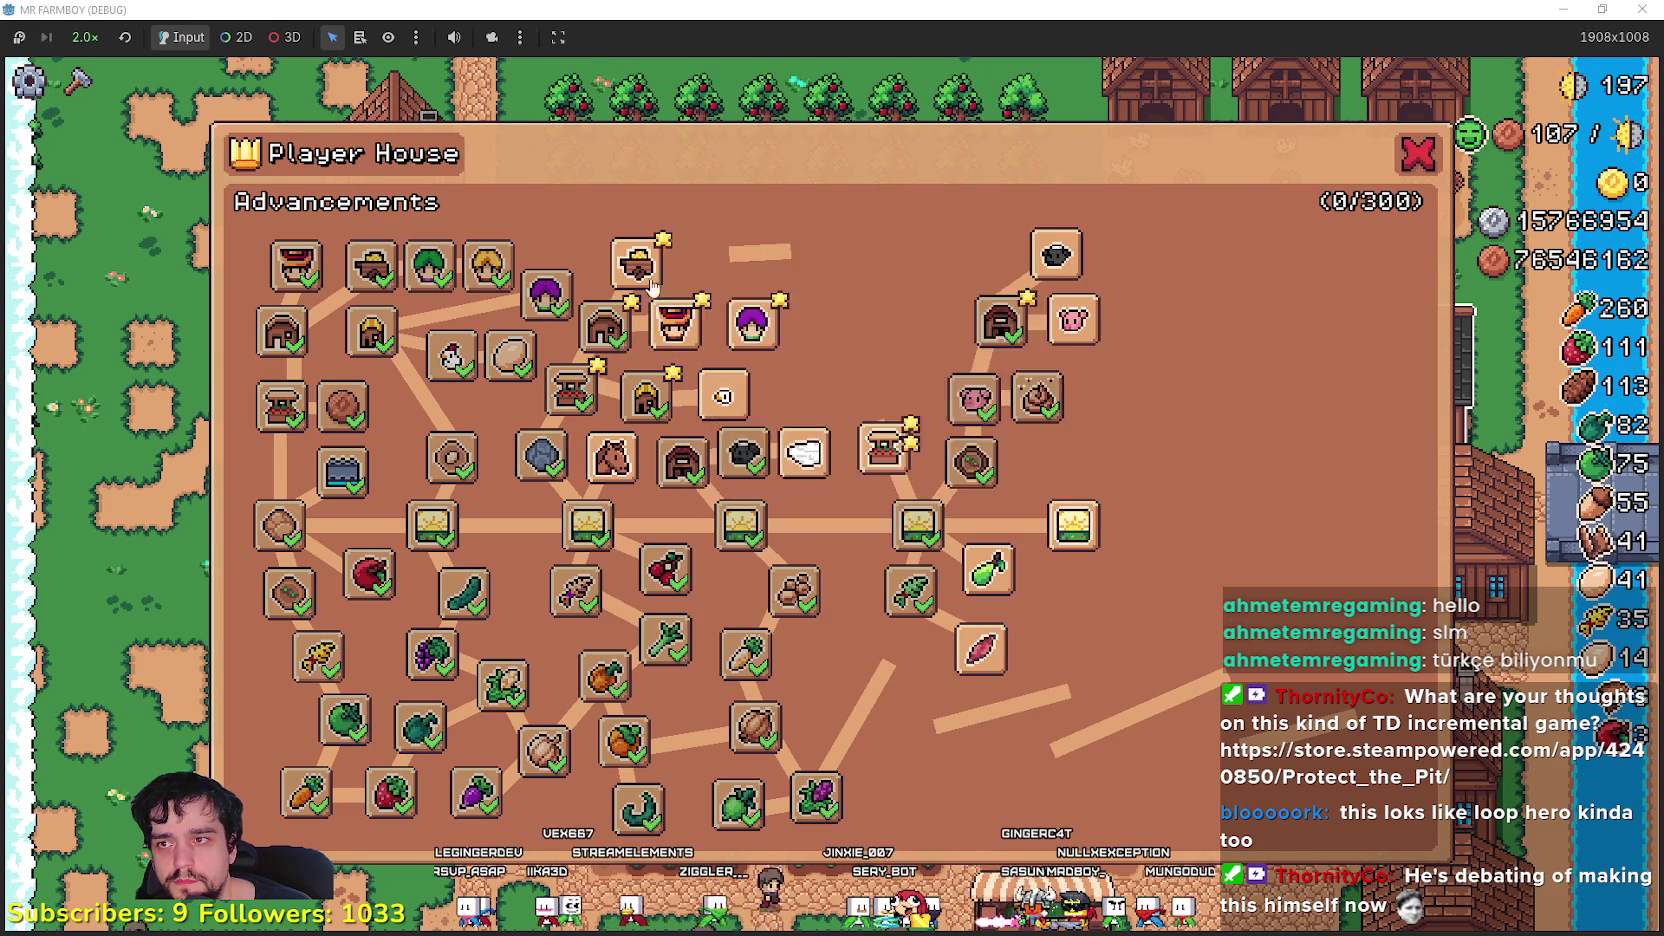
left_click(682, 460)
left_click(752, 322)
left_click(720, 258)
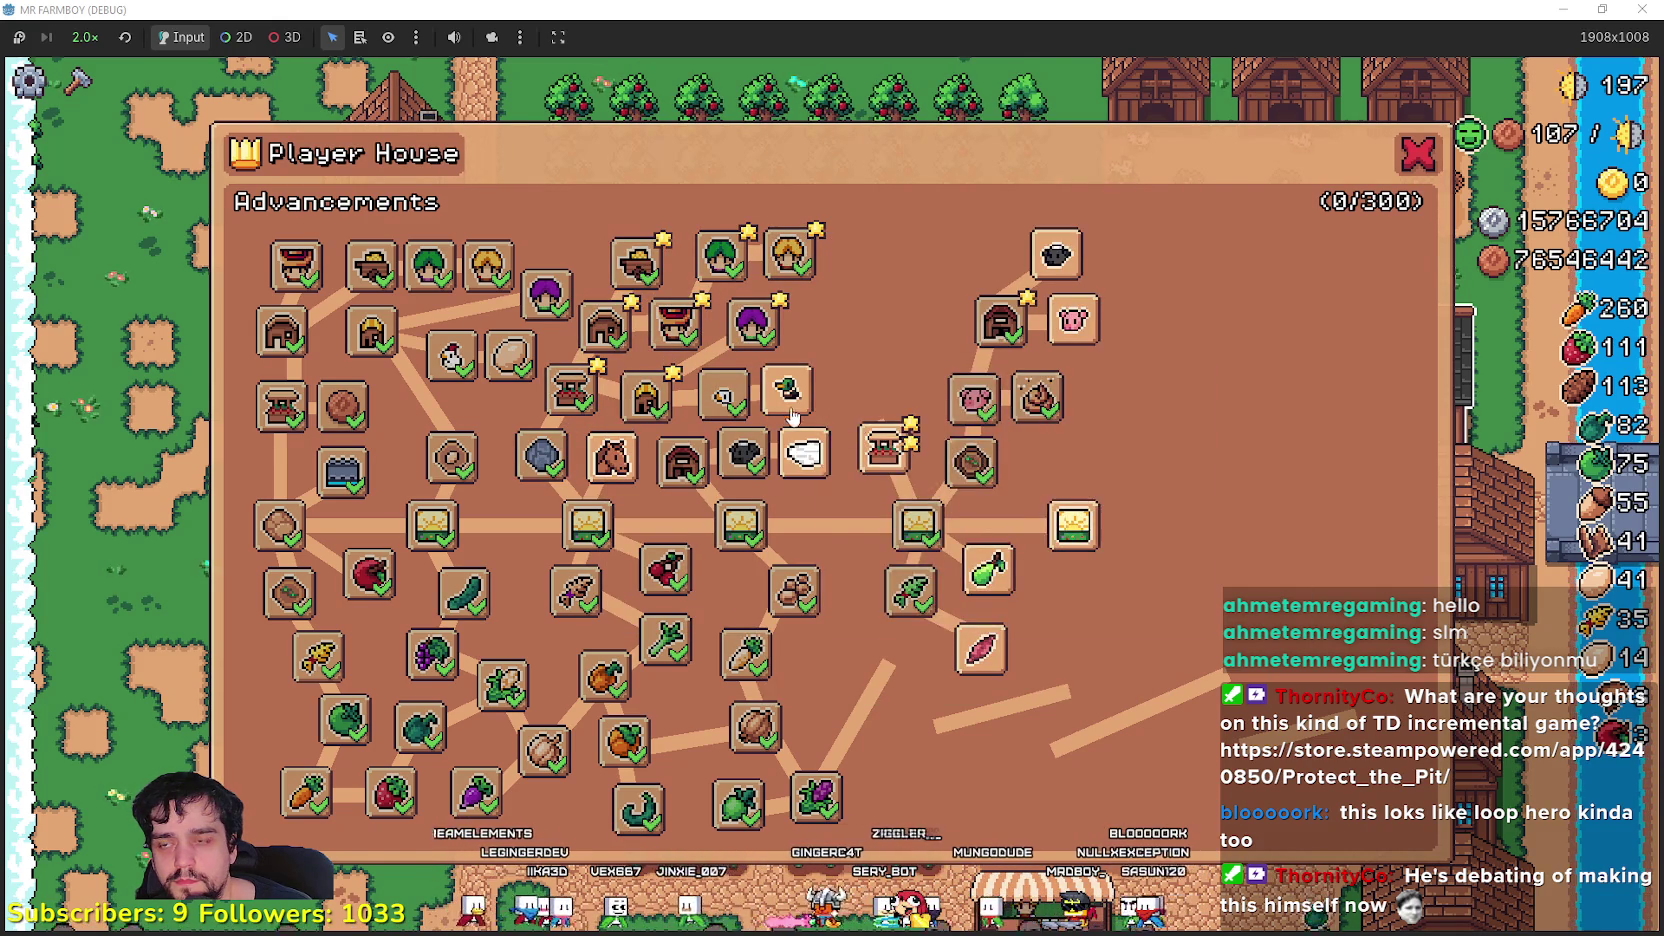
- Unlock Duck, Wool, Duck Egg and Baby Duck, then Market, House and Warehouse Upgrade 2
left_click(790, 400)
left_click(805, 455)
left_click(826, 333)
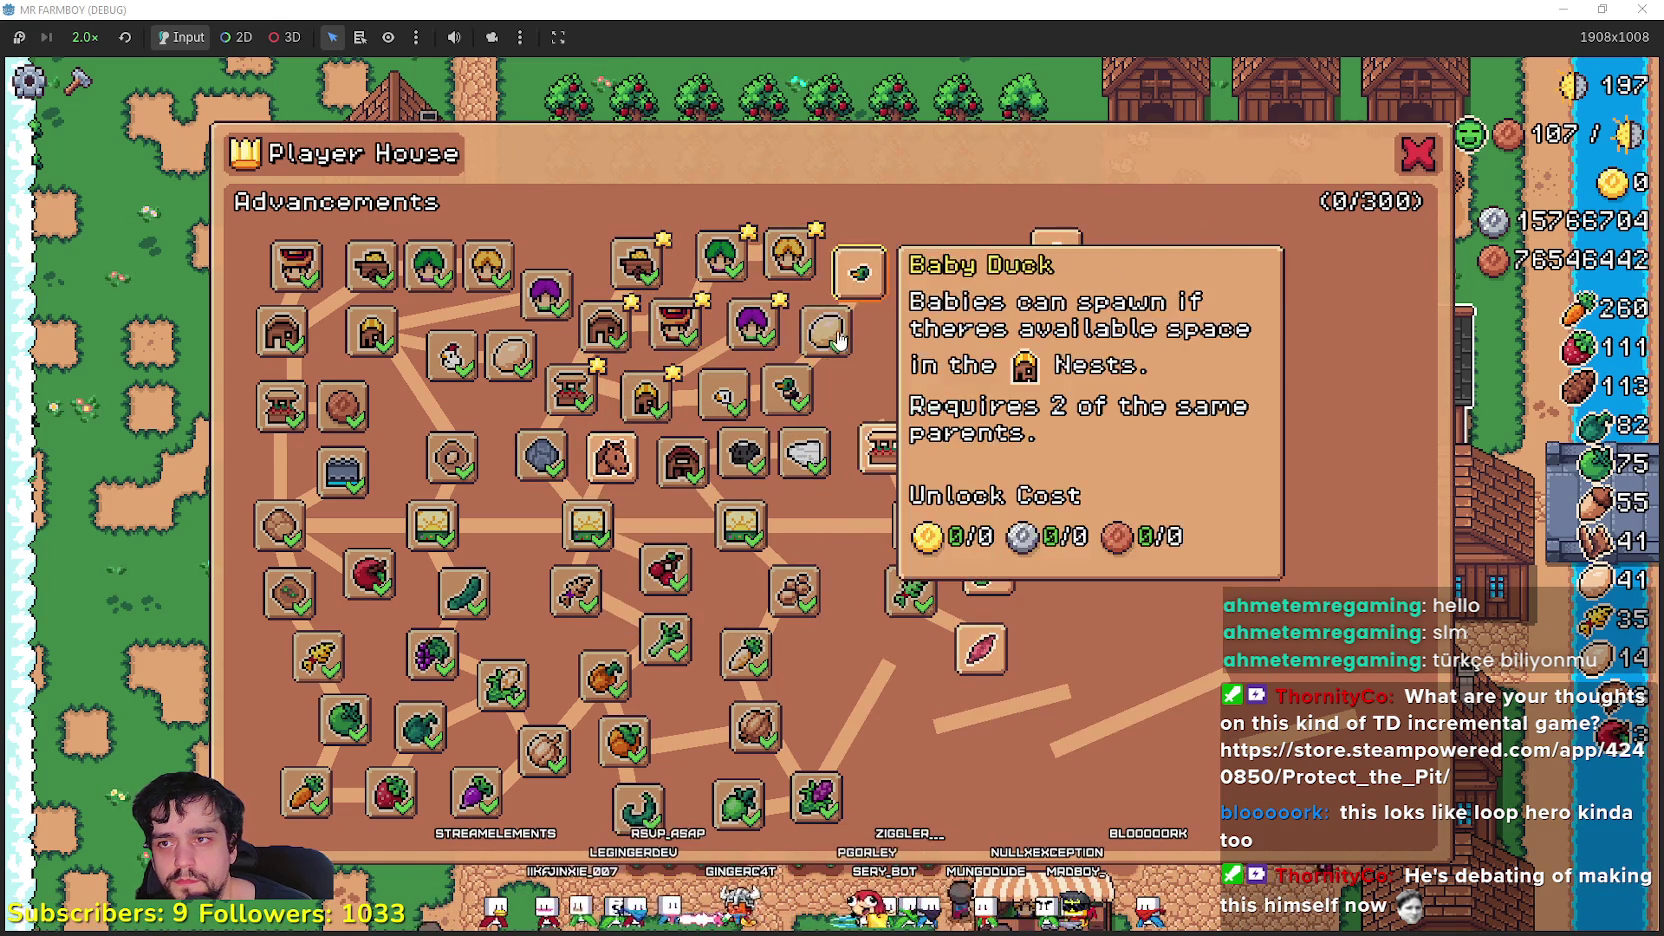
left_click(859, 272)
left_click(884, 450)
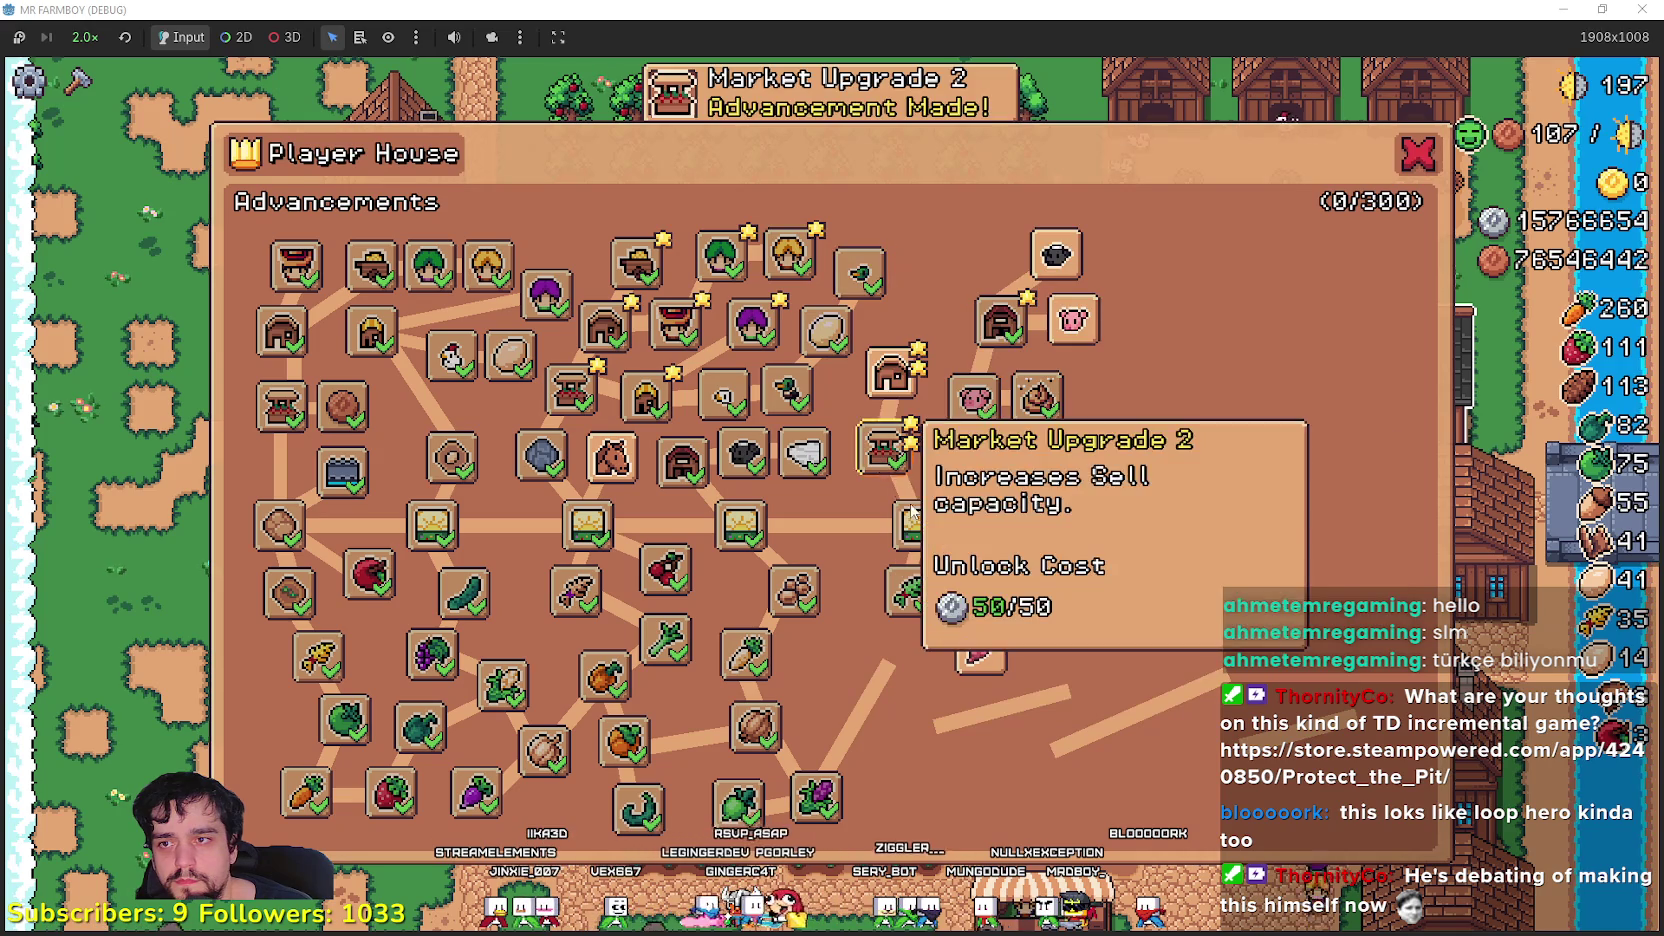
left_click(890, 375)
left_click(928, 297)
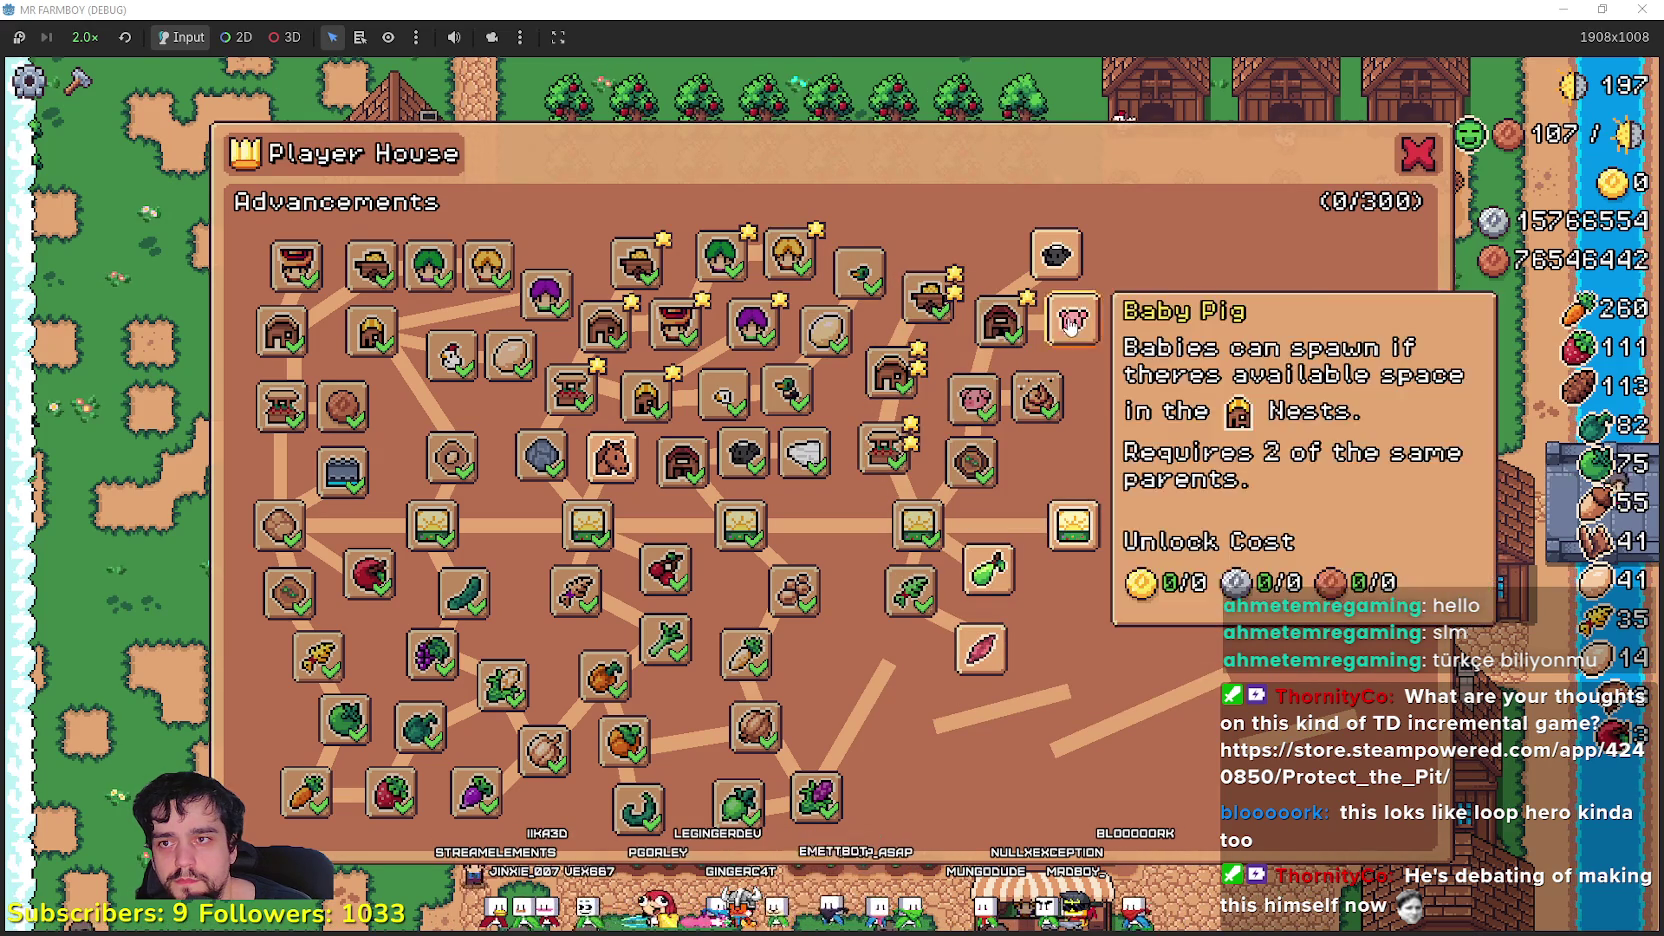
- Unlock Baby Pig, the next land expansion, Sweet Potato, Cabbage, Red Onion, Red Grapes and Black Bean
left_click(1072, 322)
left_click(1073, 525)
left_click(982, 652)
left_click(897, 660)
left_click(932, 730)
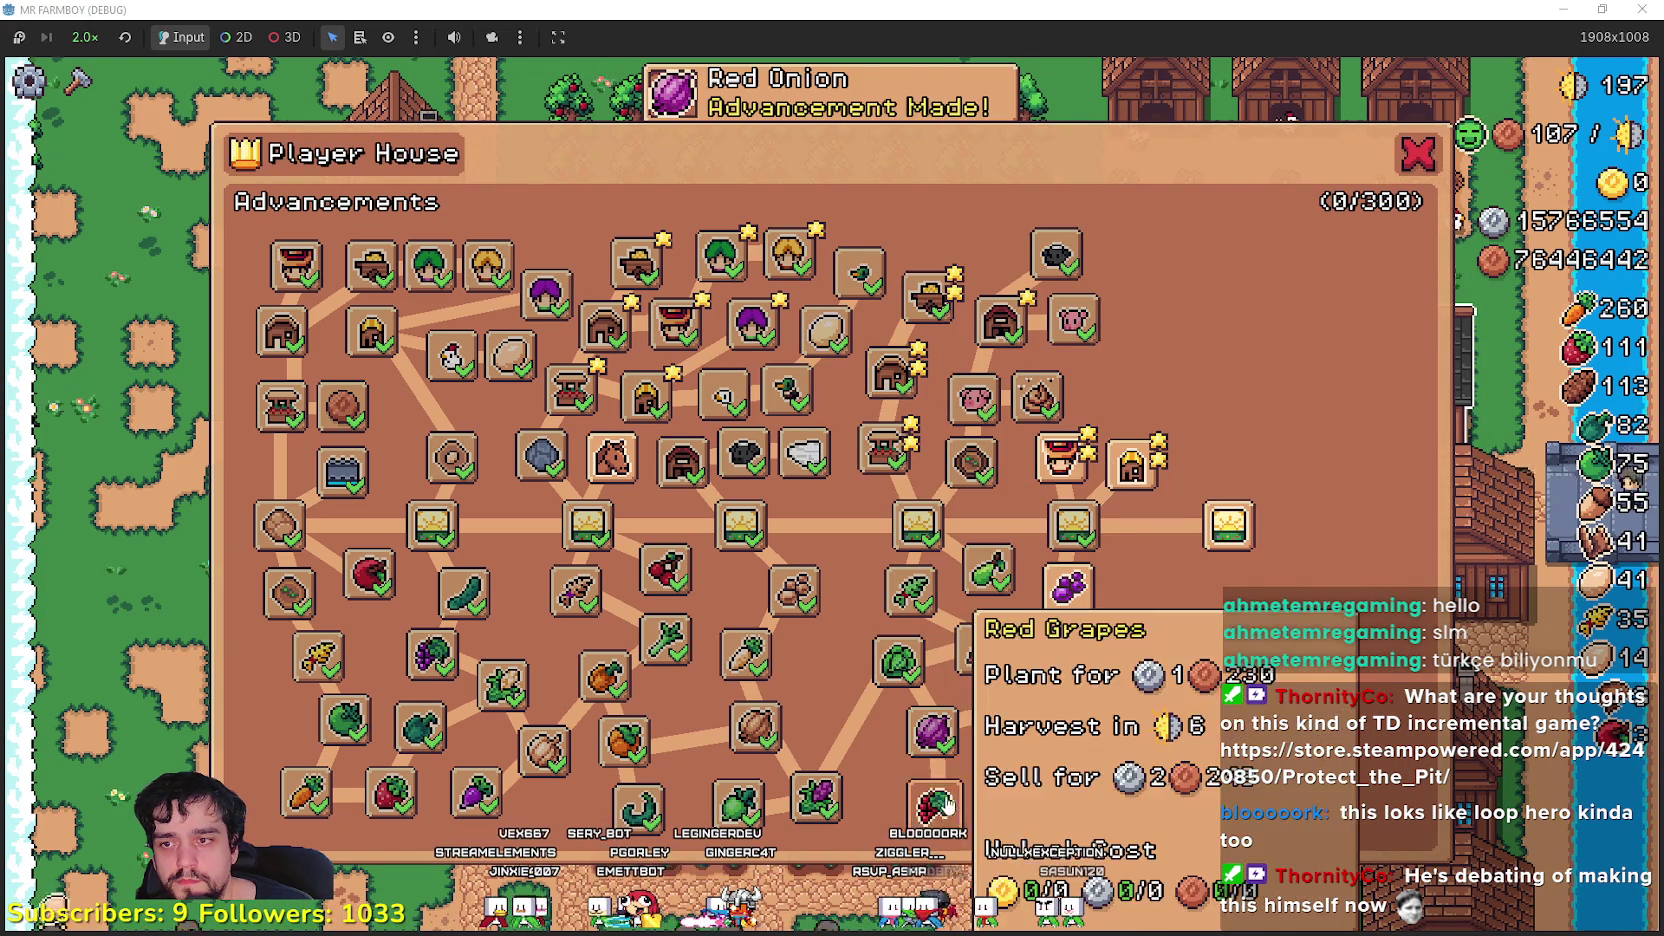
left_click(935, 803)
left_click(1068, 588)
- Unlock Coop Upgrade 2, Goose, Carrier Upgrade 2, Goose Egg, Island Expansion VI, Yellow Tomato and Road Tile
left_click(1131, 462)
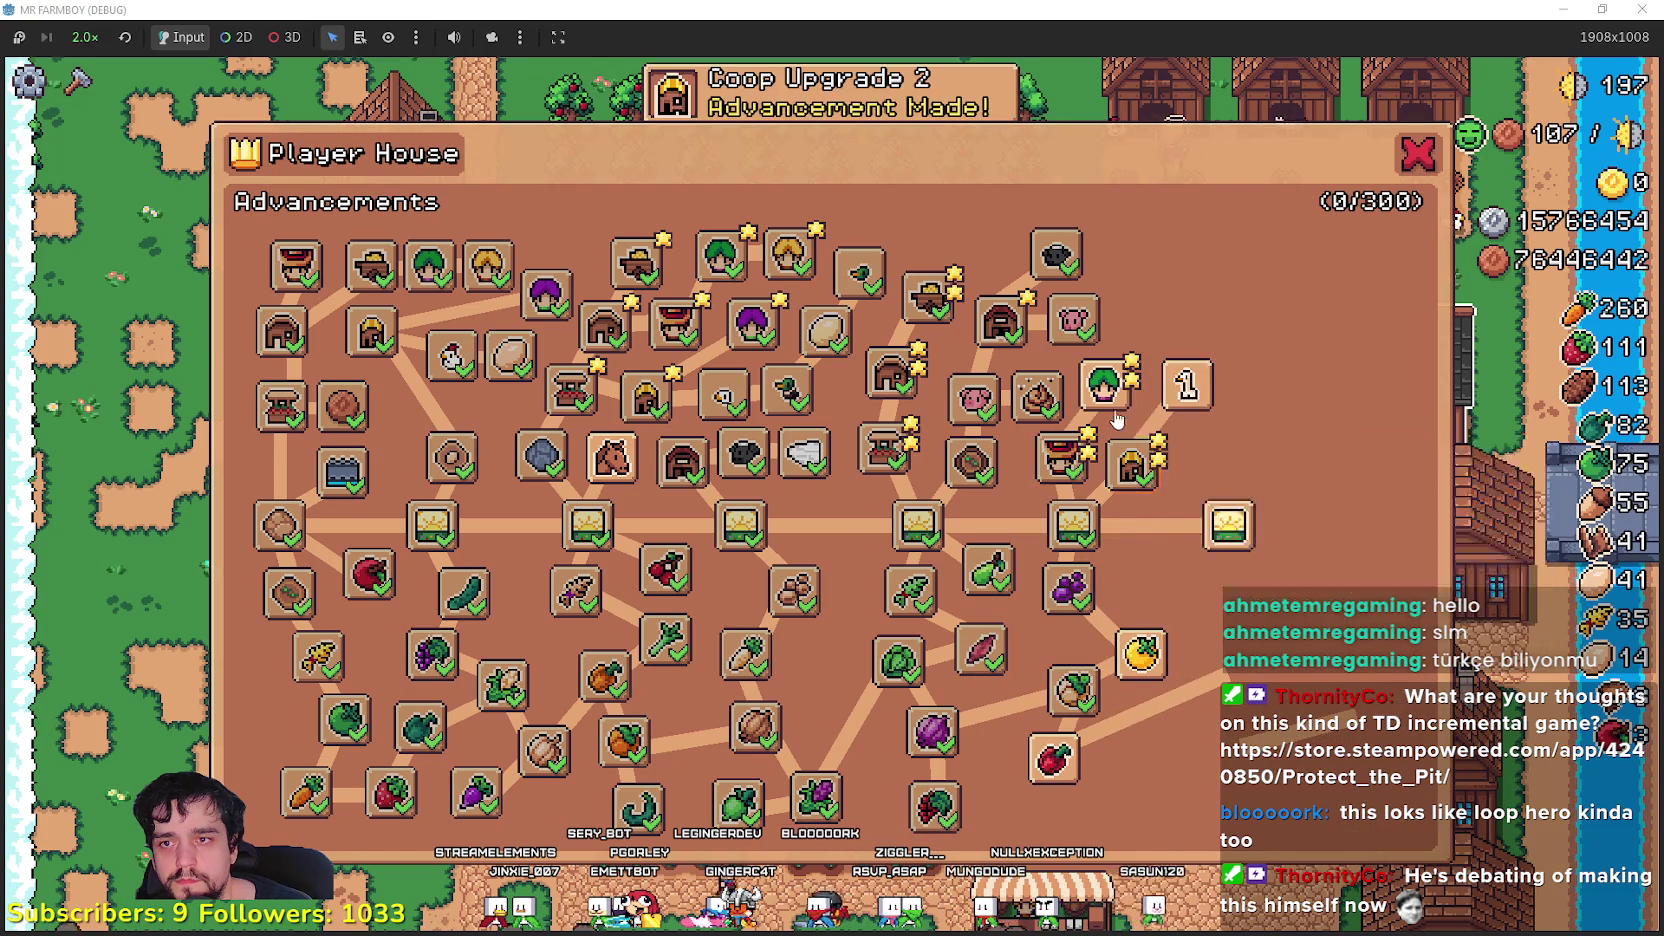
left_click(1187, 385)
left_click(1140, 315)
left_click(1215, 320)
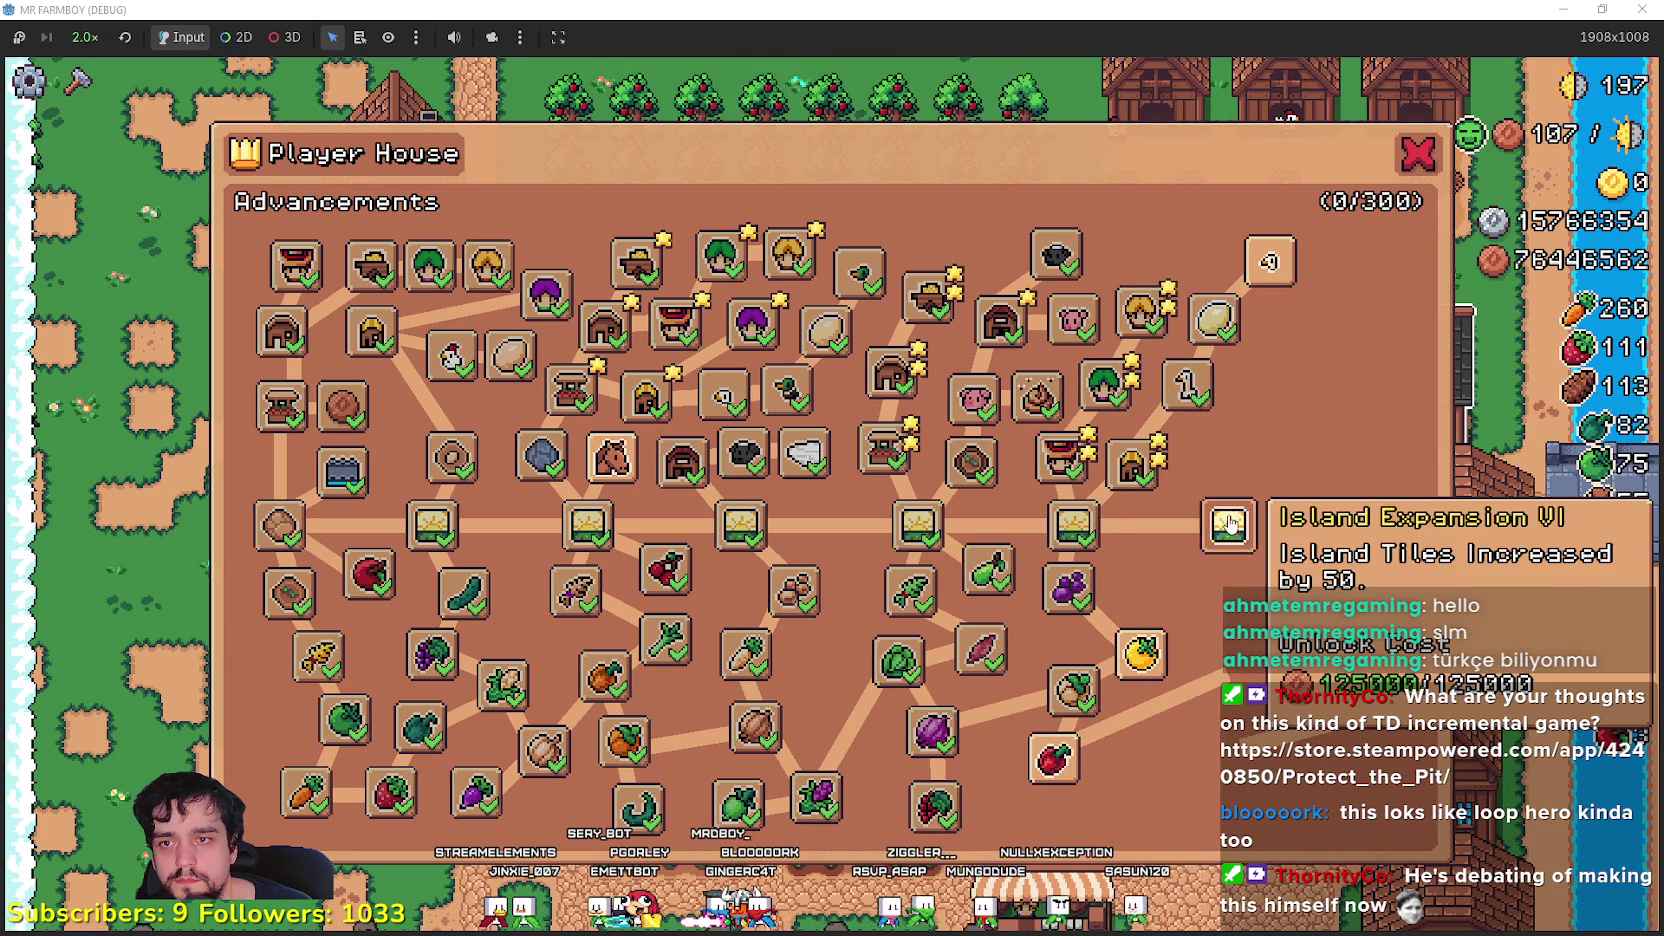
left_click(1230, 523)
left_click(1141, 653)
left_click(1213, 450)
- Unlock the Cow, Corn, Peach, Tomato, Red Pepper, Green Grapes and Red Cabbage advancements
left_click(1283, 452)
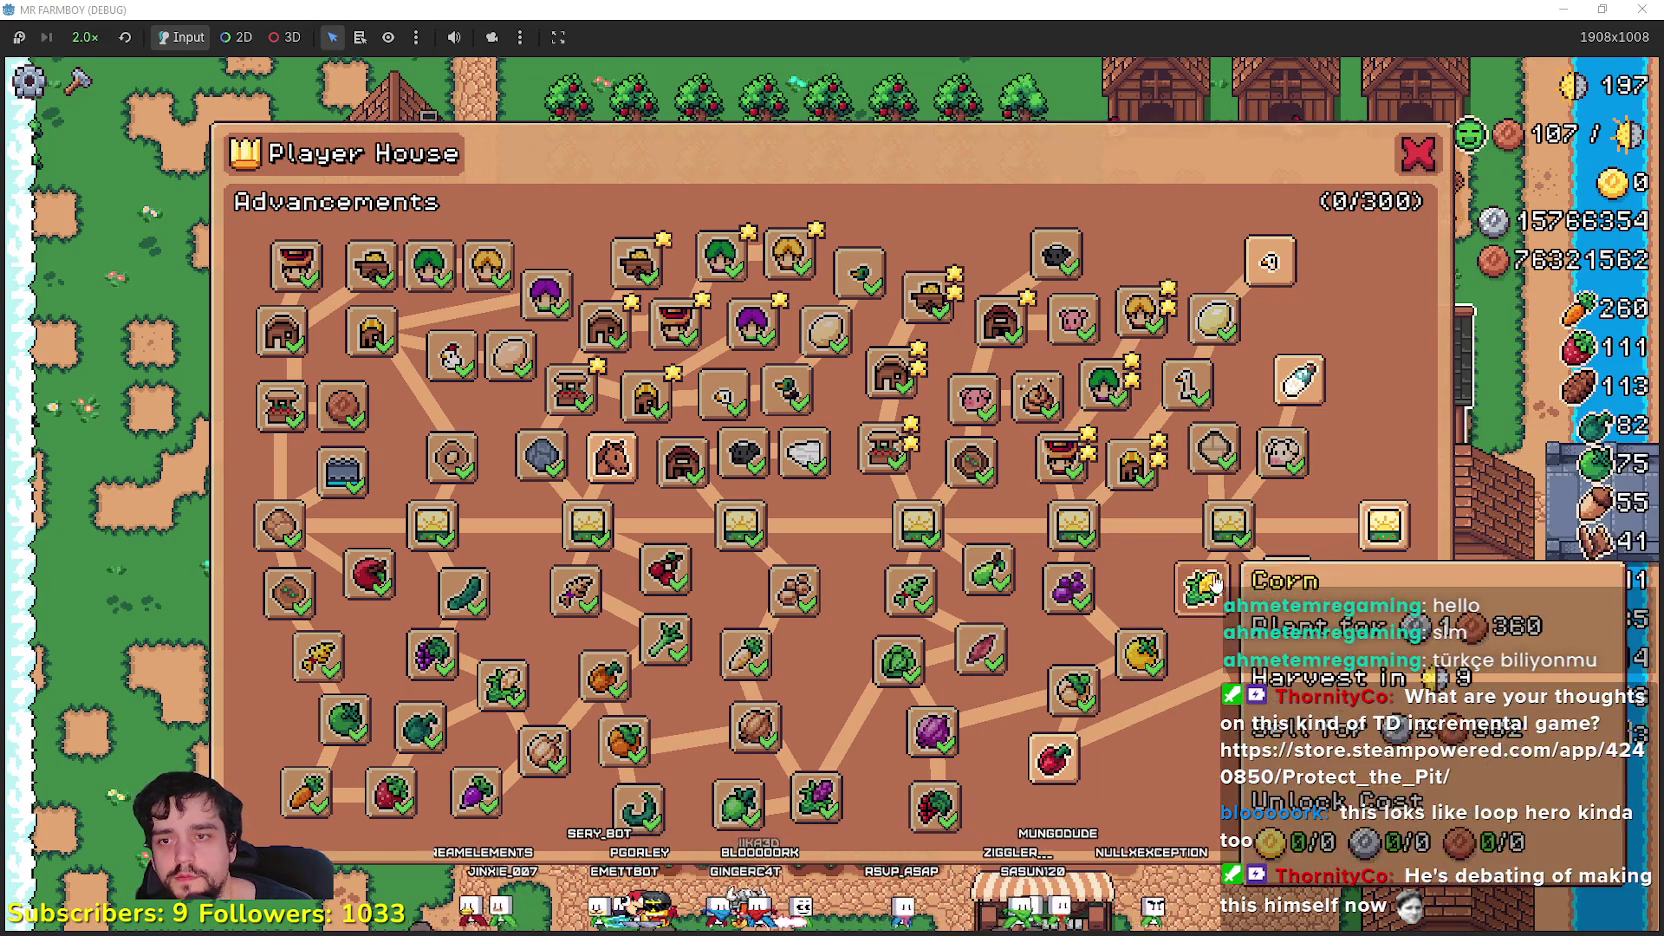
left_click(1213, 580)
left_click(1287, 580)
left_click(1222, 670)
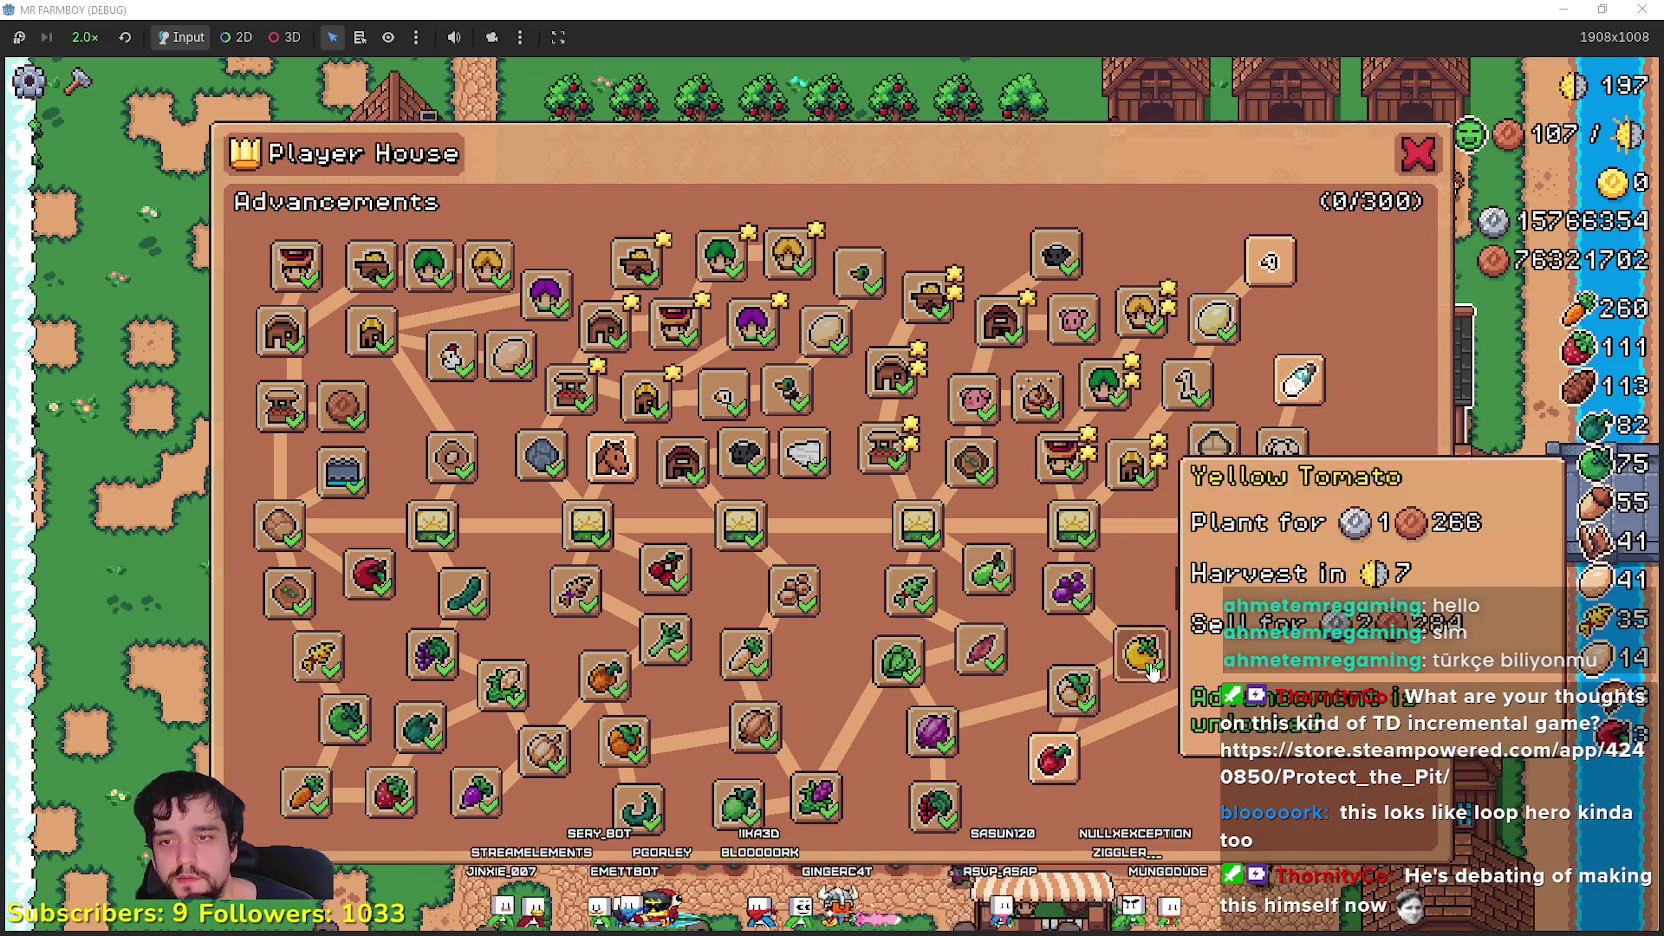
left_click(1053, 760)
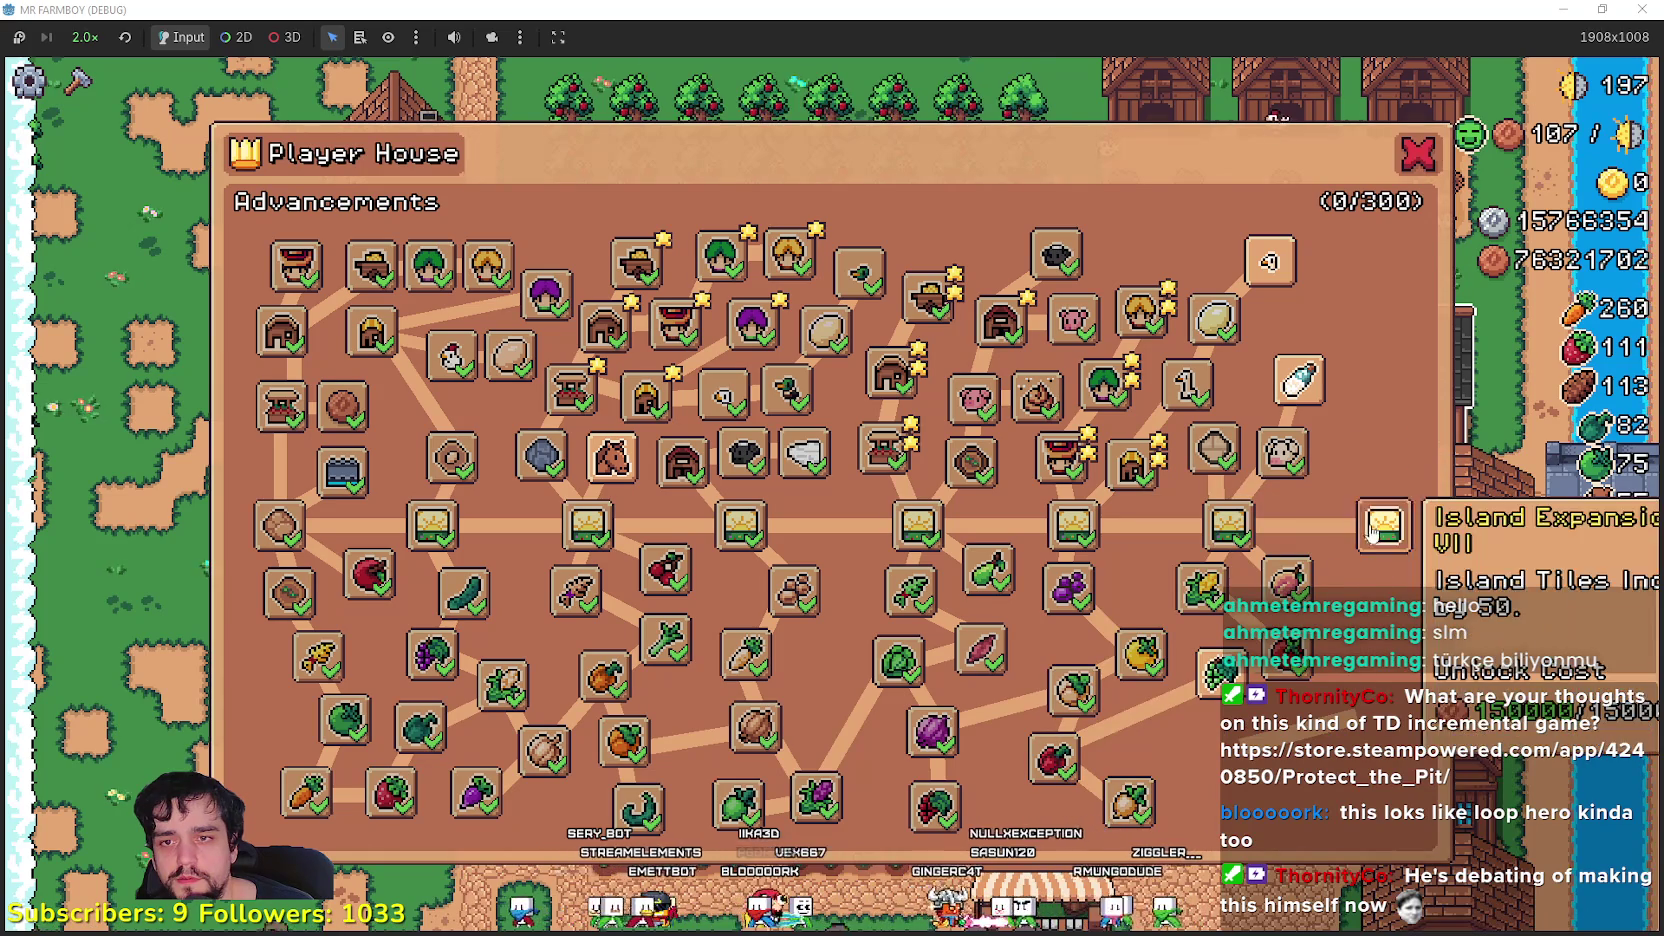
left_click(1220, 665)
left_click(1226, 742)
- Unlock Kidney Beans, Sunflower, Watermelon, Chili Pepper, Rancher Upgrade 2 and Baby Geese, then close the panel
left_click(1215, 805)
left_click(1388, 658)
left_click(1380, 790)
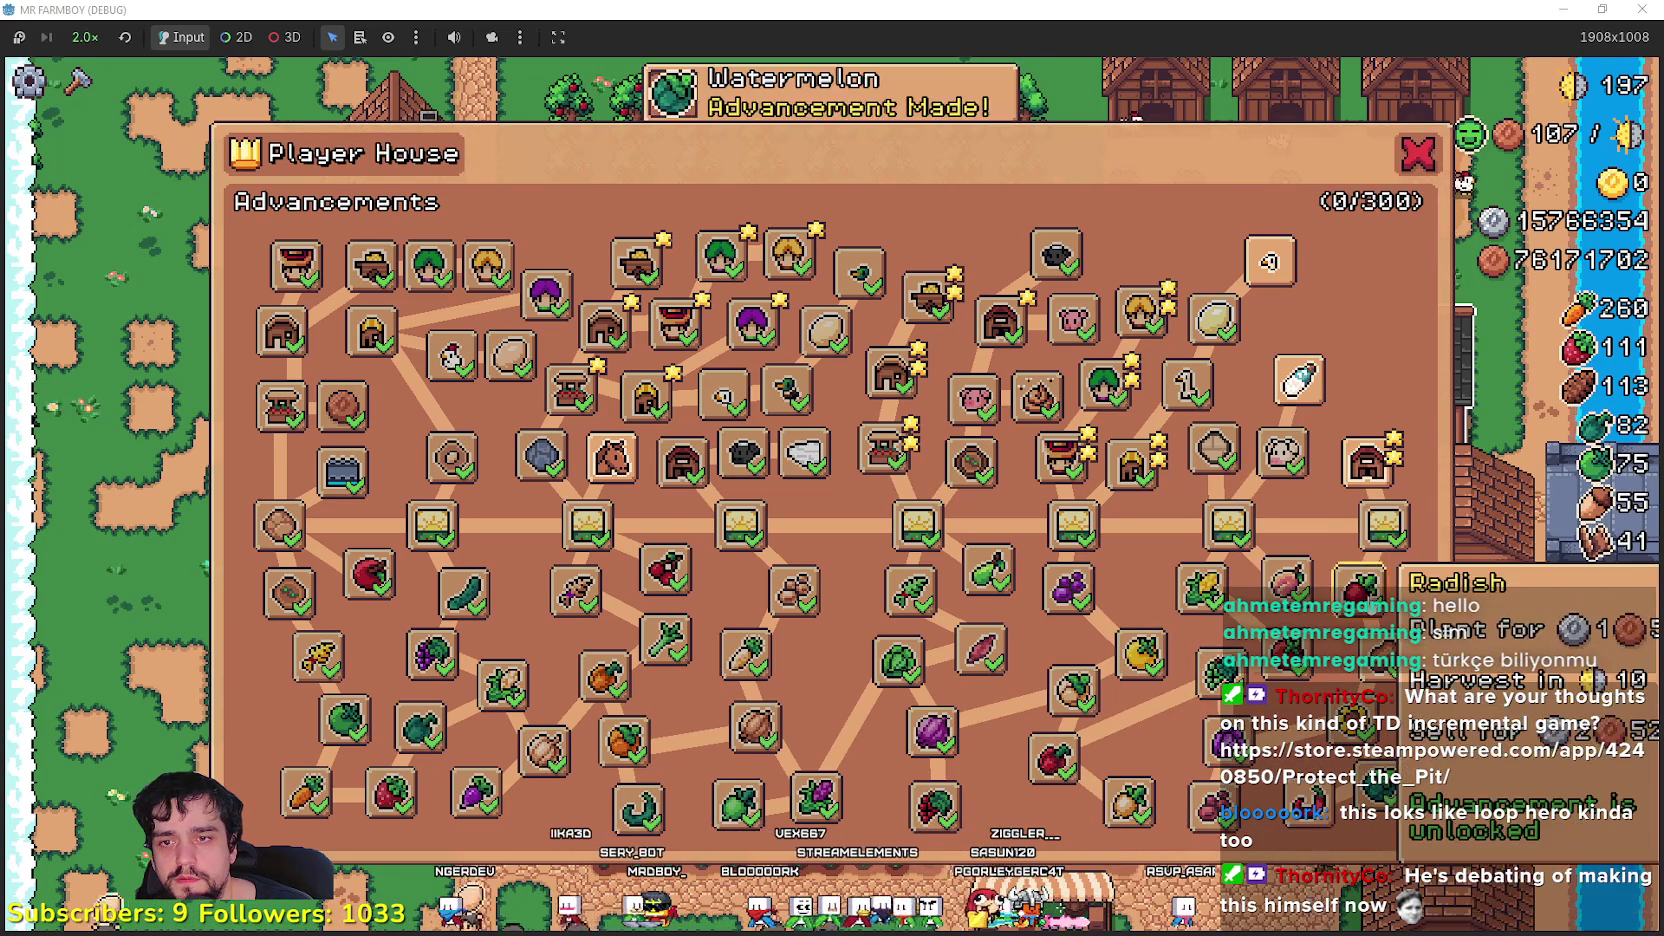
left_click(1465, 812)
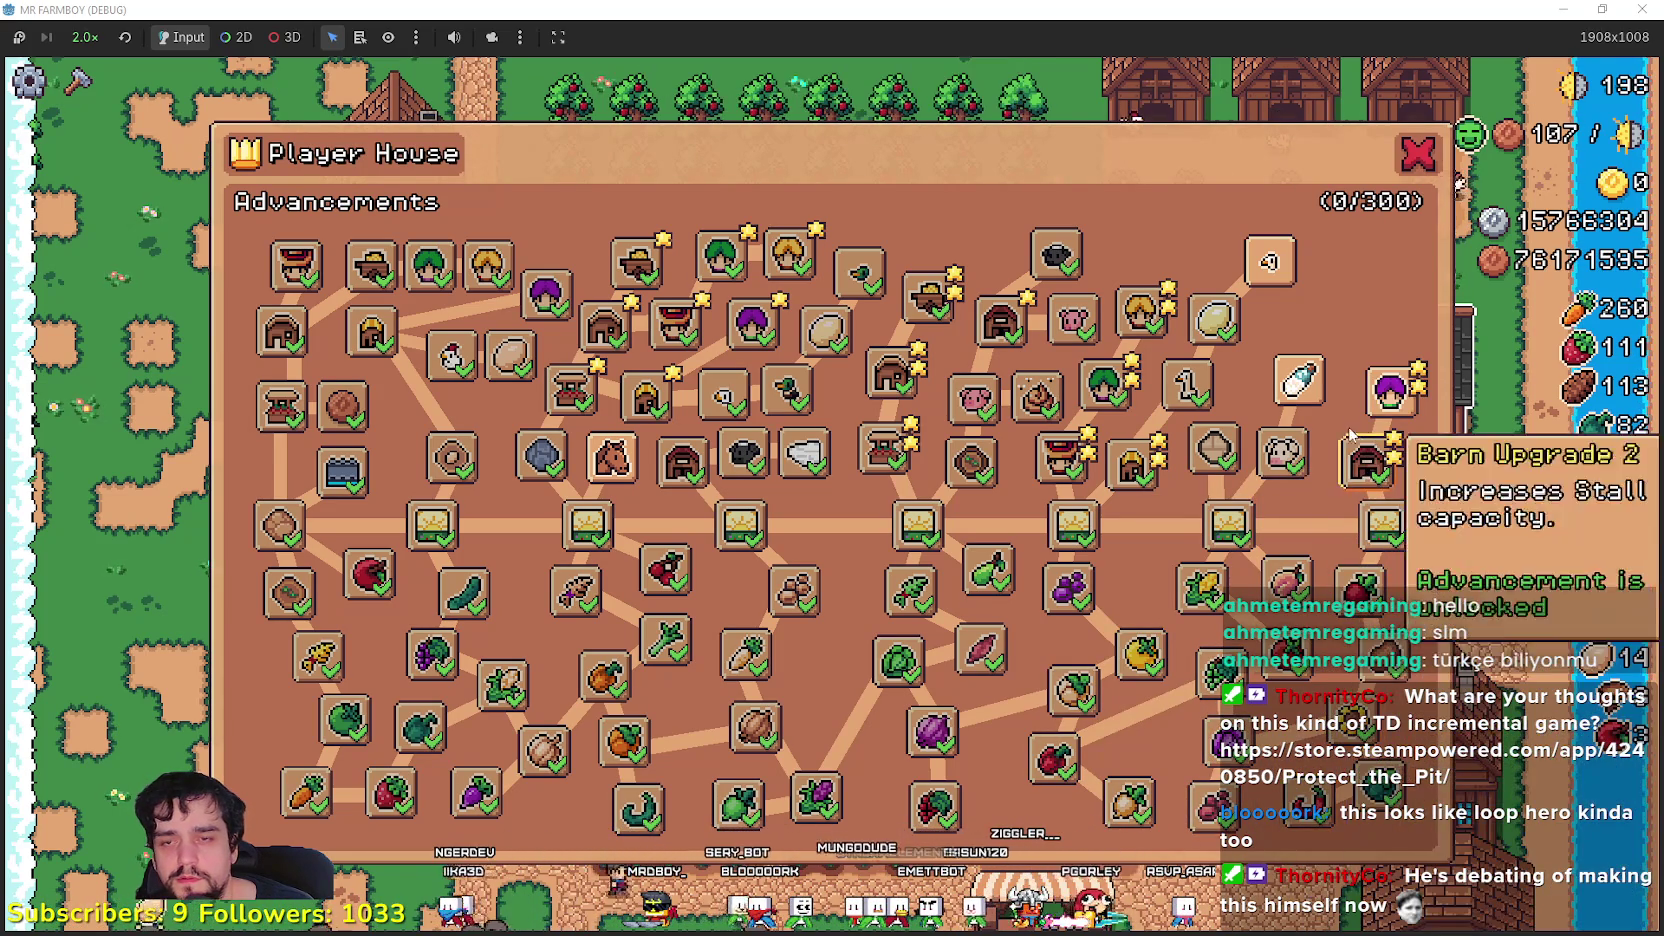
left_click(1392, 390)
left_click(1358, 312)
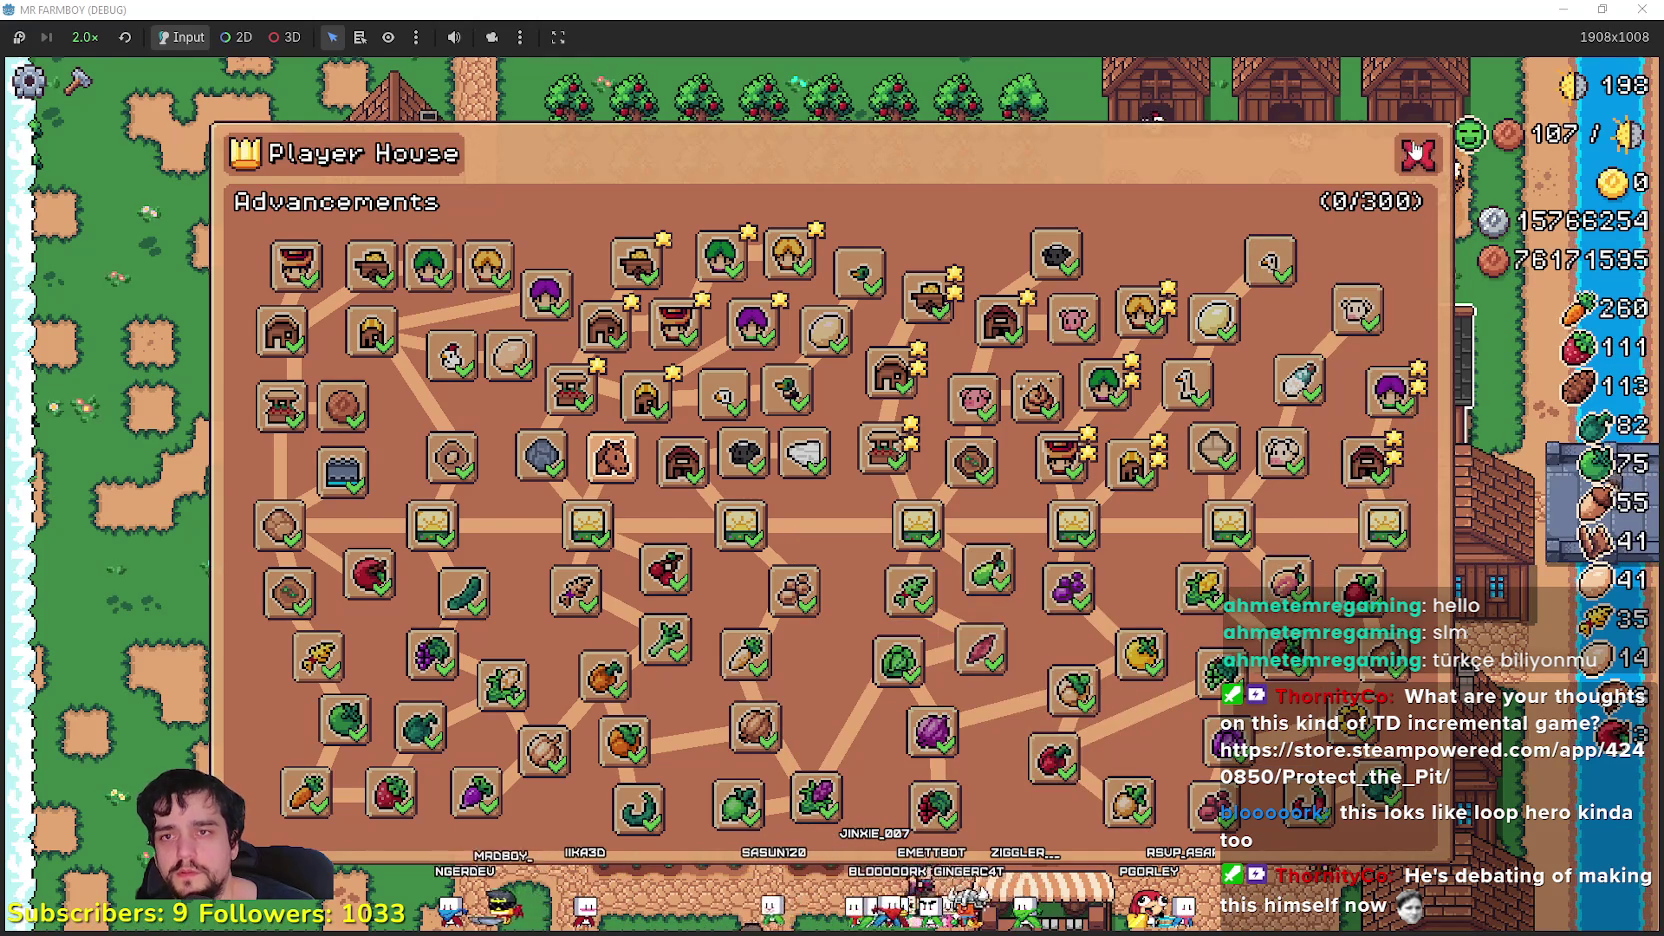
key("Escape")
- Walk to the coop and replace its two chickens with ducks
key("w")
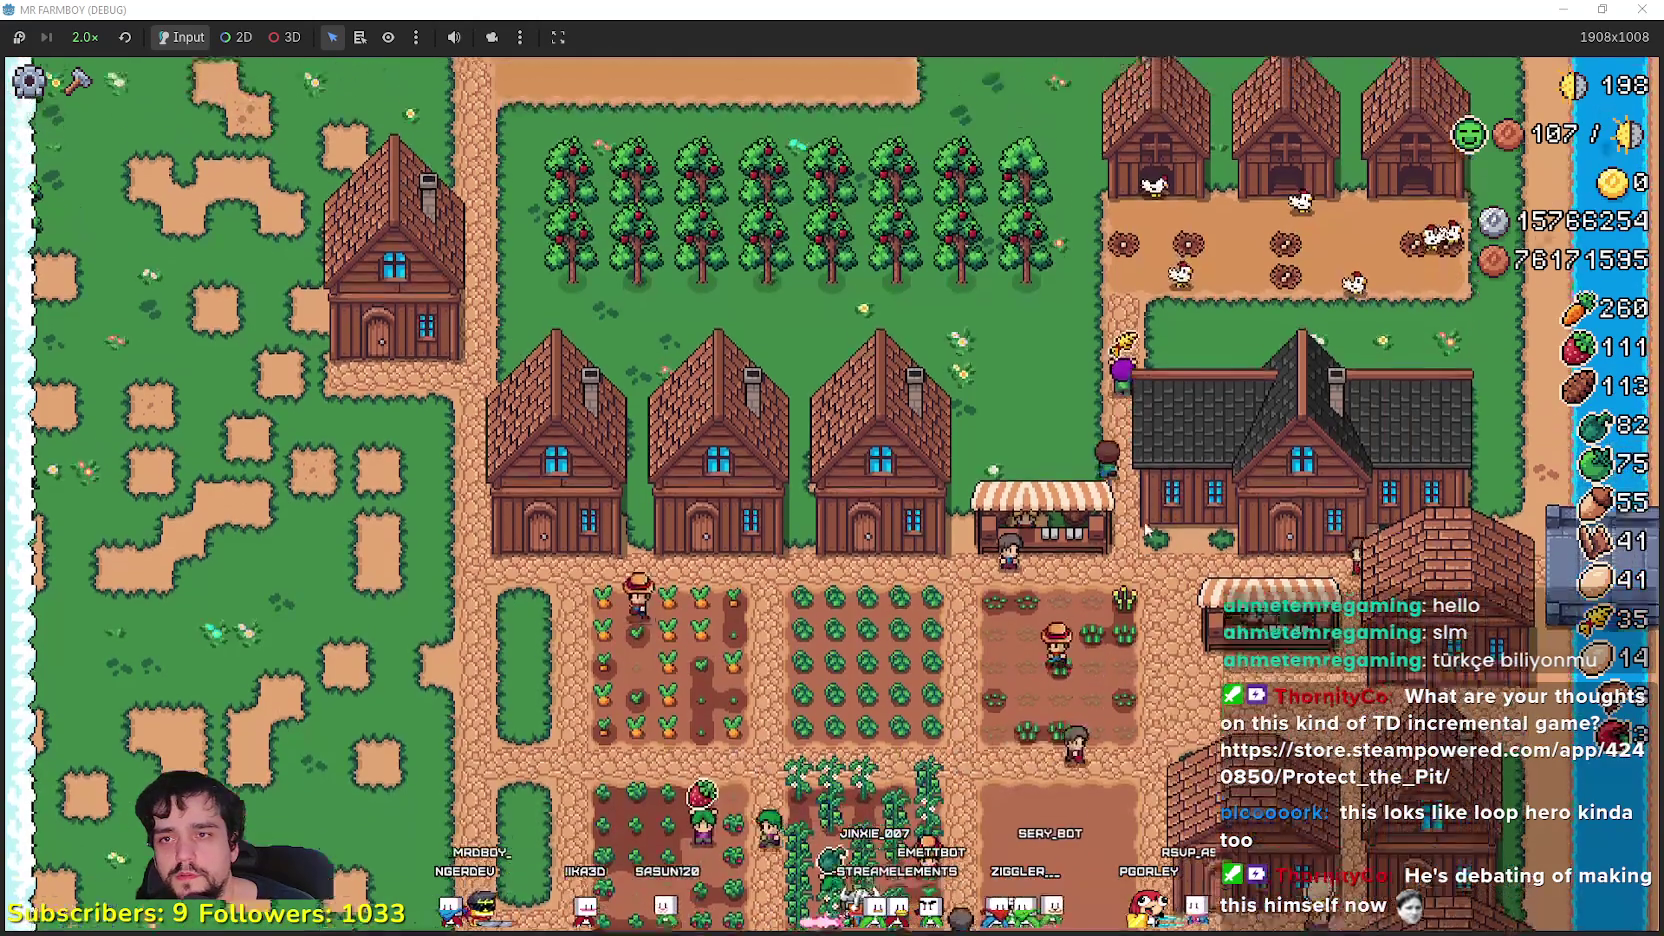
scroll(1290, 490, "up", 2)
key("w")
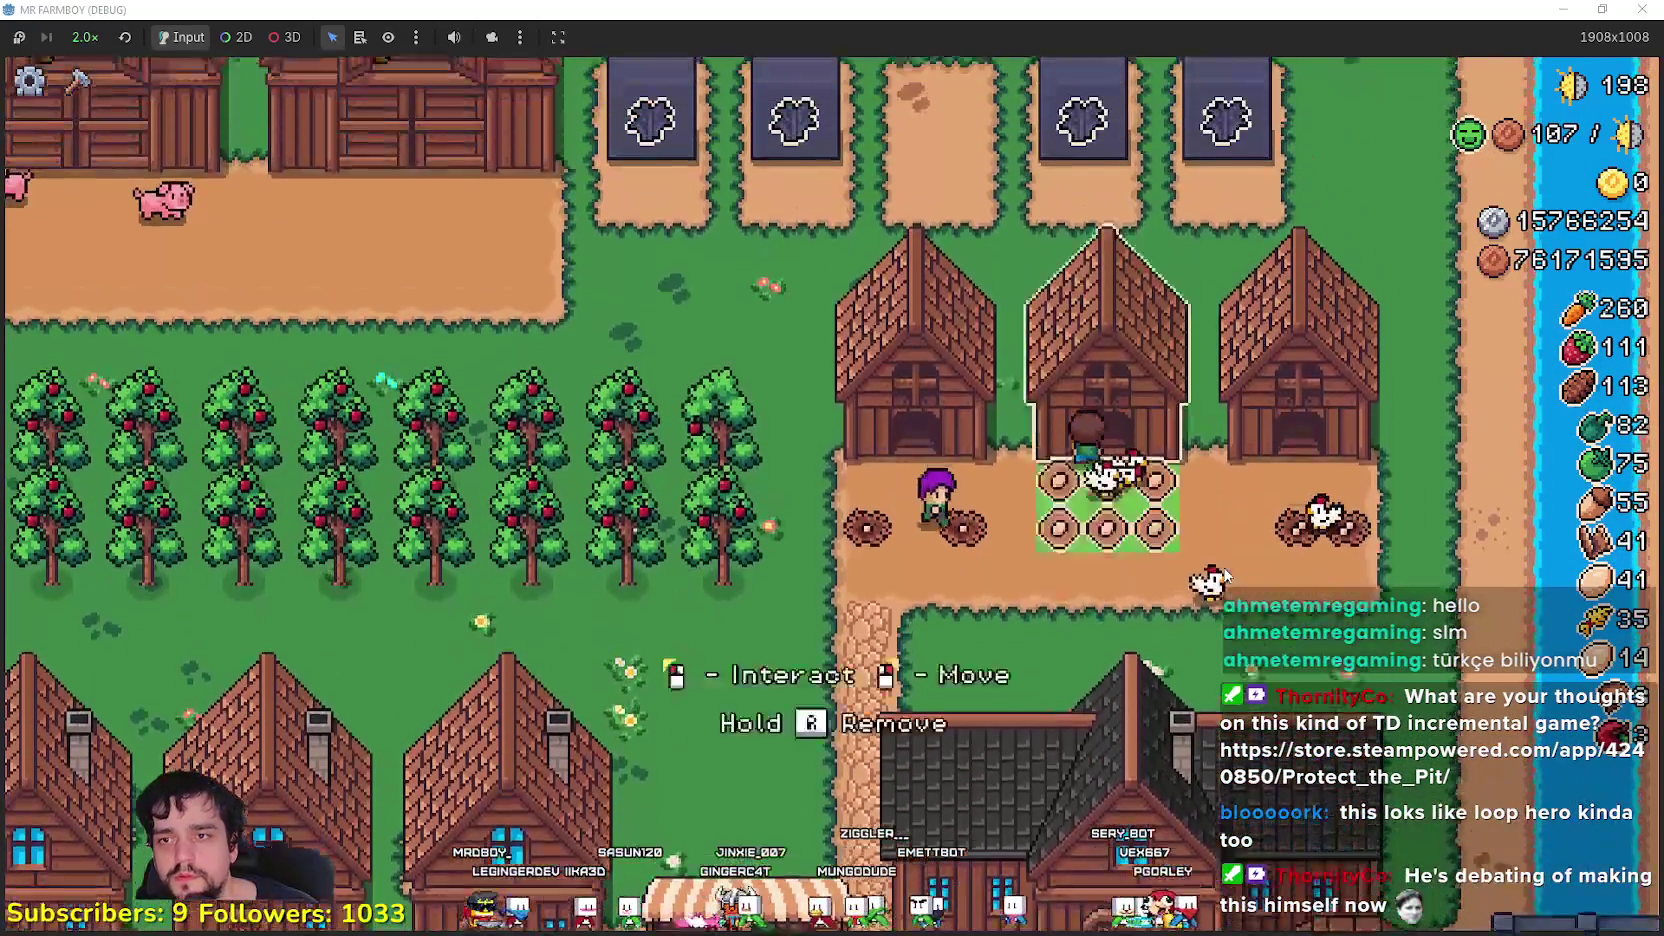
key("e")
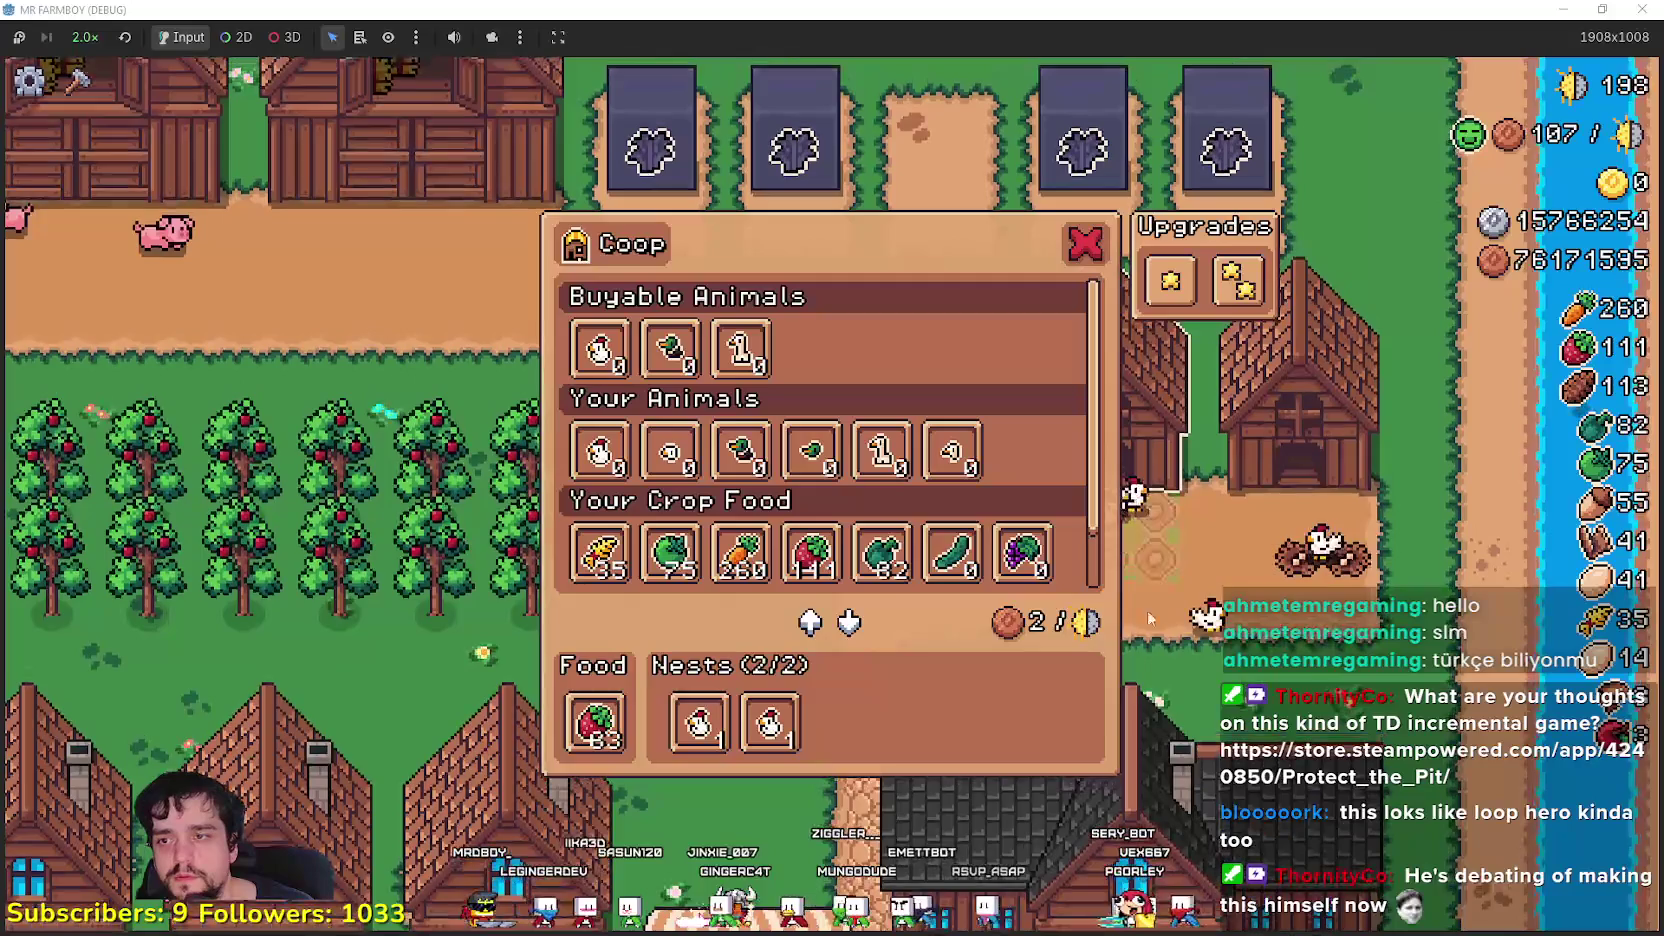
left_click(768, 735)
left_click(700, 722)
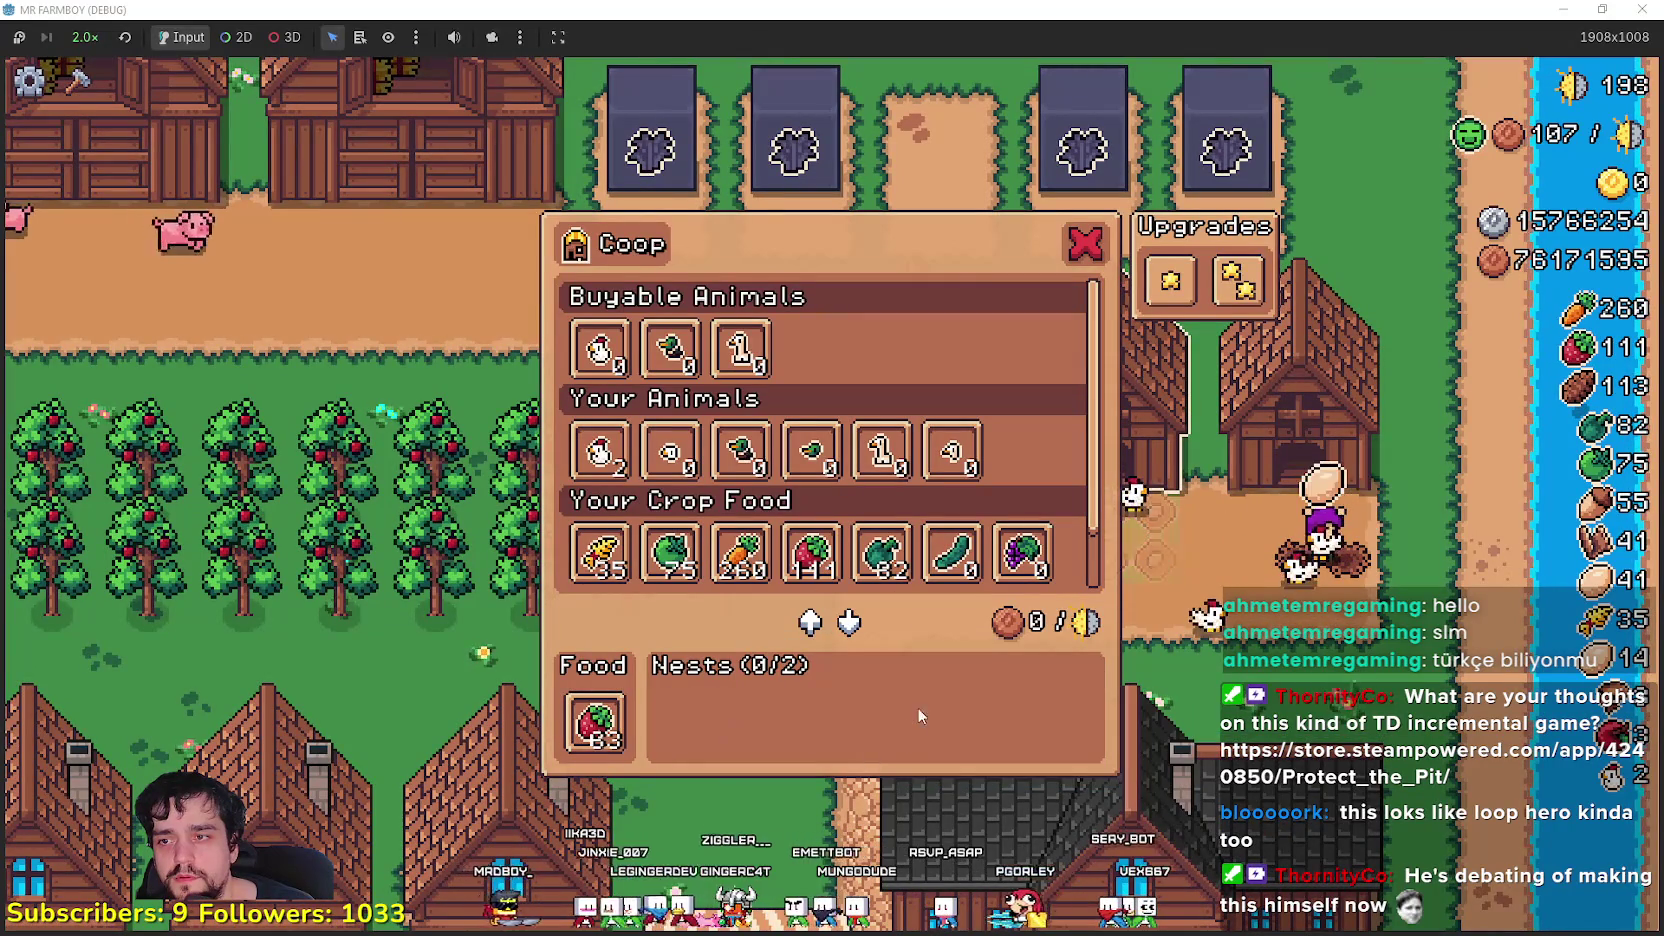
left_click(670, 348)
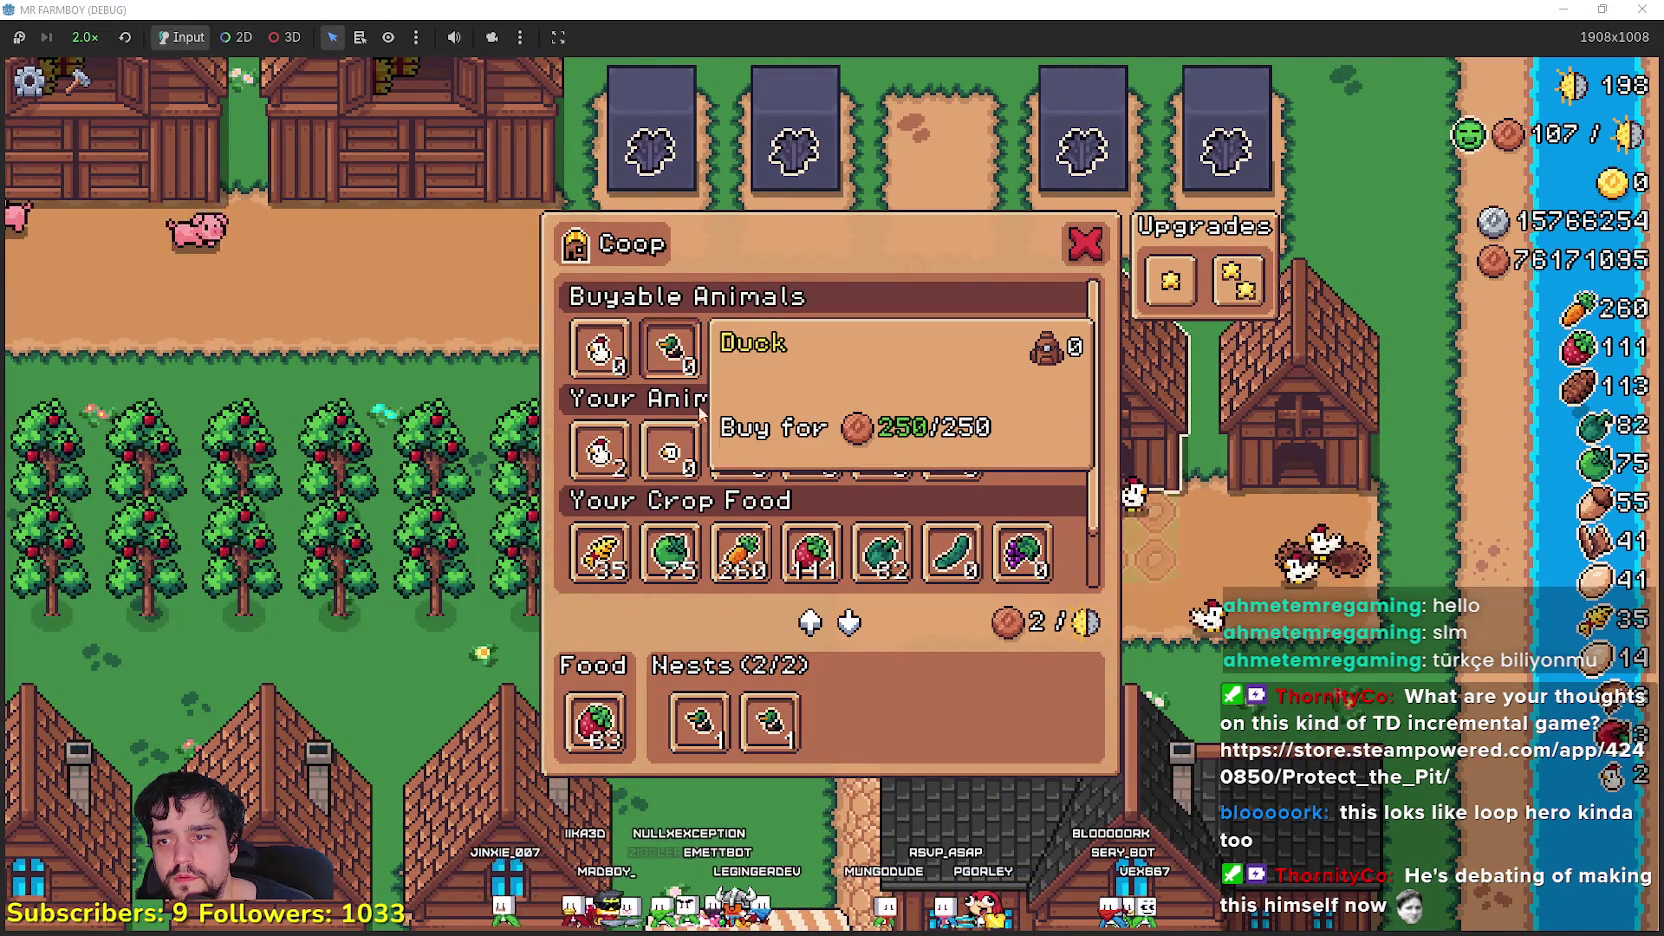
key("e")
key("e")
- Swap the ducks out of the coop nests for two newly bought geese
left_click(768, 722)
left_click(700, 722)
left_click(741, 348)
left_click(745, 349)
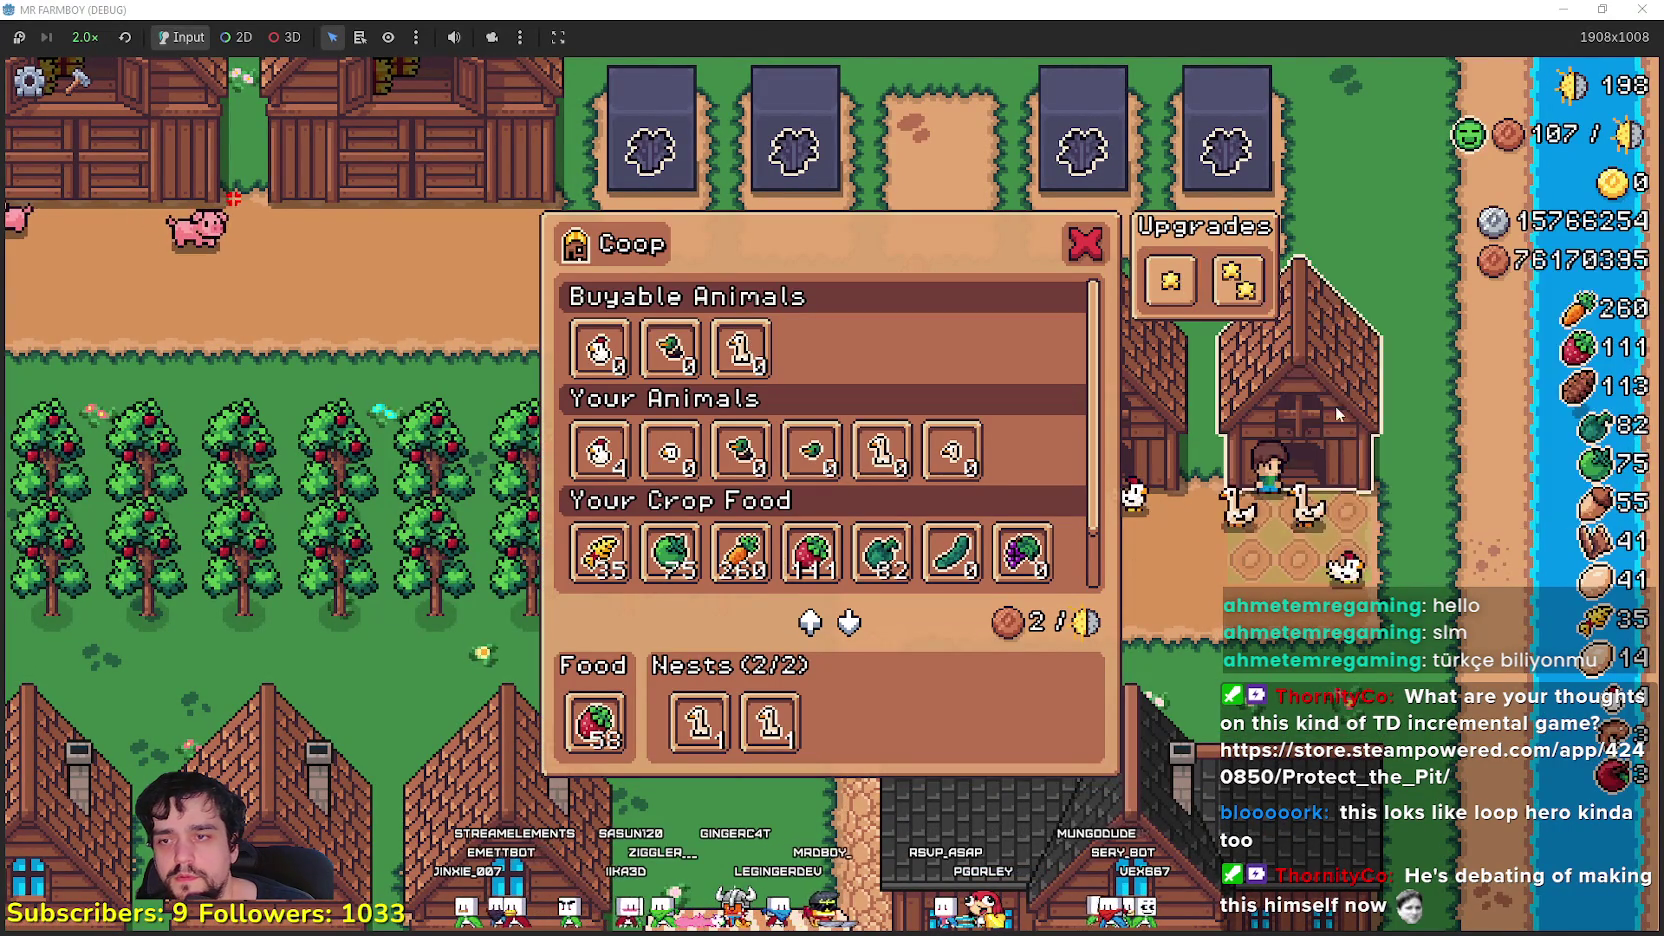
scroll(1010, 536, "down", 1)
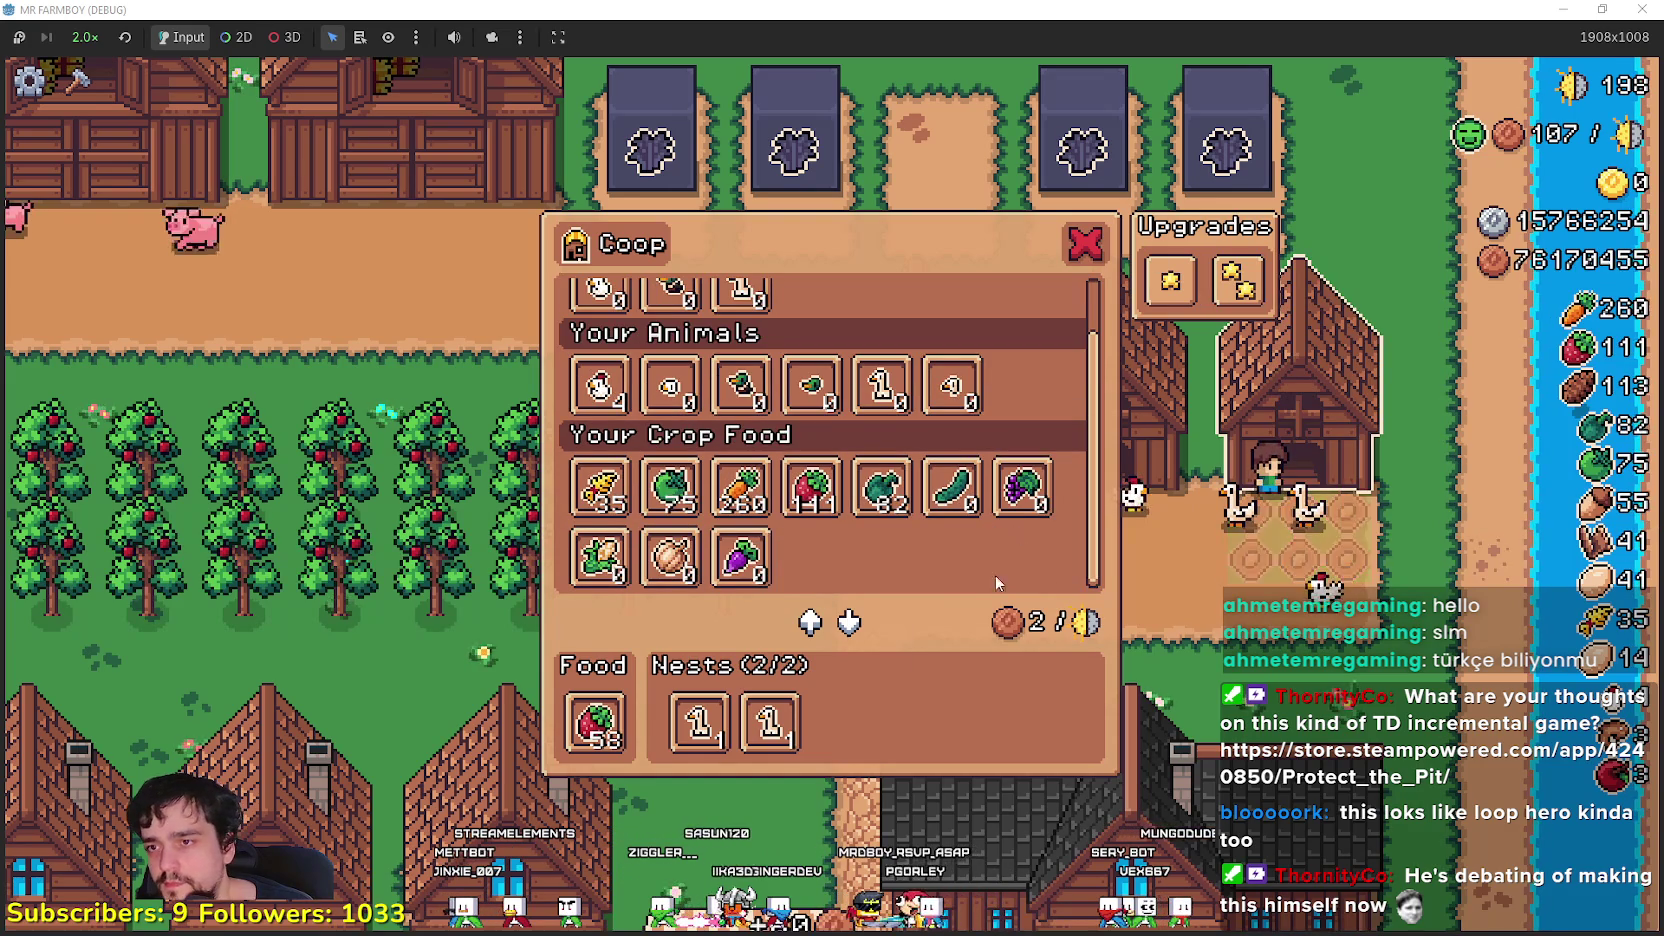
key("e")
- Walk to the barn and buy two black sheep to fill its stalls
key("a")
key("w")
key("e")
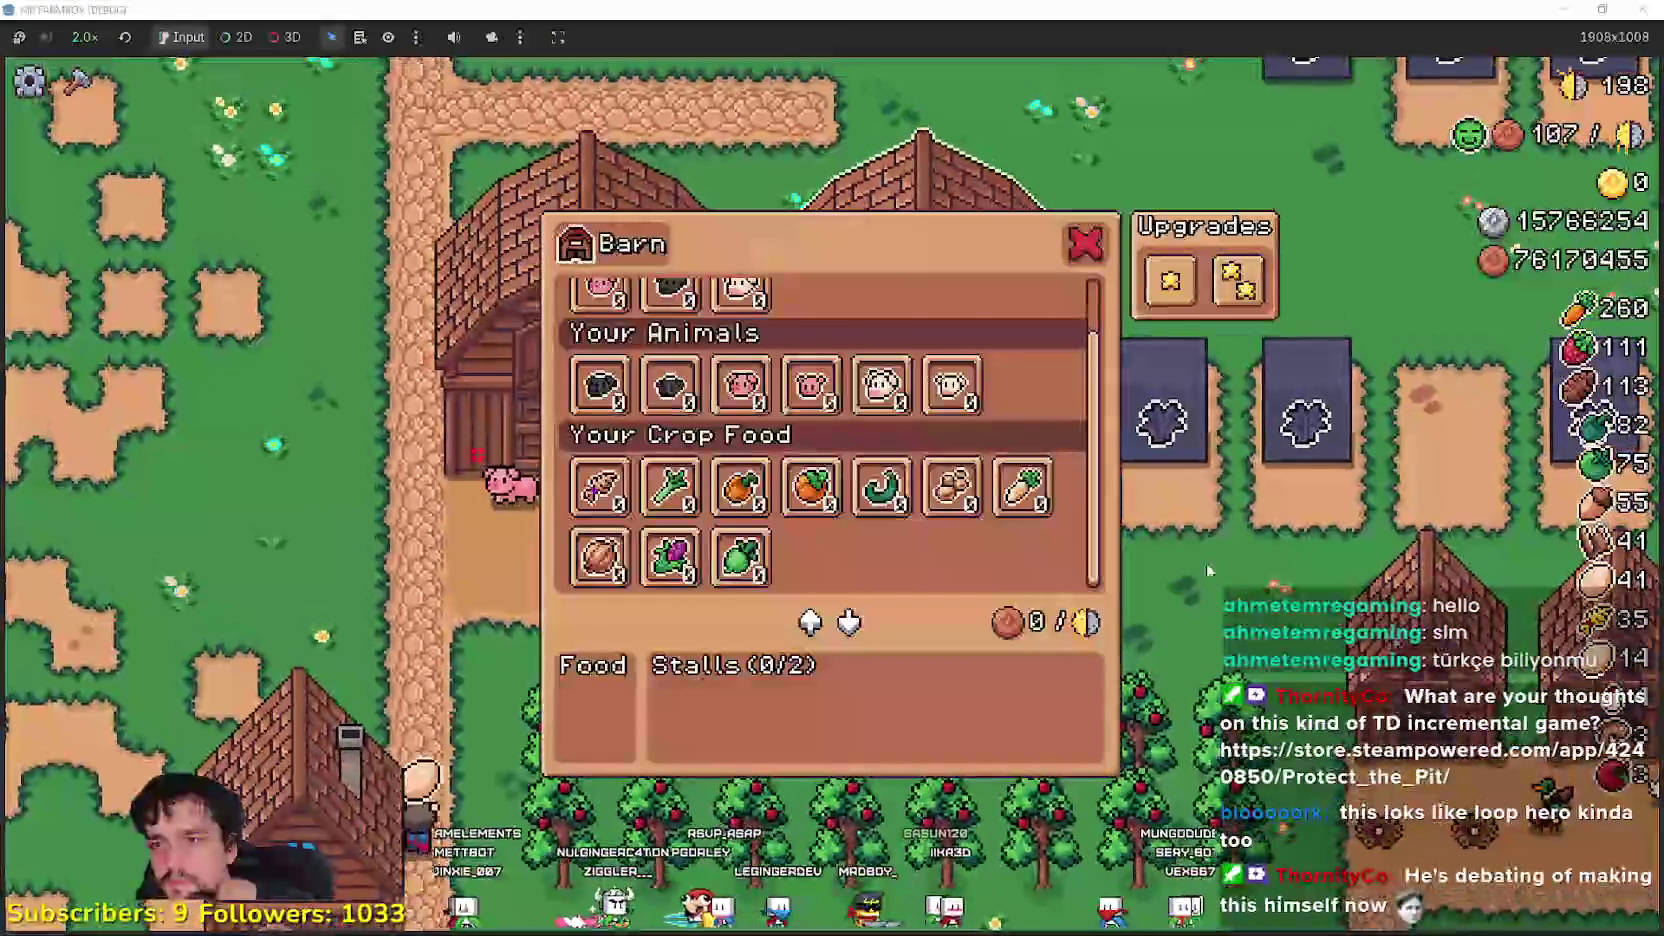
scroll(900, 450, "up", 1)
left_click(670, 348)
left_click(670, 348)
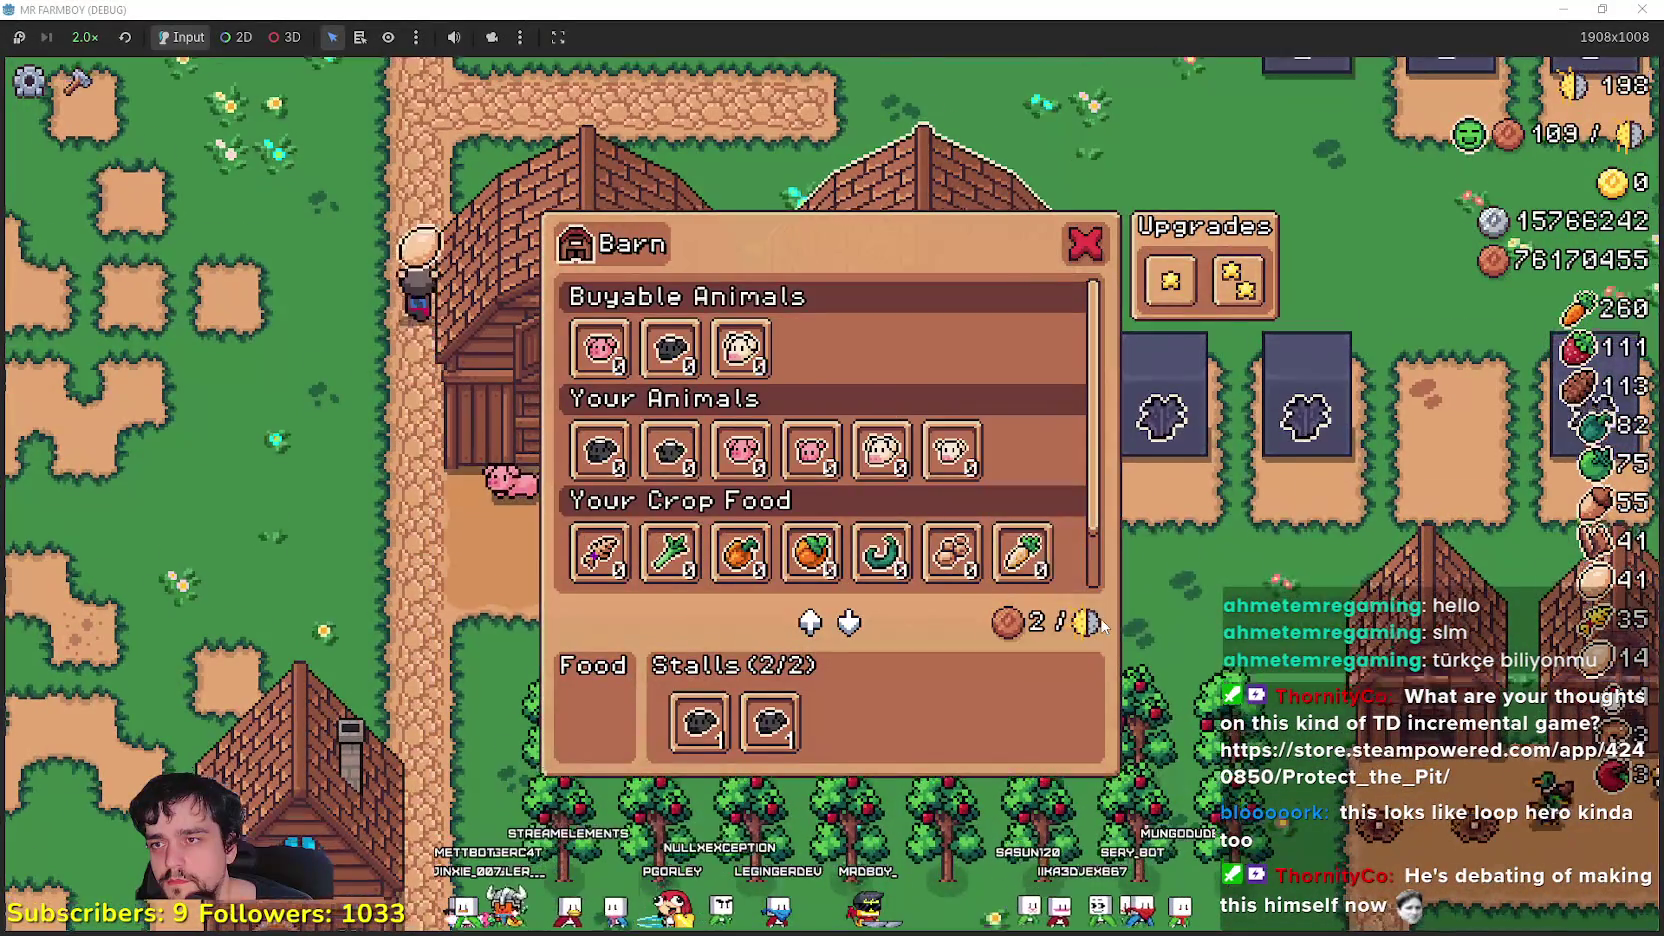
- Build a new barn from the Crafting list, left of the existing barns
key("e")
key("c")
scroll(150, 720, "down", 5)
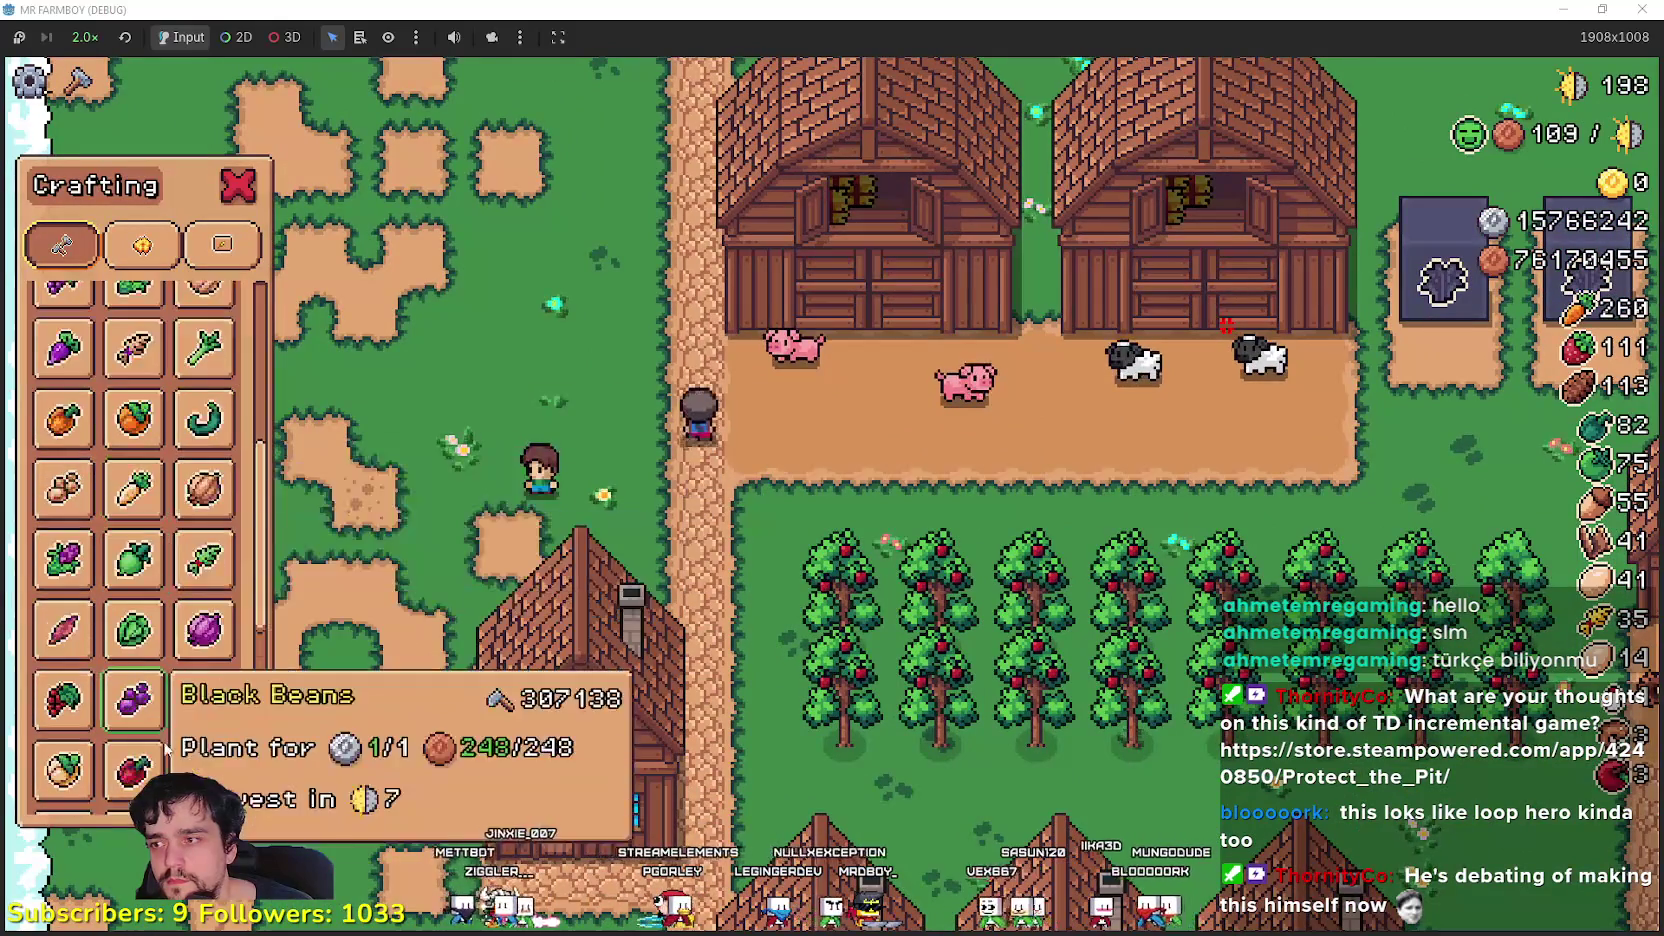
scroll(167, 750, "down", 3)
left_click(133, 772)
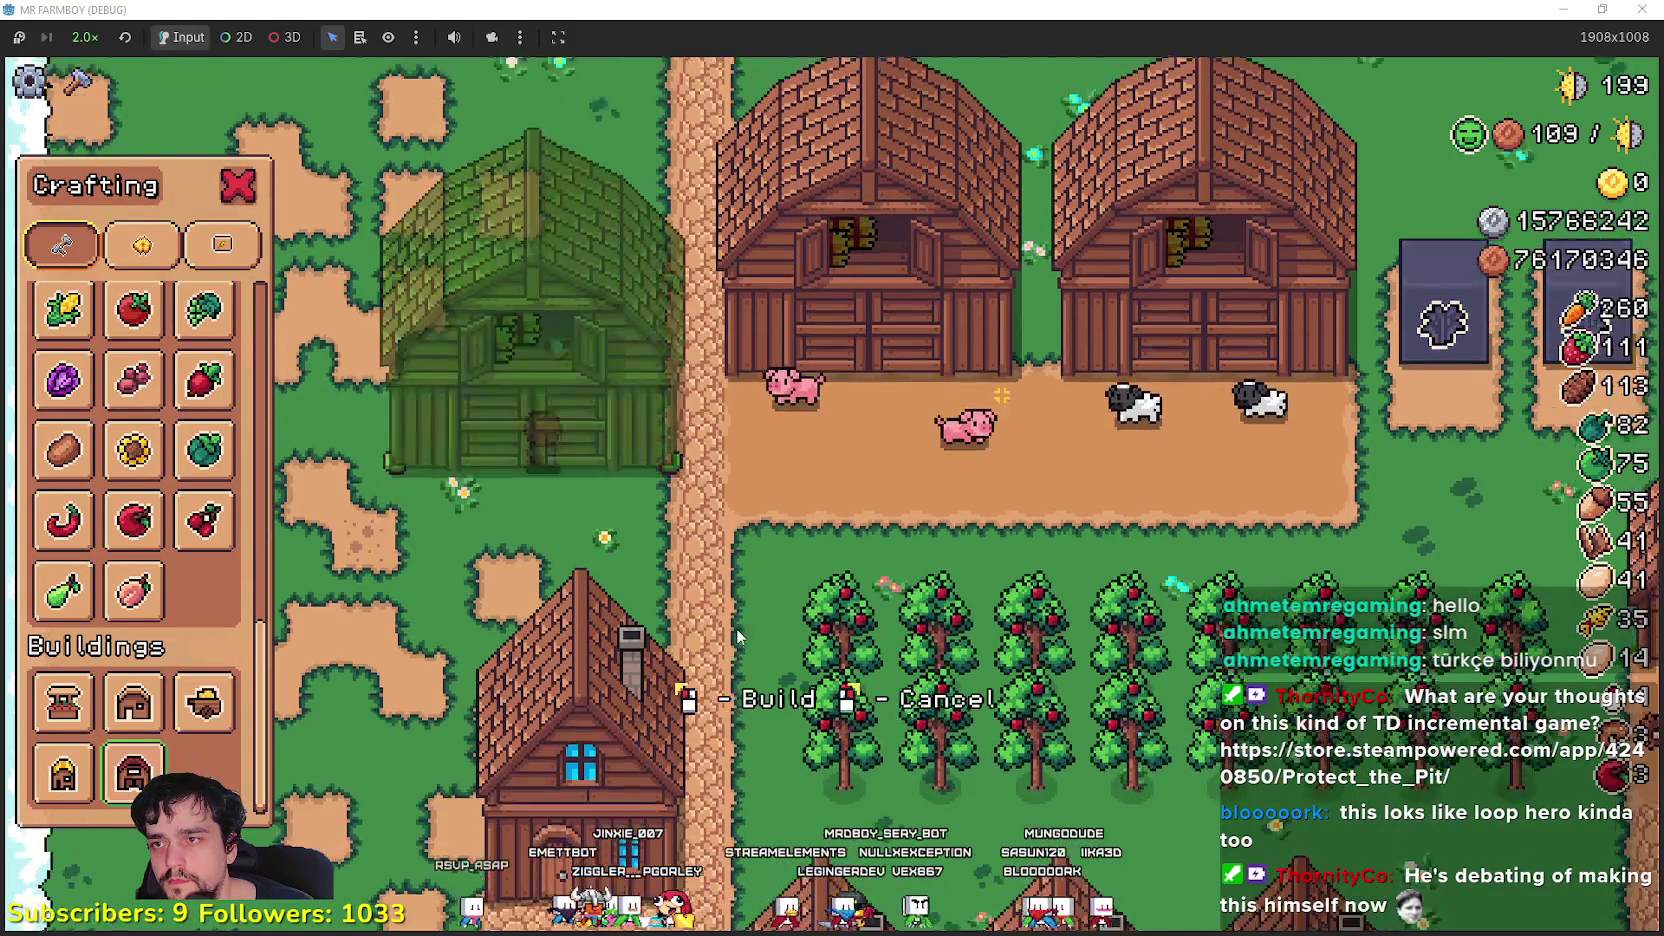
left_click(540, 440)
- Pick an Animal Tile to place, walk the farmer around, then cancel the placement
scroll(133, 600, "up", 5)
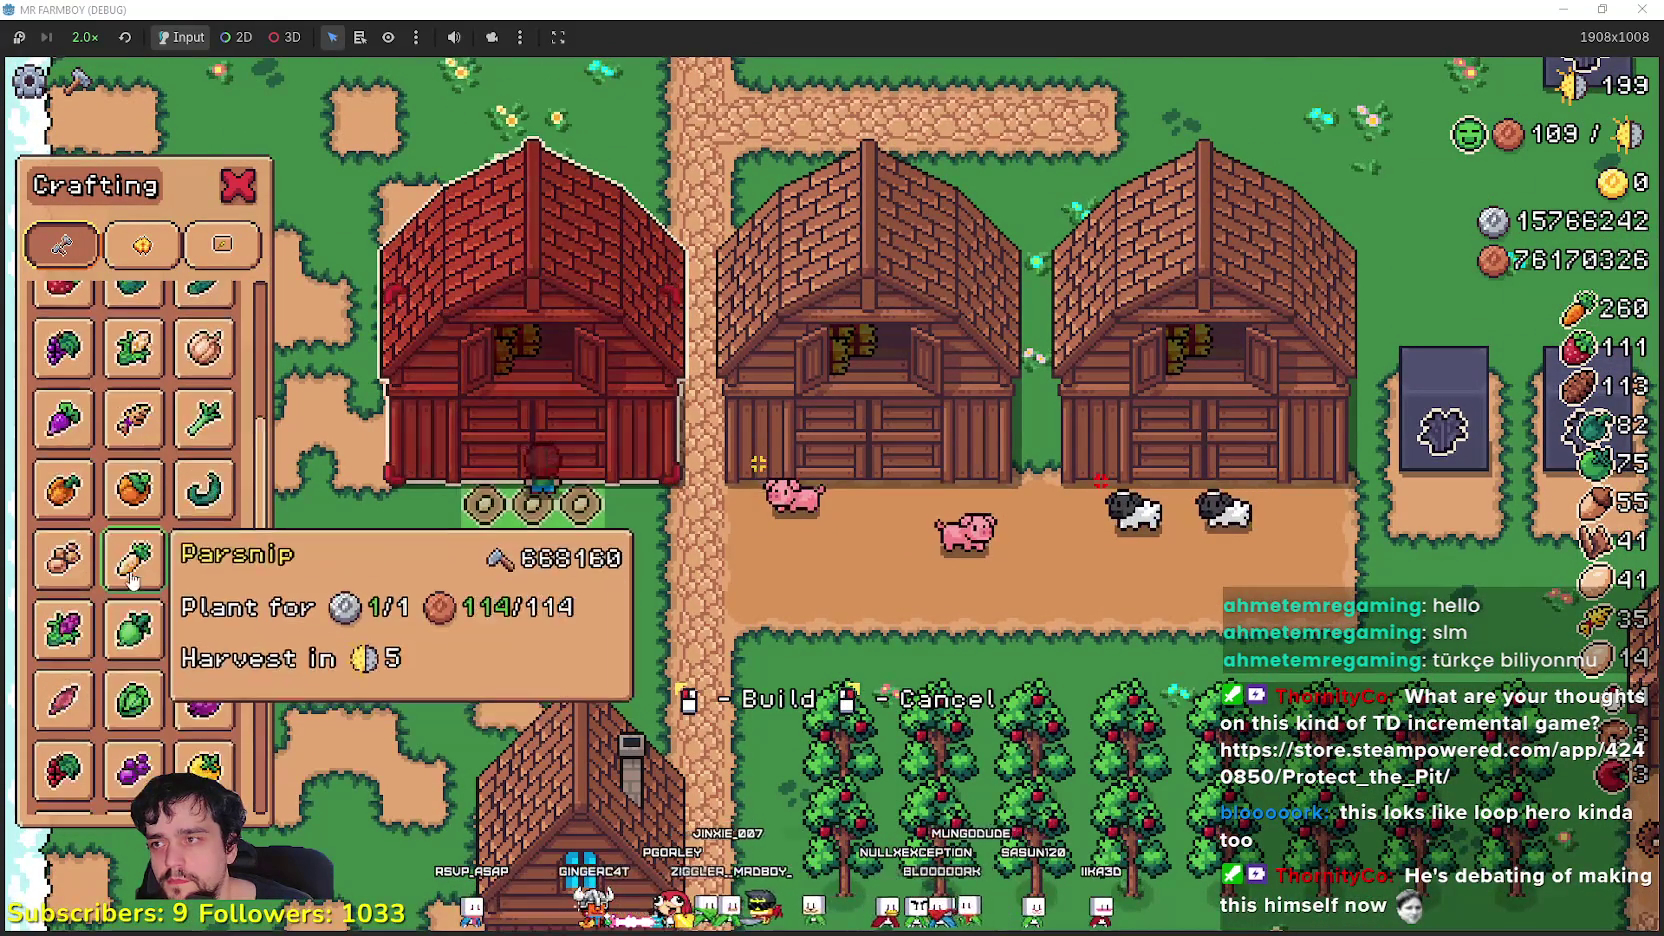
scroll(133, 578, "up", 5)
left_click(204, 420)
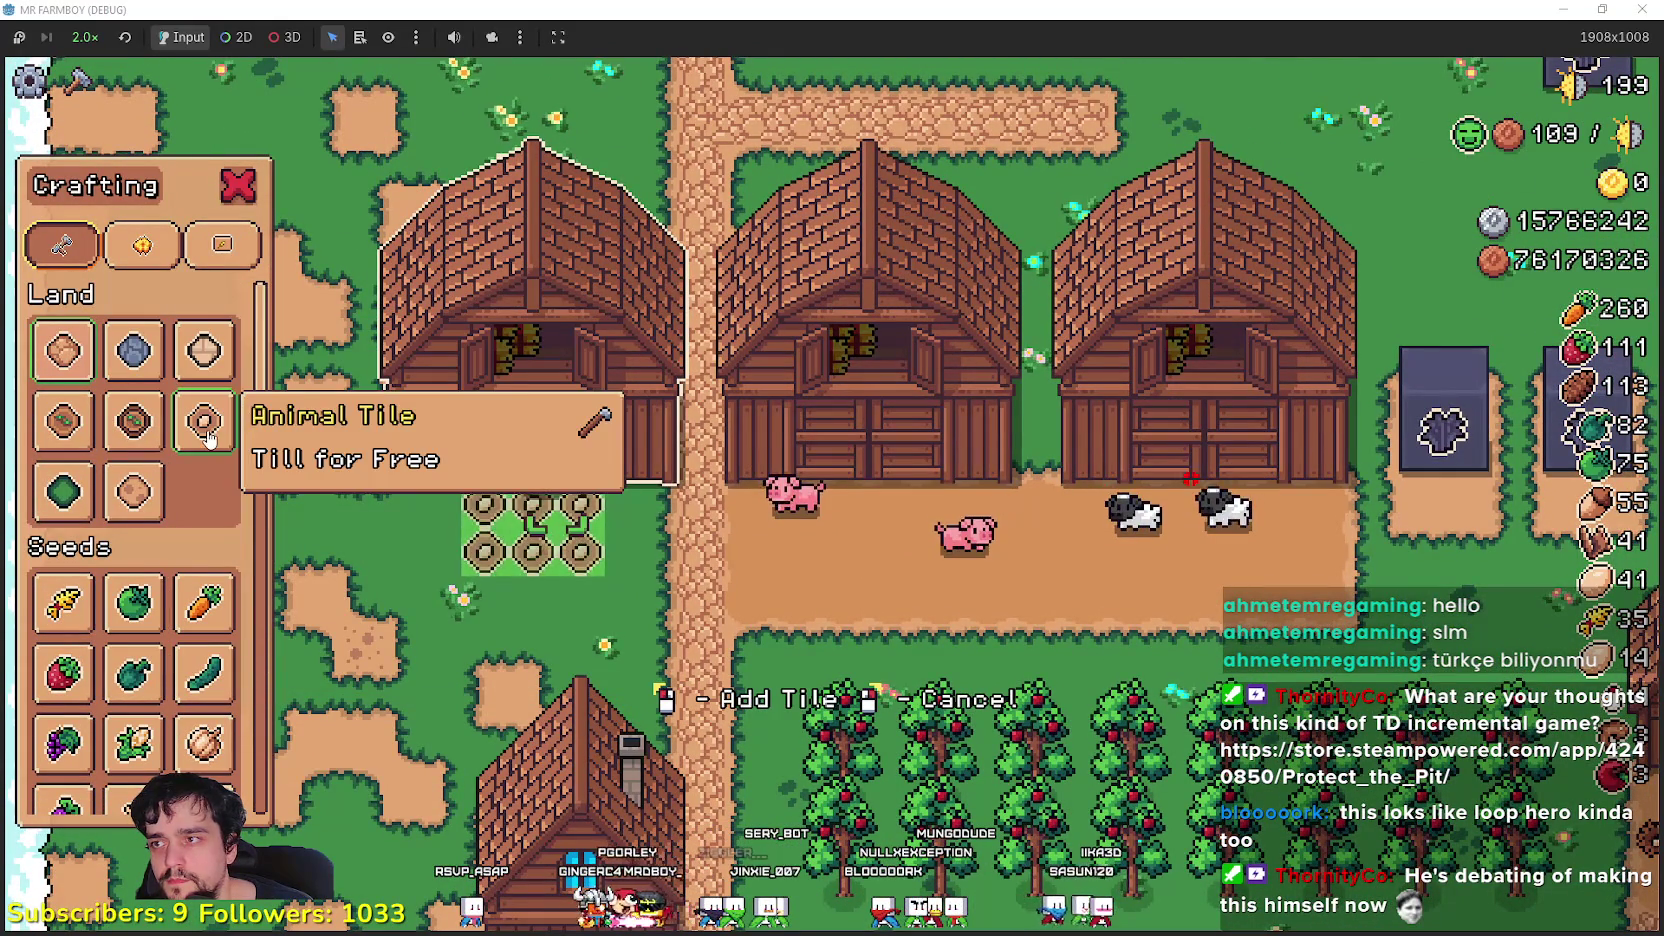
key("s")
key("a")
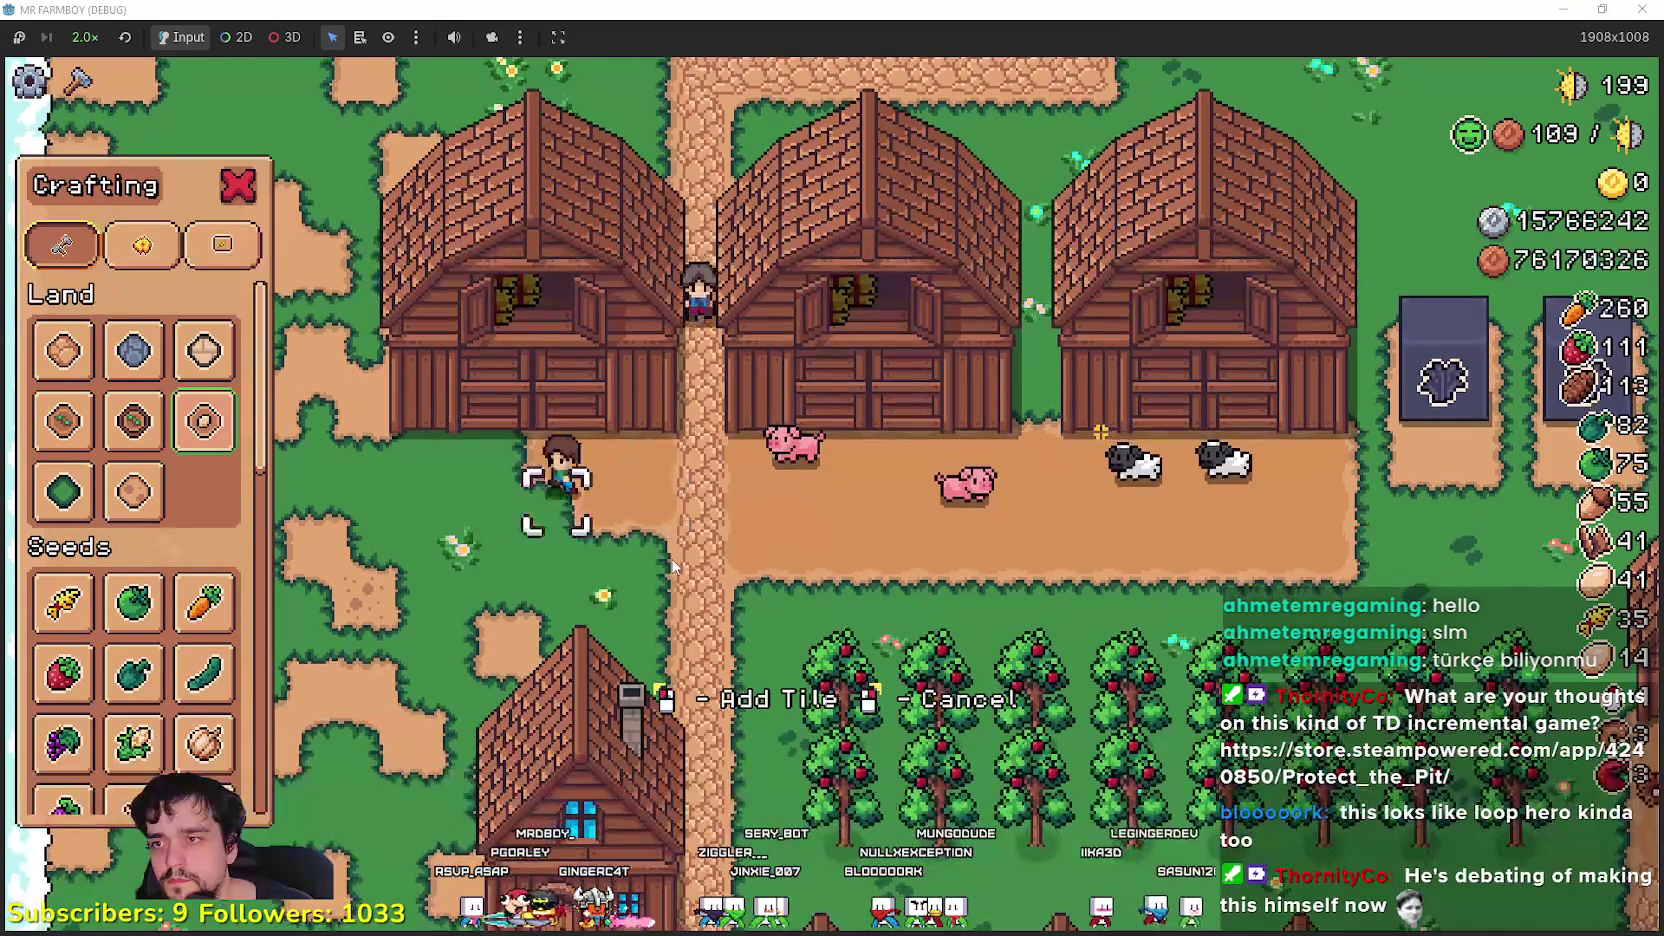
key("a")
key("s")
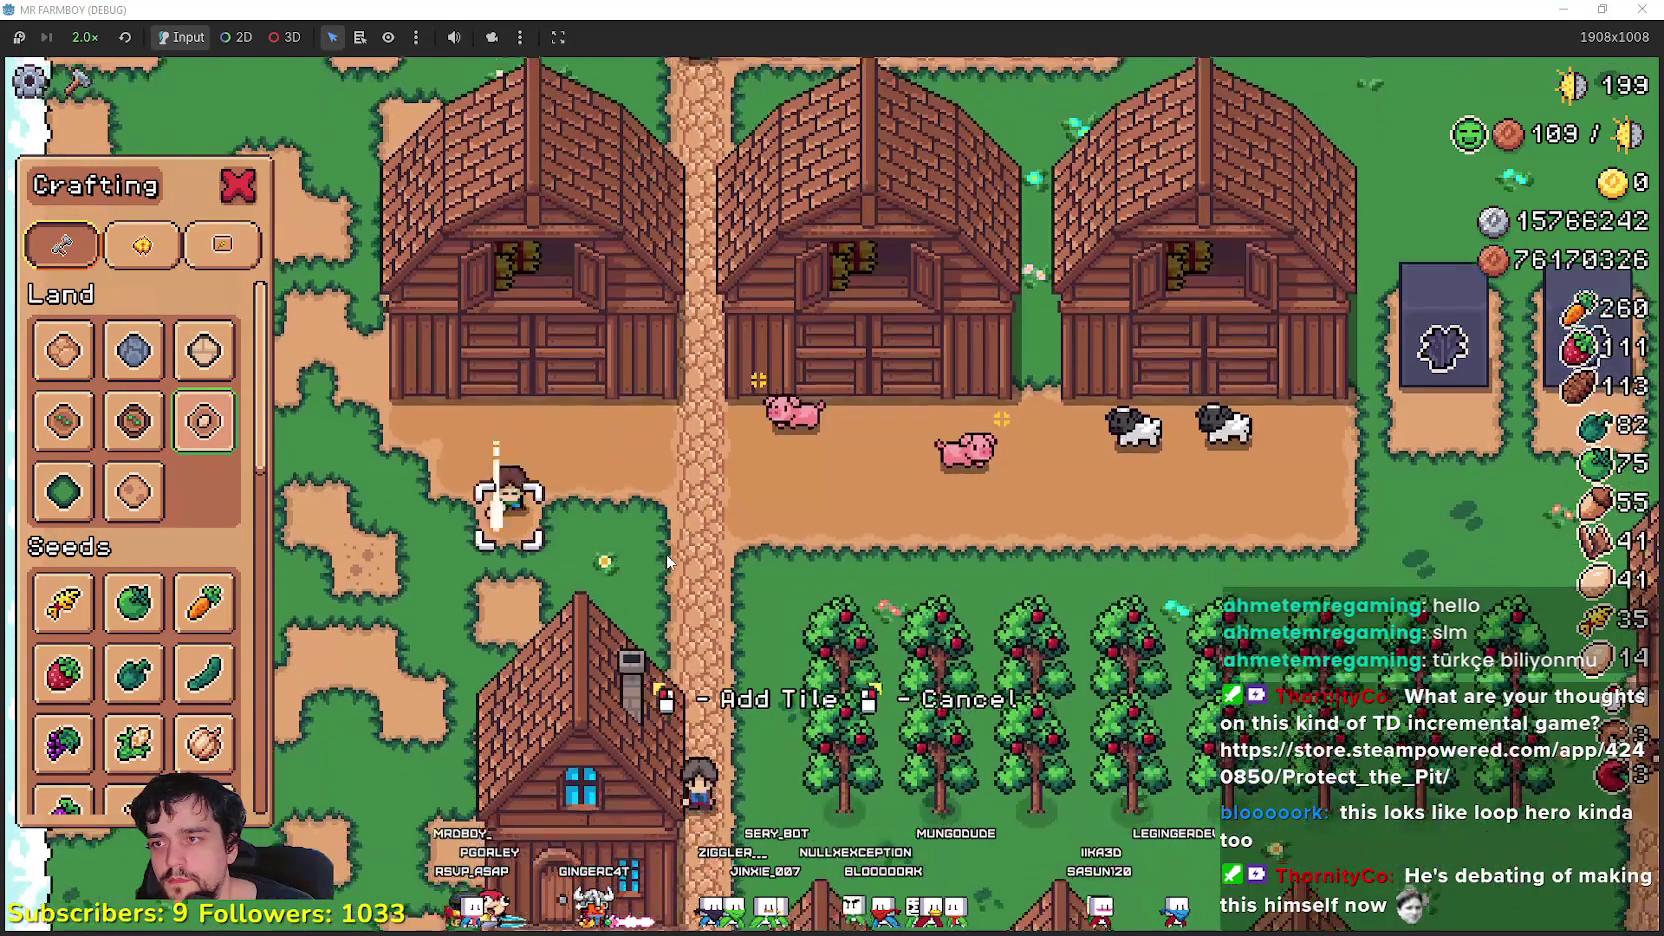
key("d")
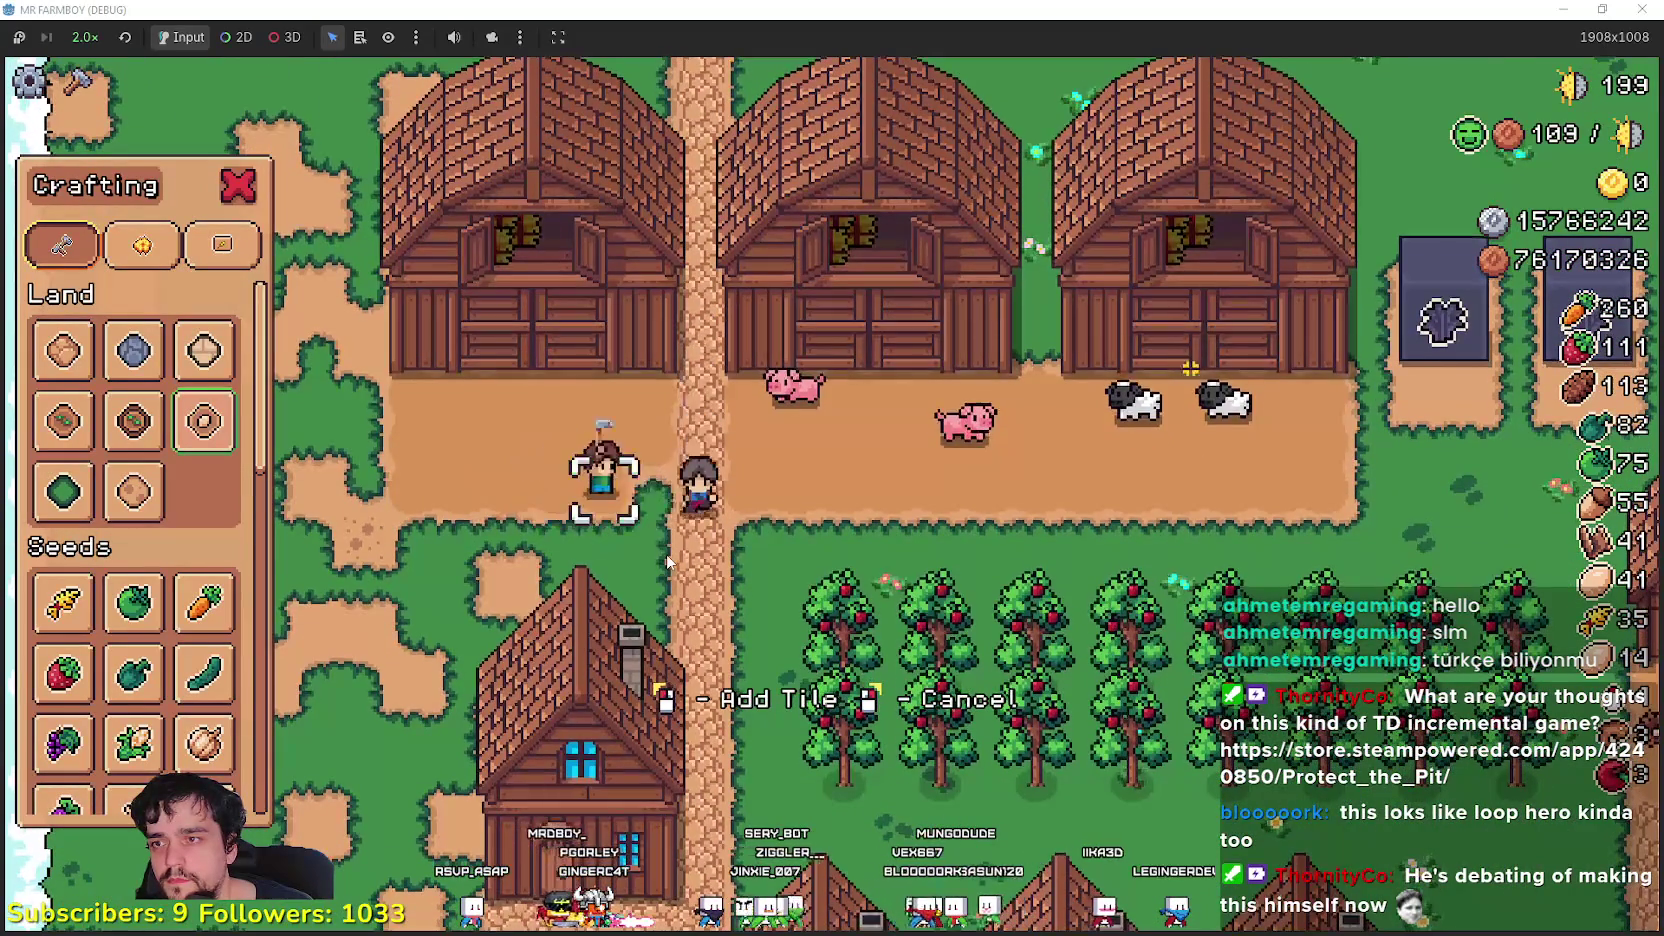
right_click(710, 546)
- Open the left barn's shop and check the cow's 10-silver price
key("w")
key("e")
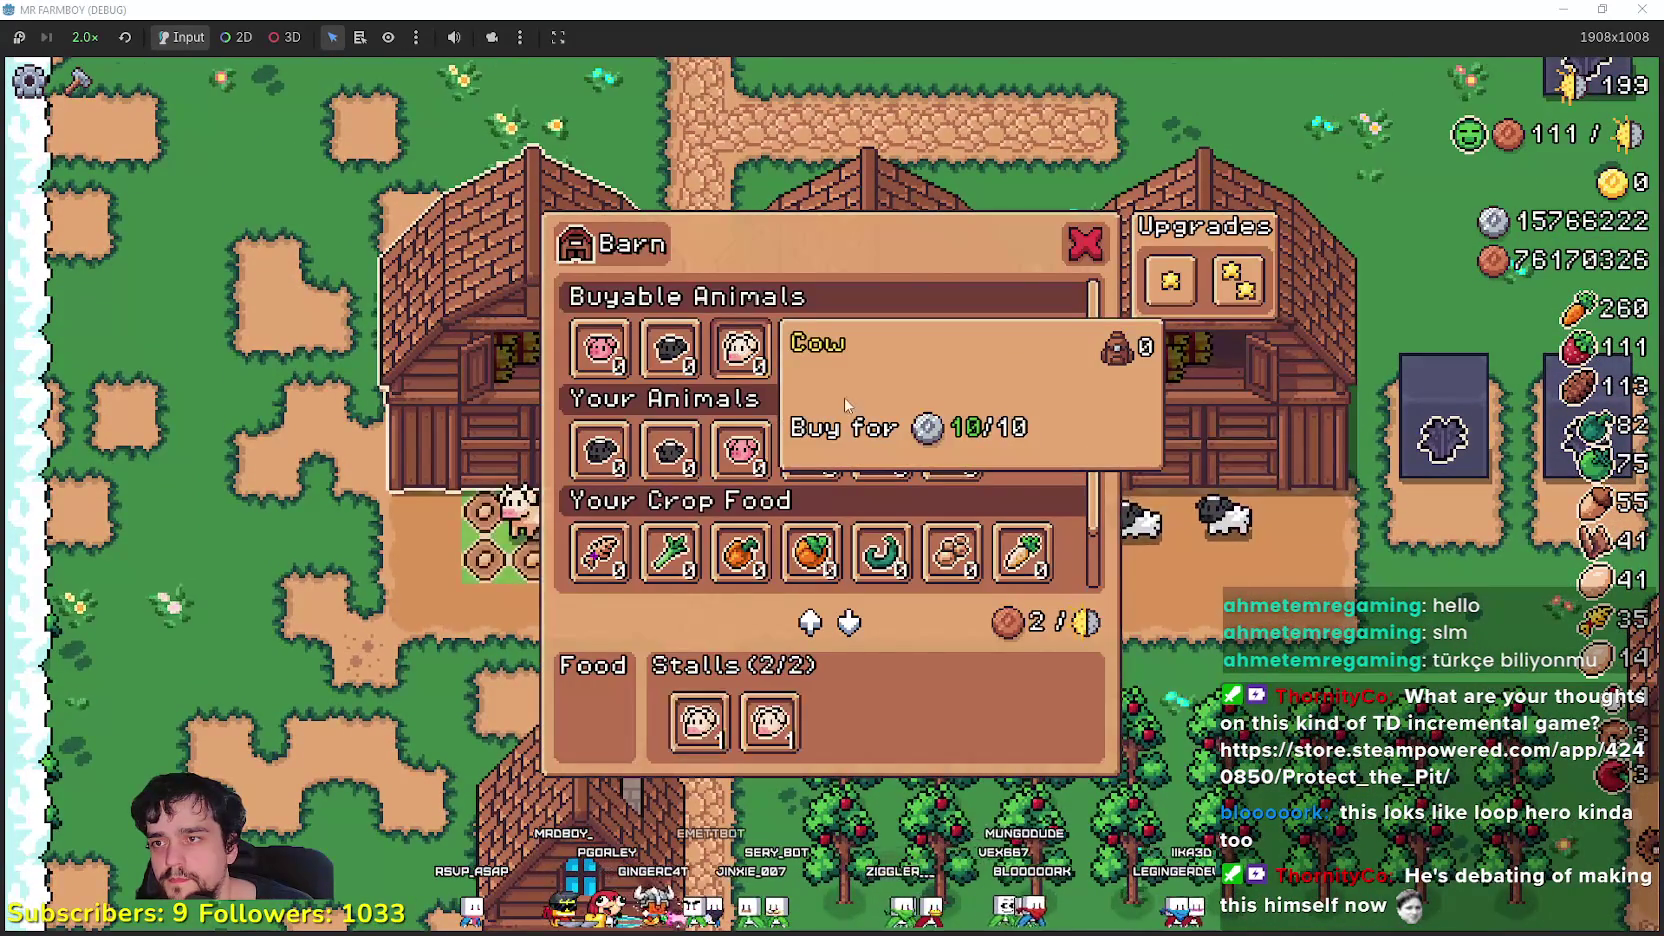
scroll(1002, 559, "down", 1)
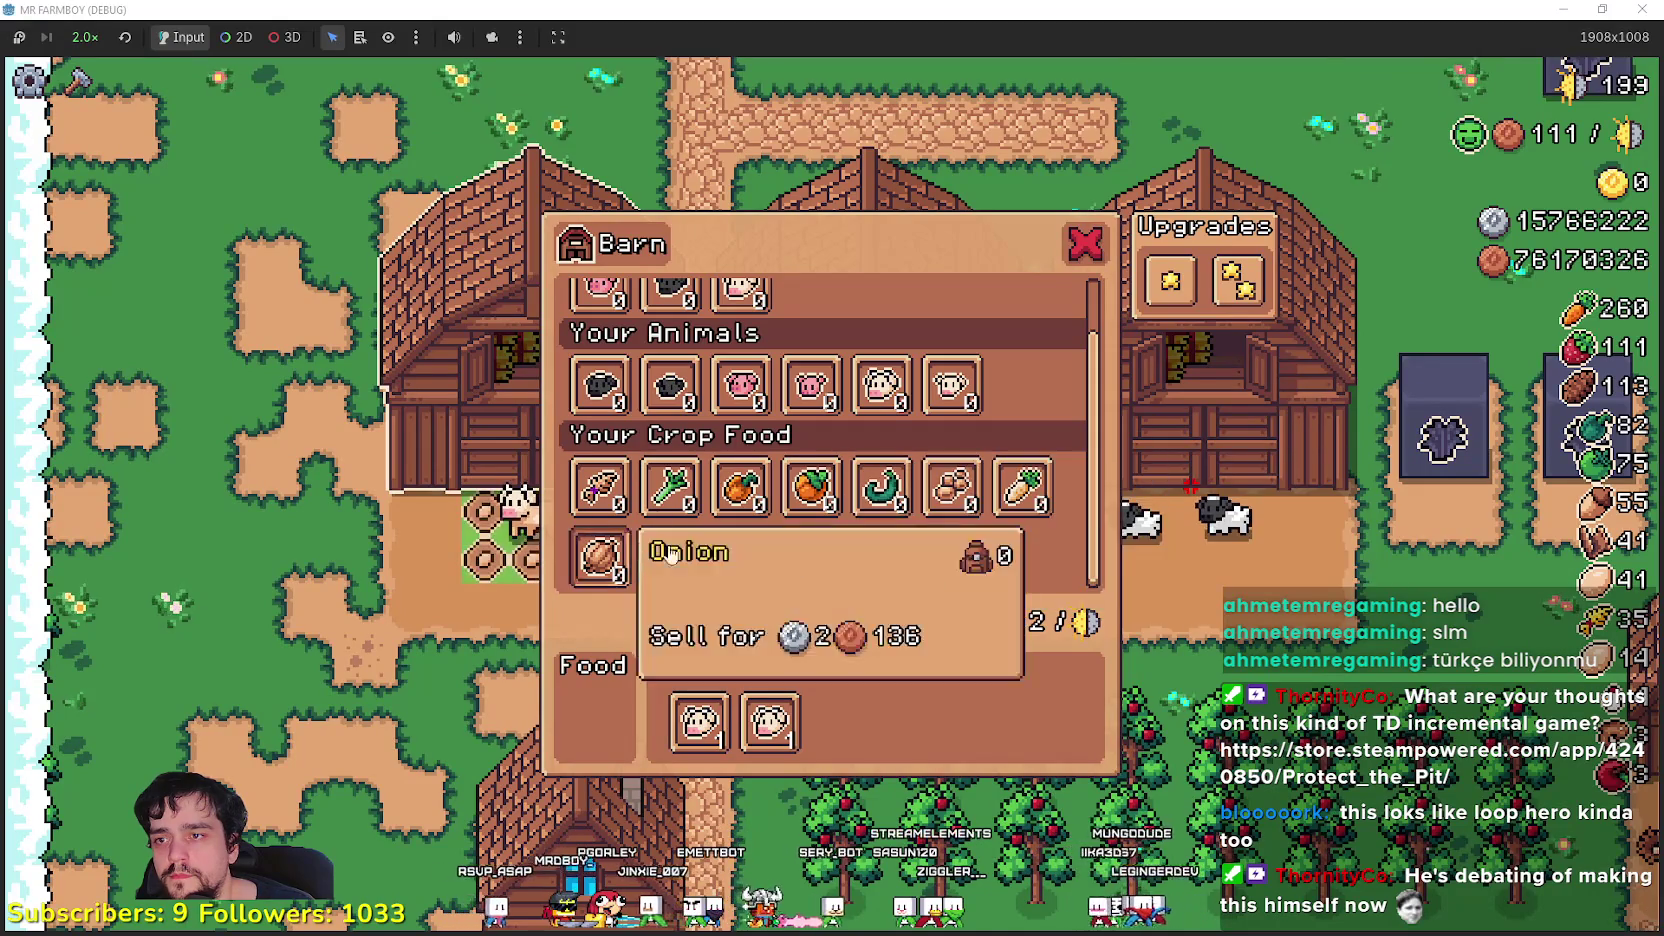
- Walk down to the empty dirt patch with a land tile selected from Crafting
key("s")
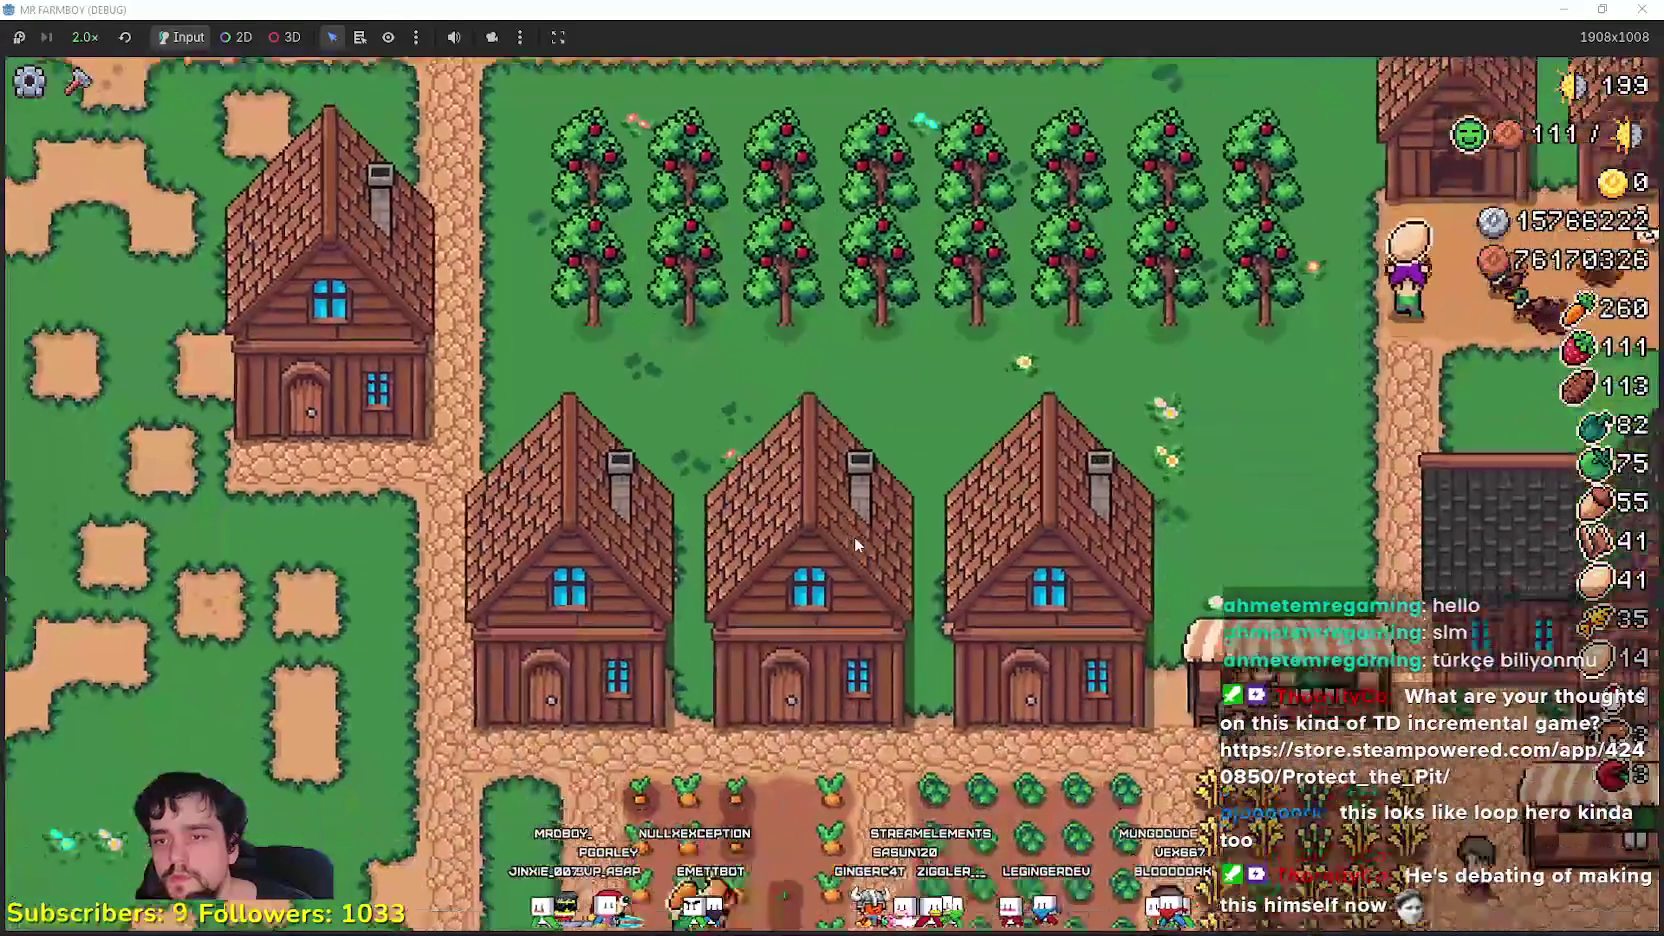
key("s")
key("c")
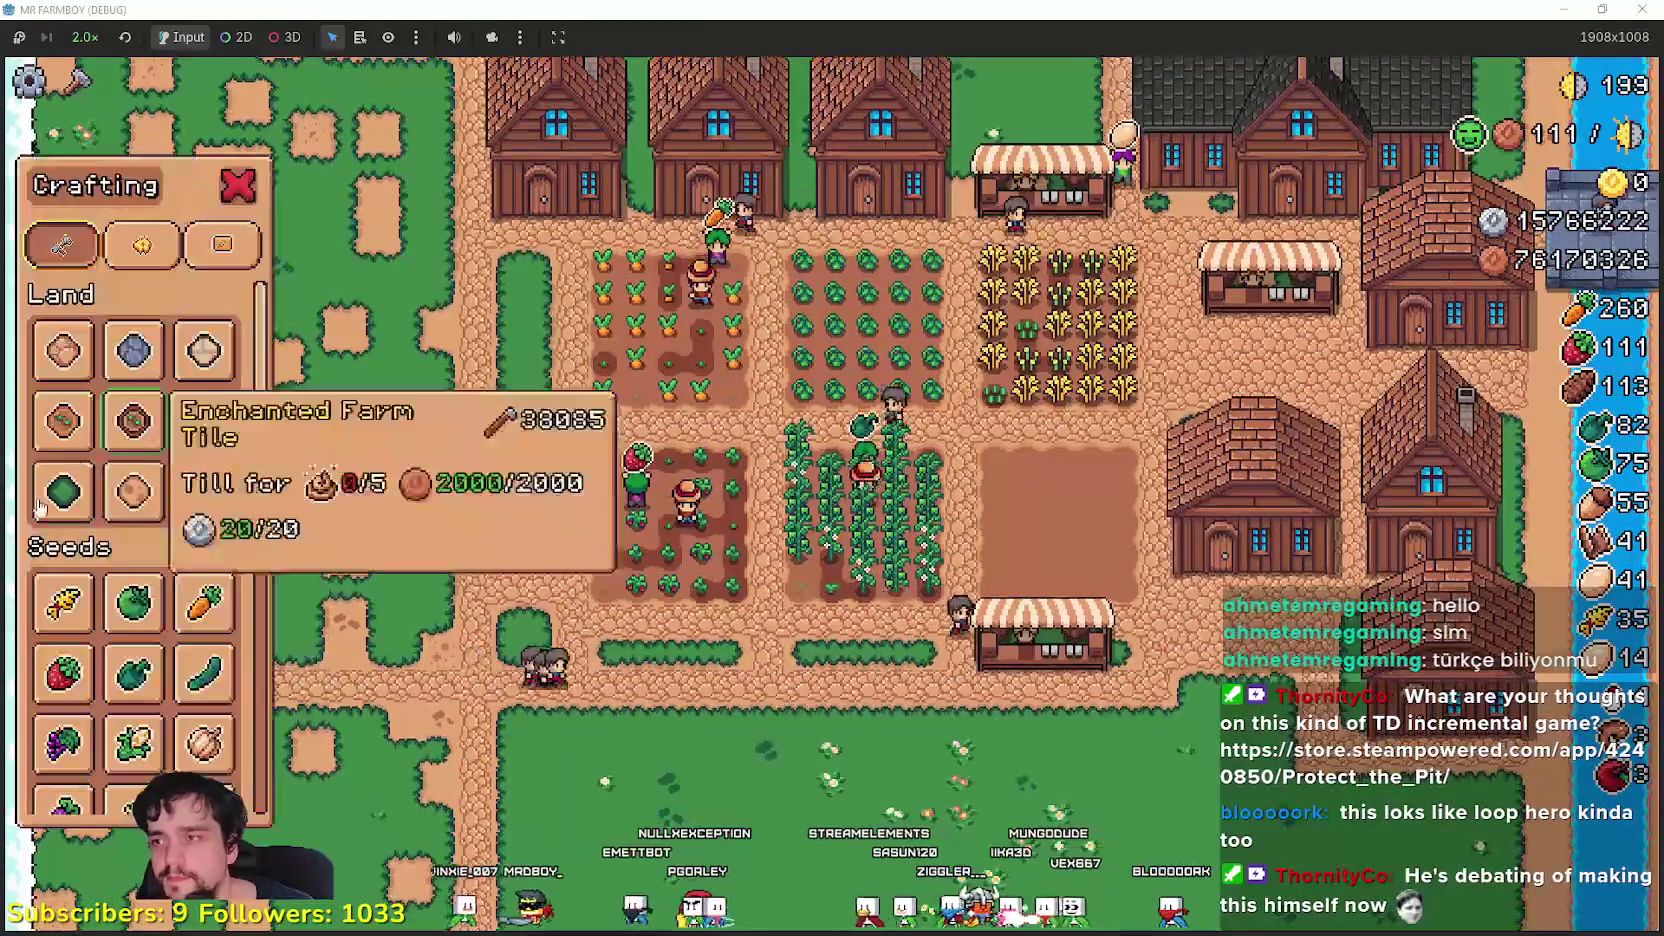
key("w")
left_click(140, 430)
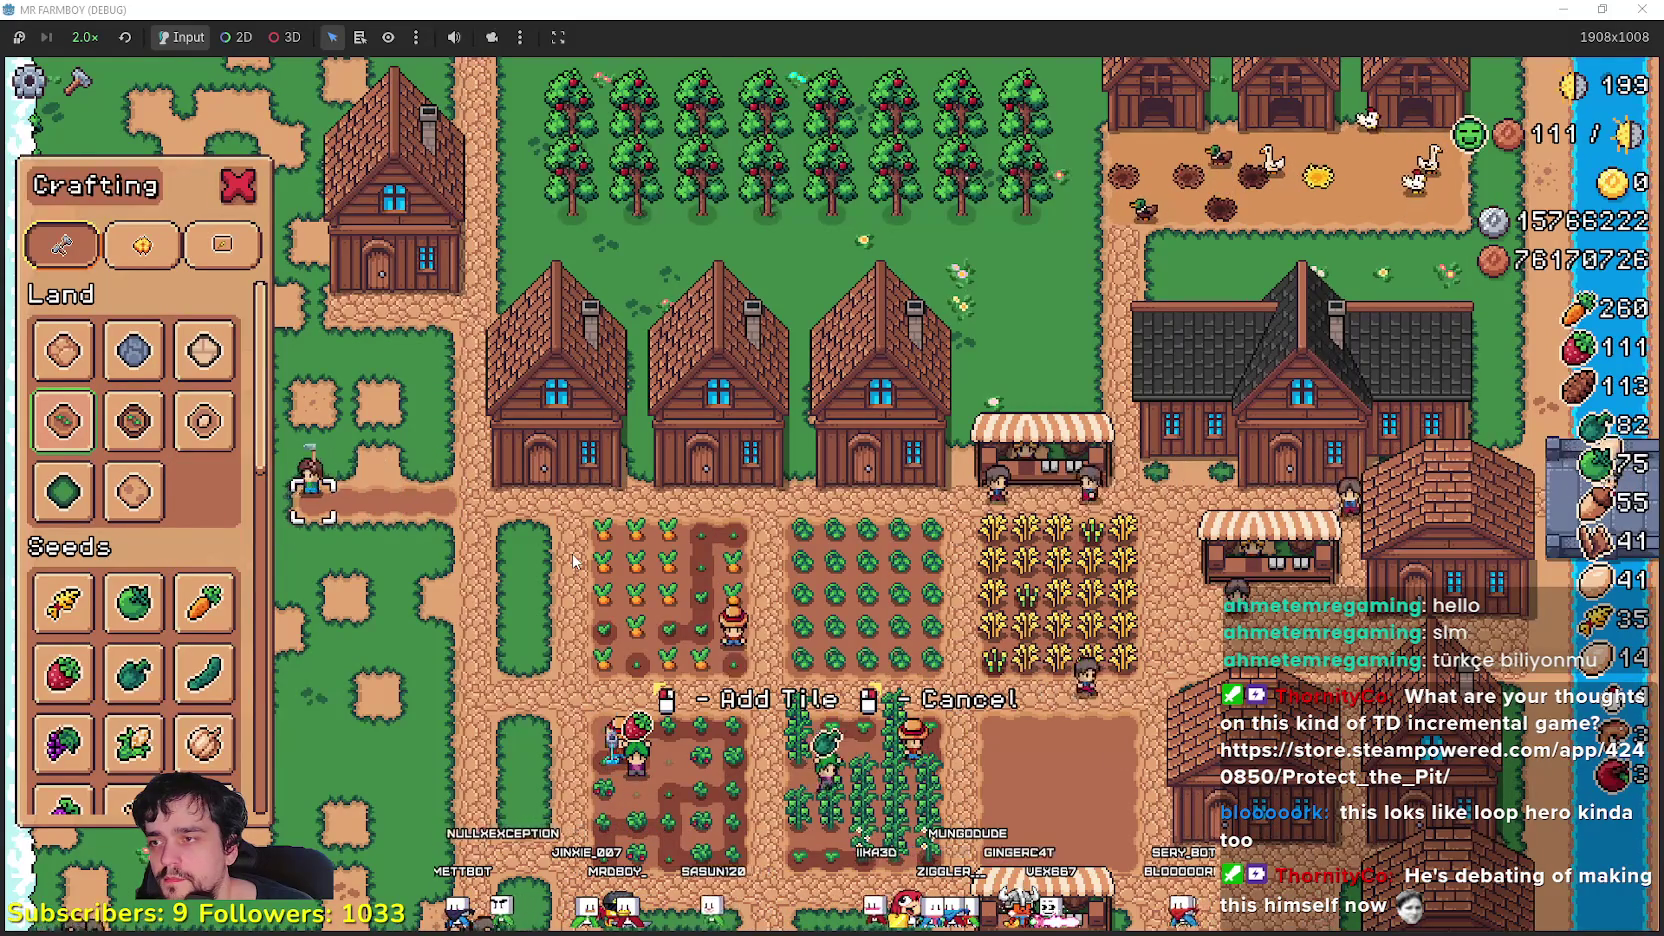
key("s")
key("d")
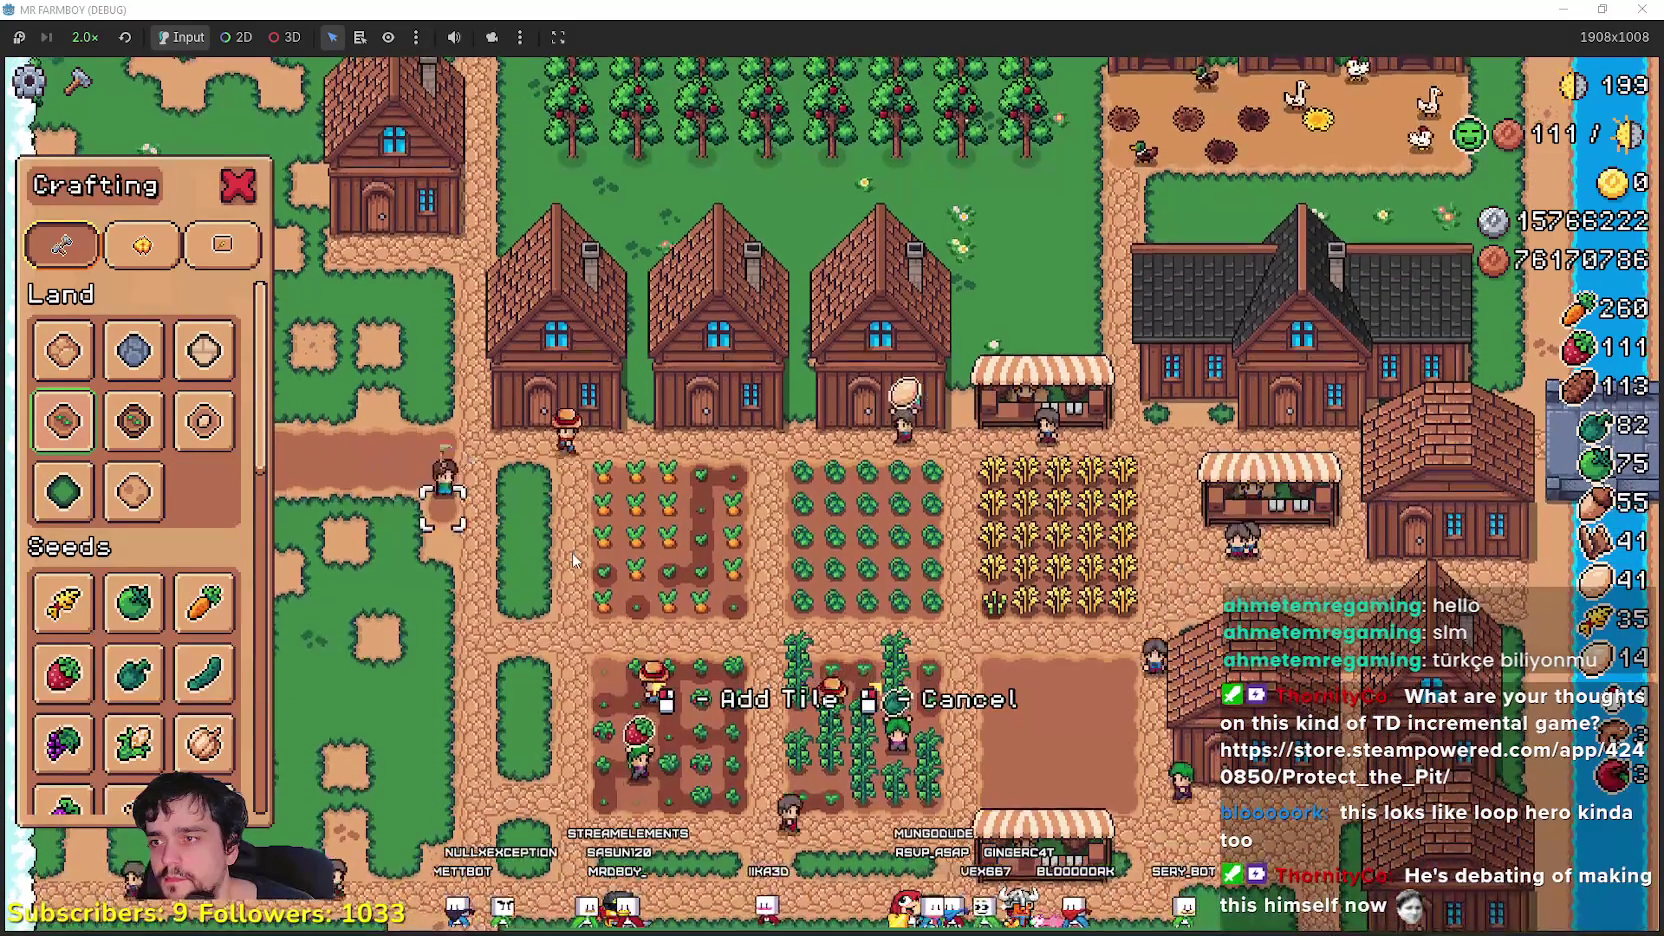
key("d")
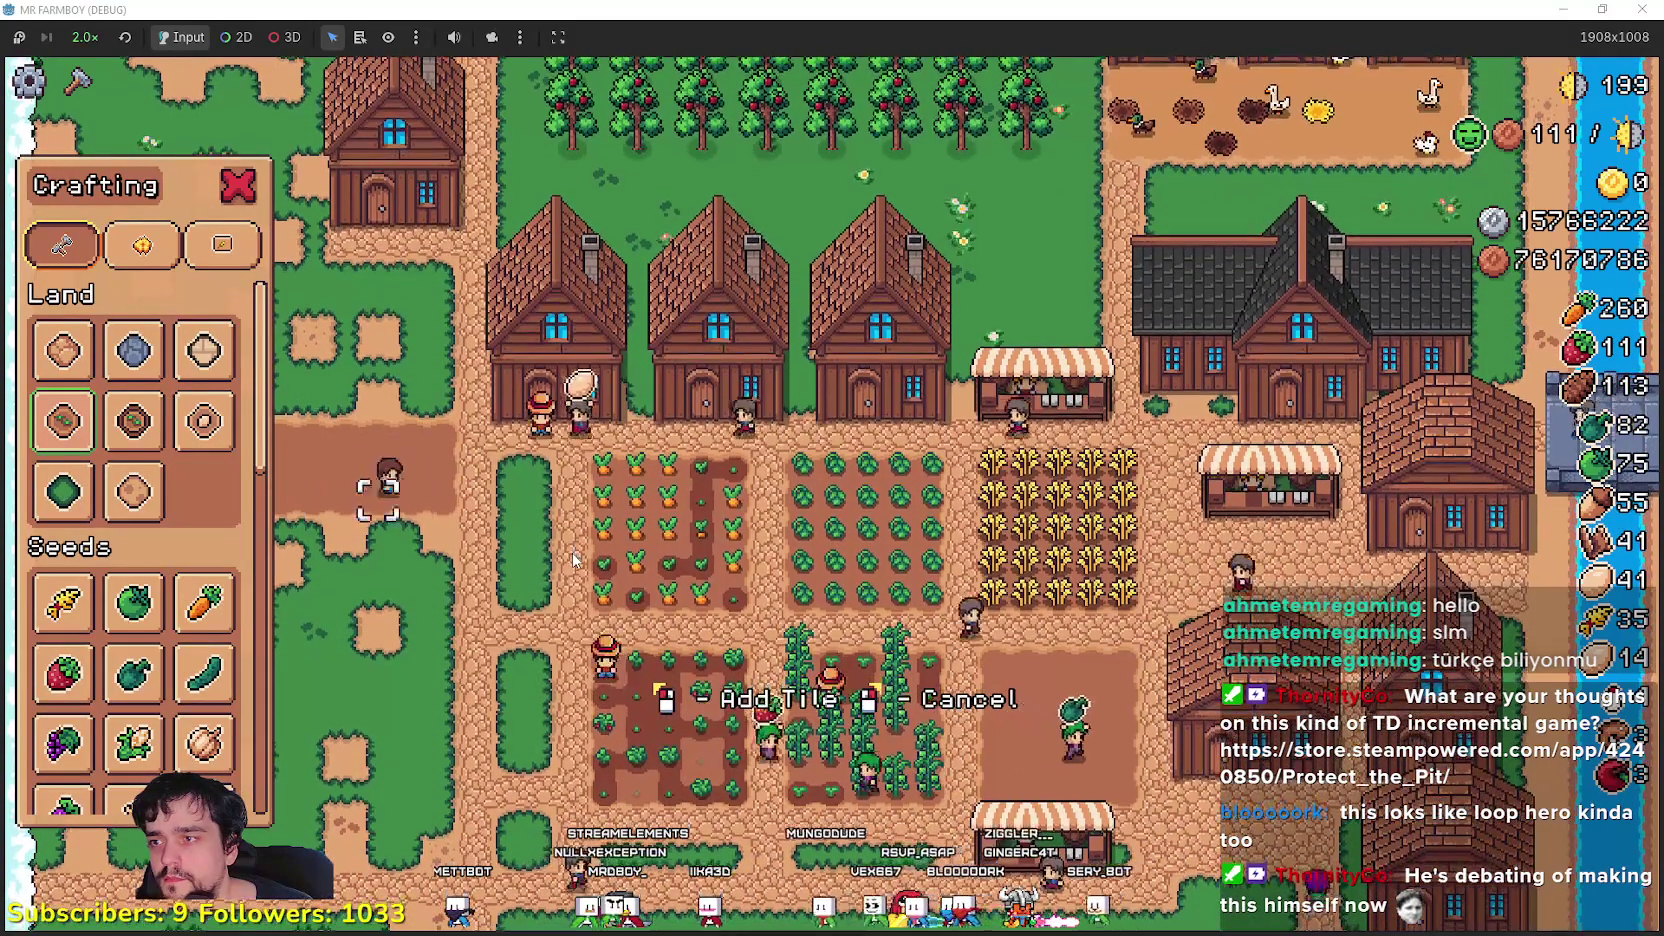
key("s")
key("a")
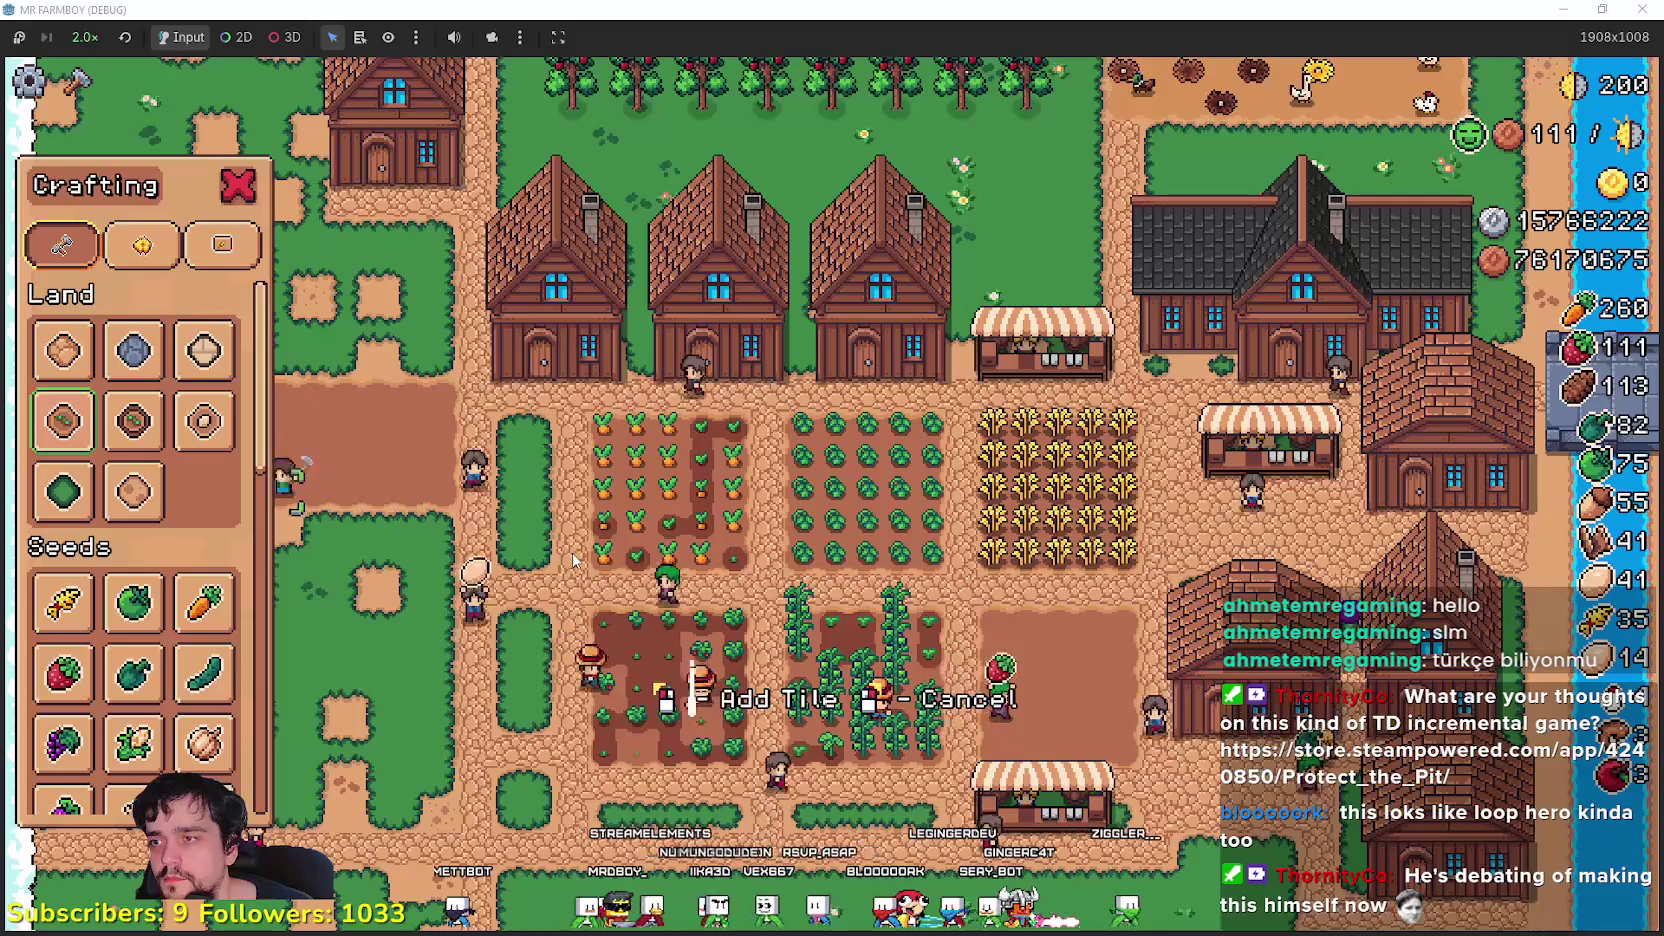
- Select Rye seeds and plant rows of rye across the dirt patch
scroll(205, 665, "down", 5)
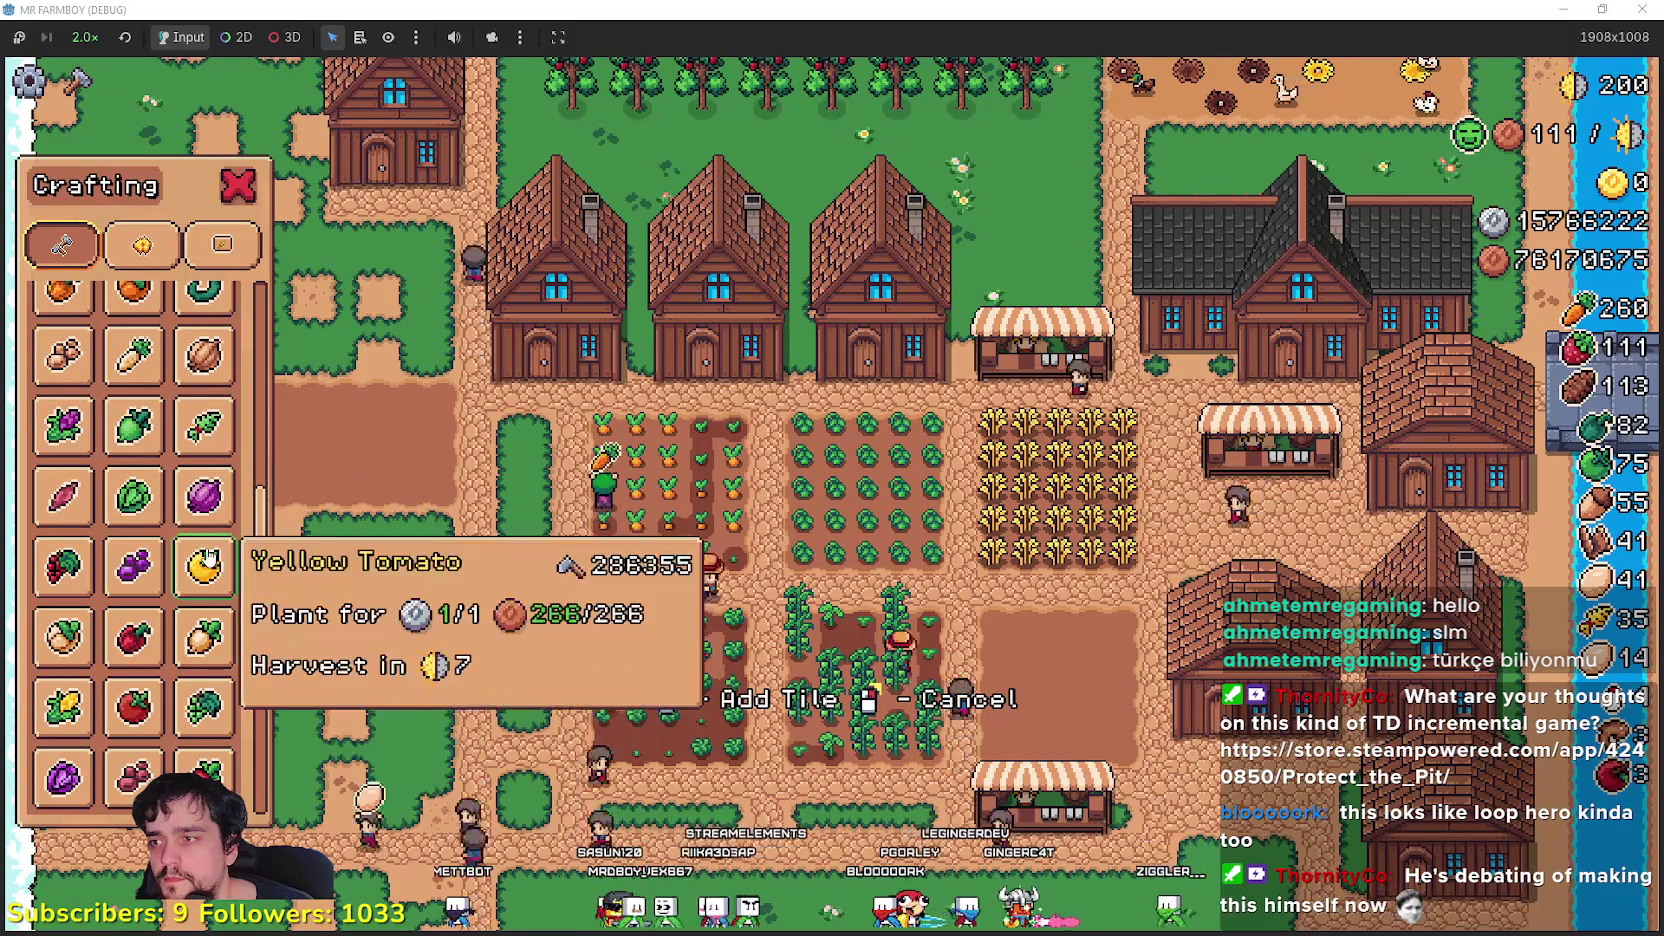
scroll(133, 420, "up", 3)
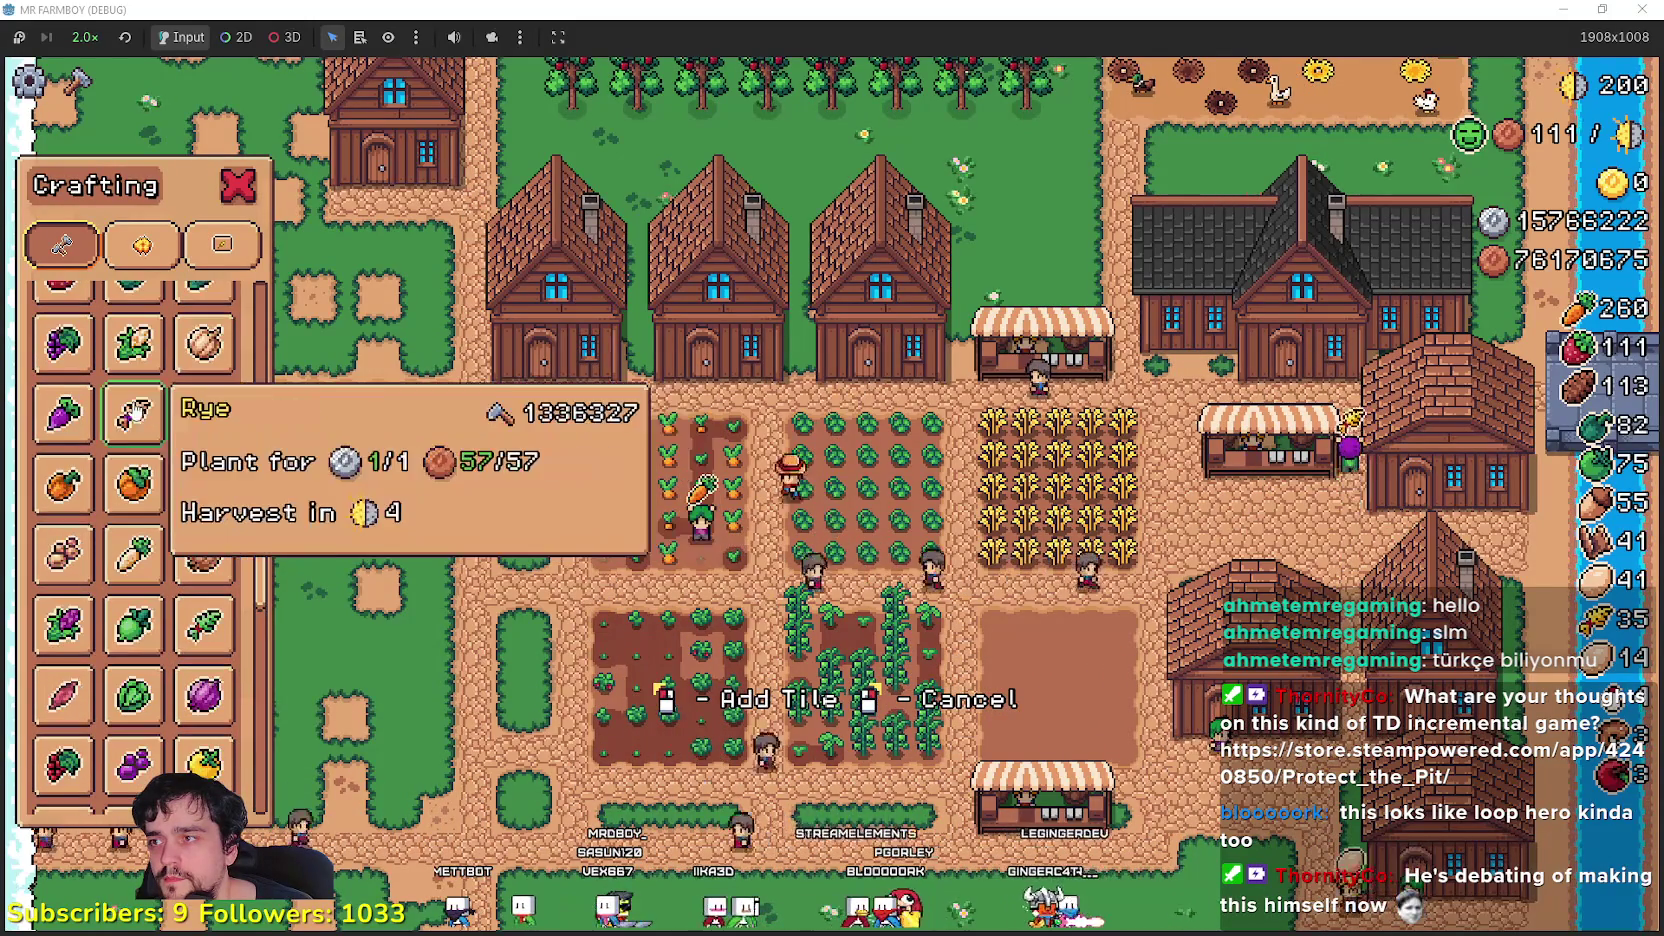
left_click(133, 413)
key("a")
scroll(594, 567, "up", 2)
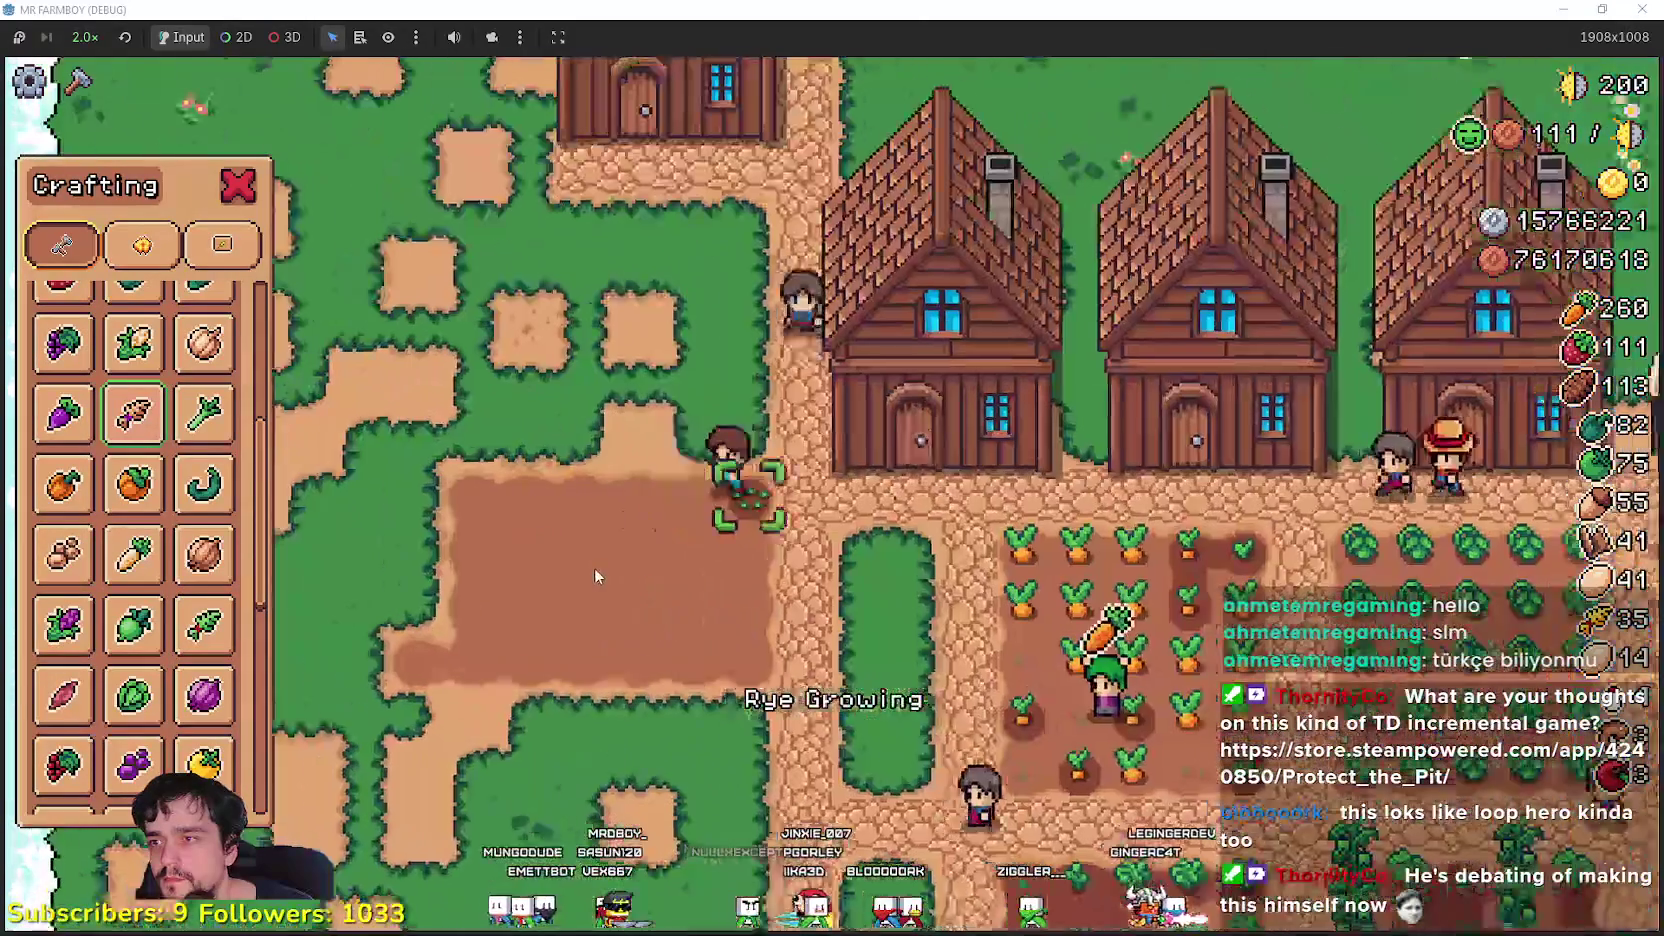
left_click(850, 600)
left_click(850, 600)
key("a")
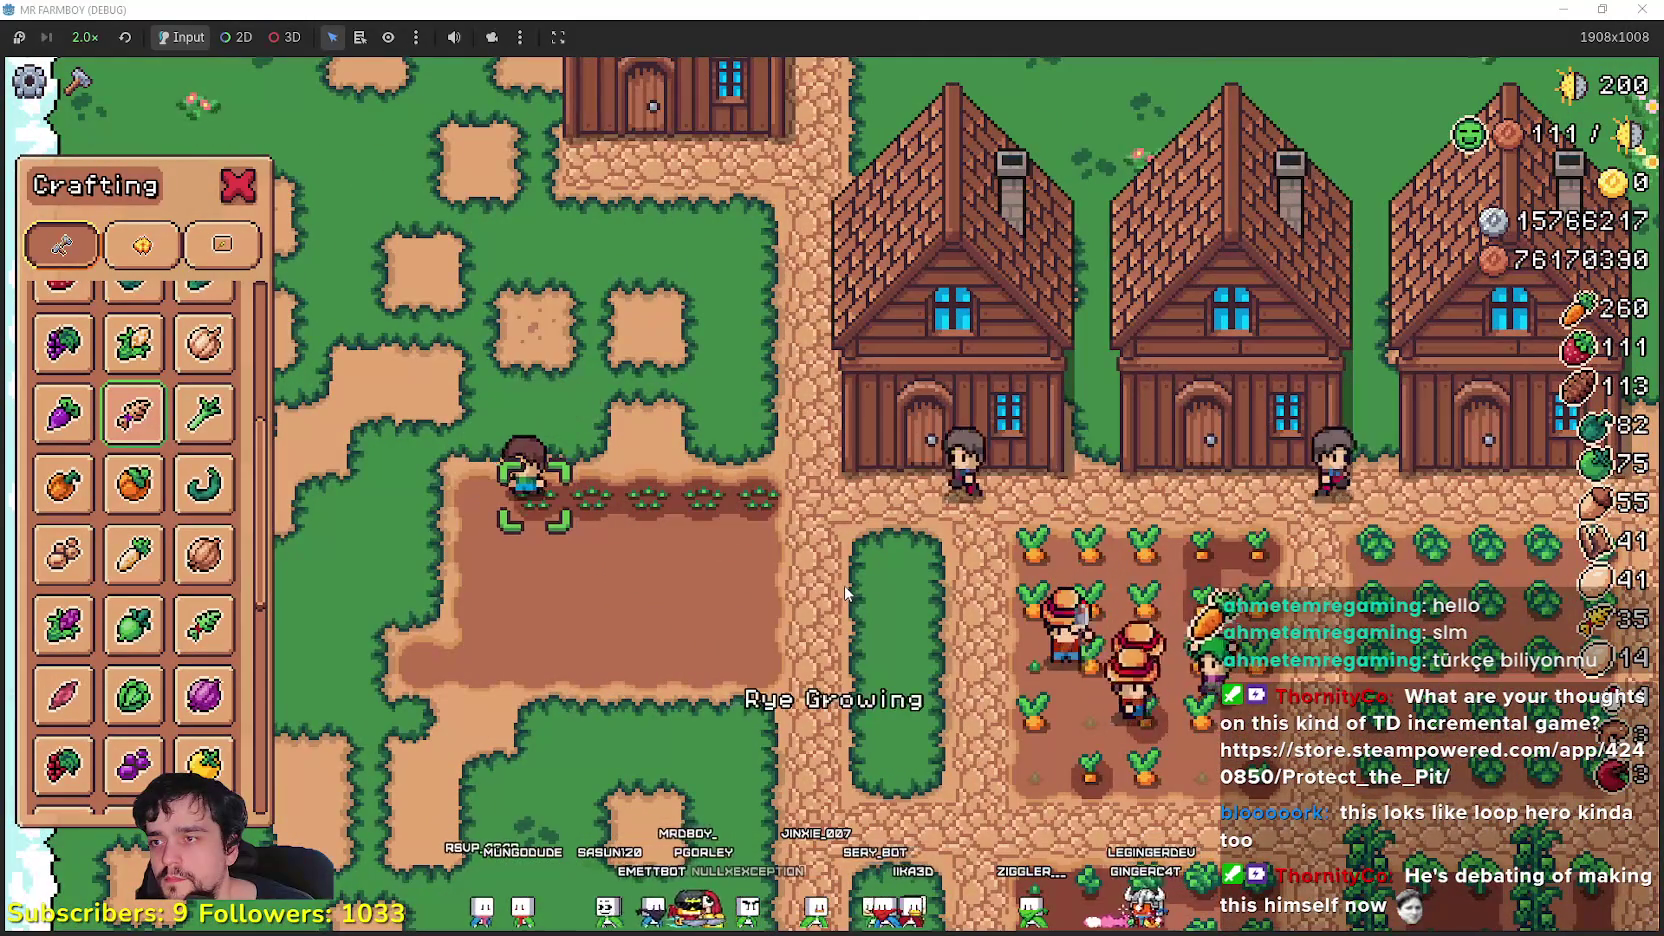
key("s")
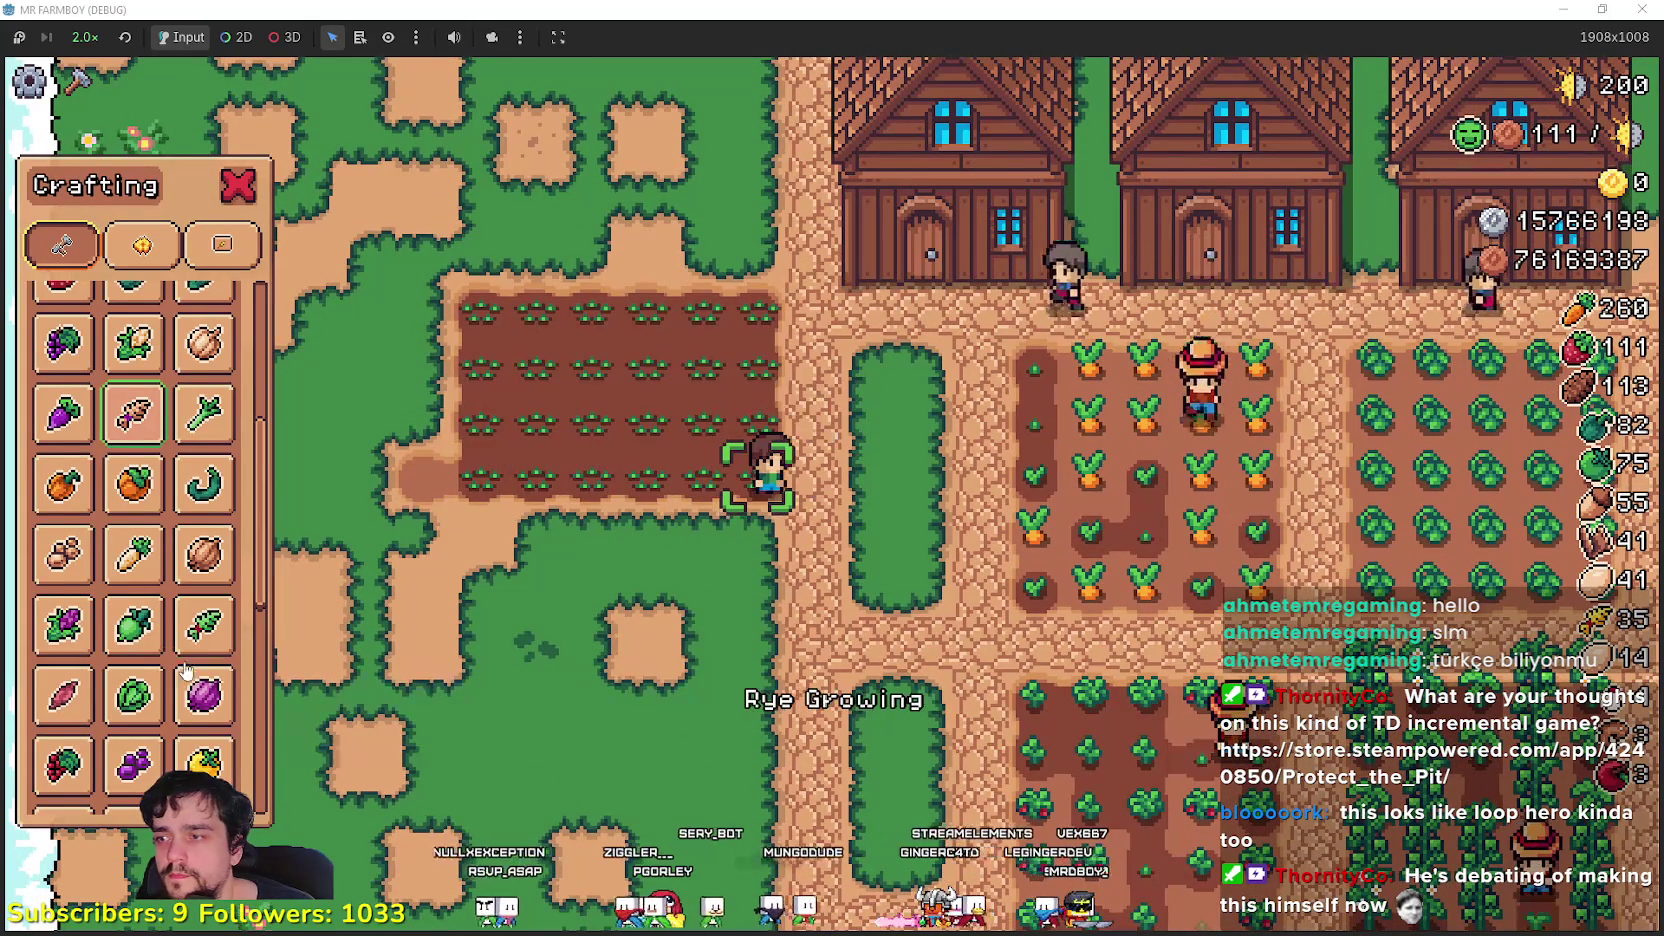
- Build a Warehouse west of the houses and place a land tile beside it
scroll(188, 680, "down", 5)
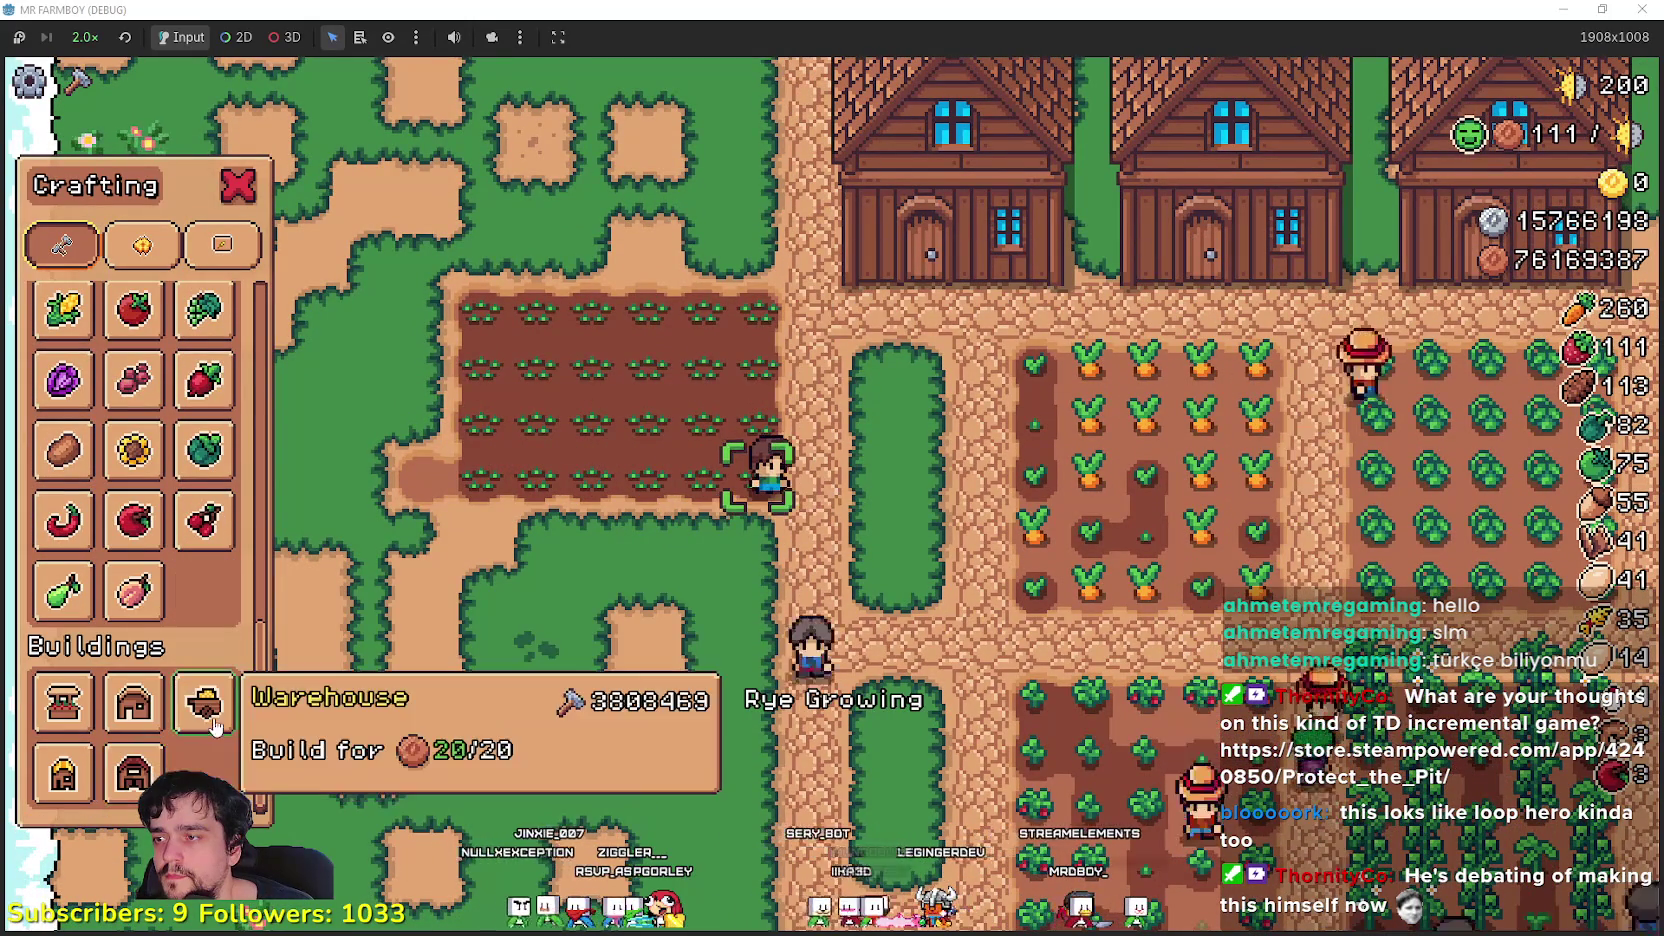
left_click(210, 712)
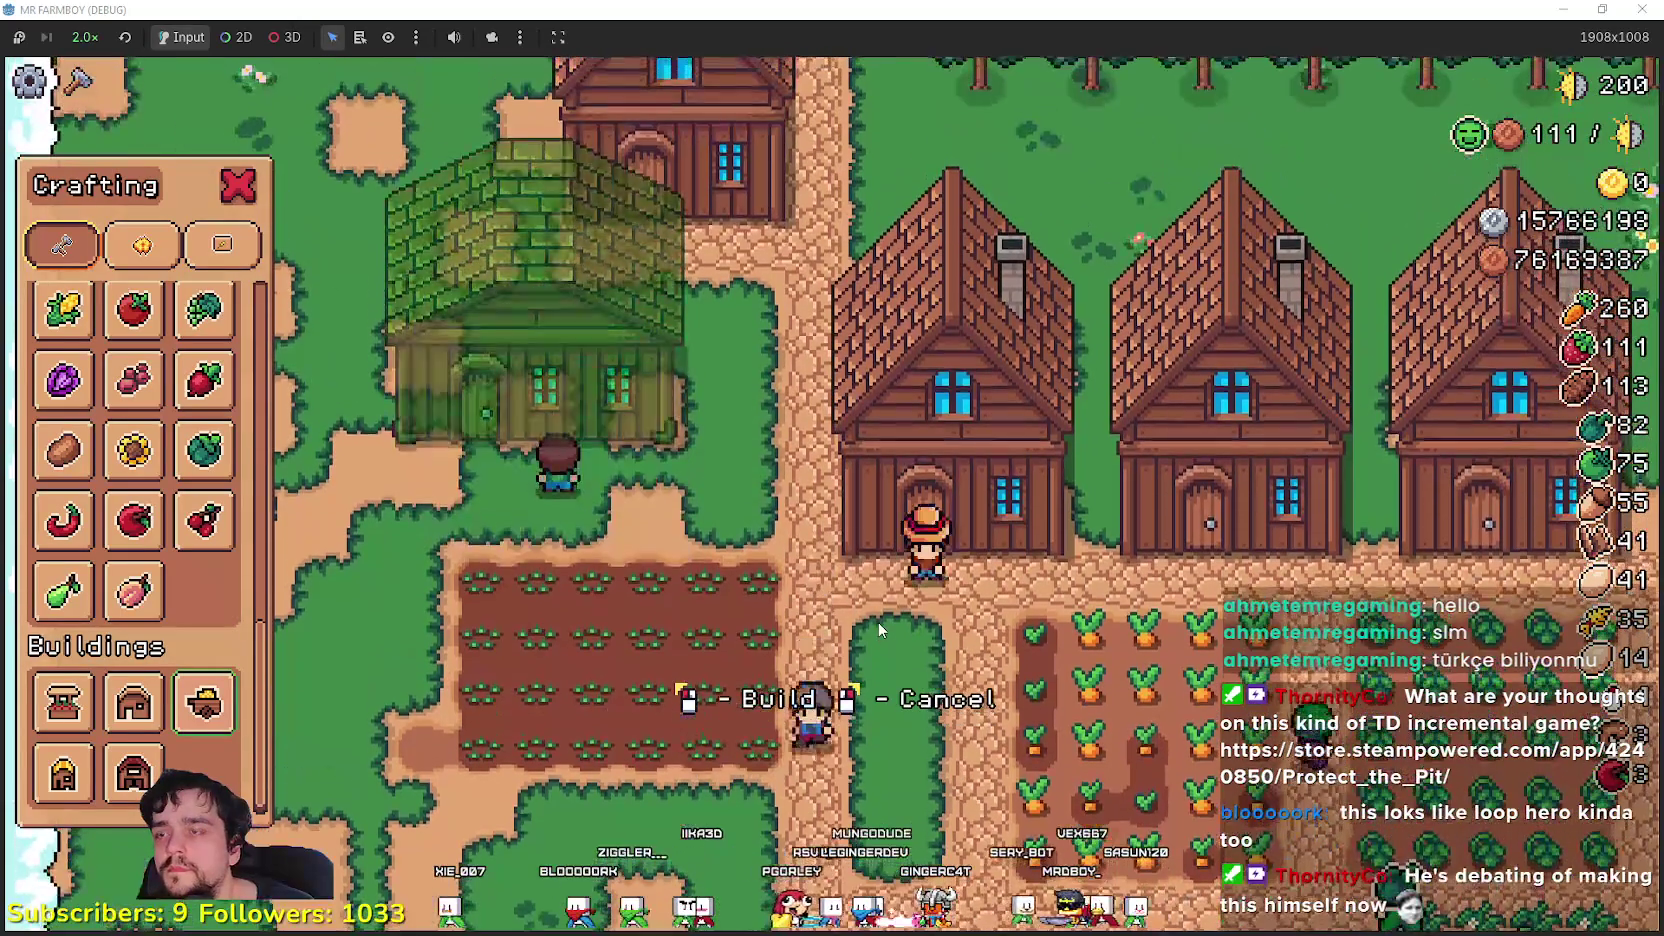
key("w")
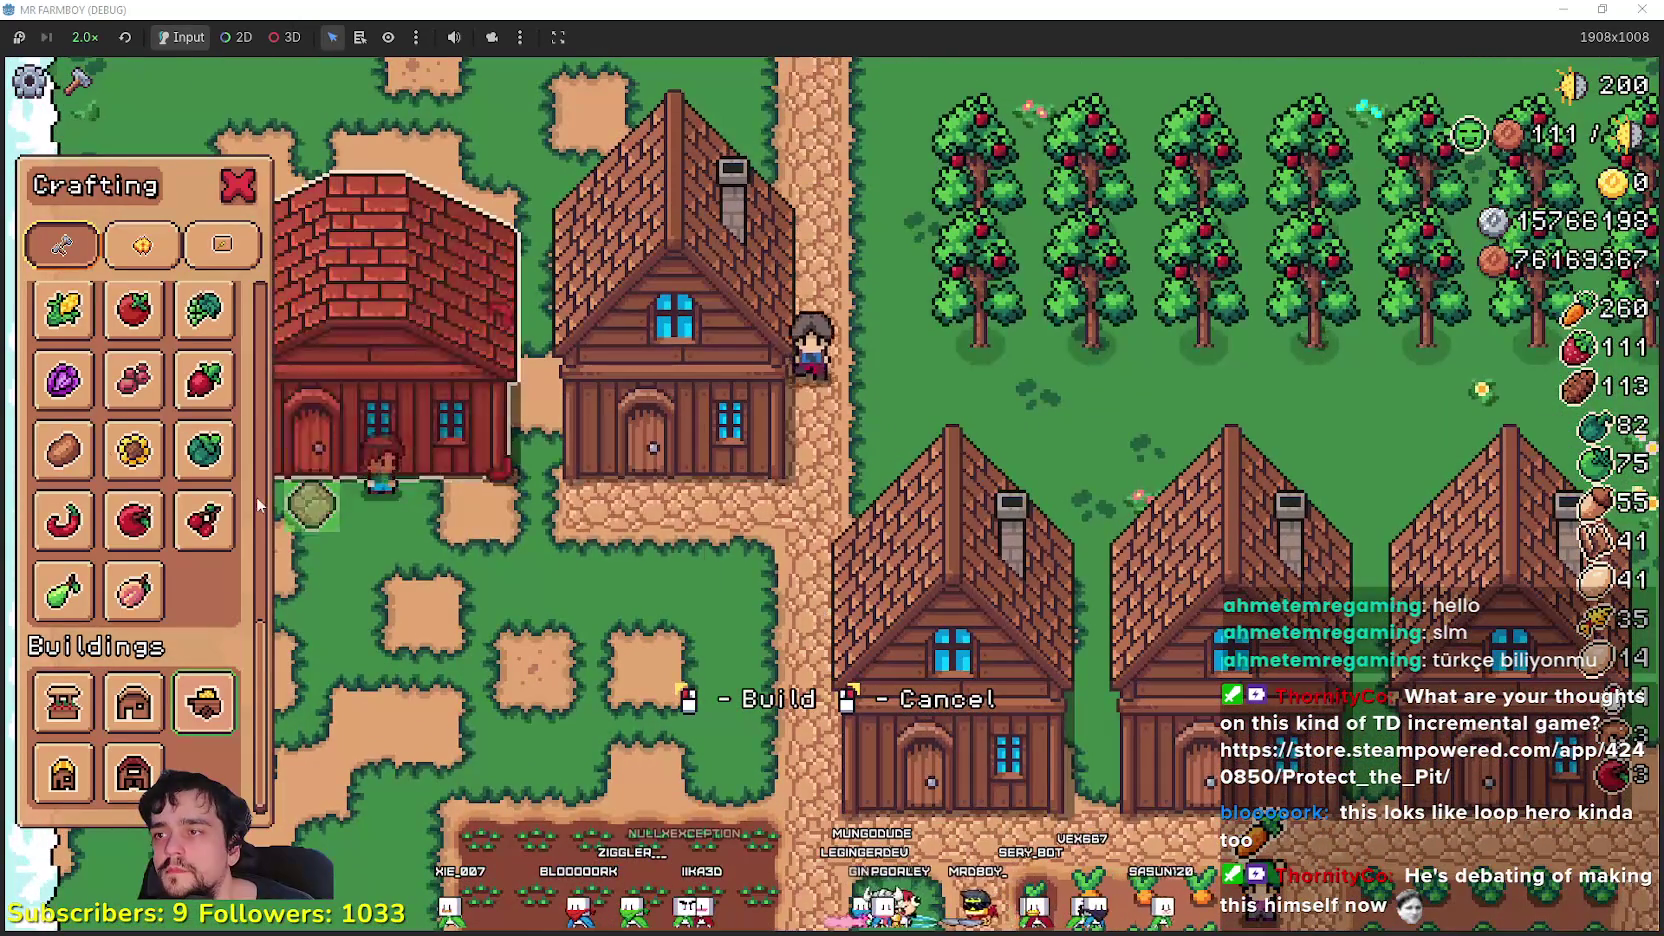
scroll(130, 450, "up", 10)
left_click(62, 350)
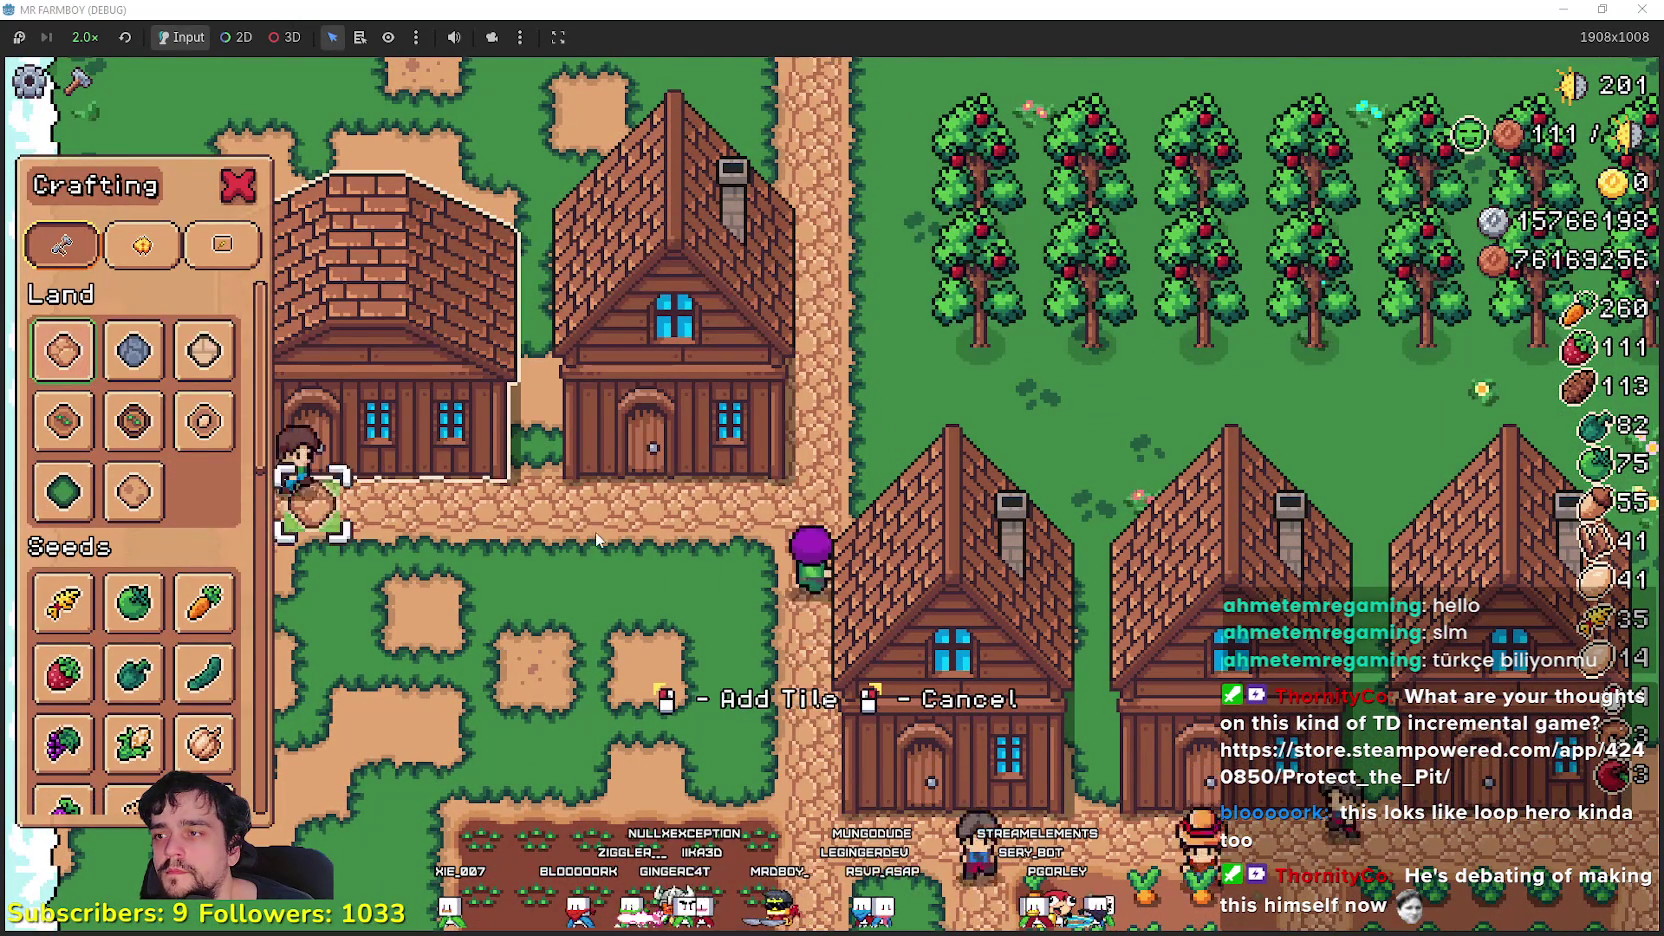
key("Escape")
- Add an item to the warehouse's Stock, then open the house panel
key("e")
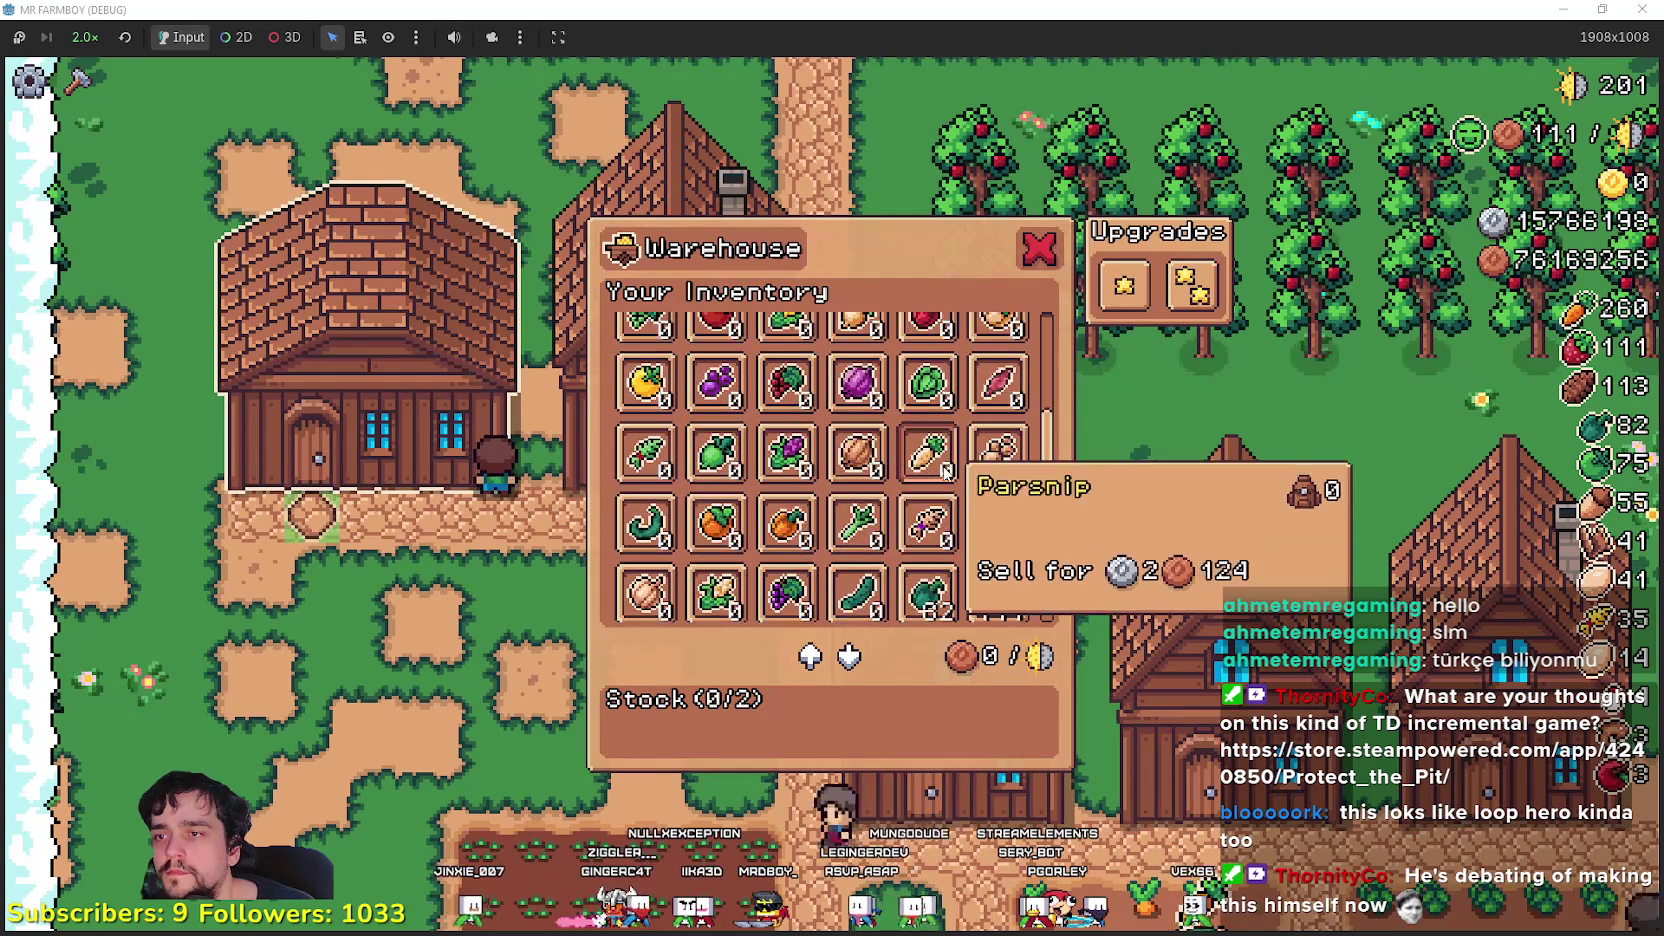
scroll(1035, 450, "up", 2)
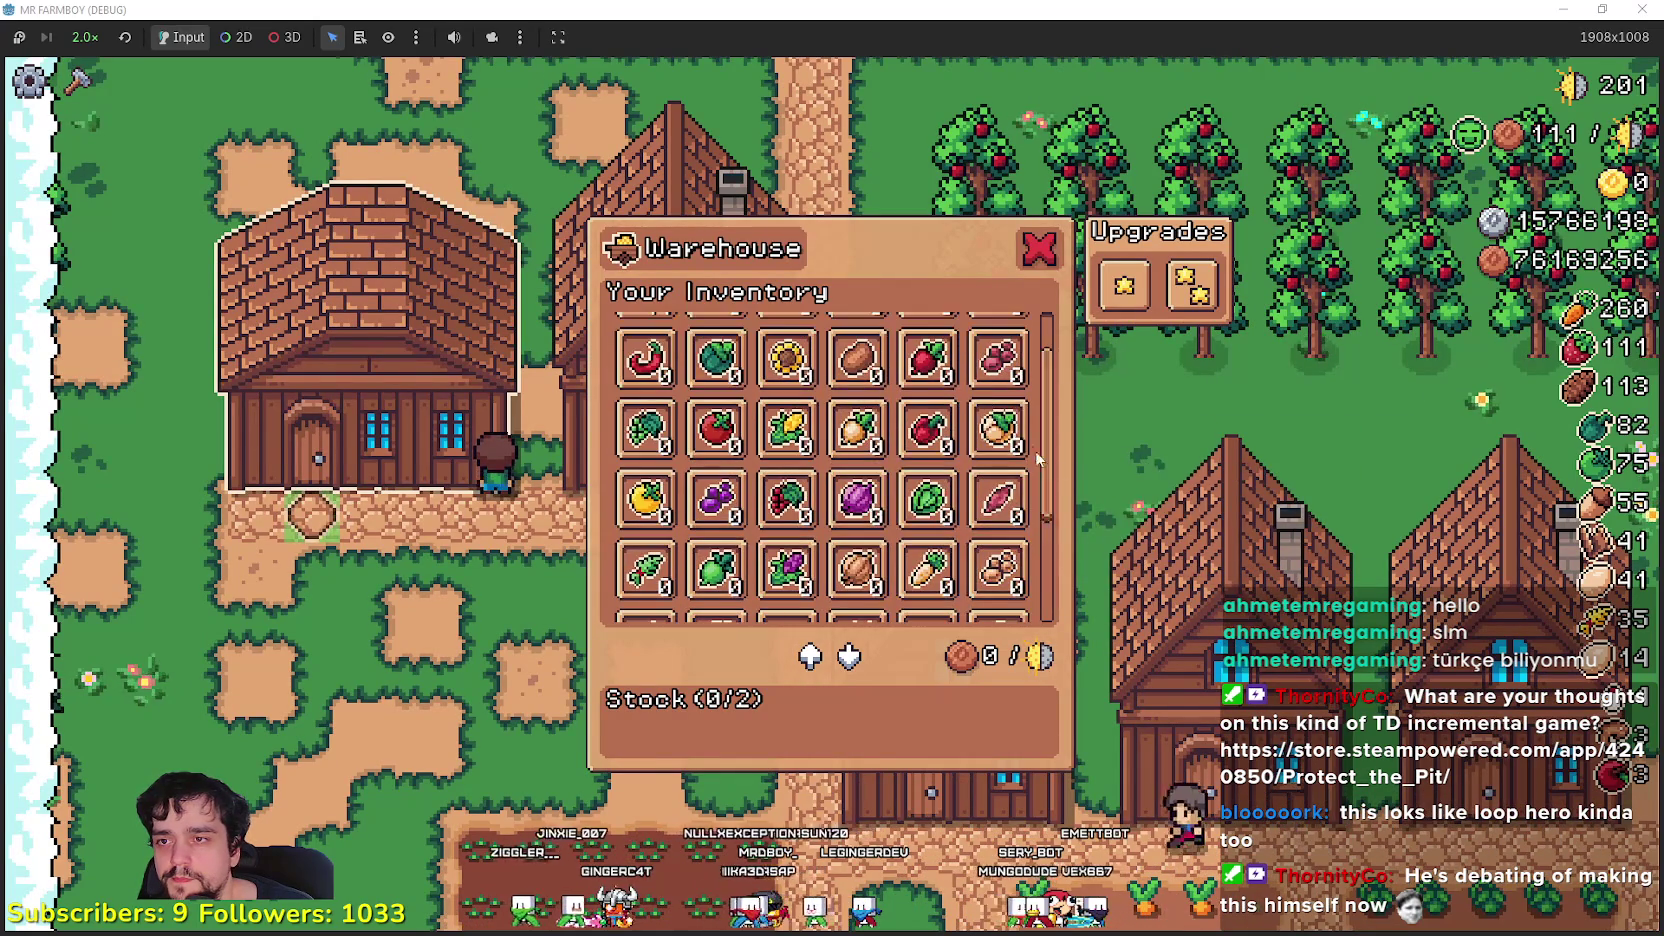
scroll(930, 480, "down", 3)
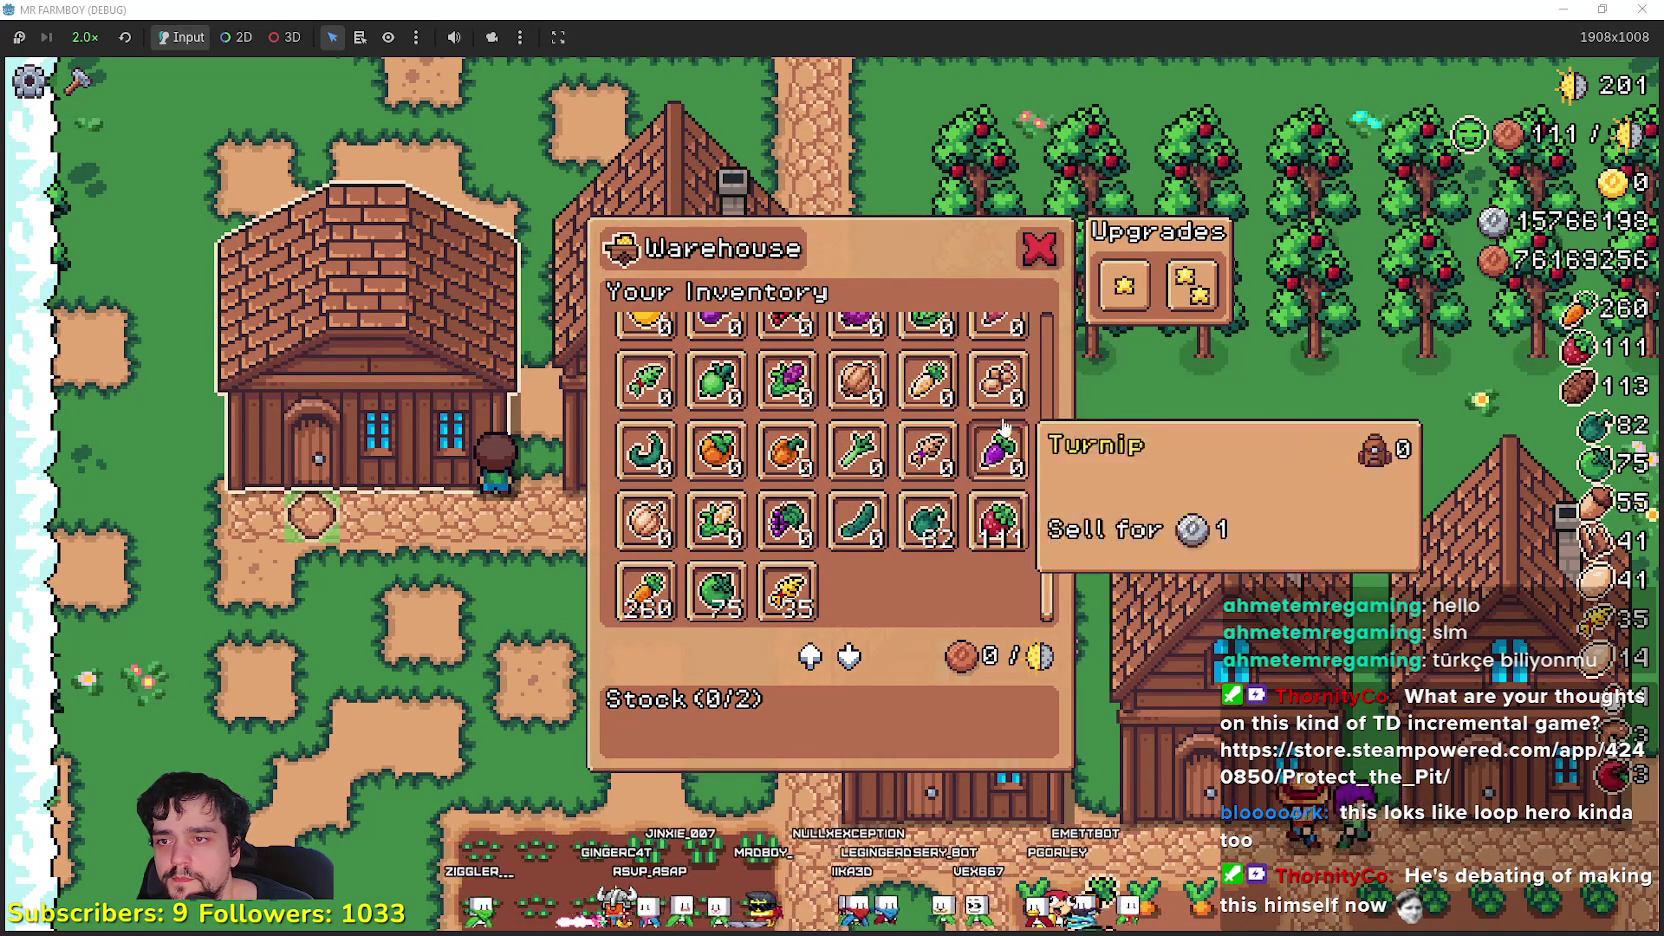
left_click(844, 577)
key("Escape")
left_click(737, 548)
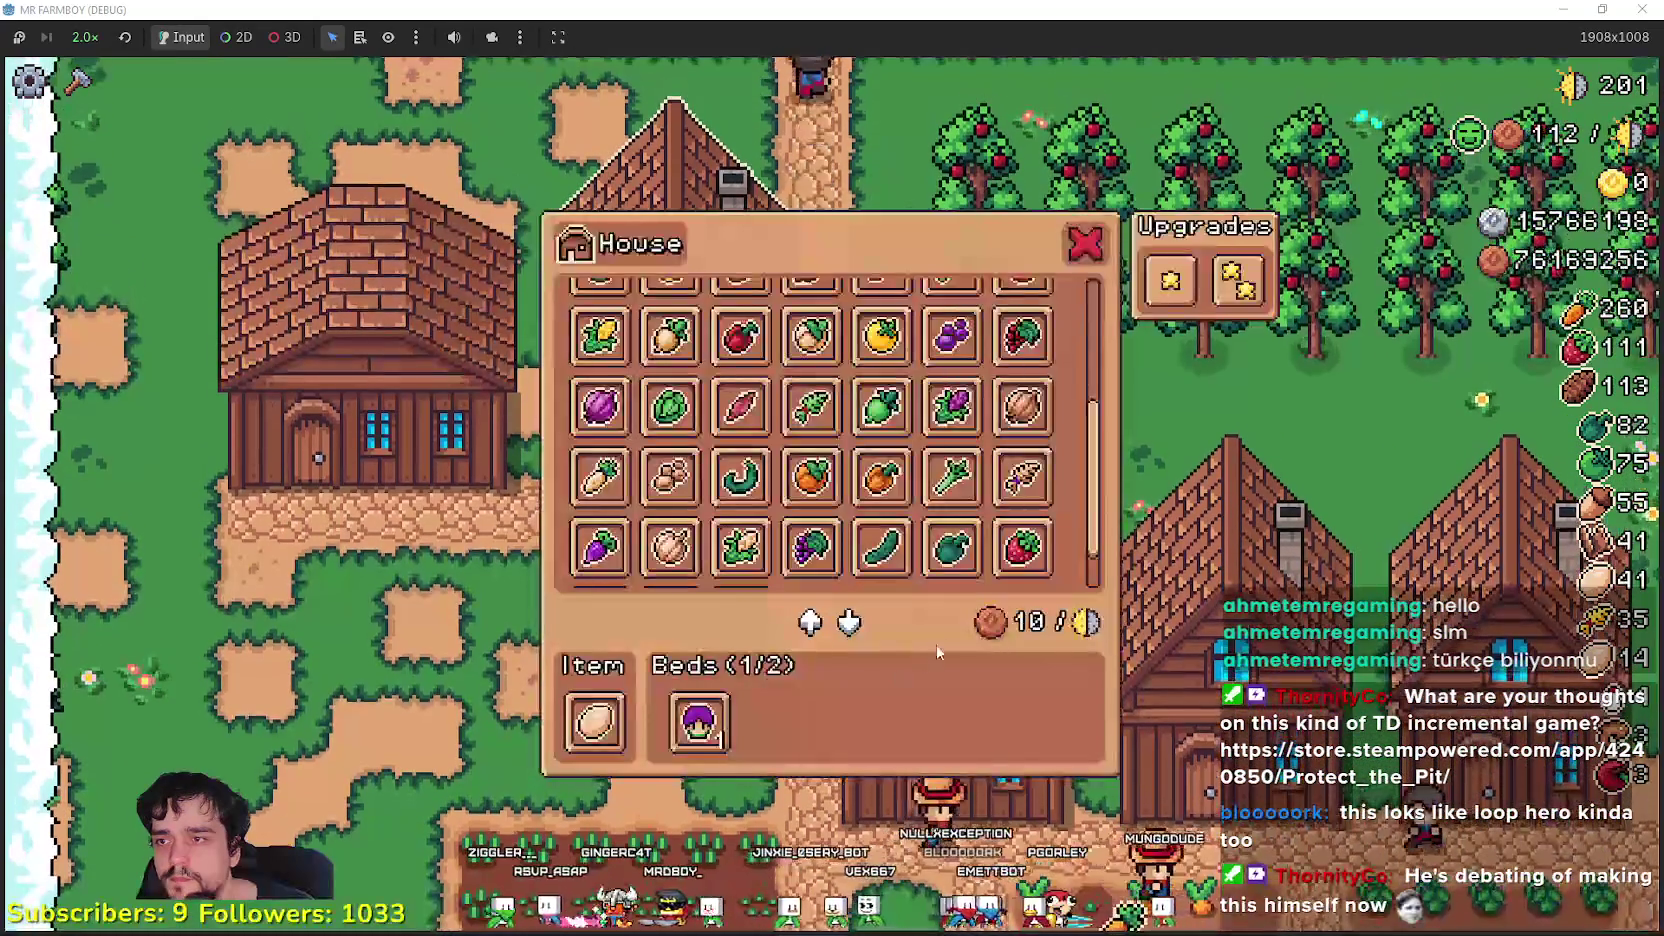
- Hire a Rancher into the house's empty bed, making Beds 2/2 with upkeep 20
key("Escape")
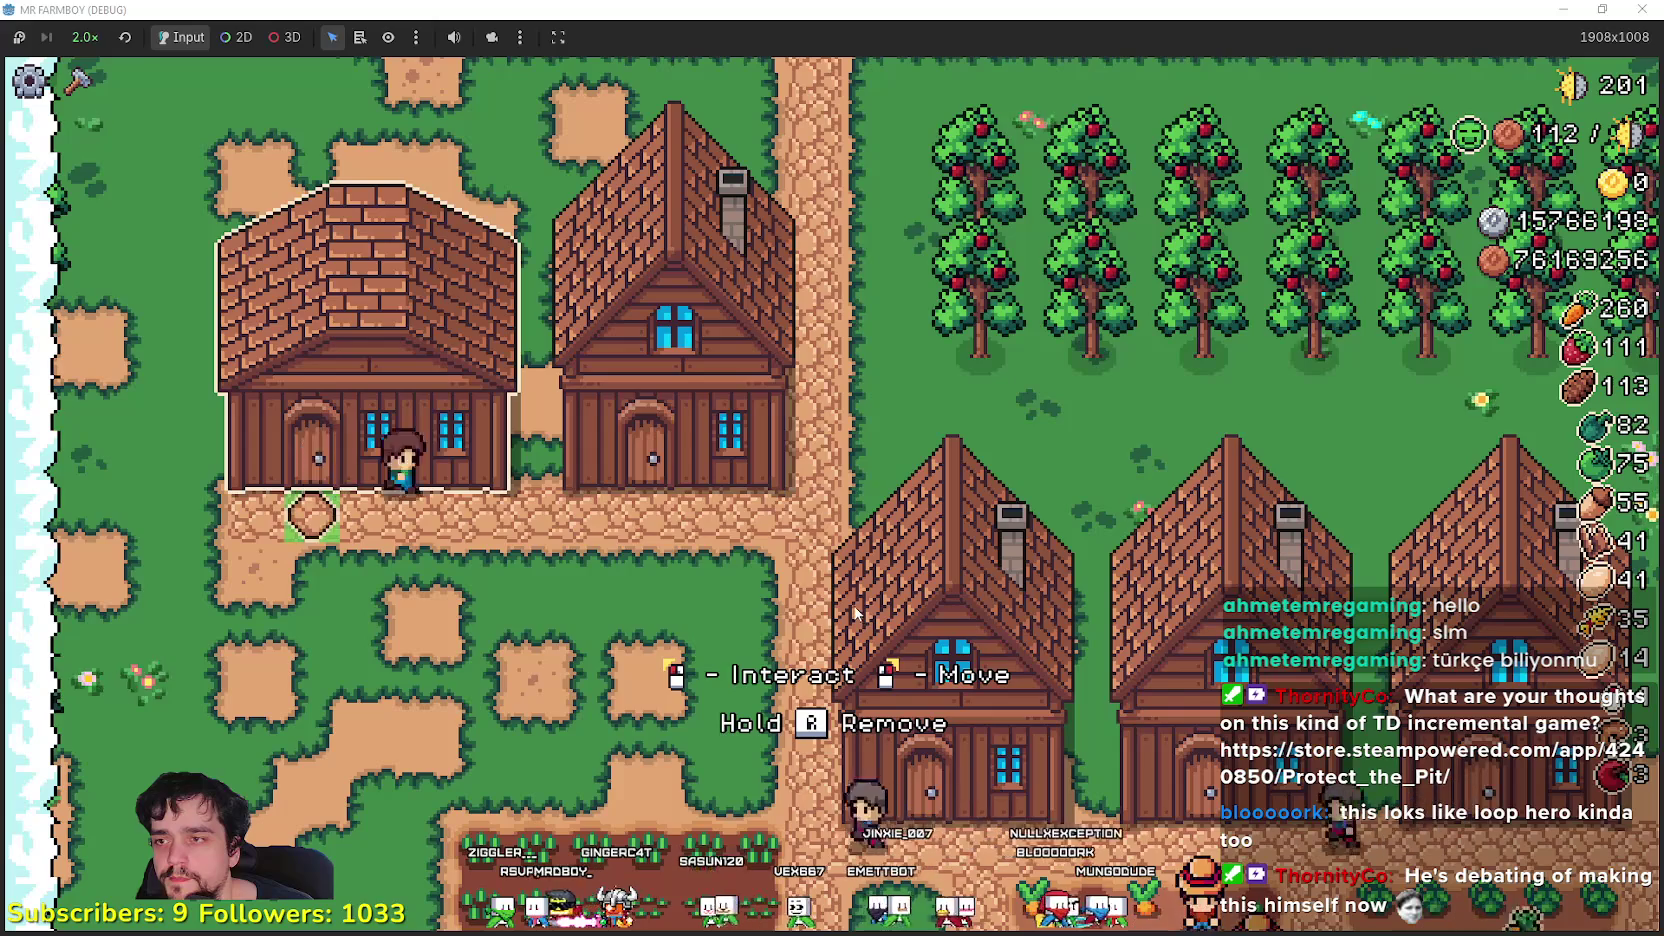
left_click(855, 602)
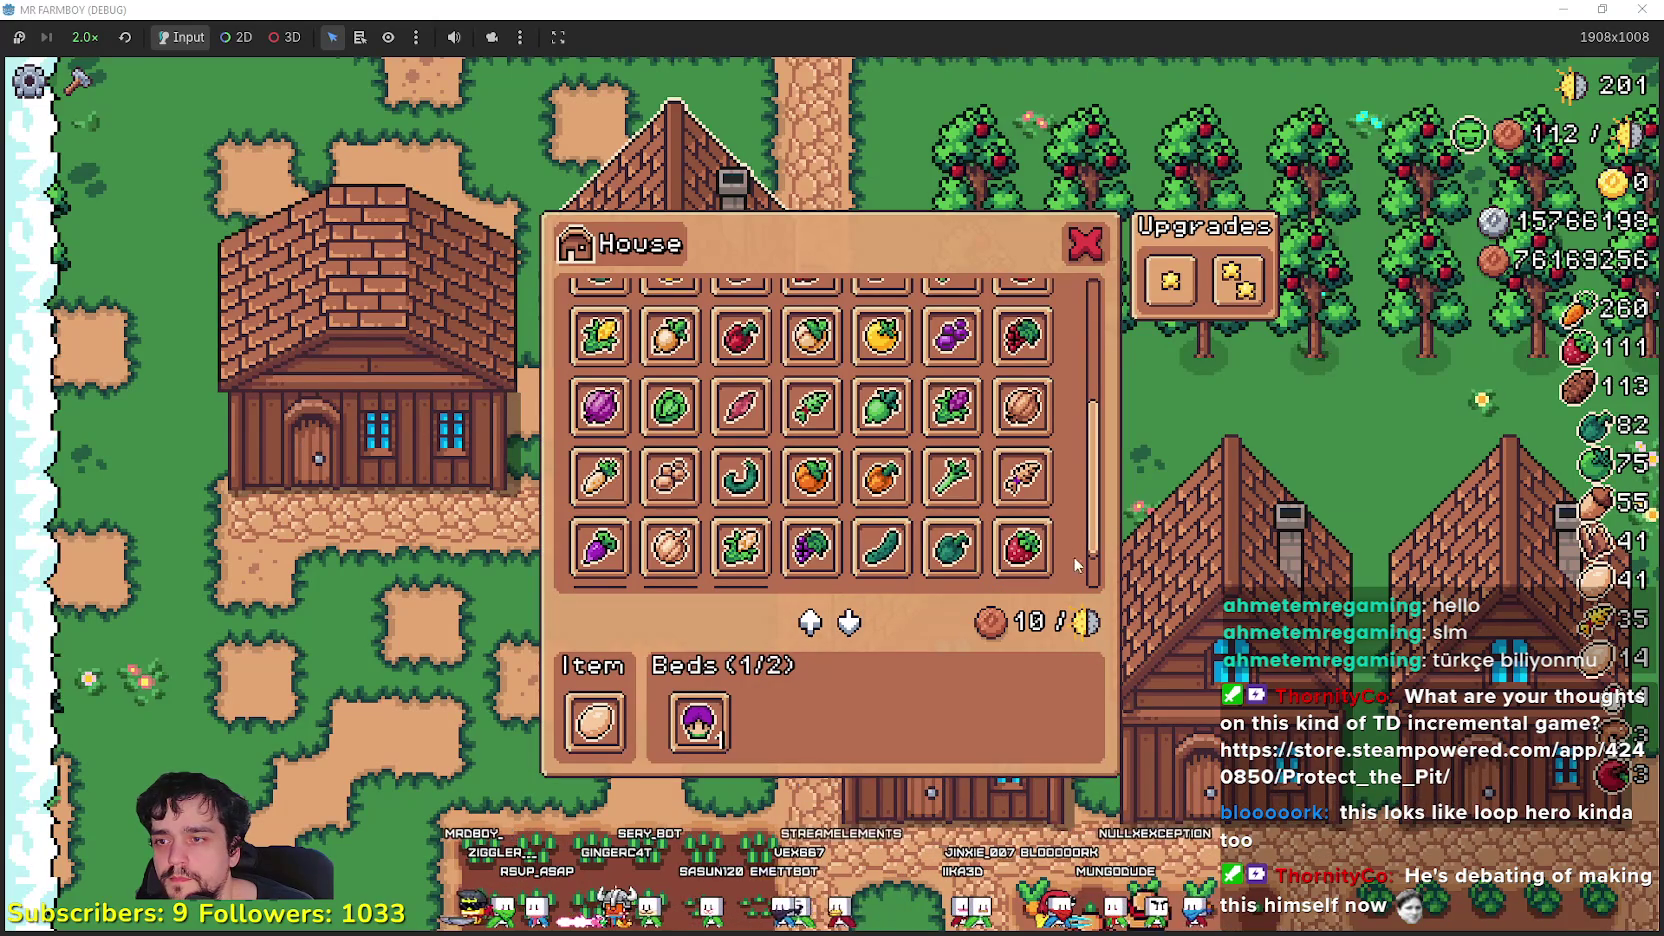
scroll(820, 520, "up", 5)
left_click(822, 368)
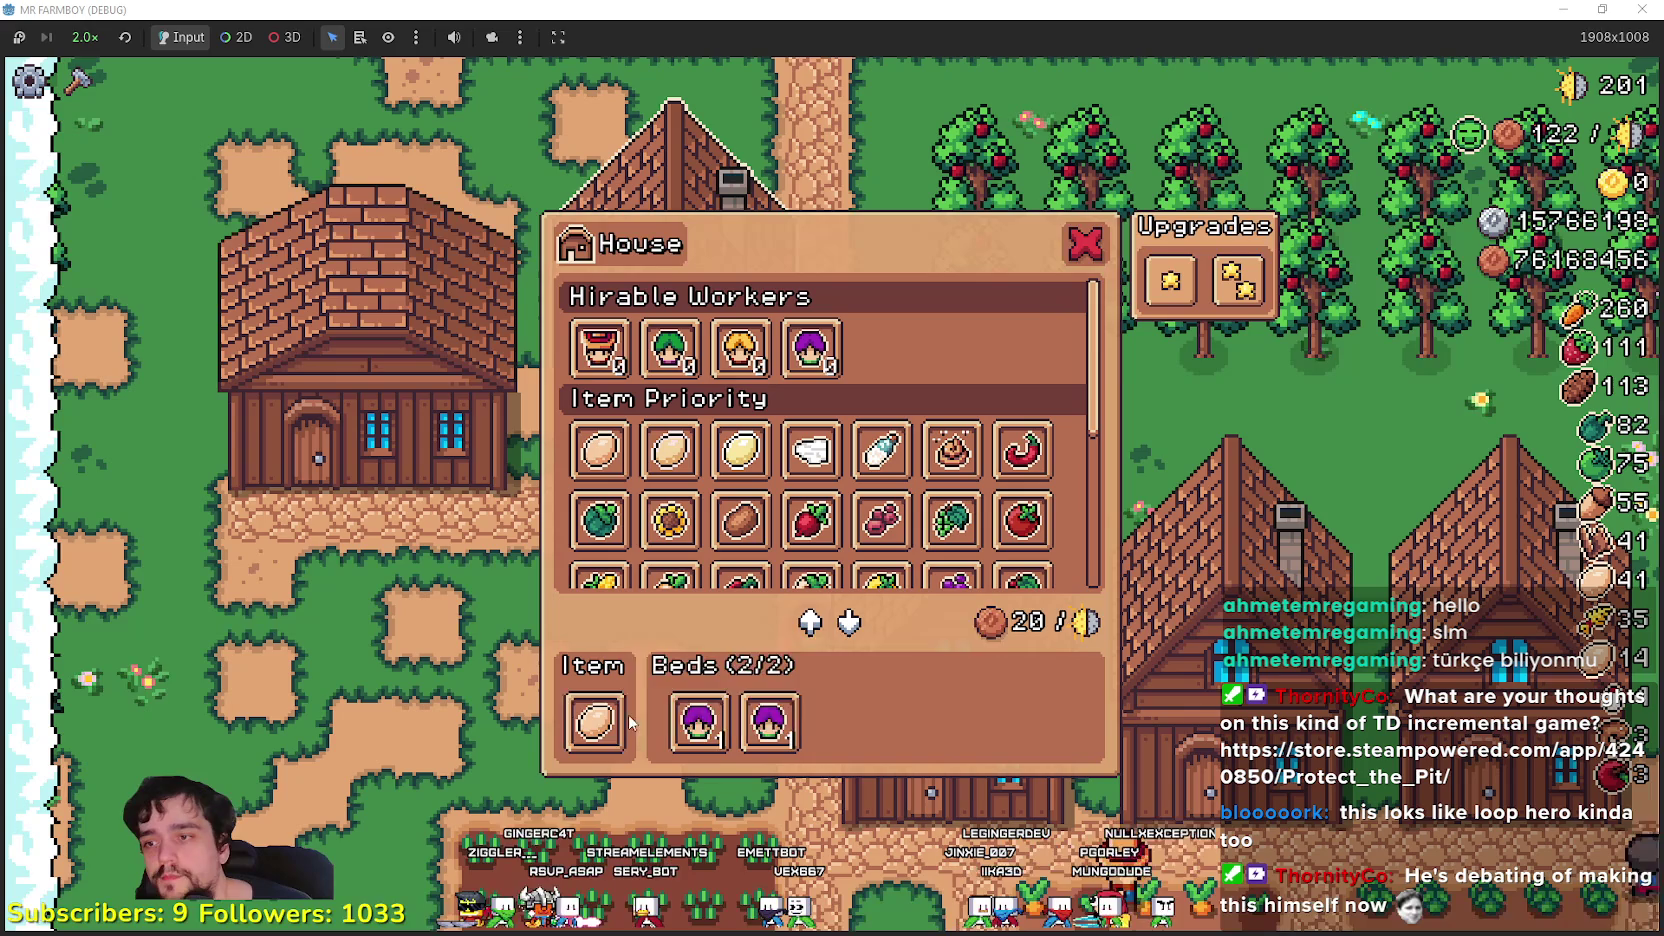
mouse_move(1161, 272)
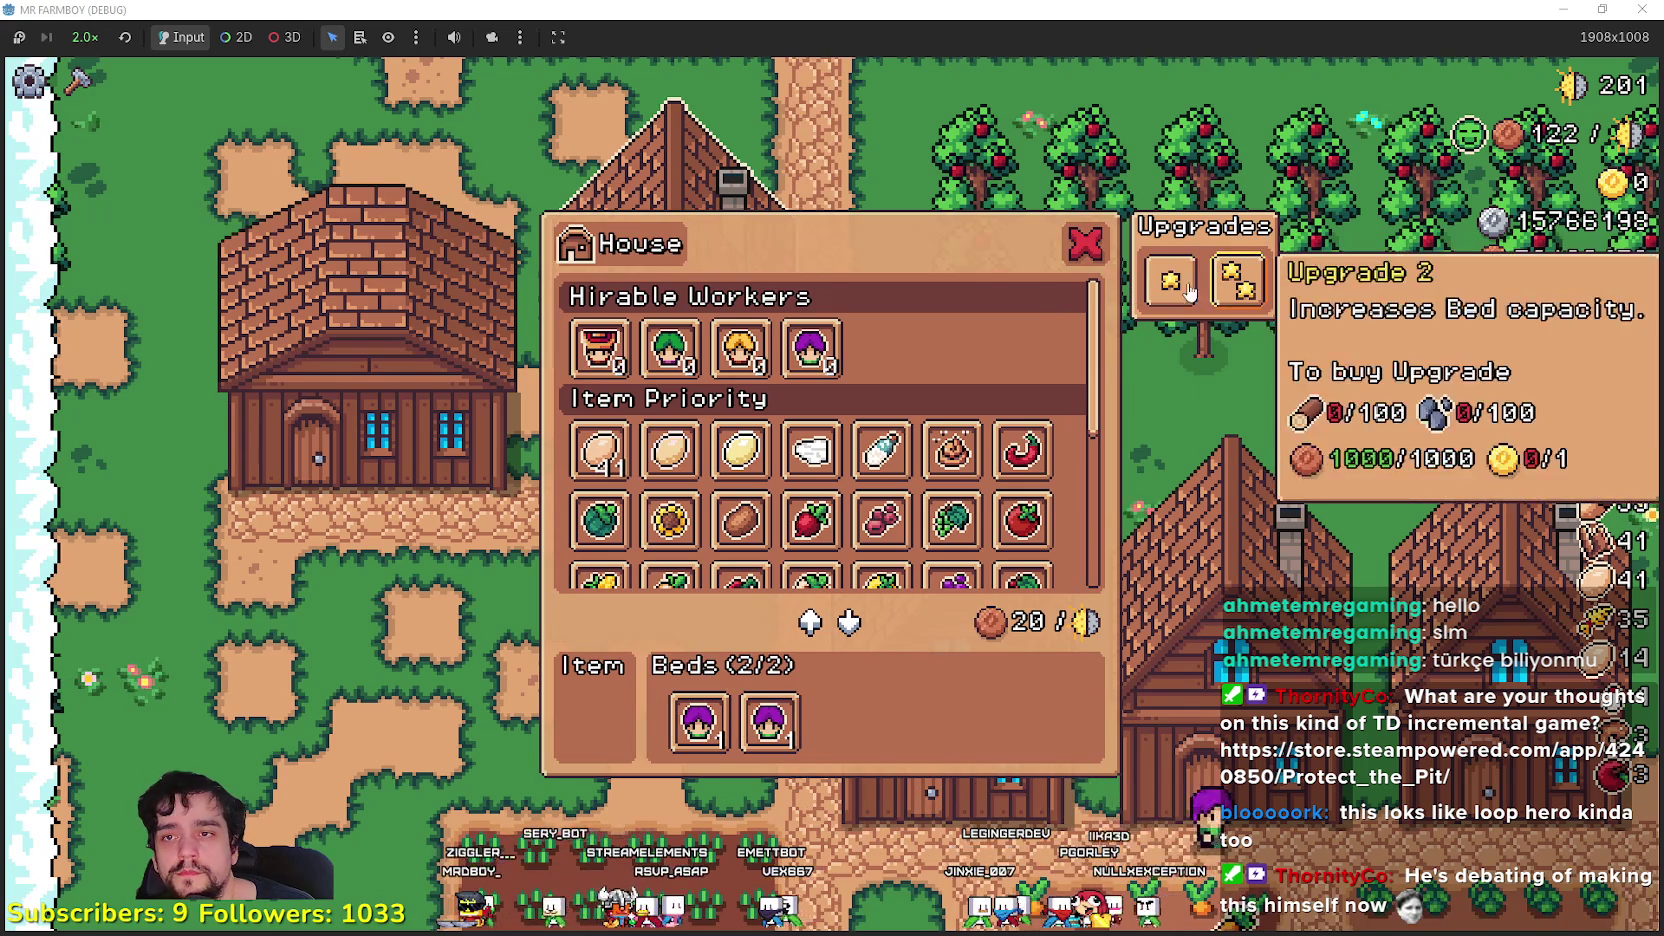
key("Escape")
scroll(966, 465, "down", 3)
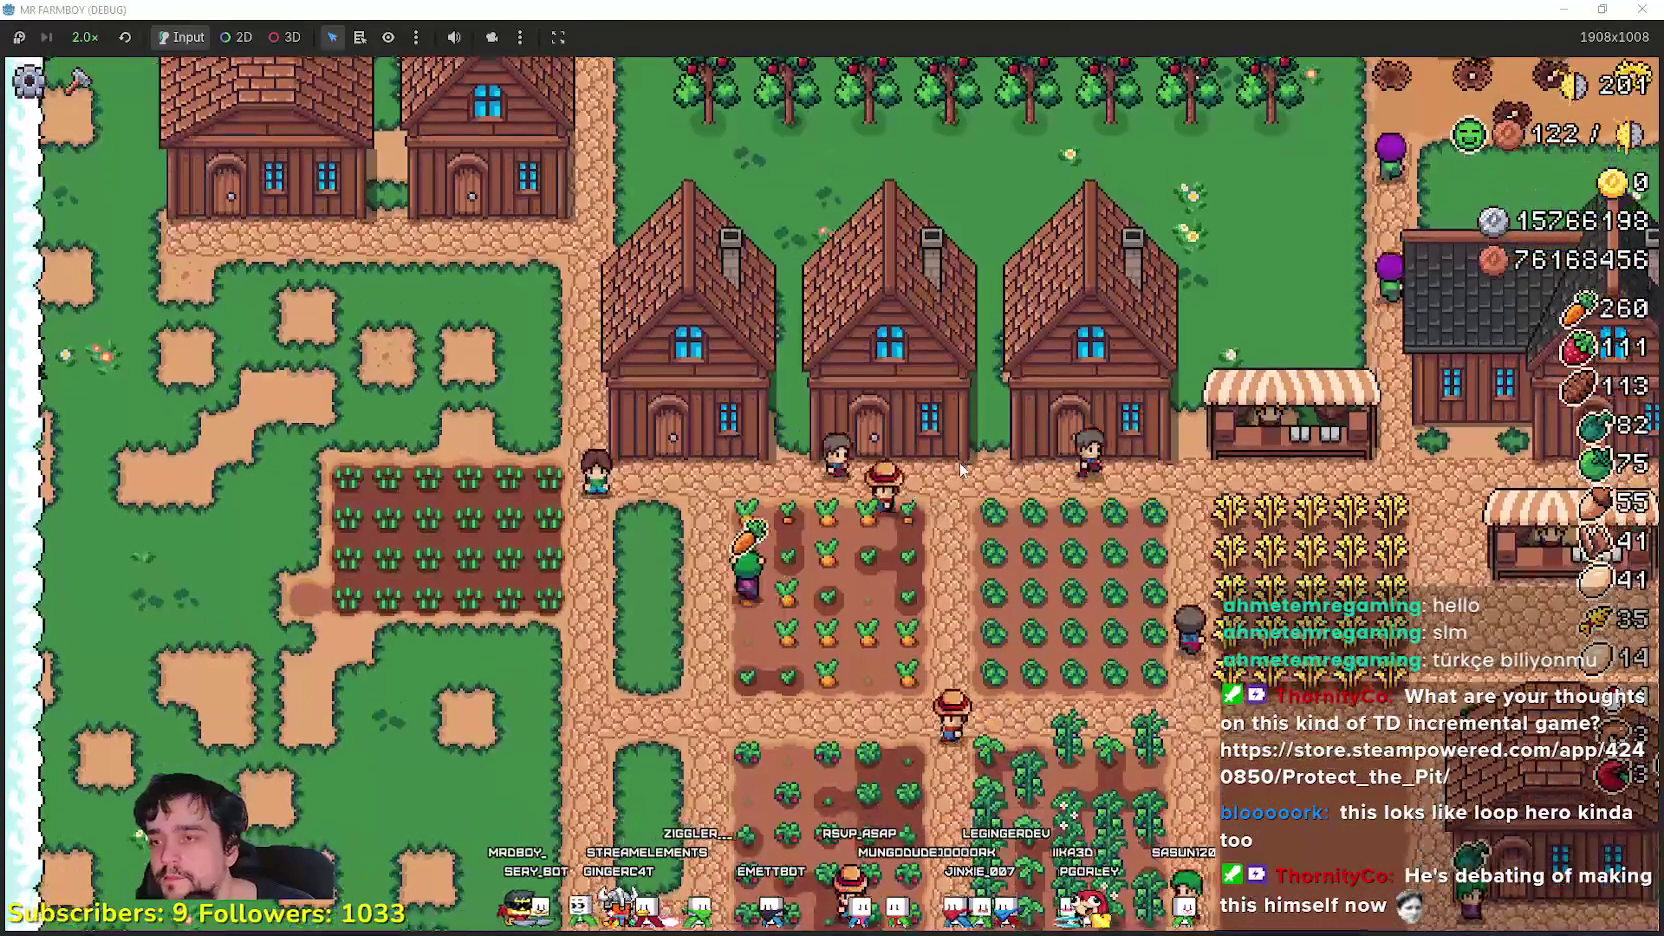
- Visit the barn, glance at its panel, and walk back down to the crop fields
key("w")
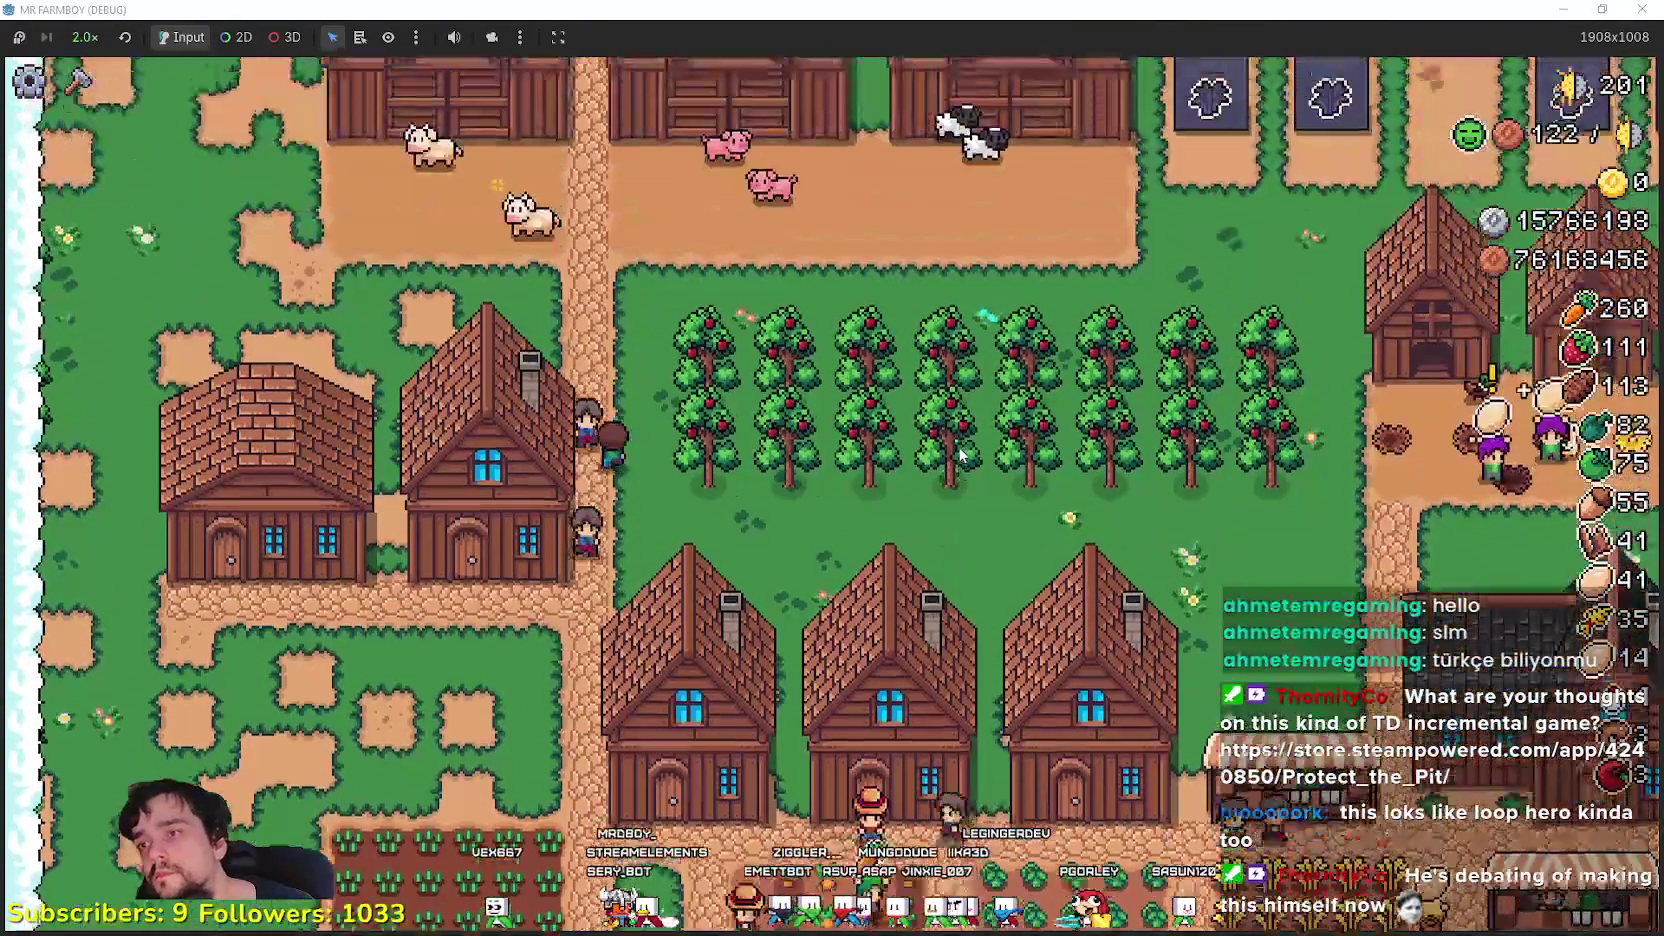
key("w")
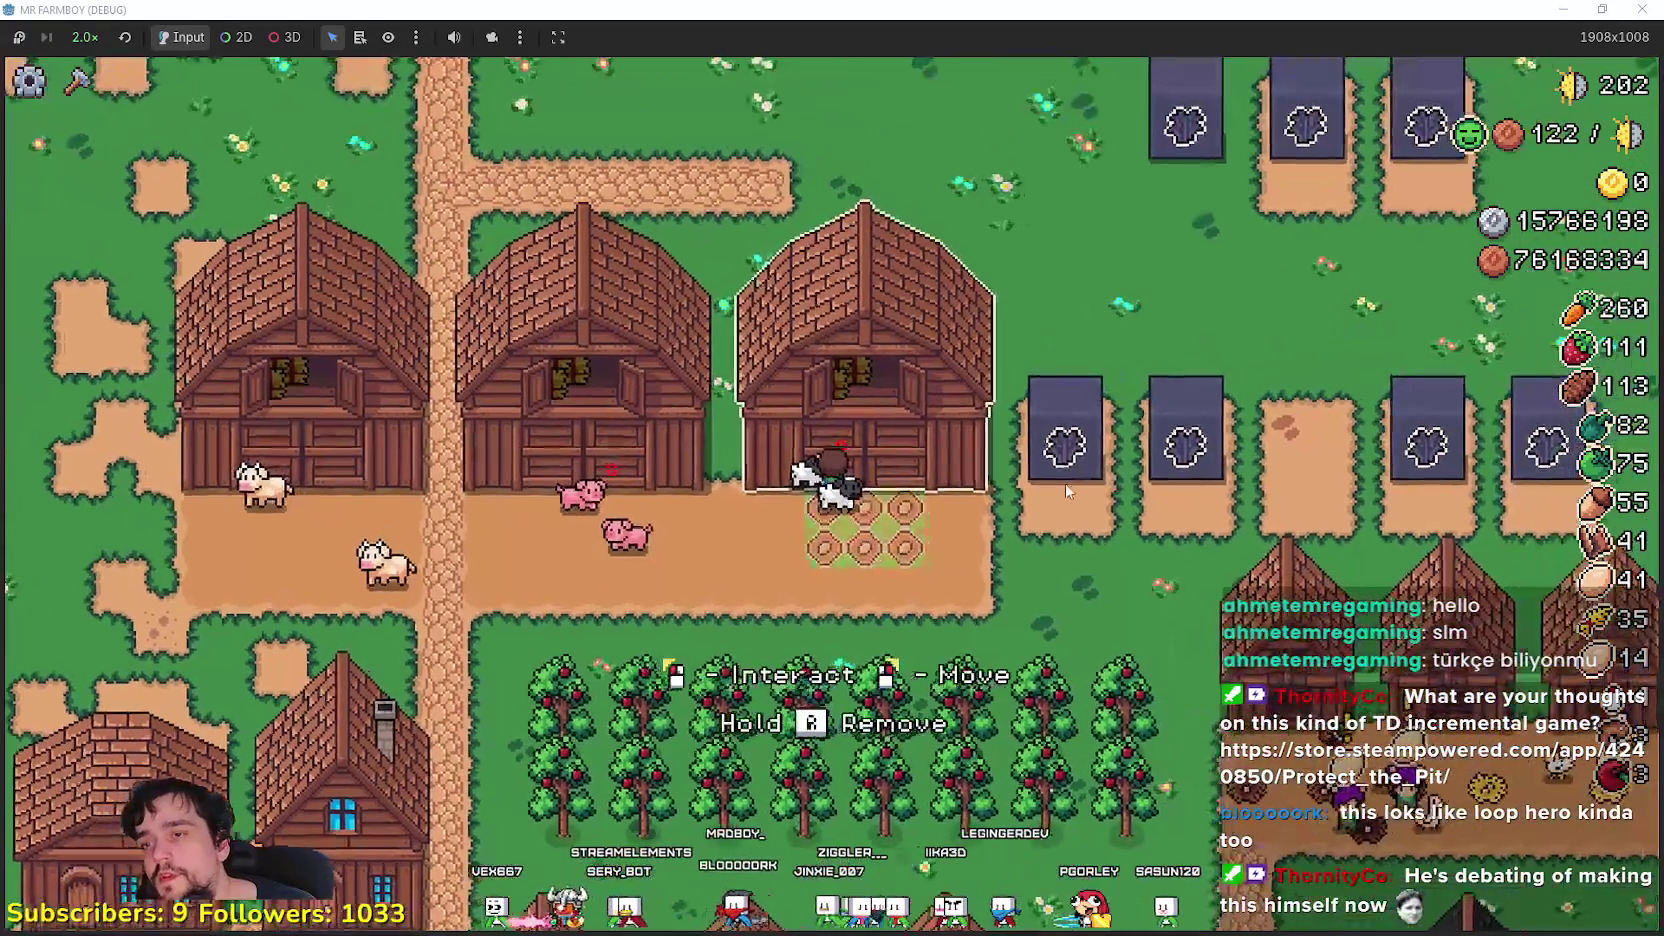
left_click(1067, 490)
key("Escape")
key("s")
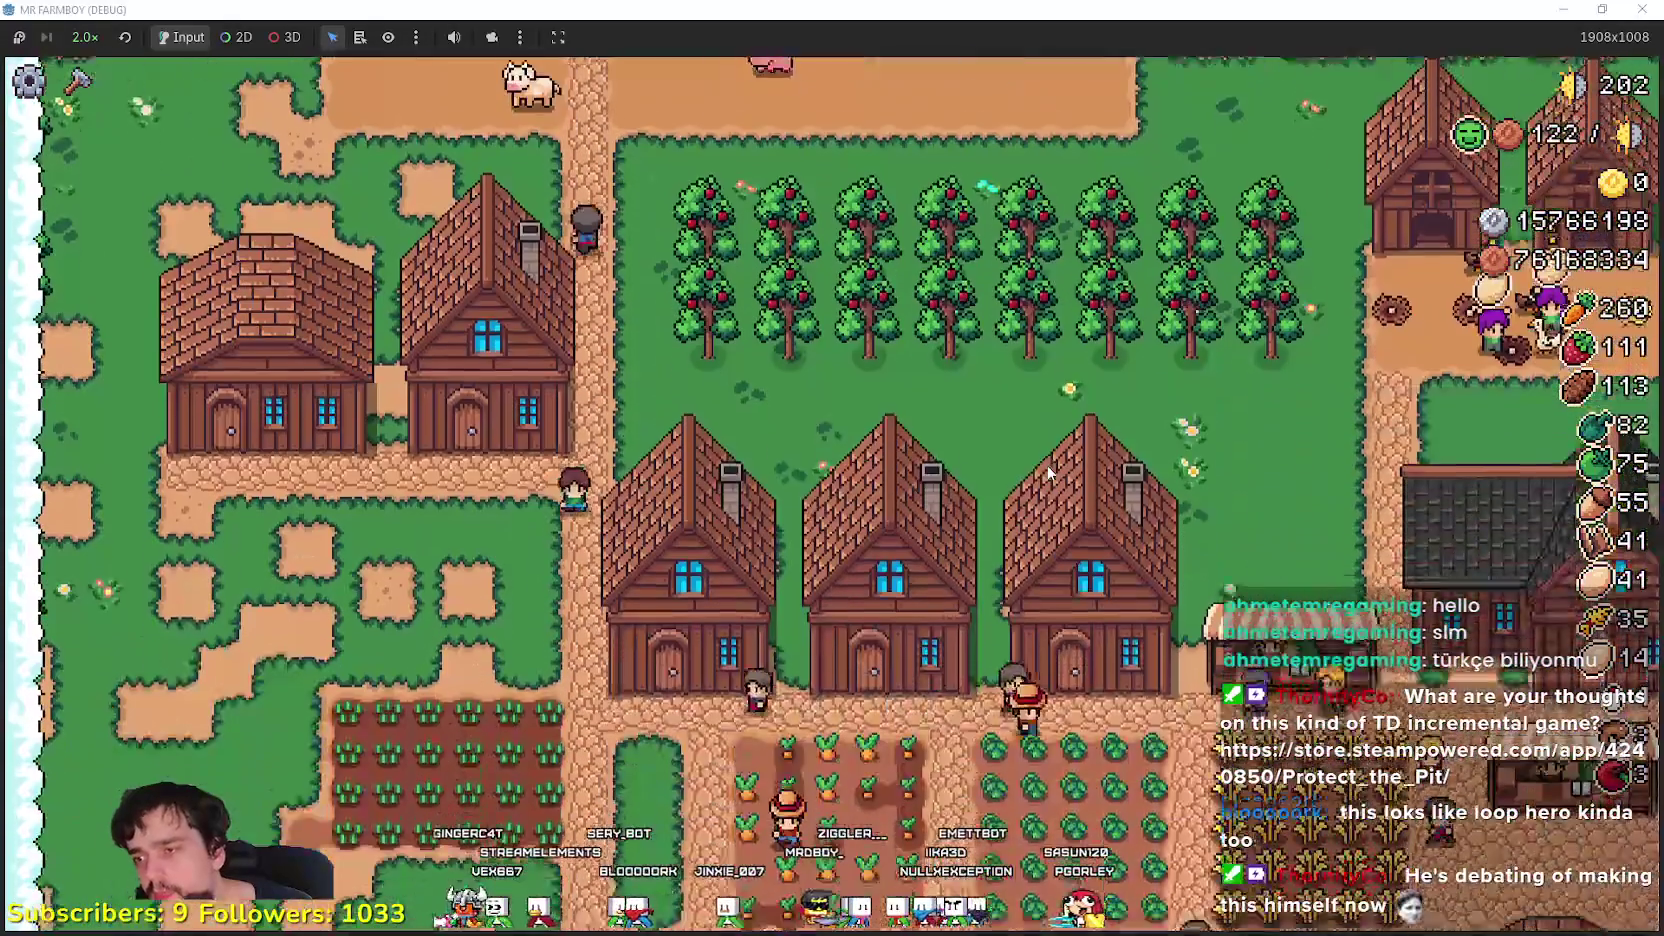
key("s")
- Select the farm dirt tile under Crafting > Land and lay a first strip beside the crop rows
key("c")
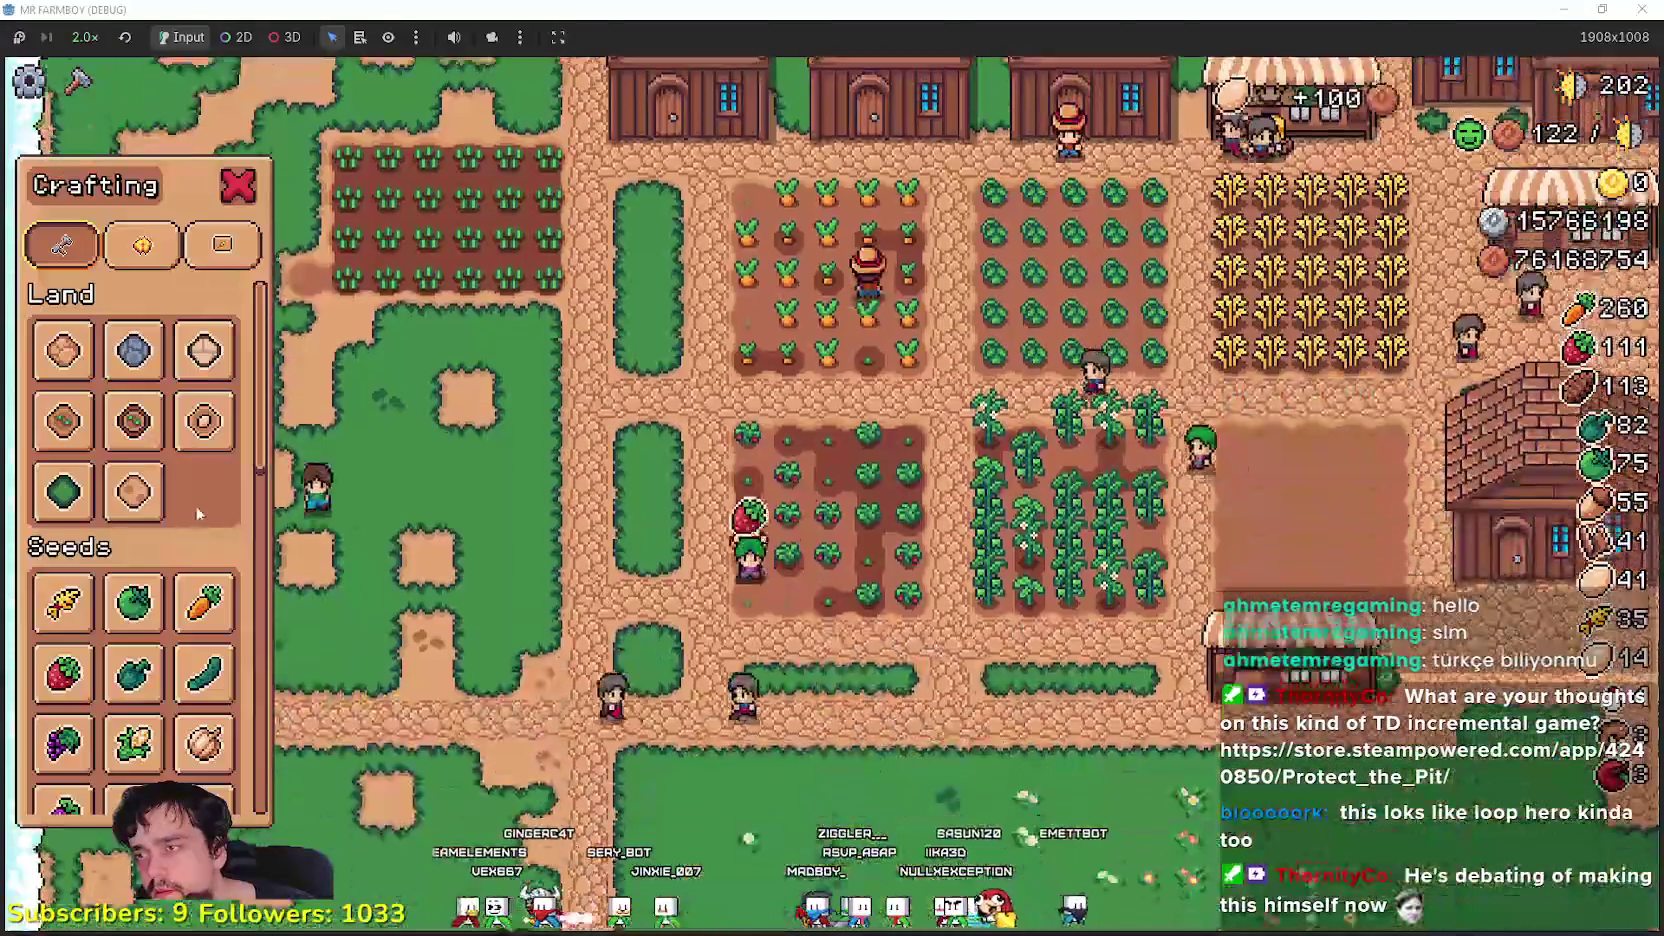
left_click(63, 420)
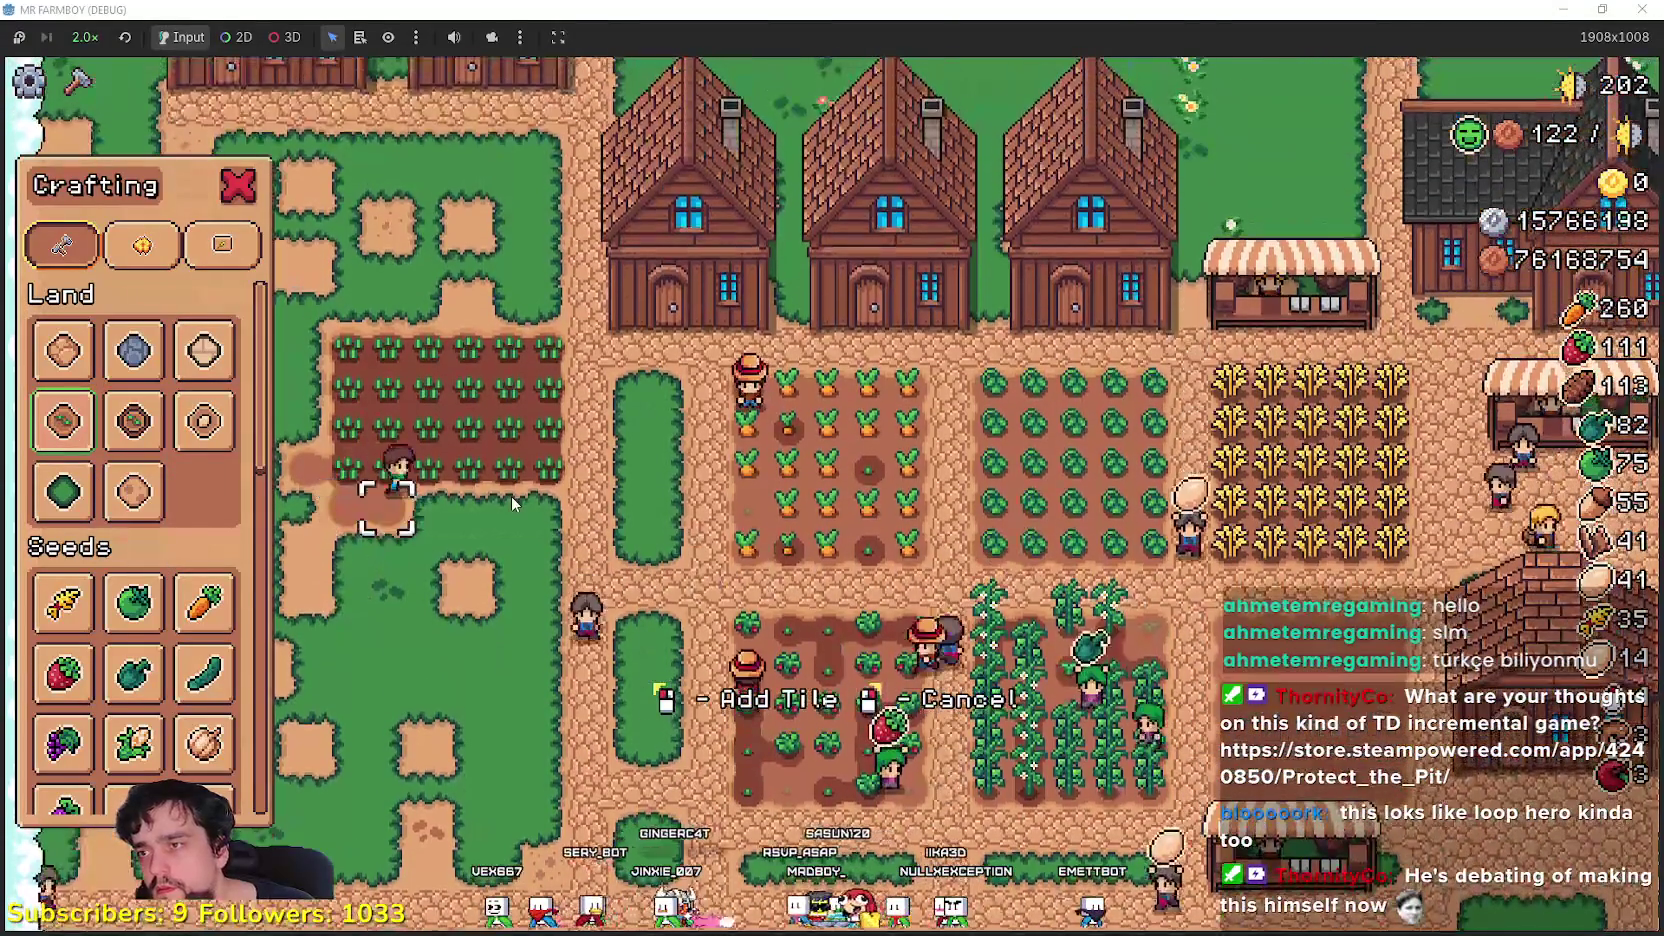
mouse_move(511, 495)
left_mouse_down()
mouse_move(480, 500)
mouse_move(557, 512)
mouse_move(602, 502)
mouse_move(502, 483)
mouse_move(600, 492)
left_mouse_up()
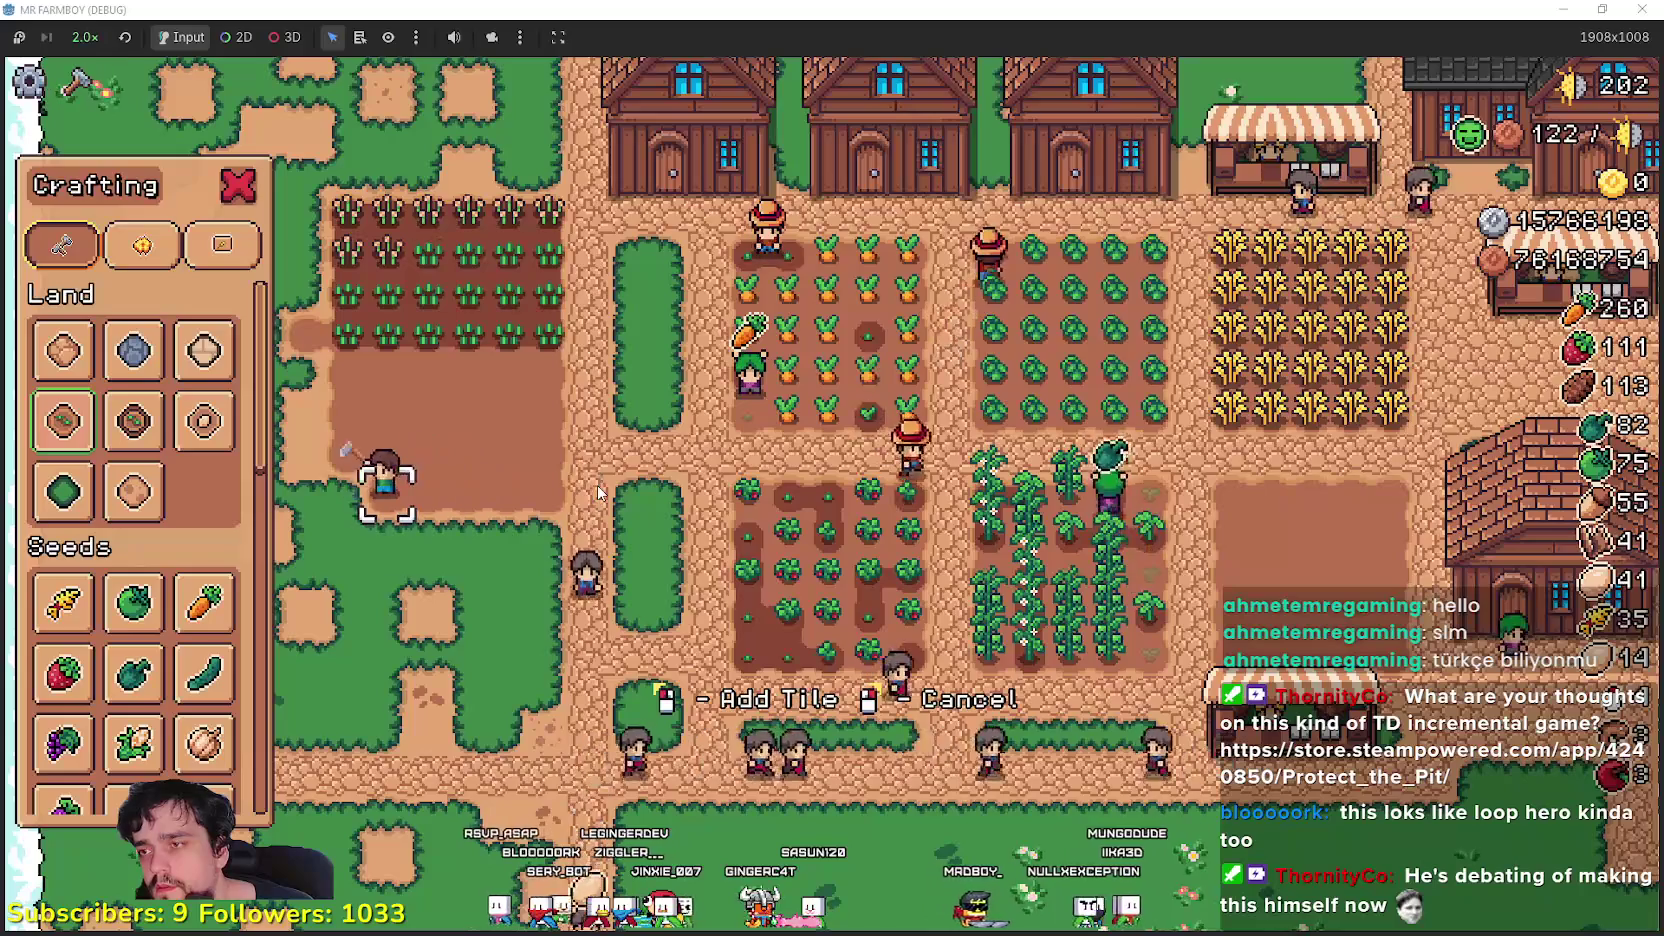
key("s")
key("d")
left_click(597, 485)
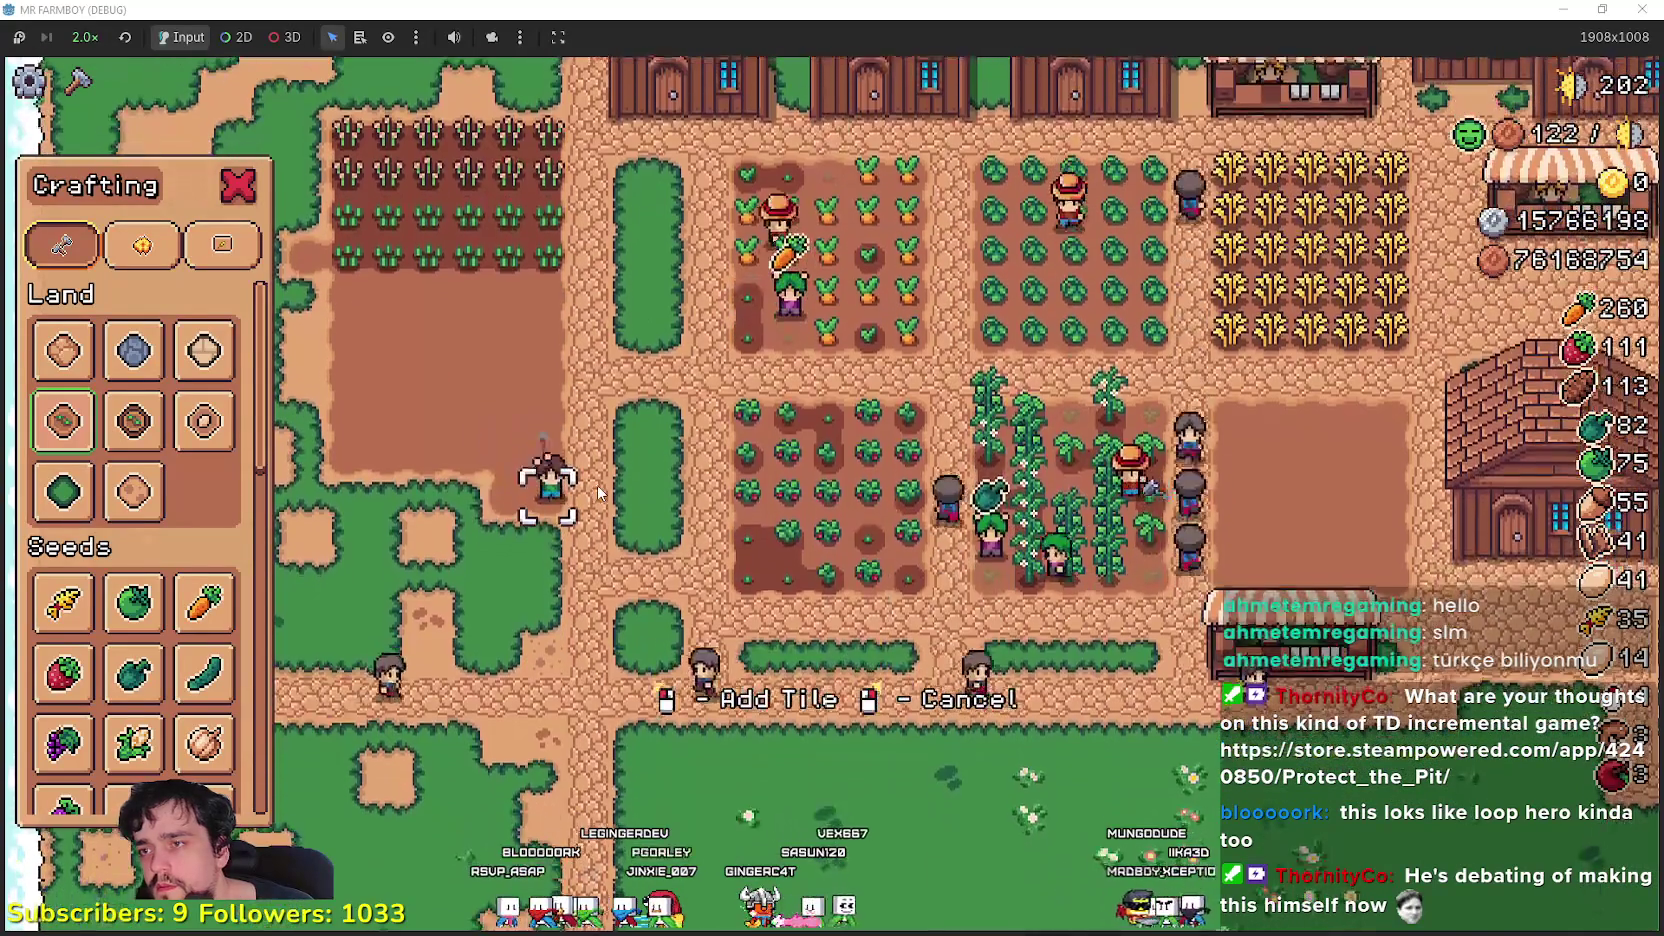
- Keep walking across the ground to fill in a large block of dirt tiles
key("a")
left_click_drag(597, 485, 597, 485)
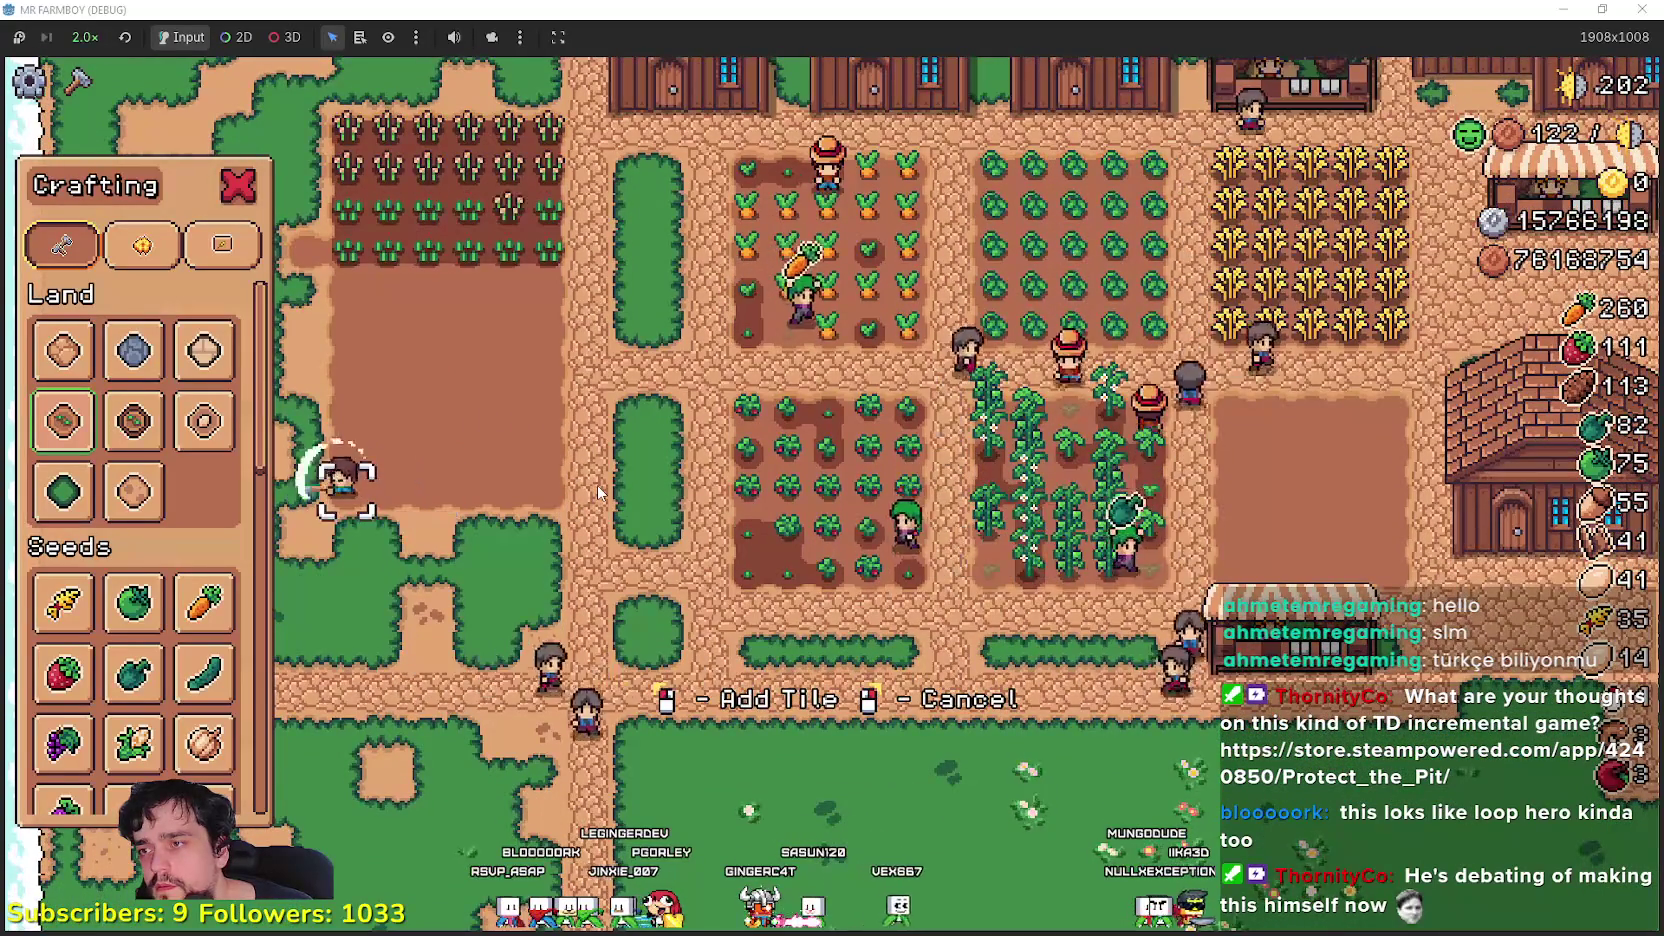
key("s")
key("d")
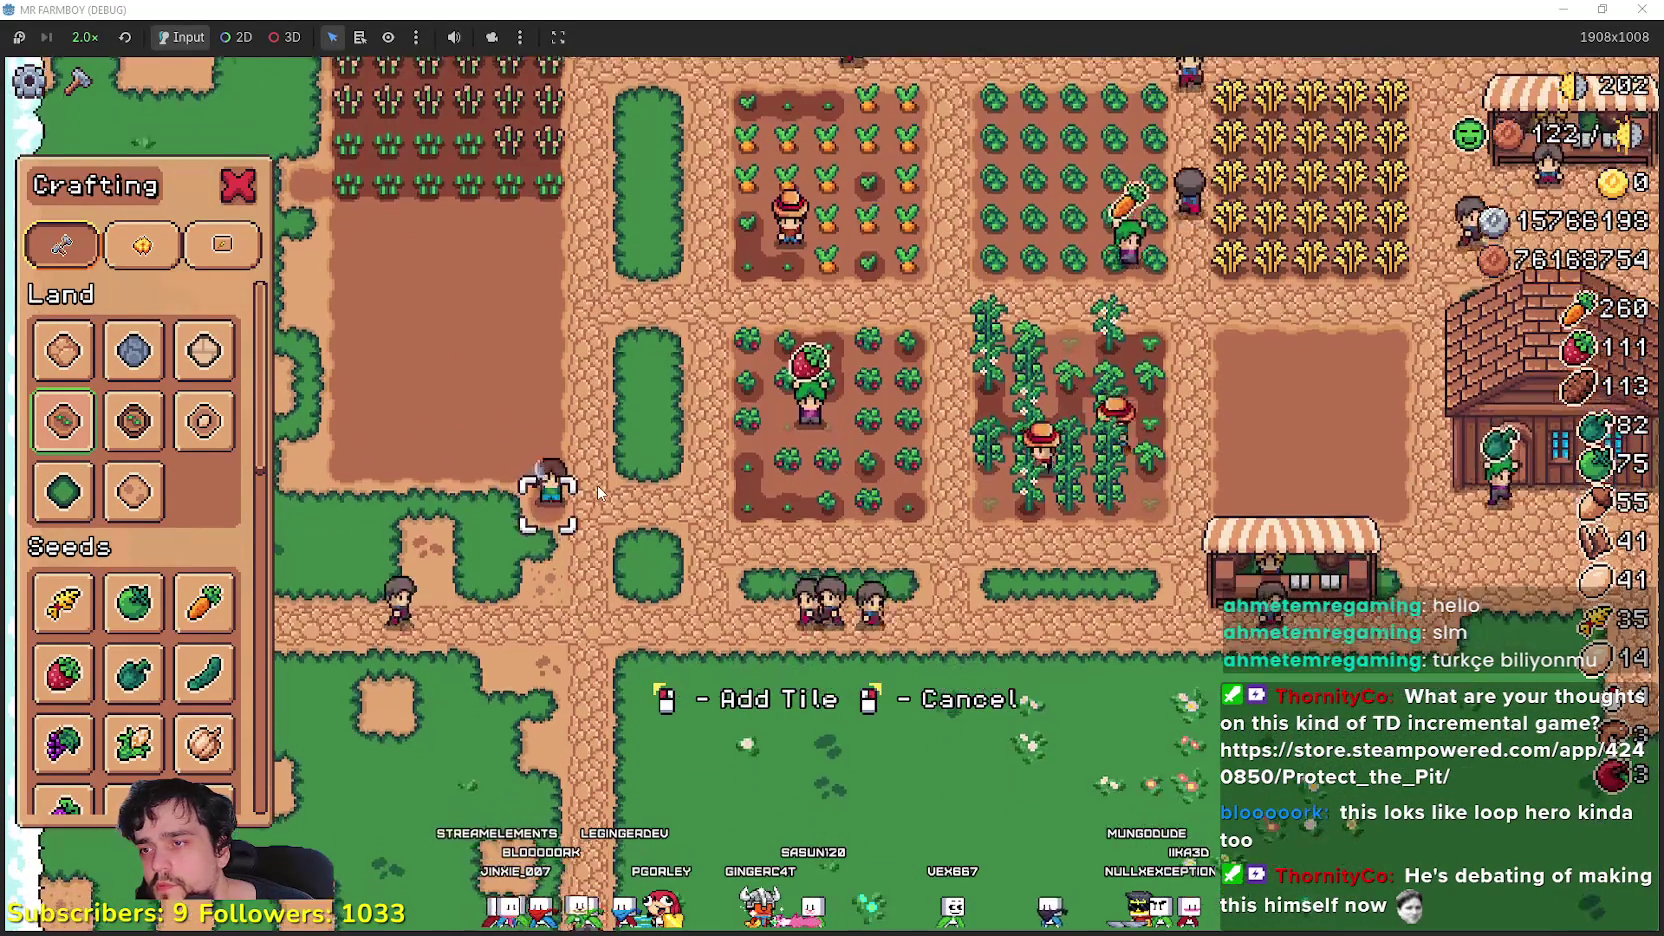
key("a")
key("s")
key("d")
key("s")
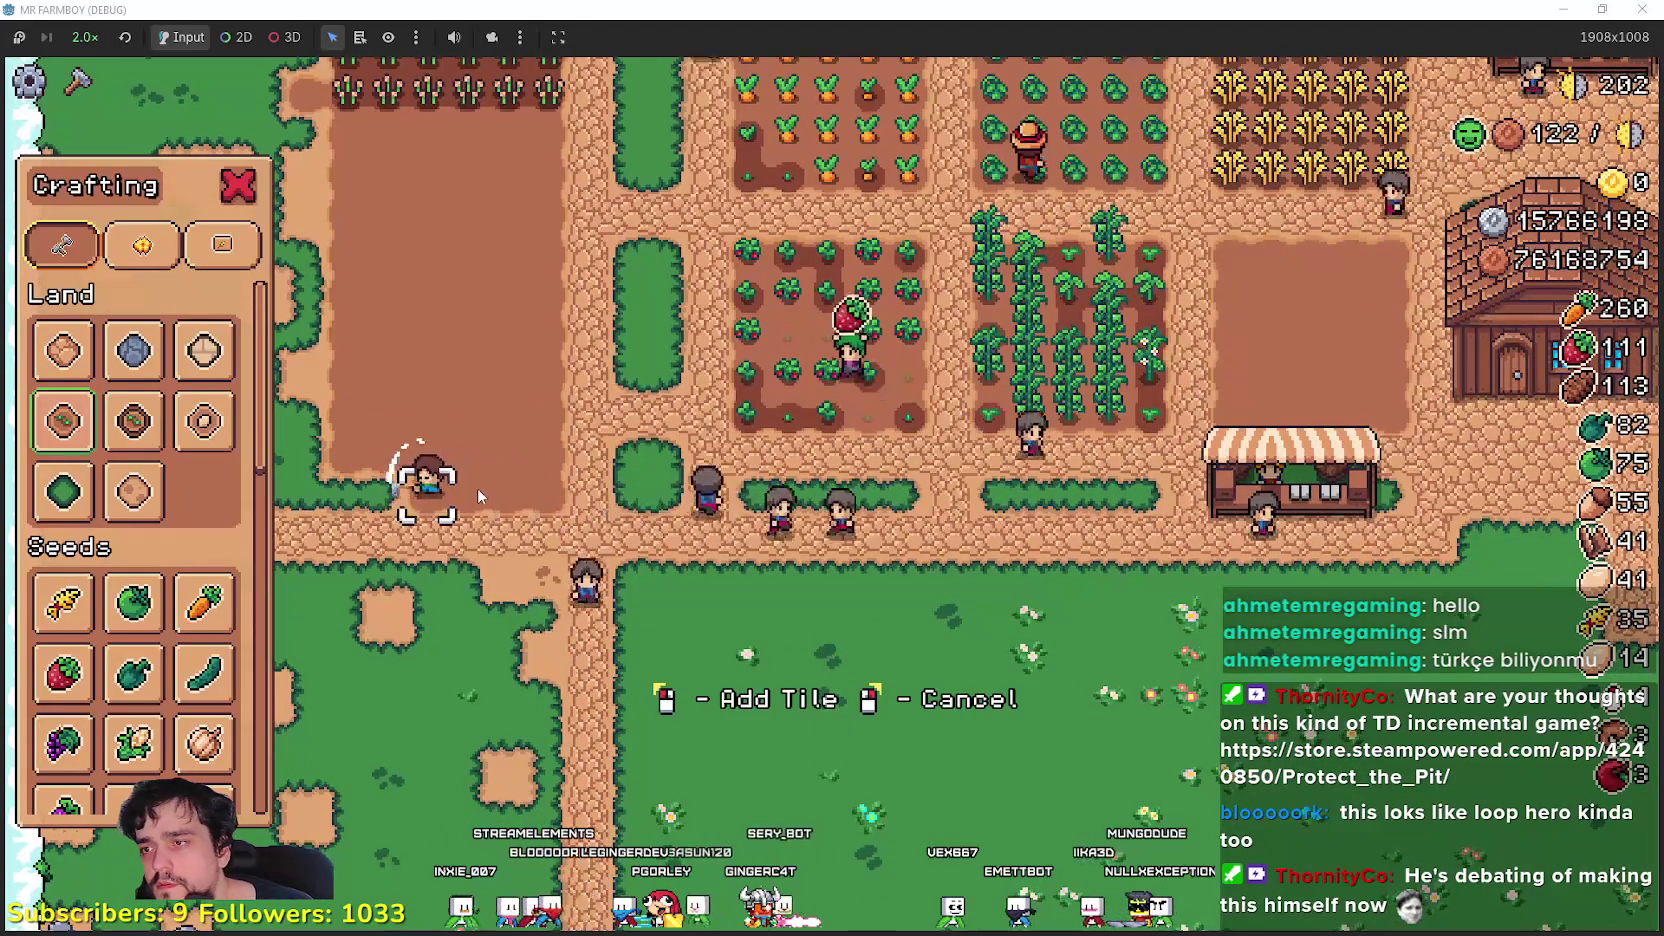
key("a")
- Select House from the Buildings section of the crafting list
scroll(210, 665, "down", 5)
scroll(210, 665, "down", 5)
left_click(133, 702)
scroll(486, 592, "up", 2)
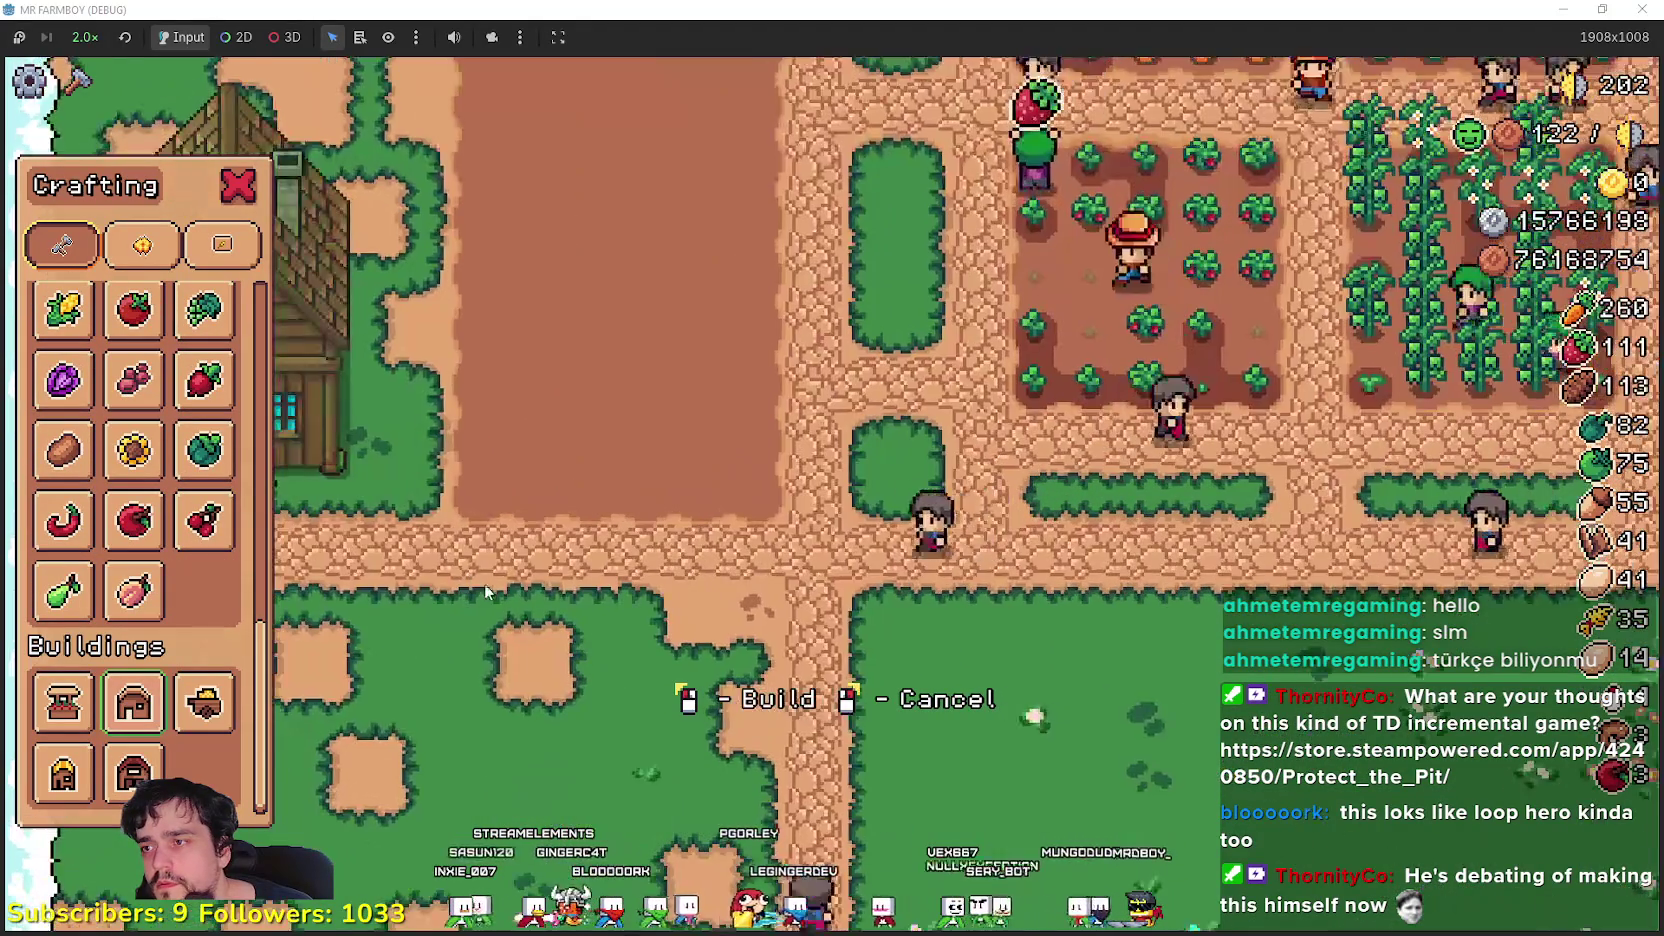
- Place the first House beside the new field and hire two Farmers for it
right_click(486, 592)
left_click(285, 420)
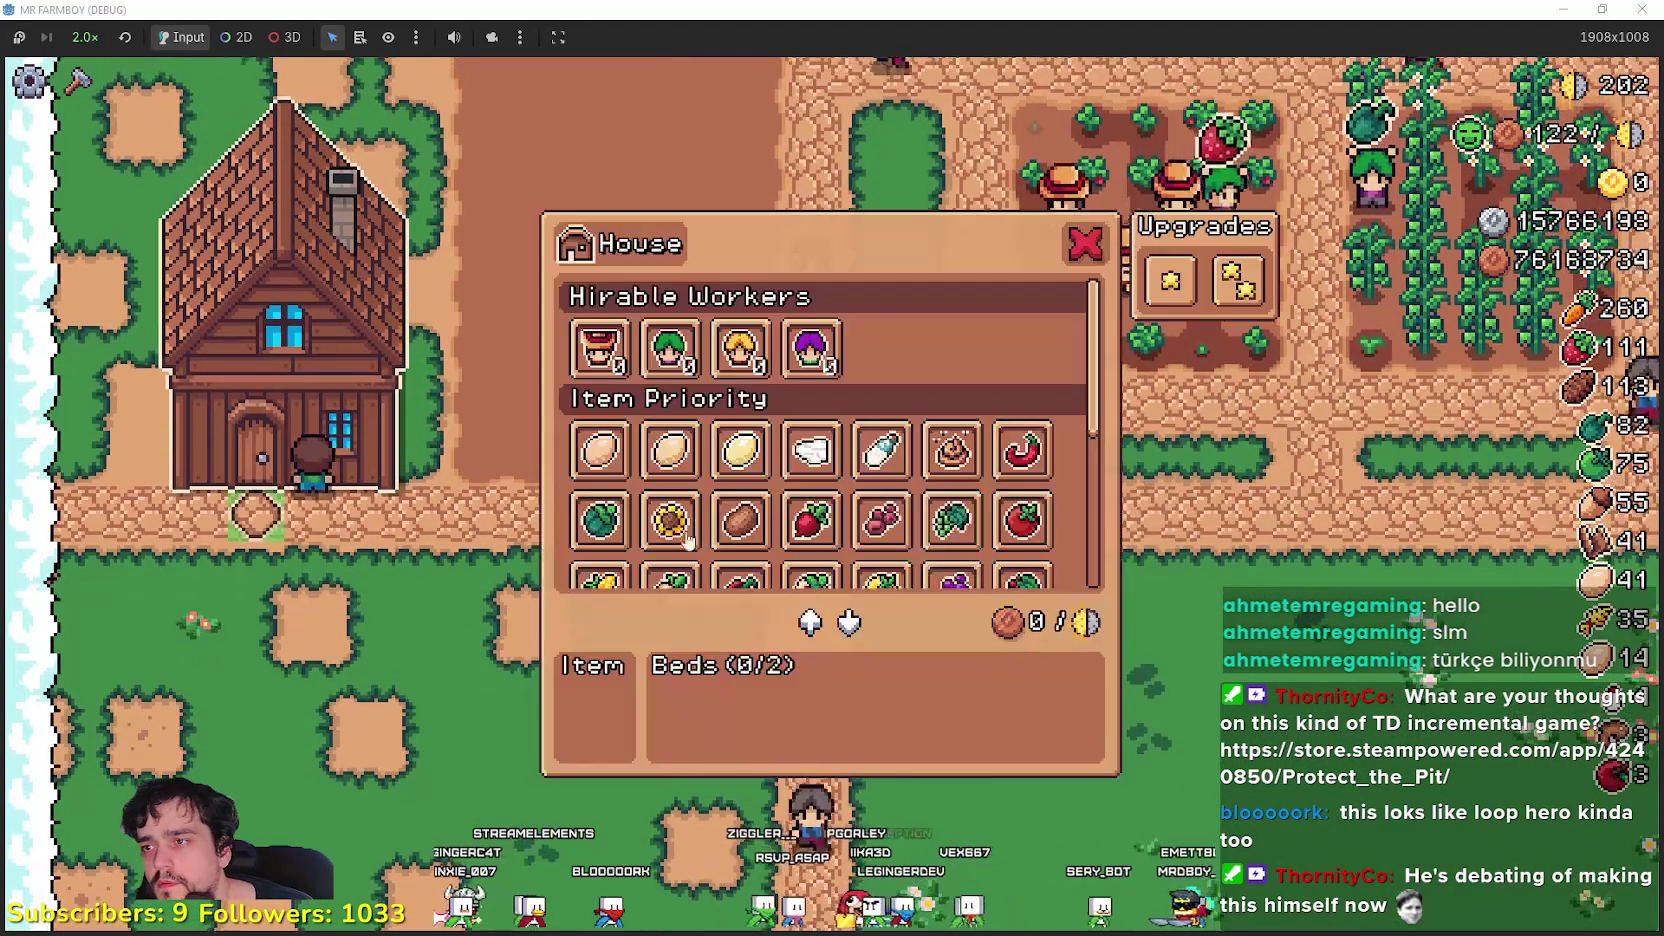
left_click(600, 348)
left_click(600, 348)
scroll(832, 522, "down", 1)
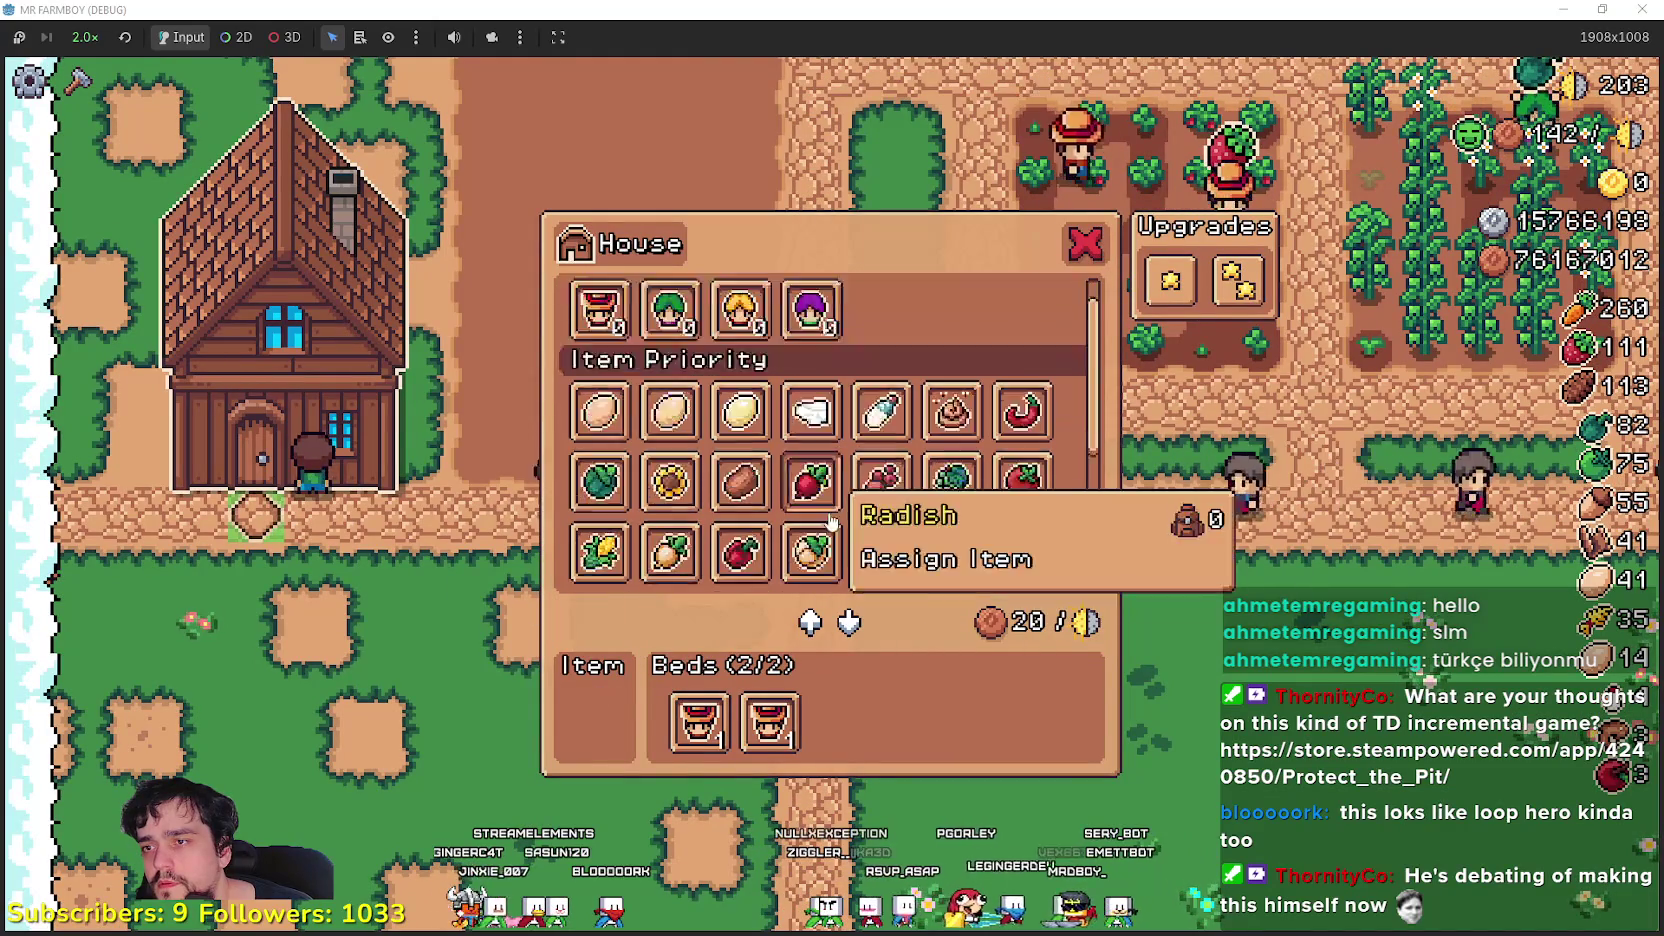
scroll(1005, 450, "down", 3)
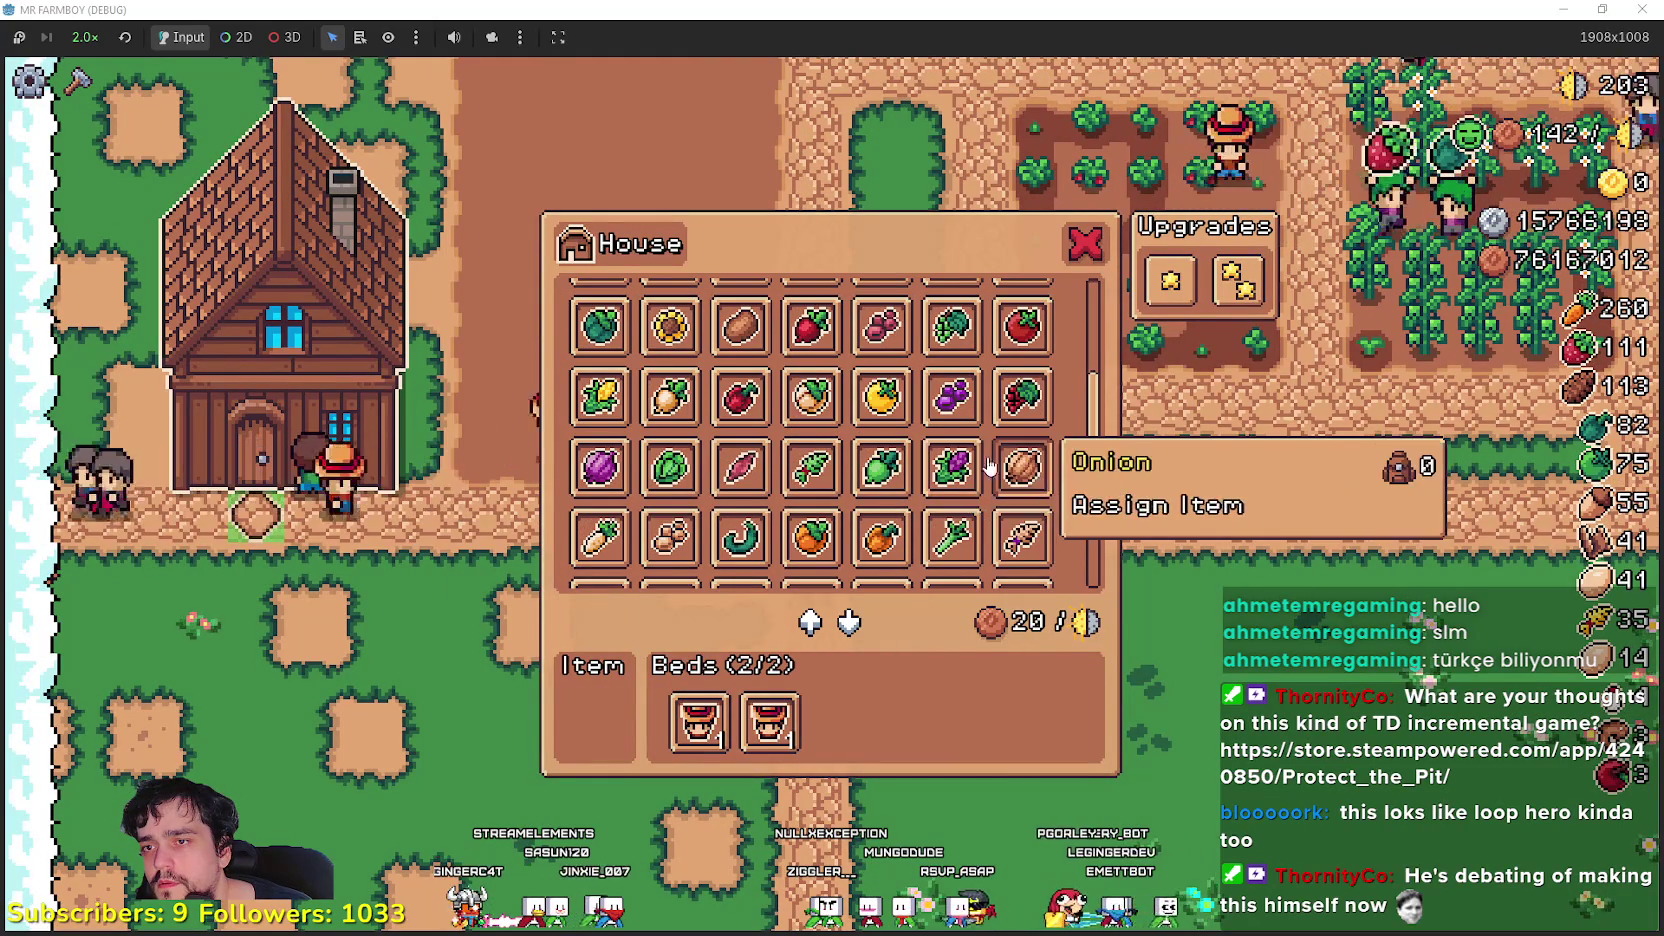
scroll(984, 480, "down", 1)
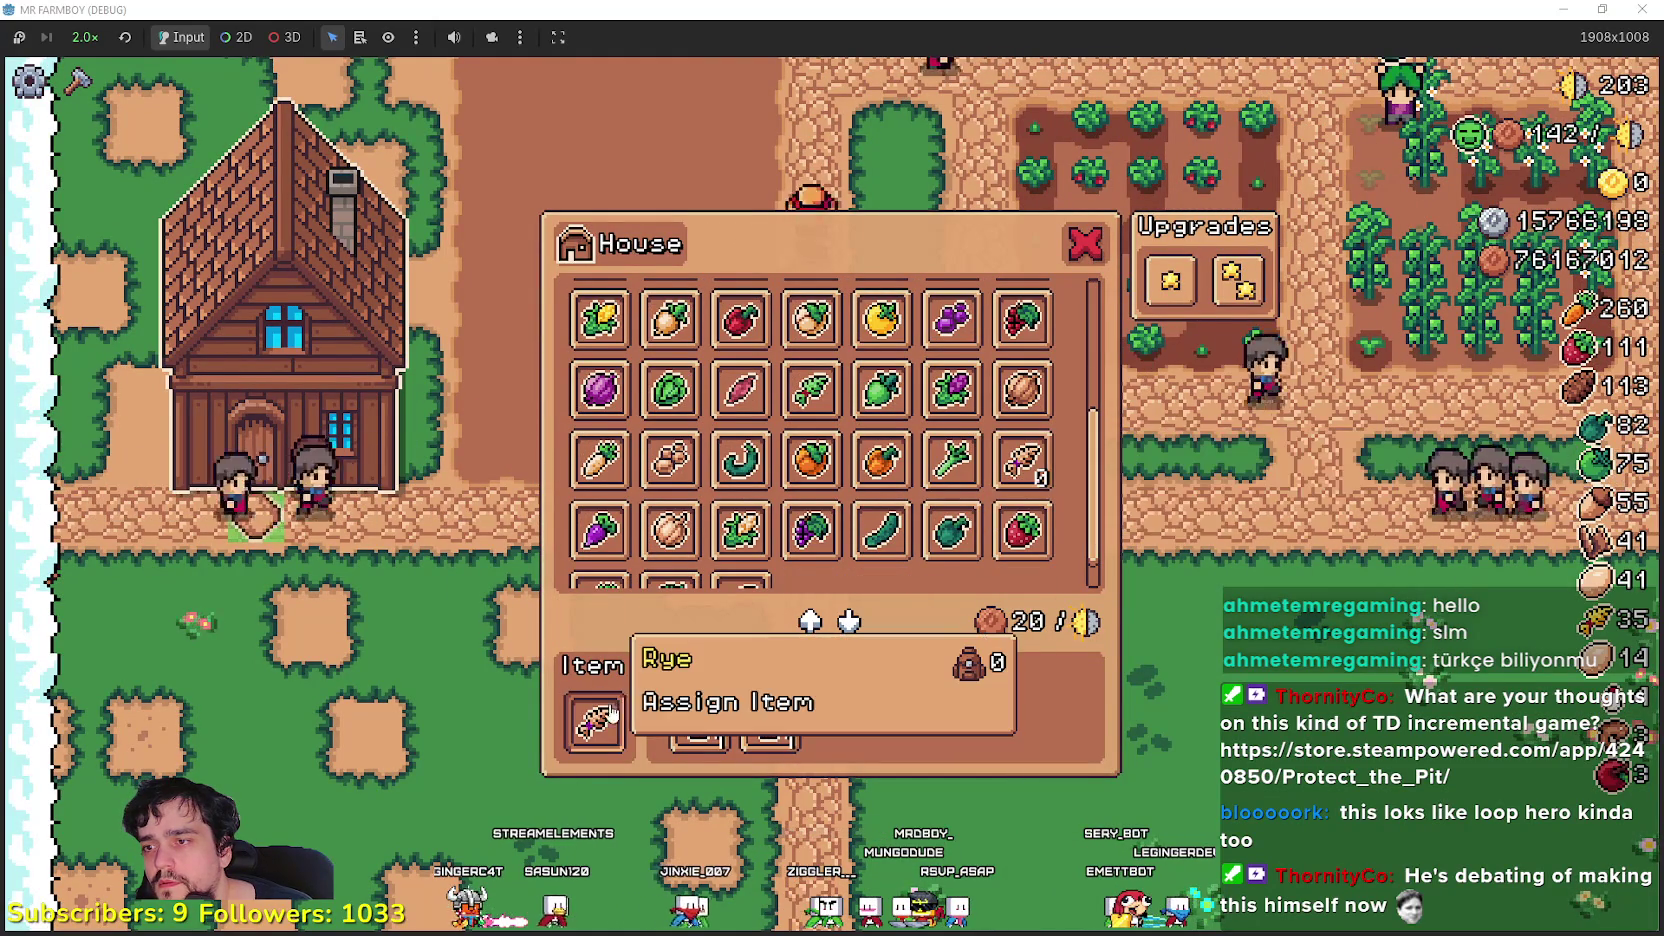
left_click(393, 543)
scroll(407, 542, "down", 3)
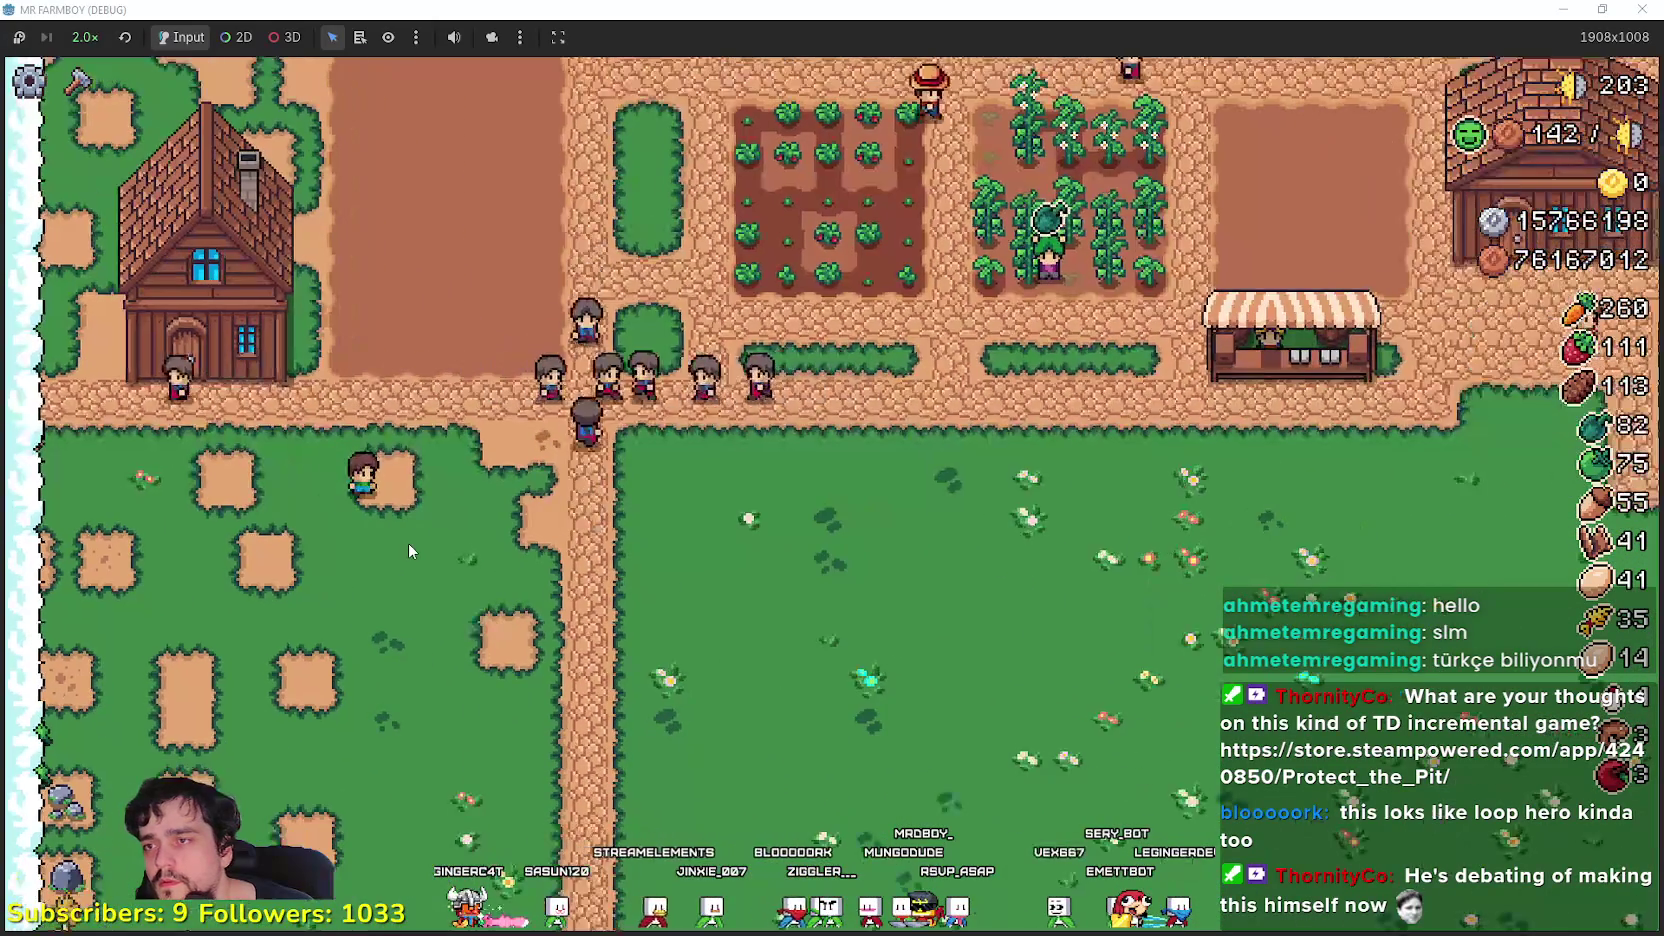
- Build a second House from the crafting list, also laying some road tiles
key("b")
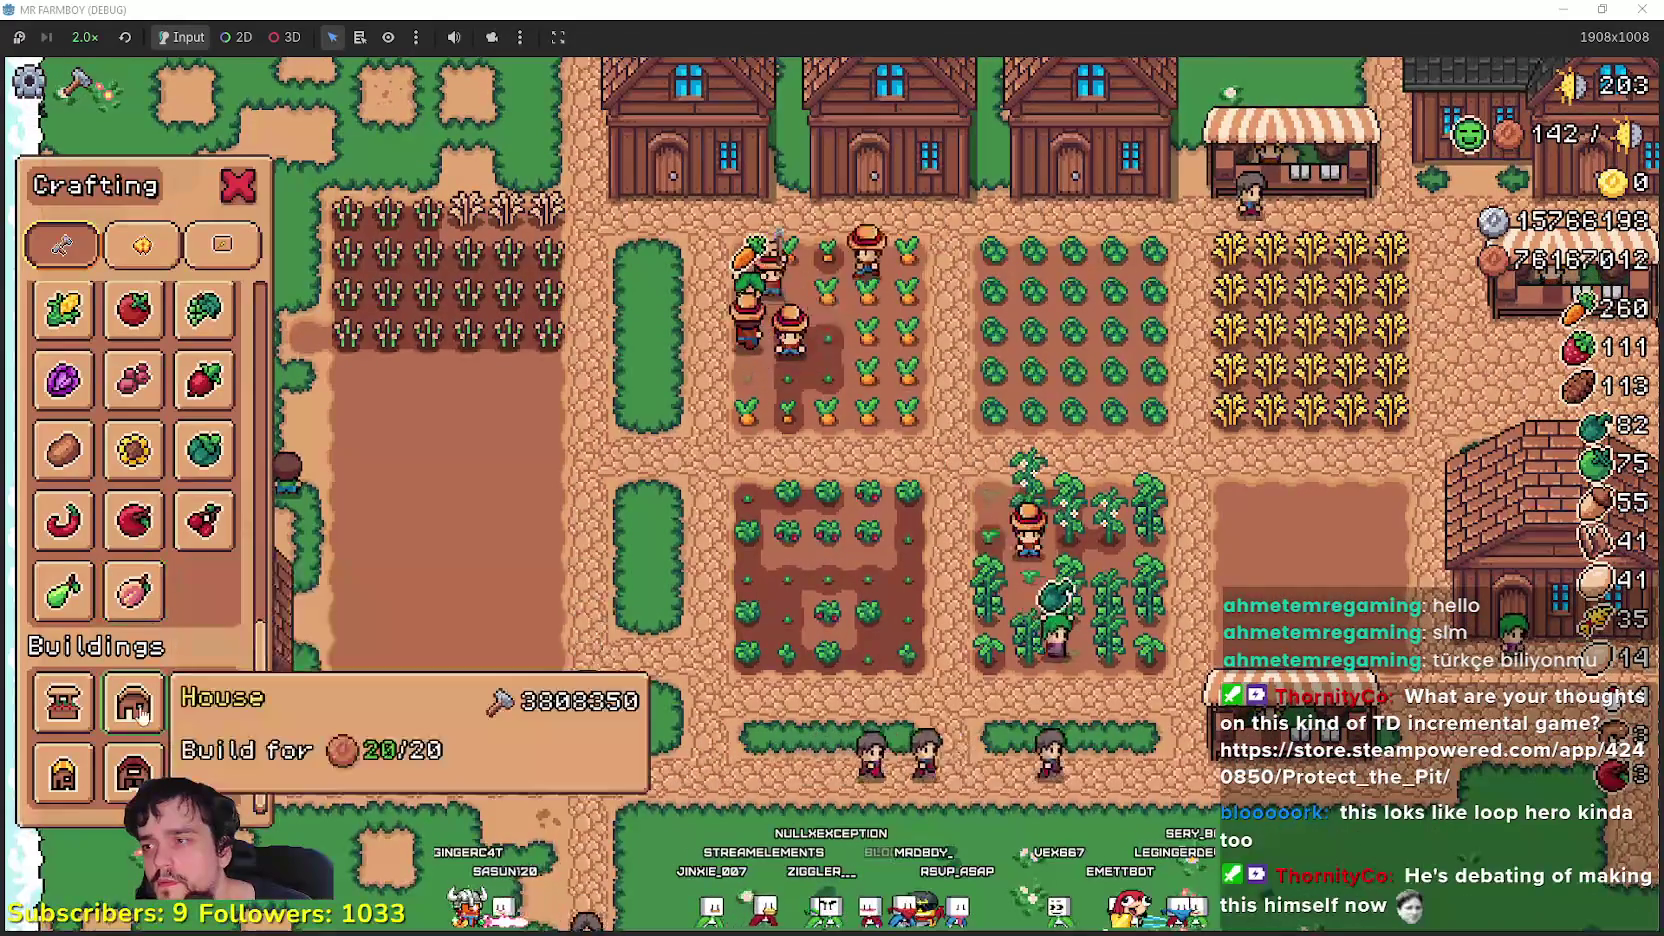
left_click(132, 716)
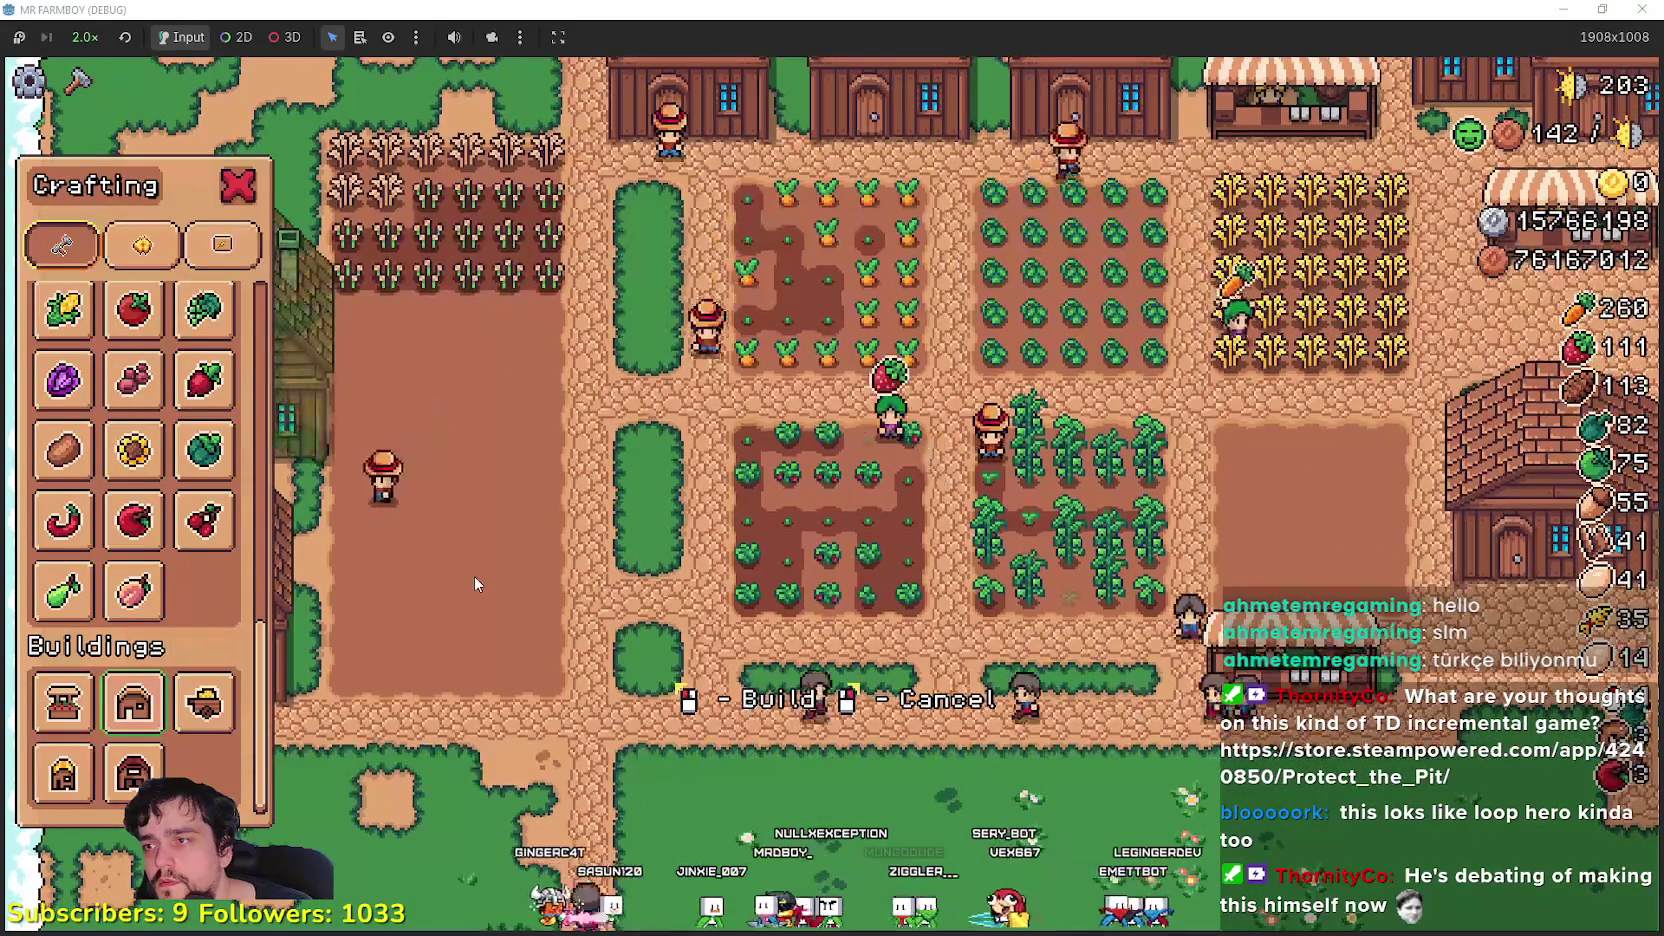
scroll(200, 430, "up", 5)
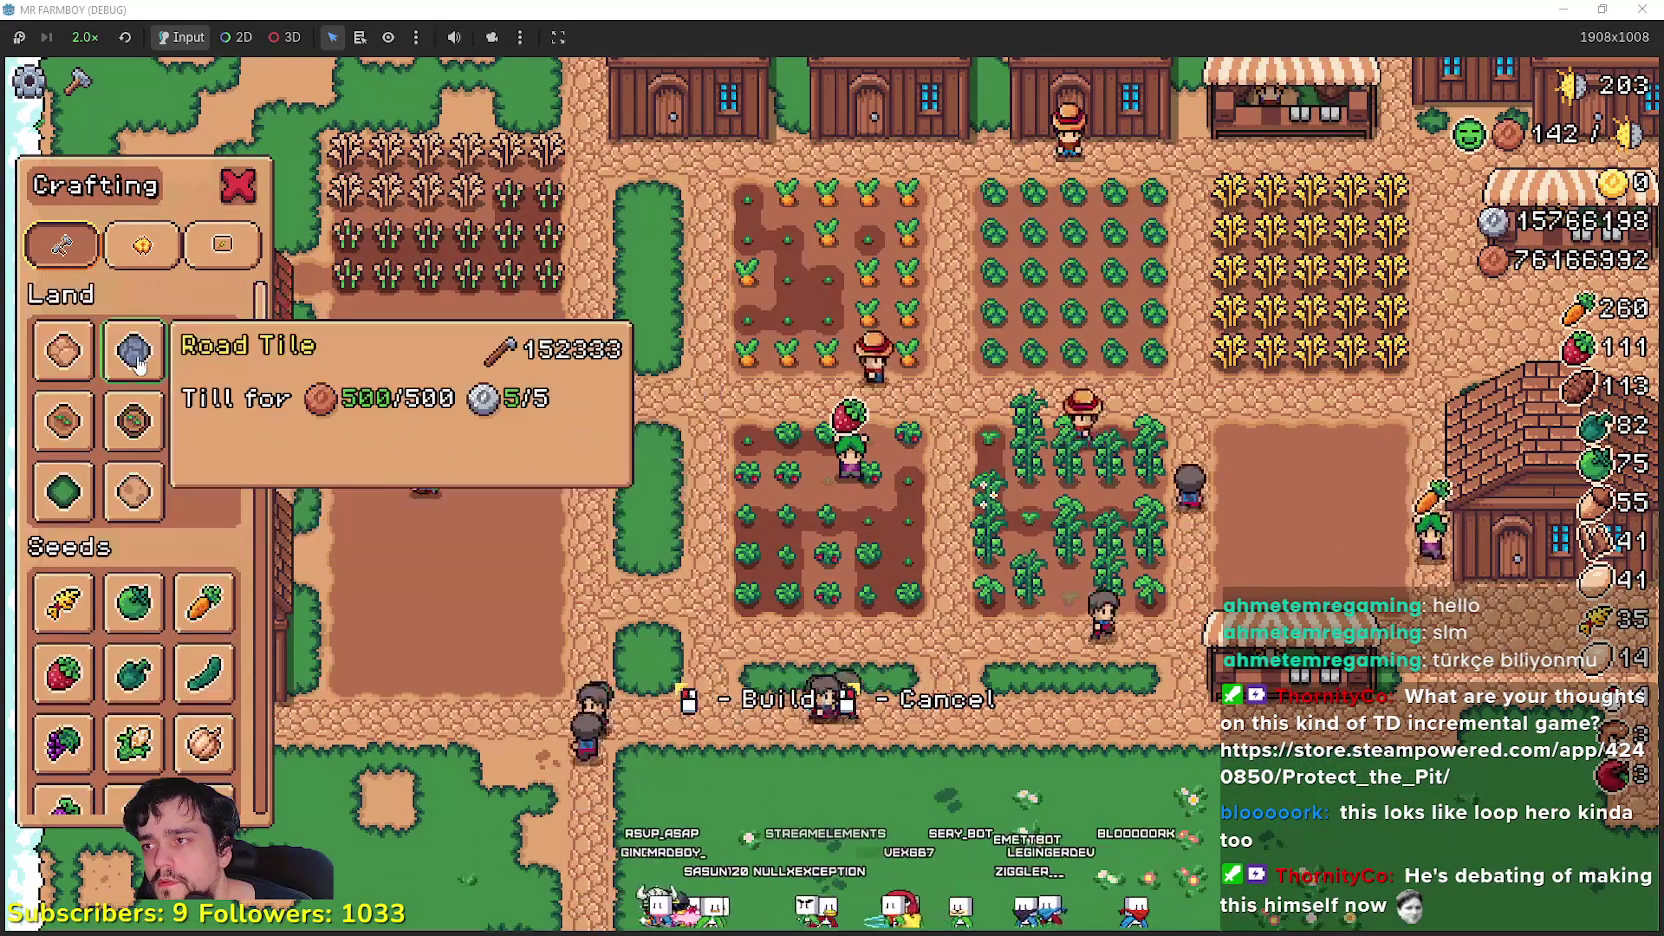
left_click(85, 362)
scroll(490, 500, "up", 2)
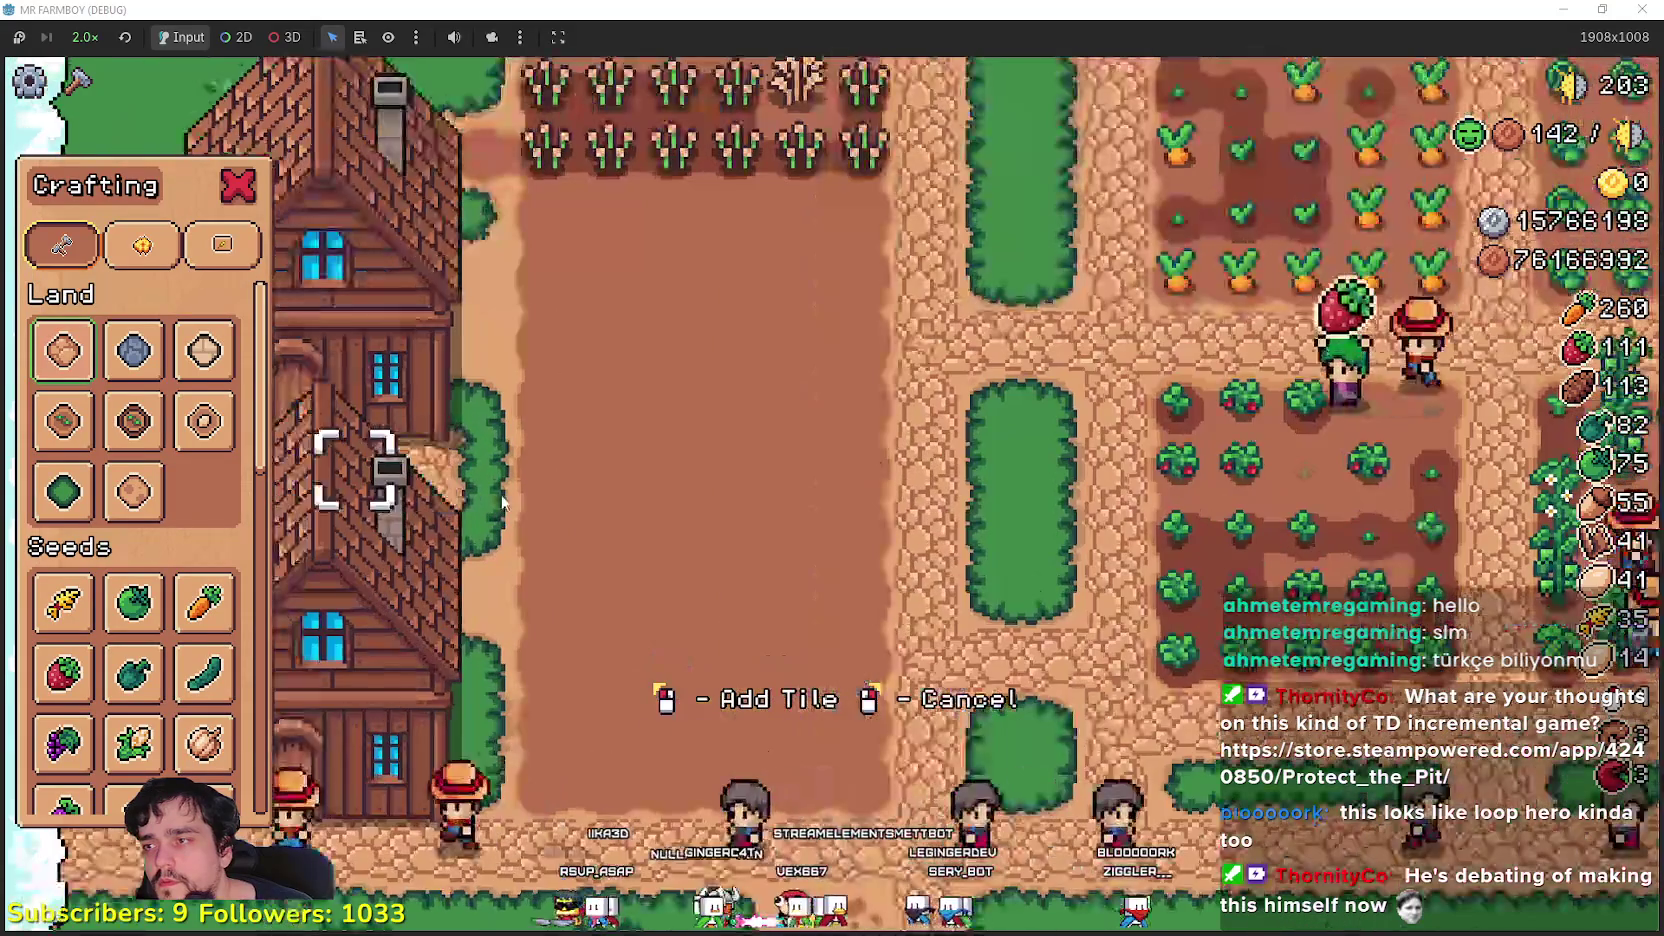
scroll(507, 491, "up", 2)
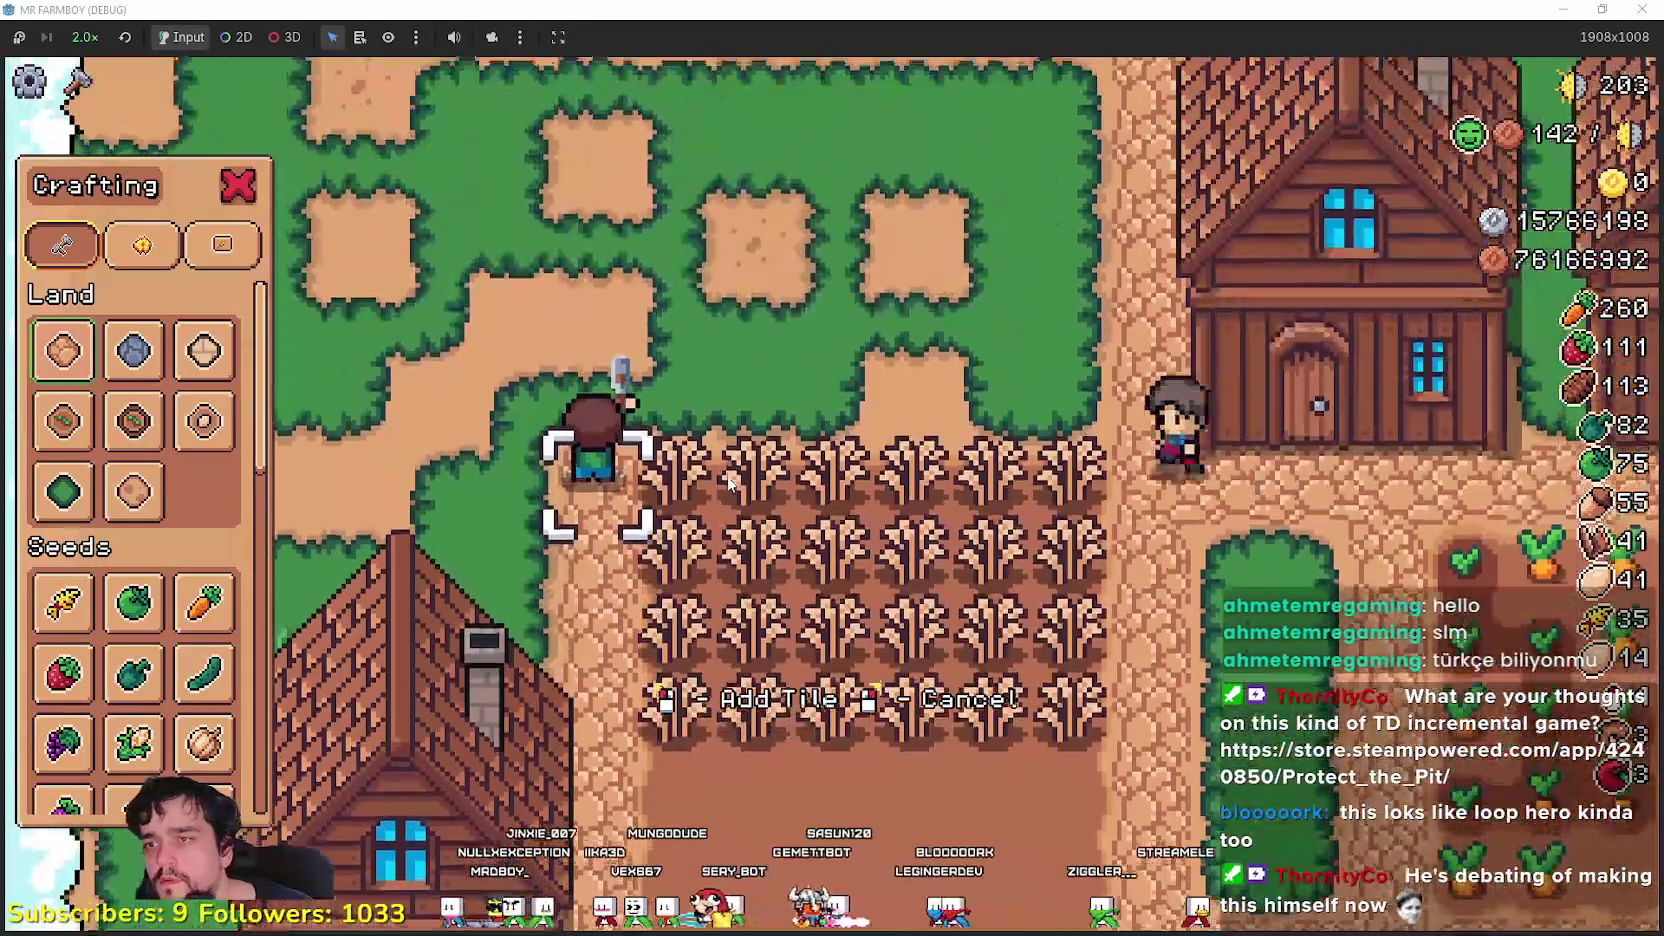
right_click(774, 545)
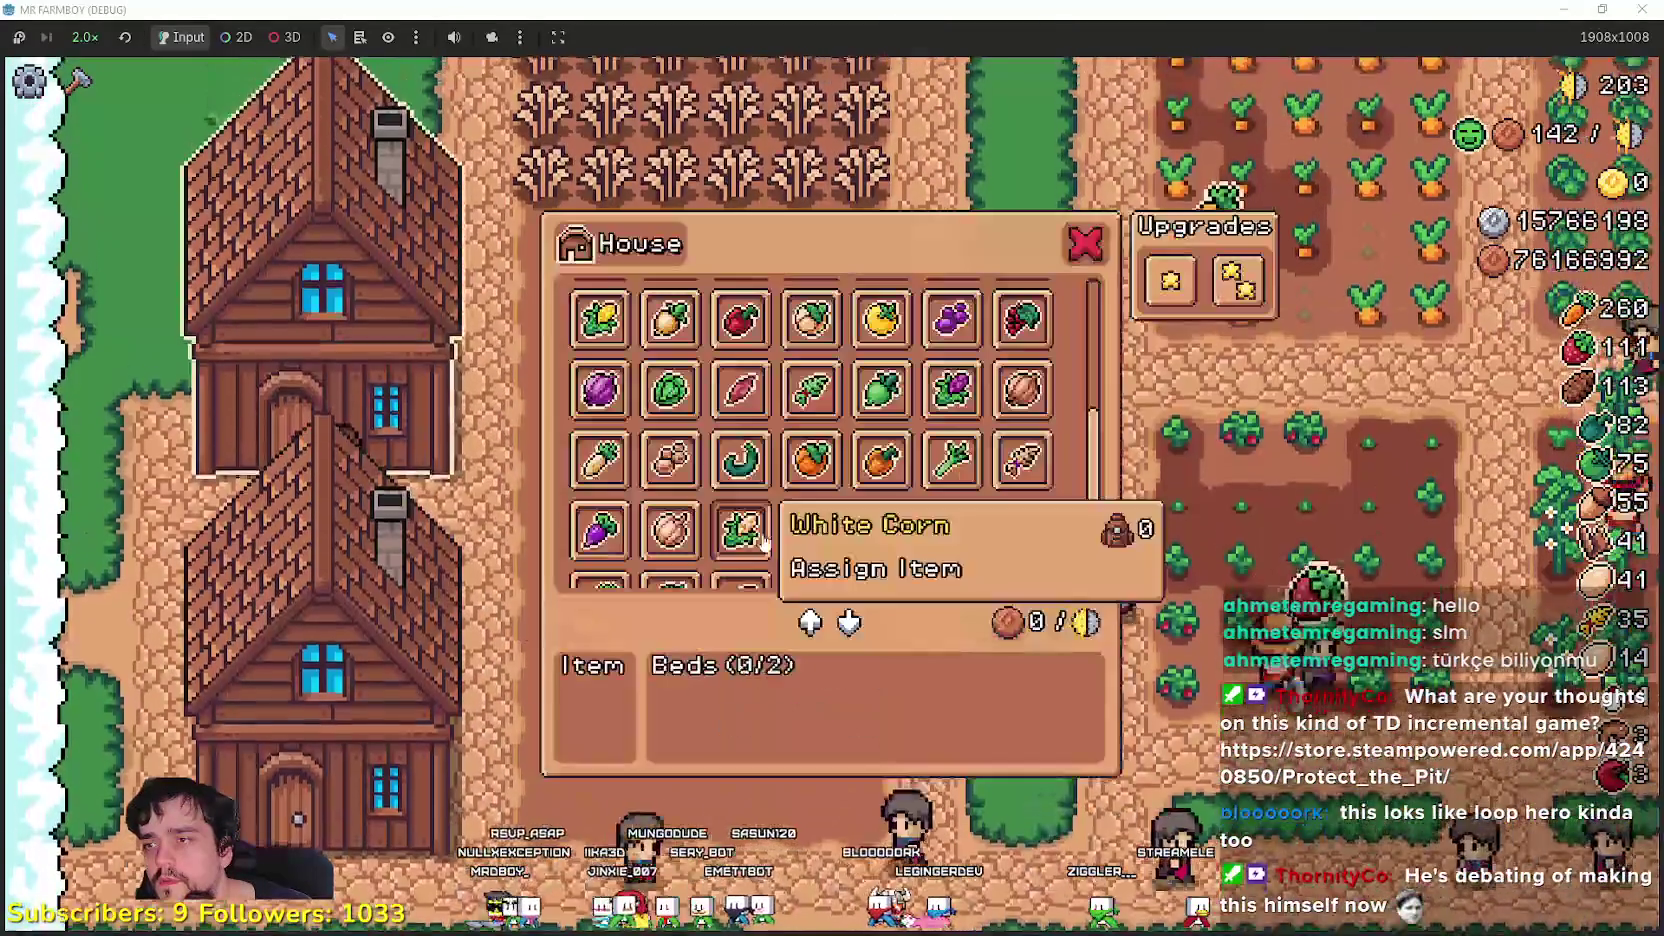
- Hire two Gatherers for the second house and close its panel
scroll(1057, 505, "down", 2)
scroll(1057, 500, "up", 3)
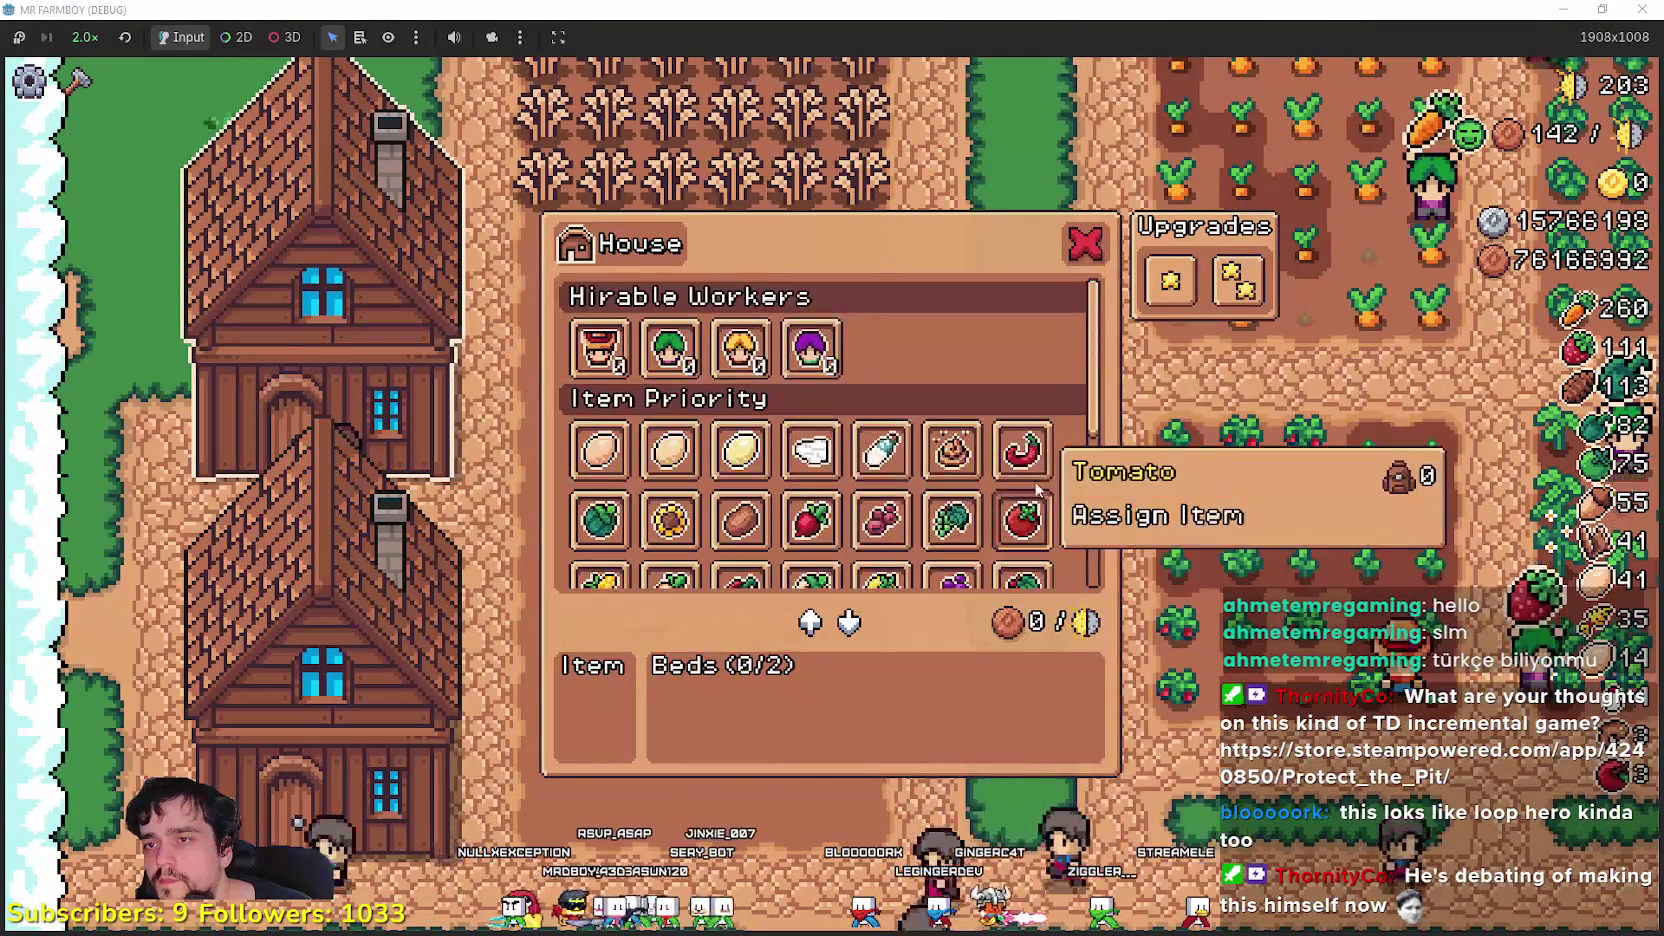
left_click(670, 348)
left_click(670, 348)
scroll(817, 496, "down", 4)
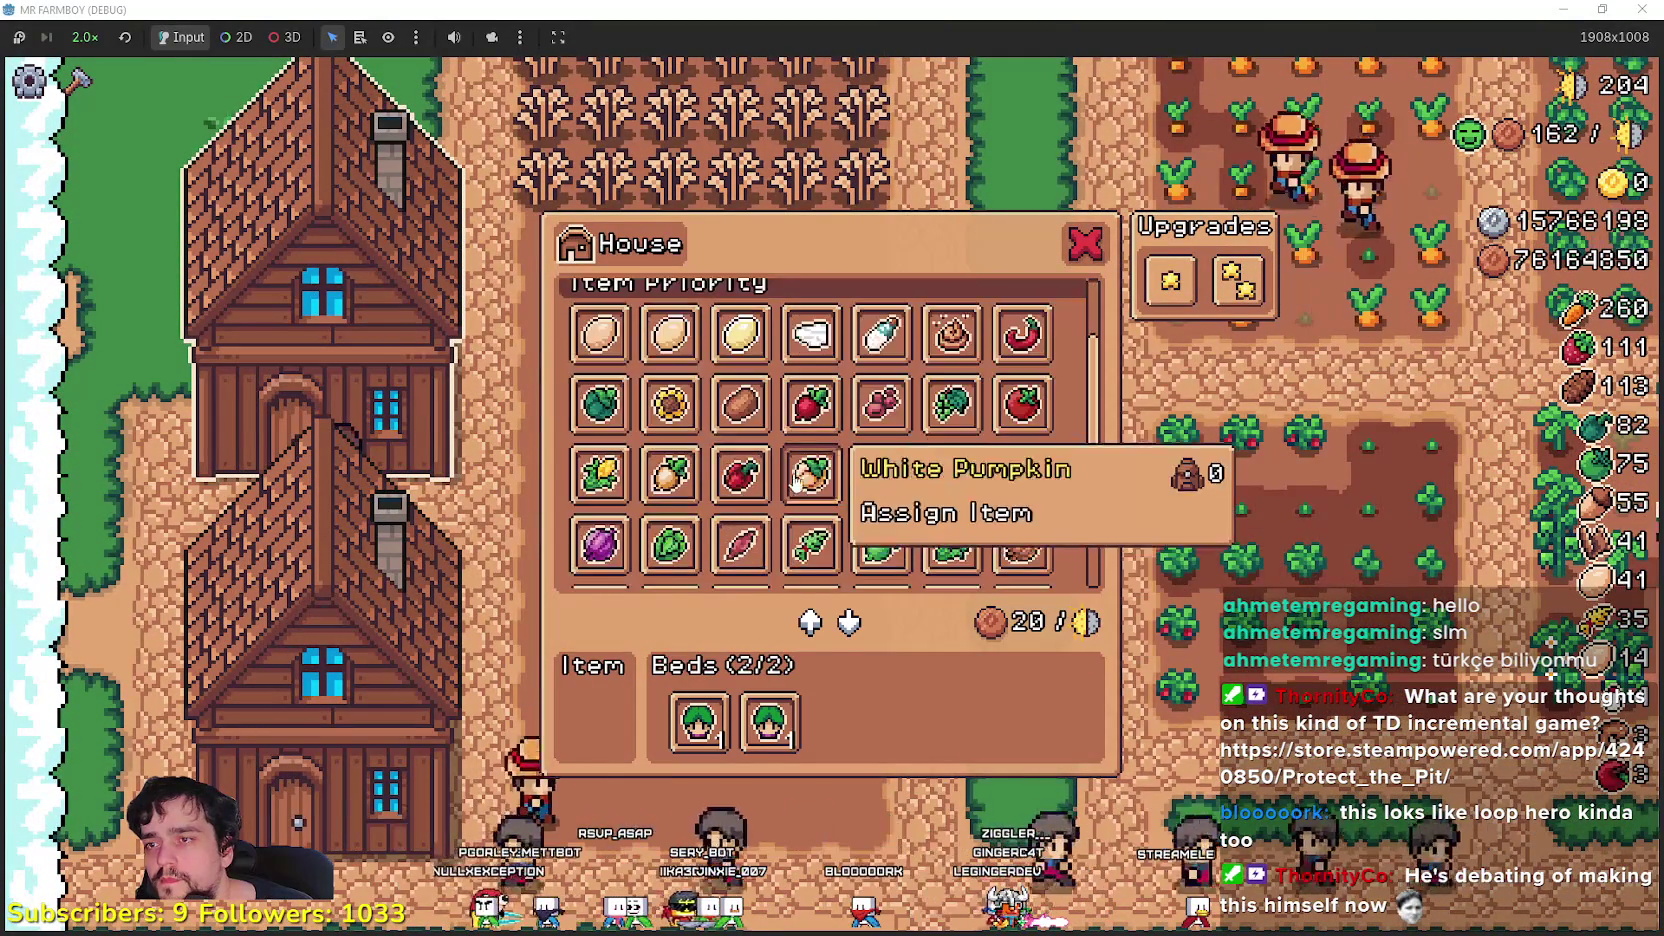
scroll(928, 480, "down", 1)
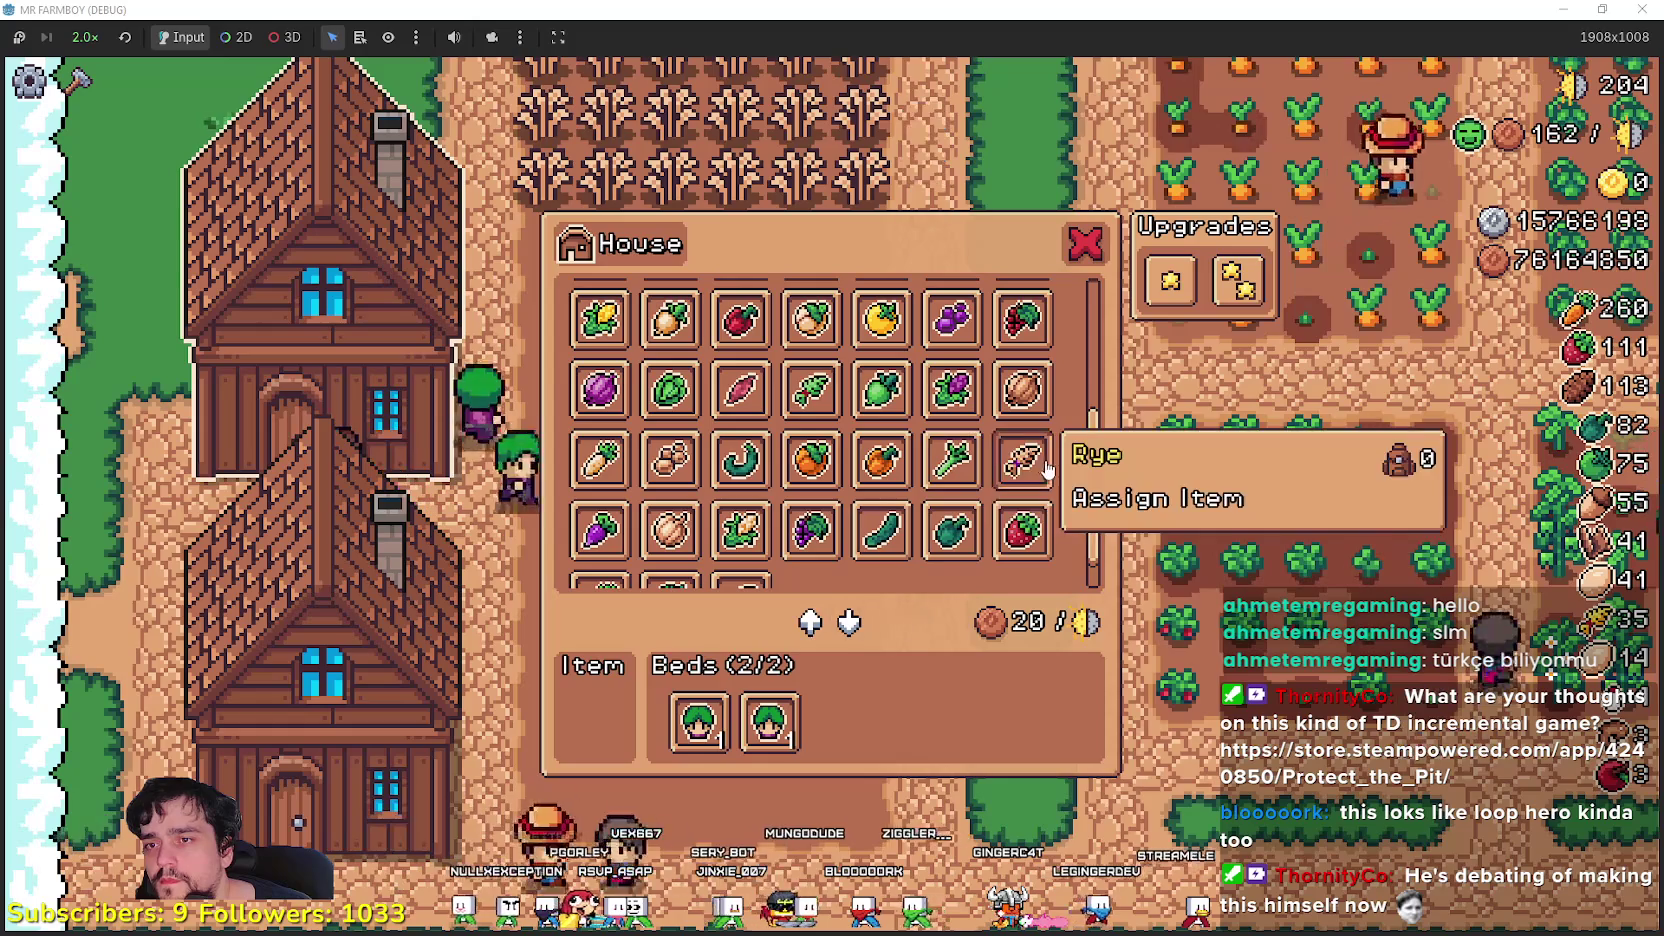
left_click(442, 601)
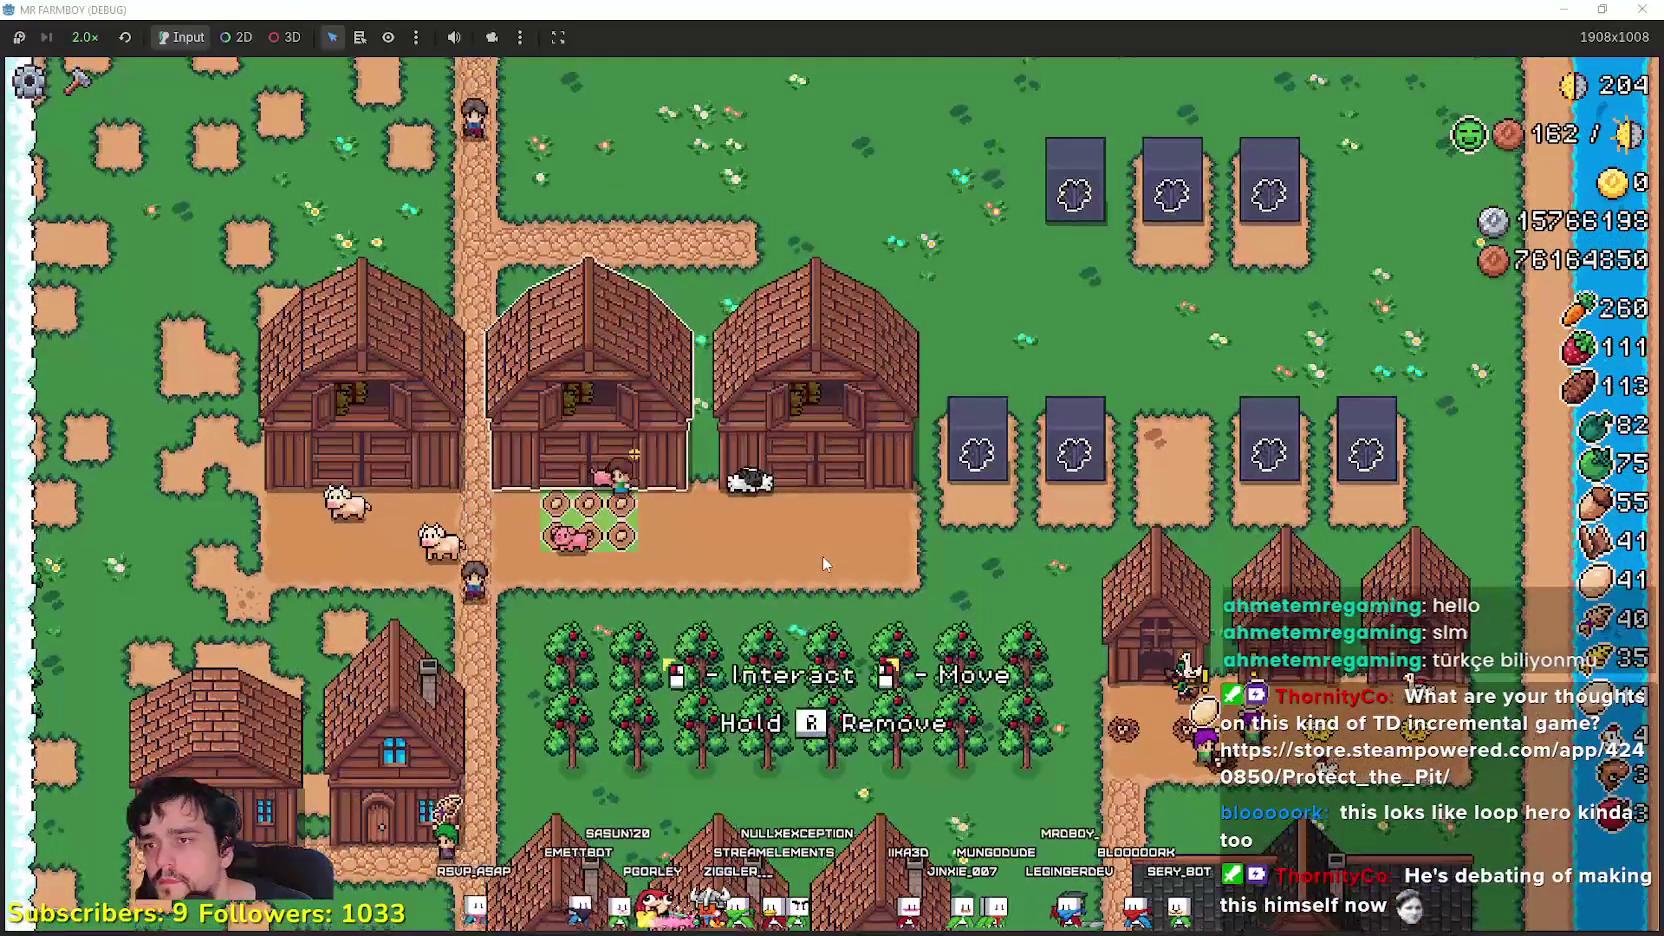
- Open the Barn panel, then plant Rye seed across the lower half of the new dirt field
left_click(822, 555)
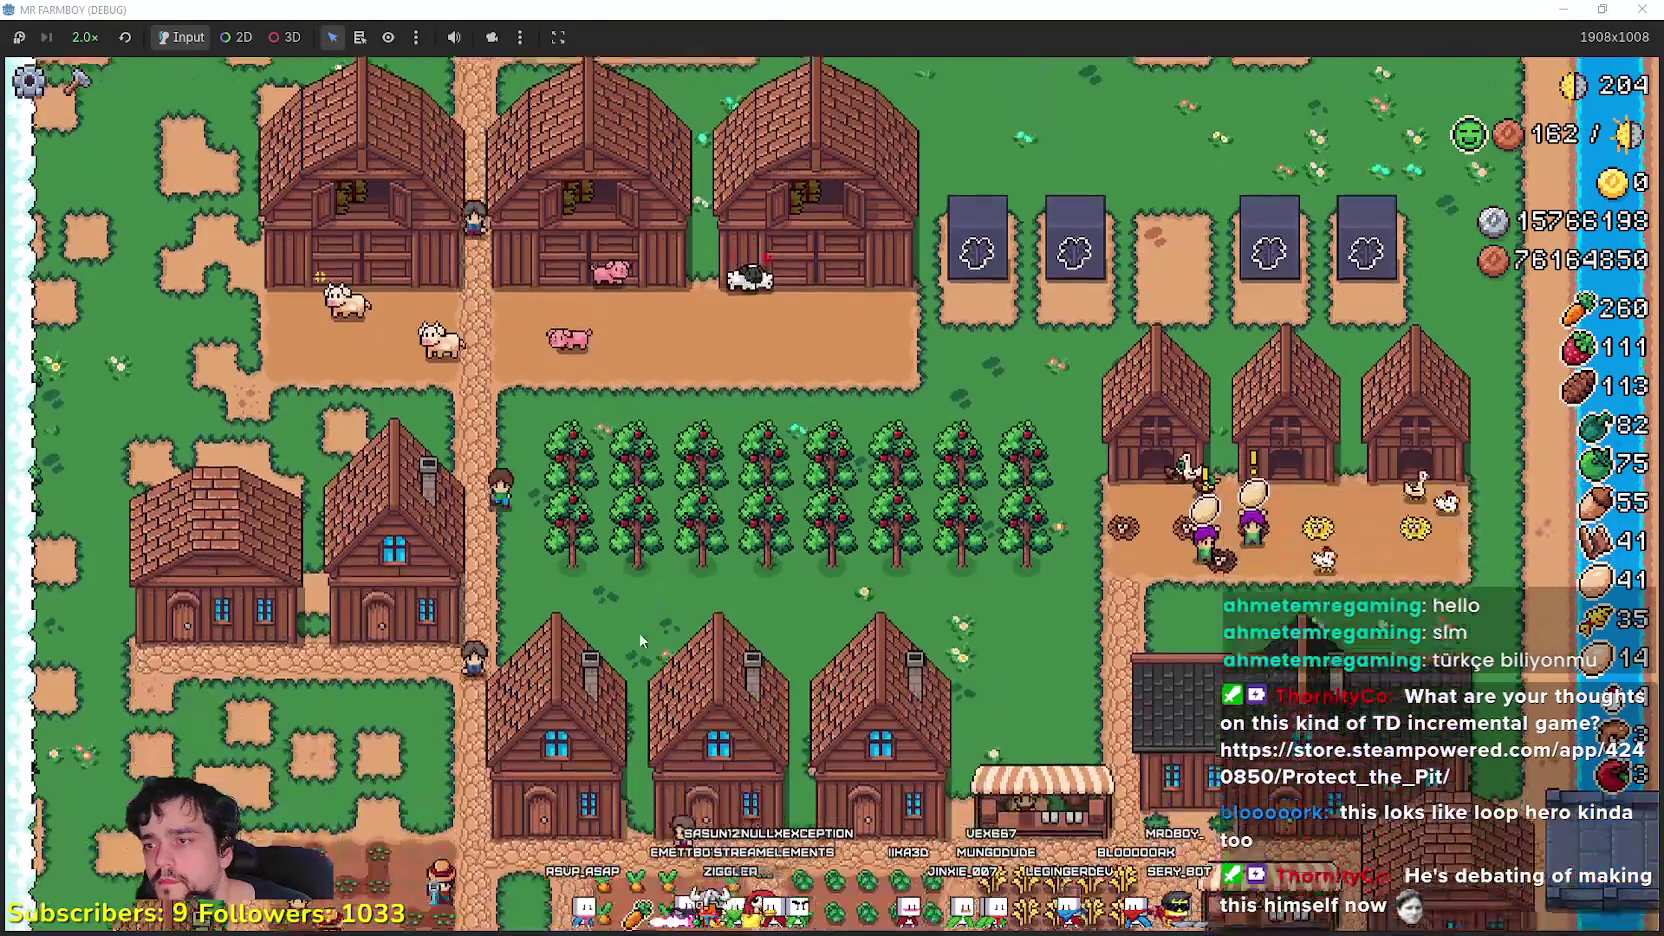
scroll(133, 540, "down", 5)
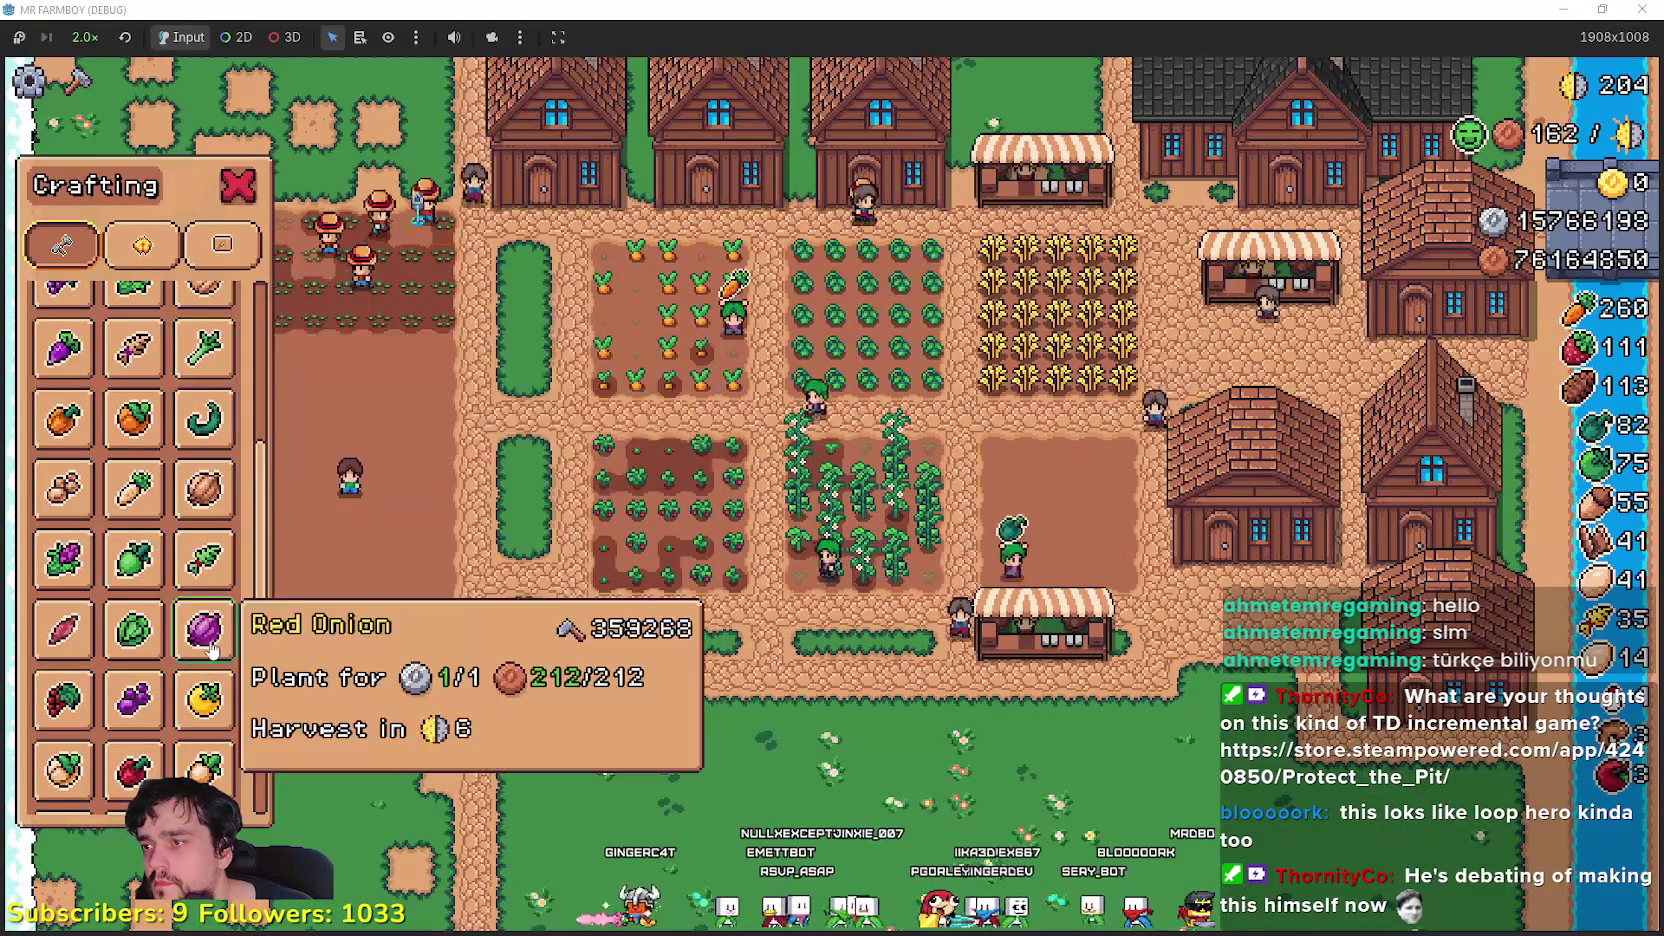
scroll(190, 580, "up", 2)
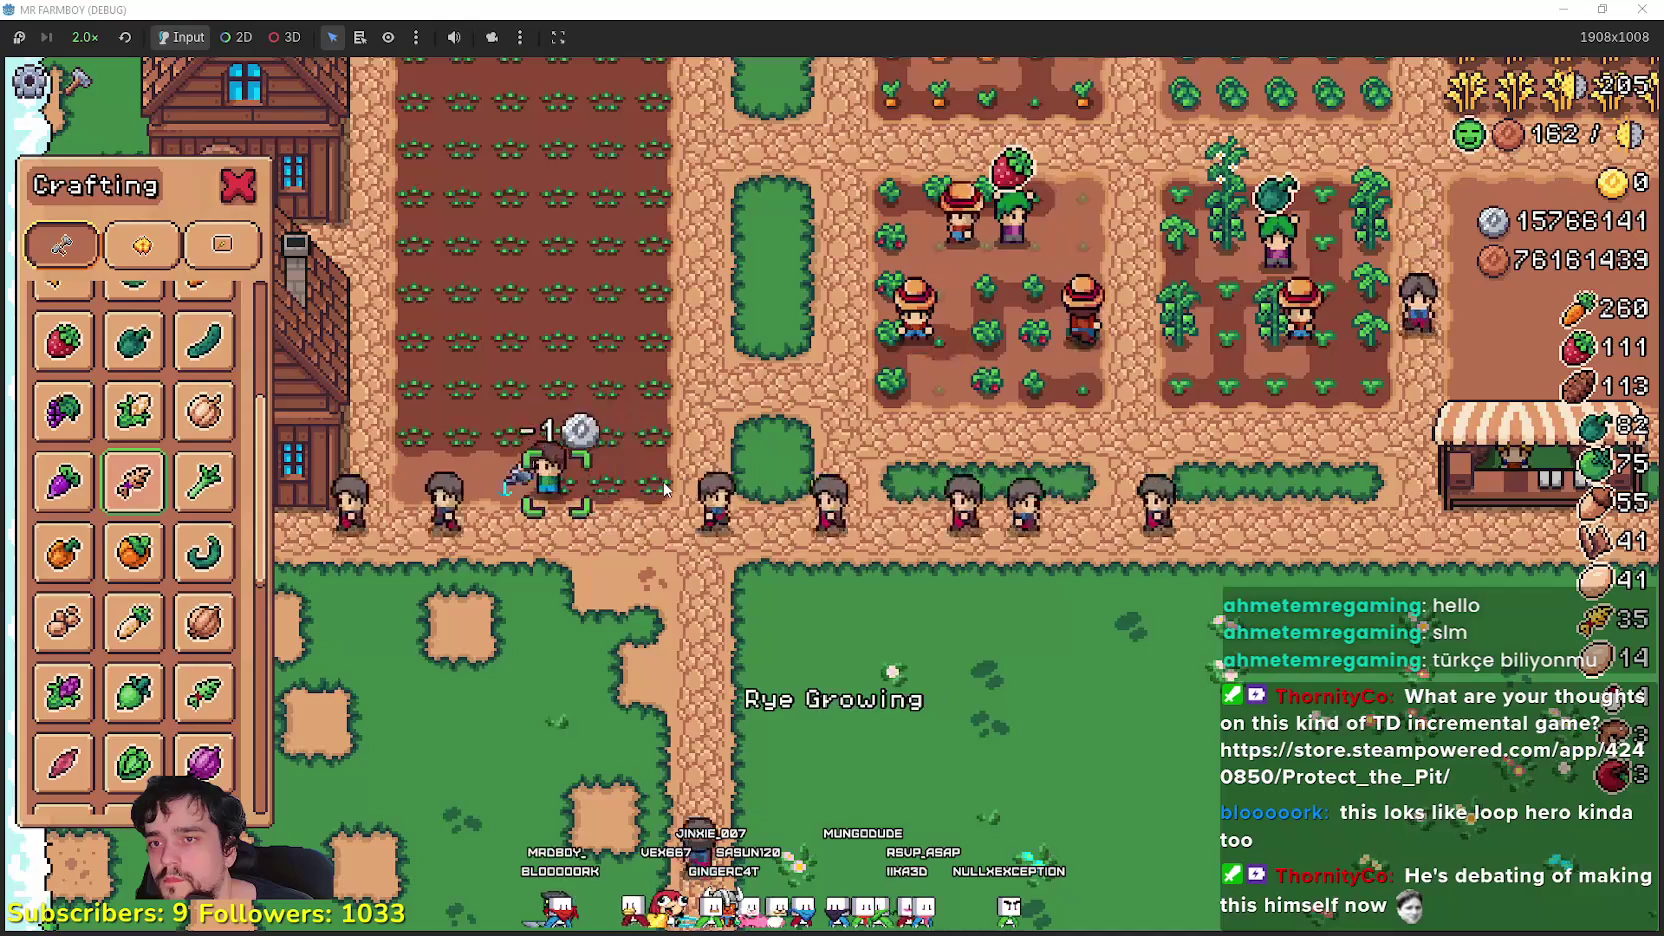
key("Escape")
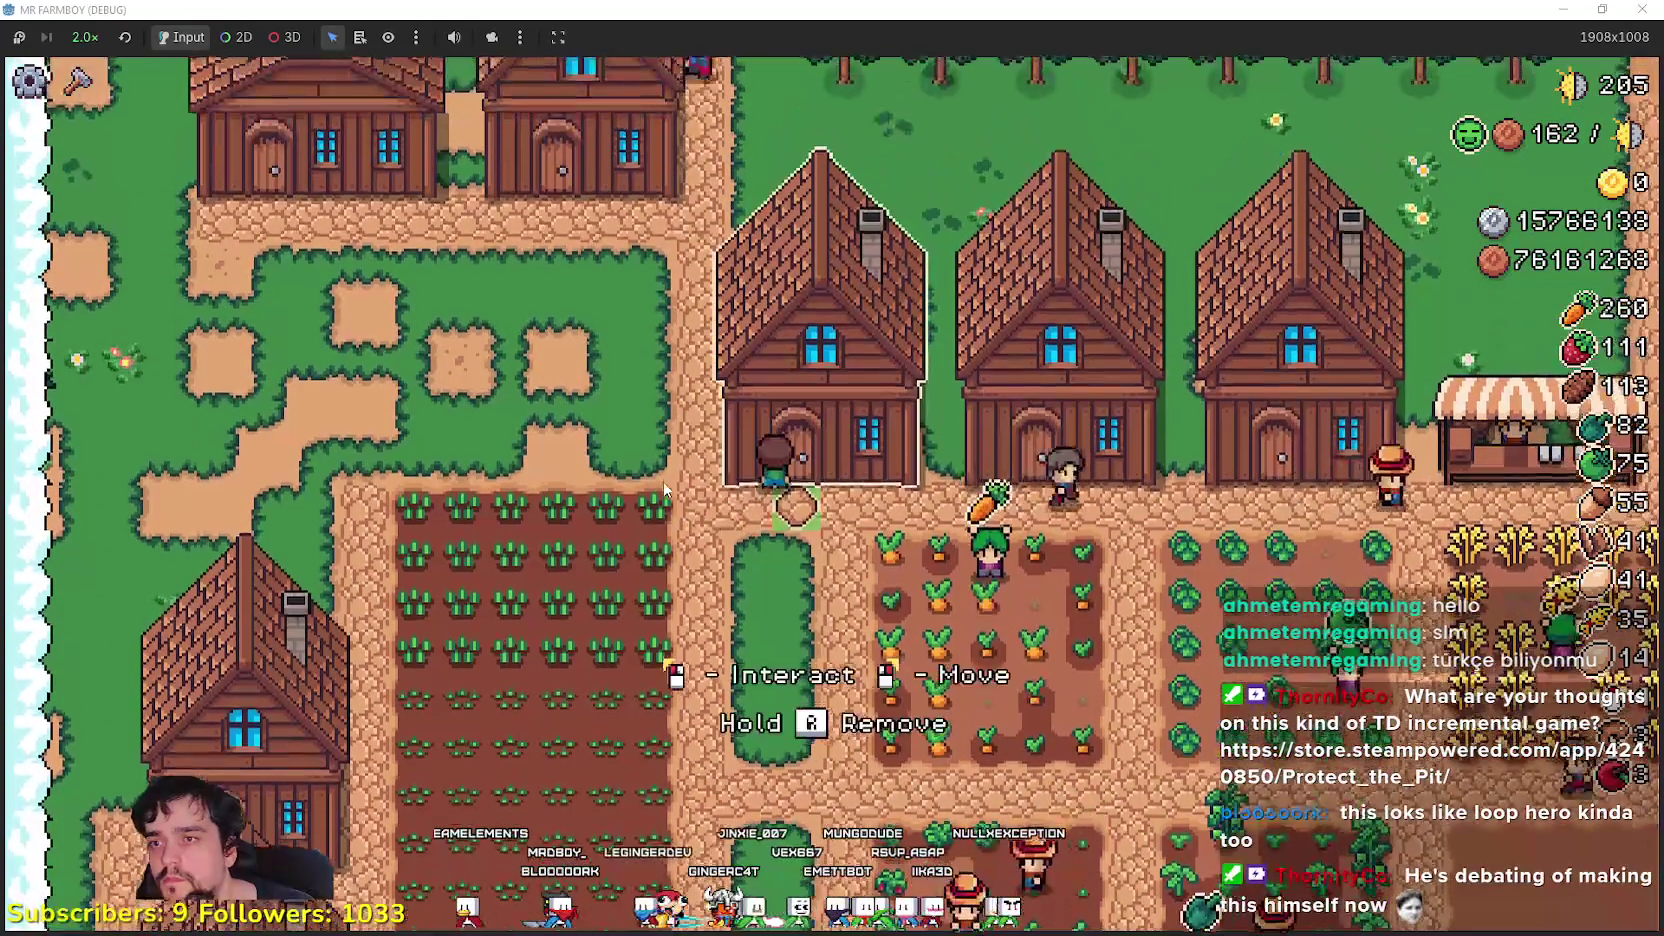
- Look over a house's priority panel, the warehouse inventory and a barn's animals panel
left_click(665, 488)
key("Escape")
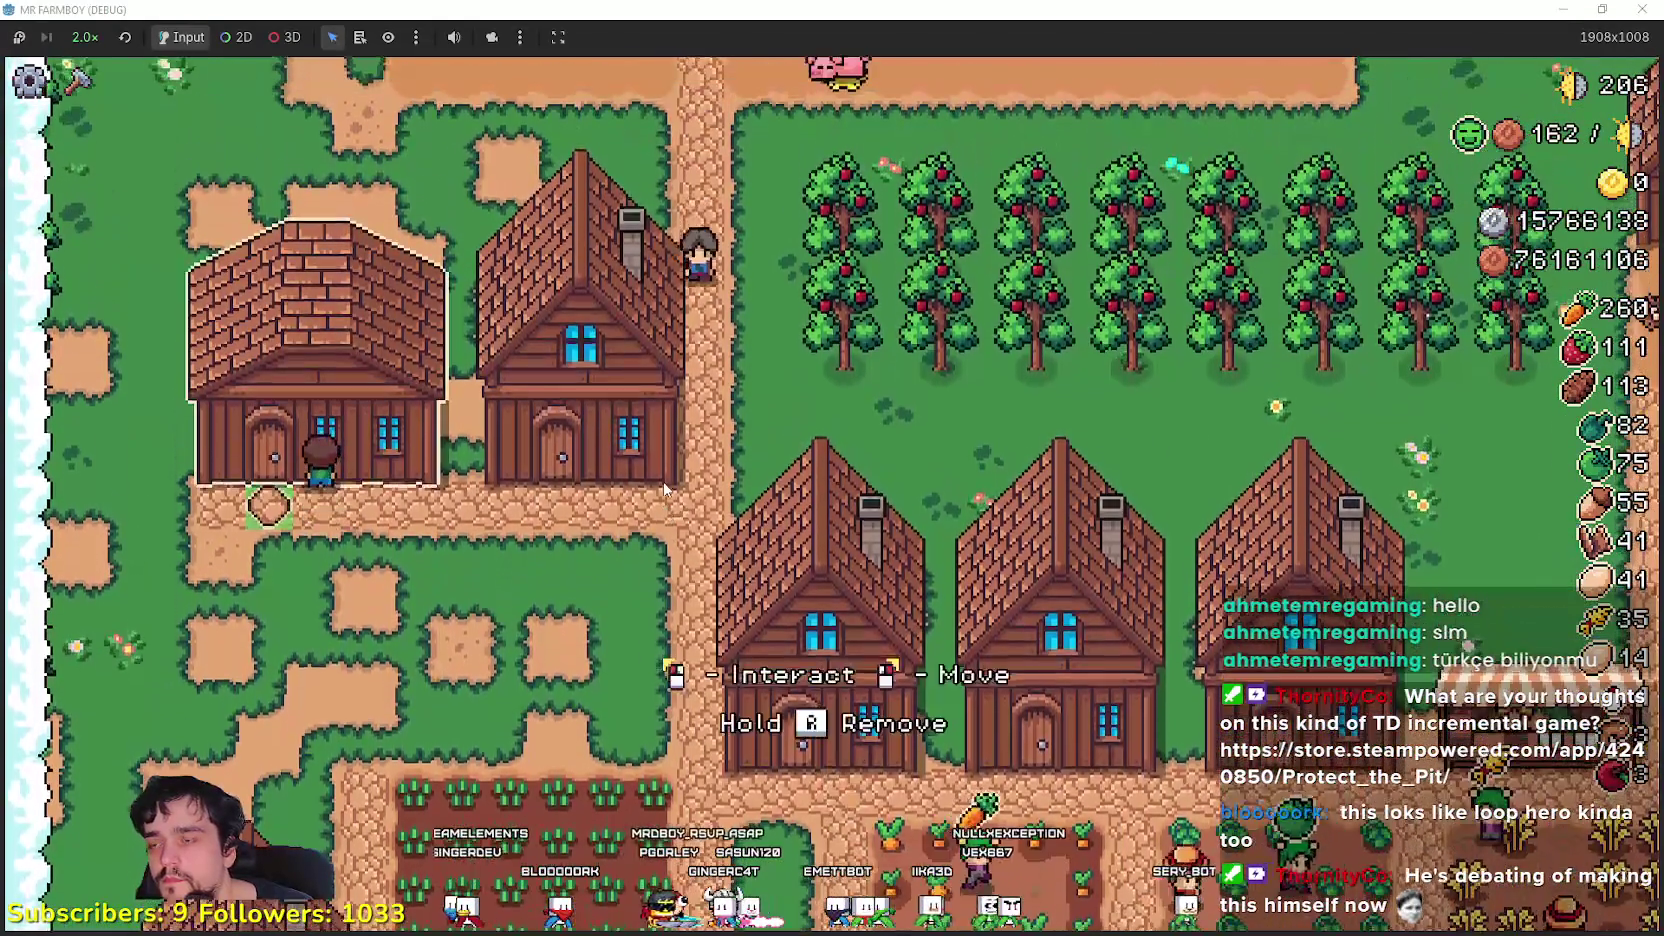
left_click(665, 490)
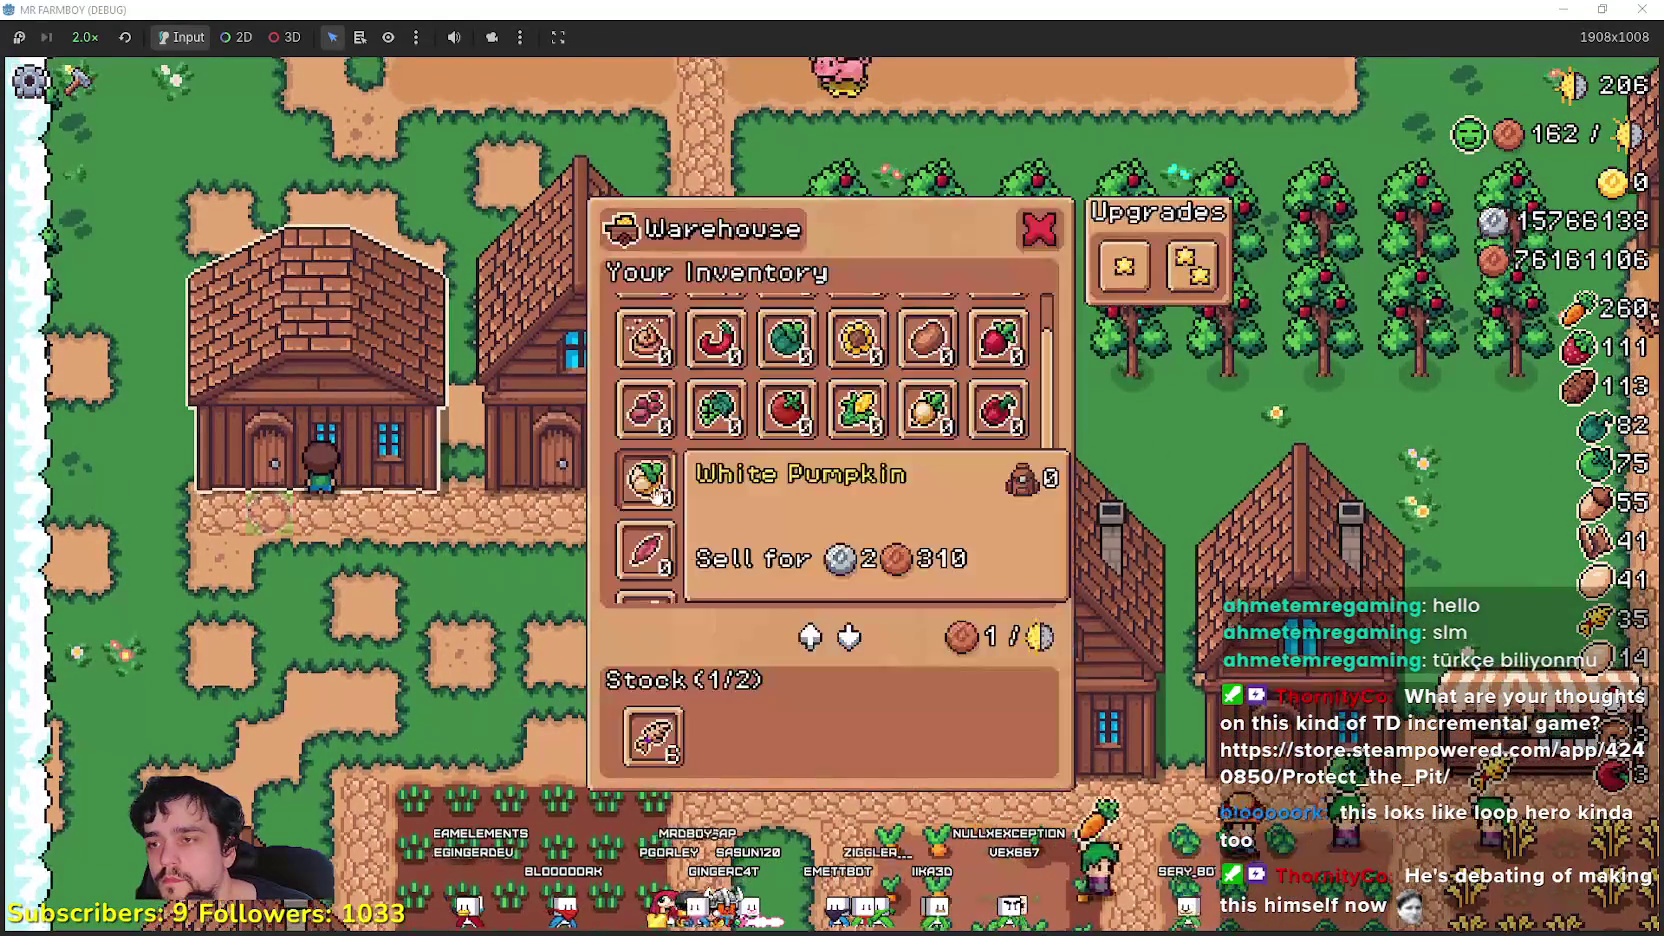
key("Escape")
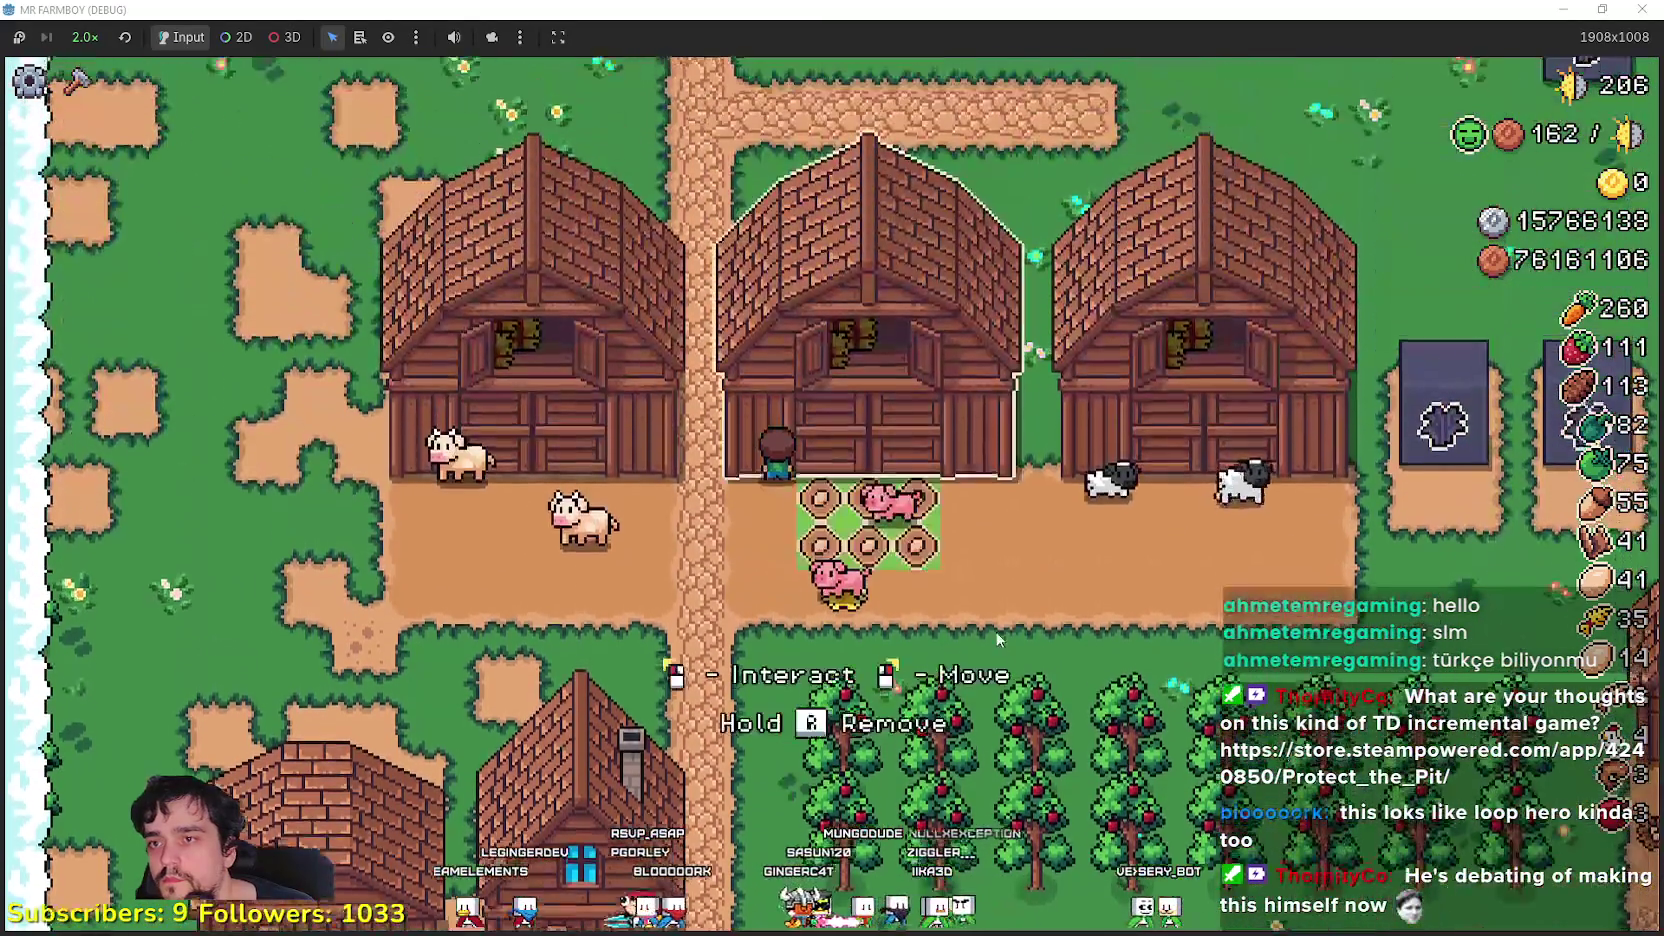
left_click(998, 640)
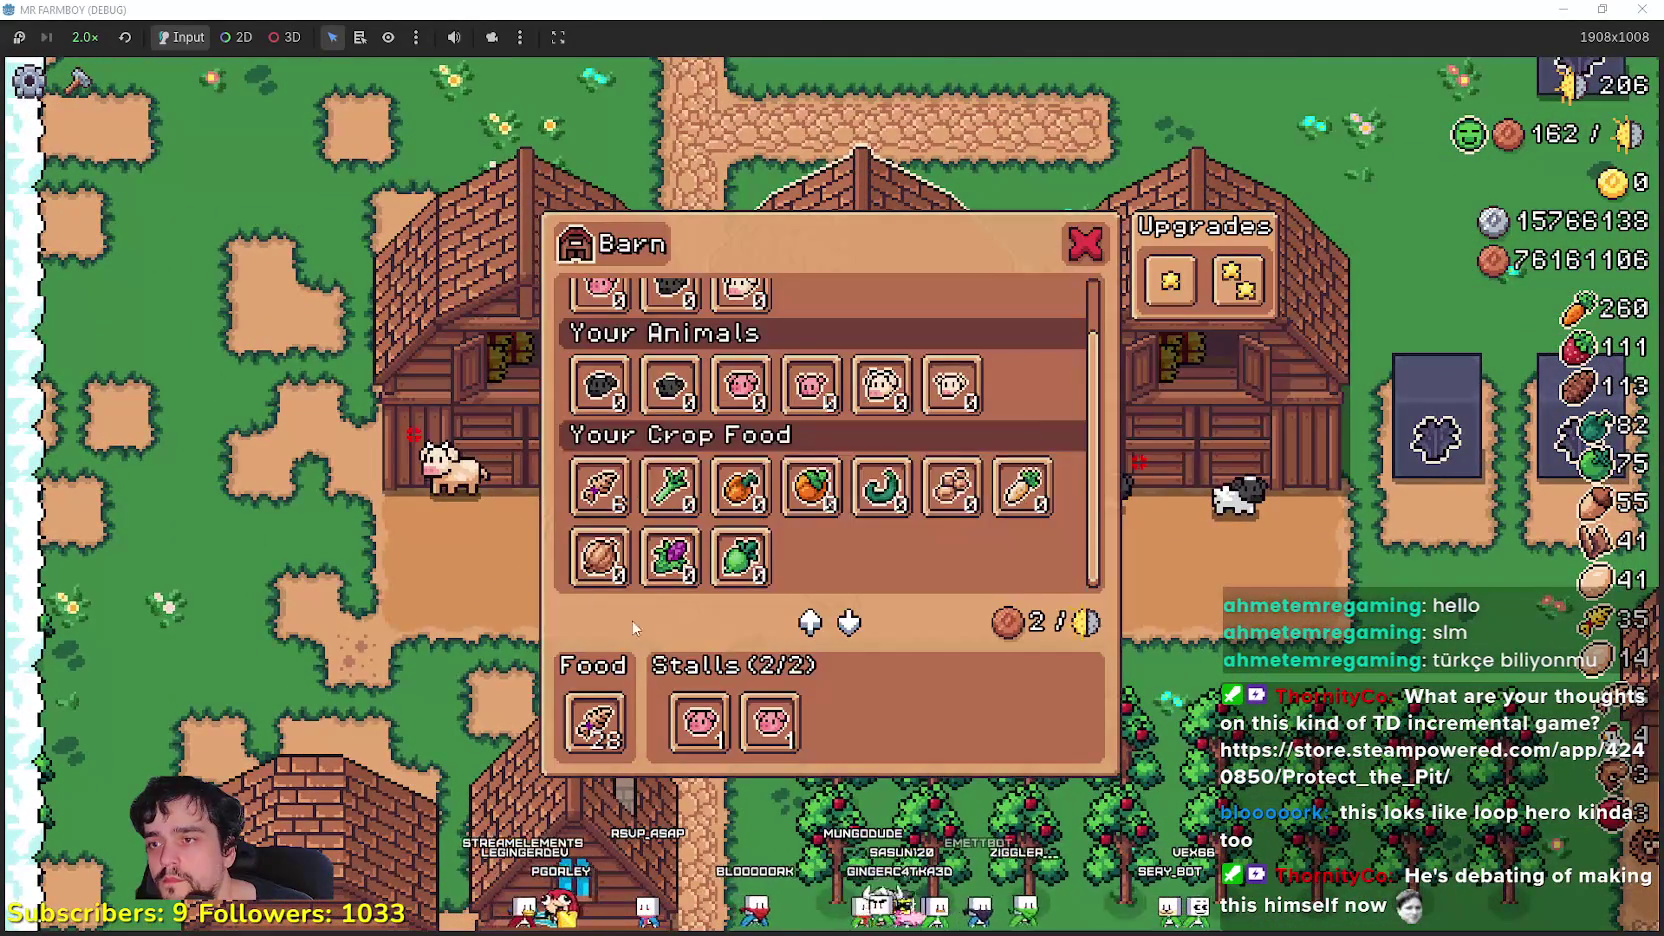
scroll(660, 480, "up", 3)
key("Escape")
- Walk down to the crop fields and back north to inspect the middle barn
key("s")
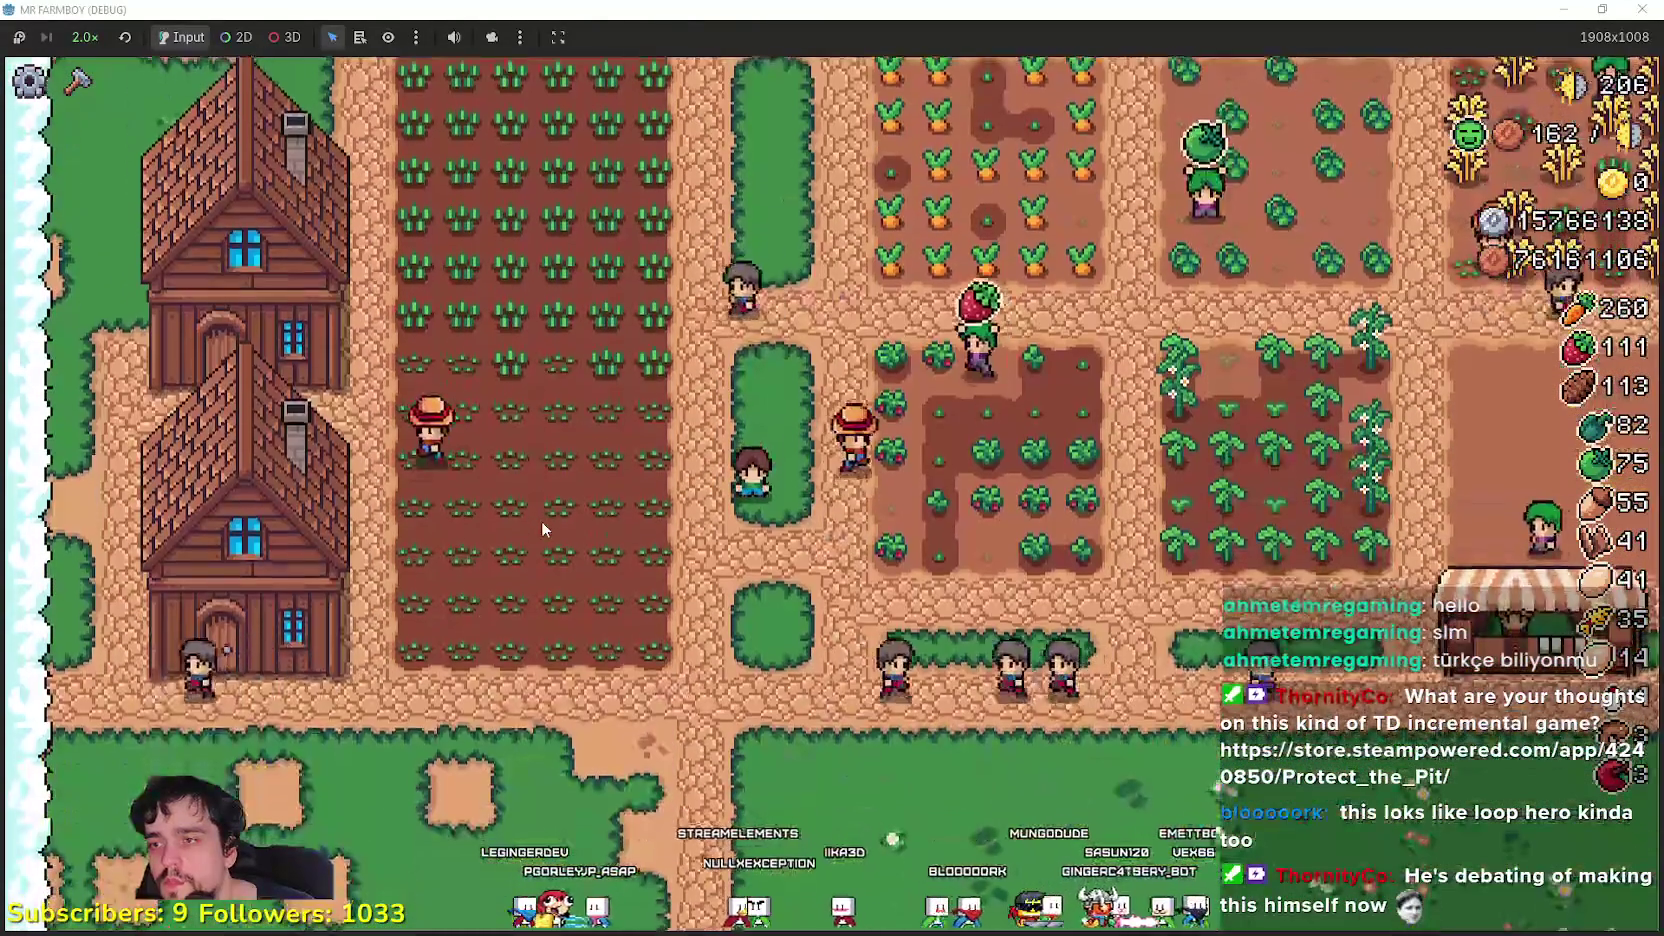
scroll(593, 465, "down", 1)
scroll(593, 465, "down", 1)
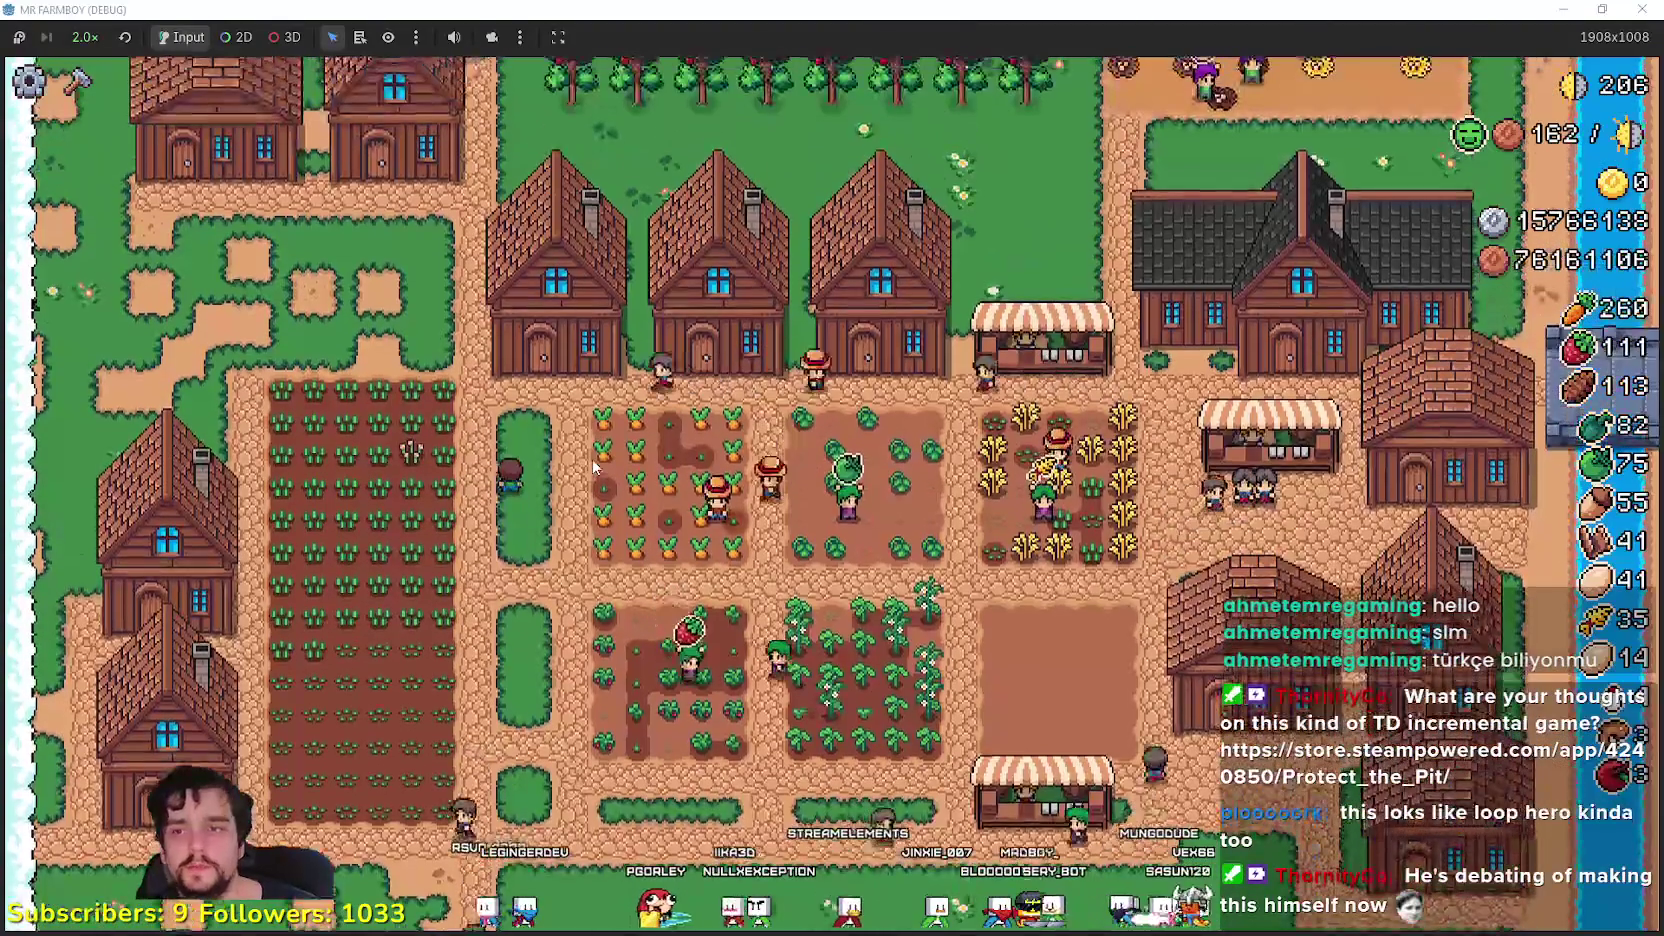
key("w")
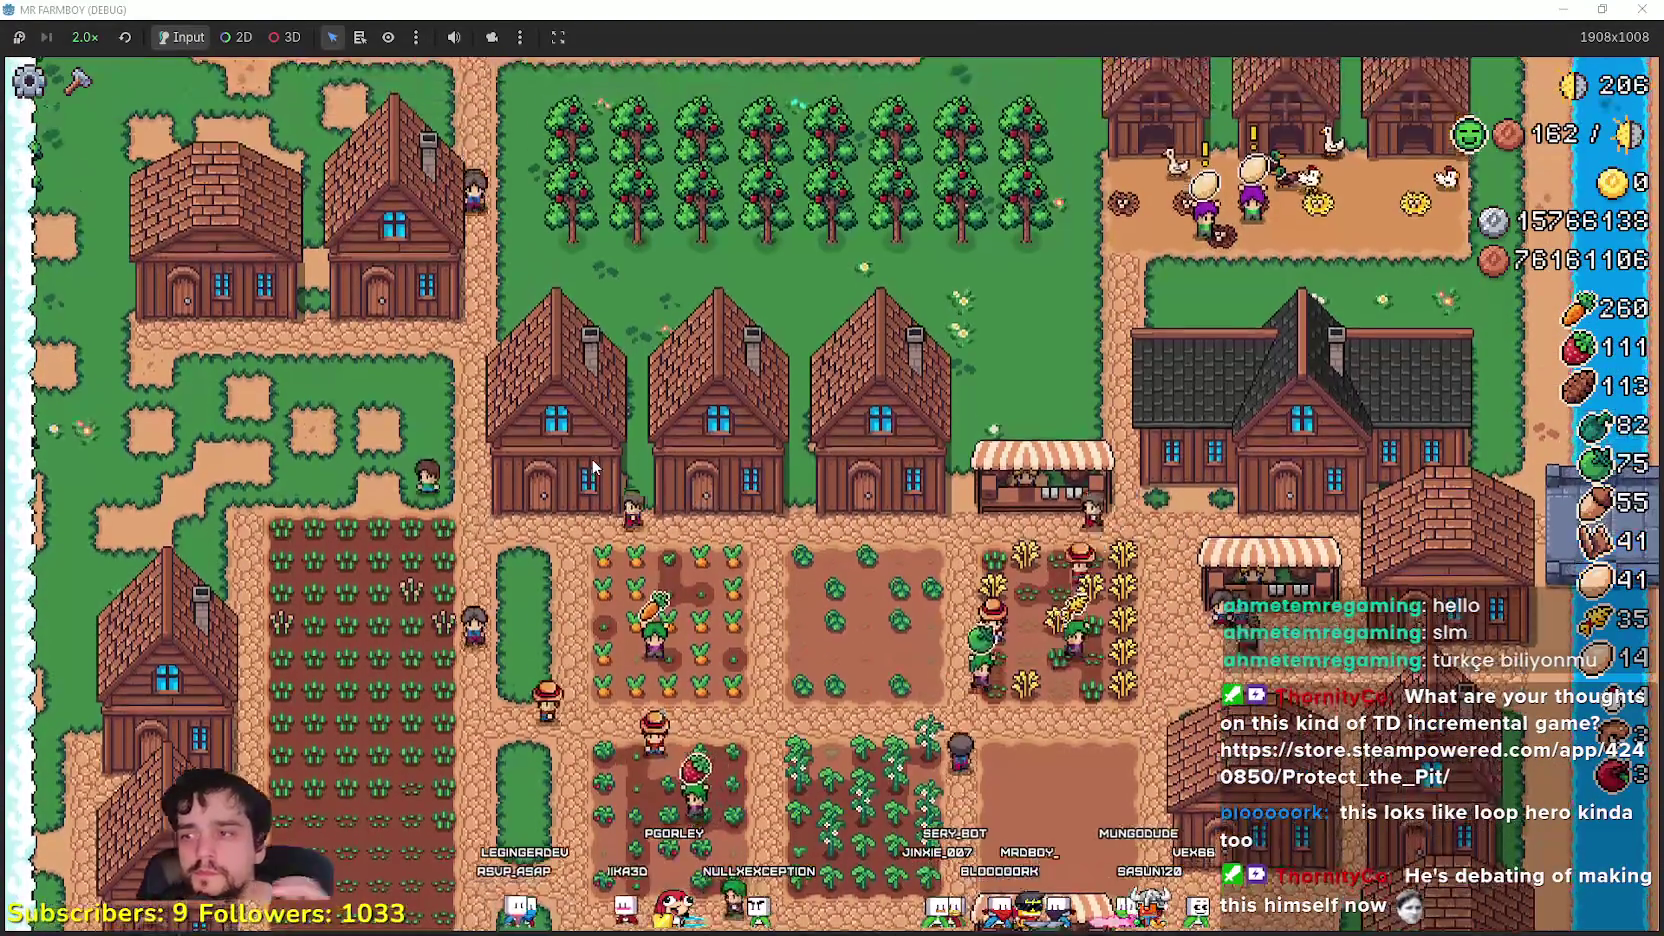
key("w")
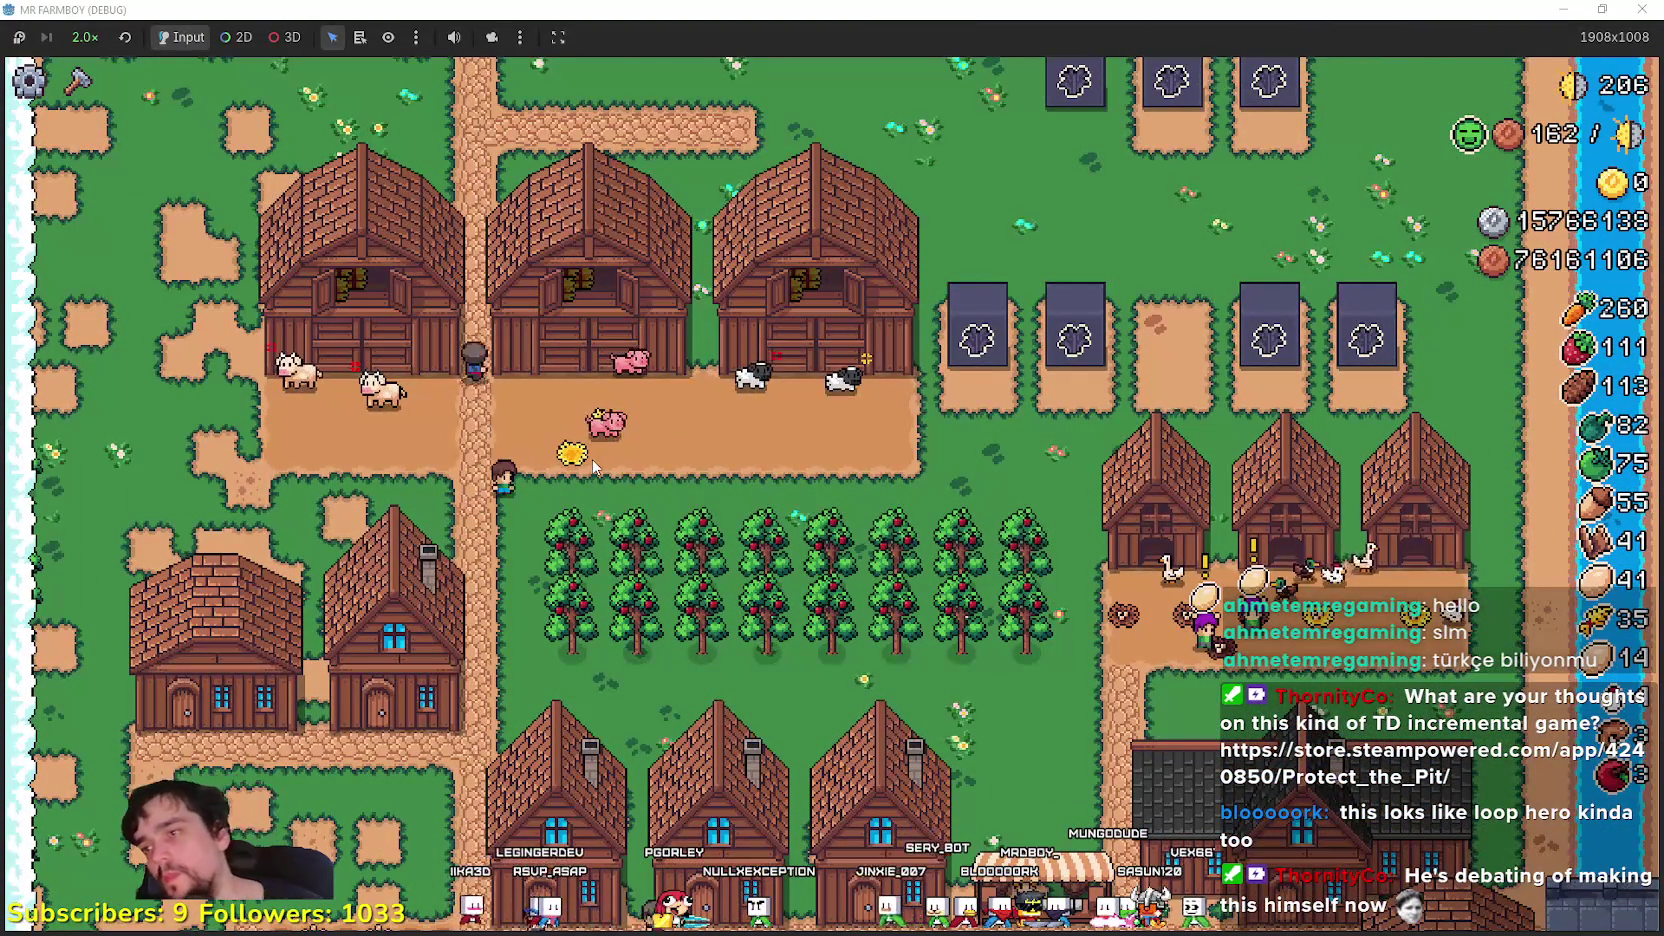
scroll(679, 480, "up", 1)
left_click(679, 478)
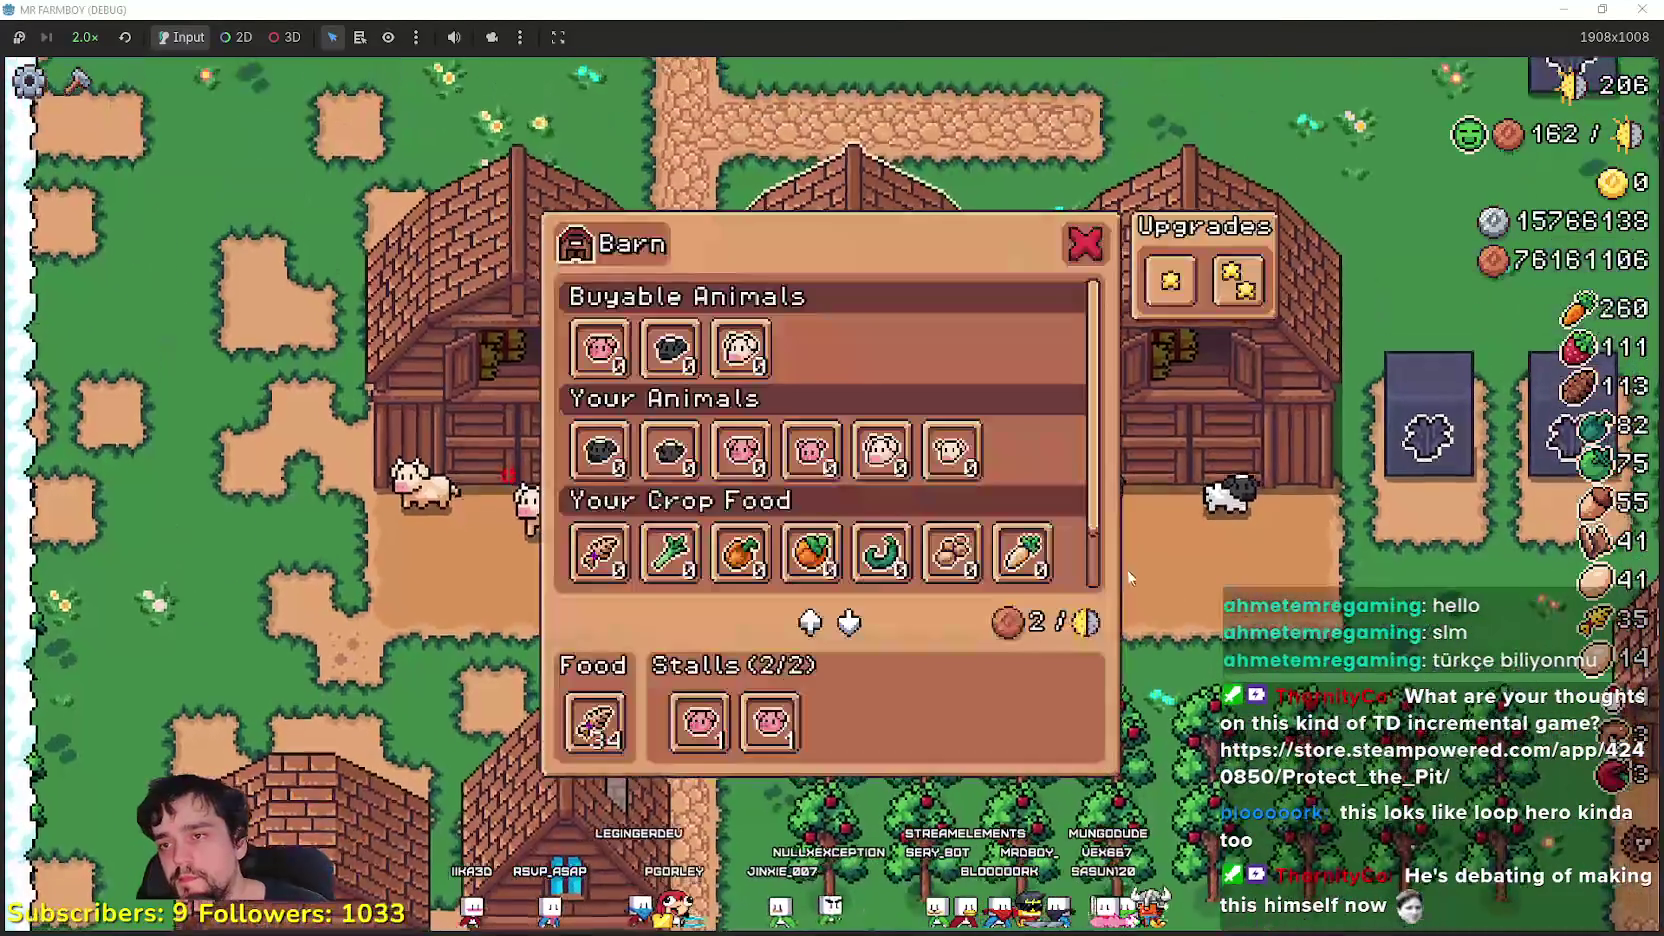
key("Escape")
- Head south to the warehouse and add Manure to its stock, filling it to 2/2
scroll(812, 517, "up", 1)
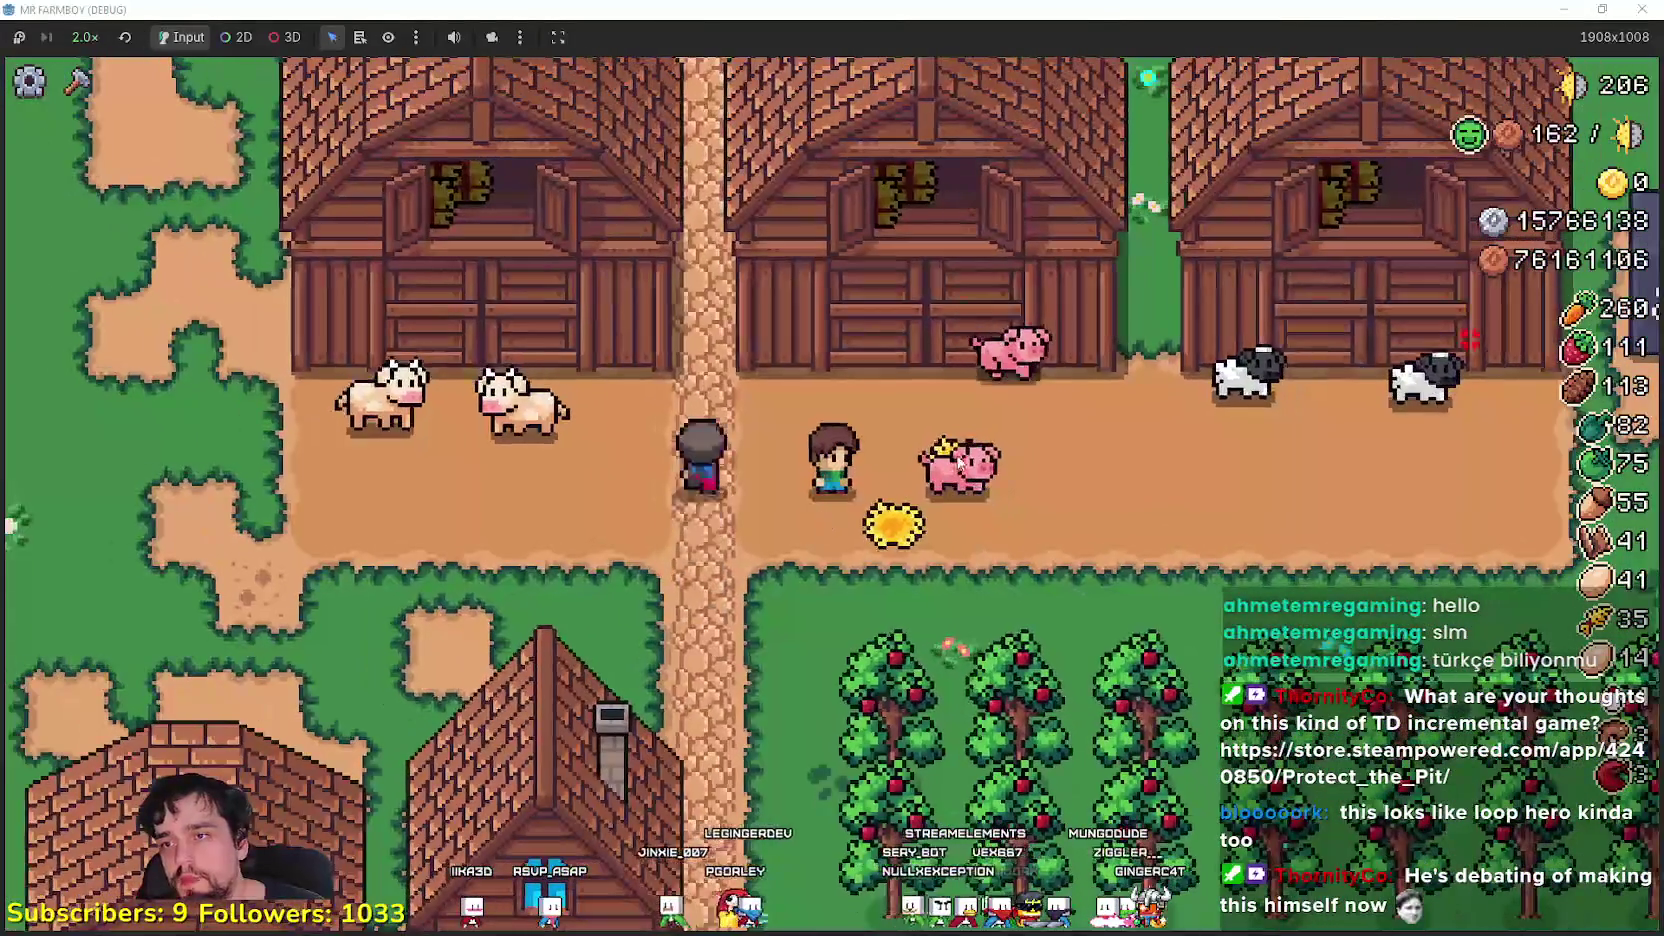
scroll(1083, 593, "up", 2)
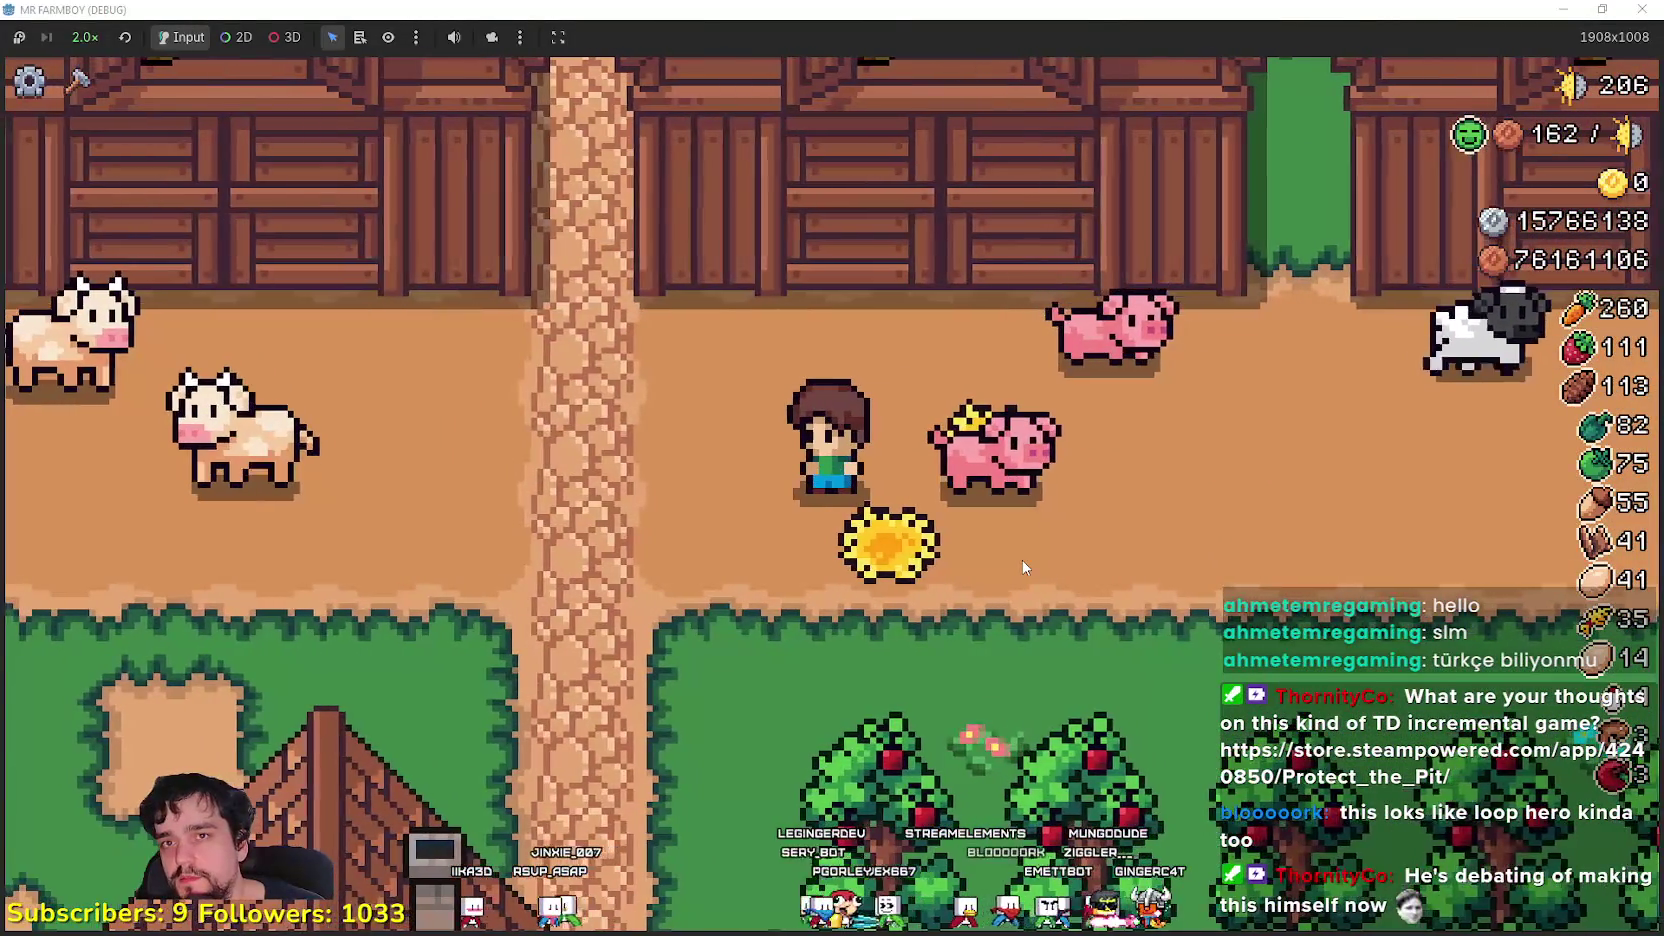
scroll(990, 550, "down", 3)
scroll(978, 545, "up", 2)
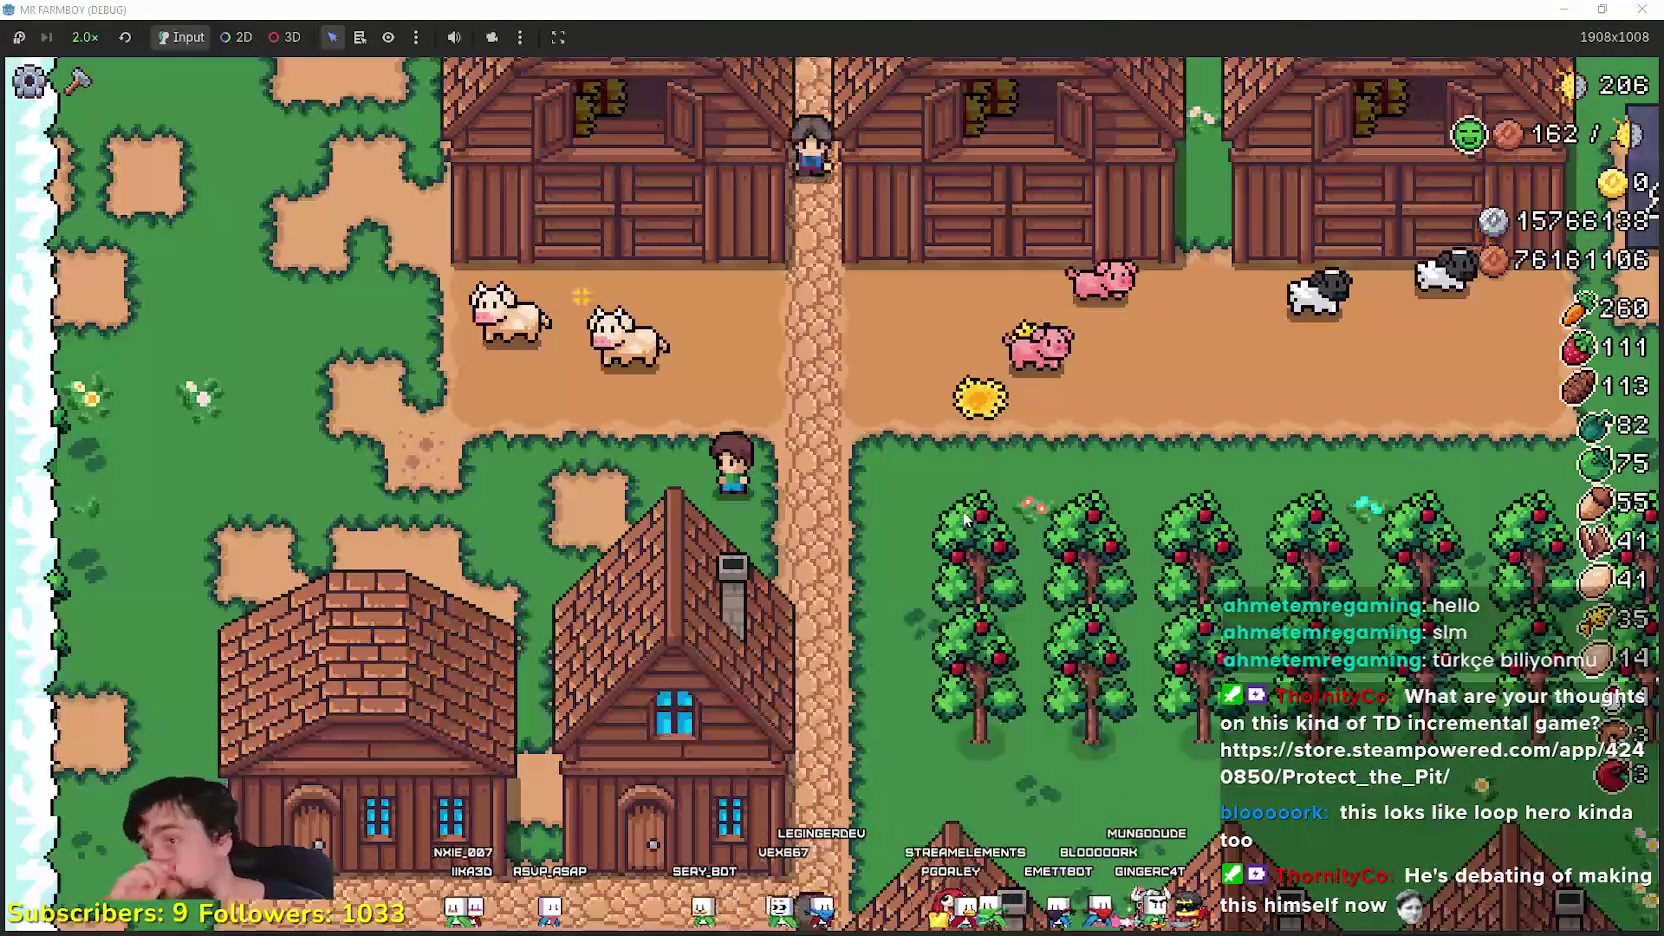
key("s")
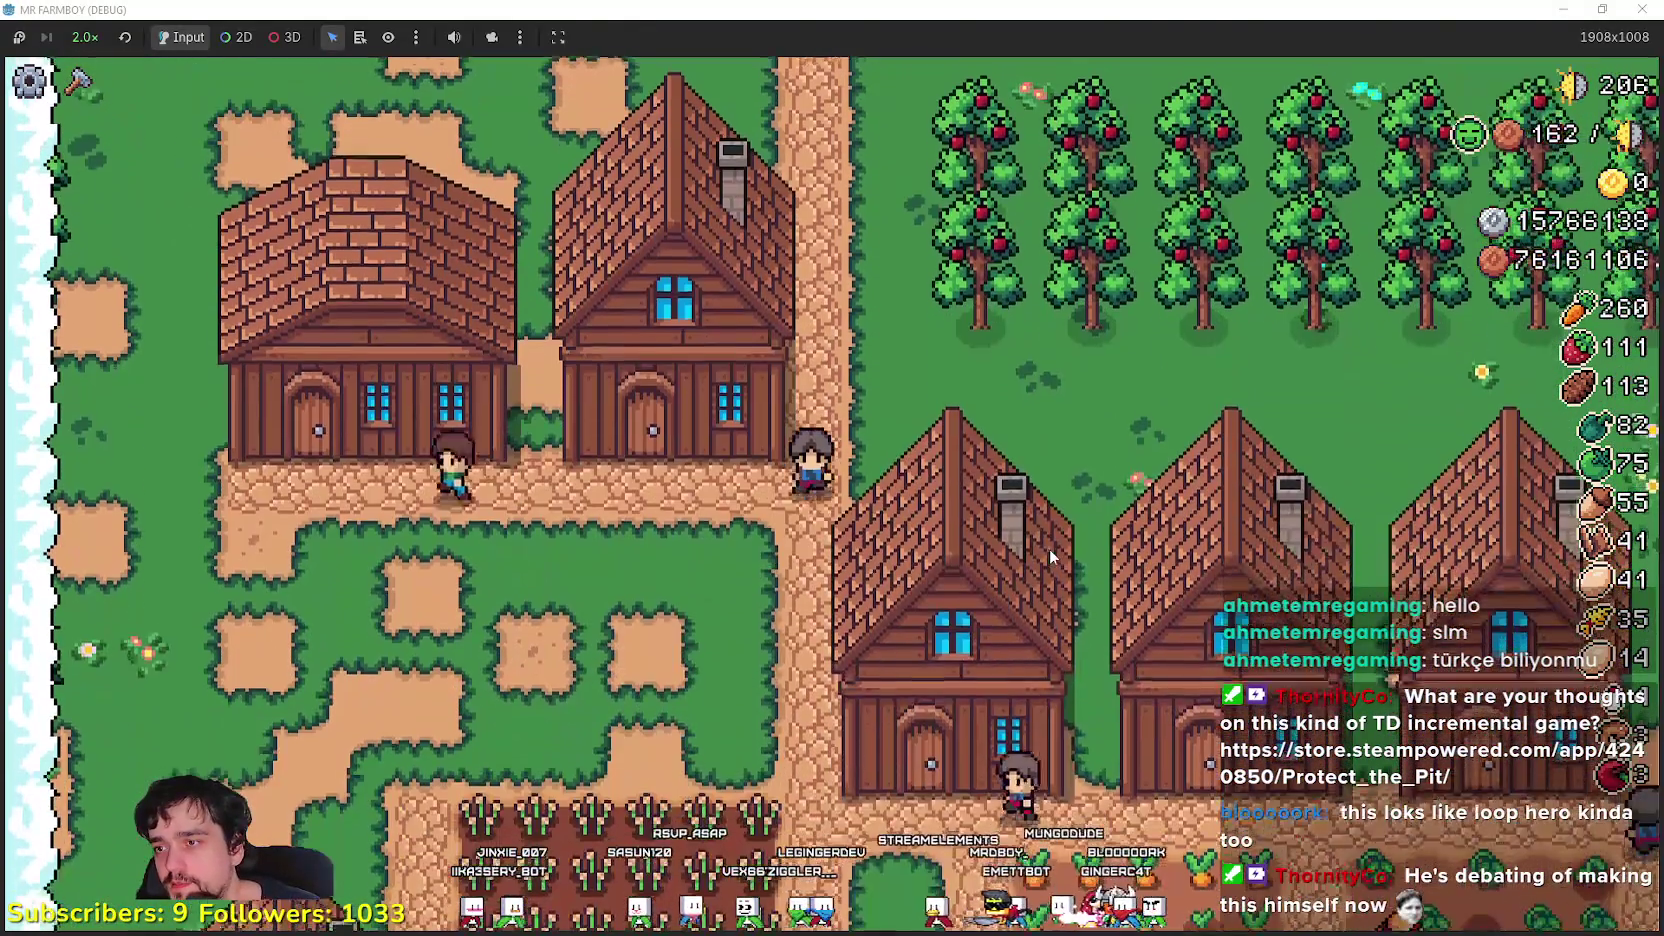
left_click(1050, 551)
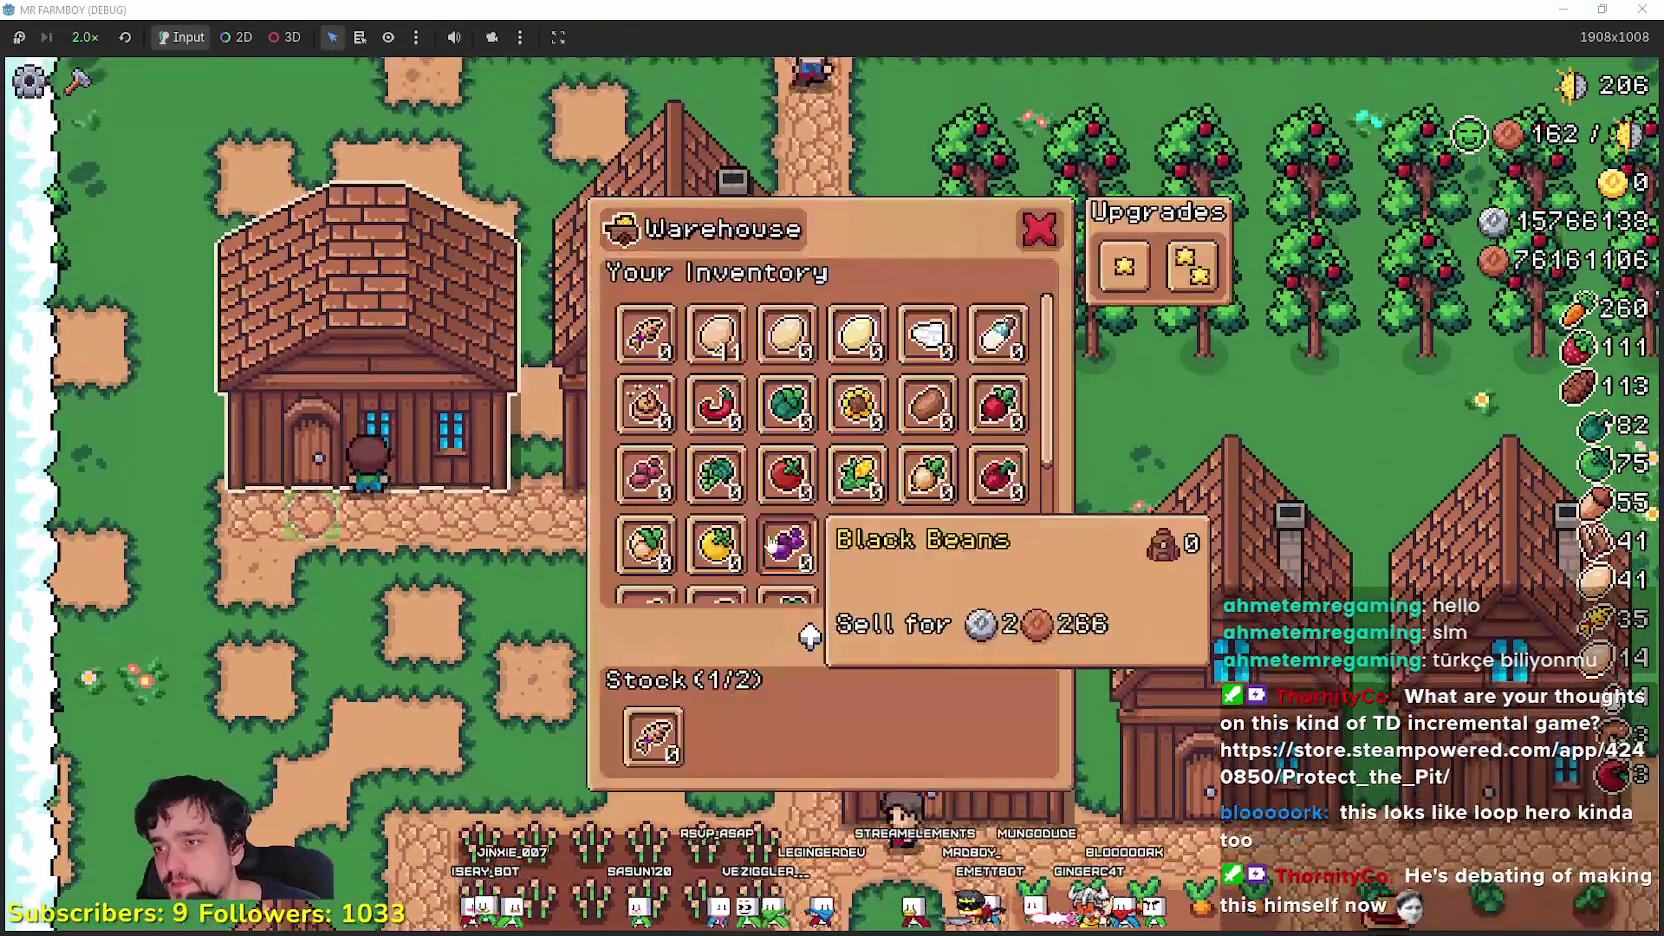
left_click(645, 405)
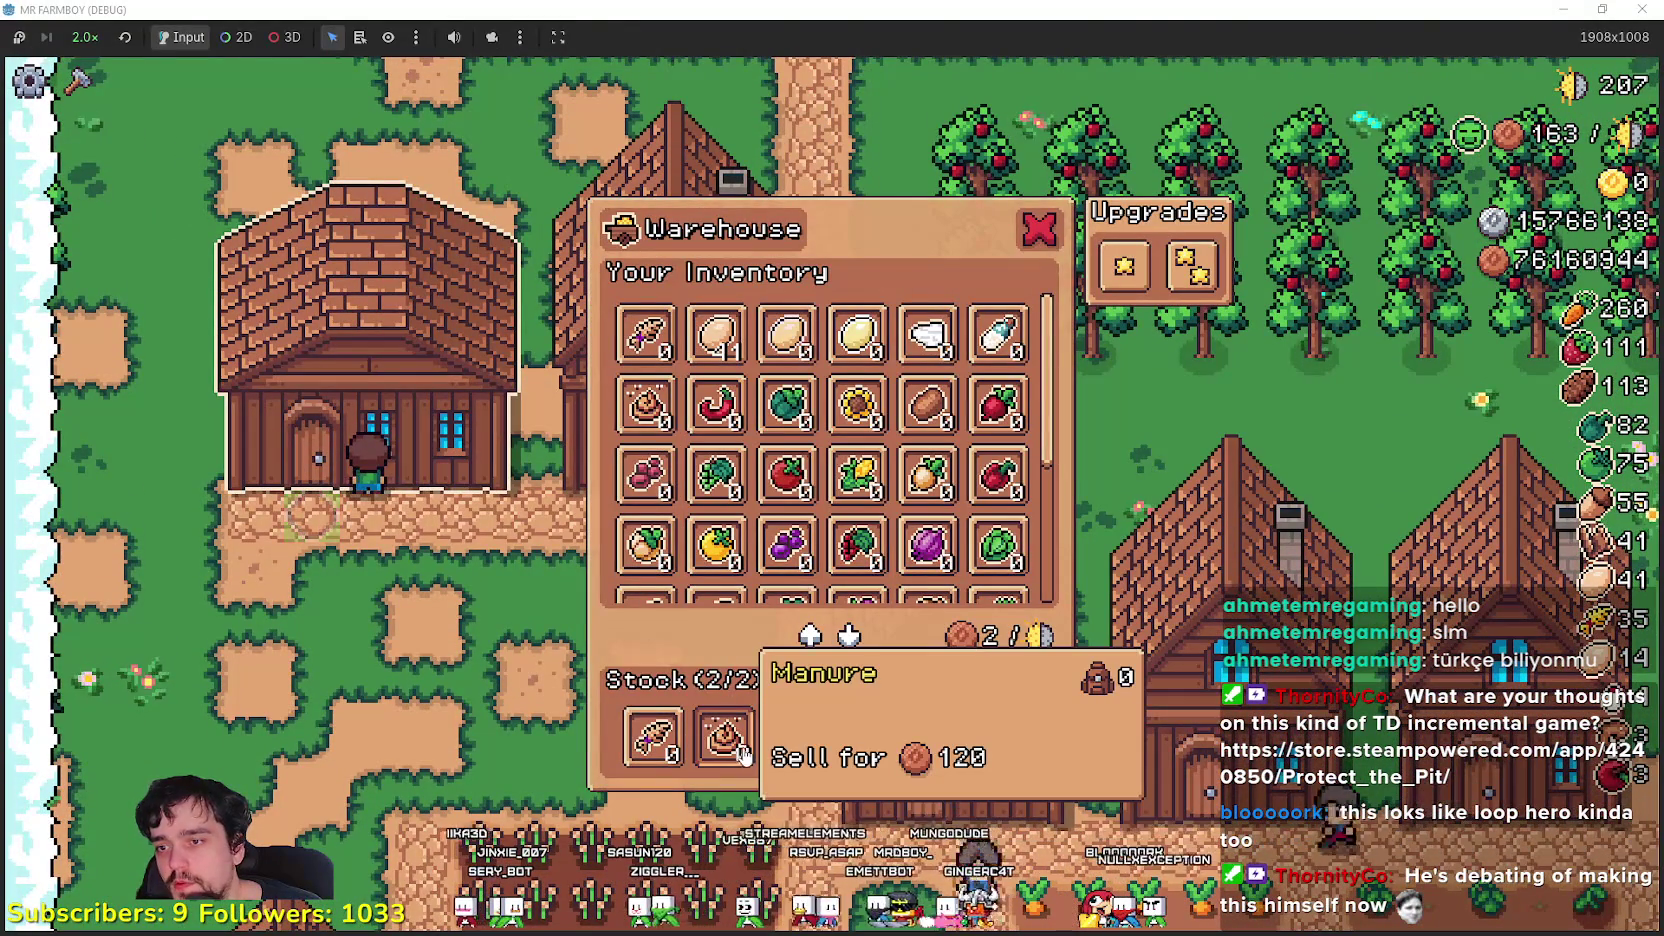
- Walk over to the pig in the barn yard and look at the Barn panel
key("w")
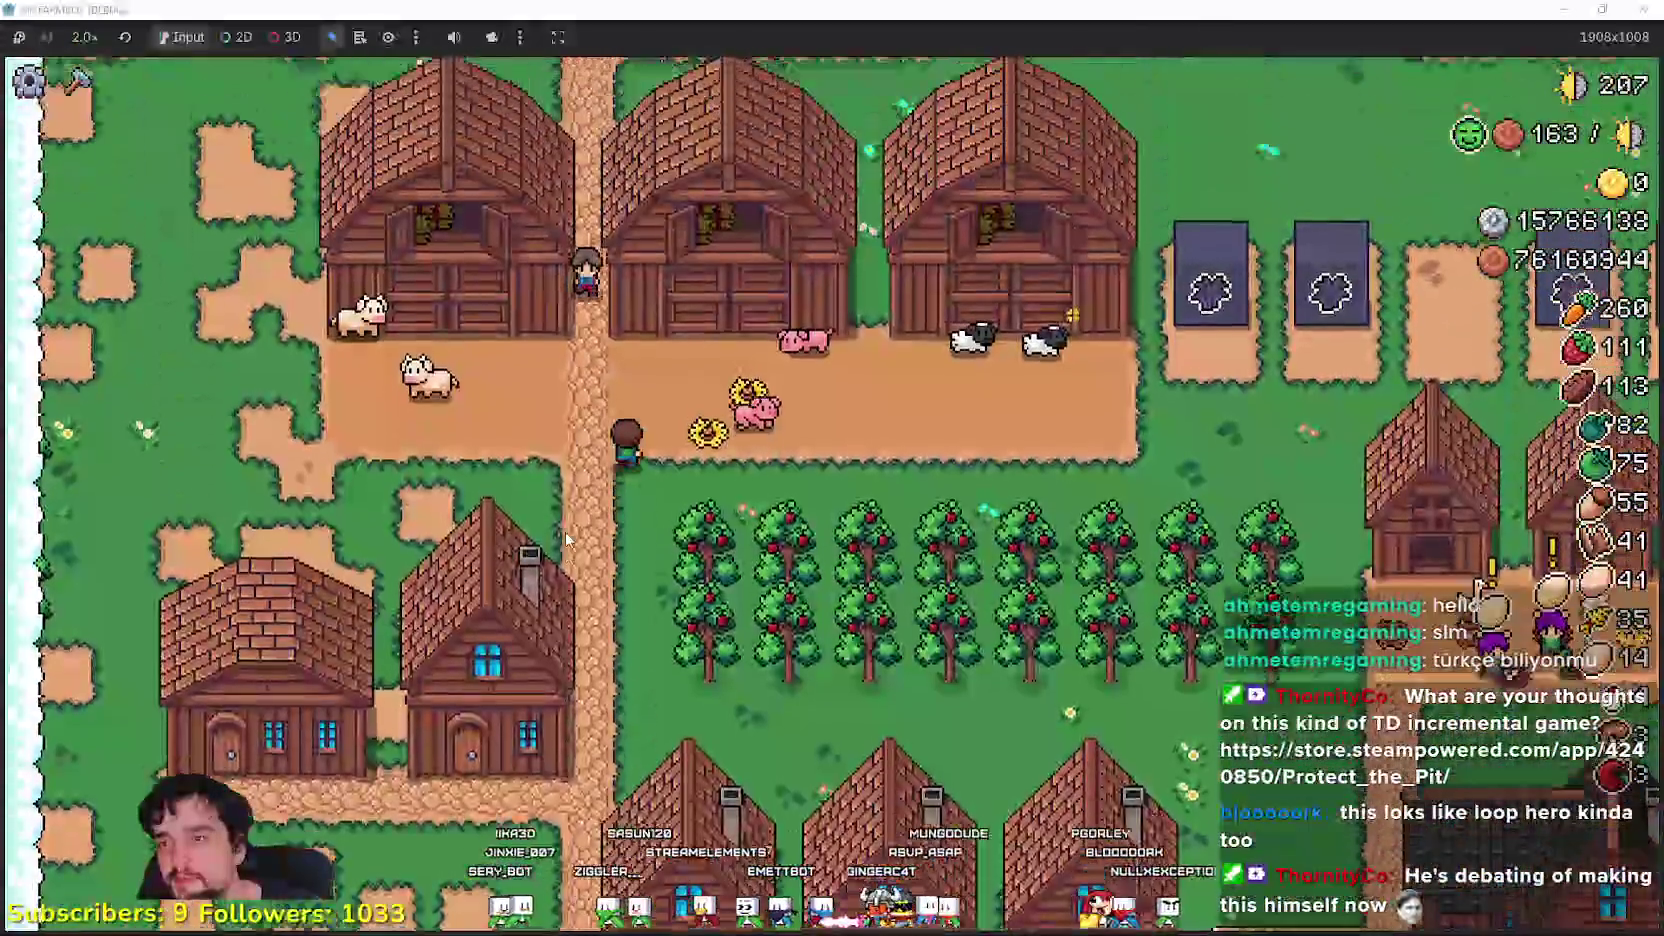
key("d")
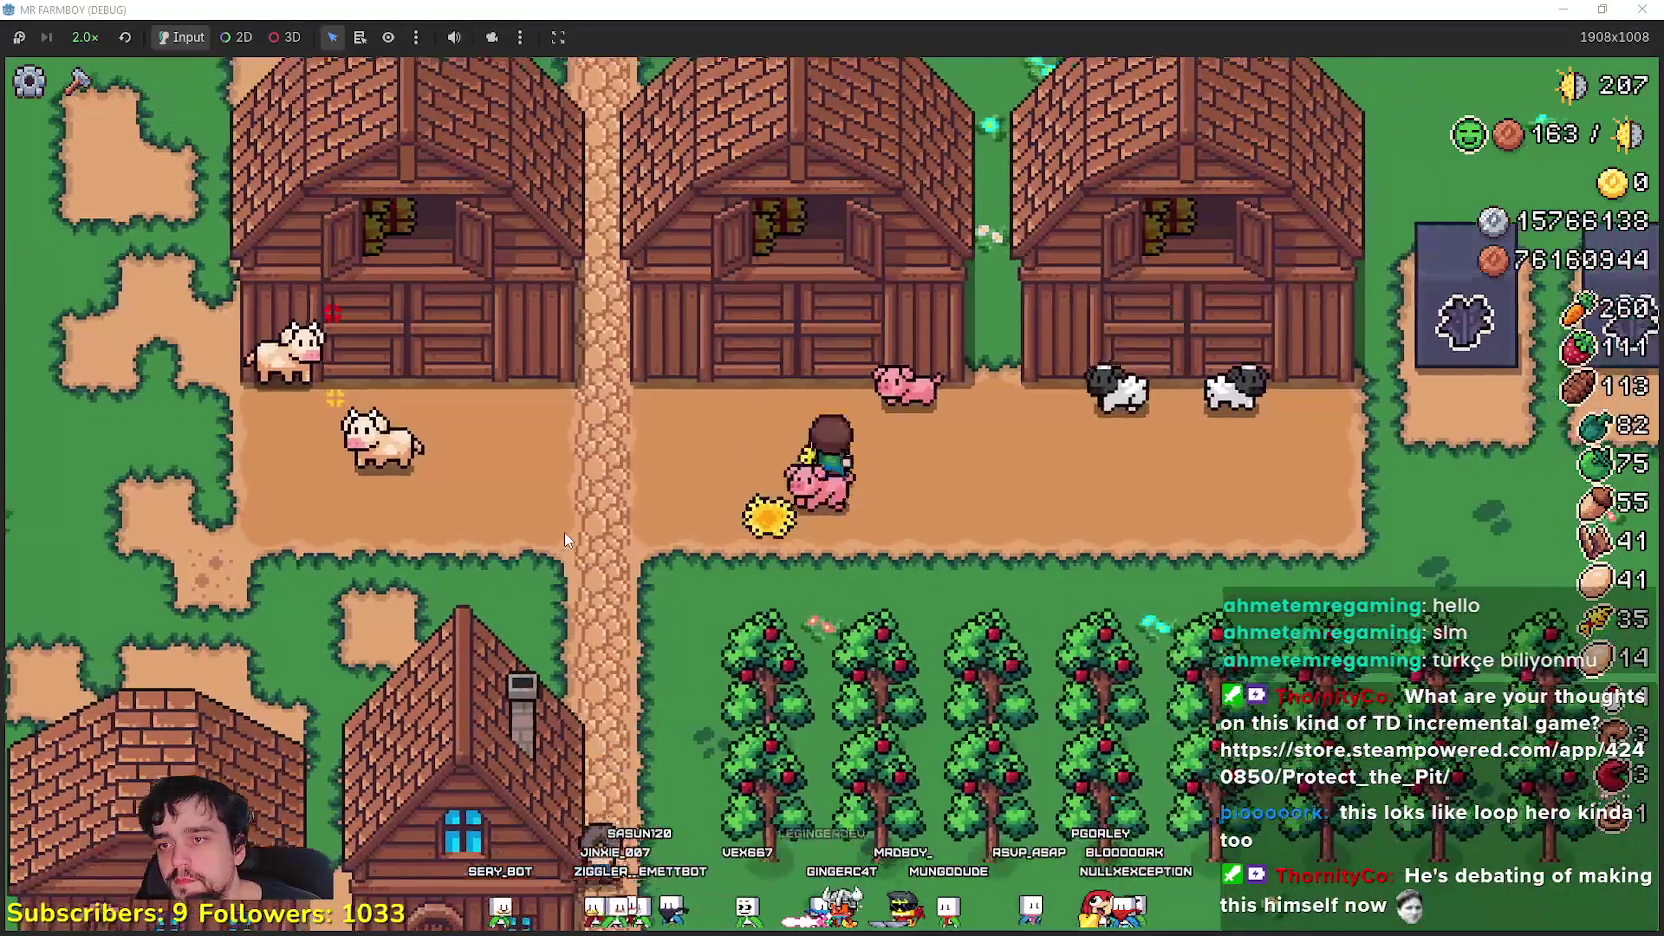
key("s")
key("c")
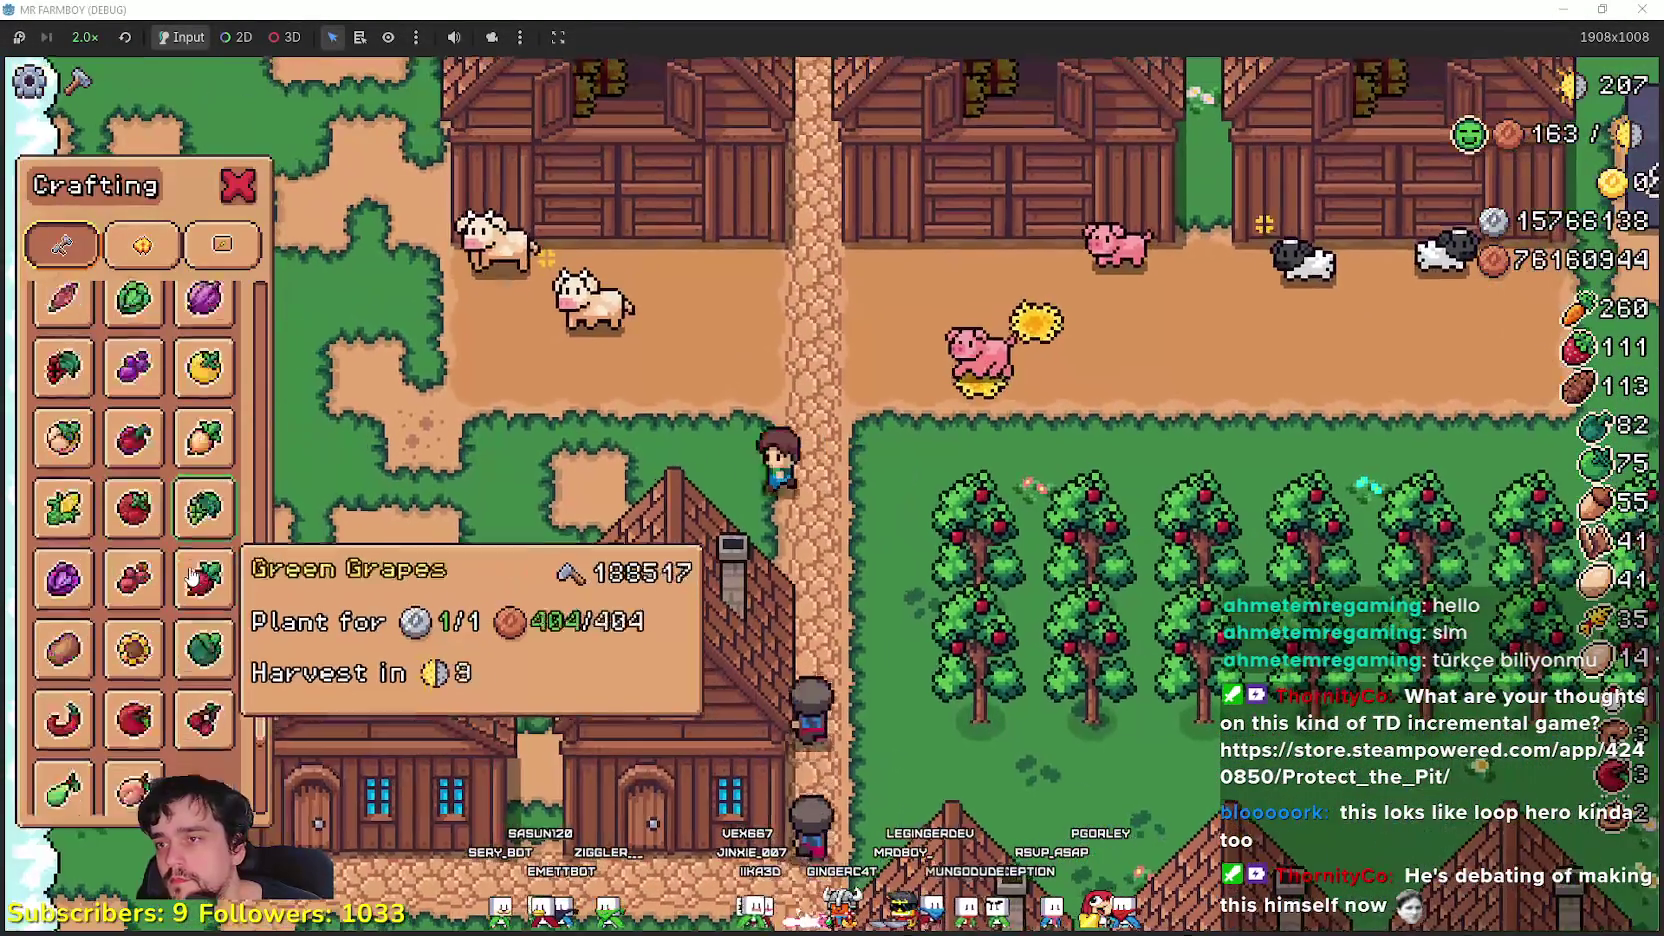
scroll(193, 578, "up", 5)
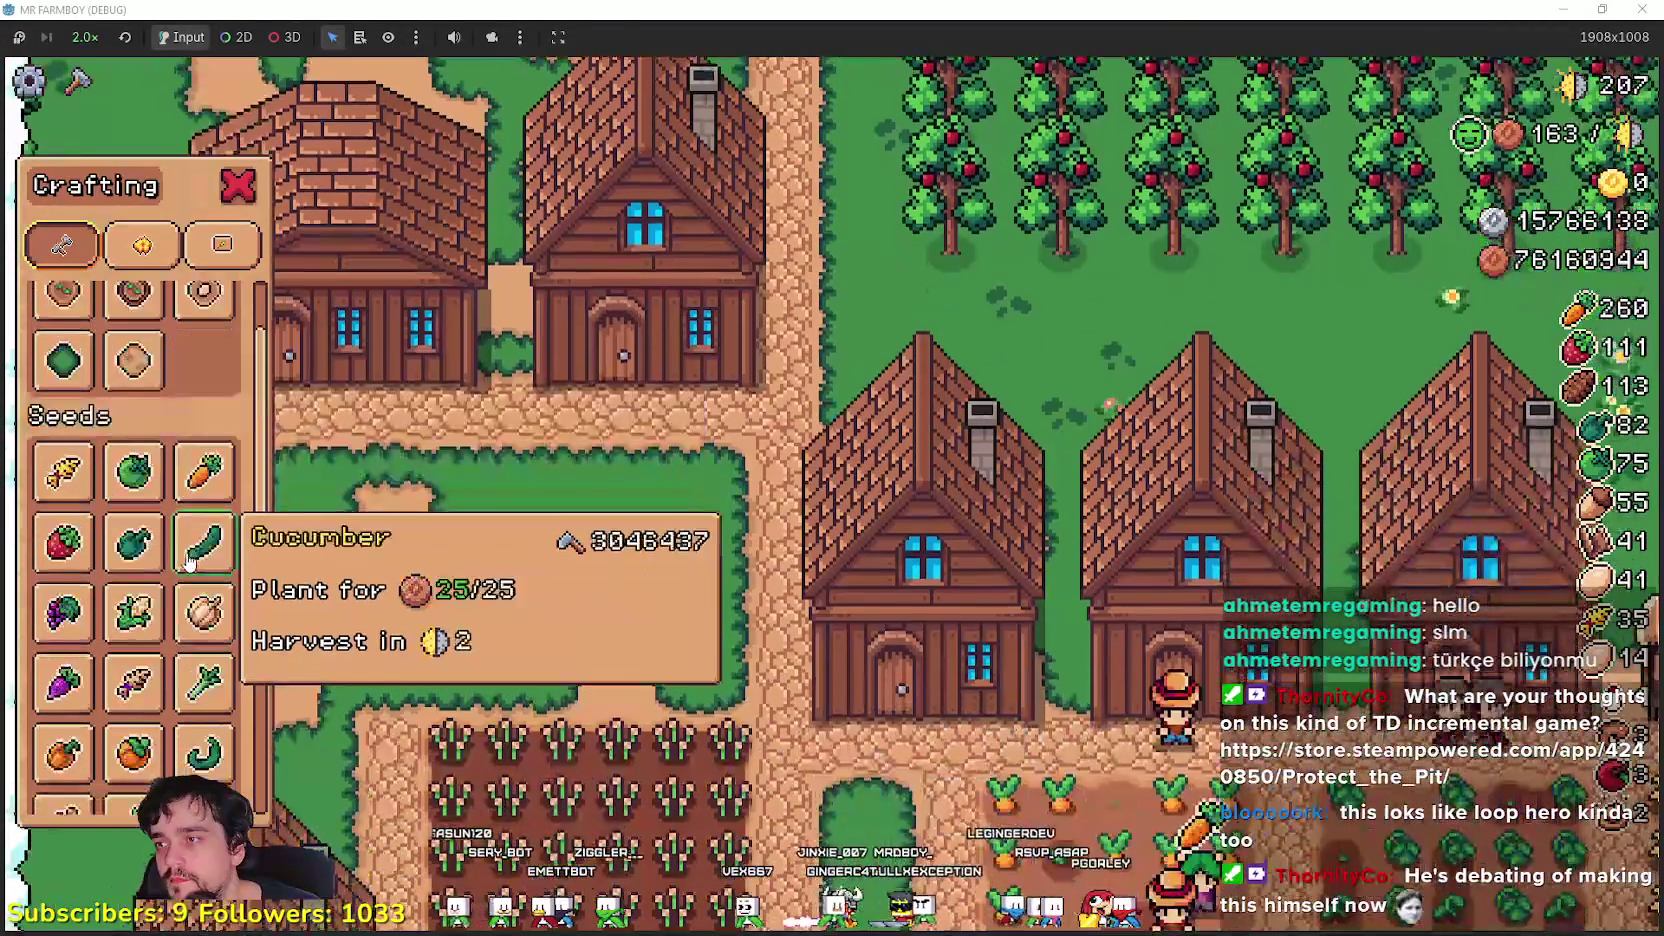
key("c")
key("w")
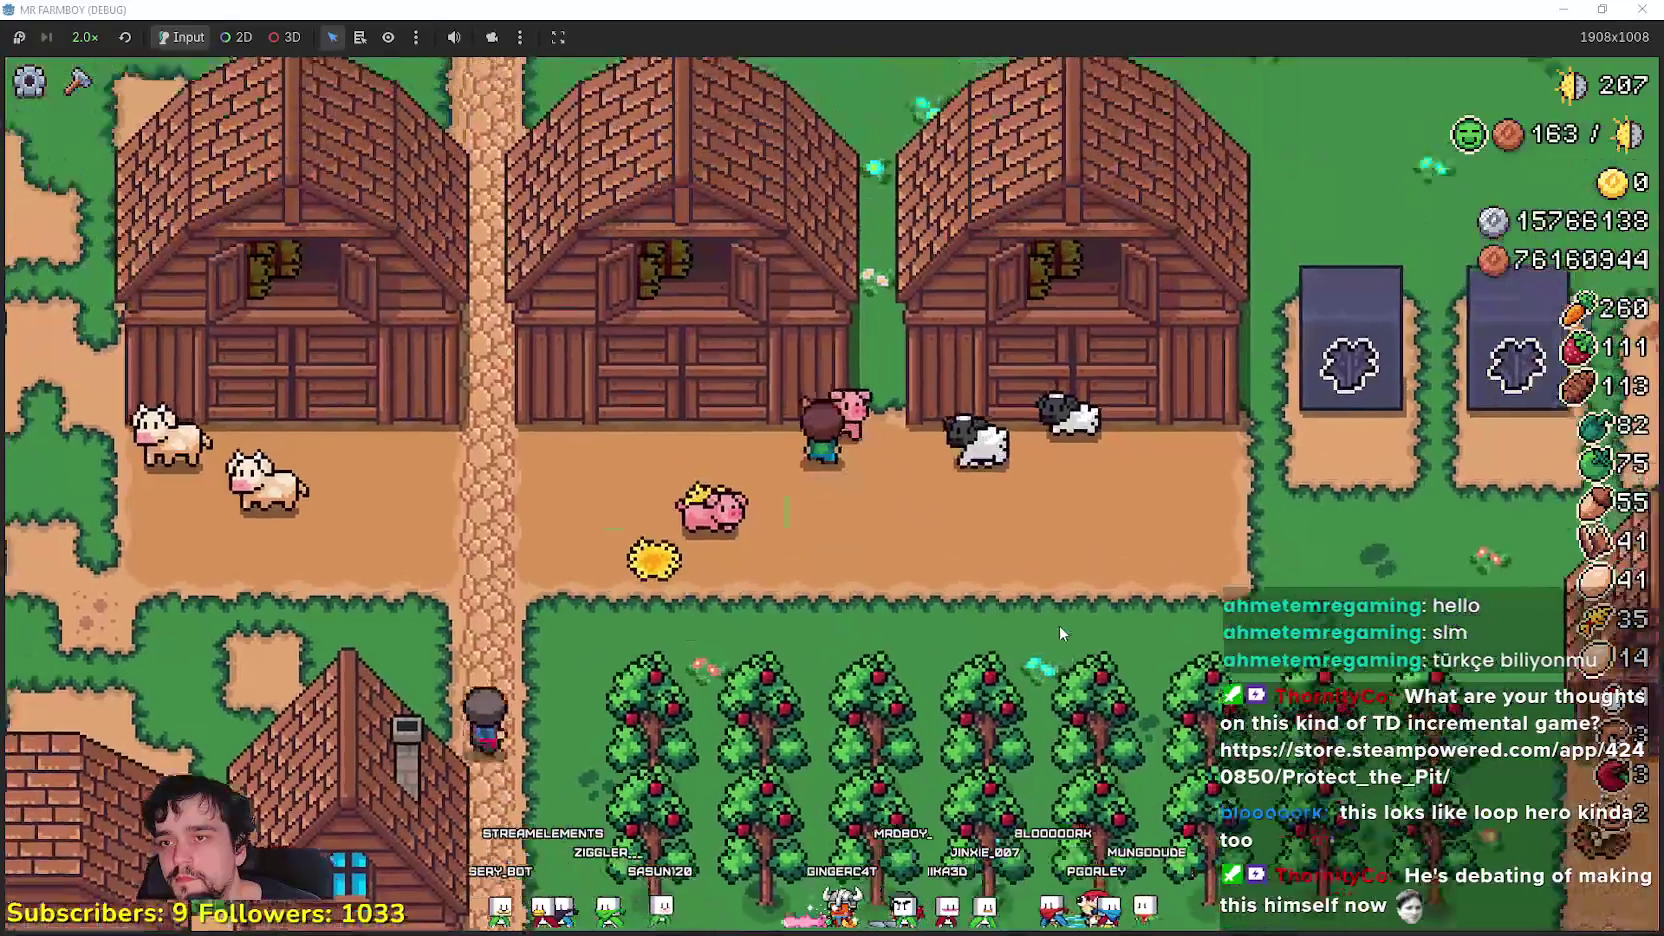
key("e")
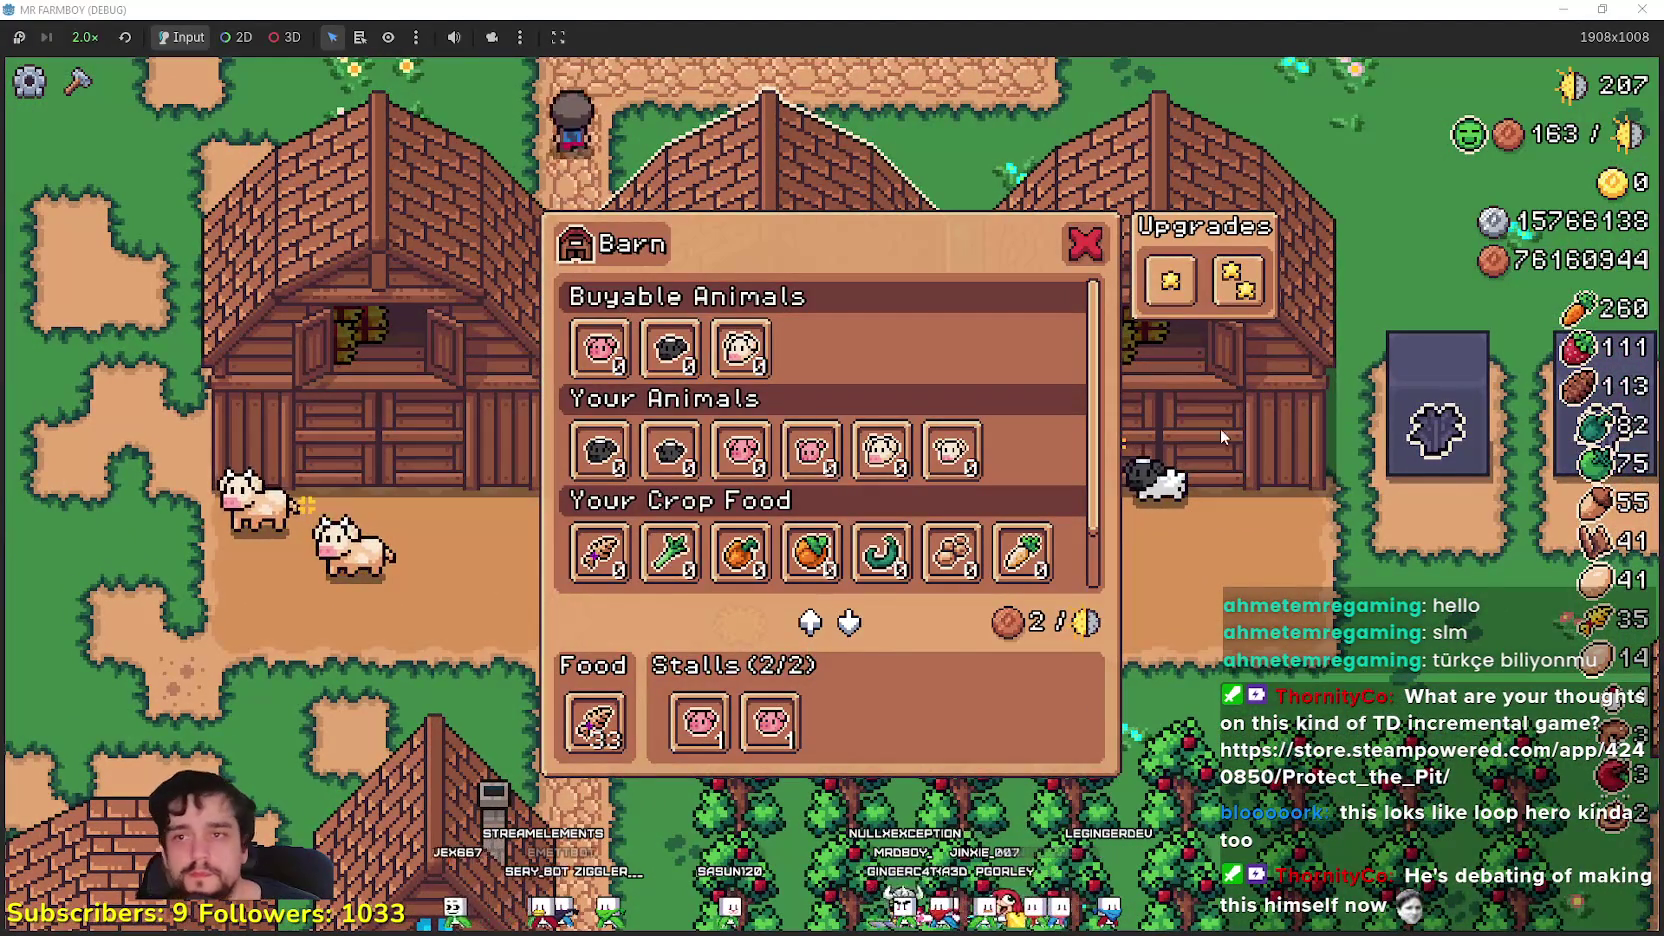
- Walk past the chicken coops down toward the fields and bring up the crafting list
key("s")
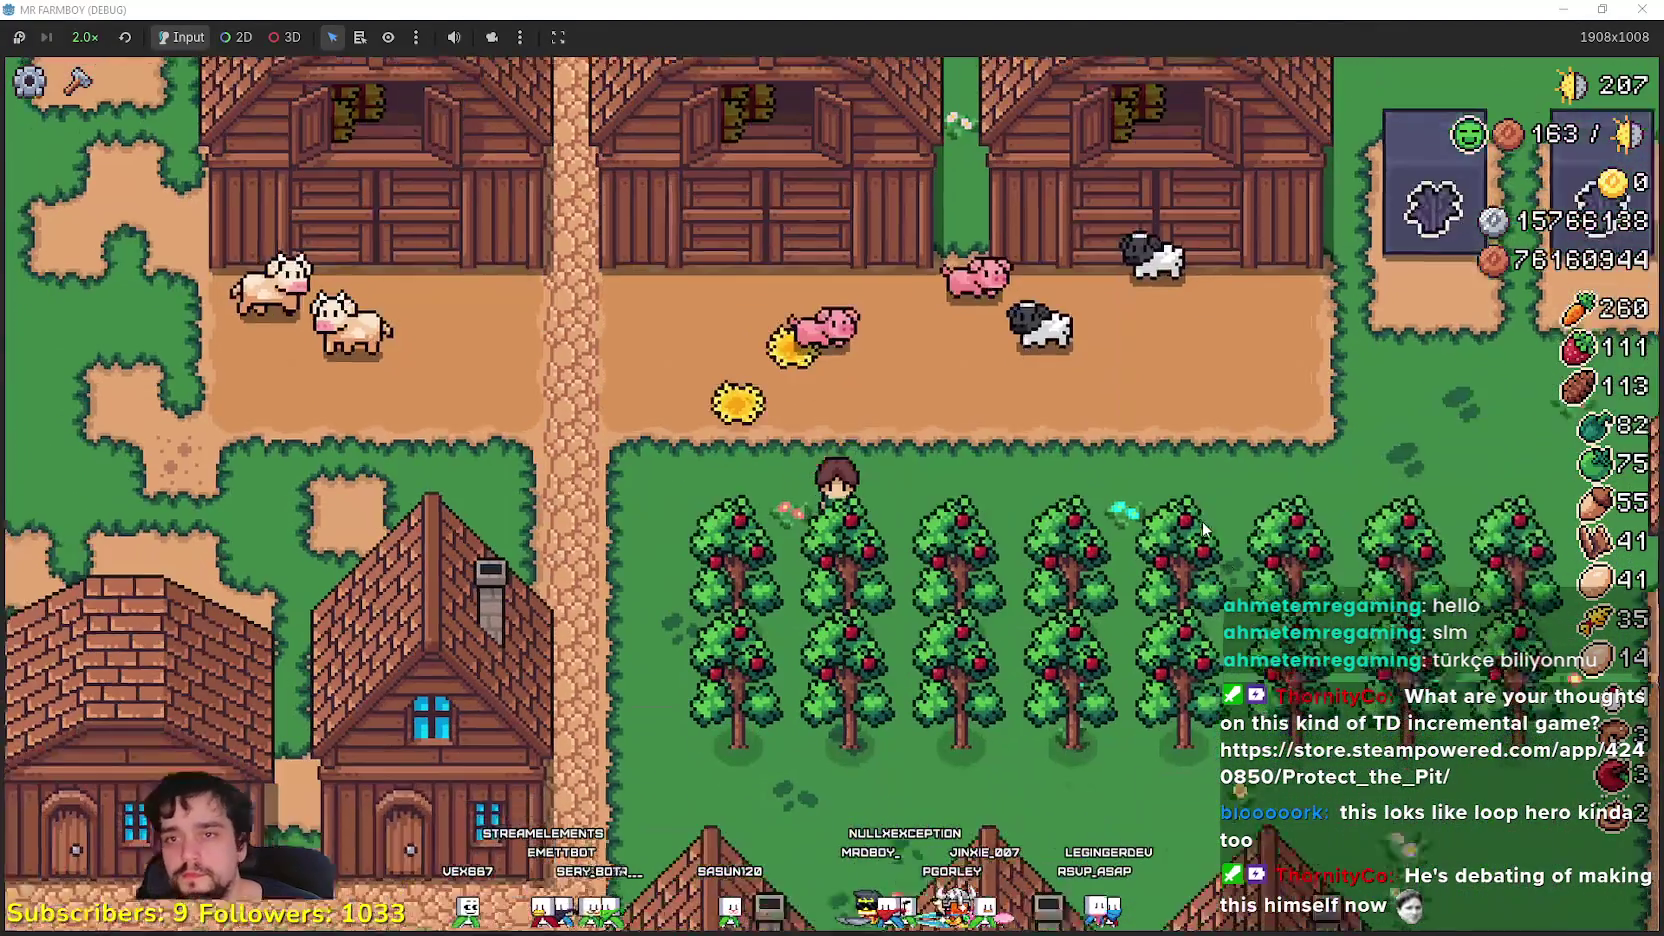
key("d")
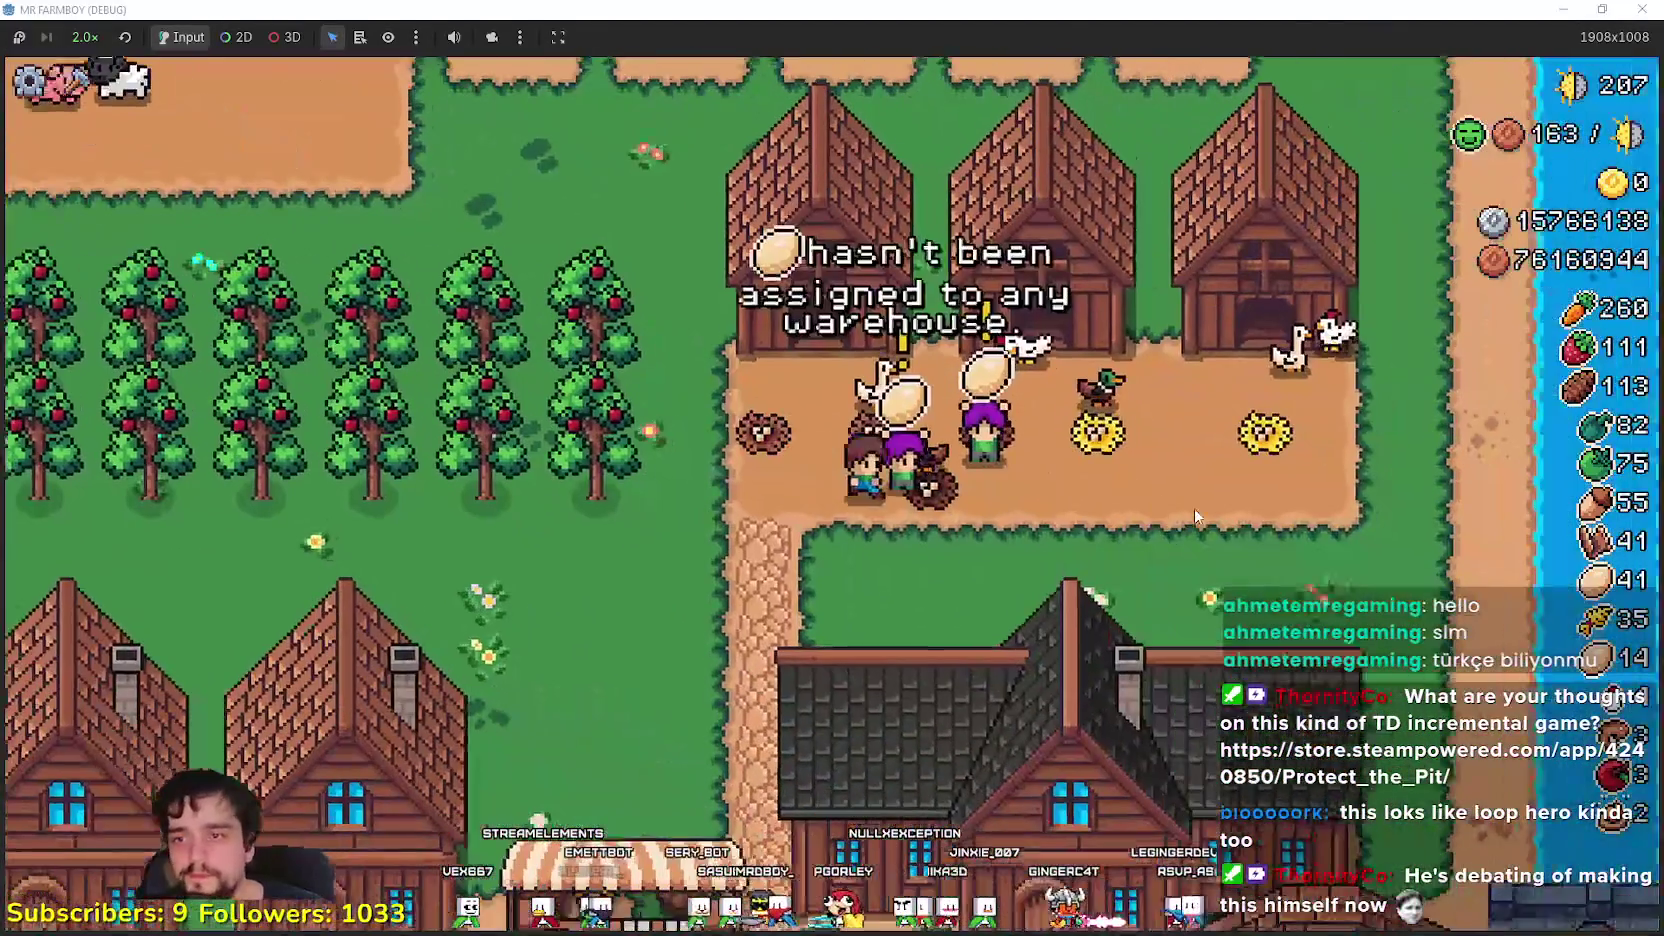
key("s")
key("a")
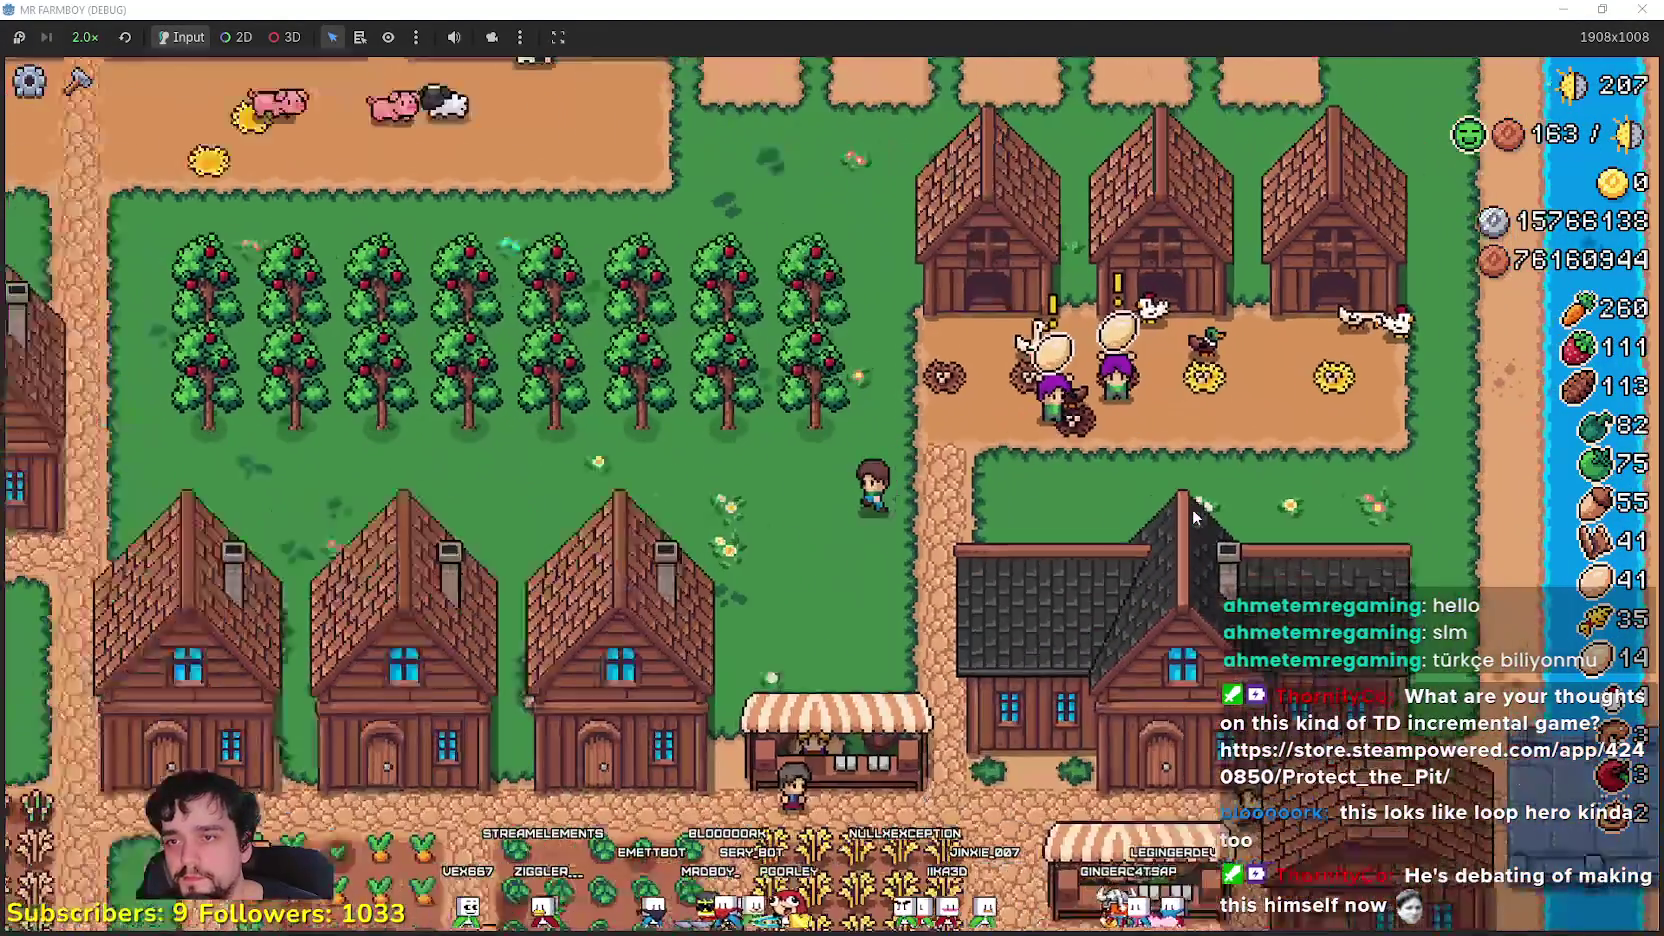
key("s")
key("a")
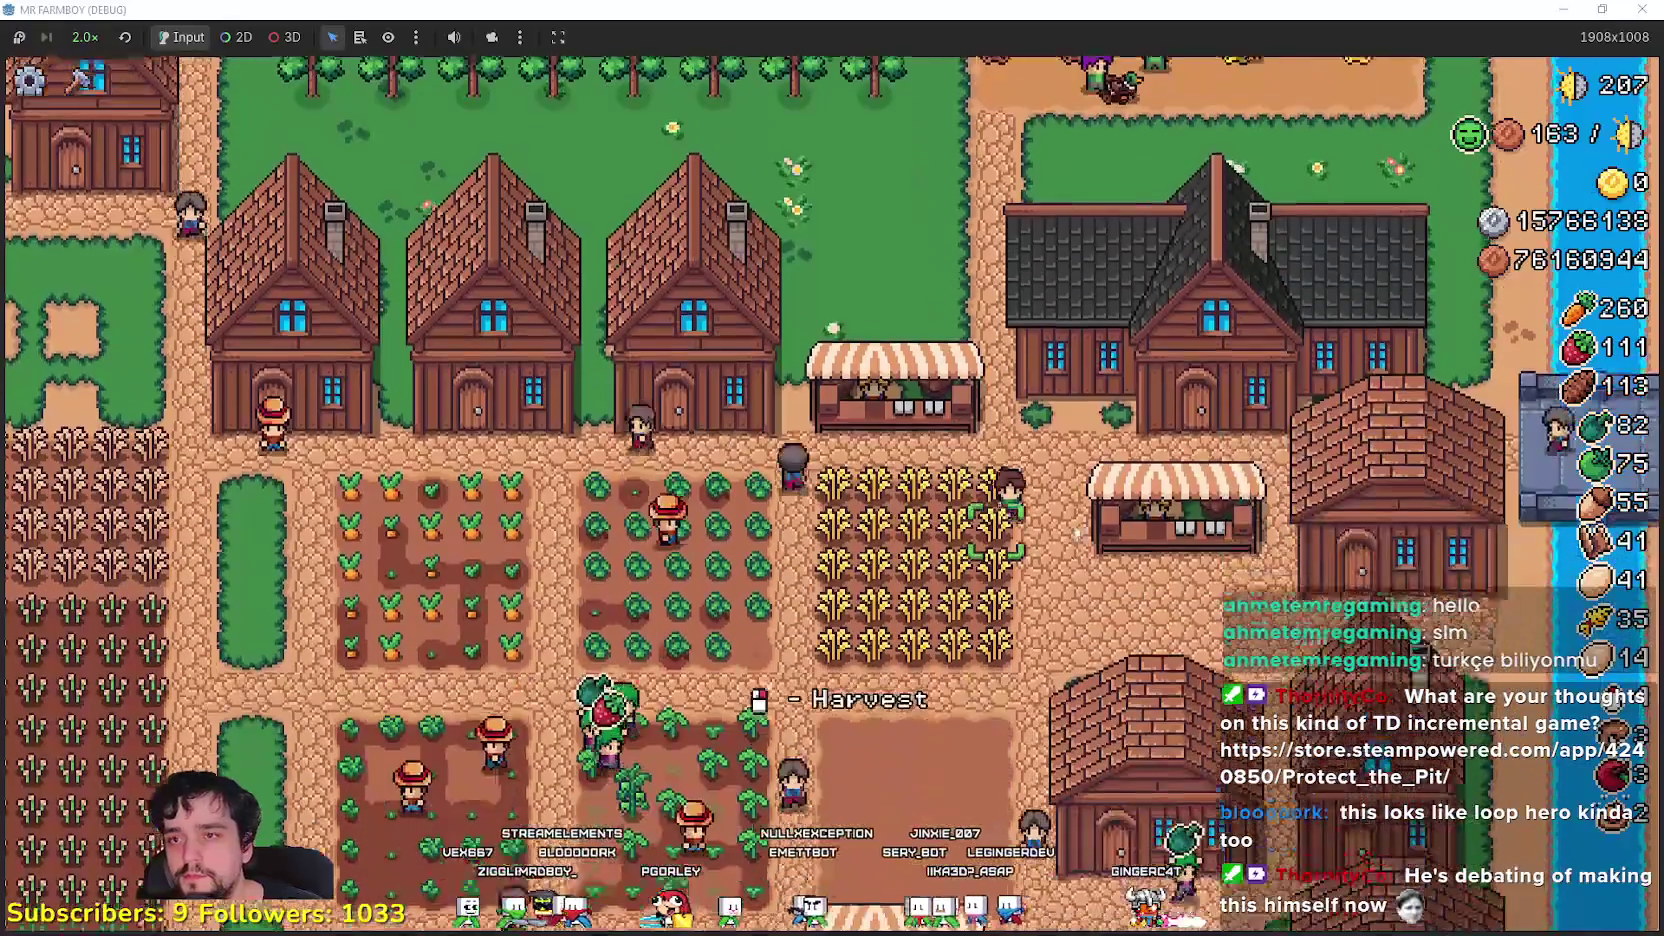
key("w")
left_click(85, 80)
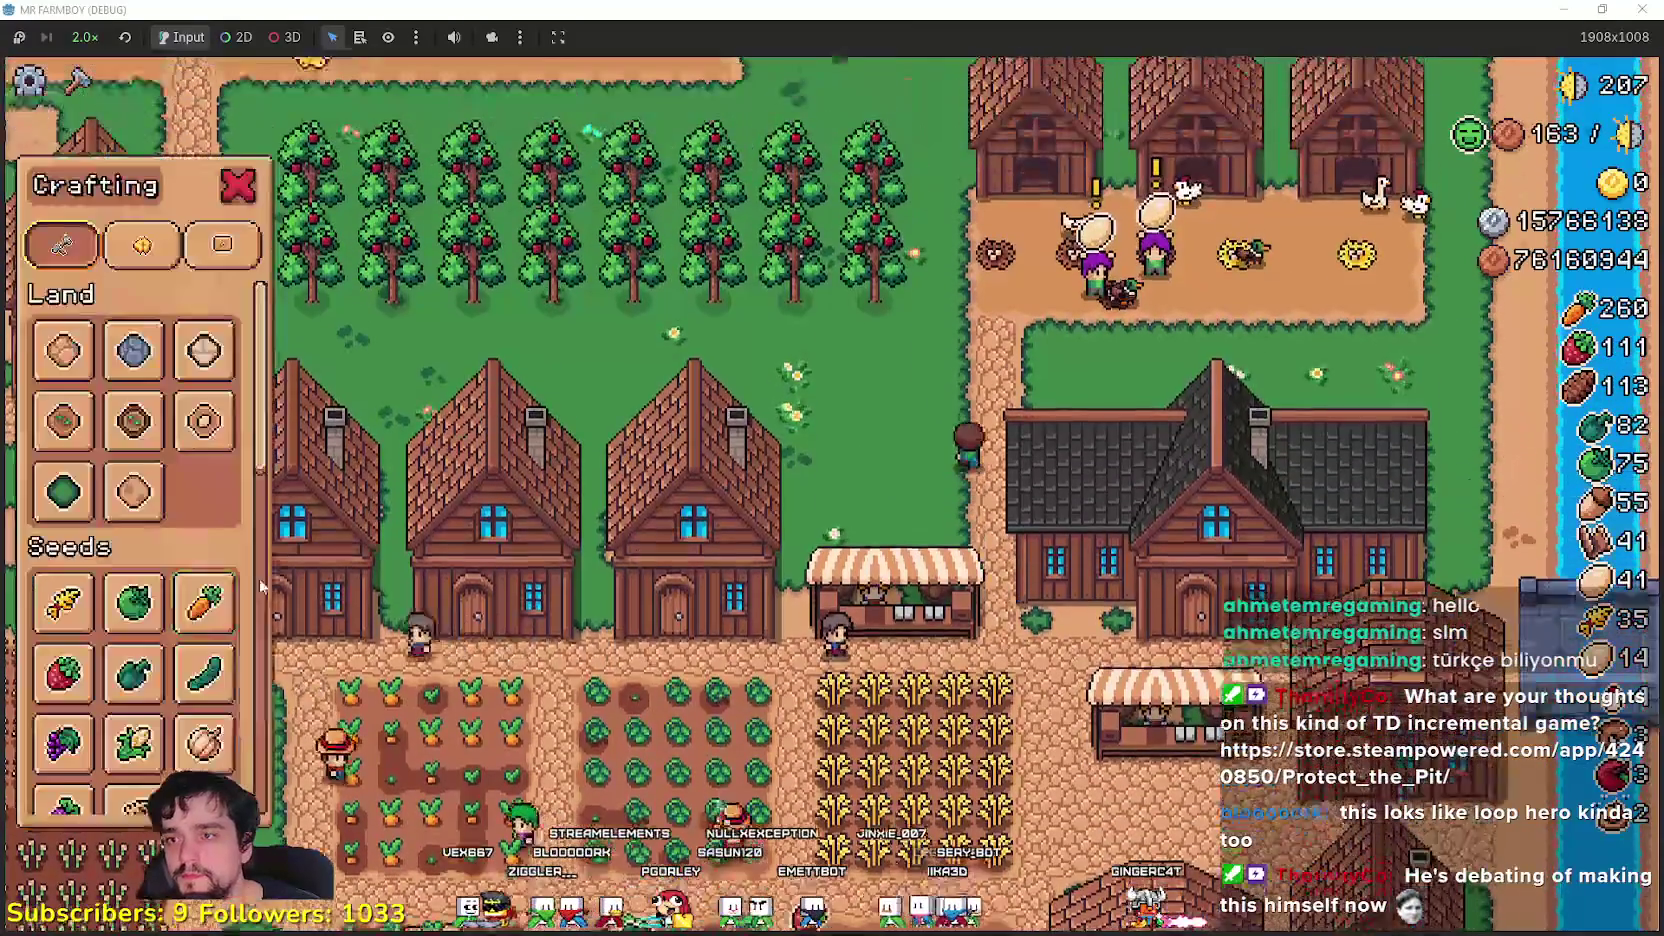
- Place the new warehouse beside the houses with a Land tile, then stock it with Duck Eggs
scroll(157, 677, "down", 5)
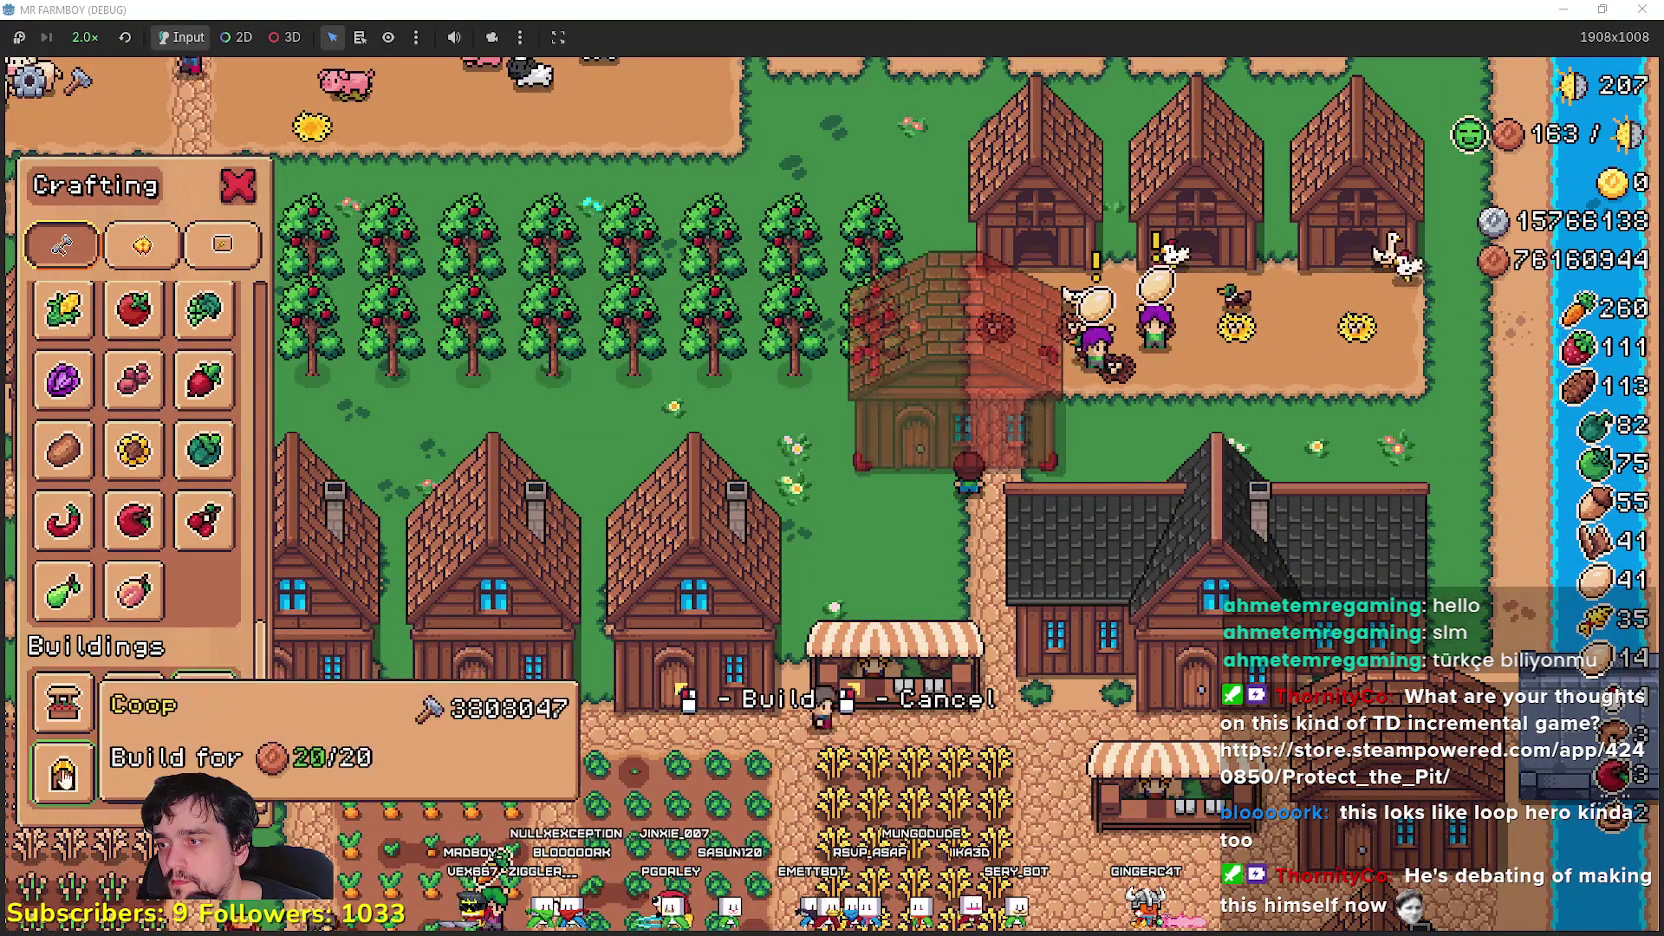
key("s")
key("a")
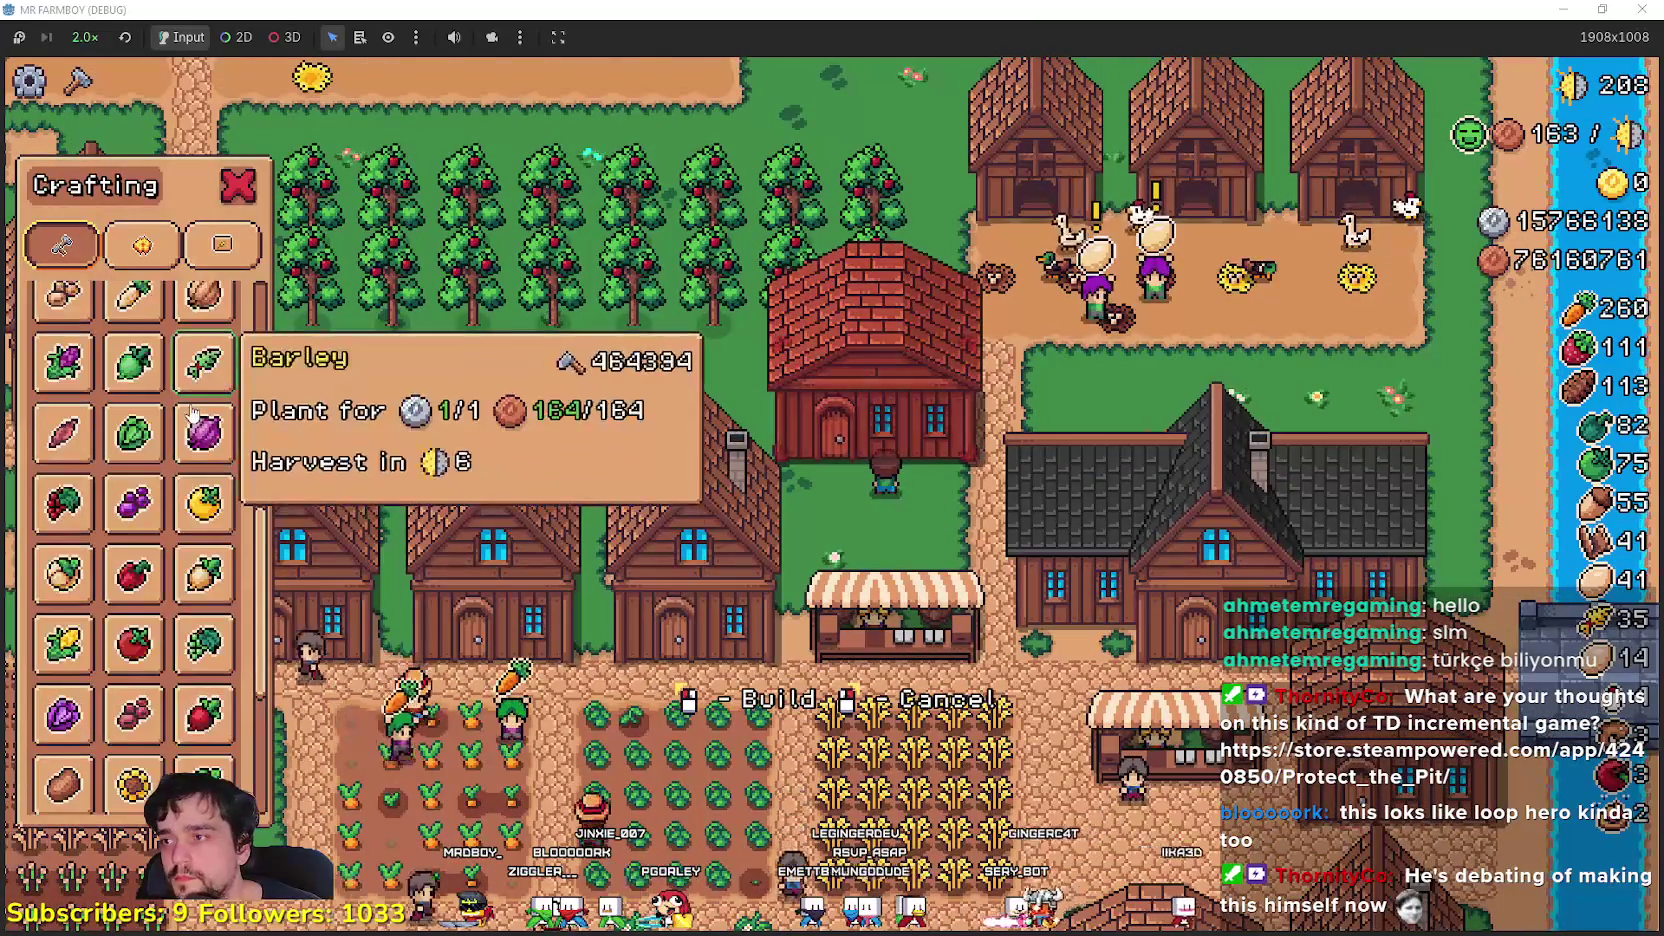
scroll(60, 358, "up", 5)
left_click(62, 355)
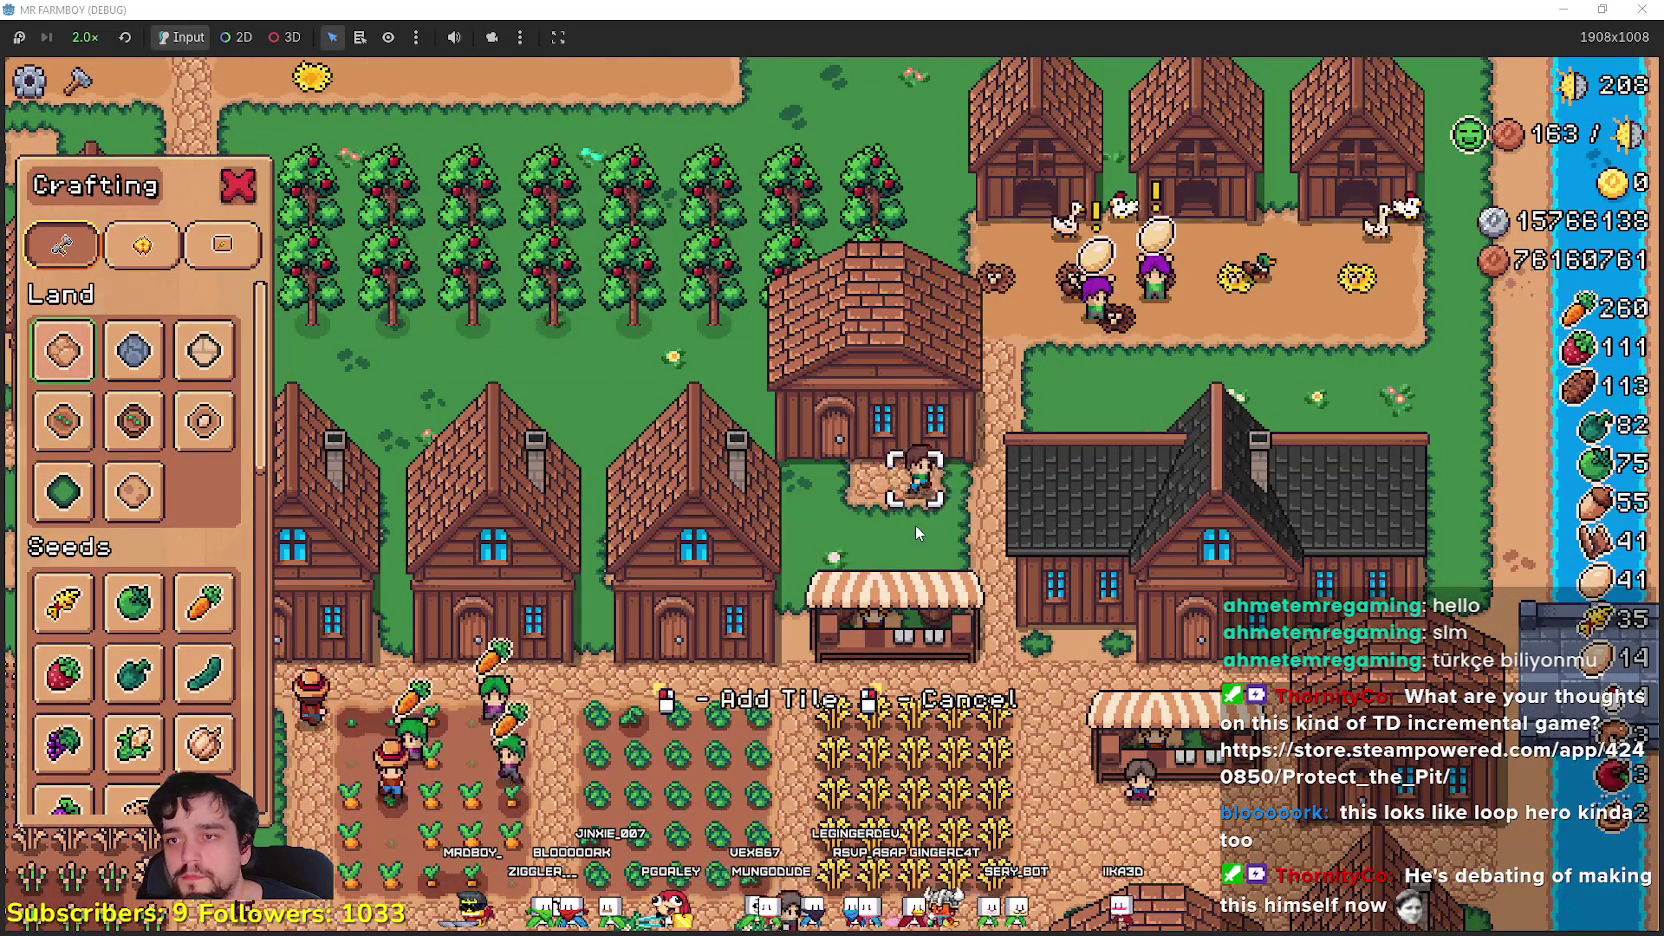
key("Escape")
key("w")
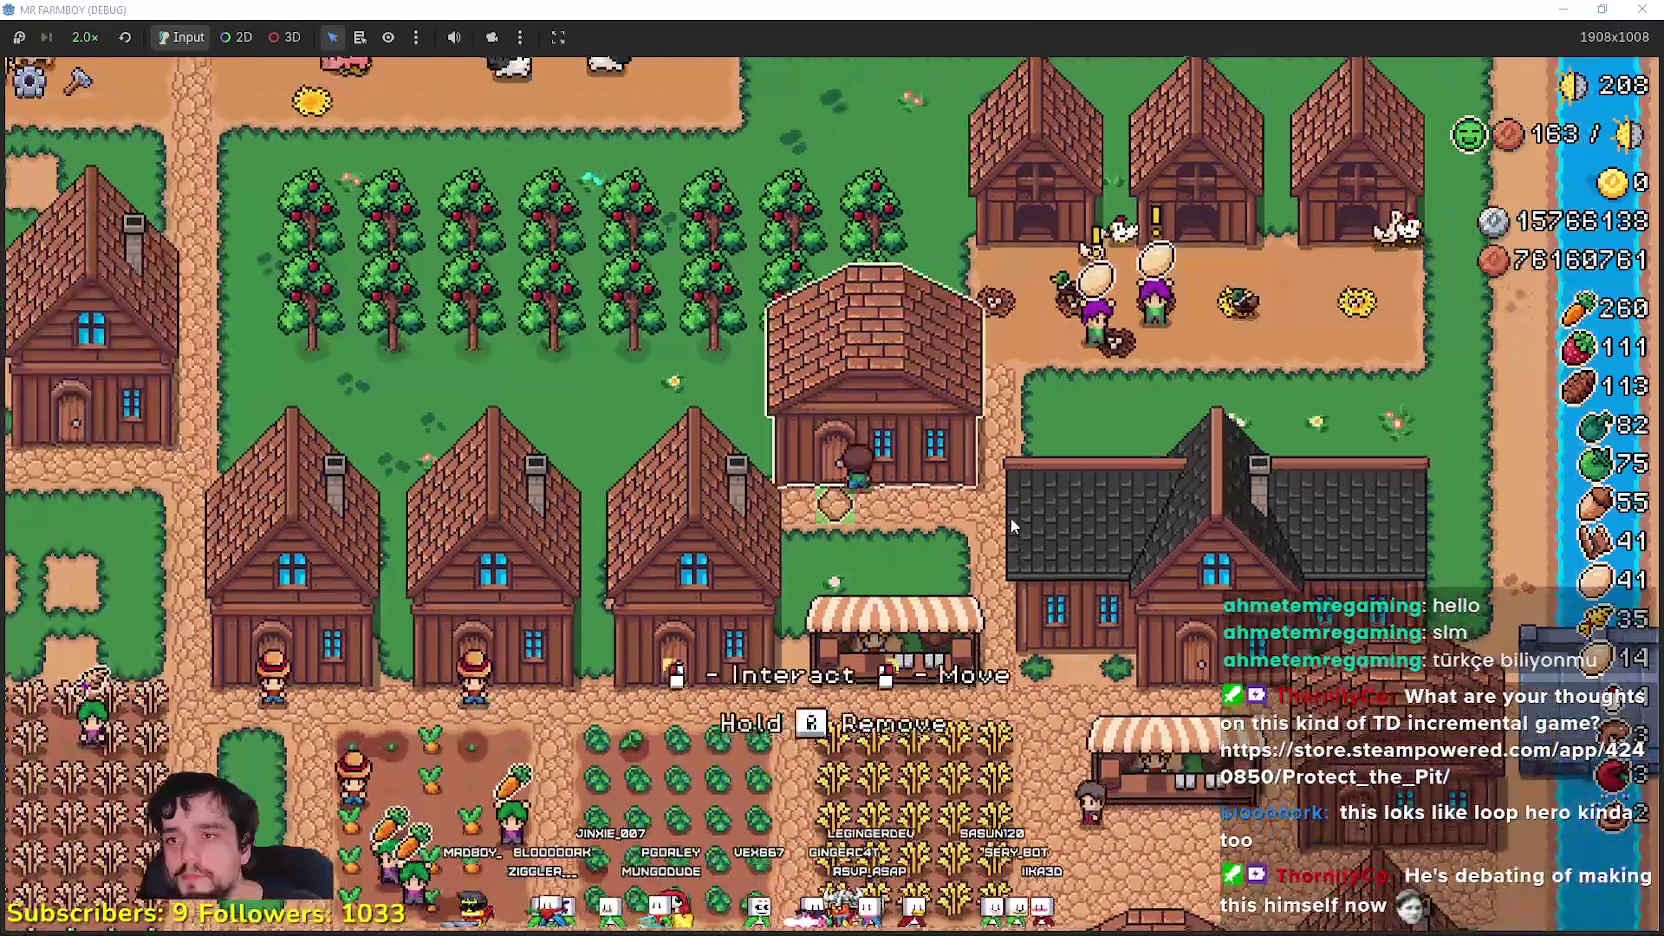
left_click(722, 372)
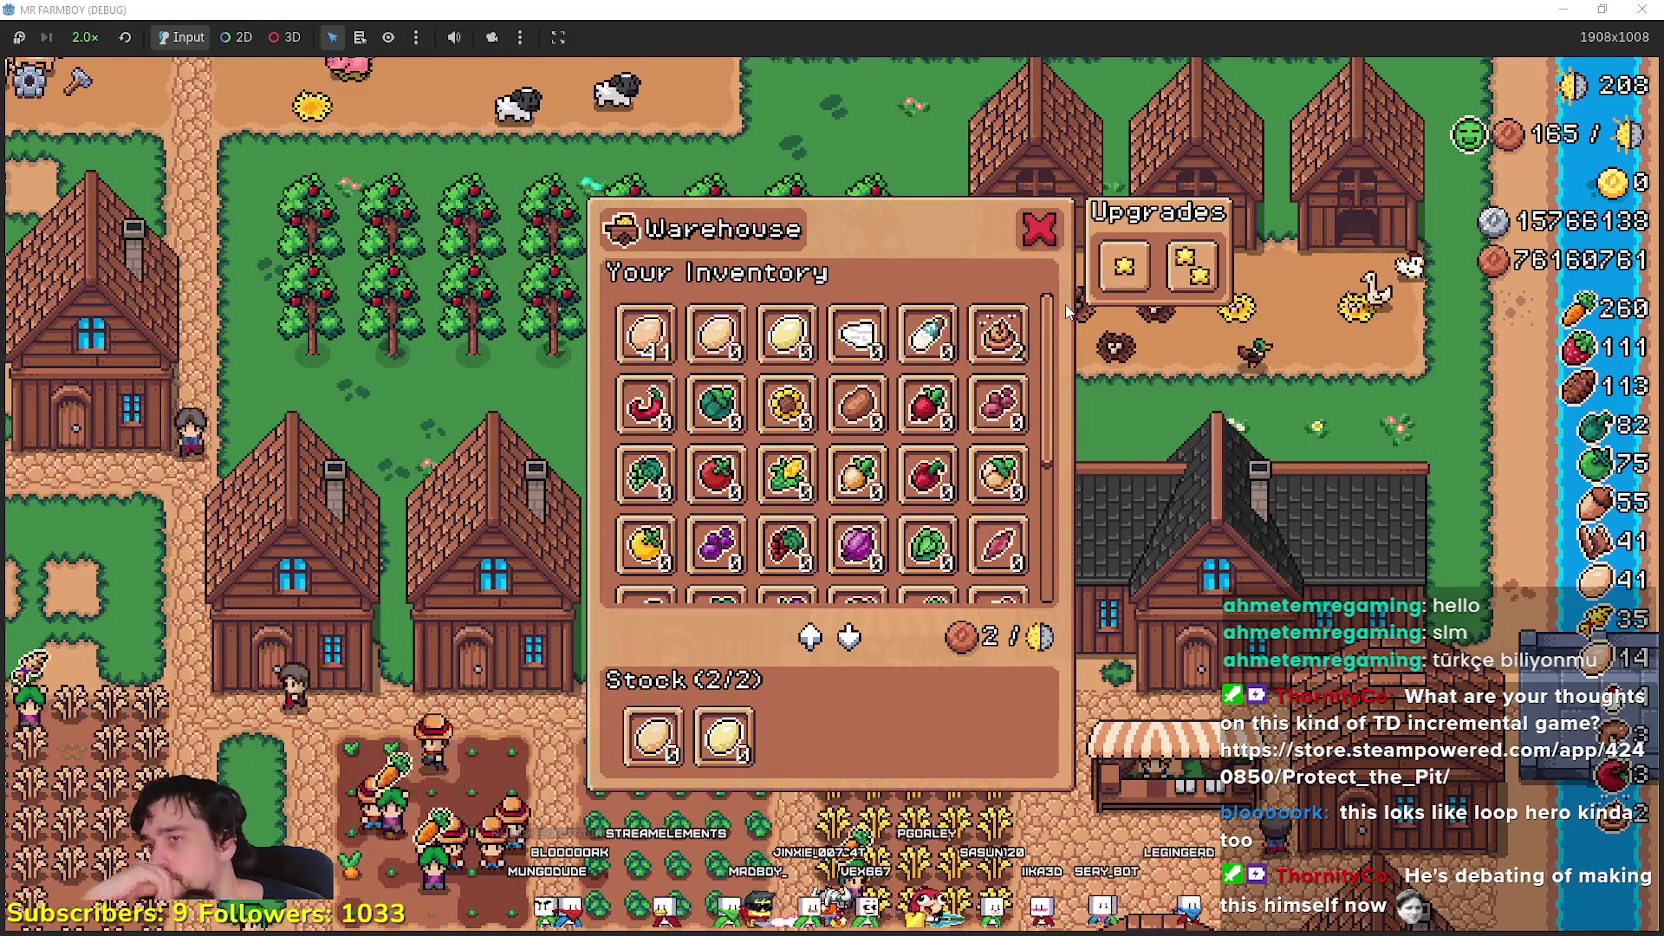
- Close the warehouse and walk the farmer across the farm past the brick house and barn
left_click_drag(1066, 316, 1068, 562)
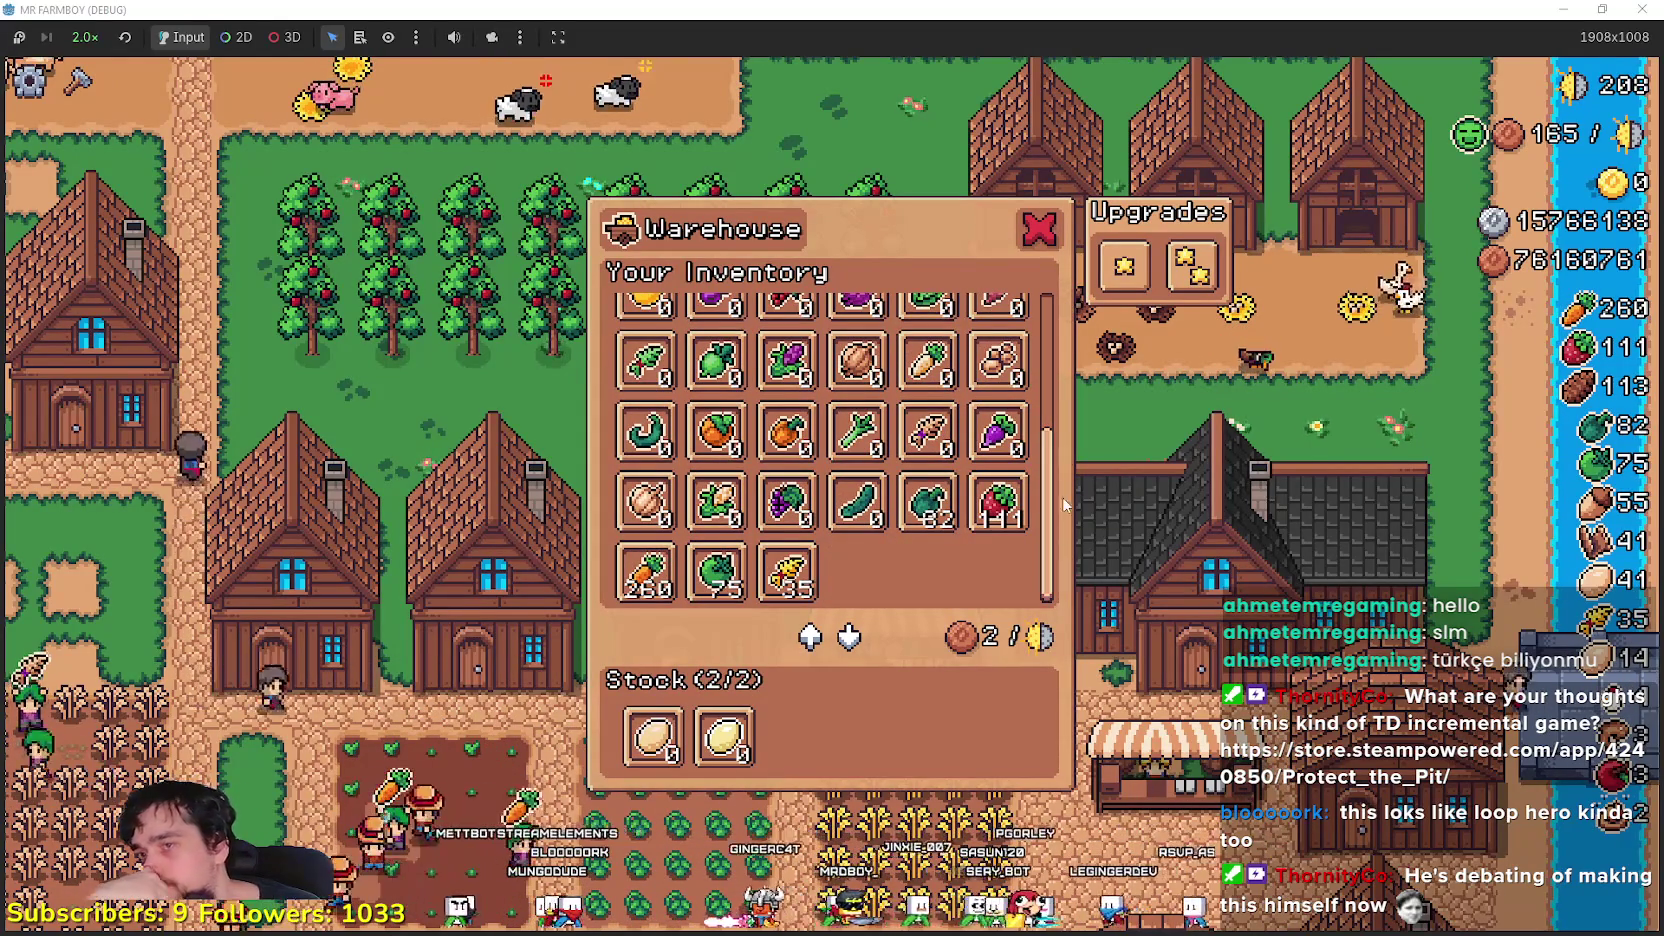
left_click(1041, 229)
key("w")
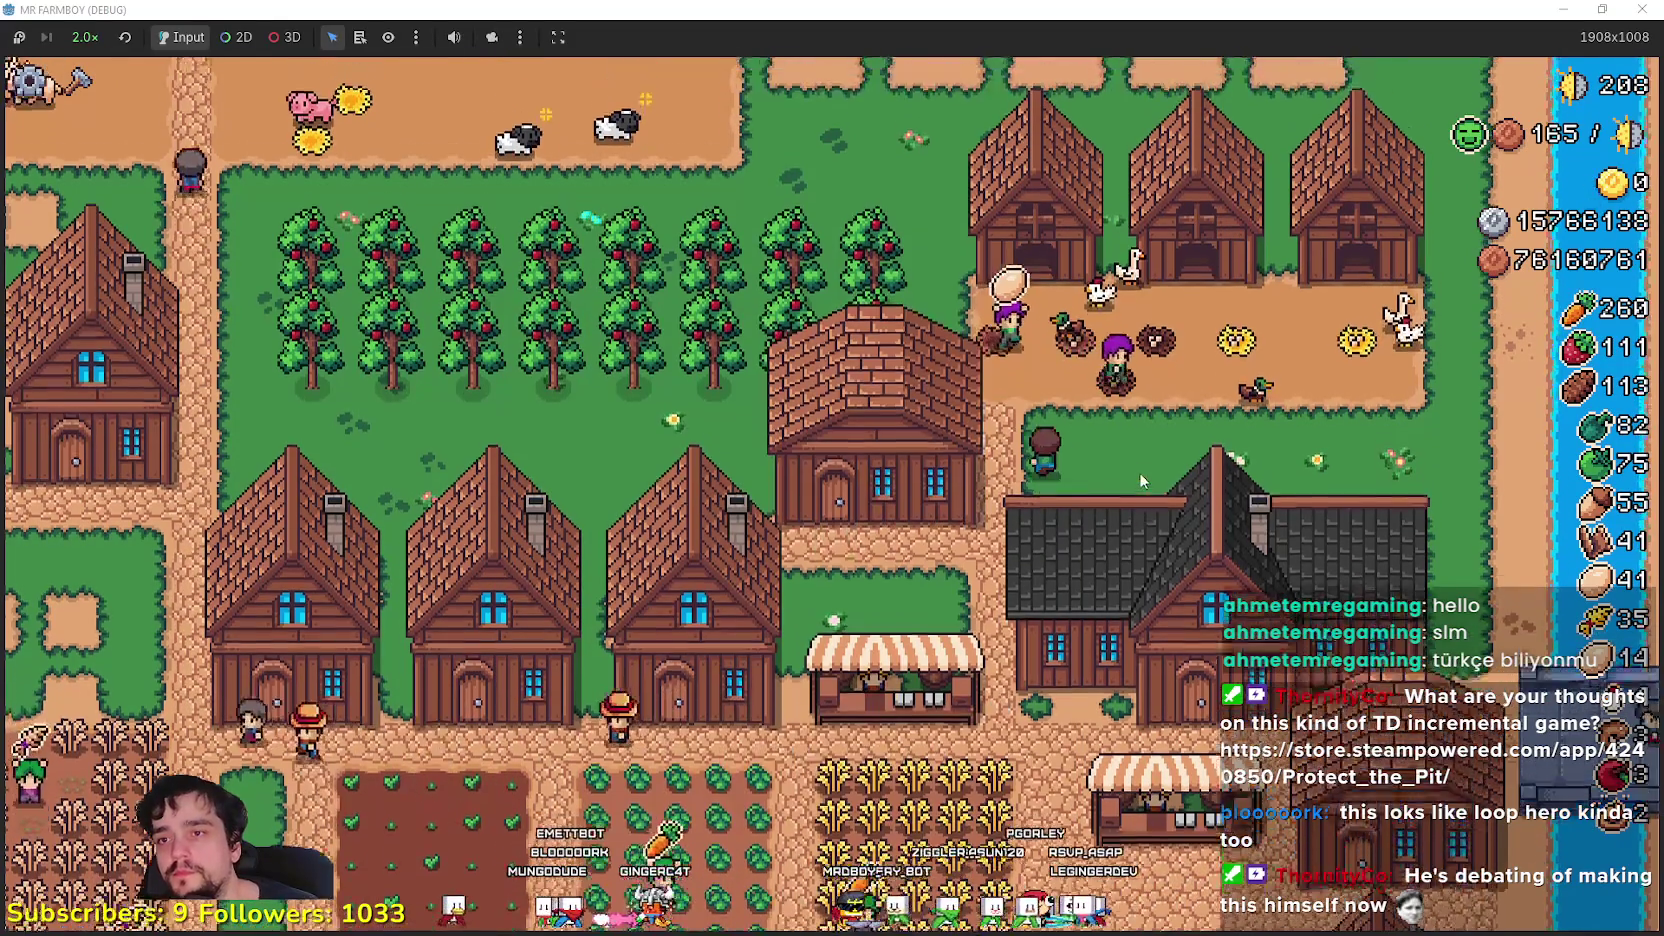
key("a")
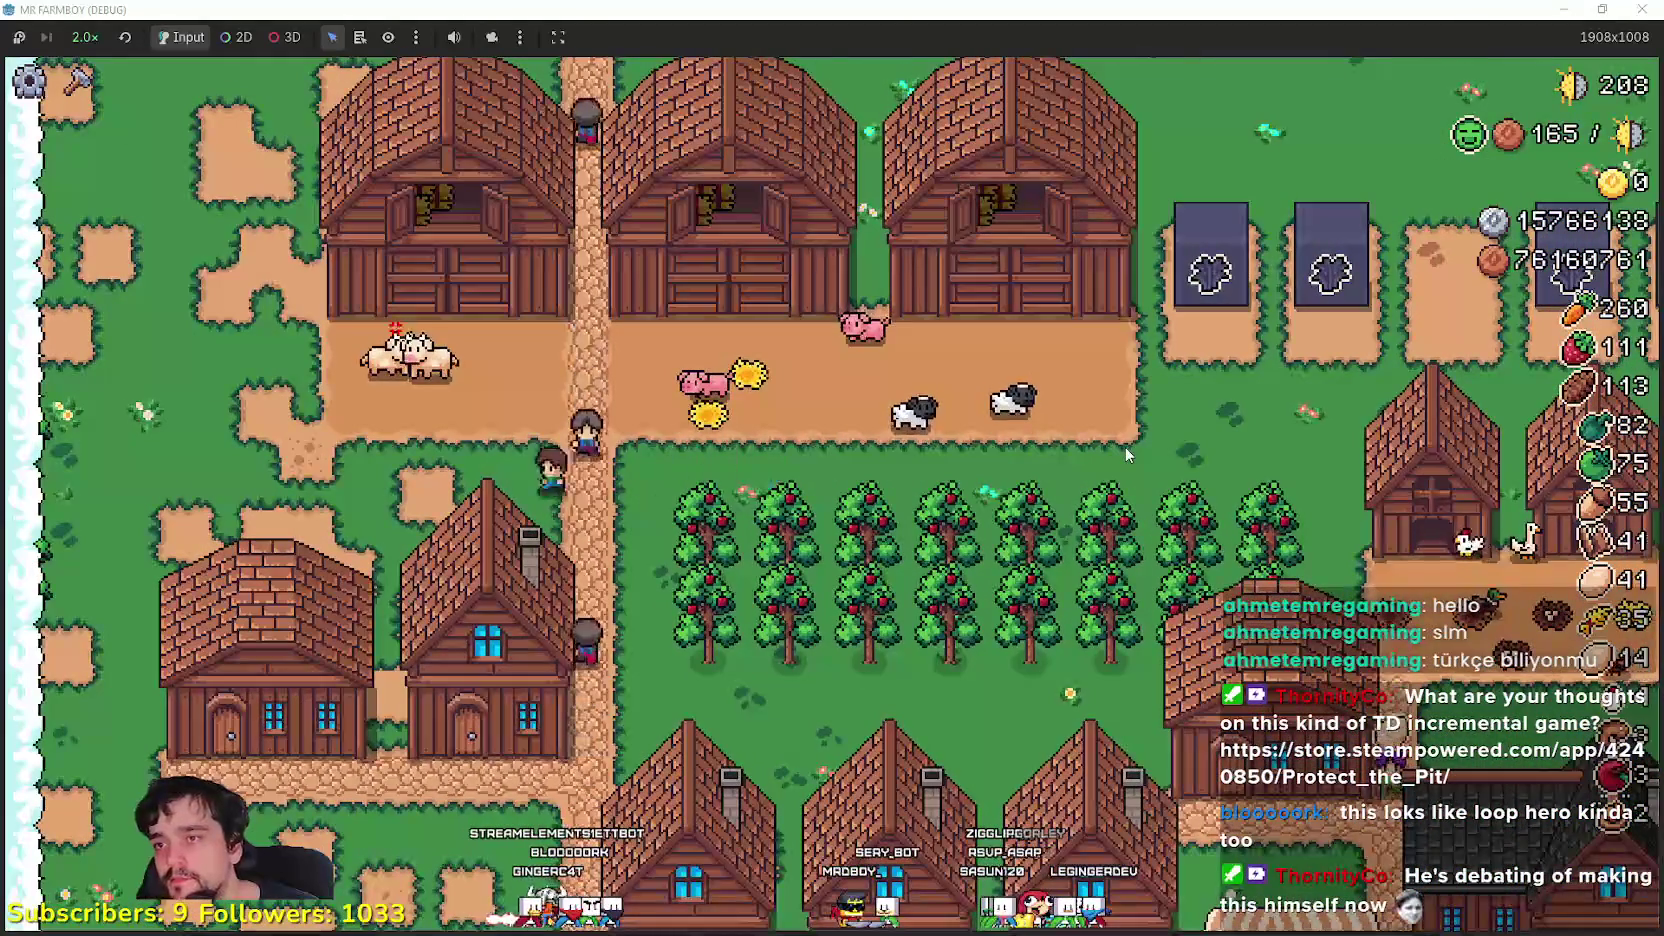
key("s")
key("a")
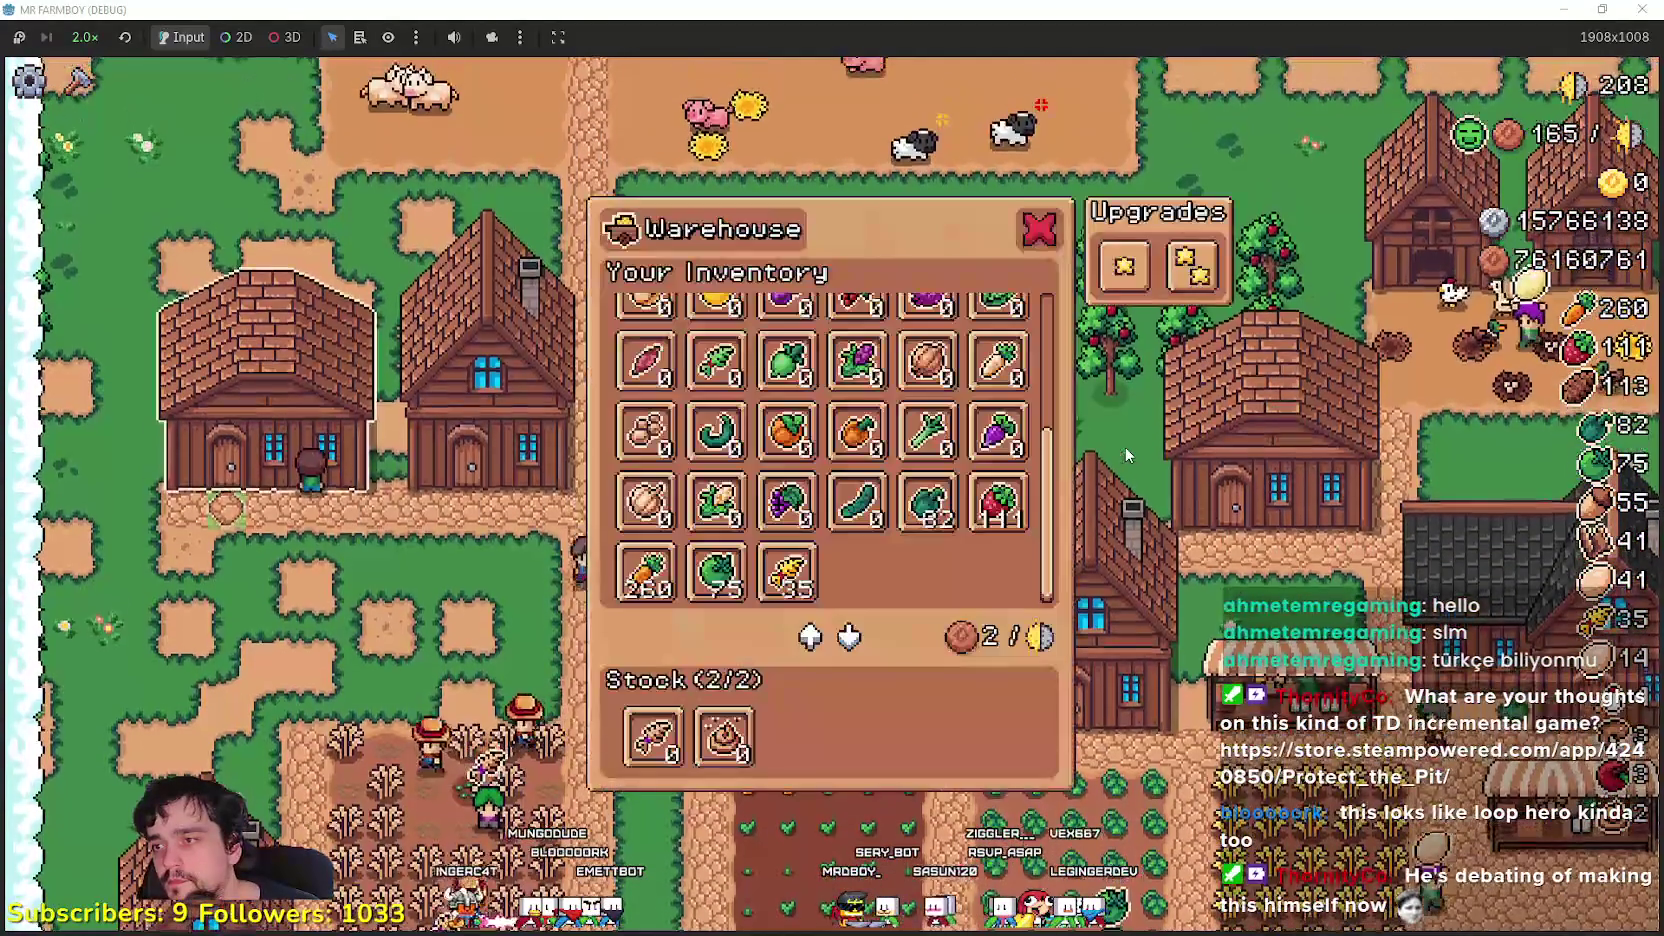
key("w")
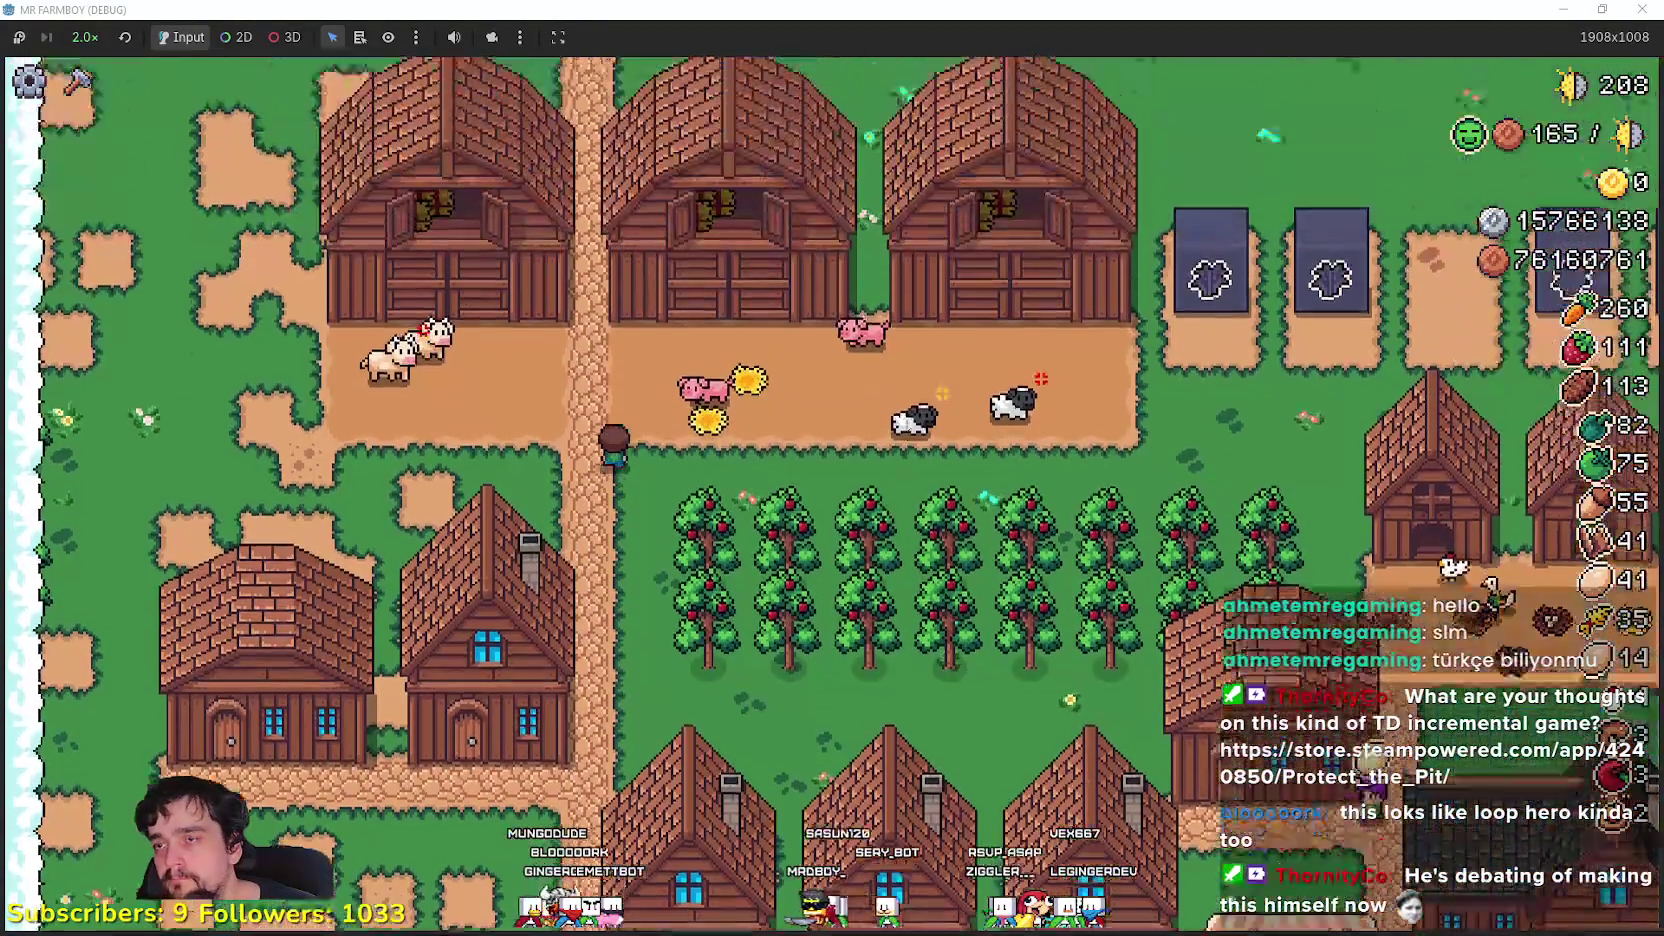
key("s")
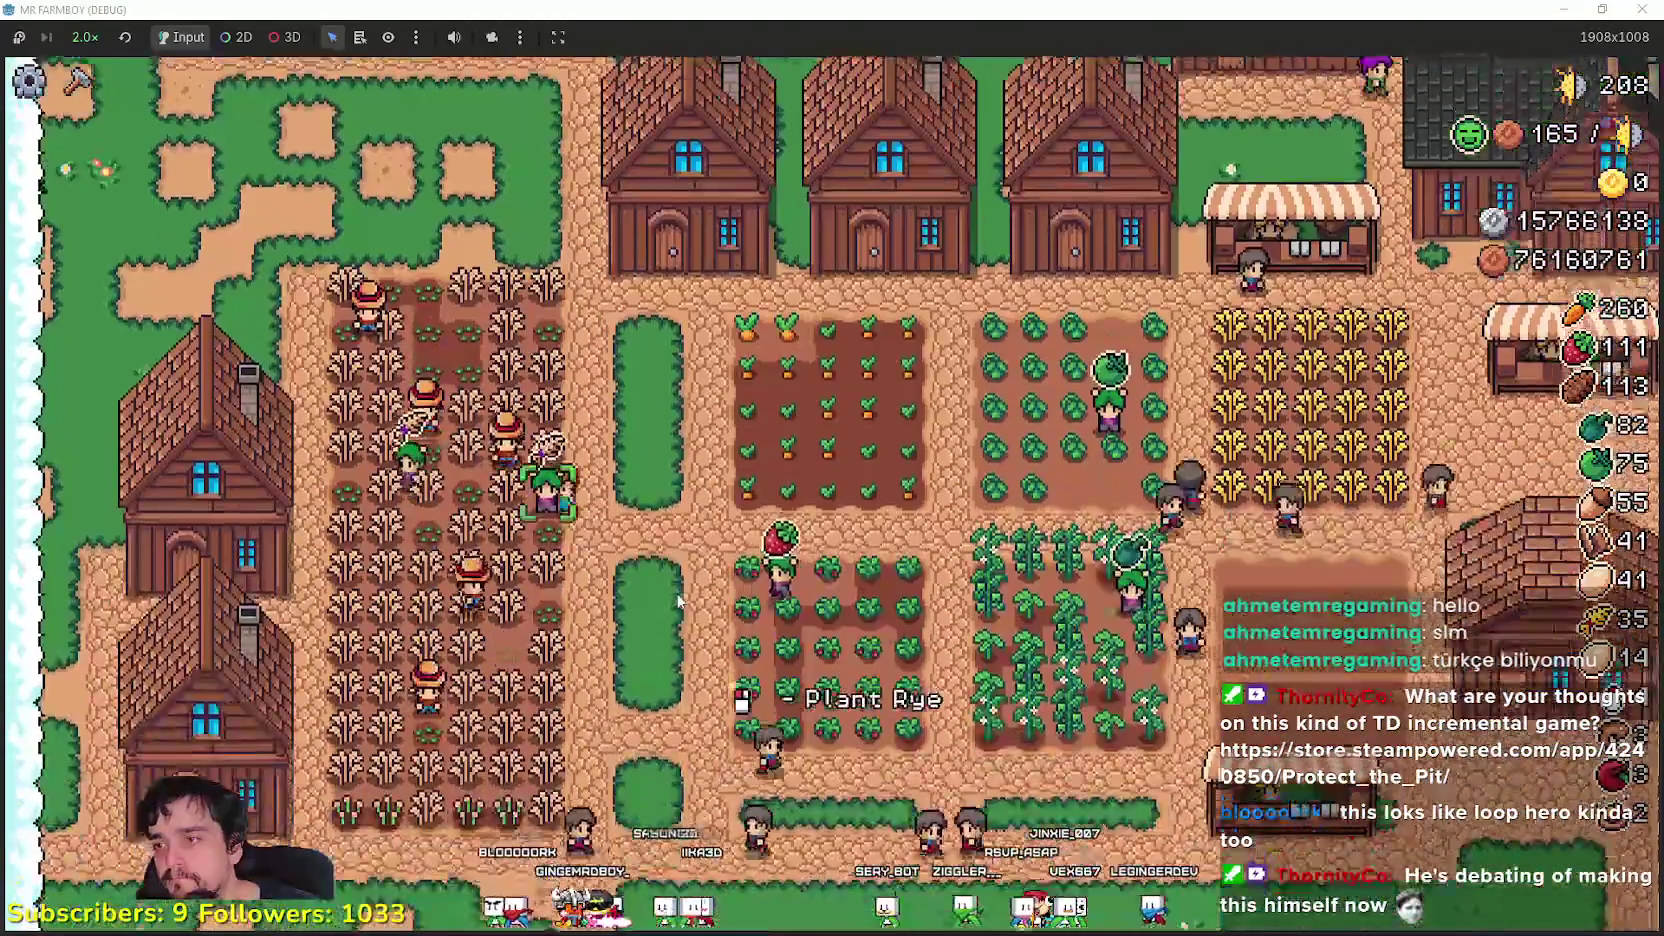
scroll(675, 562, "up", 2)
scroll(675, 562, "down", 2)
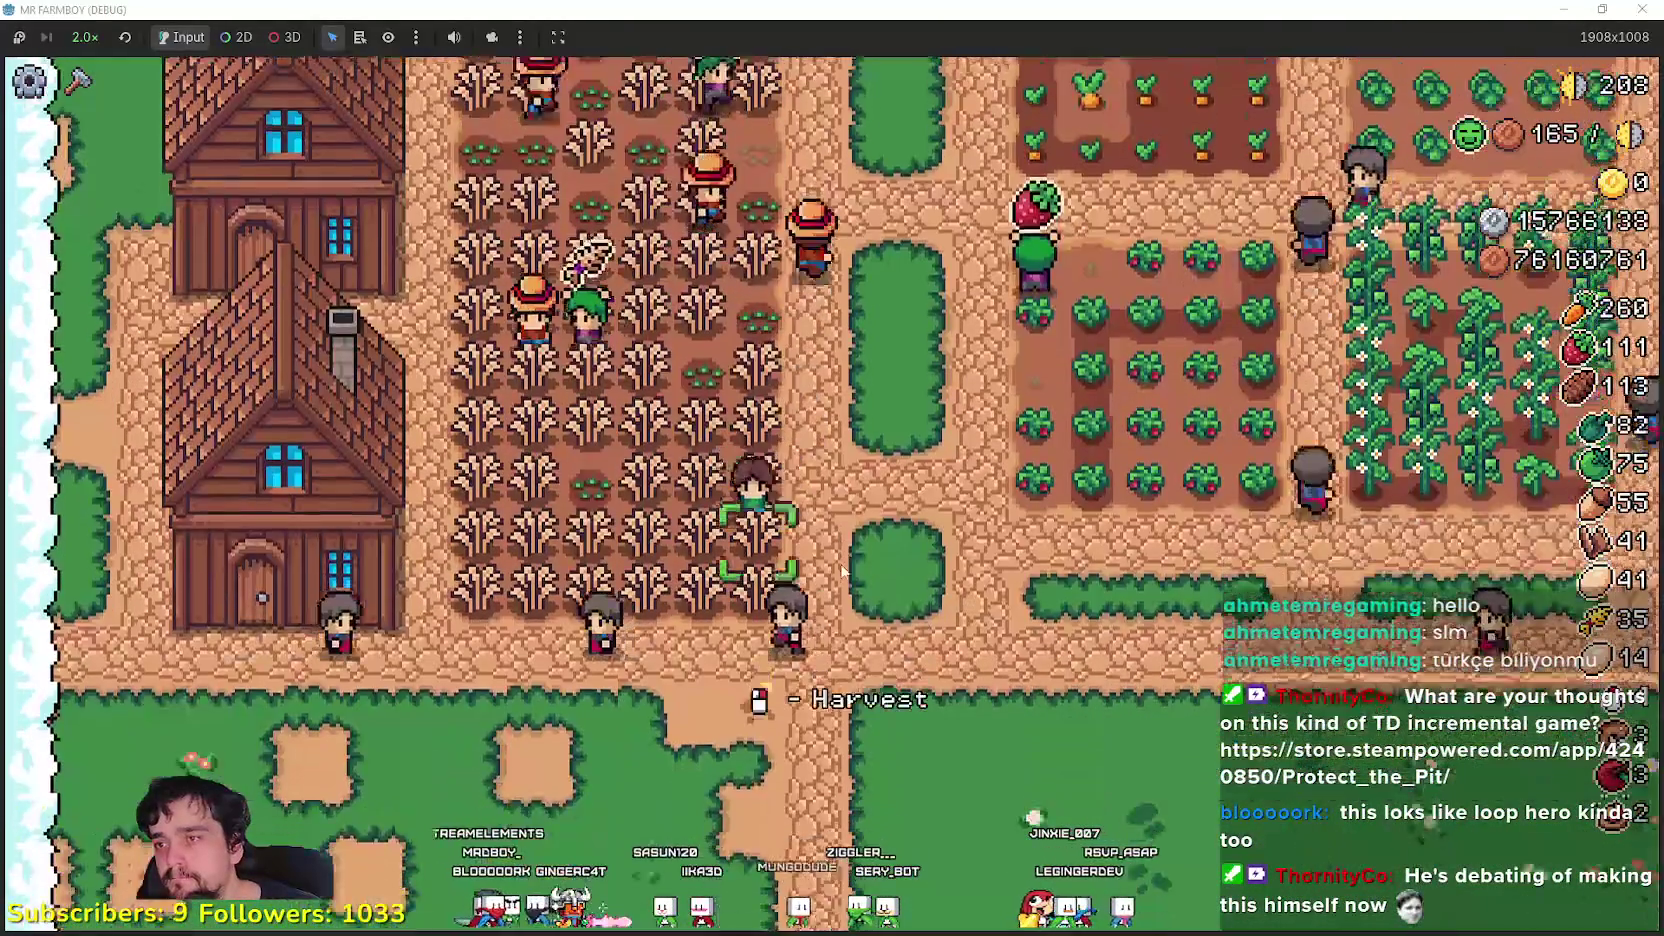
- Harvest the rye field, then walk north past the houses to the barns
key("s")
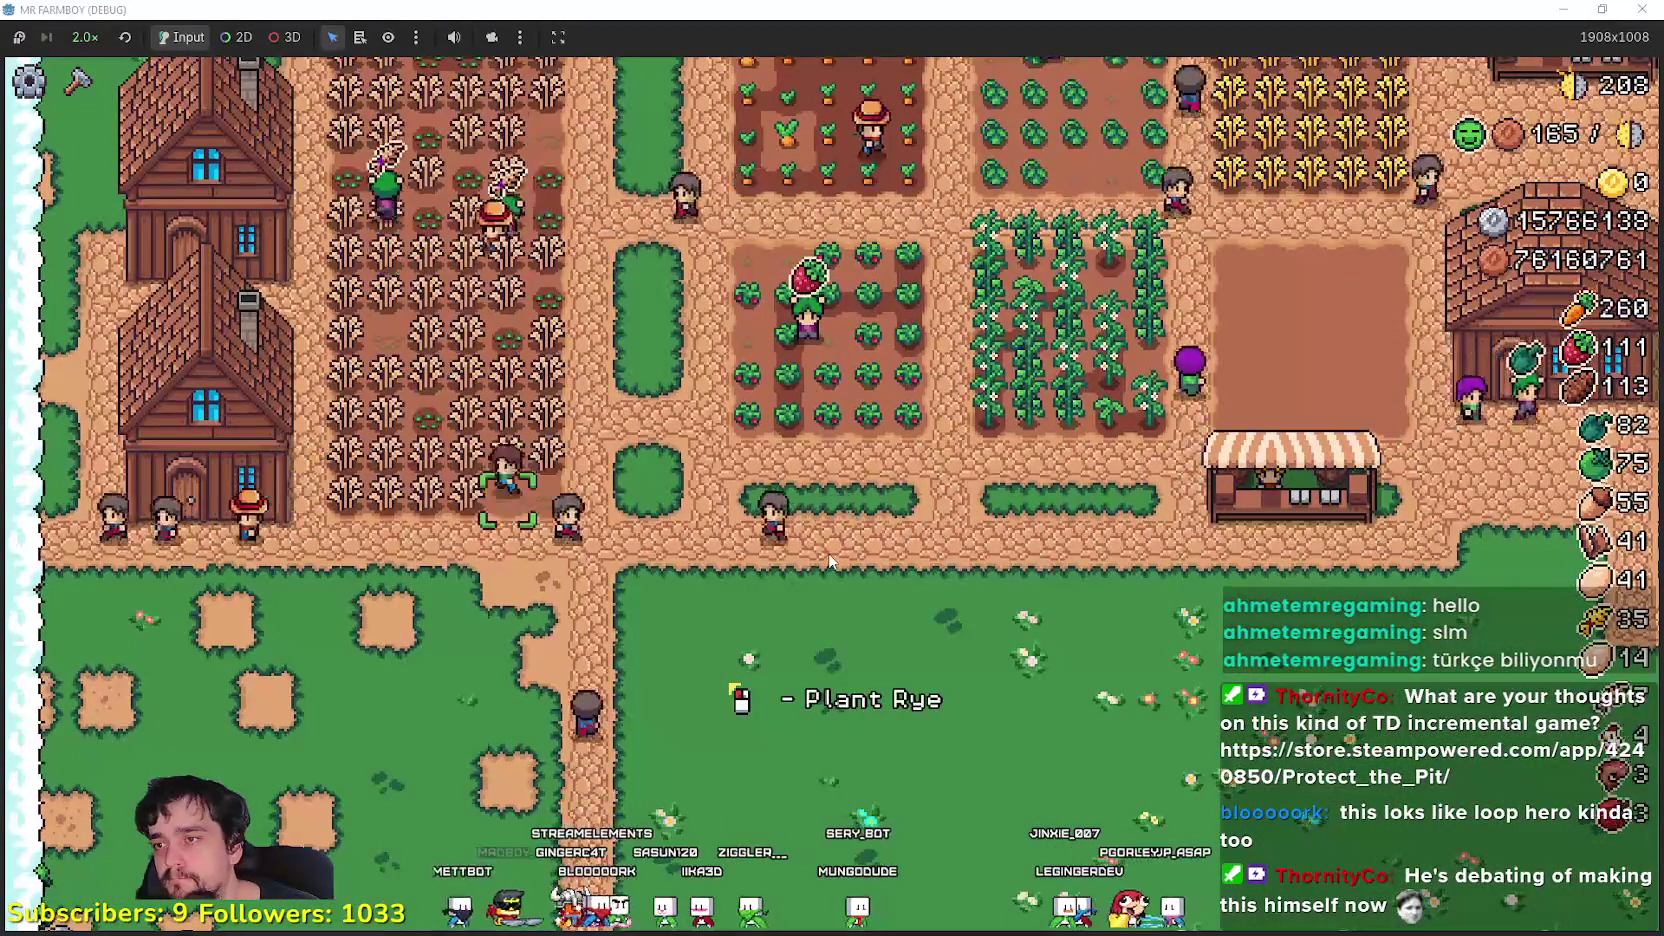
key("w")
key("d")
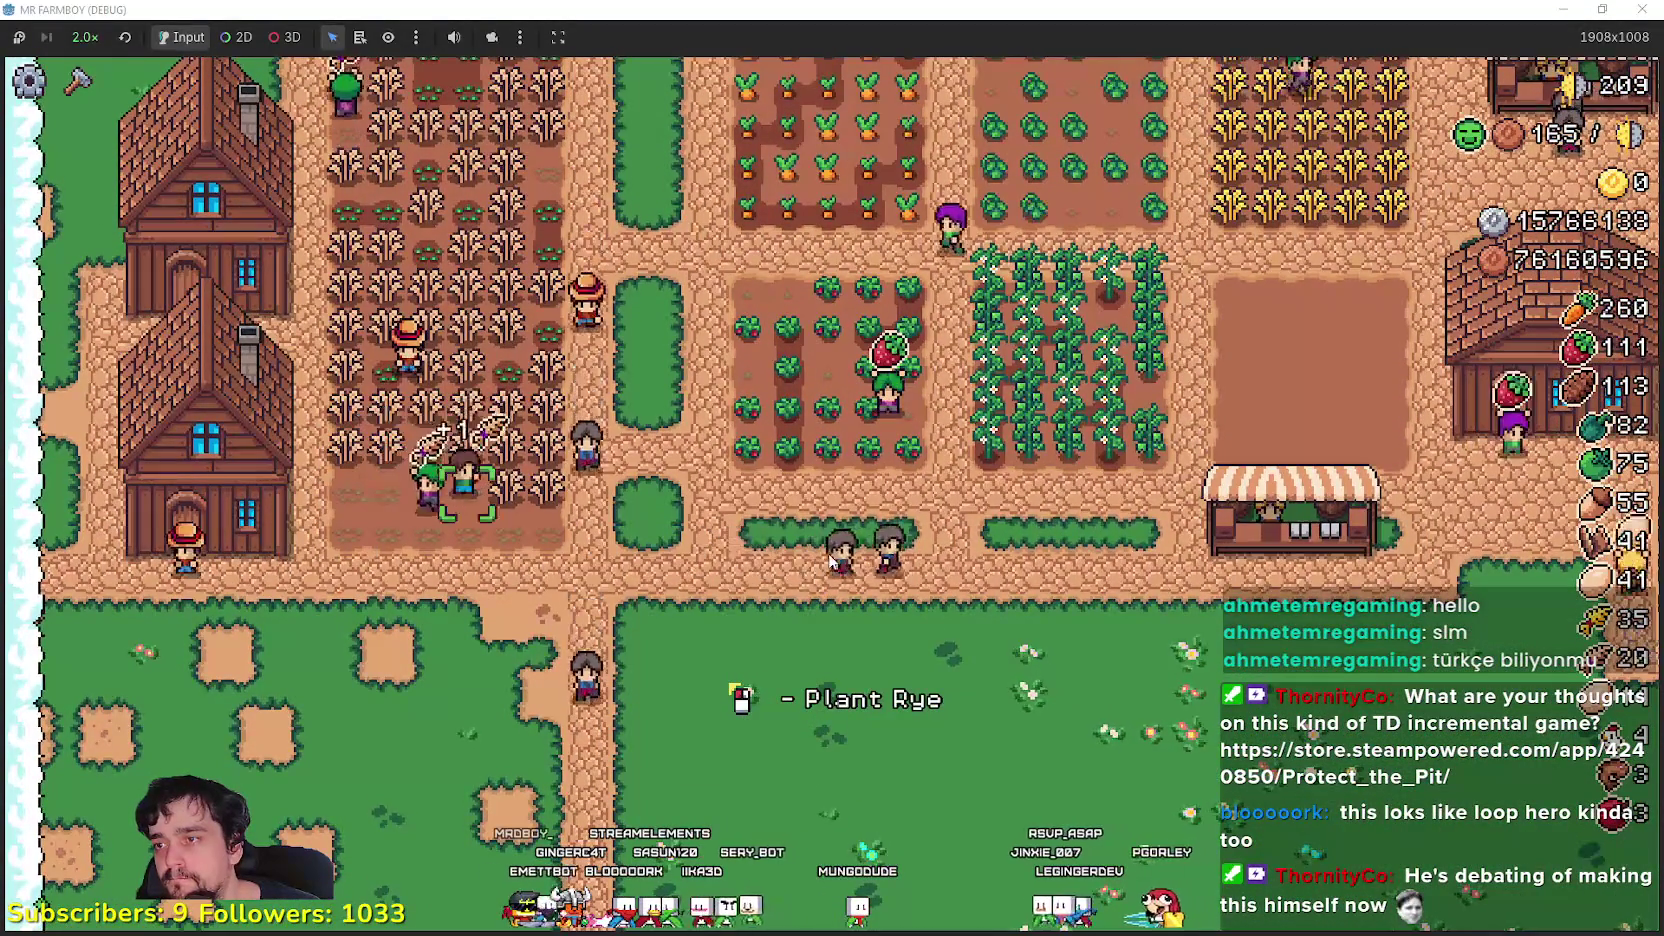
key("a")
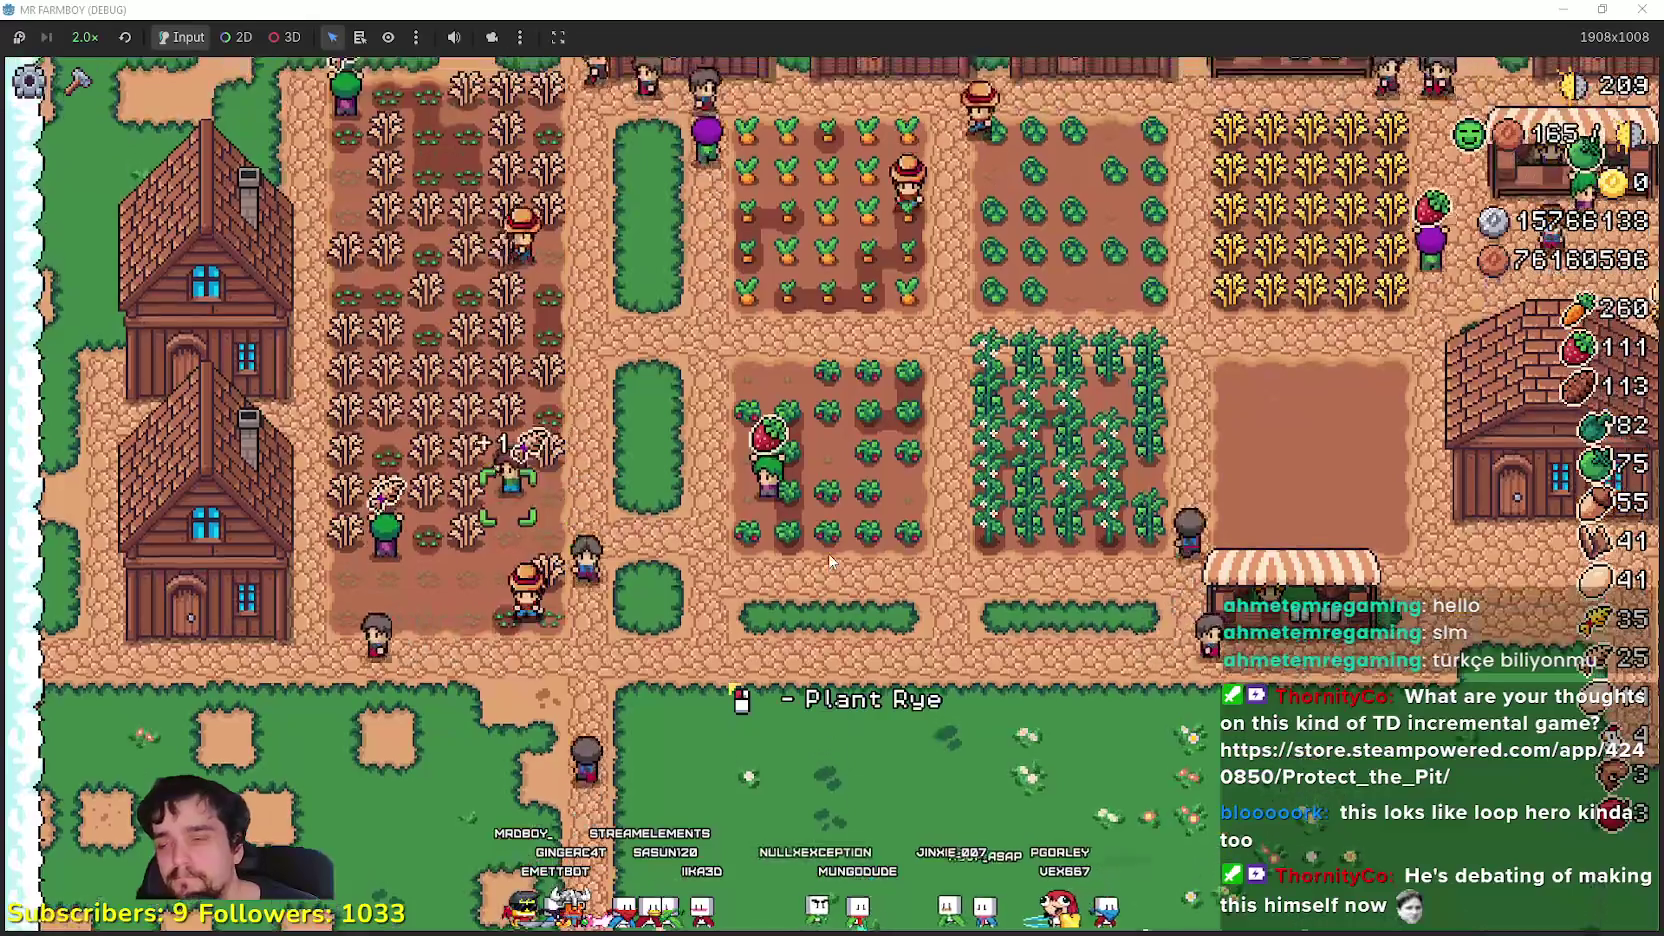
key("w")
key("d")
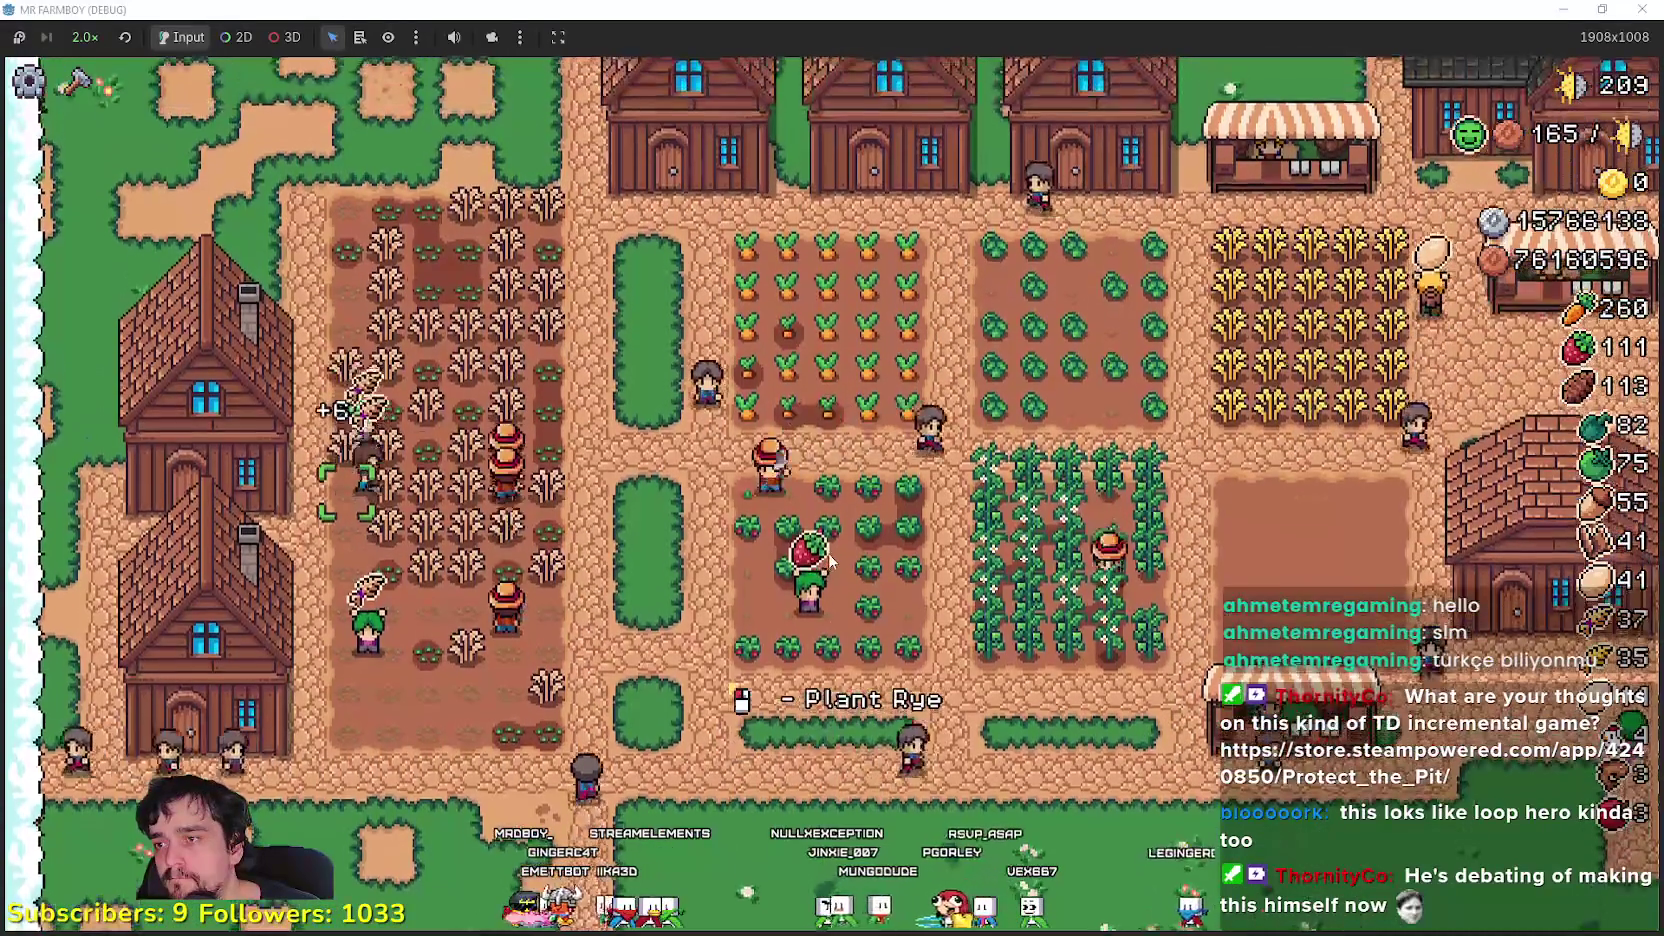
key("w")
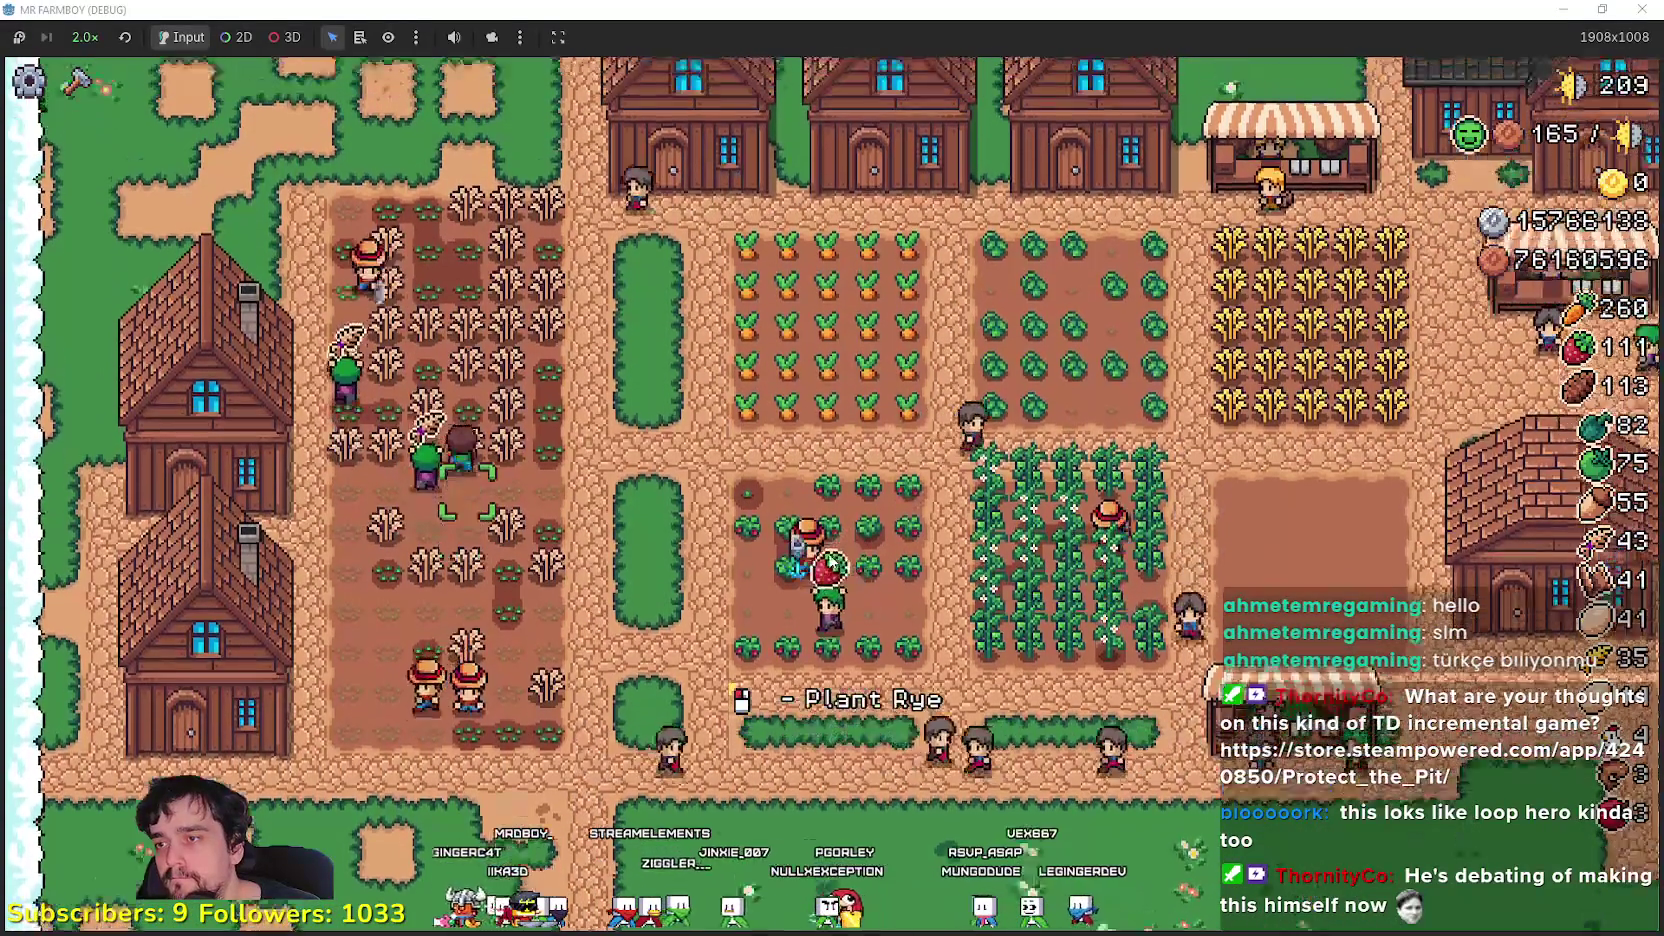
key("w")
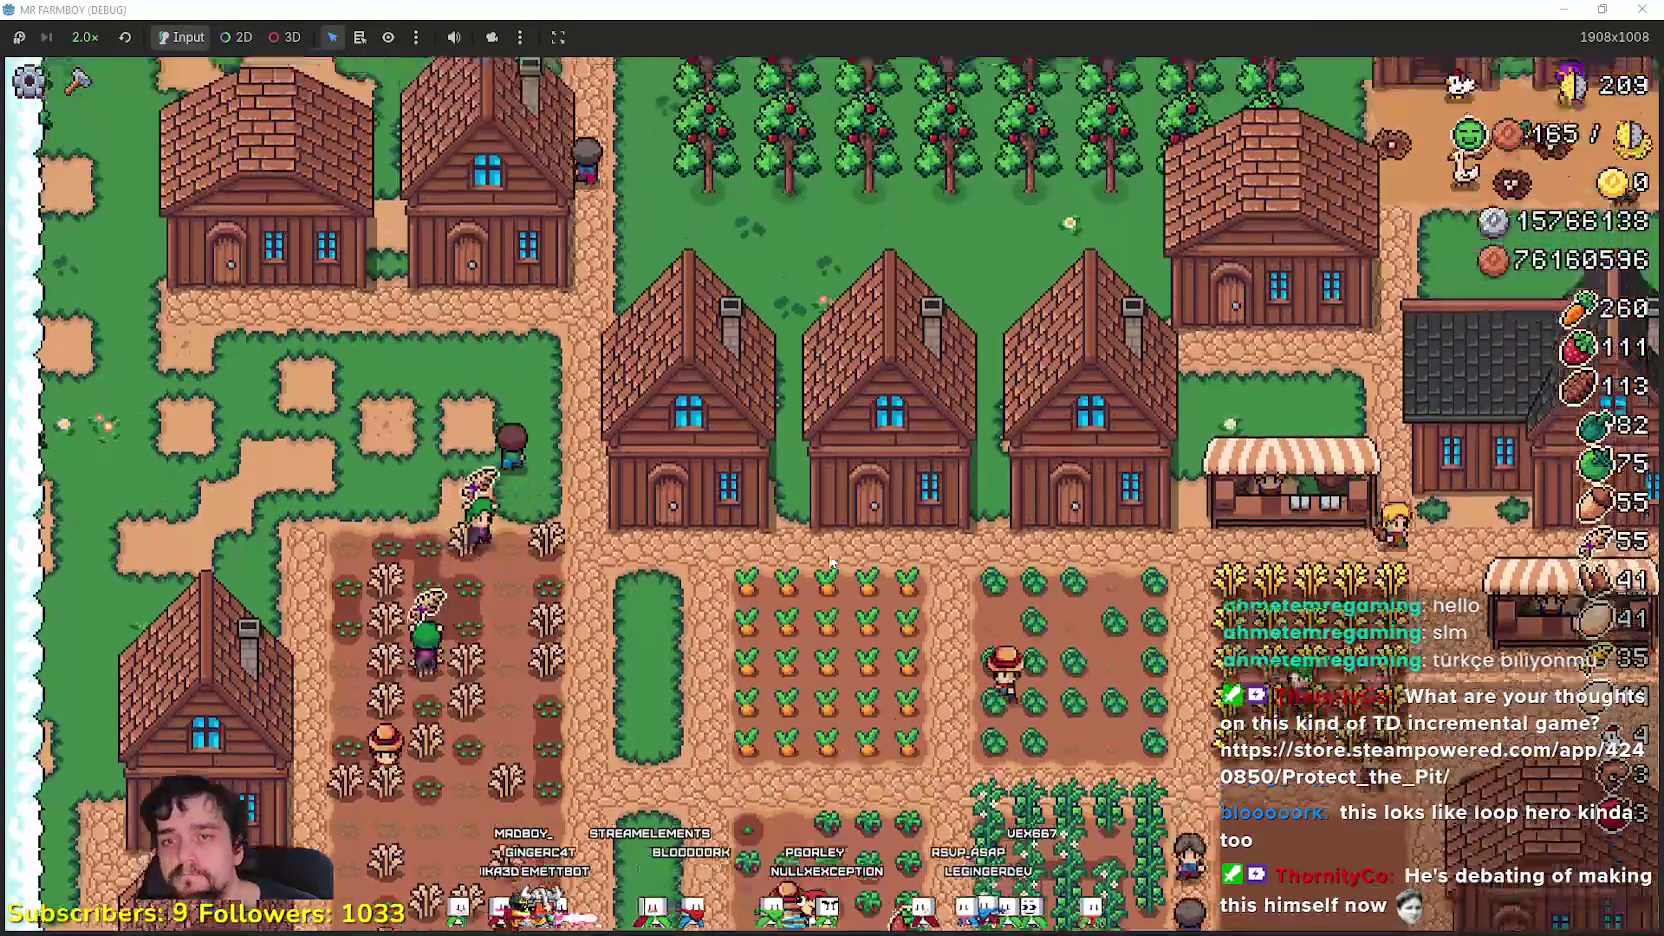
key("w")
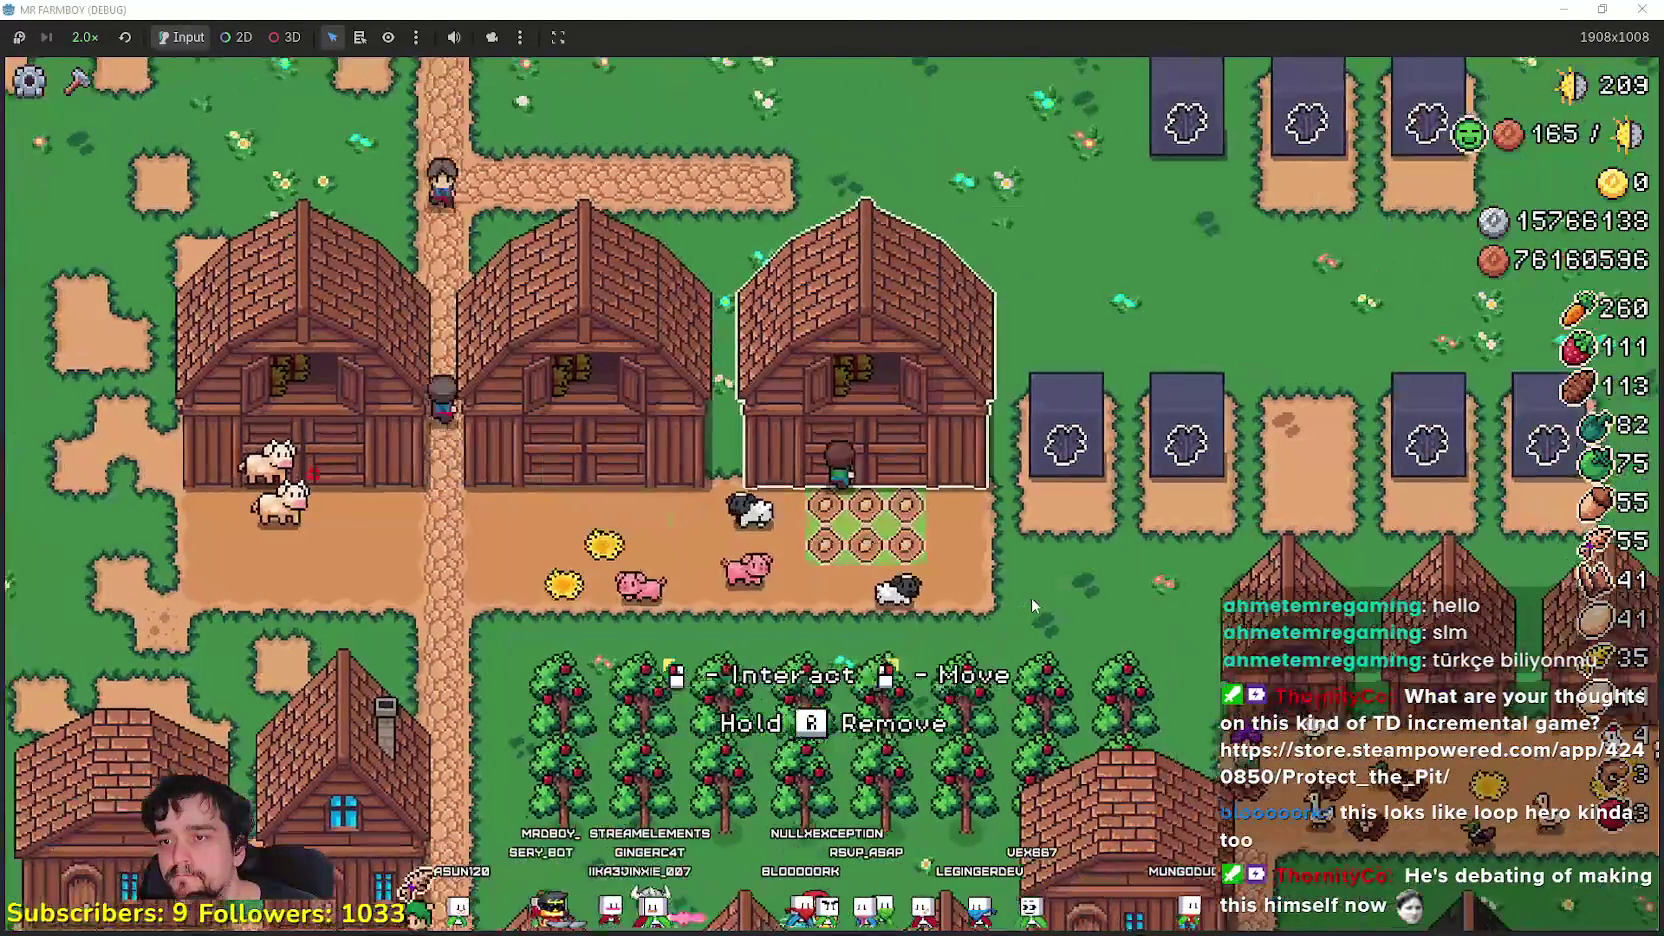
- Buy Pigs with silver to fill the stalls of two neighbouring barns
left_click(1031, 597)
scroll(712, 333, "up", 2)
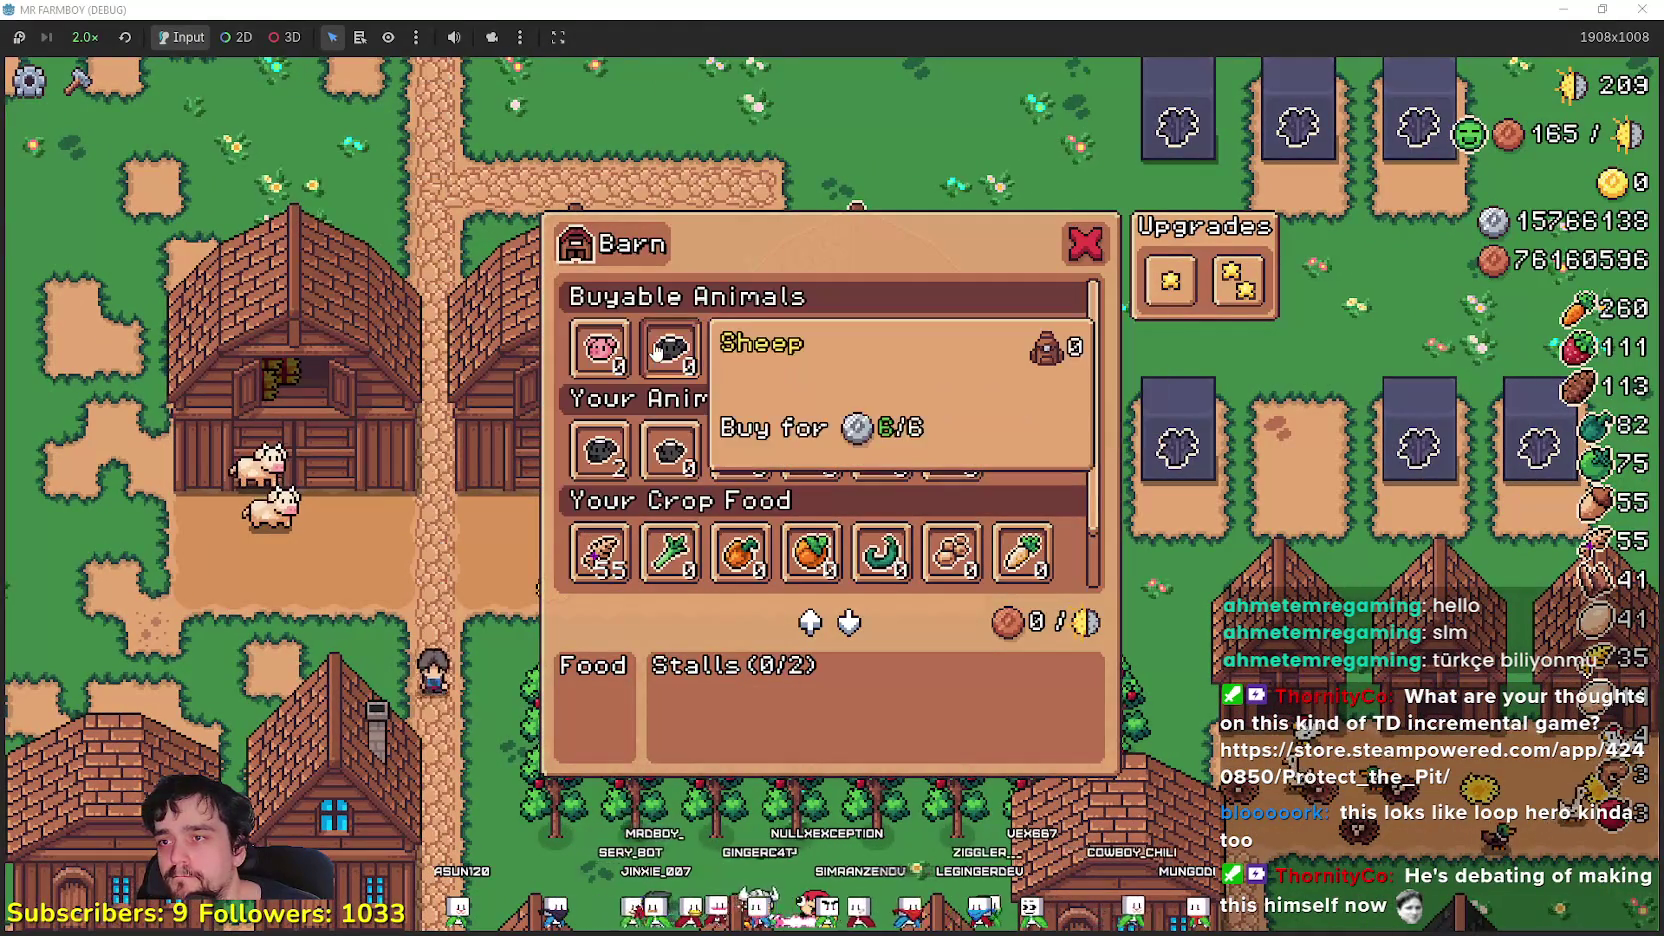
left_click(614, 356)
scroll(628, 502, "down", 1)
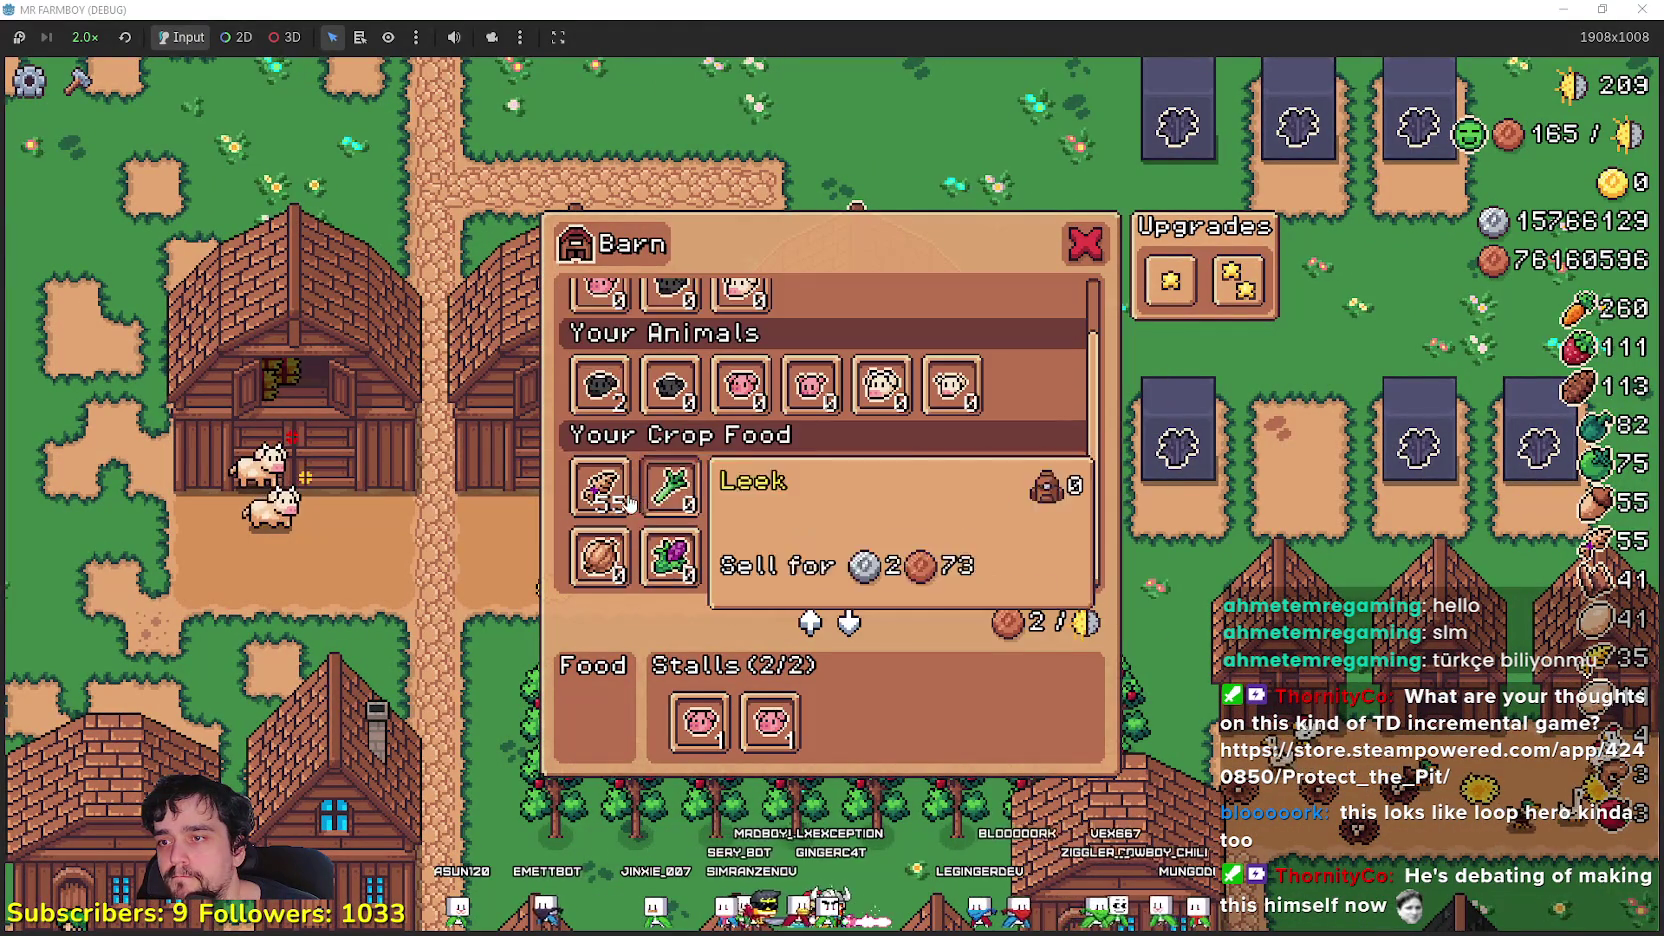
key("Left")
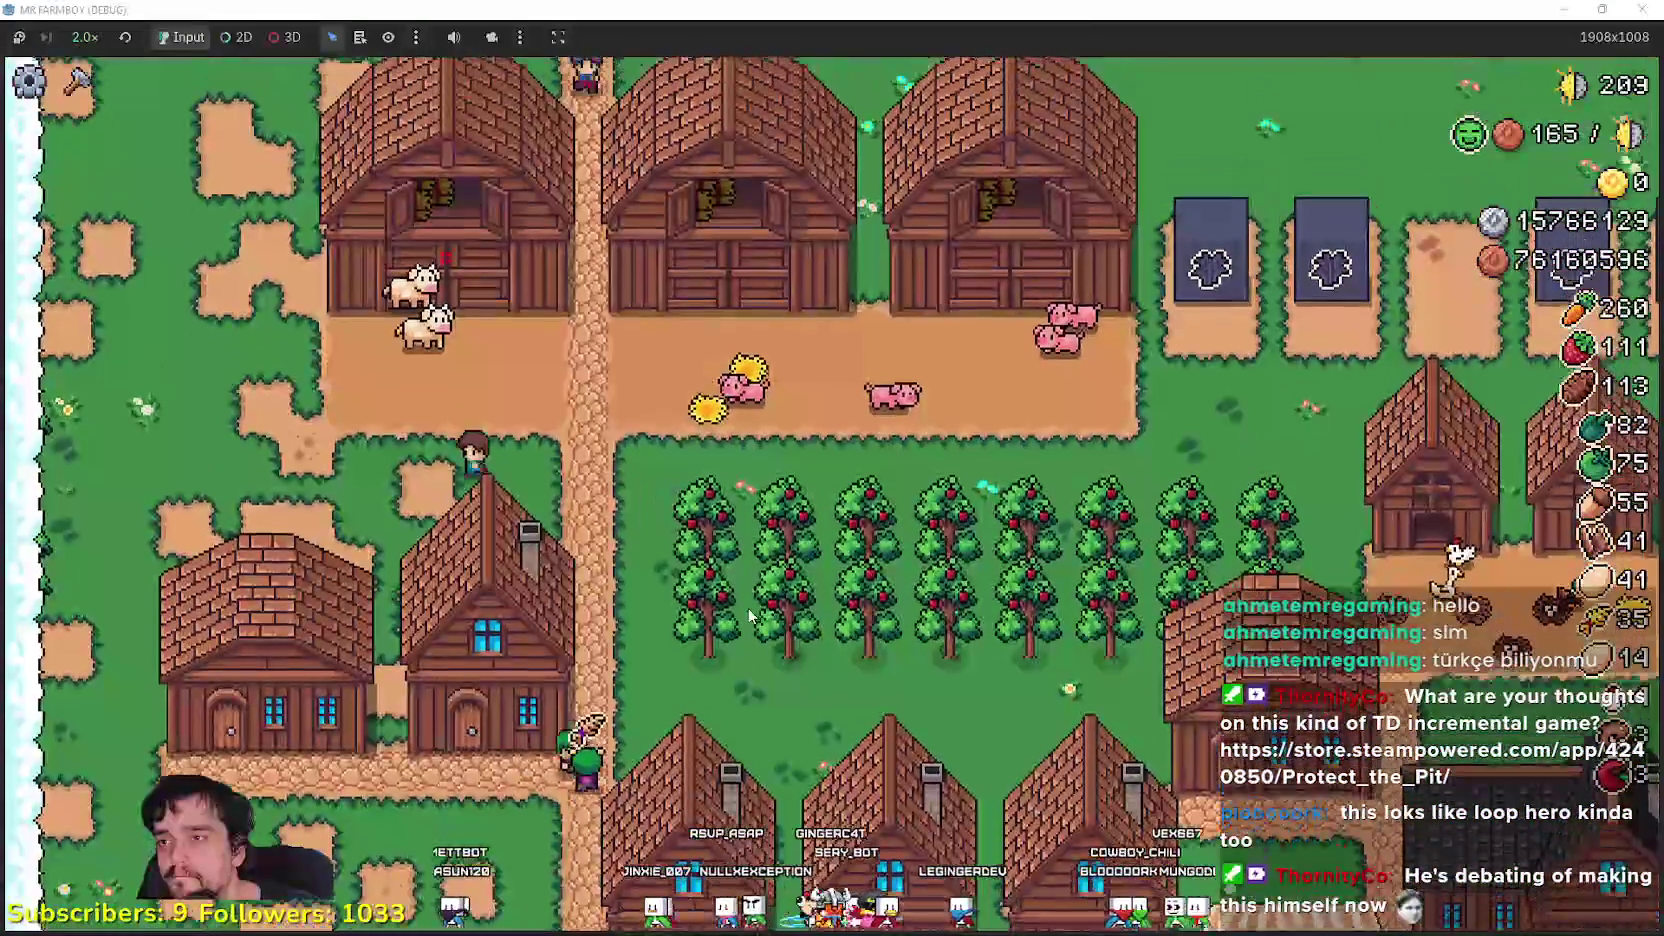
scroll(740, 606, "up", 1)
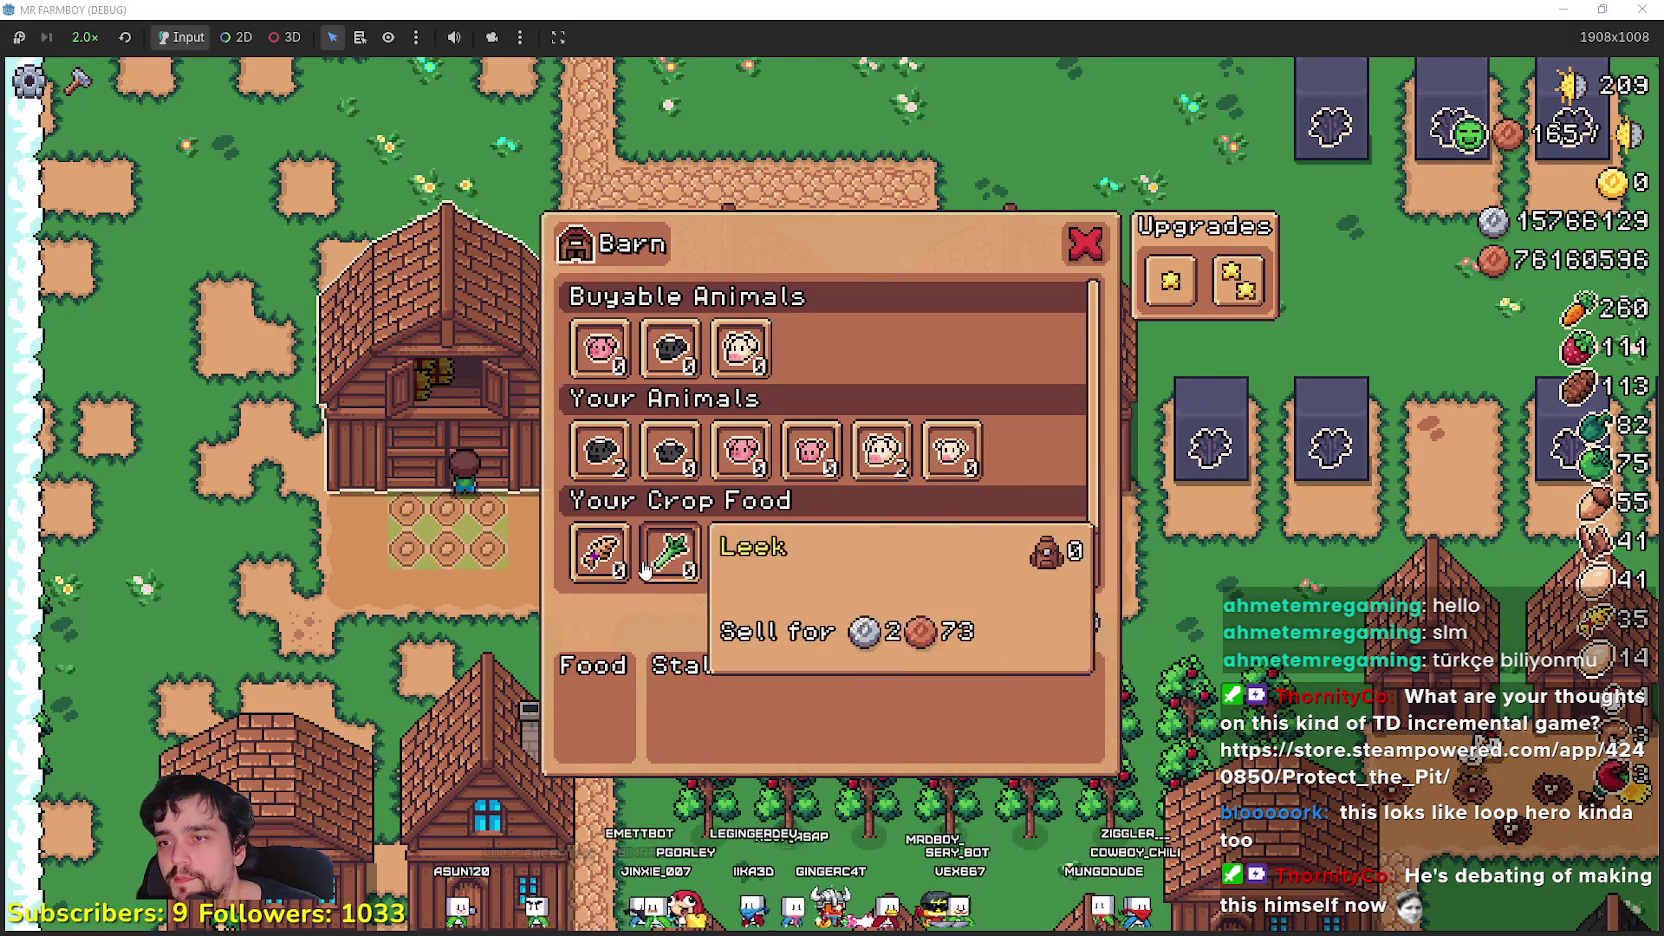
left_click(600, 348)
left_click(600, 348)
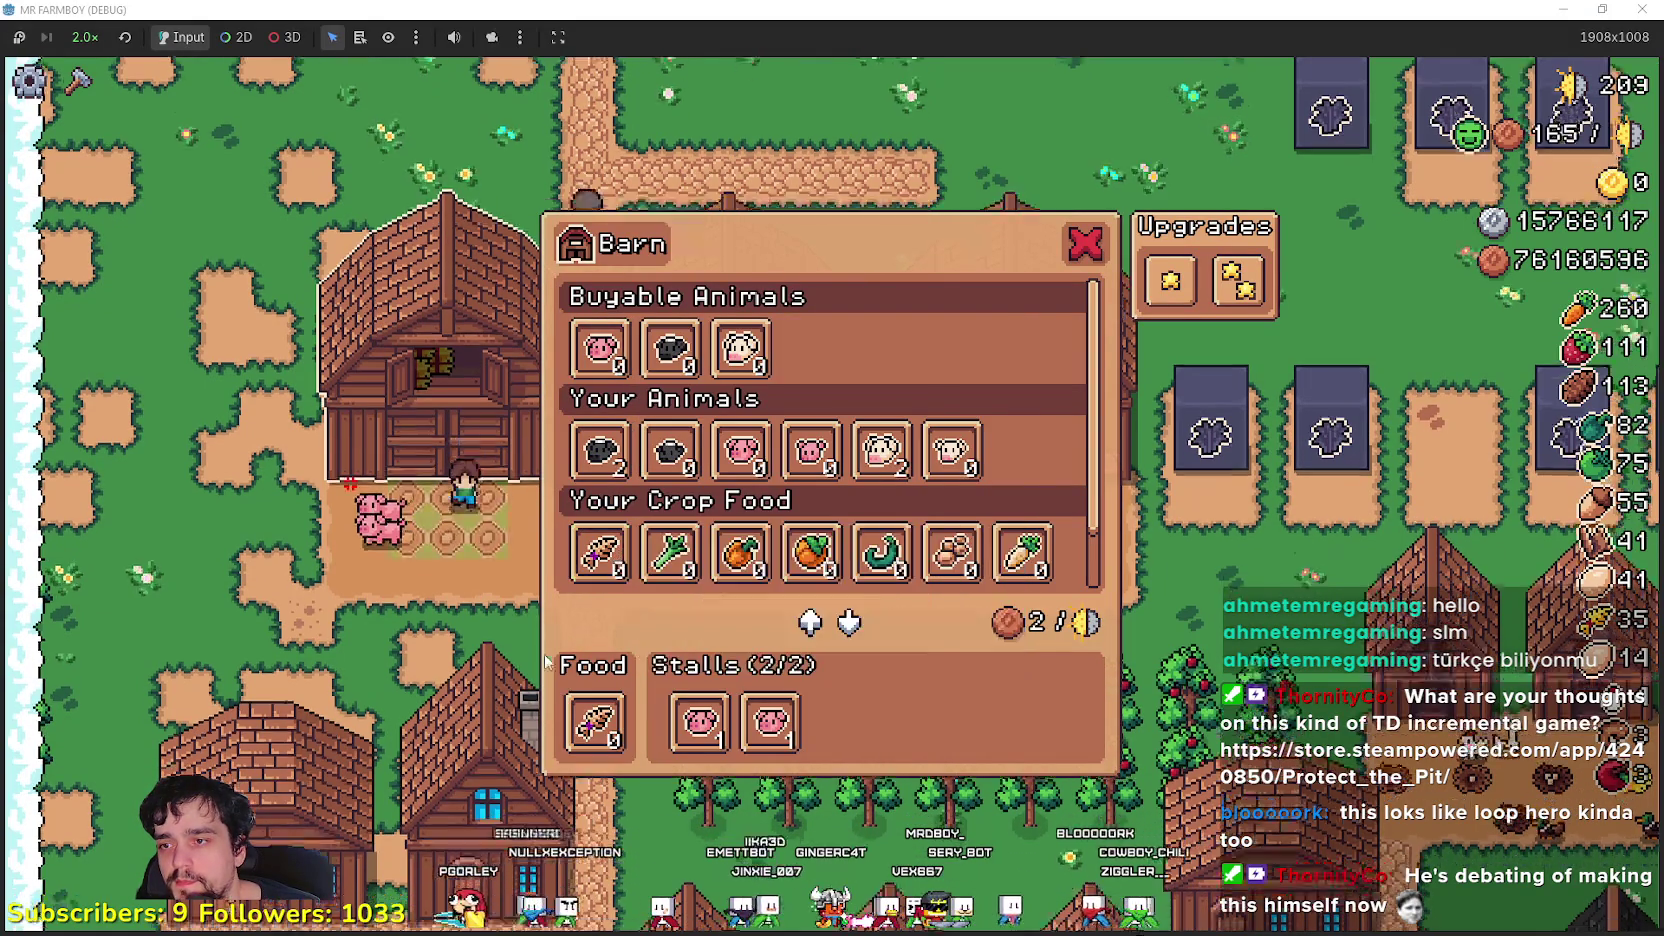
key("Down")
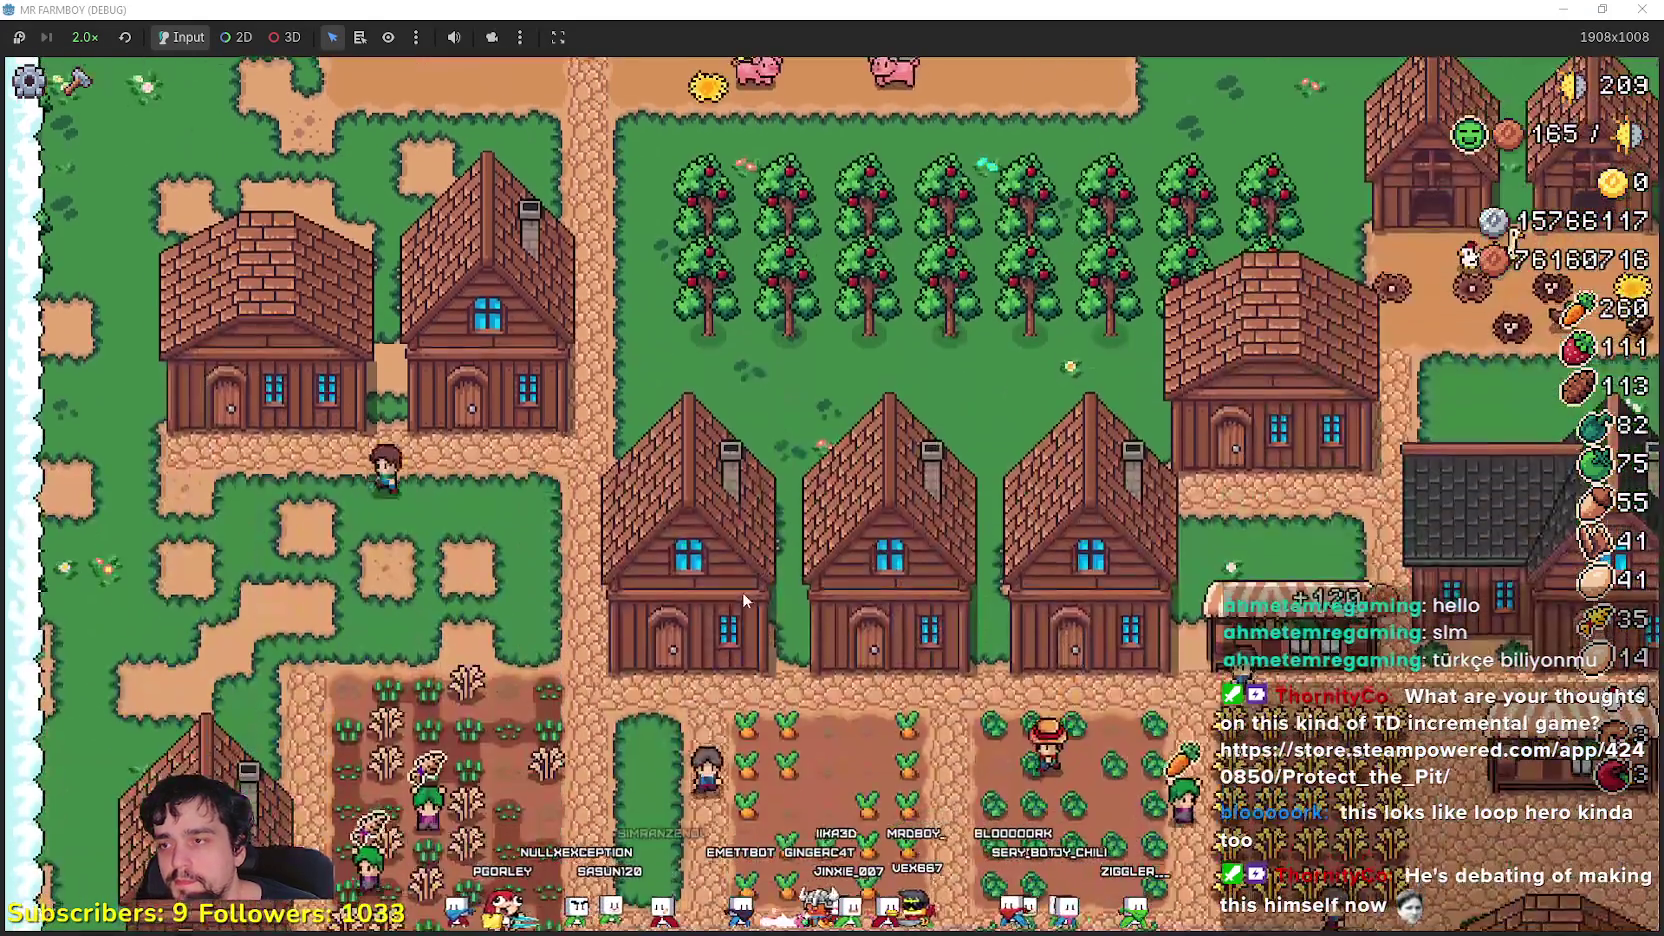
- Add the harvested Rye to the warehouse stock
left_click(742, 592)
key("Up")
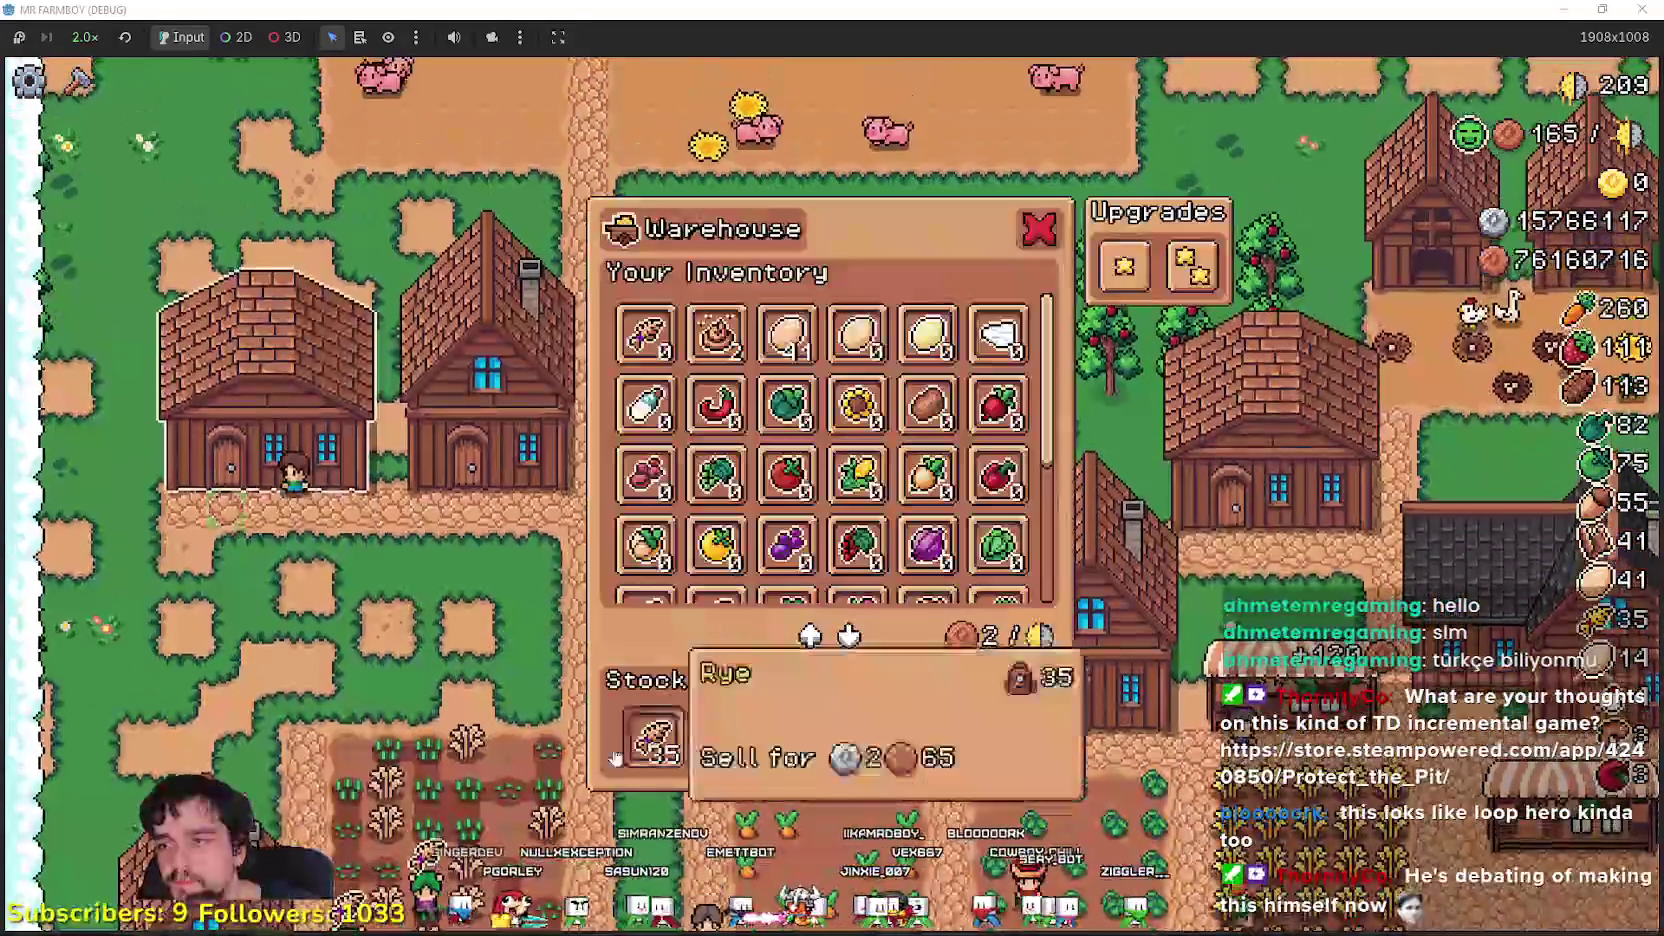
key("Escape")
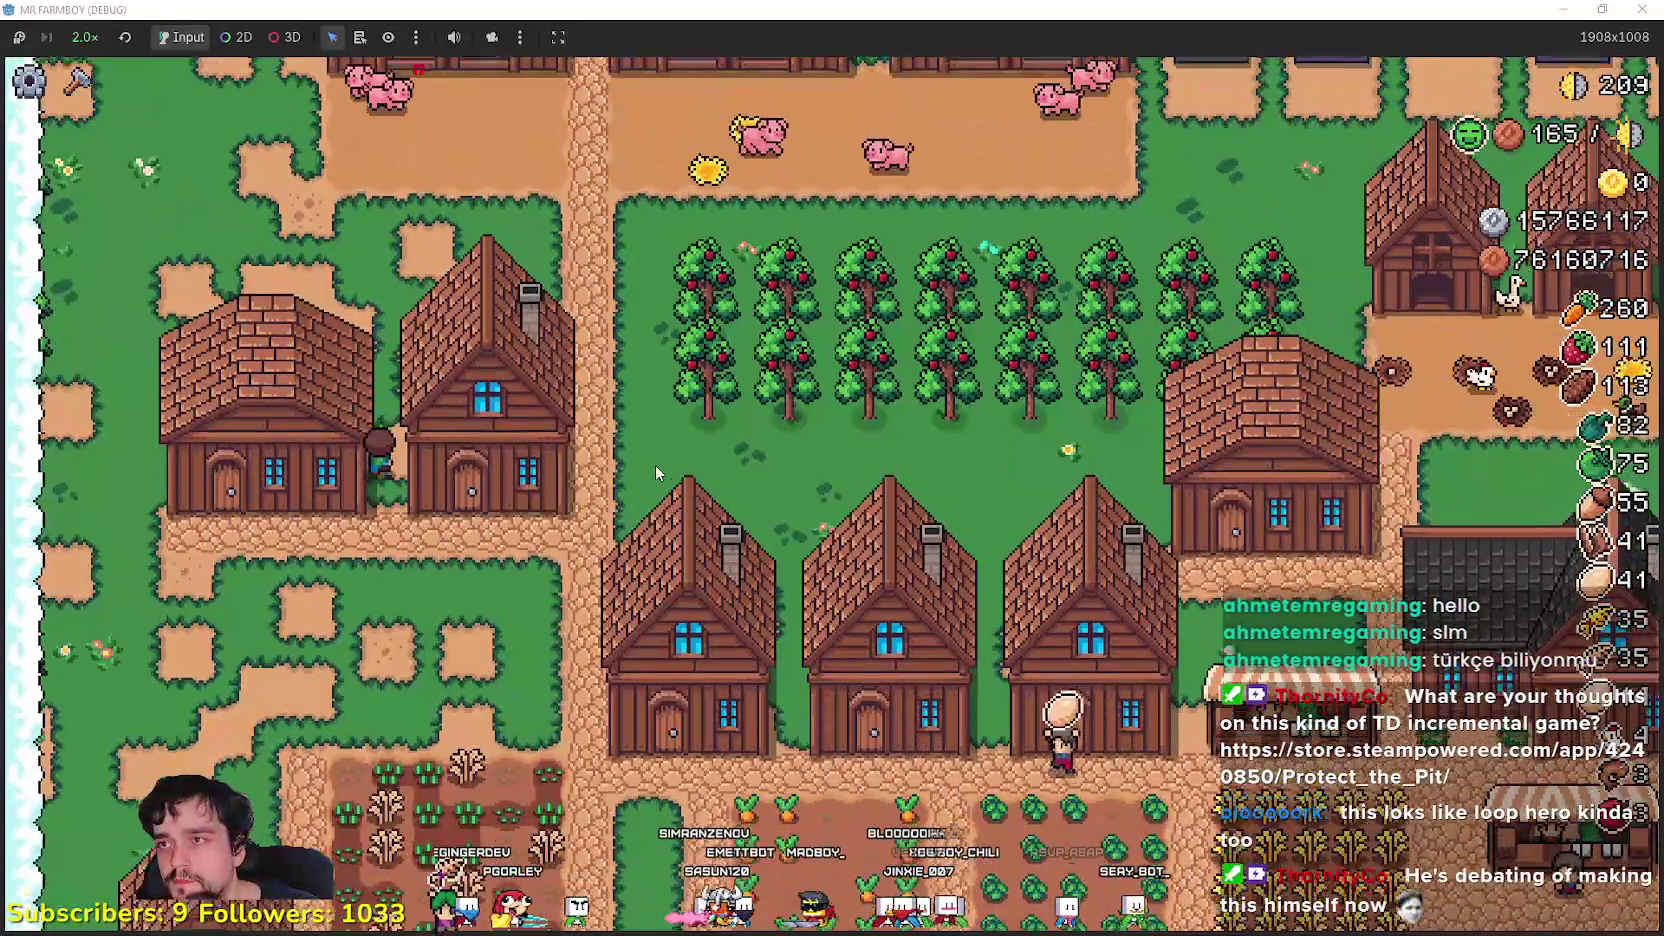
key("Up")
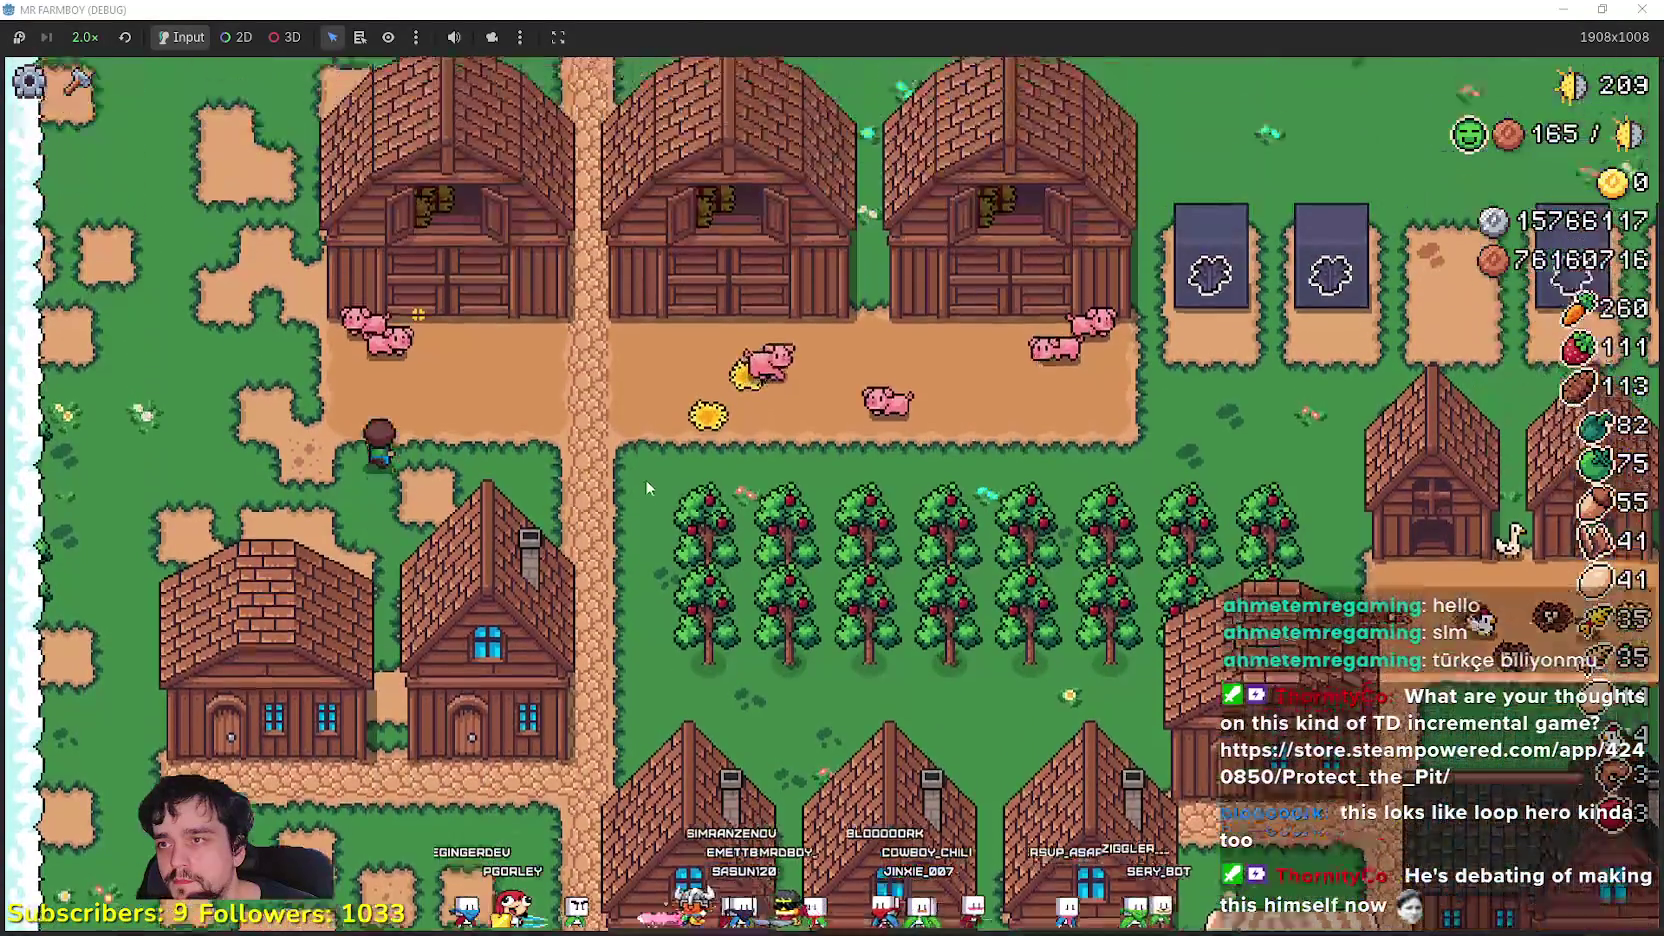
- Set Rye as the barn's food, filling its Food slot with 34 rye, then walk to the fields
left_click(637, 417)
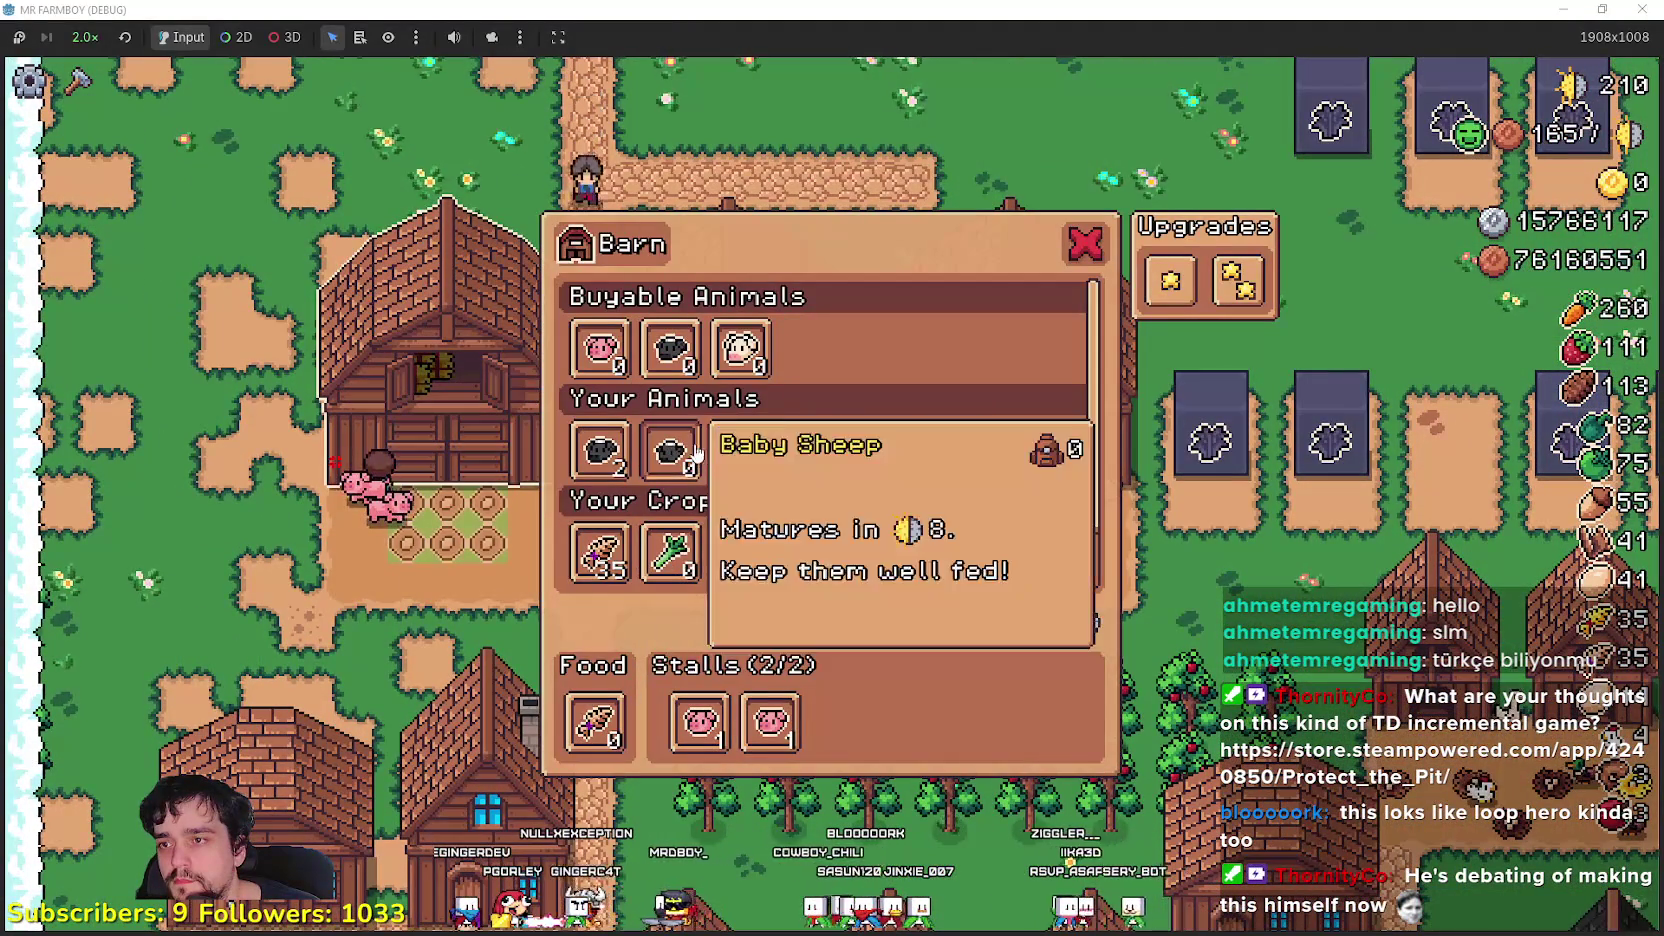
key("Down")
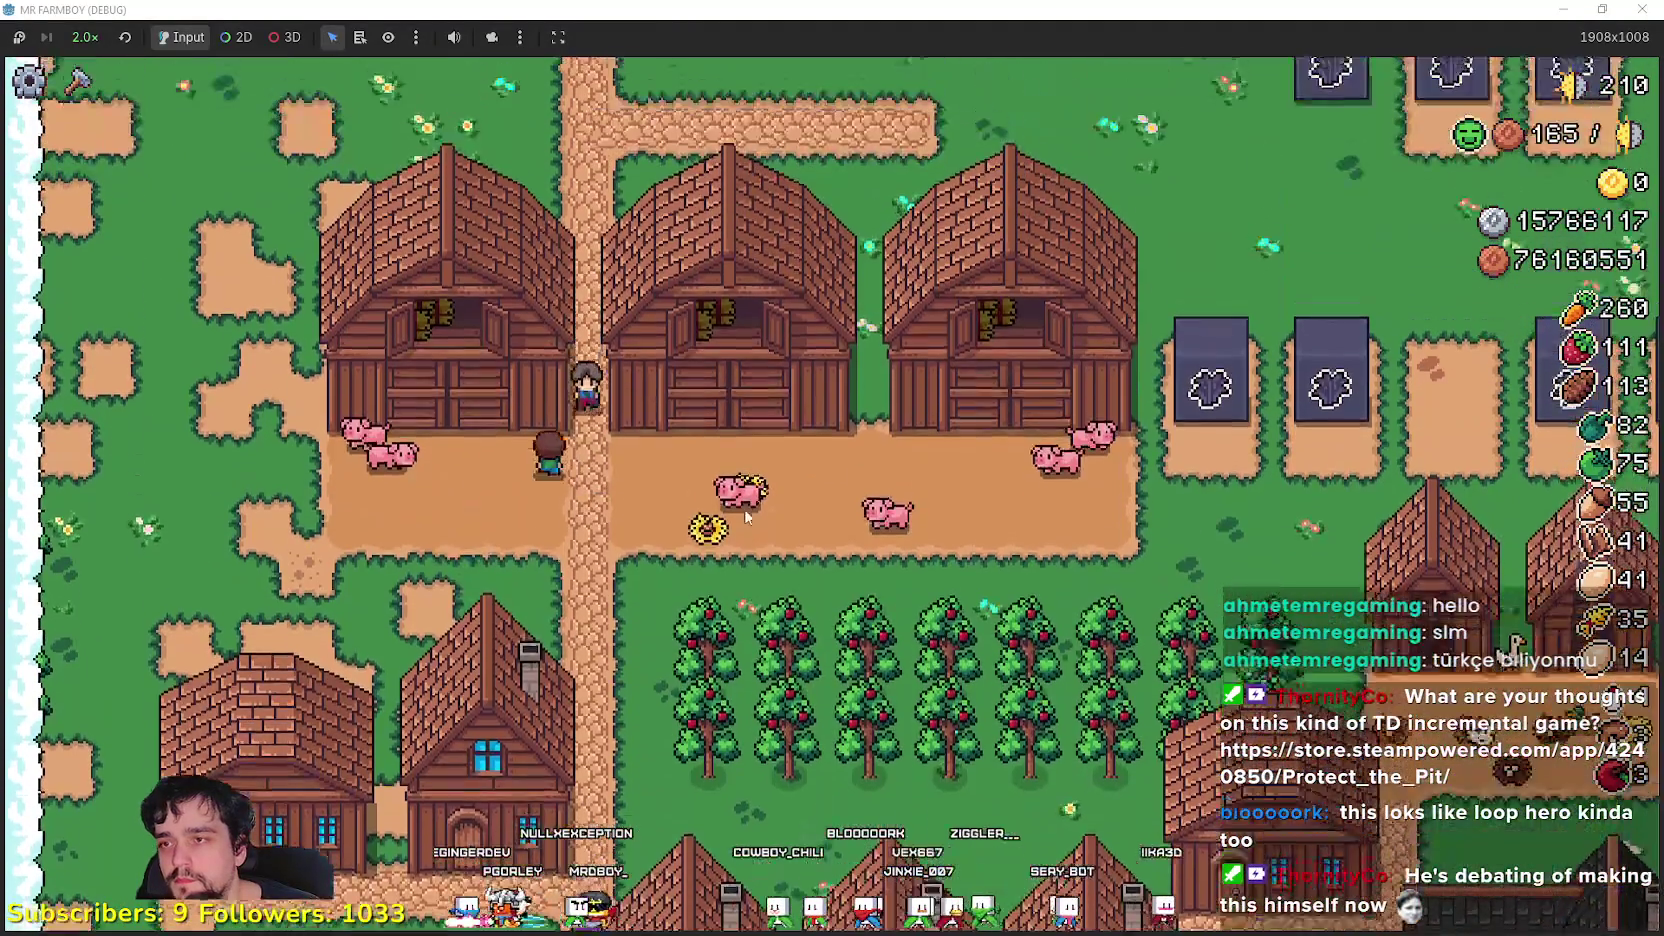
left_click(745, 517)
key("Escape")
left_click(624, 562)
scroll(624, 562, "down", 2)
key("Escape")
key("Right")
key("Down")
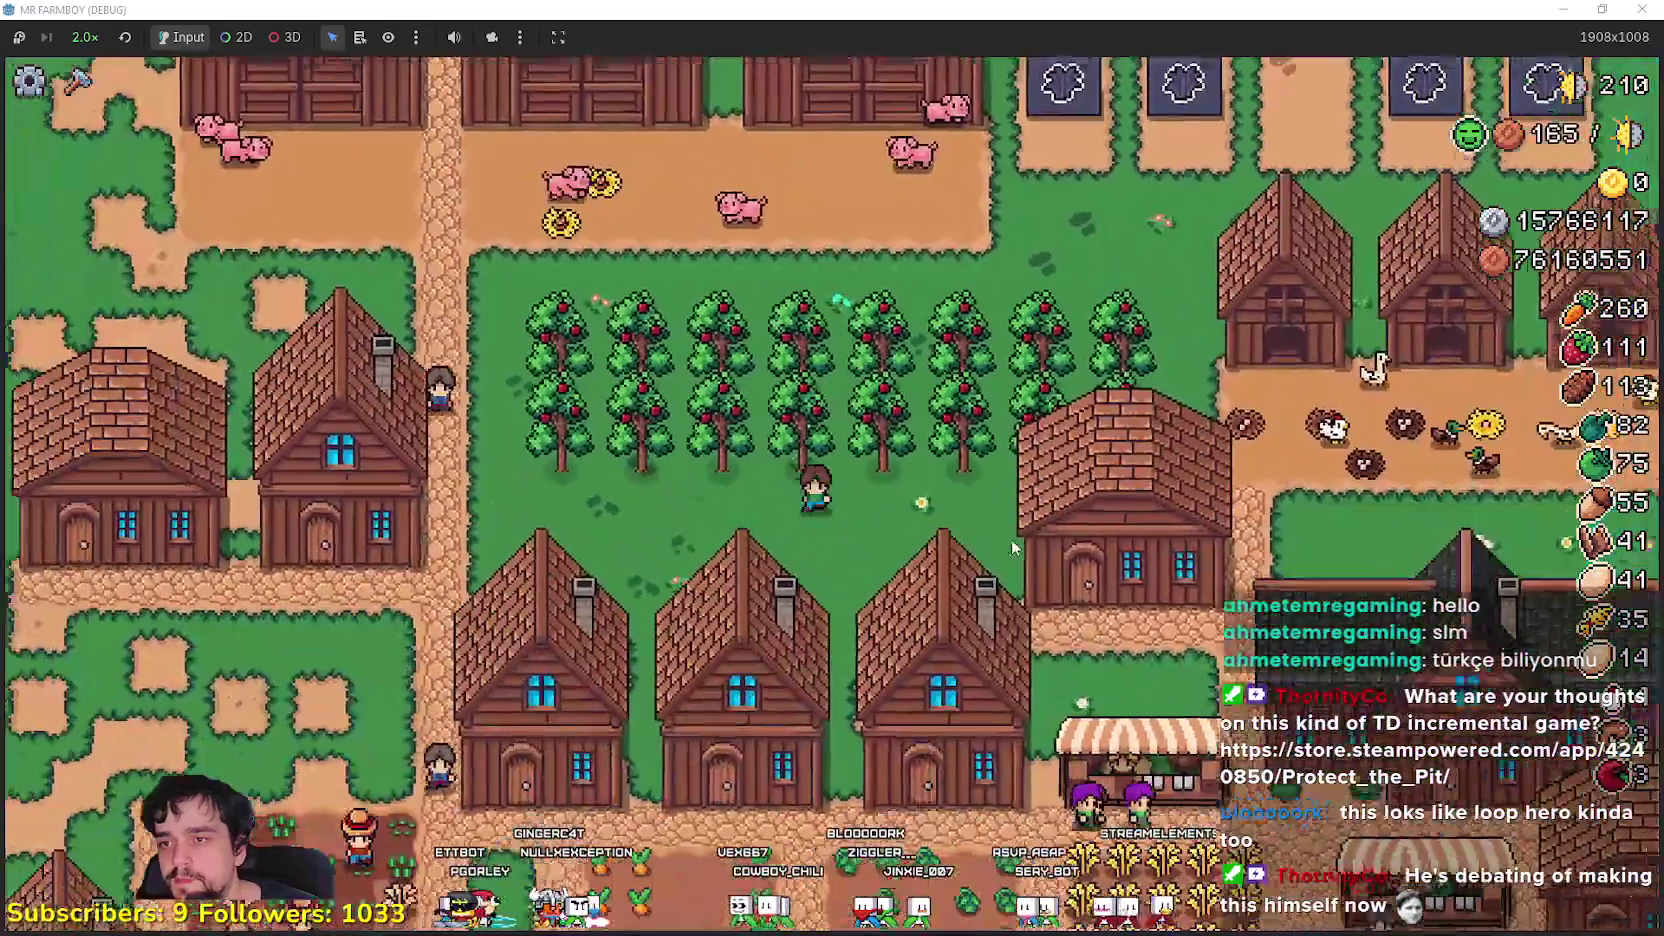
key("Down")
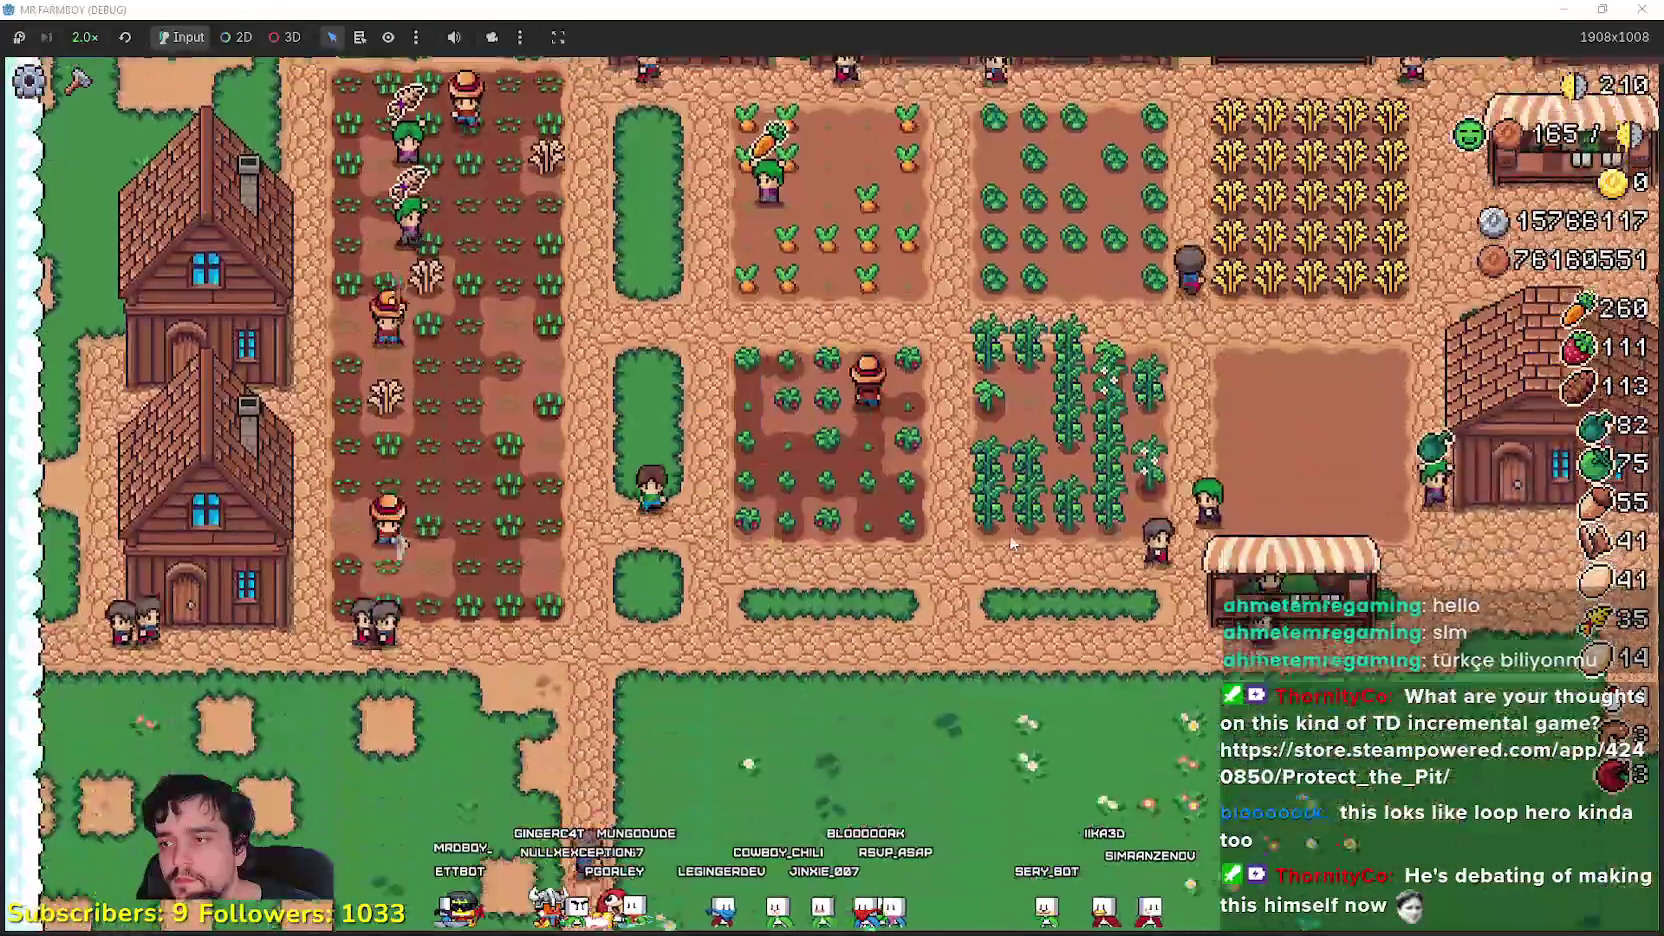
key("Up")
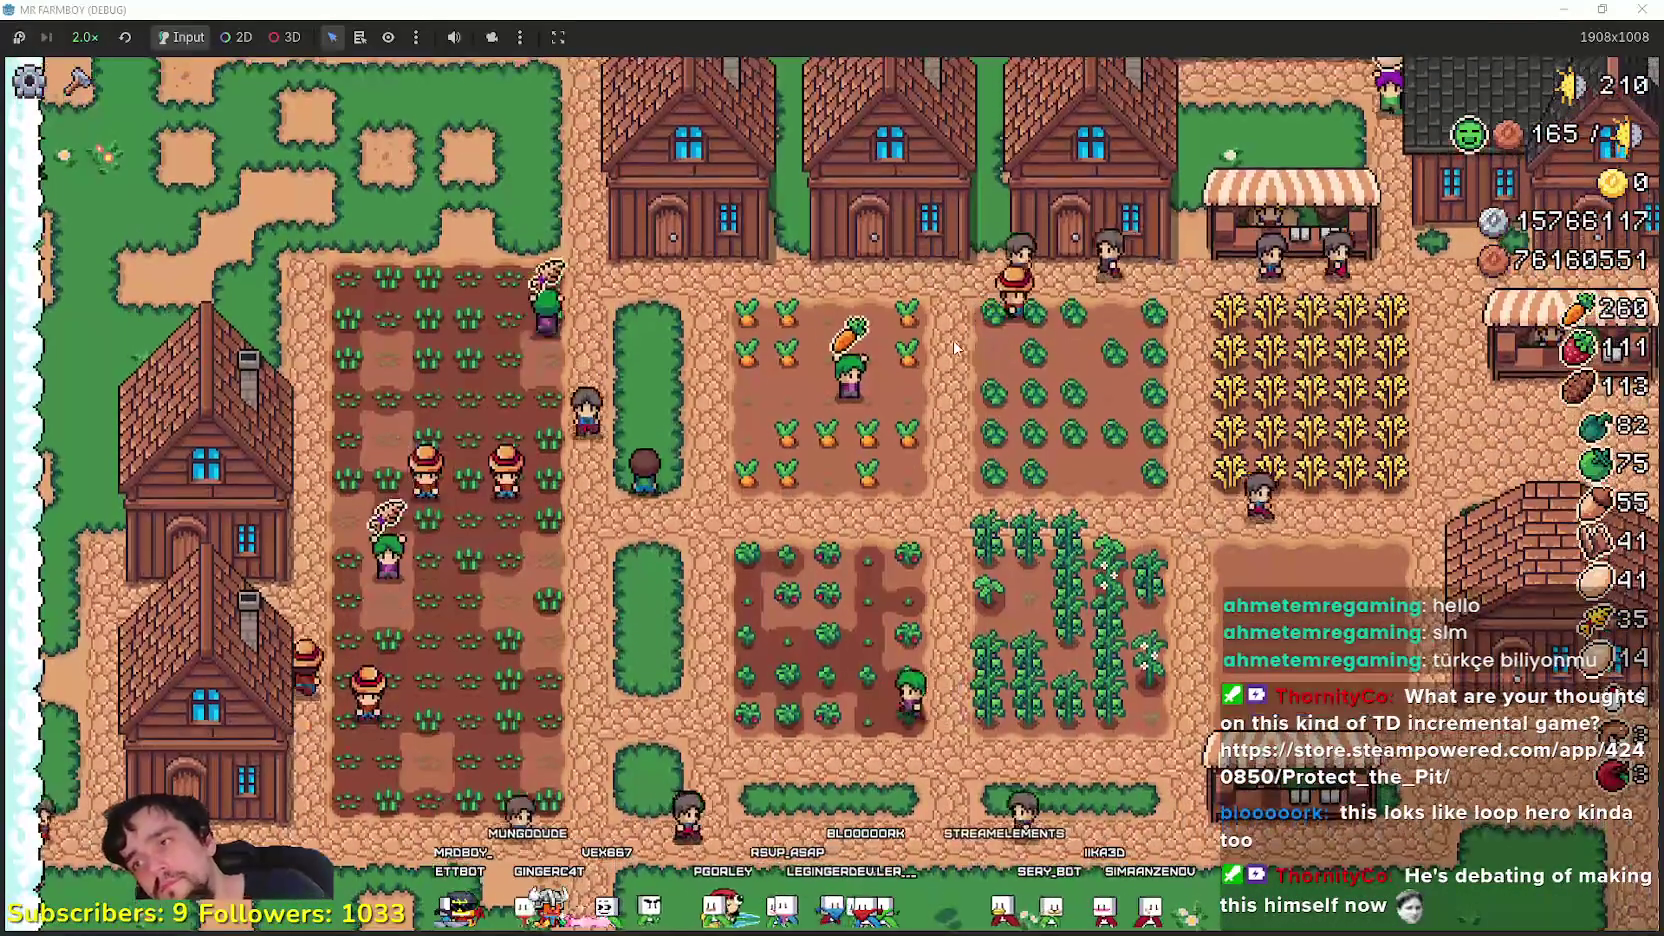
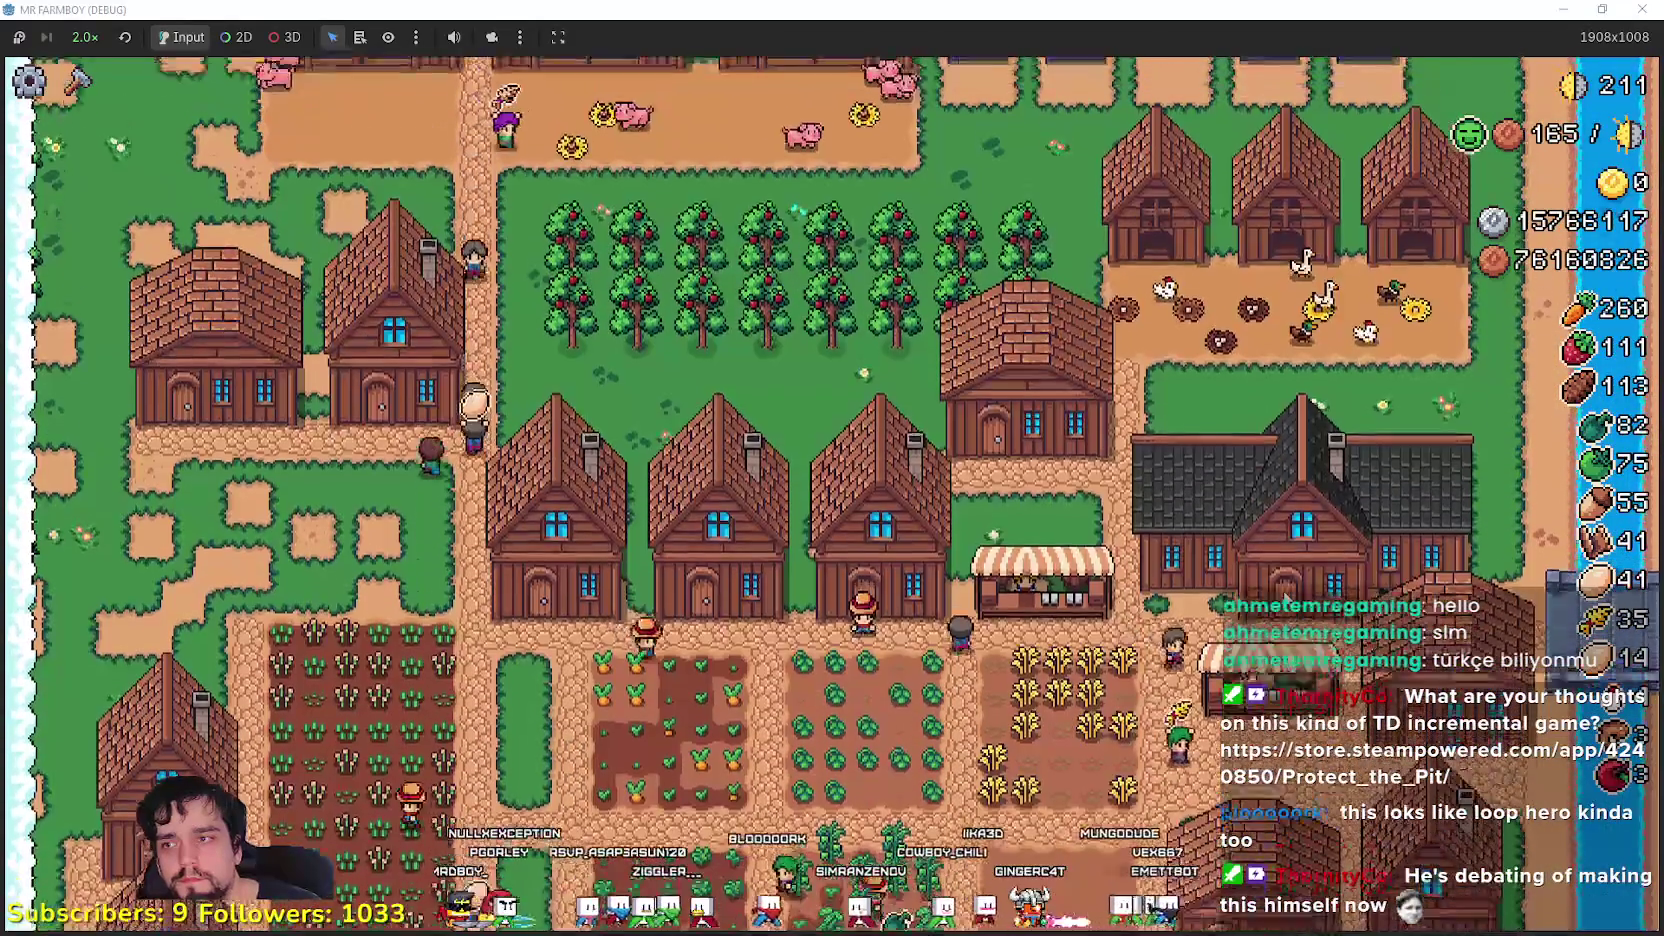
- Glance at the house panel and the warehouse inventory, closing each one
key("e")
key("Escape")
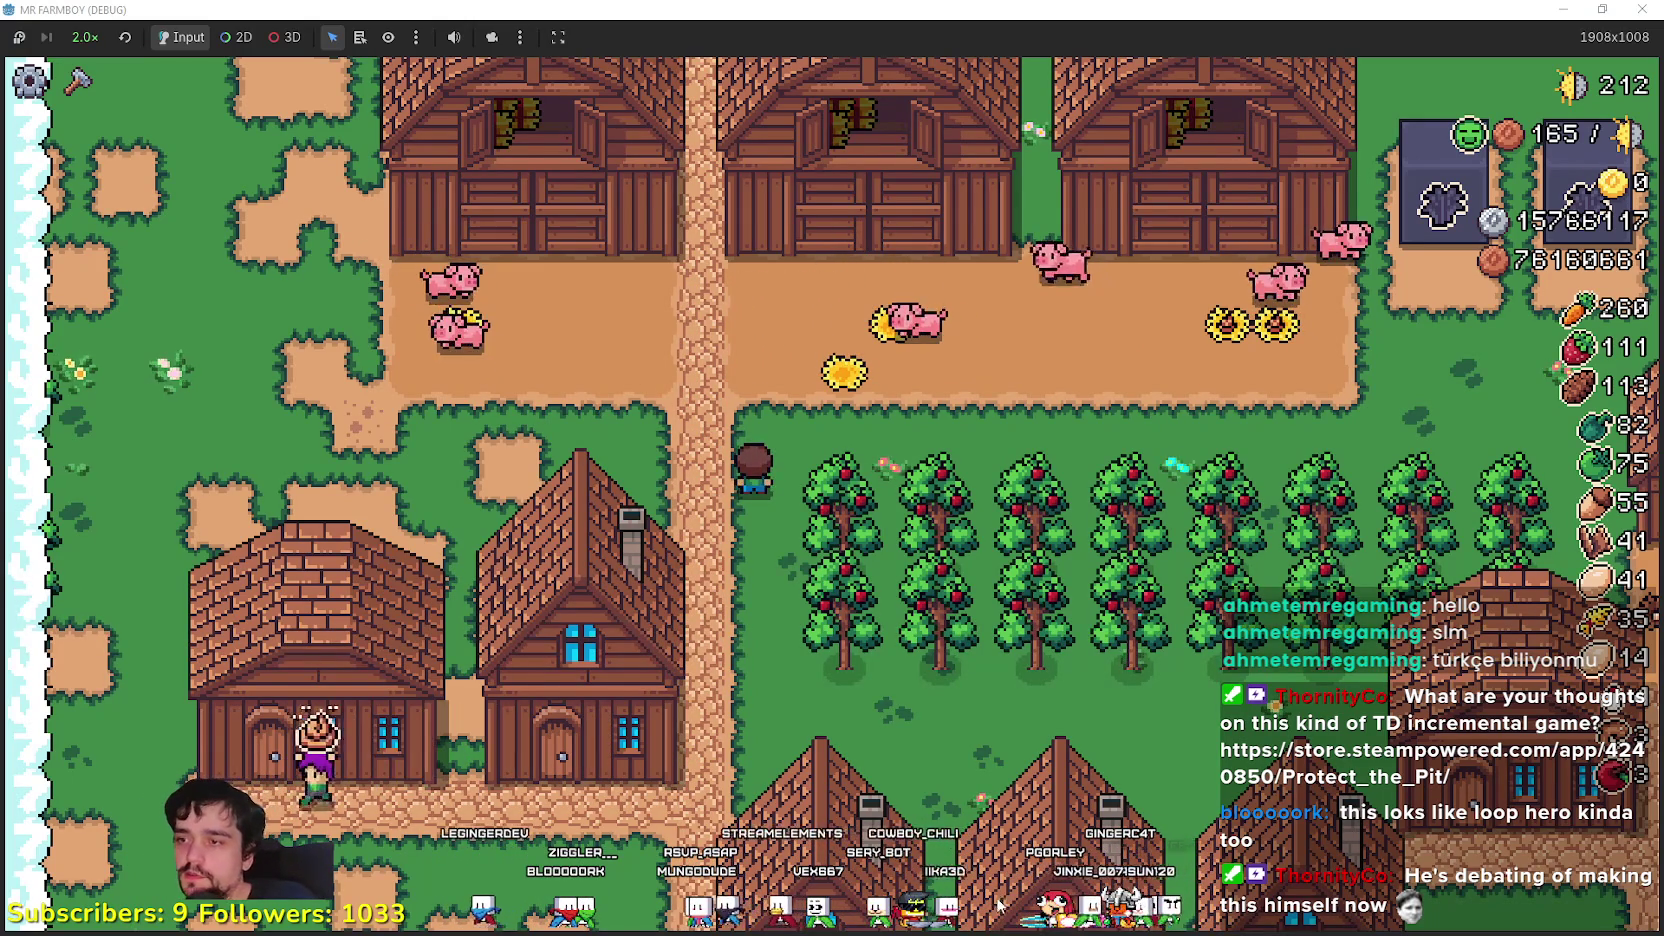
scroll(850, 690, "down", 3)
scroll(814, 662, "down", 3)
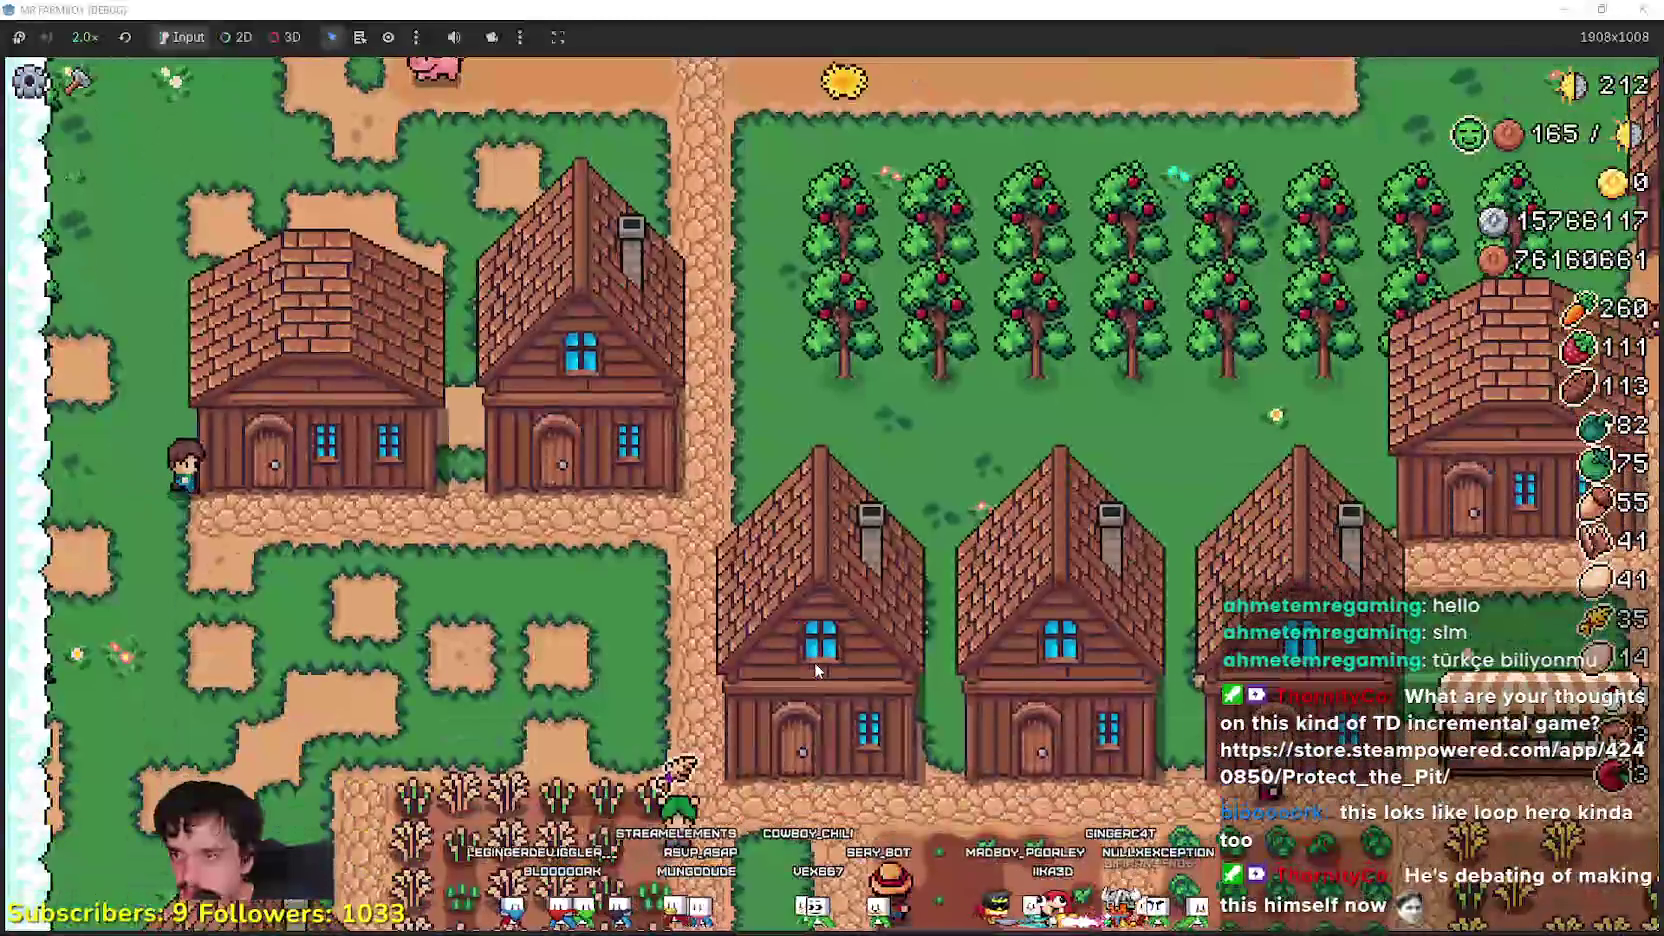
left_click(814, 662)
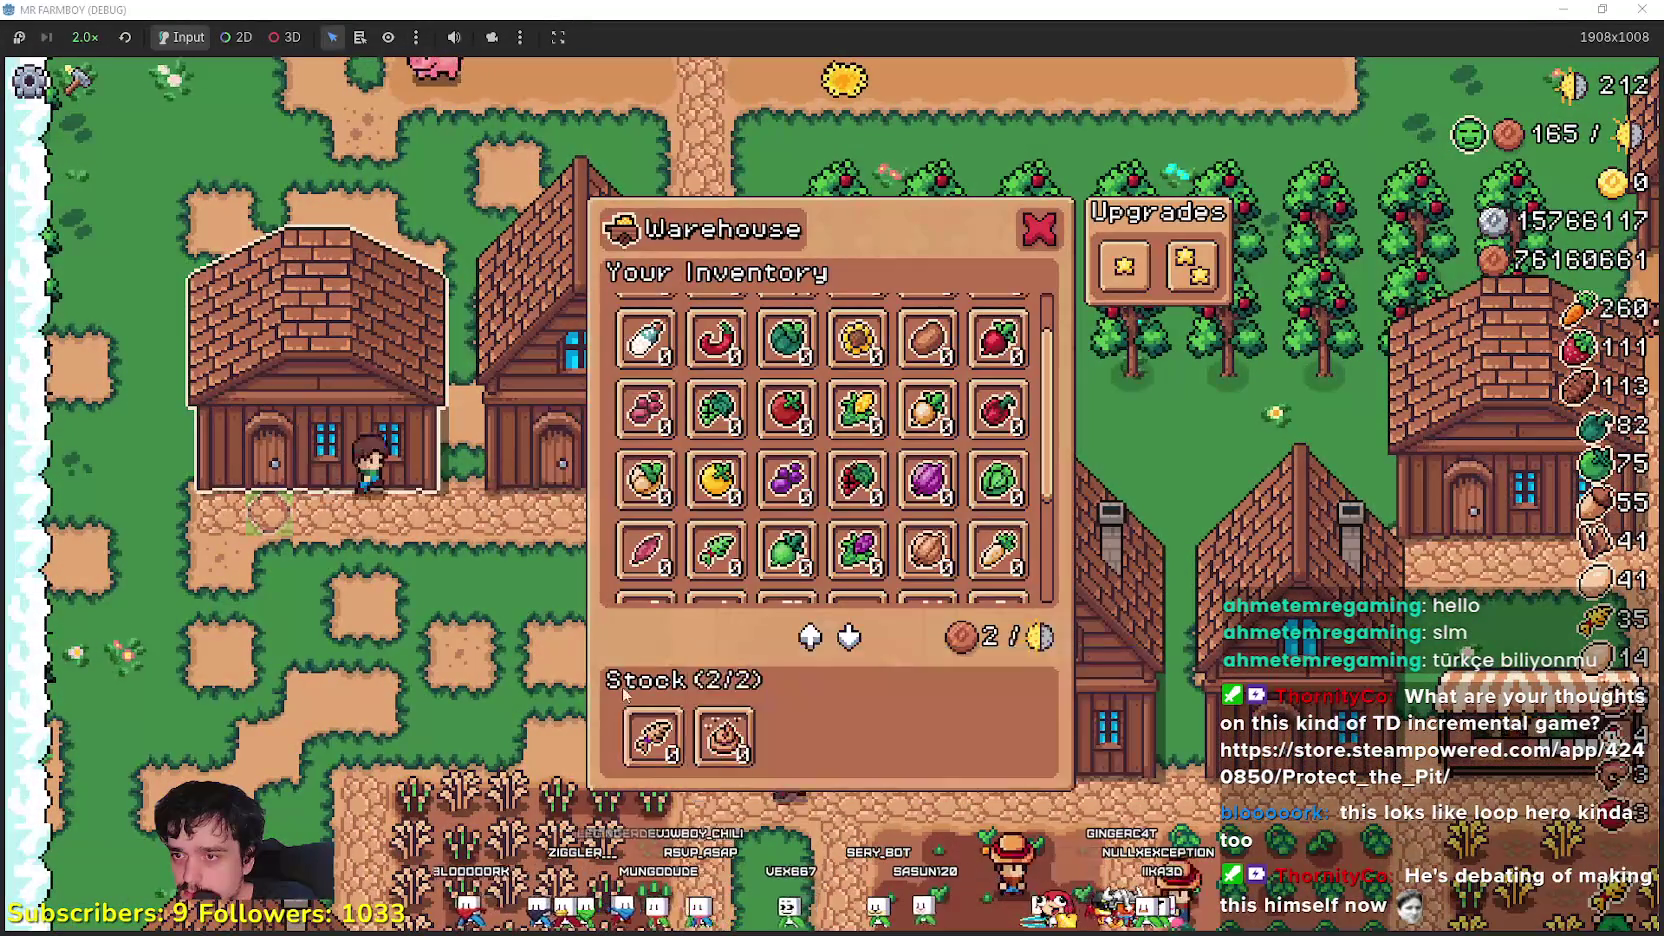
key("Escape")
scroll(595, 580, "down", 3)
- Start placing a land tile from Crafting, walk along the grass, then cancel it
key("c")
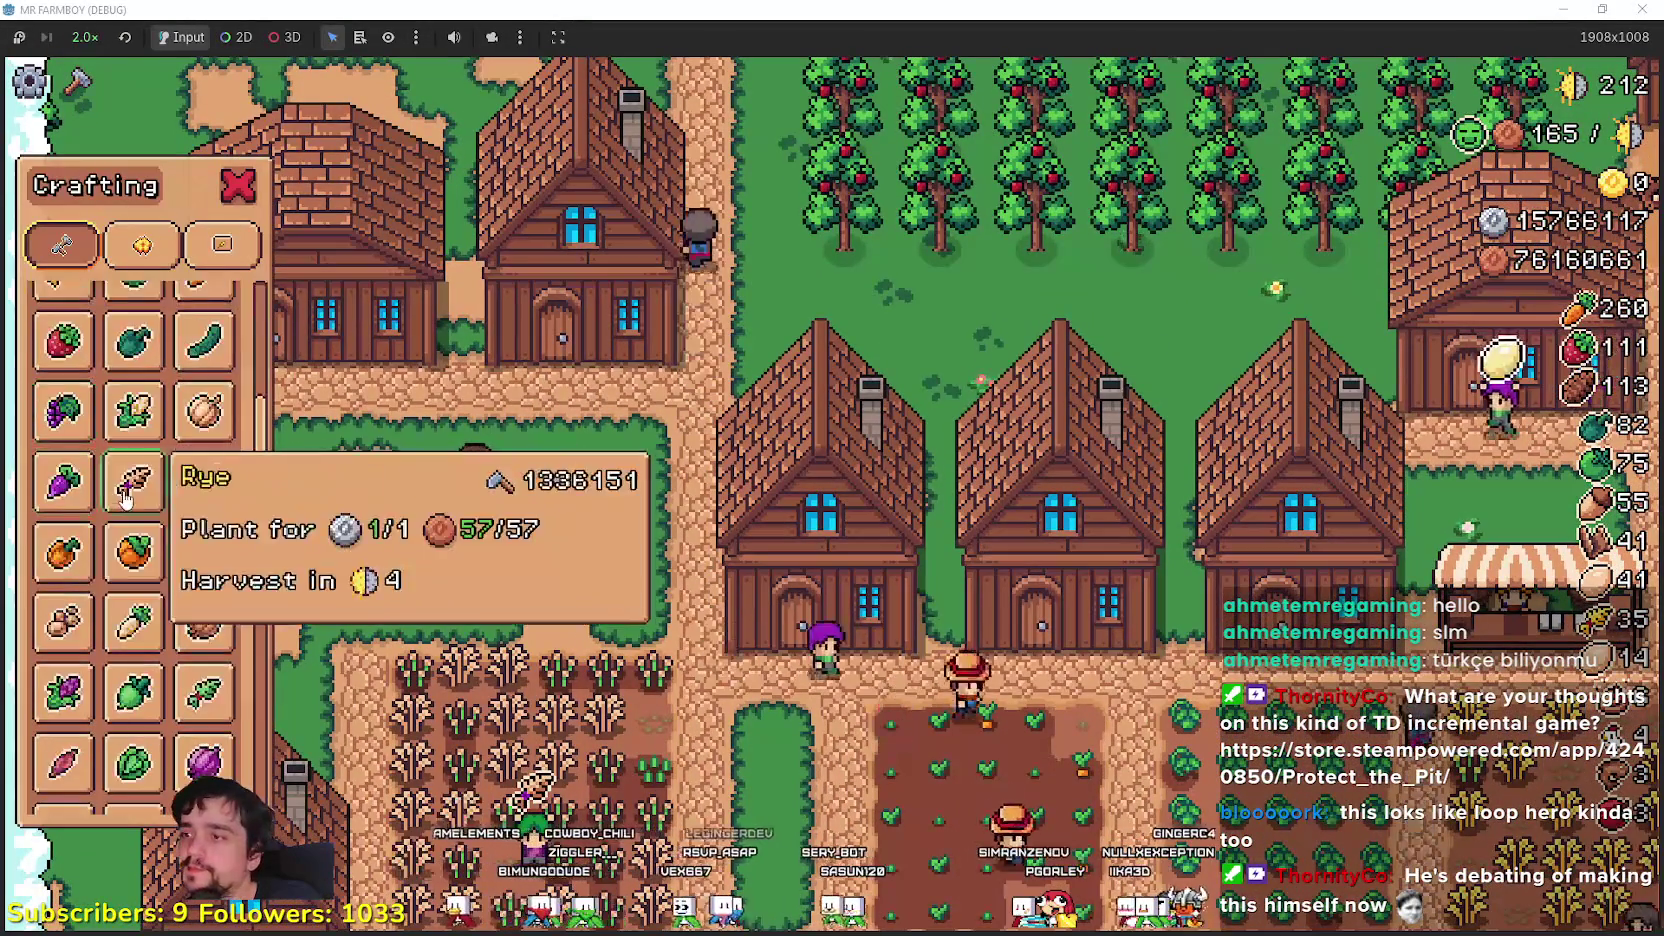
left_click(133, 420)
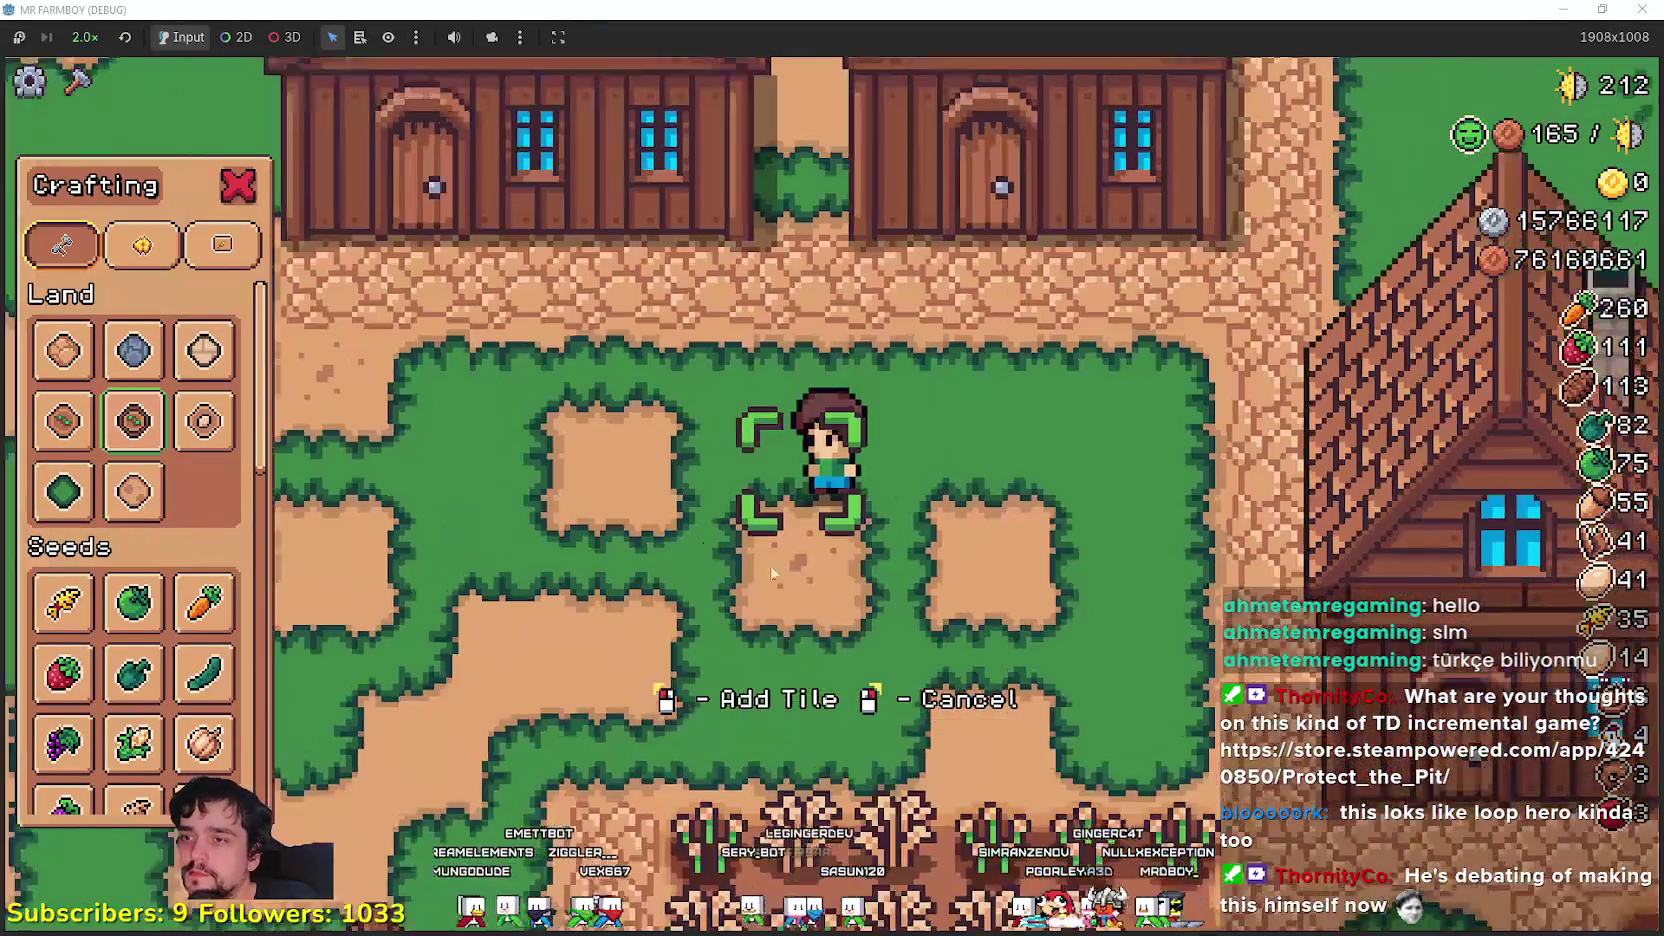
key("d")
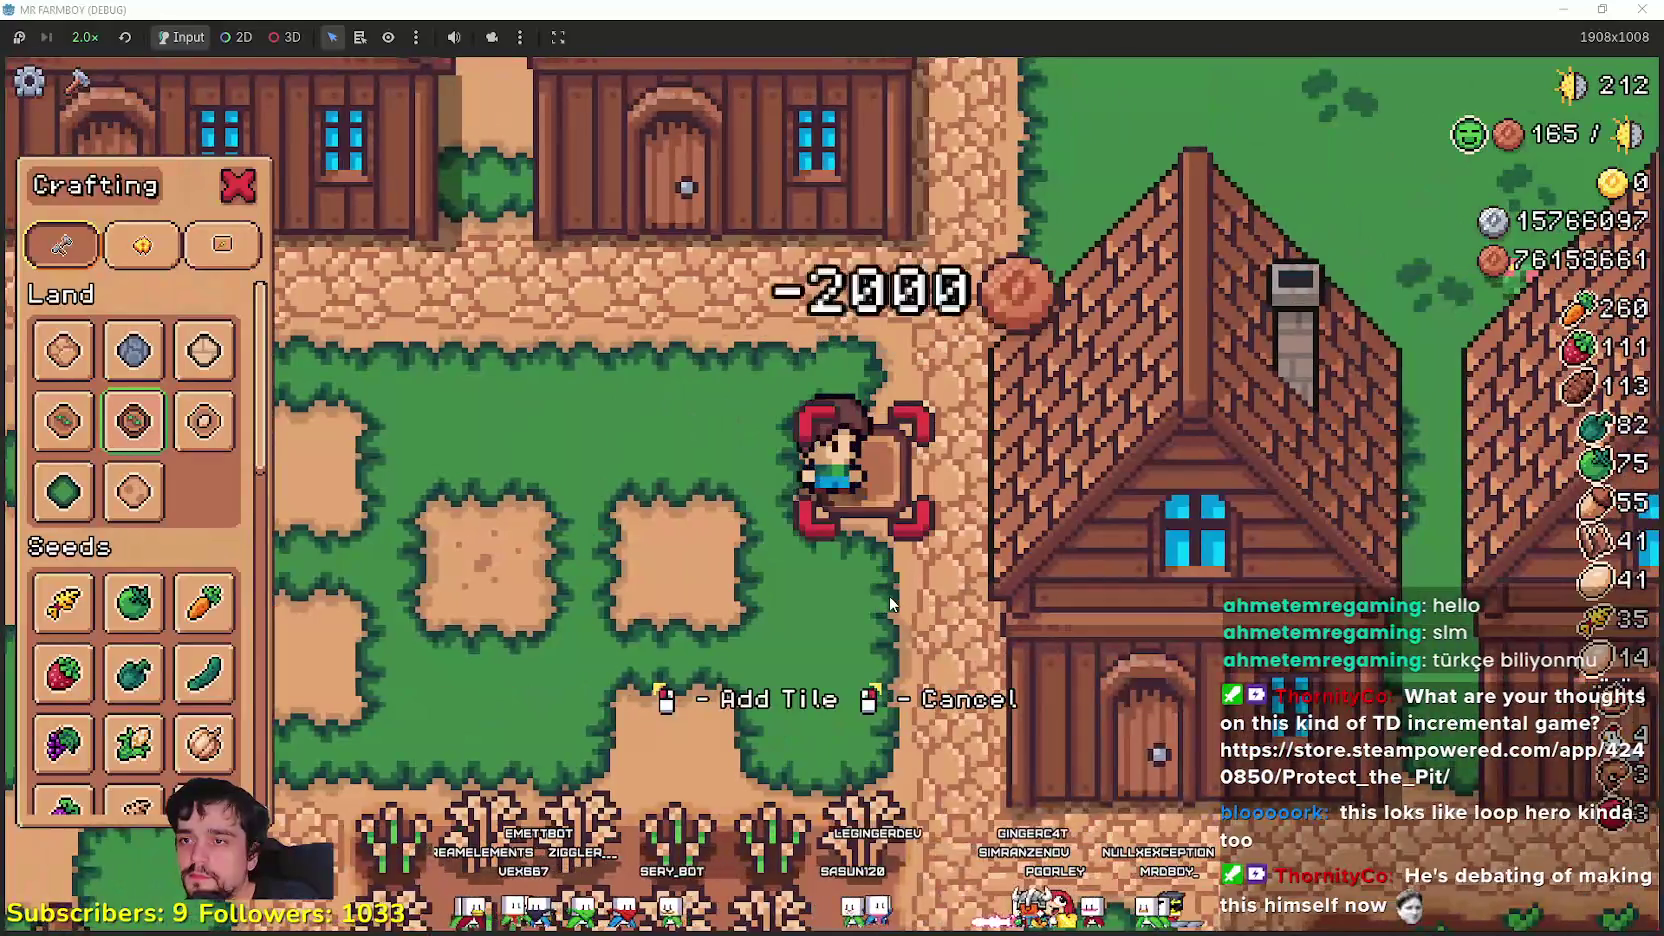
key("a")
key("w")
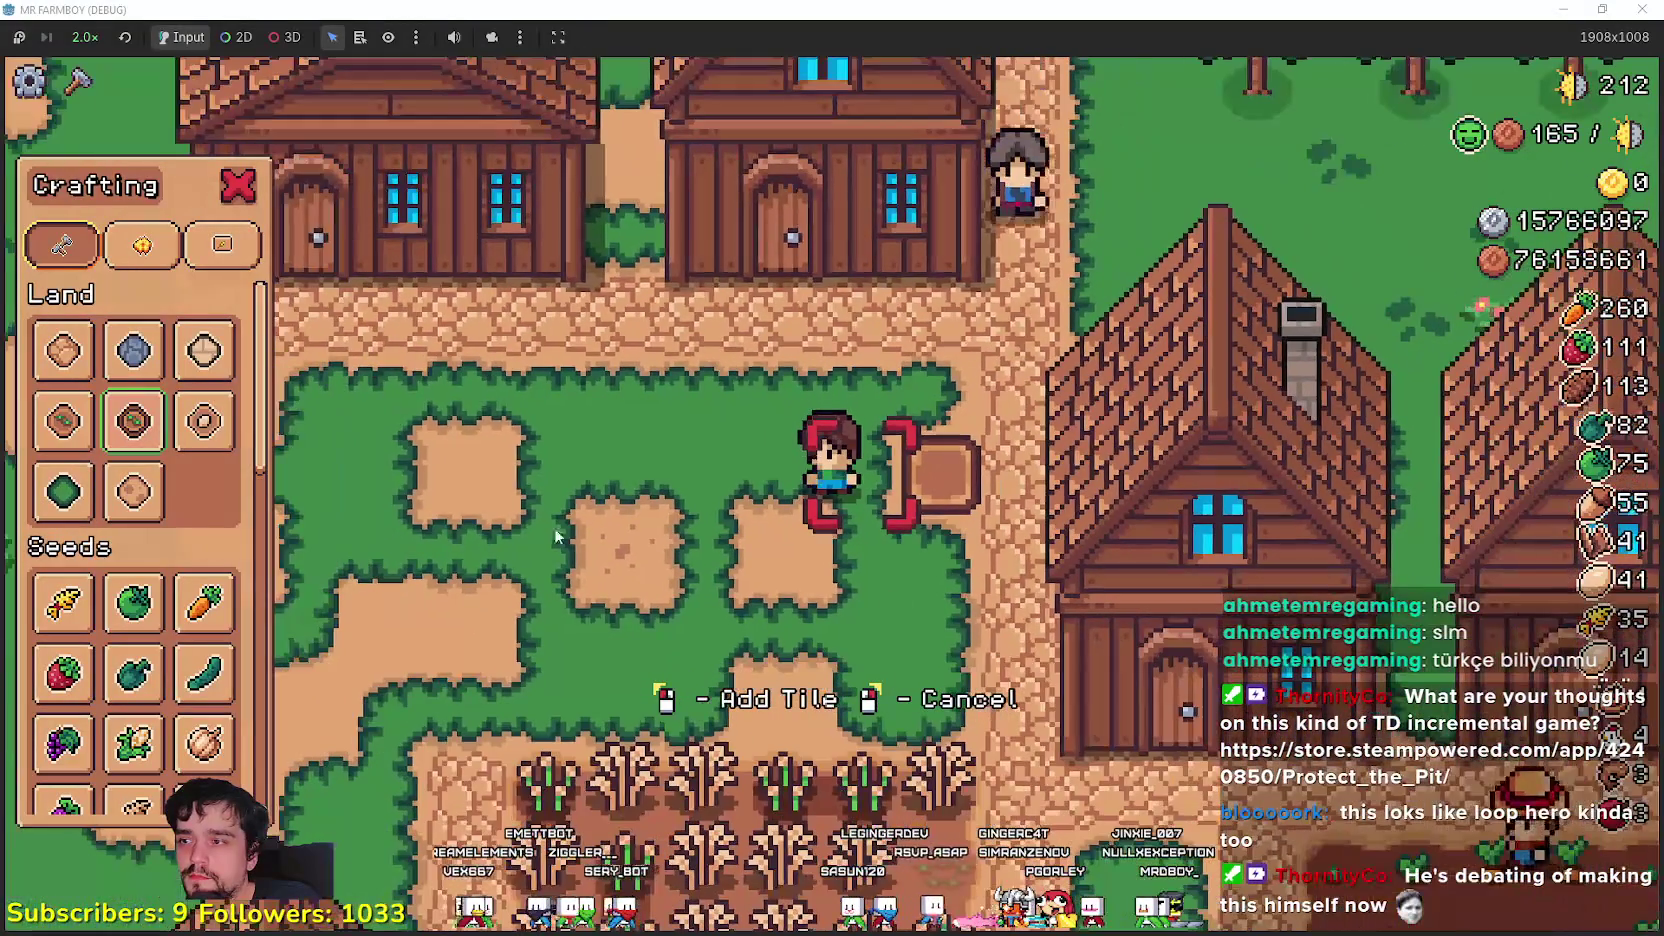
right_click(918, 577)
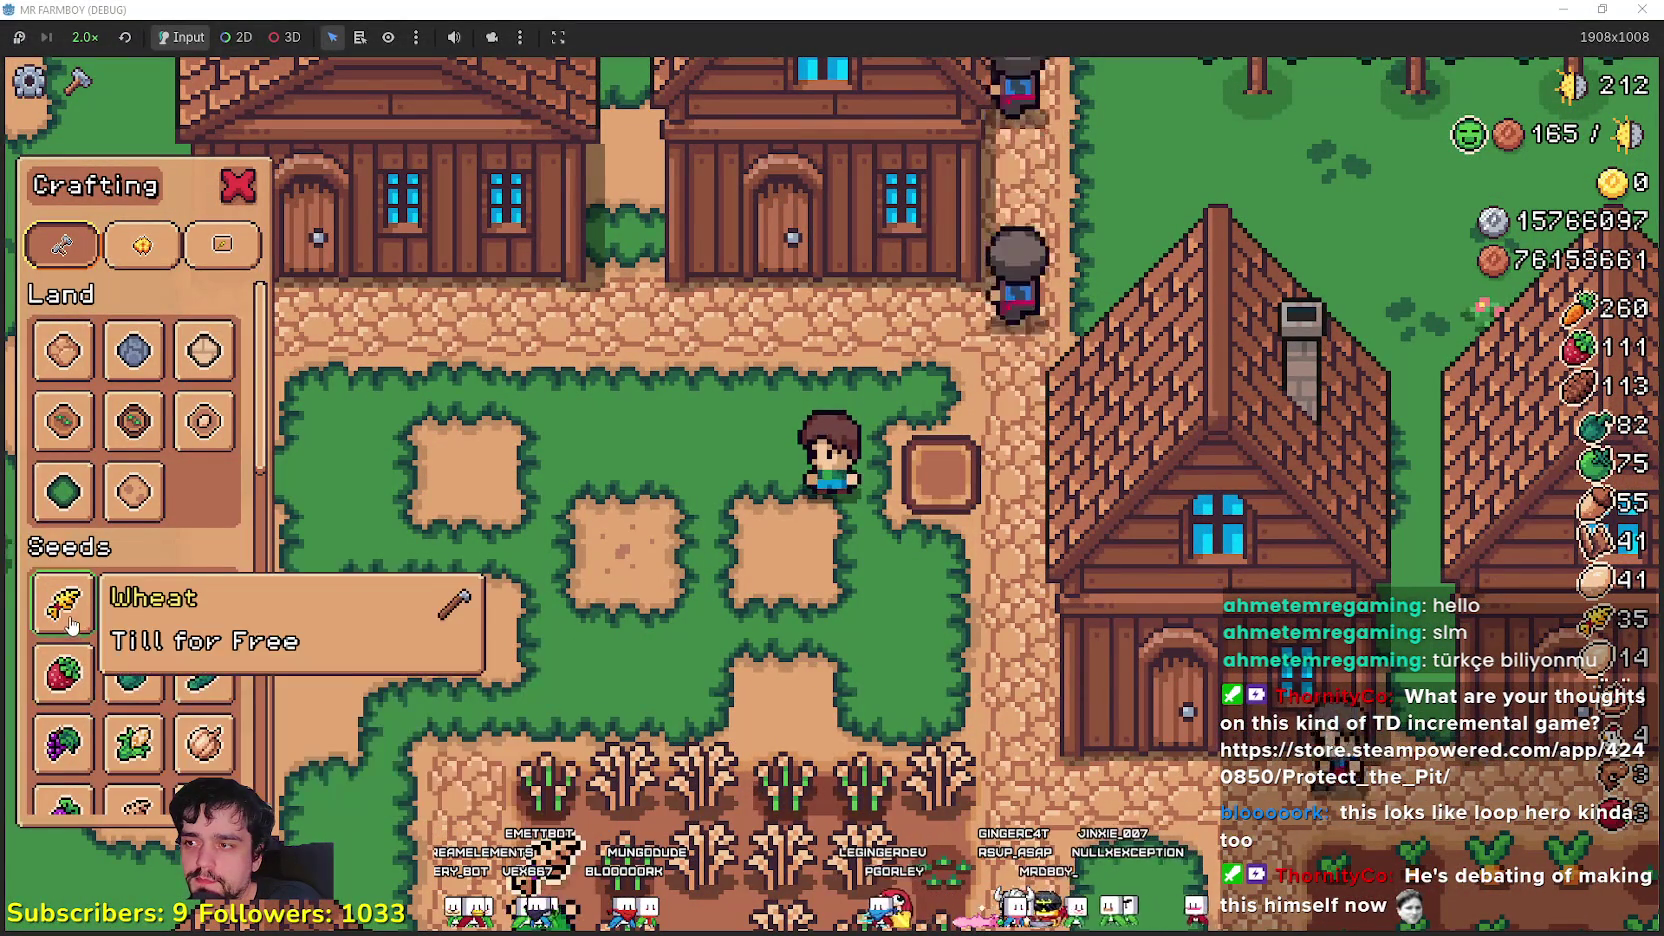
- Plant wheat seeds on the grass tile beside the farmer
left_click(62, 608)
left_click(759, 678)
key("a")
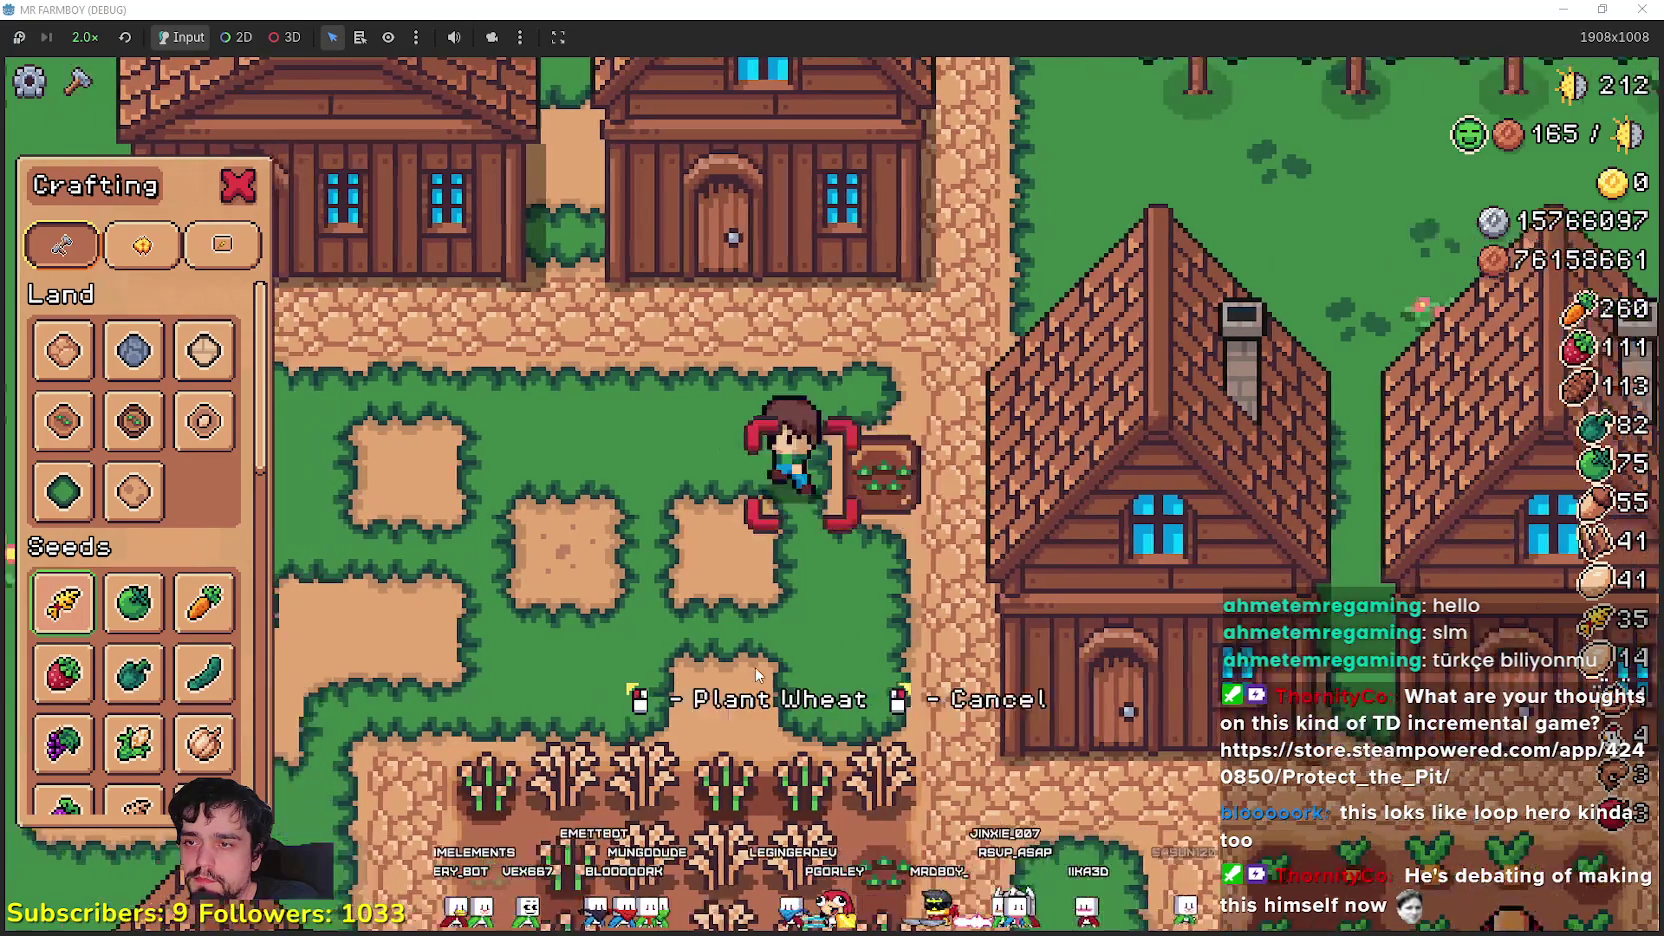
right_click(750, 660)
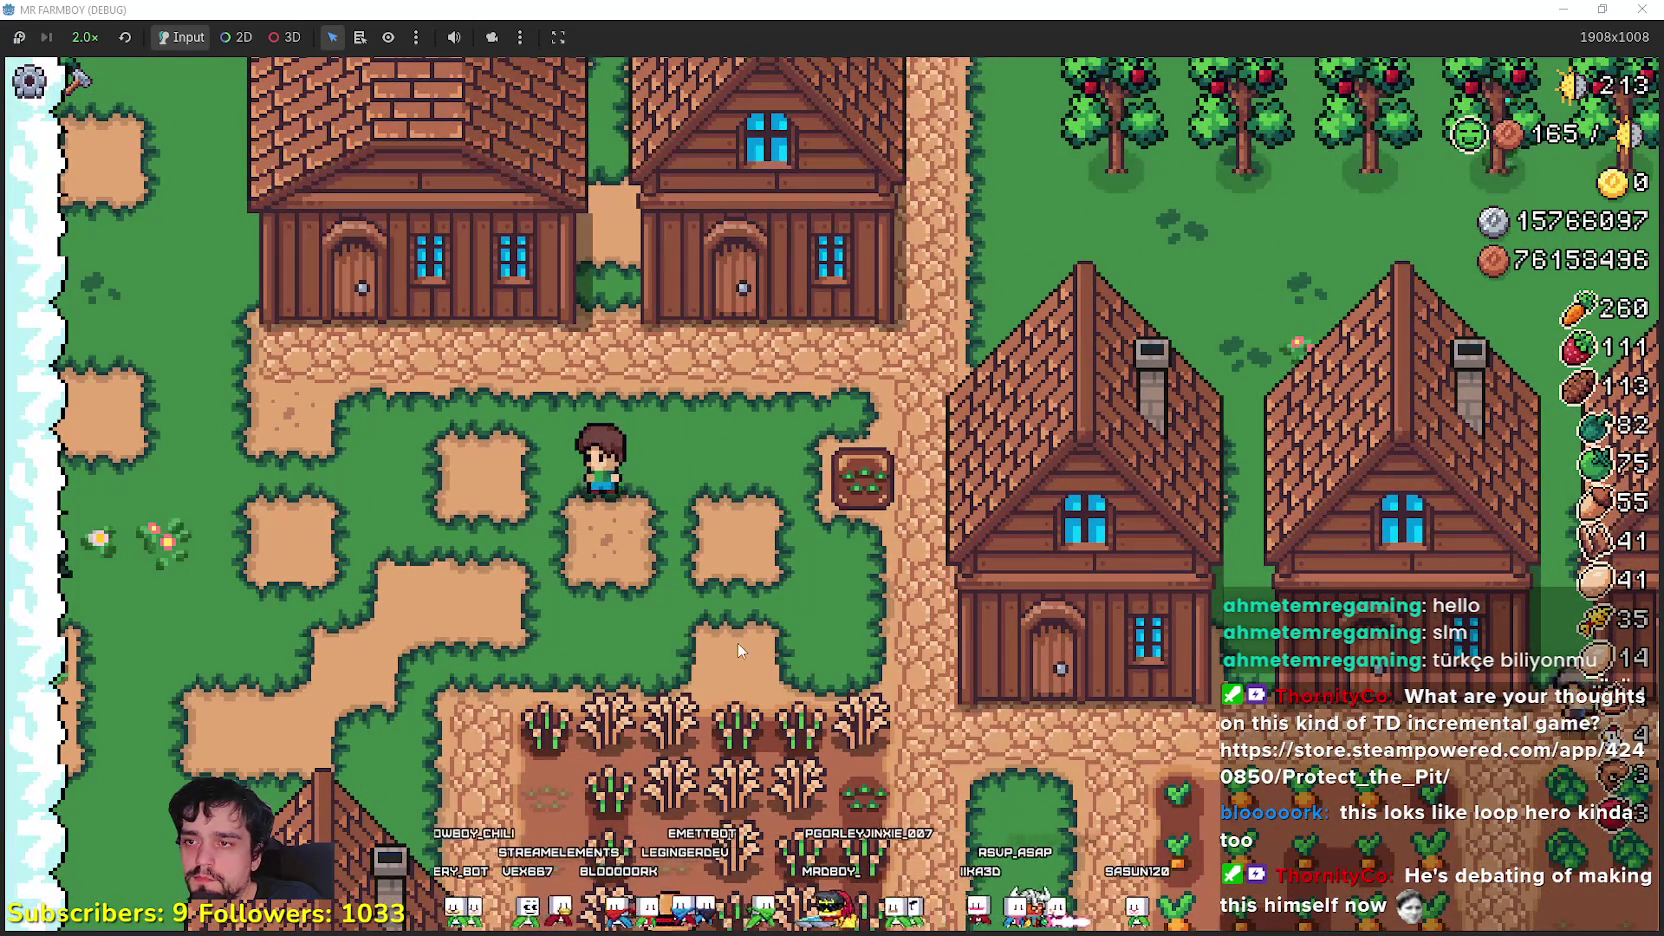
key("d")
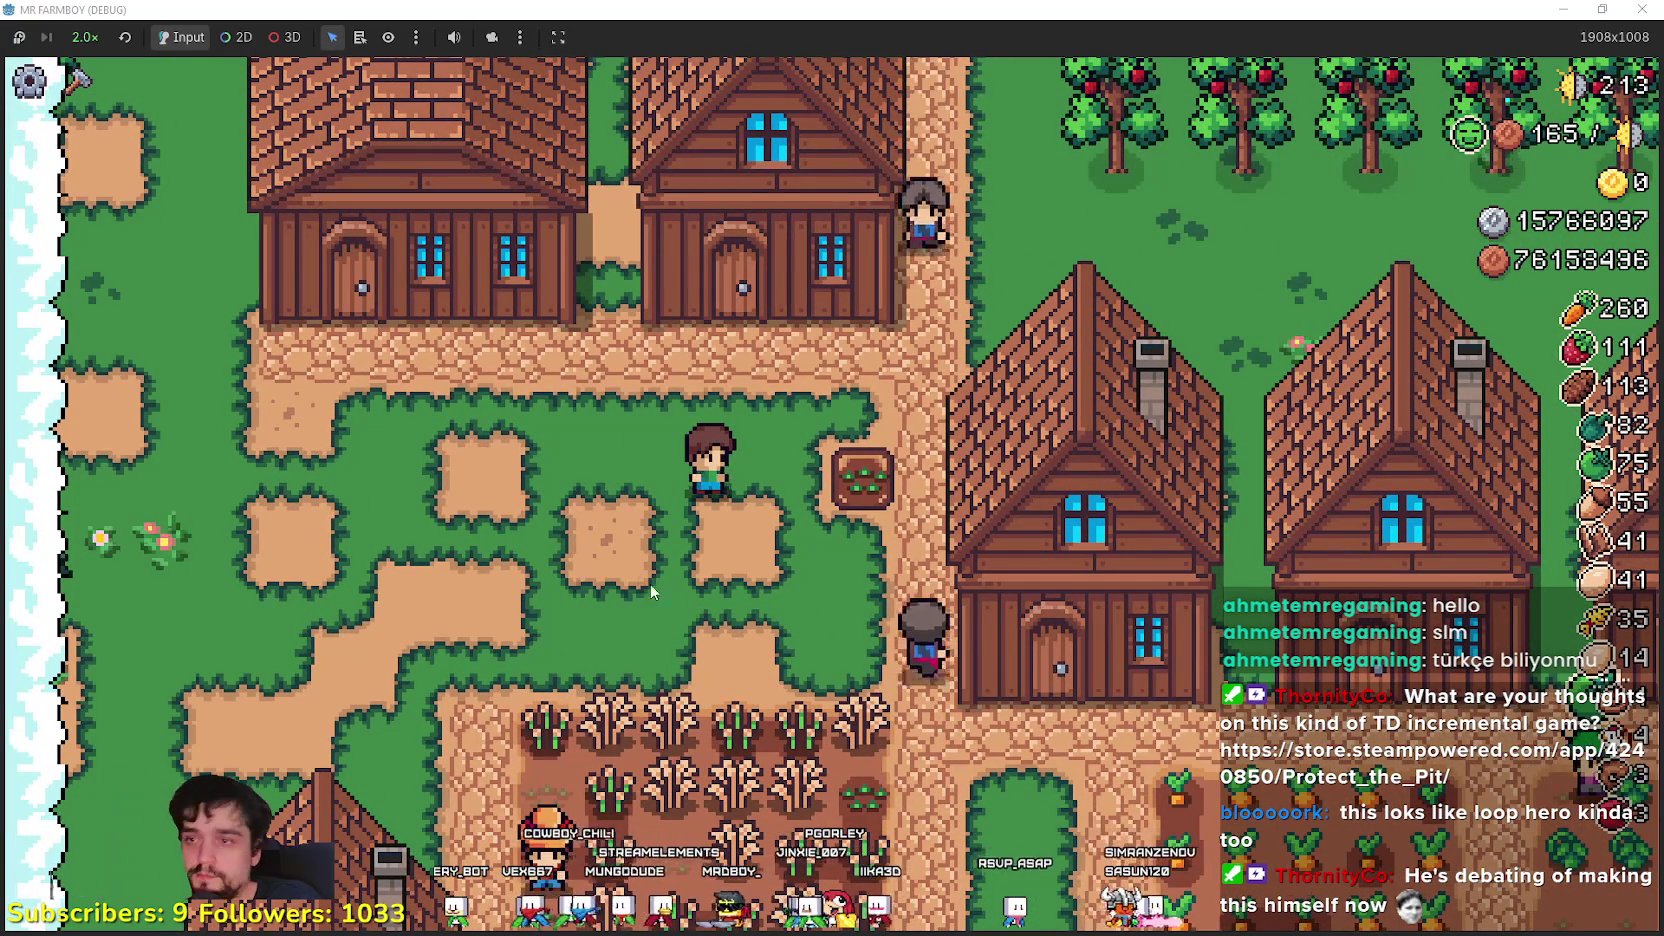
- Bring the Crafting list back up and scroll down to Buildings
key("c")
scroll(190, 590, "down", 5)
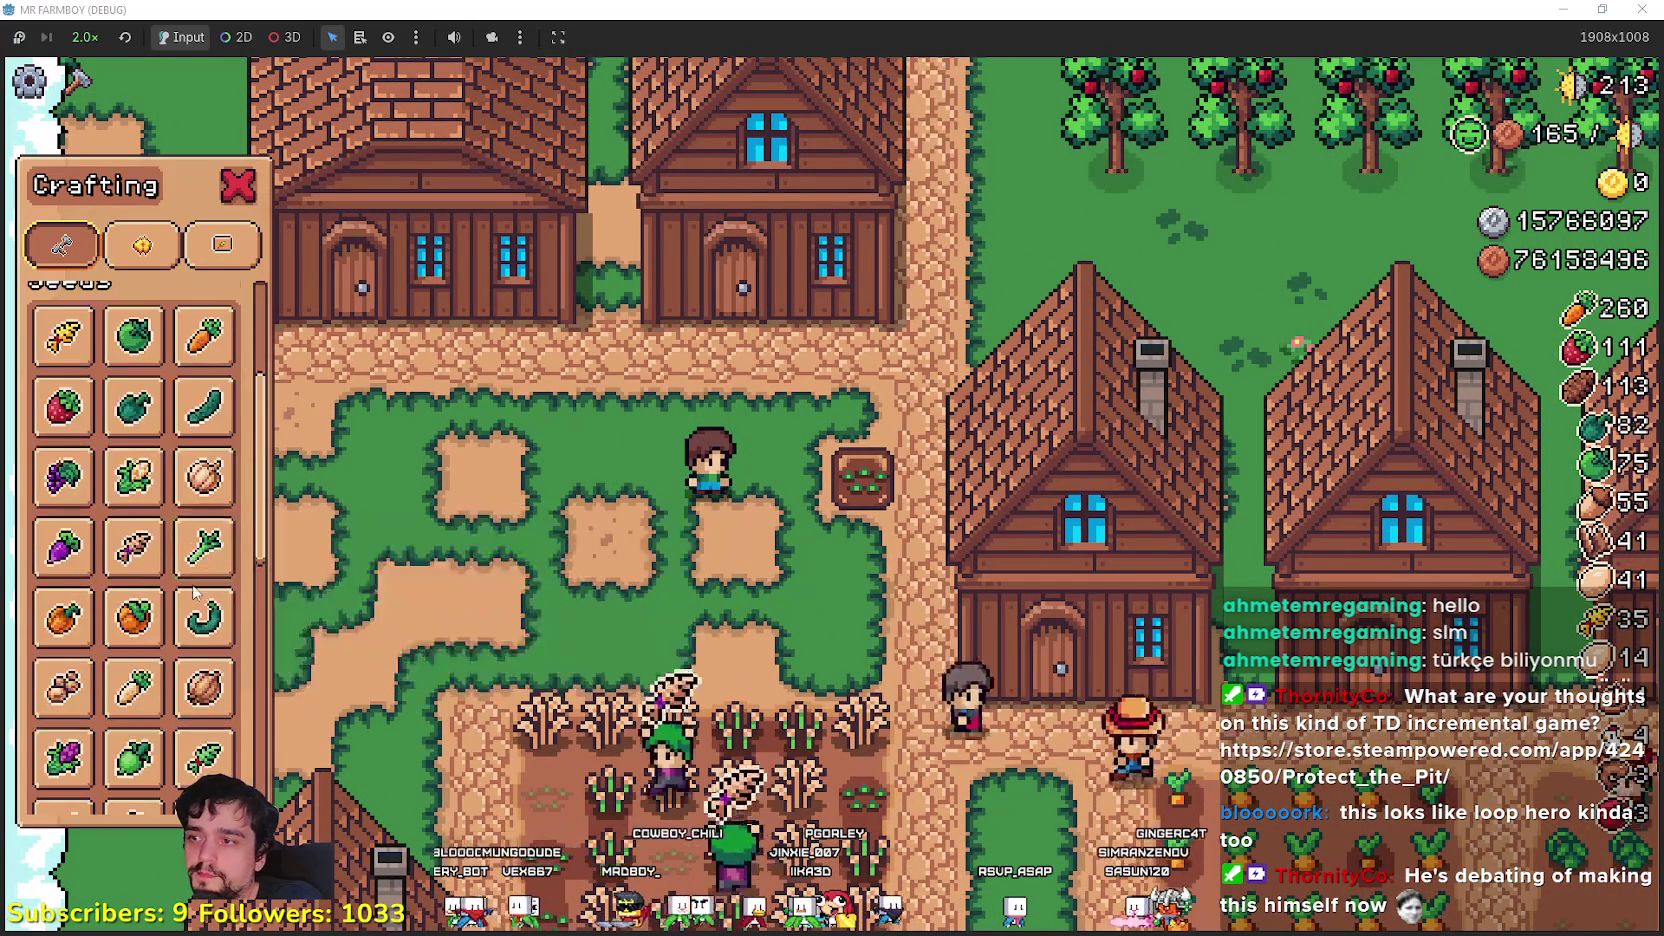
scroll(190, 590, "down", 5)
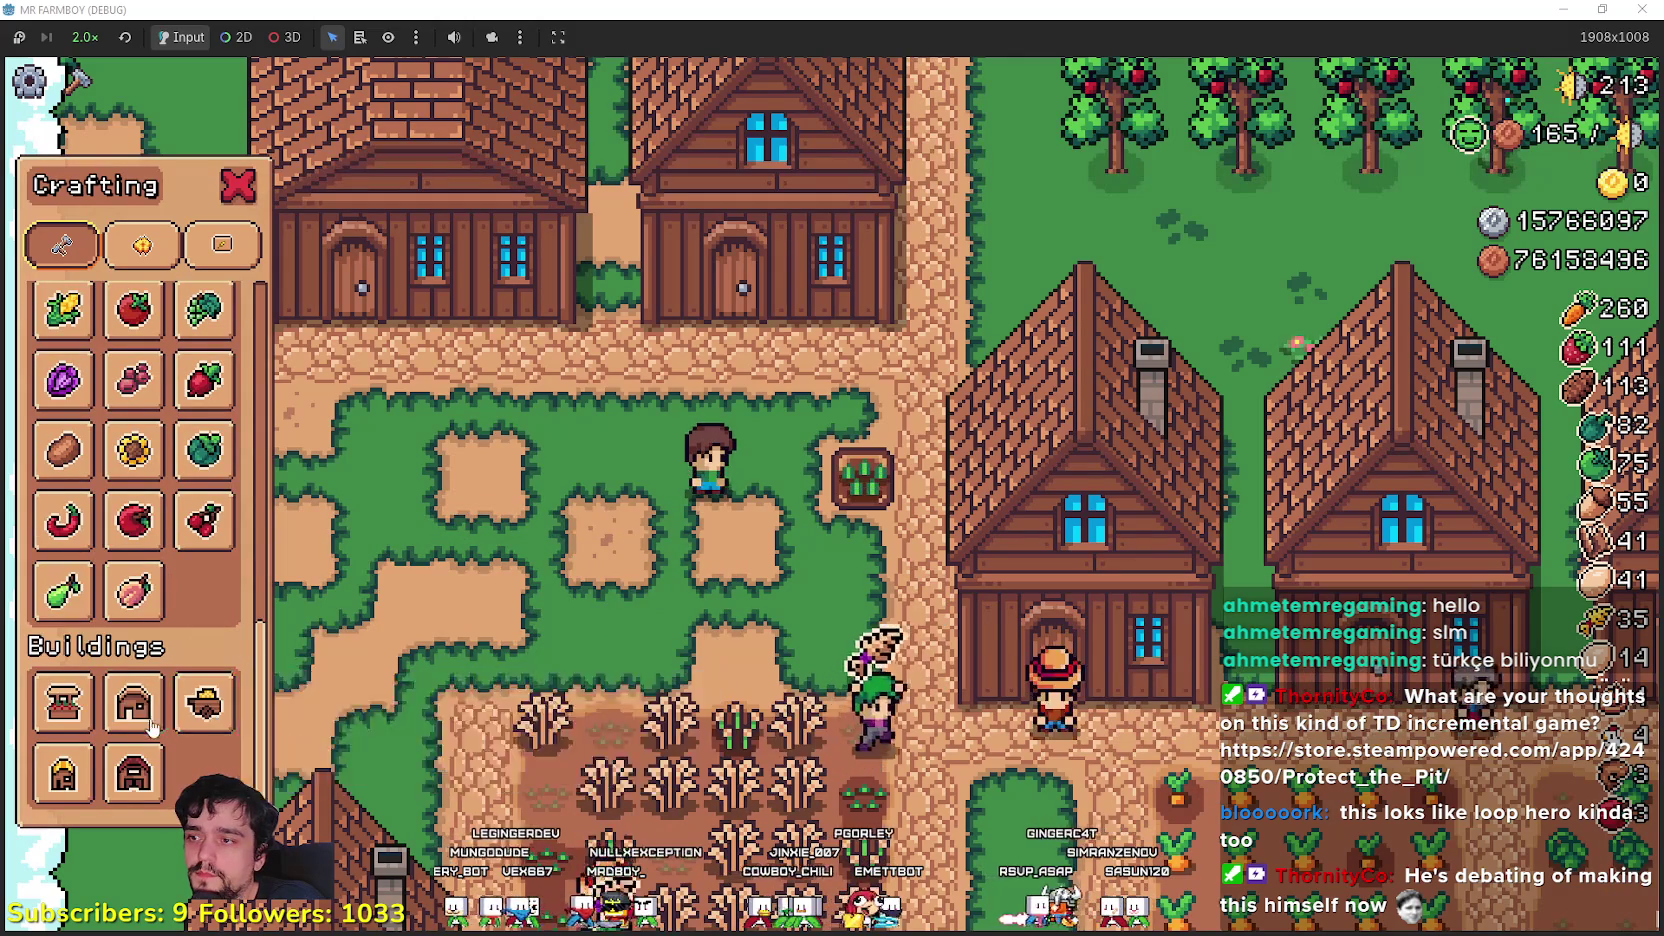
- Build a warehouse beside the farmer, then cancel a road-tile placement
left_click(204, 703)
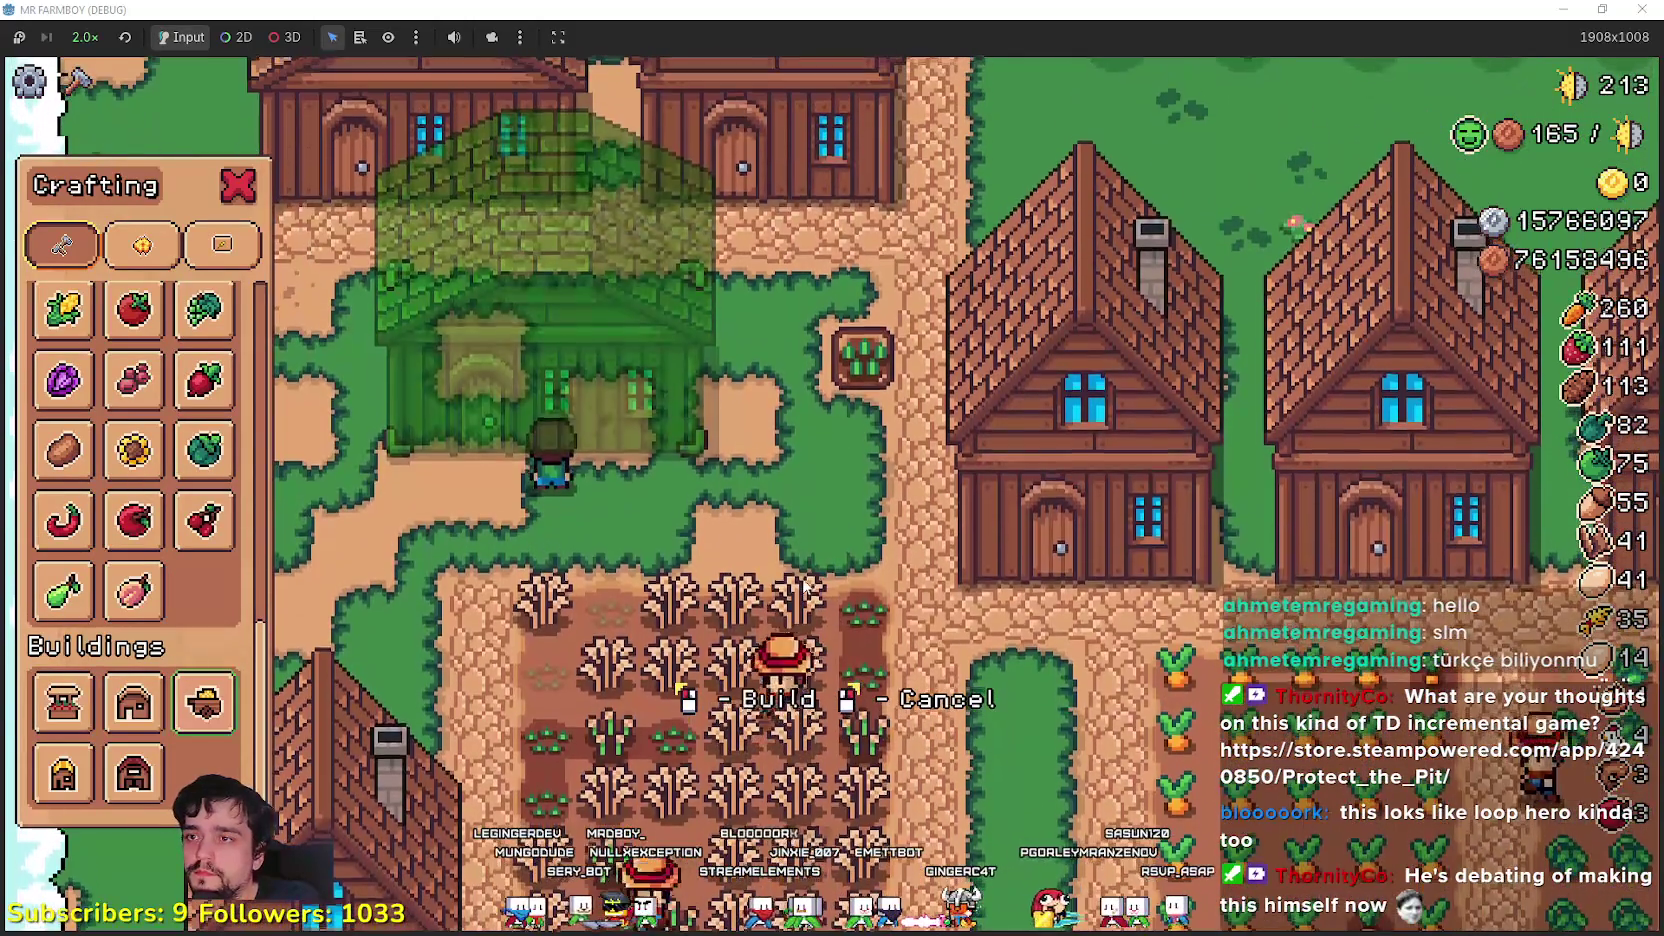
left_click(805, 586)
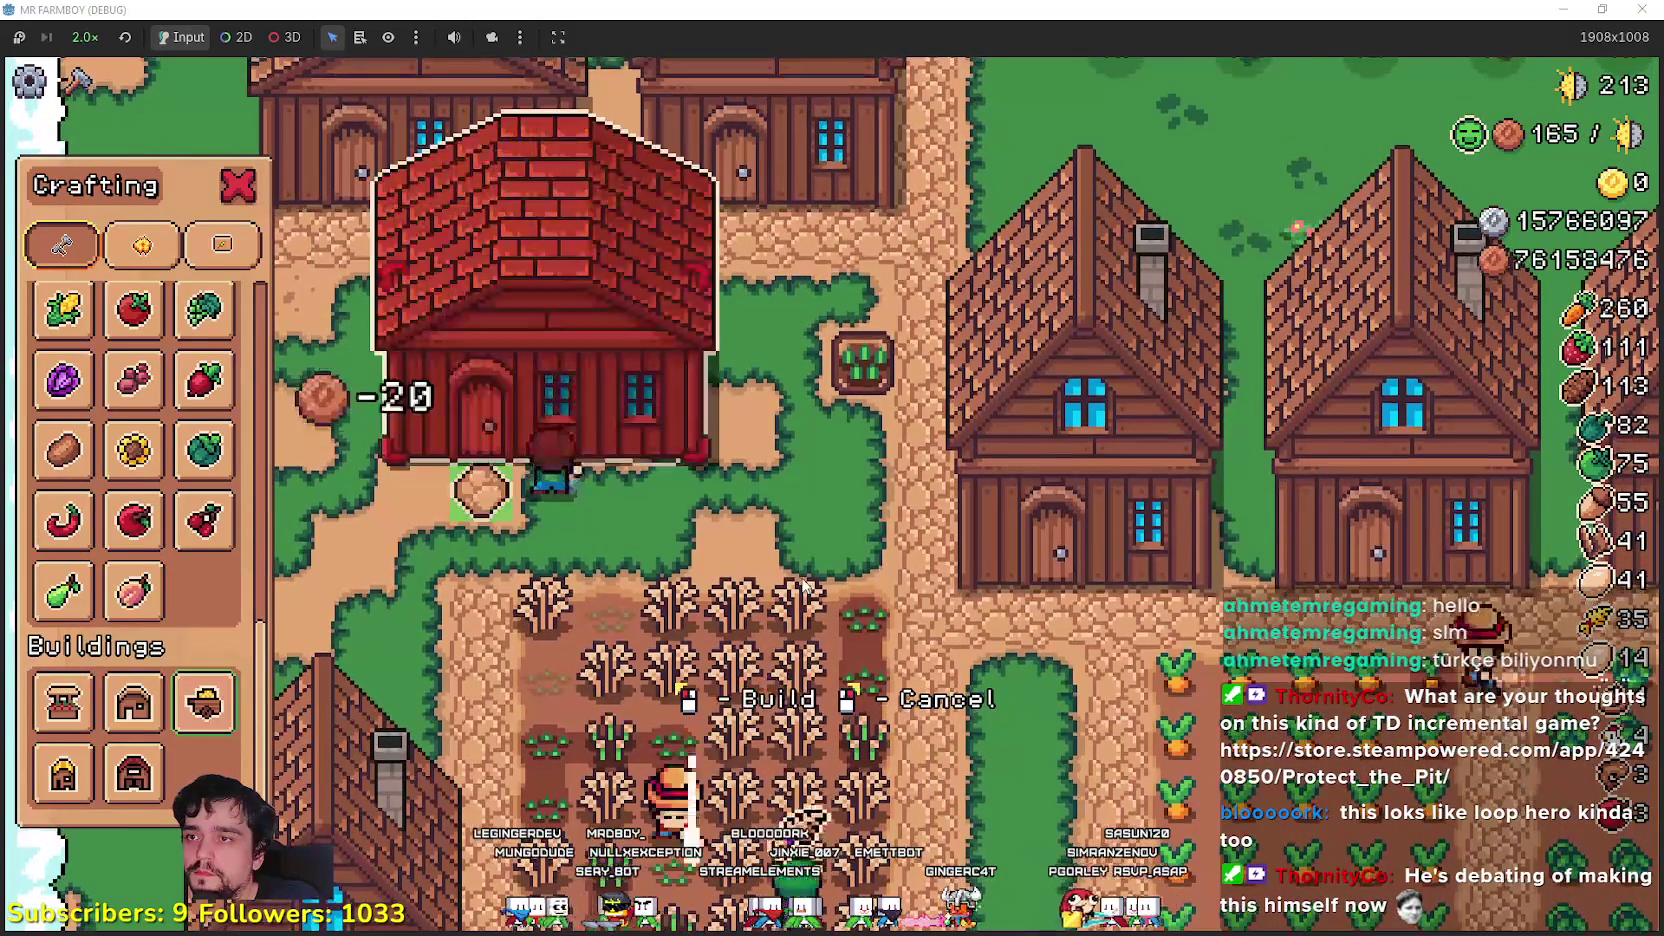
scroll(118, 458, "up", 10)
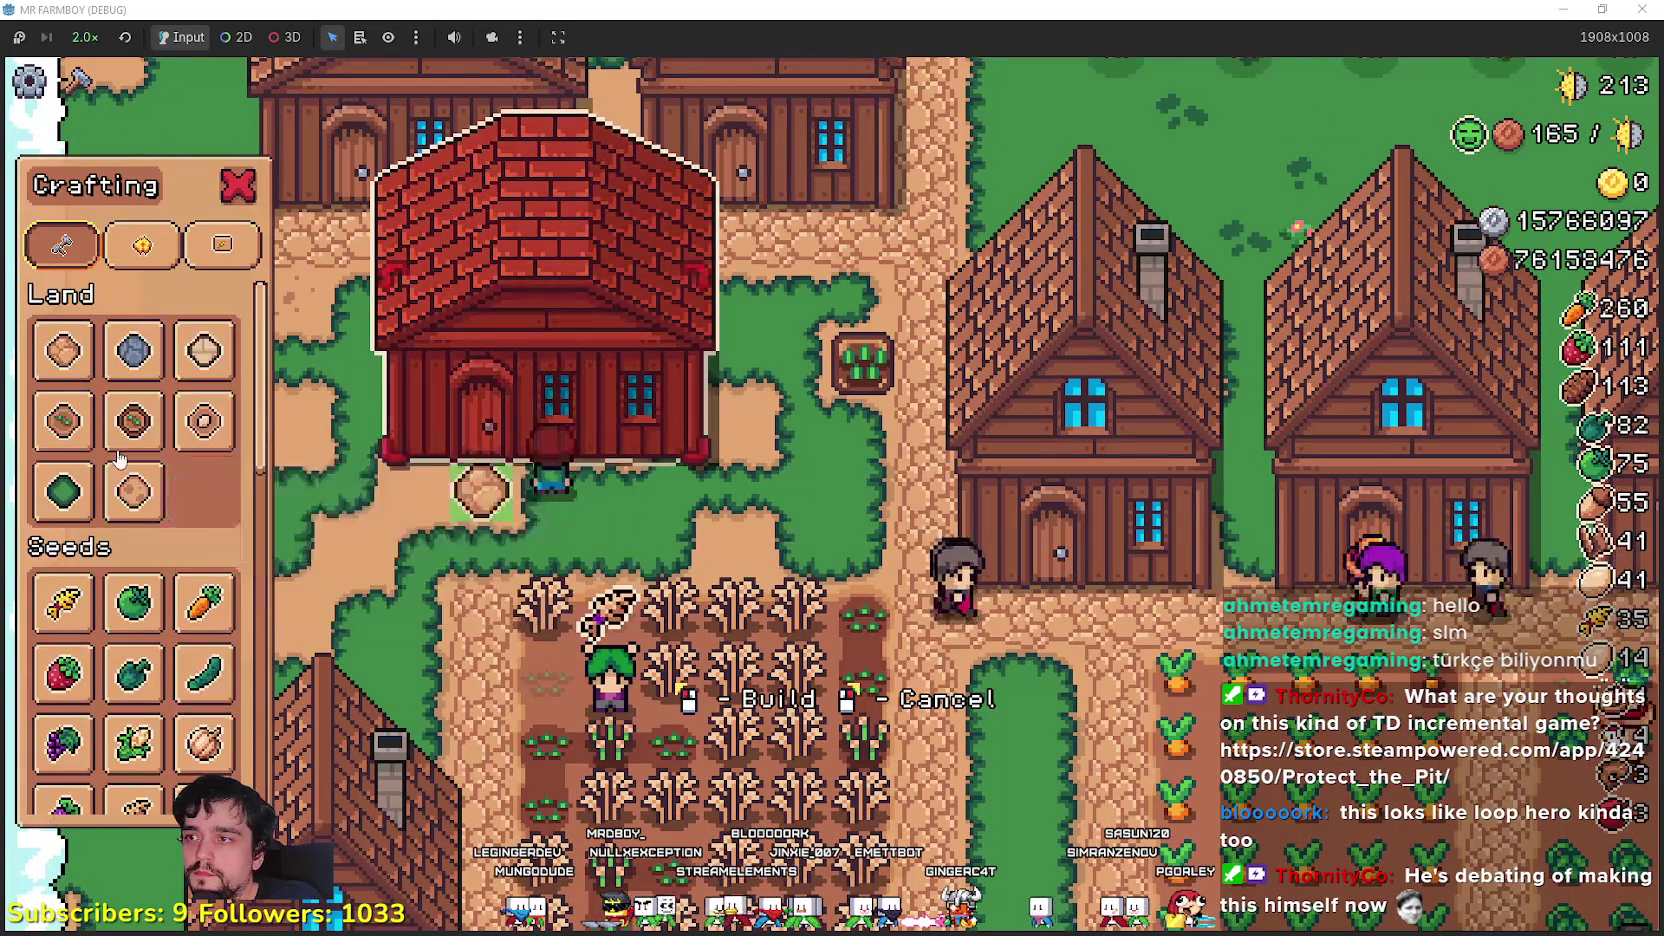
left_click(63, 350)
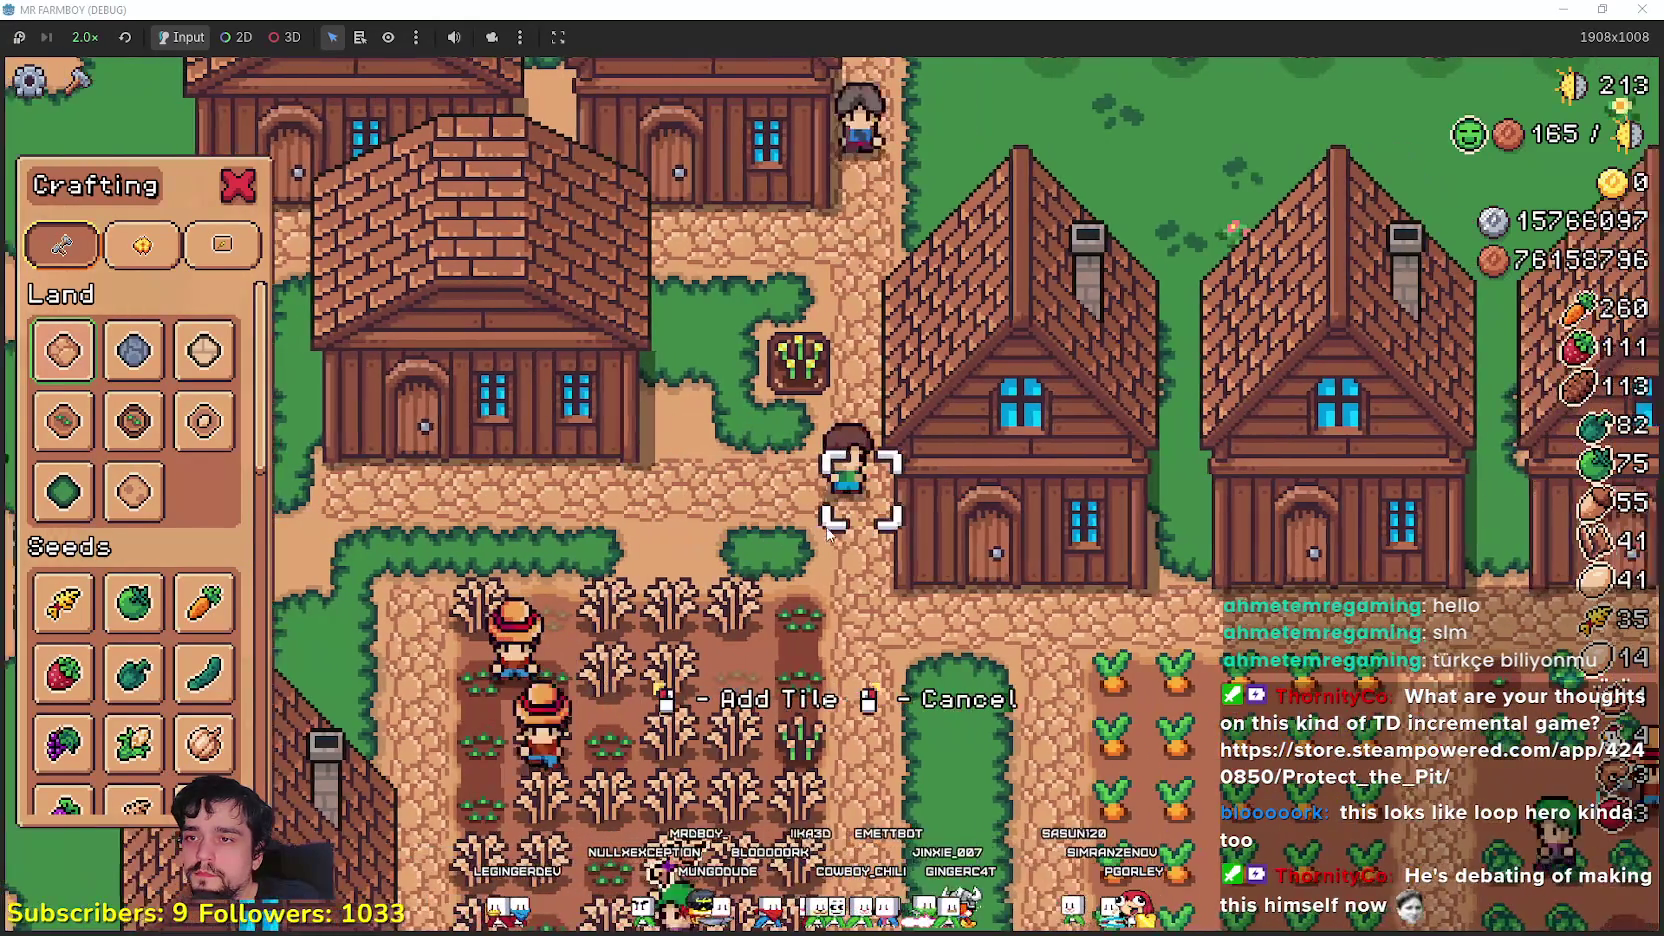
right_click(820, 521)
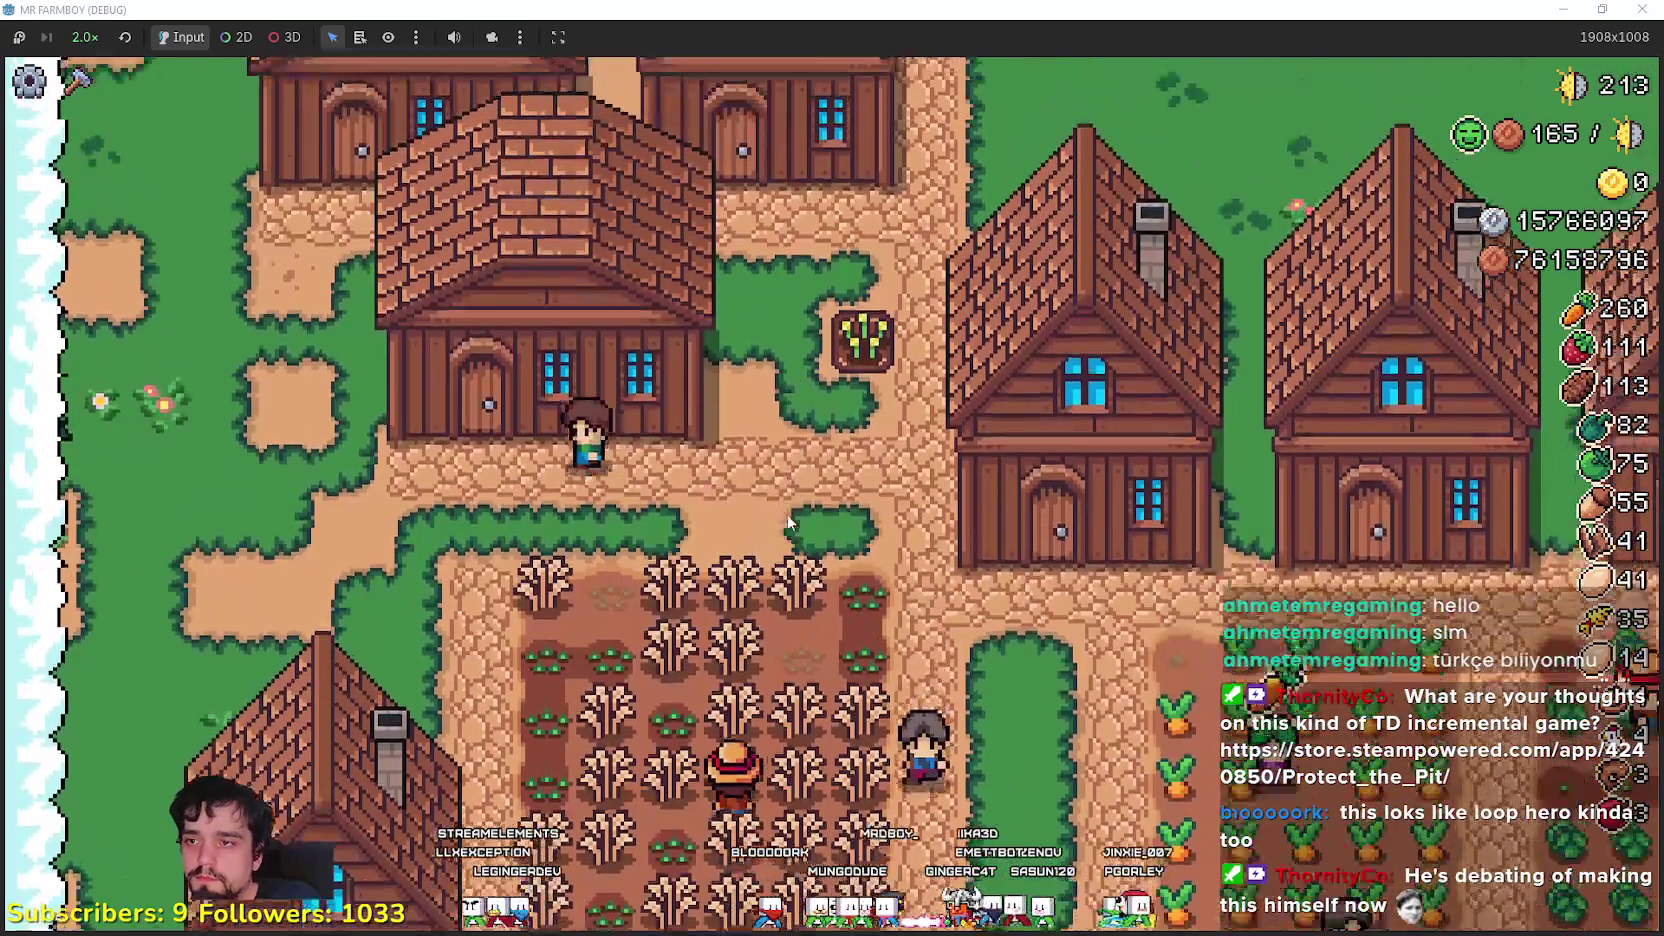
- Bring up the warehouse inventory showing 35 Wheat selling for 2
left_click(530, 495)
left_click(530, 495)
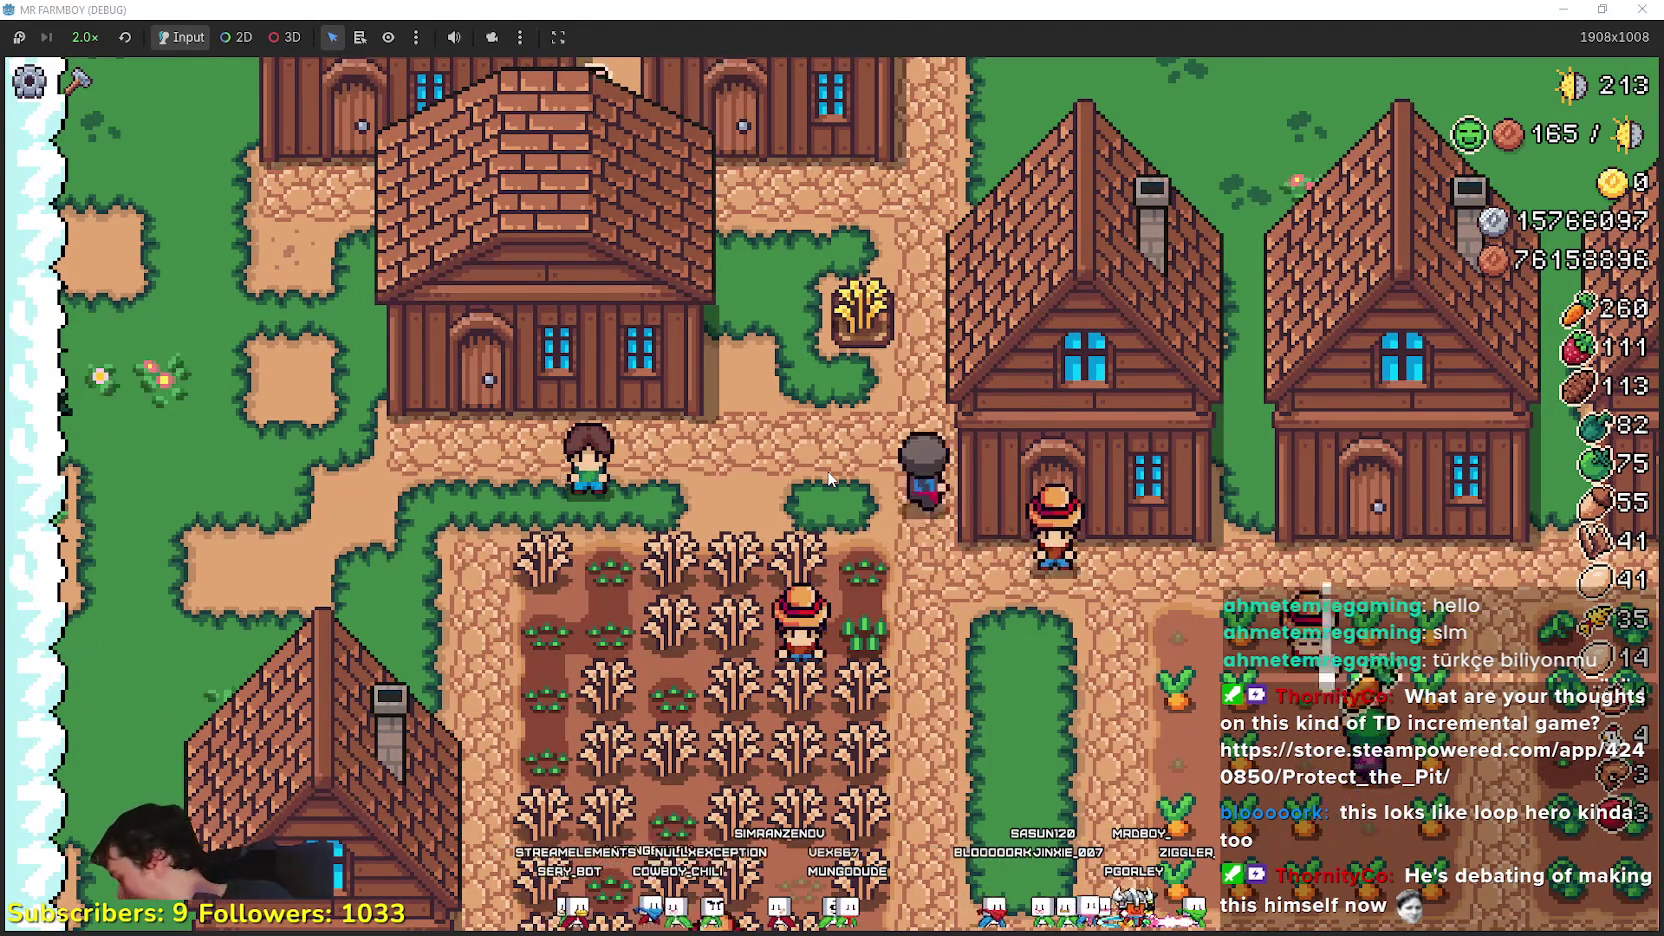
key("e")
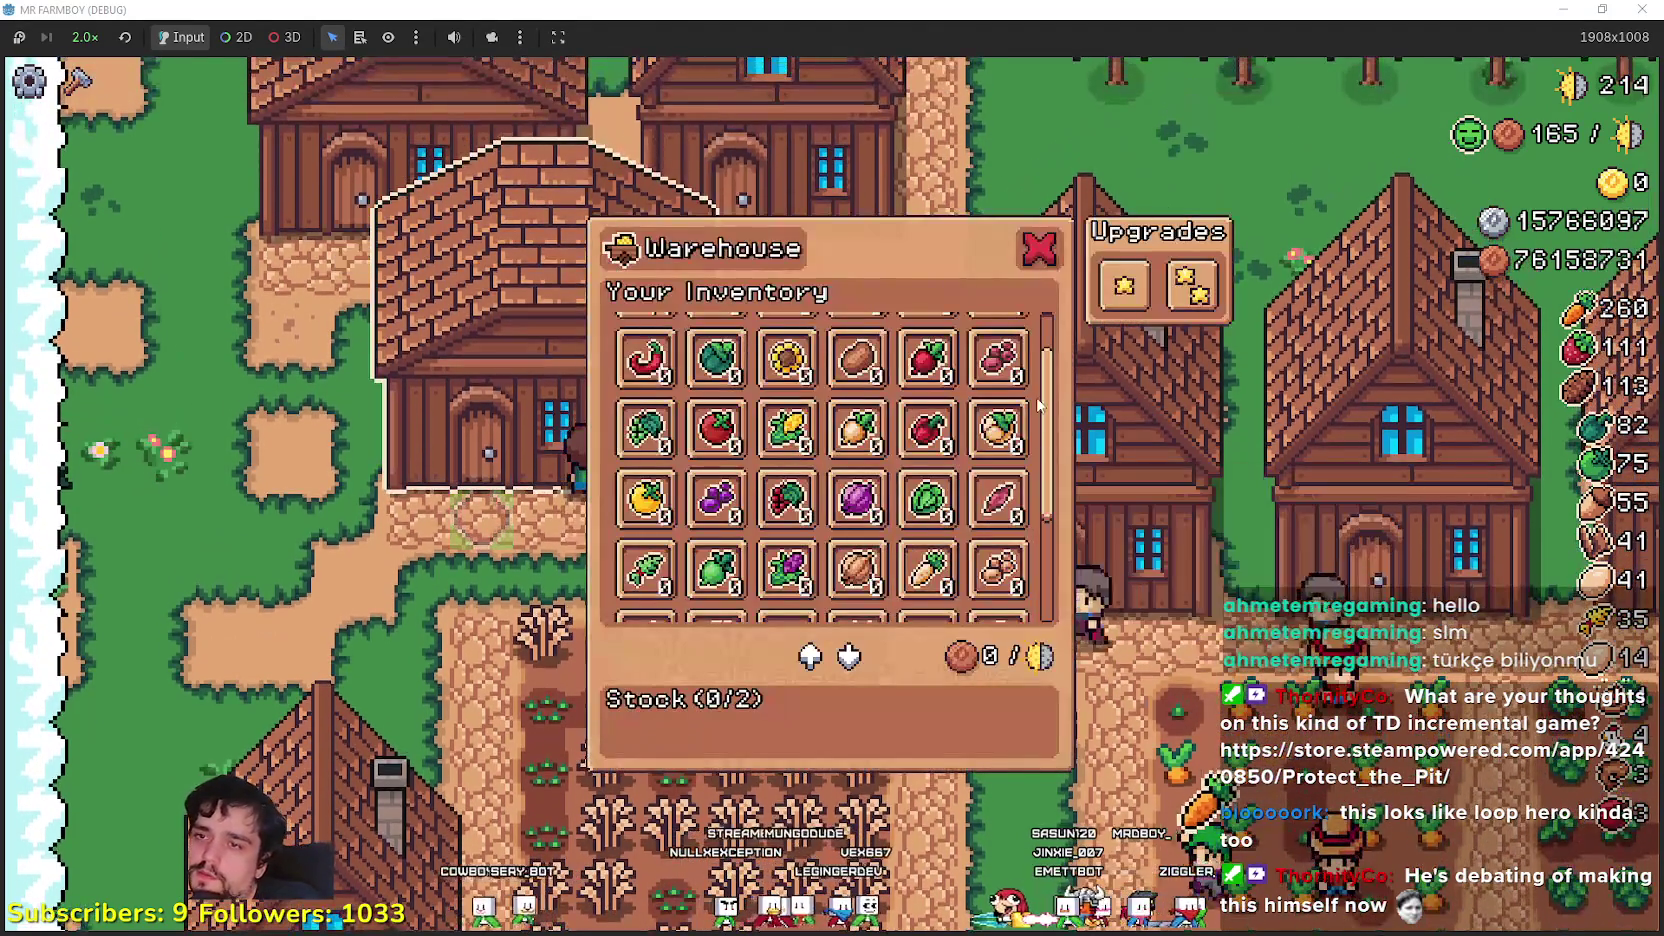
mouse_move(1048, 420)
left_mouse_down()
mouse_move(1050, 374)
mouse_move(1045, 536)
left_mouse_up()
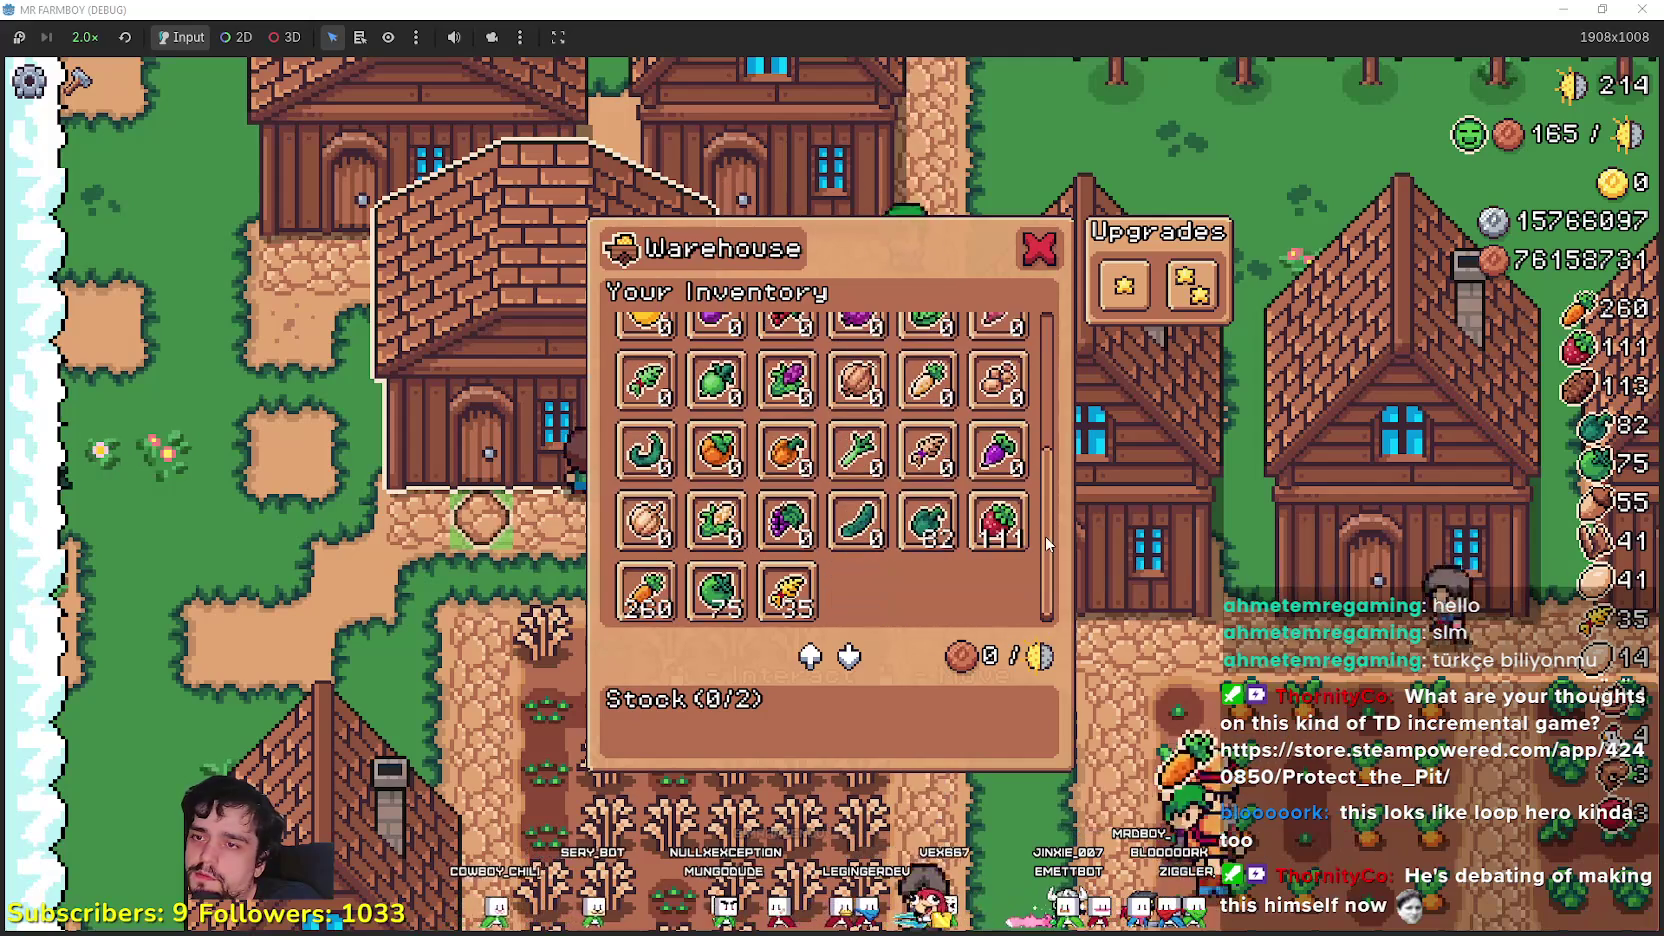
- Move one Wheat stack into the warehouse Stock (1/2) and close the window
left_click(795, 621)
key("Escape")
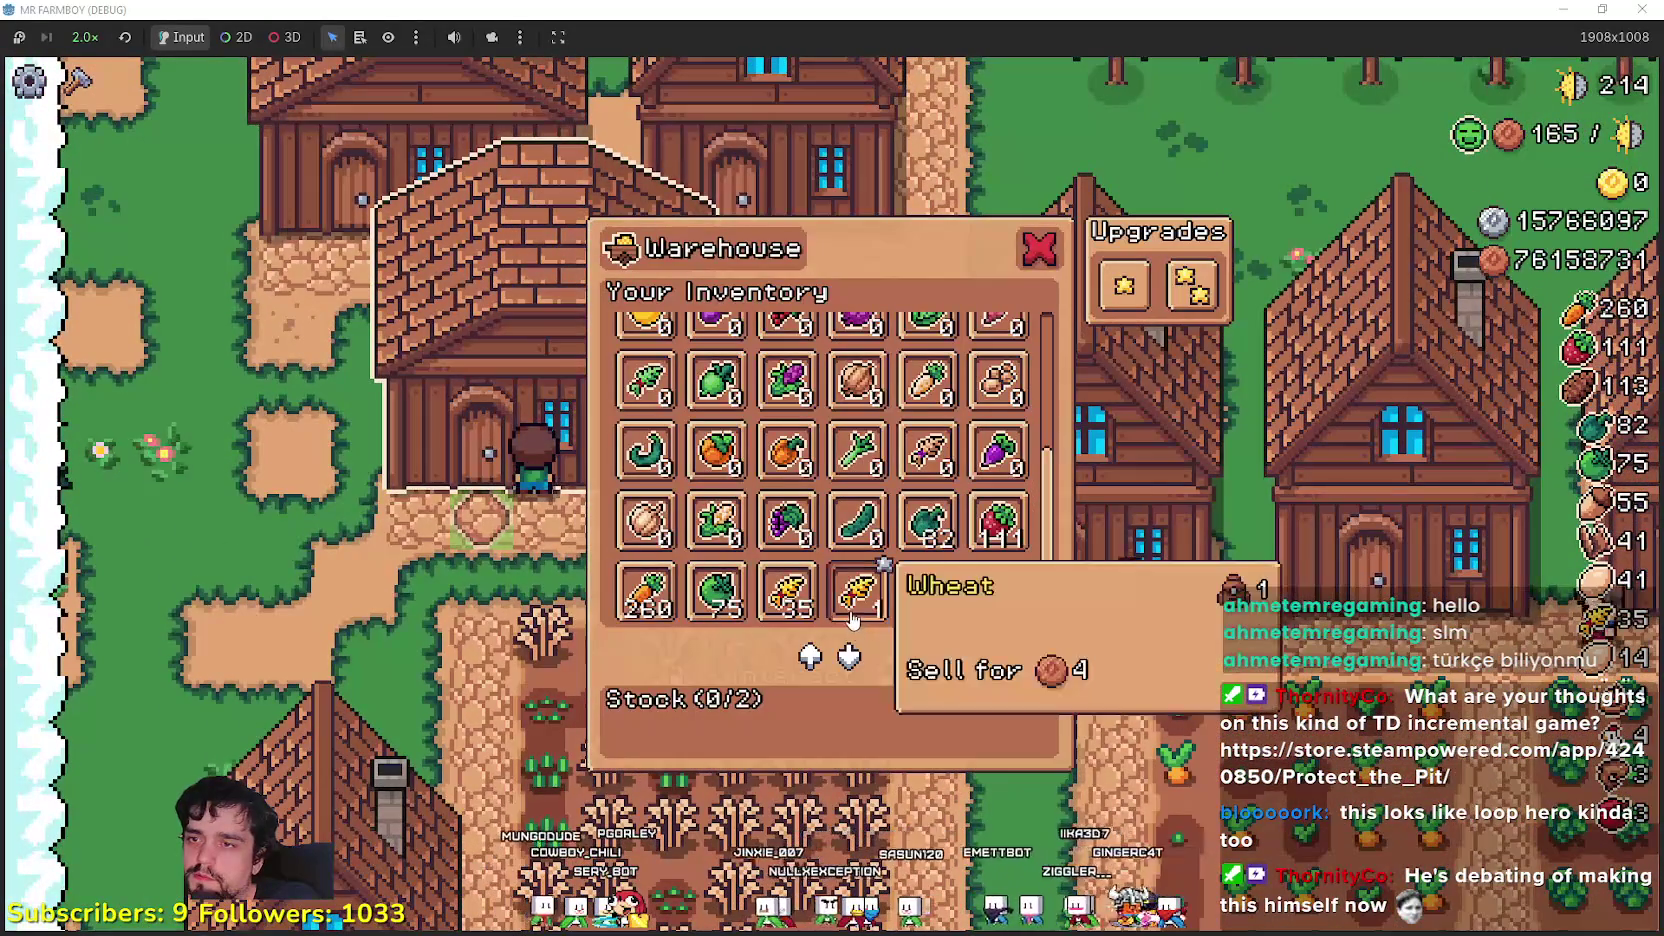
left_click(857, 570)
mouse_move(657, 757)
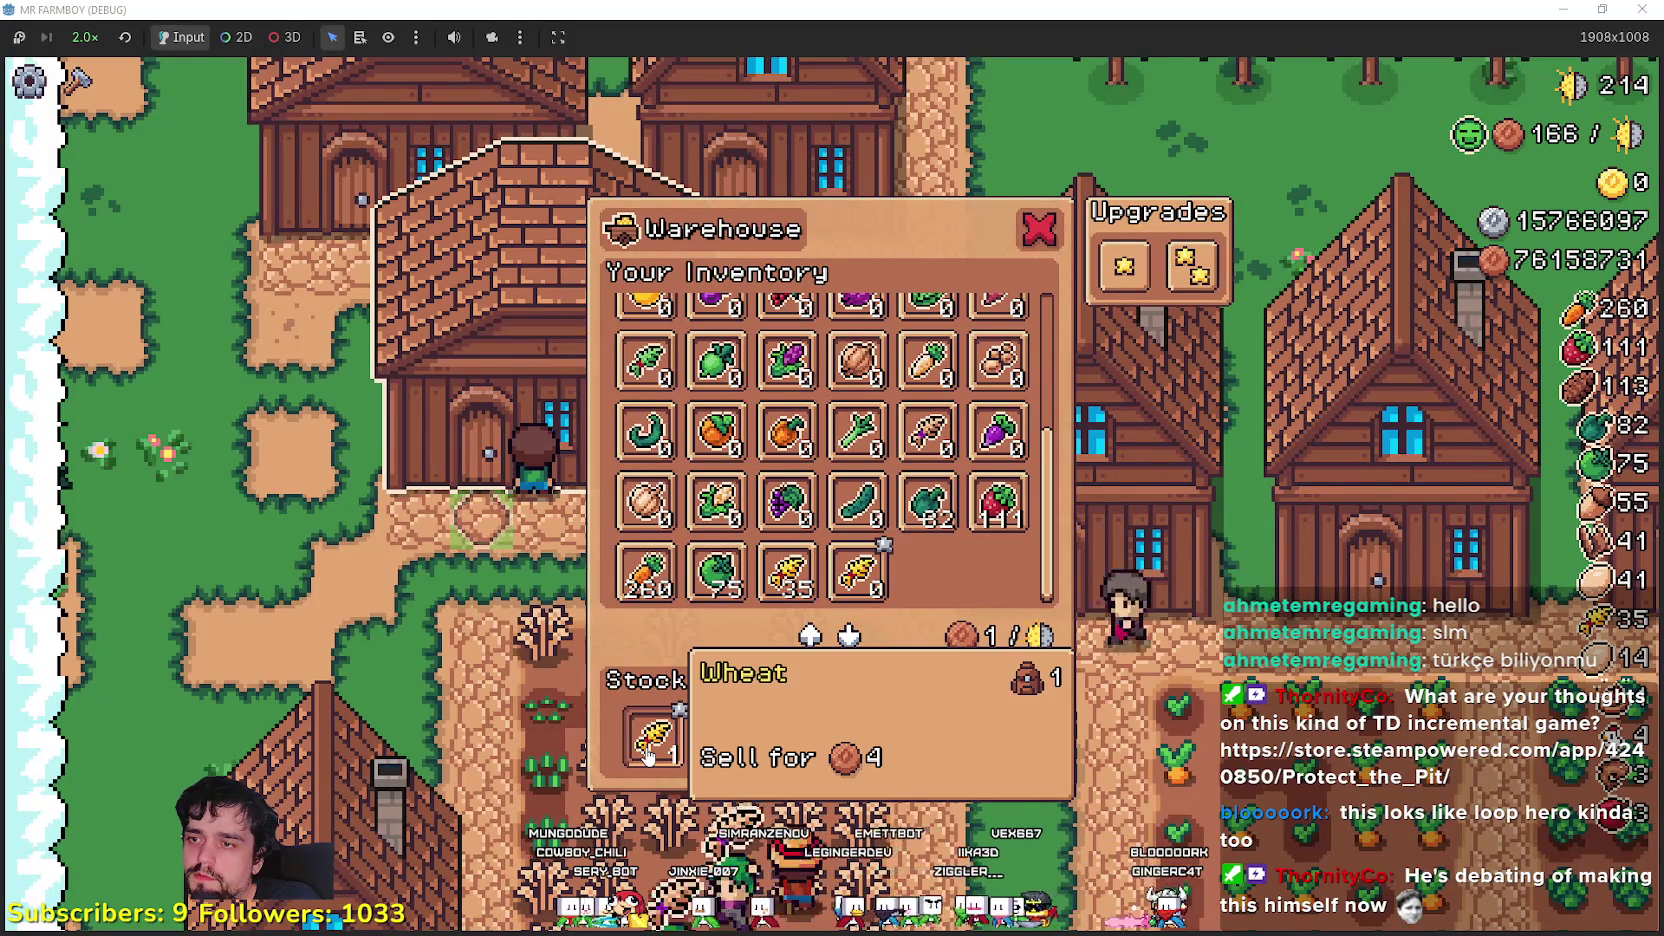
left_click(524, 477)
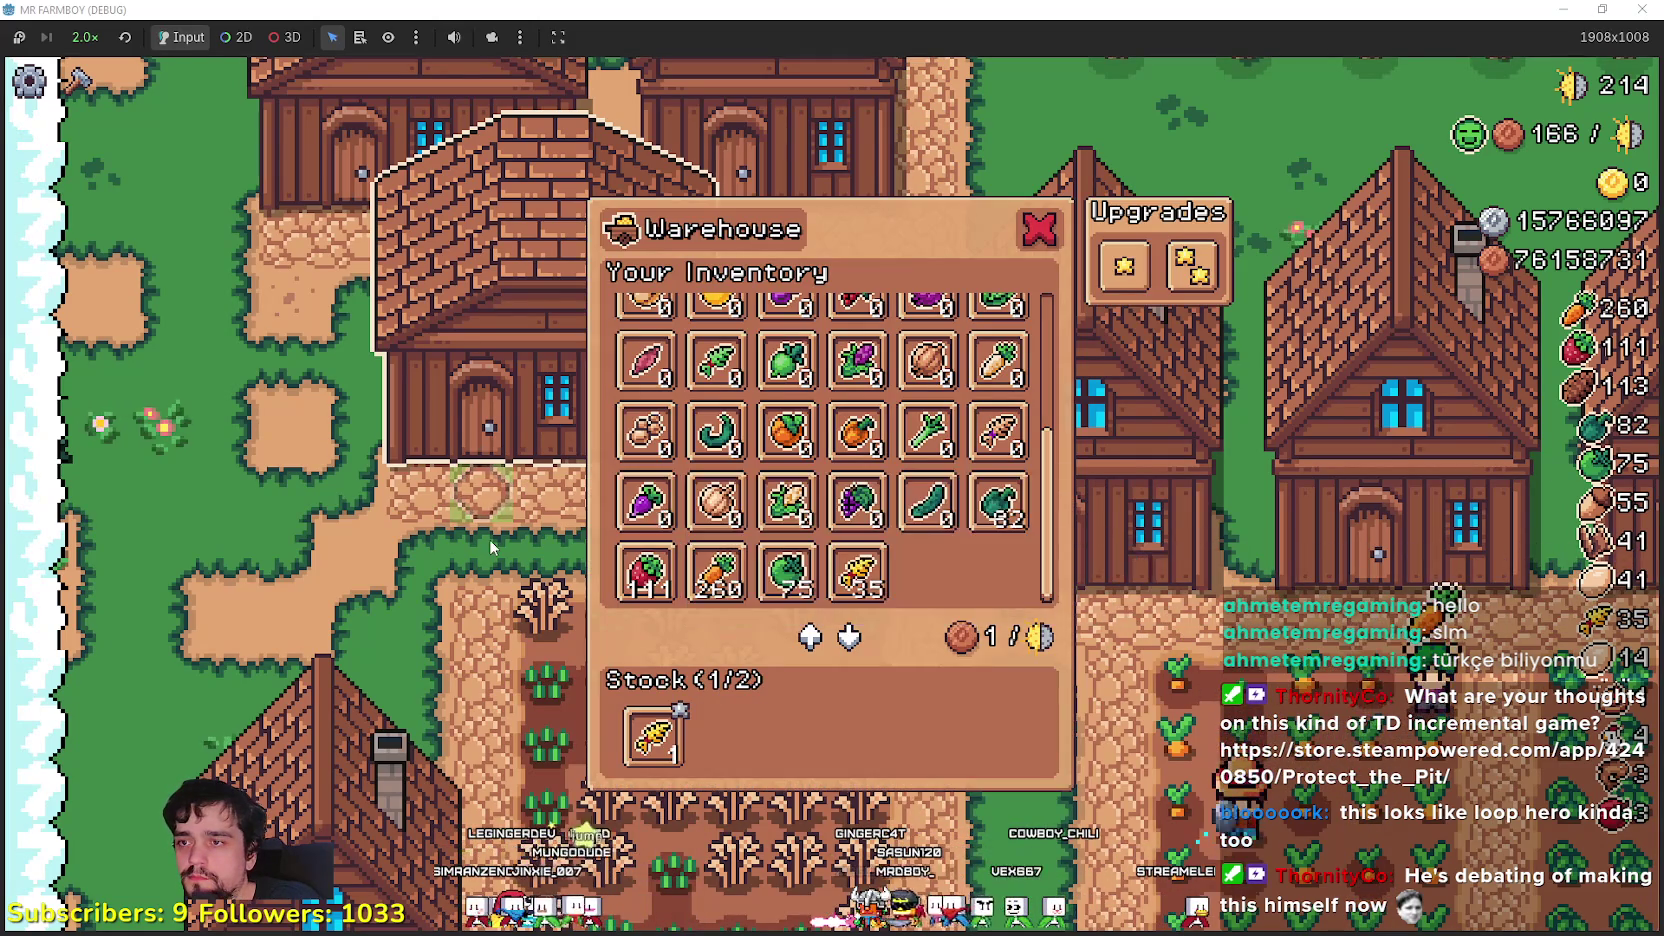
left_click(489, 540)
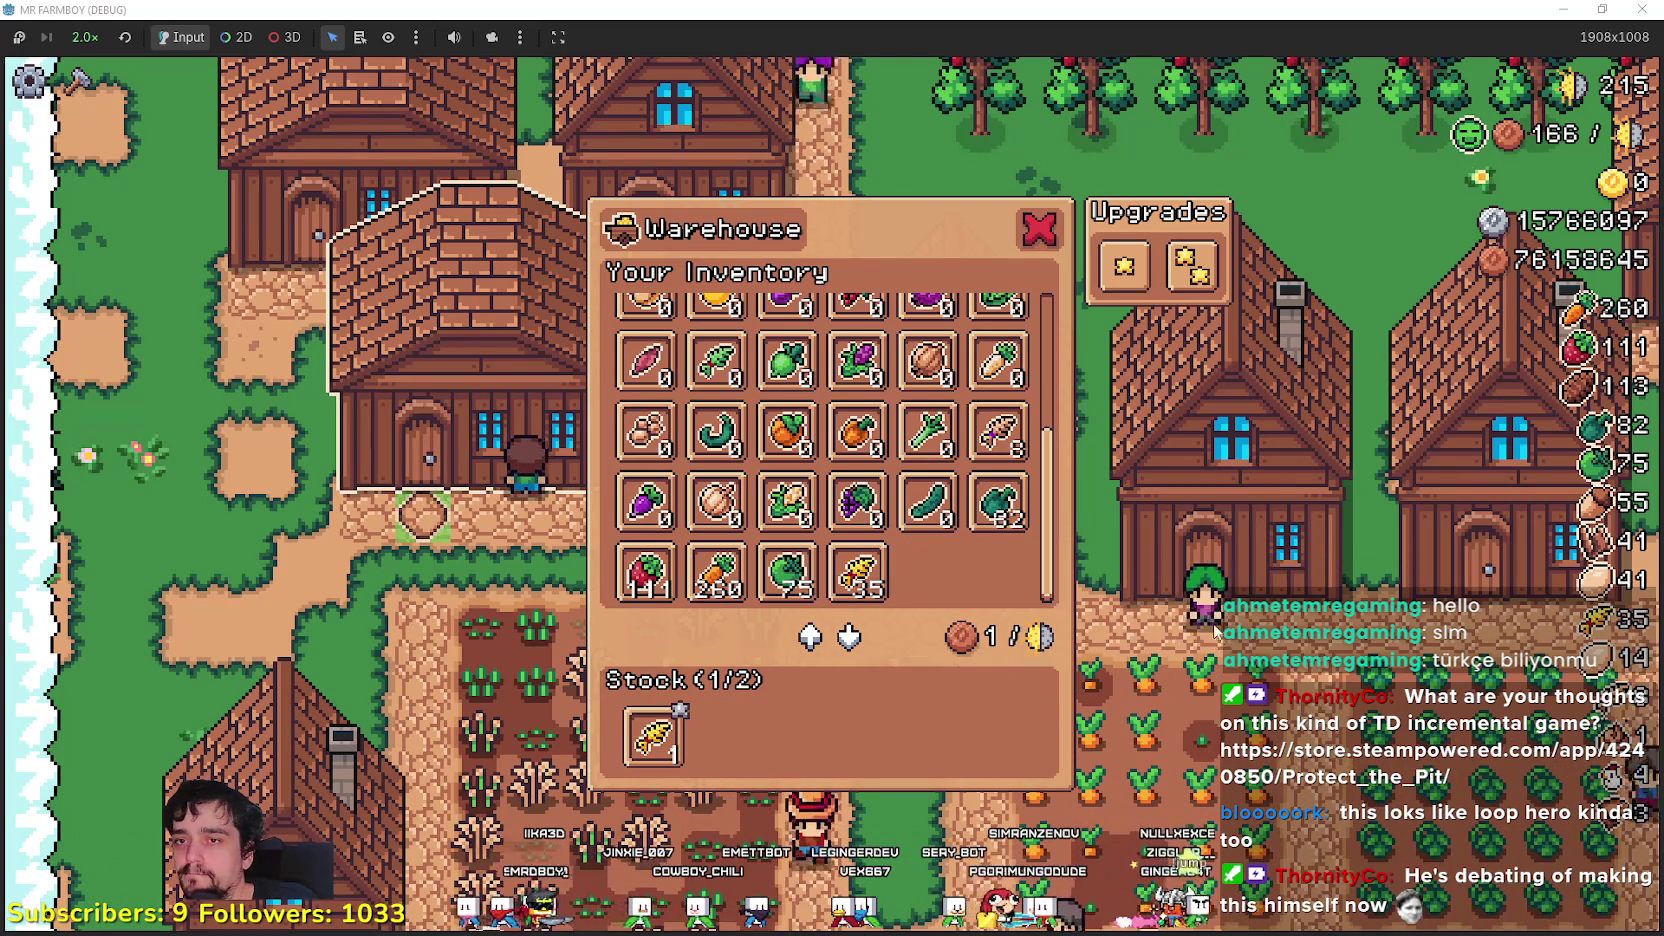
left_click(1038, 229)
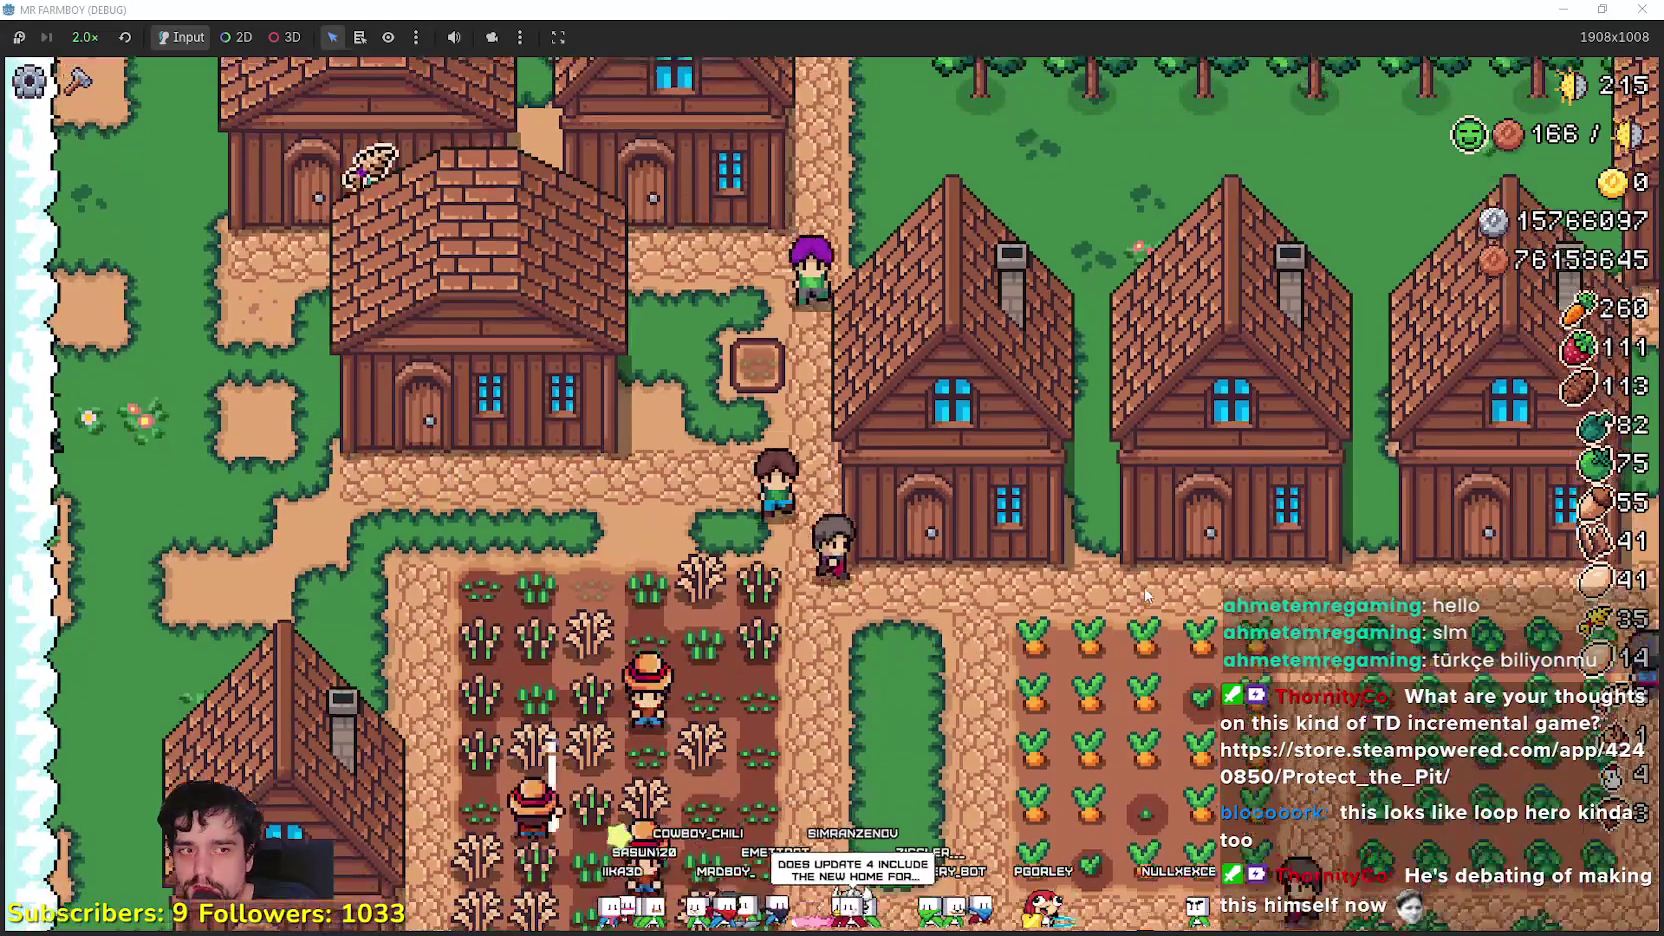
- Set Wheat in the house's Item slot and close the house panel
left_click(1130, 582)
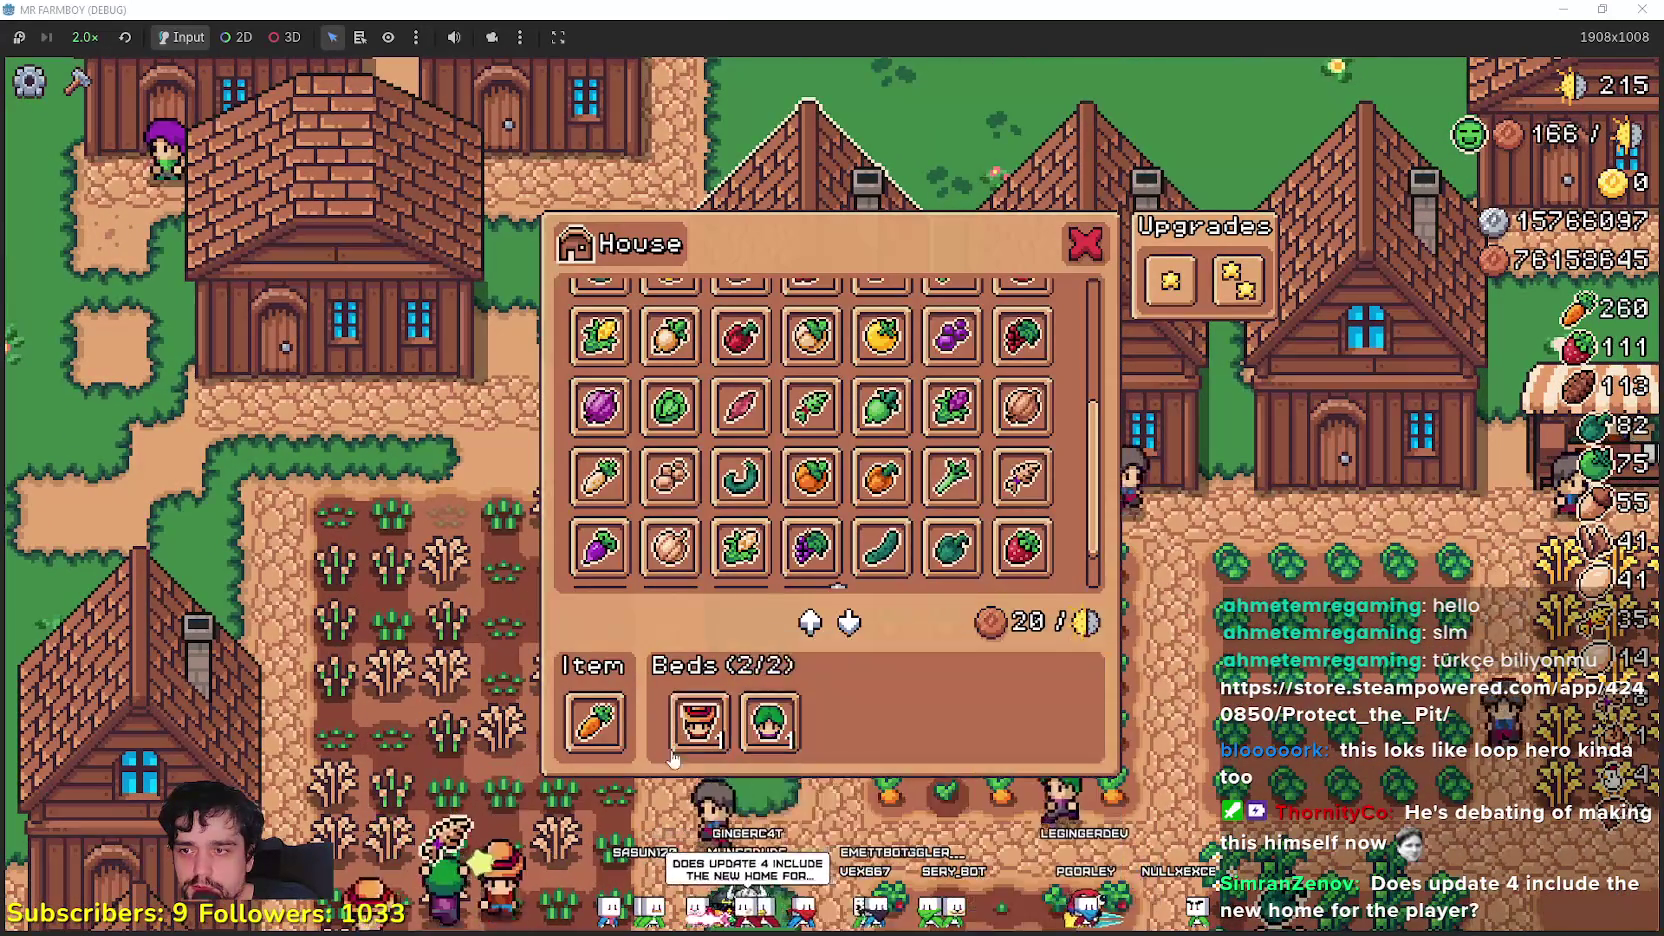
scroll(1045, 530, "down", 1)
left_click(812, 556)
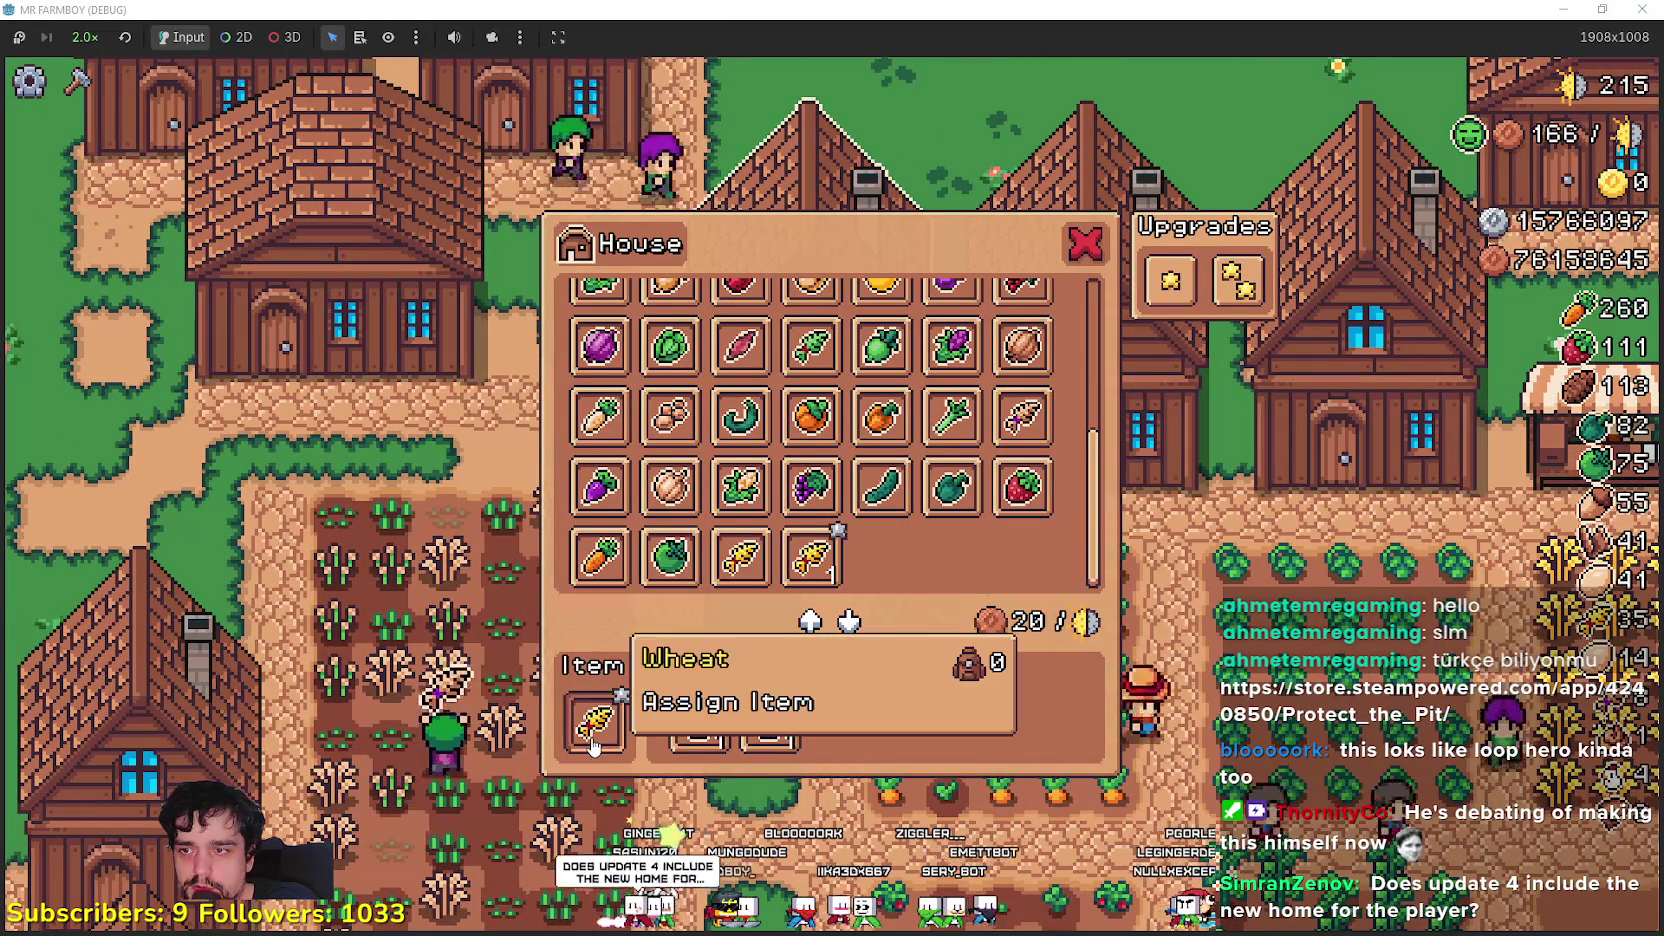
key("Escape")
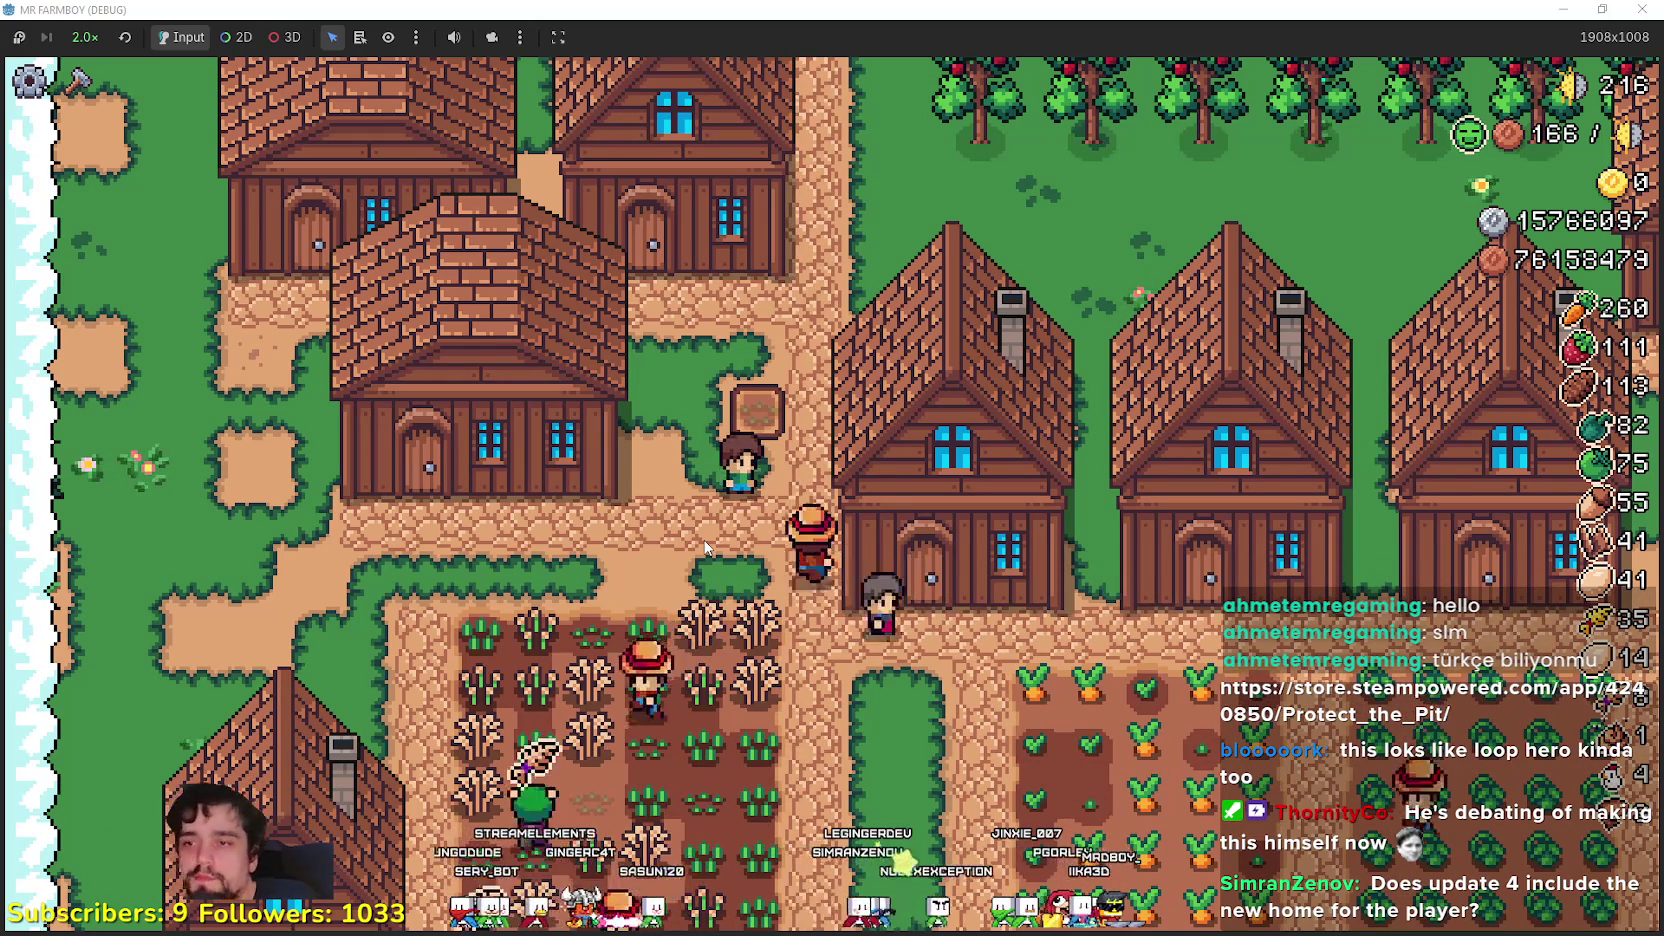
scroll(759, 424, "up", 2)
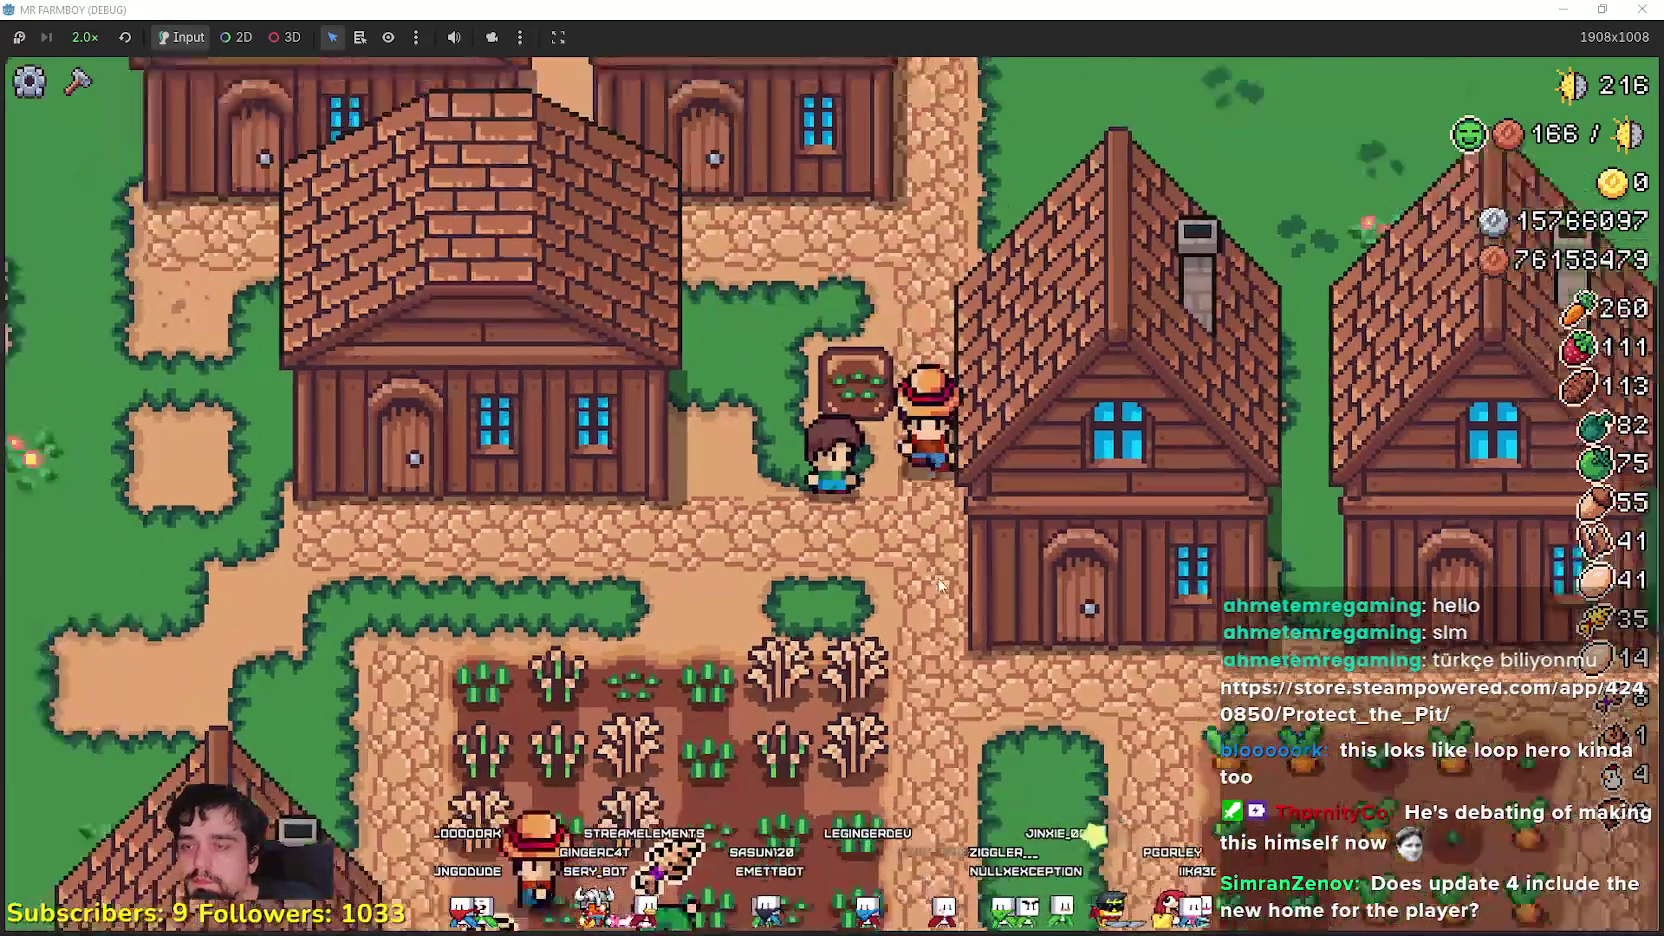
scroll(938, 584, "down", 2)
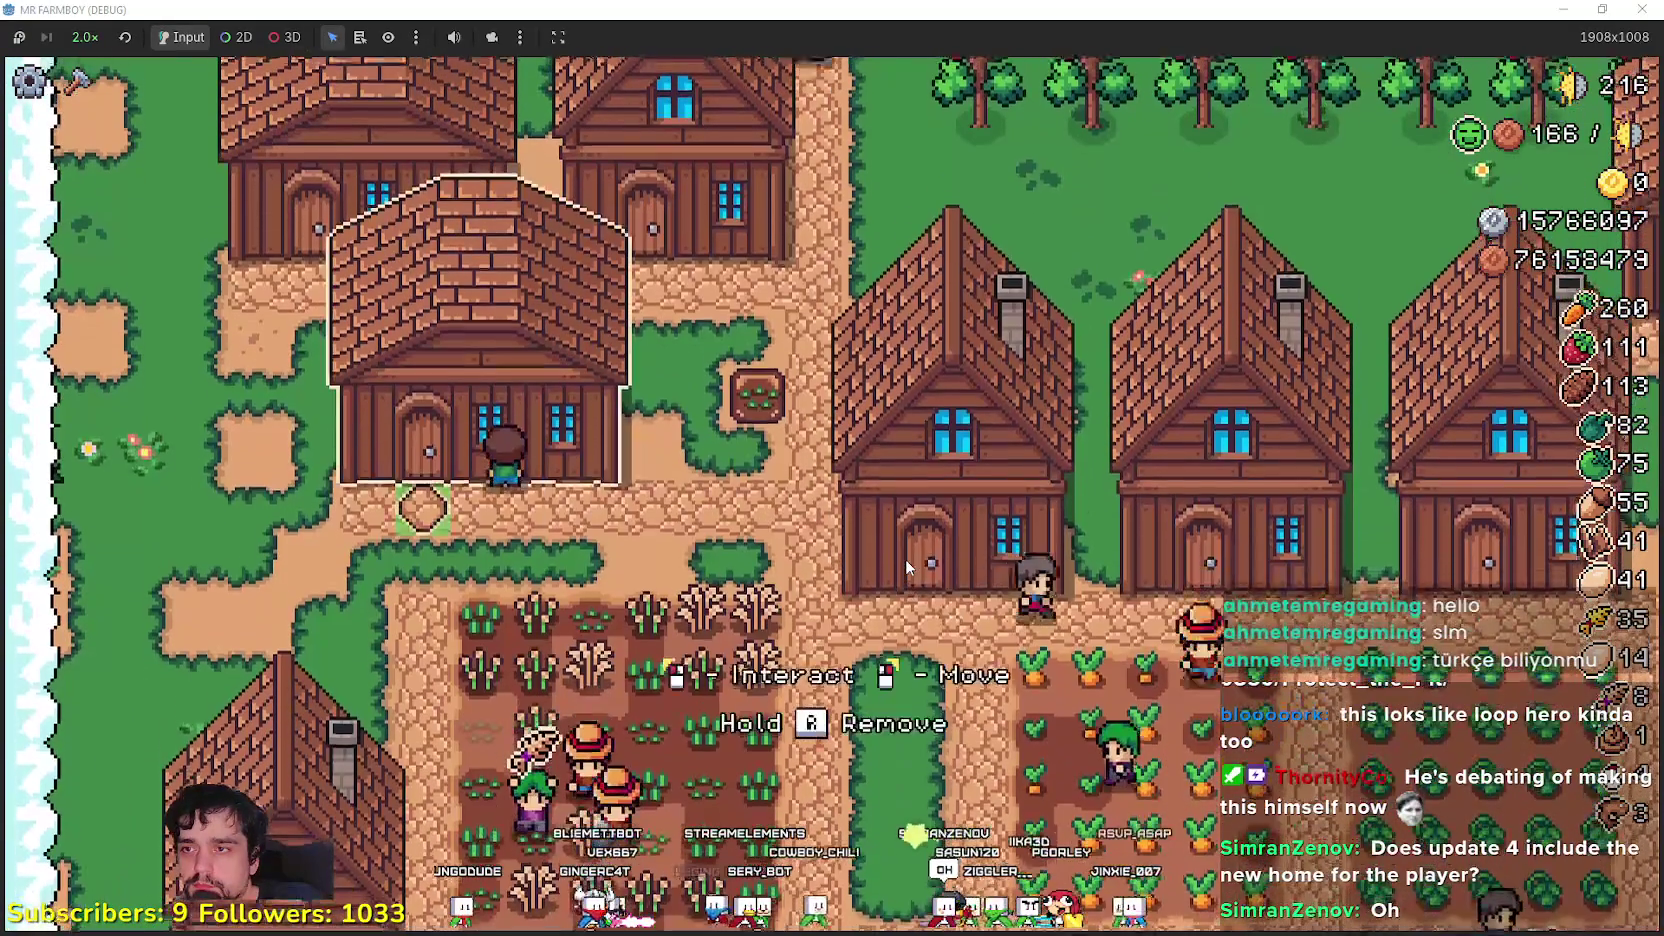
- Glance at the warehouse inventory and close it
left_click(905, 559)
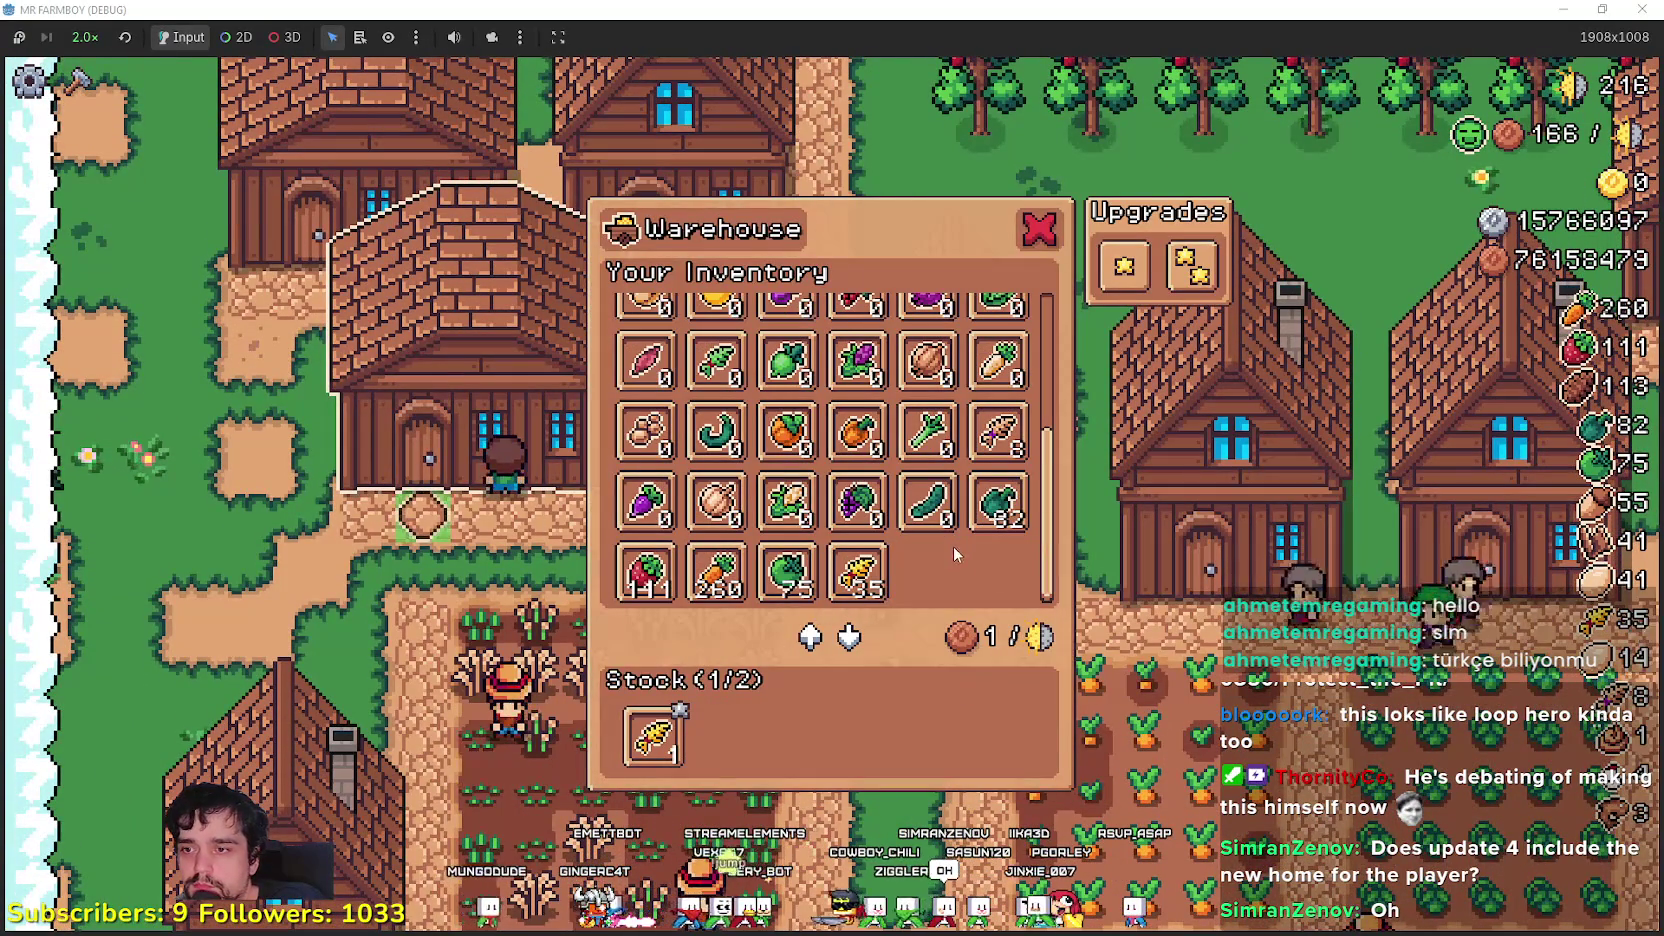
scroll(715, 560, "up", 5)
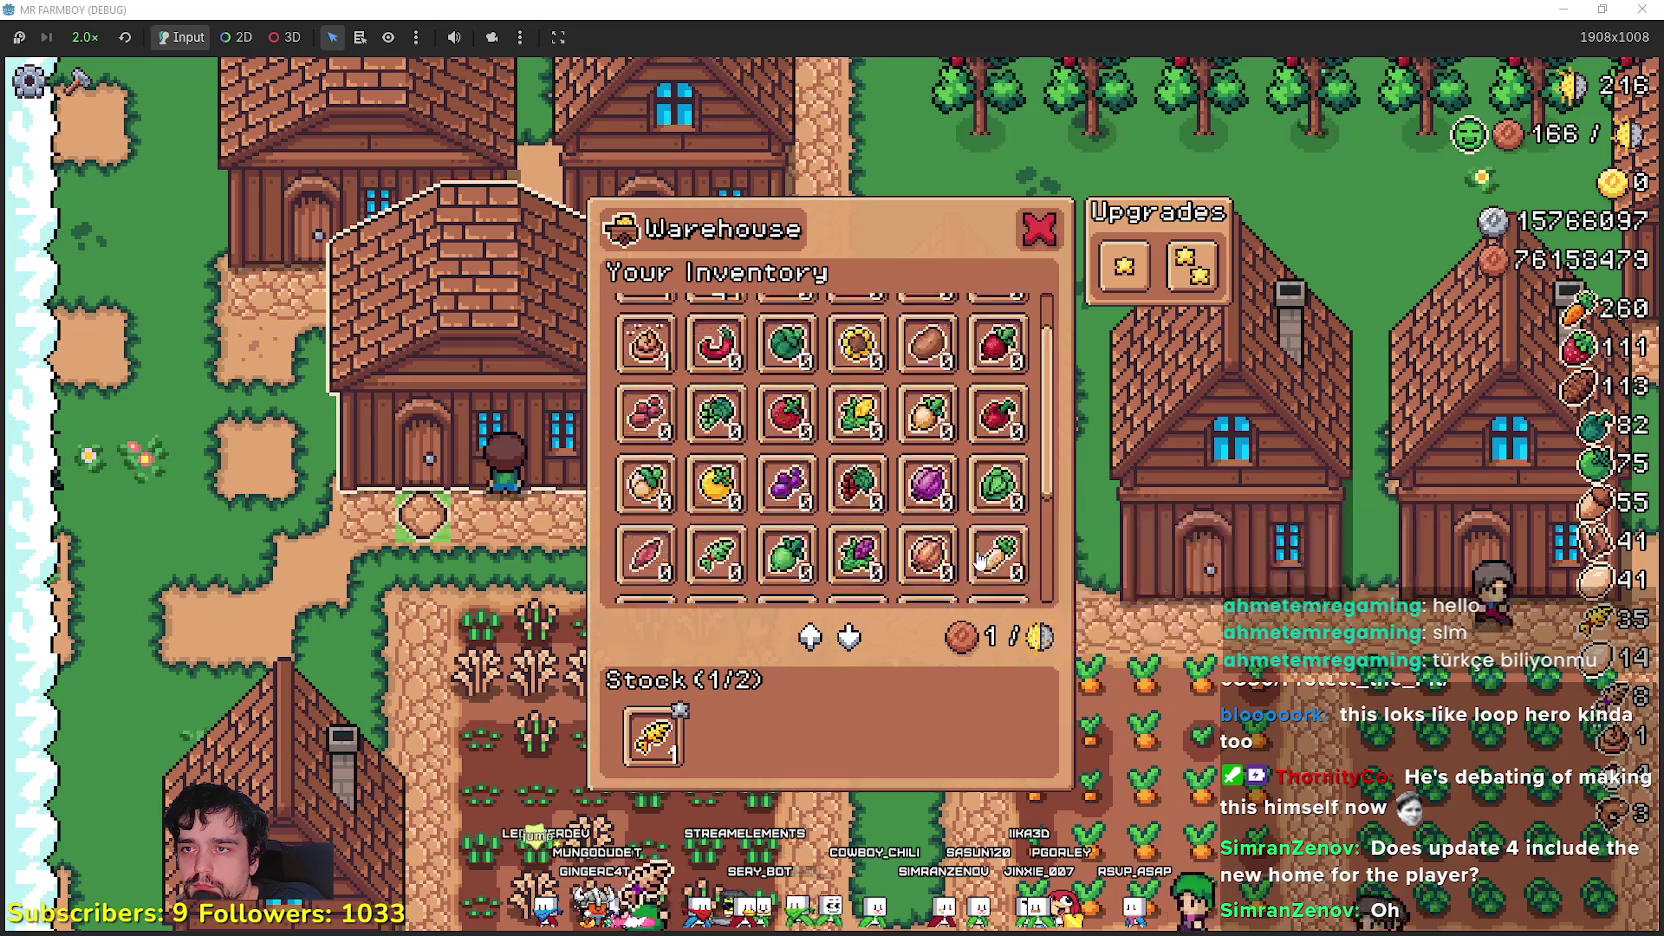
key("Escape")
- Unlock Horse Stable in the Player House advancement tree and close that window
left_click(966, 270)
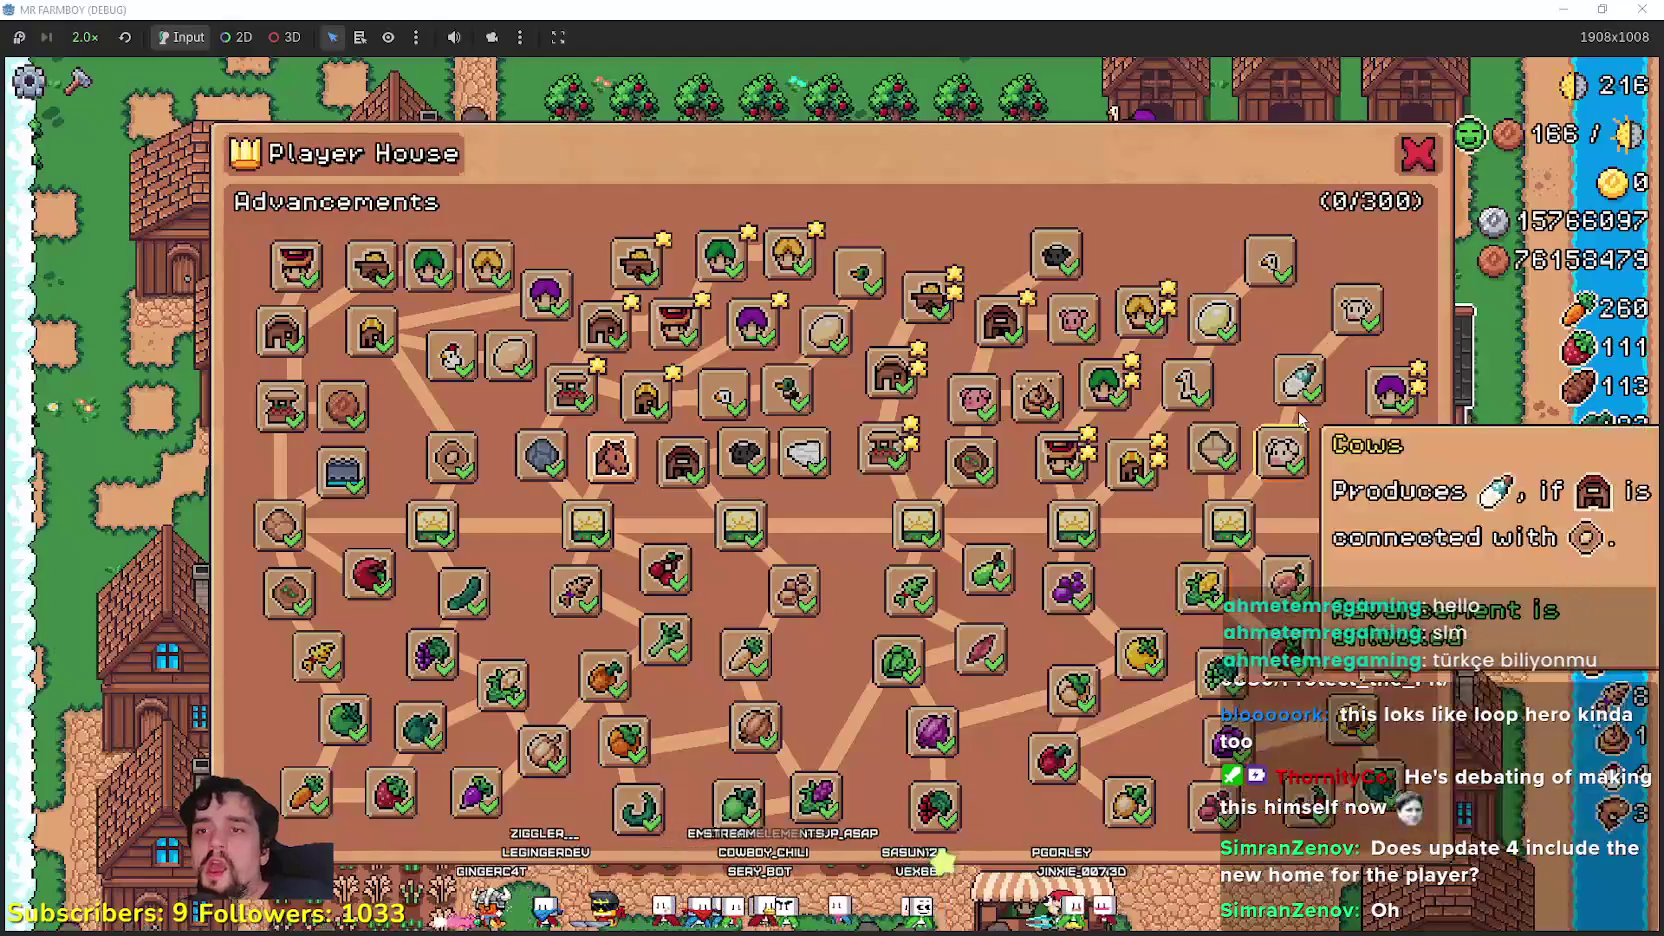
left_click(612, 457)
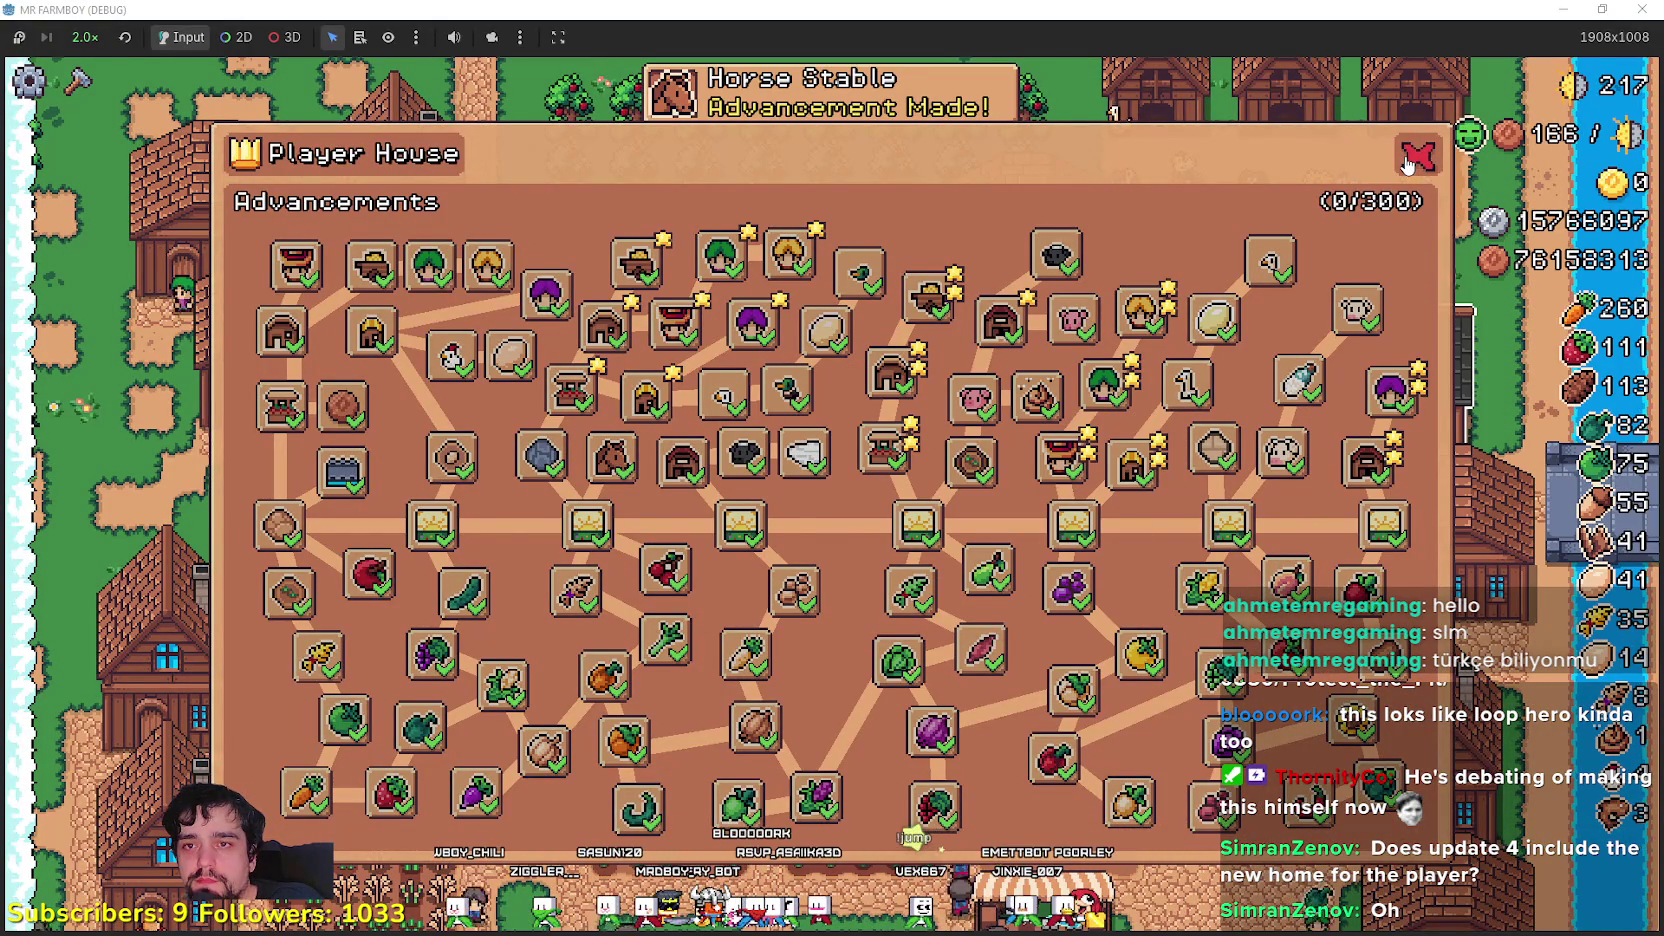
left_click(1417, 157)
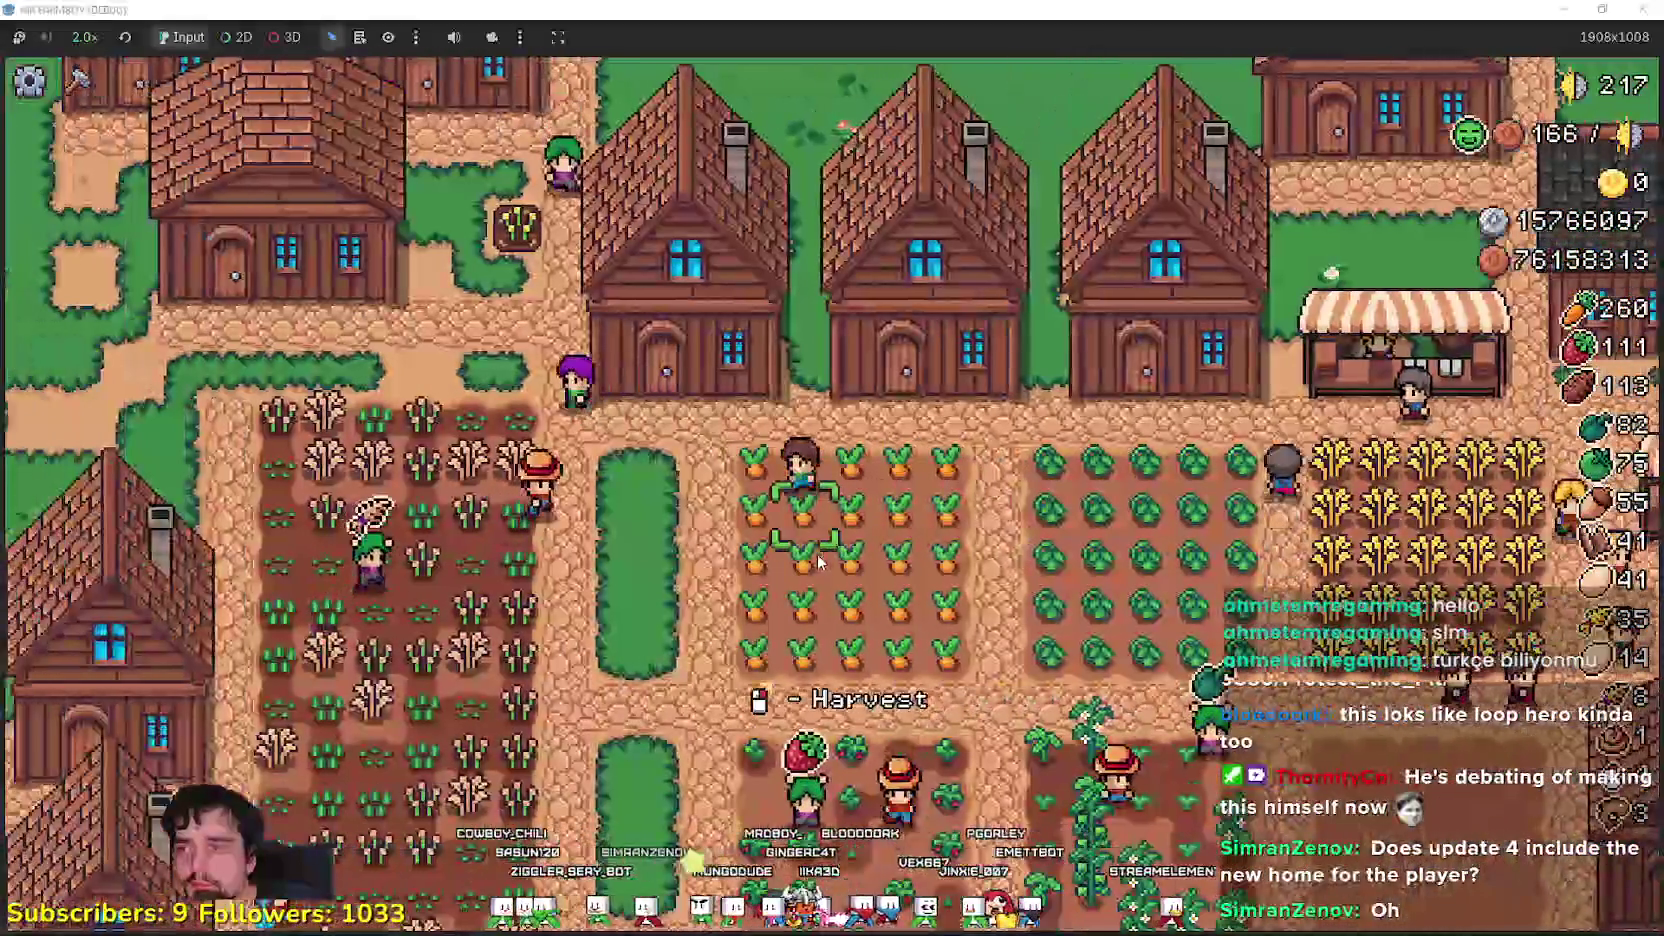
key("d")
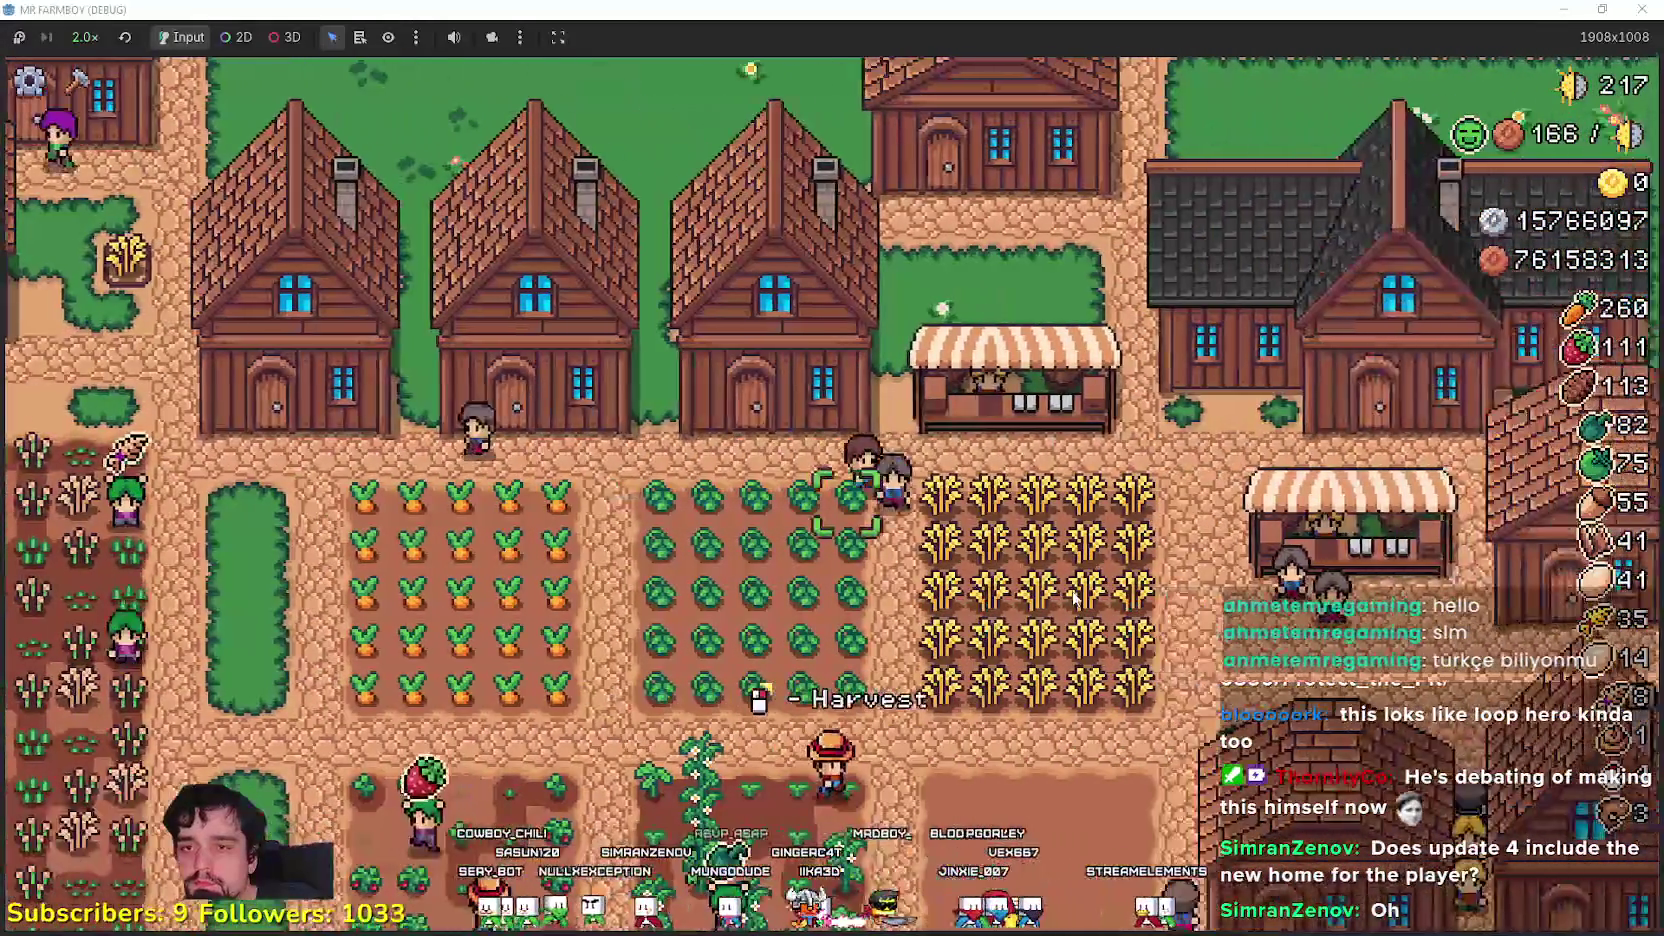
key("h")
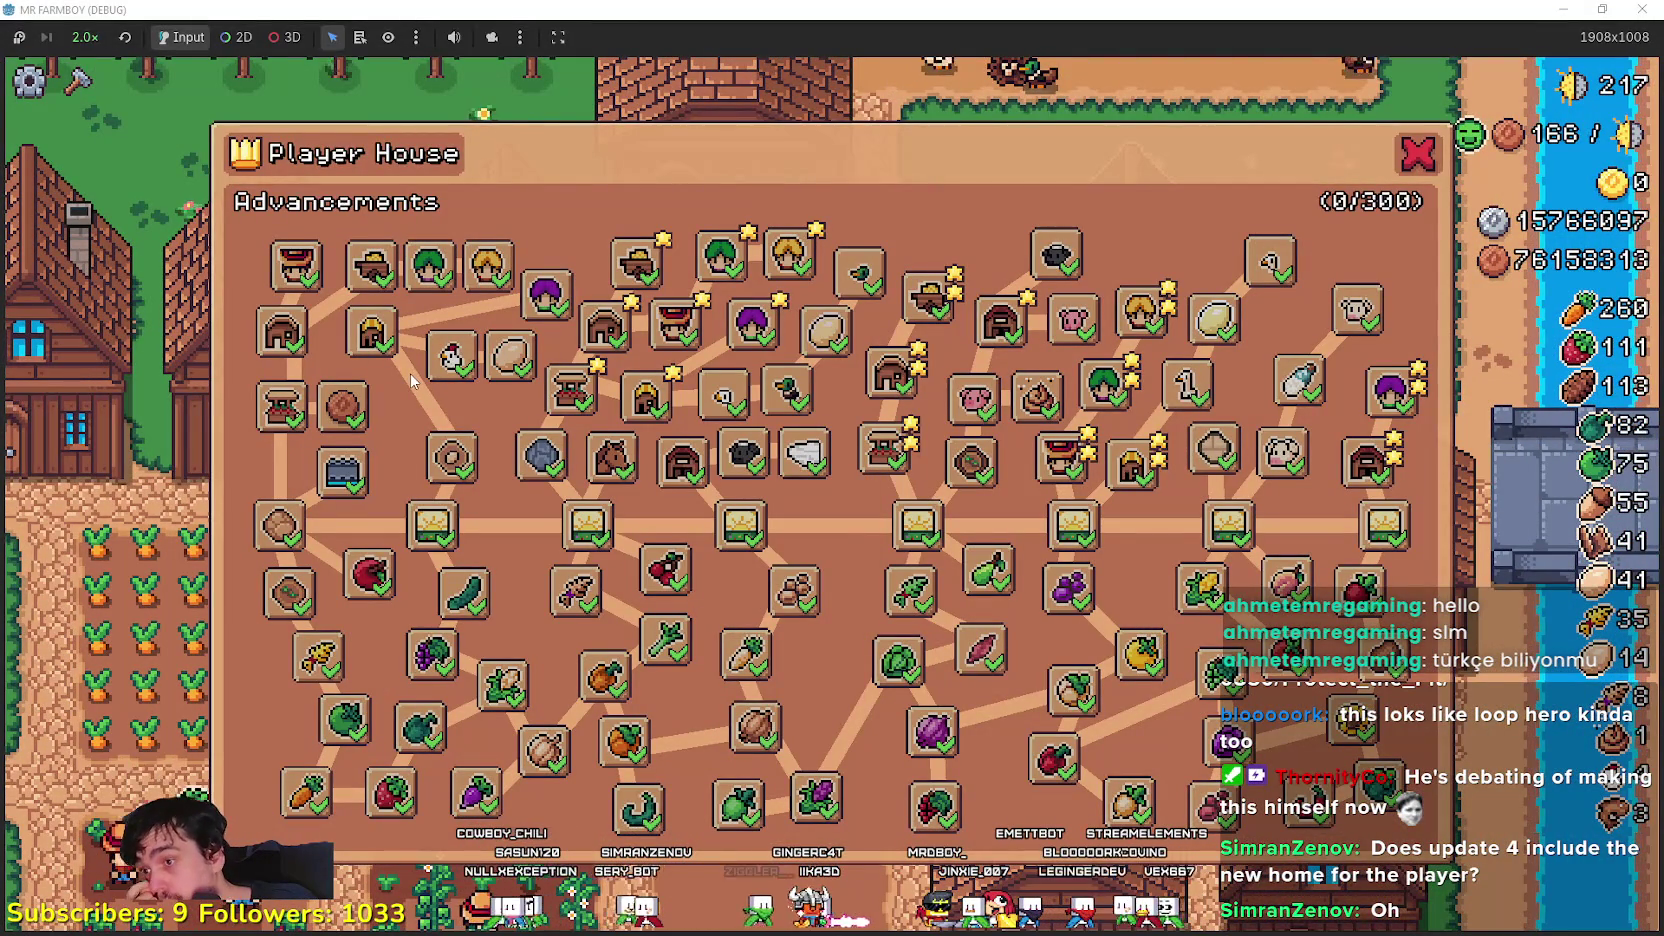
mouse_move(1212, 805)
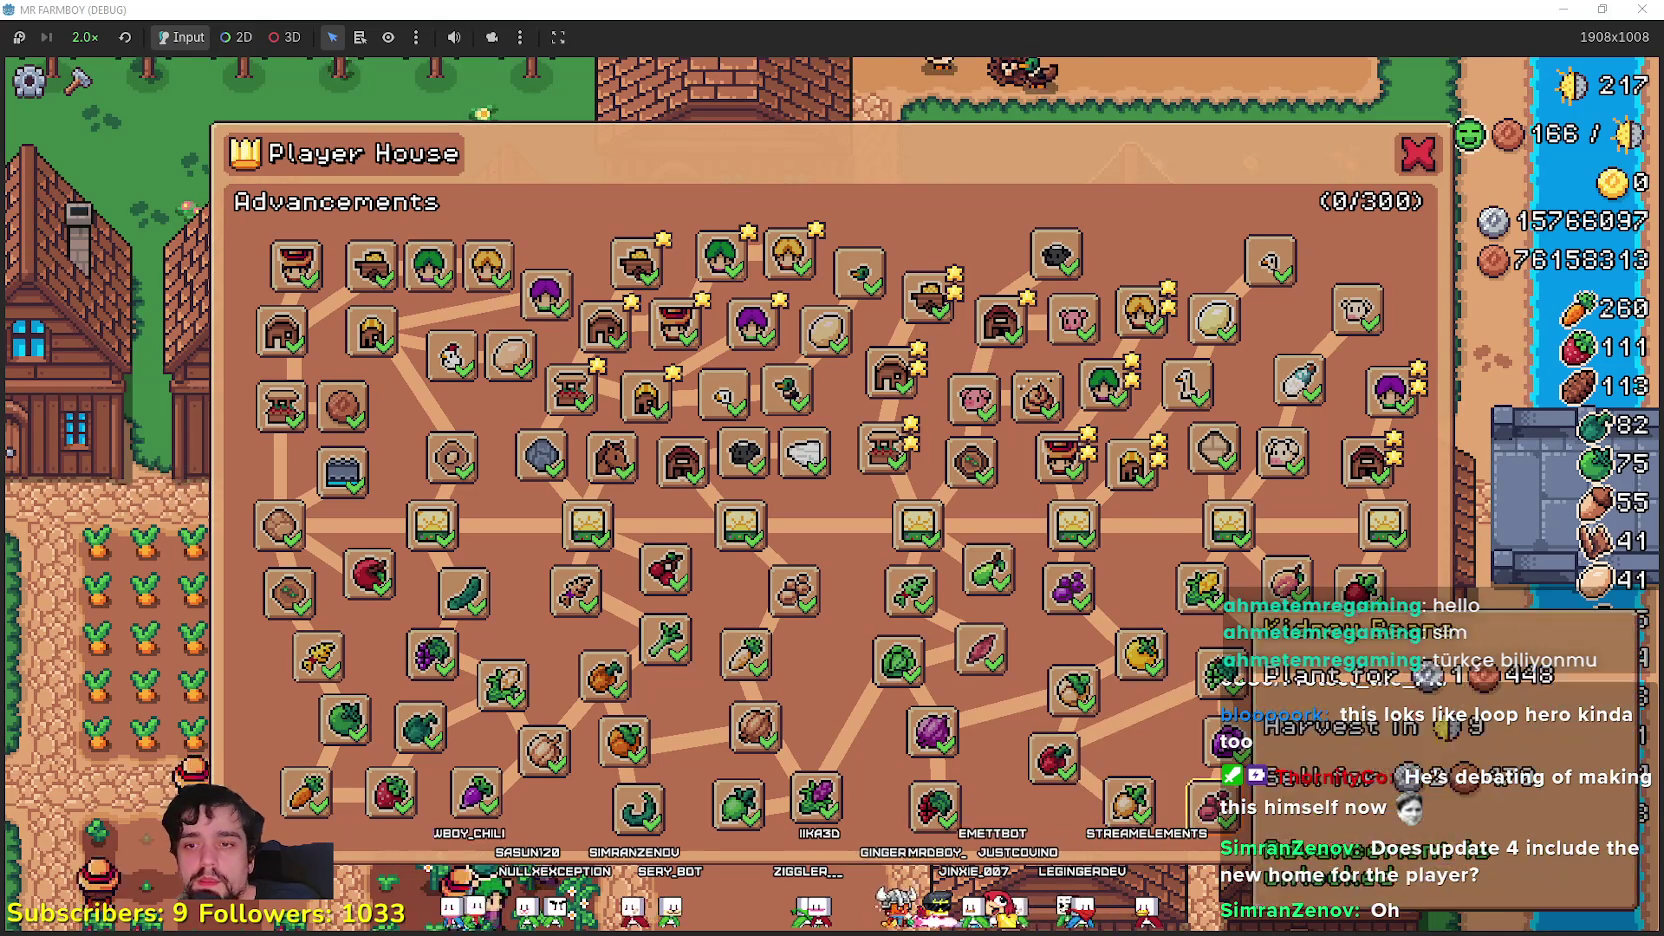
left_click(1432, 152)
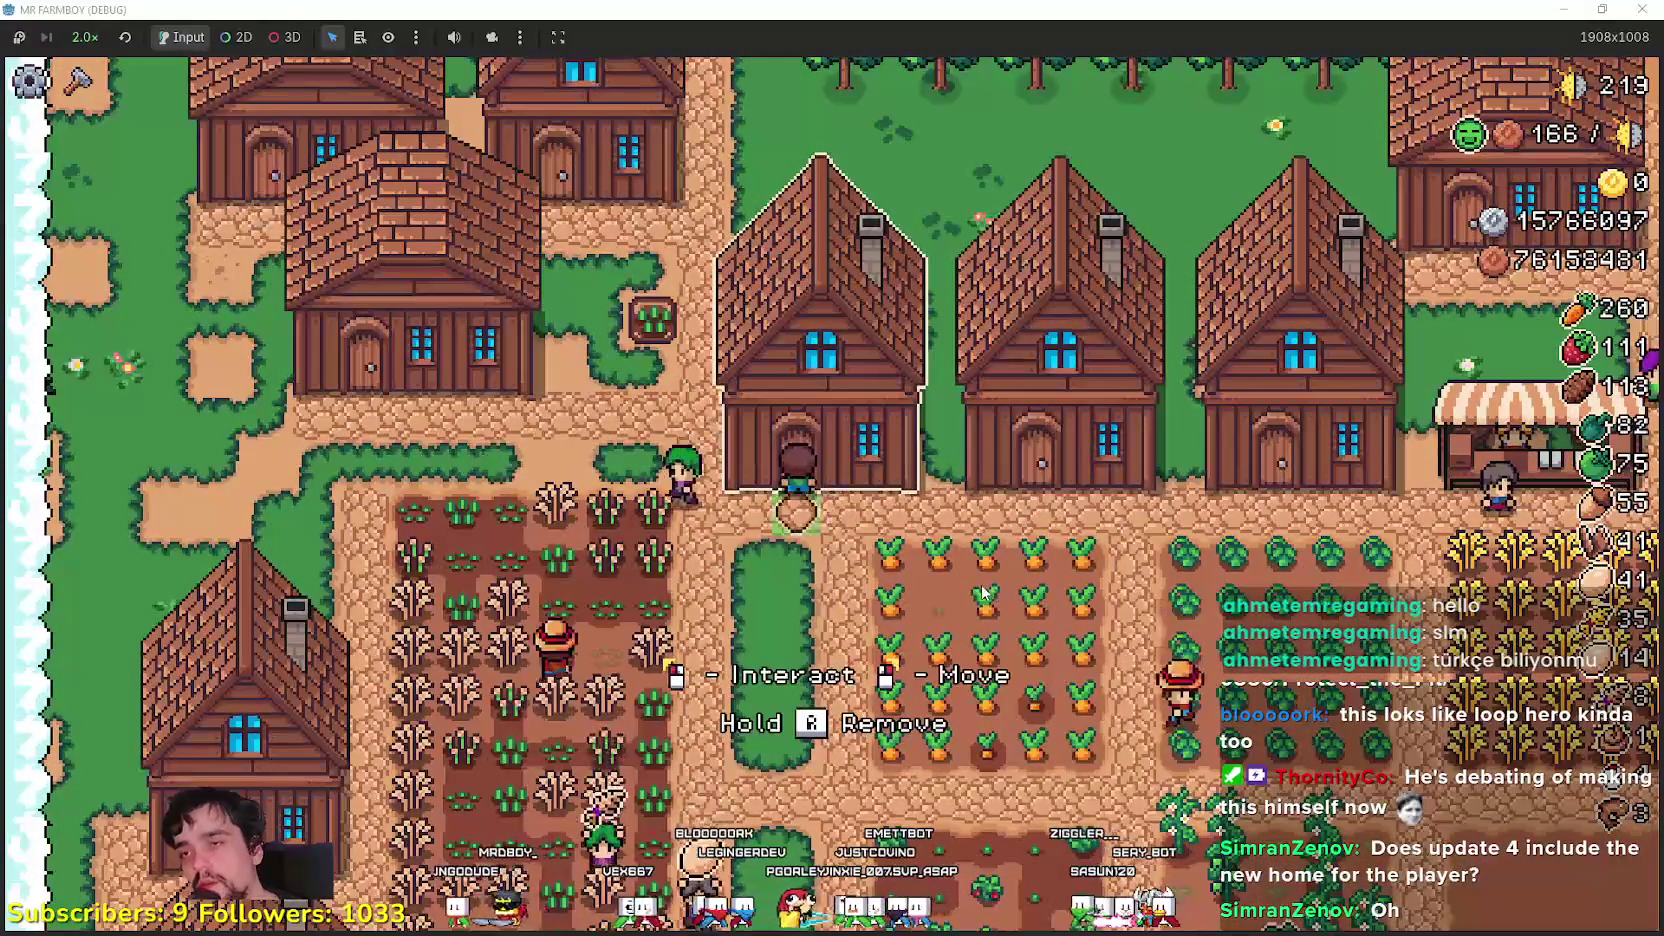
left_click(820, 350)
mouse_move(619, 372)
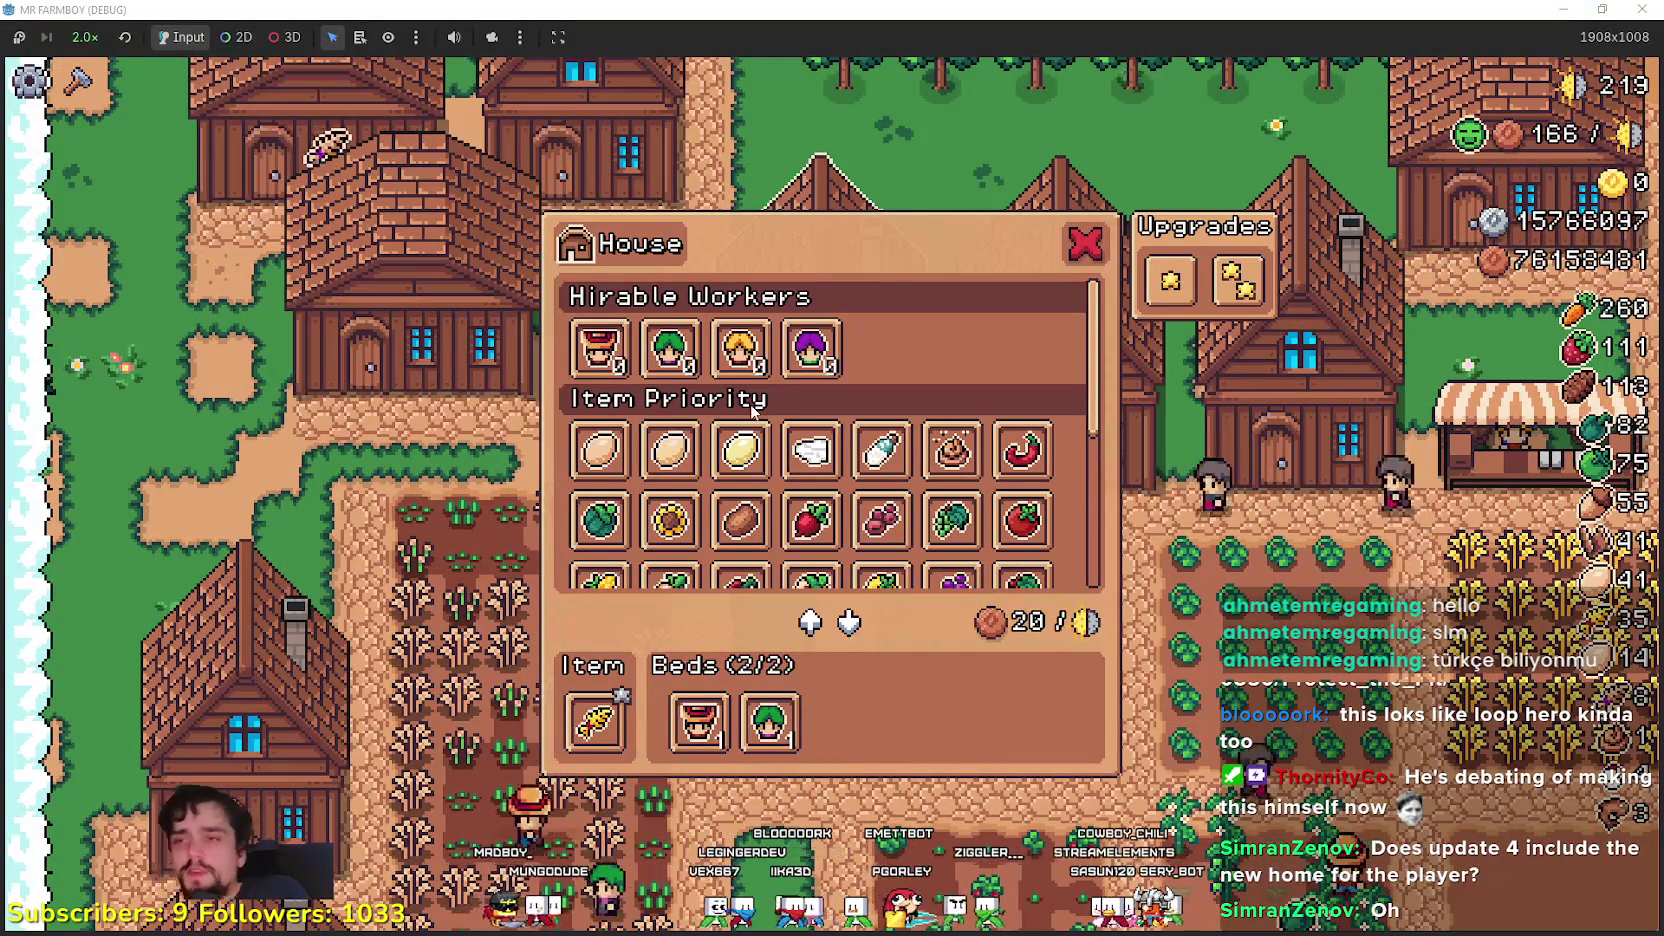
mouse_move(624, 724)
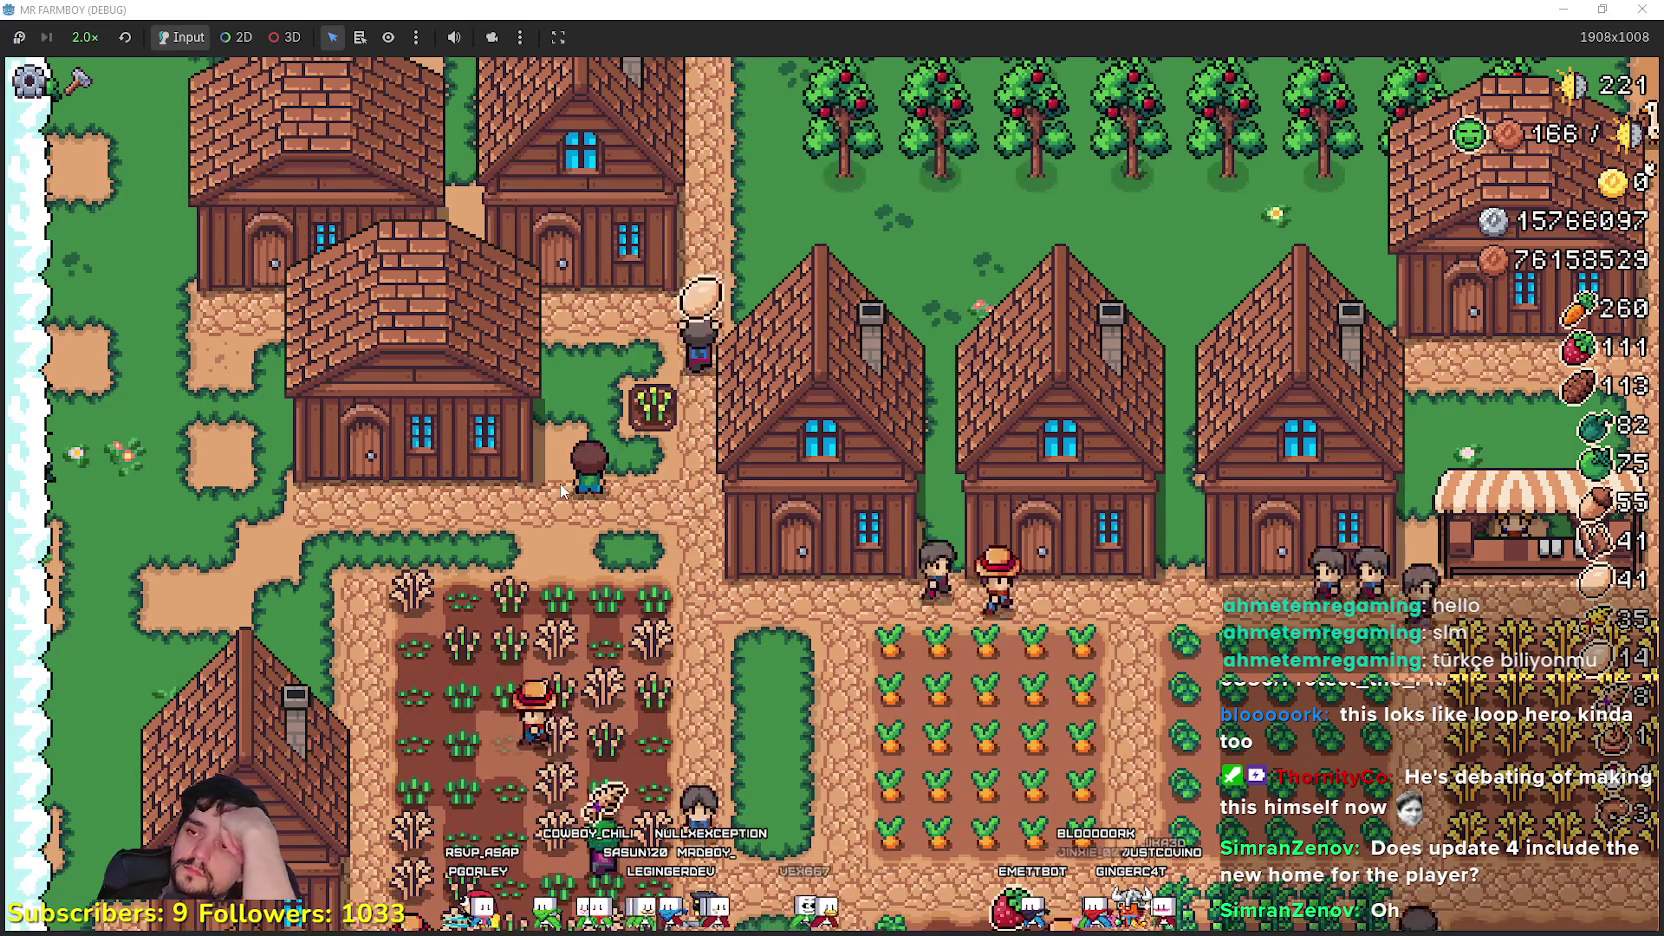
- Glance at the warehouse inventory and close it
scroll(1015, 480, "up", 3)
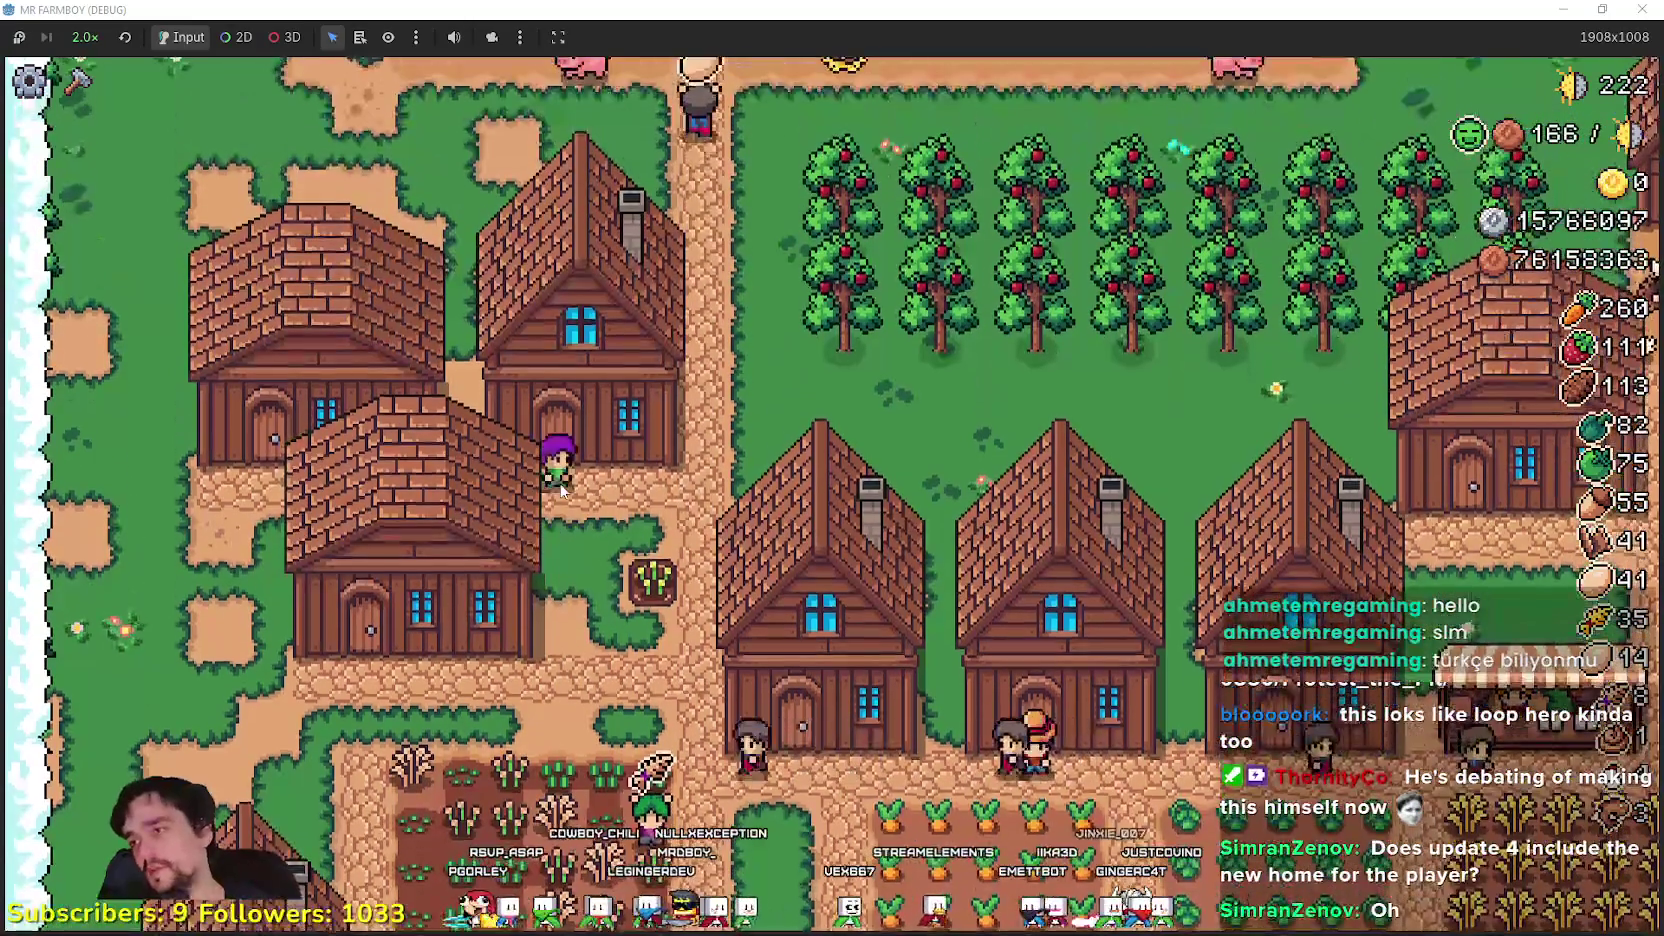
left_click(1015, 480)
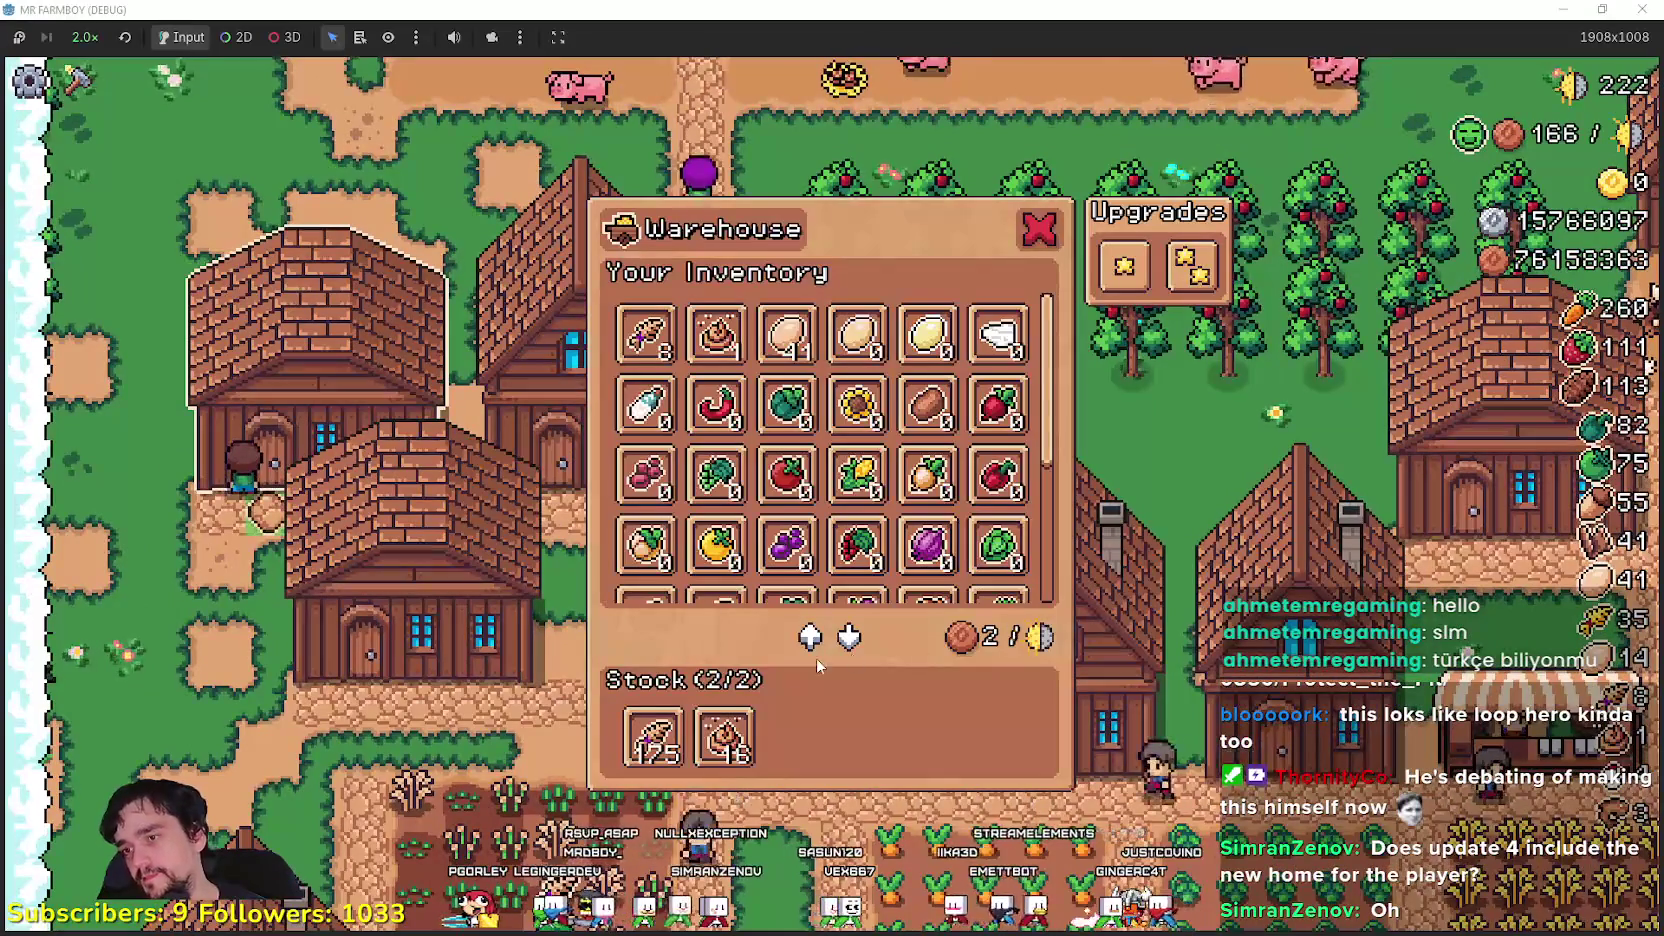
key("Escape")
scroll(832, 490, "down", 3)
- Lay two new land tiles beside the house from the Crafting list
key("c")
left_click(133, 420)
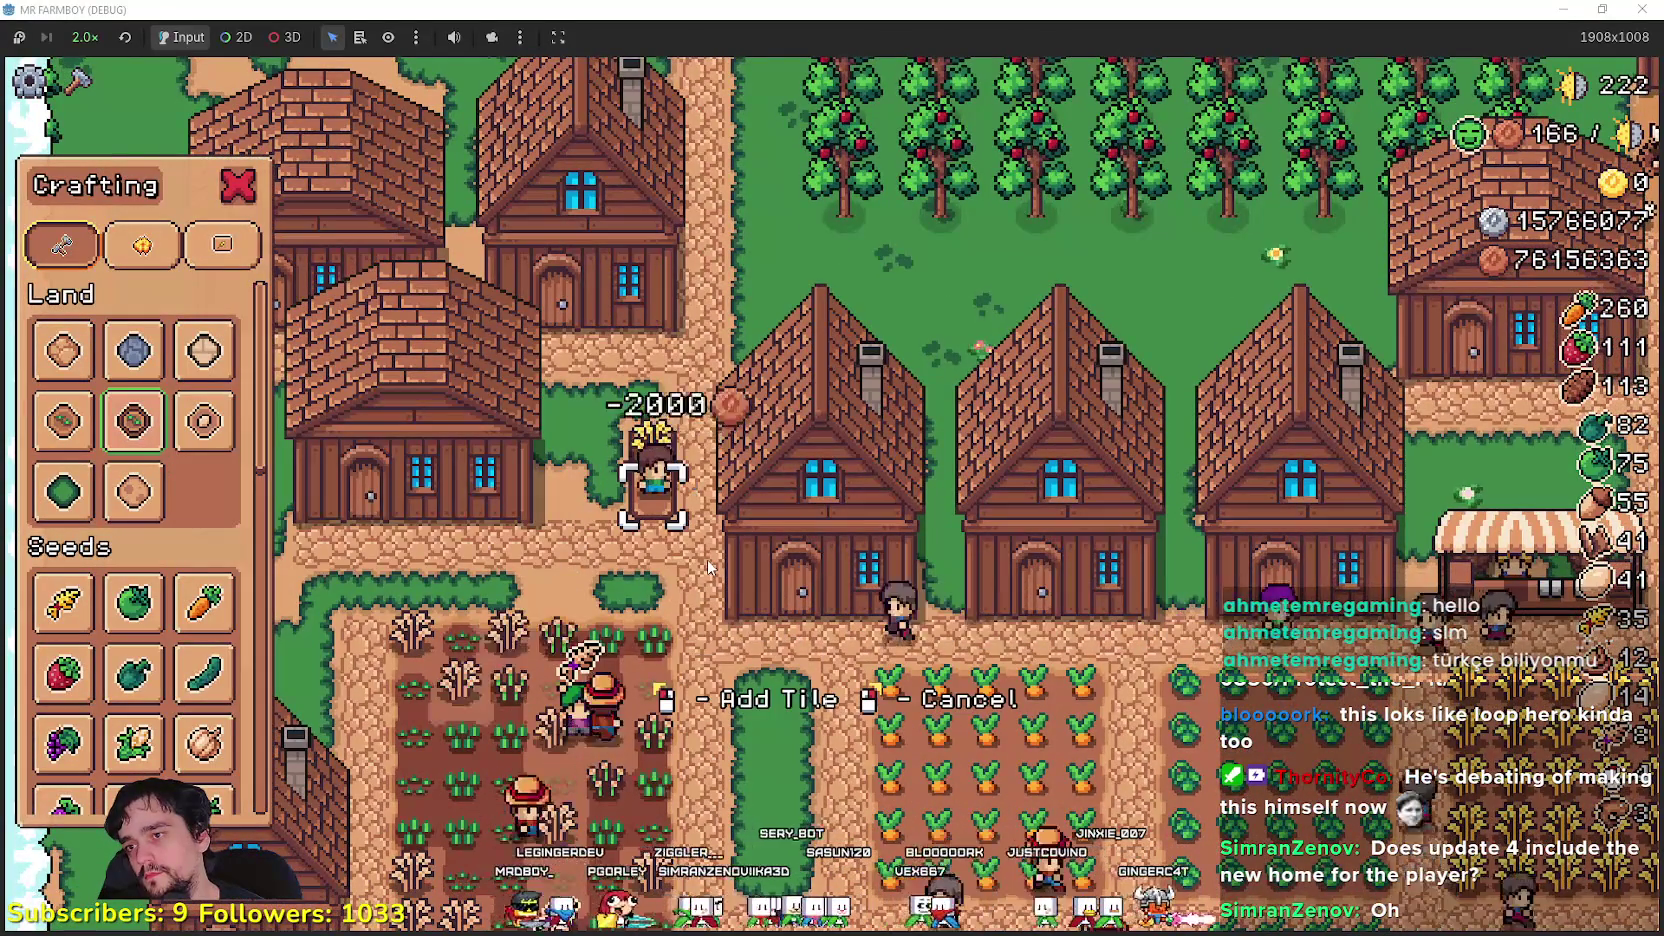
key("w")
left_click(708, 567)
left_click(706, 566)
key("s")
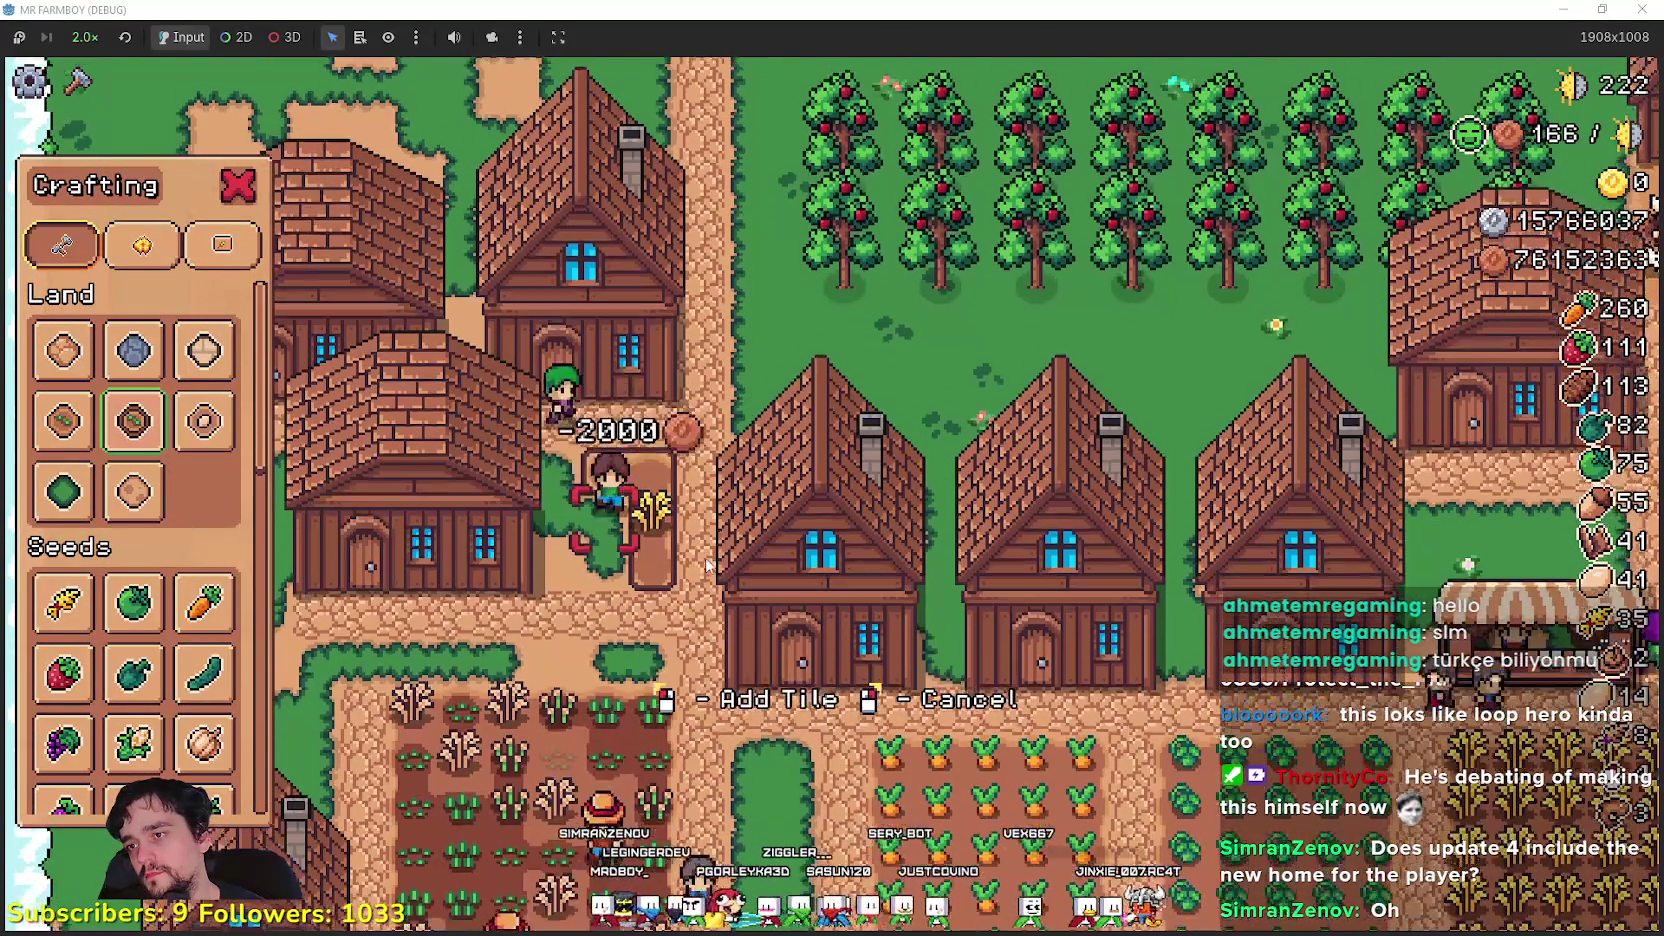
right_click(706, 566)
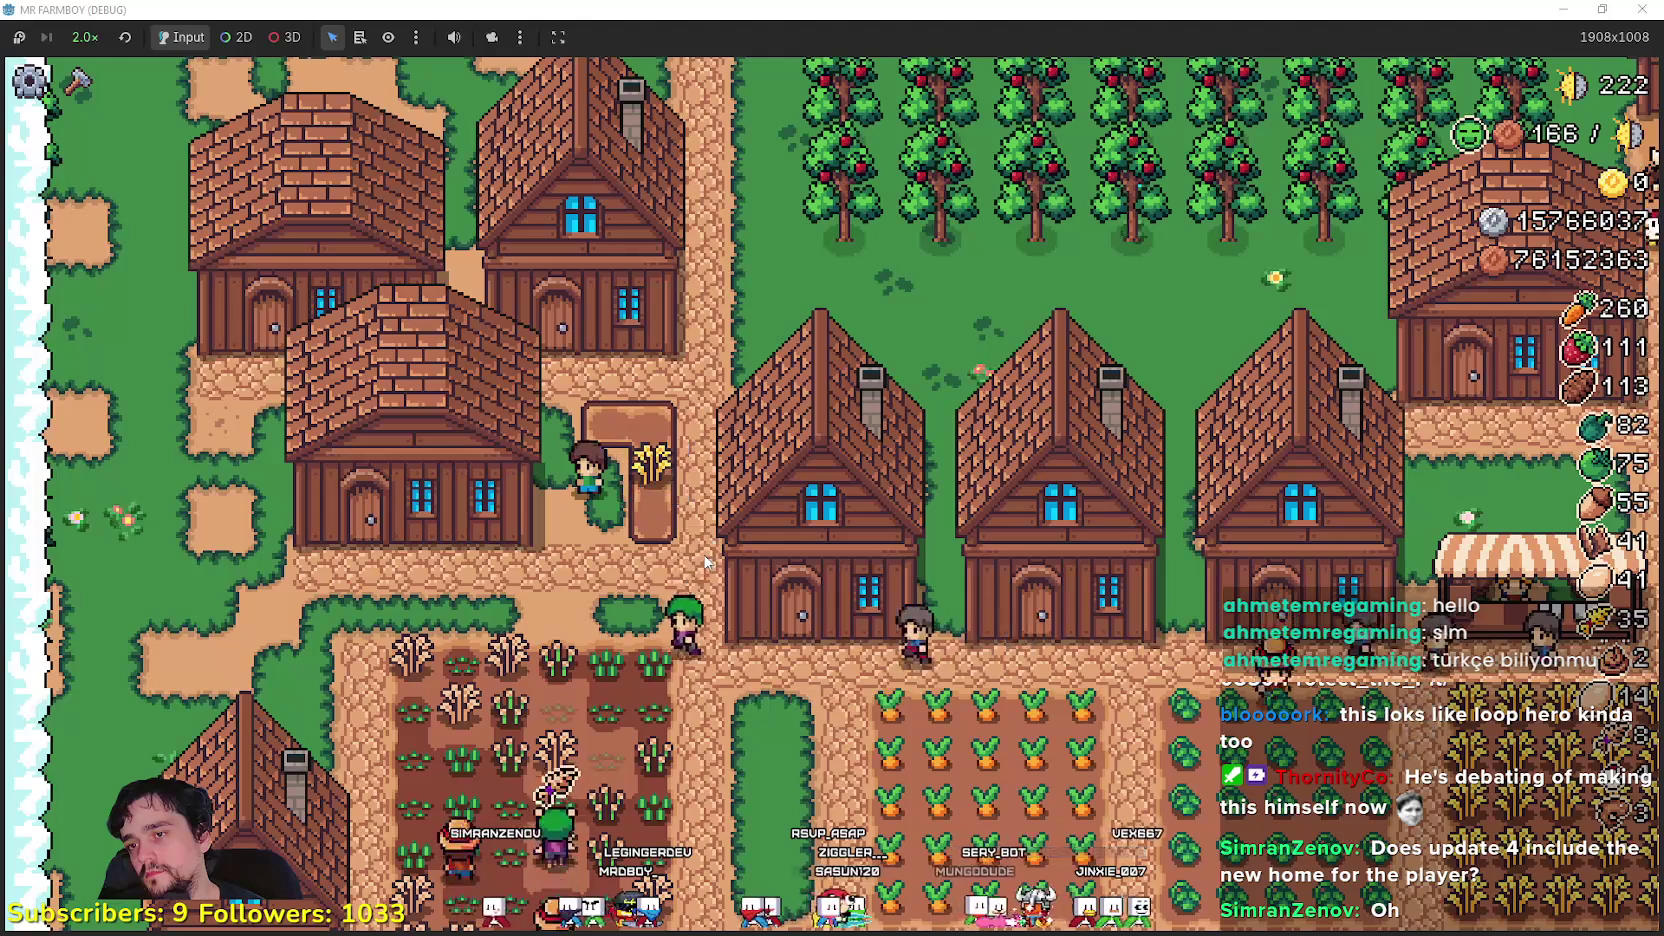
- Plant wheat seeds on the new land plot
key("c")
left_click(63, 603)
key("w")
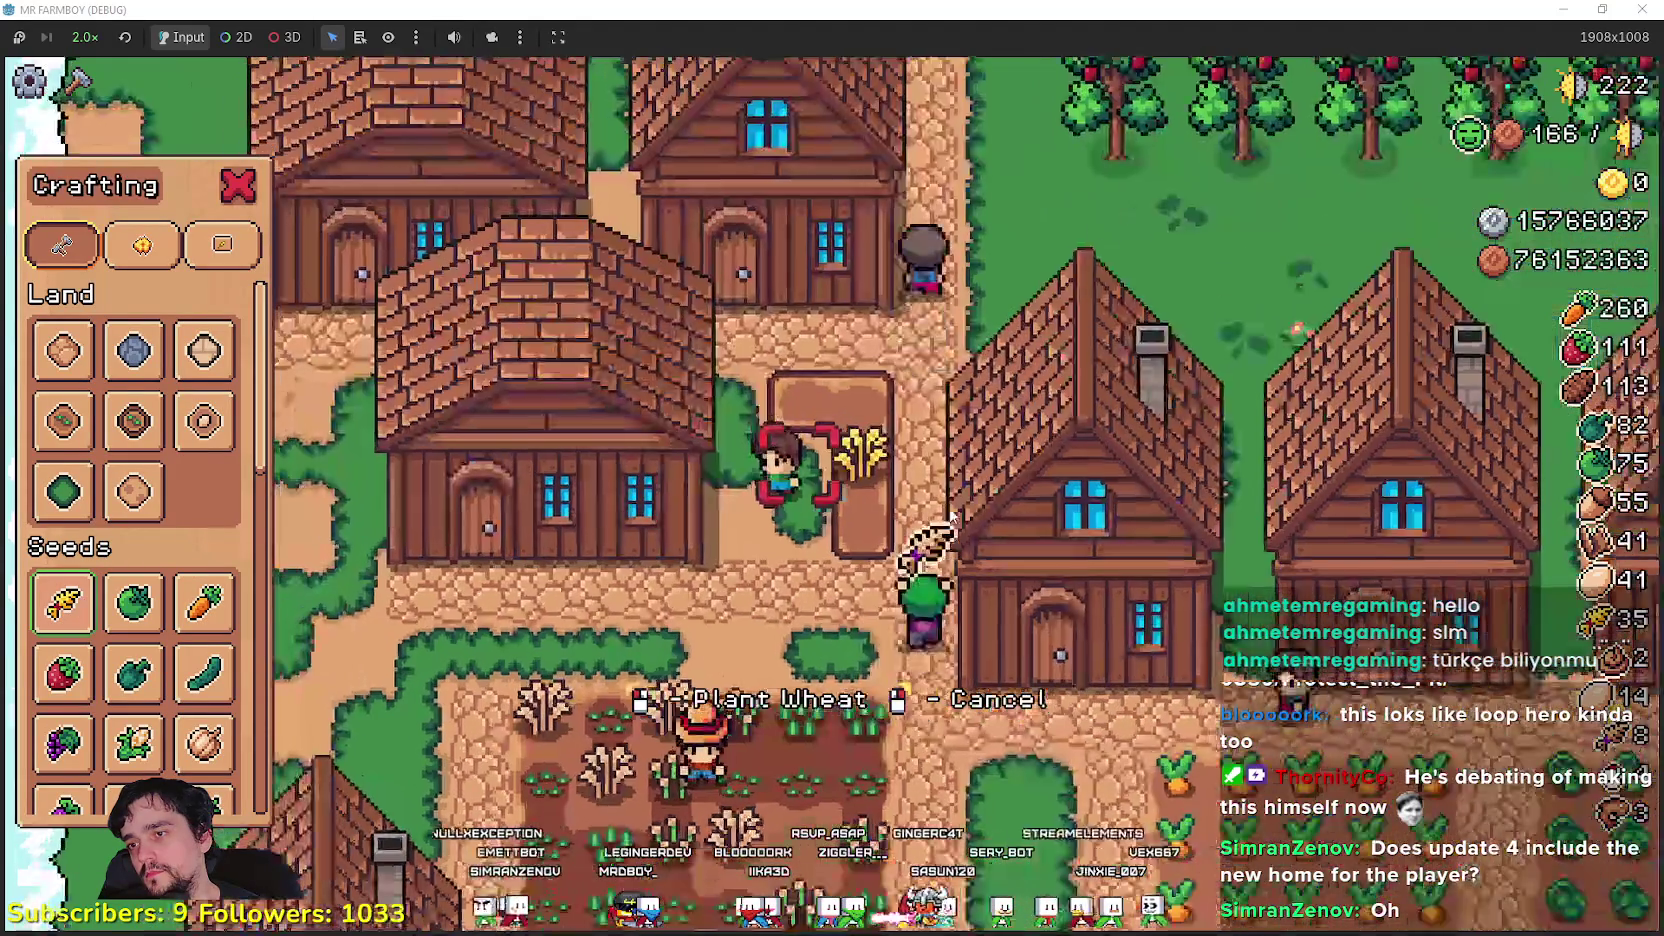
left_click(800, 490)
key("s")
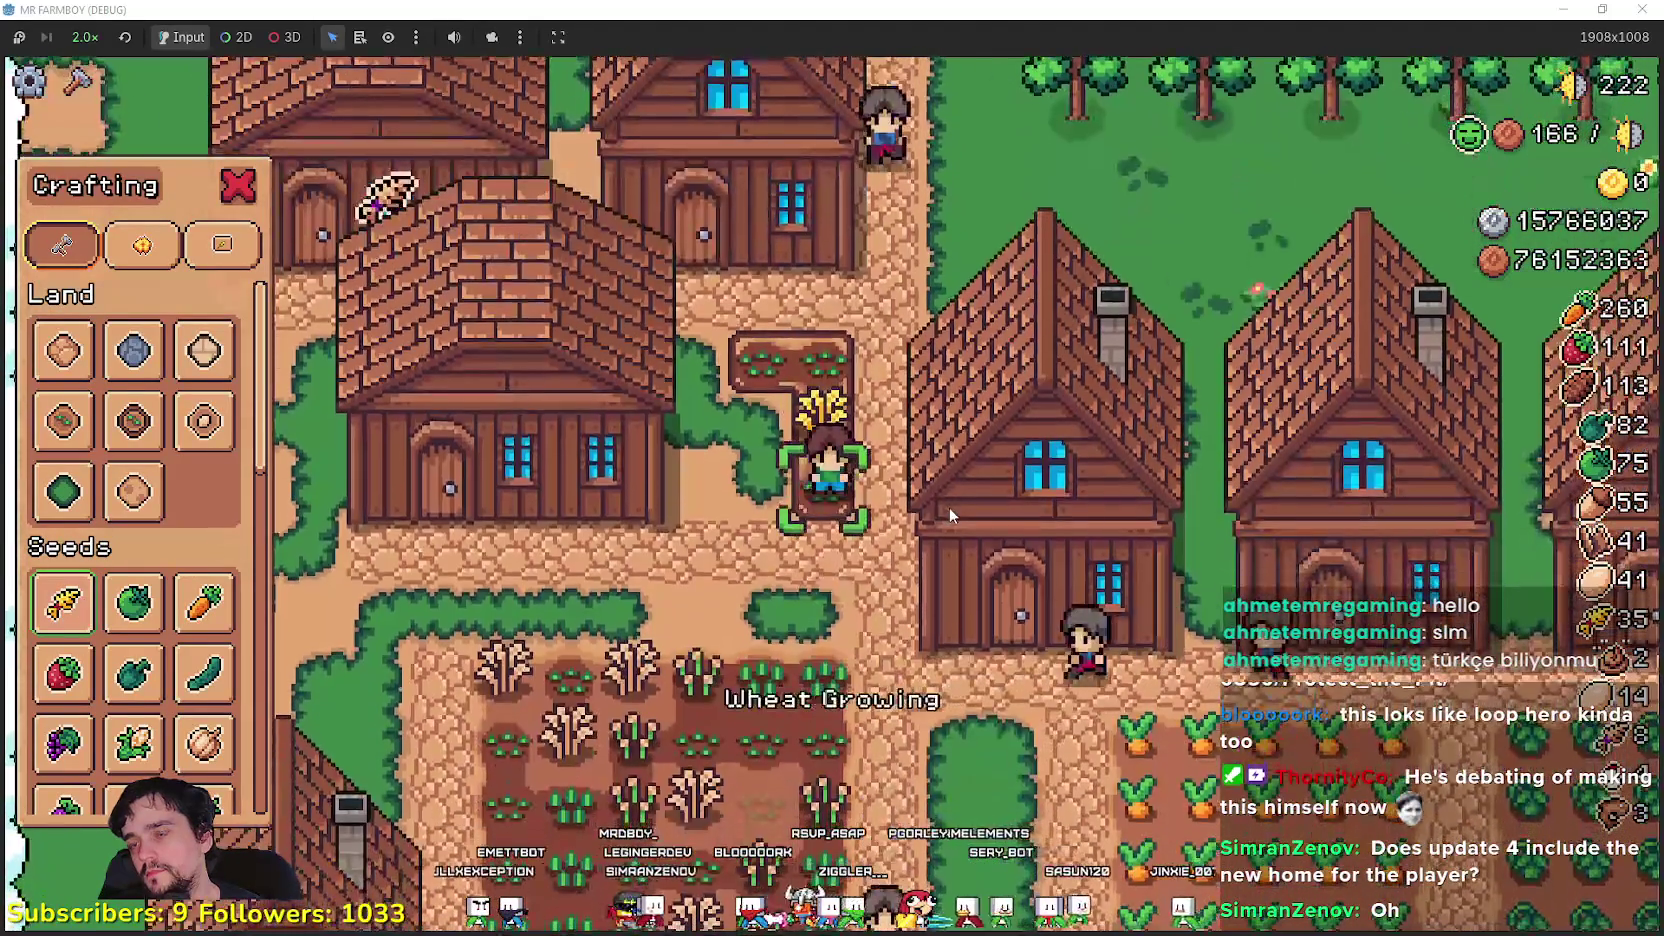
key("a")
right_click(948, 504)
- Walk the farmer onto the ripe wheat to harvest it
scroll(948, 504, "down", 3)
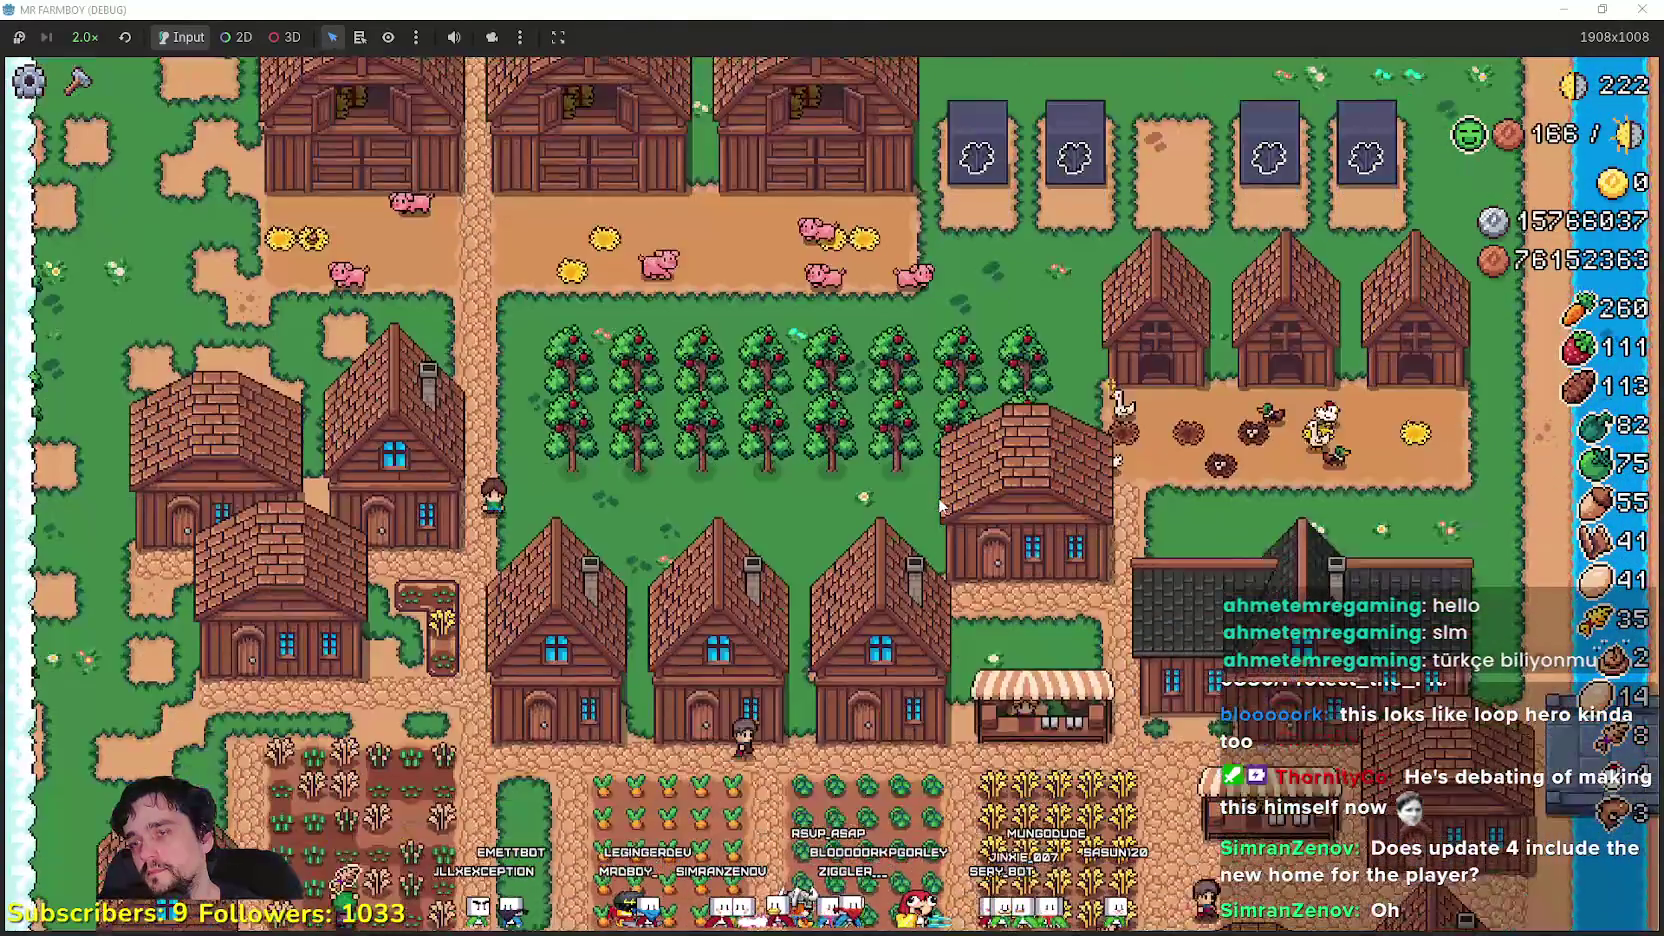
scroll(942, 508, "up", 3)
key("a")
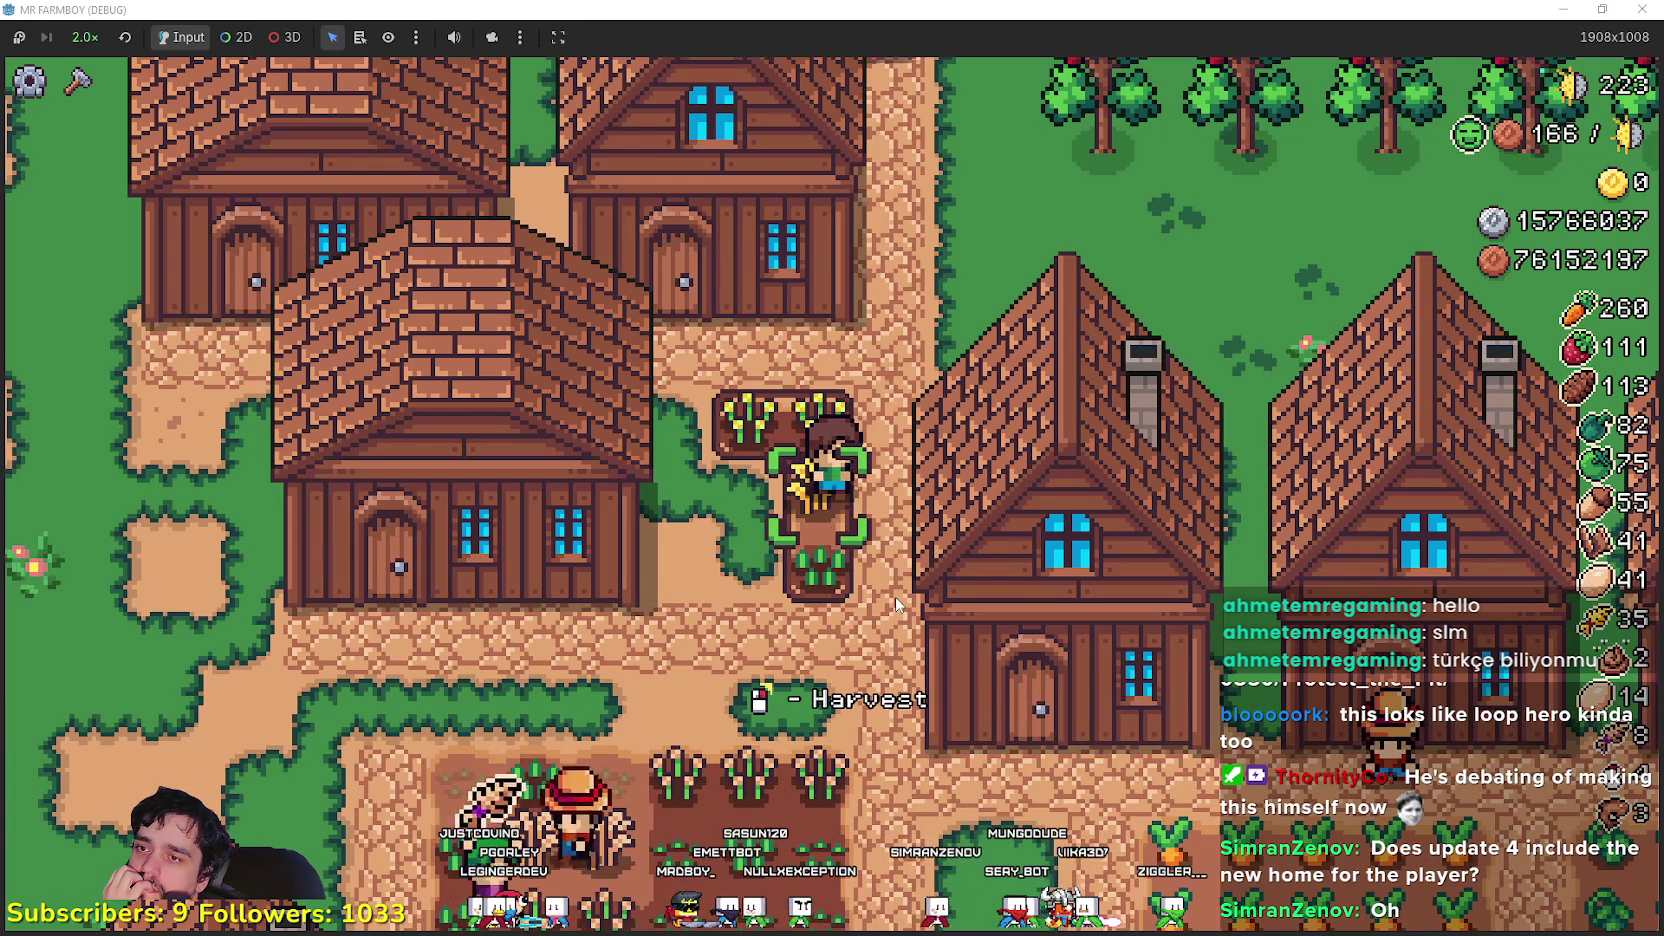
scroll(896, 604, "down", 2)
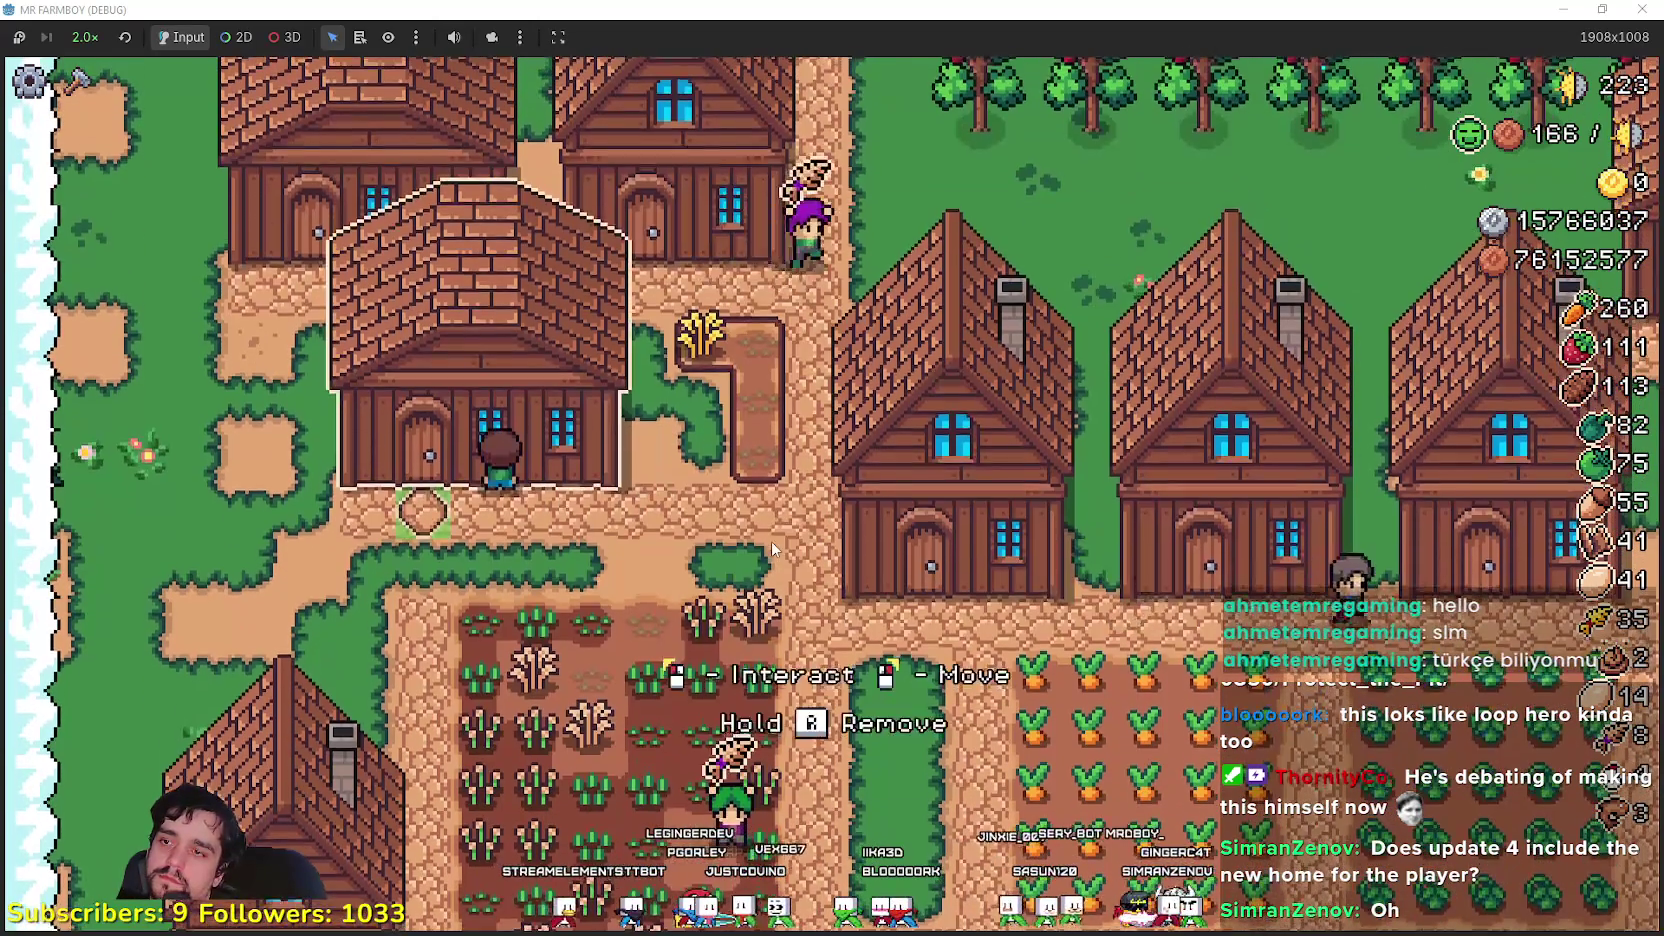
- Check the wheat in the warehouse inventory and close it
left_click(771, 548)
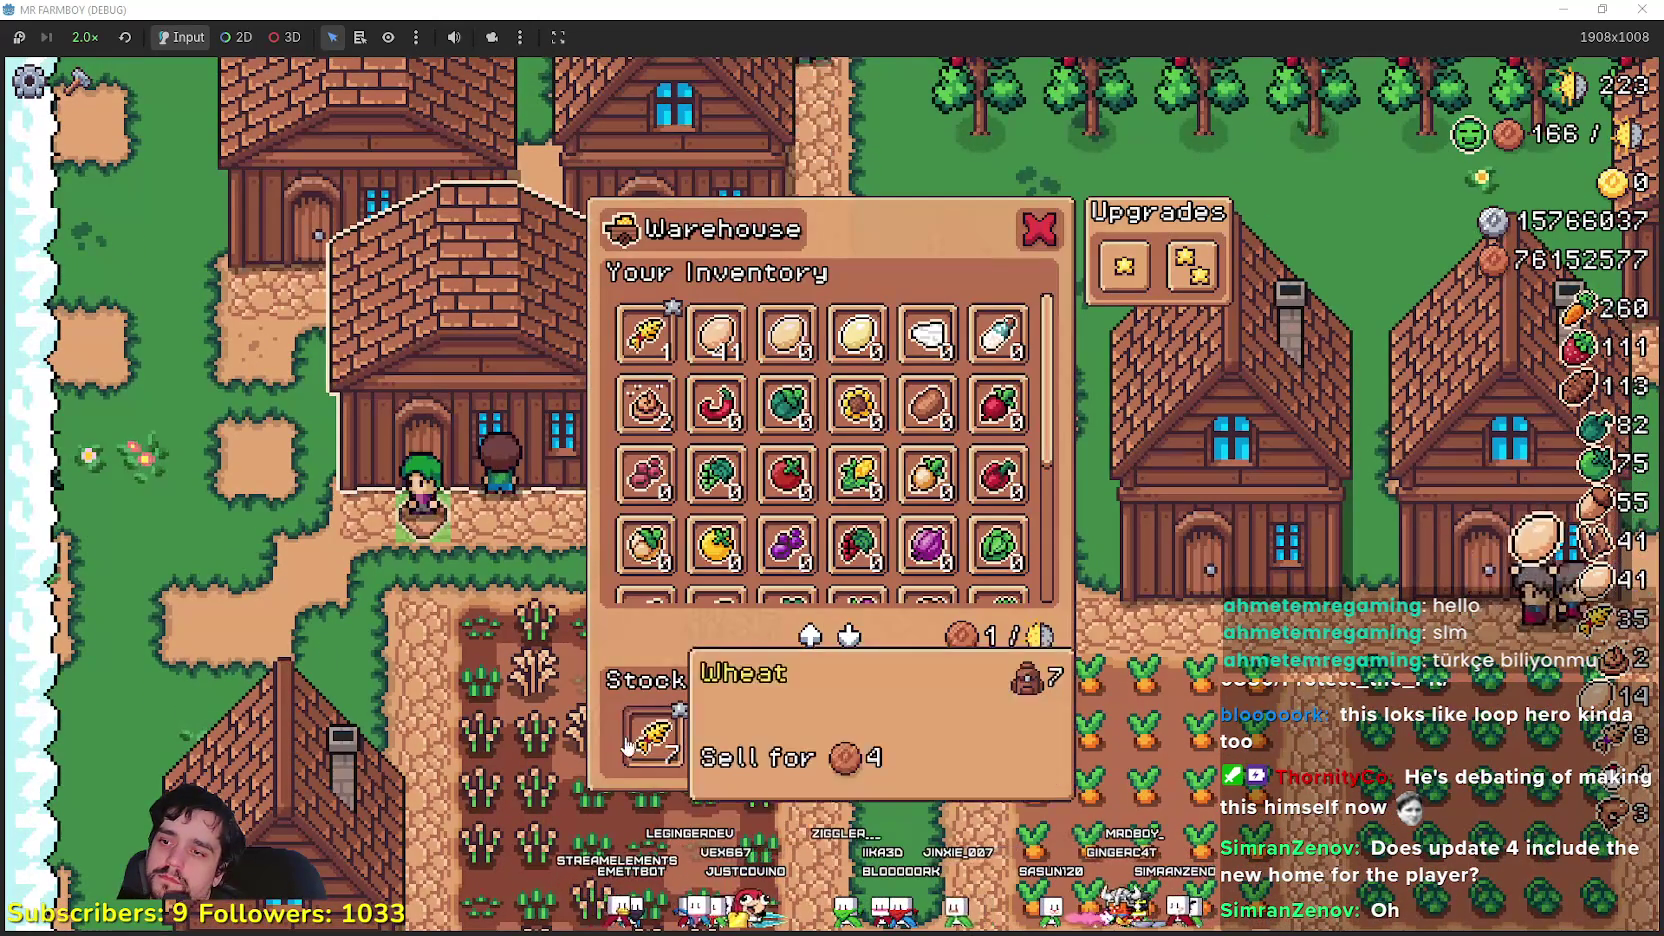
left_click(455, 540)
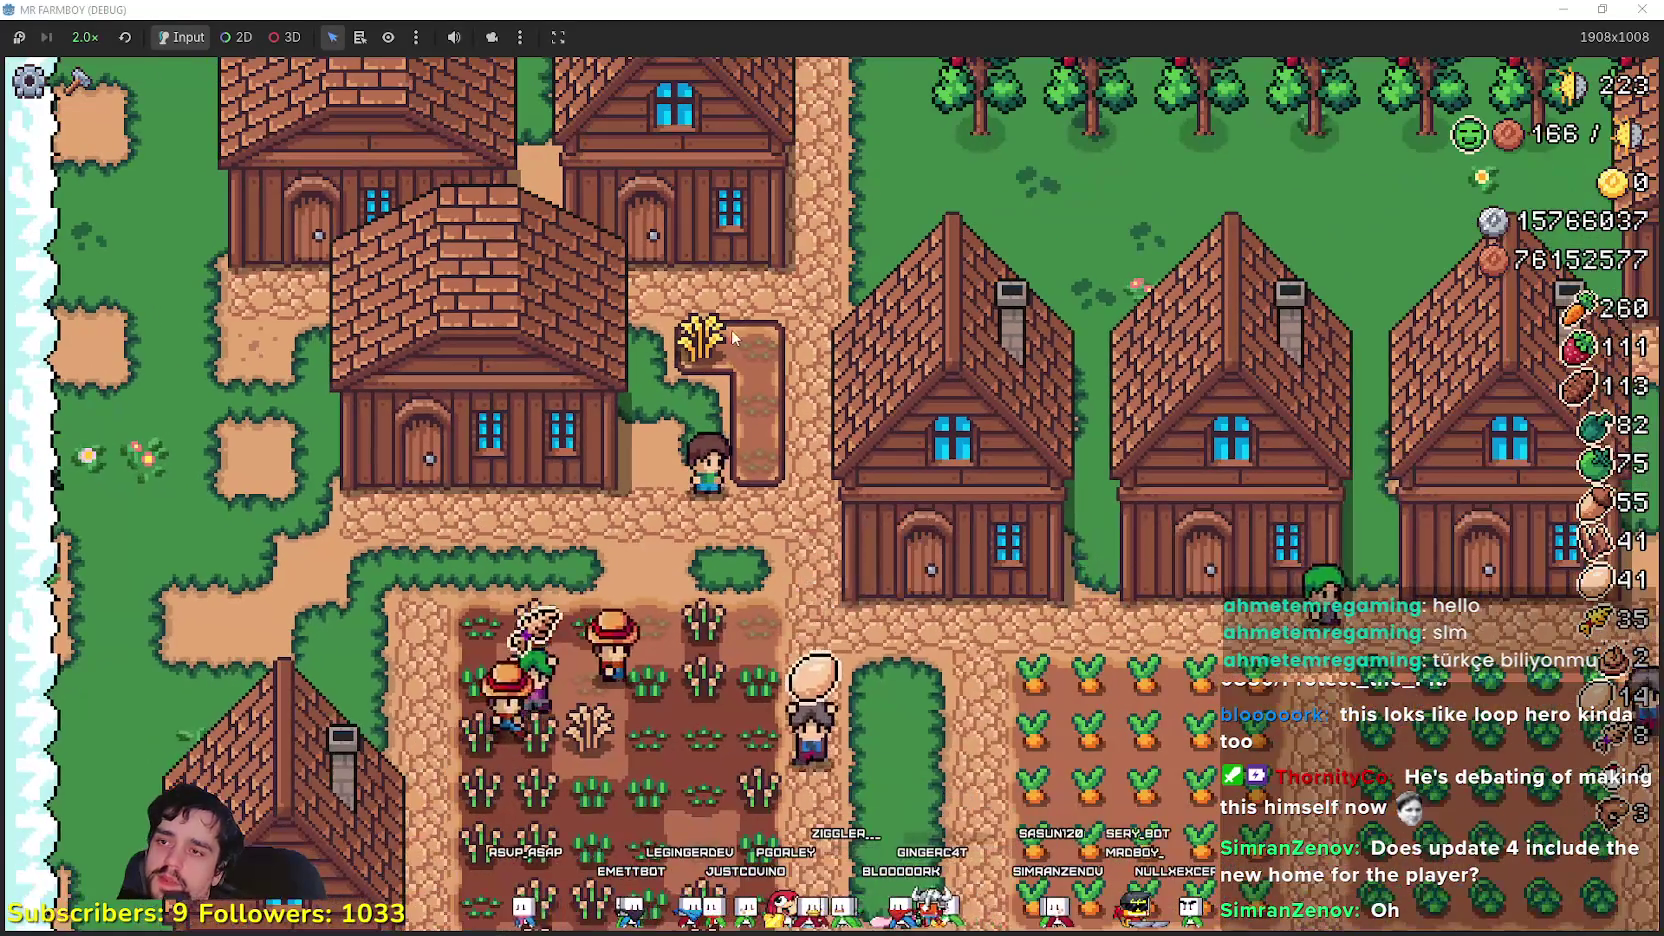
left_click(731, 329)
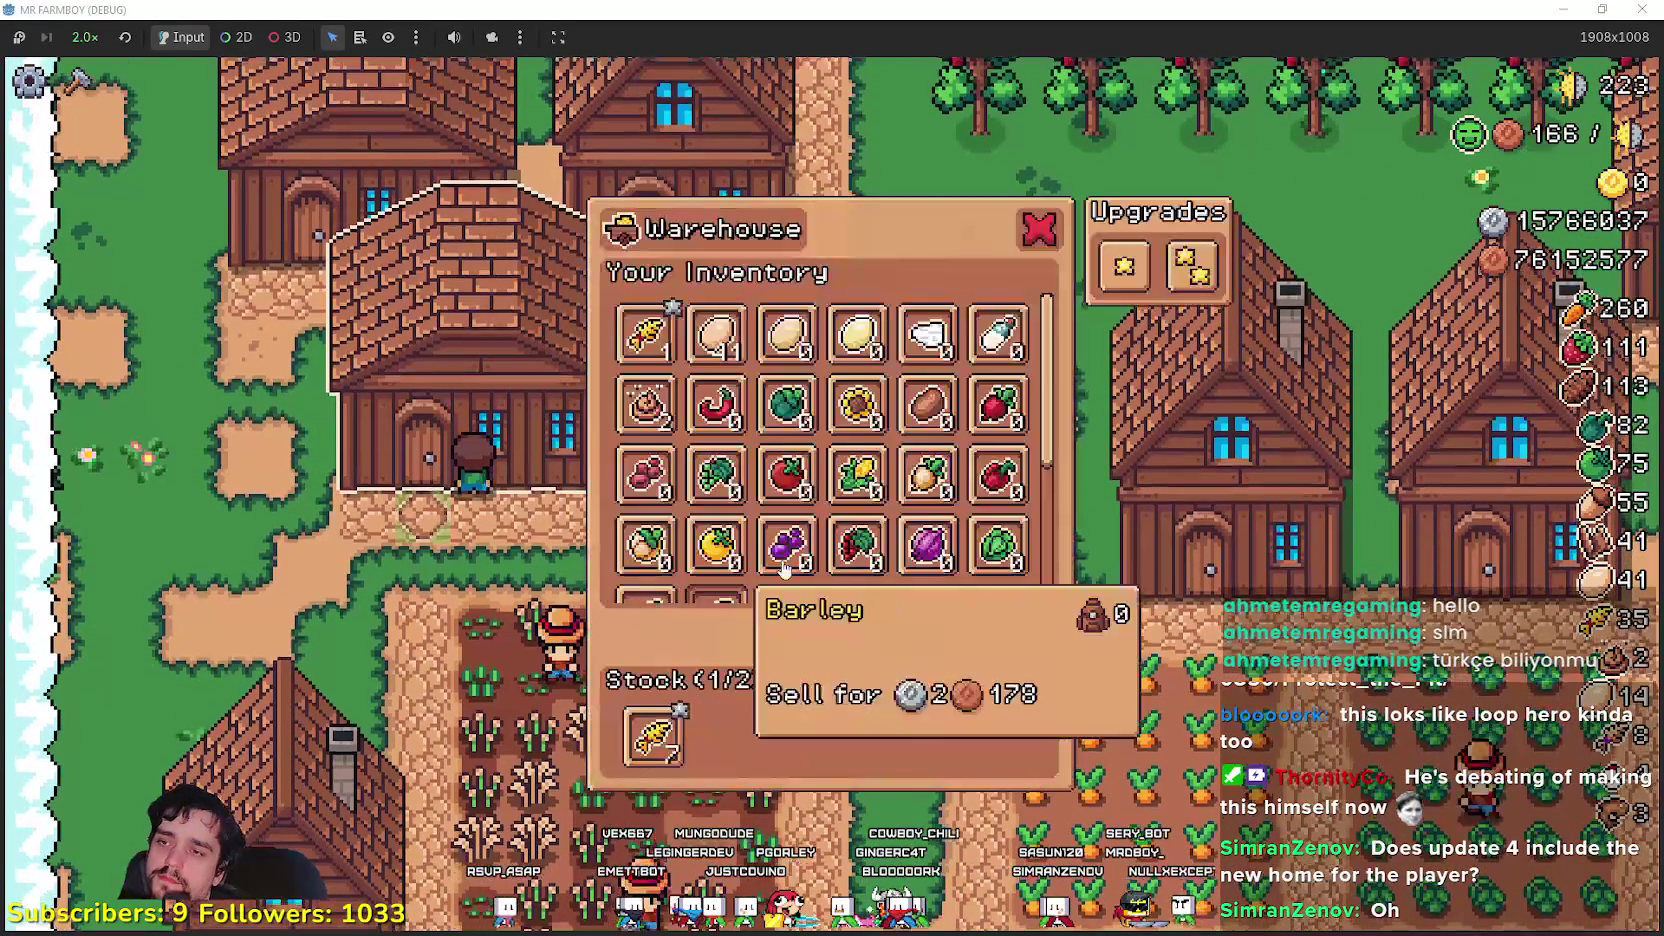
scroll(840, 500, "down", 2)
scroll(835, 540, "down", 1)
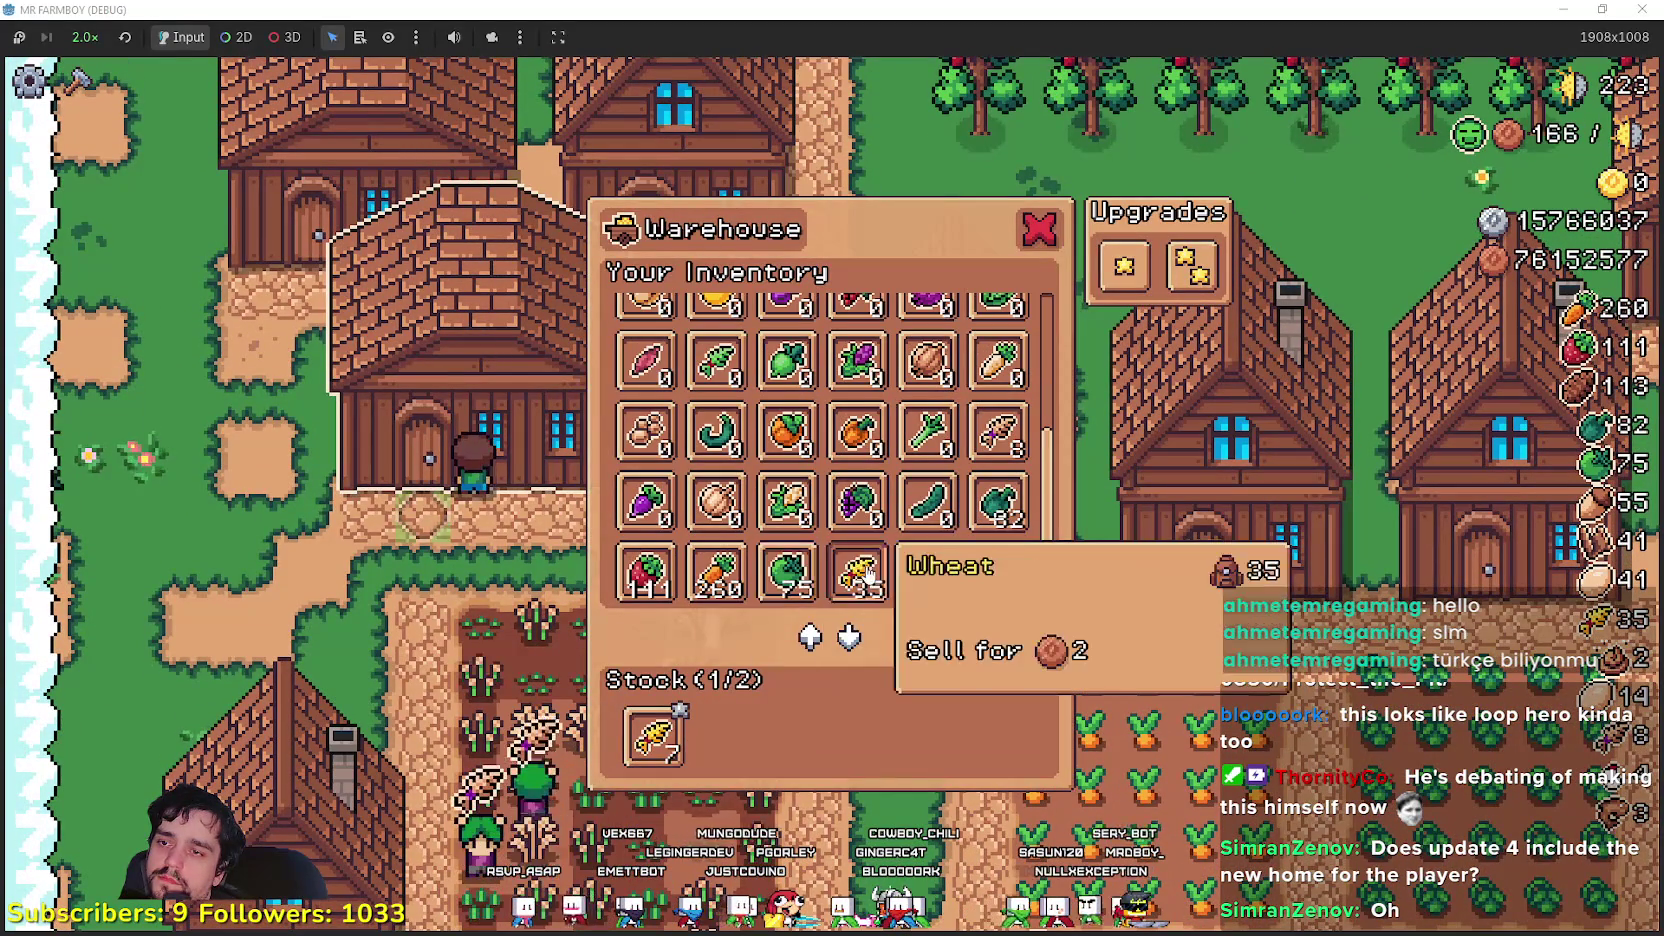
scroll(838, 568, "up", 2)
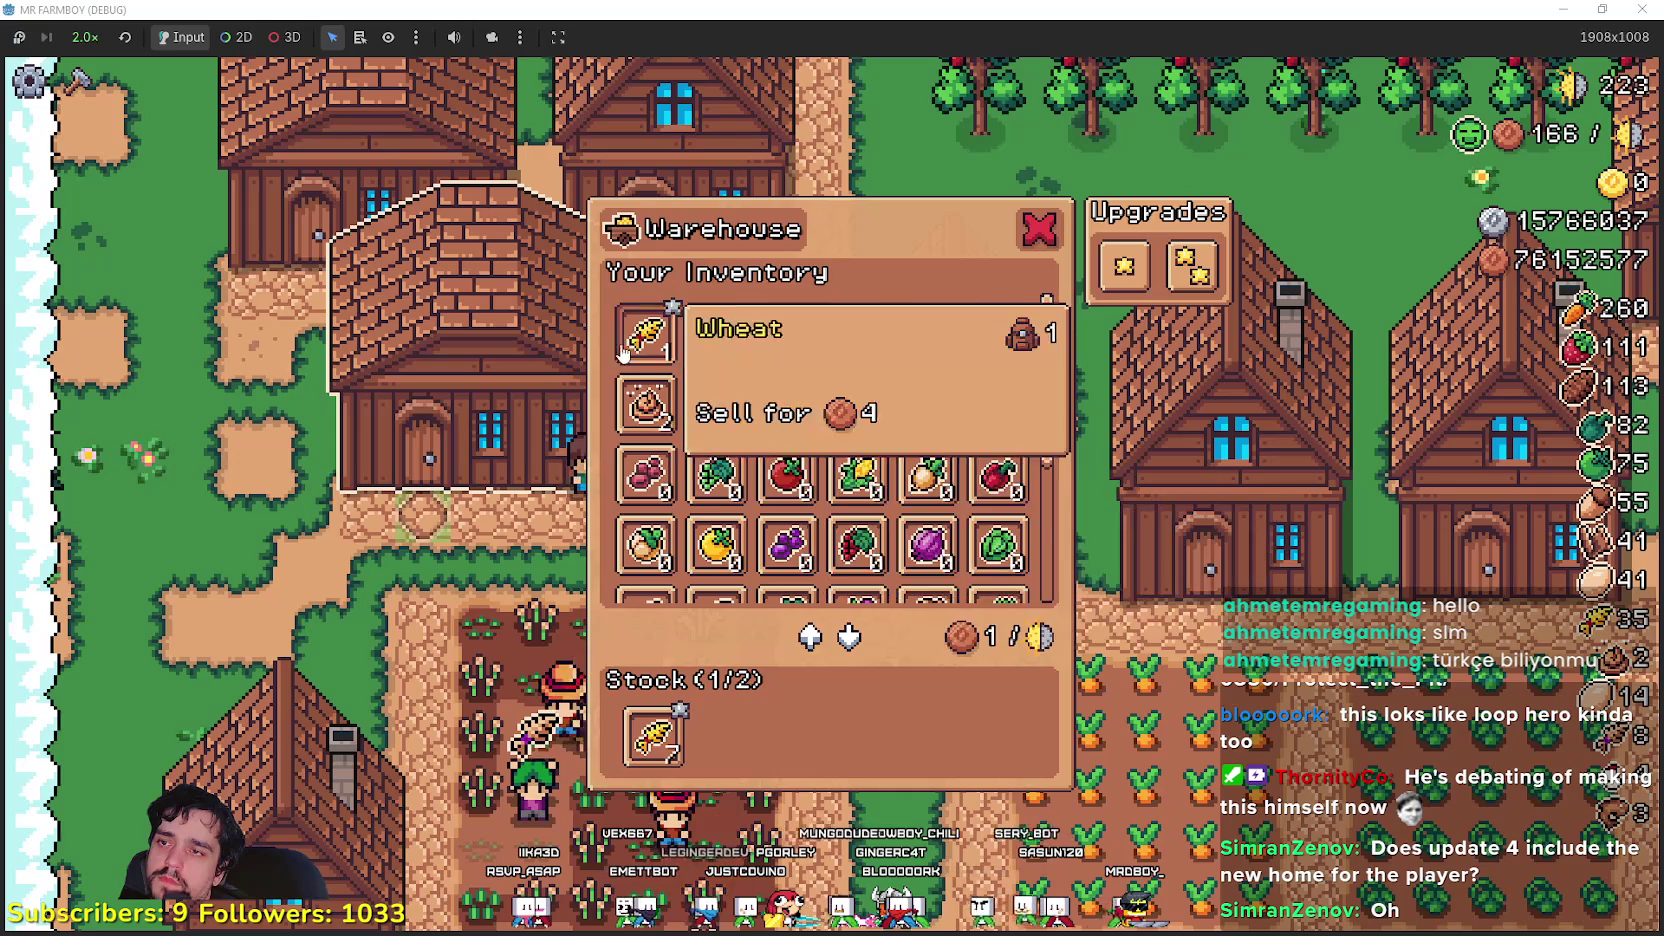
key("Escape")
scroll(780, 312, "up", 2)
- Walk the farmer up and down beside the wheat, ending below it
key("w")
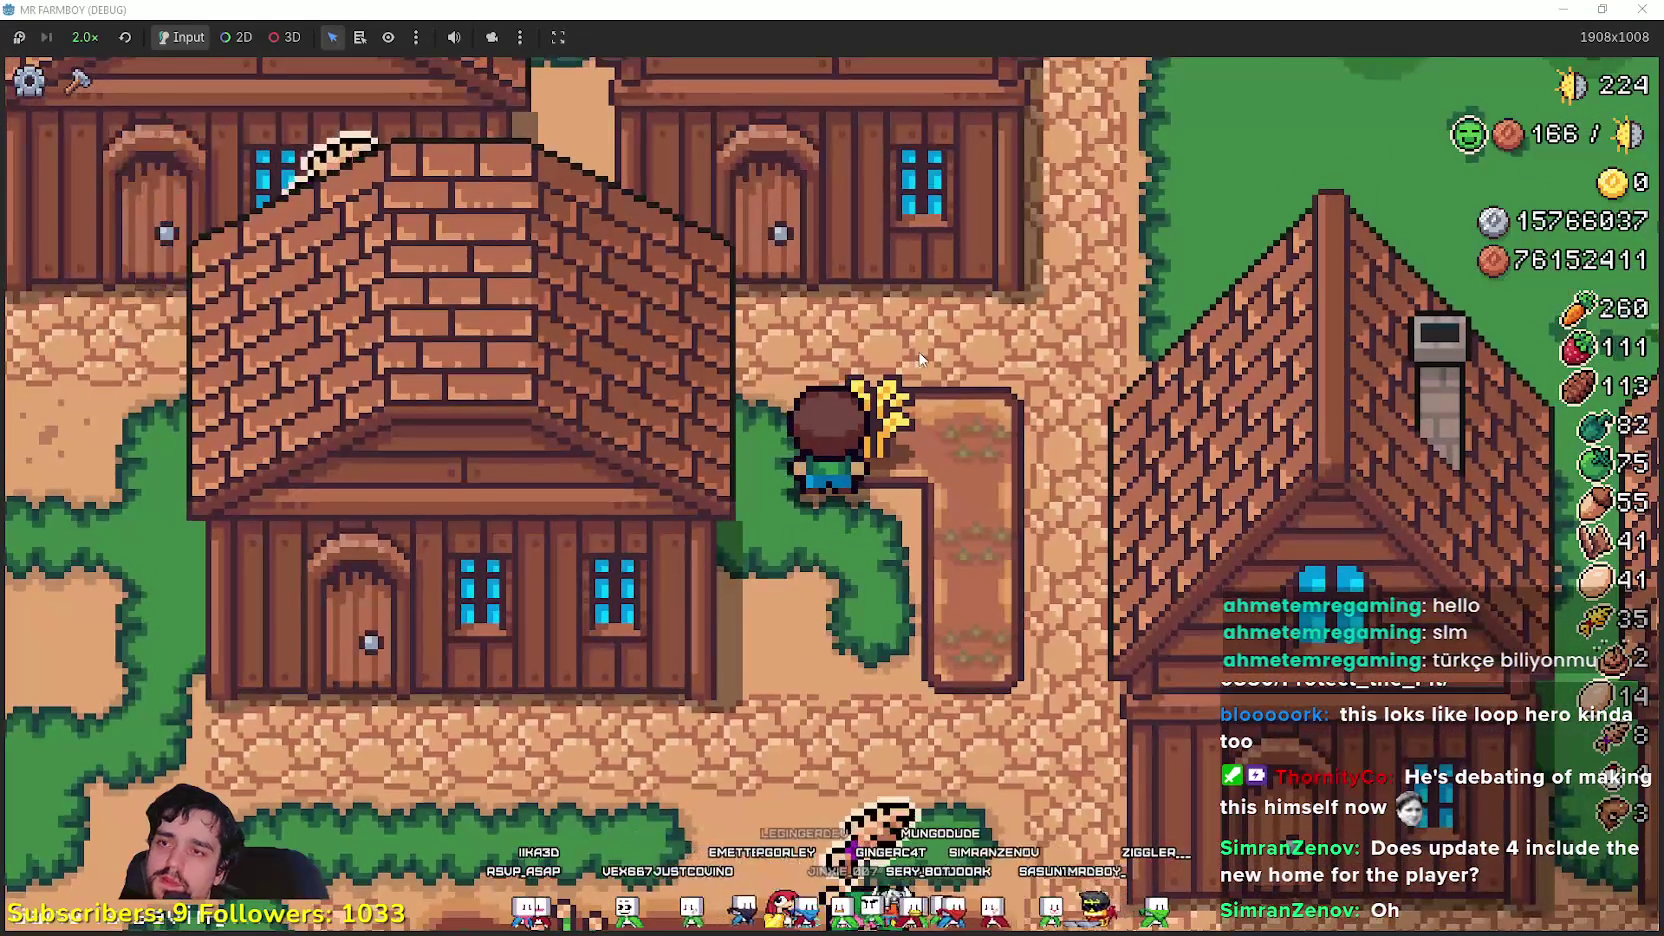
key("s")
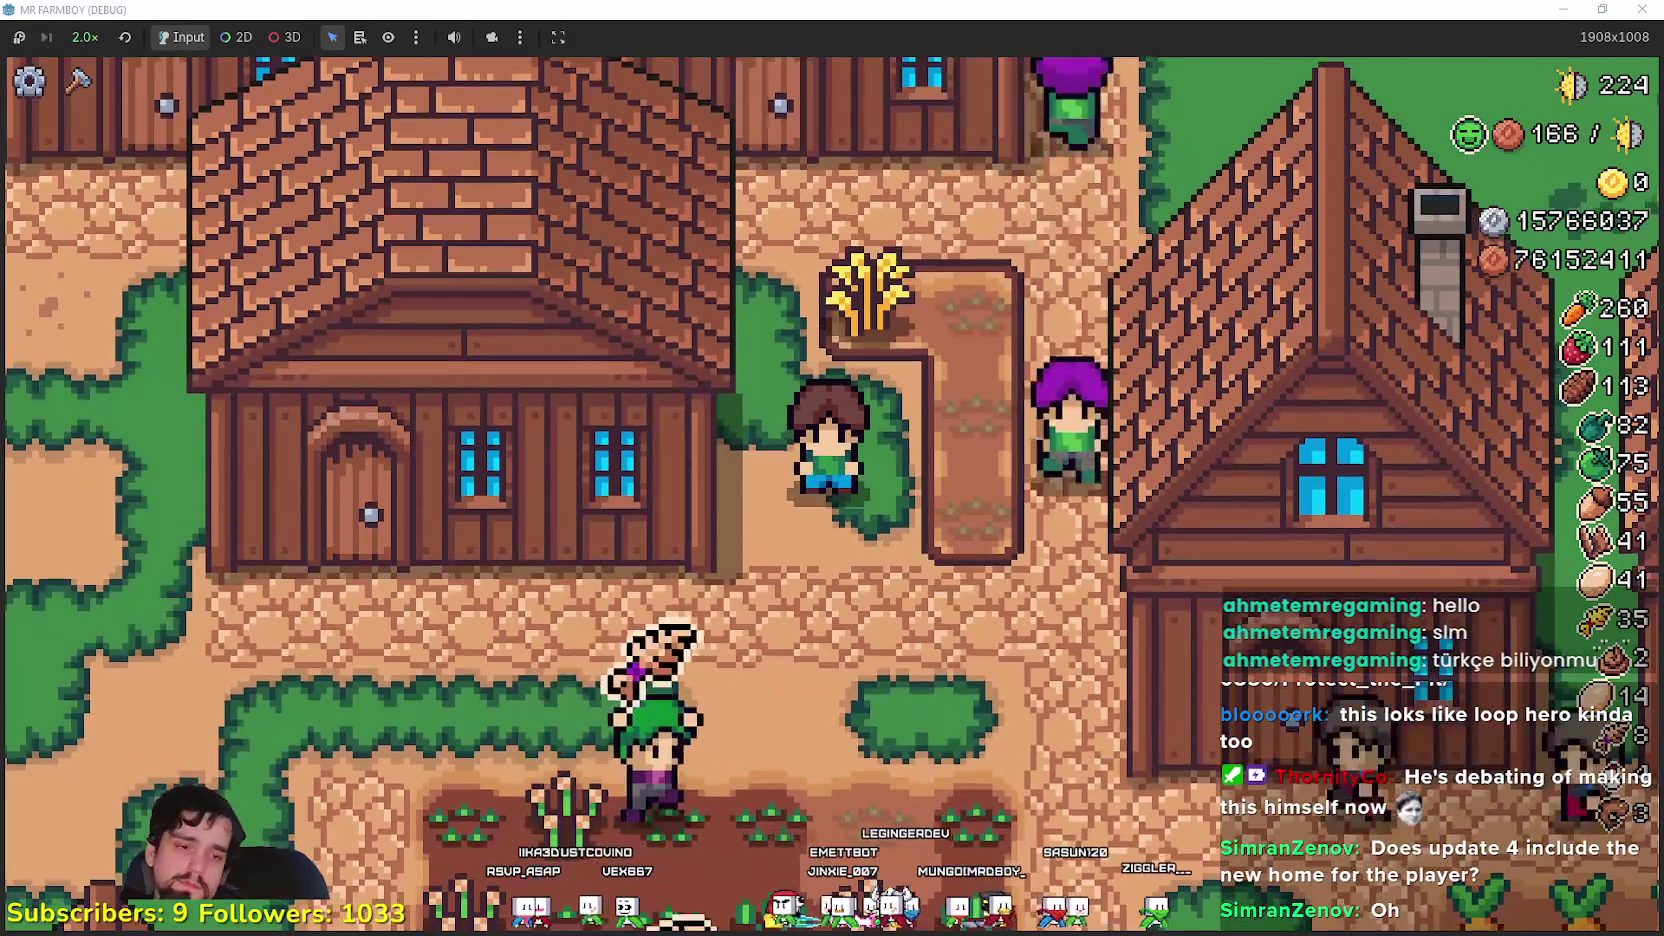
key("w")
key("s")
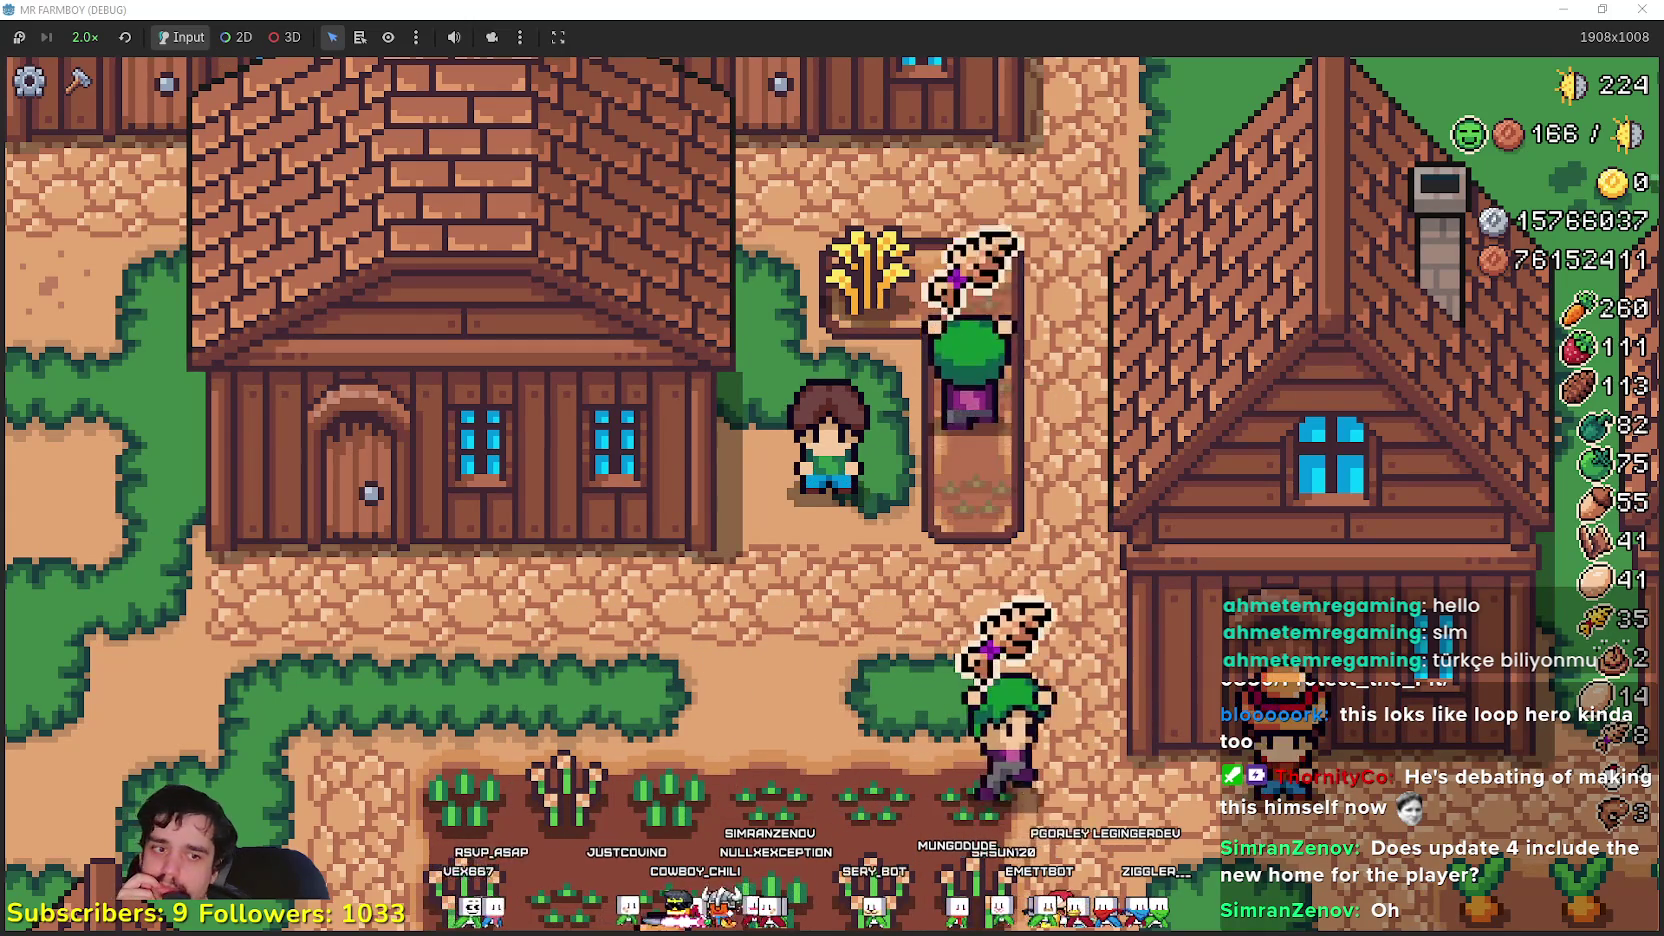
- Resume the paused video in the music browser, then return to the game
key("alt+Tab")
left_click(978, 521)
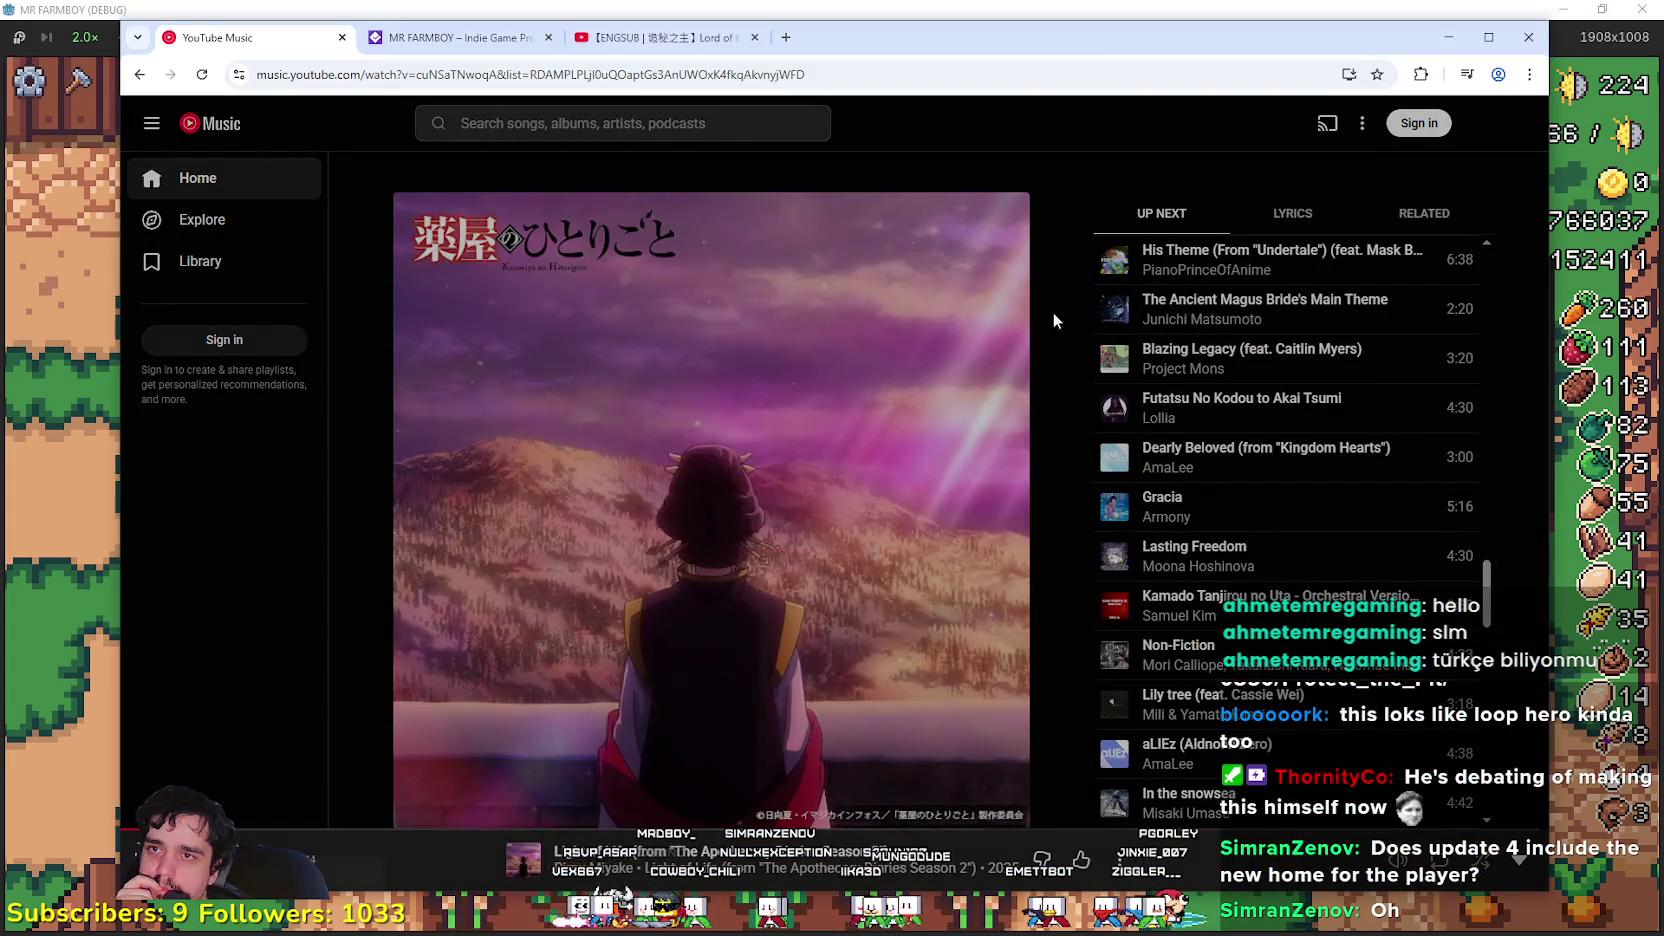
key("alt+Tab")
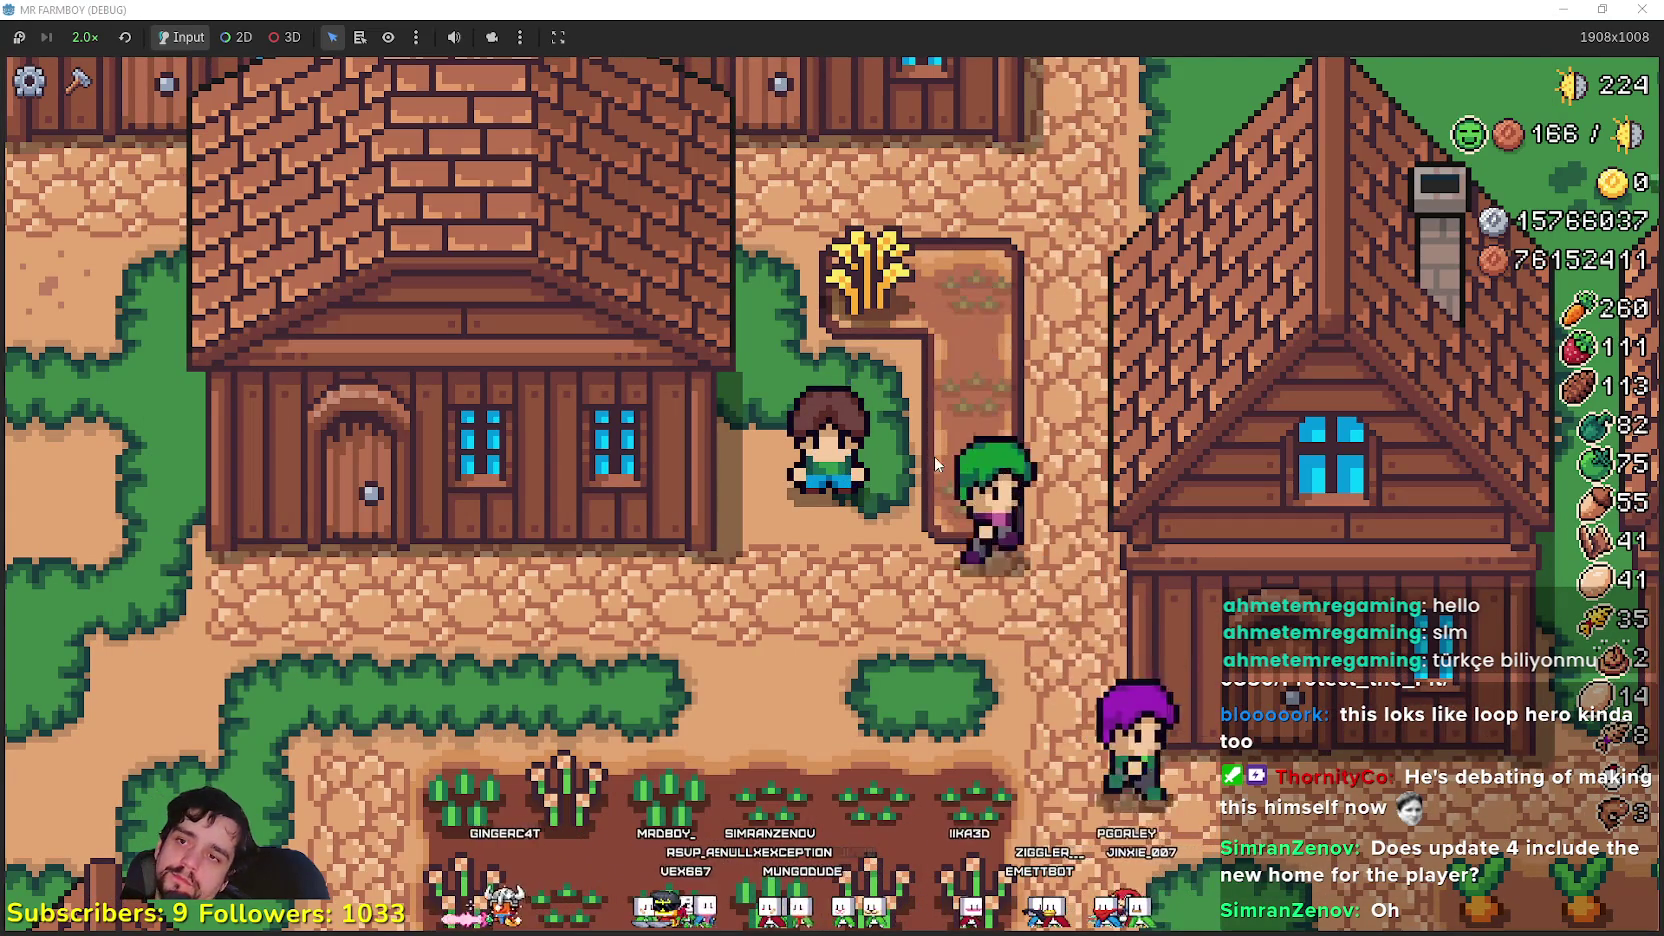
- Move the gold-star wheat into the warehouse Stock, filling it to 2/2
key("s")
key("a")
key("e")
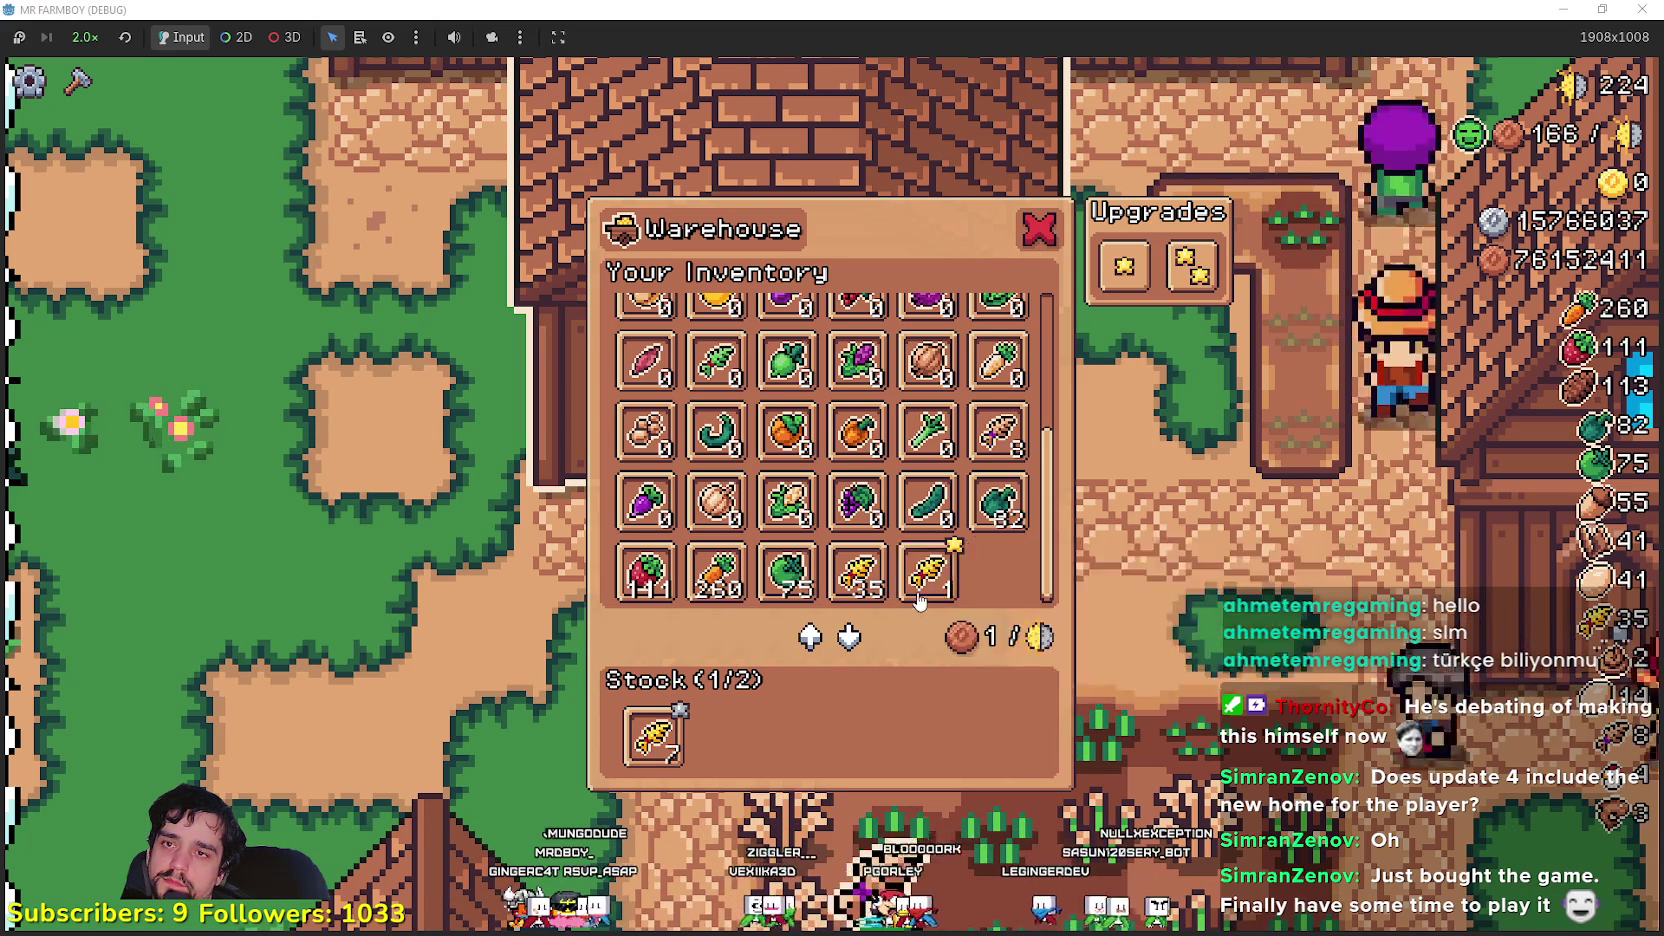
left_click(925, 572)
mouse_move(724, 767)
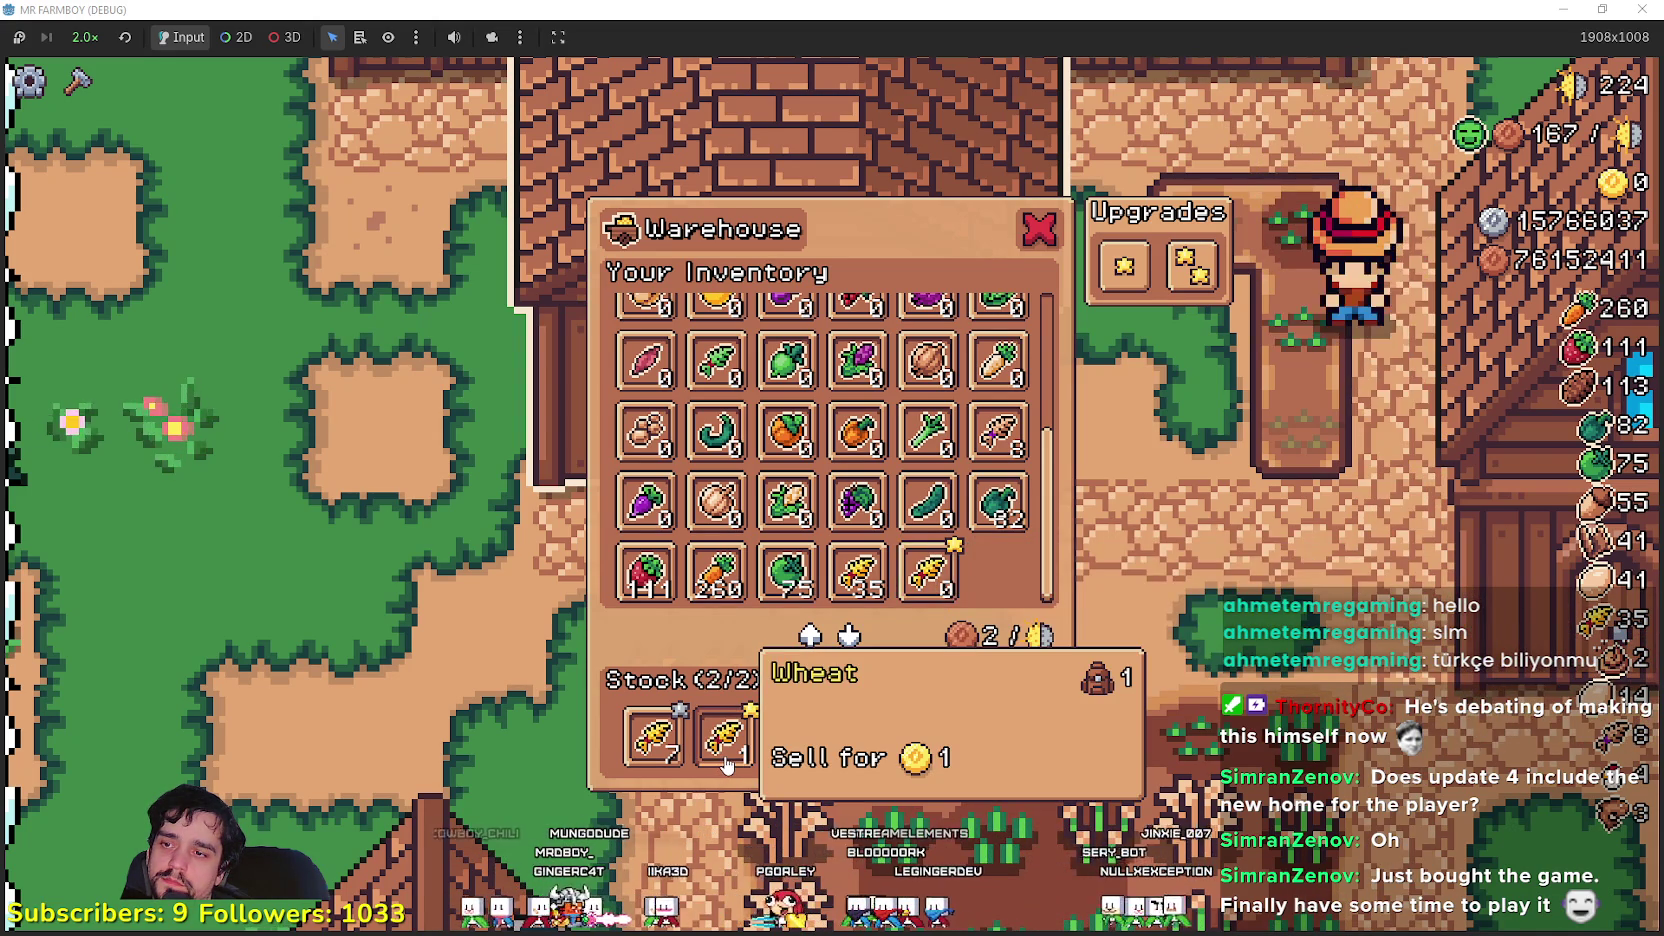
key("Tab")
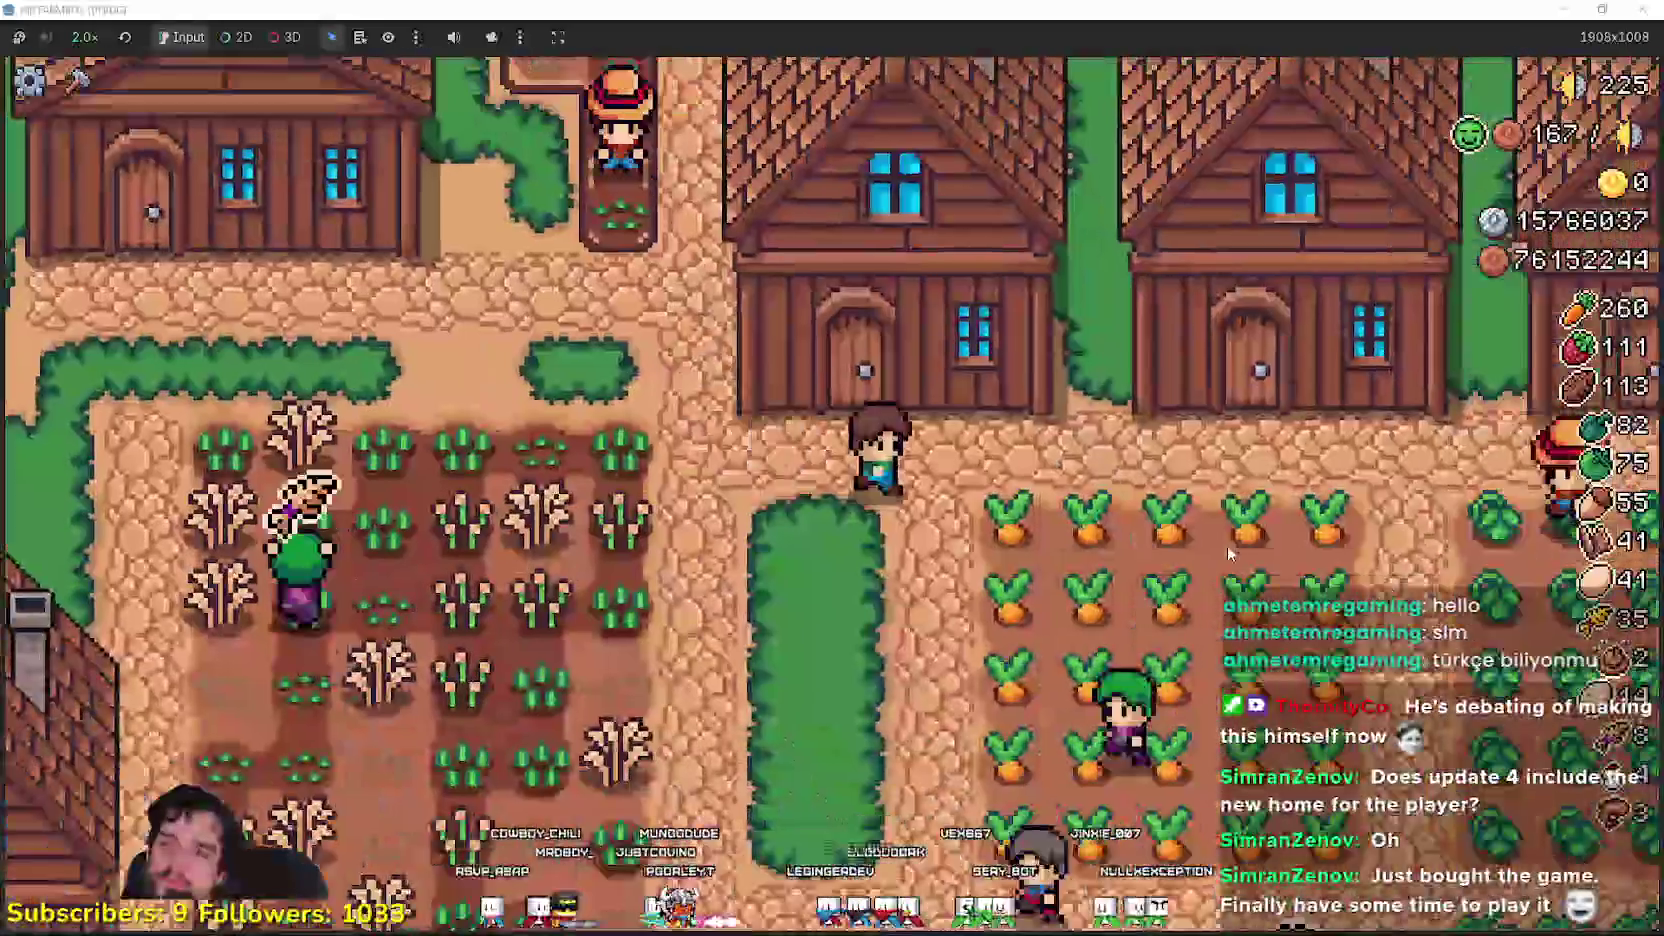
- Review the house's beds and items panel twice, then walk down and switch to Steam
scroll(1030, 555, "down", 1)
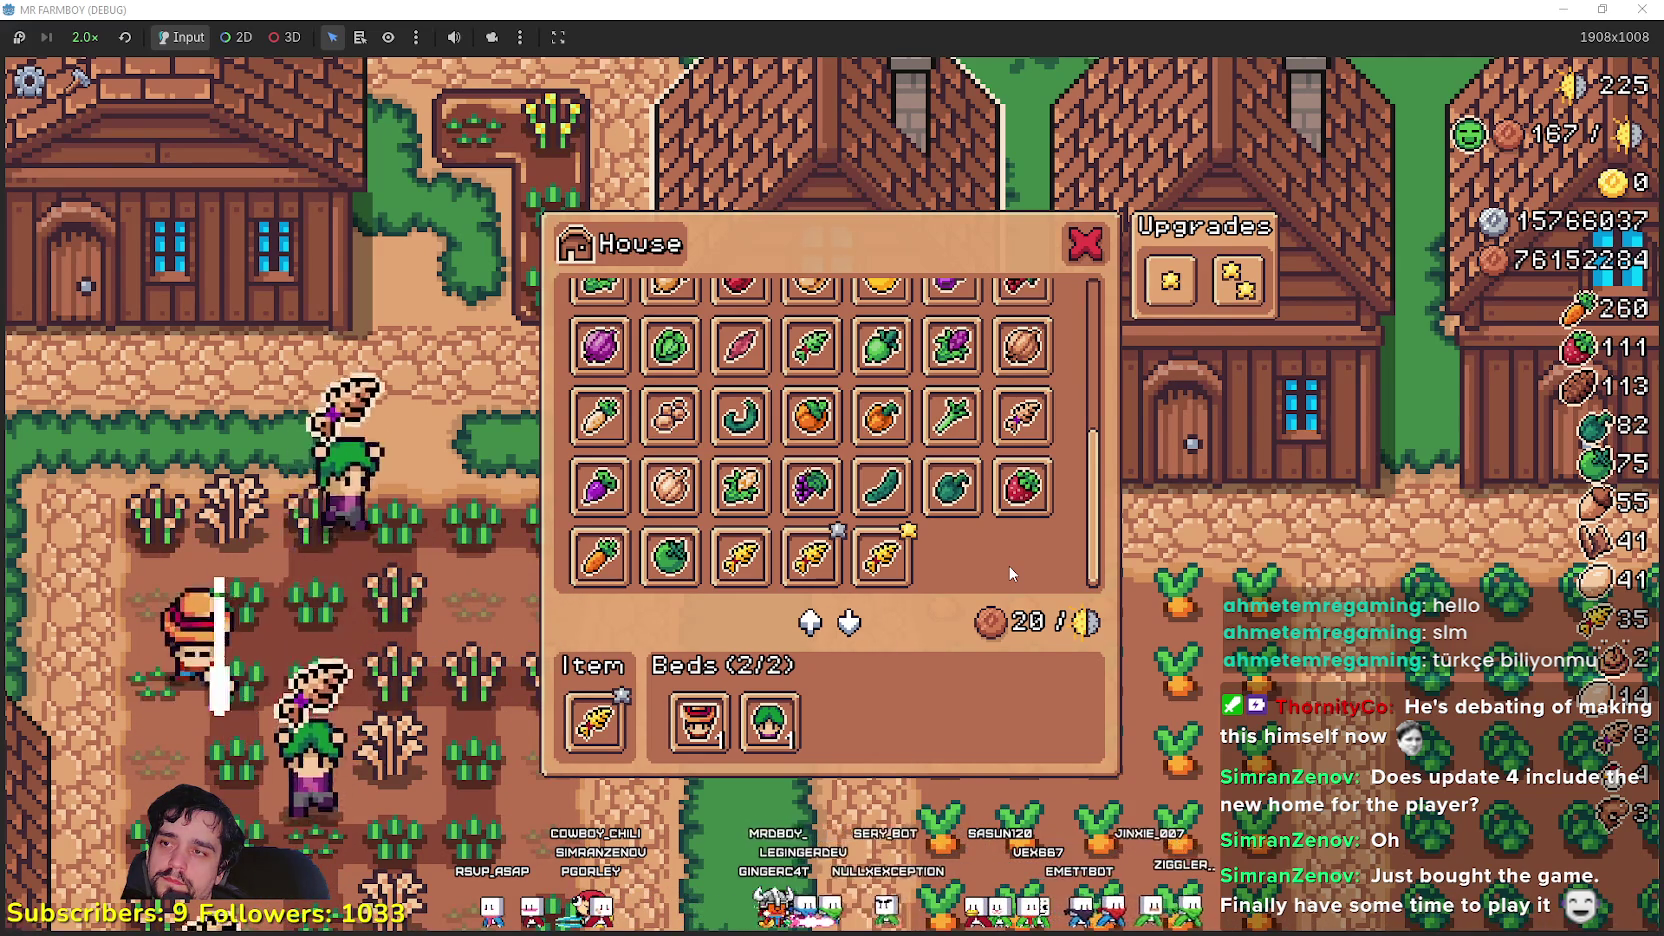
key("Escape")
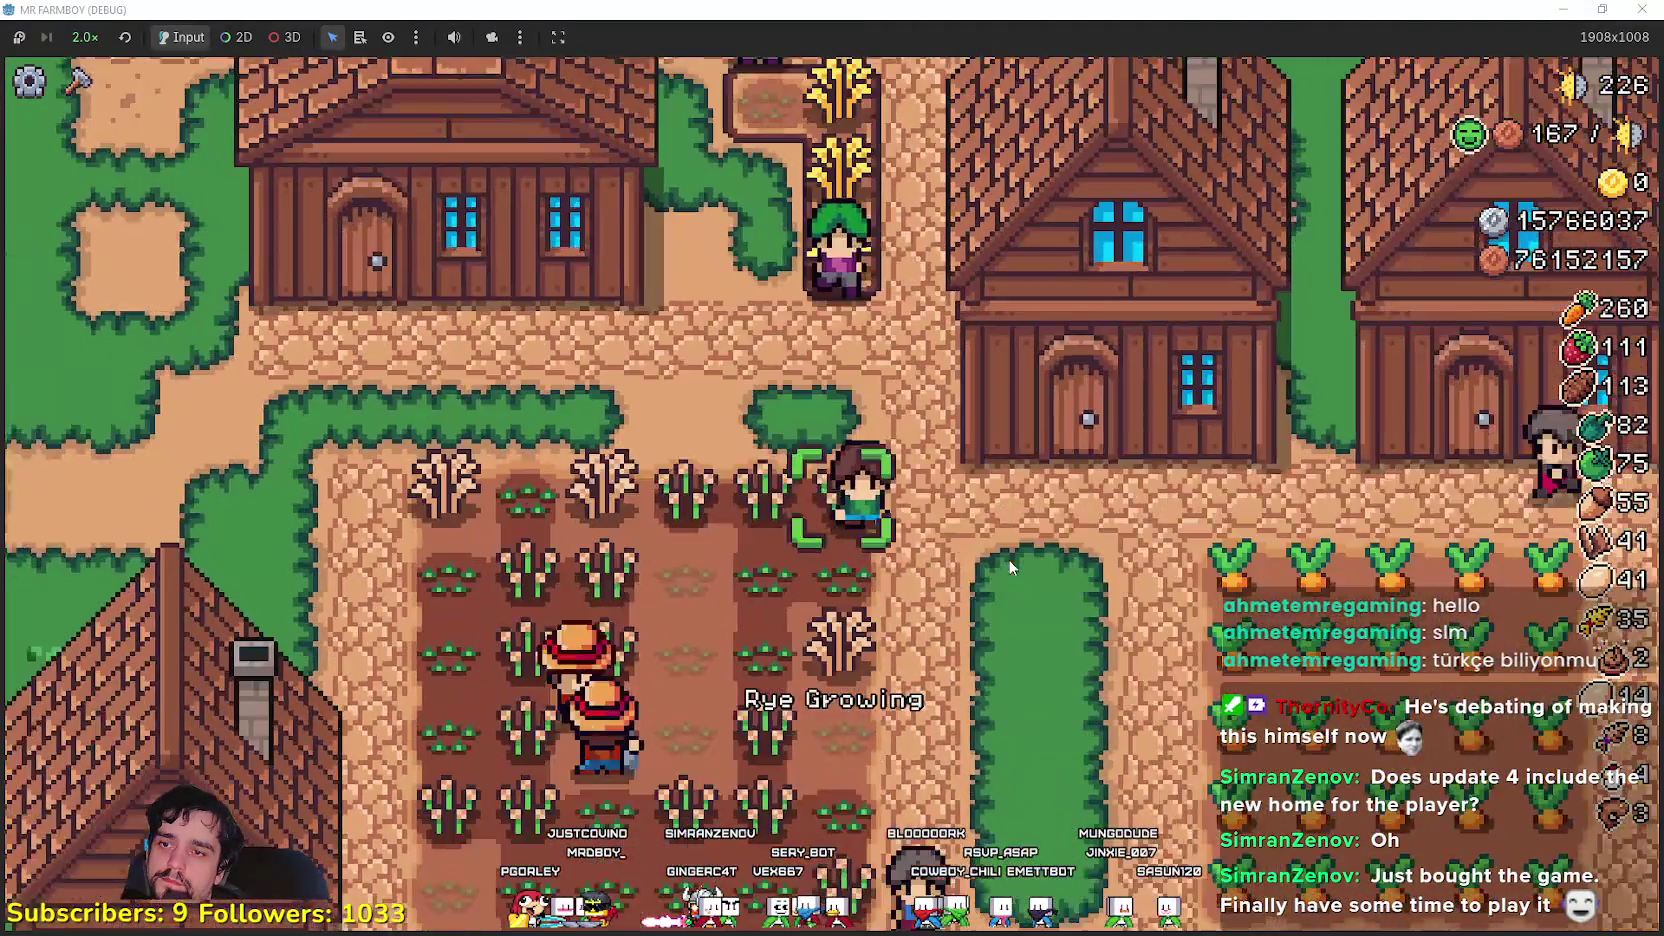
key("e")
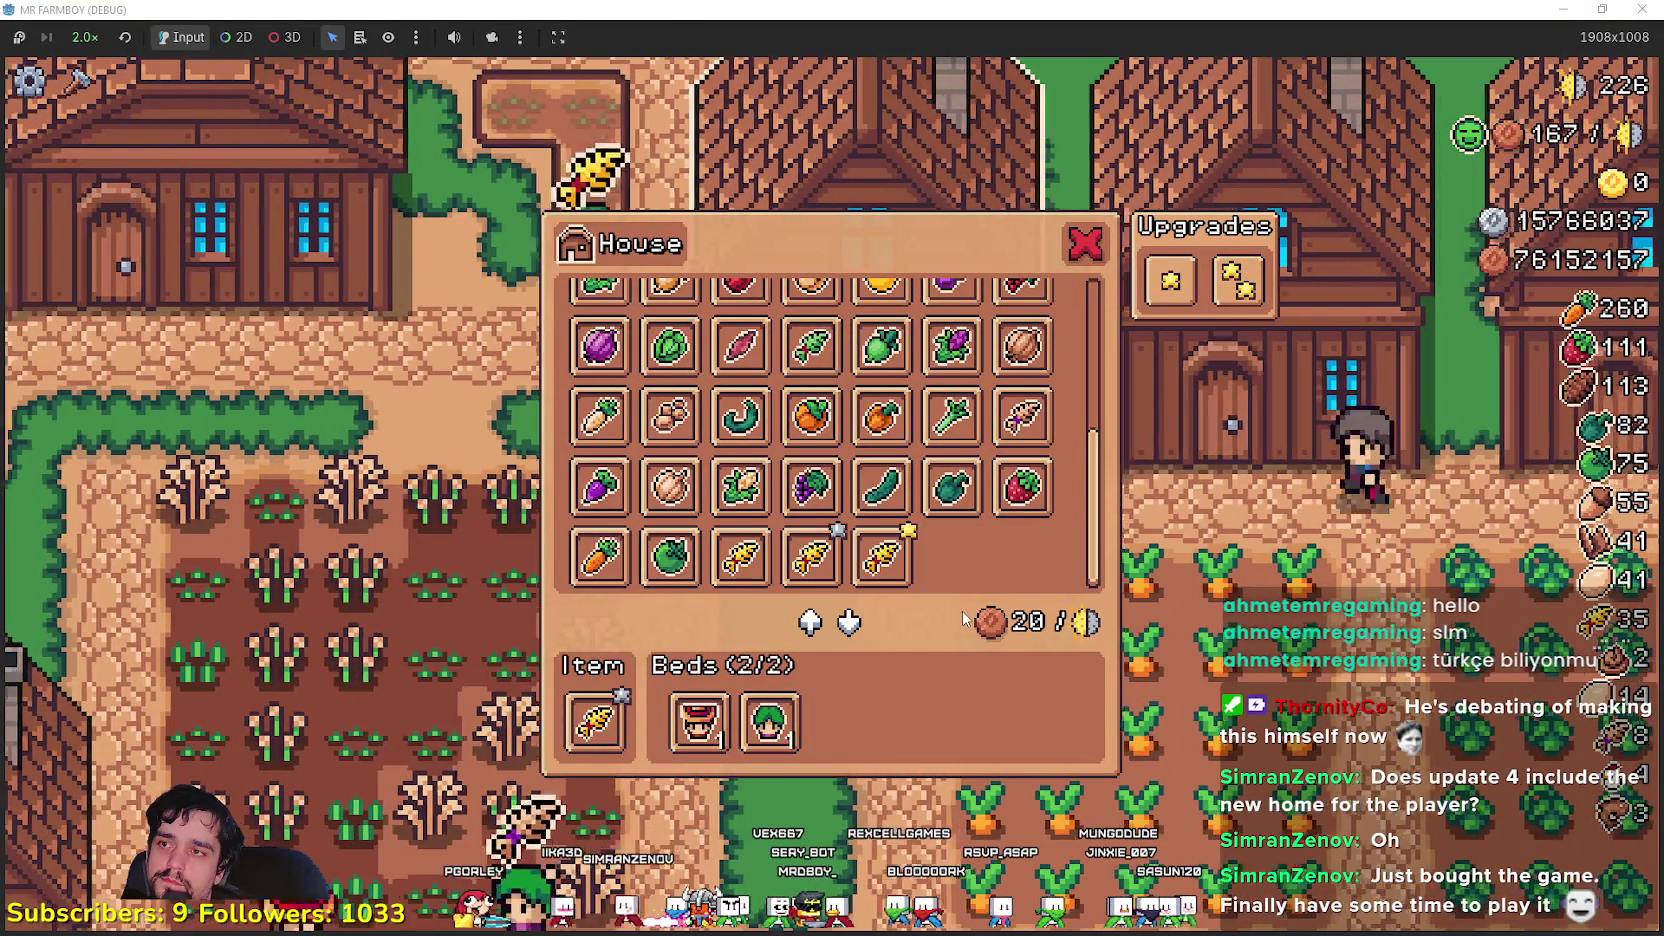
key("e")
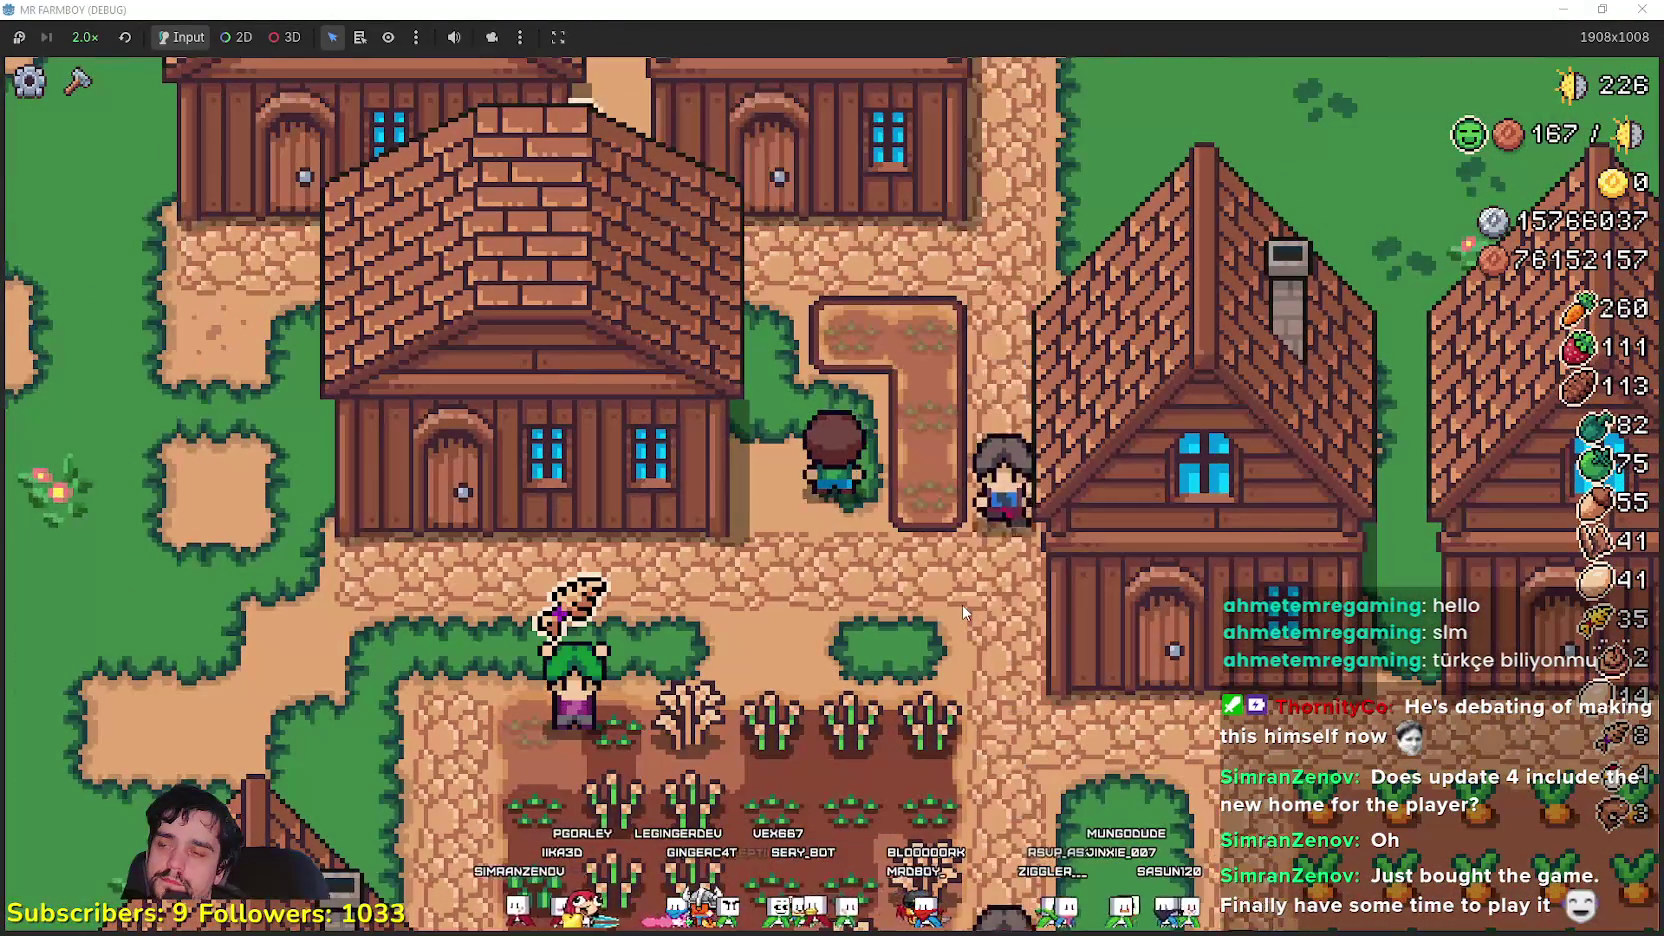
key("s")
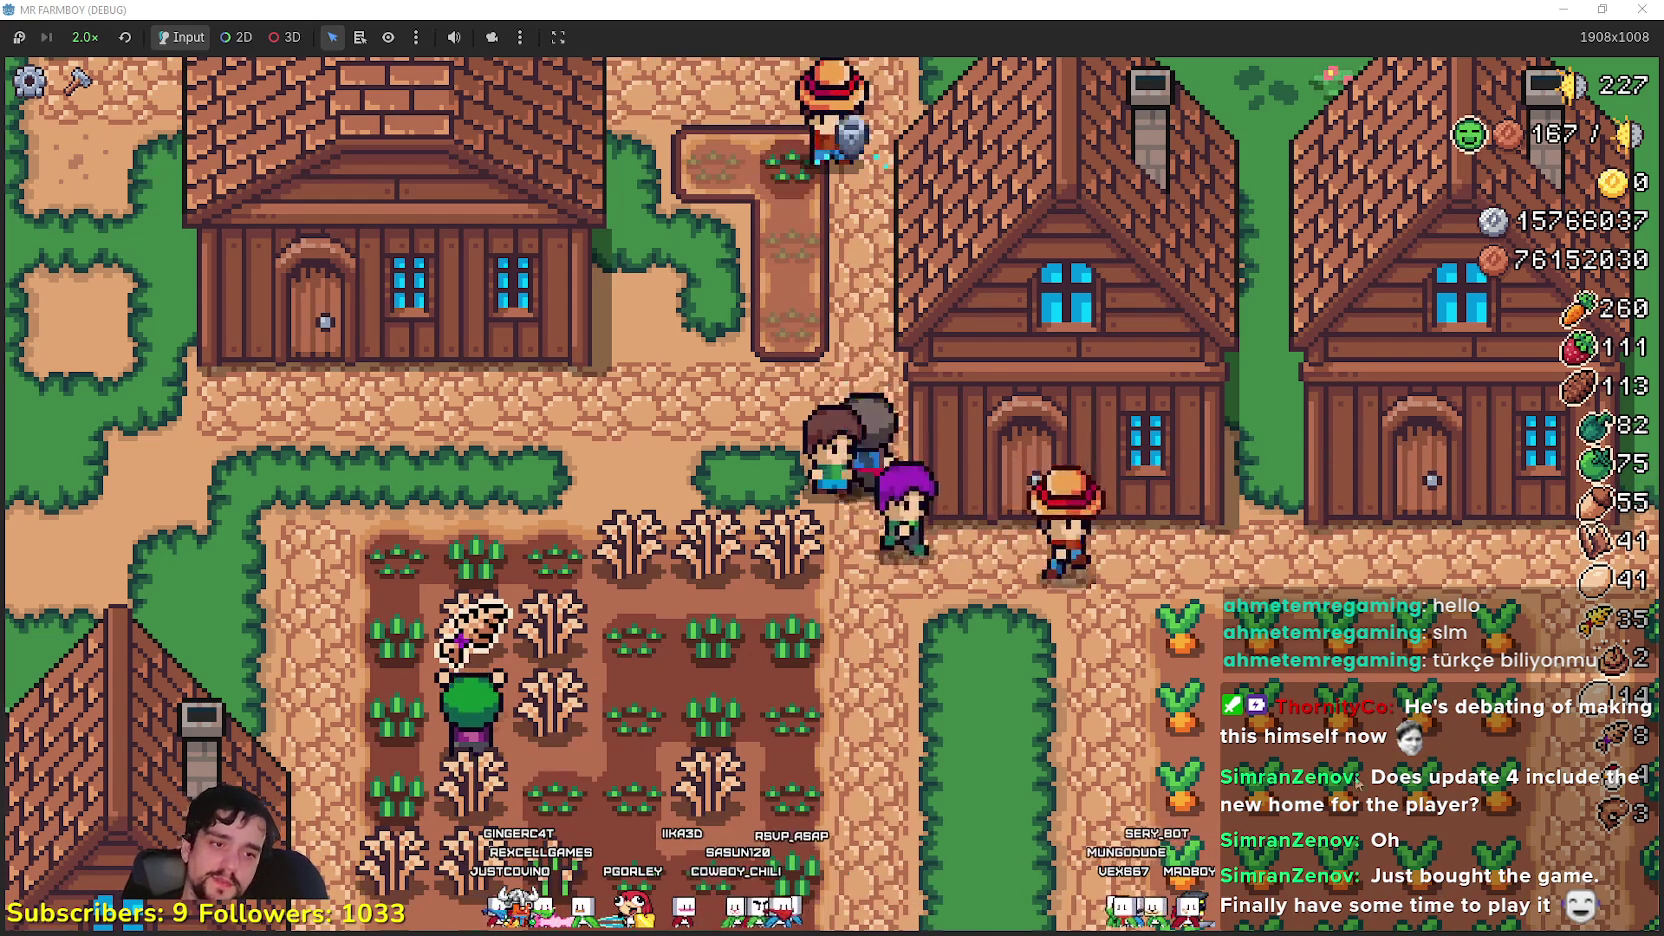
key("alt+Tab")
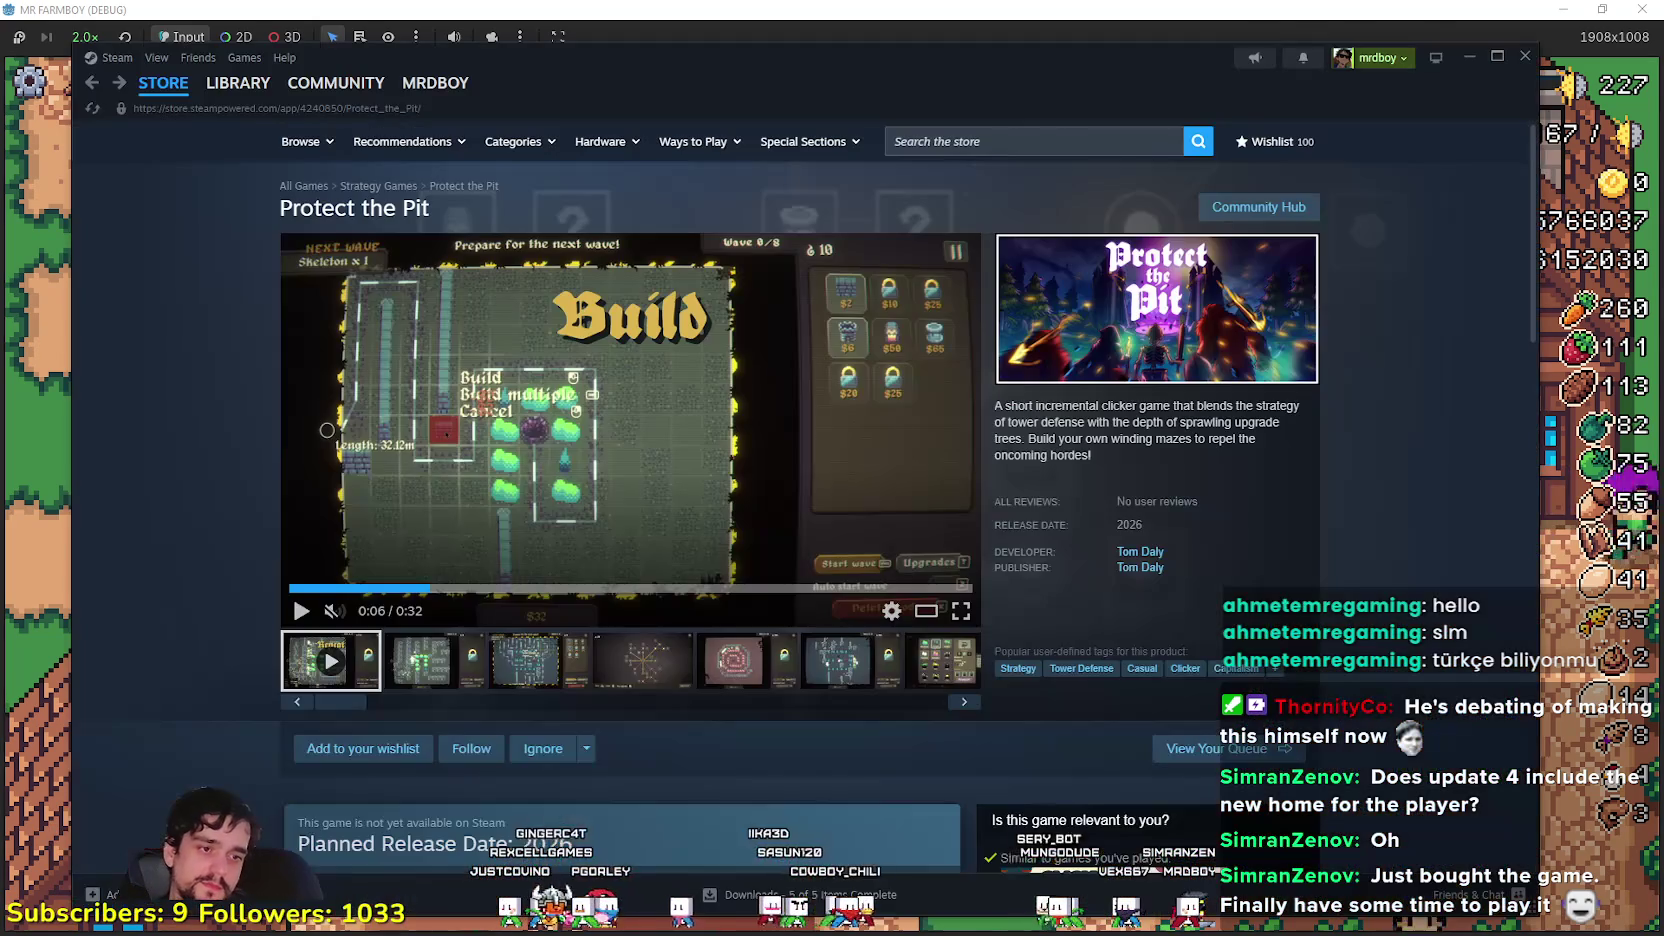
- Review MR FARMBOY's Installed Files and Game Versions & Betas in Steam Properties
left_click(227, 99)
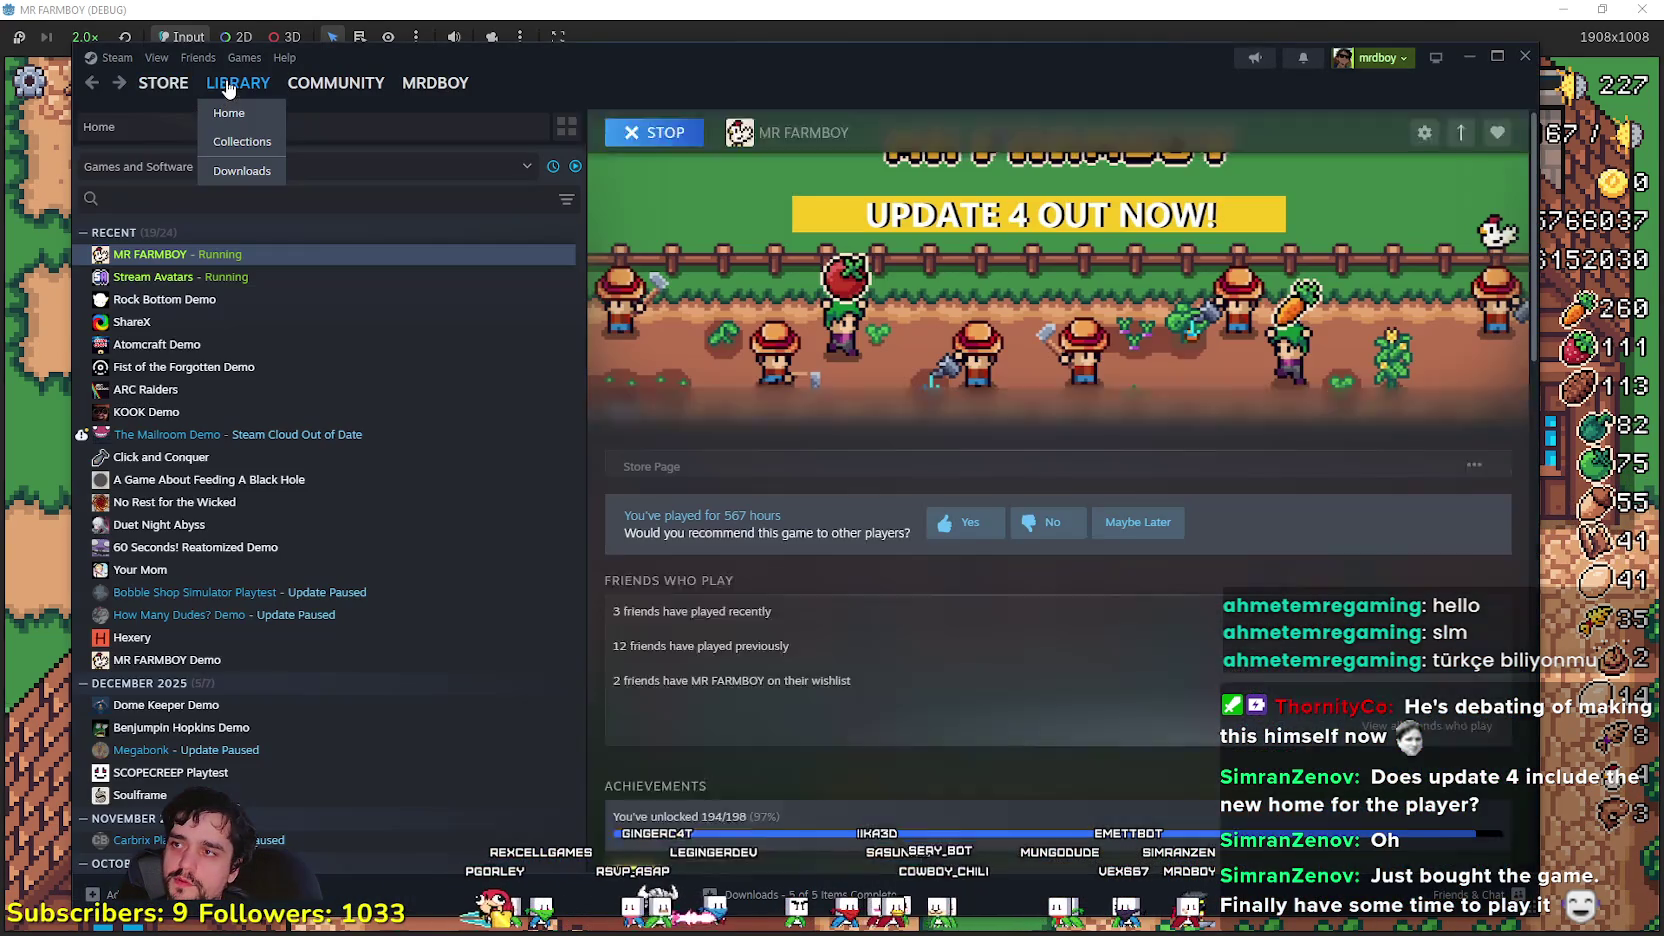
right_click(181, 262)
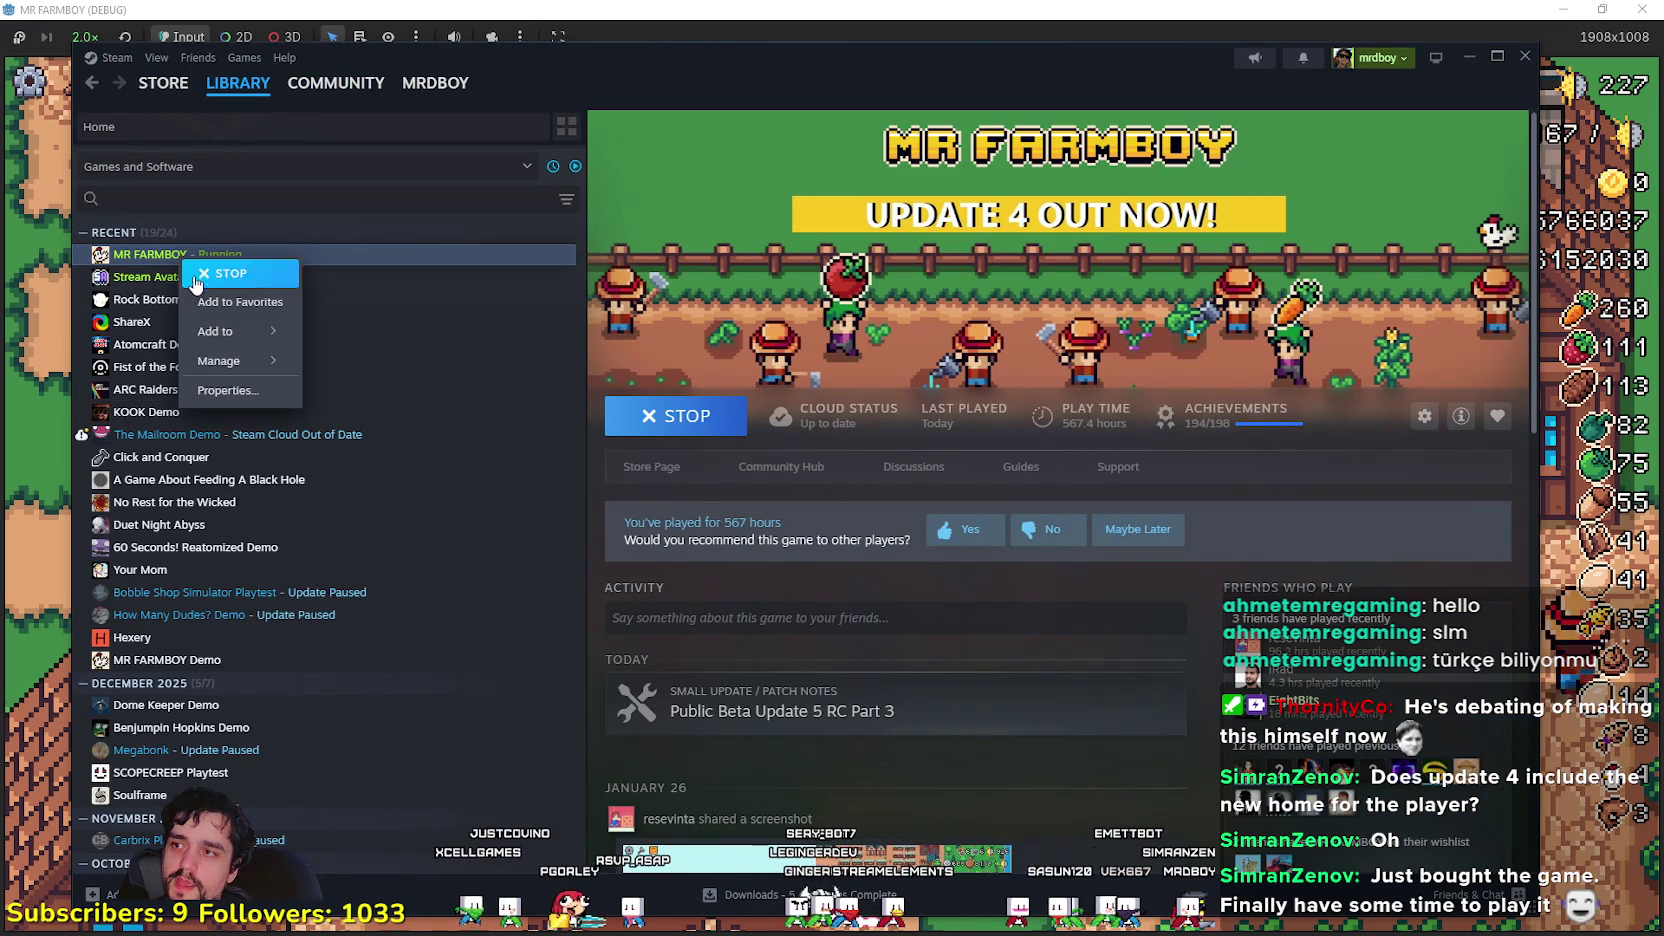
left_click(271, 399)
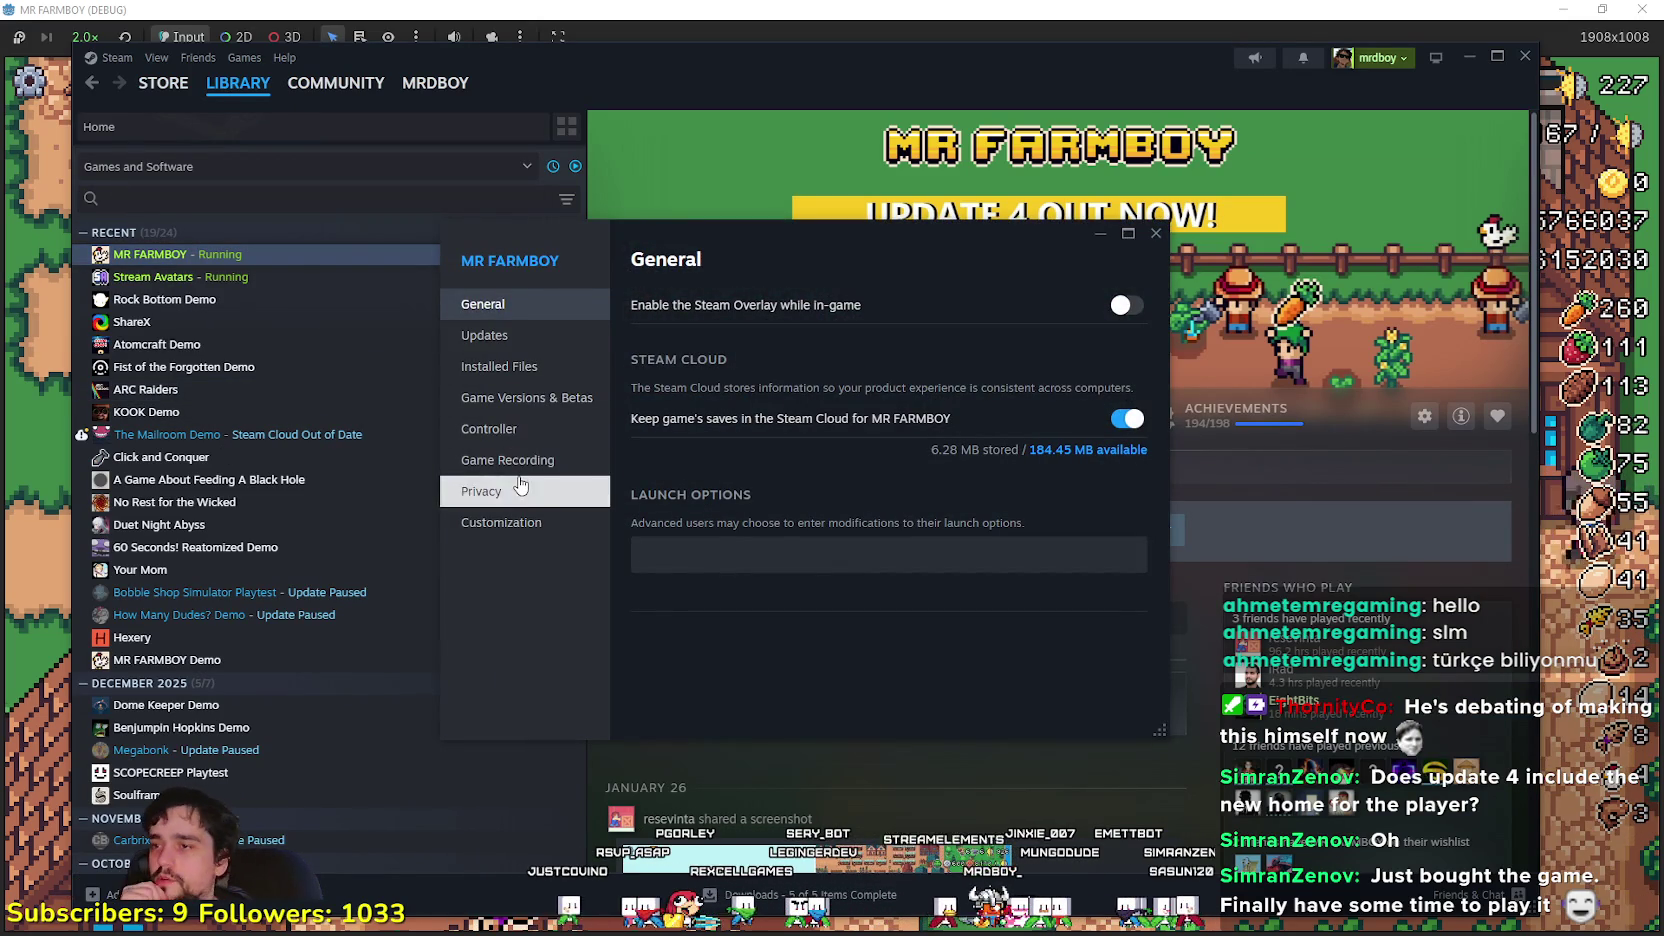
left_click(550, 363)
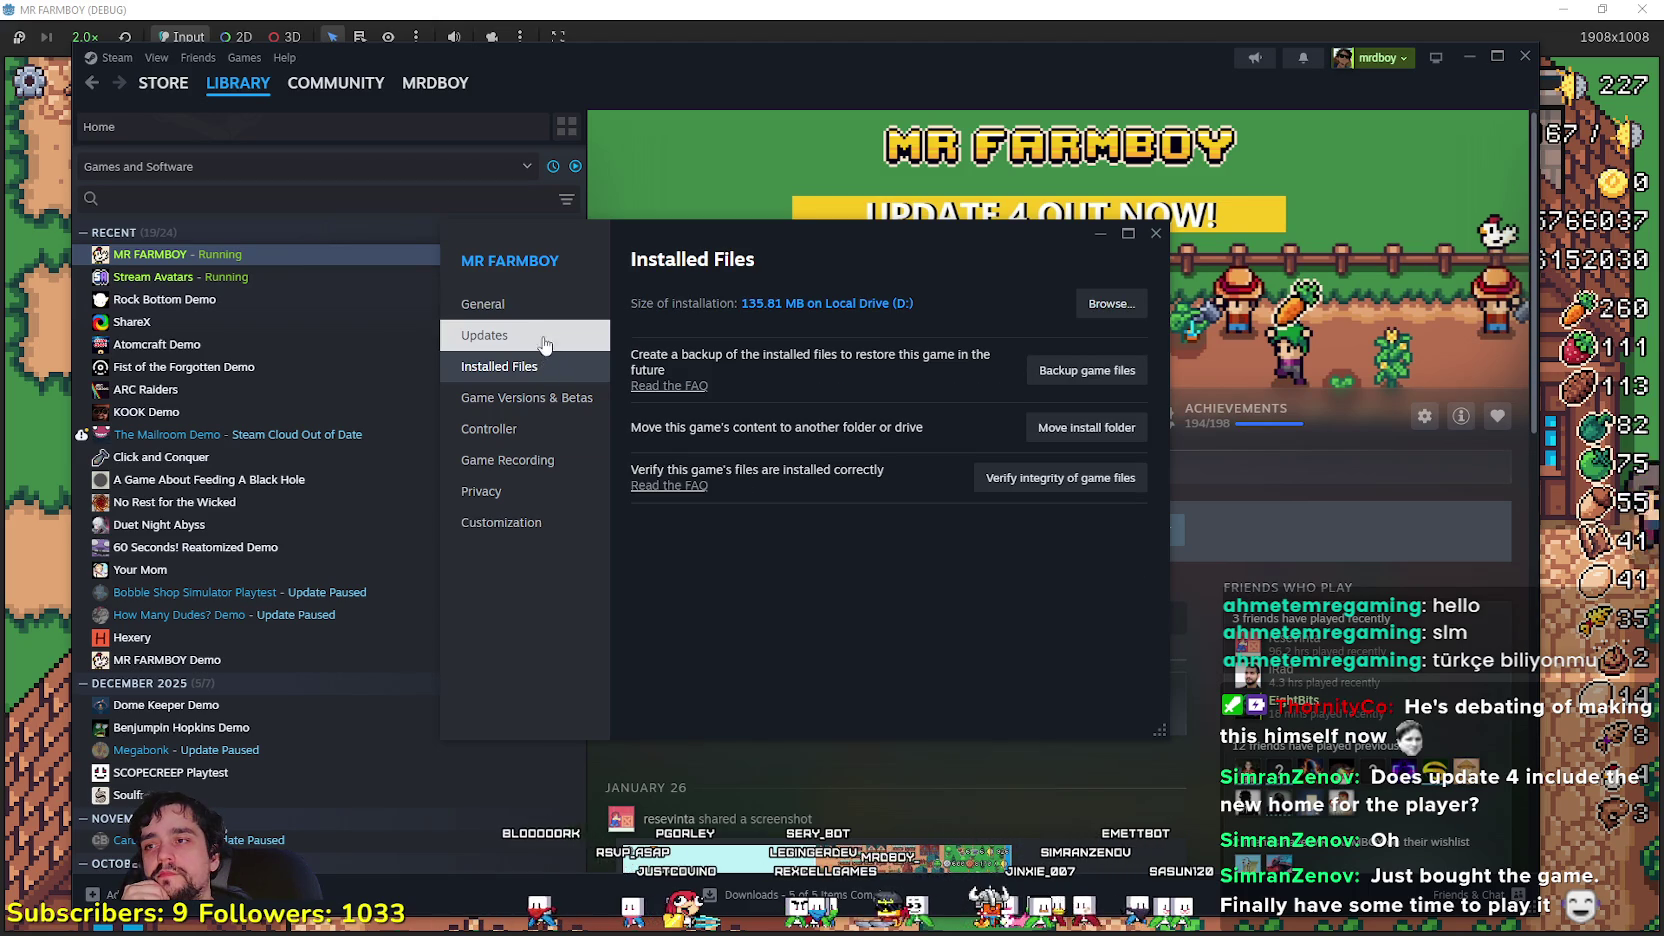
left_click(555, 400)
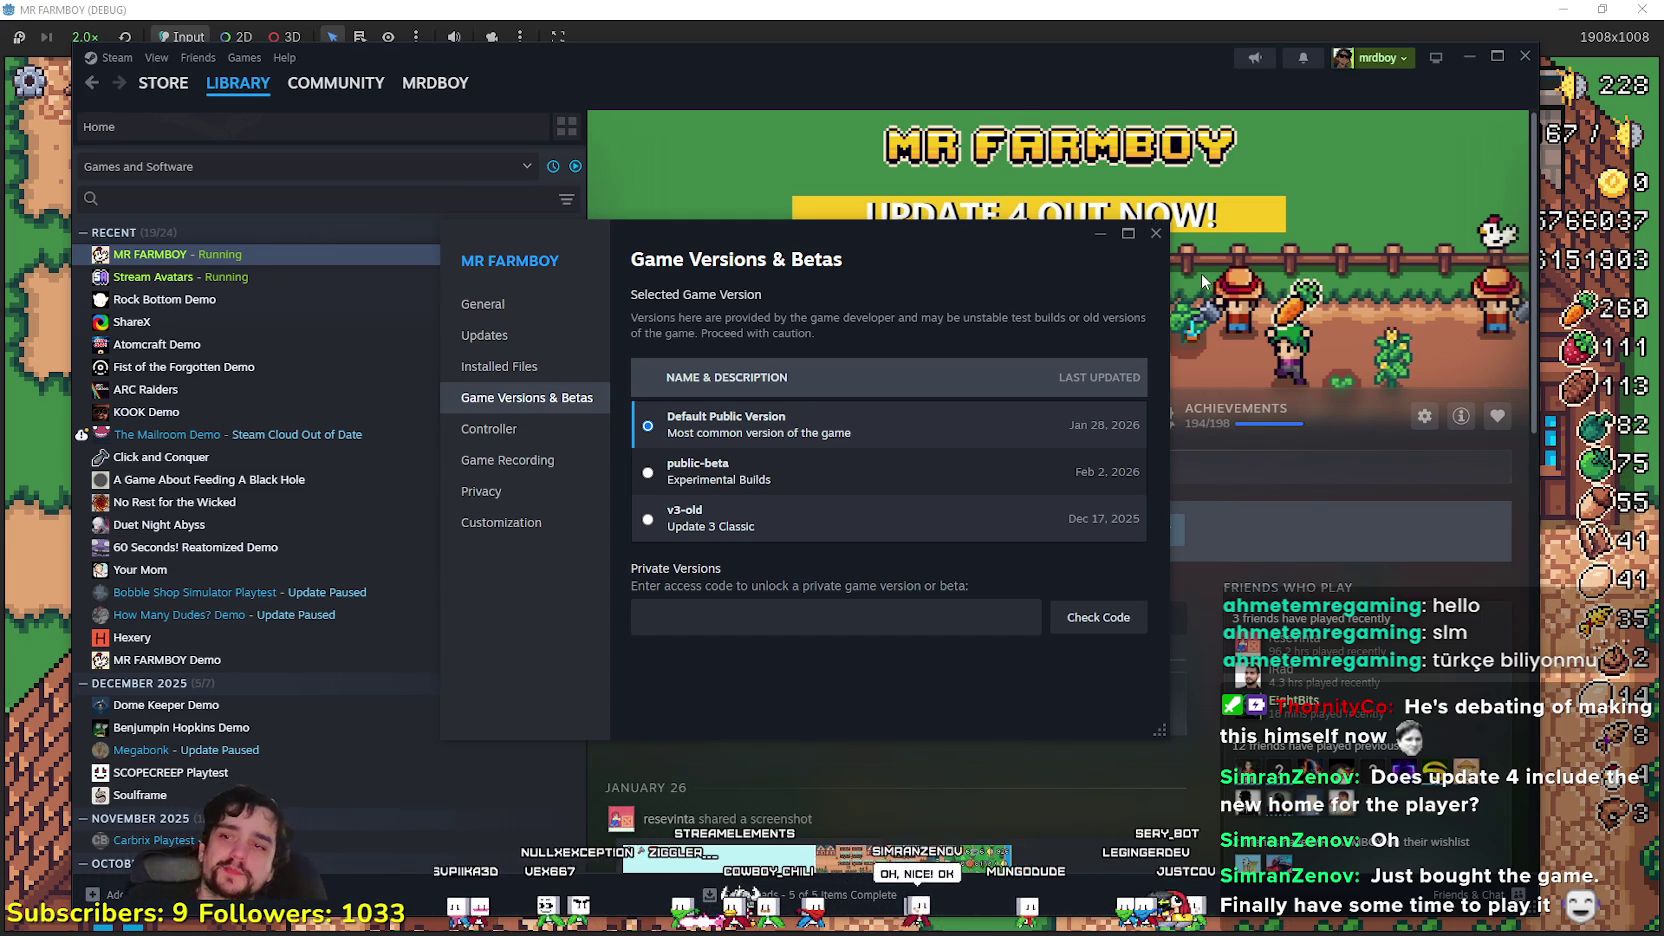
left_click(1156, 234)
left_click(966, 7)
- Walk toward the house, start a road-tile placement from Crafting, then cancel it
key("a")
key("s")
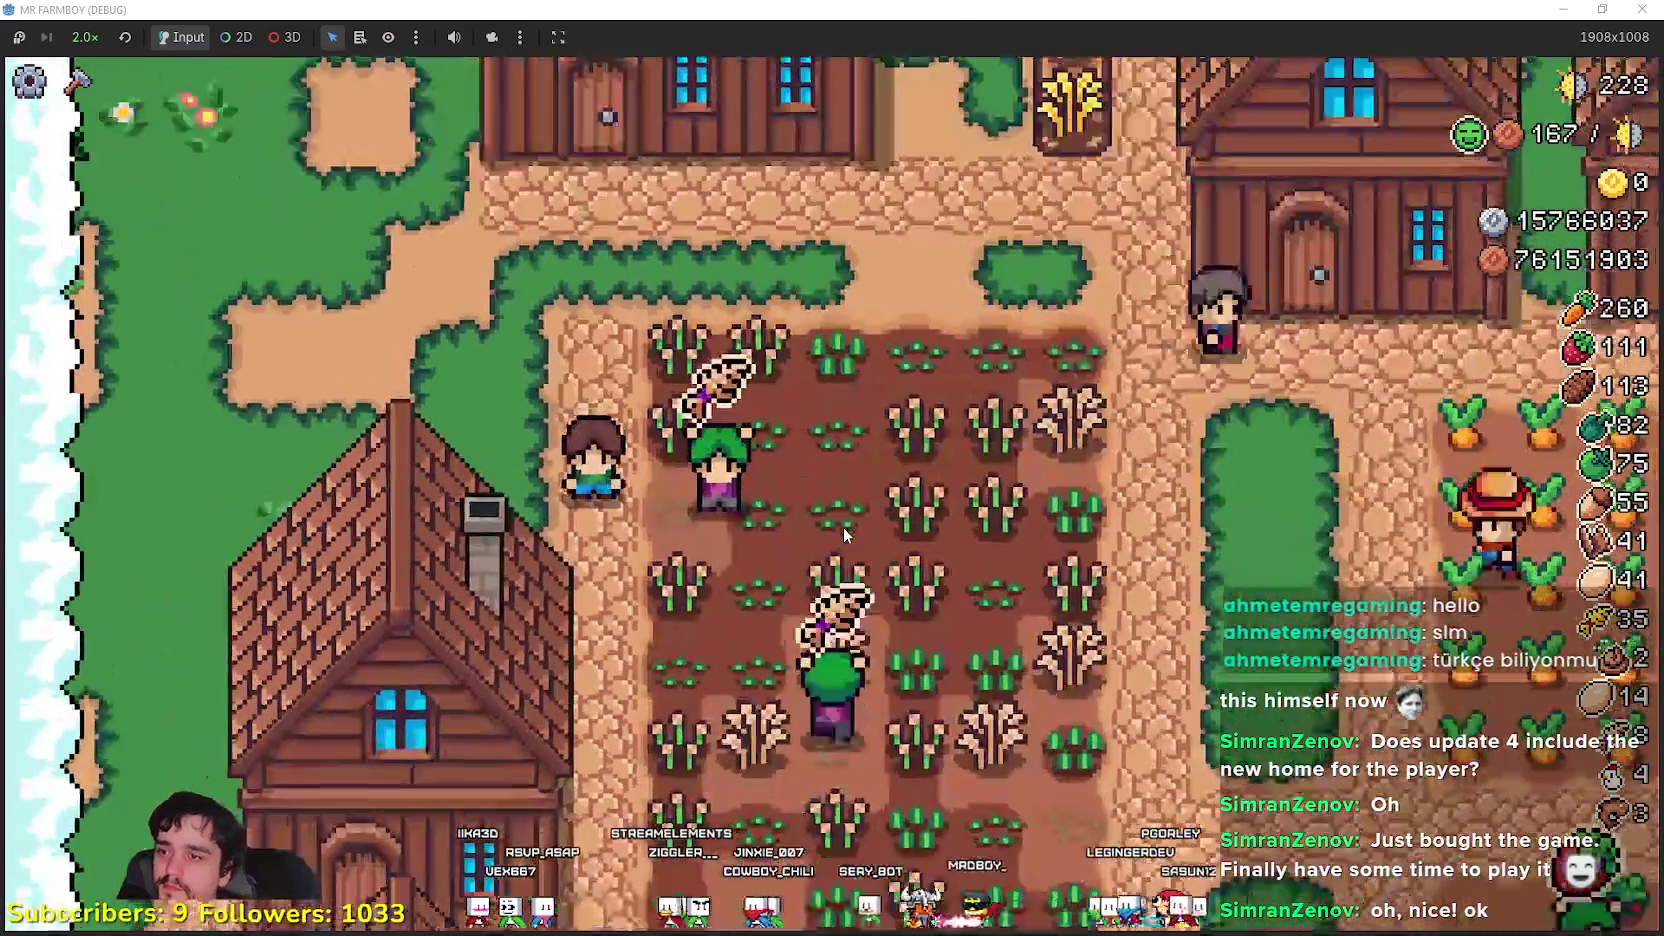
key("w")
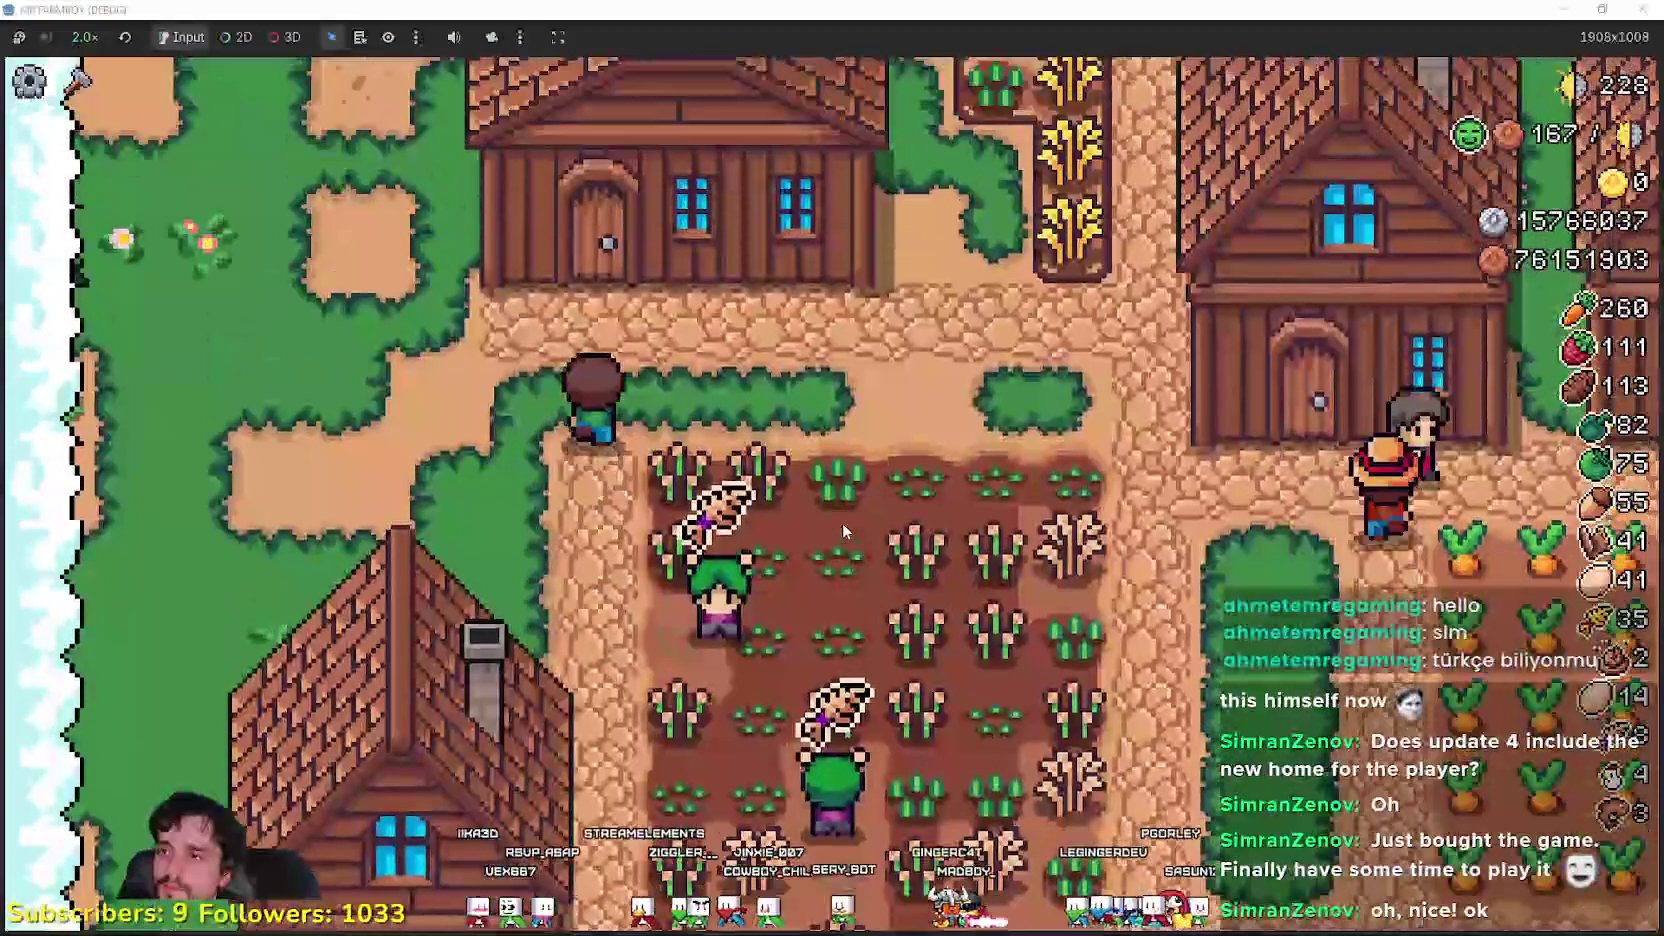
key("a")
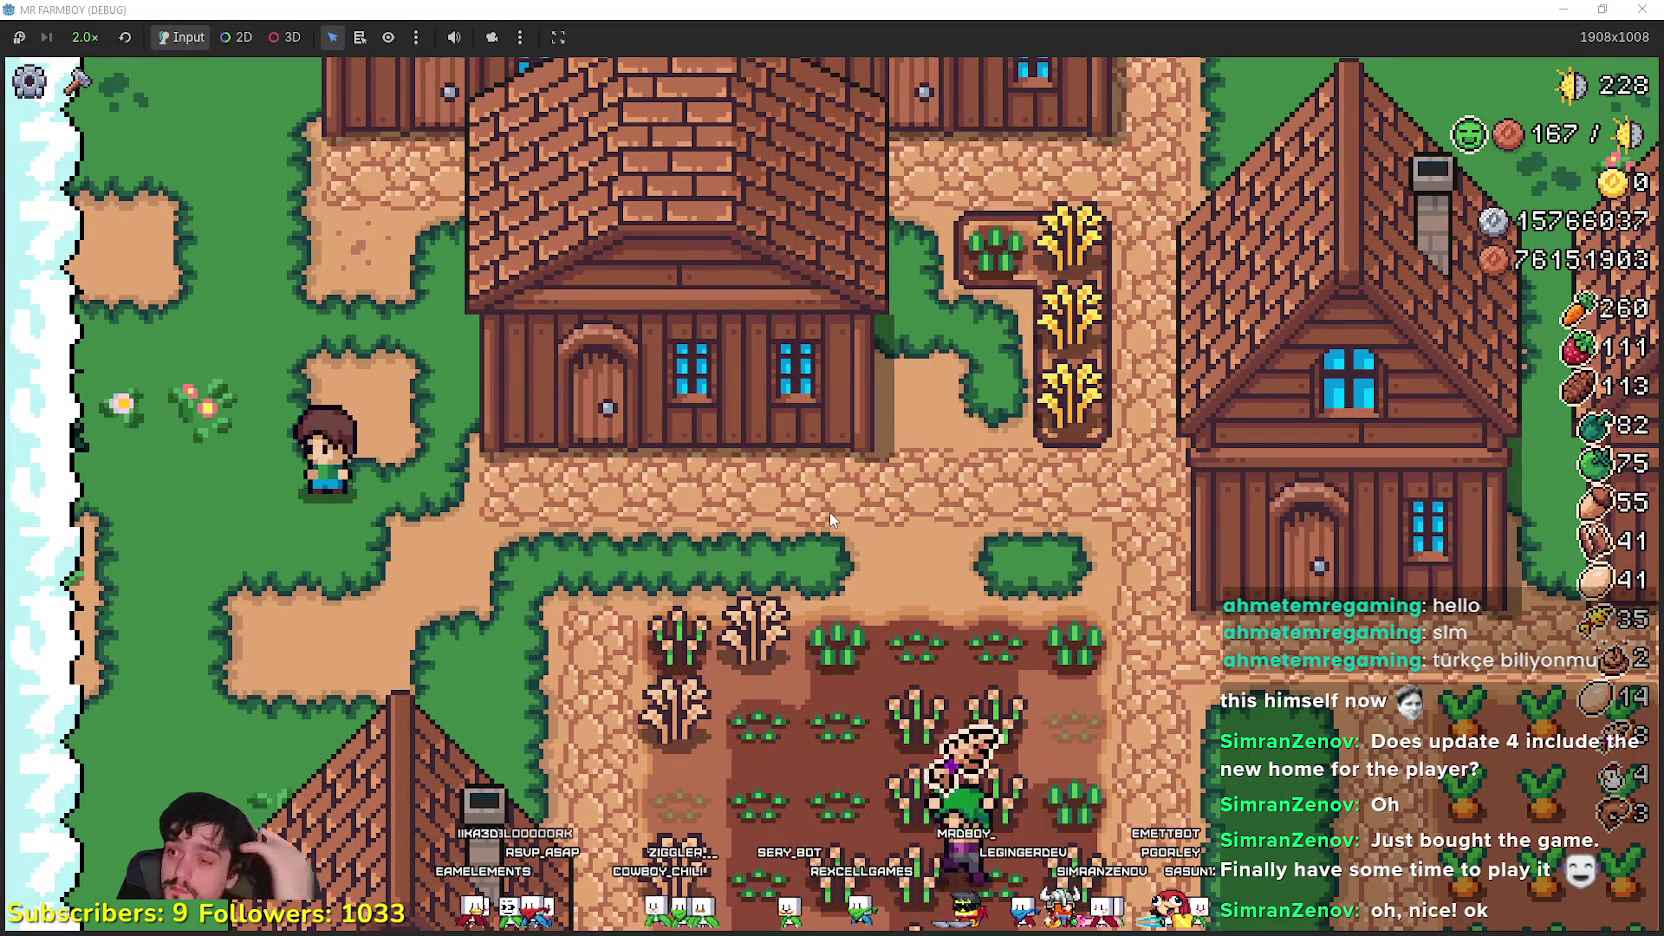
key("d")
key("c")
left_click(63, 350)
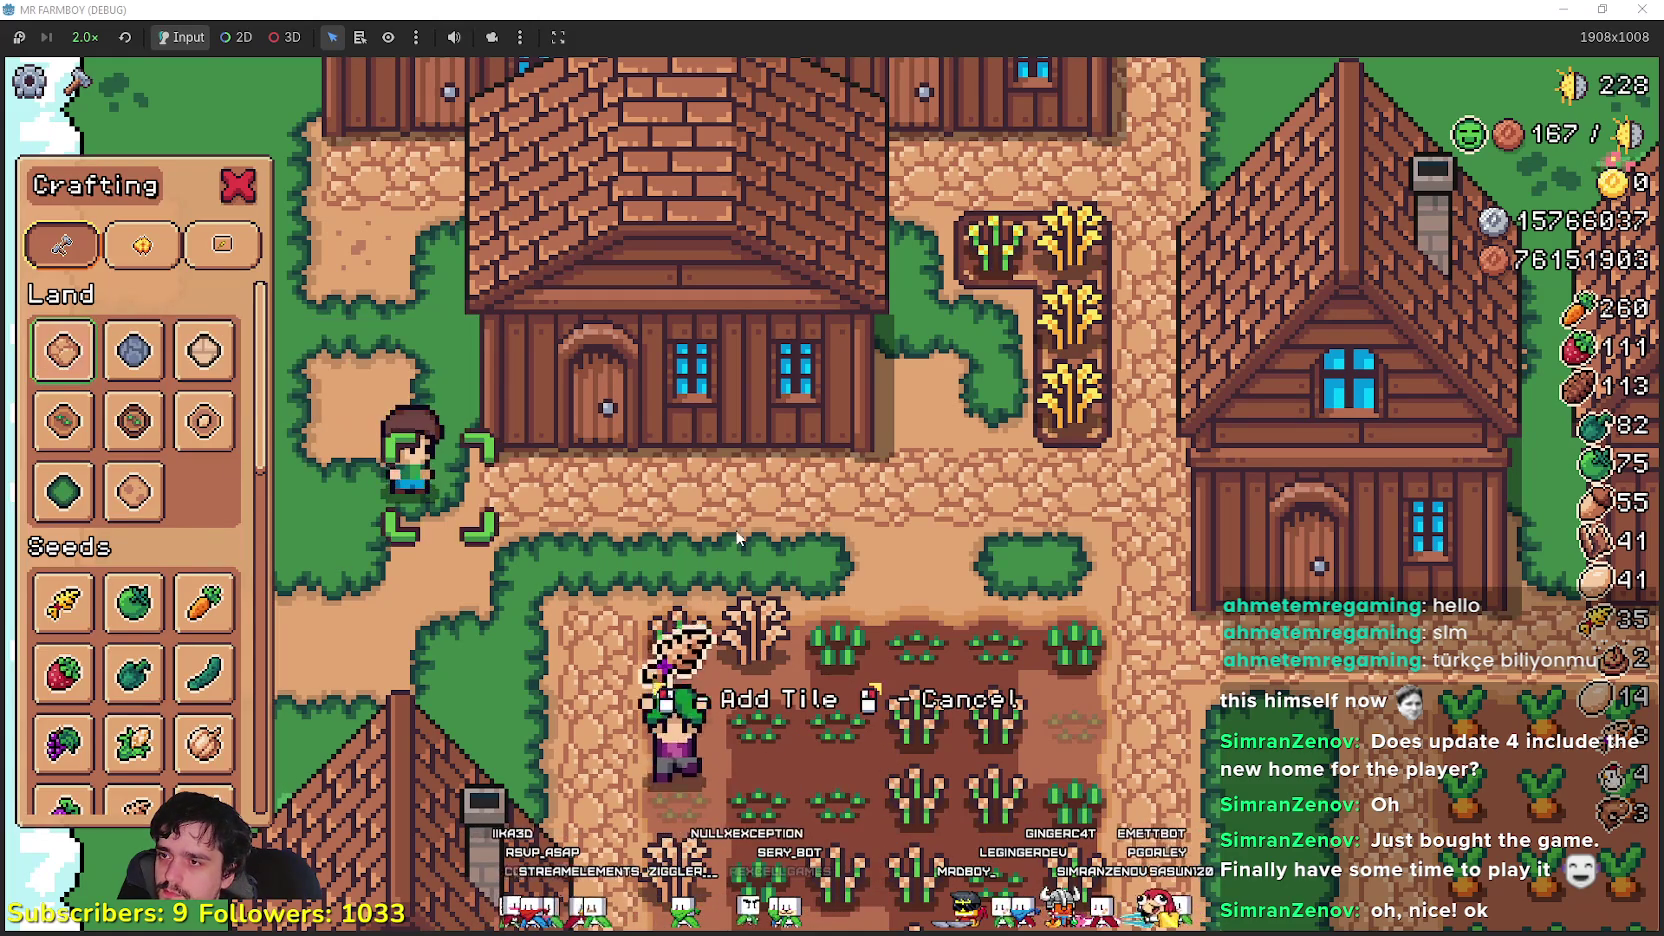
key("a")
right_click(685, 530)
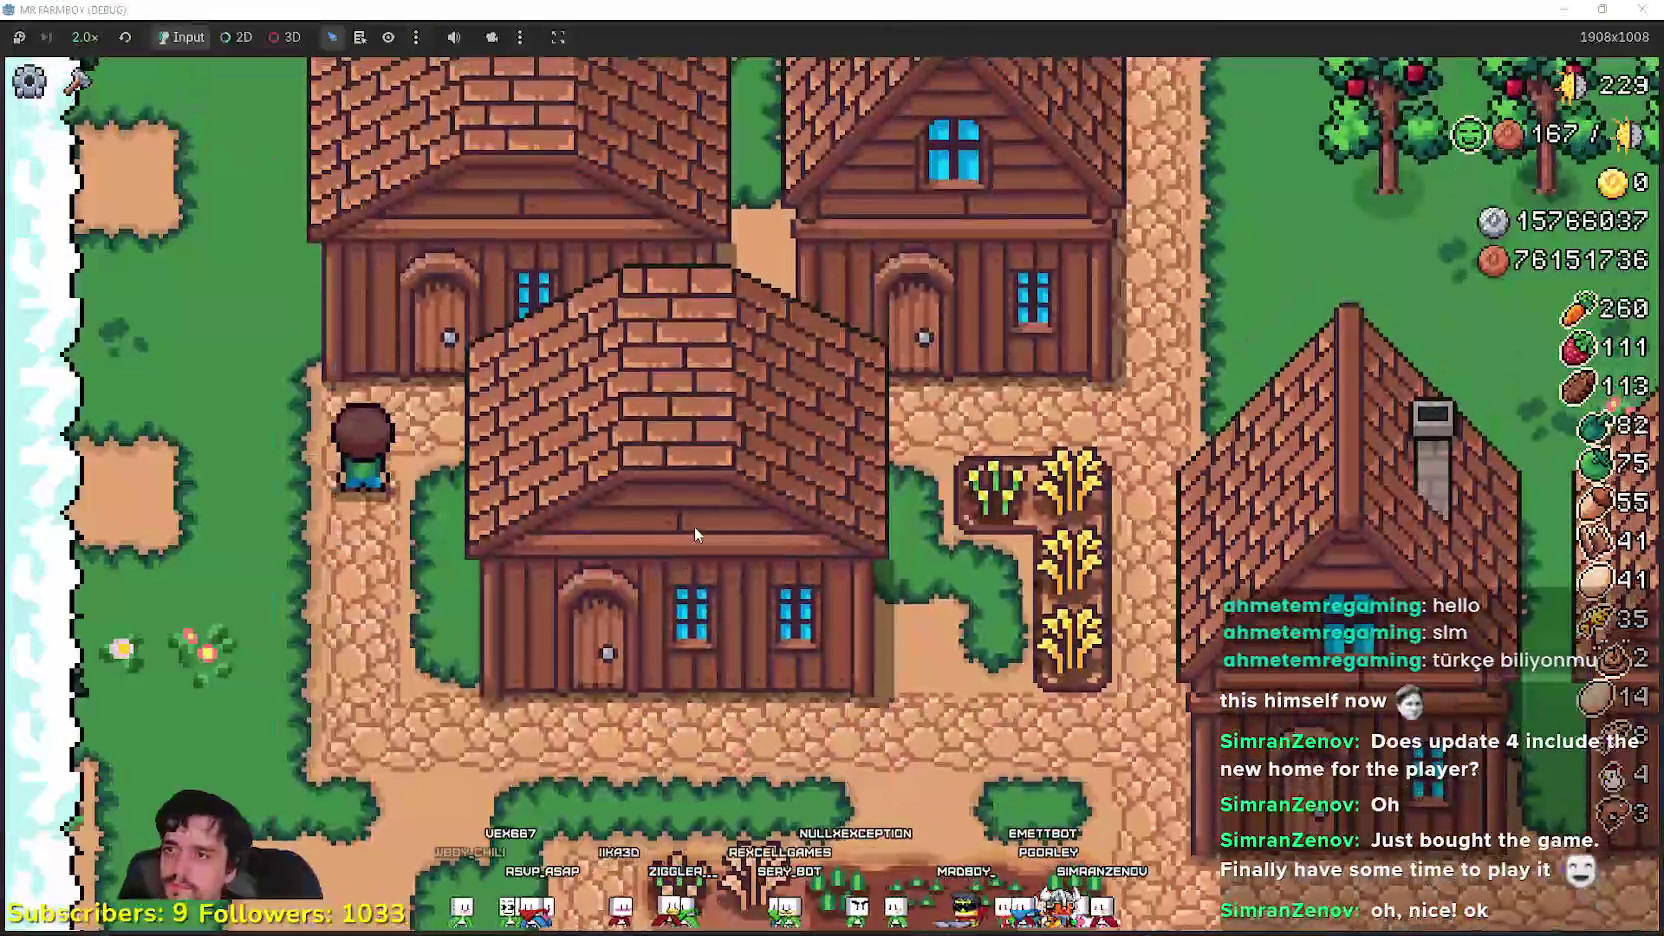
key("d")
key("d")
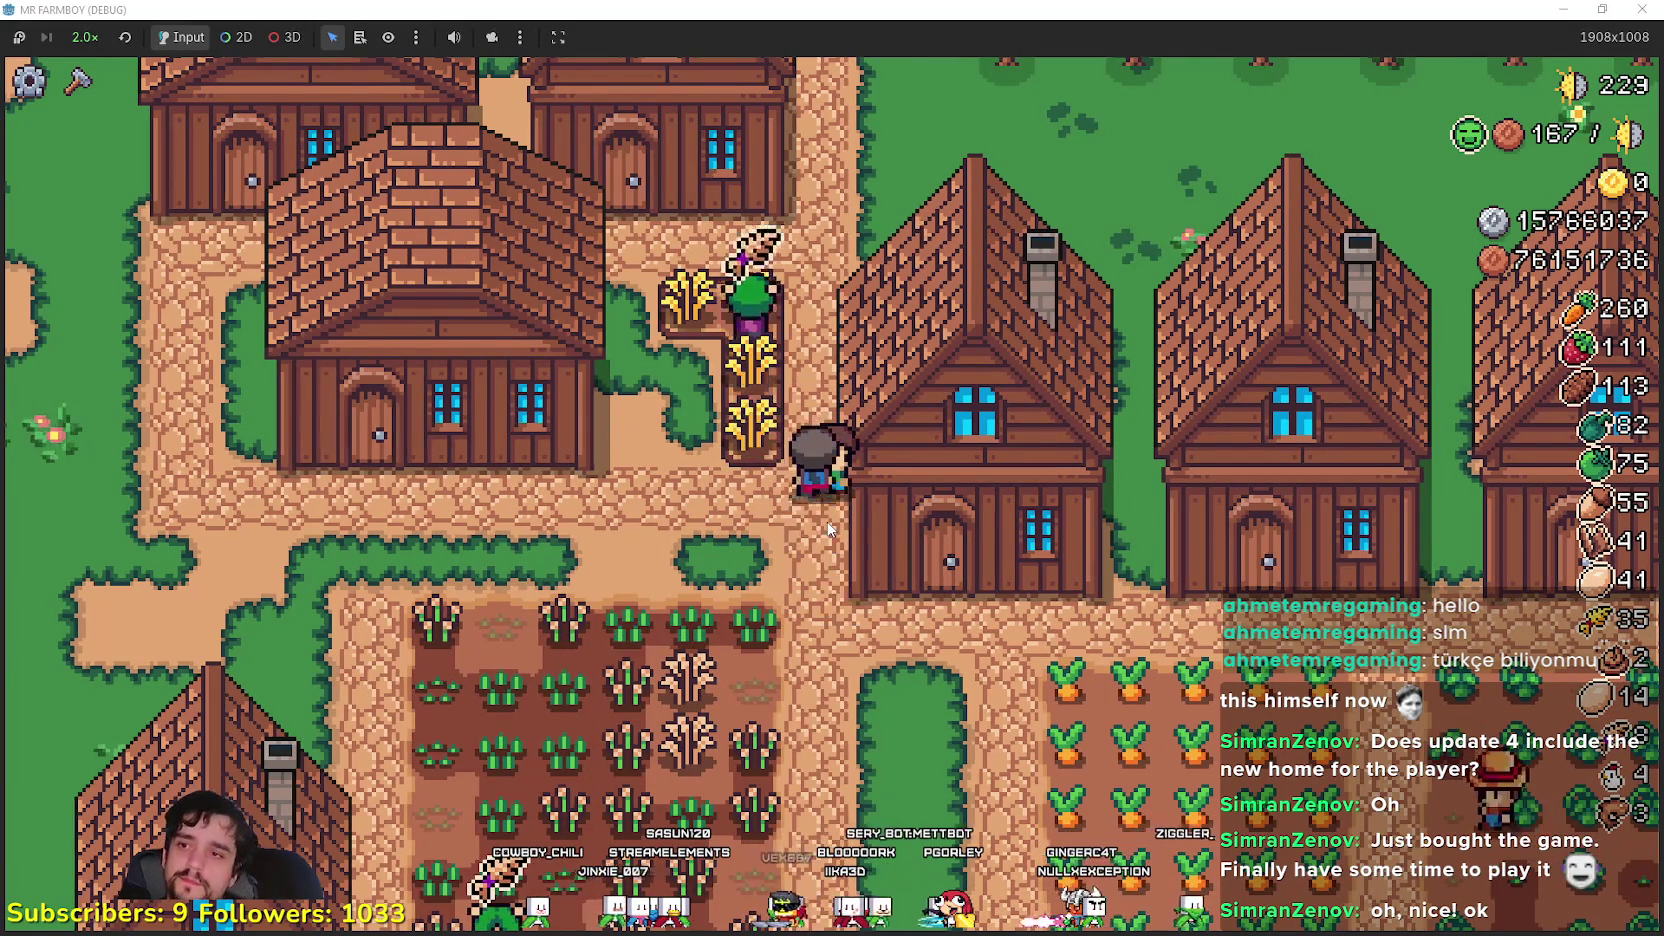
- Walk north to the orchard and bring up MR FARMBOY's Steam store page
key("w")
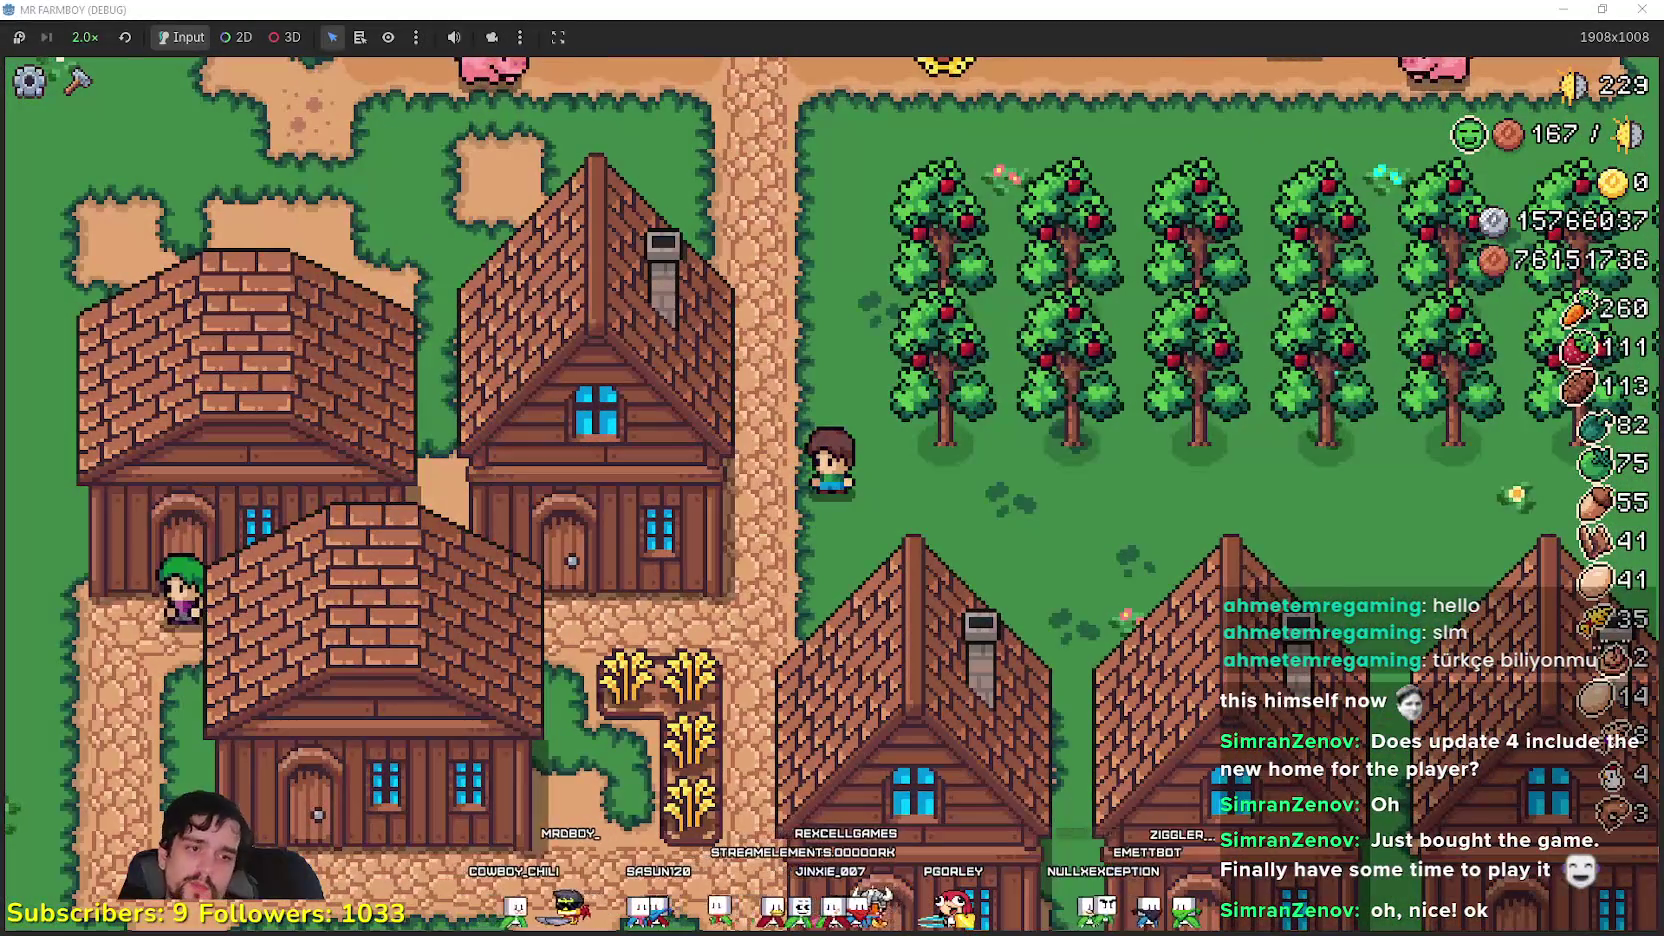
key("alt+Tab")
left_click(652, 470)
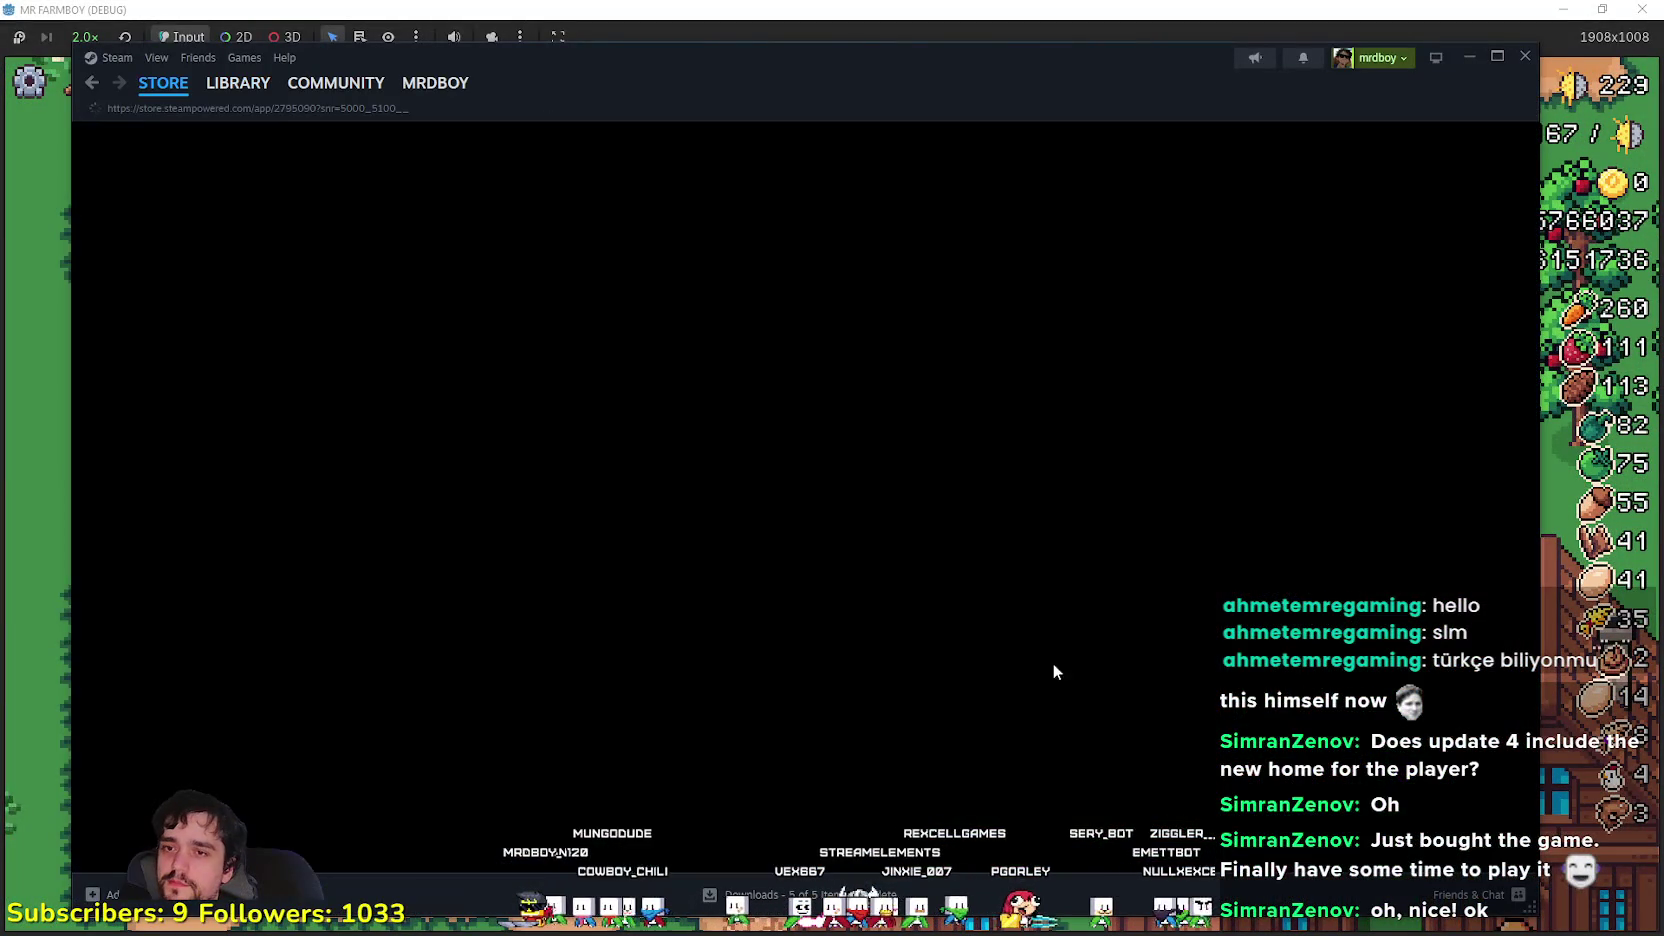
- Scroll down and back up the MR FARMBOY store page, then close it to return to the game
scroll(1065, 634, "down", 8)
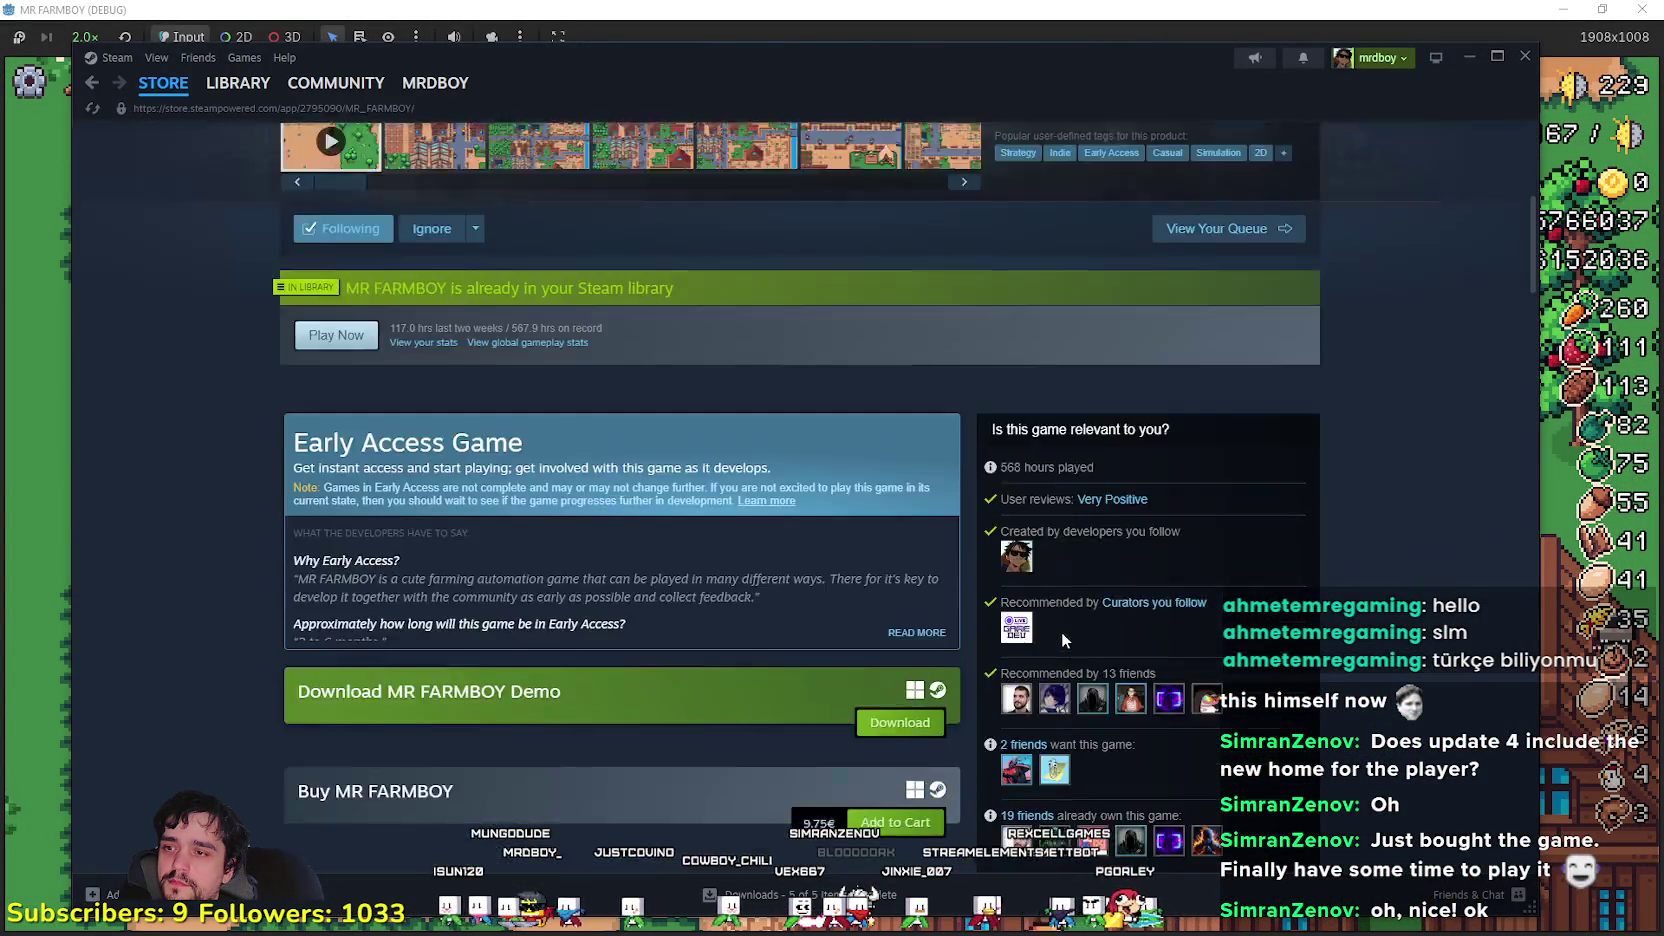
scroll(806, 631, "down", 3)
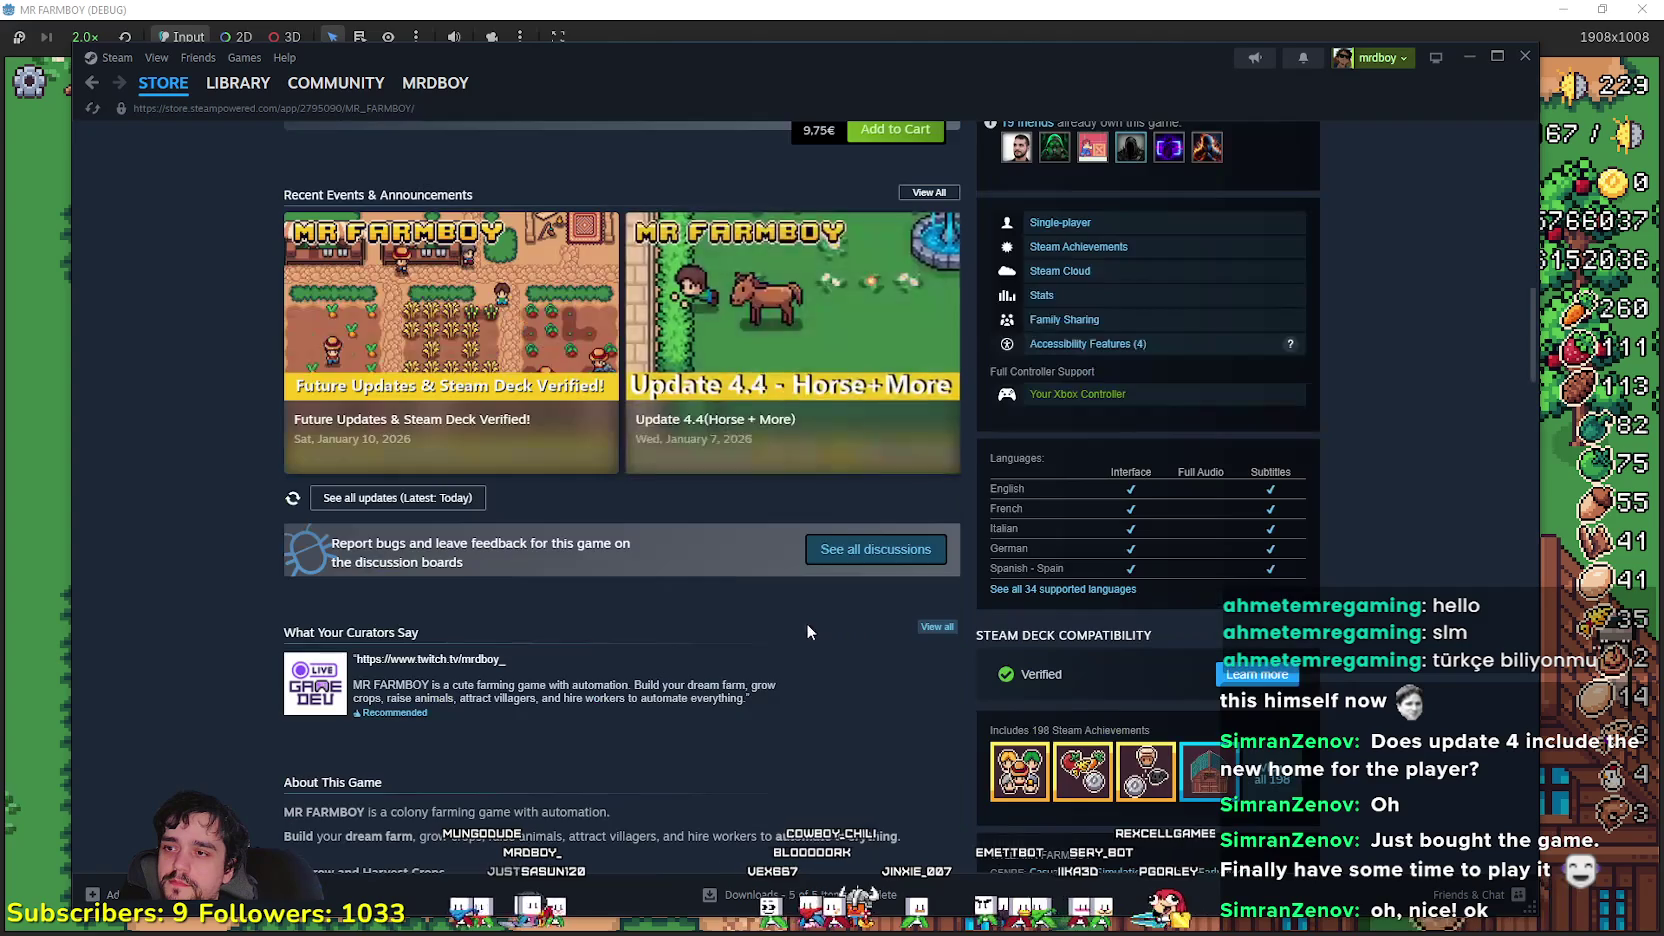
scroll(823, 631, "up", 10)
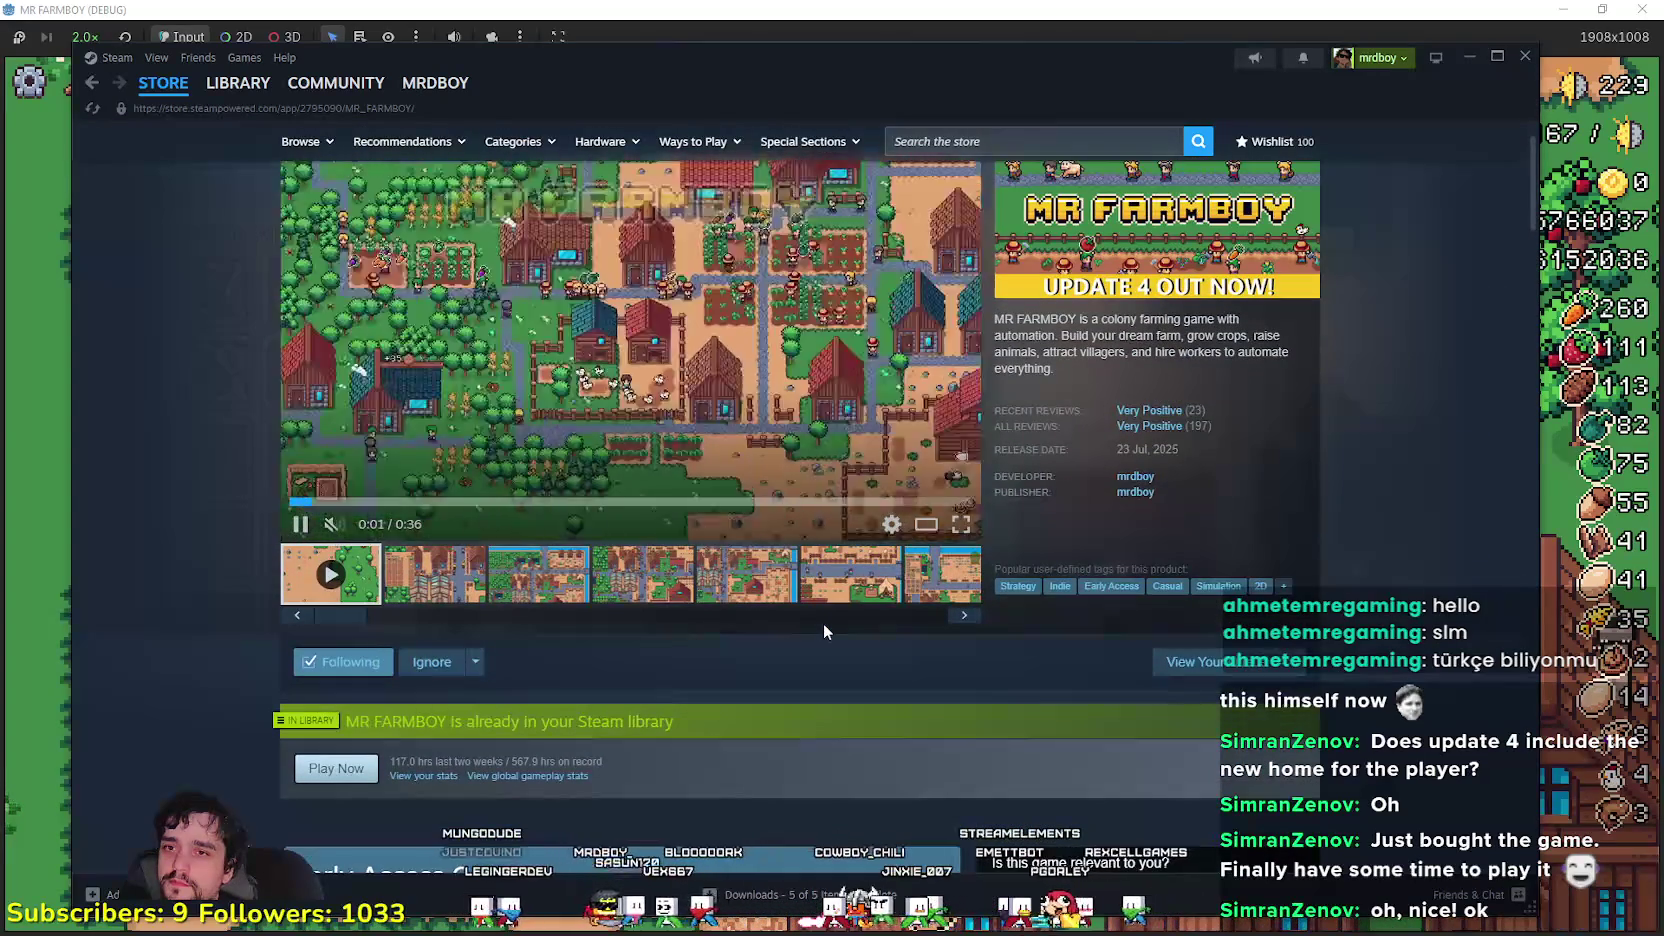
mouse_move(1175, 428)
scroll(1206, 445, "up", 1)
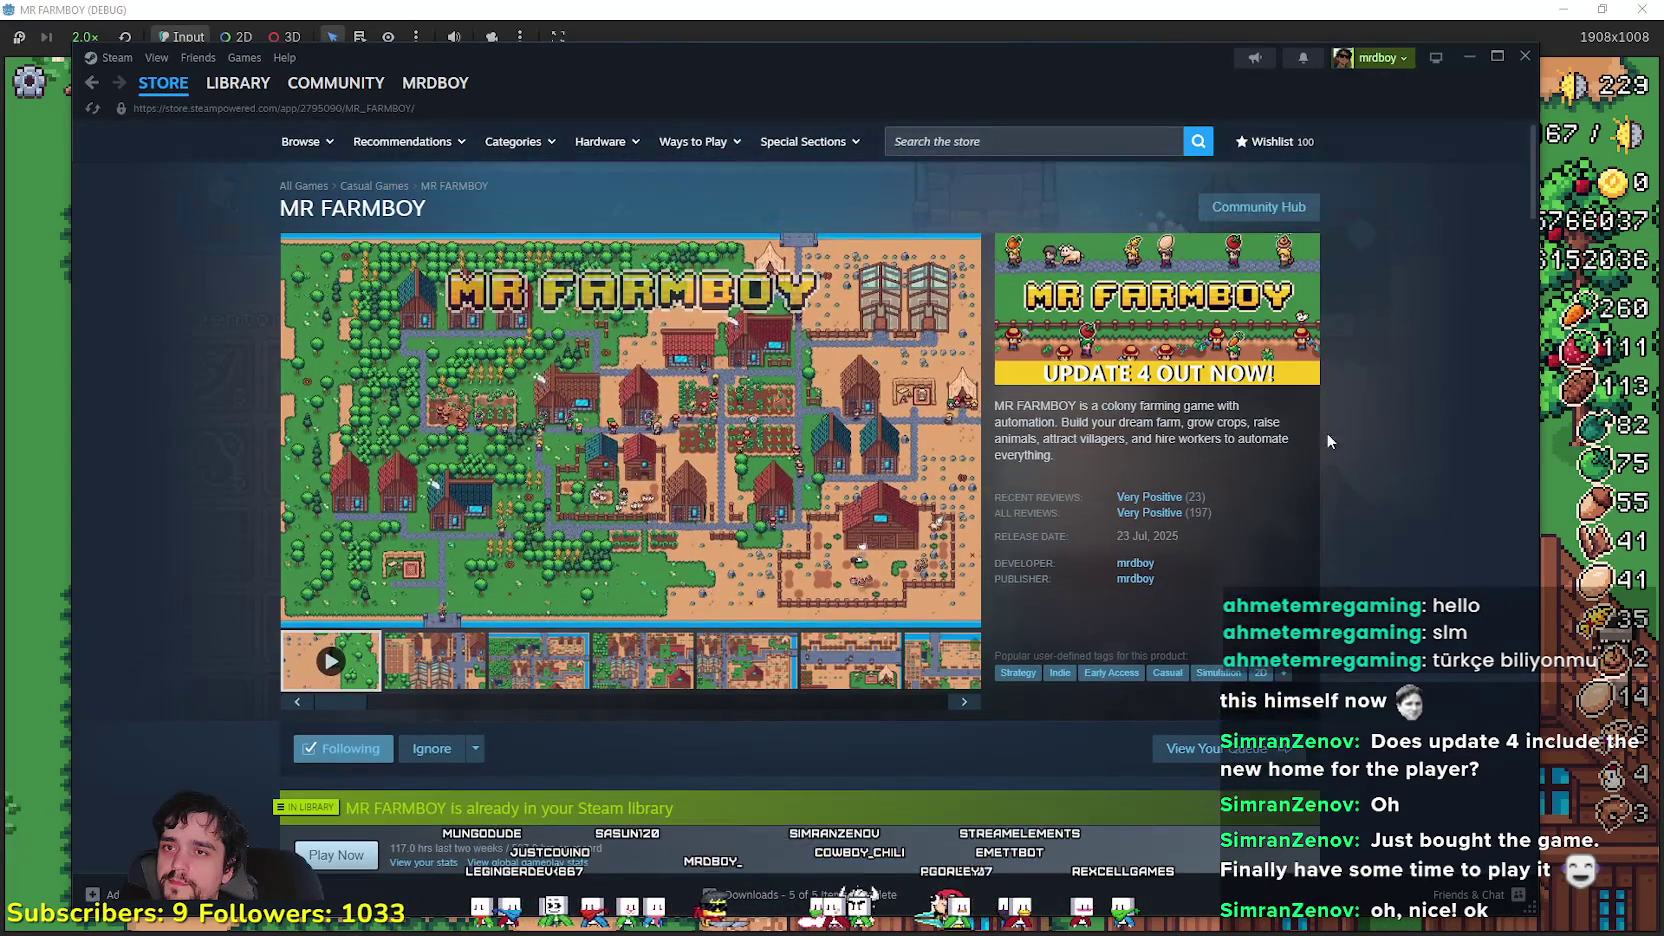
left_click(1274, 12)
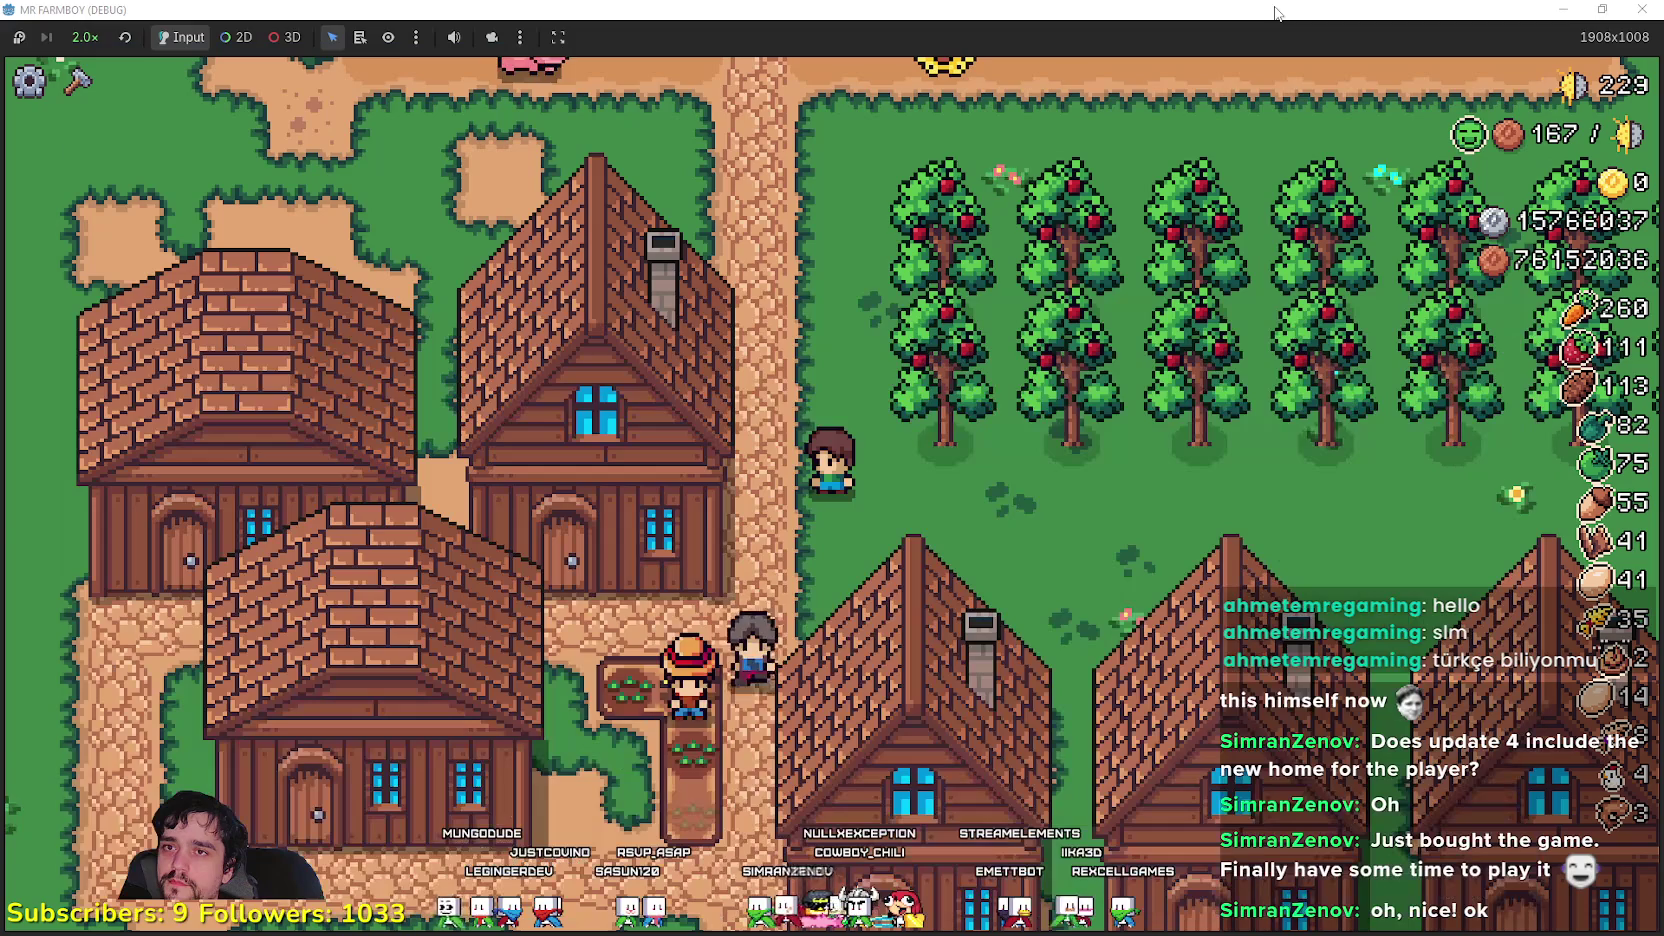
- Walk the farmer through the village to the warehouse and check its inventory
key("s")
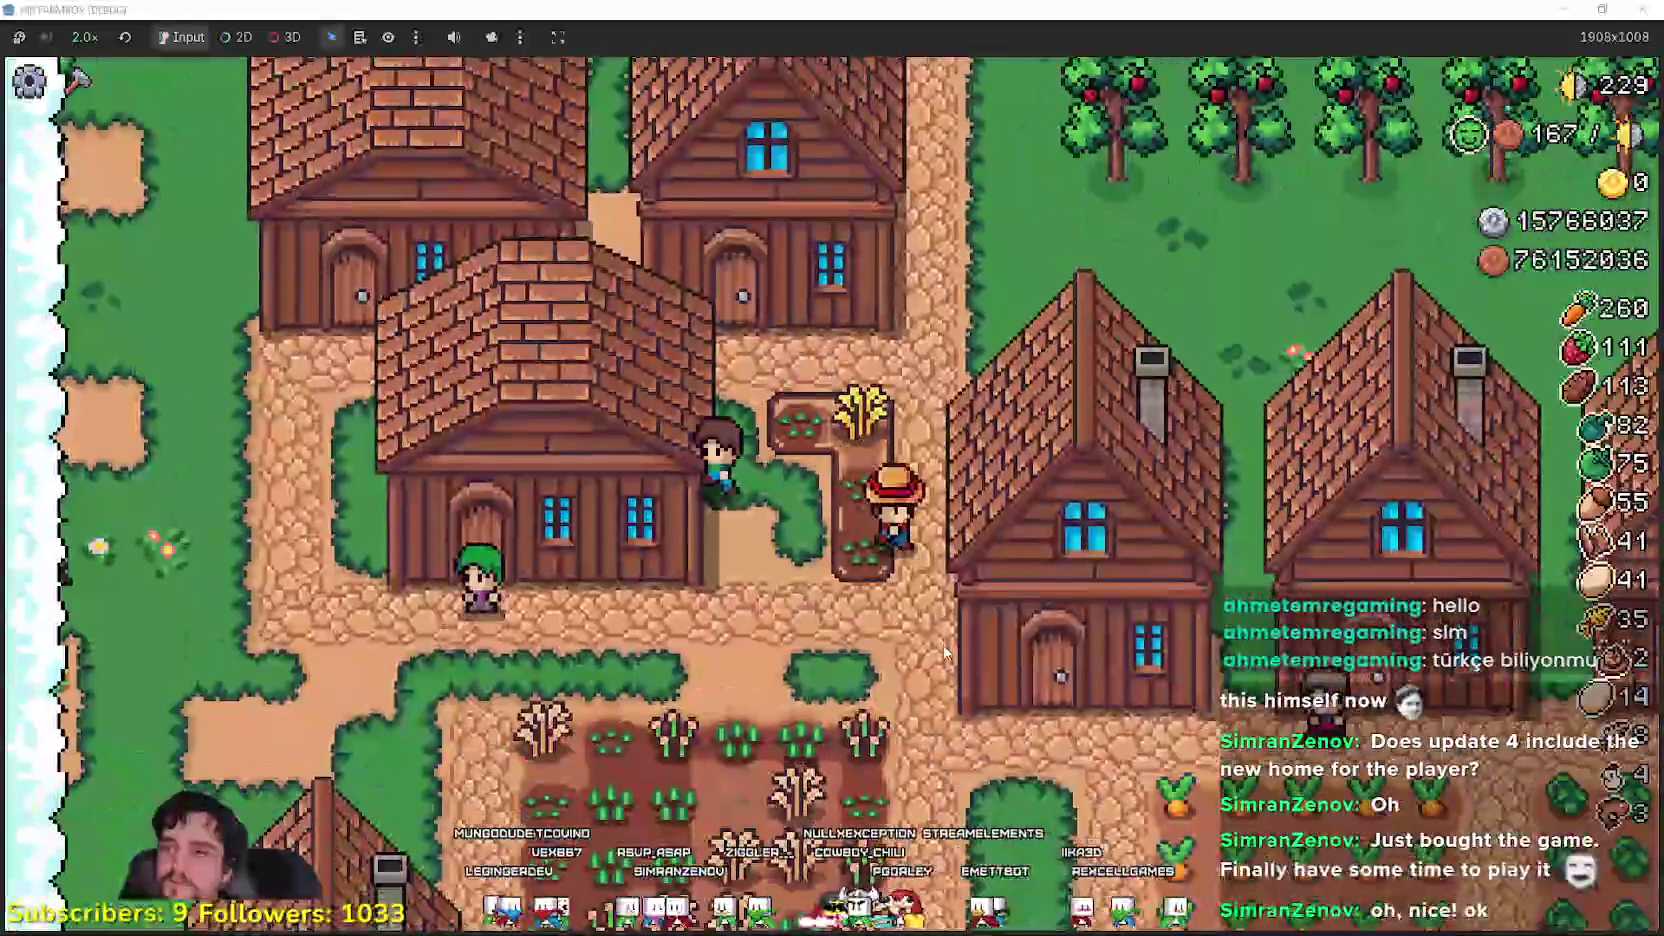
key("d")
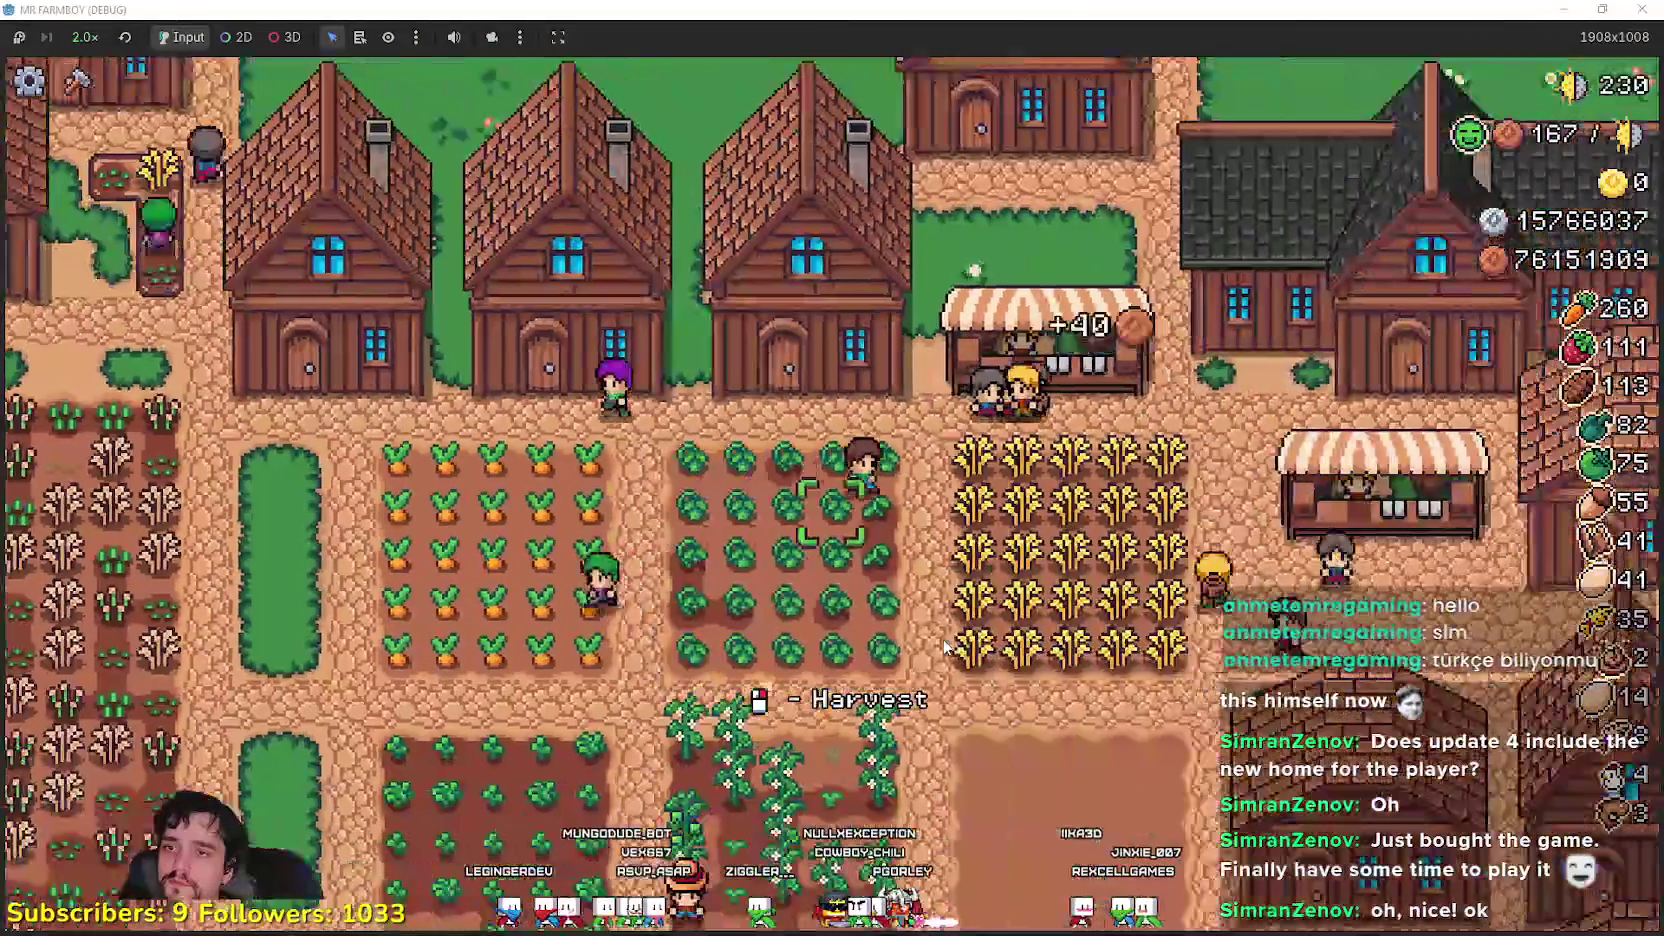
key("a")
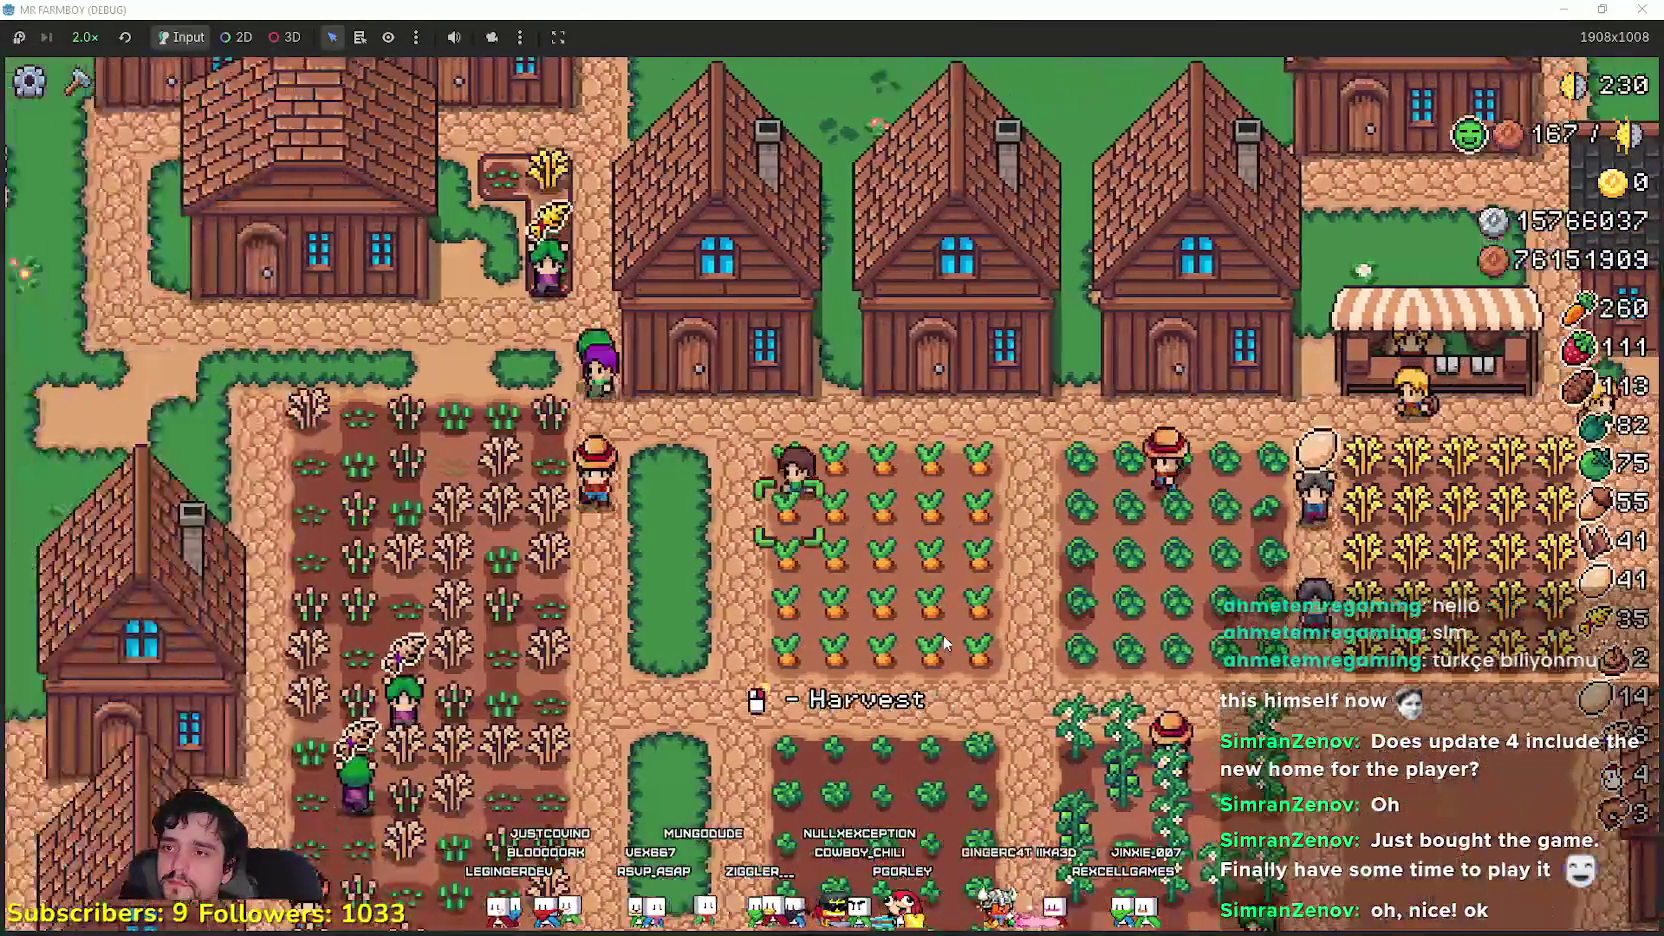
key("w")
key("a")
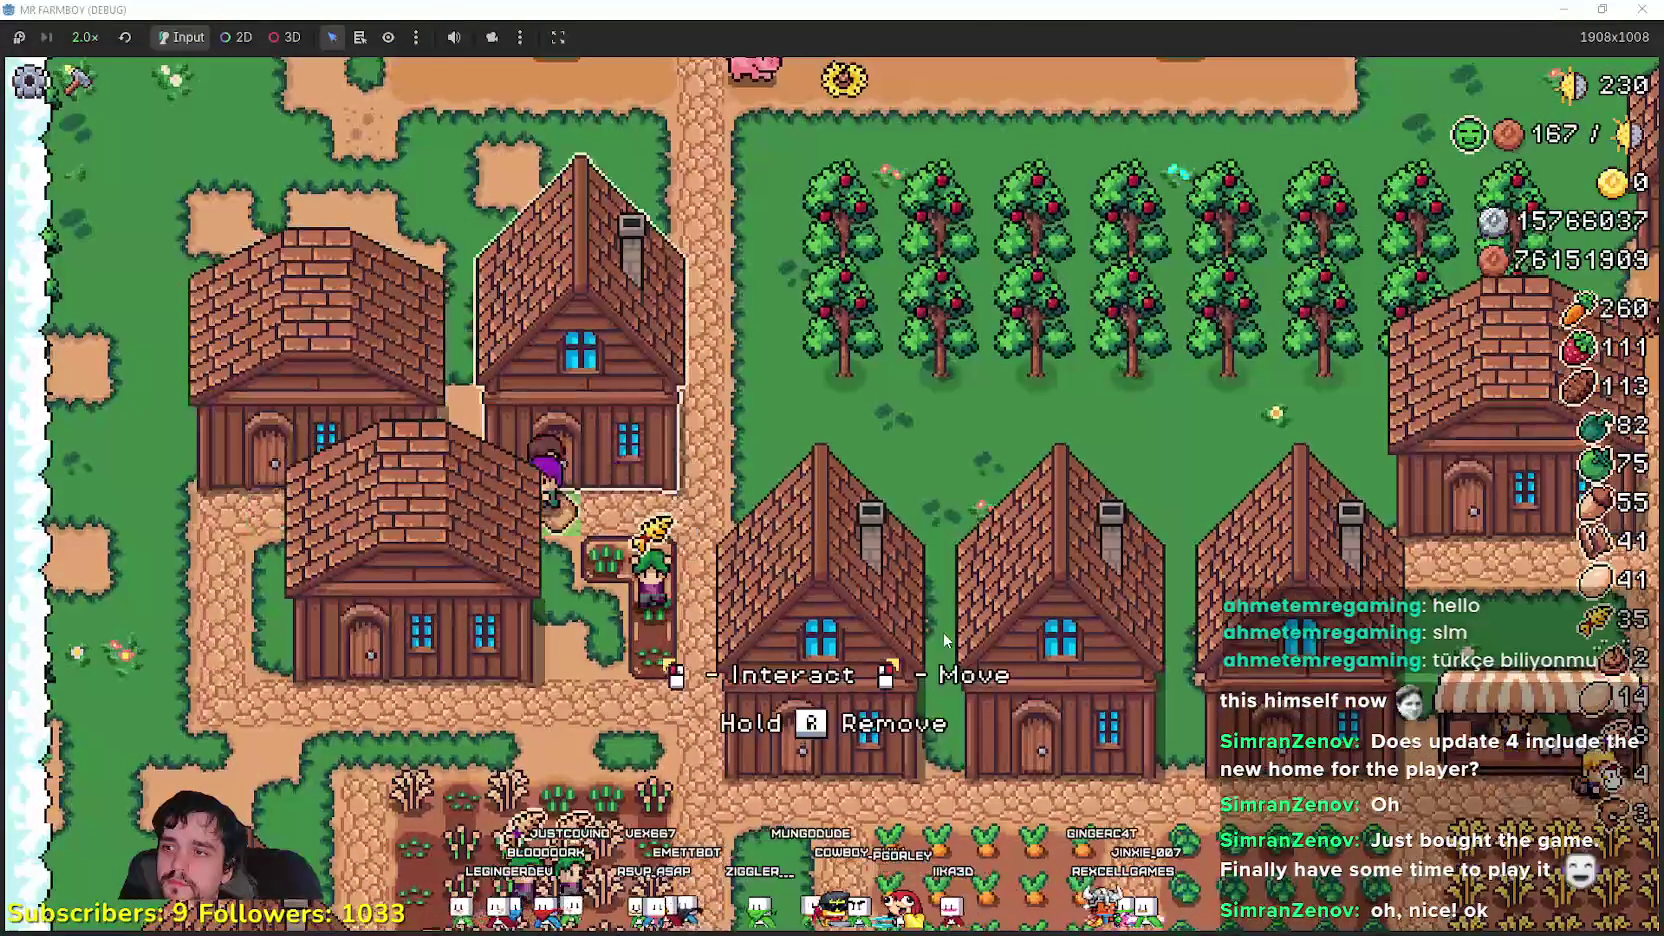
key("w")
key("s")
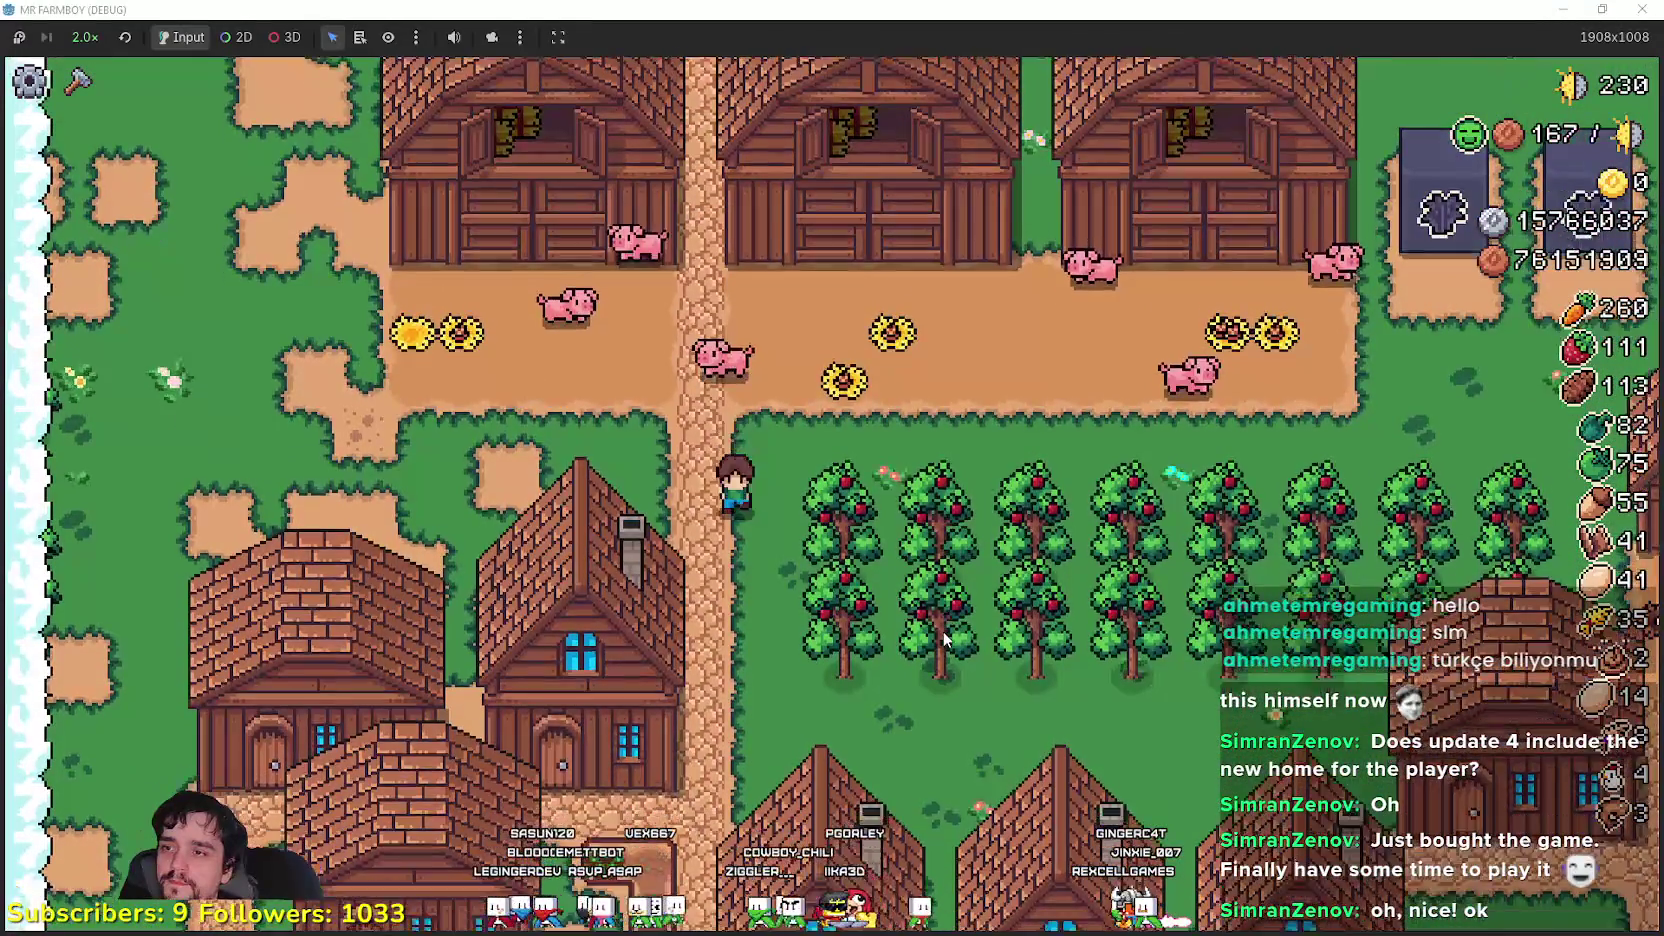
key("e")
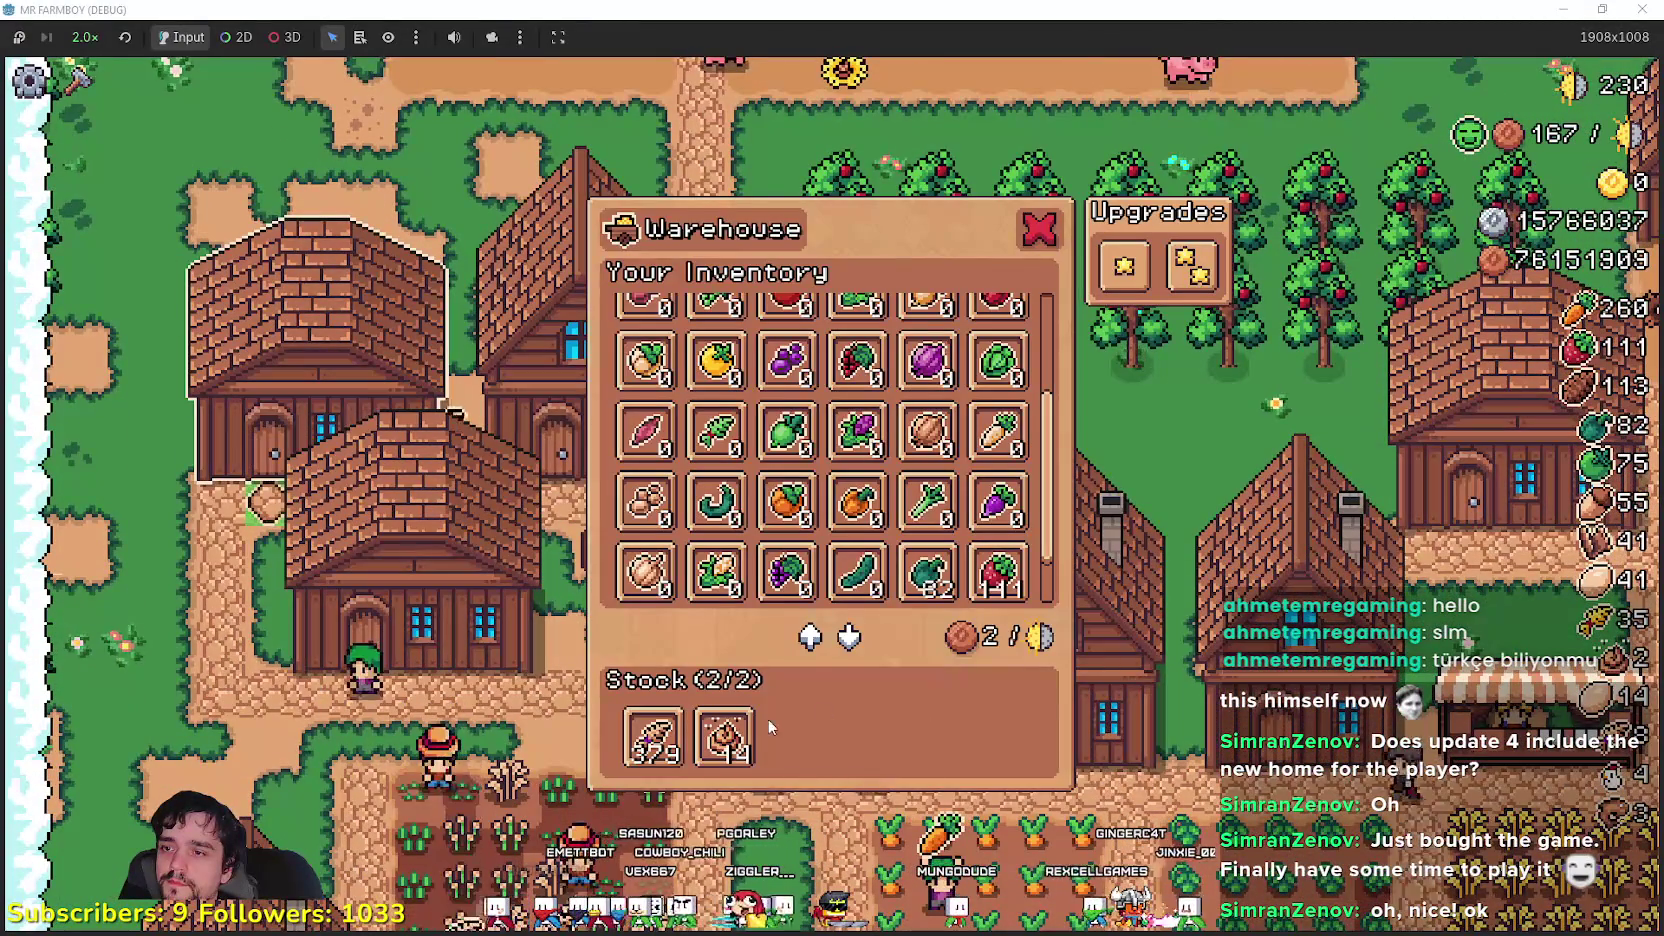
key("Escape")
- Walk to the fields and choose Reclaimed Farm Tile from the Crafting menu
key("s")
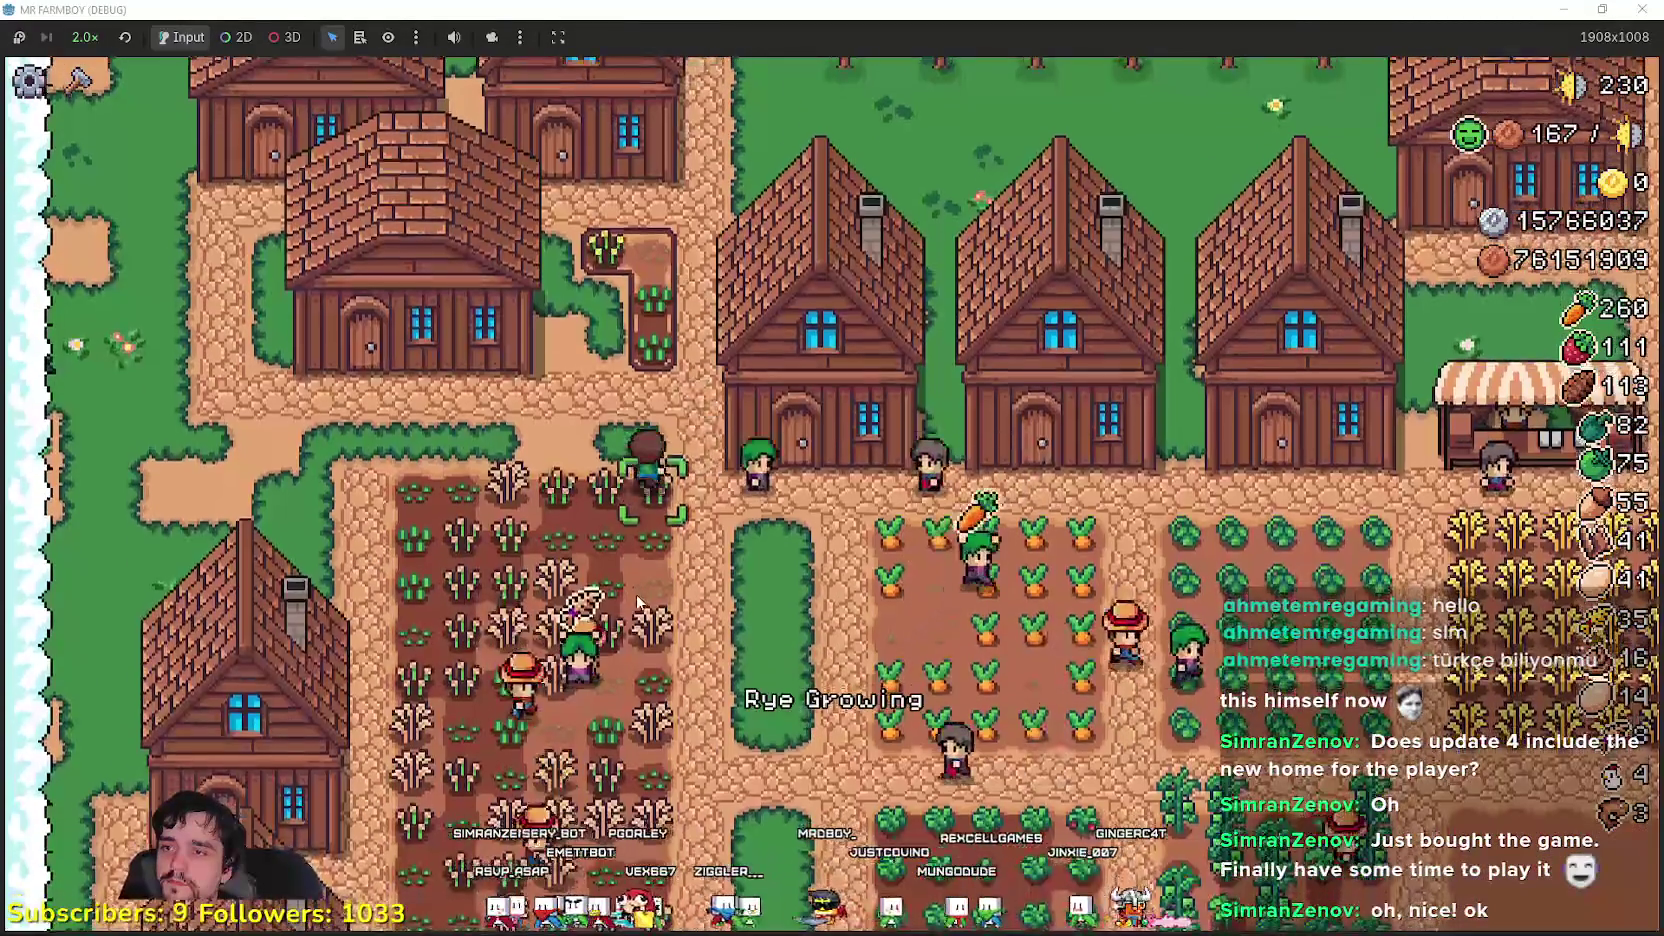
key("c")
left_click(133, 420)
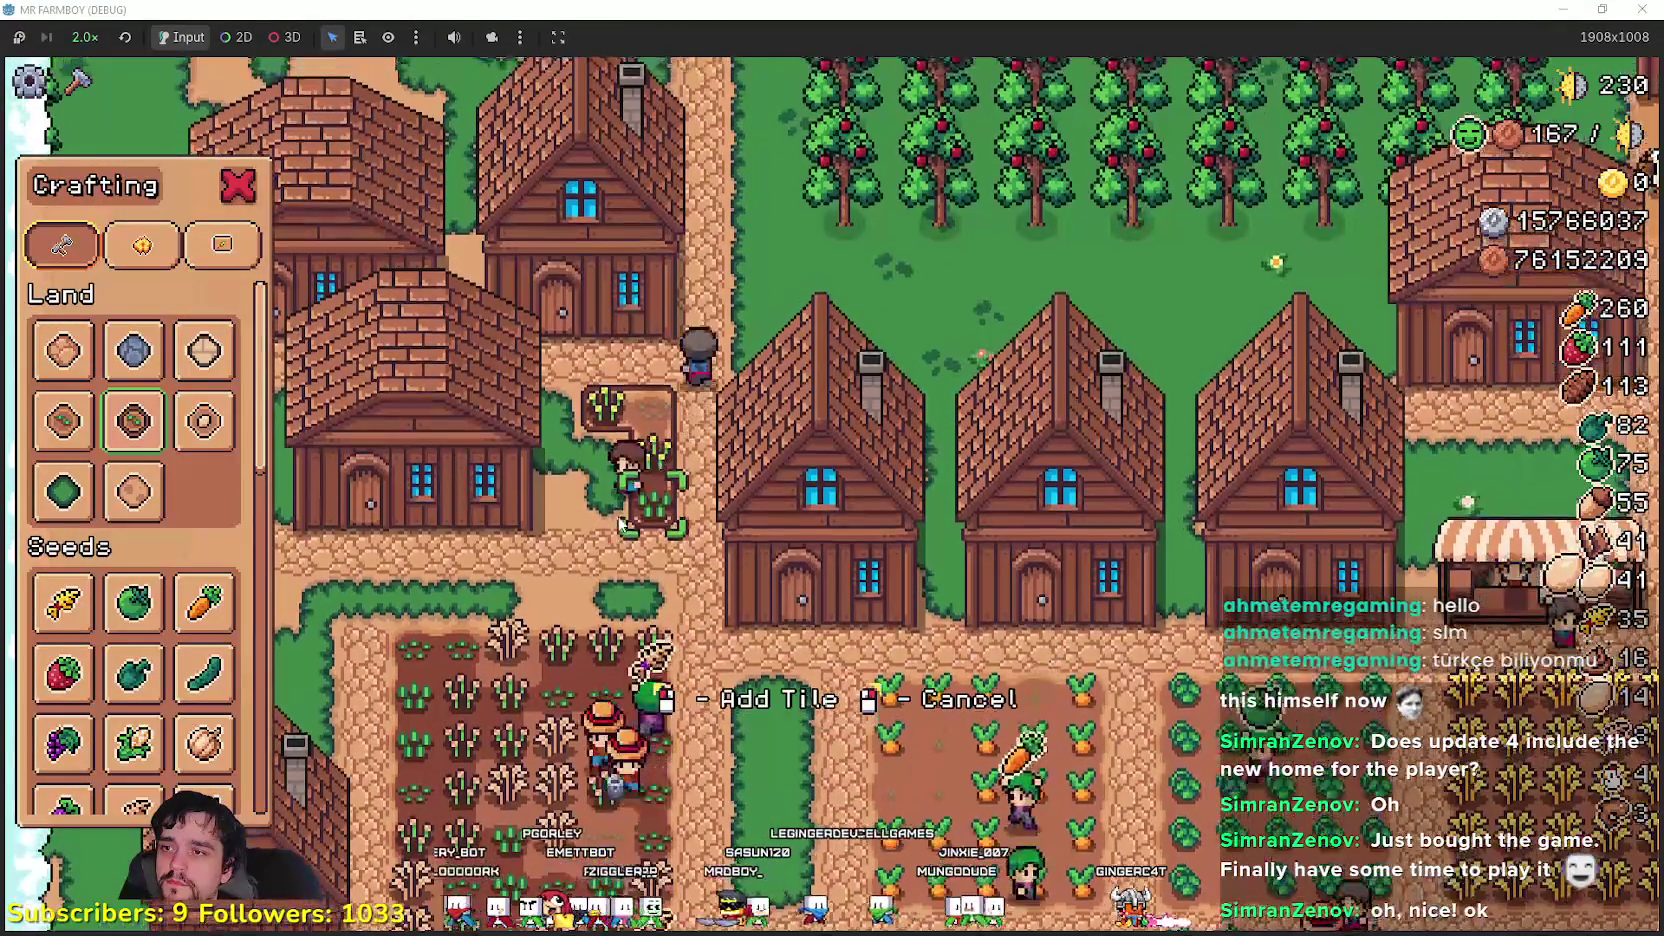
- Place two farm tiles on the small patch by the houses and plant wheat there
key("w")
left_click(560, 495)
left_click(480, 480)
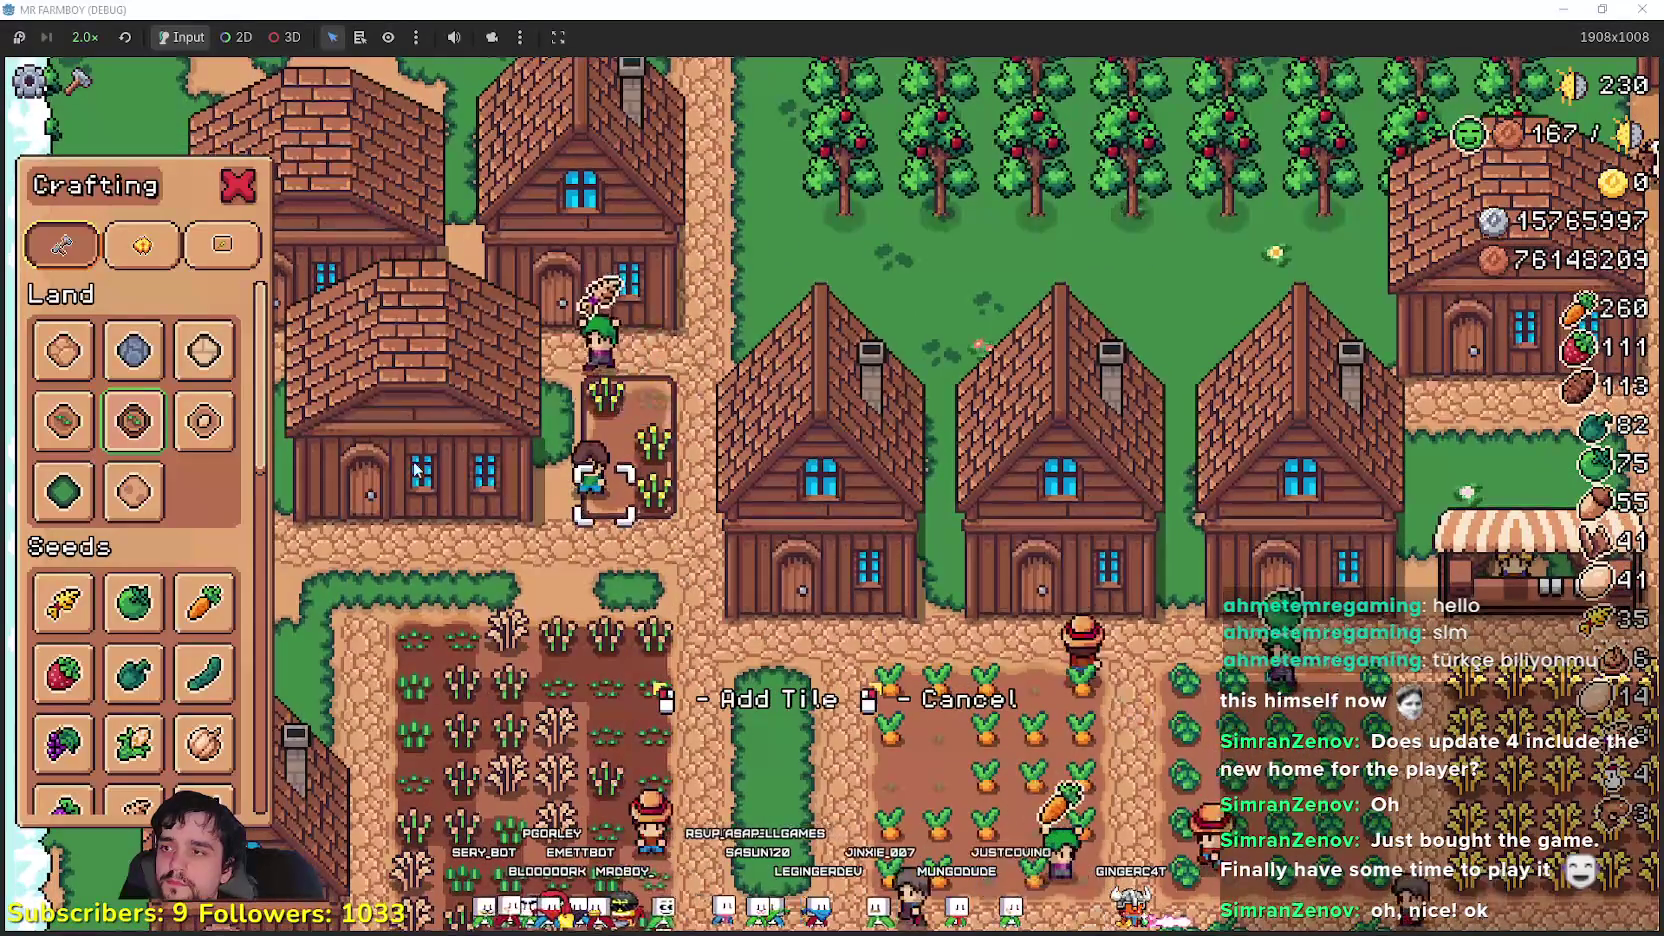
scroll(667, 586, "up", 2)
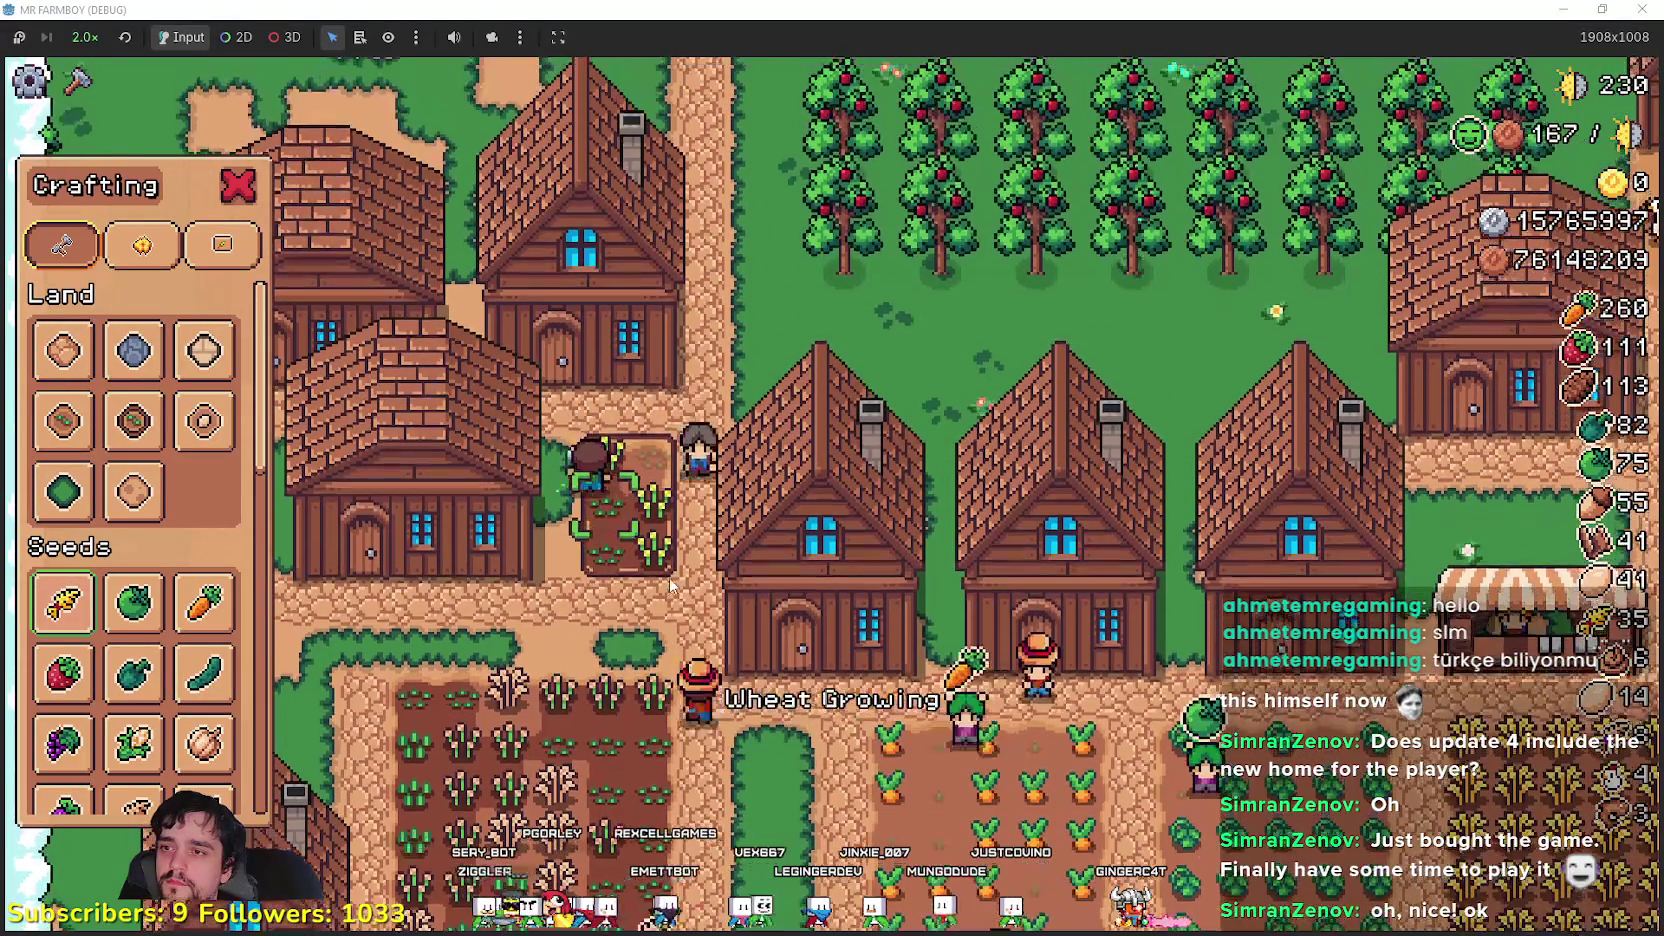
key("d")
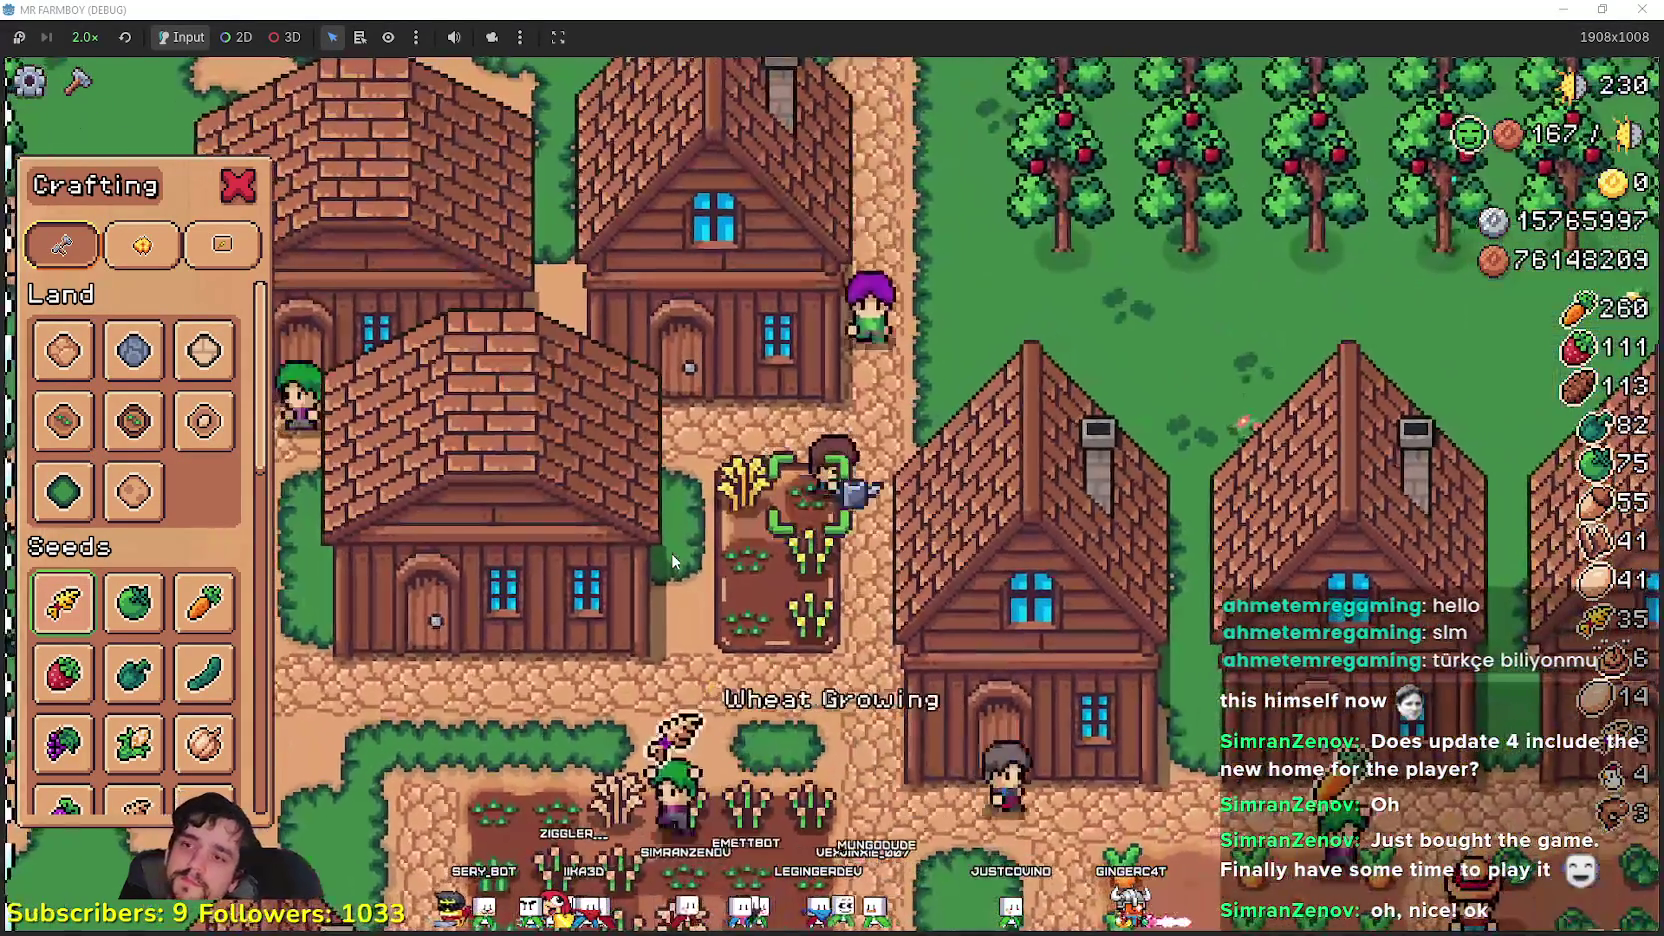
key("a")
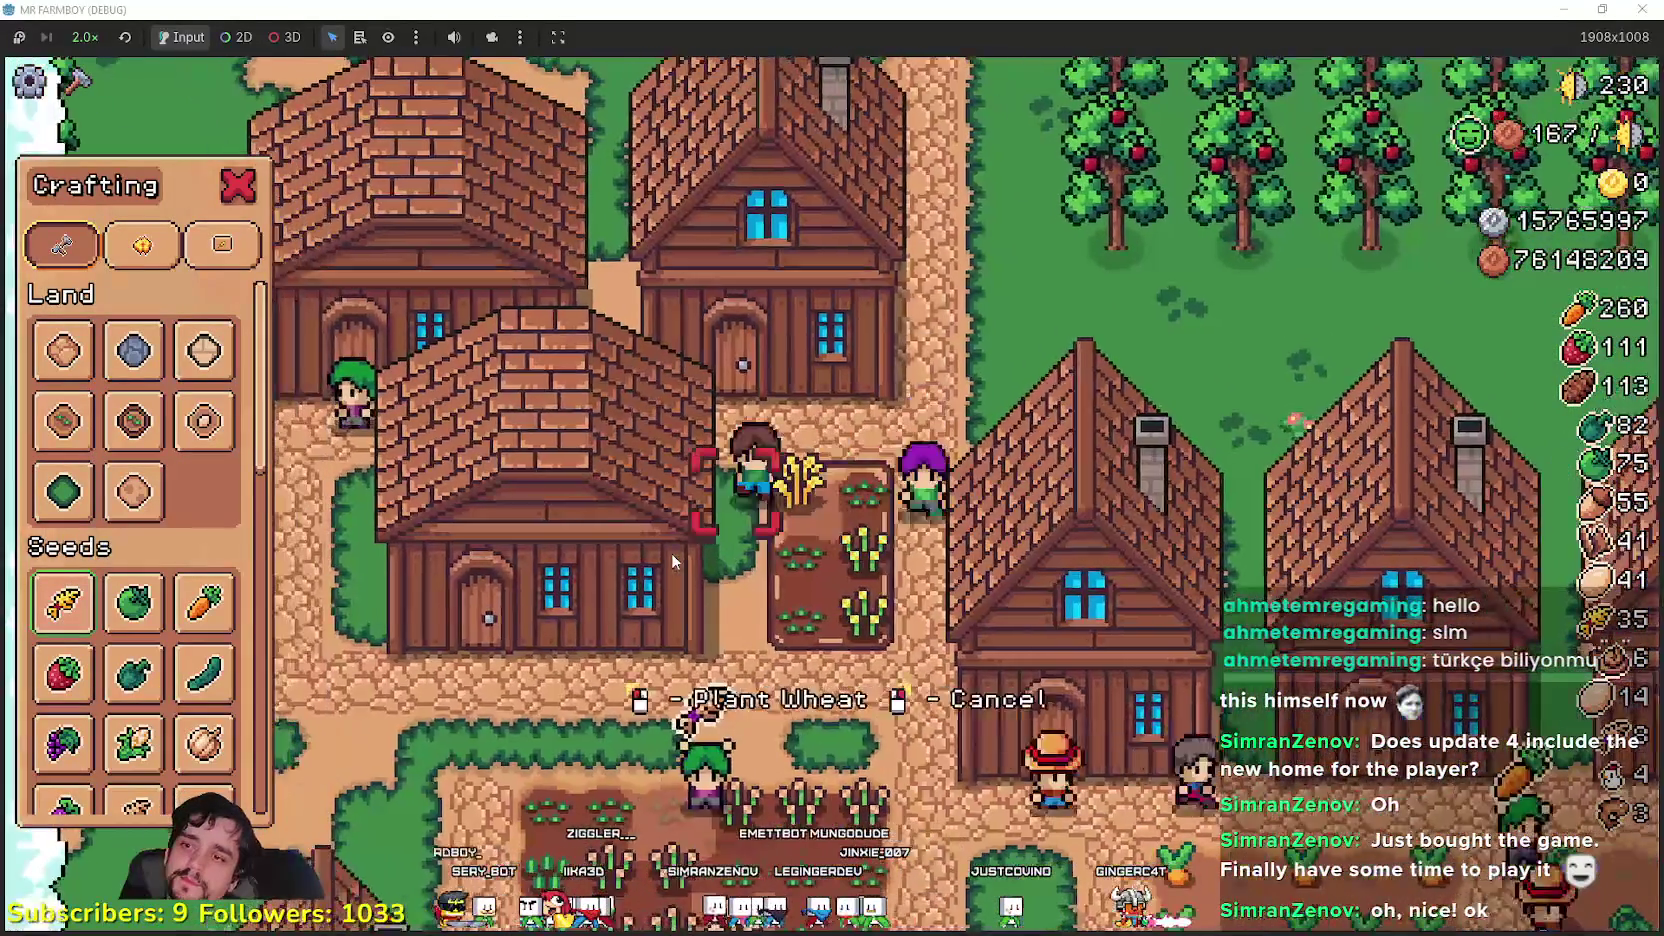
key("Escape")
- Walk onto the ripe wheat to harvest it, then head to the warehouse
key("s")
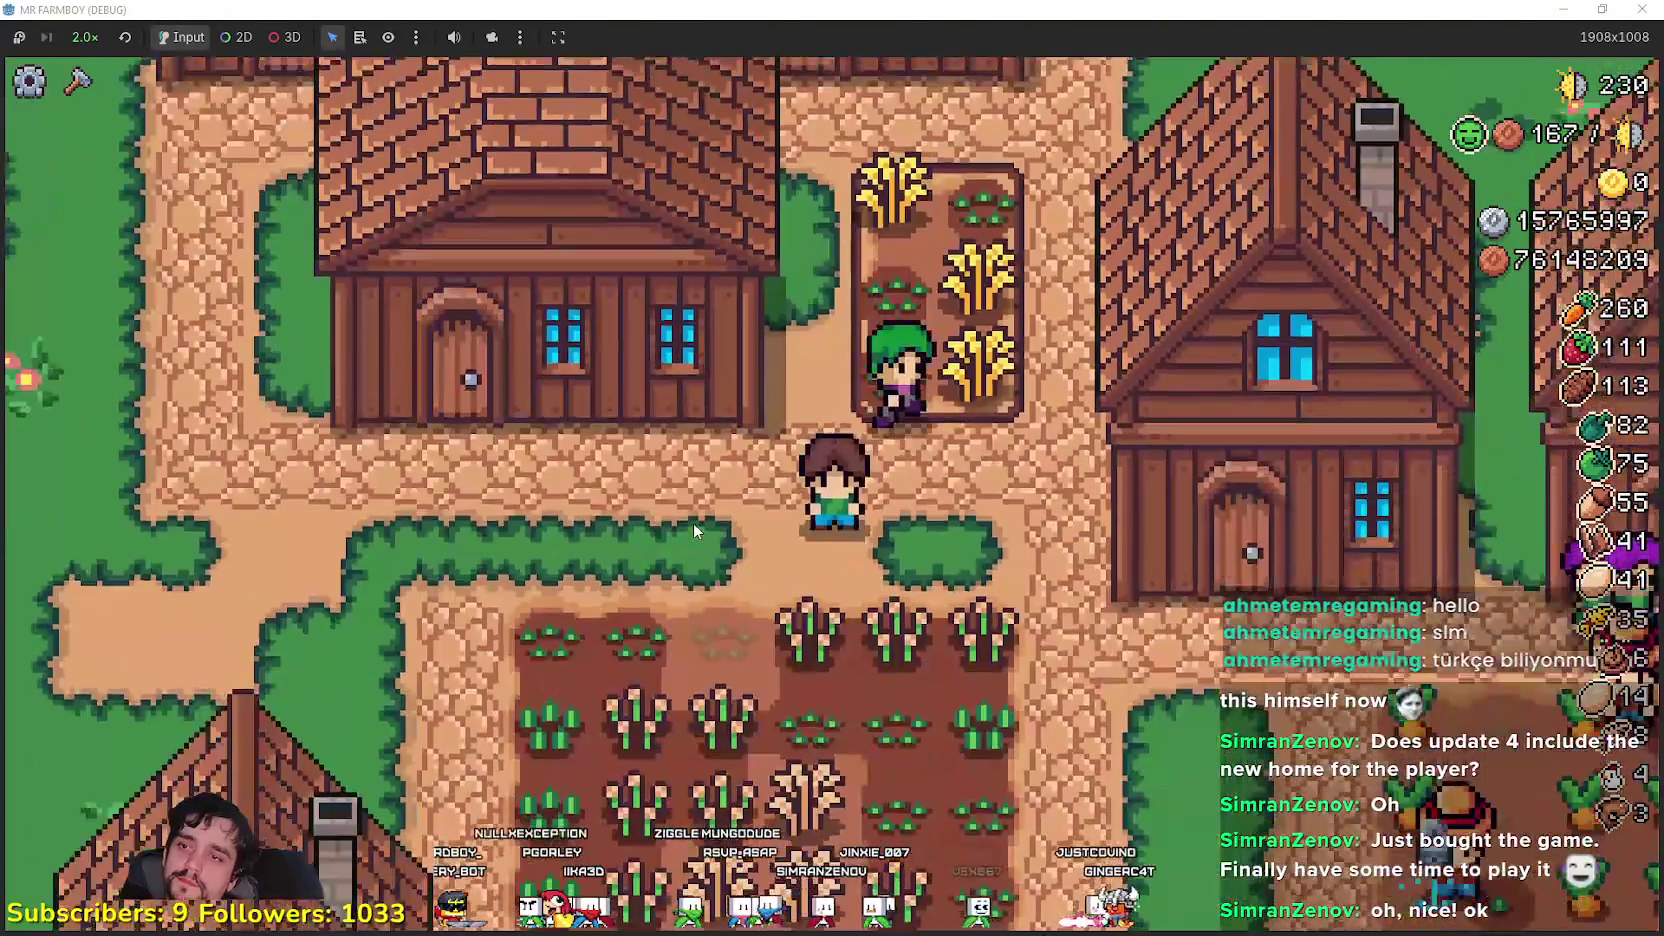
key("w")
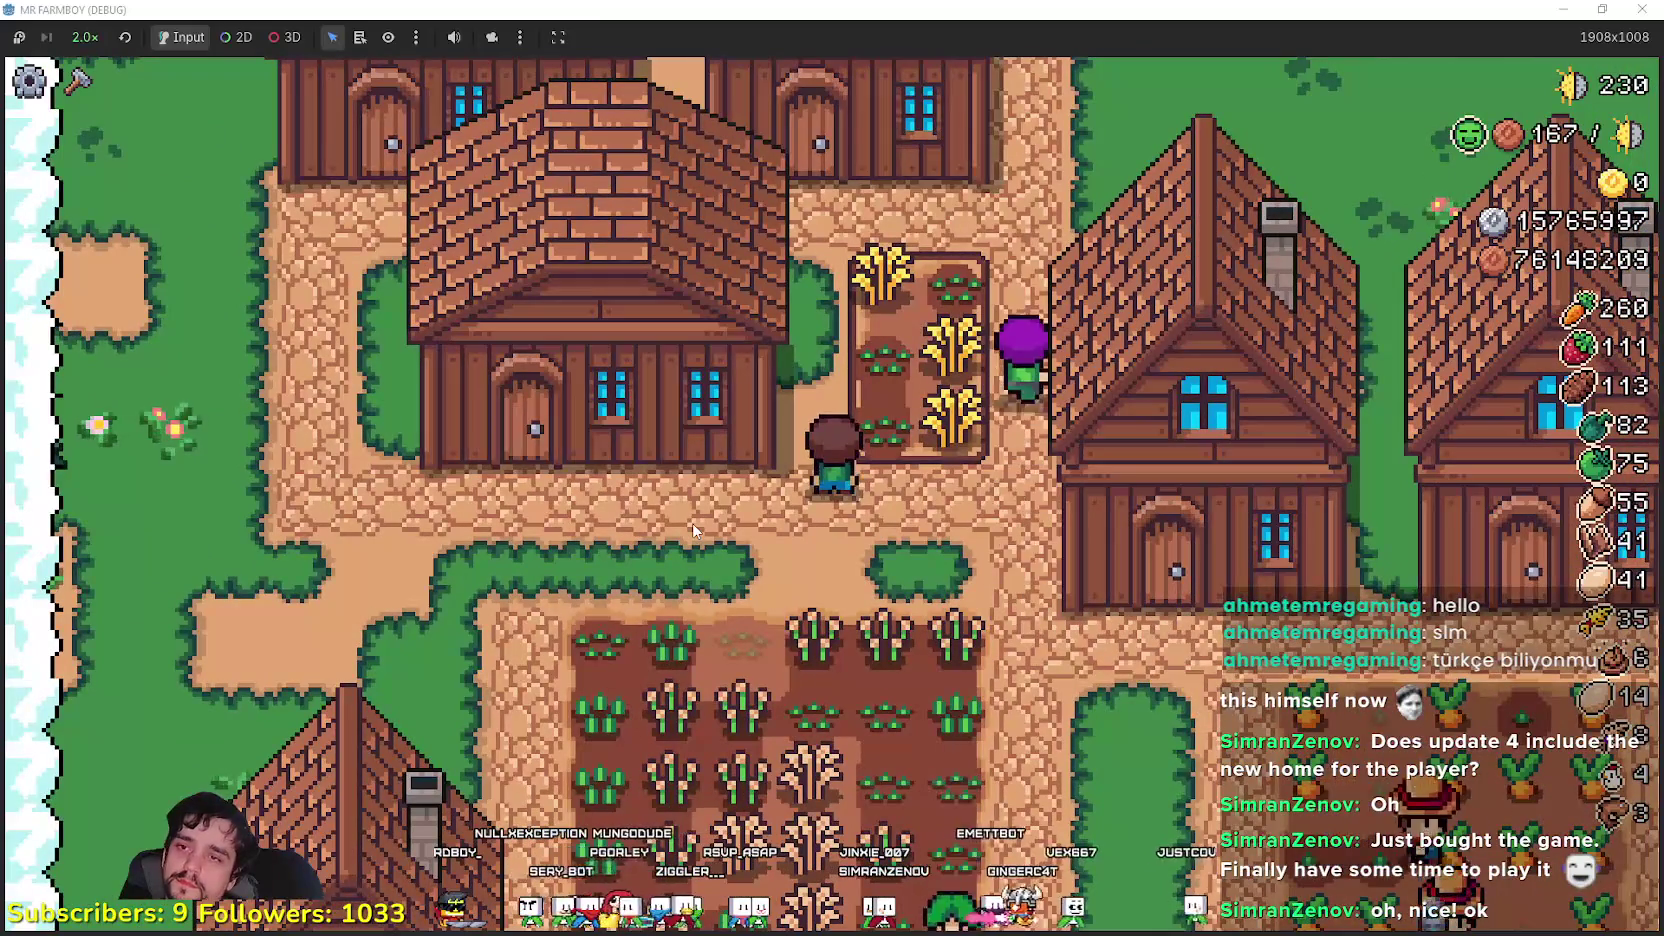
key("d")
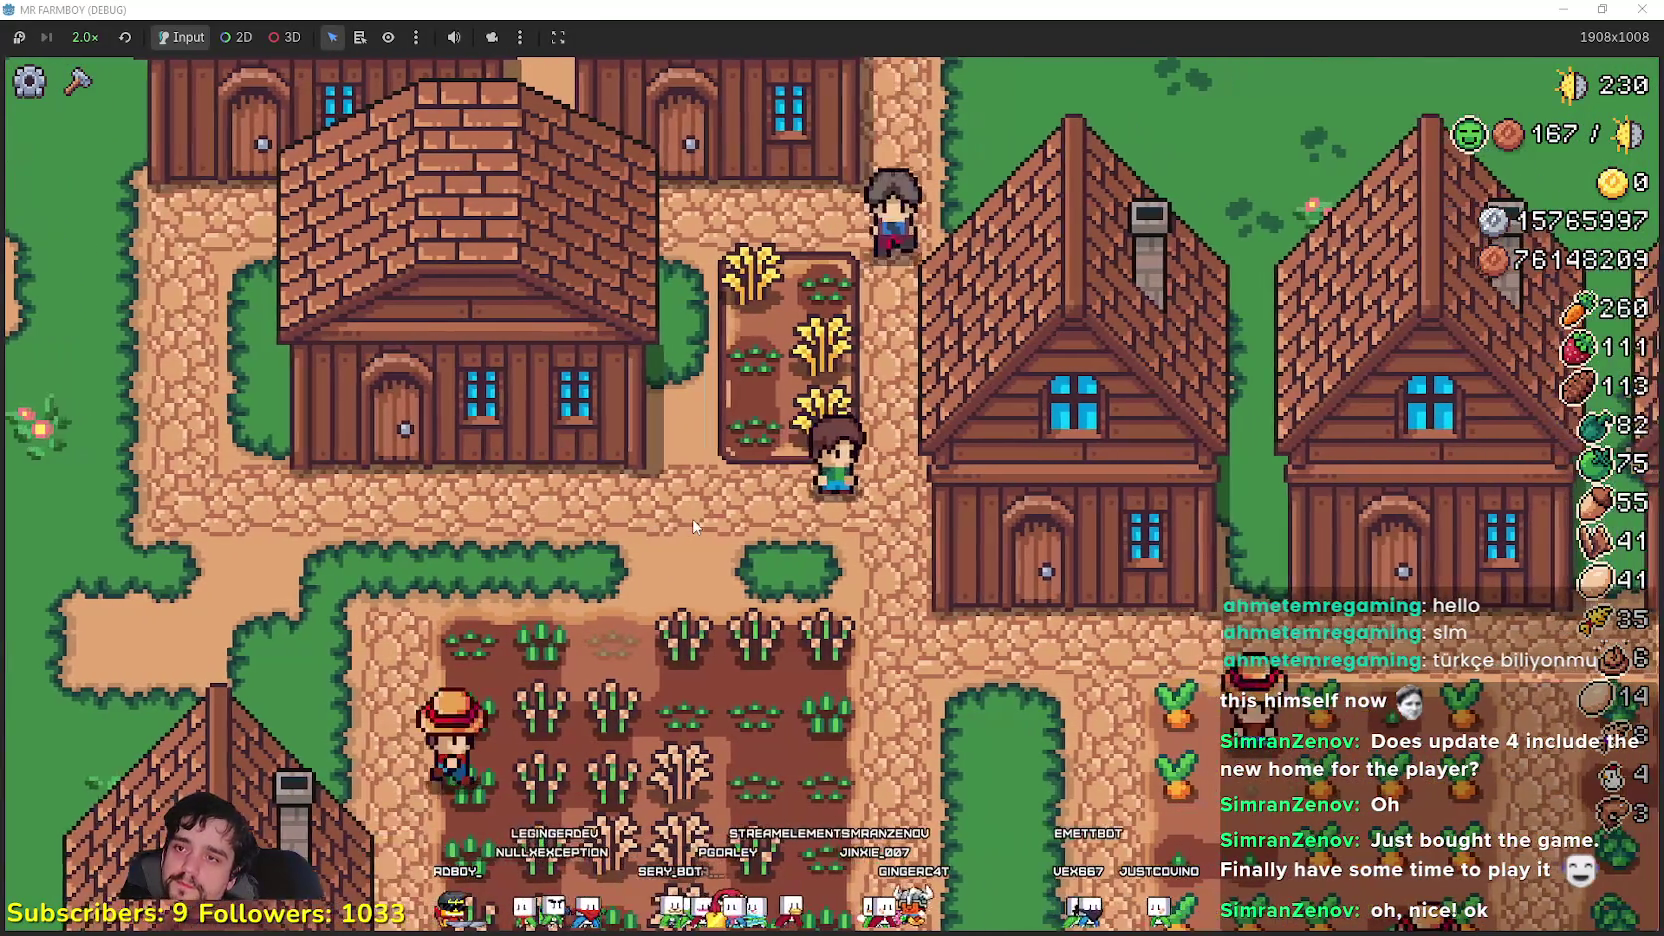
key("w")
key("a")
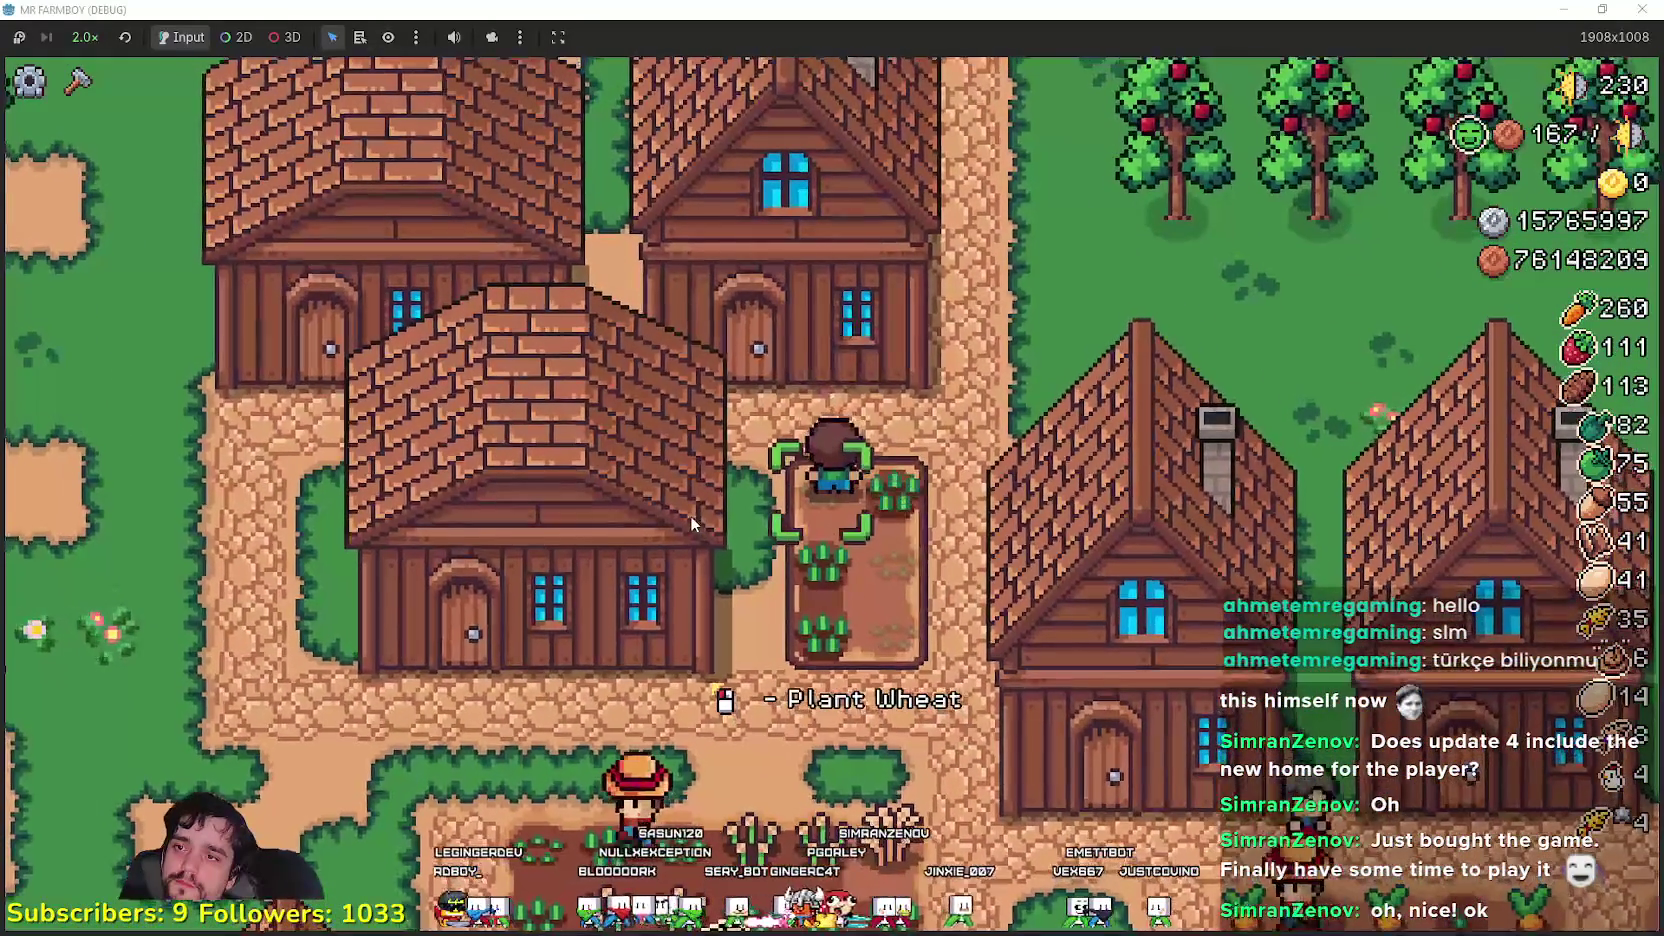
key("s")
key("a")
left_click(714, 504)
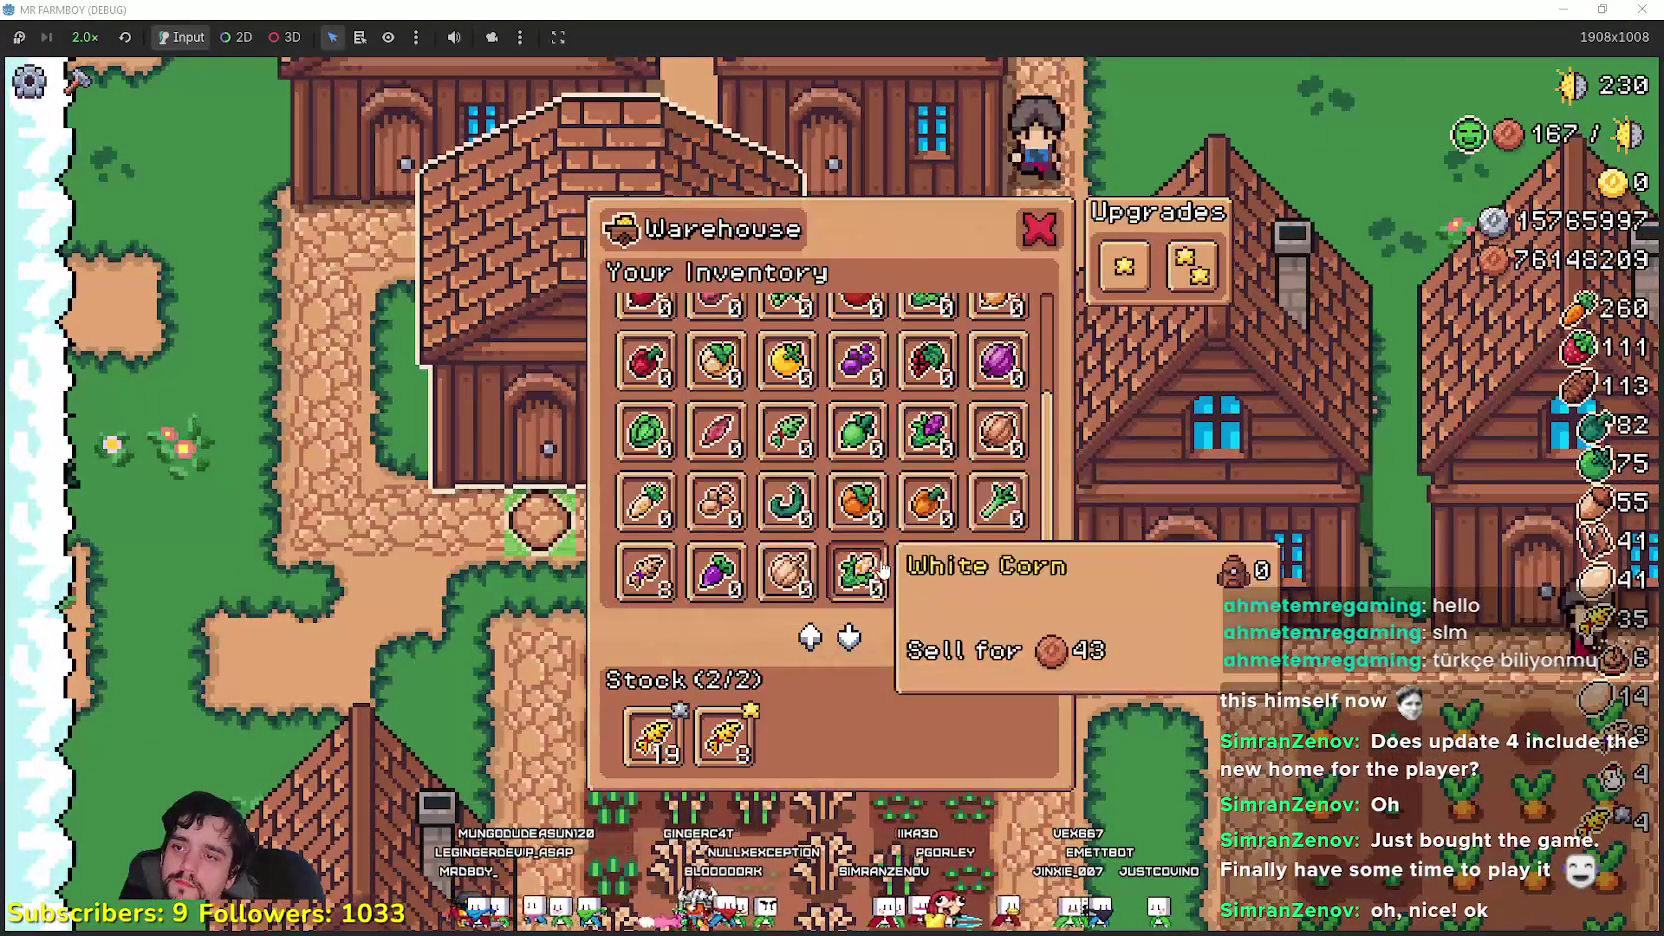
scroll(995, 495, "up", 5)
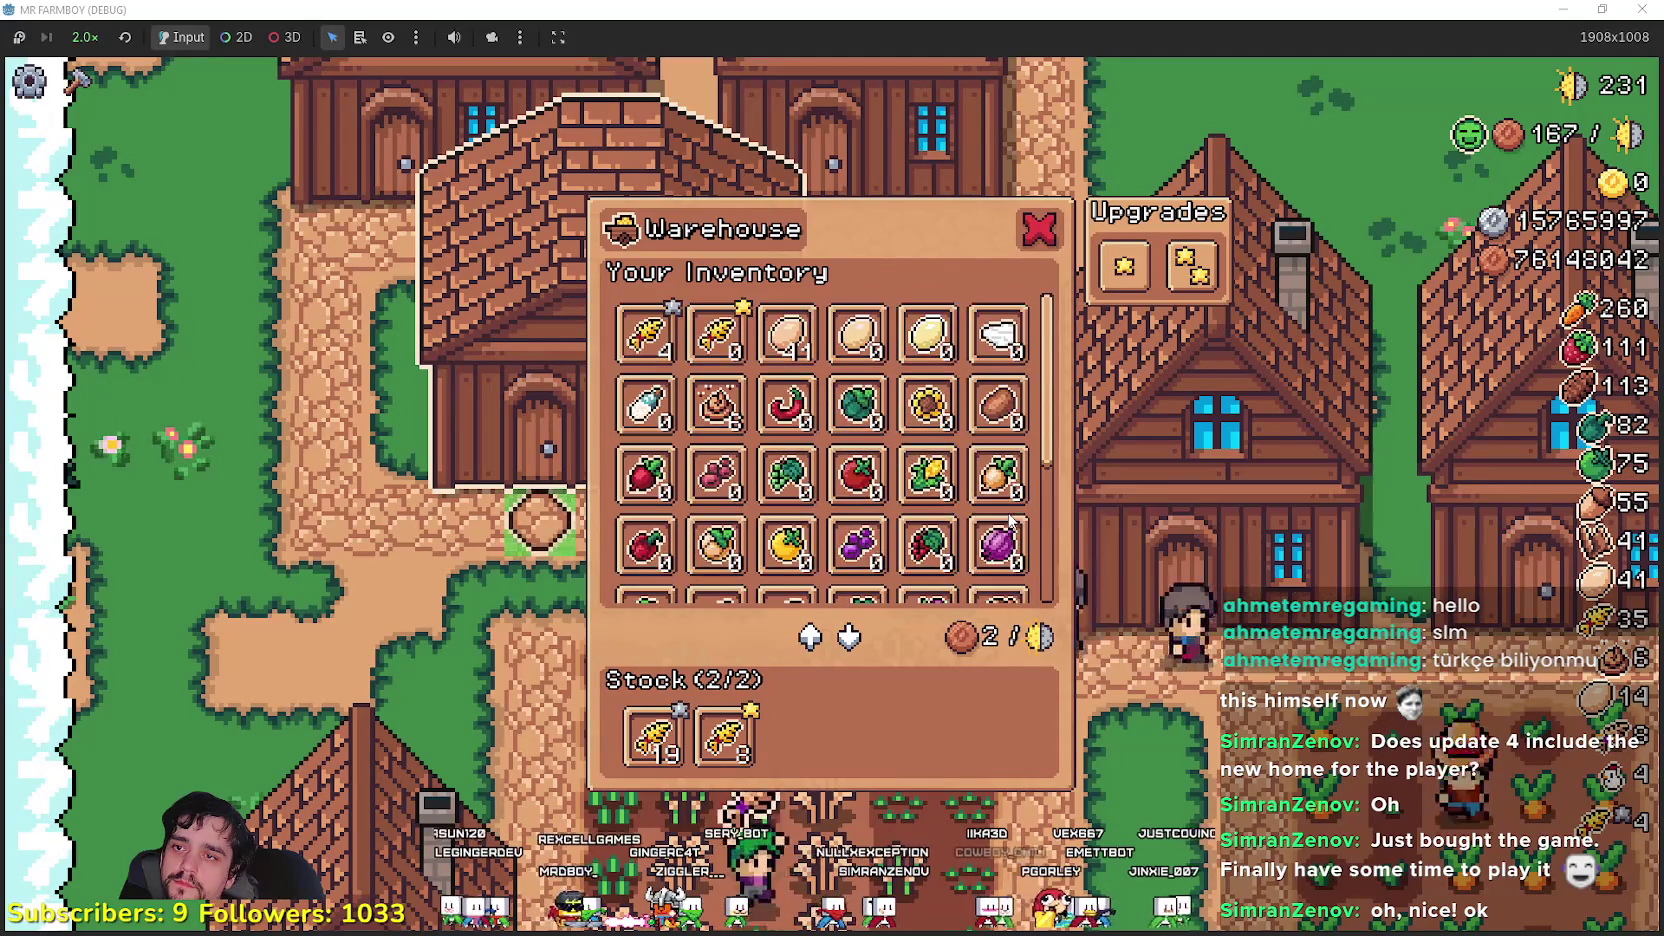
scroll(960, 520, "down", 5)
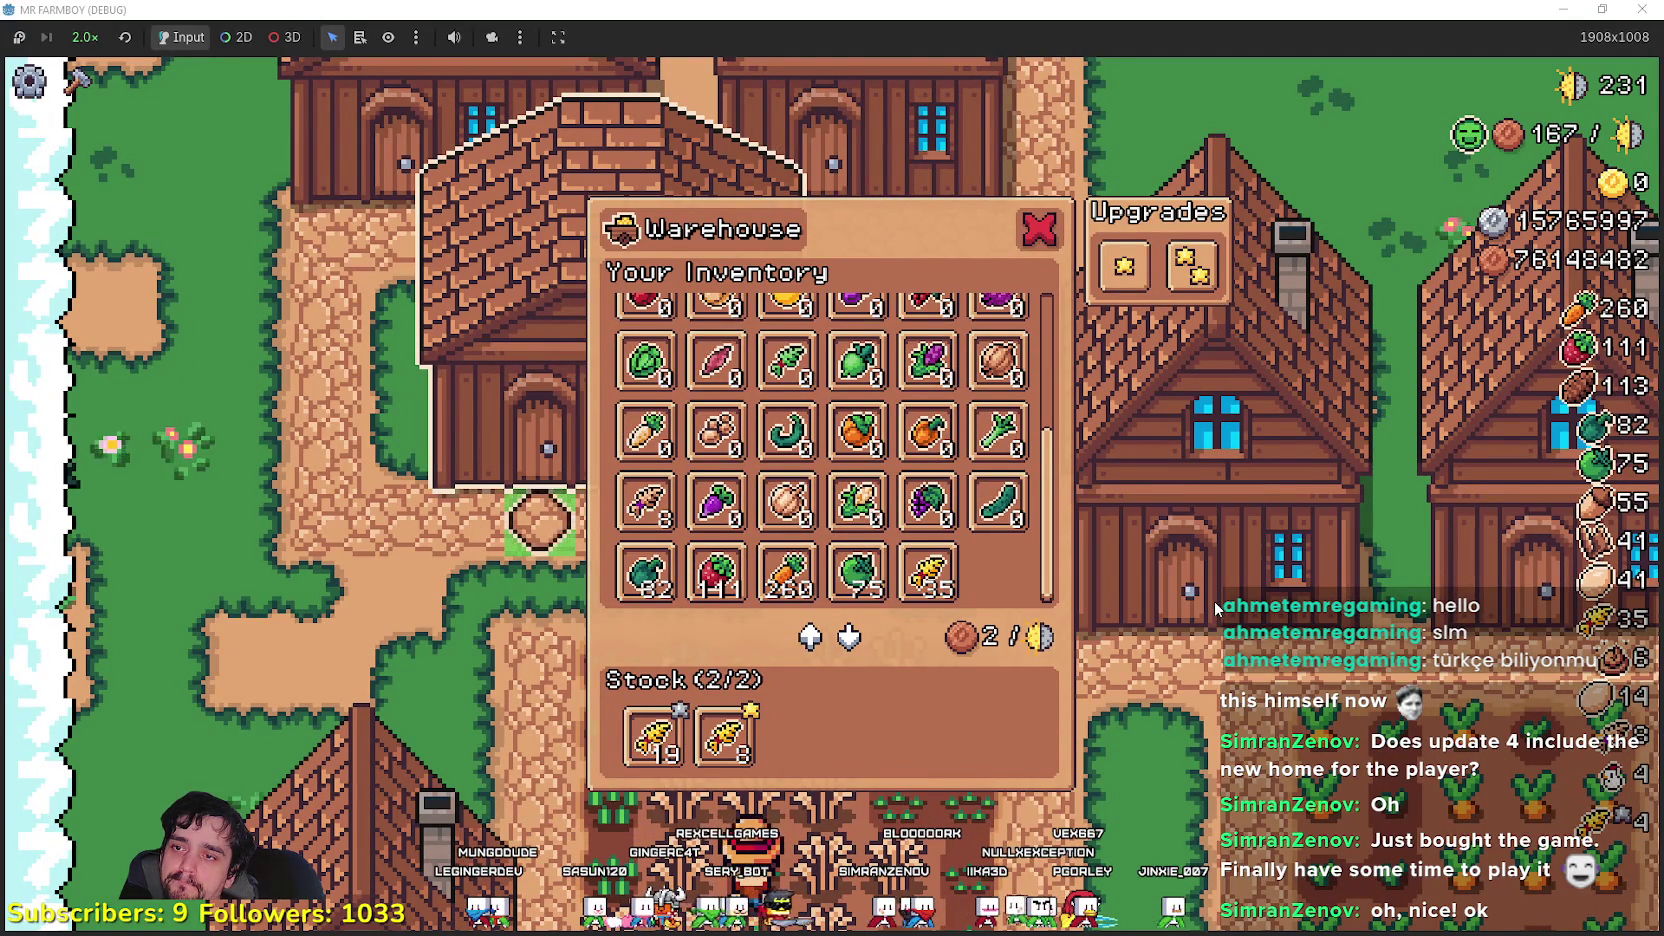
mouse_move(914, 588)
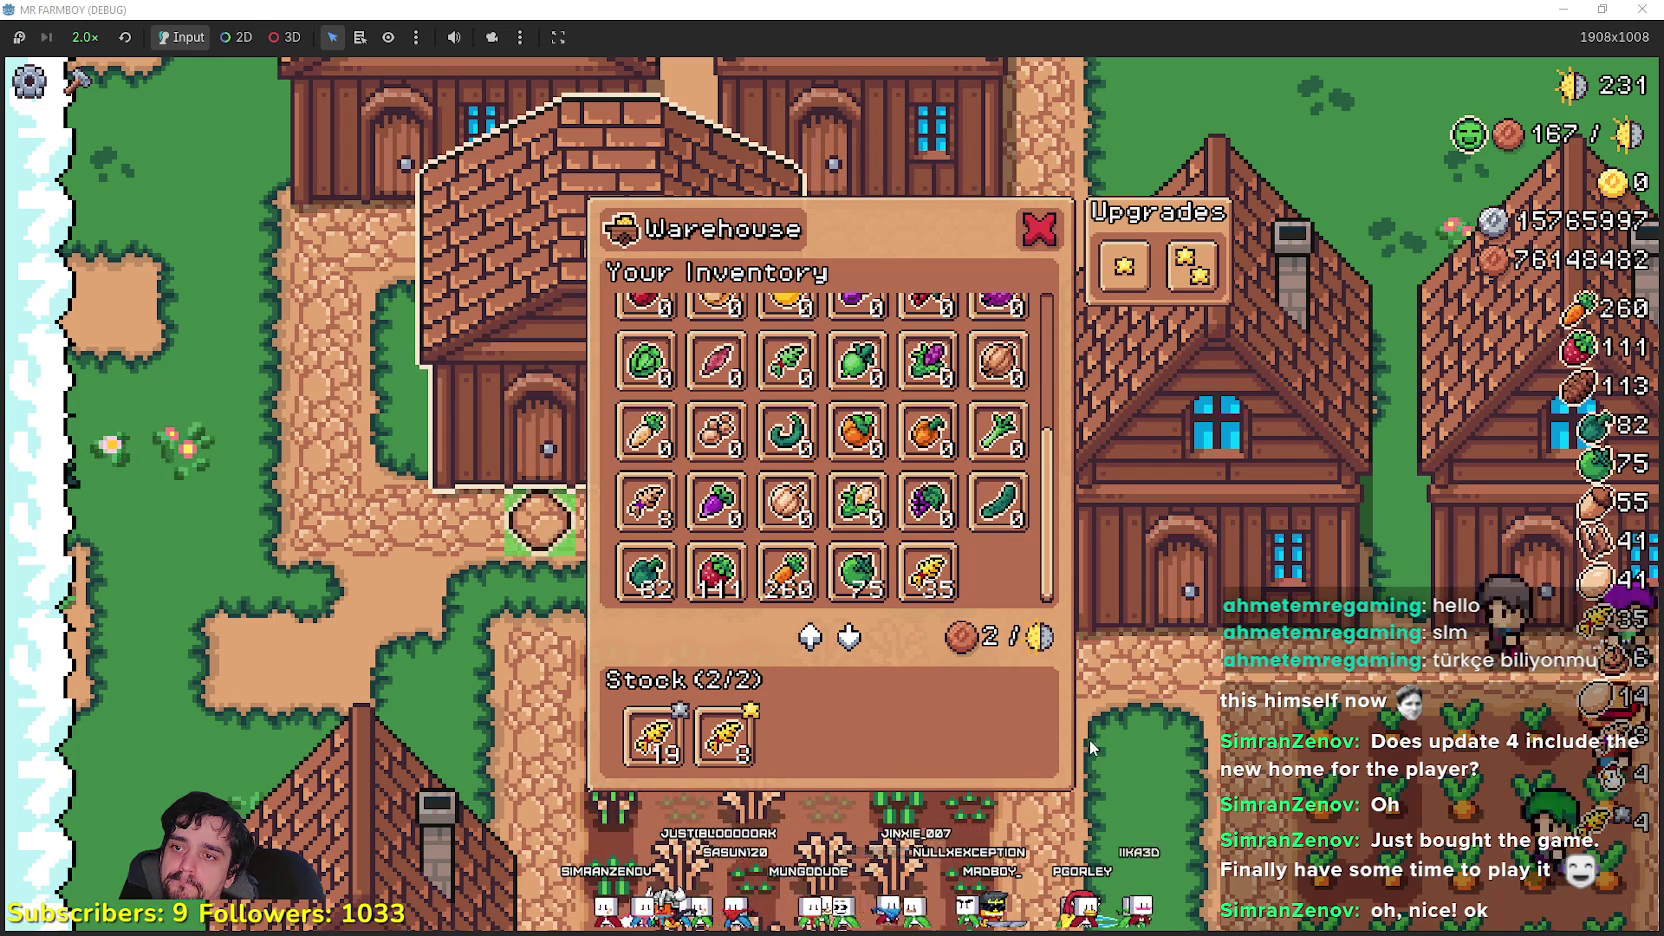
key("s")
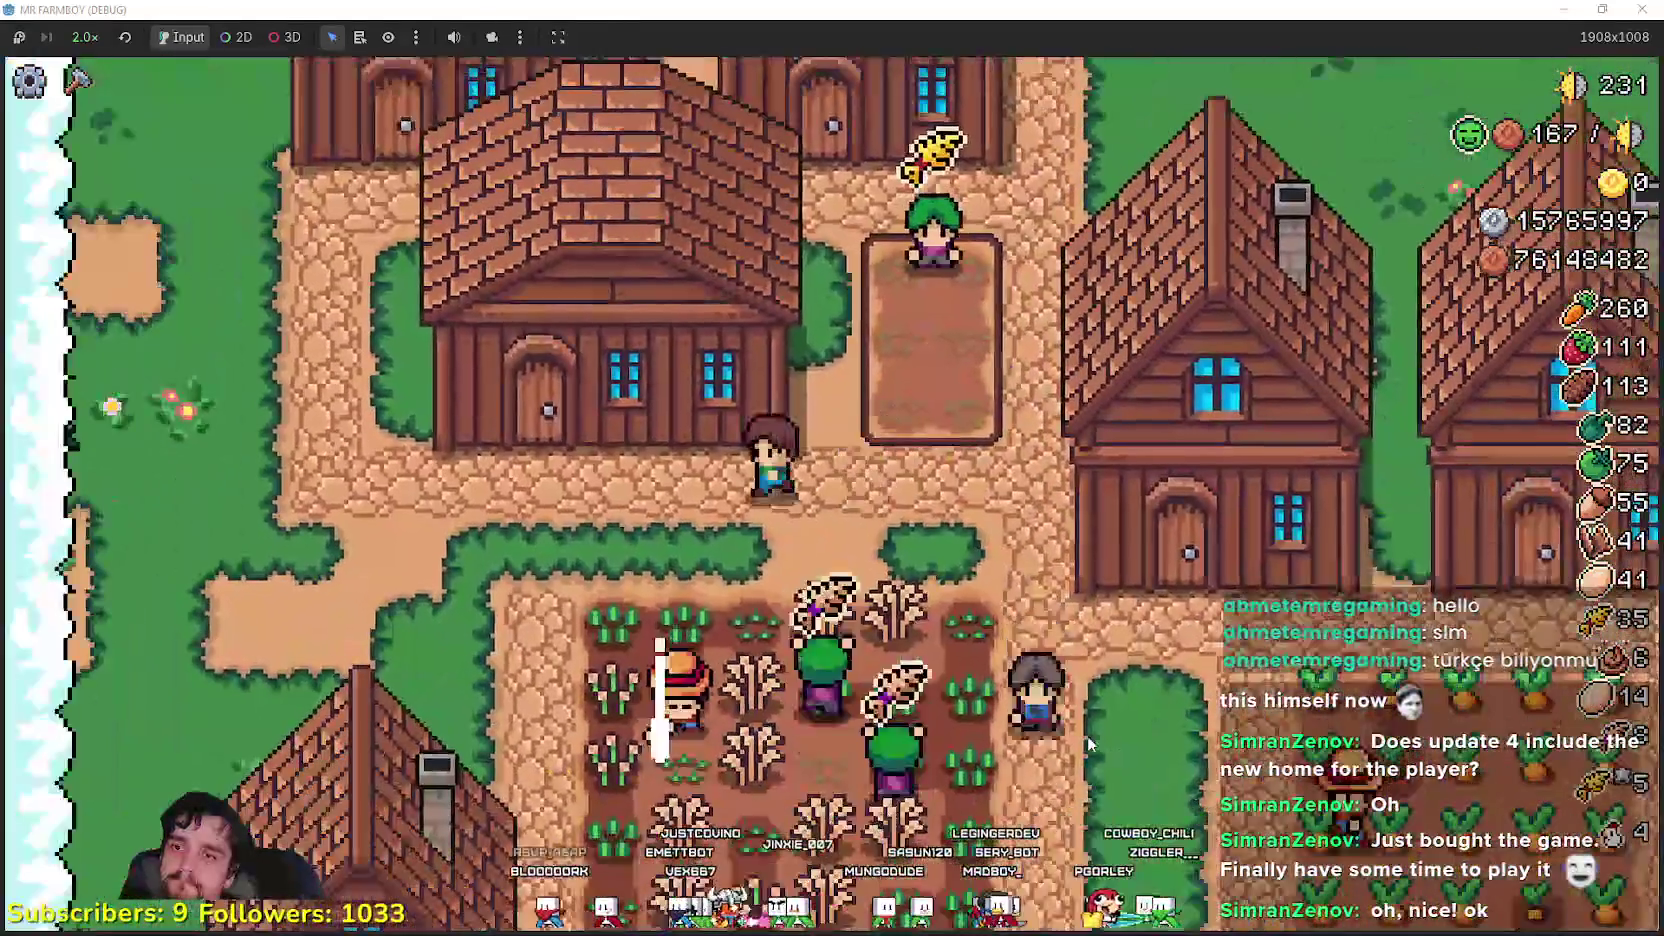
key("w")
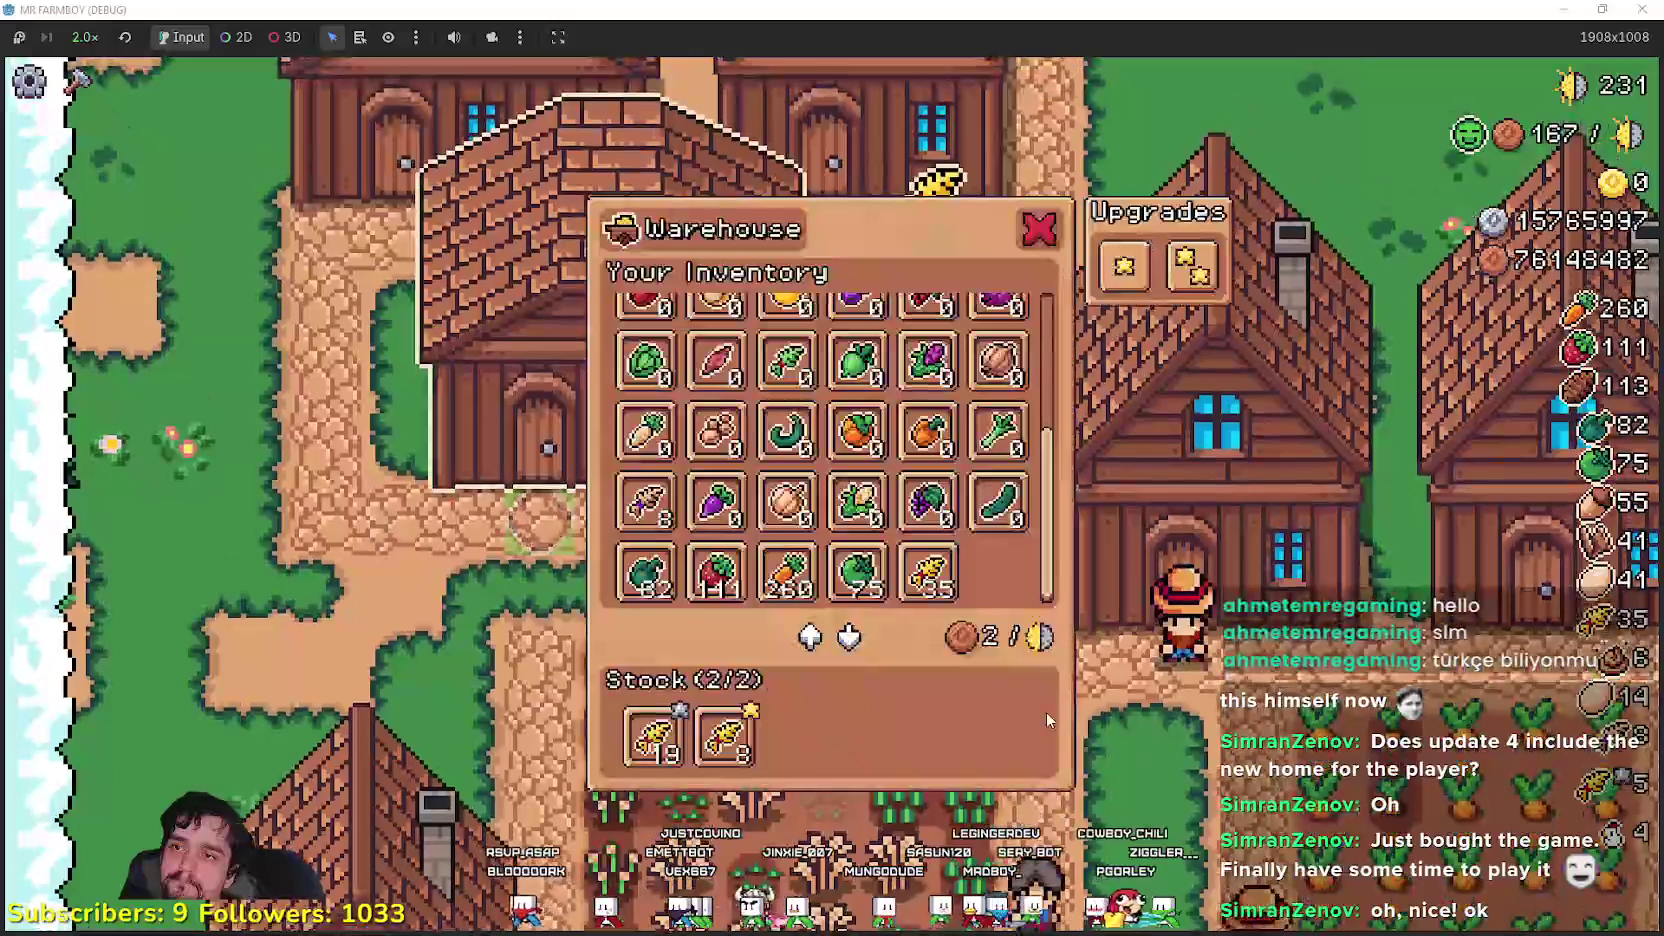
scroll(985, 585, "up", 3)
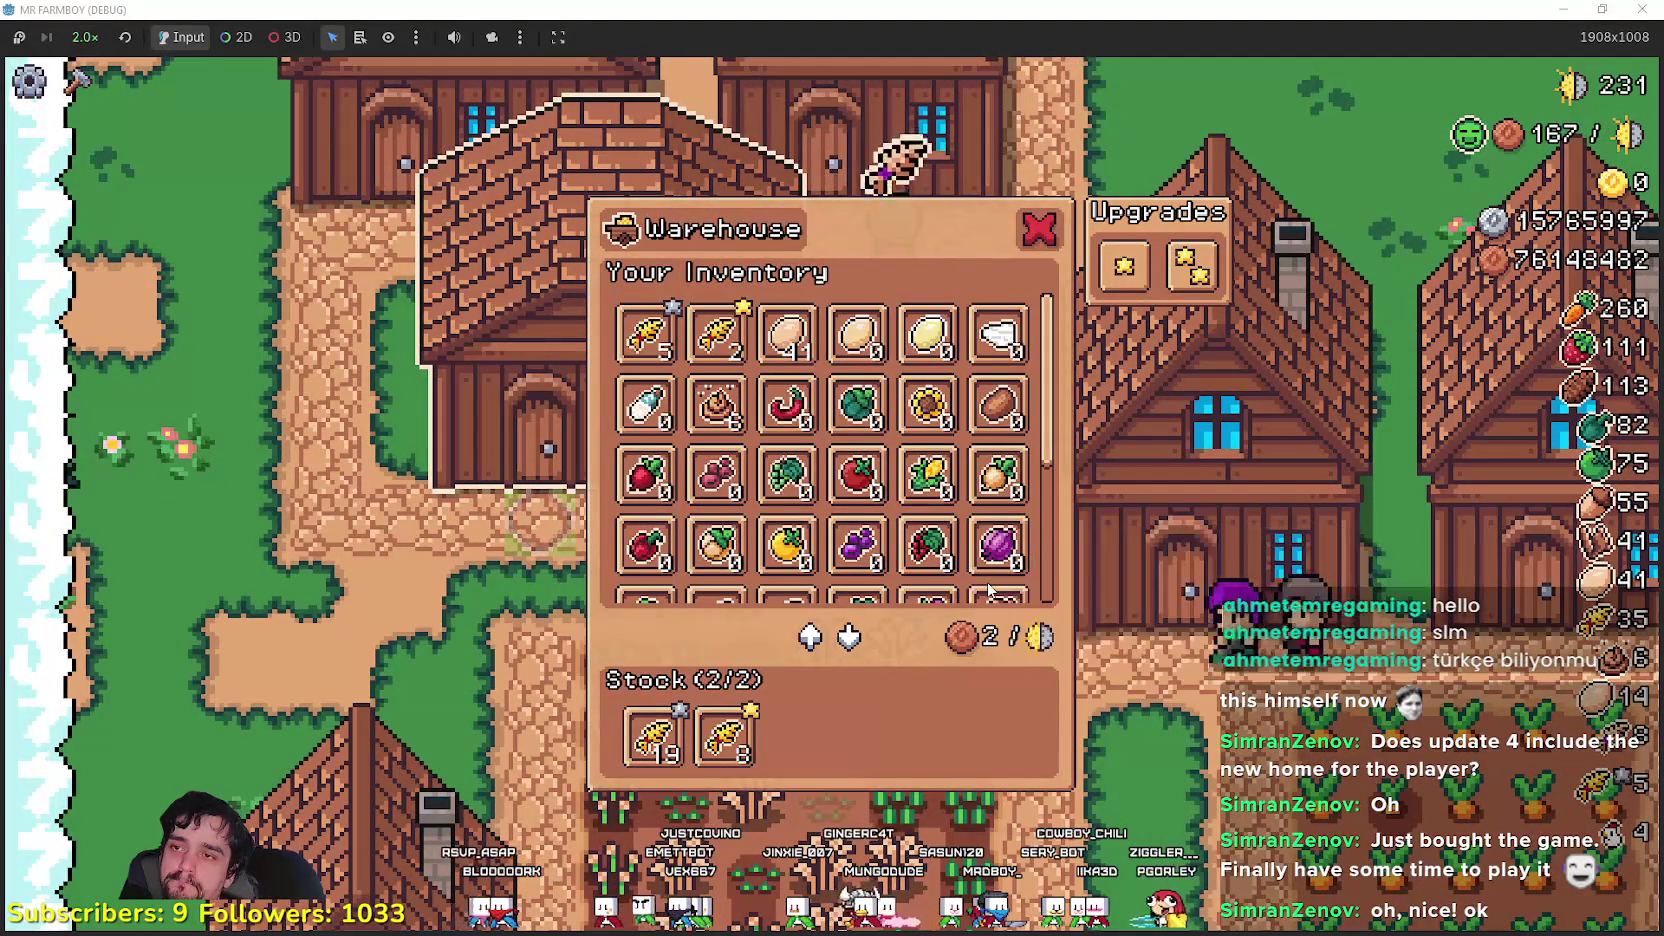
scroll(988, 588, "up", 3)
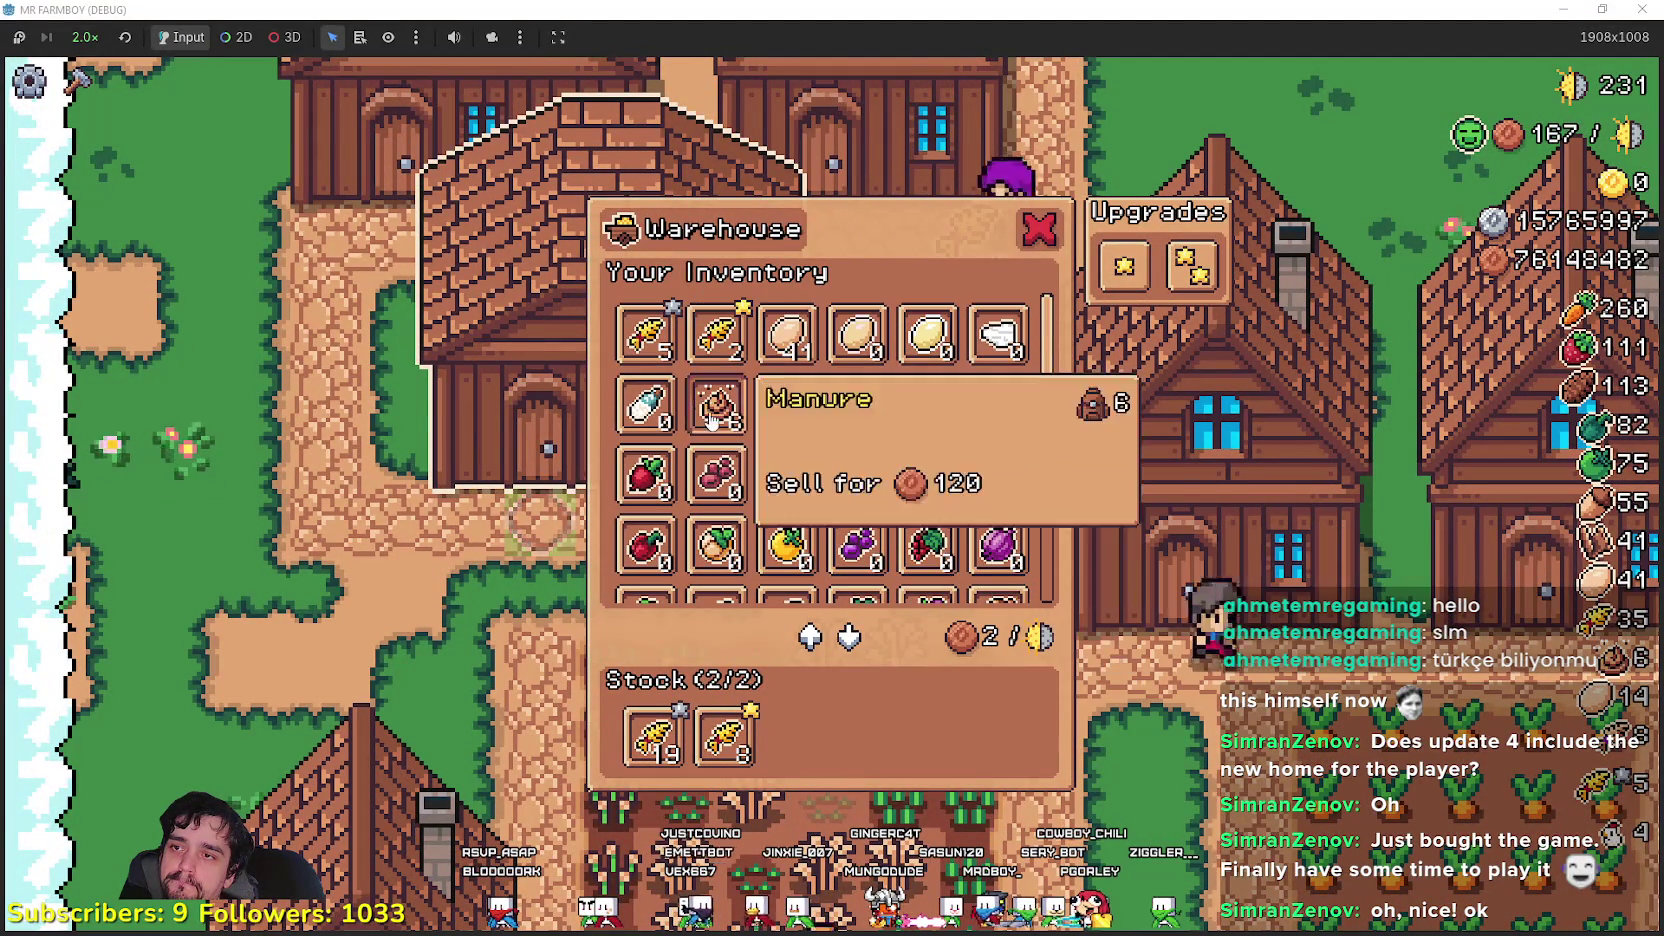
scroll(950, 520, "down", 5)
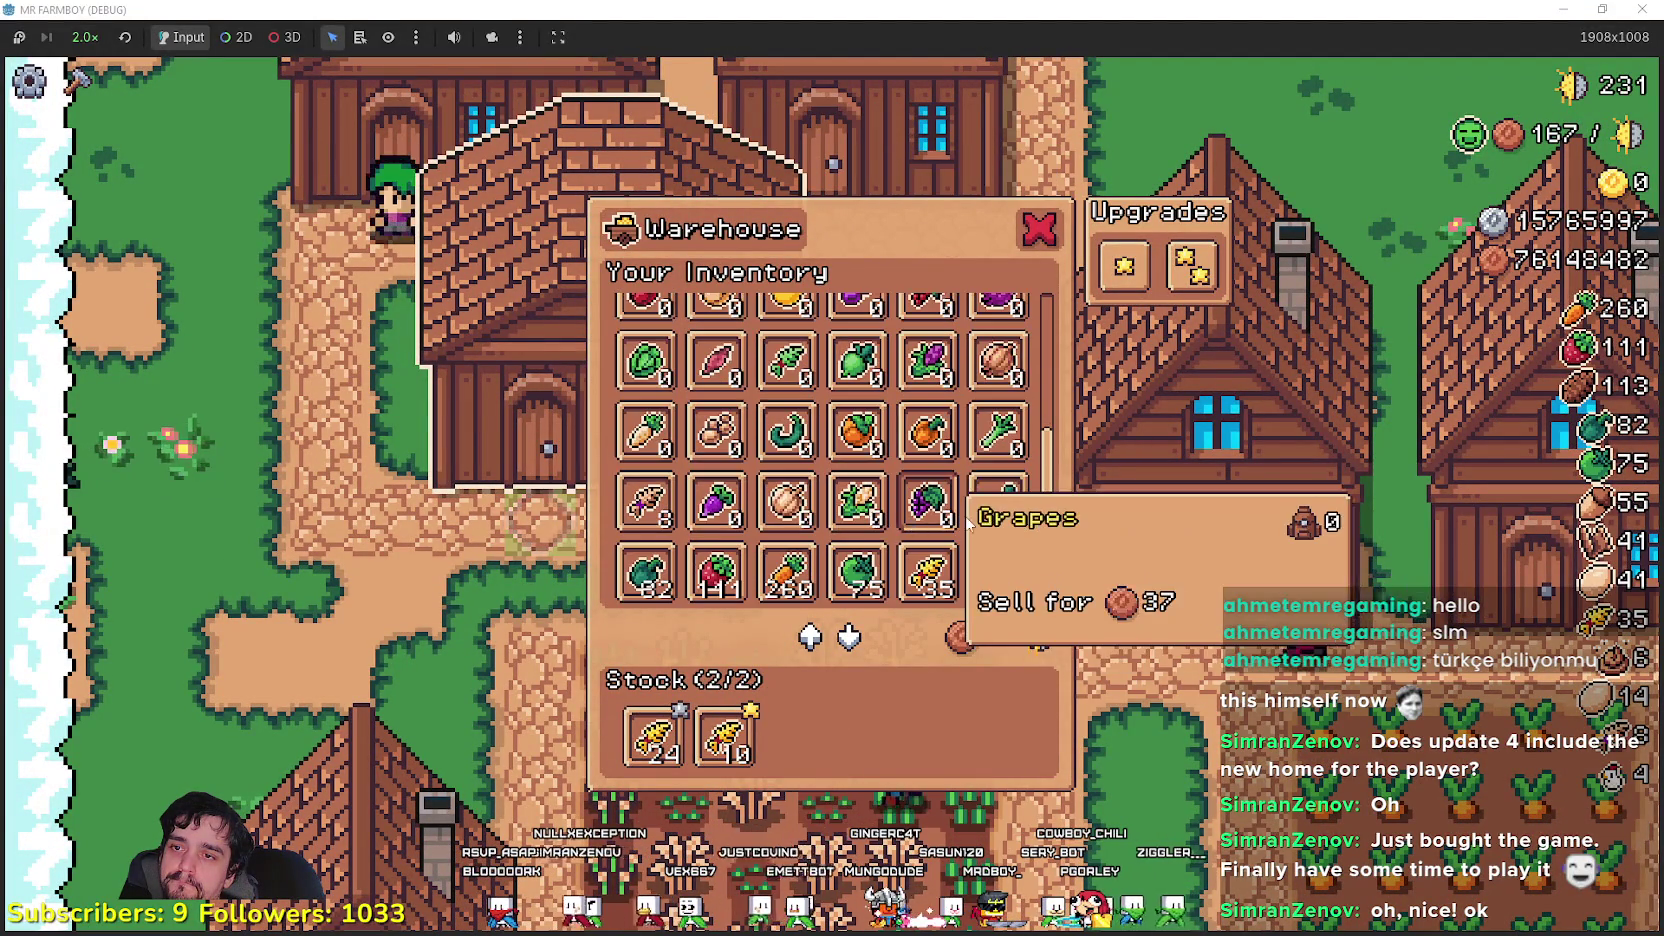
left_click(1117, 610)
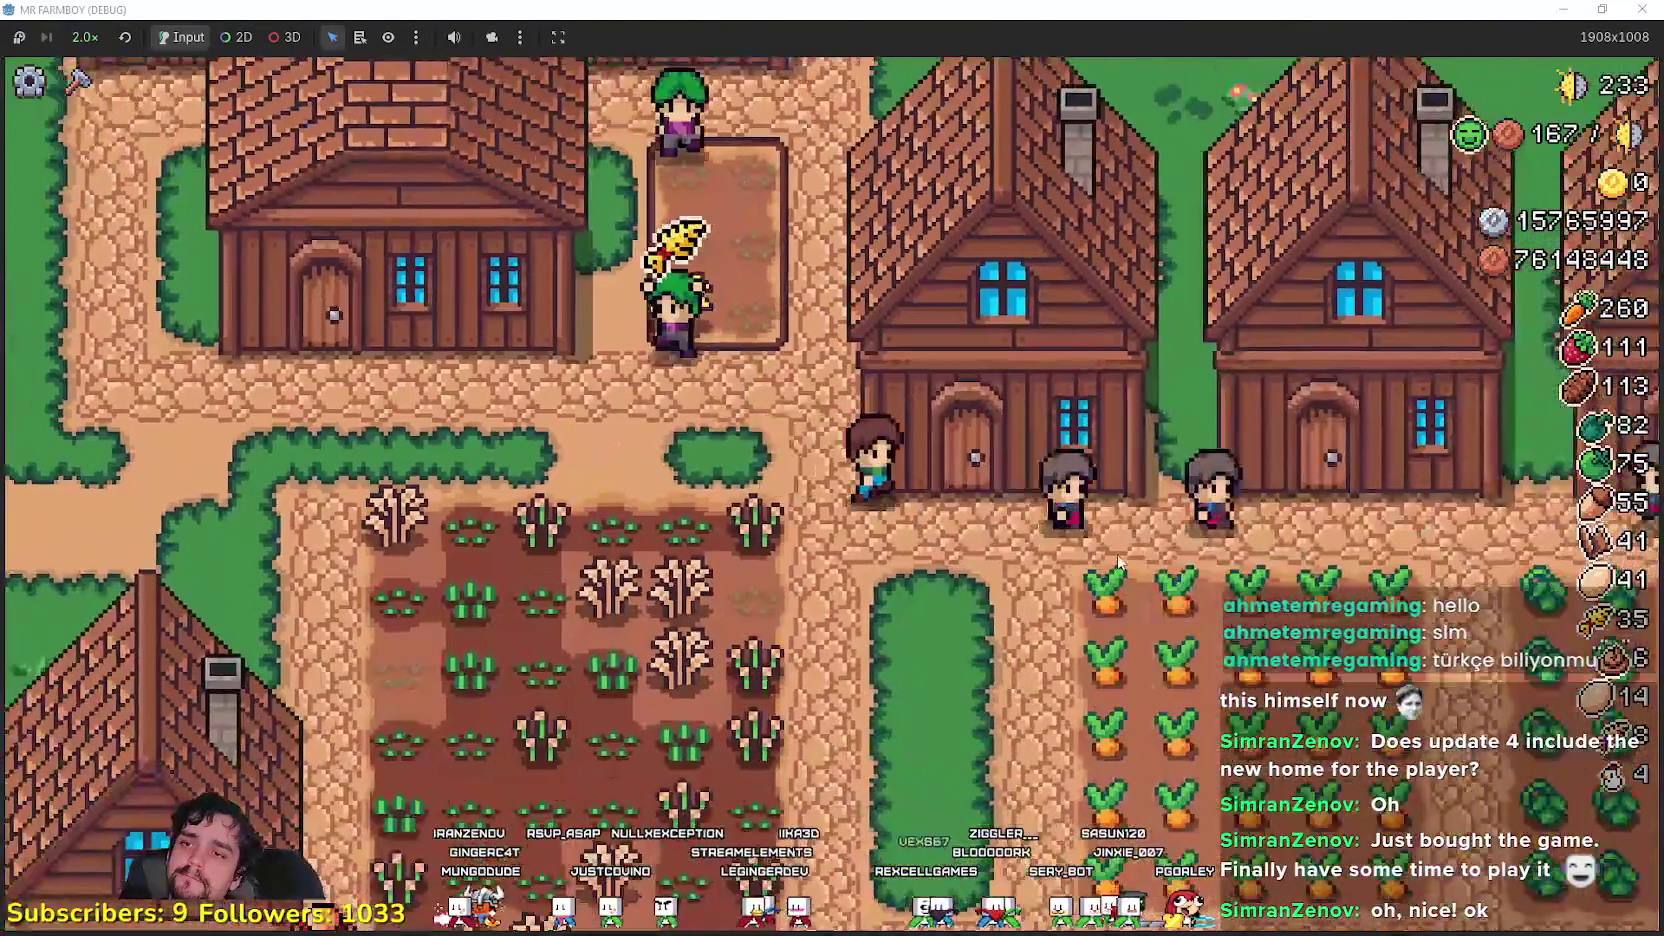
- Open the House panel and scroll its item grid to the wheat row, beds at 2/2
left_click(1111, 543)
scroll(993, 520, "down", 1)
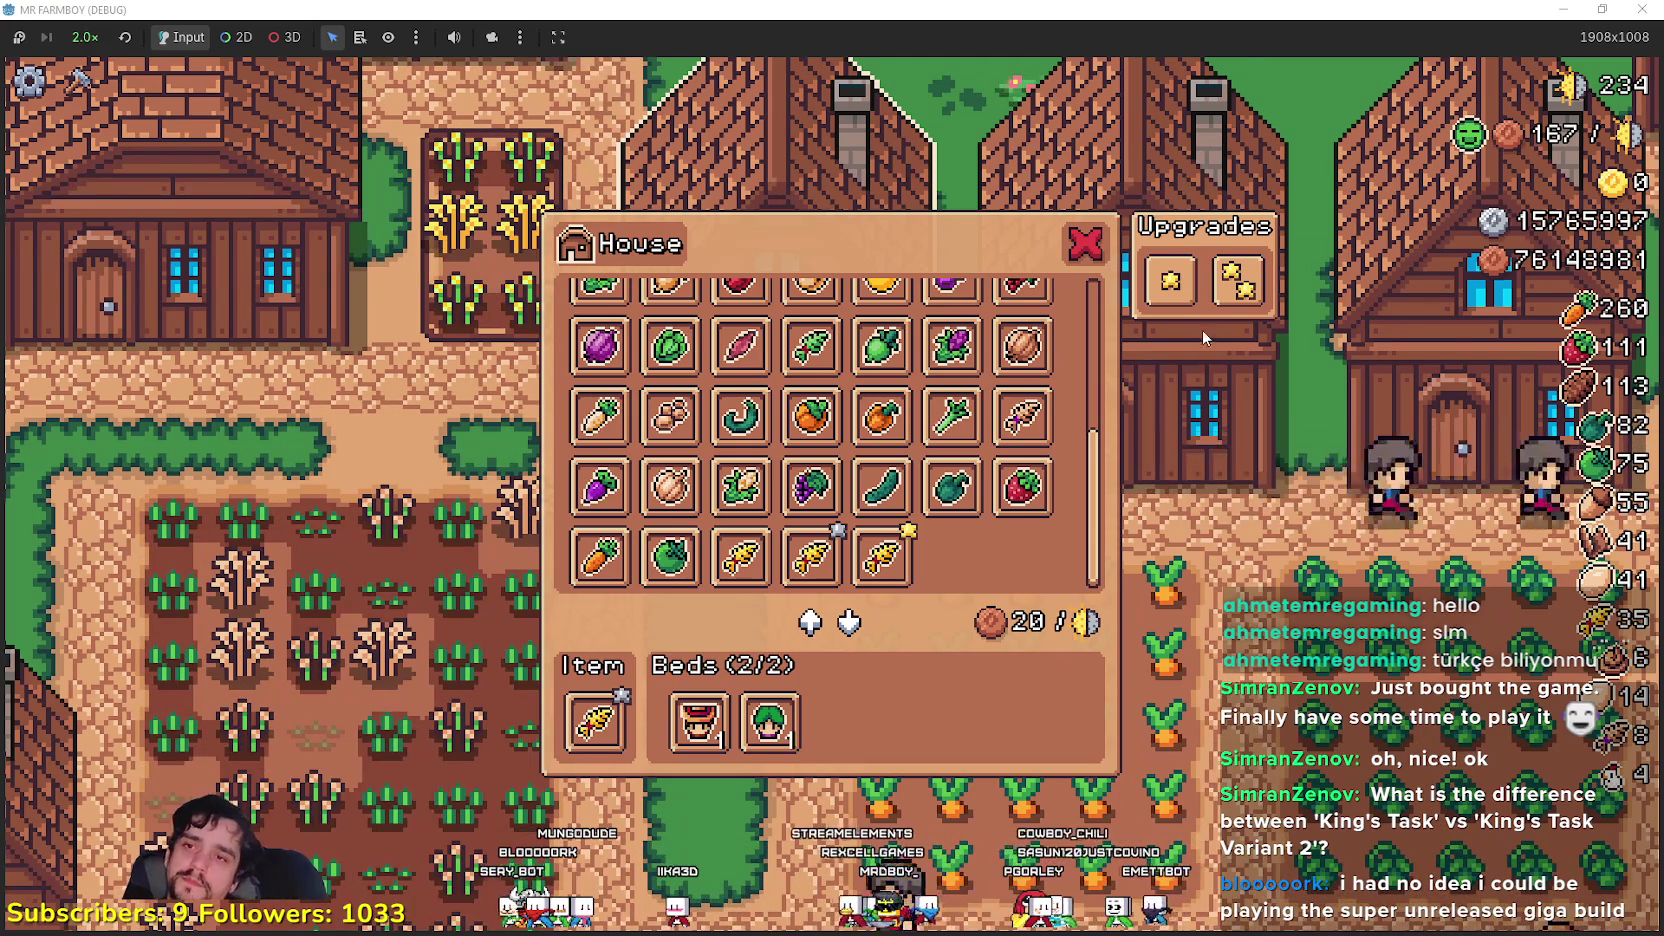
- Close the House panel and walk the farmer north past the orchard to the upper plots
key("Escape")
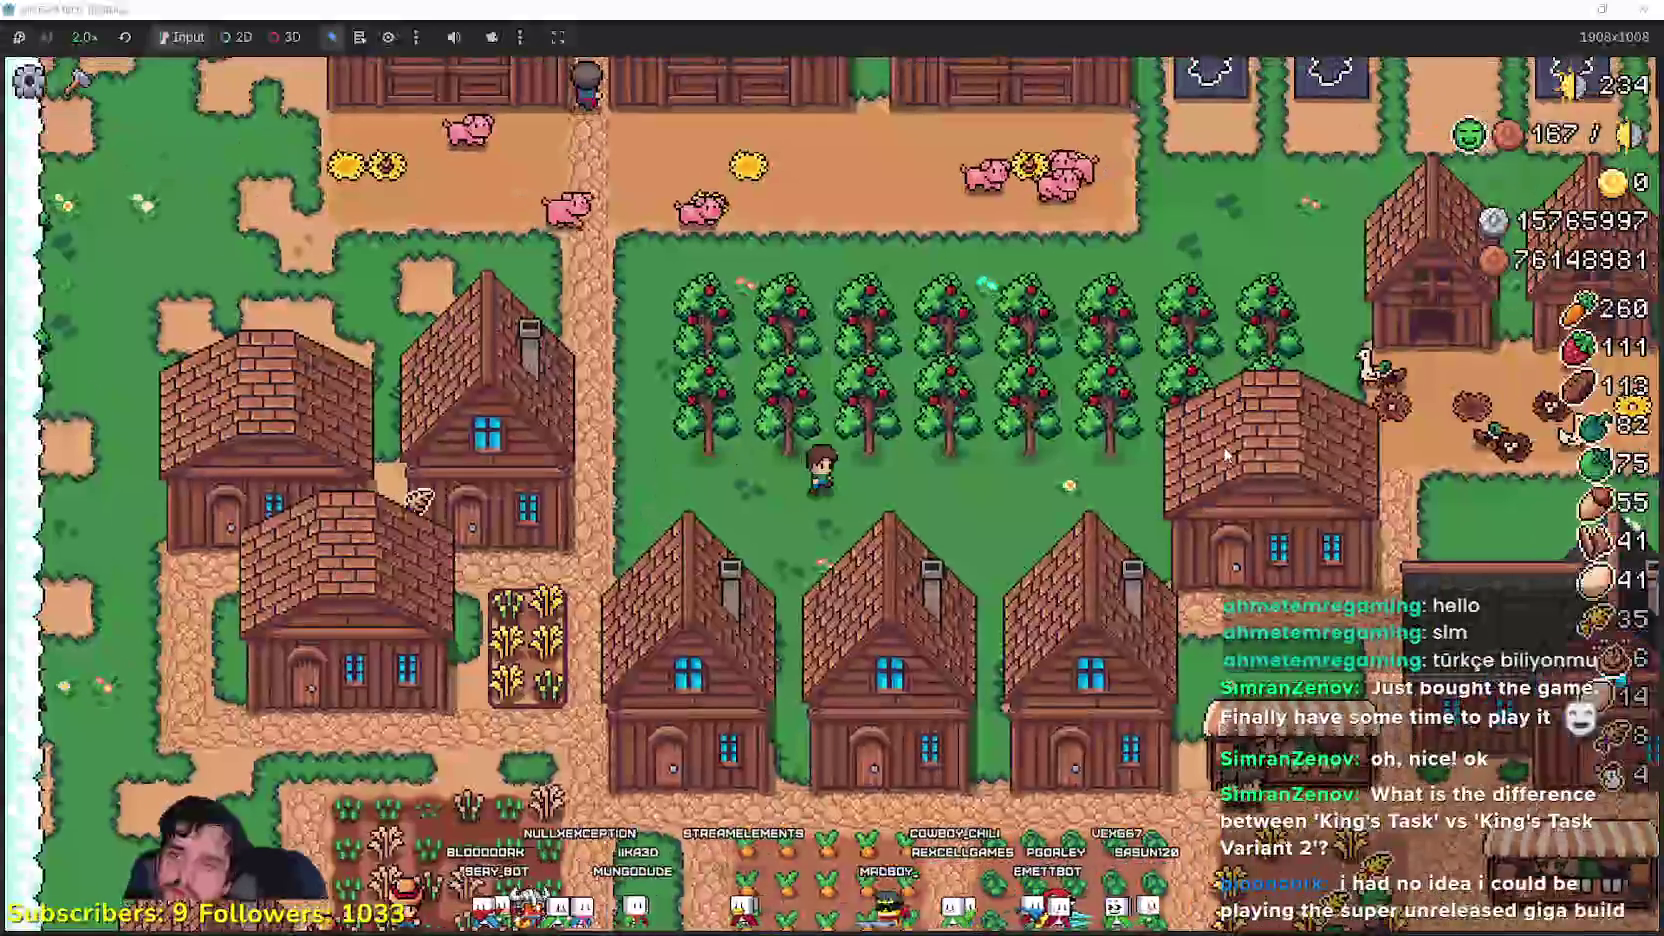
key("w")
key("d")
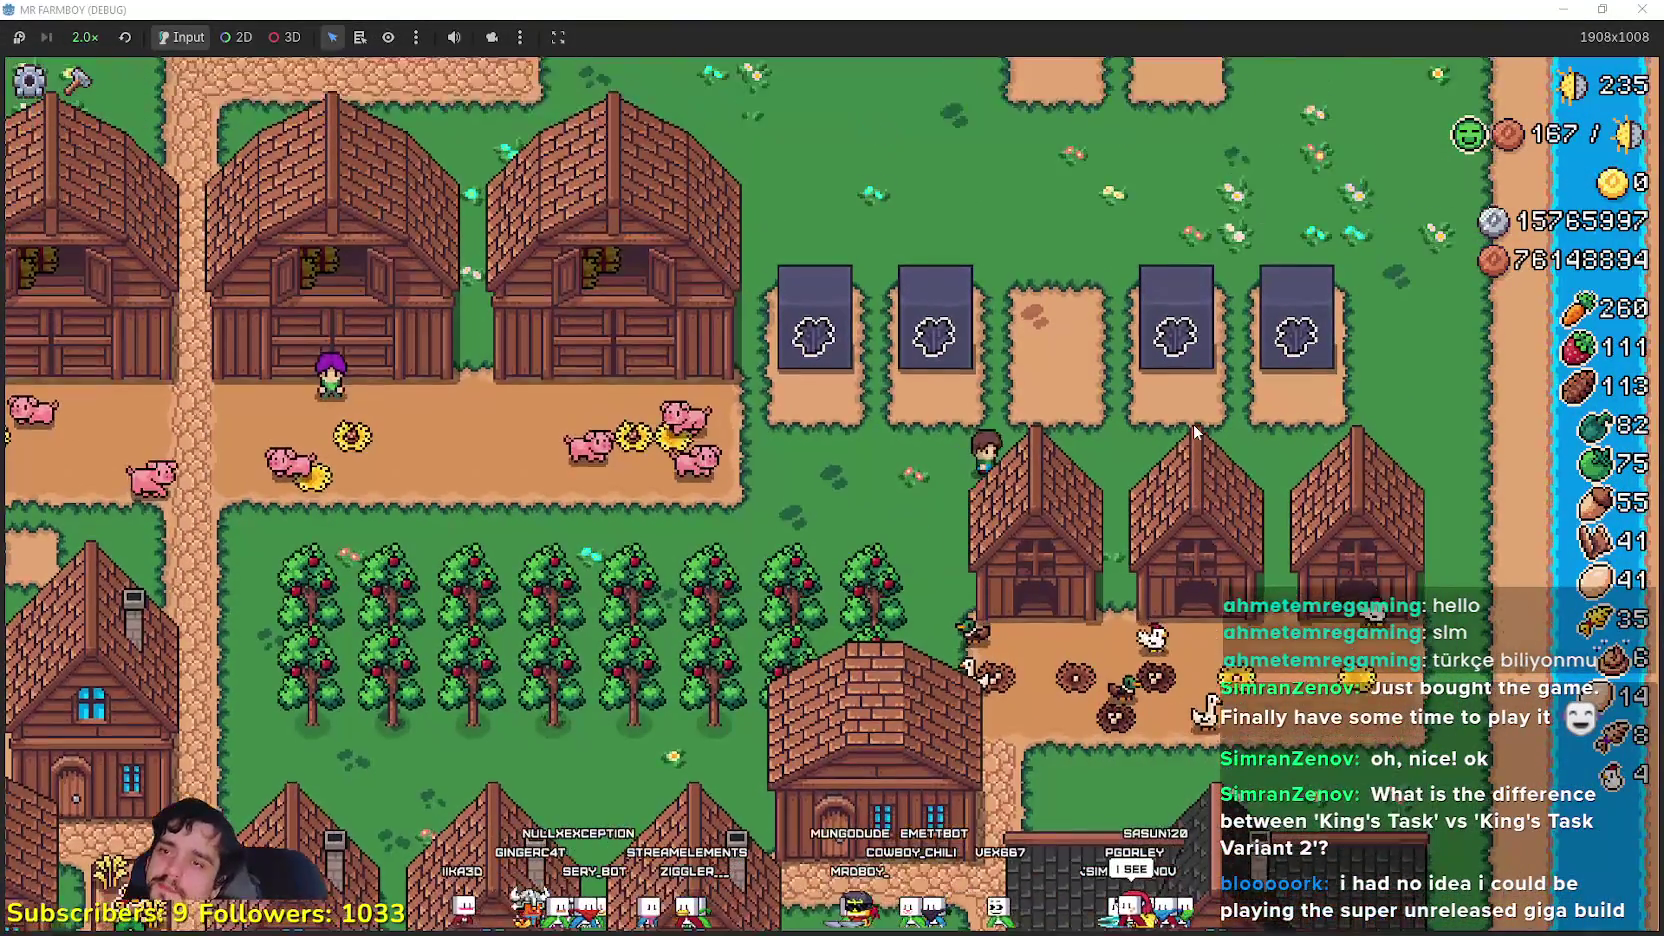
key("w")
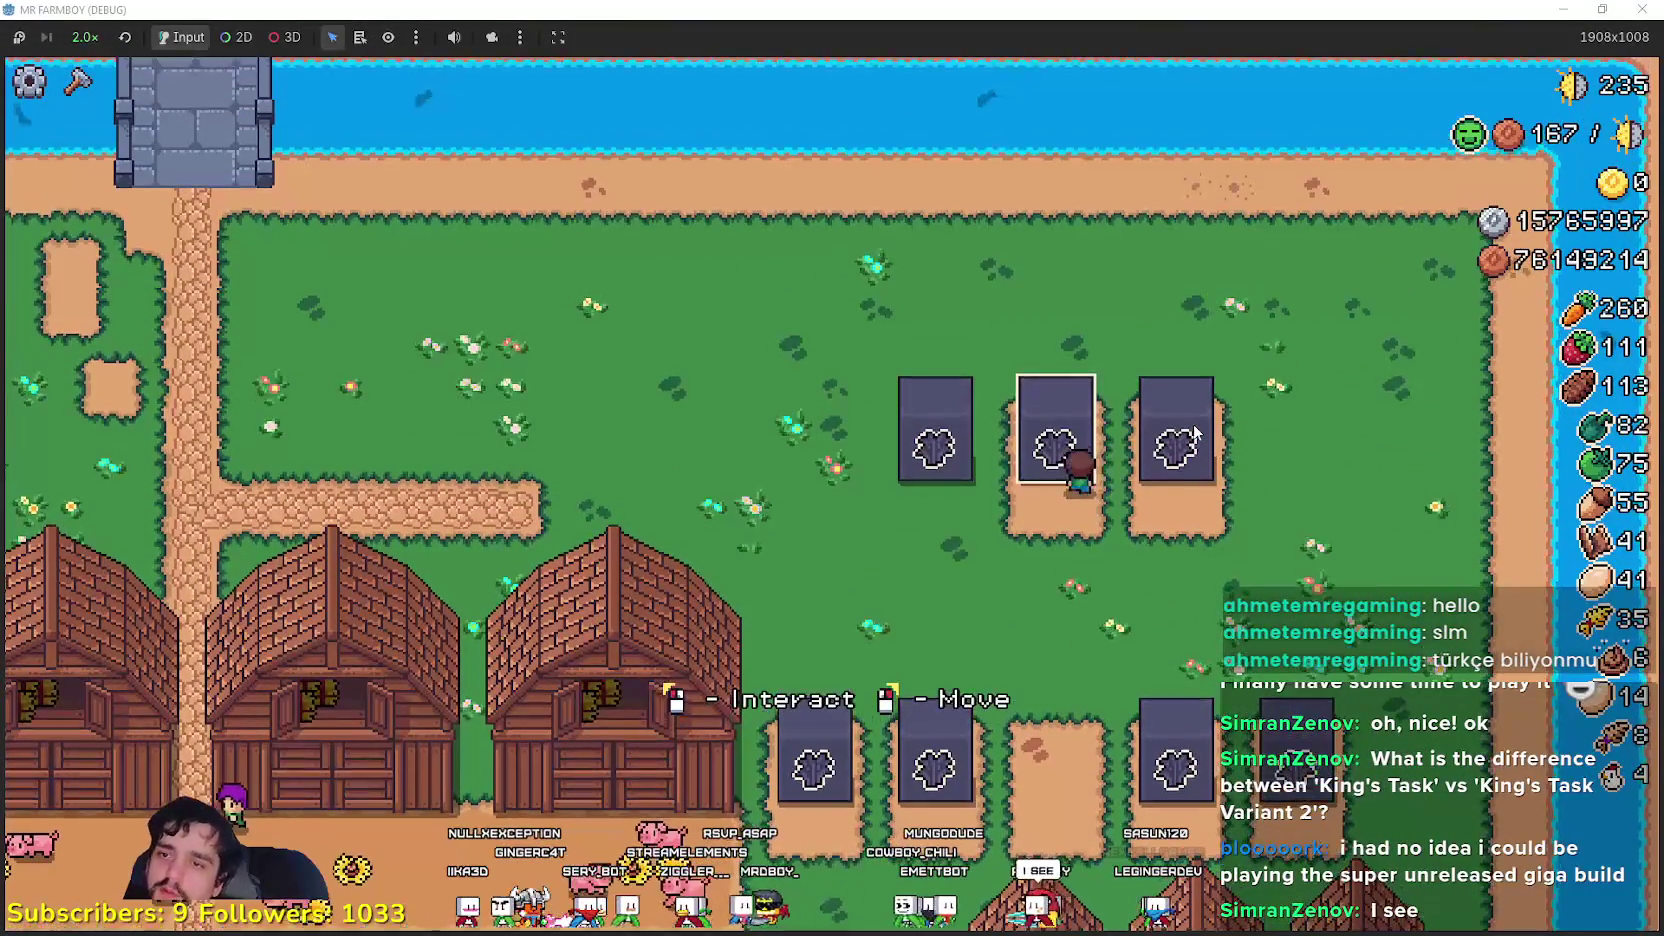
- Walk west along the river to fish, then switch to the MR FARMBOY Steam store page
key("w")
key("a")
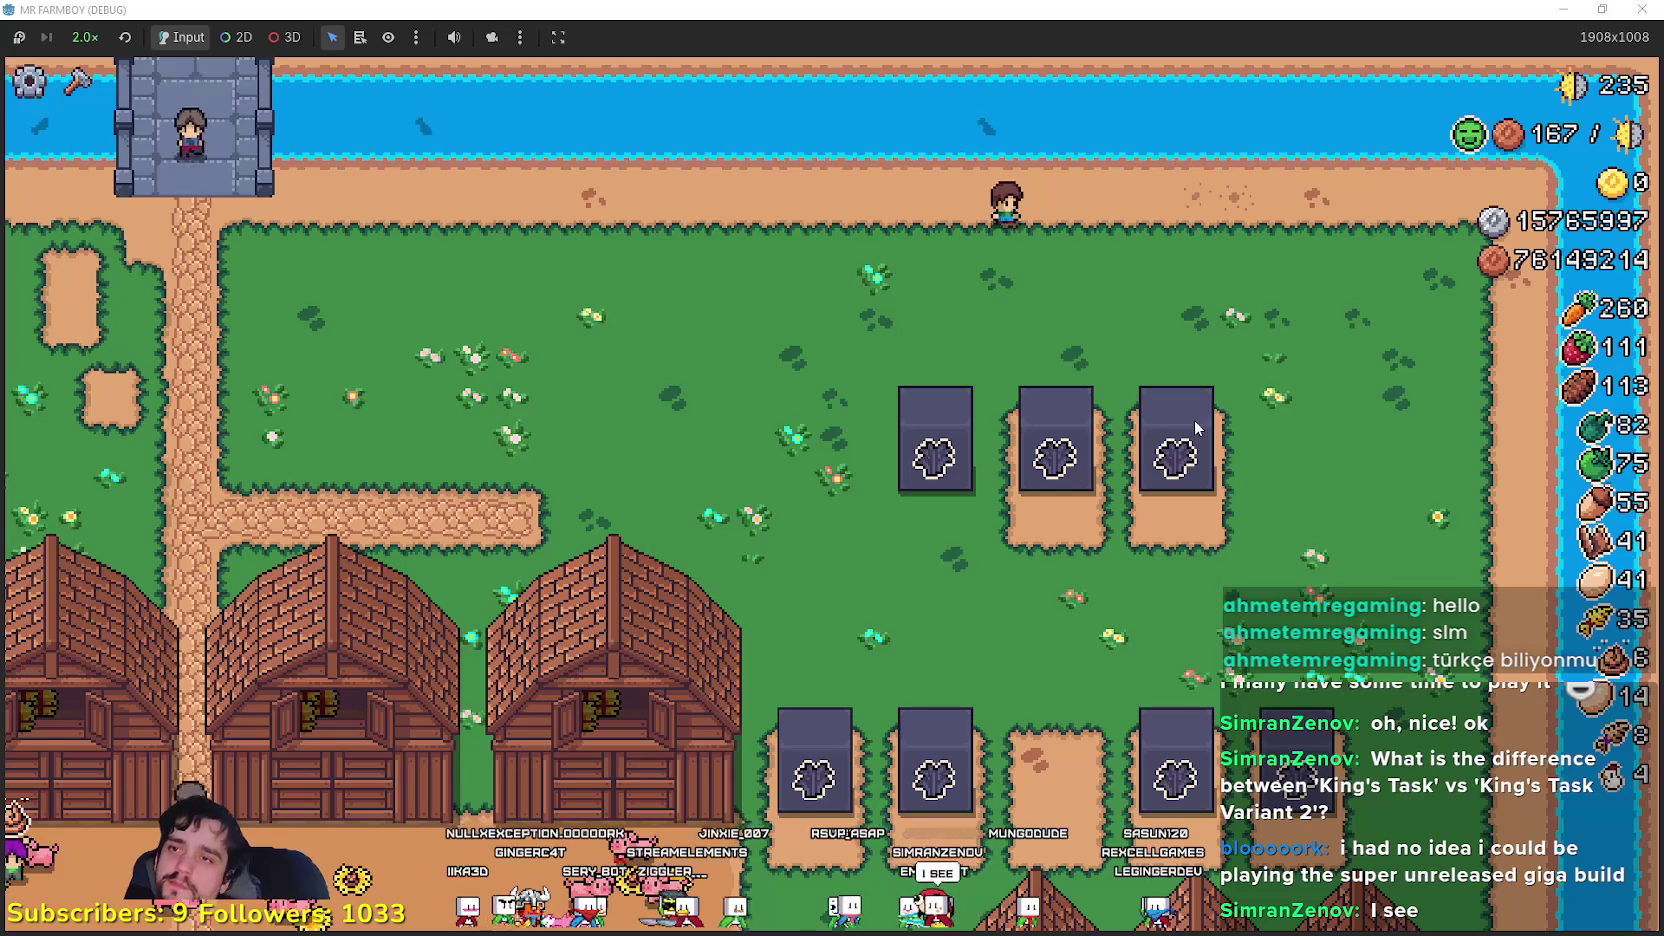
key("a")
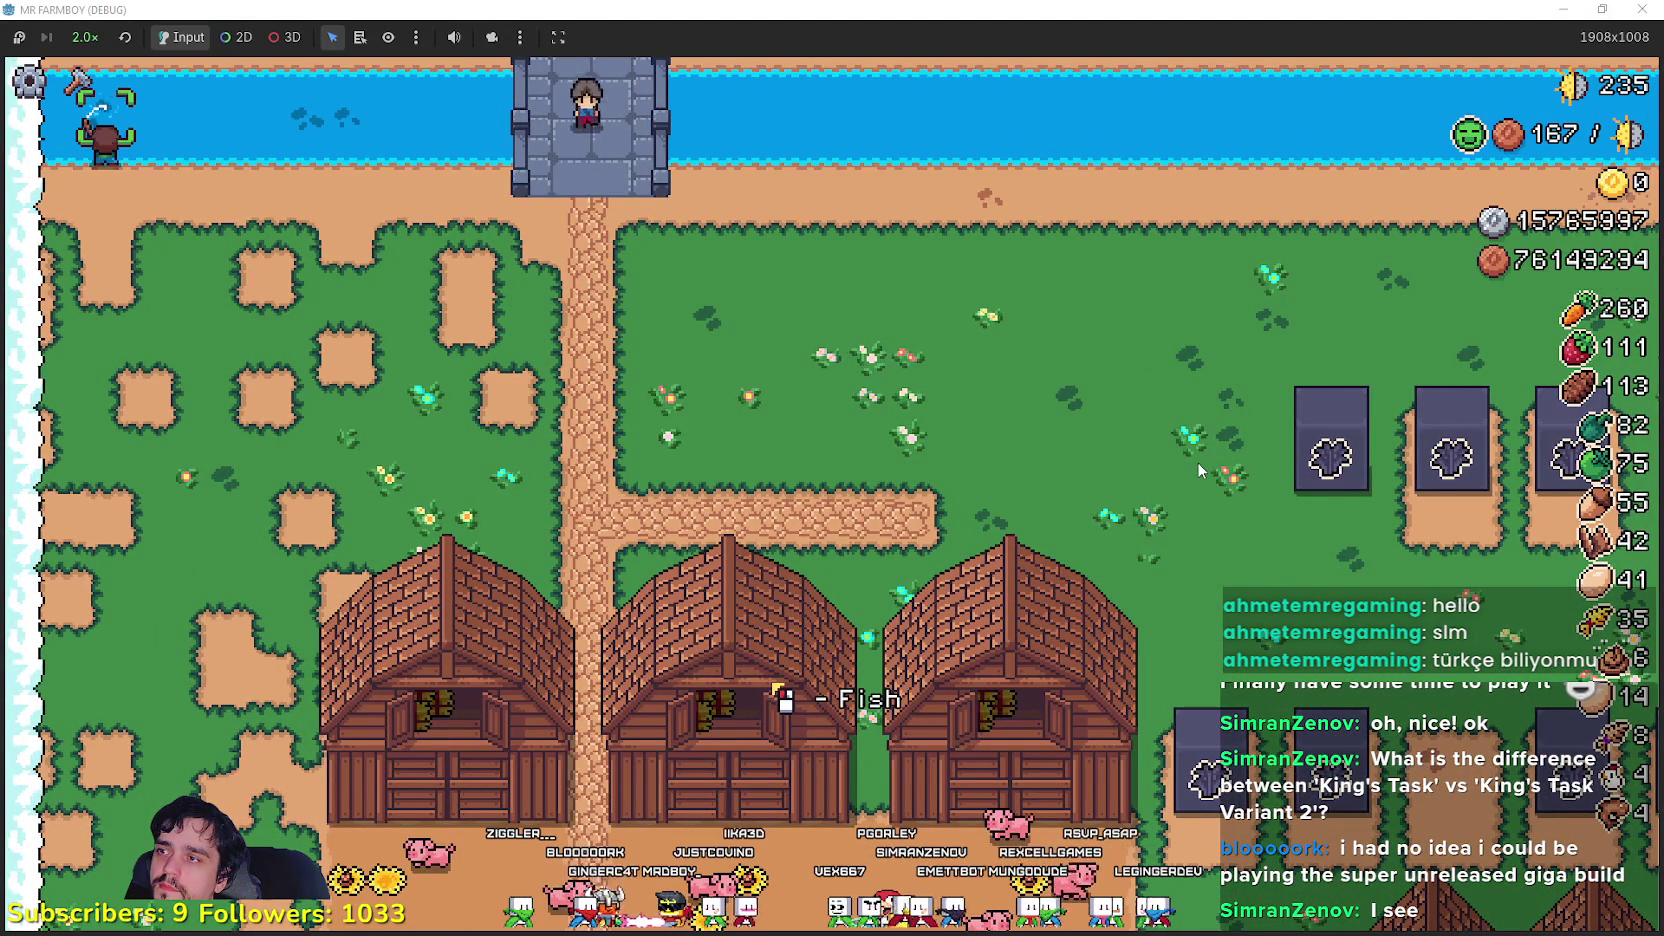
scroll(1197, 462, "up", 2)
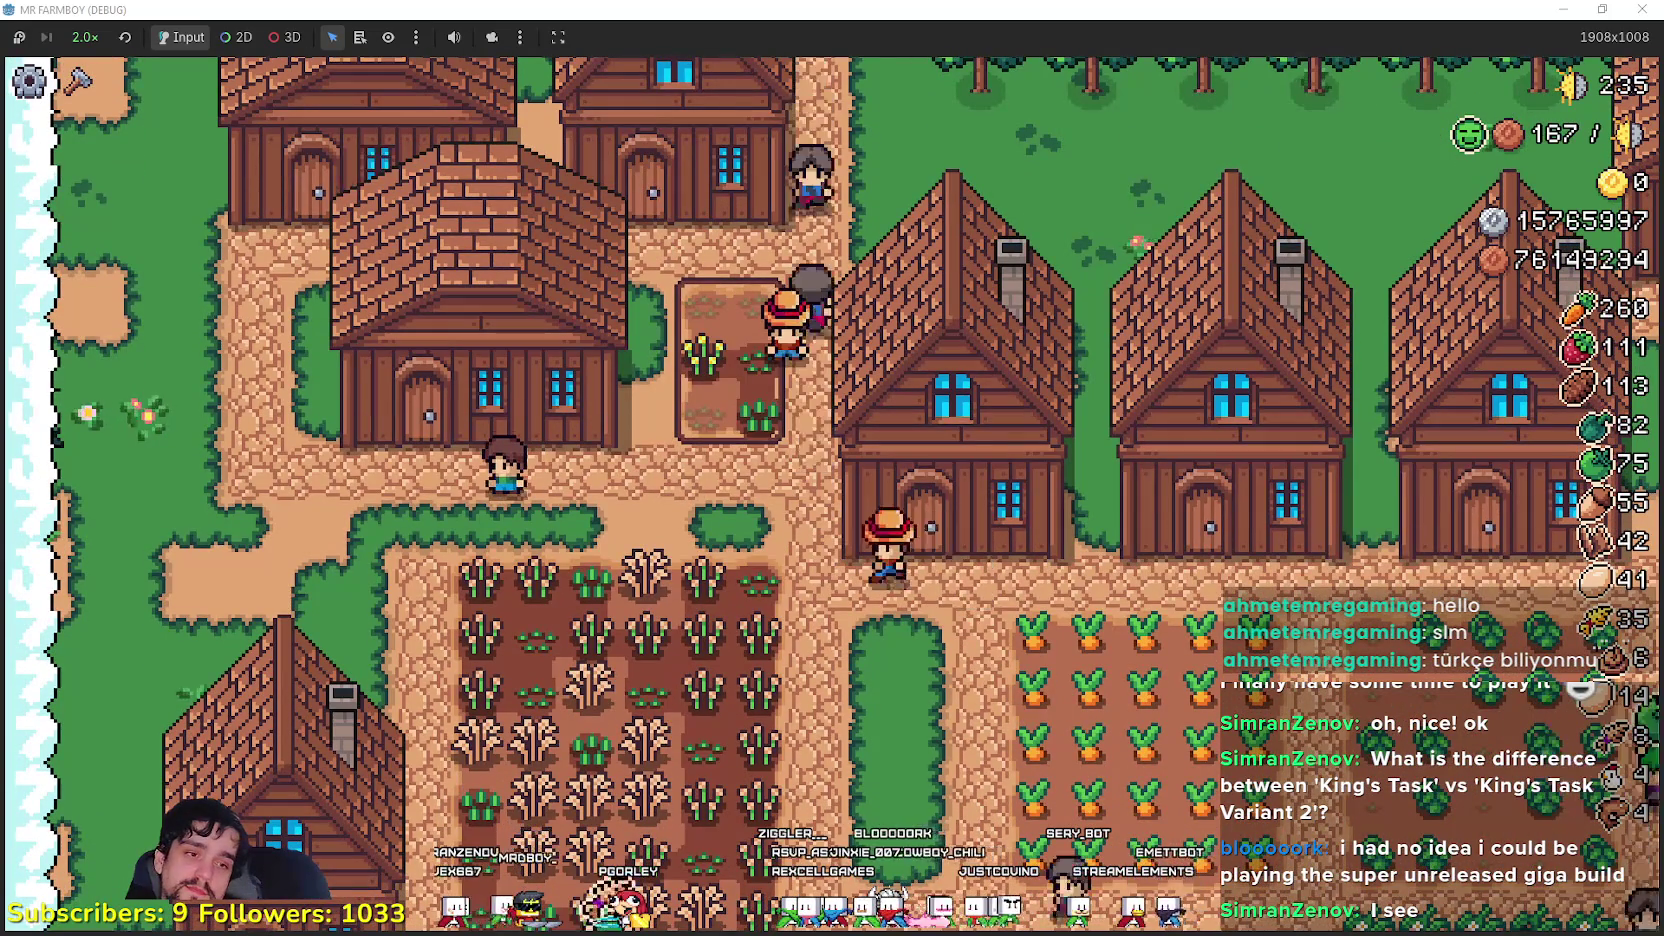
key("alt+Tab")
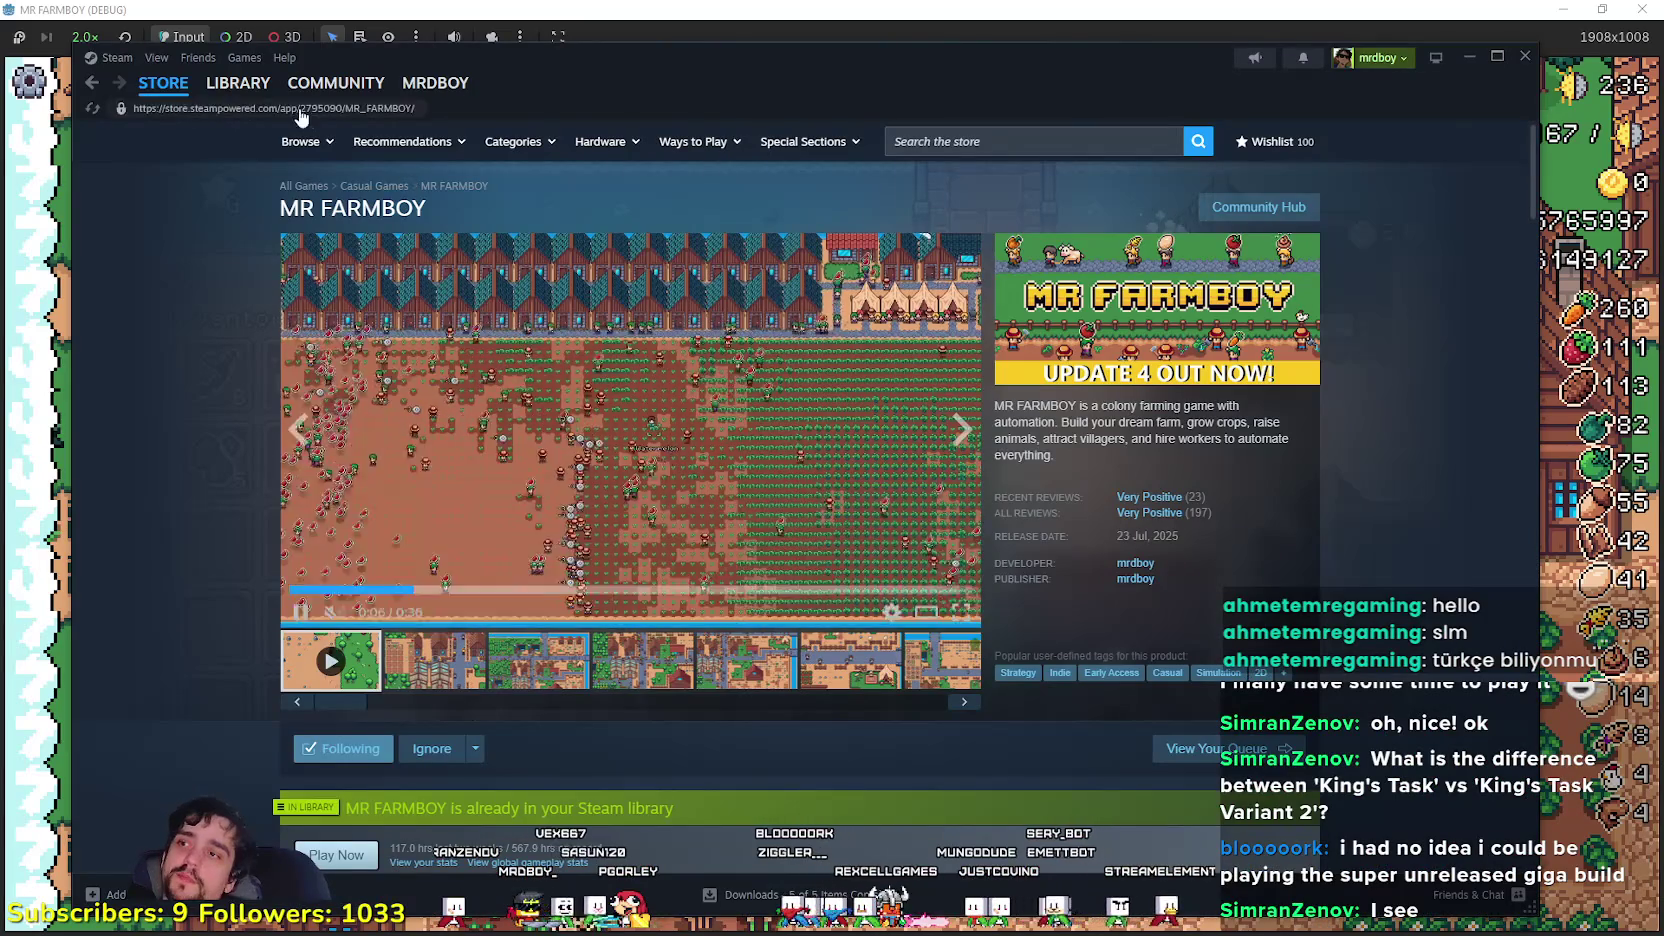
- Go to MR FARMBOY's library details page in Steam
left_click(238, 83)
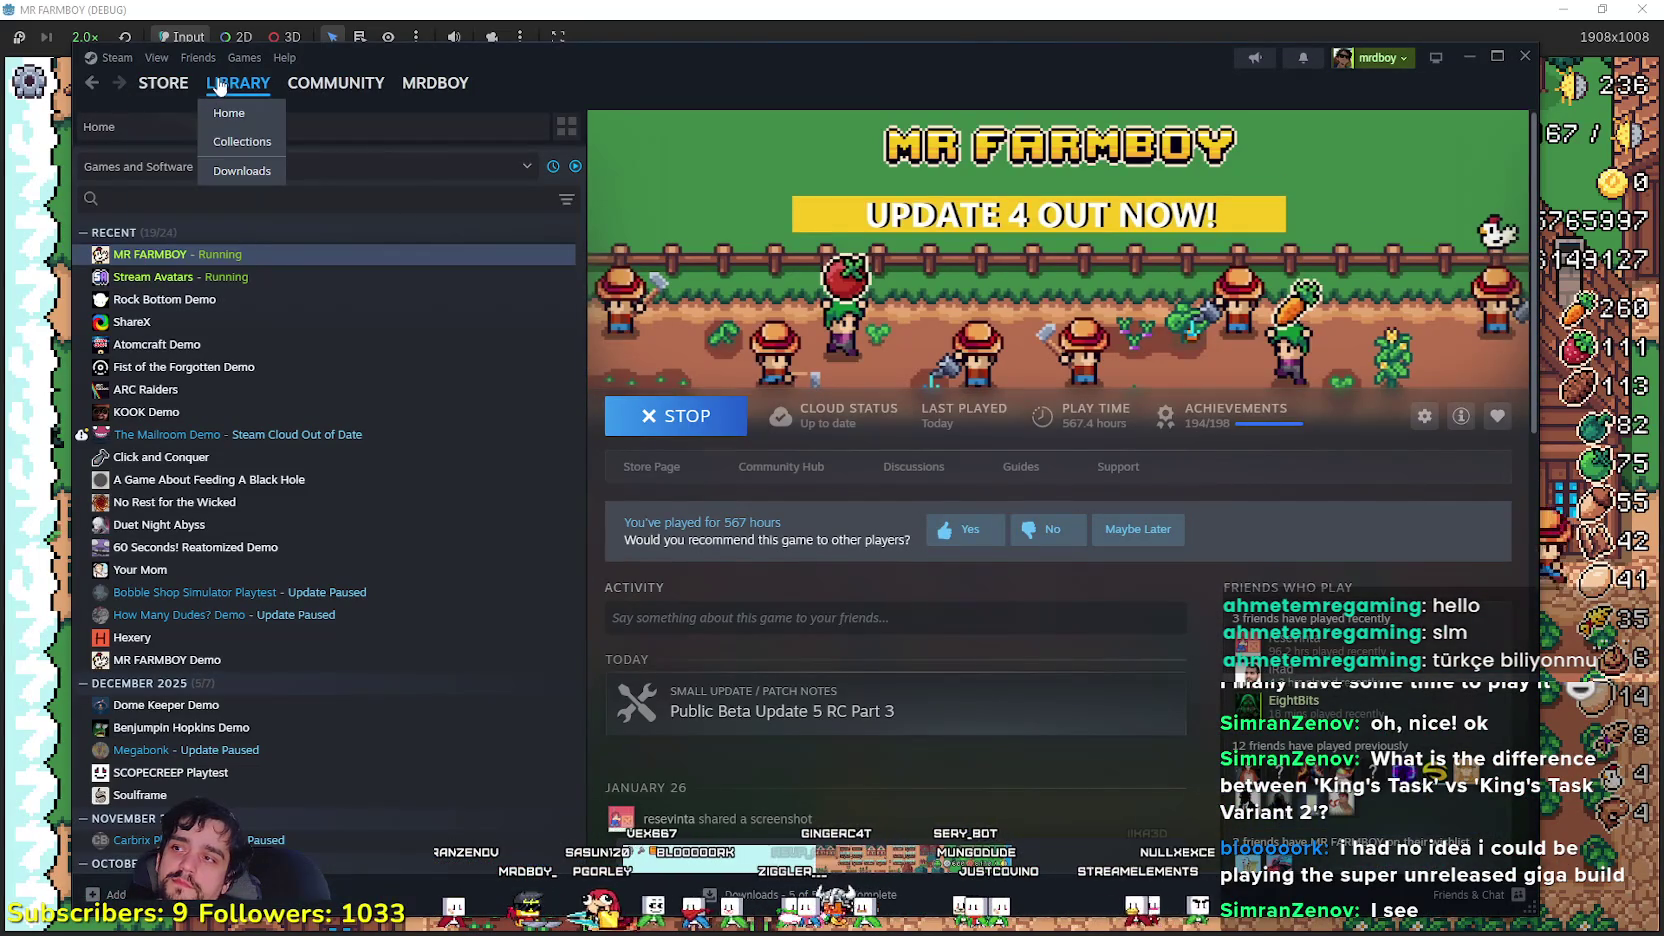
left_click(218, 88)
left_click(395, 257)
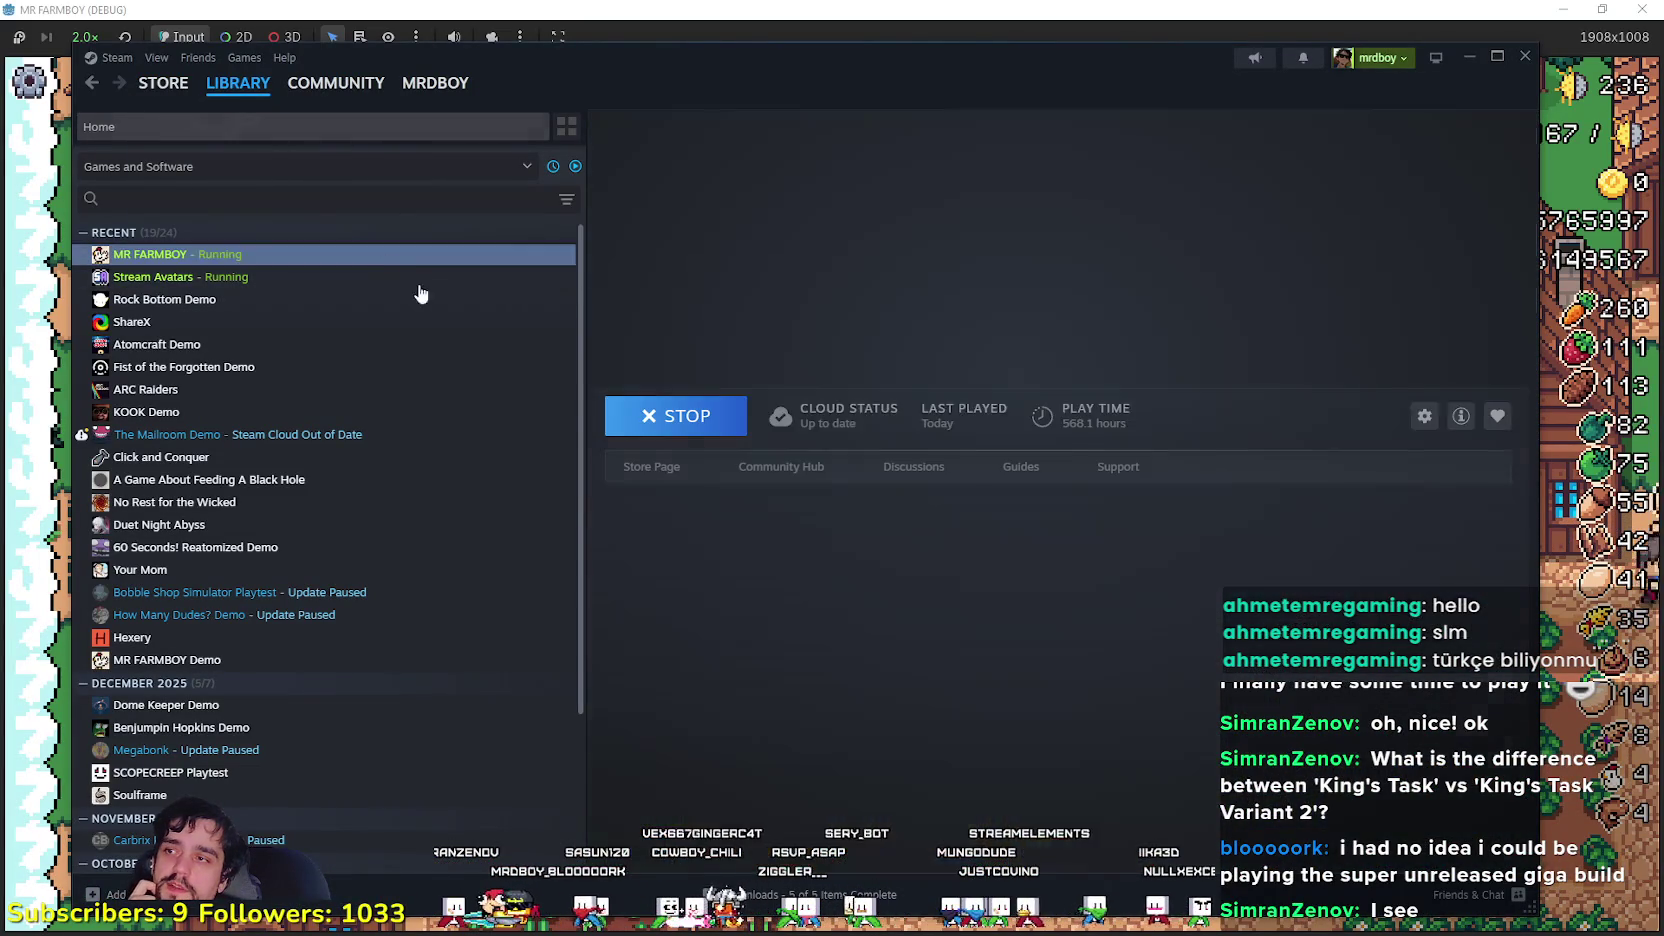
scroll(806, 310, "down", 5)
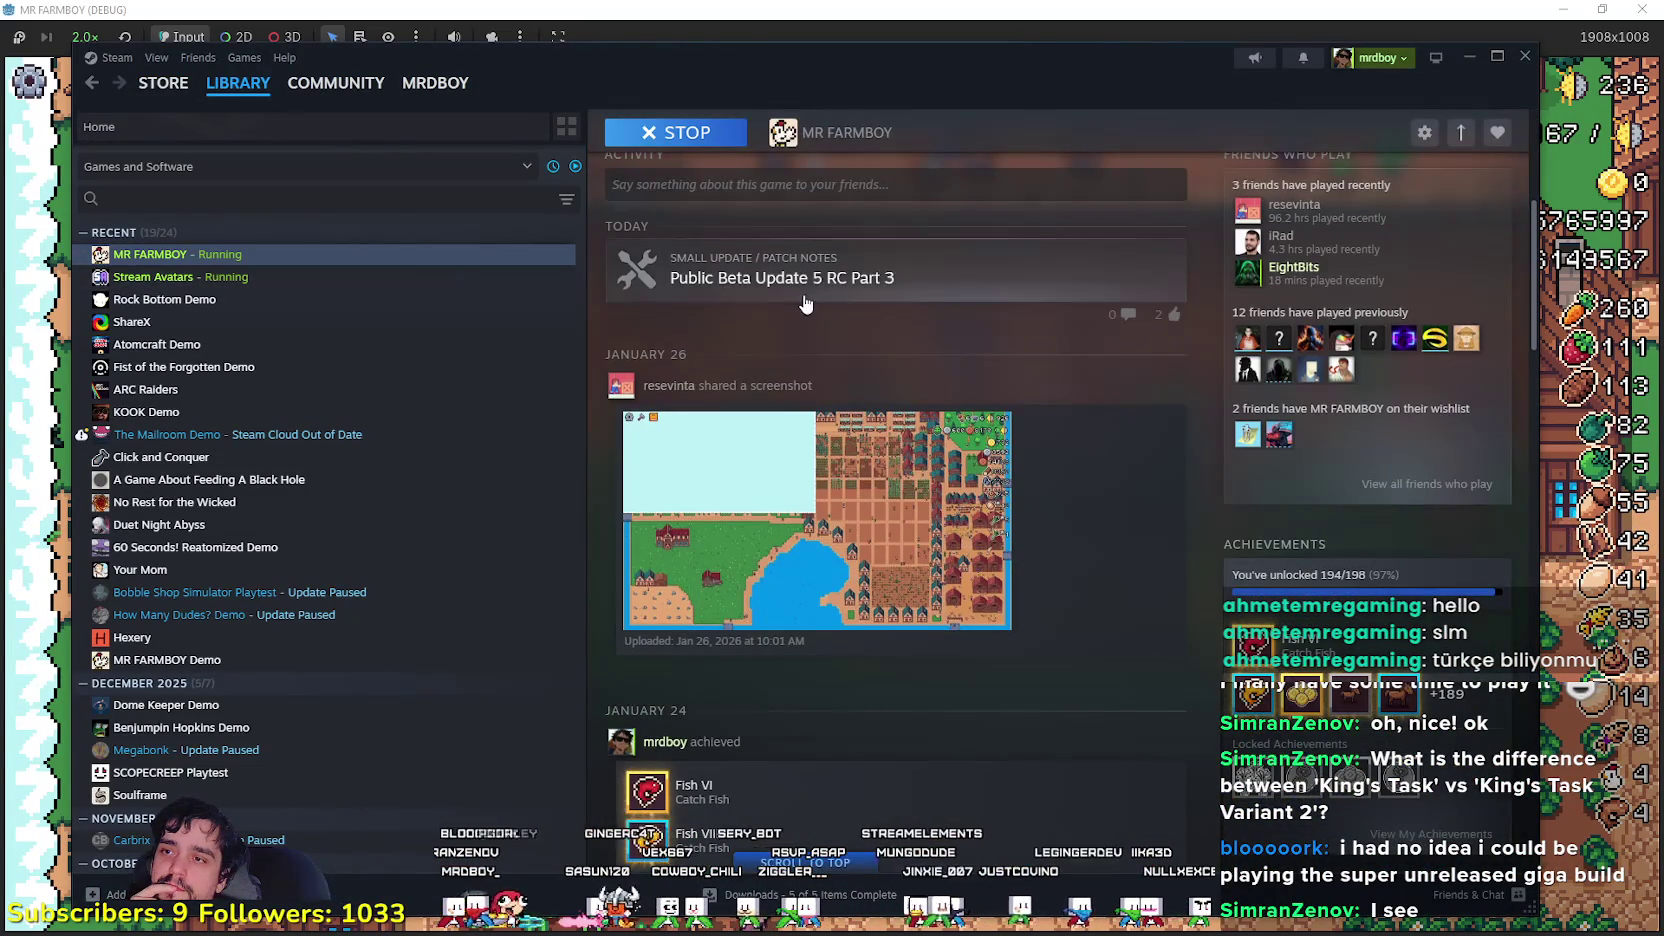
- Open the Public Beta Update 5 RC Part 3 notes and highlight the savefile and beta instructions
left_click(806, 304)
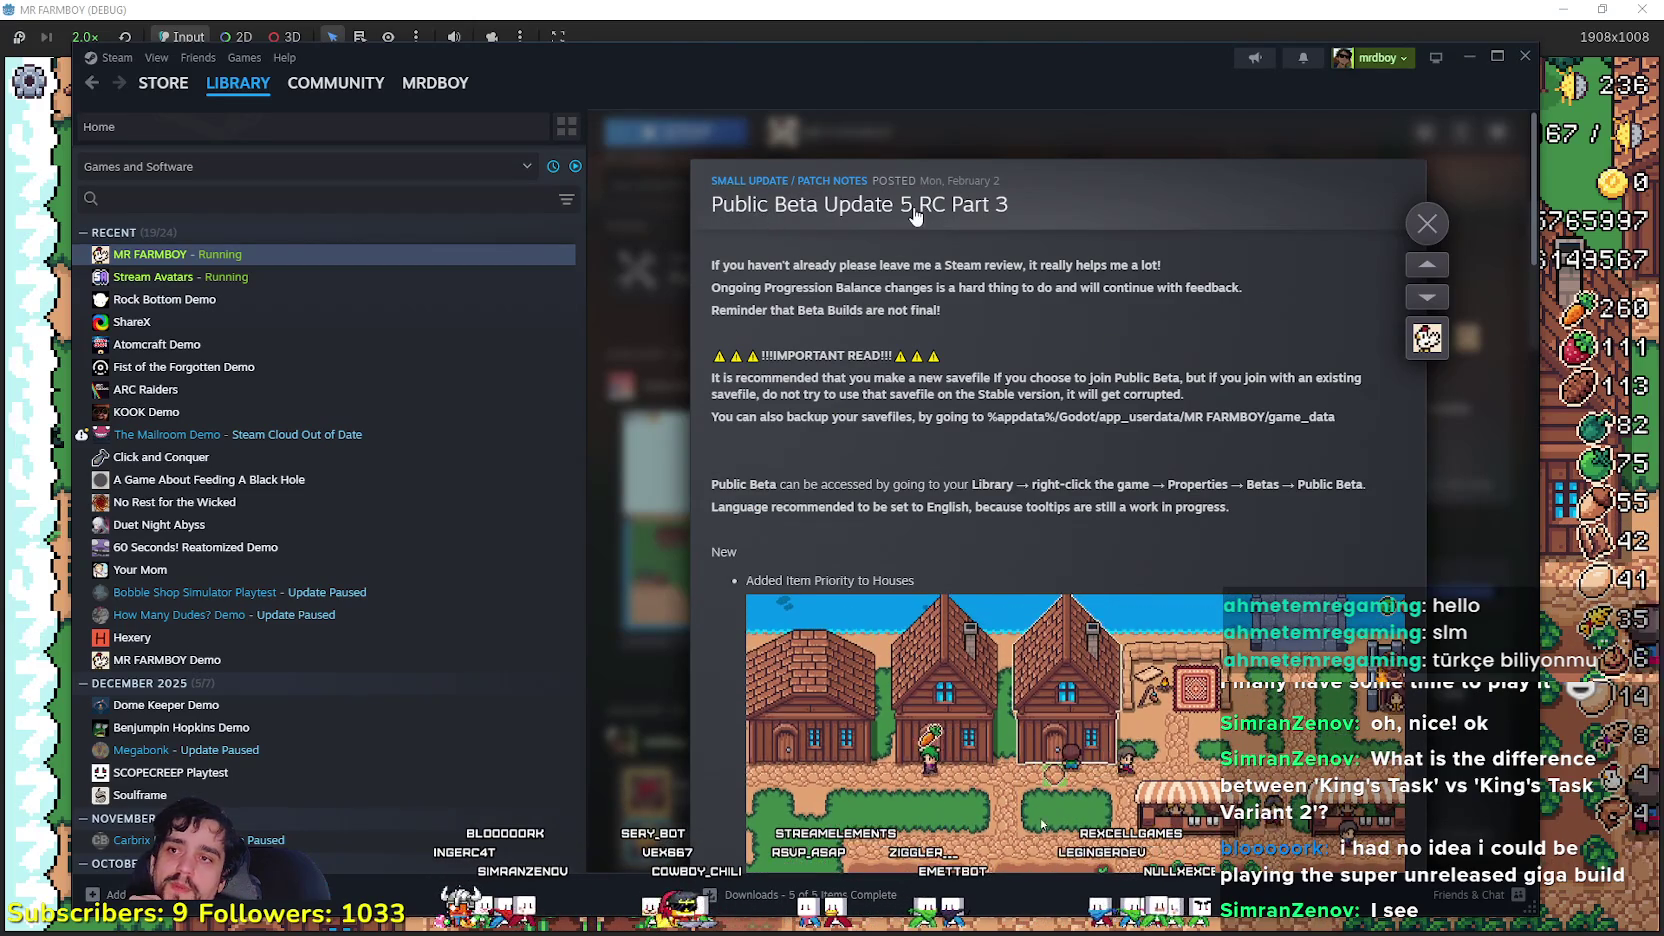
left_click_drag(743, 377, 1245, 442)
left_click_drag(1257, 523, 703, 260)
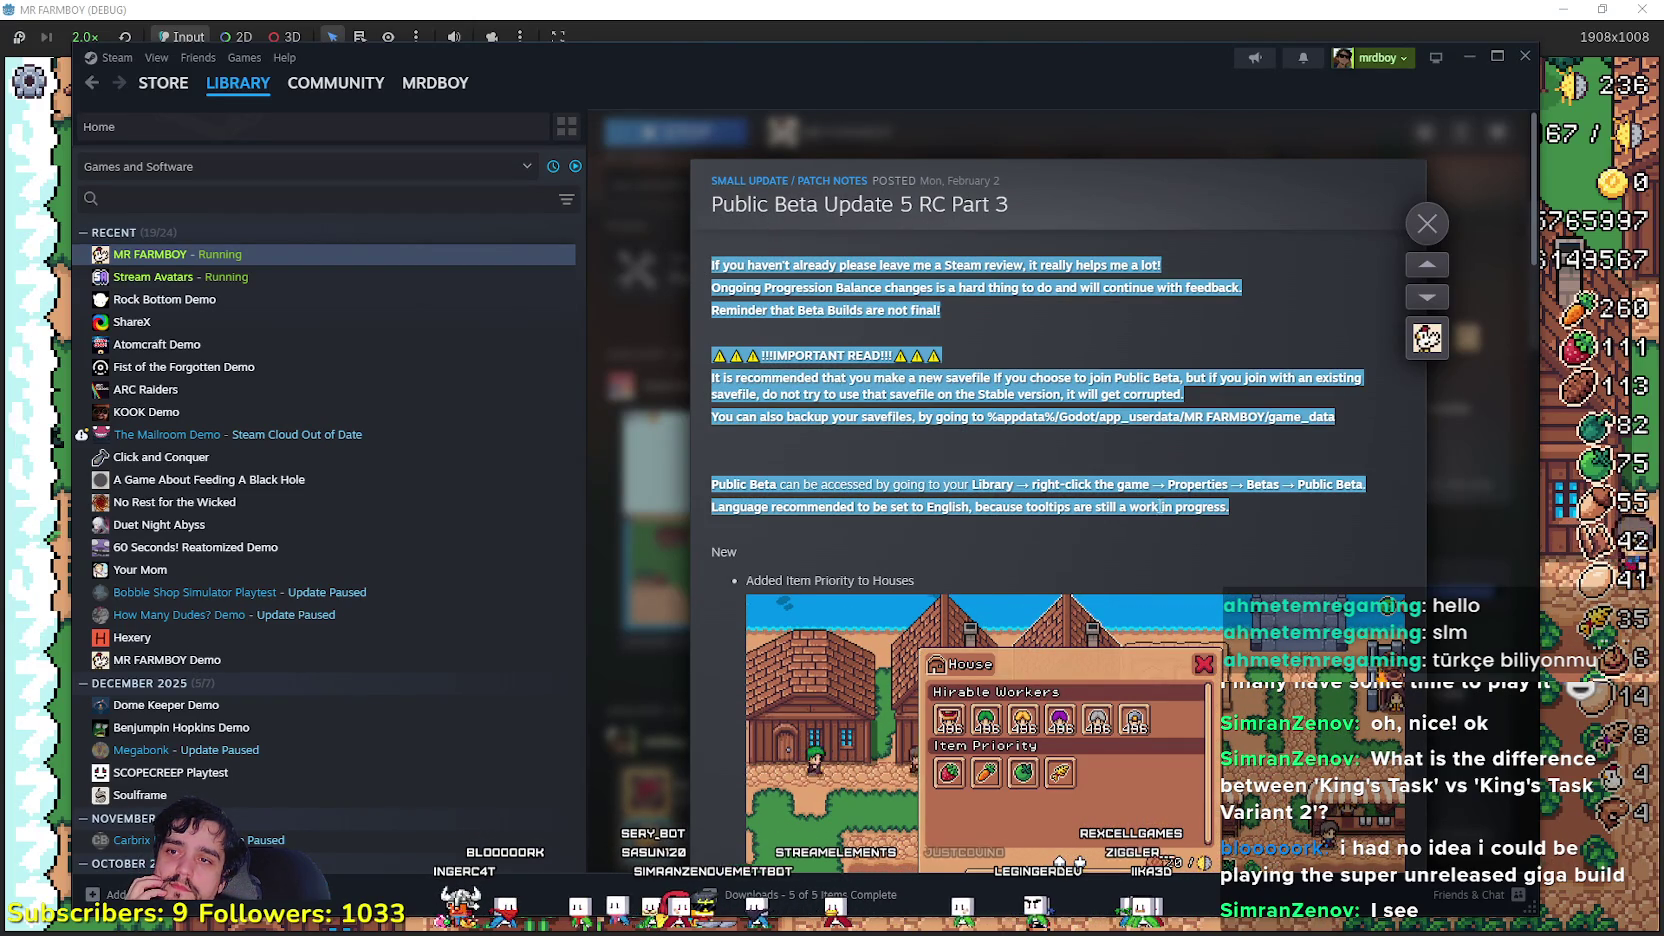
left_click(1264, 529)
mouse_move(997, 435)
left_mouse_down()
mouse_move(720, 380)
mouse_move(715, 305)
left_mouse_up()
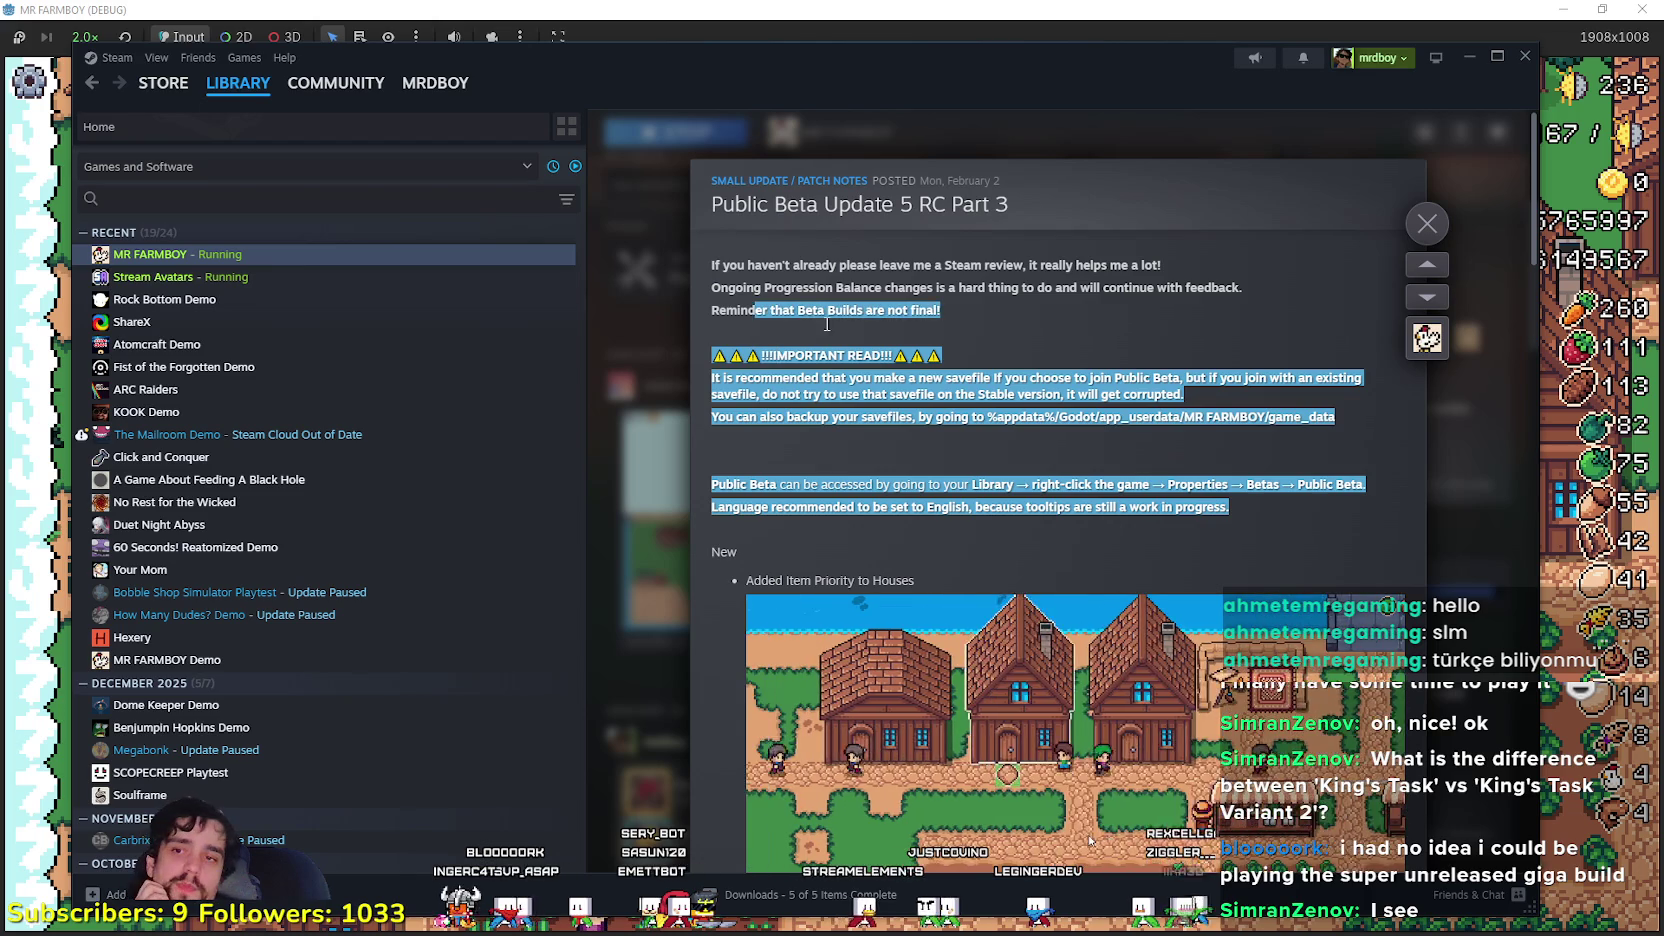
left_click(1174, 486)
left_click_drag(1247, 510, 738, 432)
left_click(812, 436)
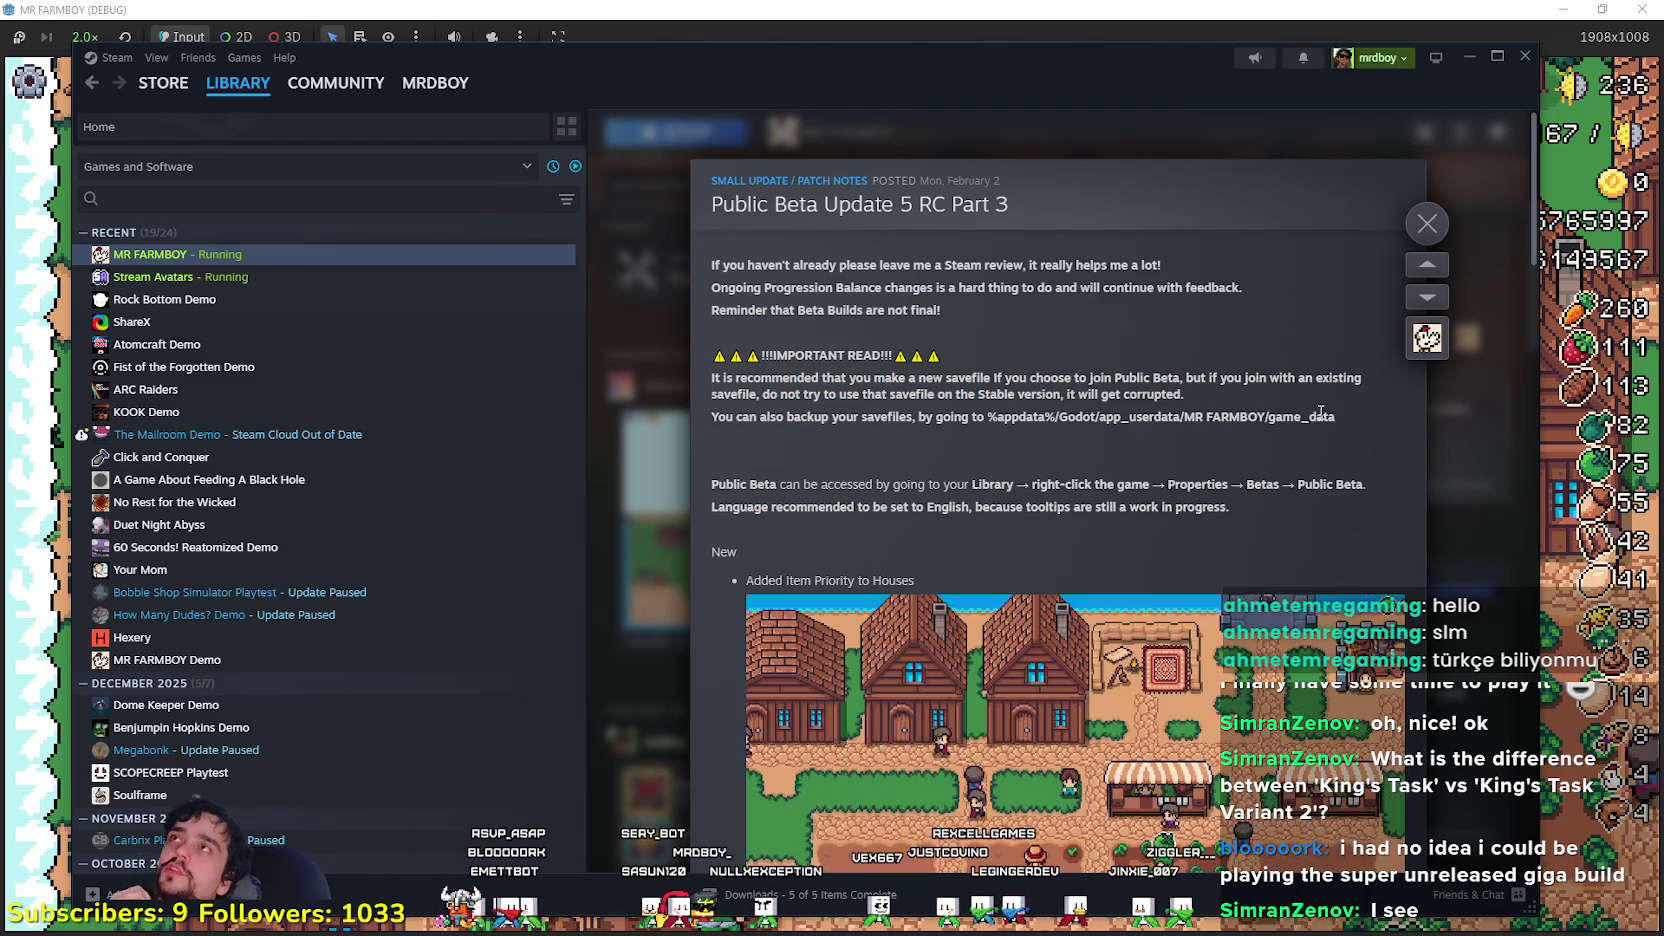
mouse_move(1304, 525)
left_mouse_down()
mouse_move(1086, 432)
mouse_move(1136, 416)
mouse_move(1072, 448)
left_mouse_up()
left_click(1072, 448)
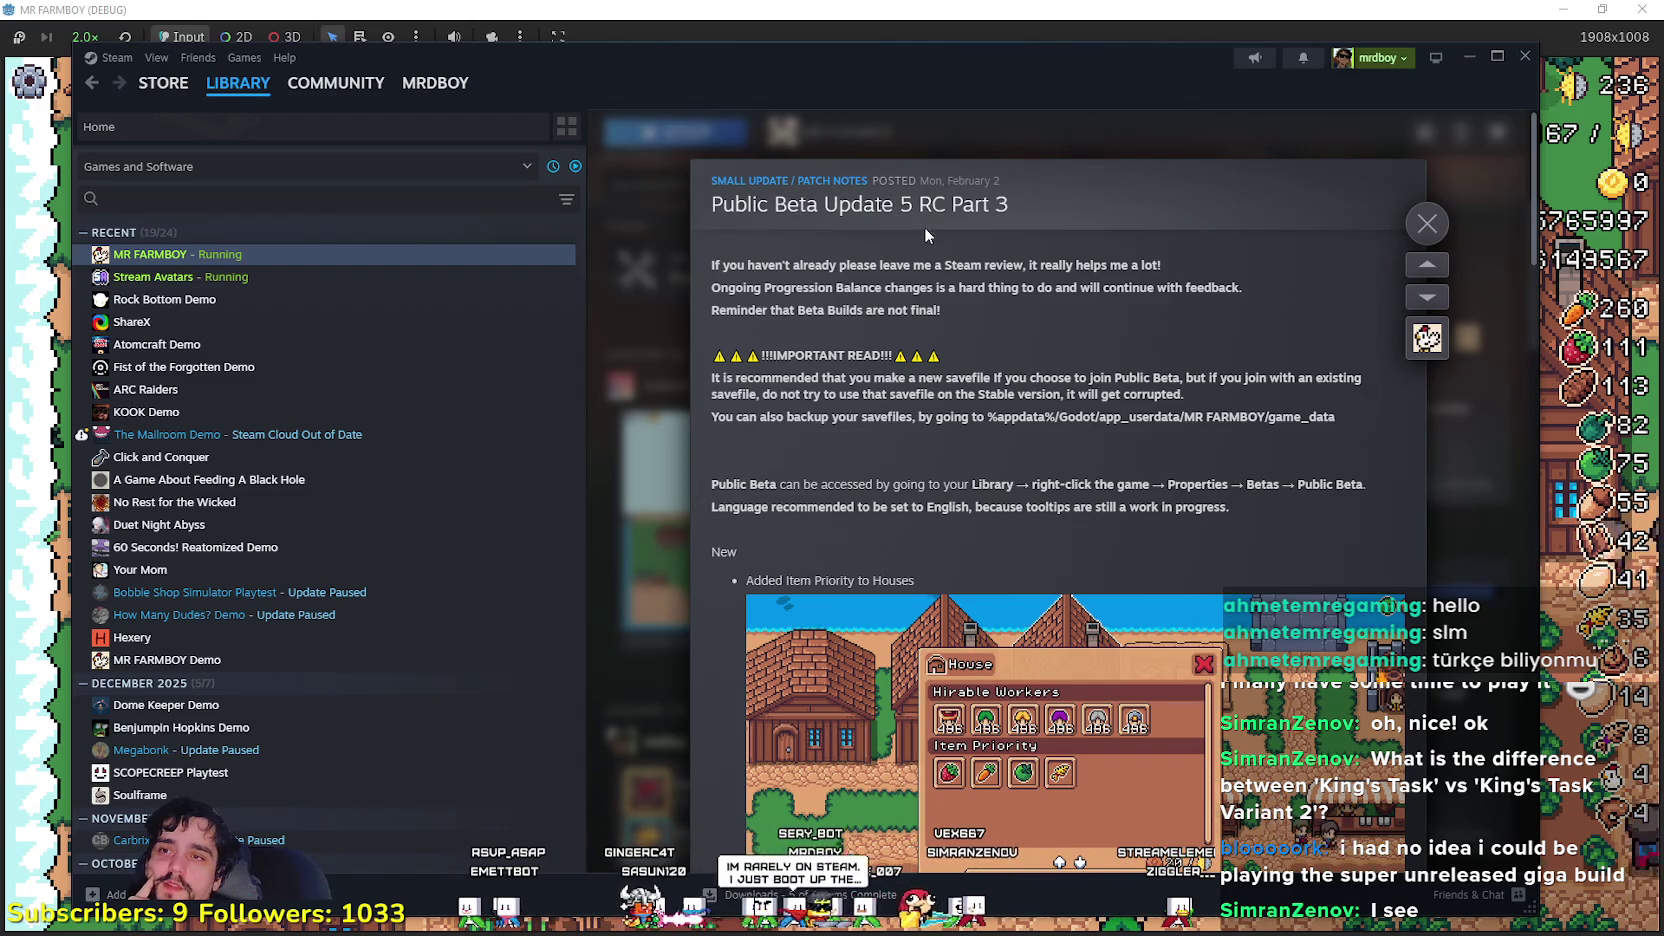
left_click(979, 444)
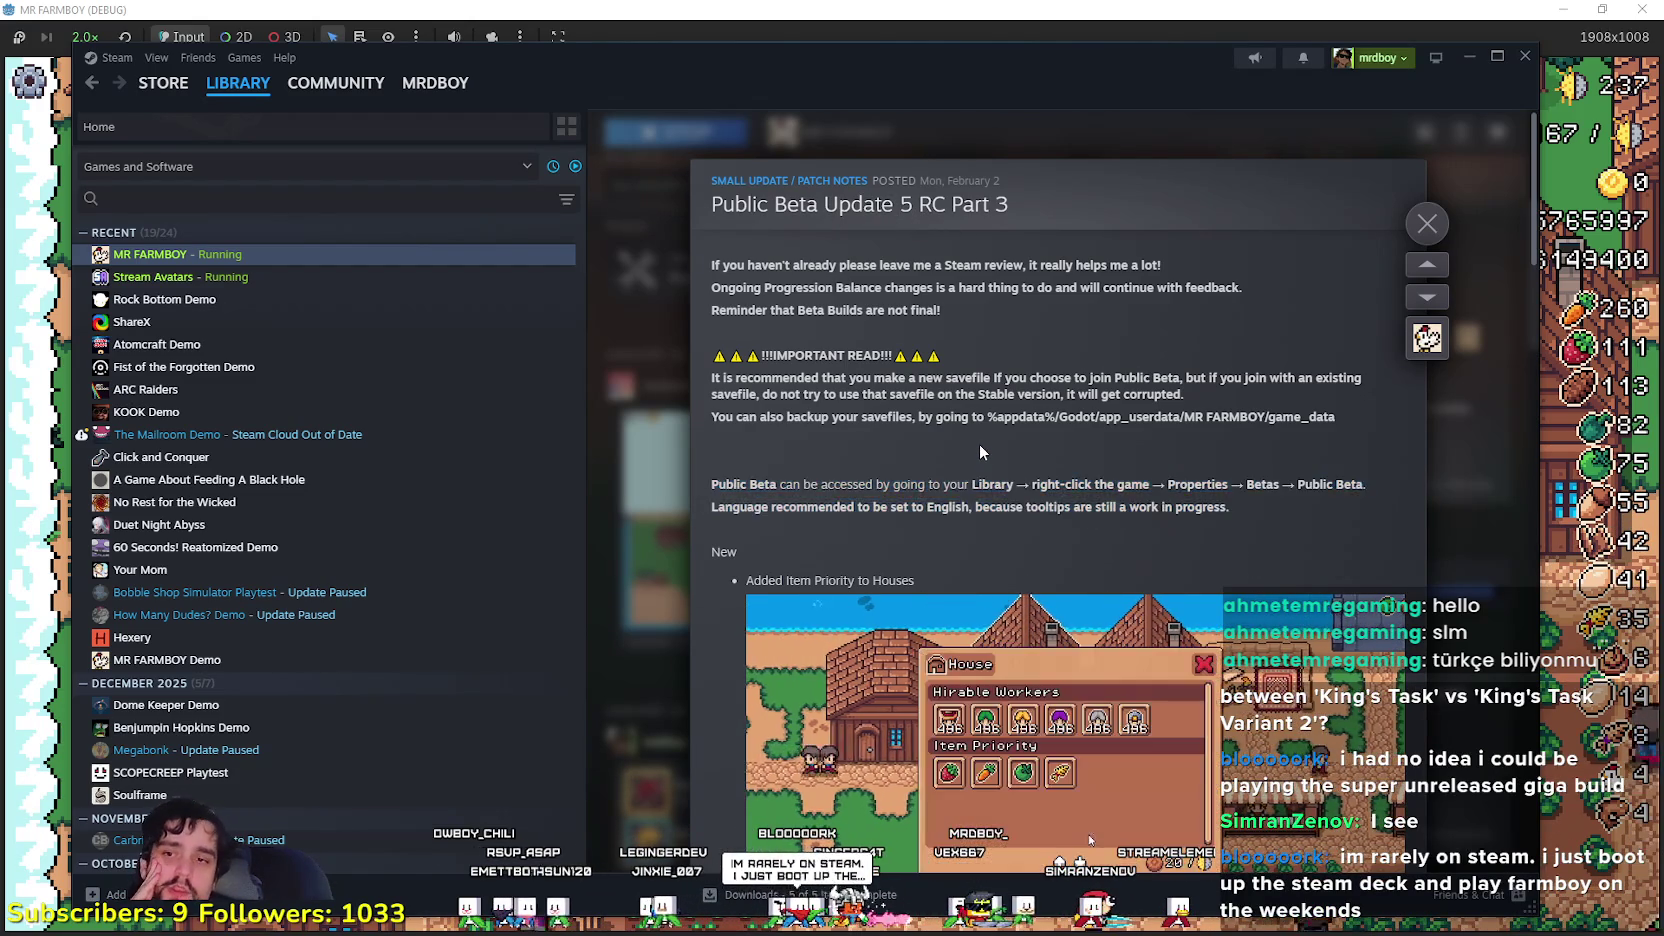
- Finish reading the notes, close them, go to Library Home, and hide Steam
scroll(1097, 477, "down", 2)
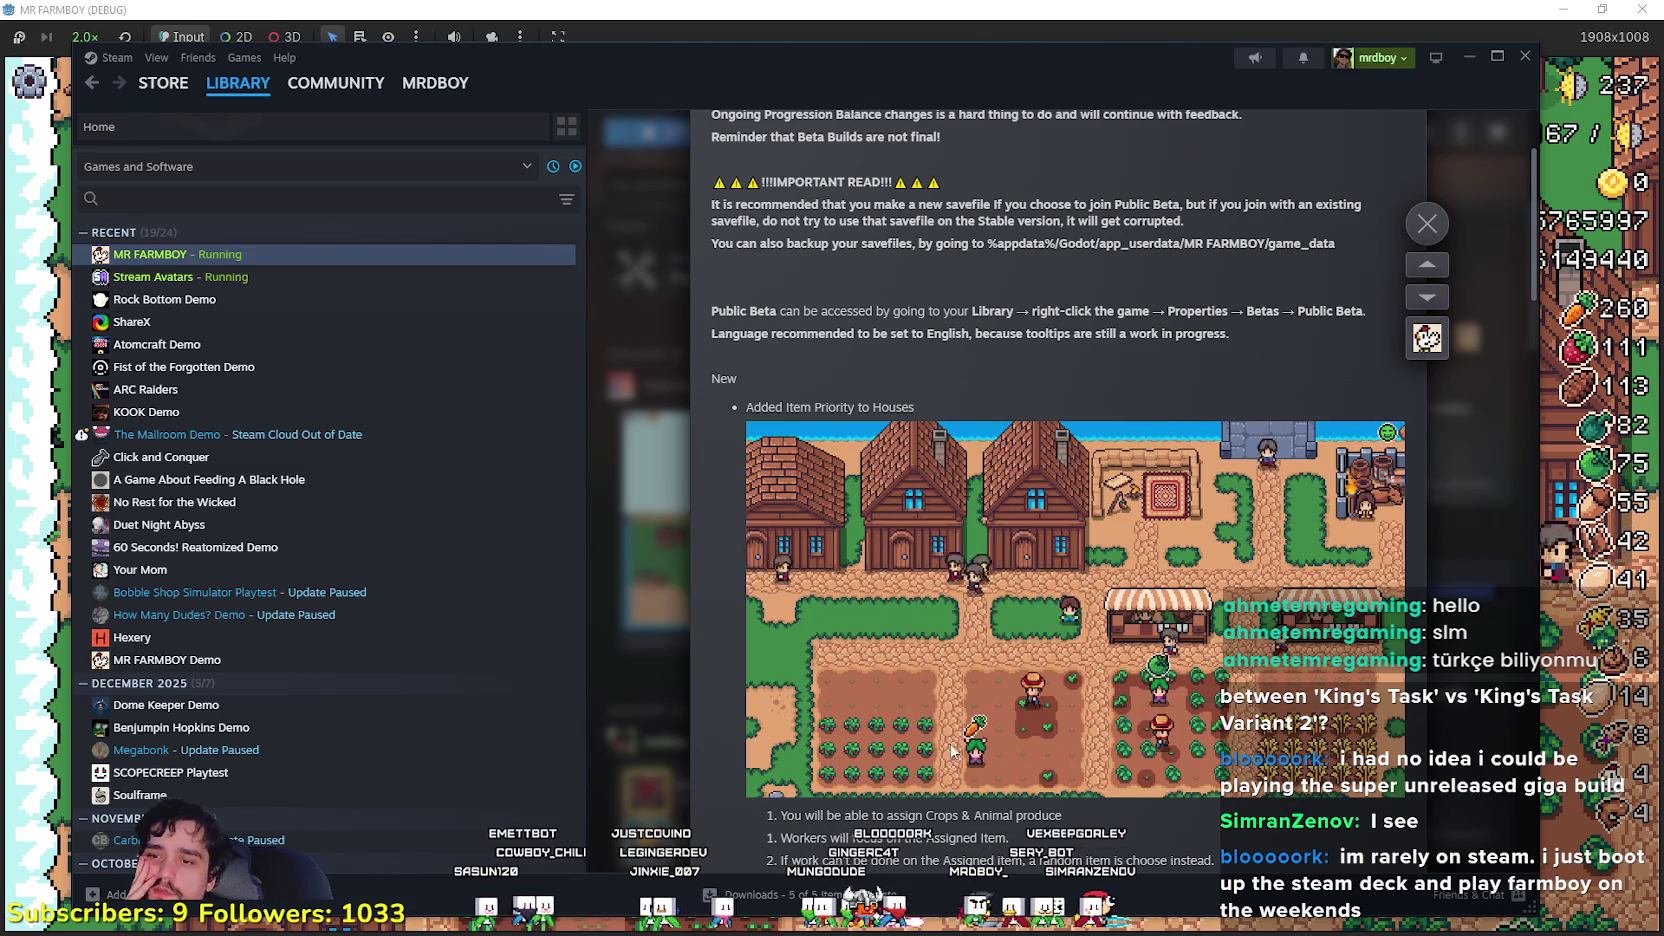
scroll(1148, 748, "up", 2)
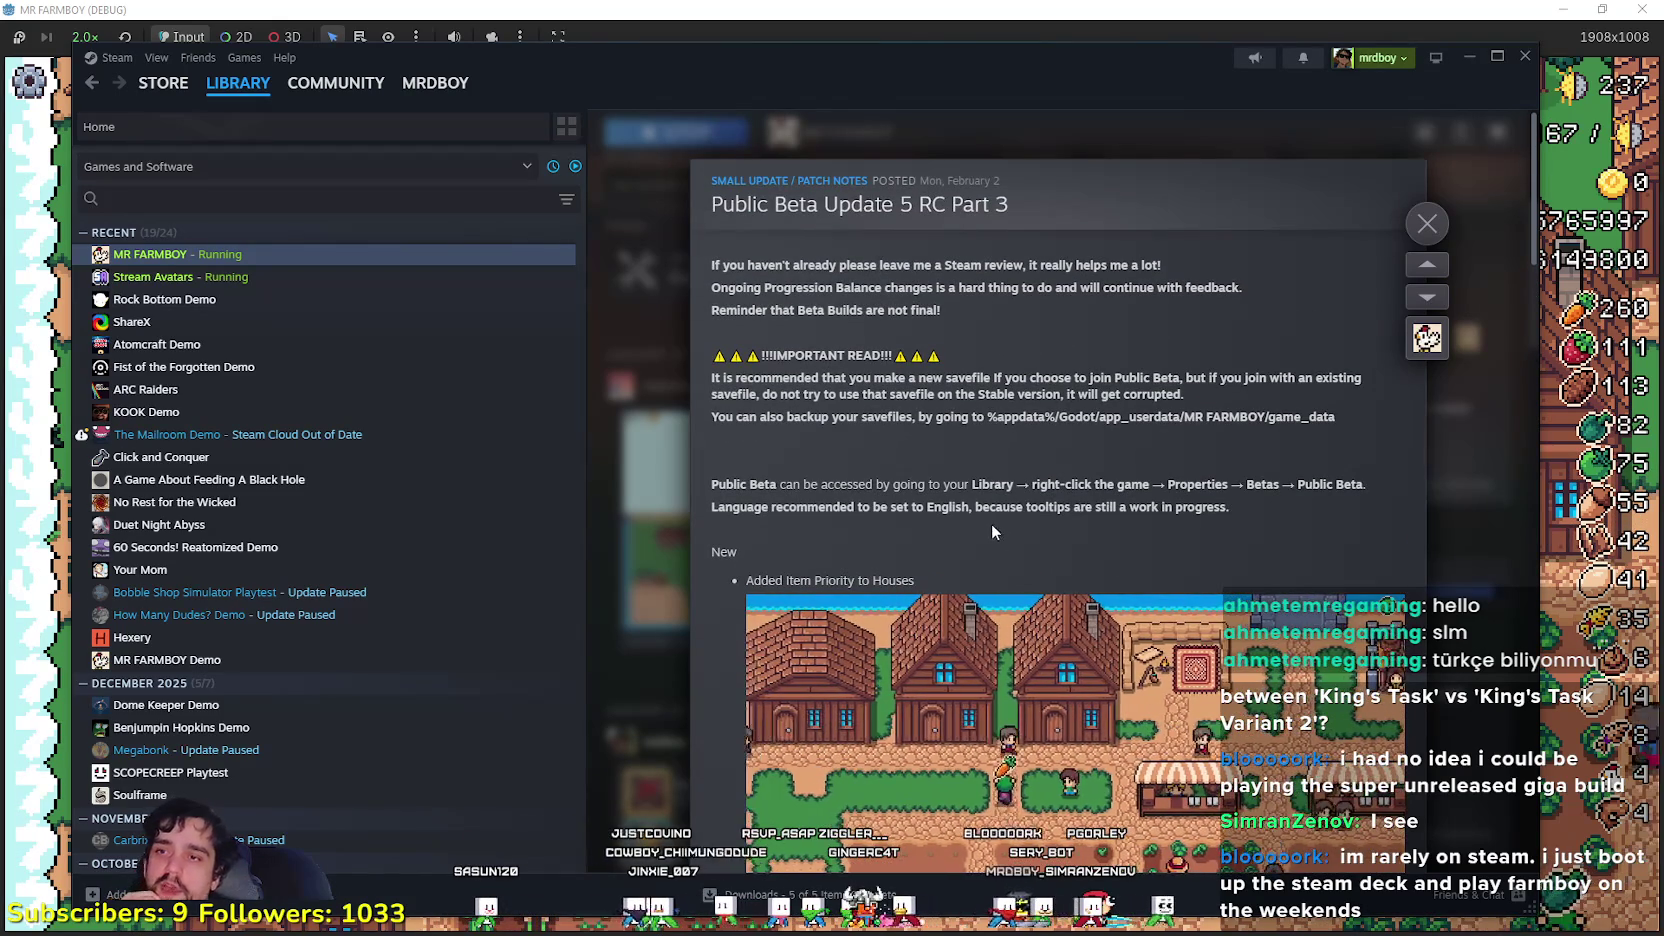
left_click_drag(1253, 523, 942, 443)
left_click(1110, 487)
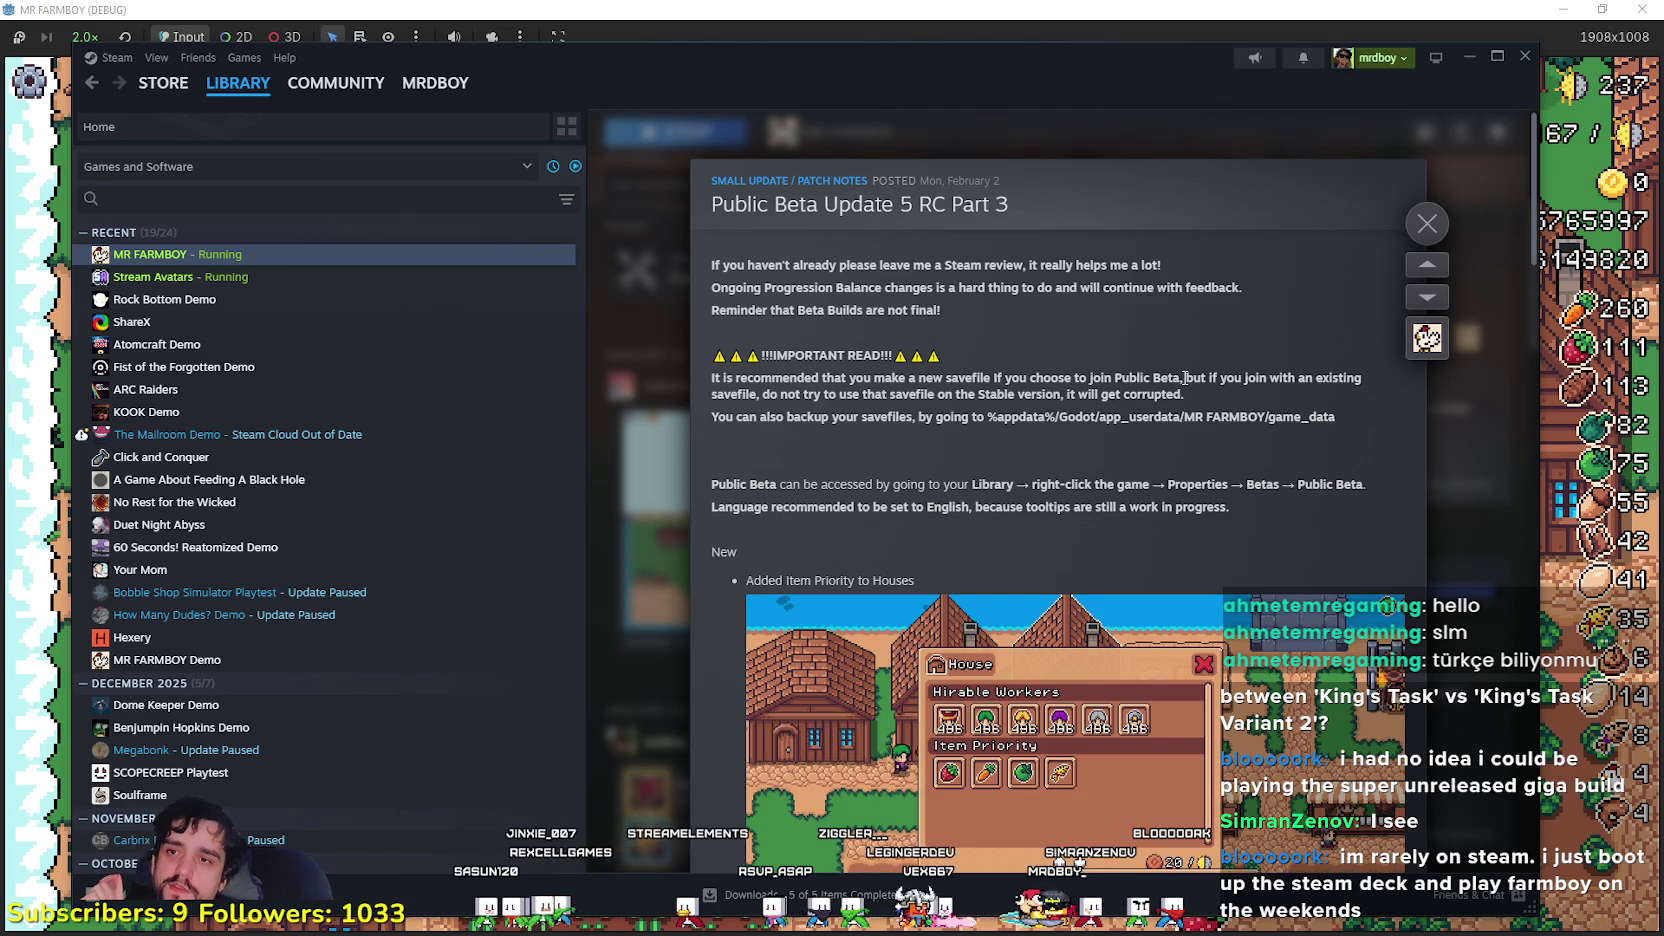
scroll(1184, 378, "down", 5)
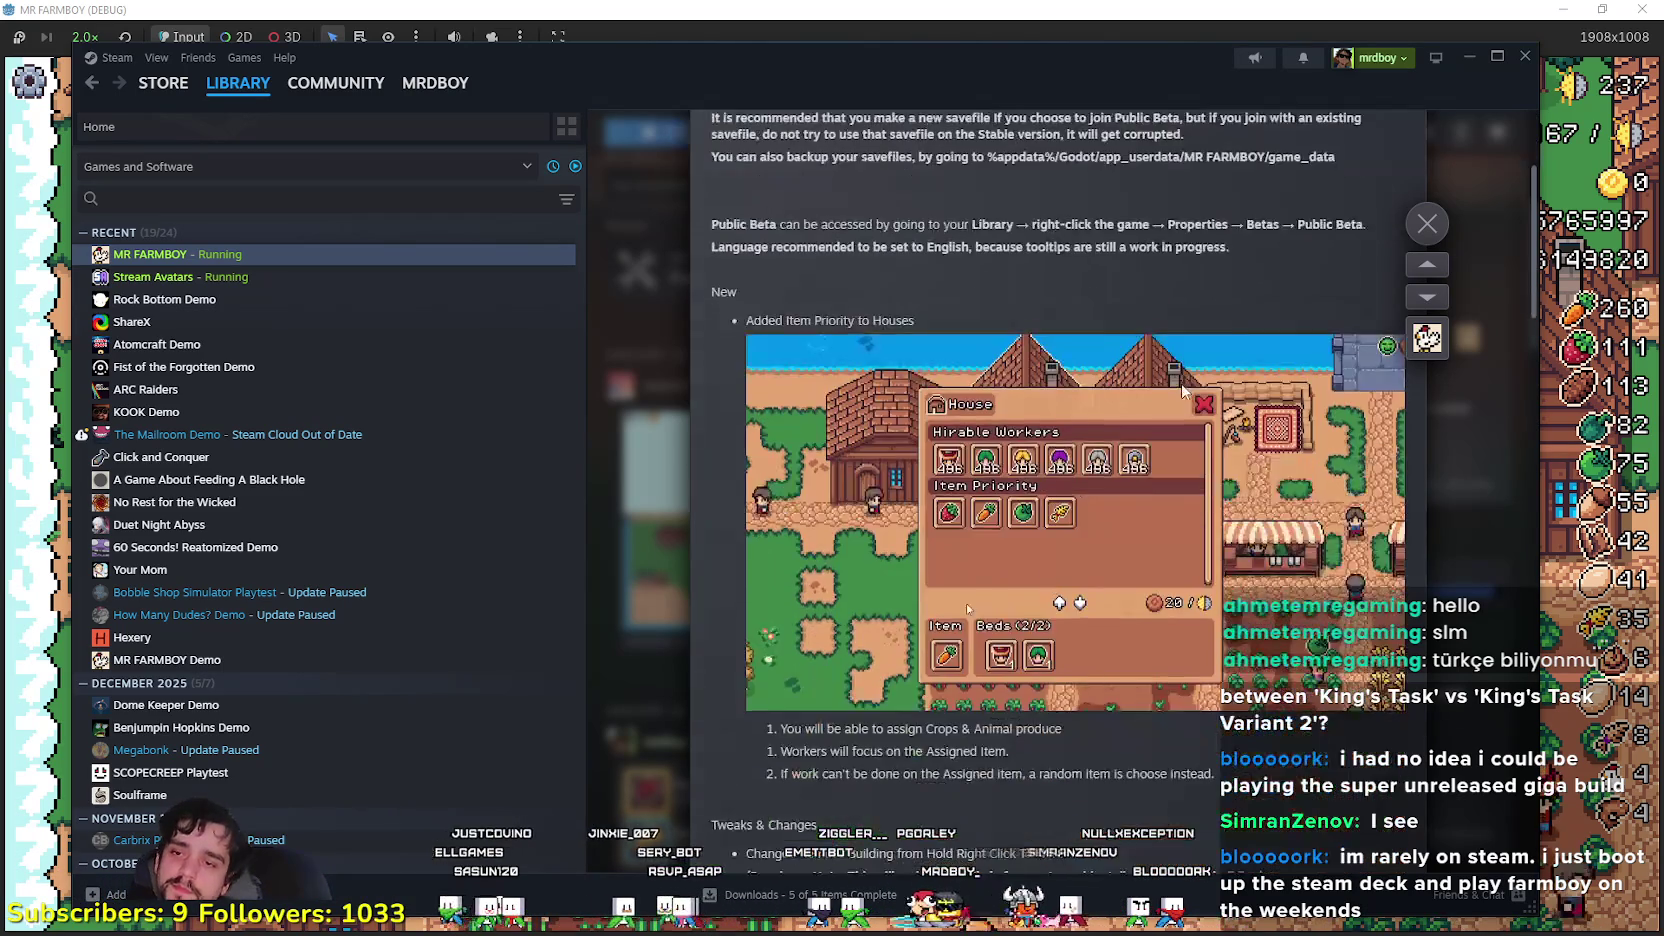
left_click(1431, 228)
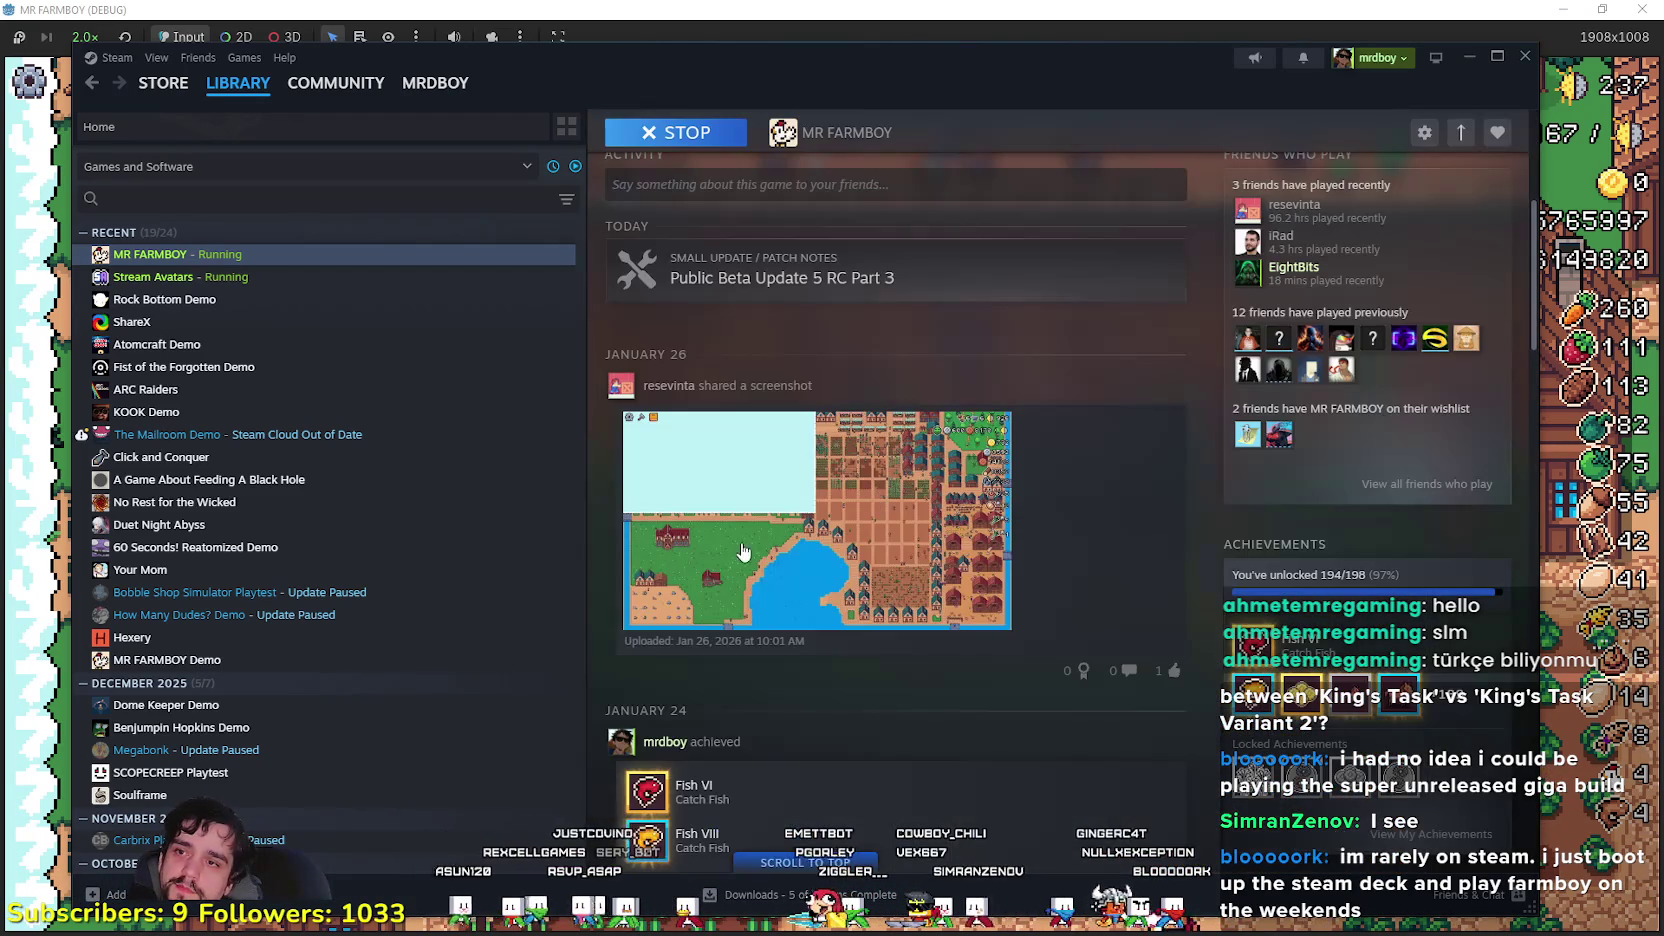
left_click(210, 80)
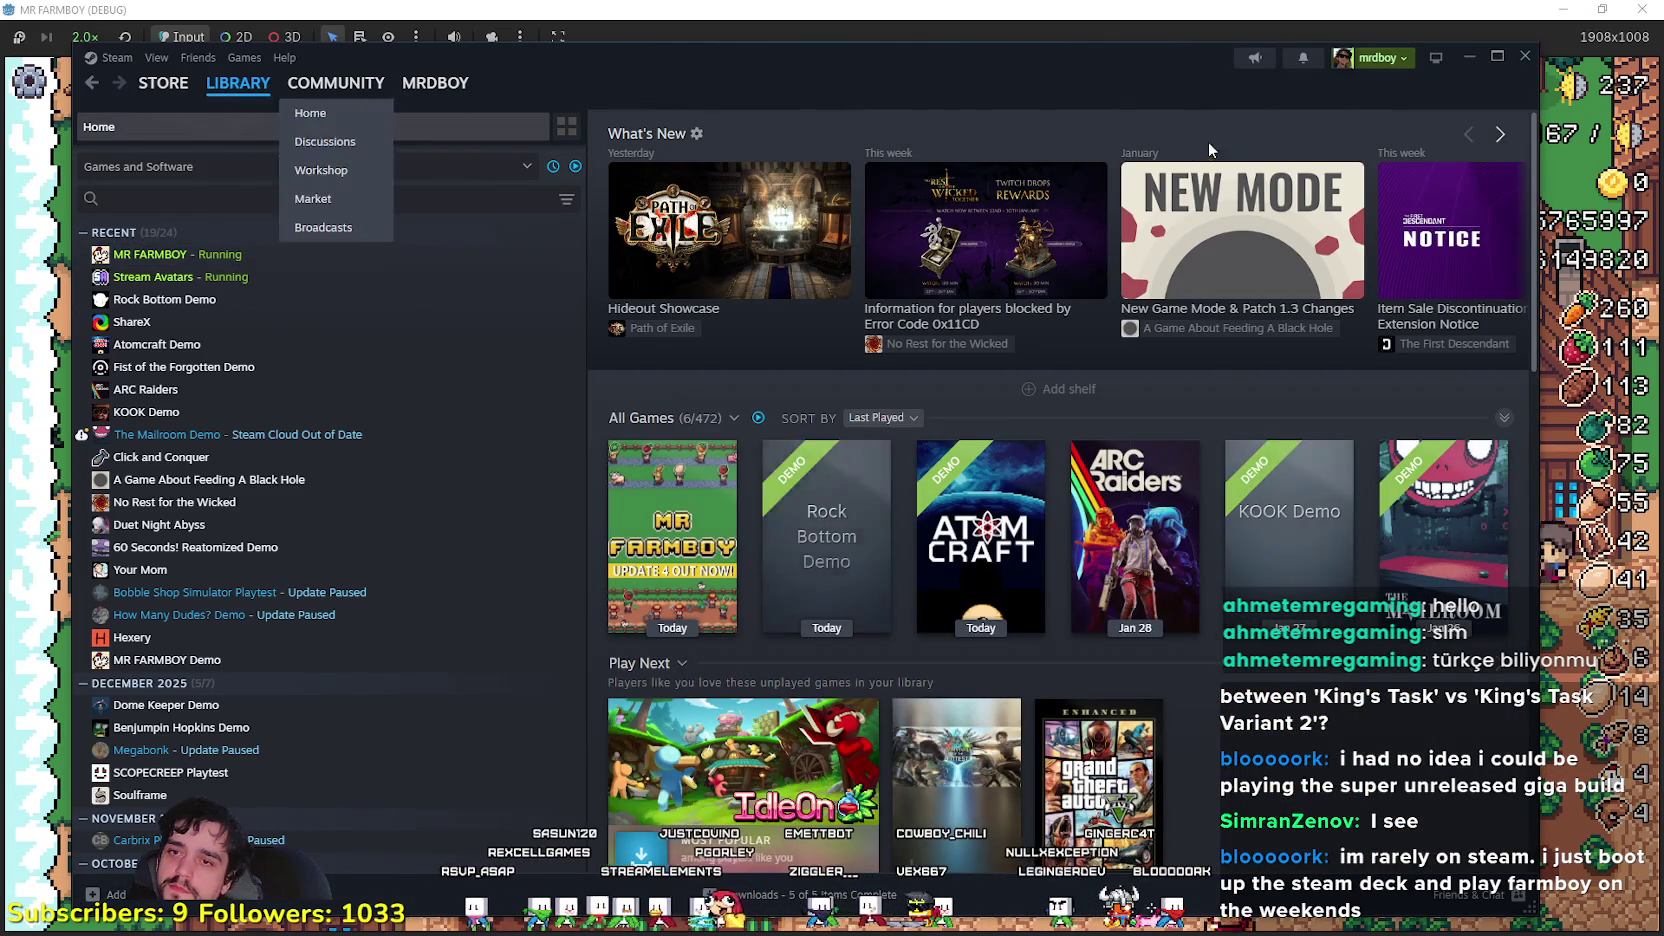
left_click(1470, 58)
- Walk the farmer through the rye field harvesting rye, then past the small wheat plot onto the path
key("s")
key("a")
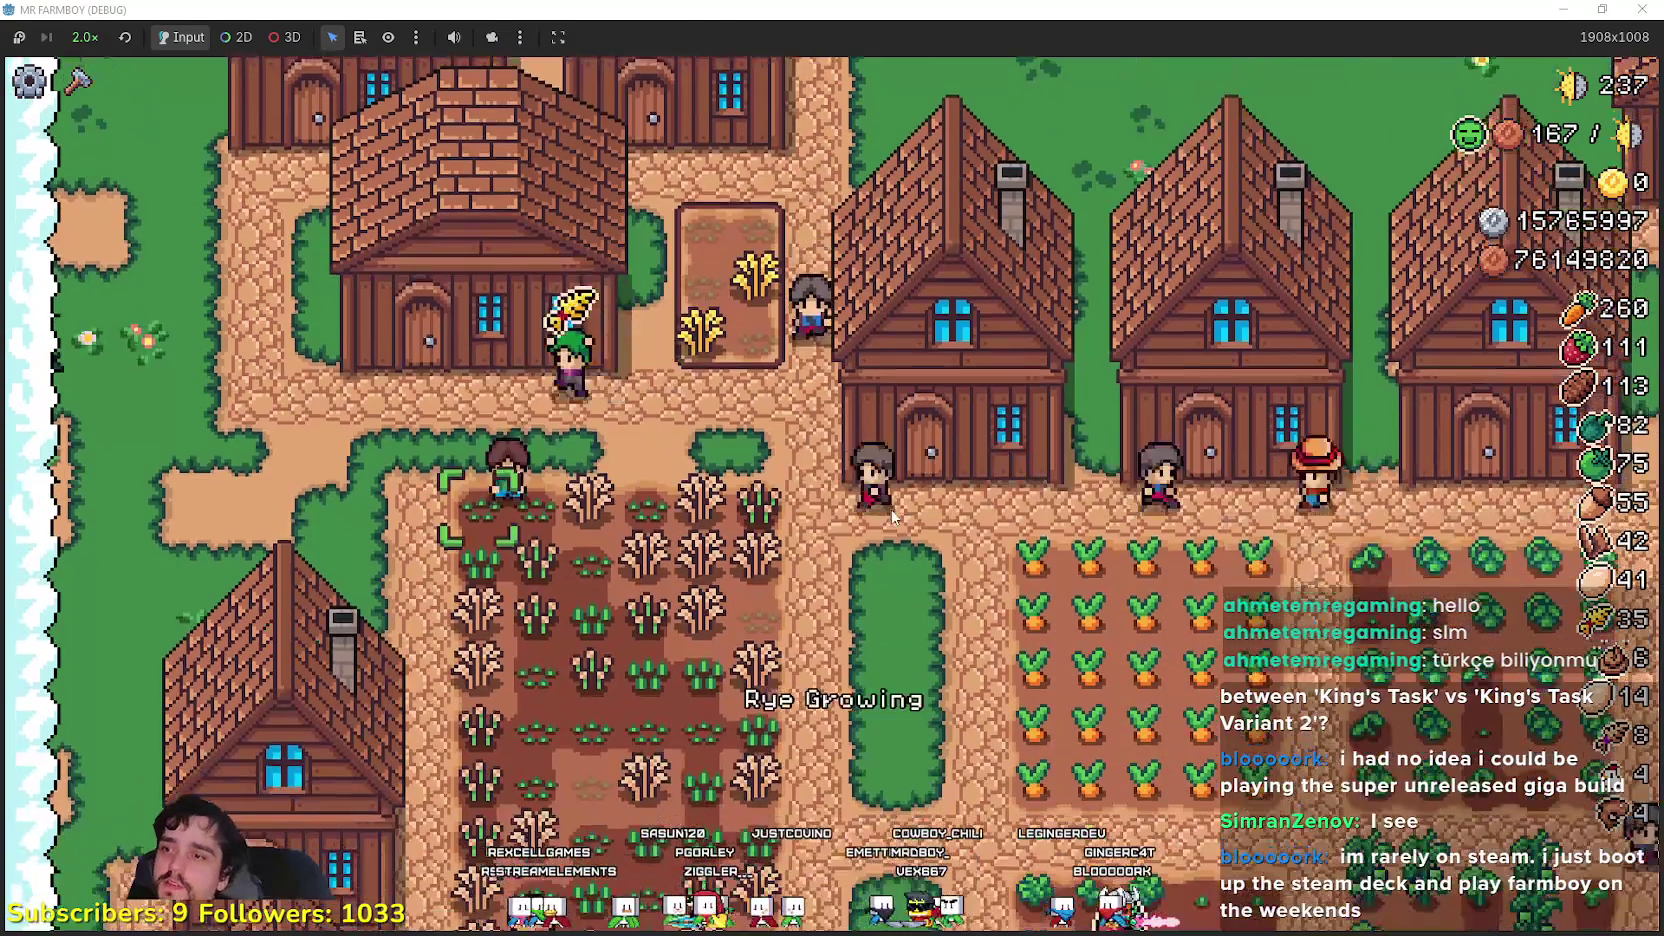
key("d")
key("s")
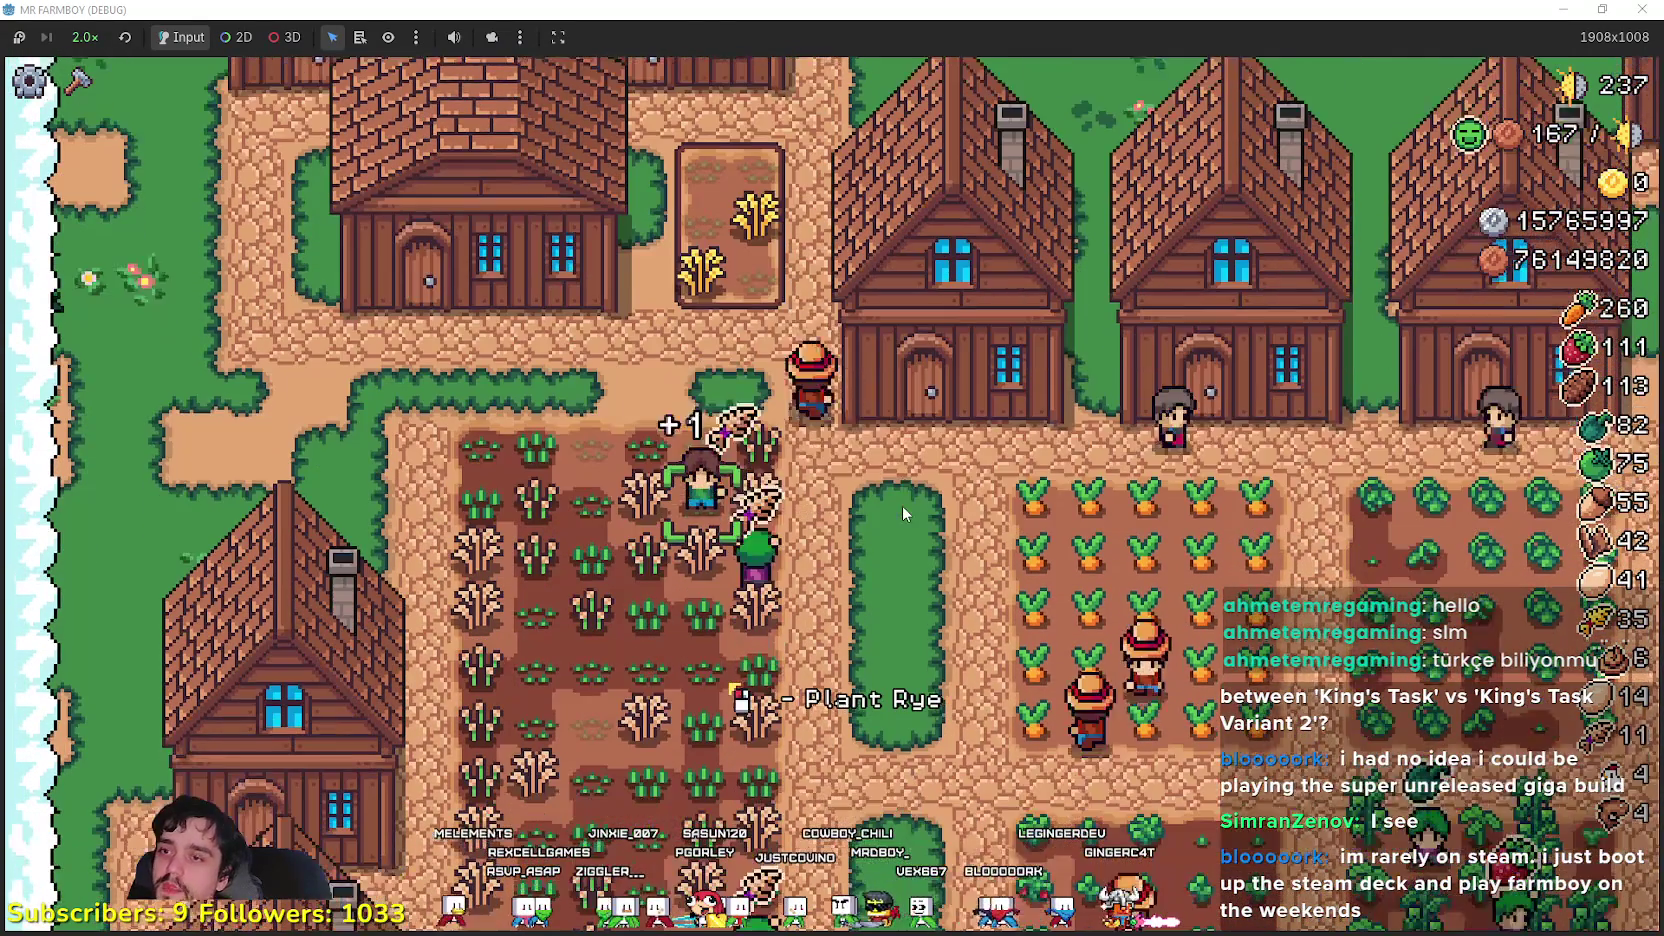
key("s")
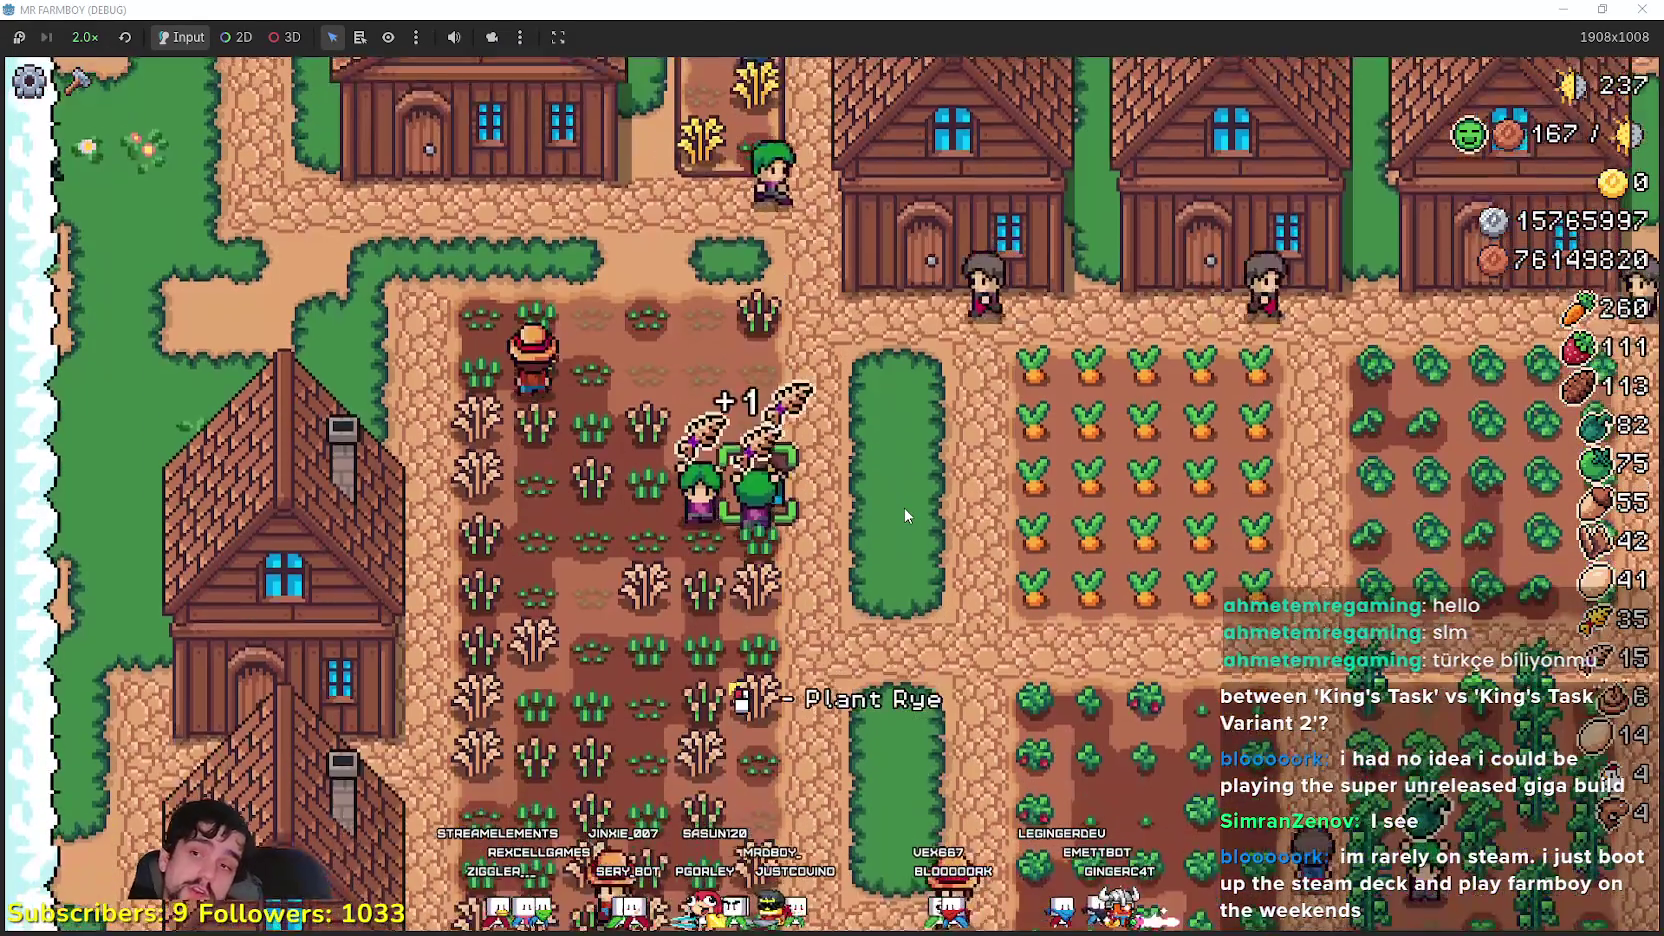
key("s")
key("a")
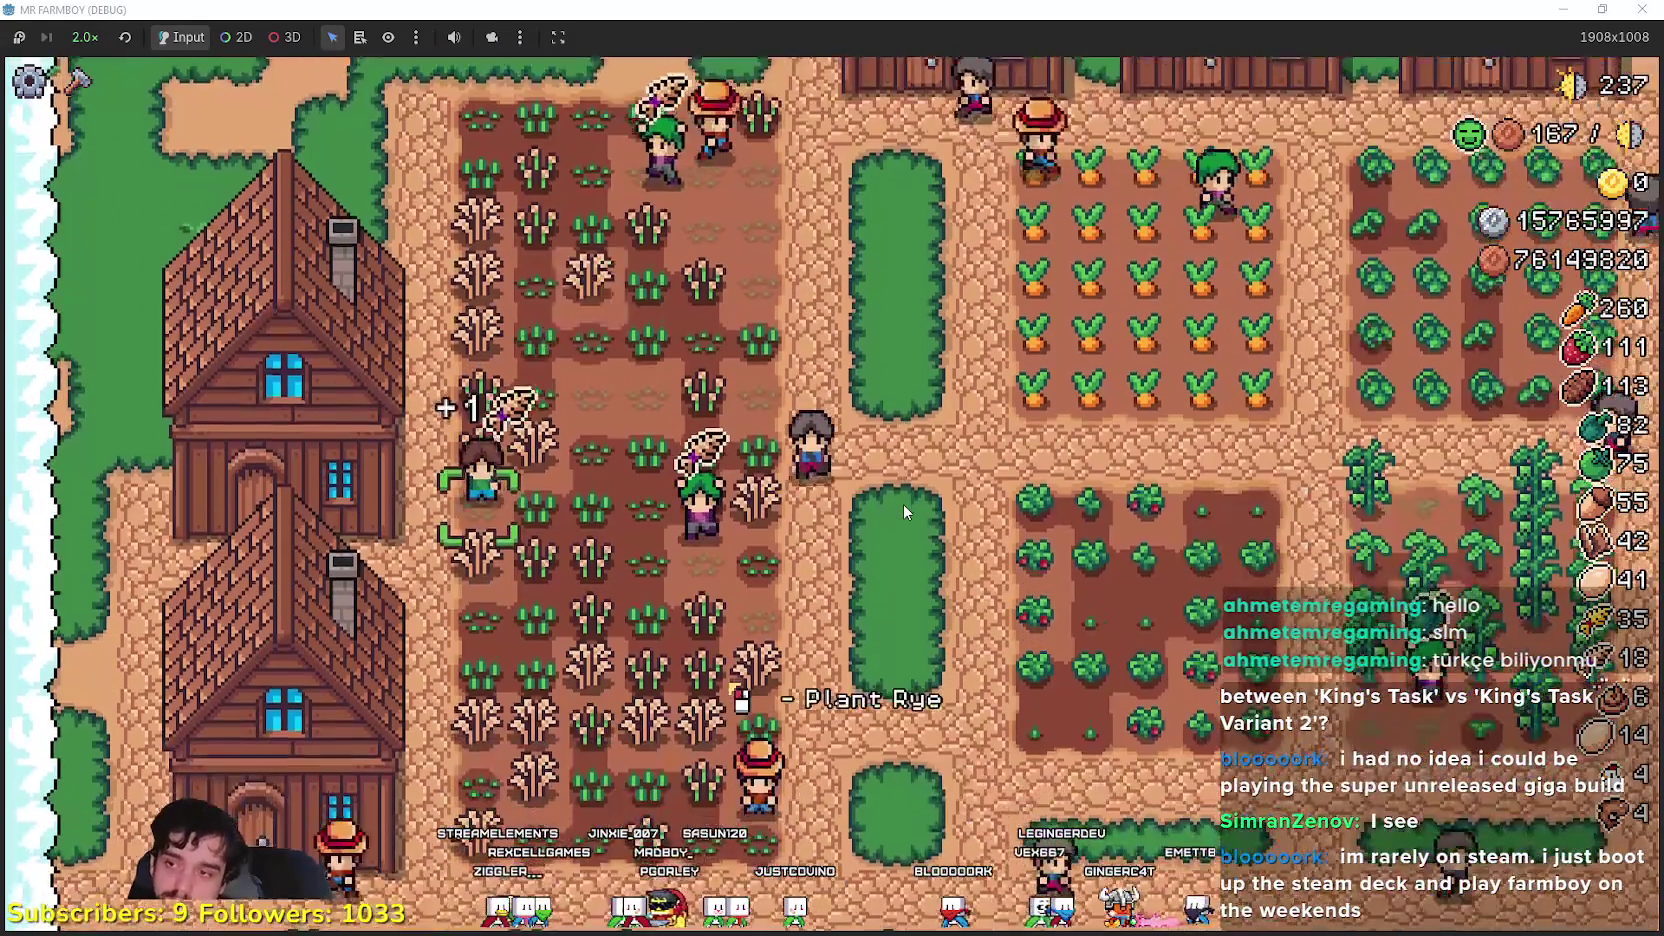
key("w")
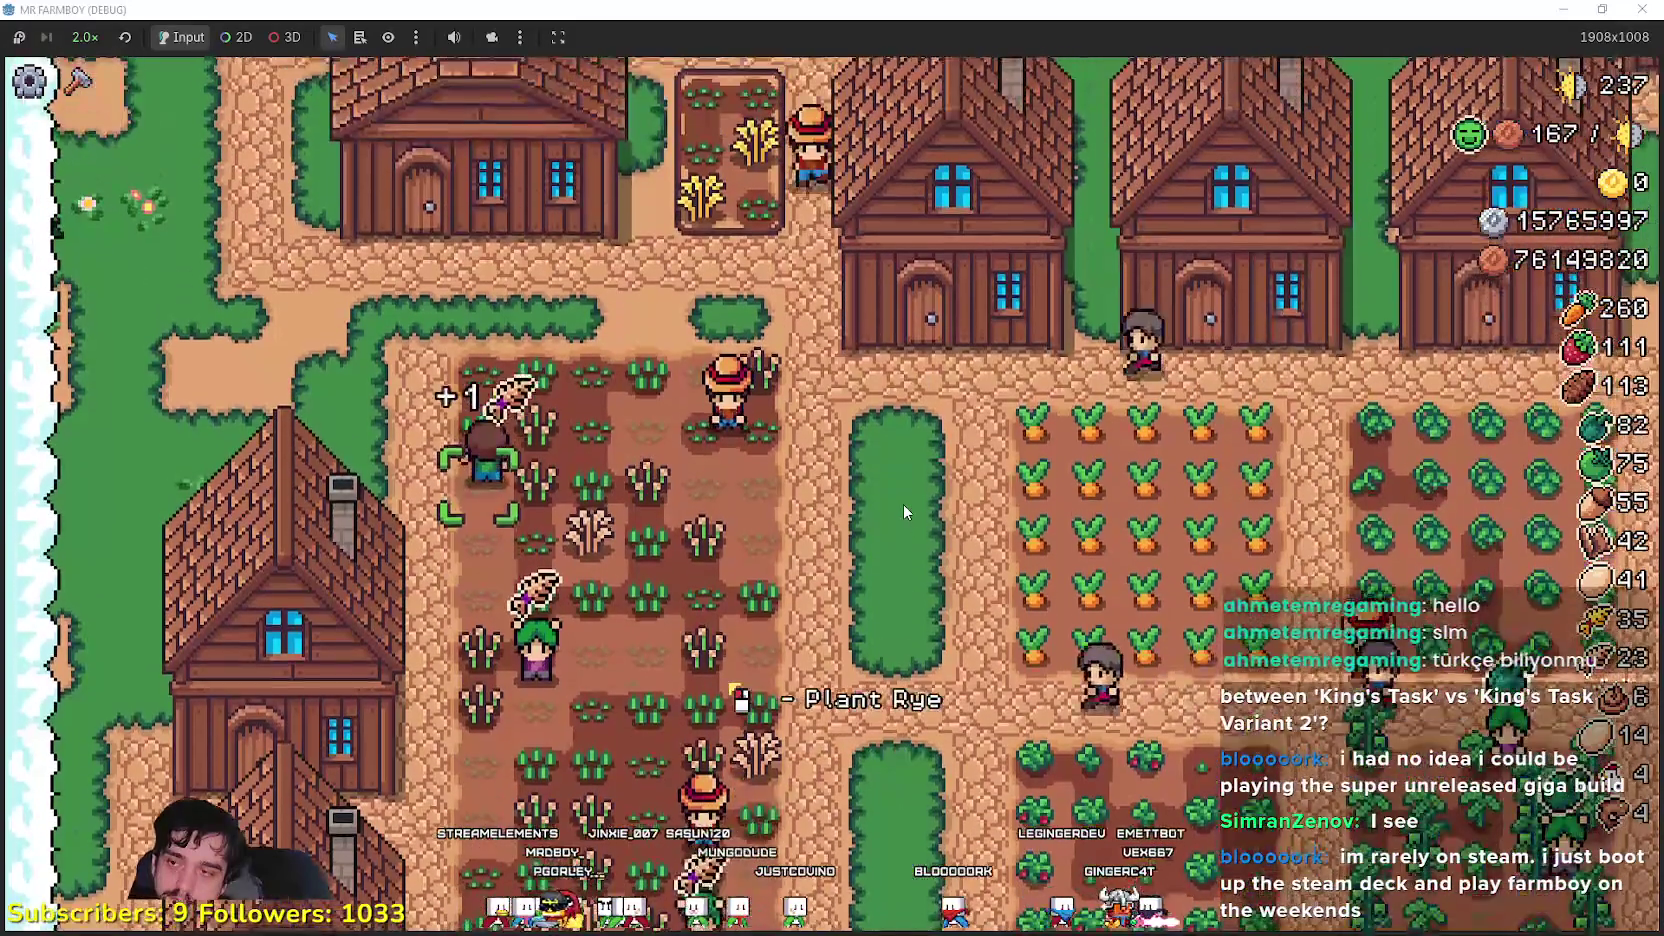
key("d")
key("w")
key("d")
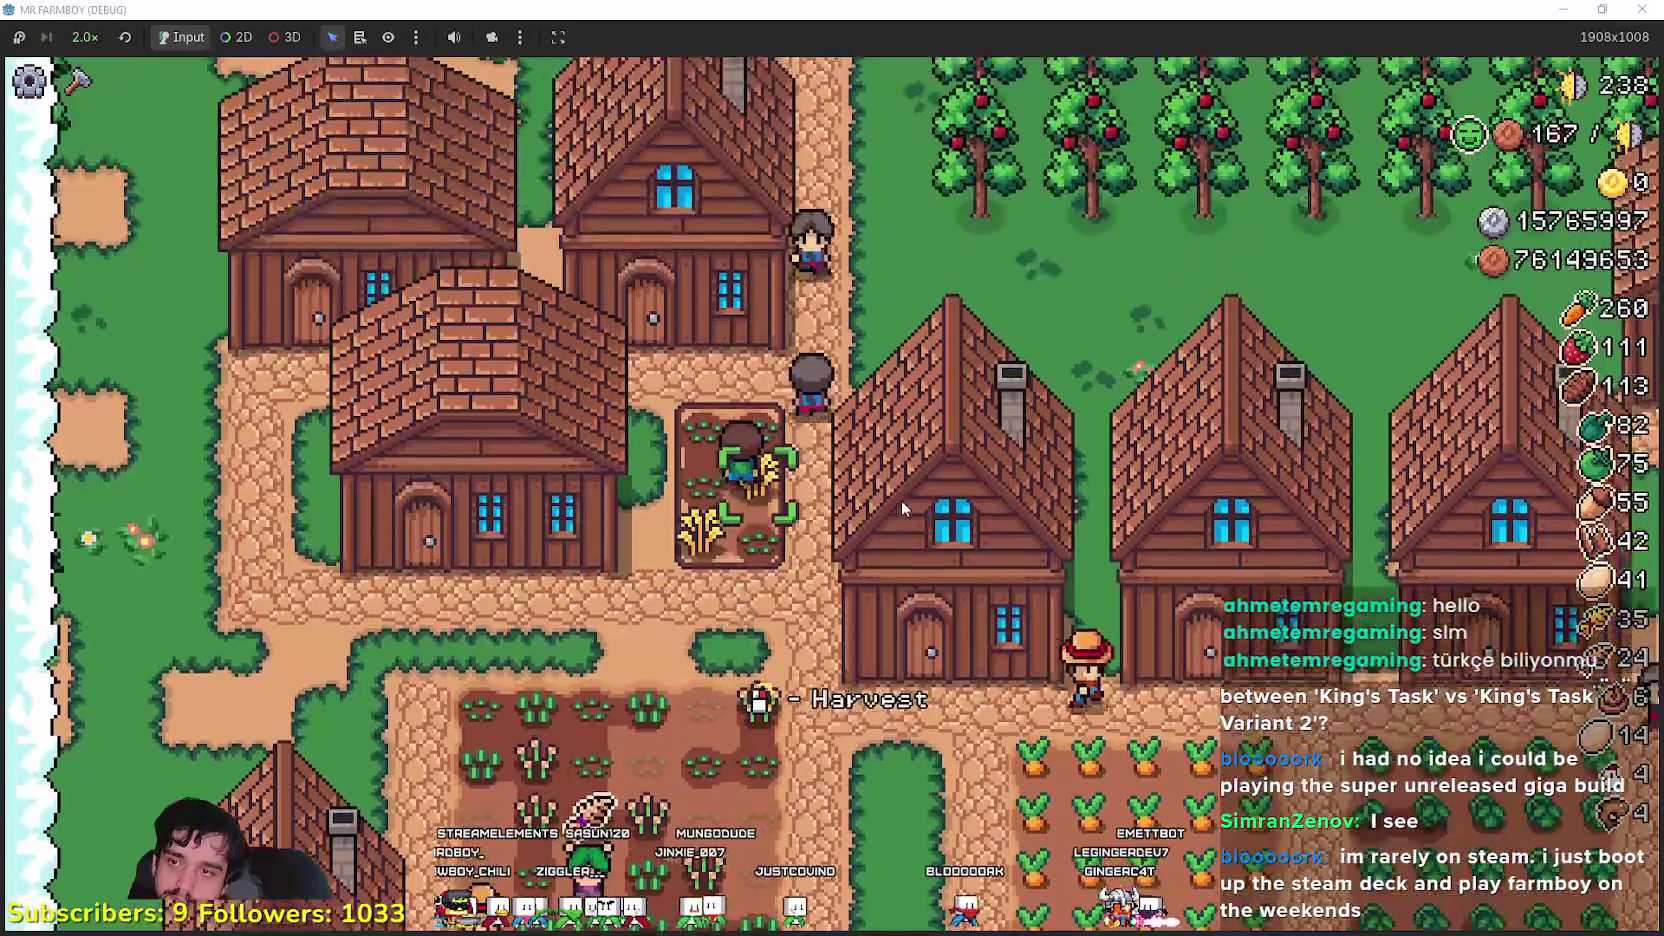
key("s")
key("d")
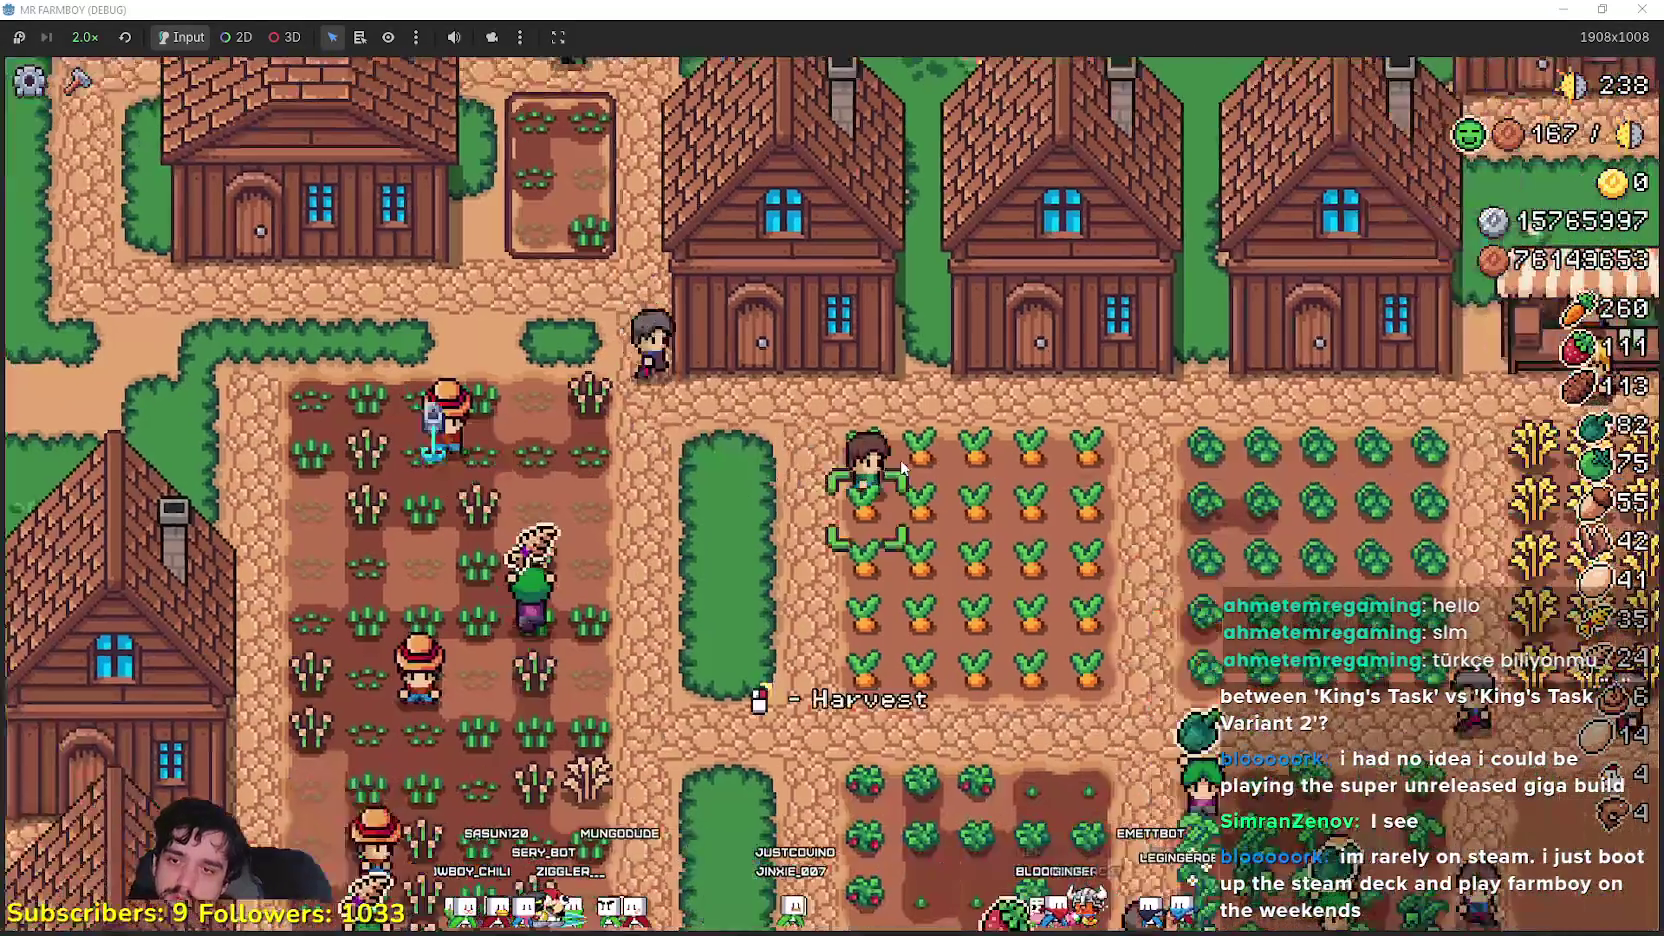
- Harvest the top row of carrots, harvest and replant rye, and return to the wheat plot
key("s")
key("d")
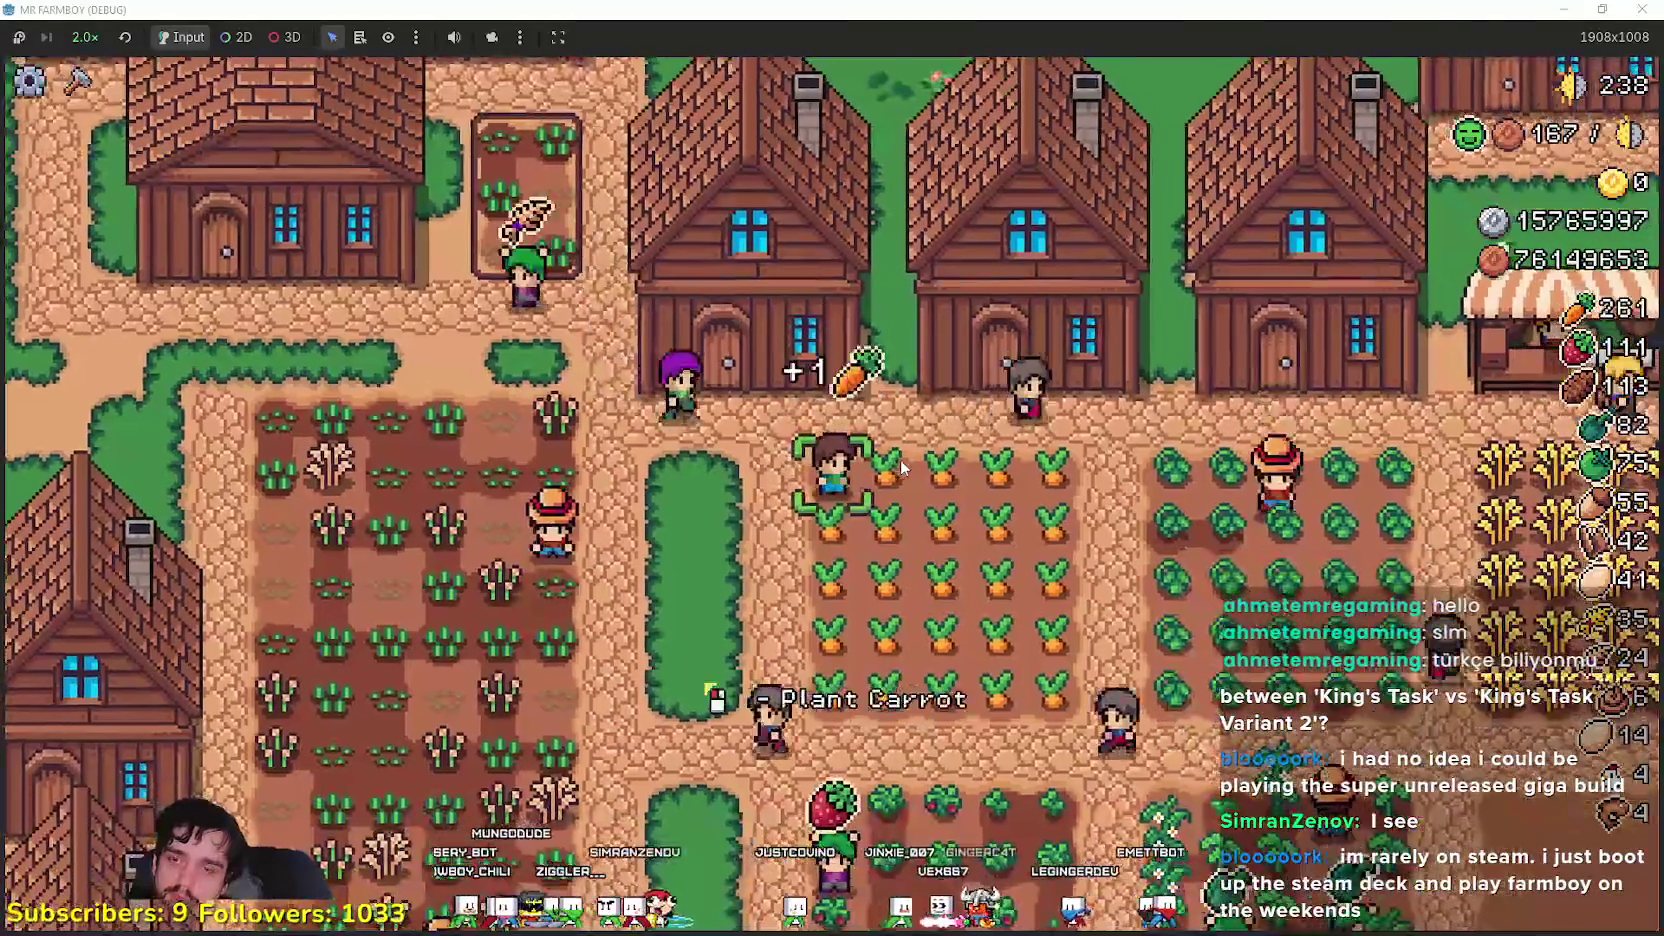
key("a")
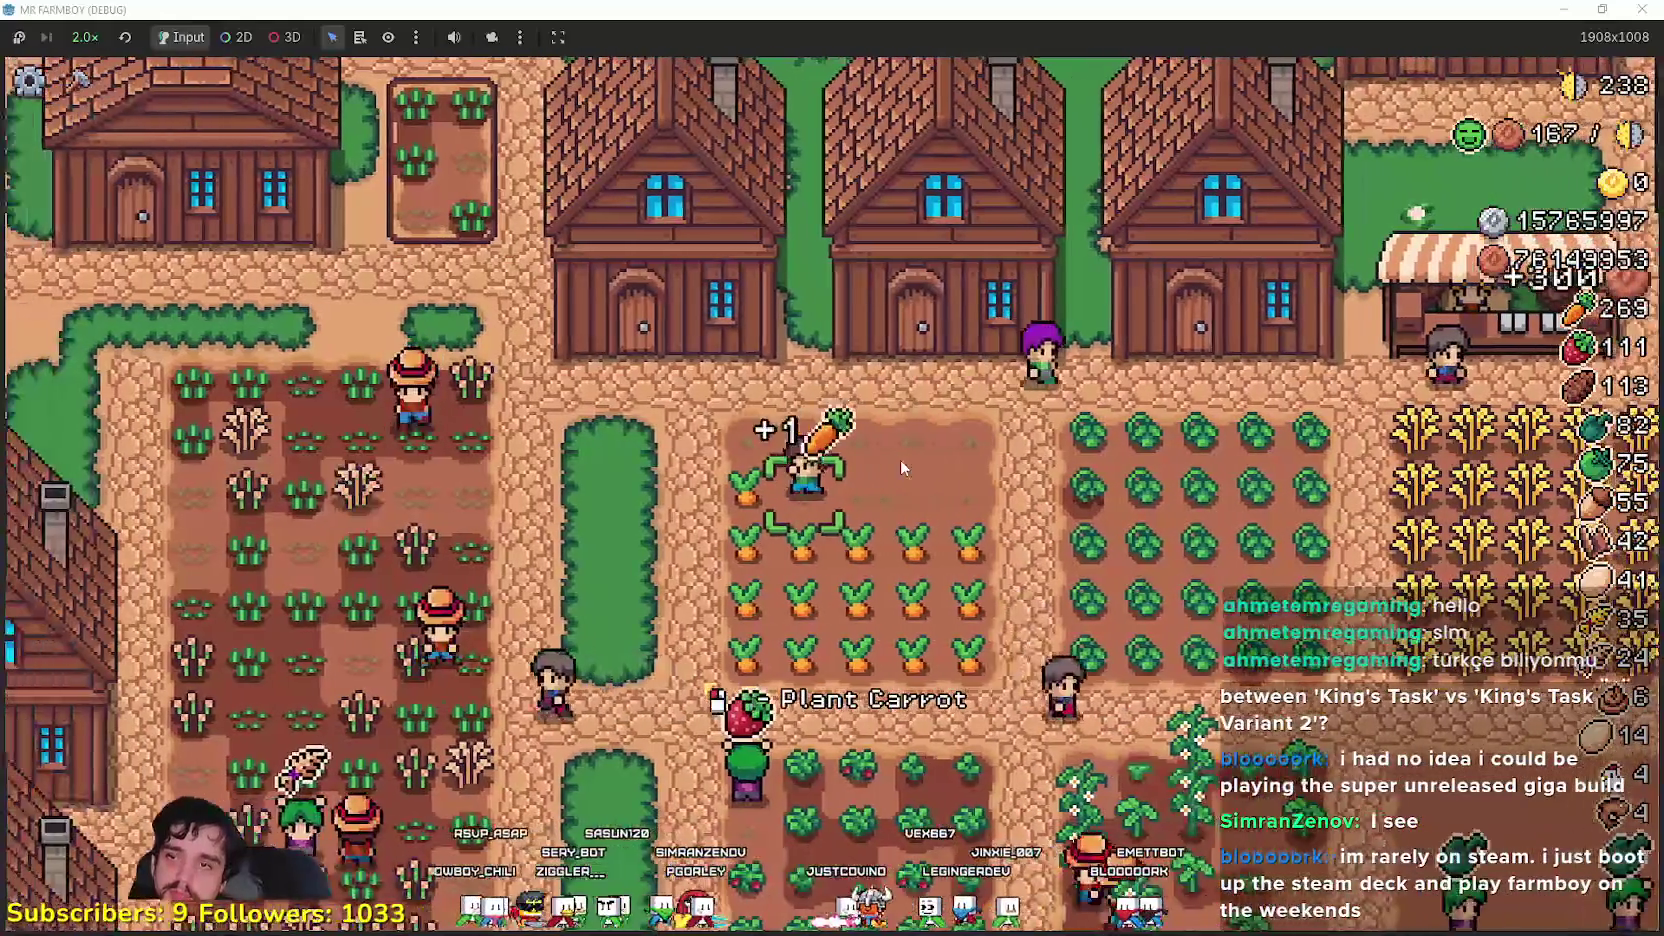
key("a")
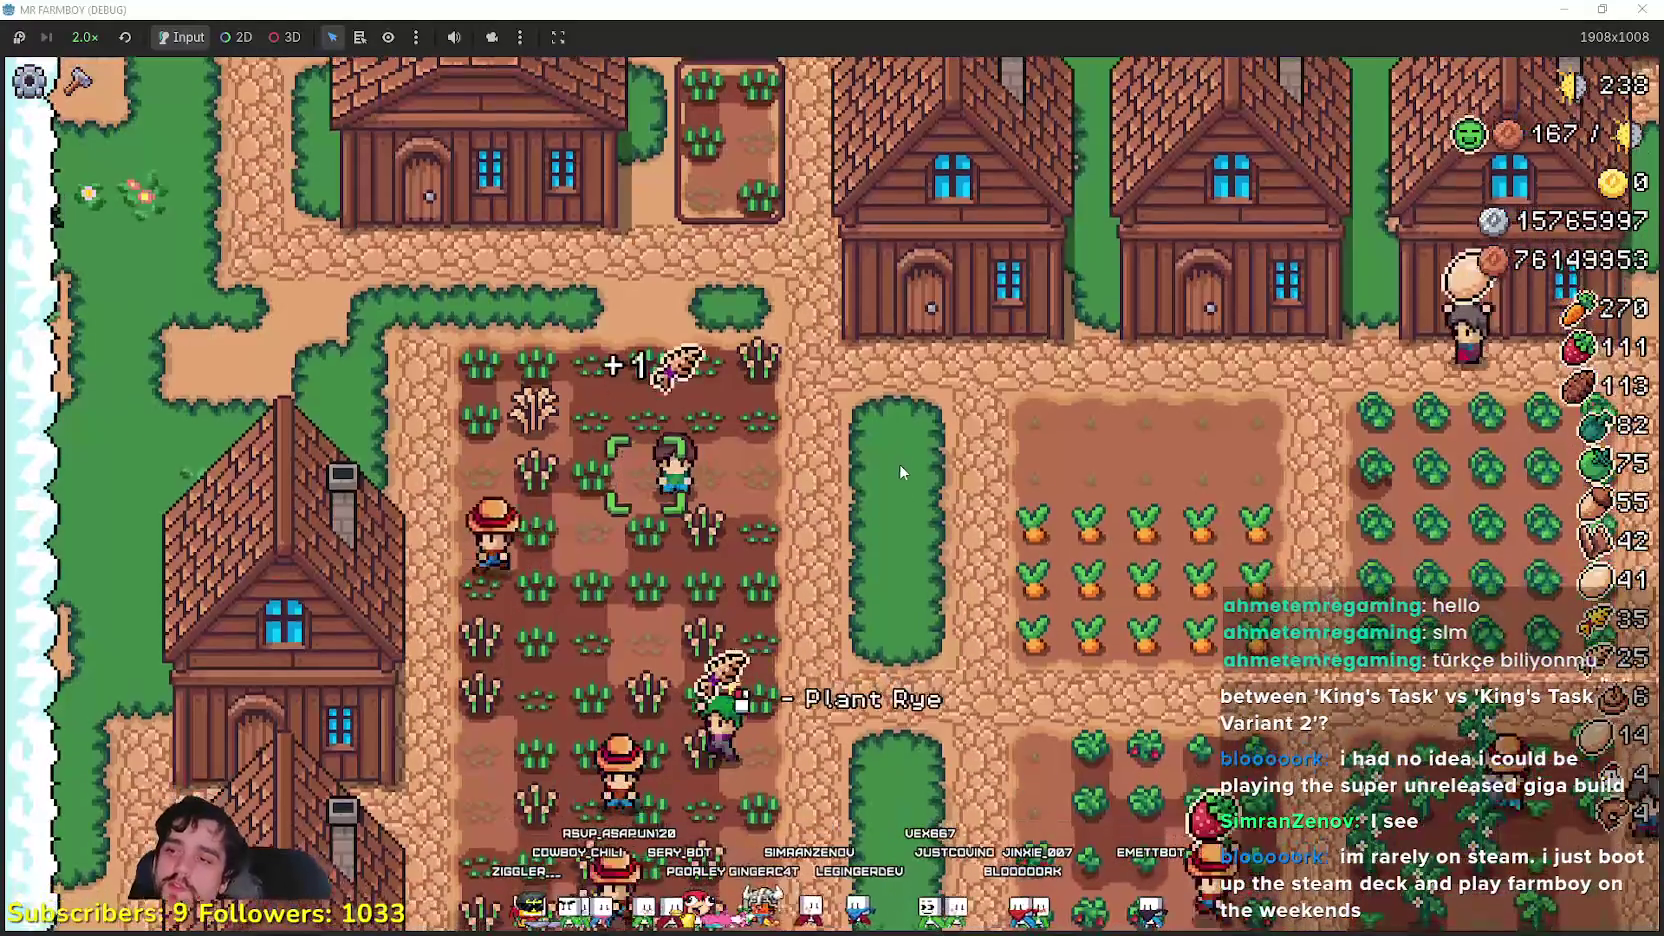
key("d")
key("s")
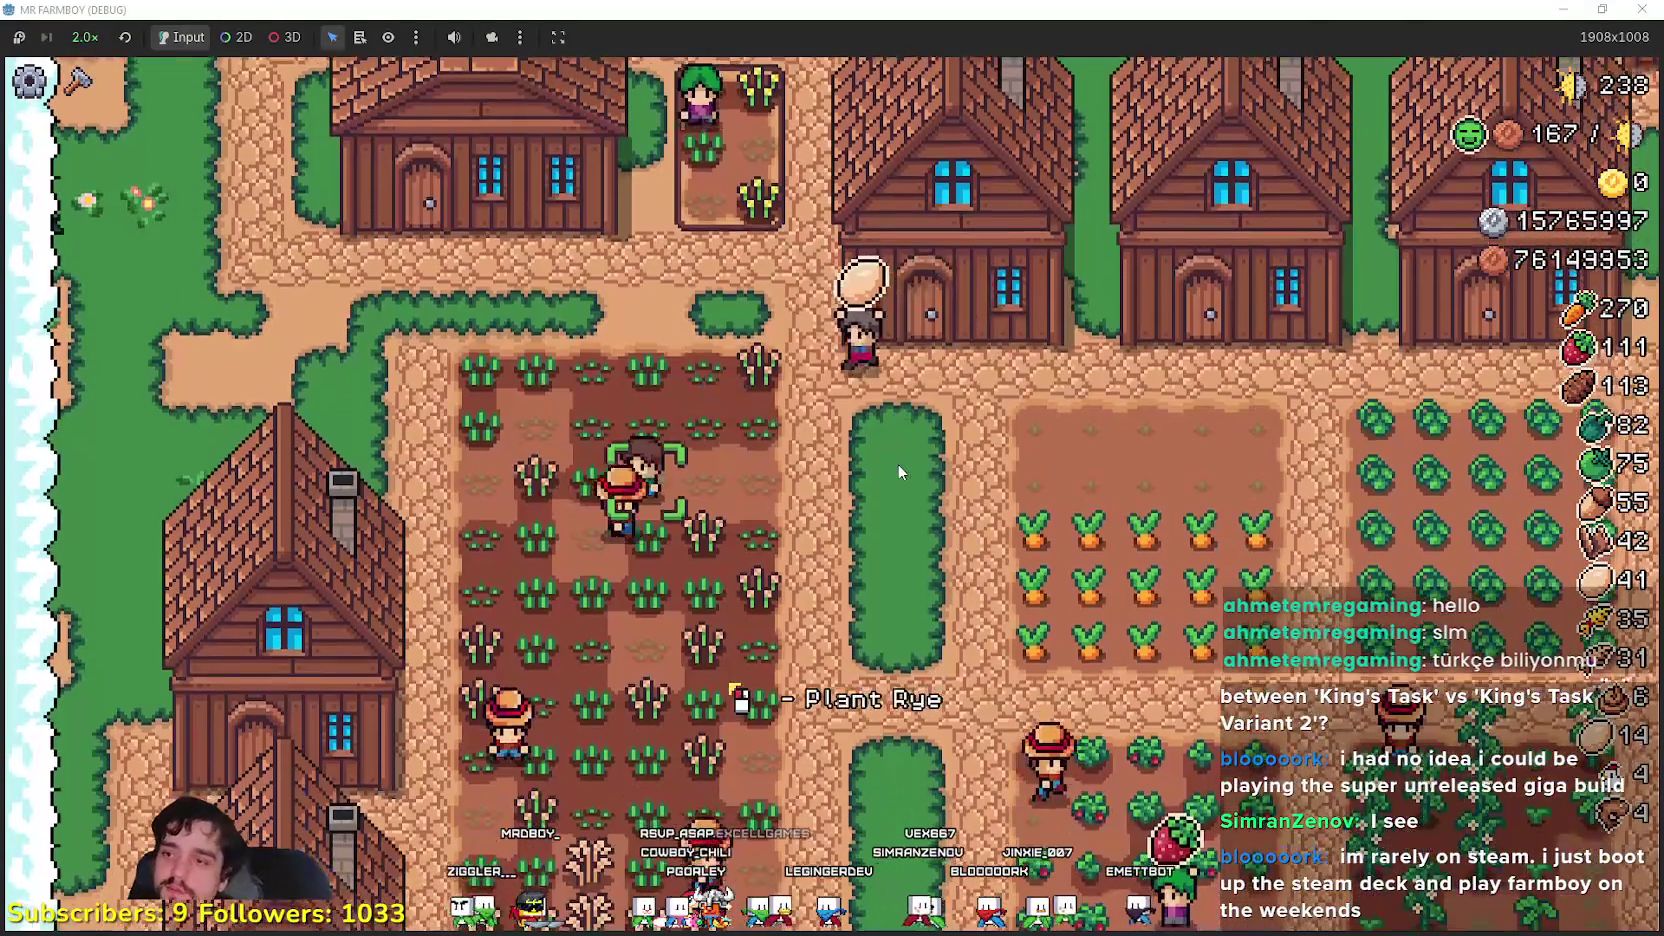
key("d")
key("w")
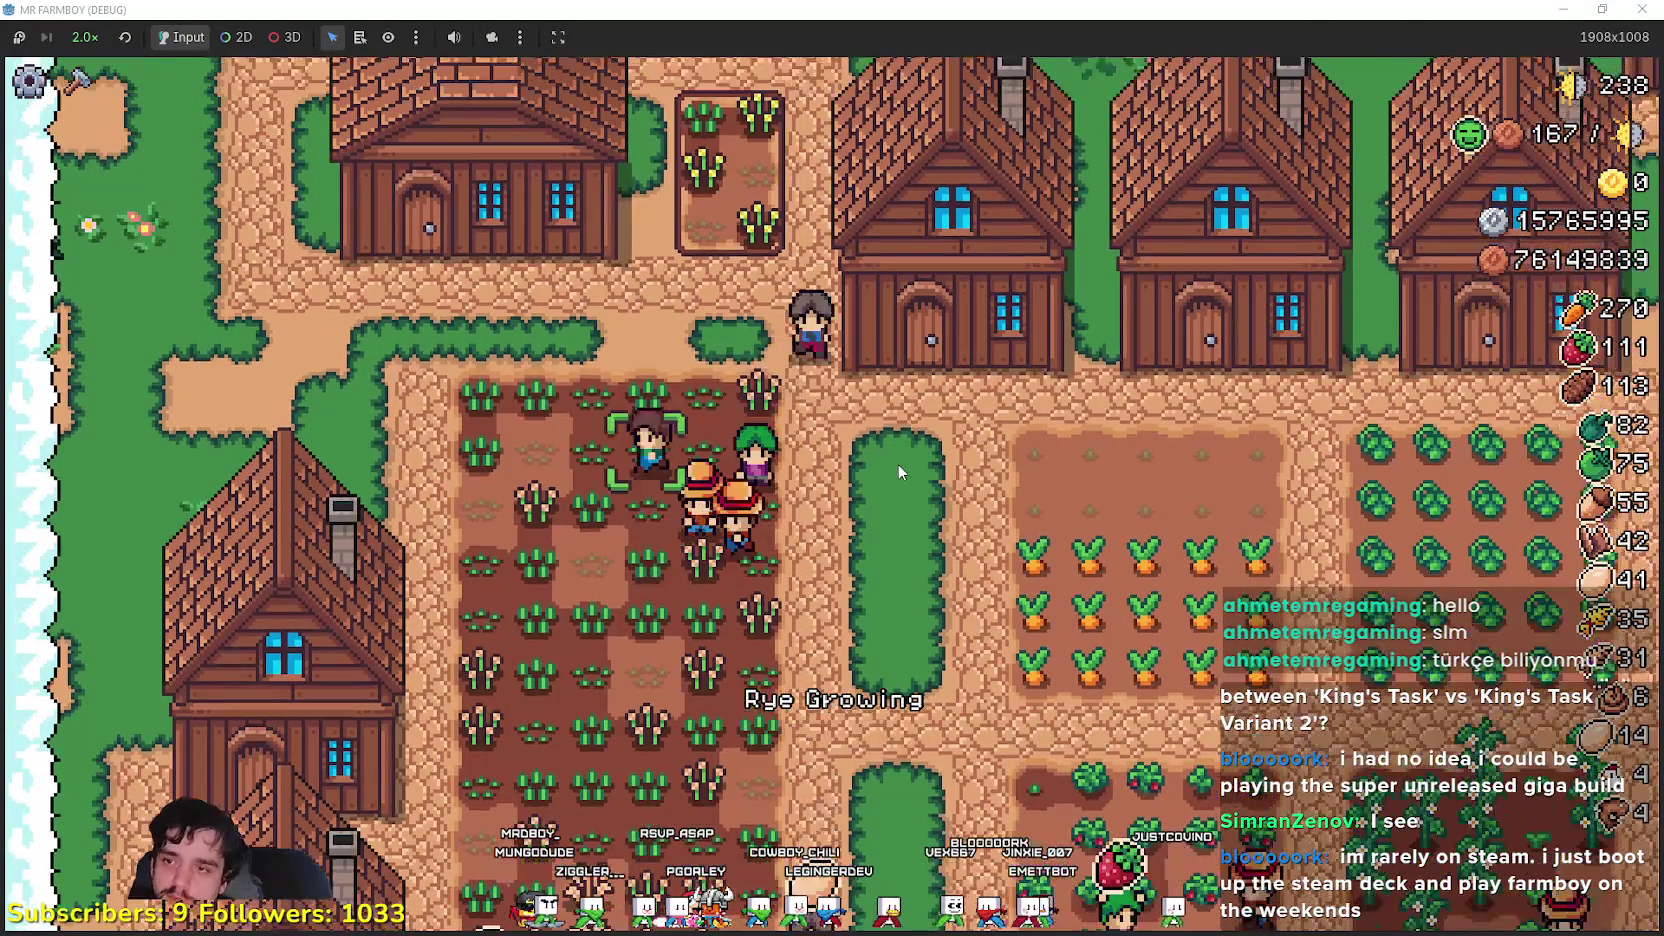
- Walk around the pig yard collecting items, then head south to the crop fields
key("d")
key("w")
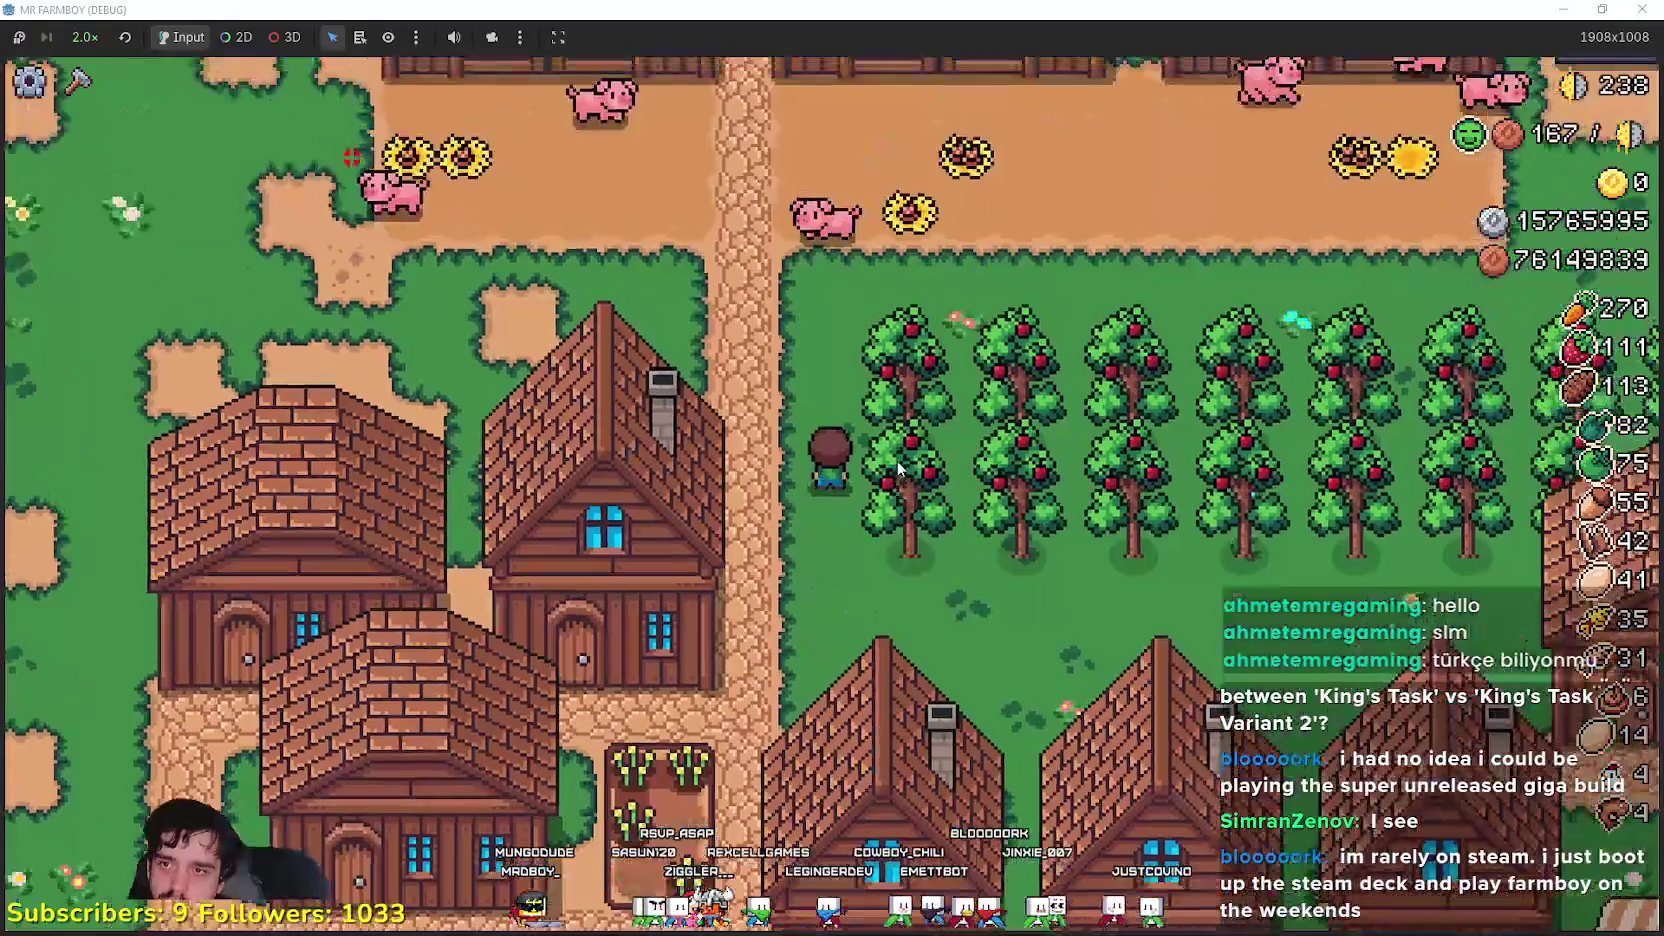
key("w")
key("a")
key("a")
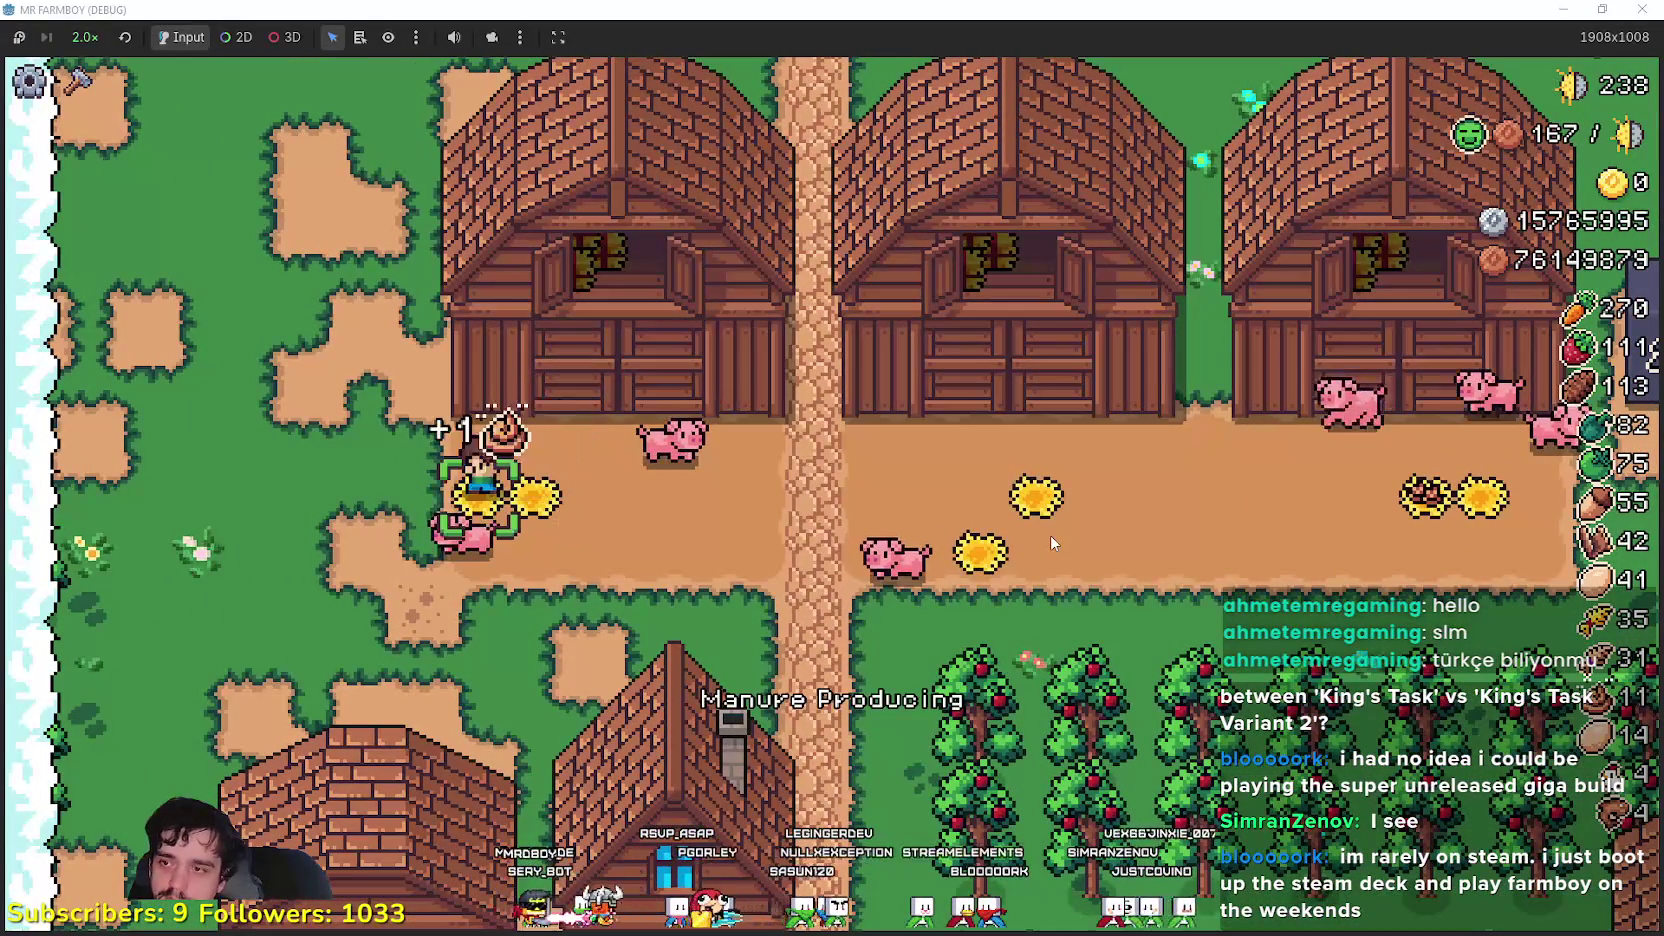
key("a")
key("s")
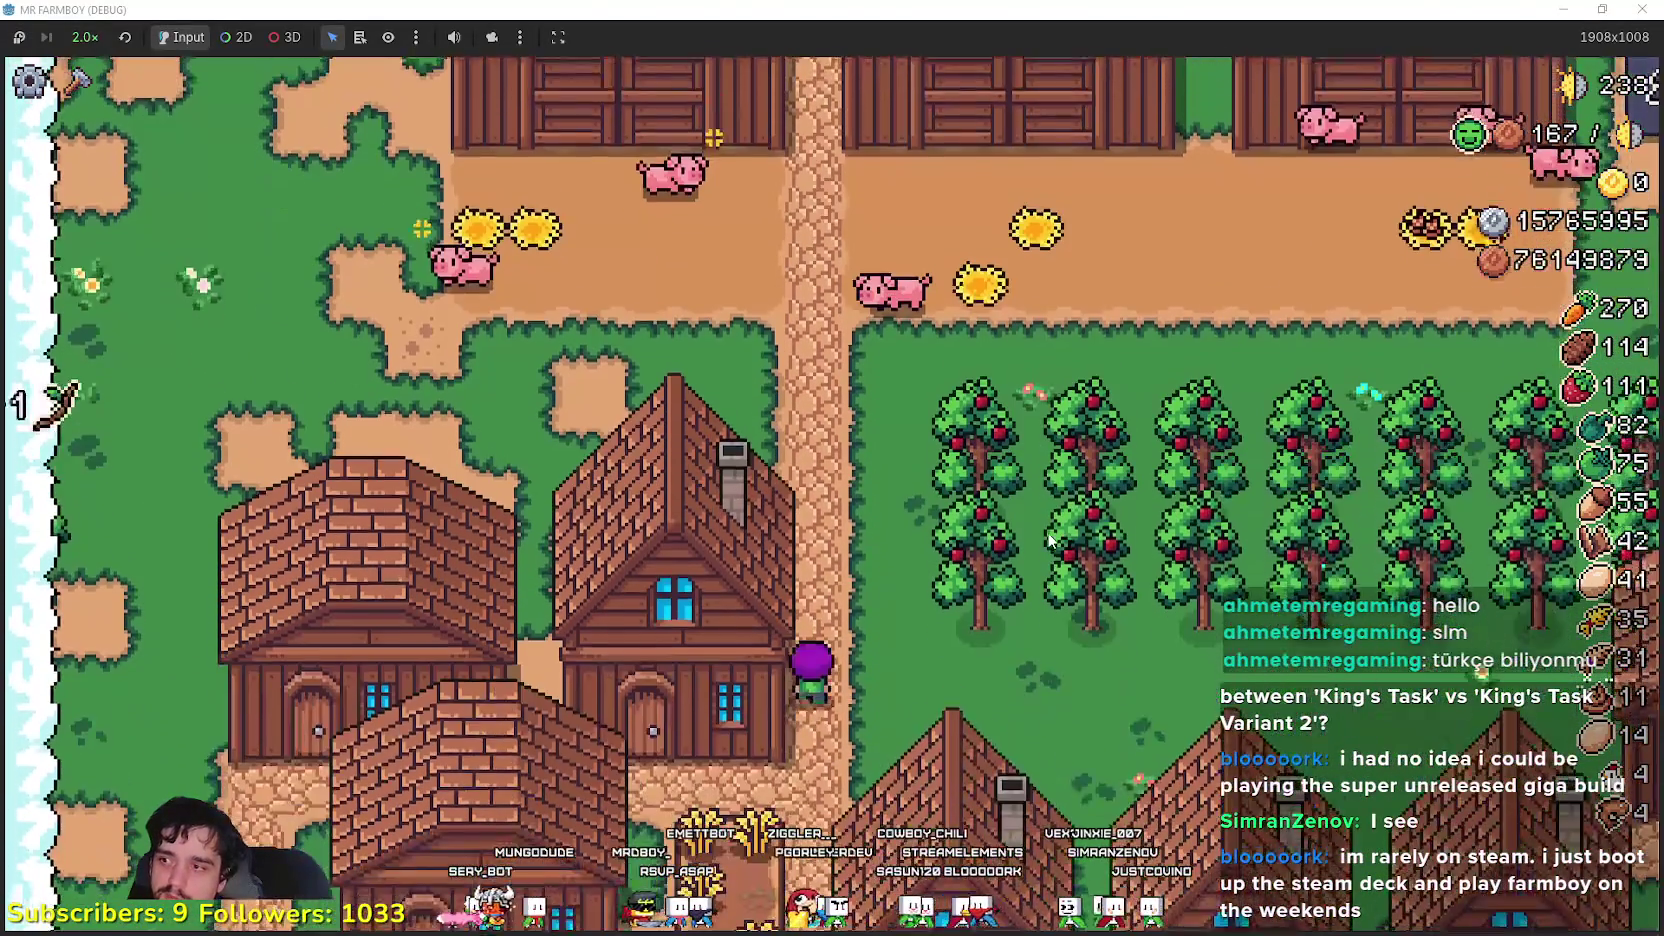
key("s")
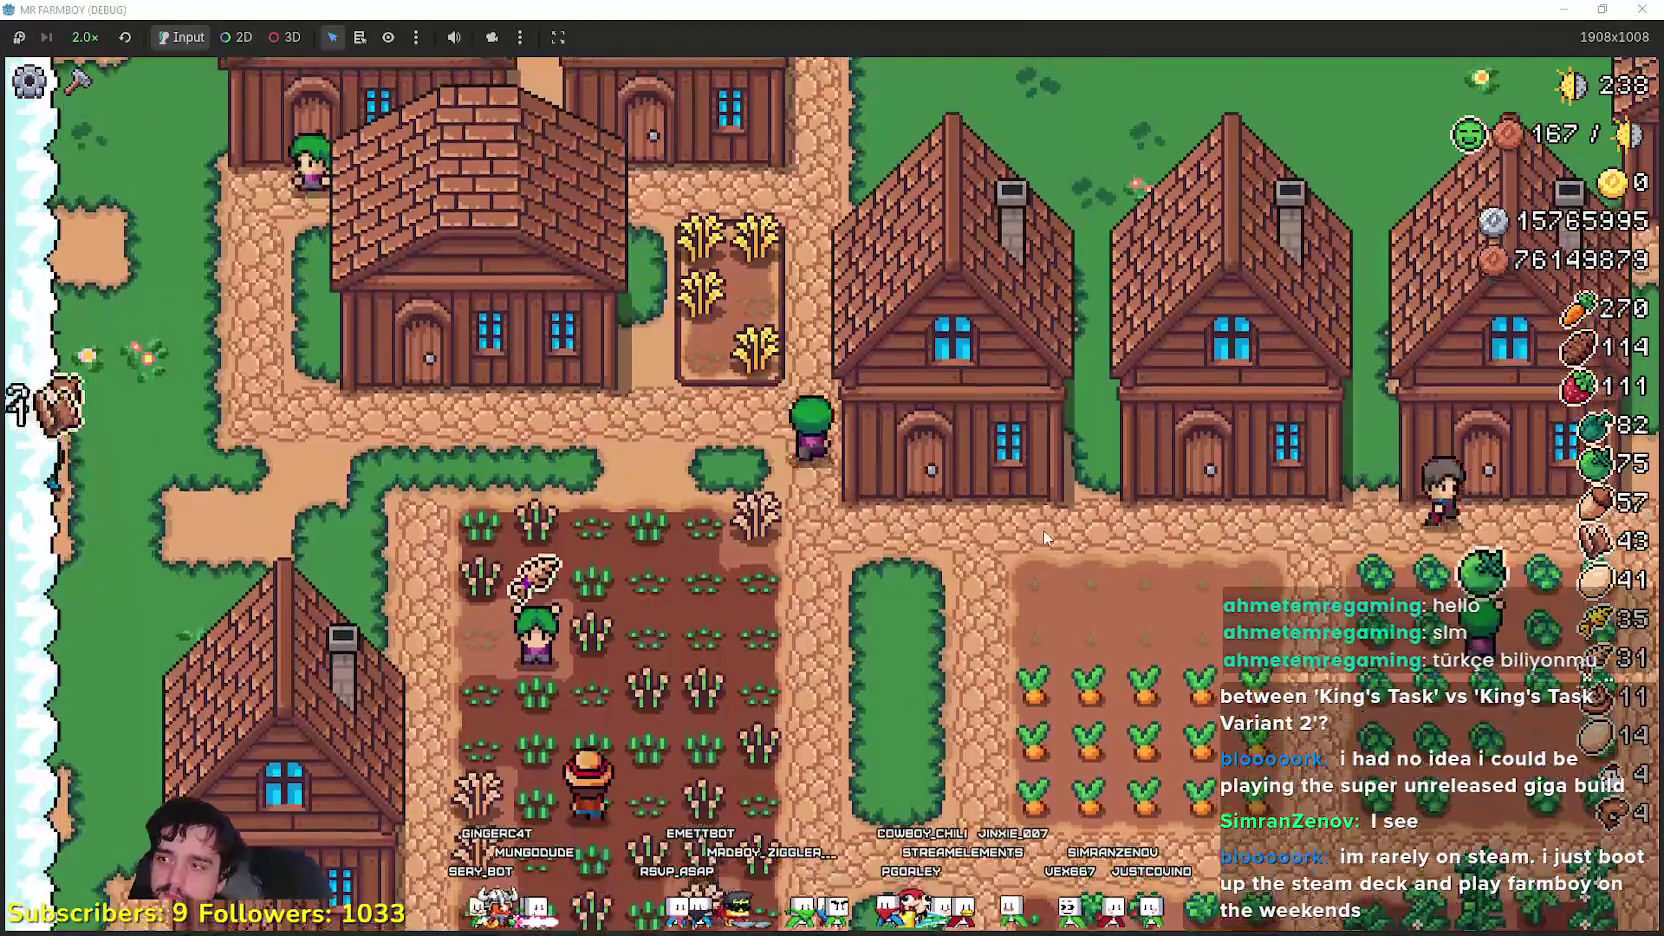
key("s")
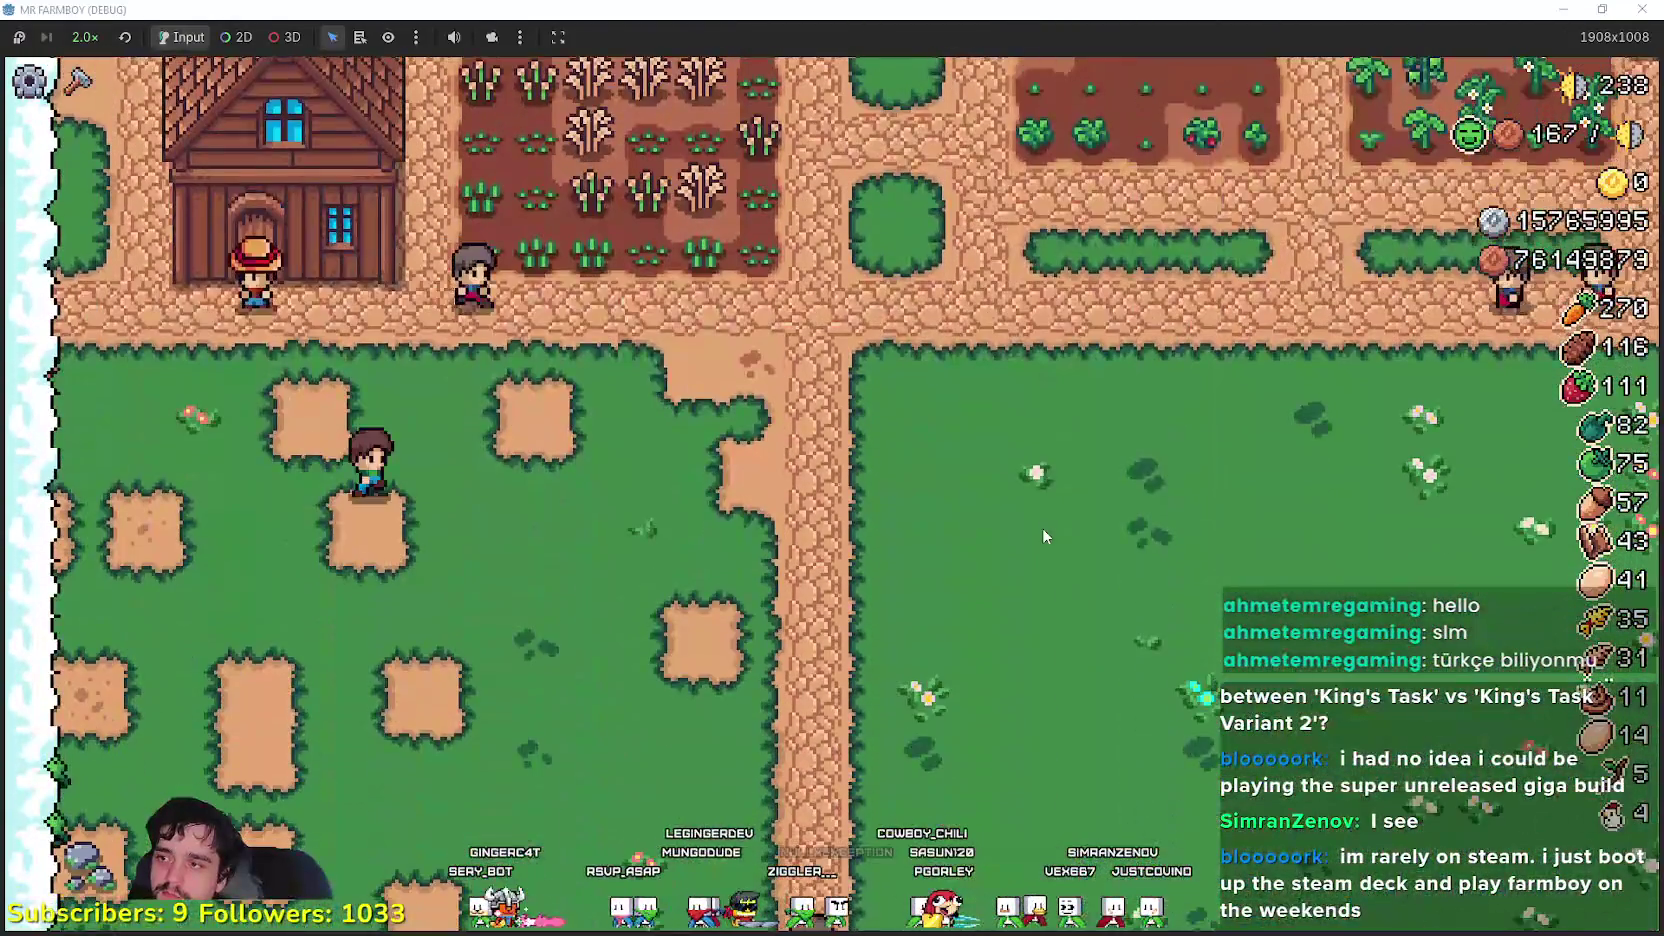
- Harvest and replant rye, pass through the carrot field, and walk north to the farmhouse crop field
key("w")
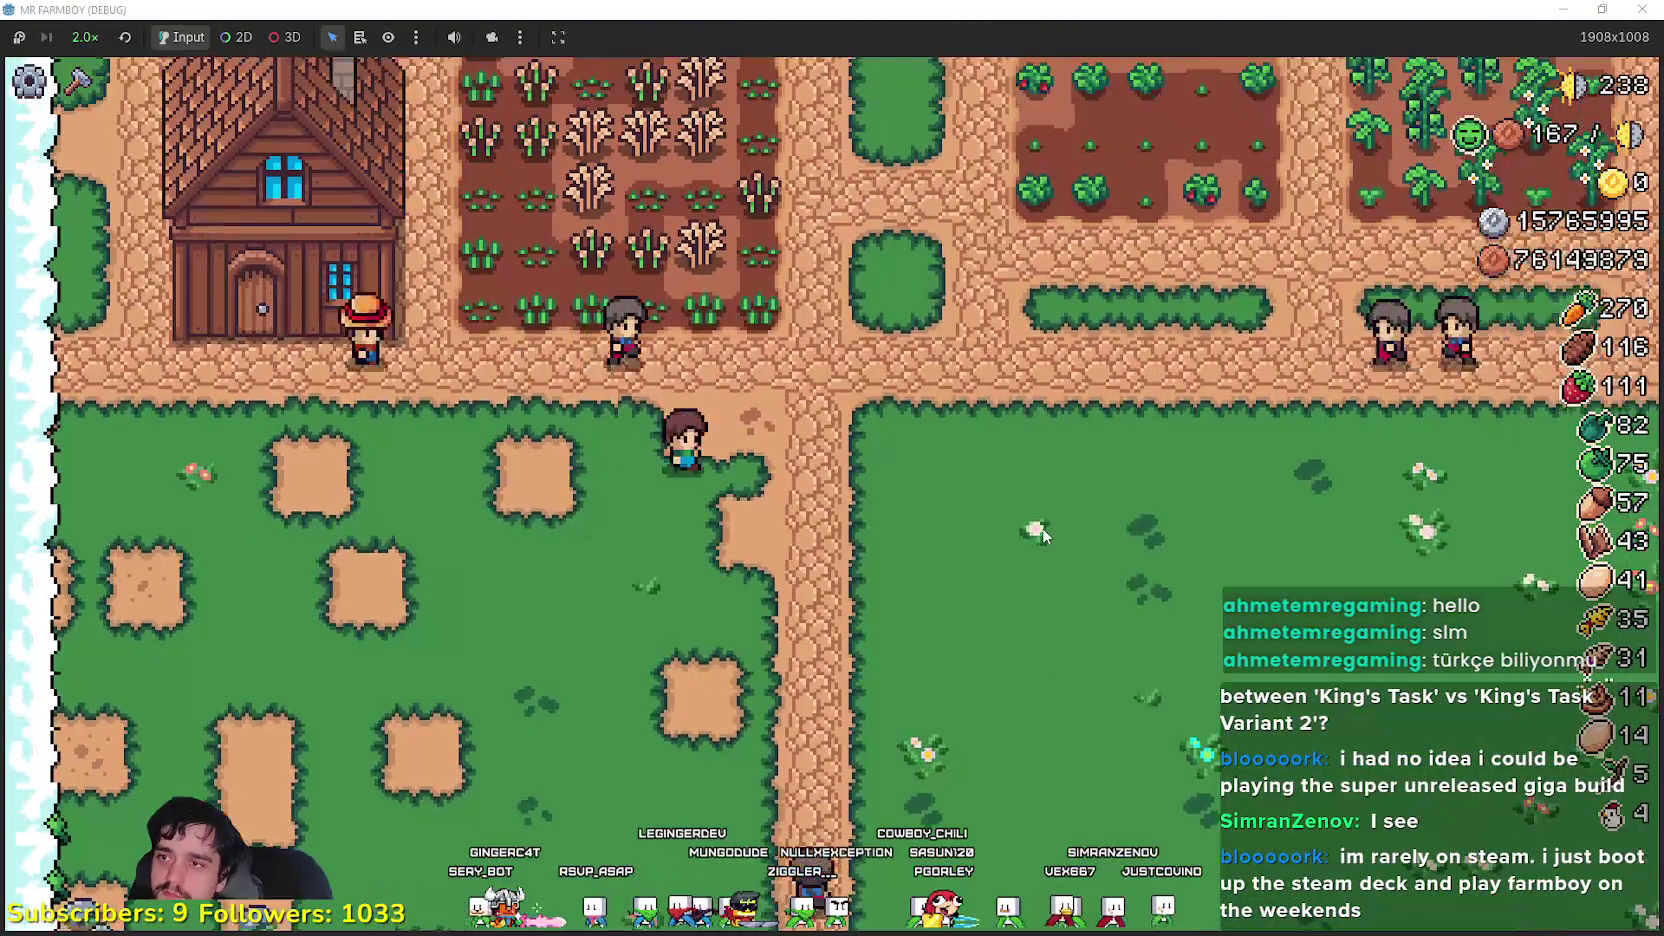
key("w")
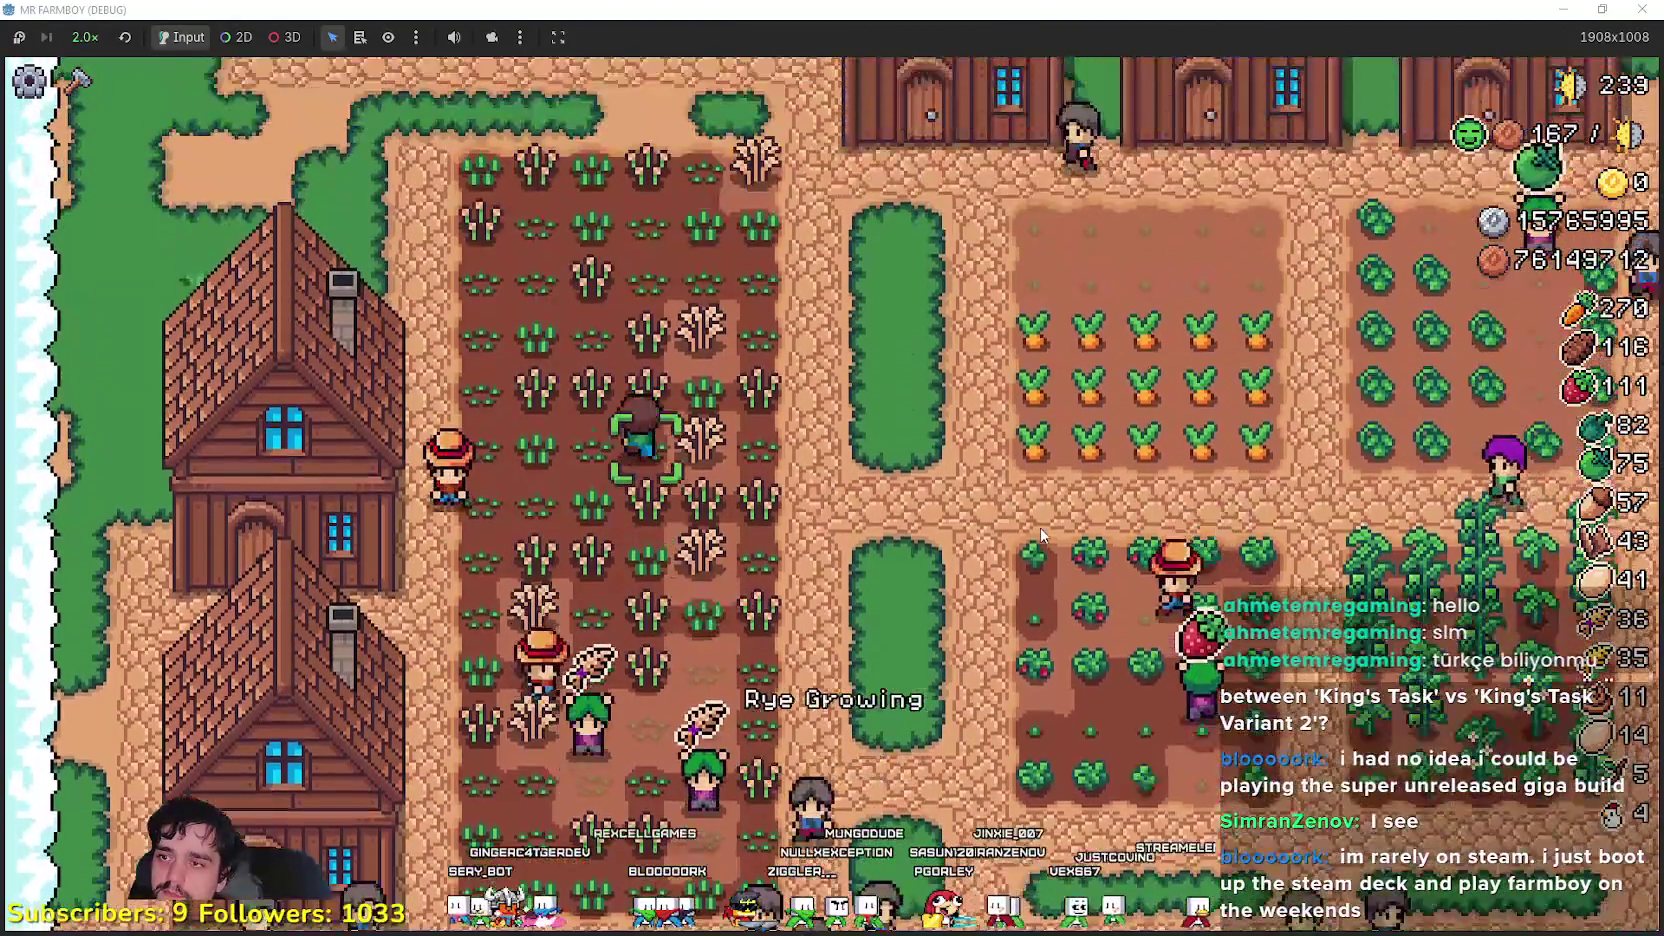
key("w")
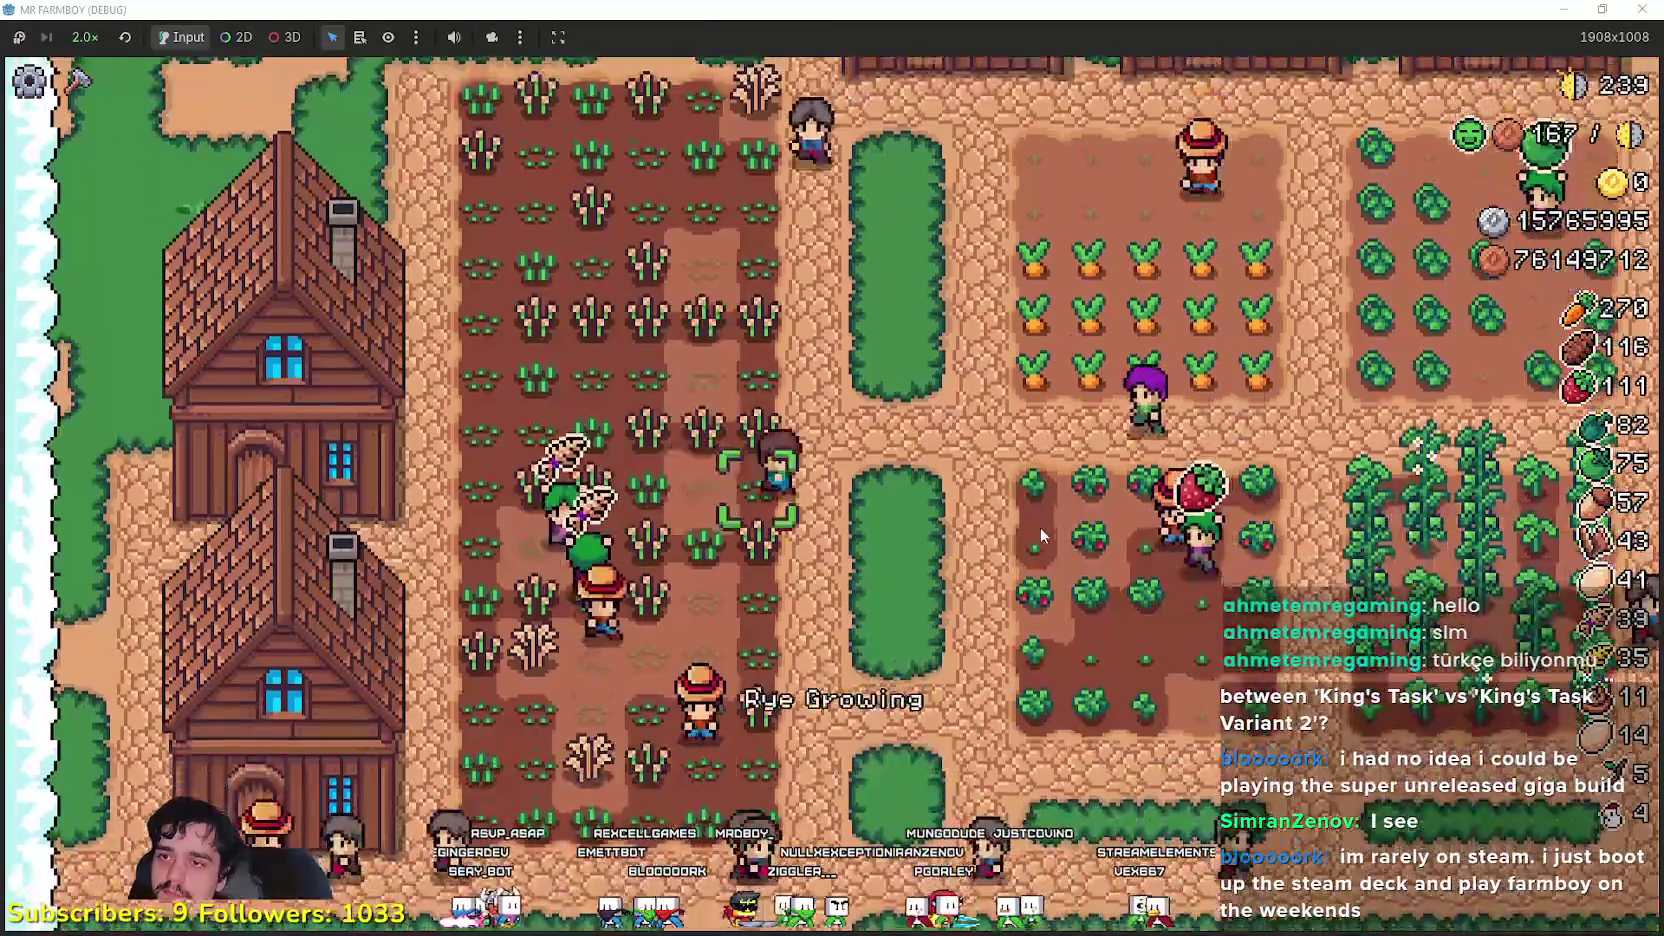
key("d")
key("d")
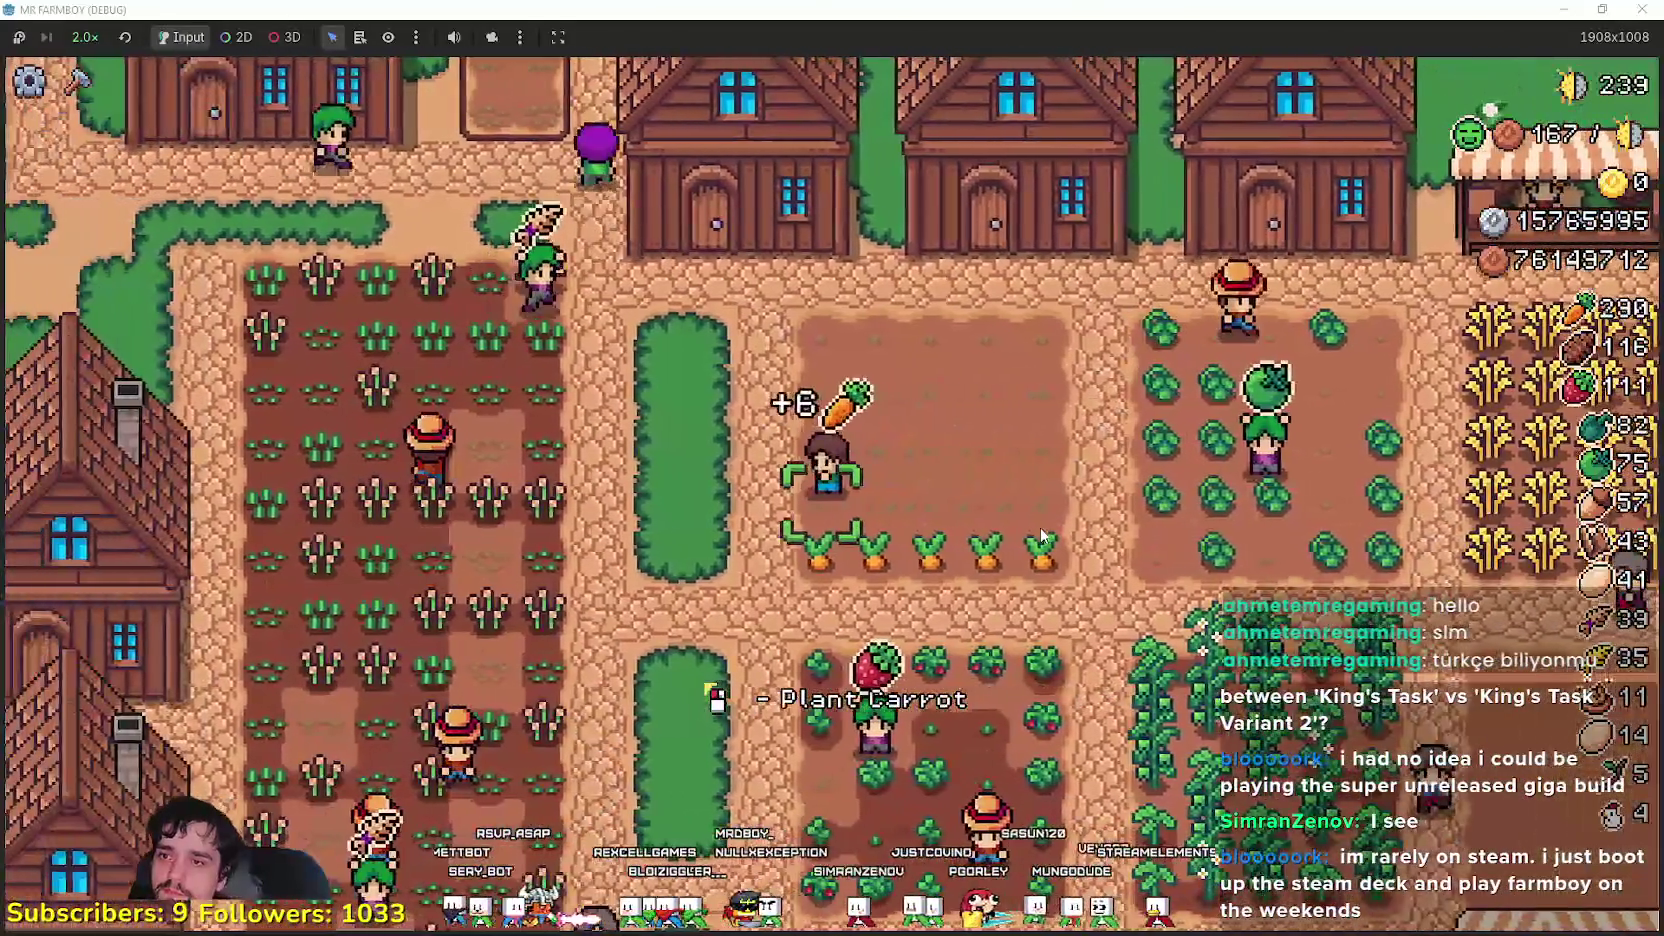
key("a")
key("w")
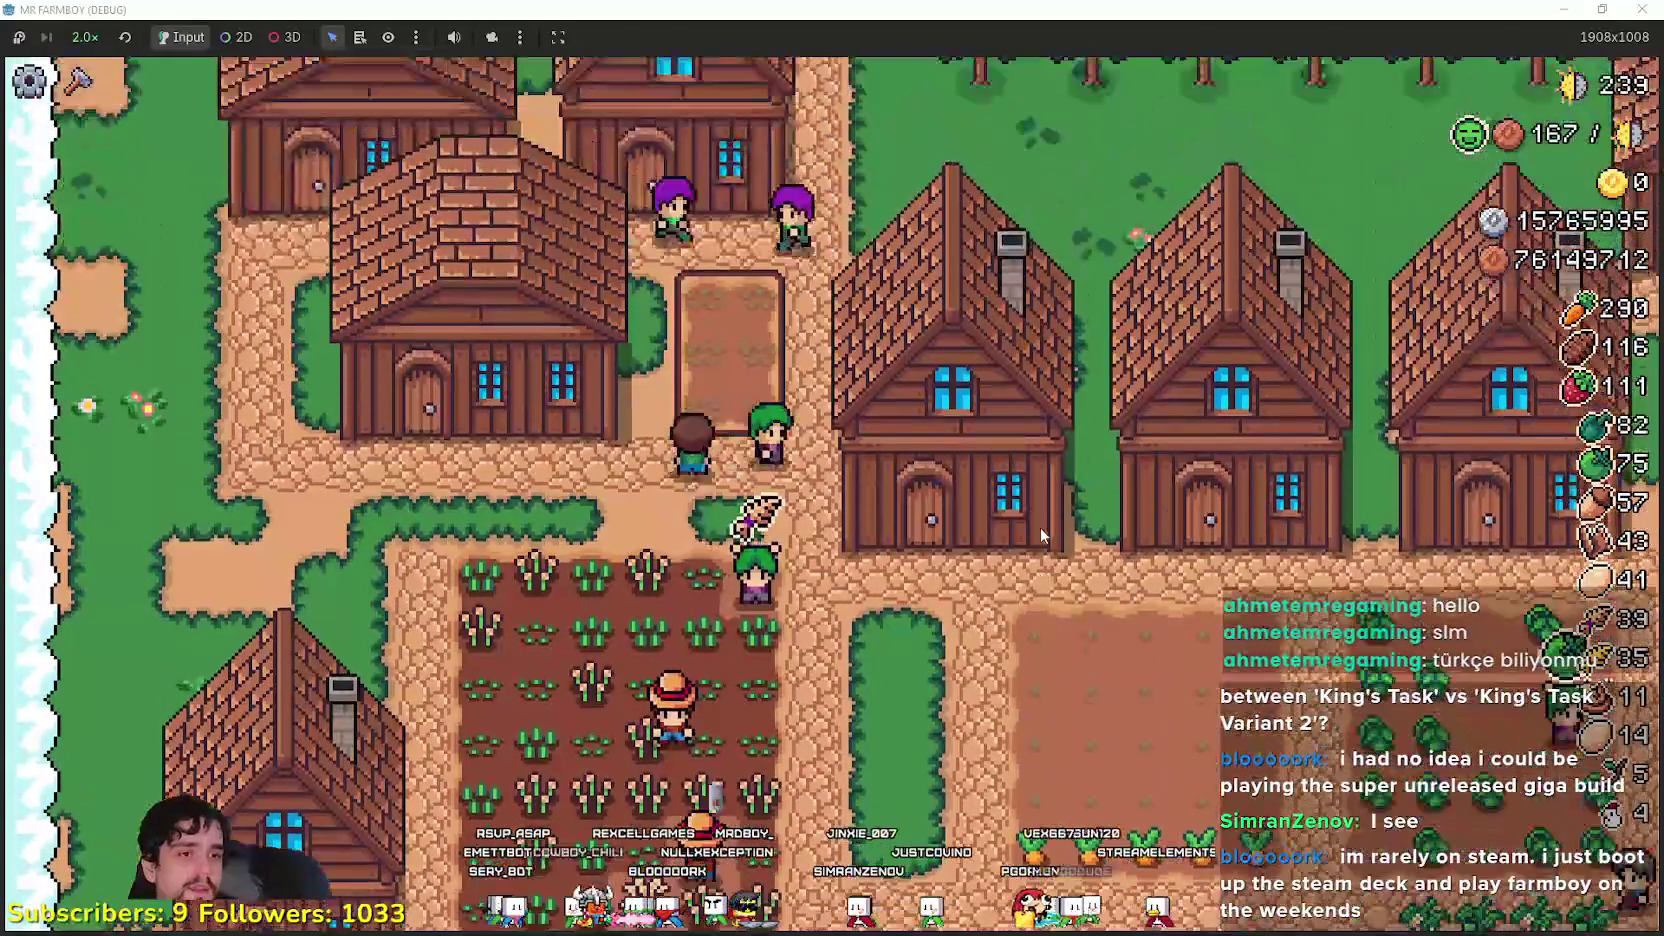
key("w")
key("a")
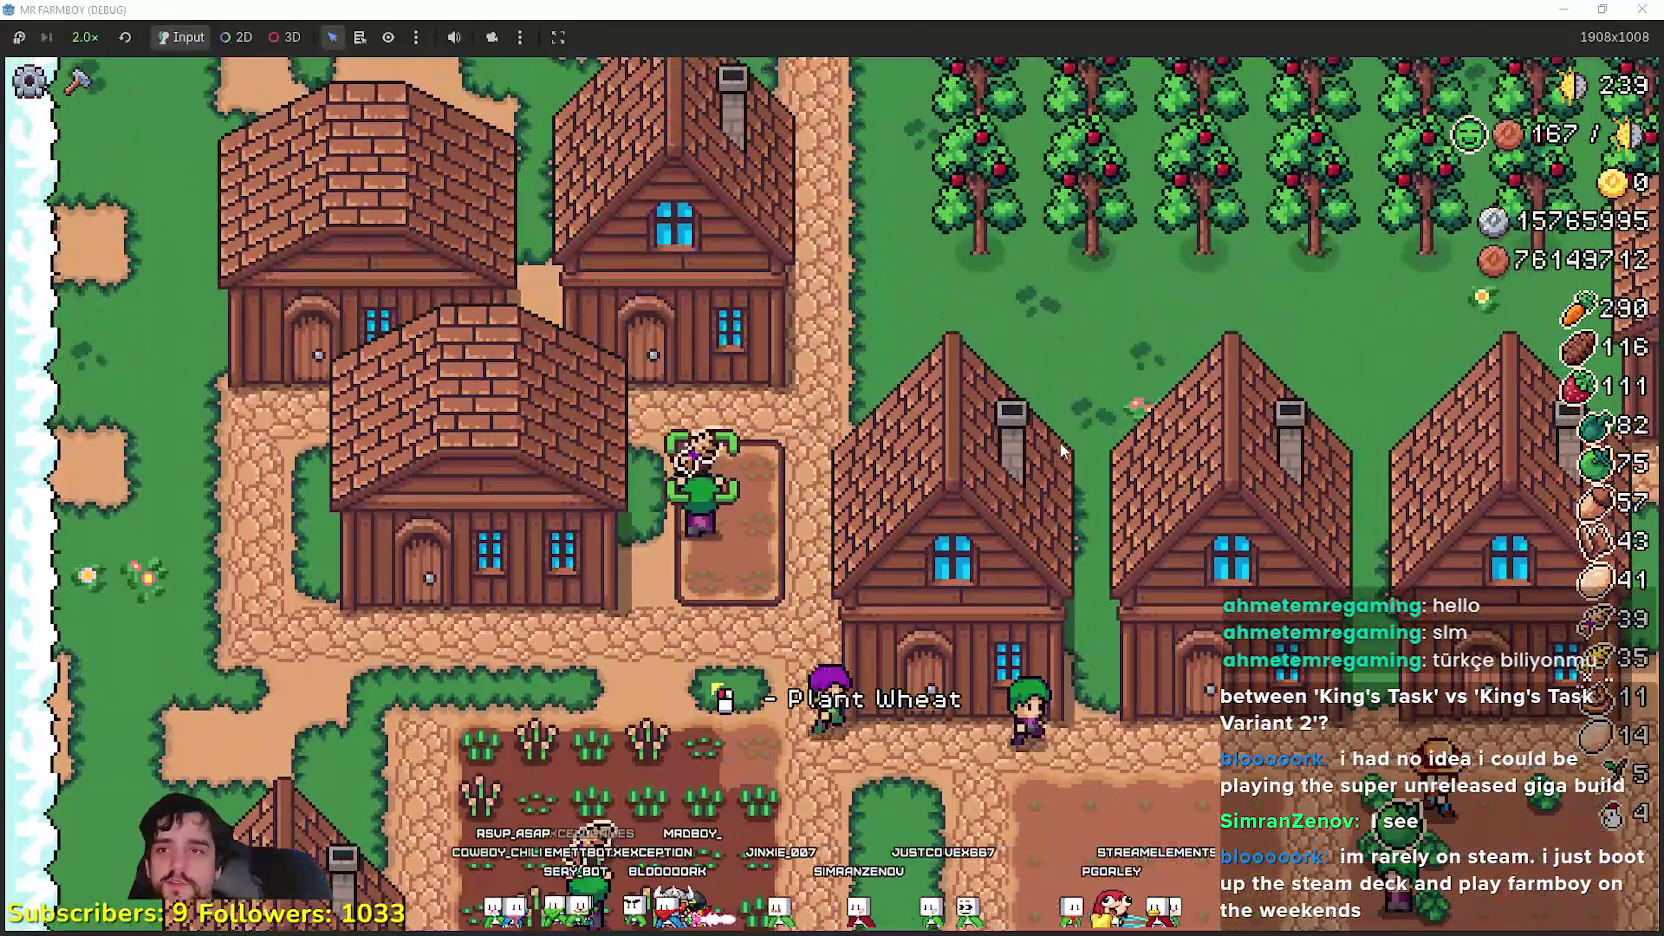
key("w")
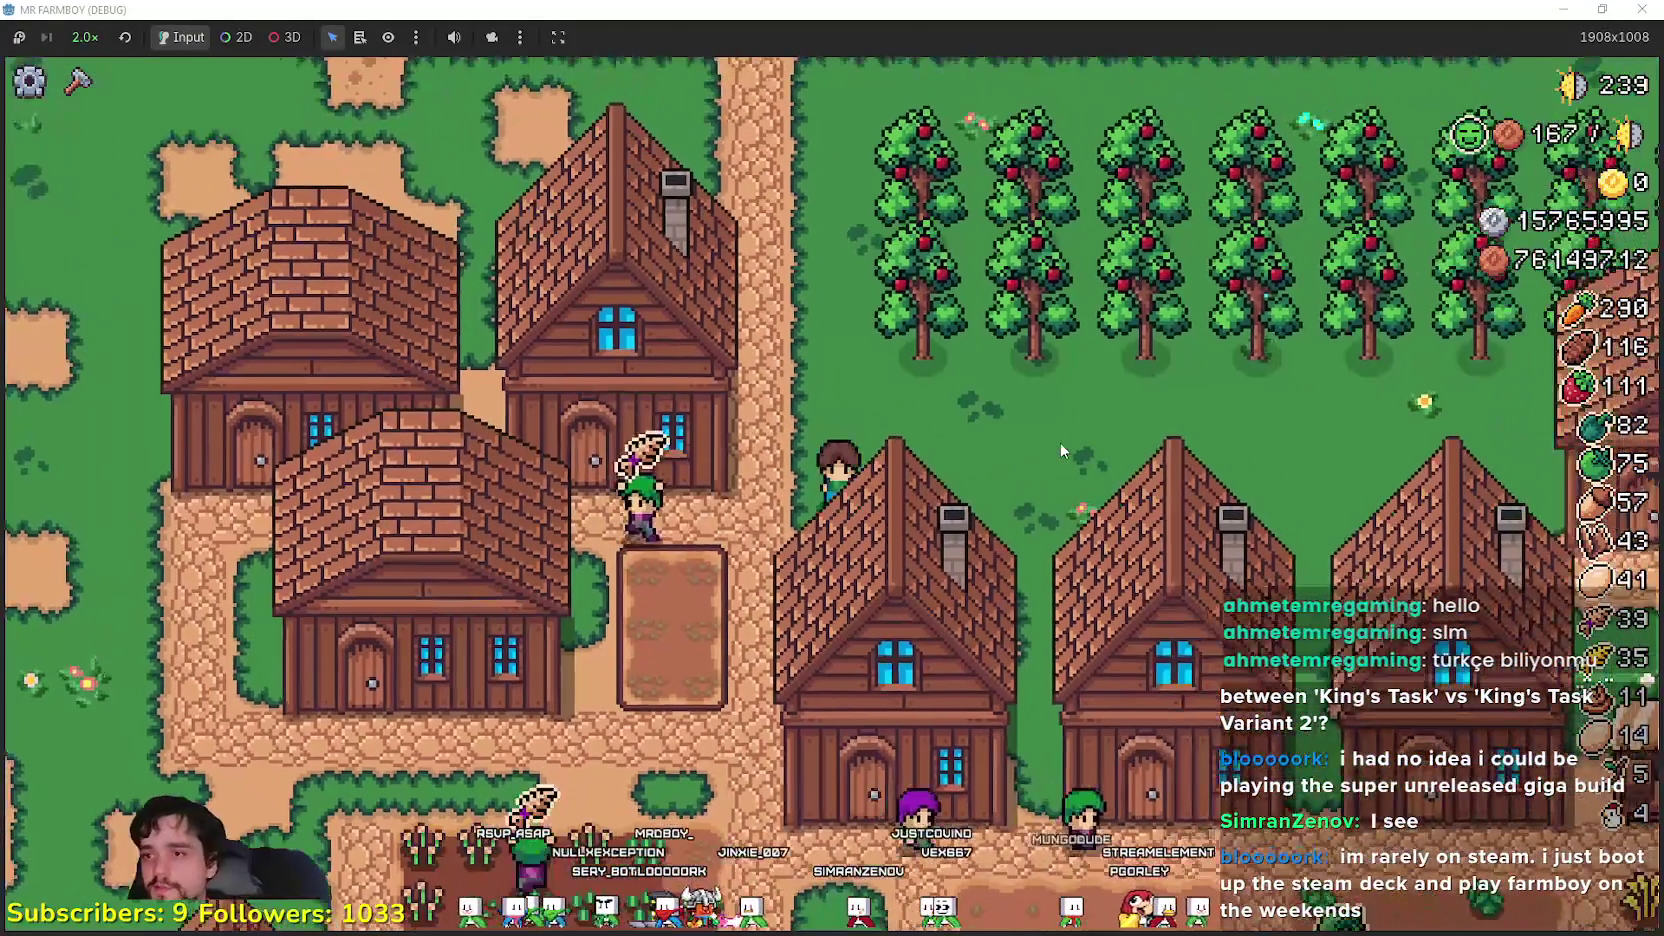
key("s")
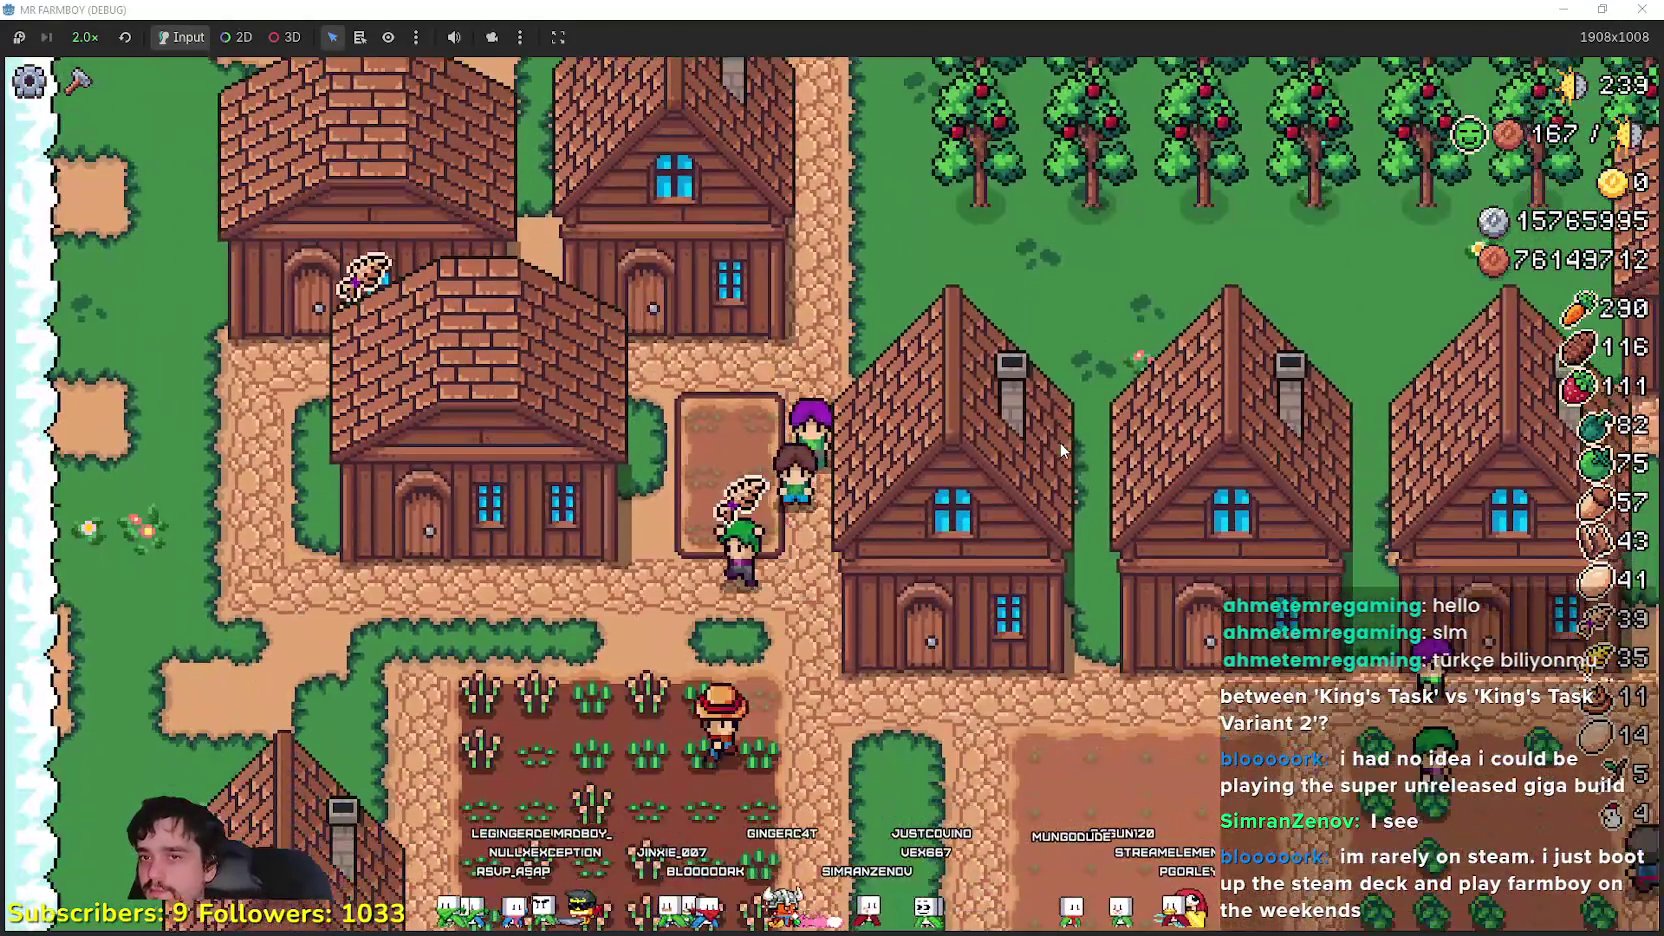
key("w")
key("d")
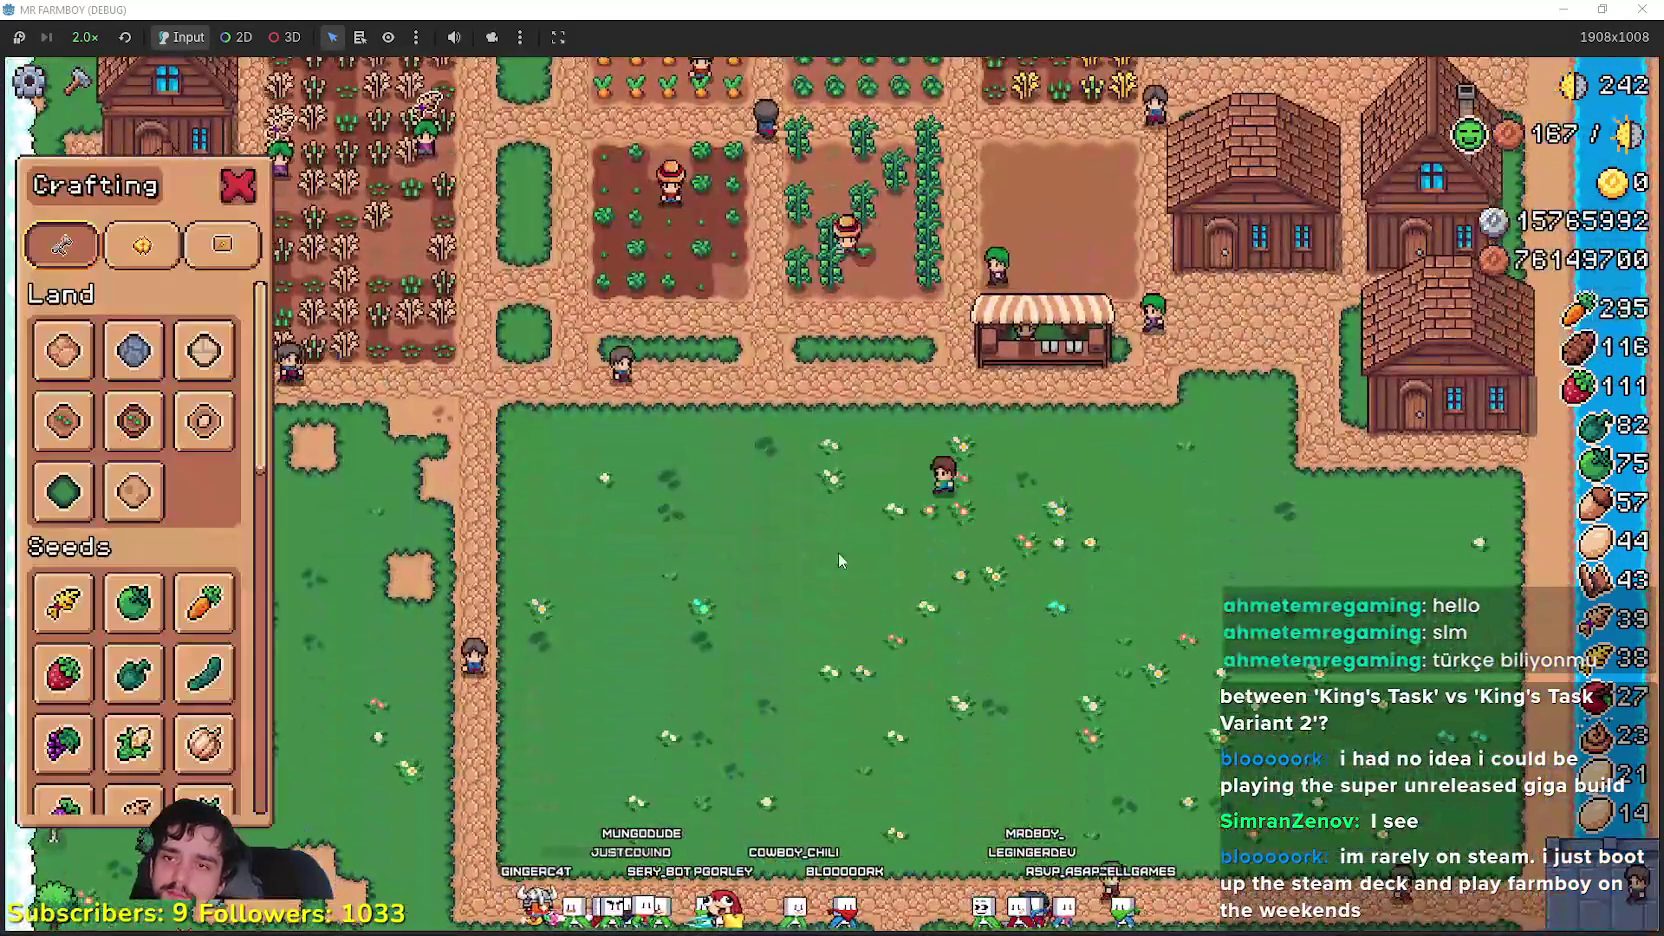
scroll(178, 637, "down", 2)
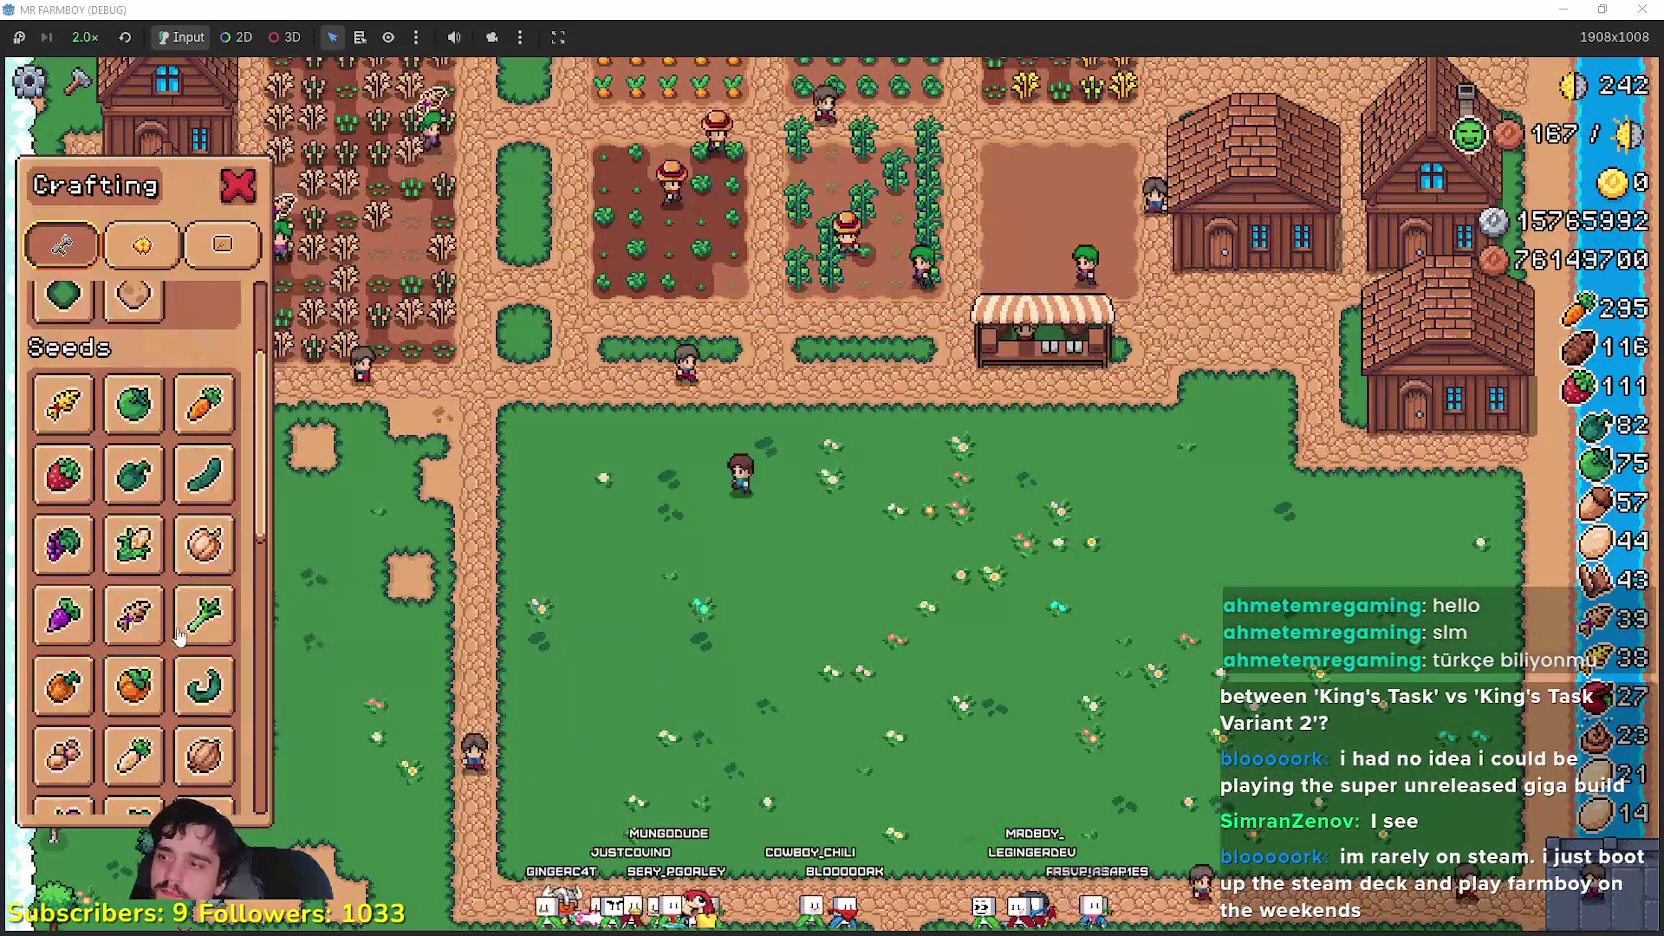
scroll(187, 690, "down", 3)
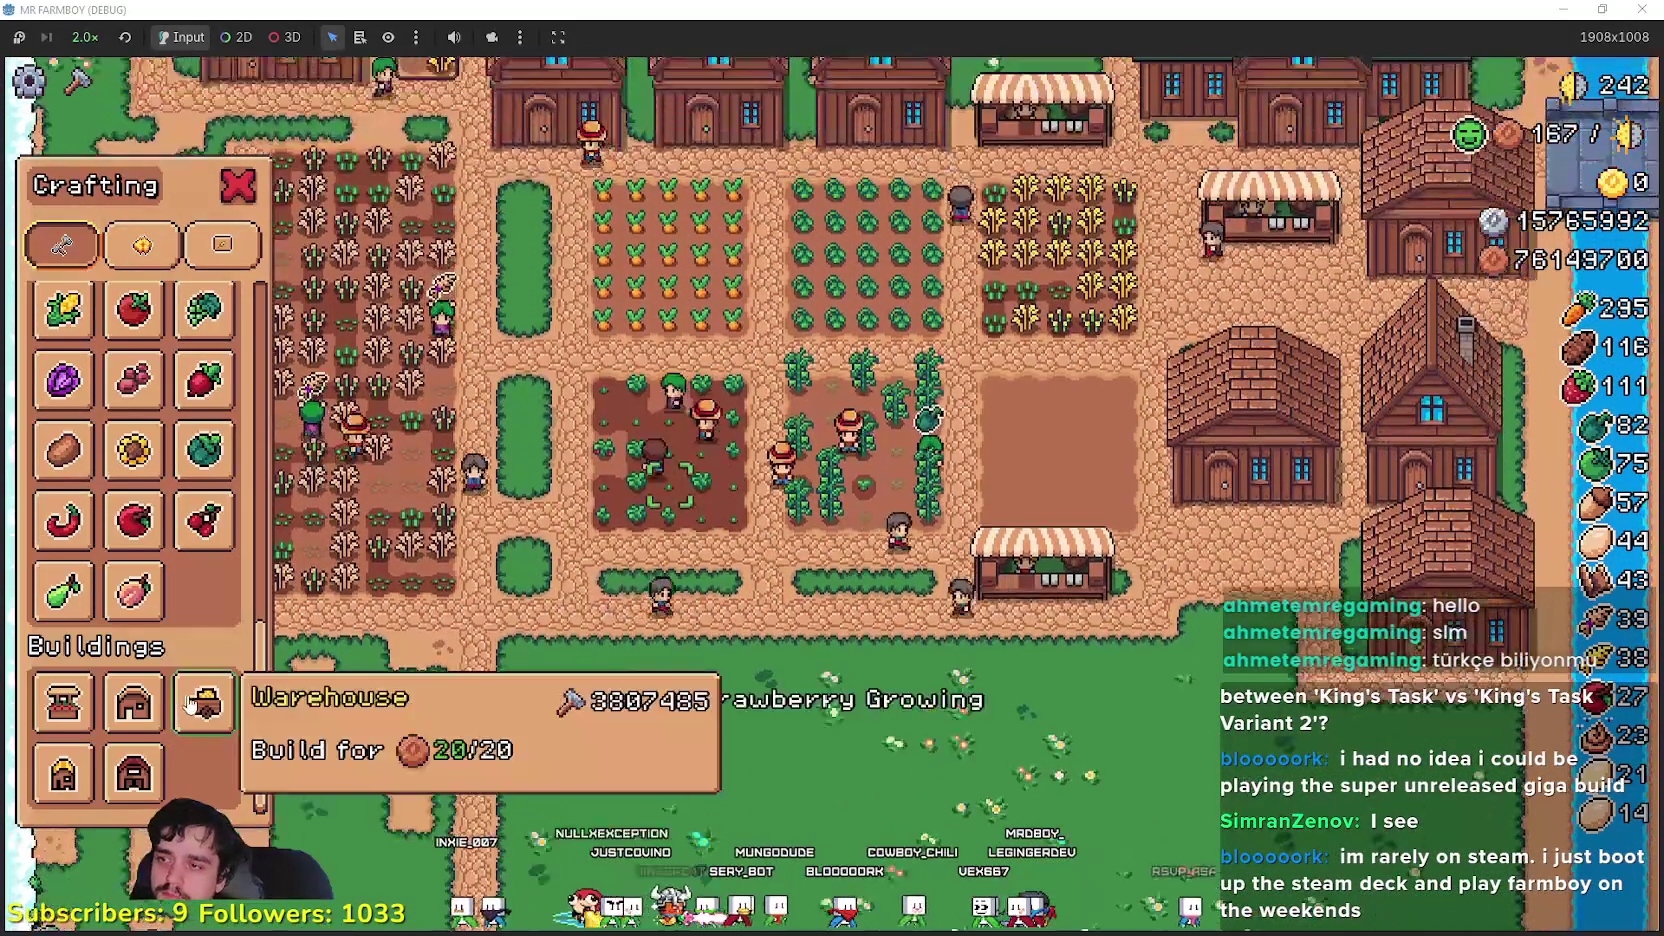
scroll(187, 690, "up", 2)
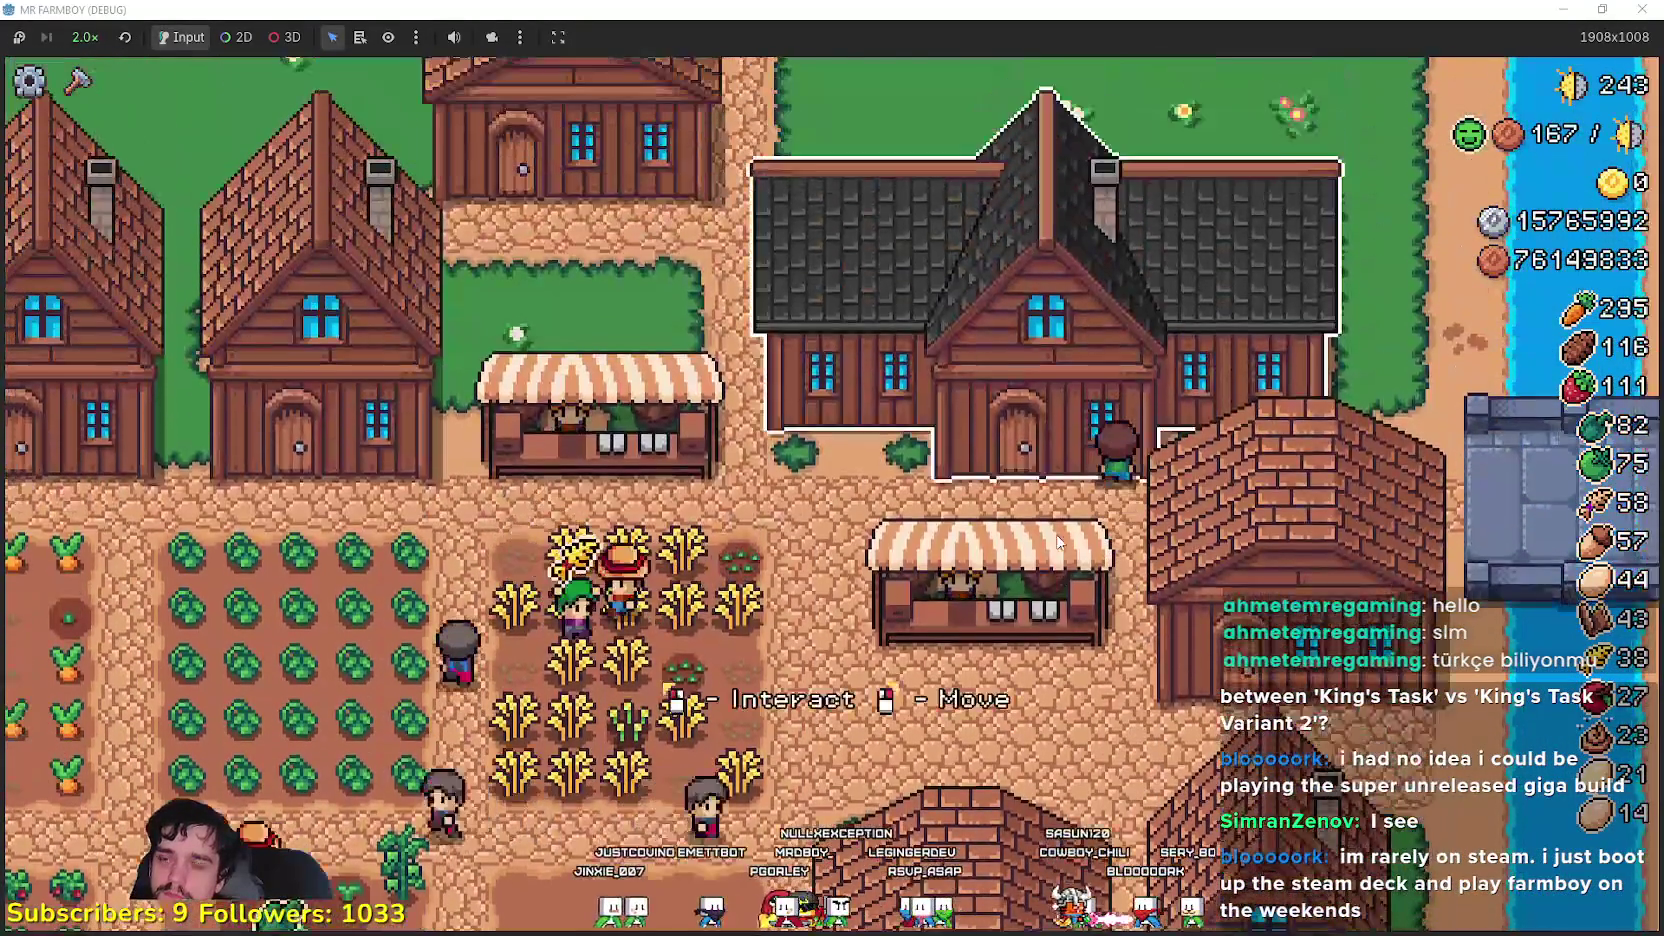
left_click(1058, 542)
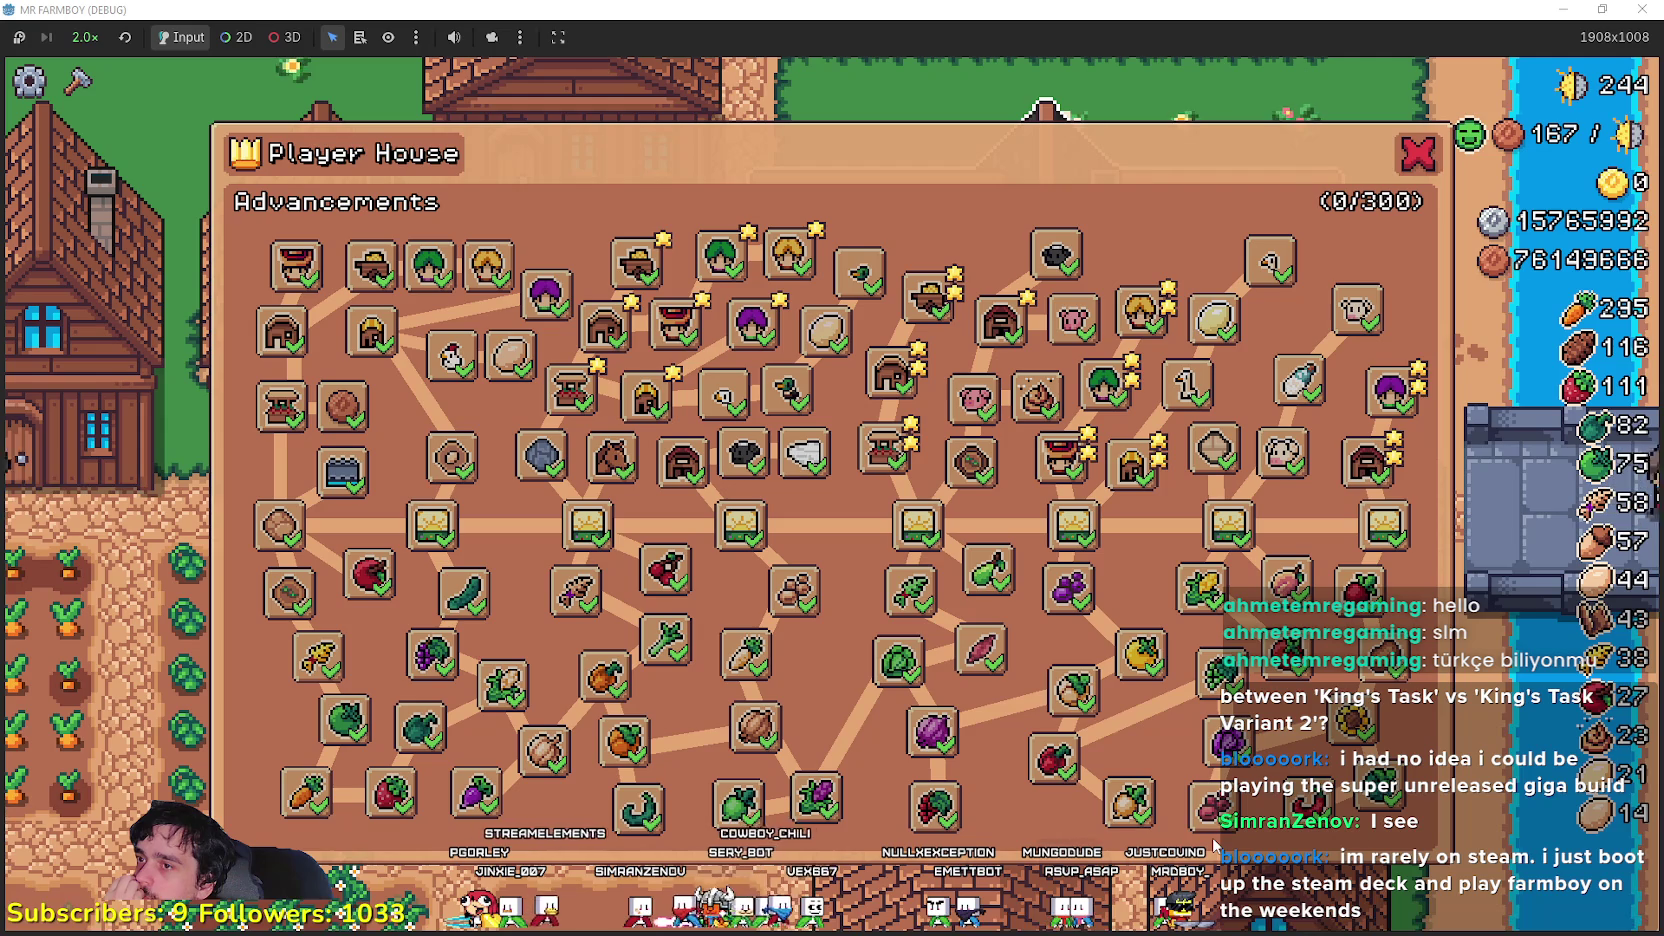
- Read the Player House advancements, close them, and bring up the Crafting crop list
mouse_move(1214, 843)
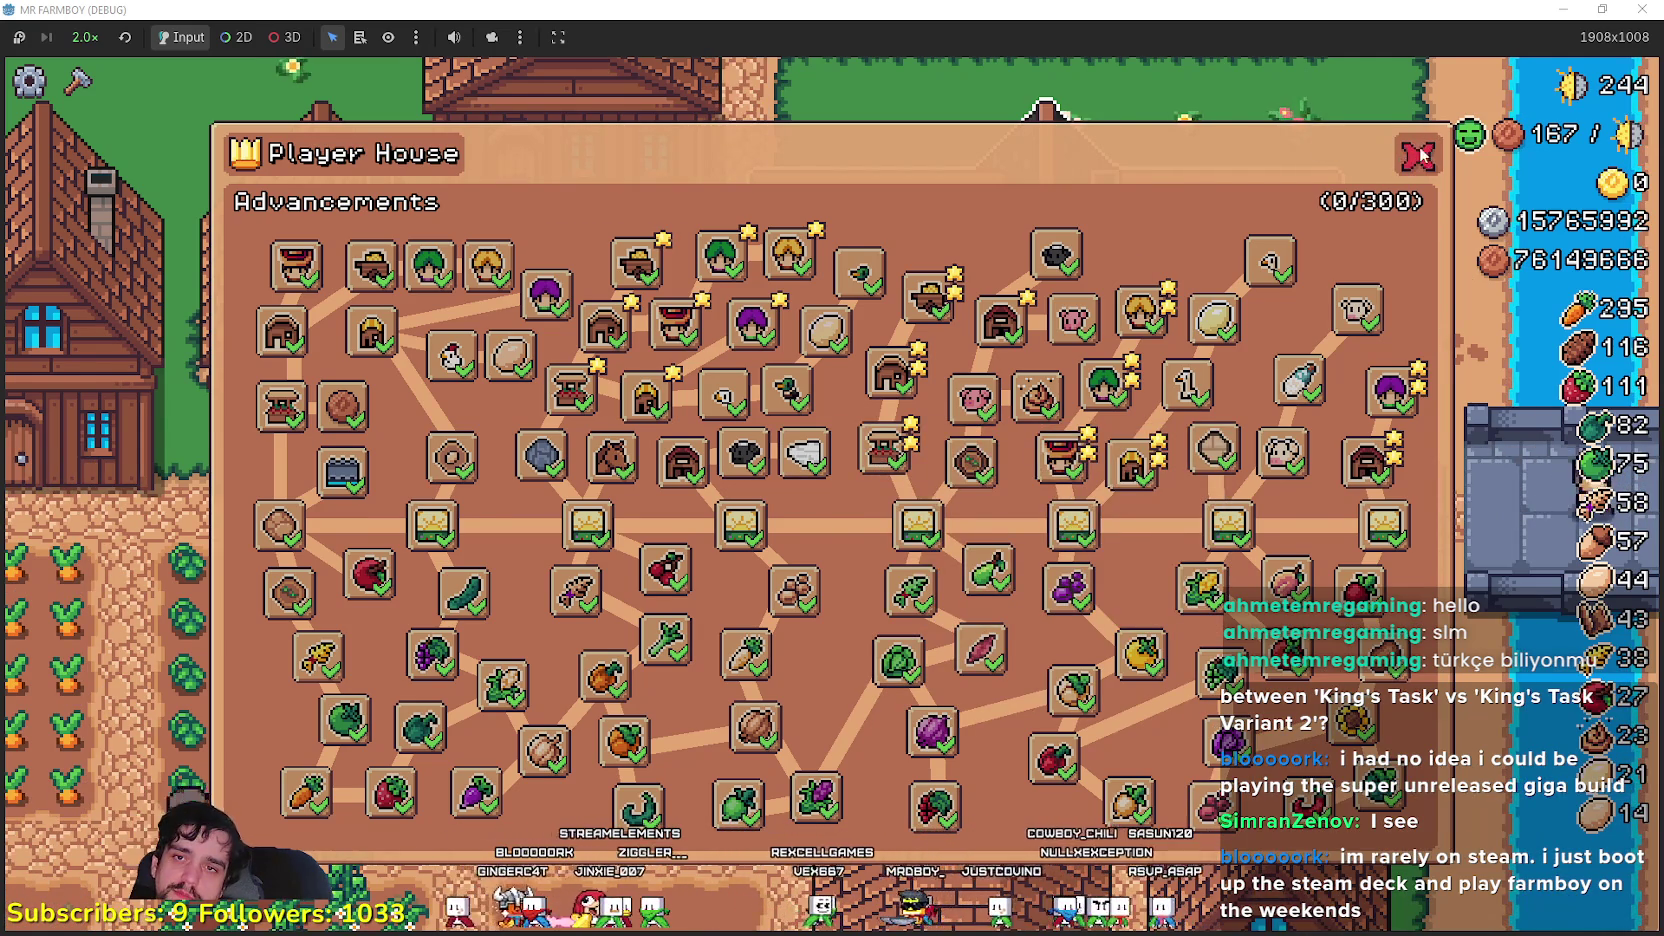
left_click(1419, 155)
left_click(77, 80)
- Browse the Decorations category in Crafting while walking the farmer toward the wheat plot
scroll(172, 745, "down", 5)
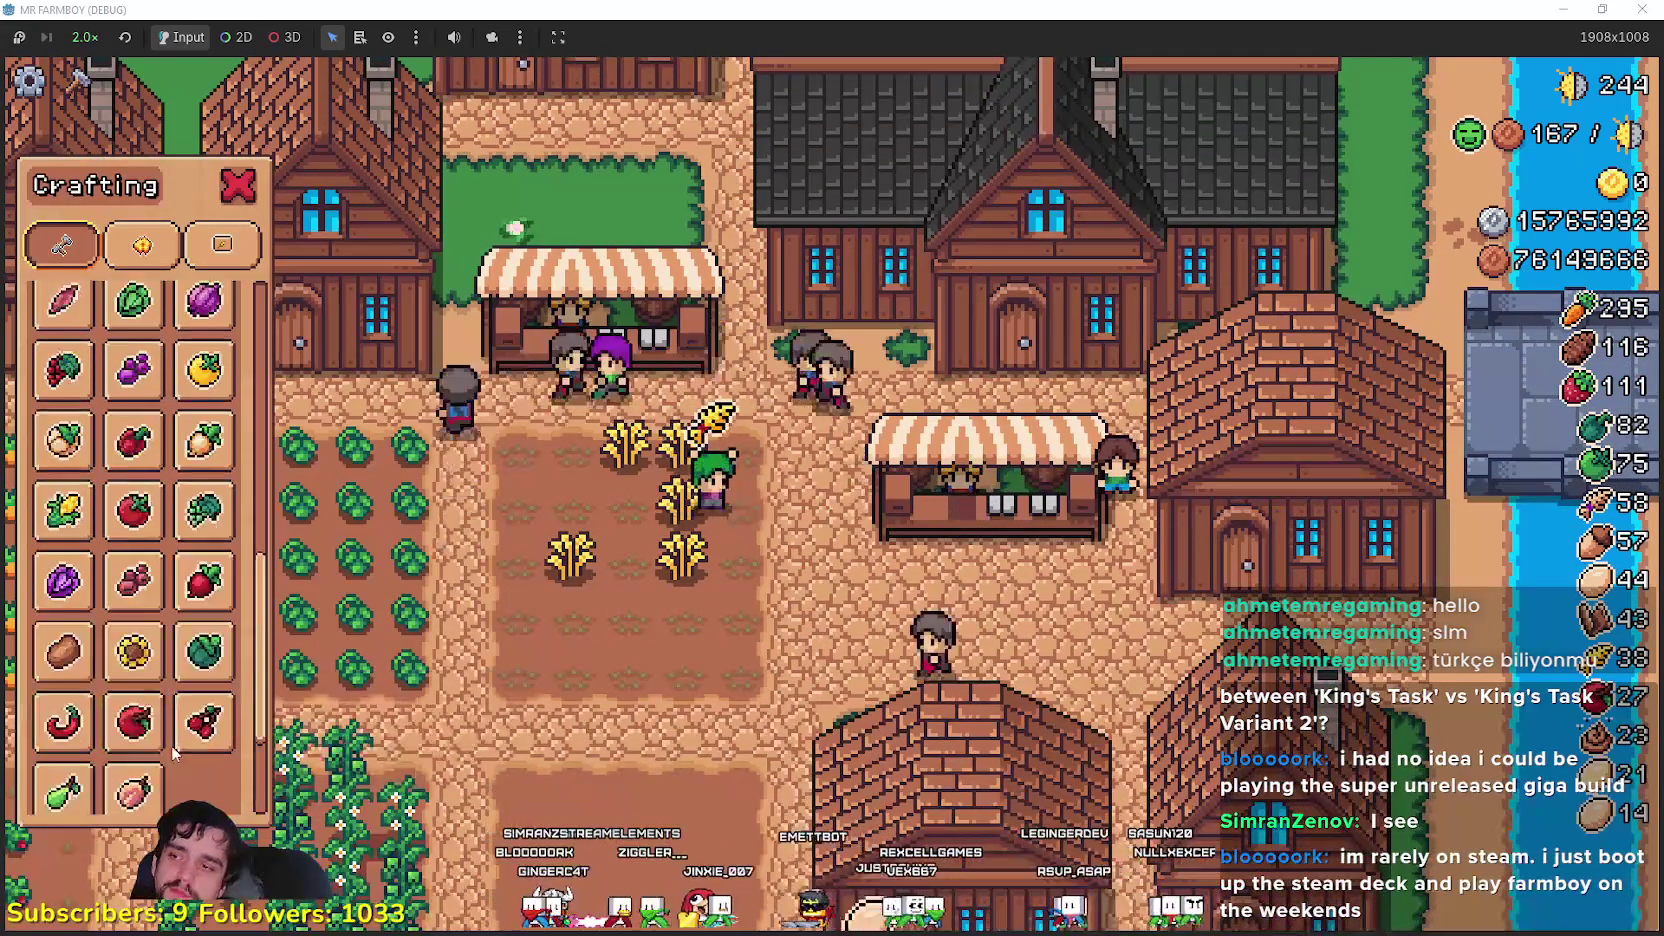
scroll(172, 745, "up", 5)
left_click(165, 262)
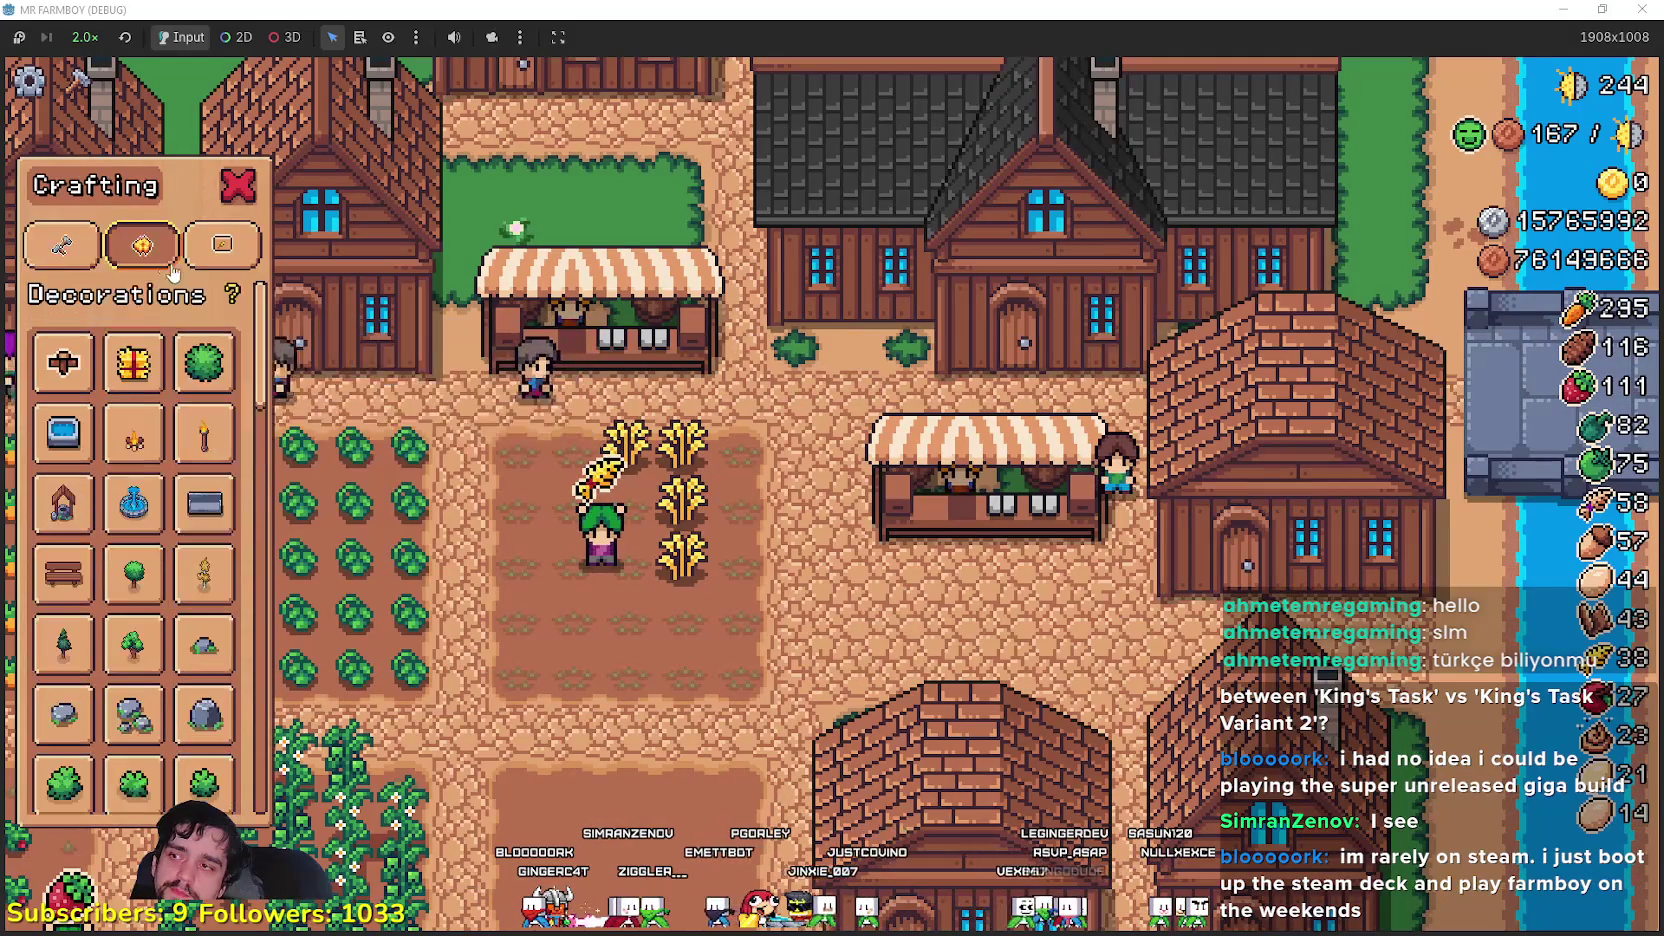
scroll(130, 560, "down", 5)
scroll(115, 705, "down", 5)
scroll(101, 686, "up", 10)
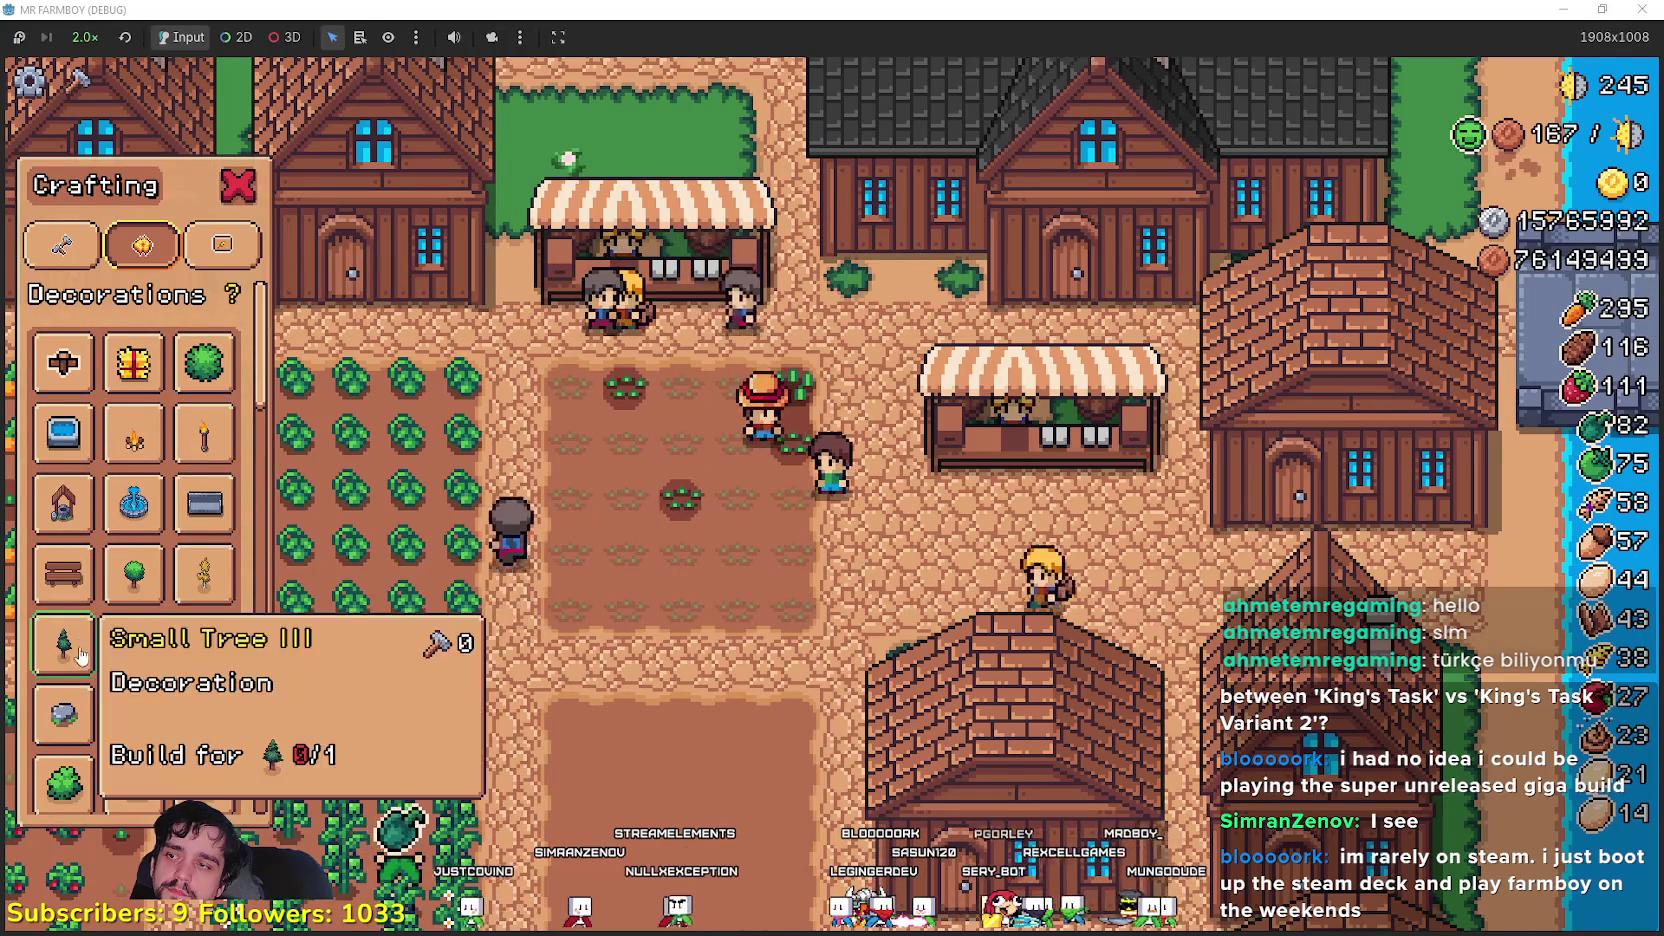
key("a")
key("w")
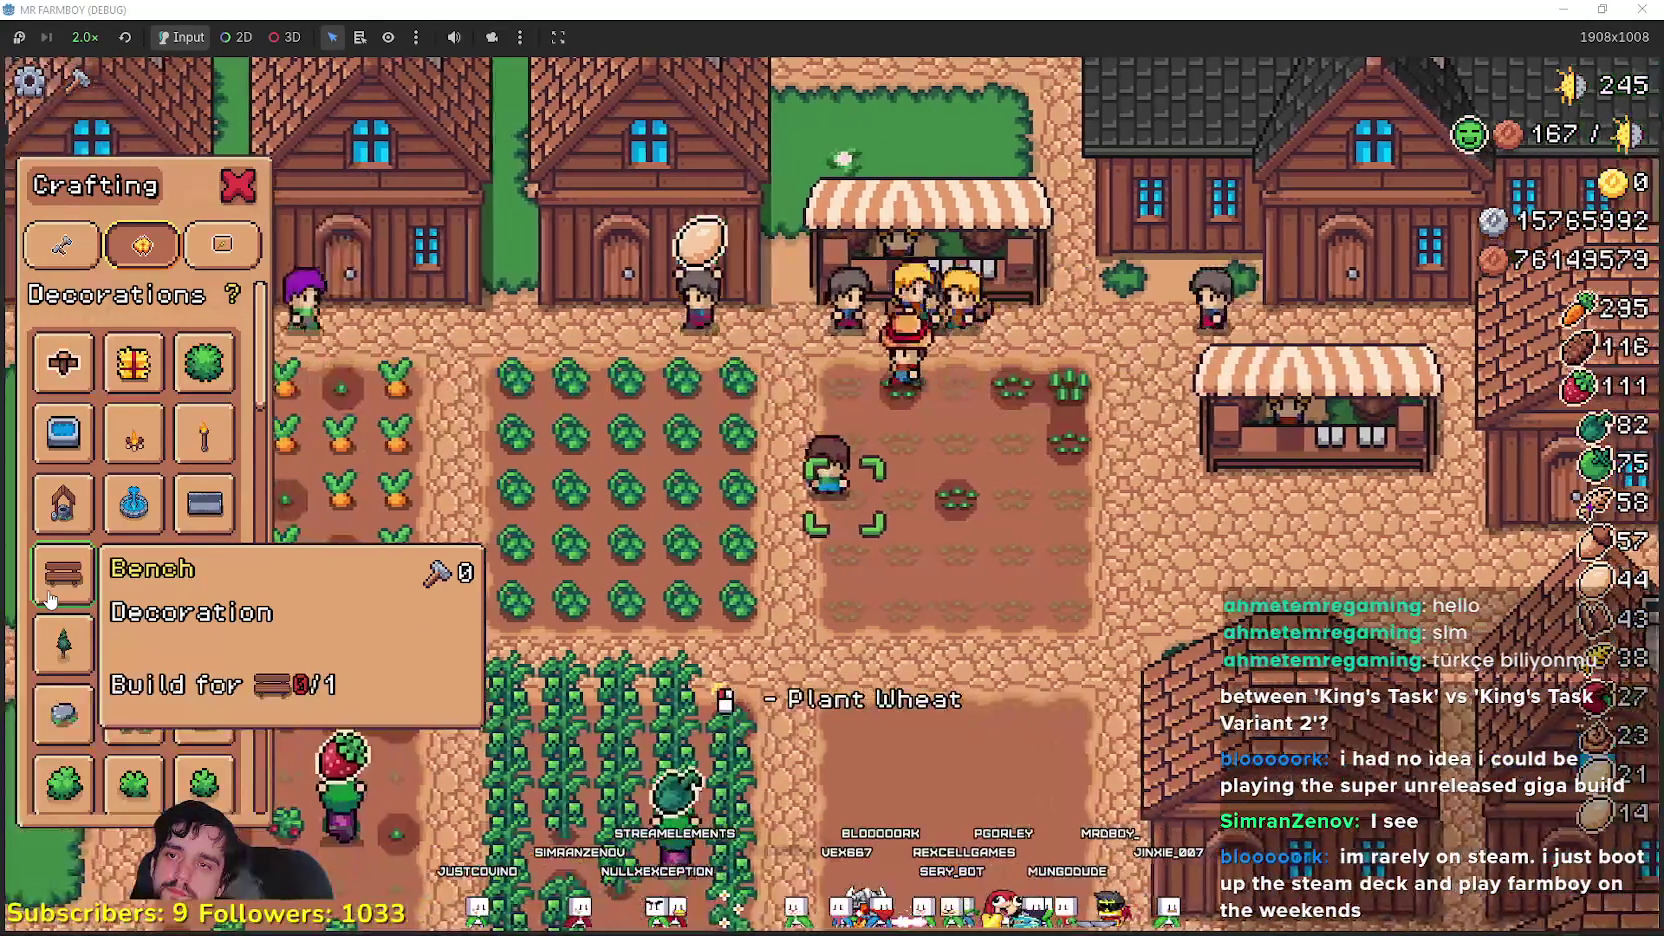
- Compare the Signs, Decorations and Land and Seeds crafting categories
scroll(170, 590, "down", 10)
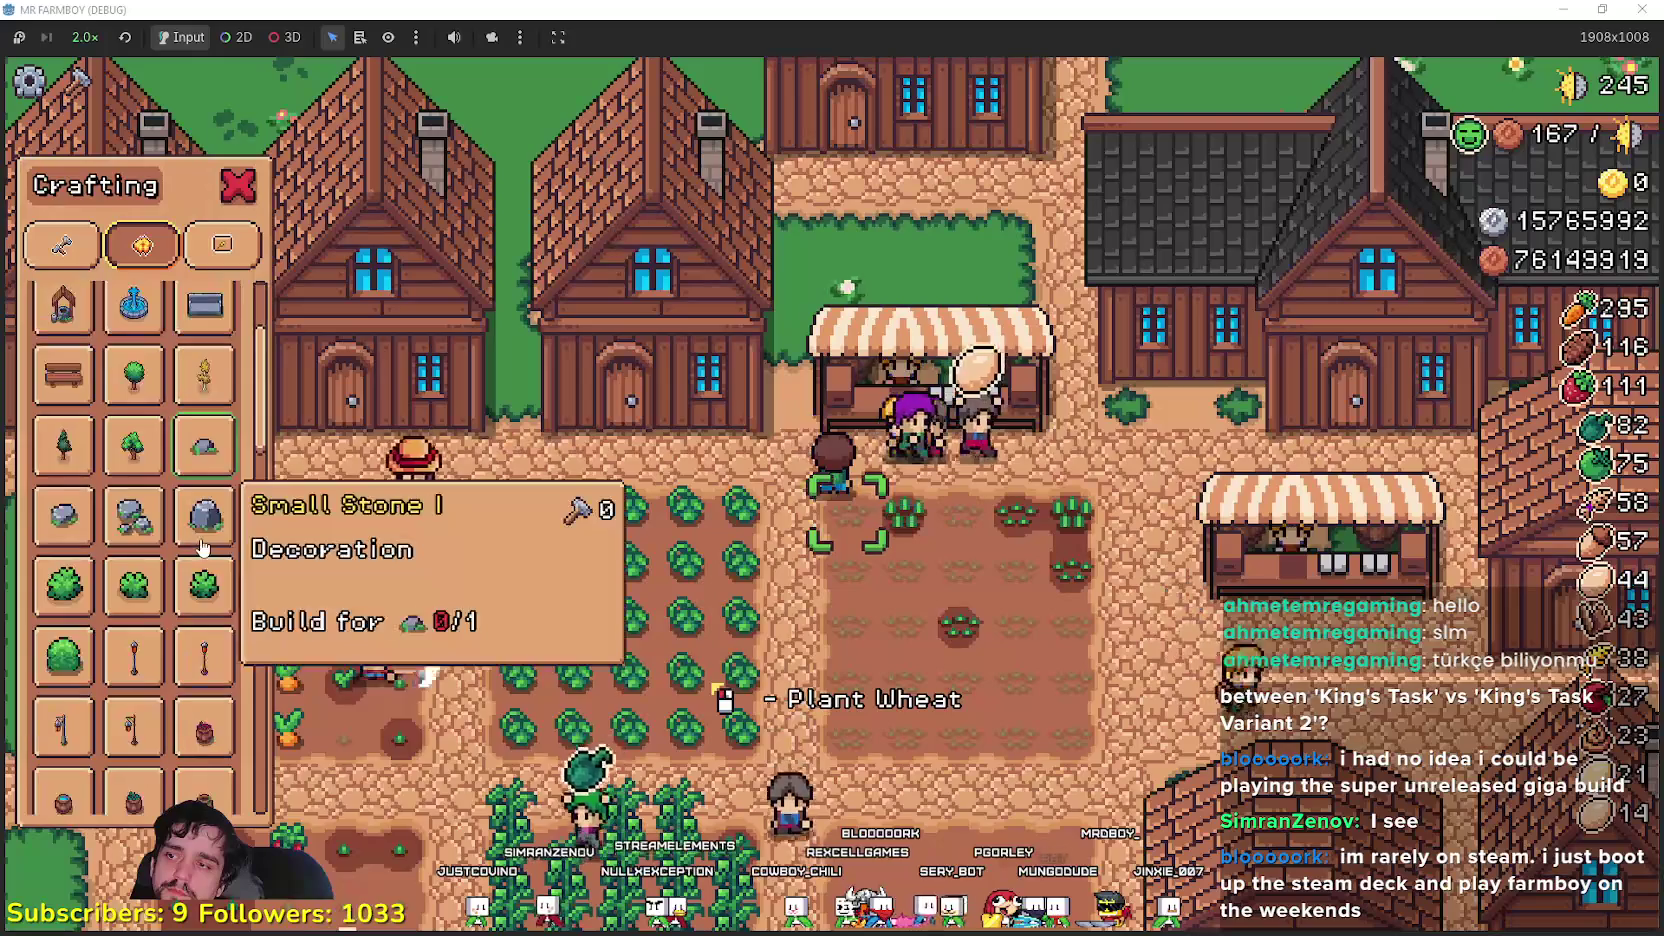
scroll(178, 658, "down", 10)
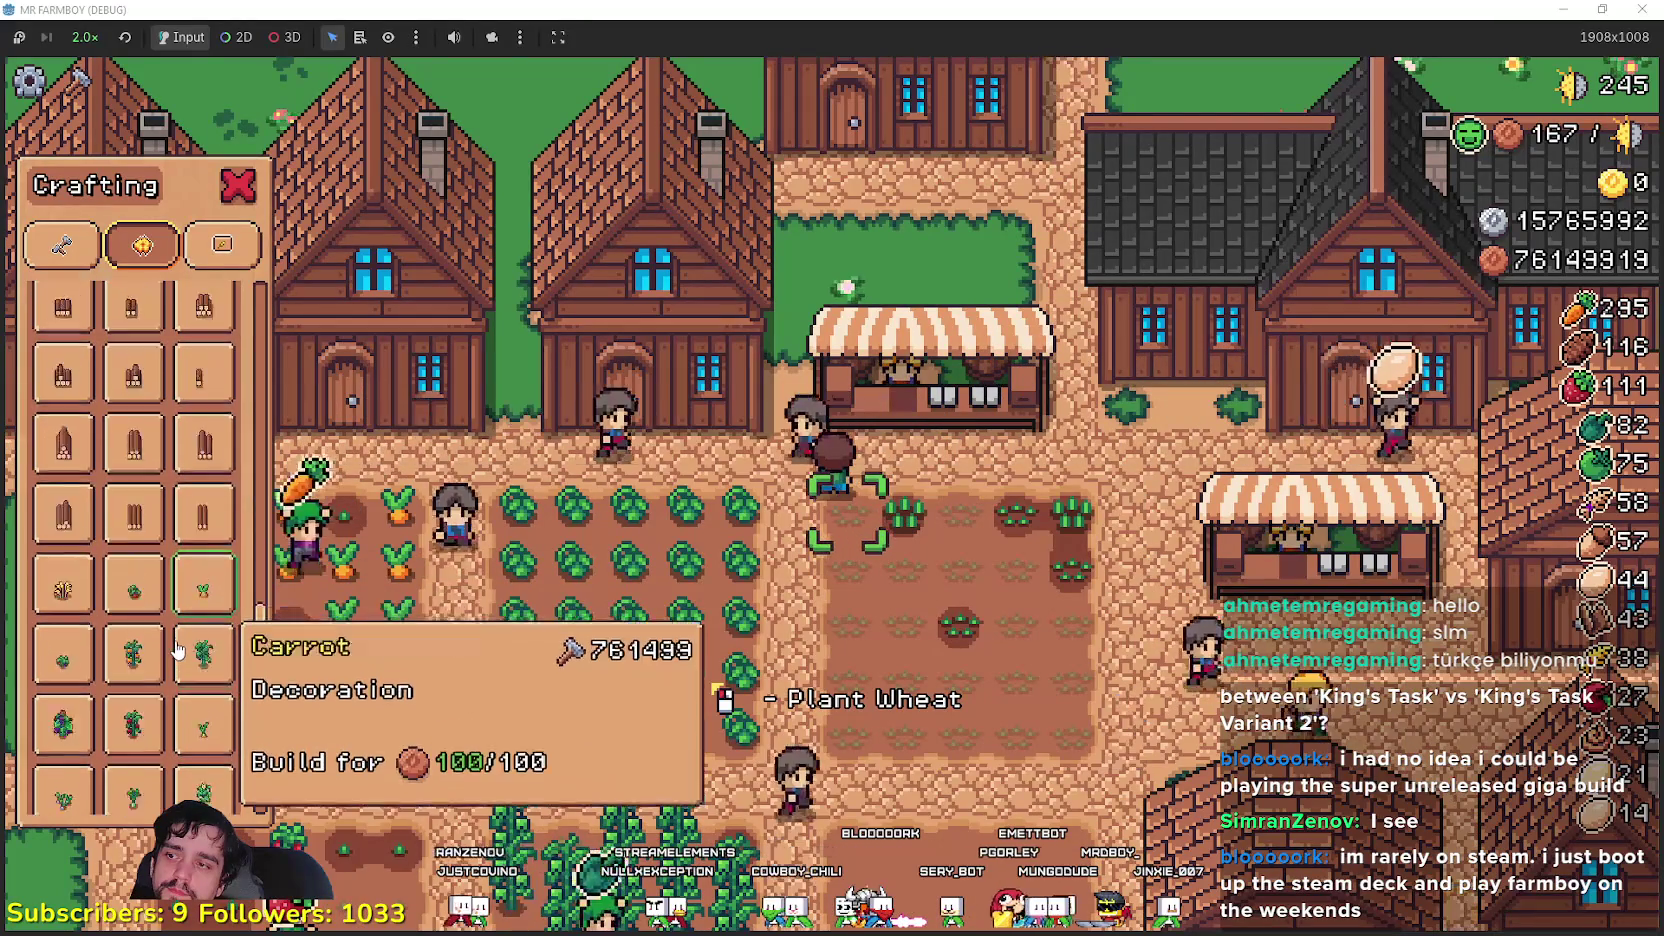
scroll(65, 705, "up", 8)
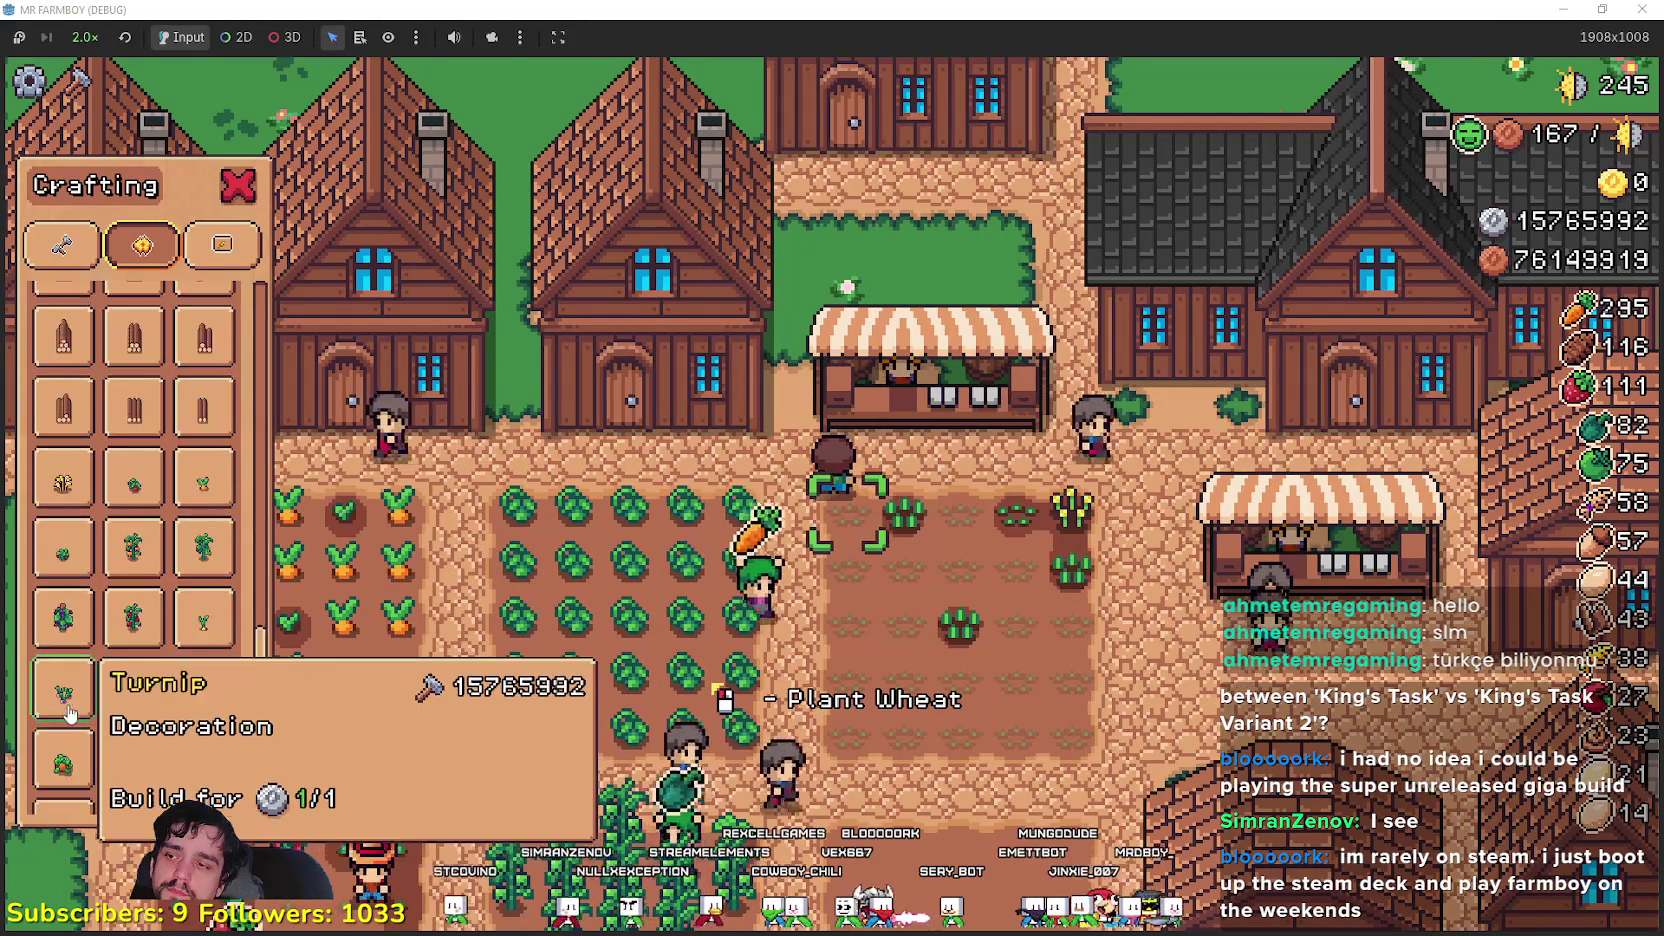
scroll(70, 705, "up", 5)
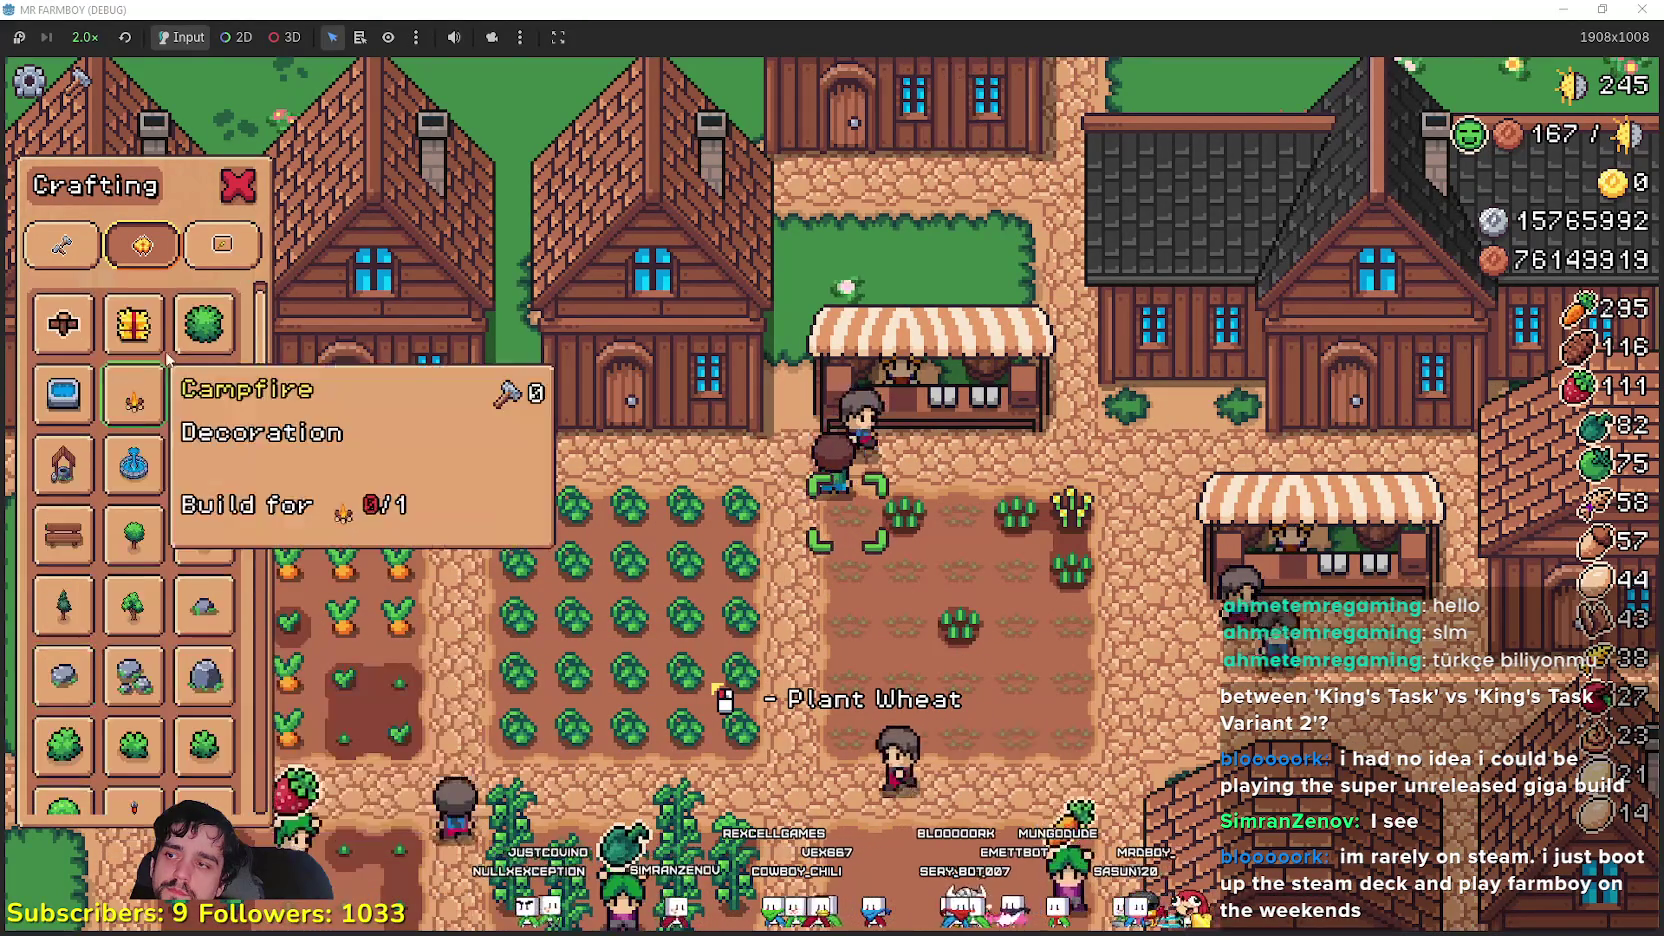
left_click(225, 248)
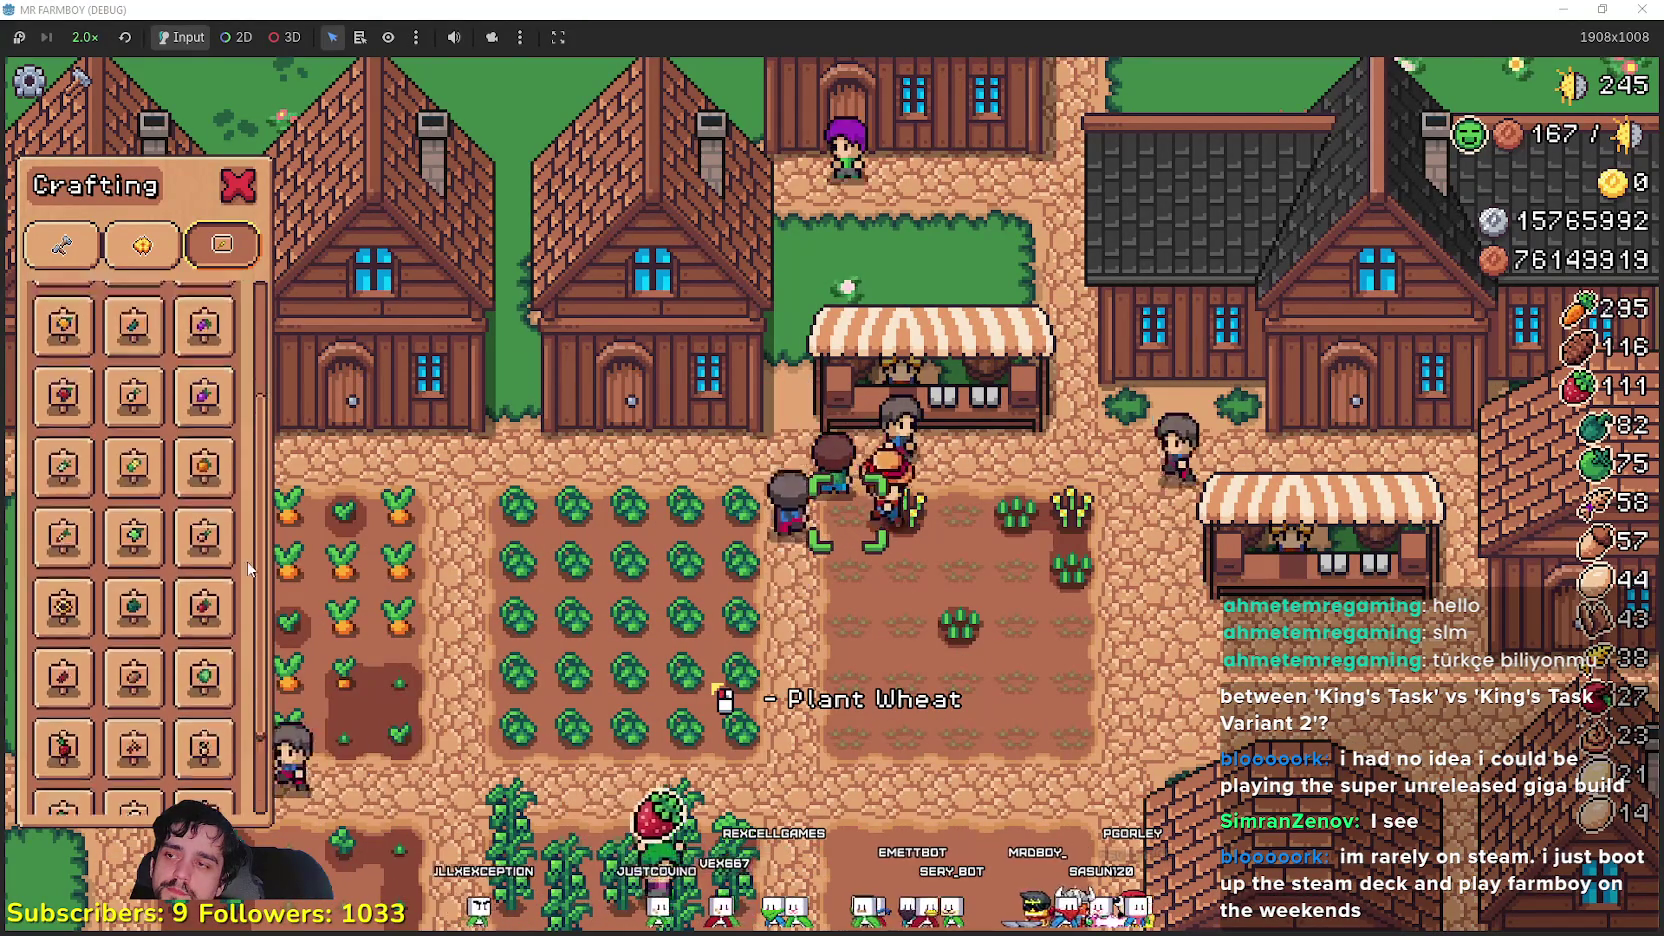
left_click(163, 255)
left_click(222, 245)
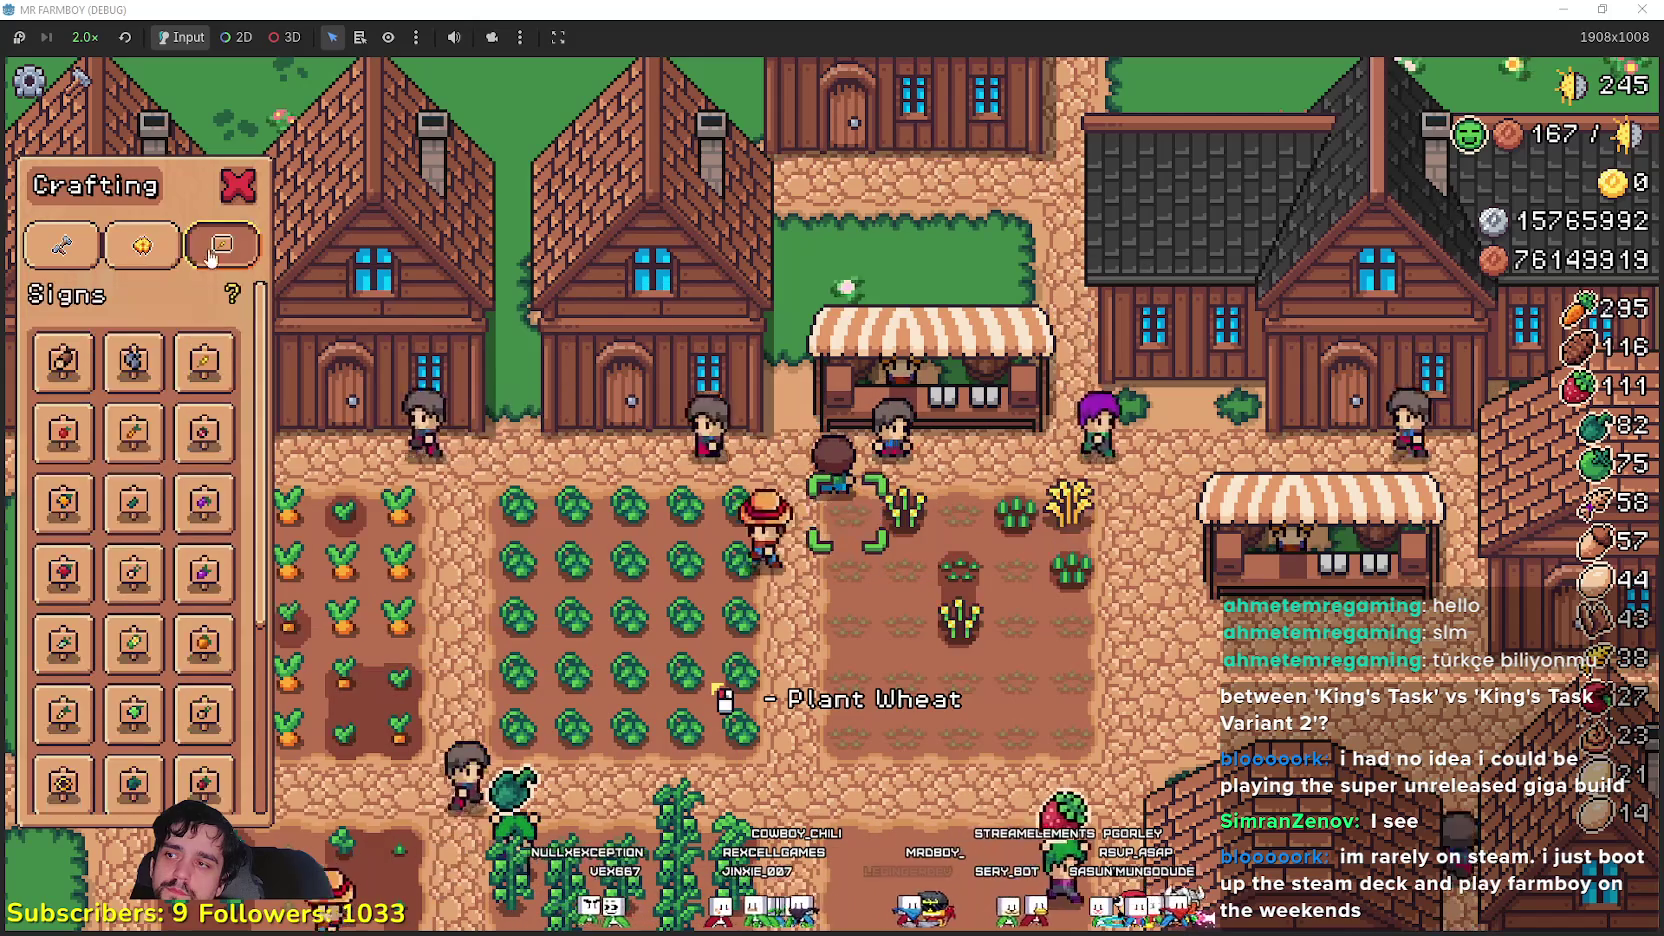
scroll(203, 655, "down", 1)
scroll(218, 735, "down", 1)
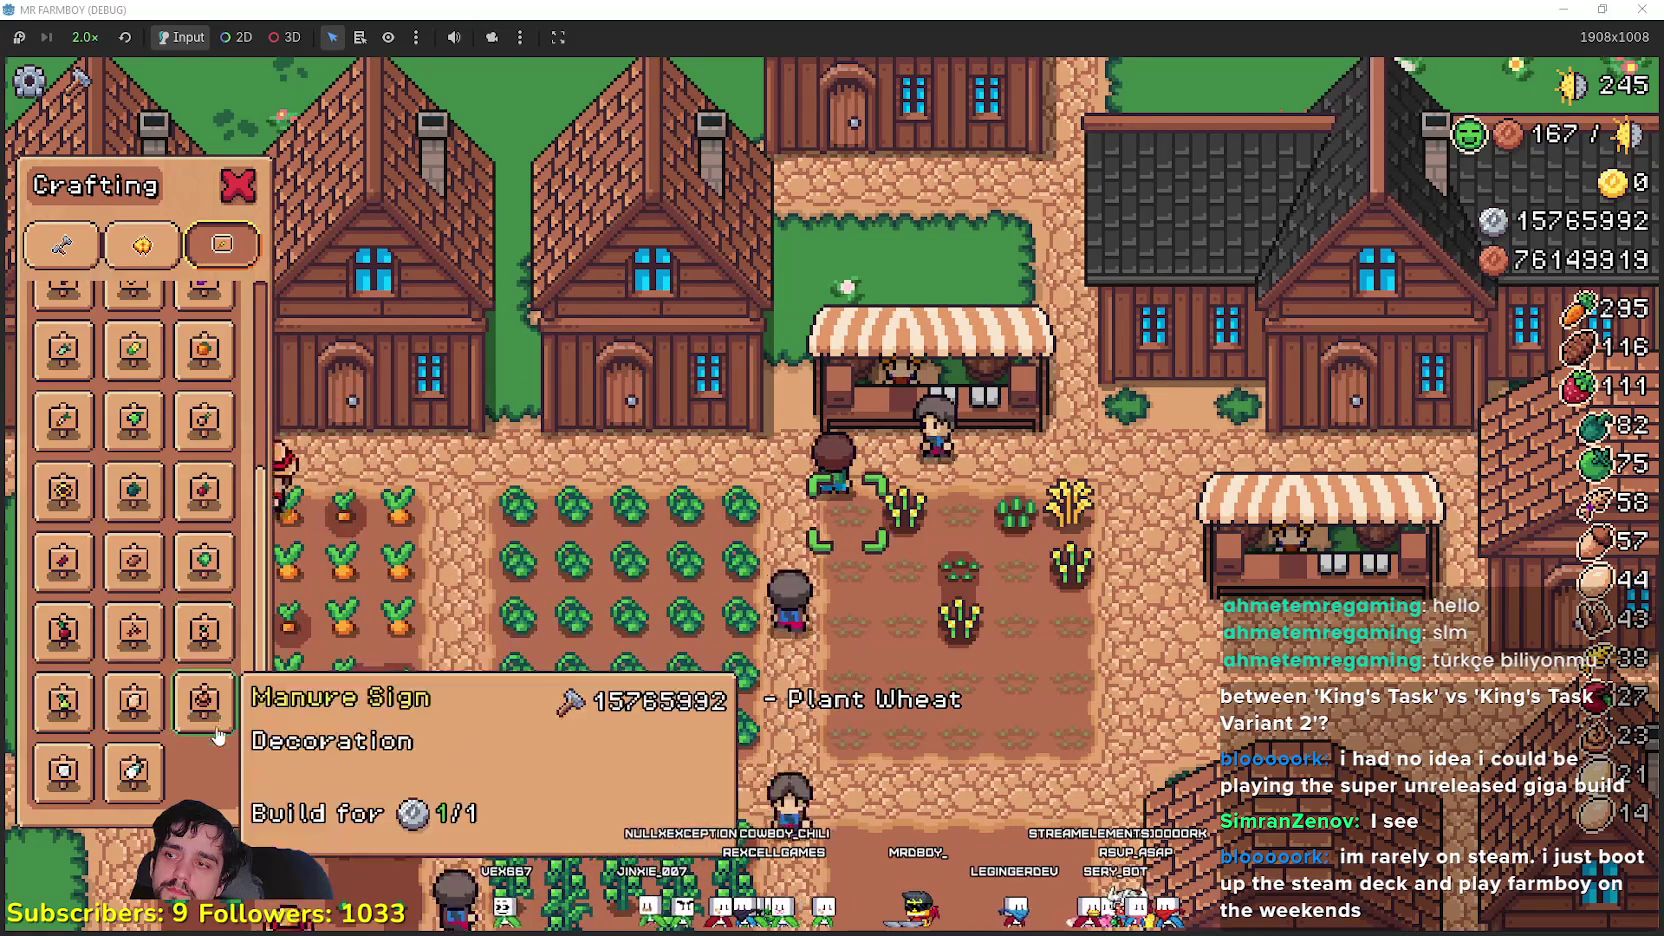
scroll(212, 748, "down", 1)
left_click(62, 245)
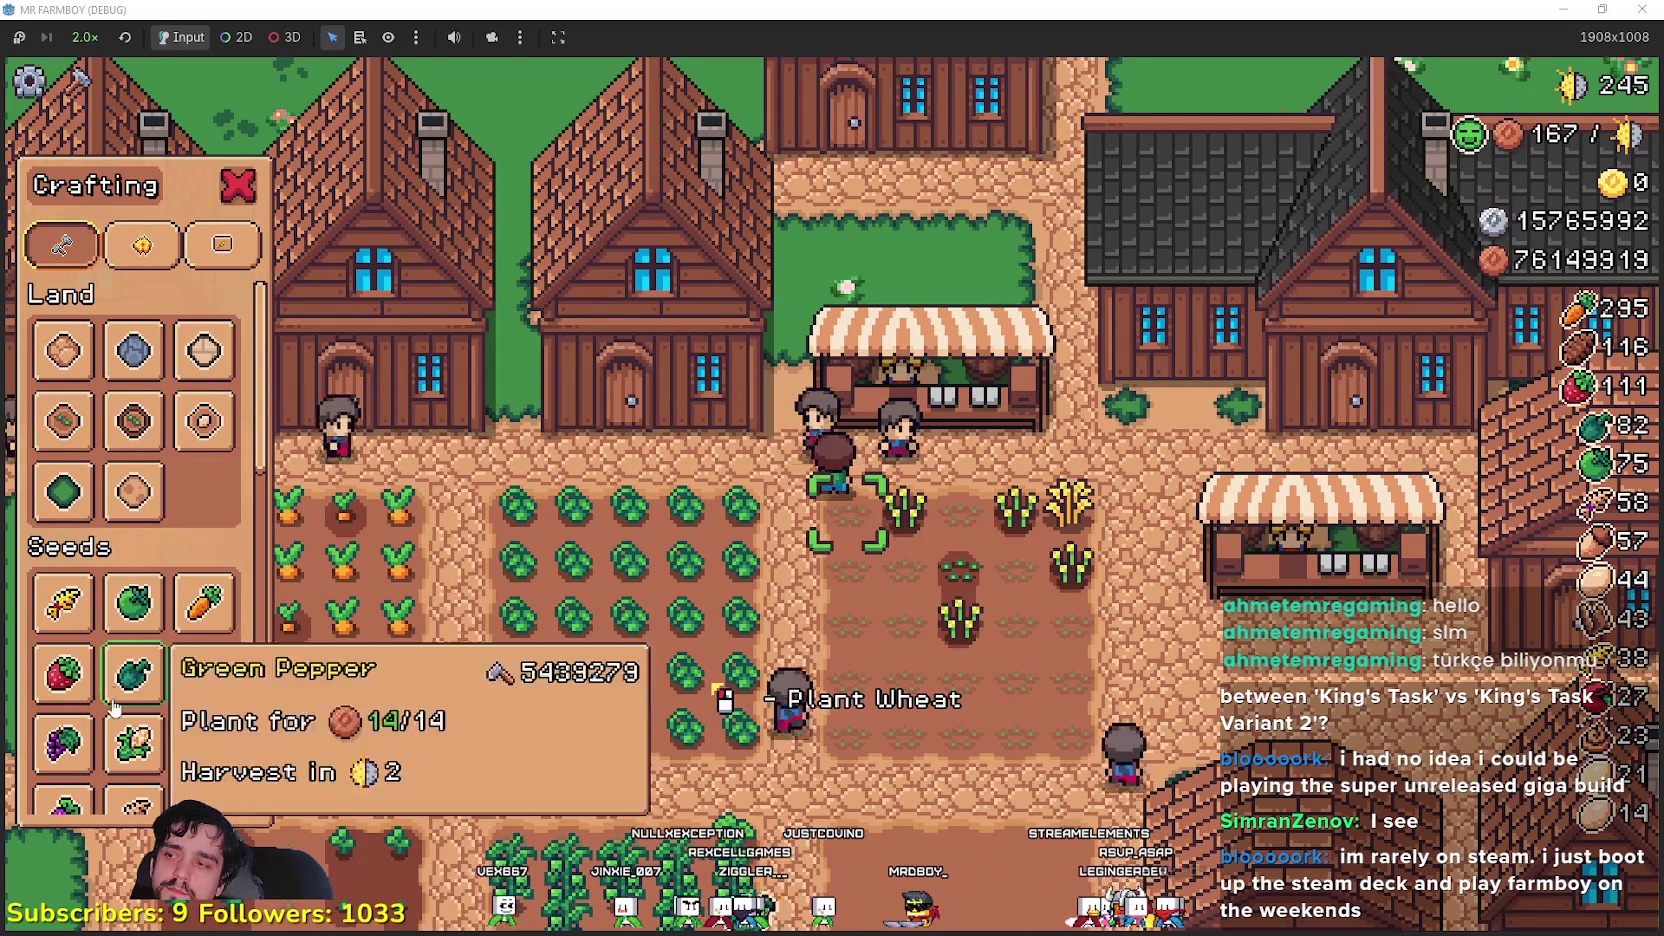
scroll(130, 740, "down", 6)
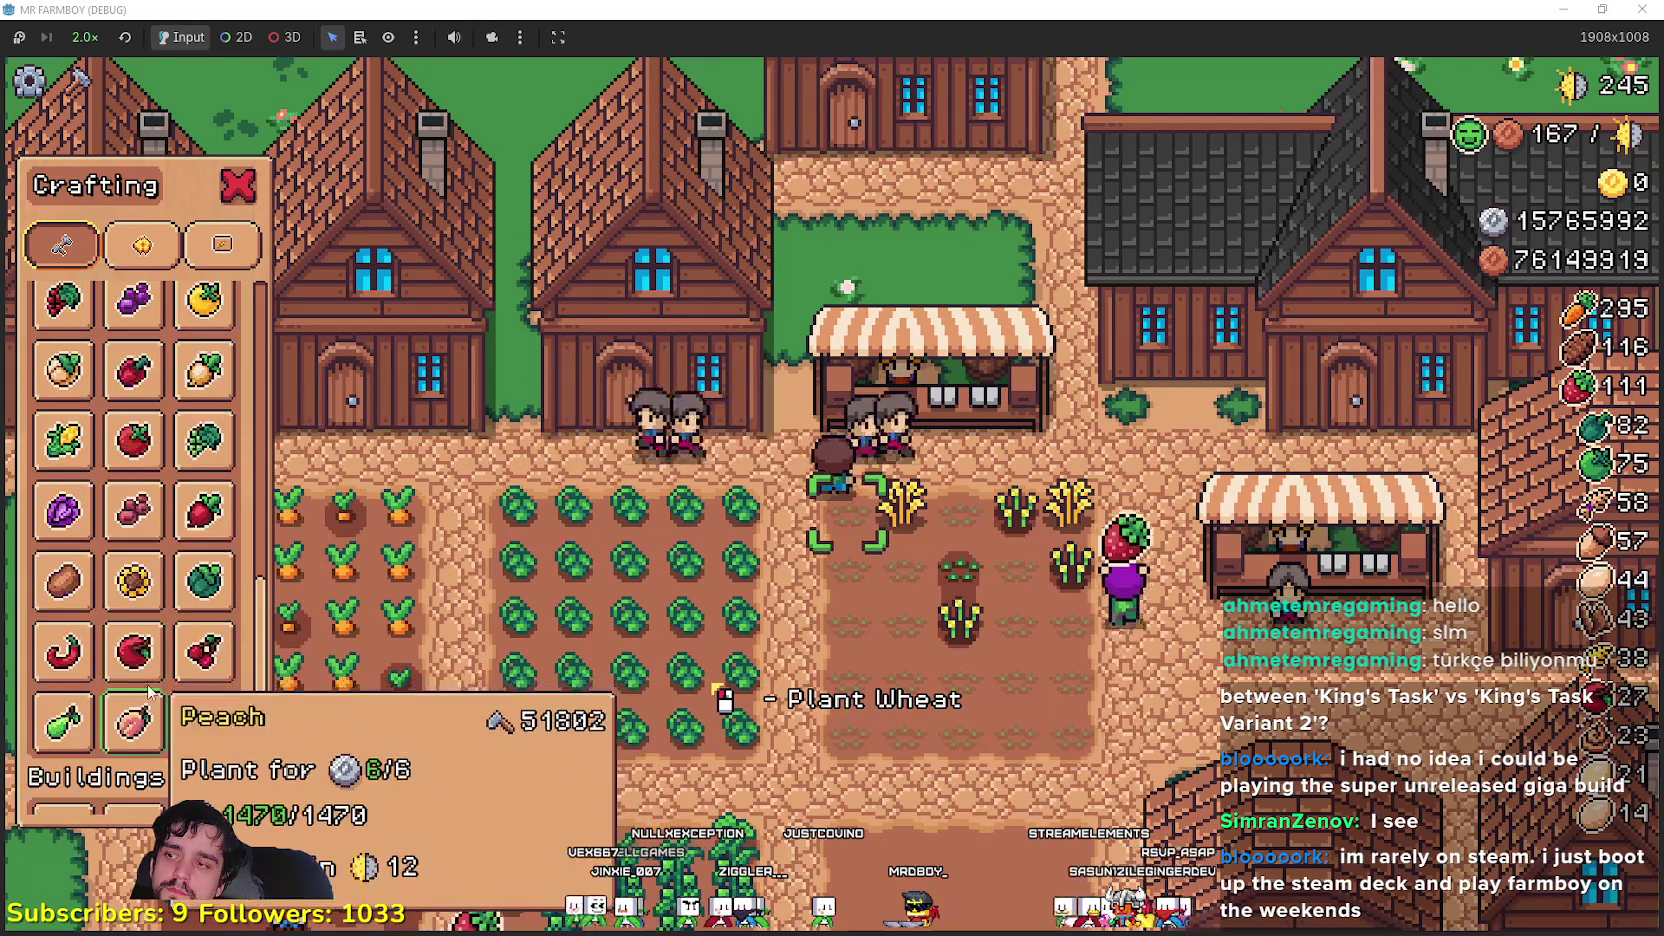
- Return to the Decorations category and scroll through its items
left_click(142, 245)
scroll(196, 650, "down", 5)
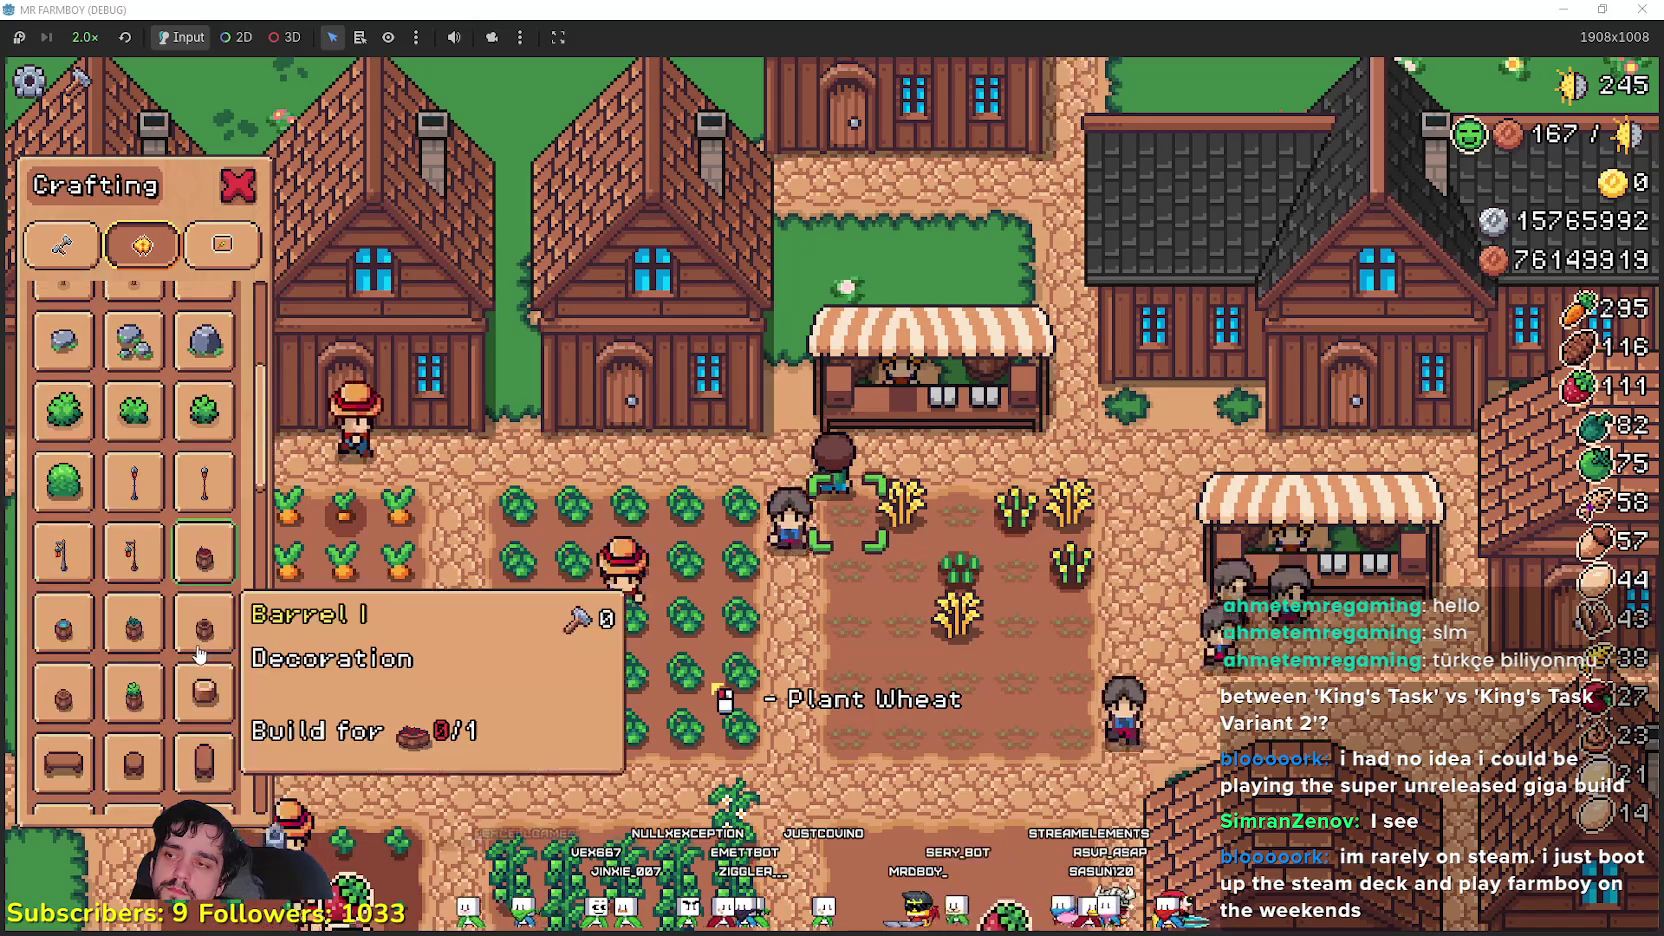
scroll(196, 650, "down", 5)
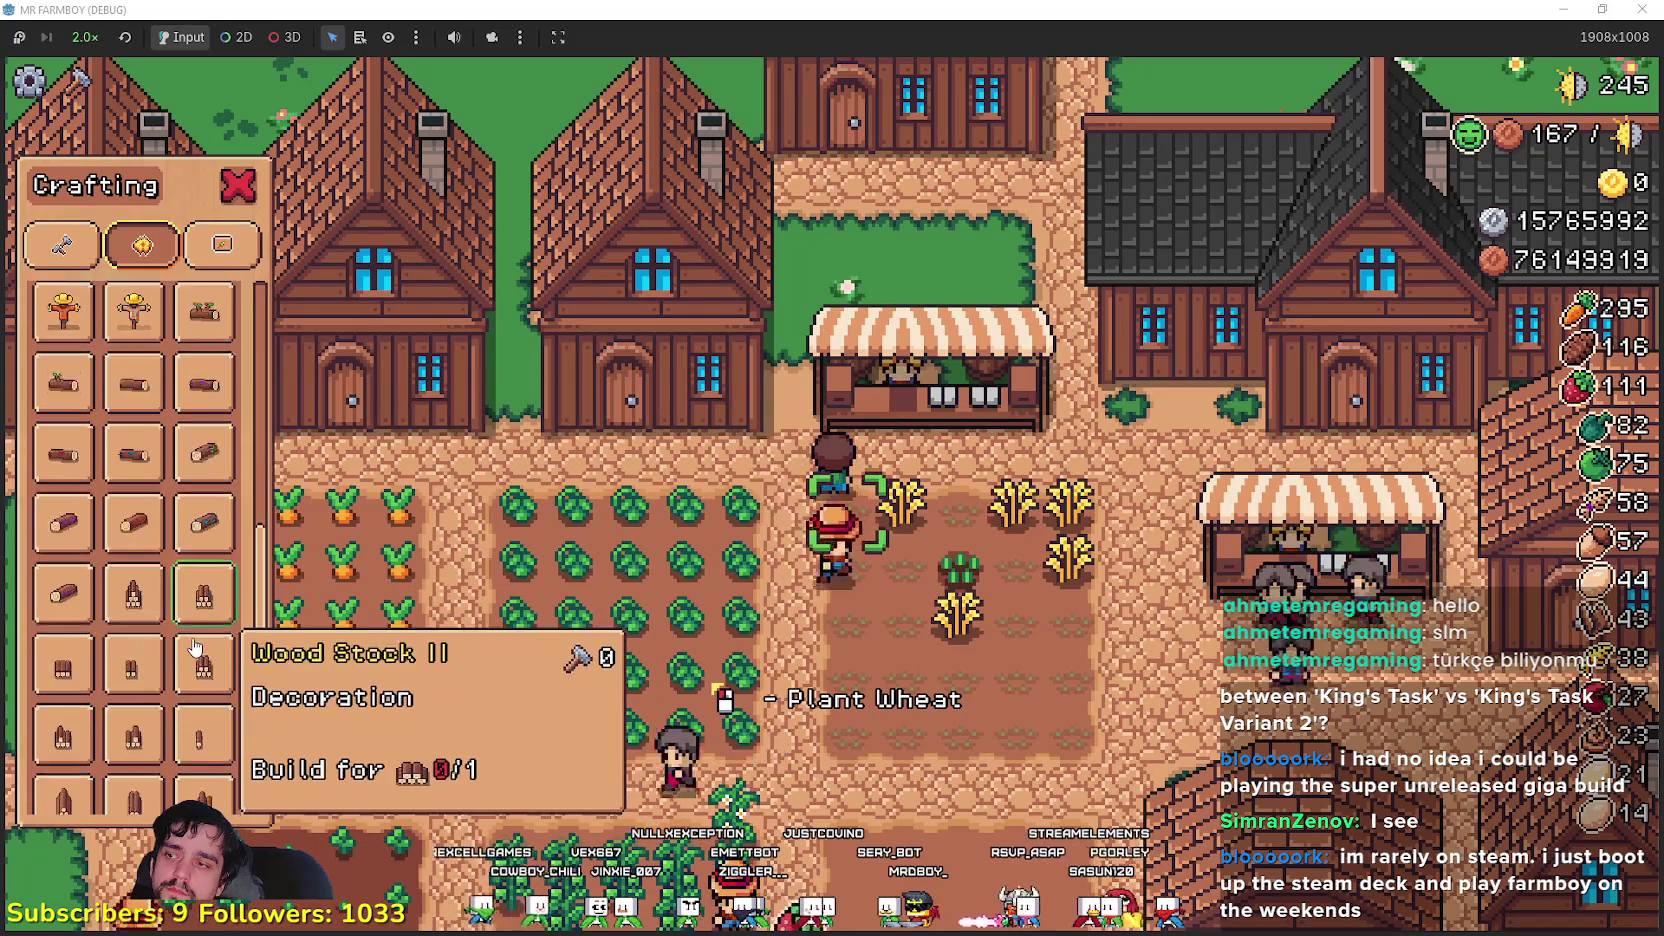
scroll(195, 648, "down", 5)
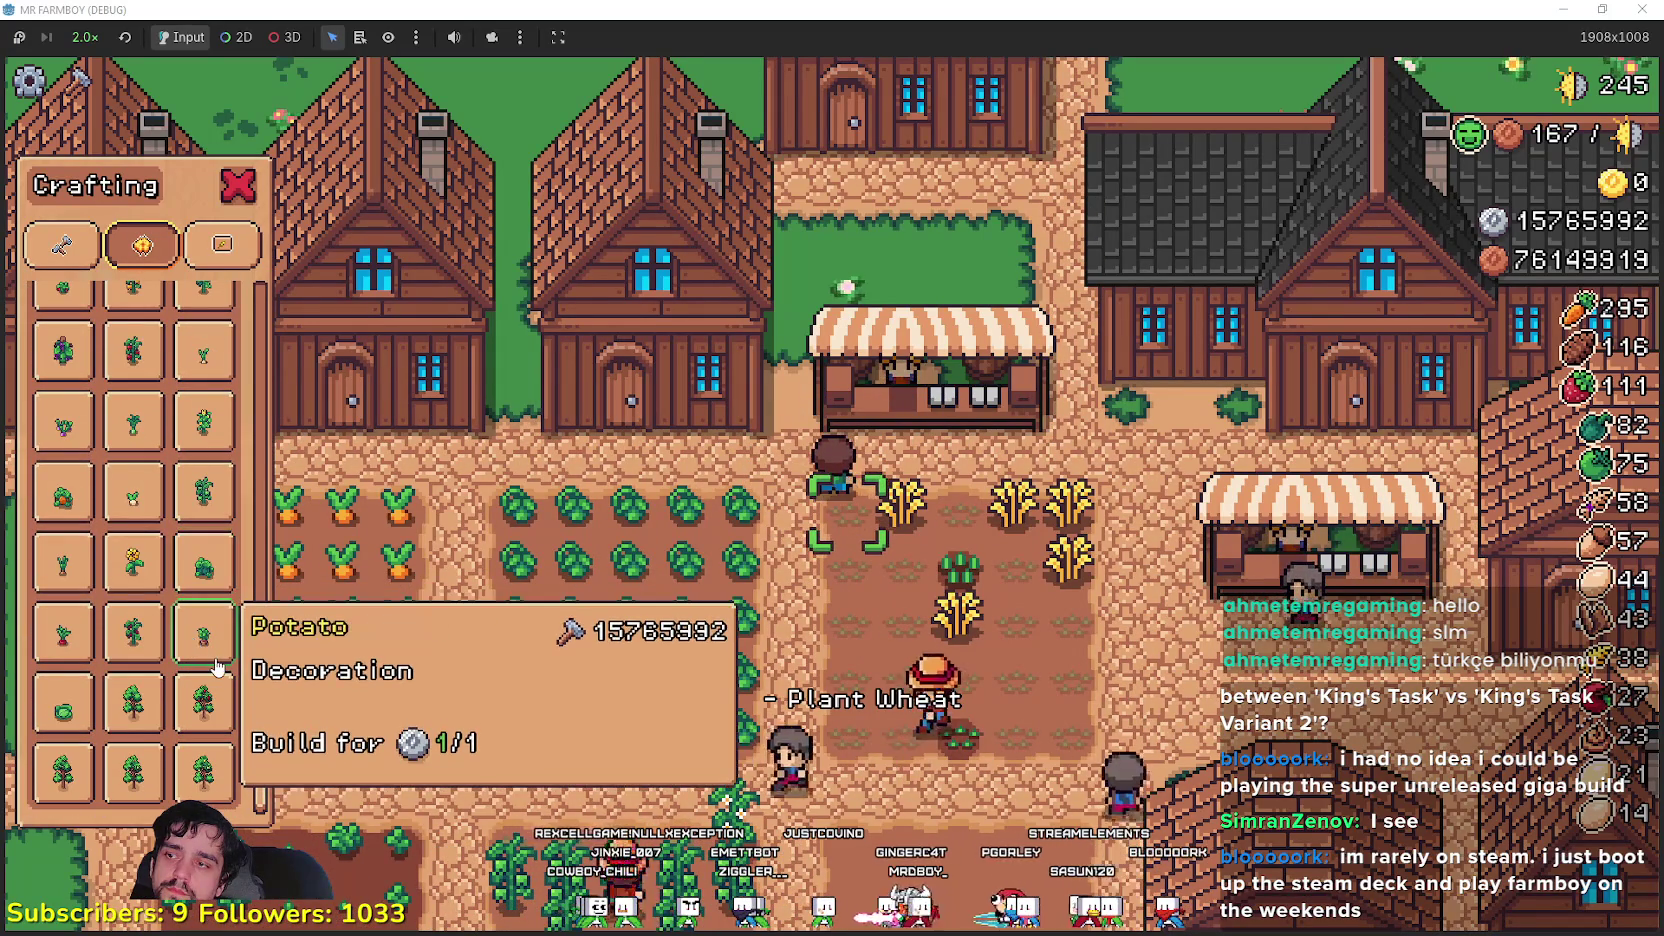
scroll(214, 663, "up", 6)
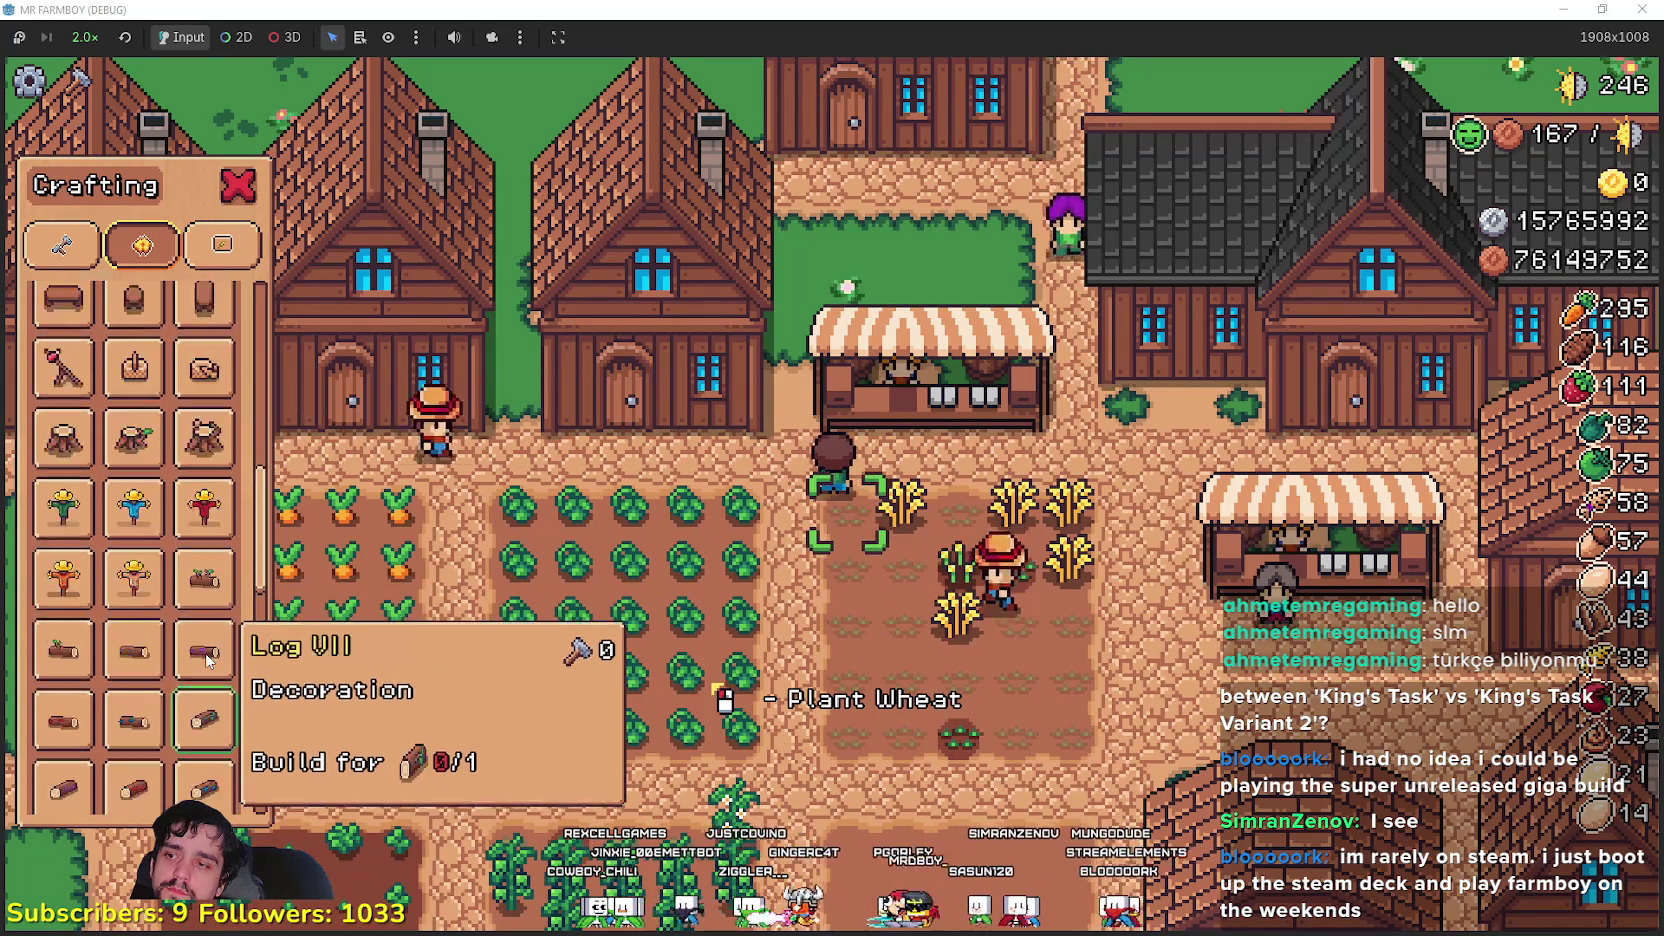
scroll(209, 660, "up", 6)
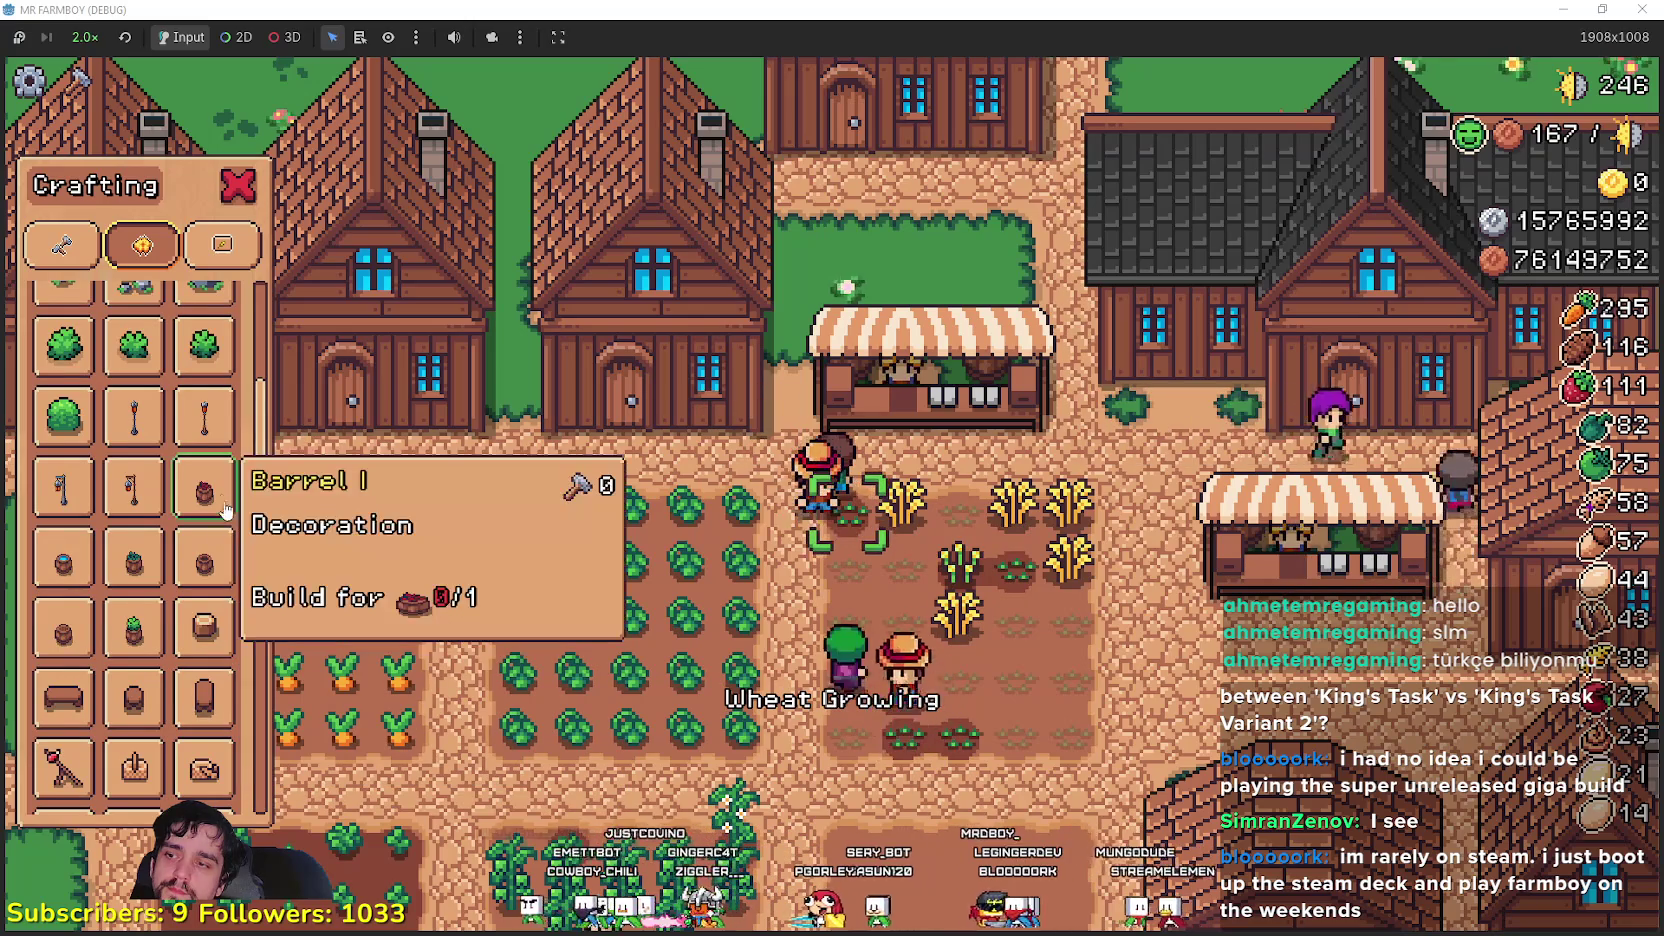
scroll(215, 490, "up", 5)
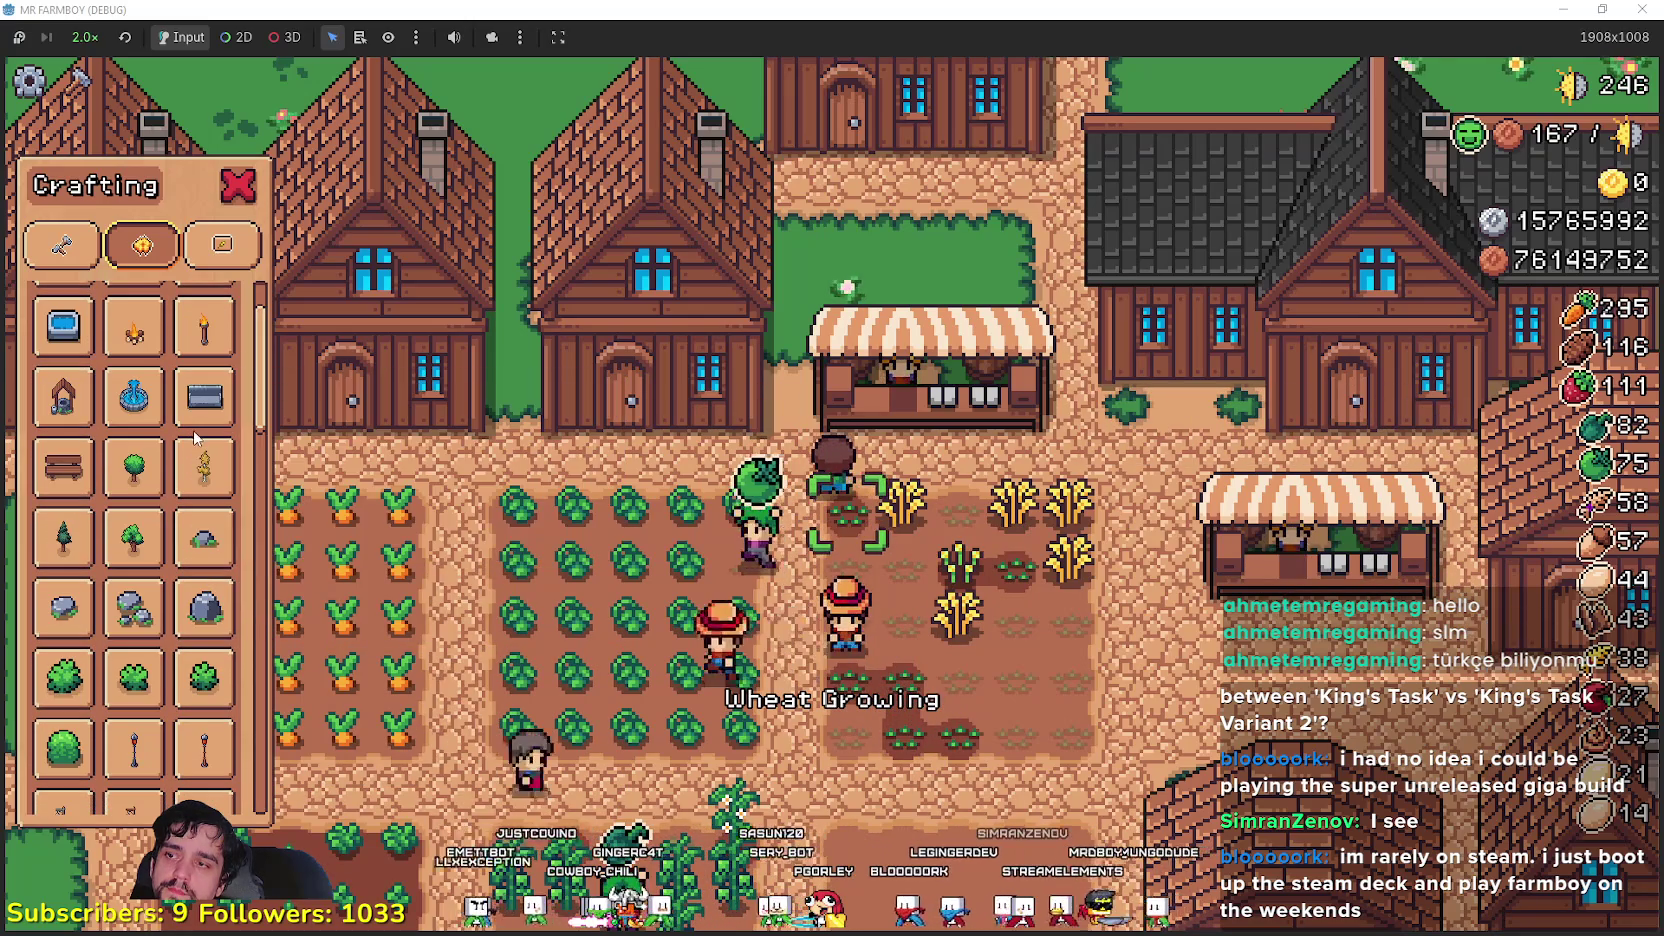
scroll(140, 385, "up", 2)
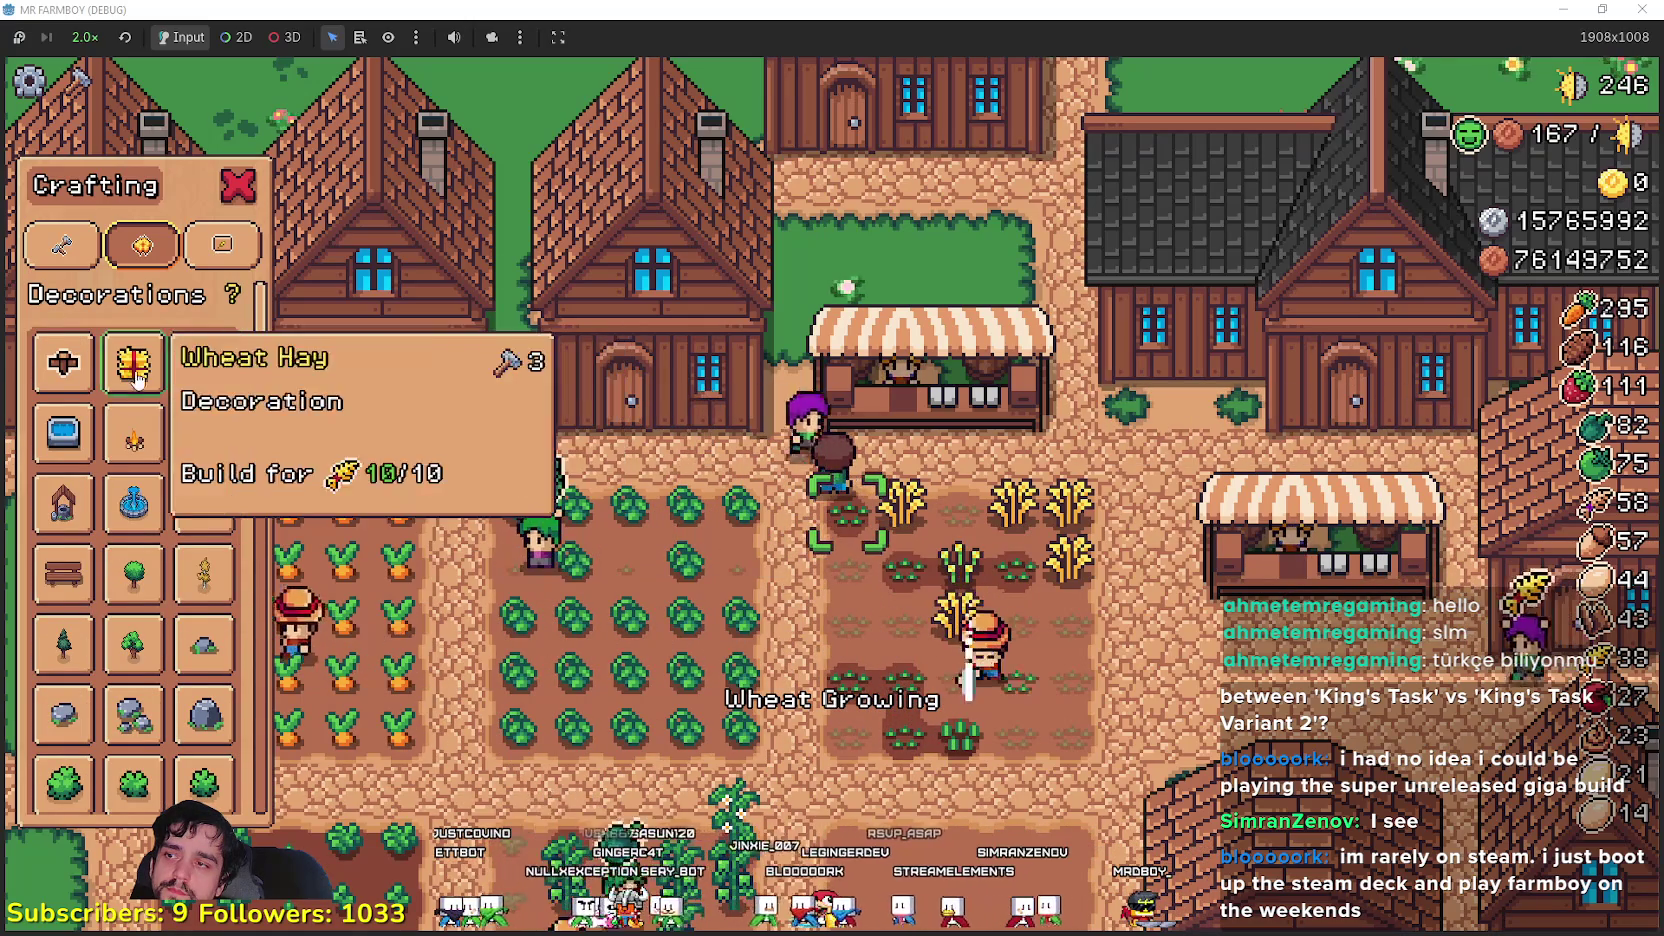
- Scroll the Decorations list down to the fruit trees, then switch to the Godot editor
scroll(155, 565, "down", 5)
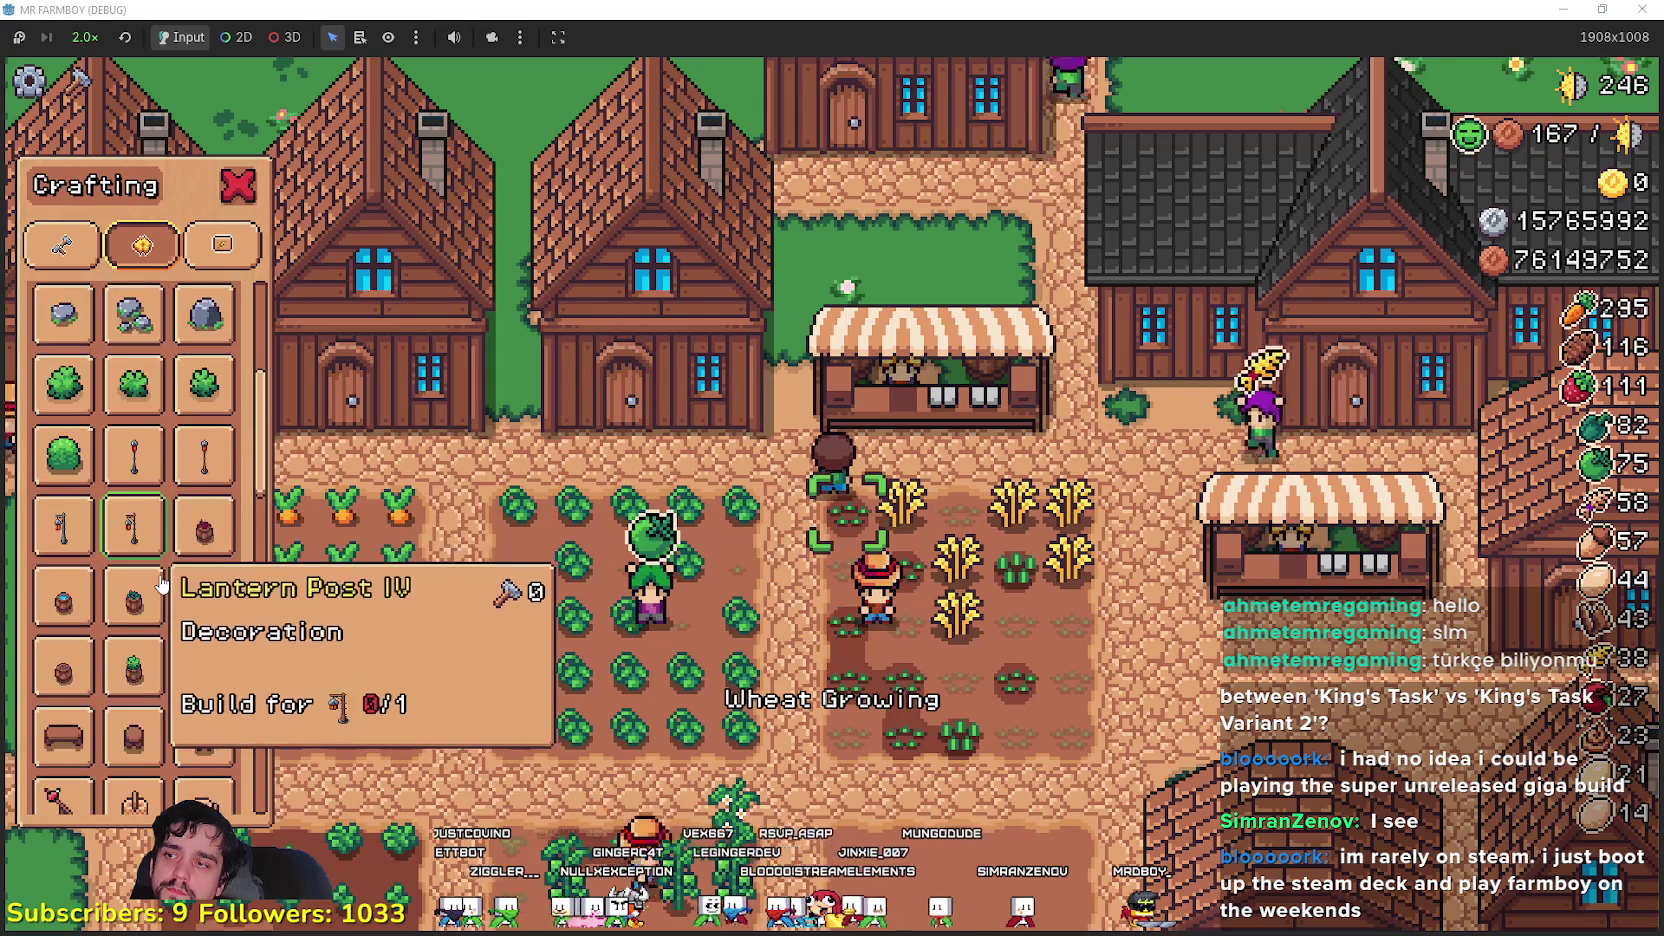
scroll(175, 615, "down", 6)
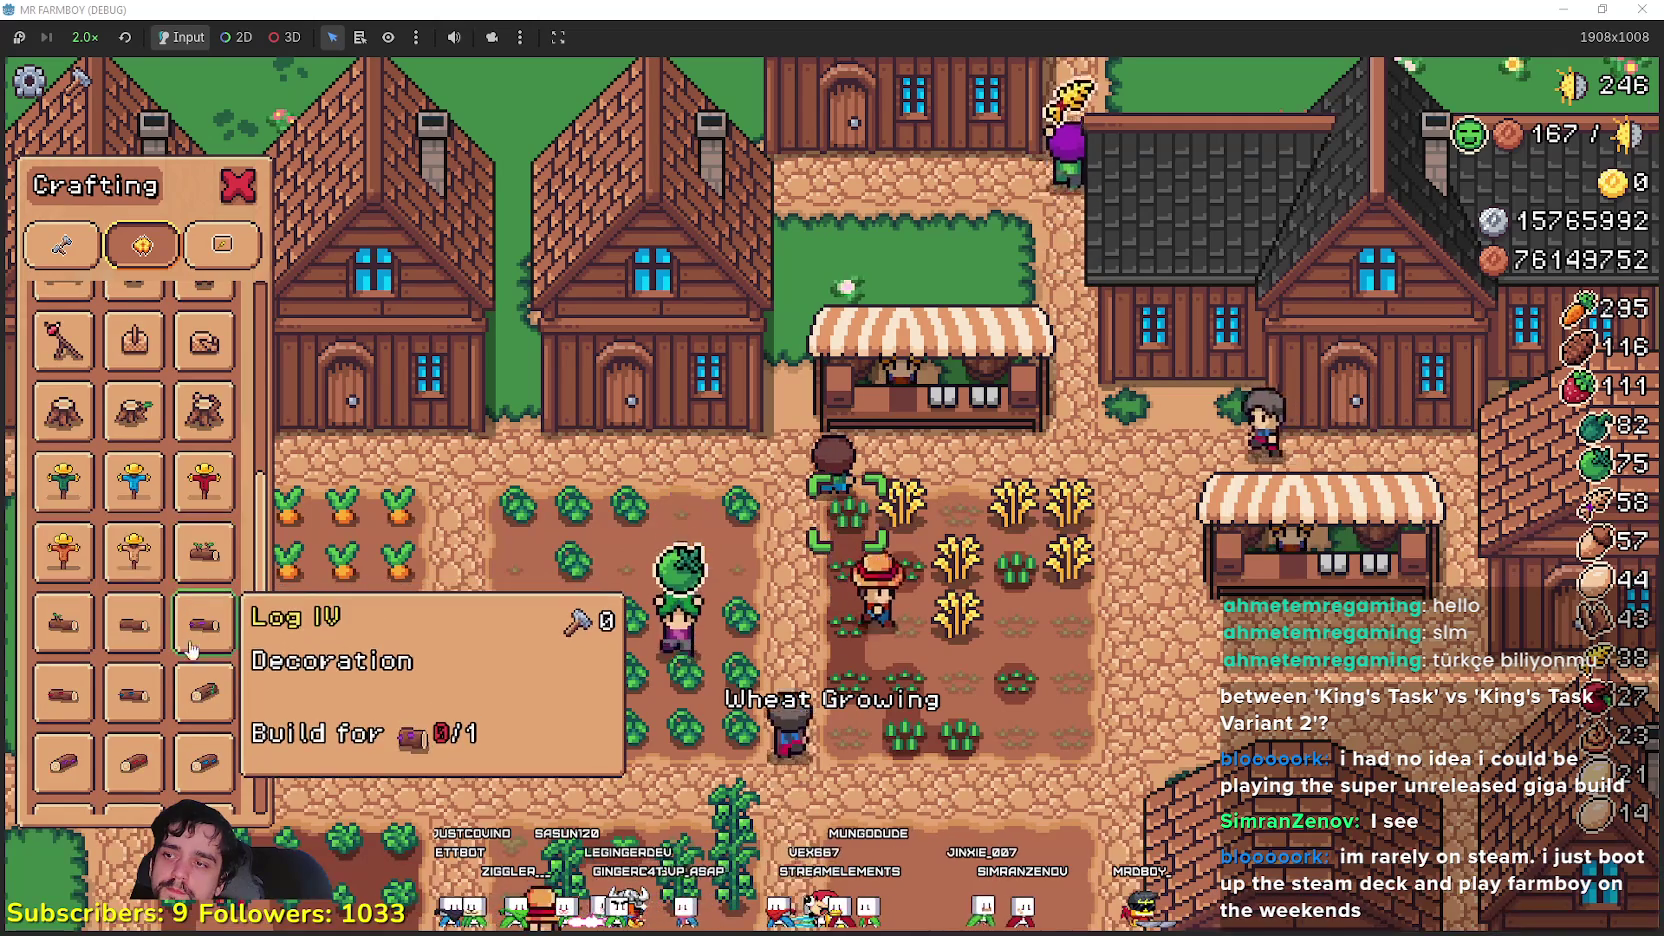
scroll(190, 650, "down", 10)
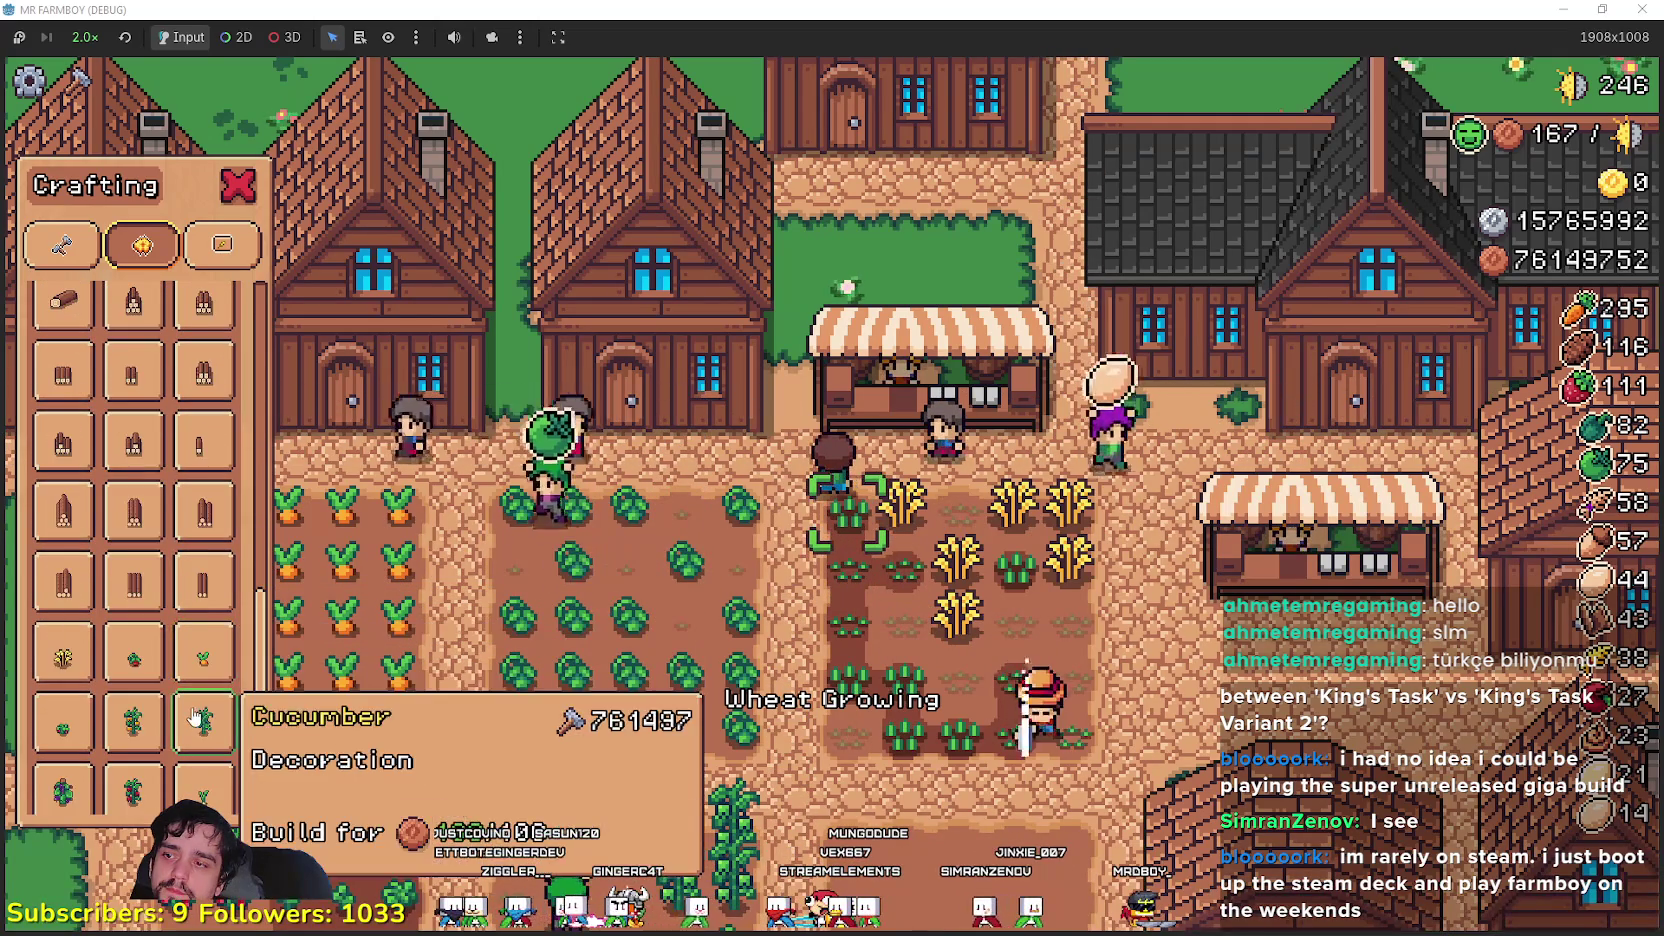
scroll(196, 717, "down", 6)
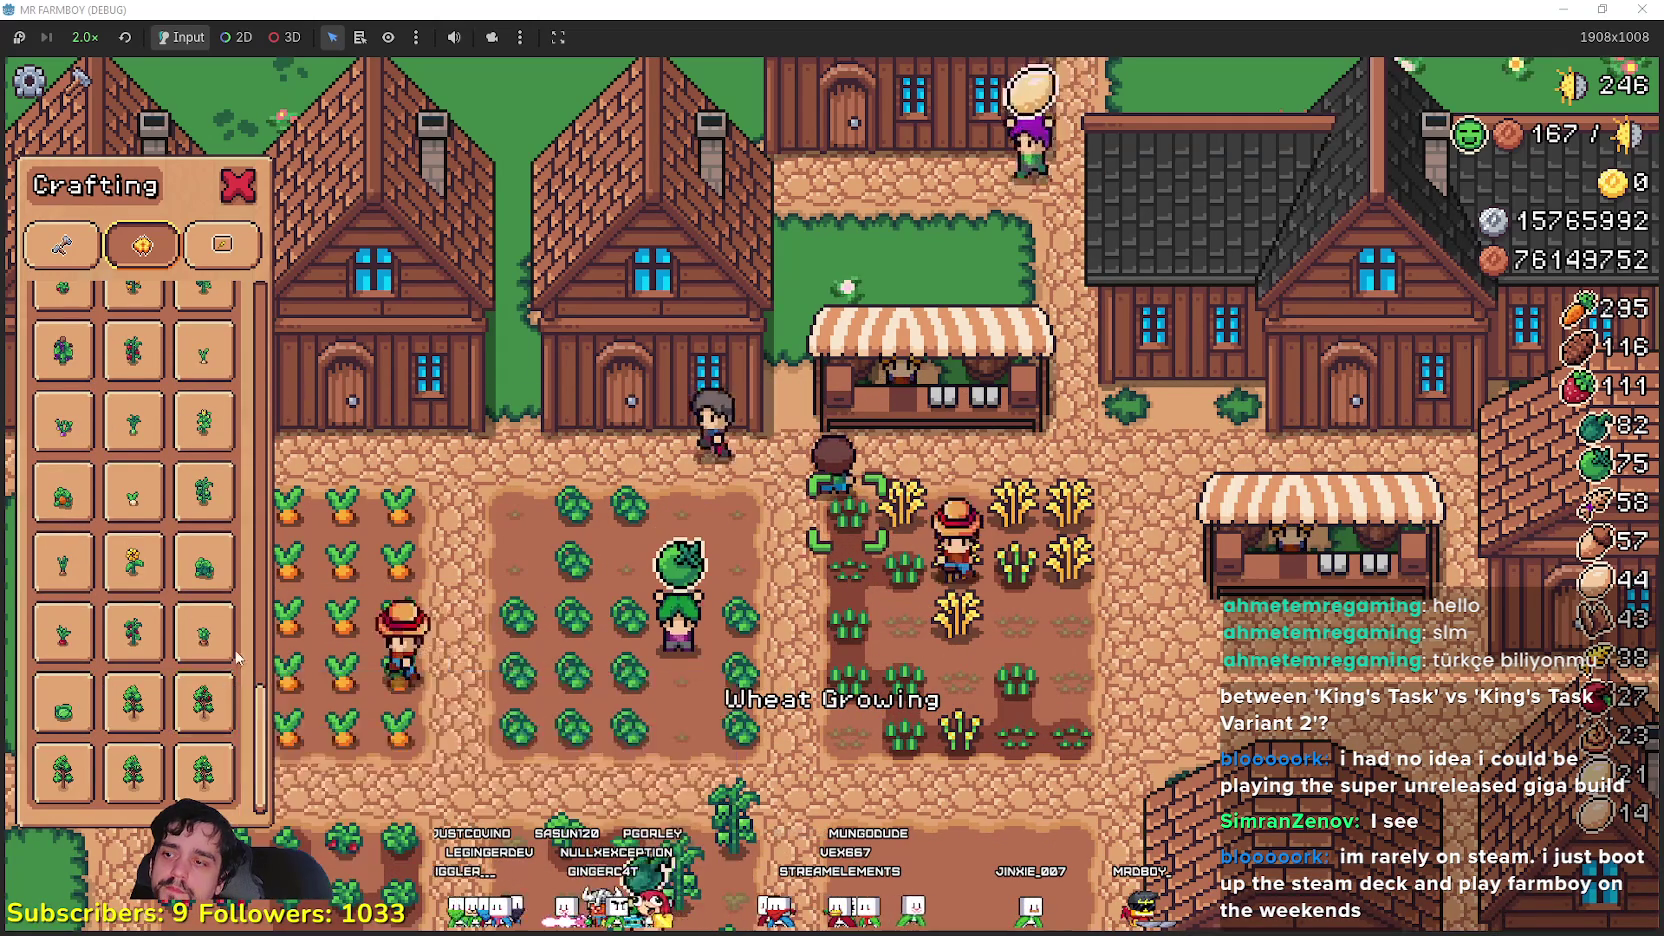
scroll(220, 650, "up", 7)
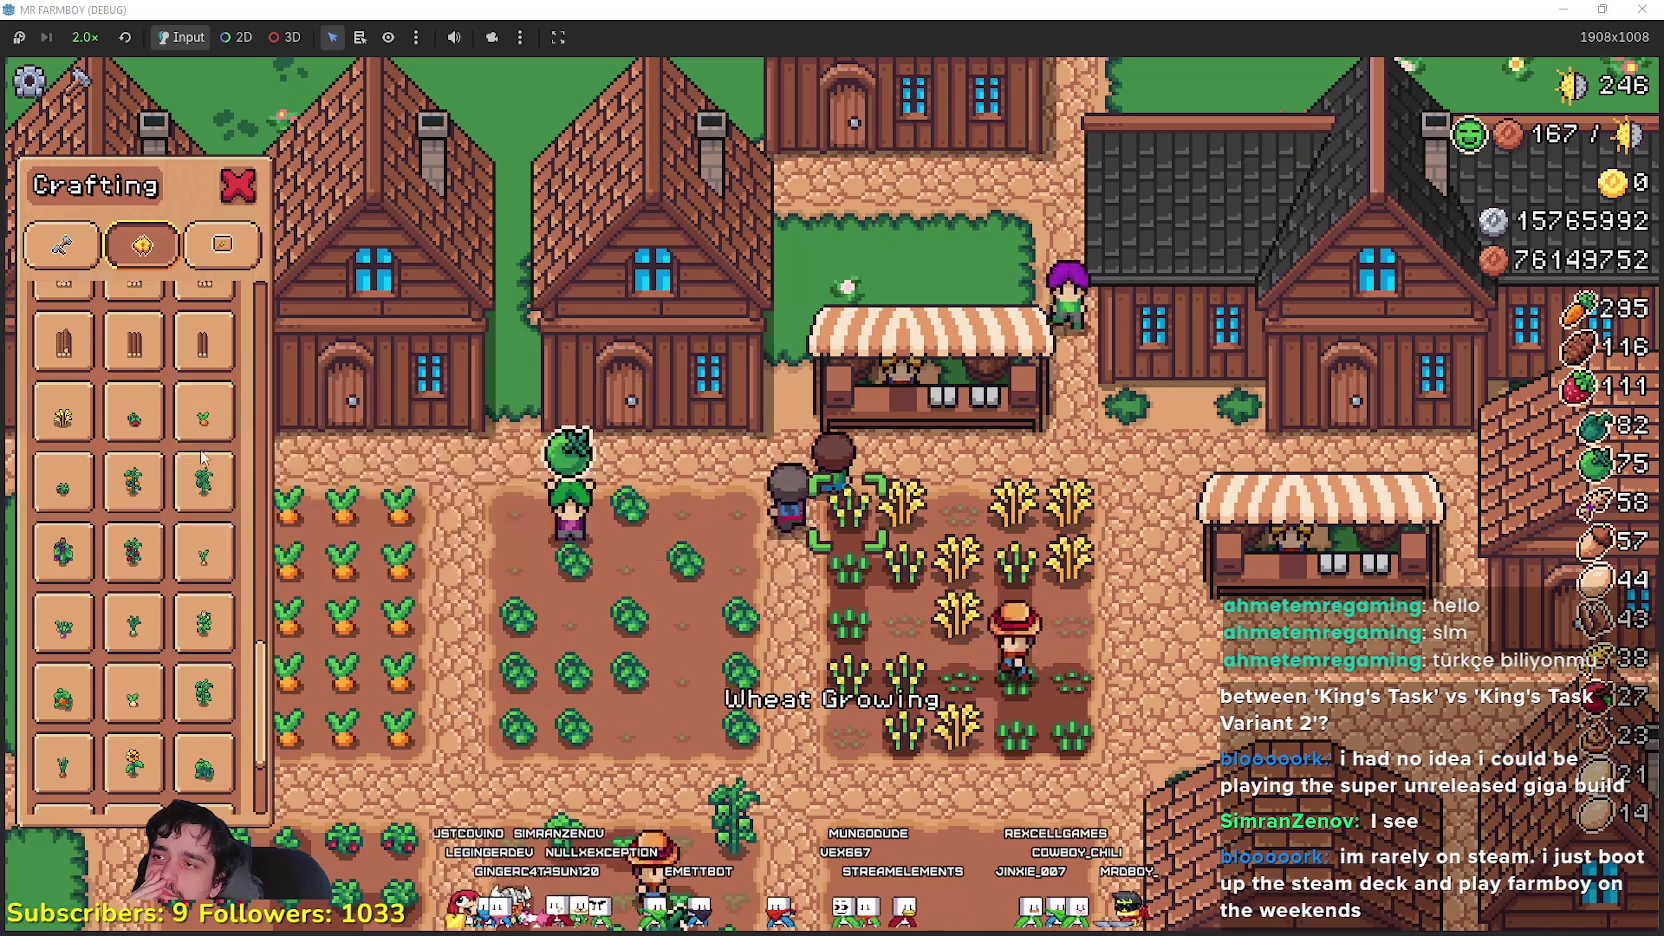
scroll(120, 620, "down", 3)
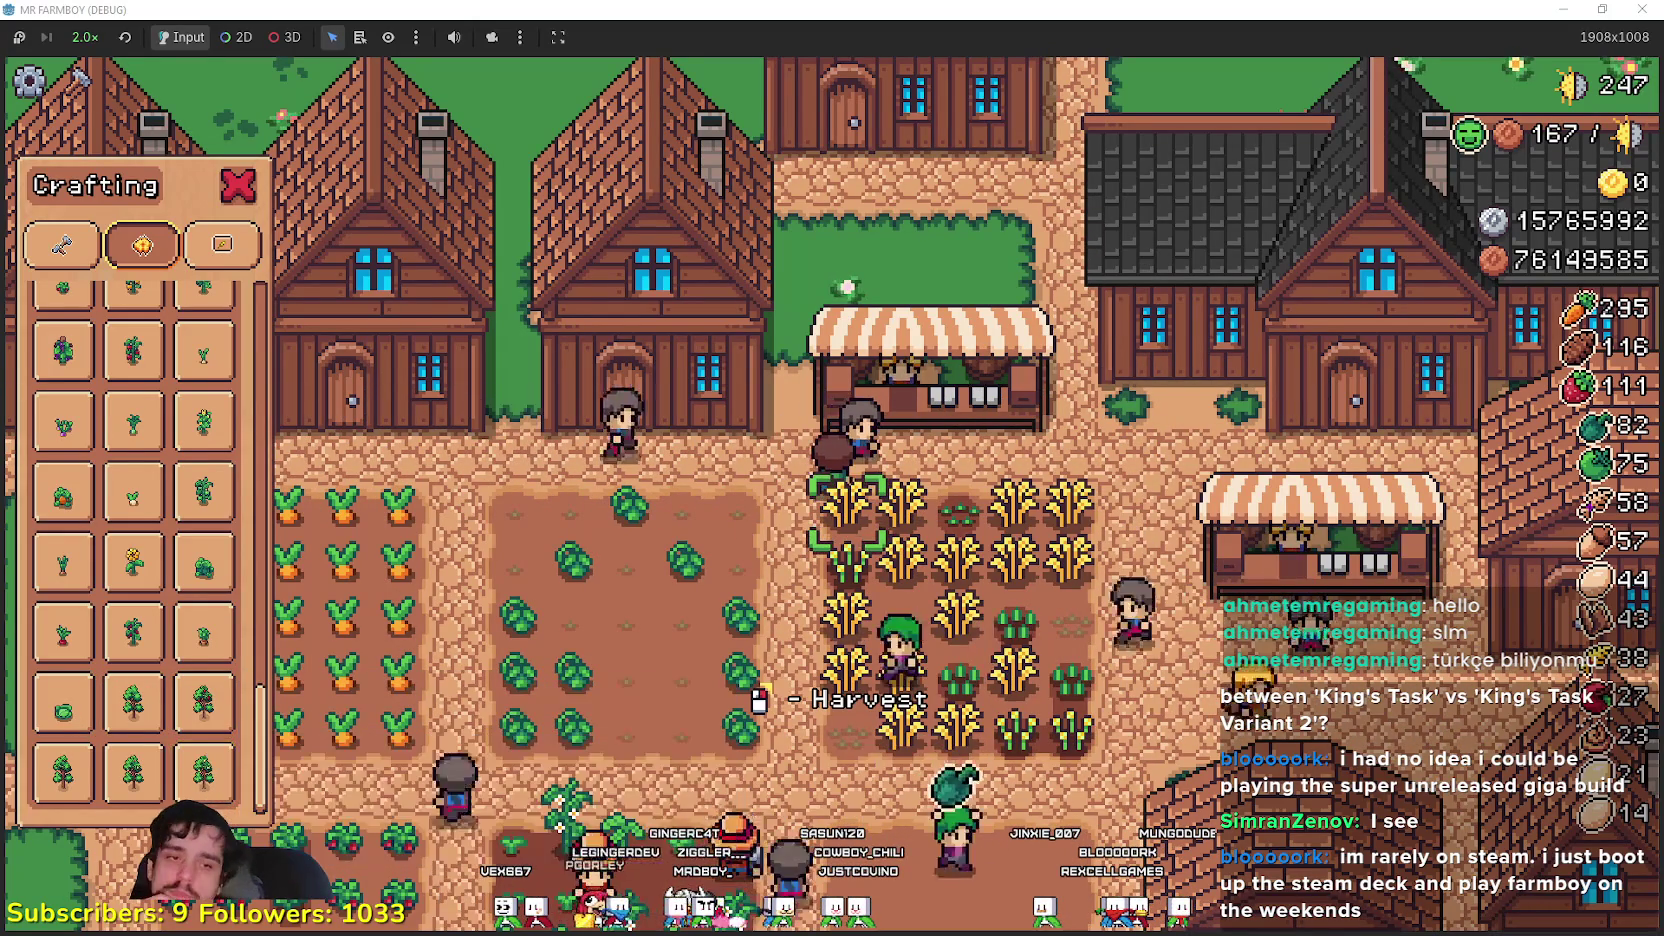
key("alt+Tab")
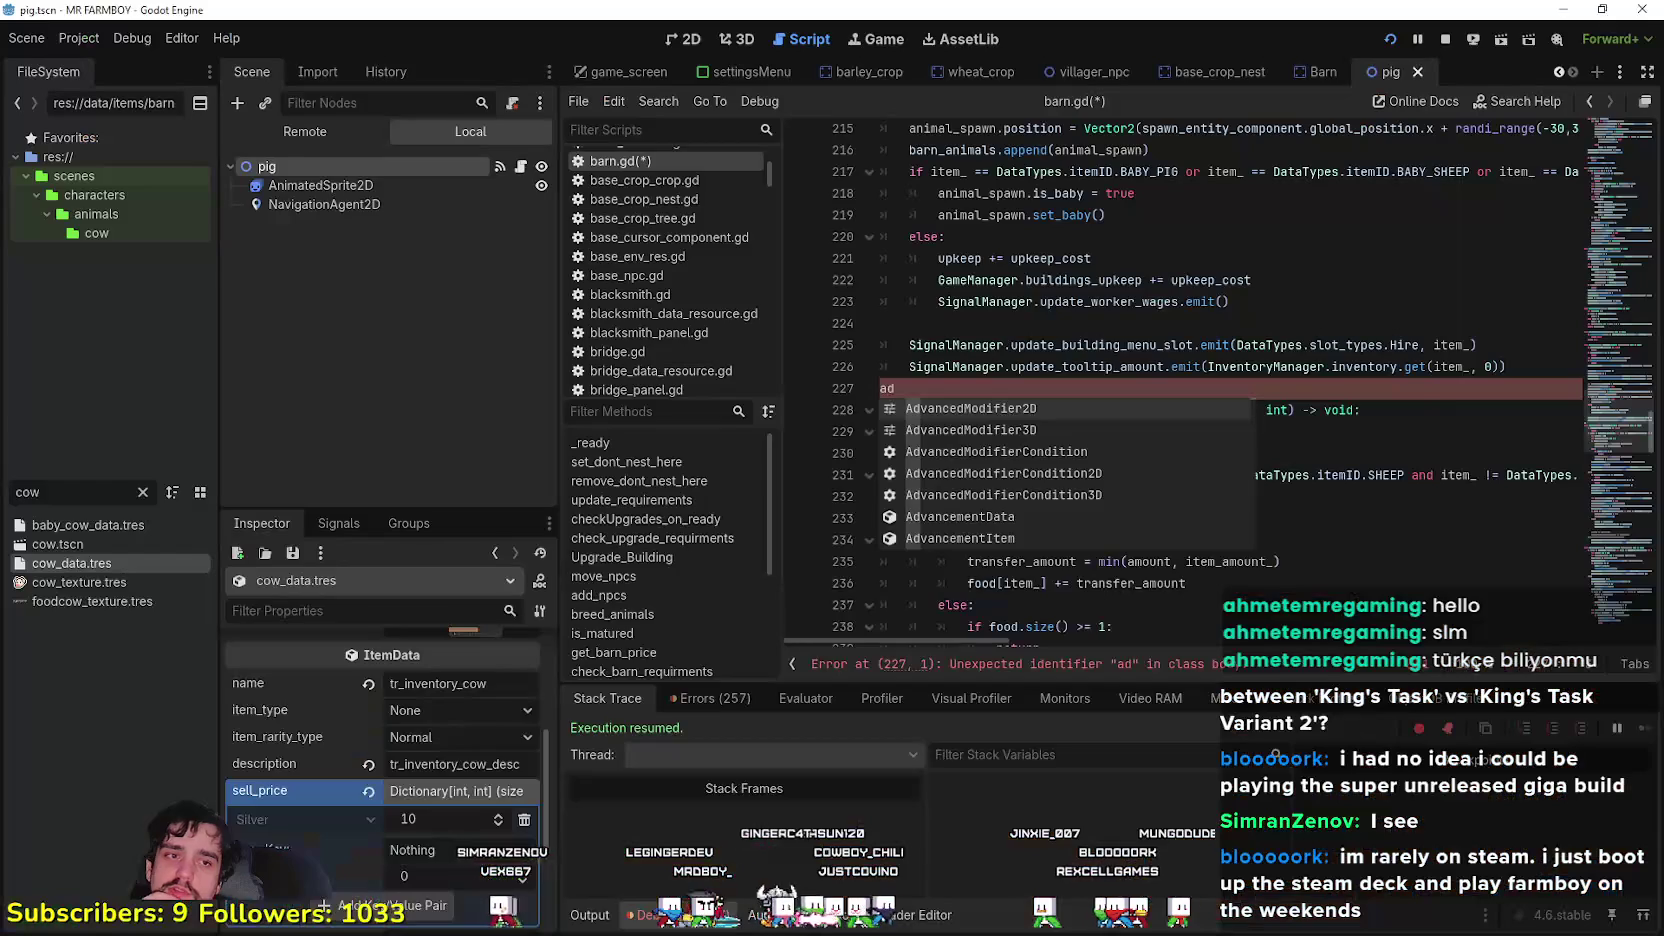
- Open game_screen_the_endless.tscn, widen the inspector, and expand the DecorationData array
left_click(1099, 311)
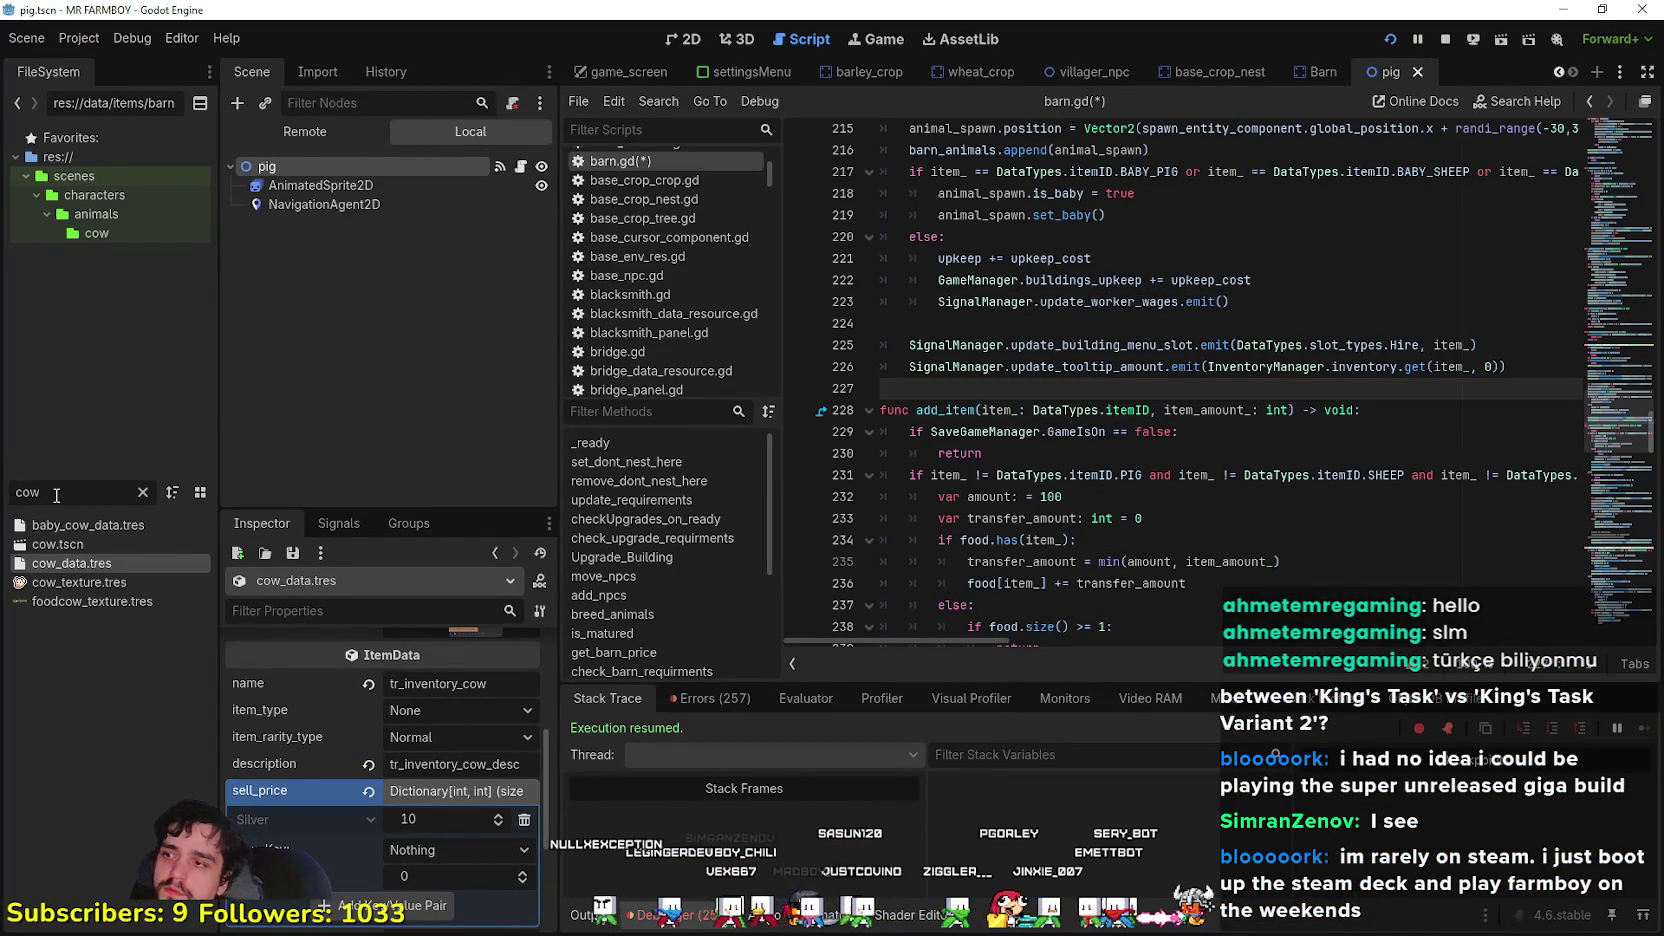
type("game_")
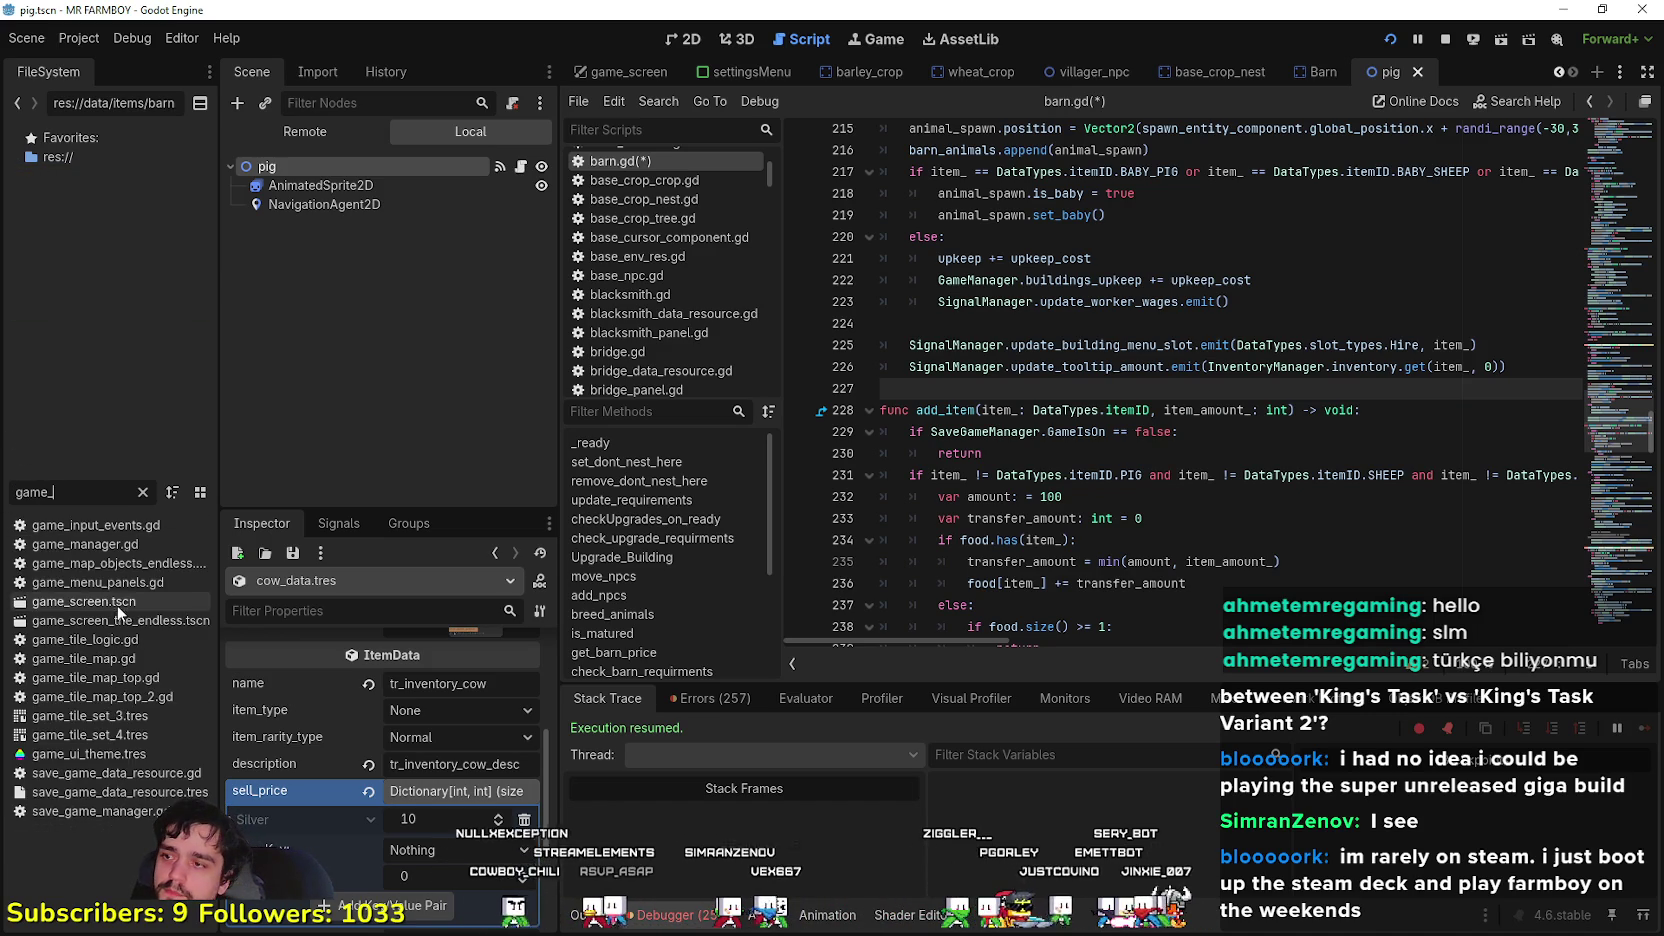
double_click(127, 618)
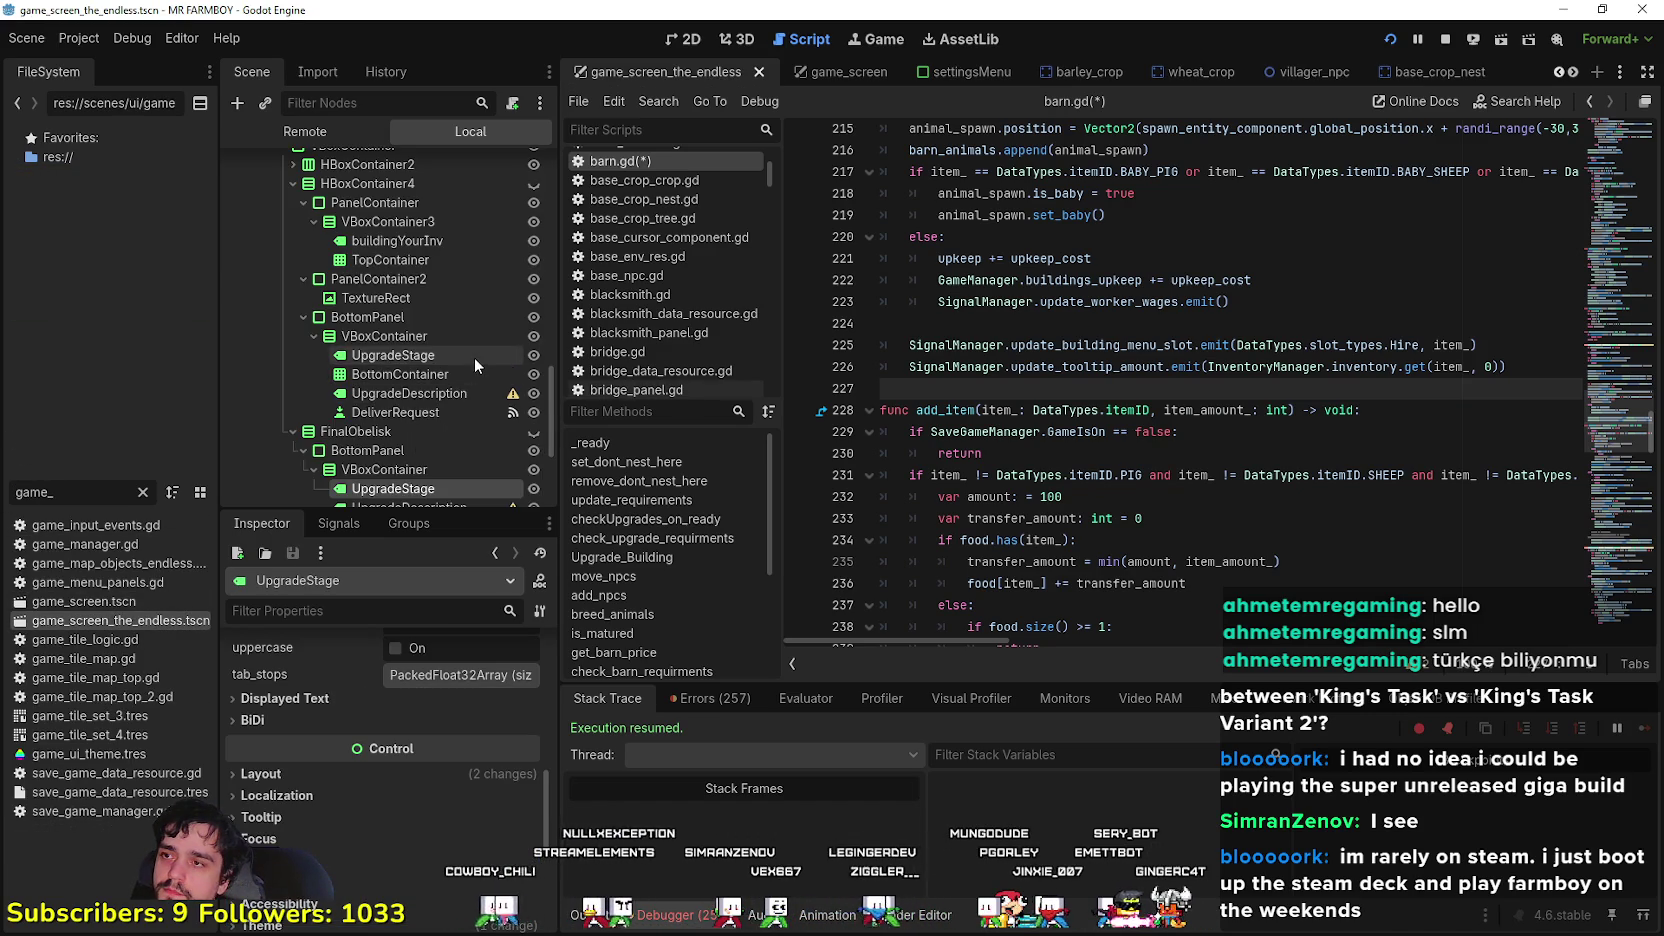
scroll(474, 358, "up", 10)
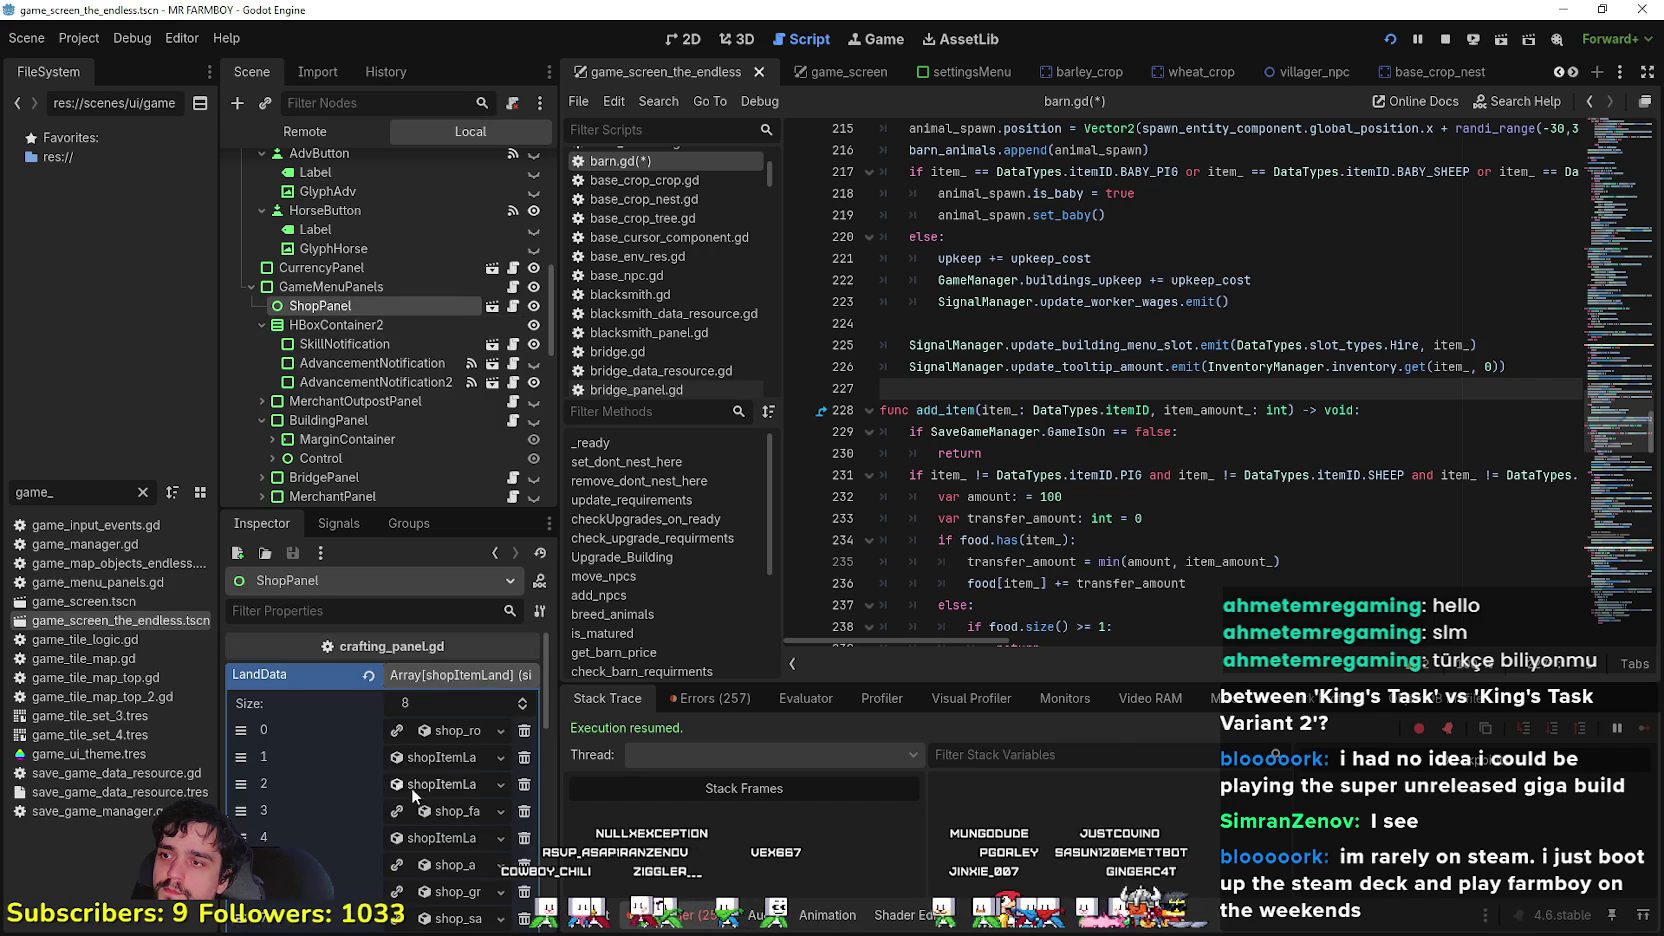
left_click_drag(556, 780, 724, 780)
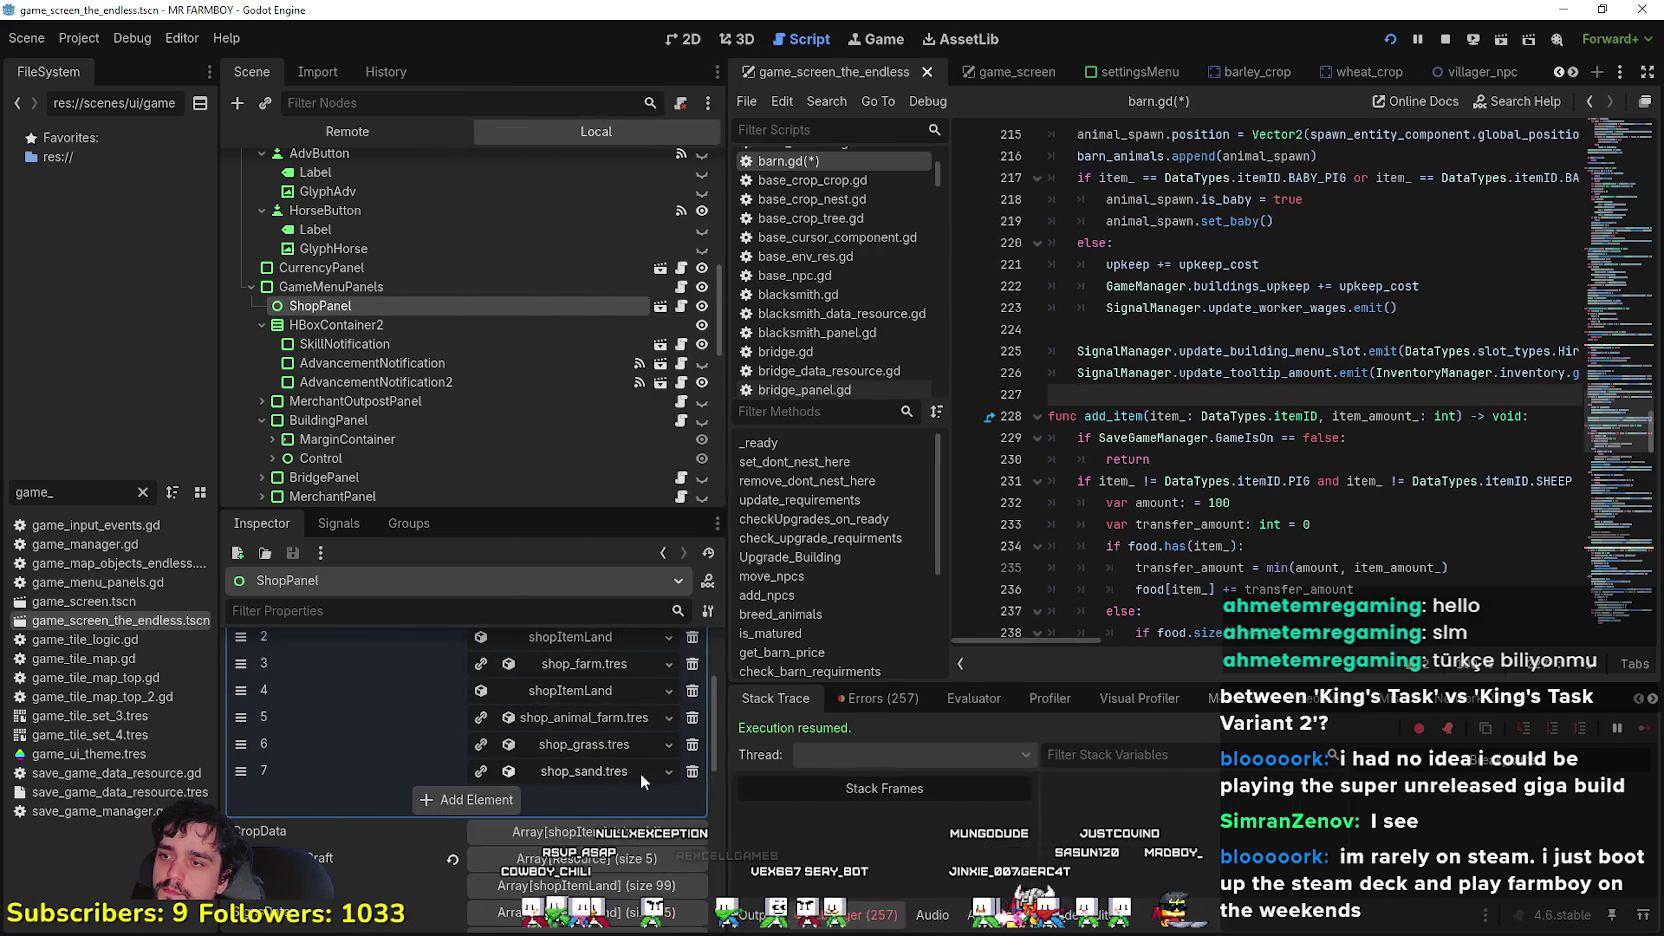
scroll(612, 762, "down", 3)
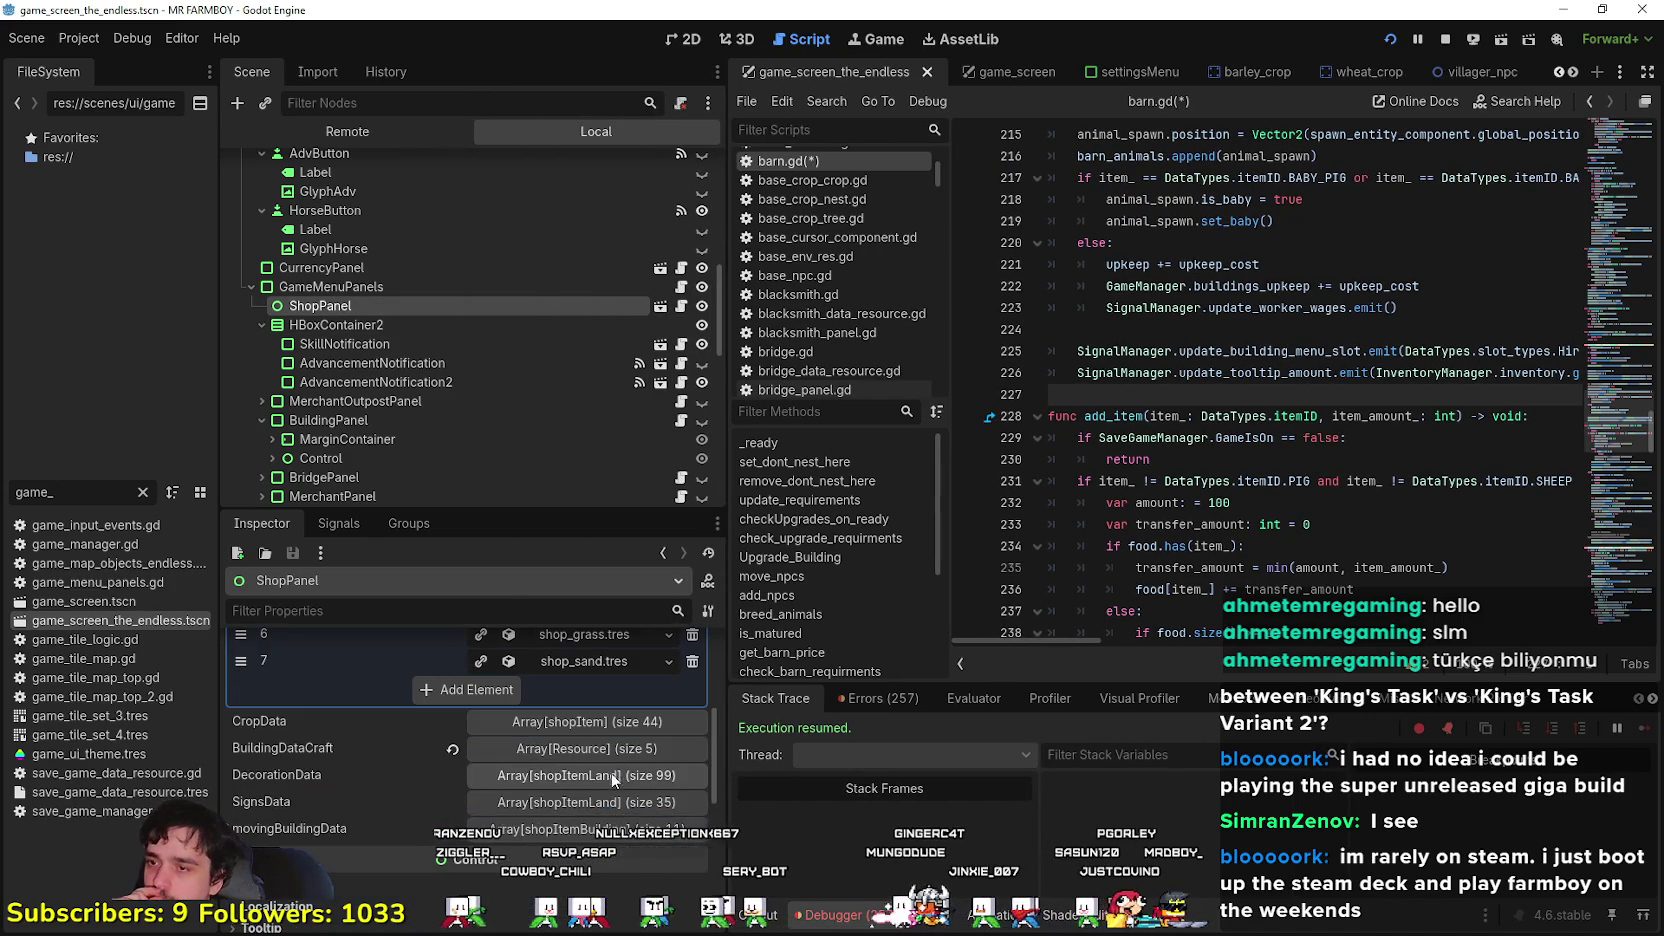
left_click(578, 802)
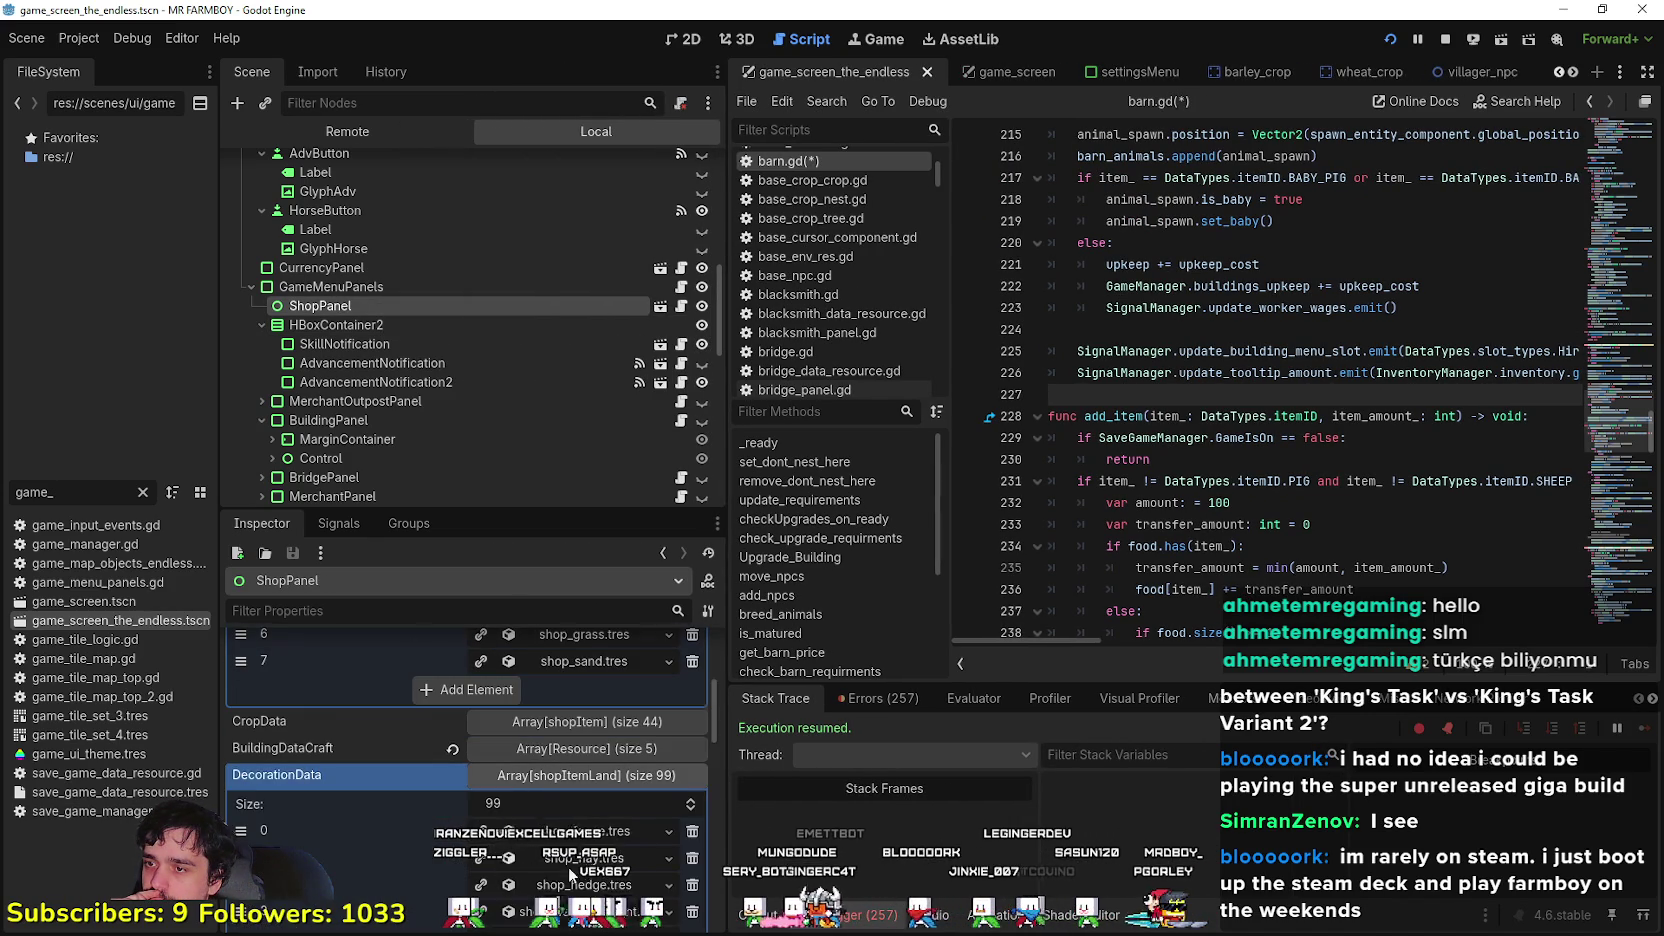
- Delete the pear, peach, cherry and apple decoration entries and save the scene
scroll(578, 780, "down", 5)
scroll(570, 750, "down", 5)
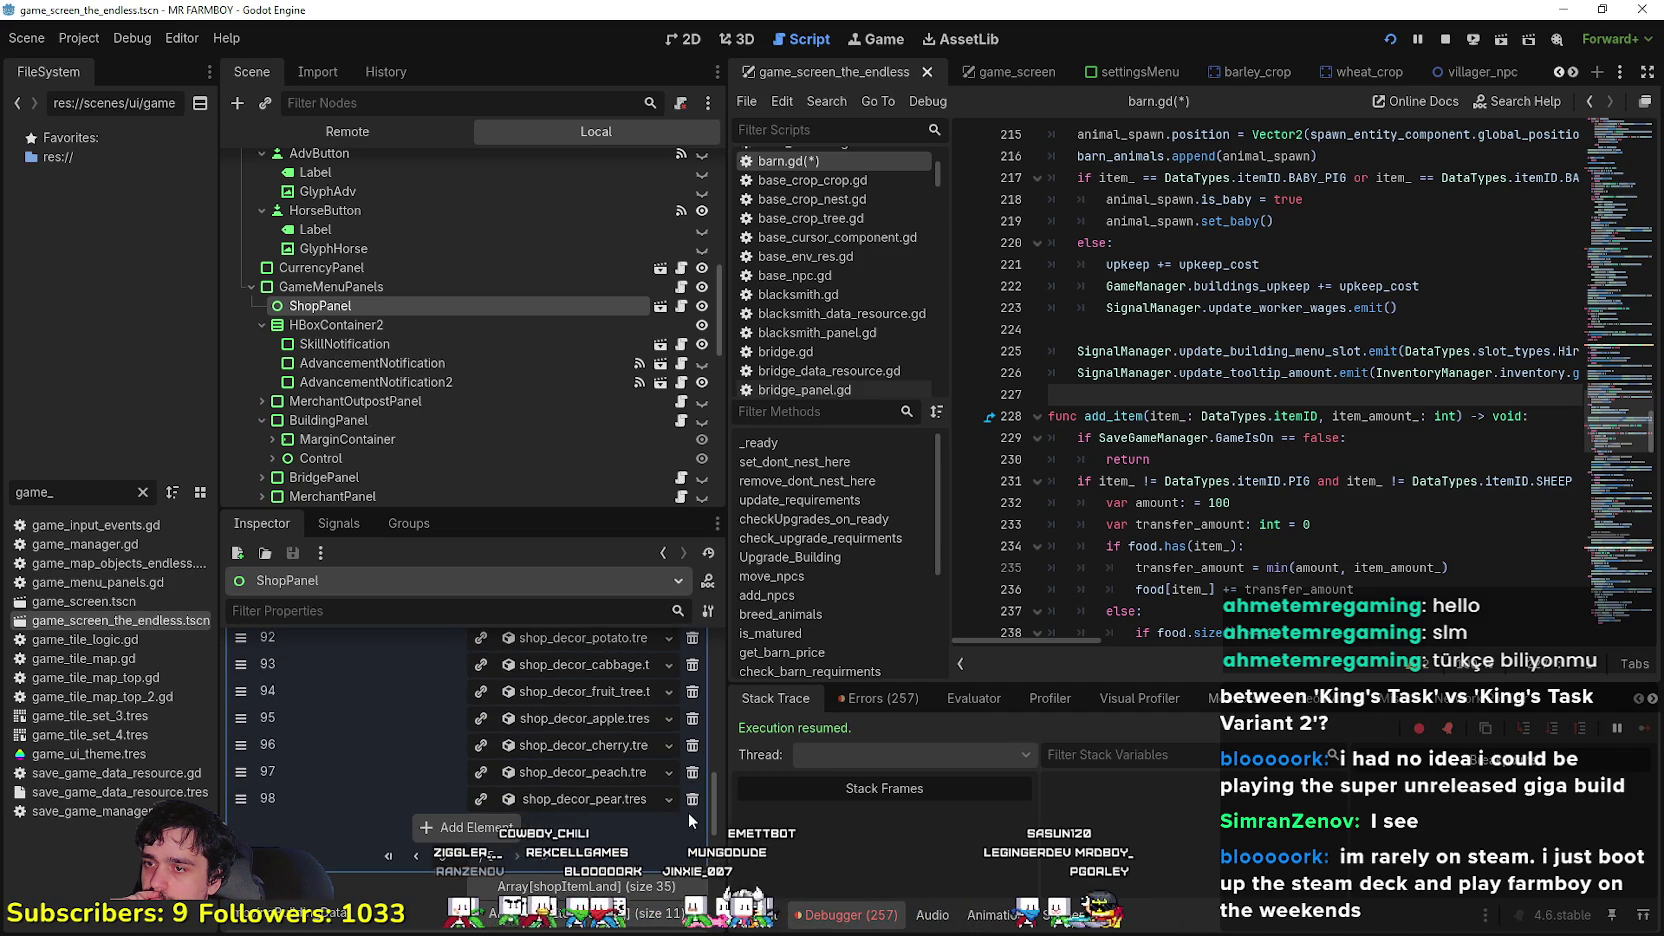
left_click(692, 800)
left_click(693, 772)
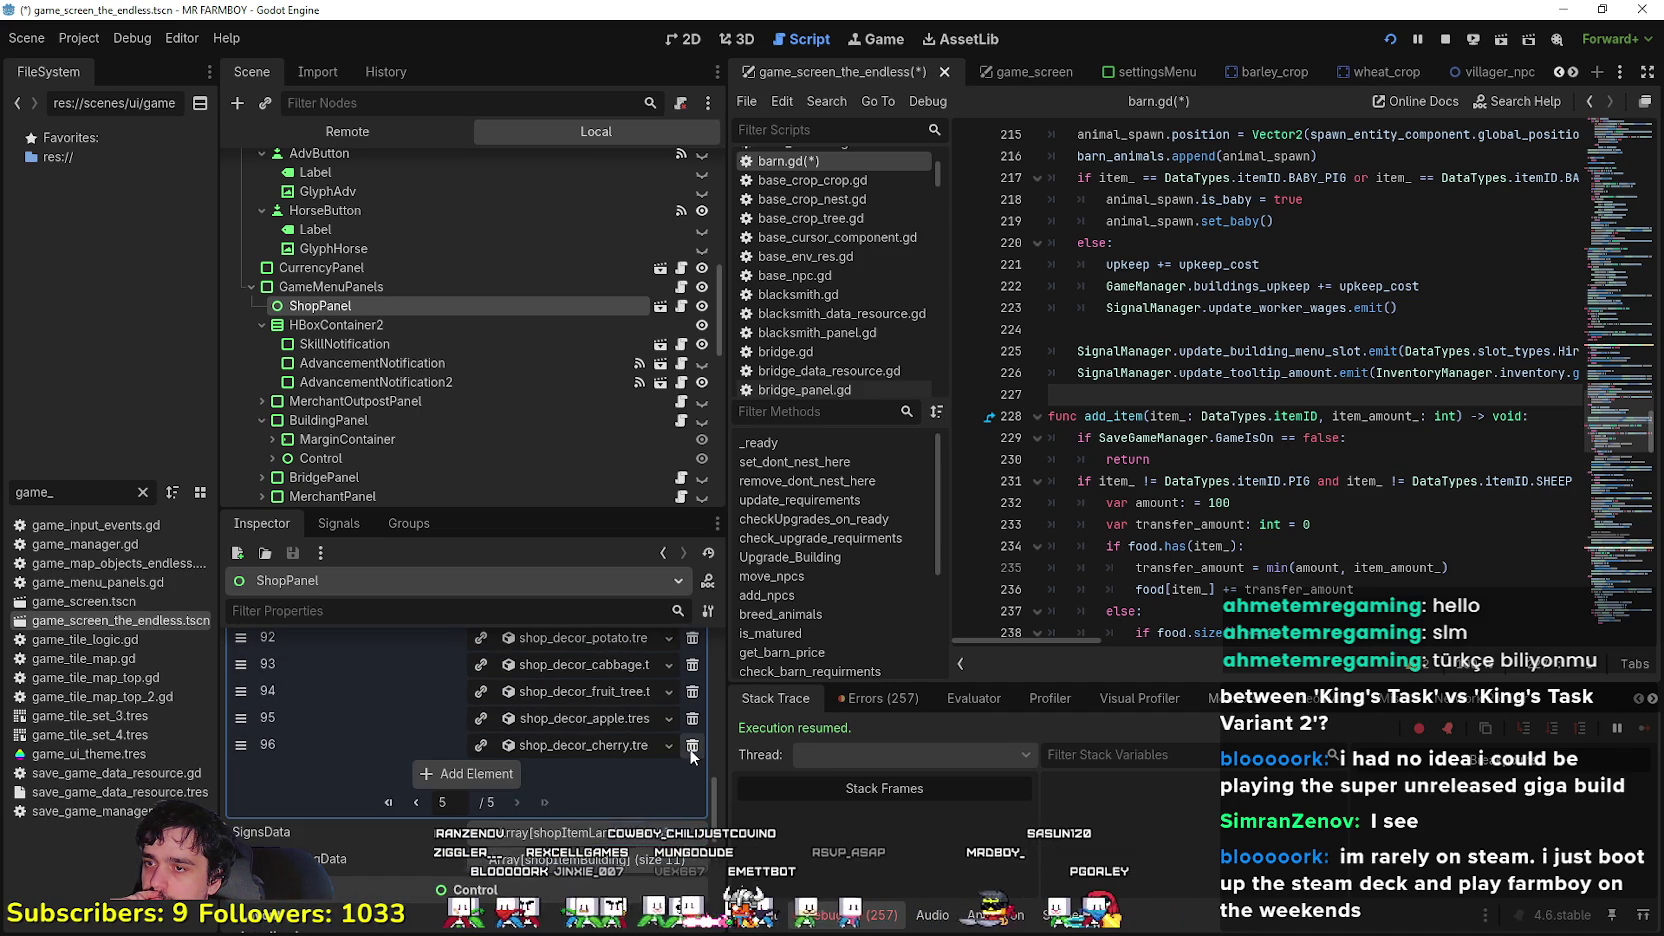
left_click(690, 746)
left_click(692, 724)
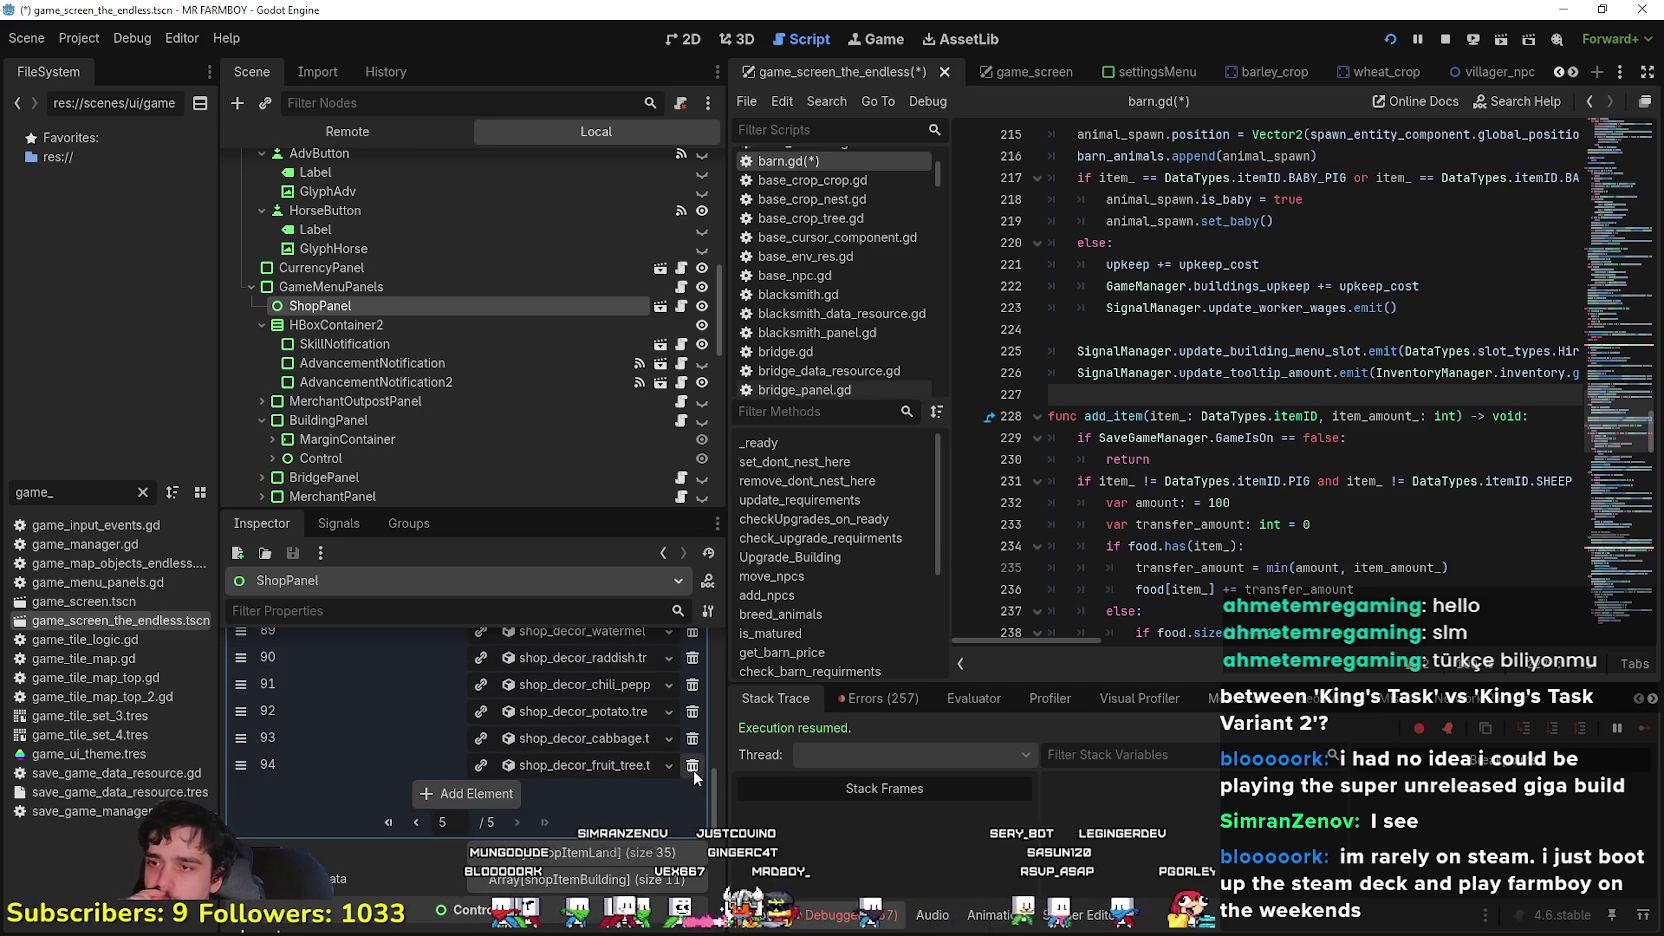
key("ctrl+s")
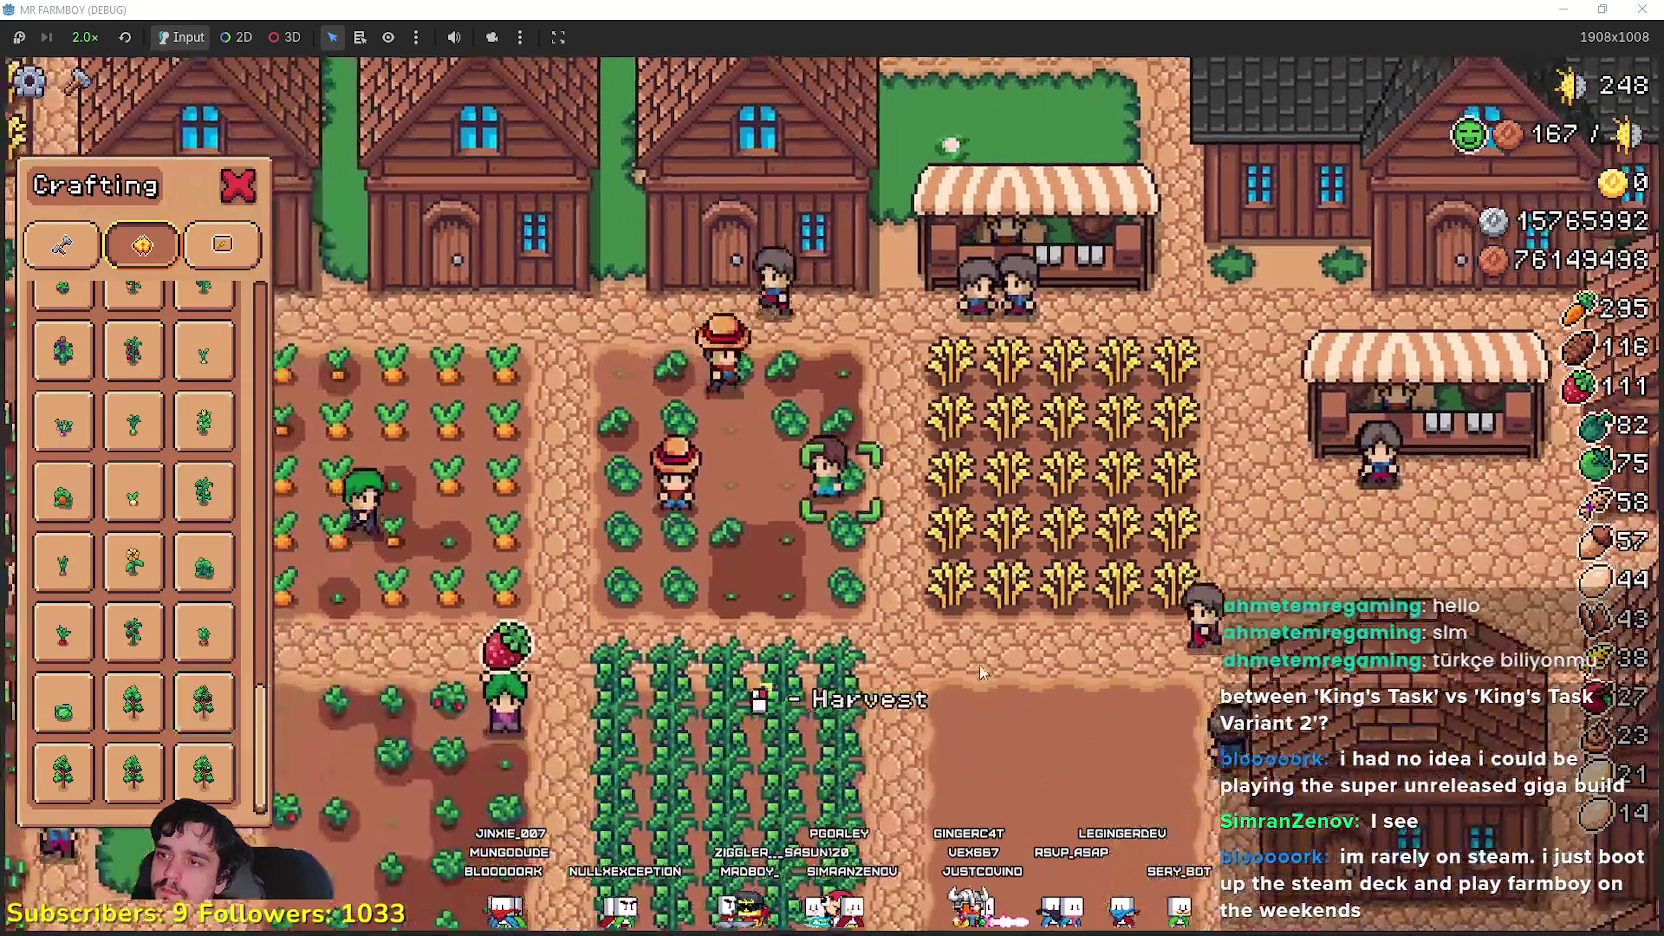
- Close Crafting, check the Warehouse wheat stock, close it, and head north toward the orchard
key("Escape")
scroll(968, 656, "down", 3)
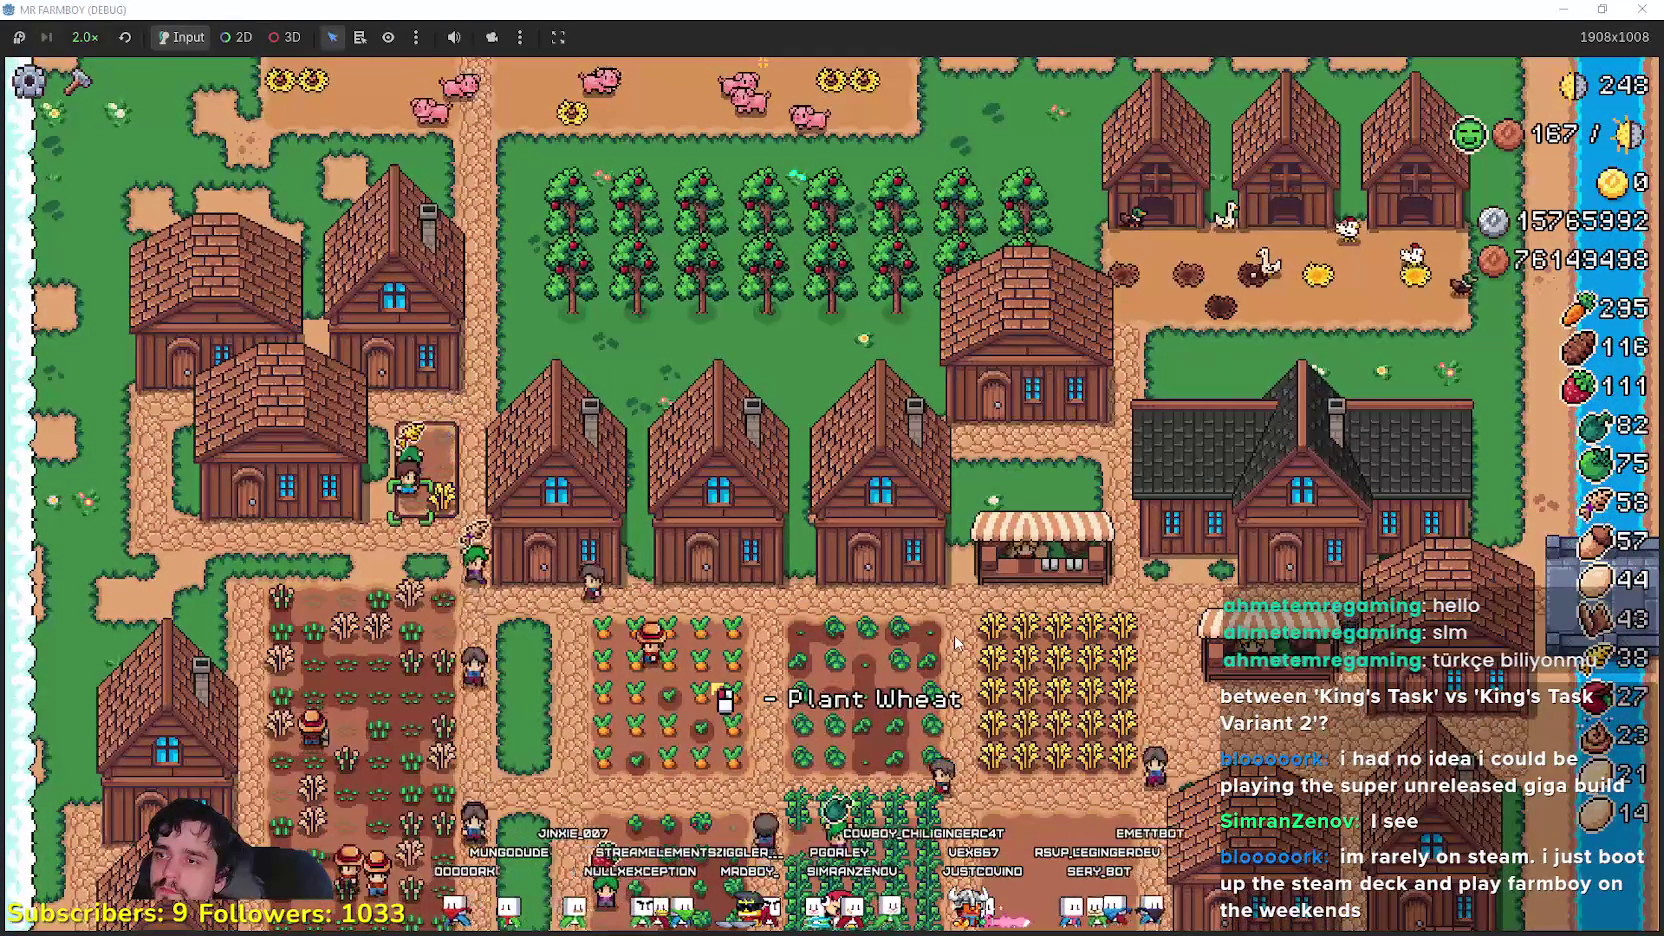
scroll(955, 641, "up", 3)
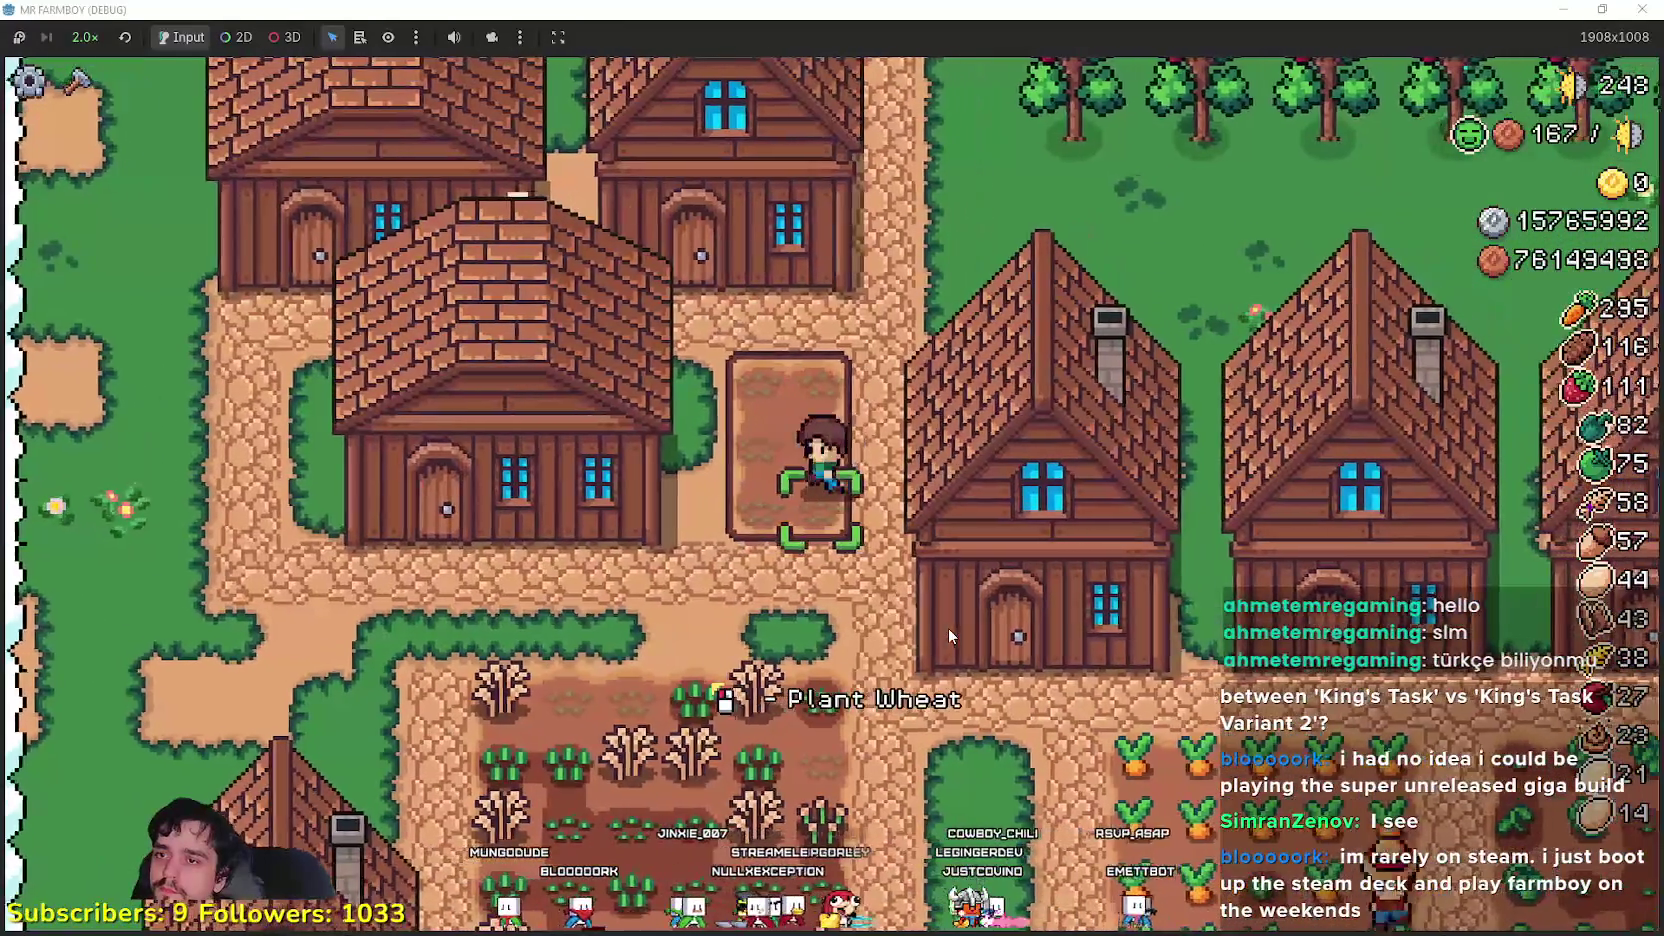
left_click(949, 630)
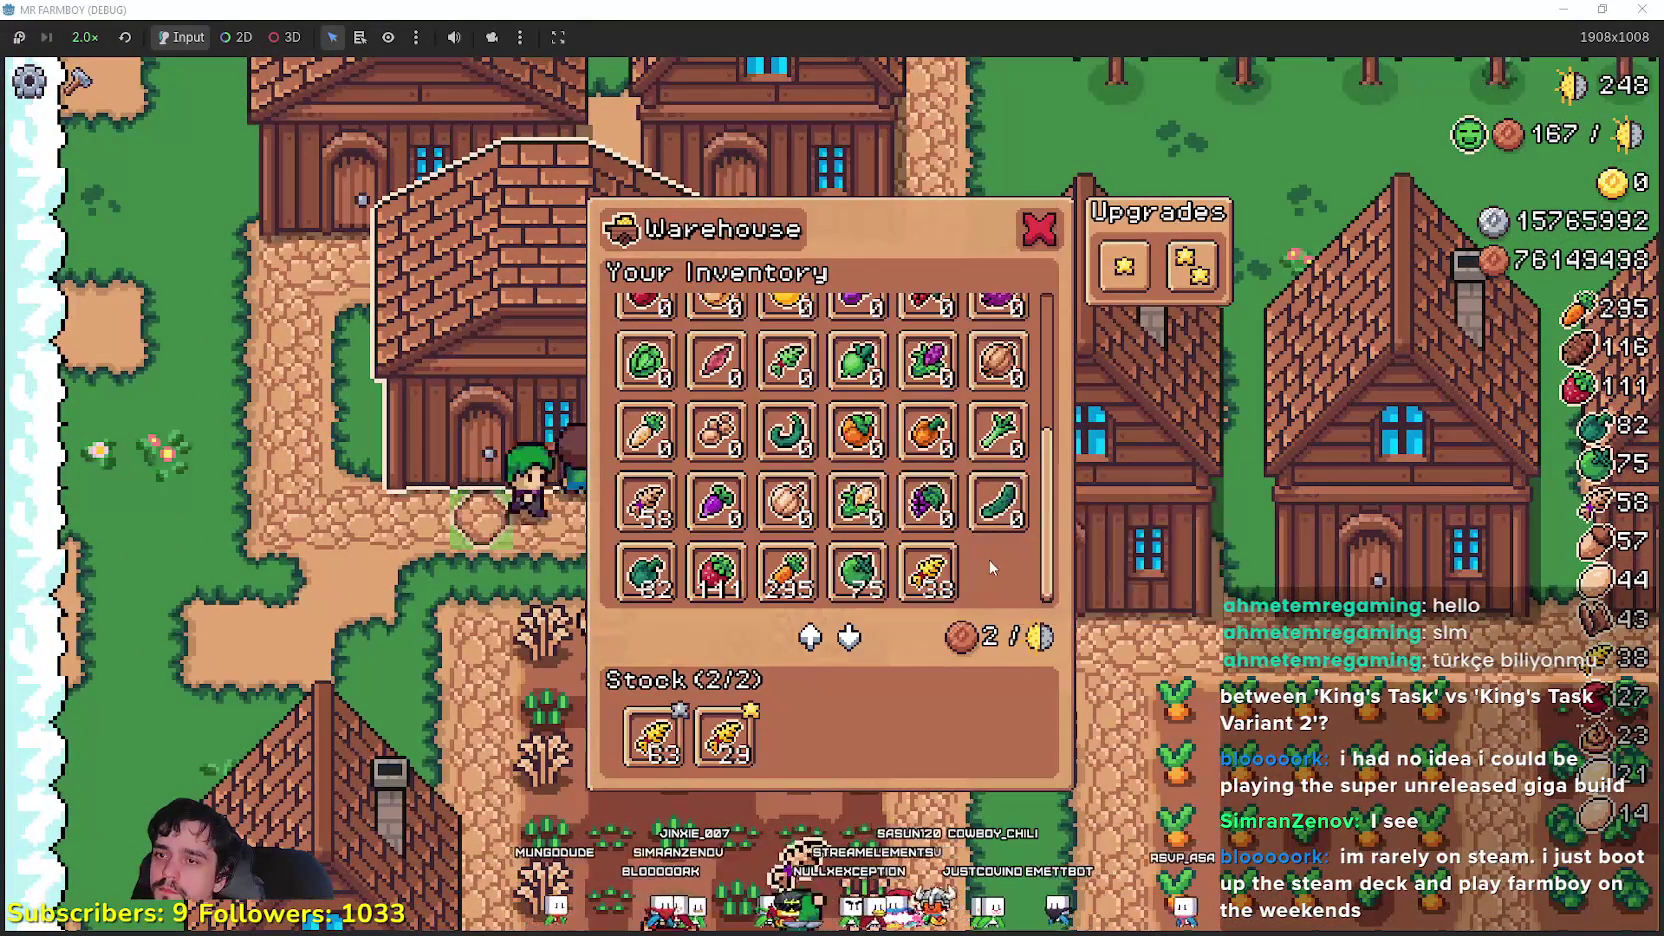
scroll(1006, 575, "up", 5)
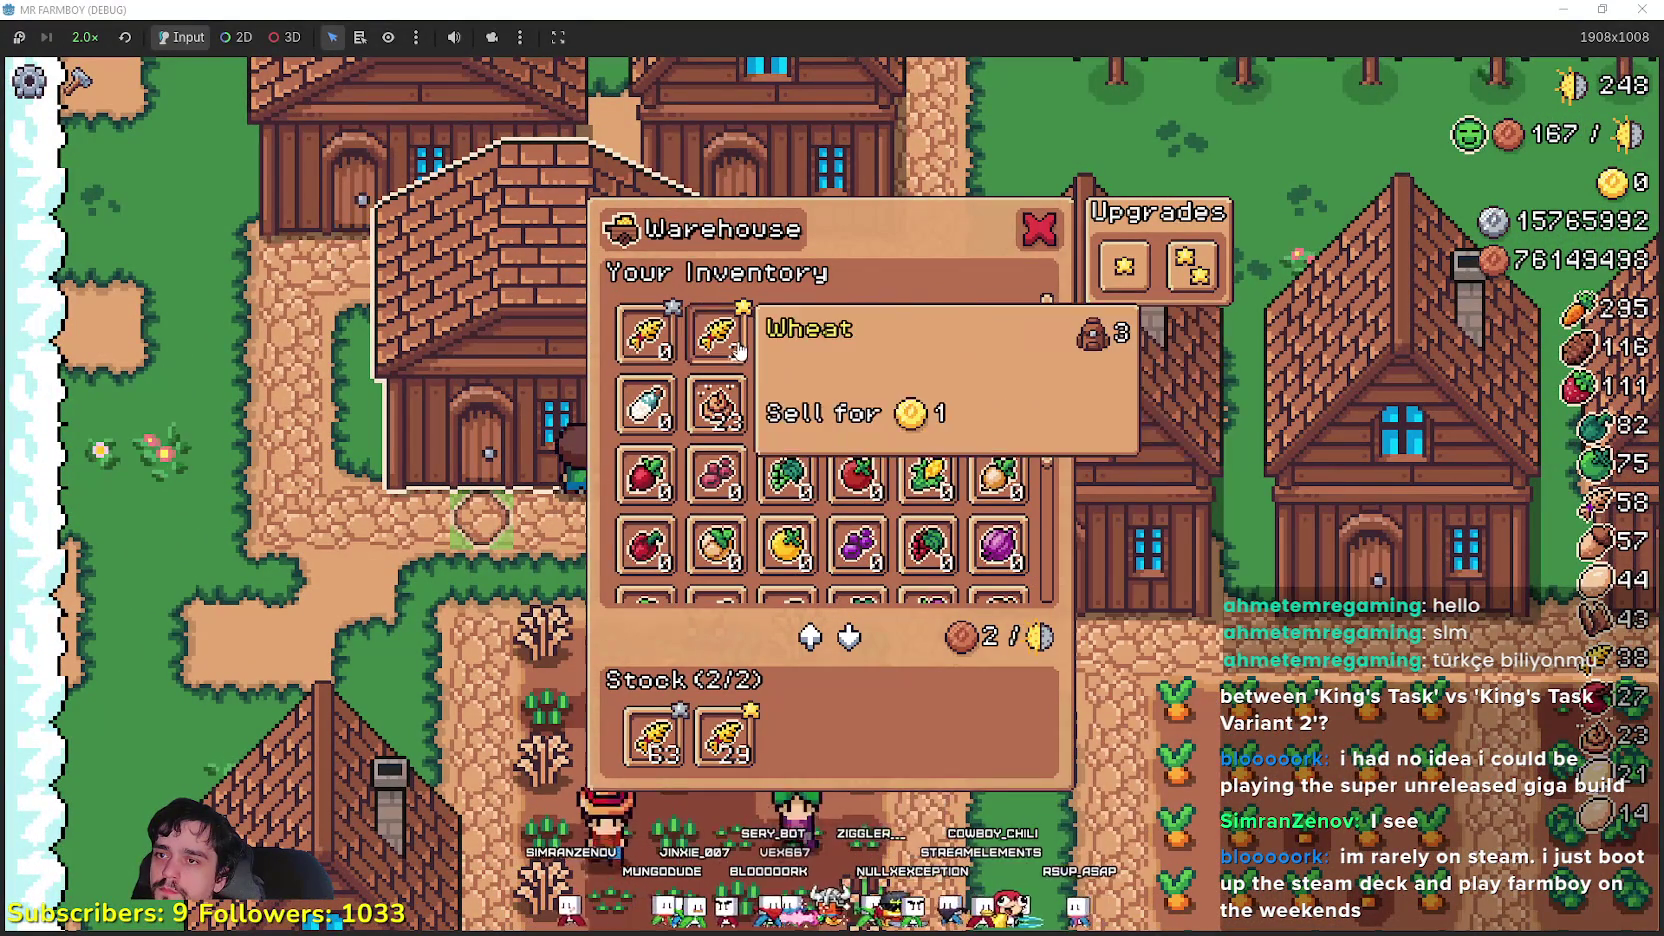
scroll(960, 520, "down", 5)
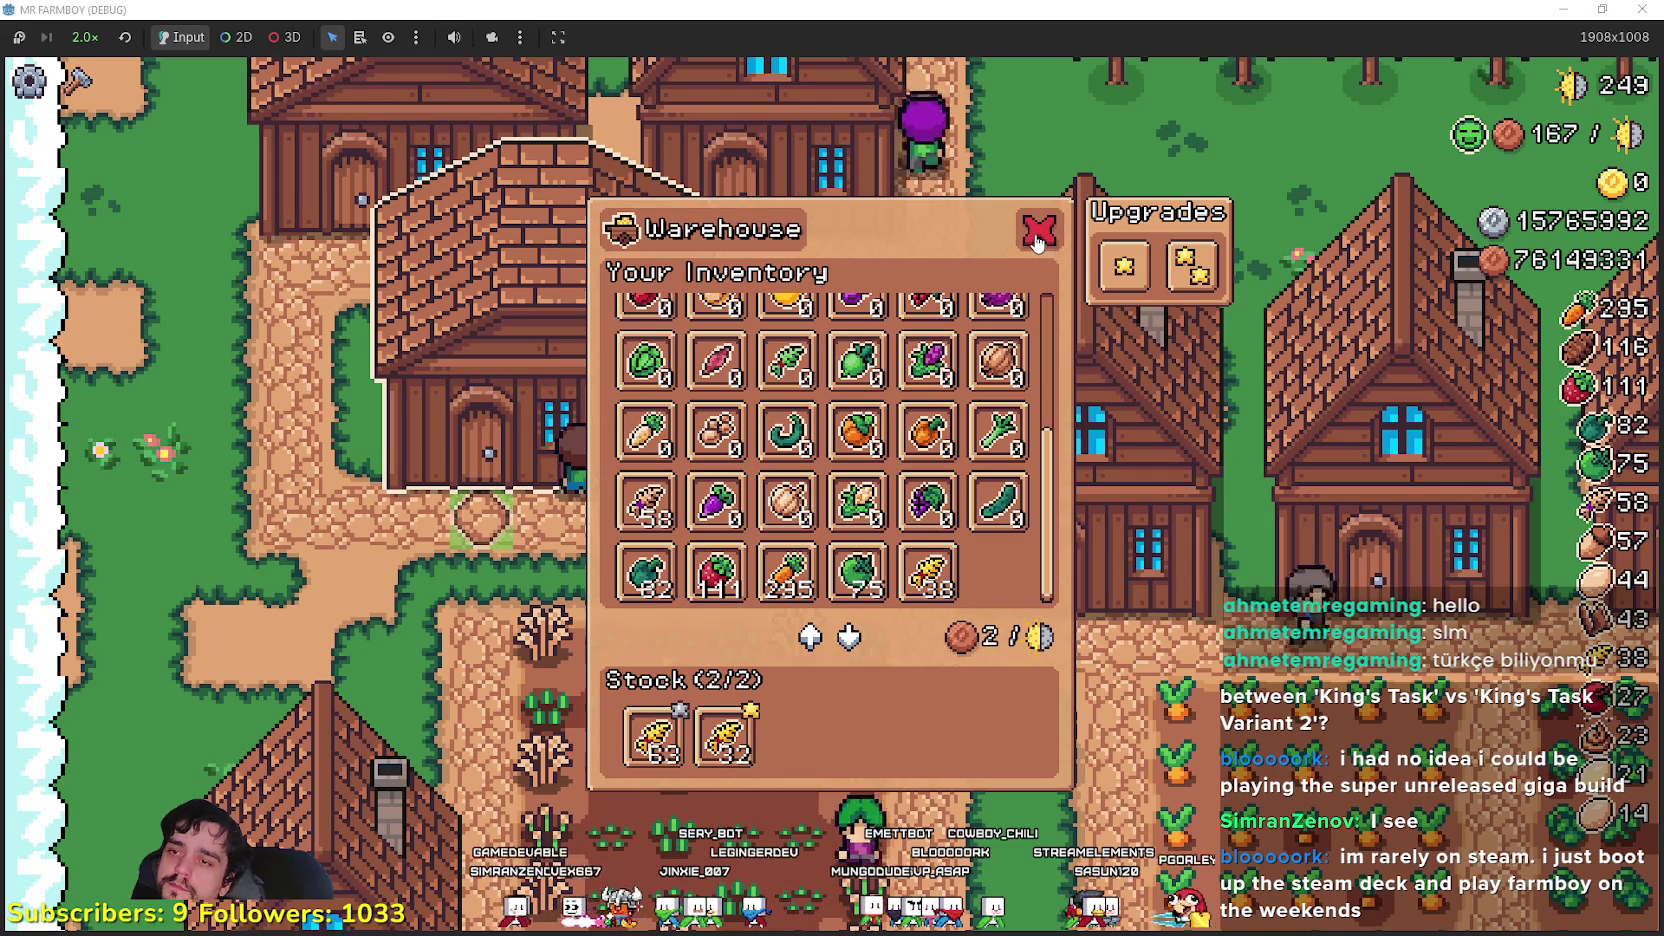
left_click(1036, 233)
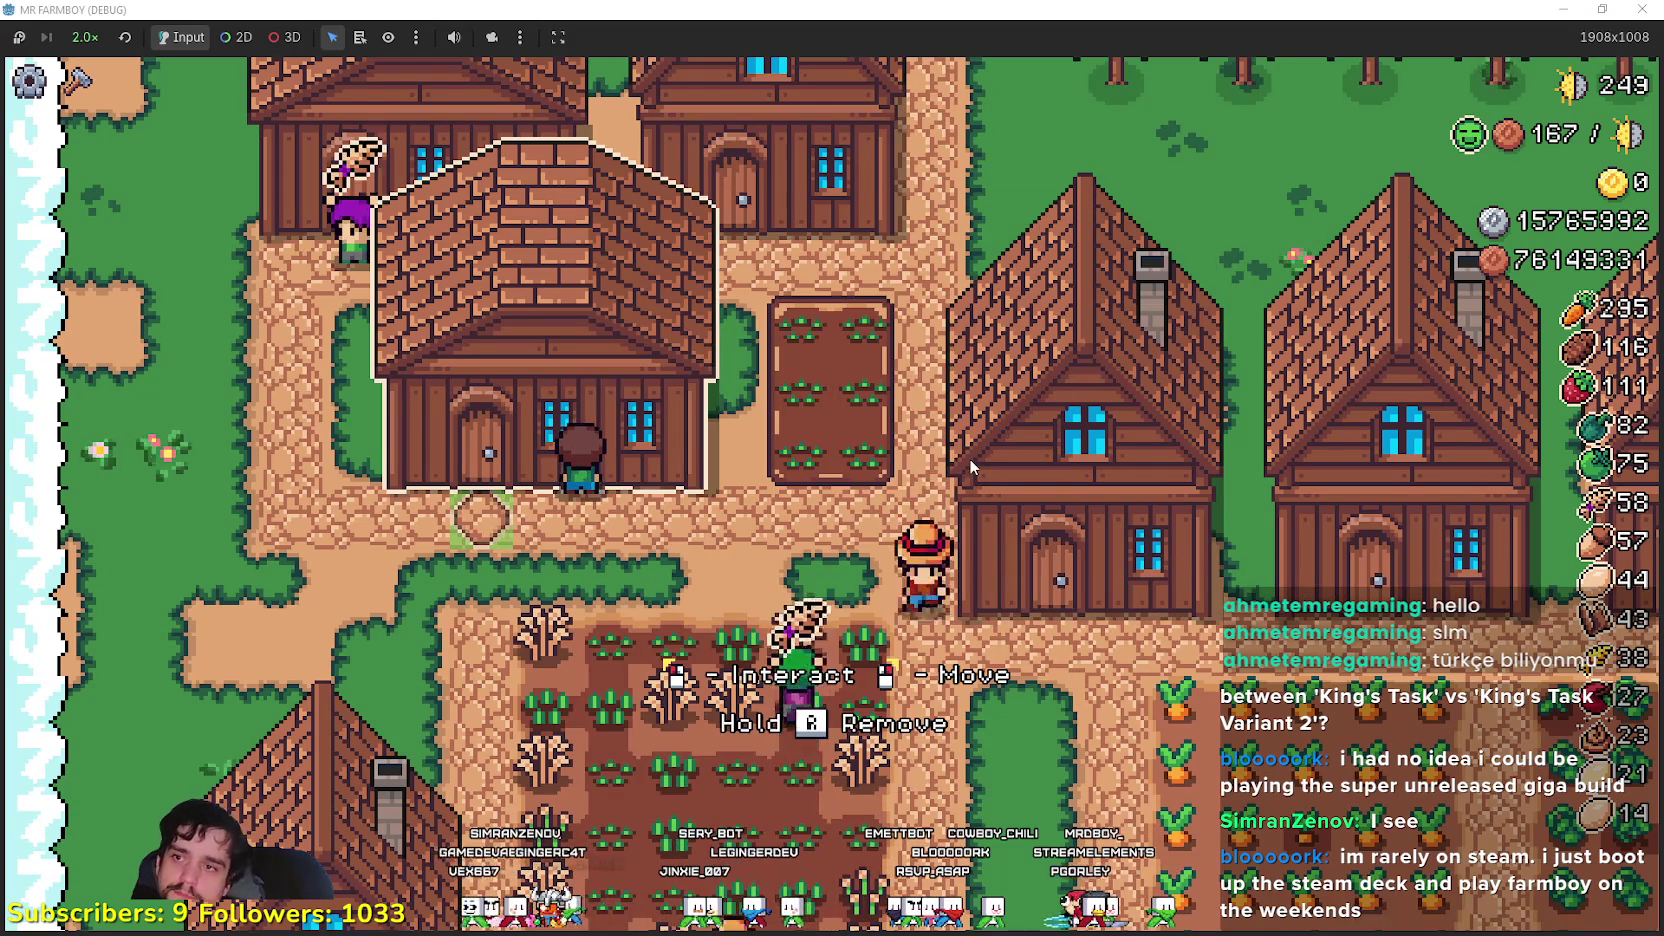
key("w")
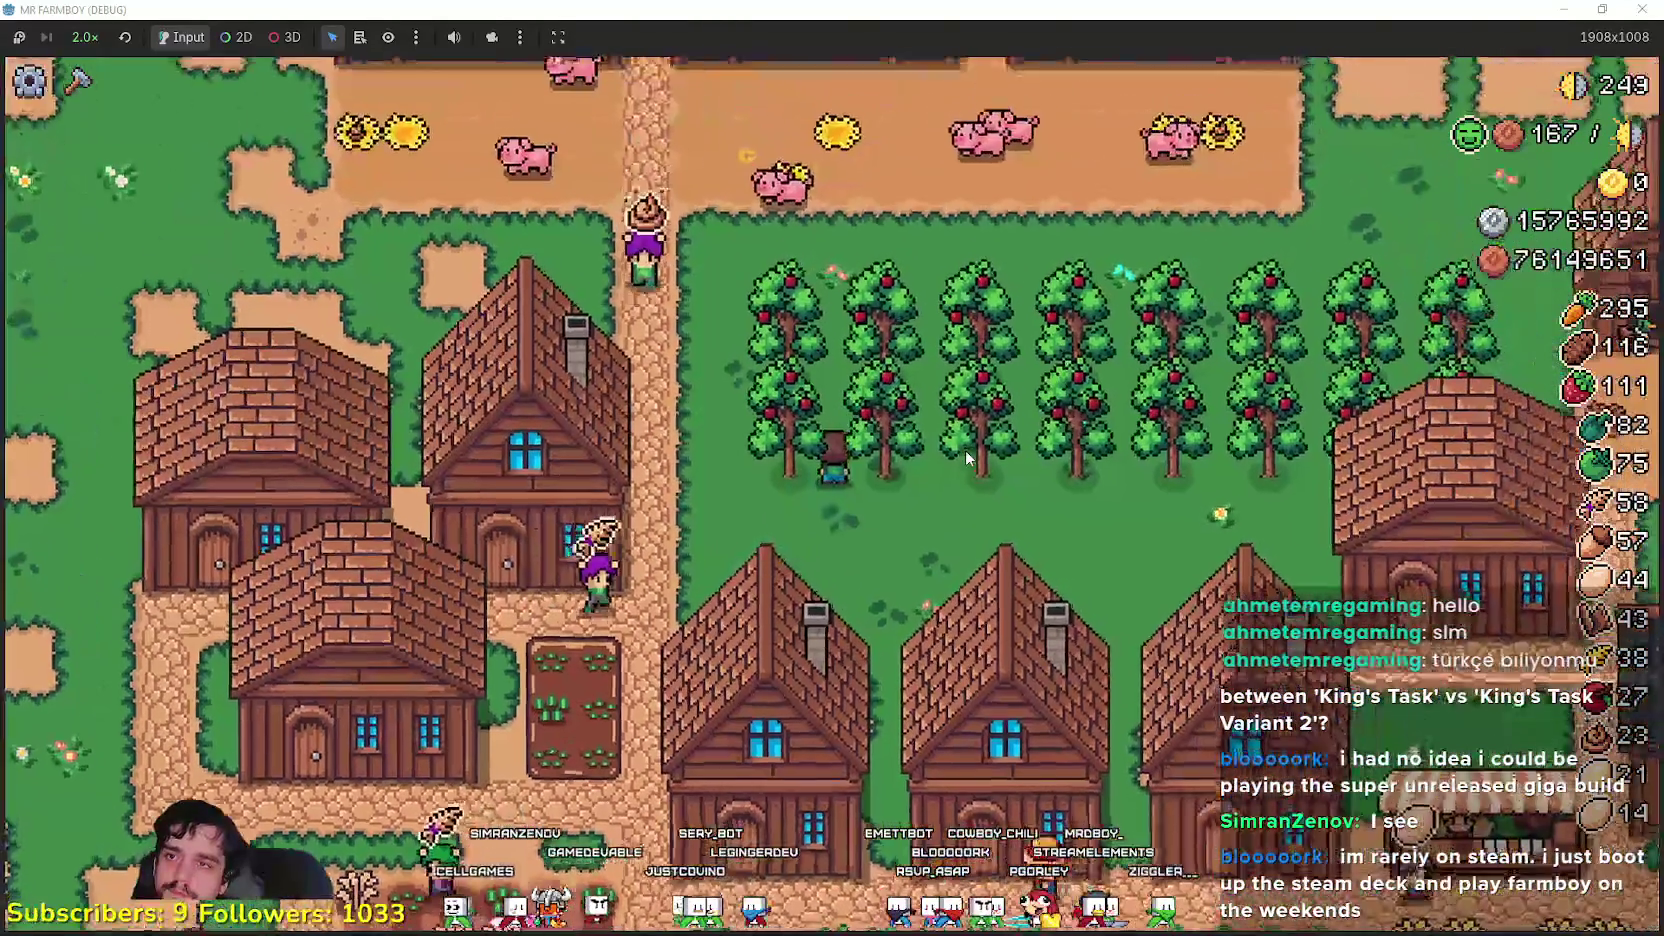
key("w")
- Walk the farmer past the orchard into the village and open the house's item window
key("s")
key("a")
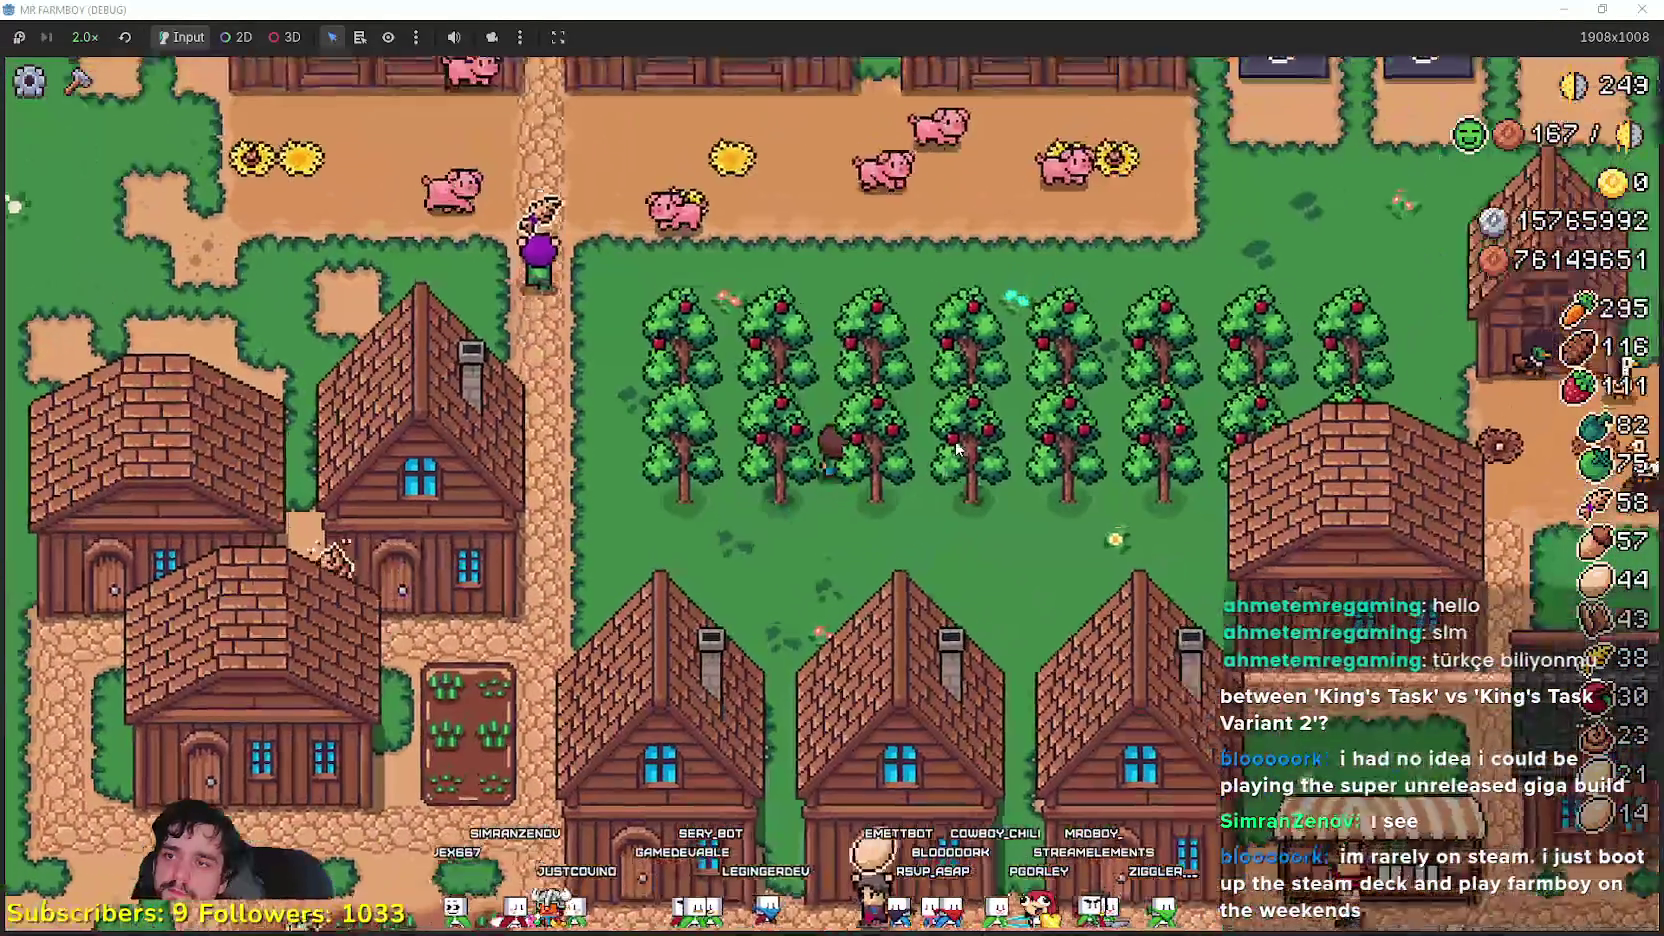
key("d")
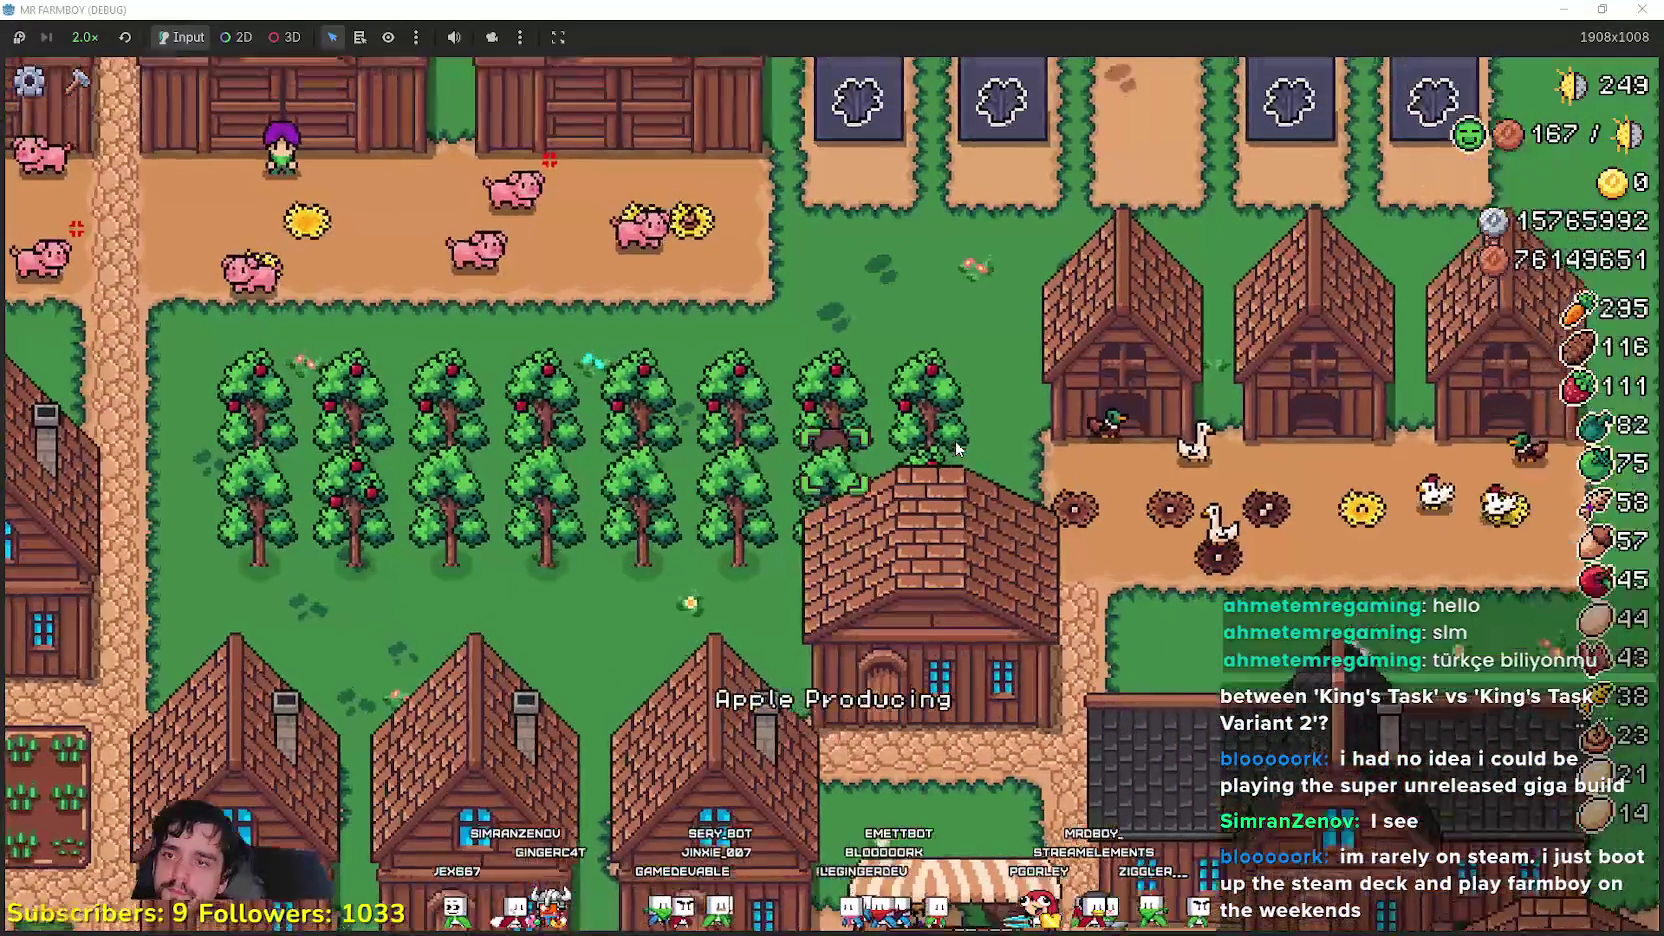
key("a")
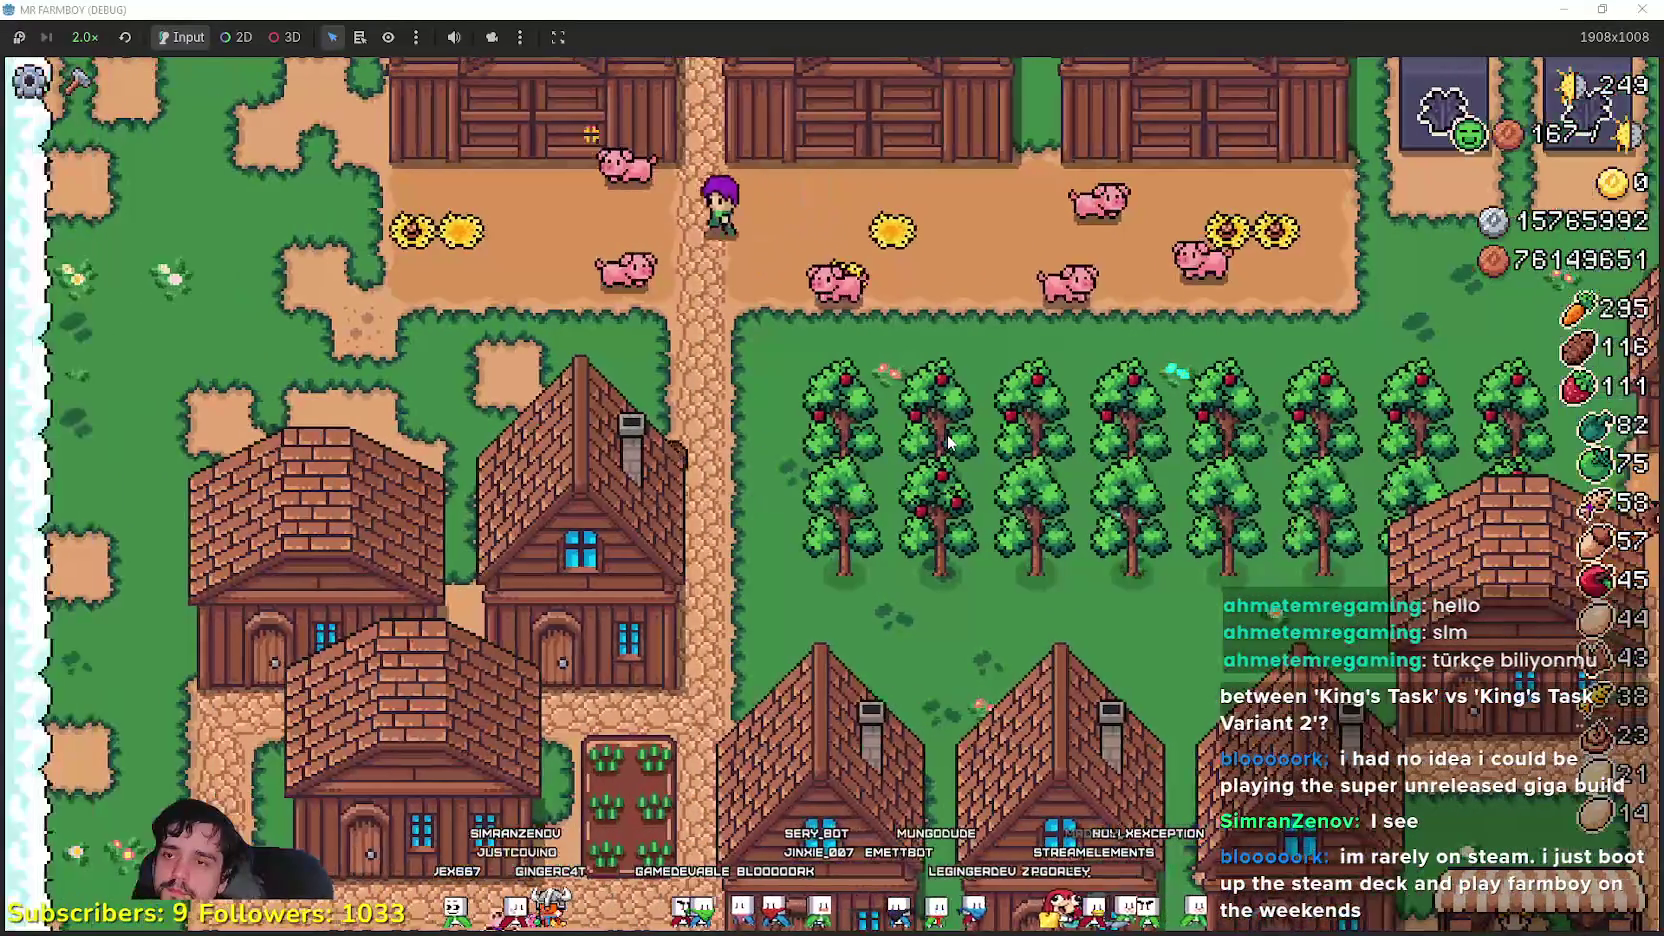
key("s")
key("e")
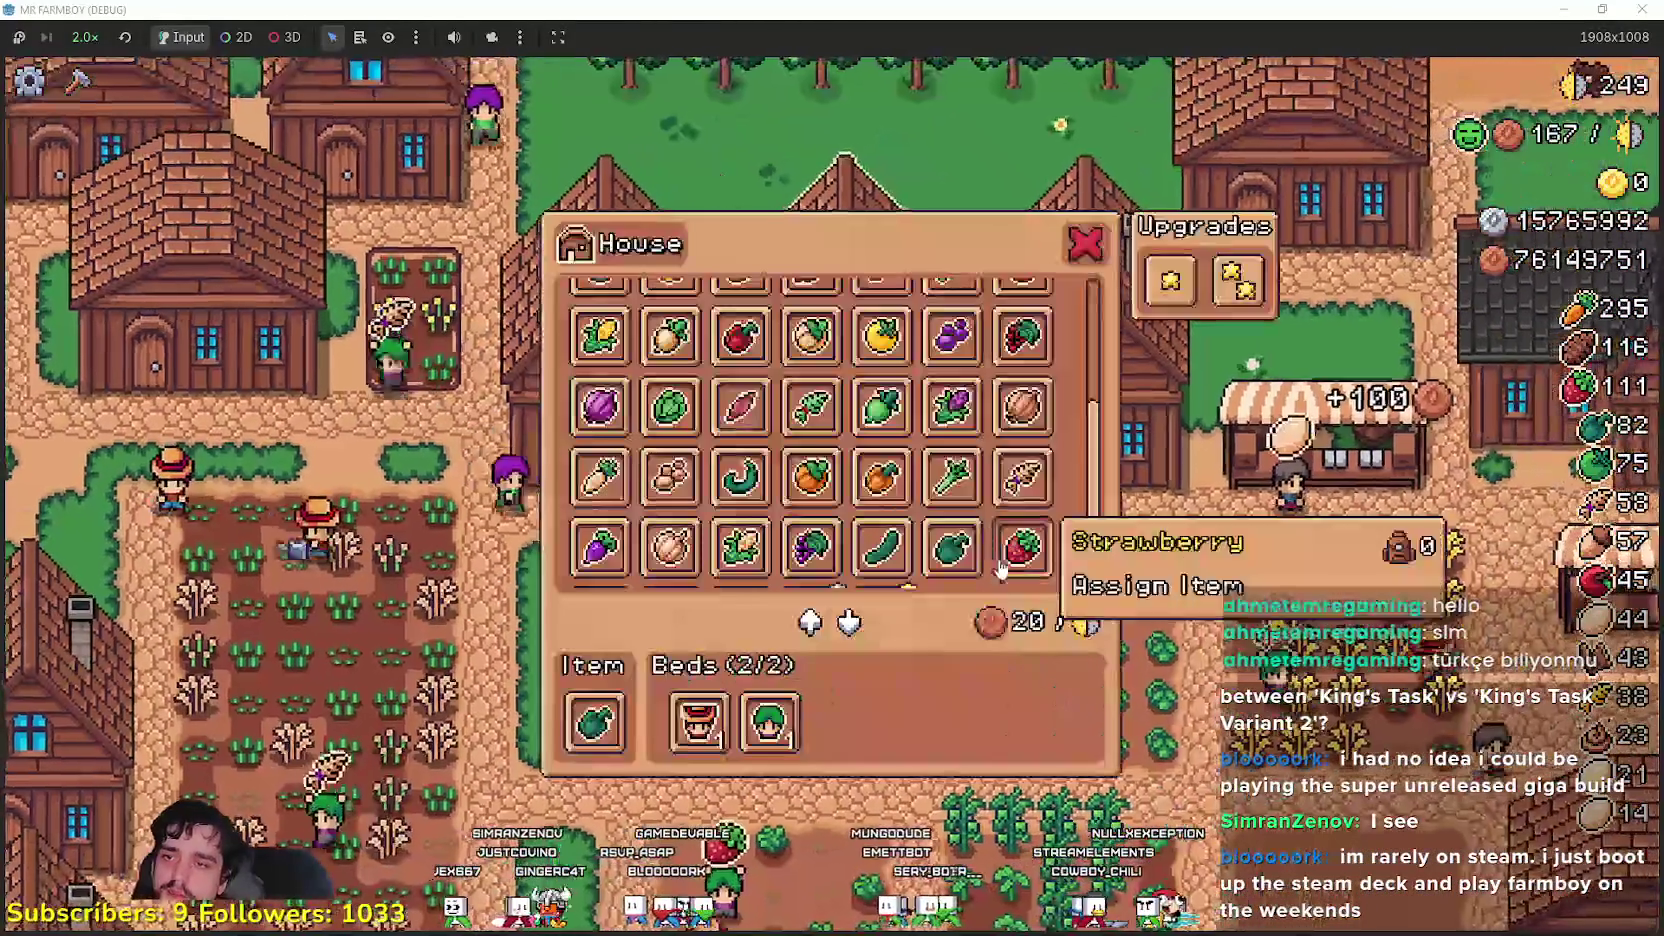
- Assign silver-star Wheat to the house, close it, pause, and switch to the editor
scroll(900, 500, "down", 1)
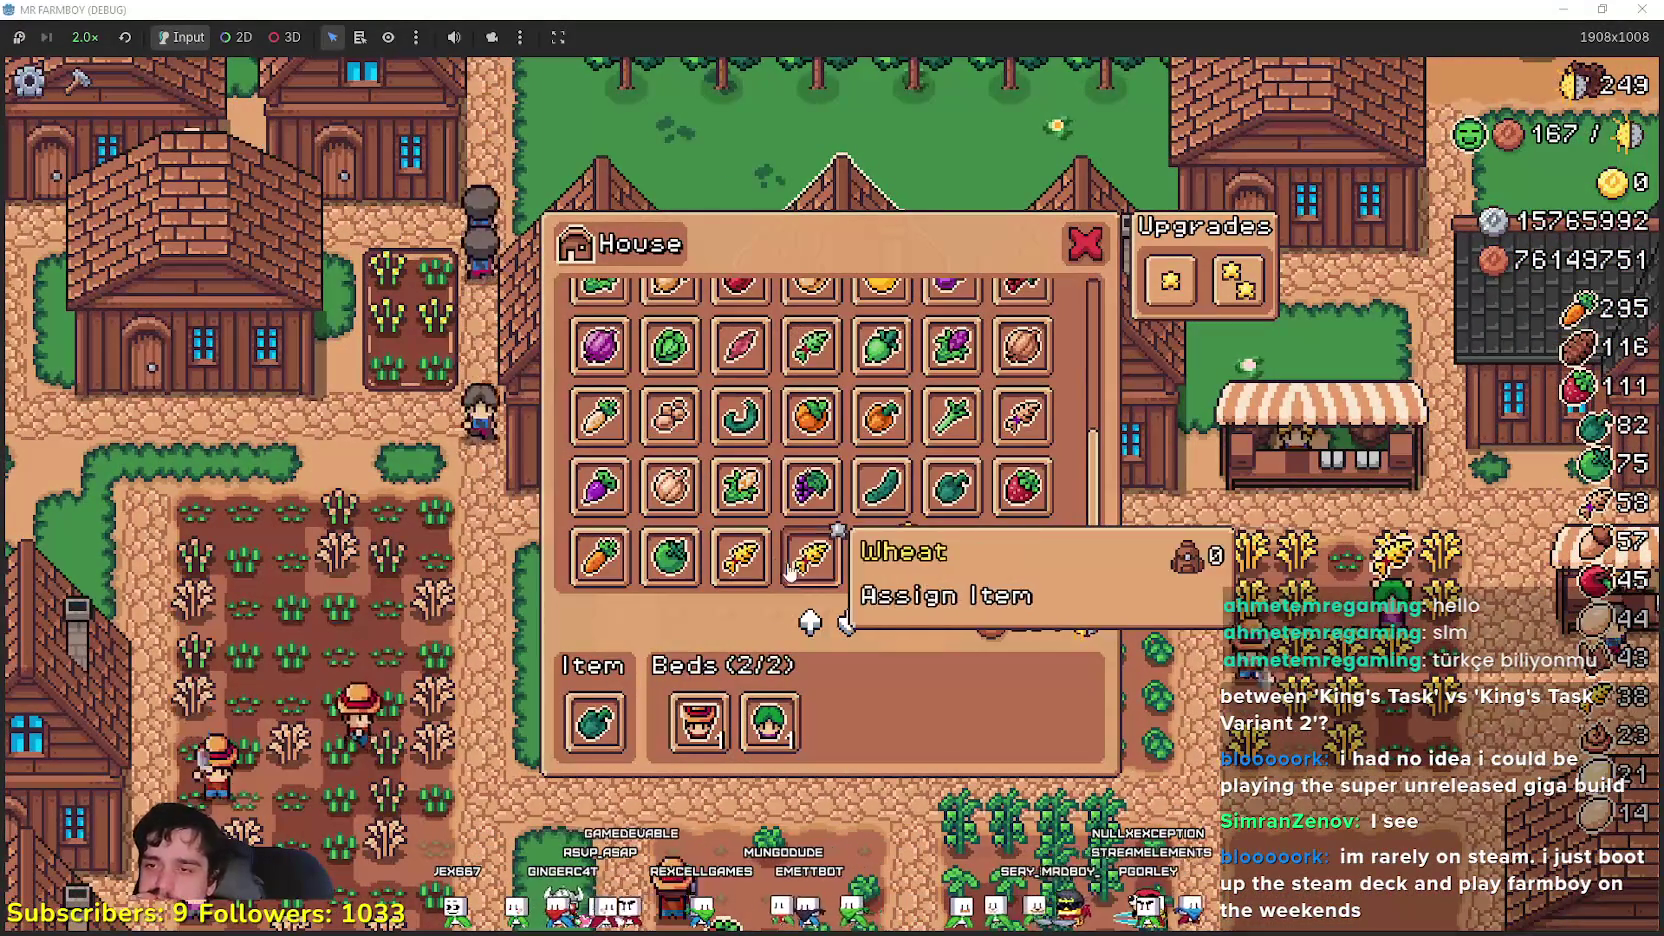
left_click(748, 558)
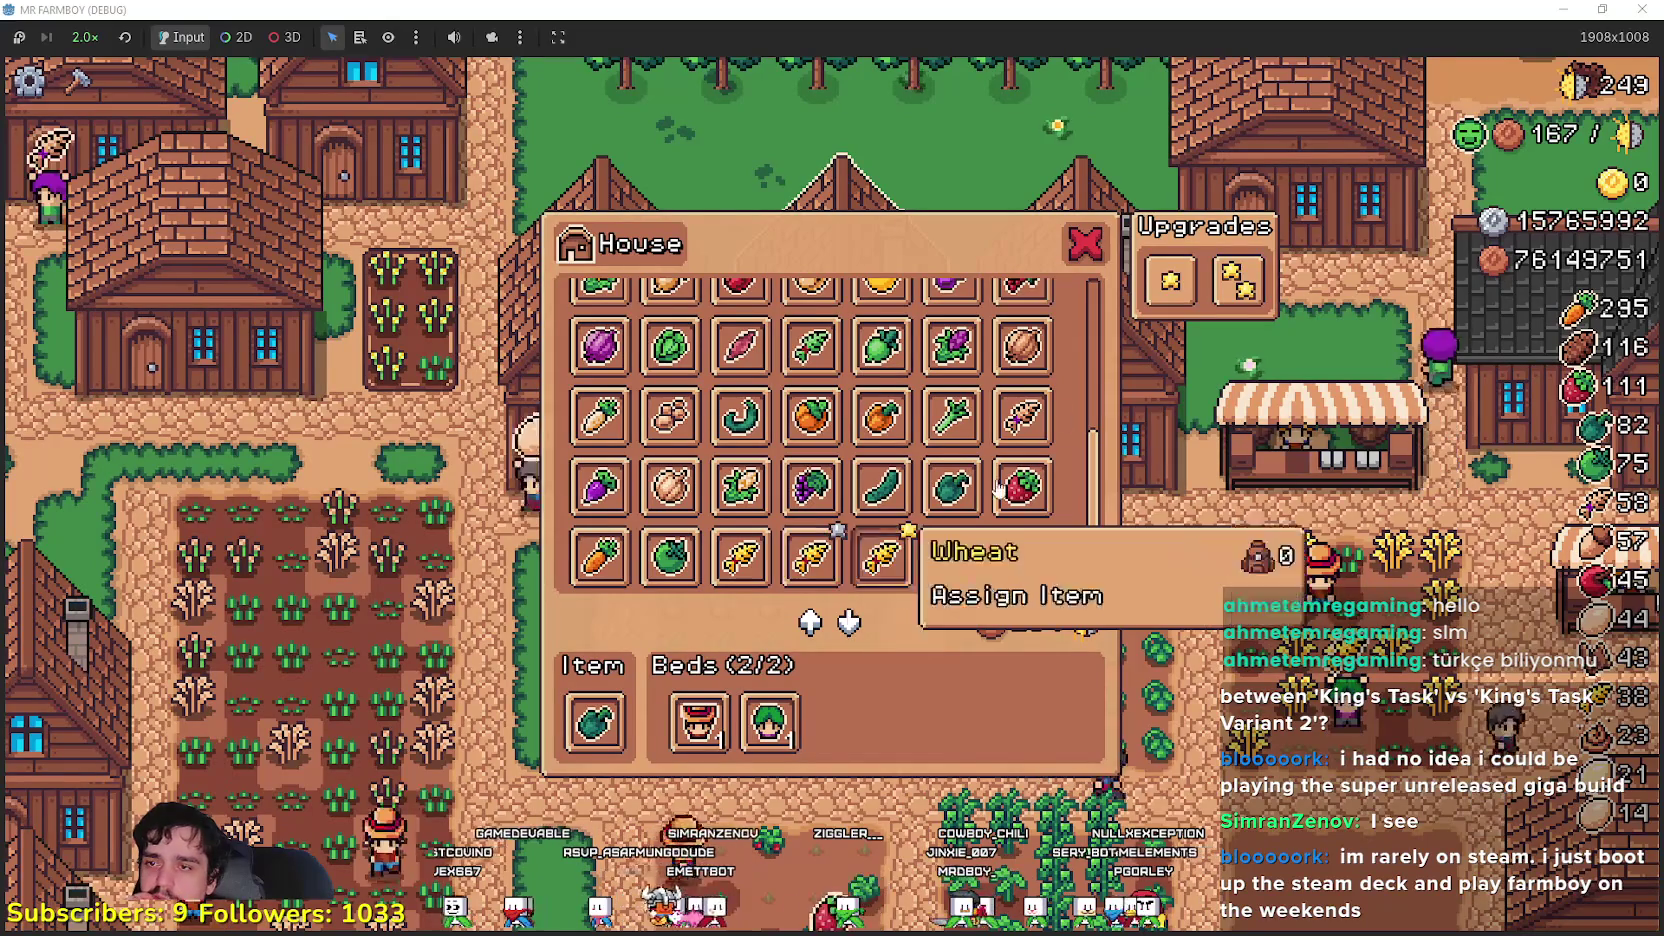
left_click(810, 556)
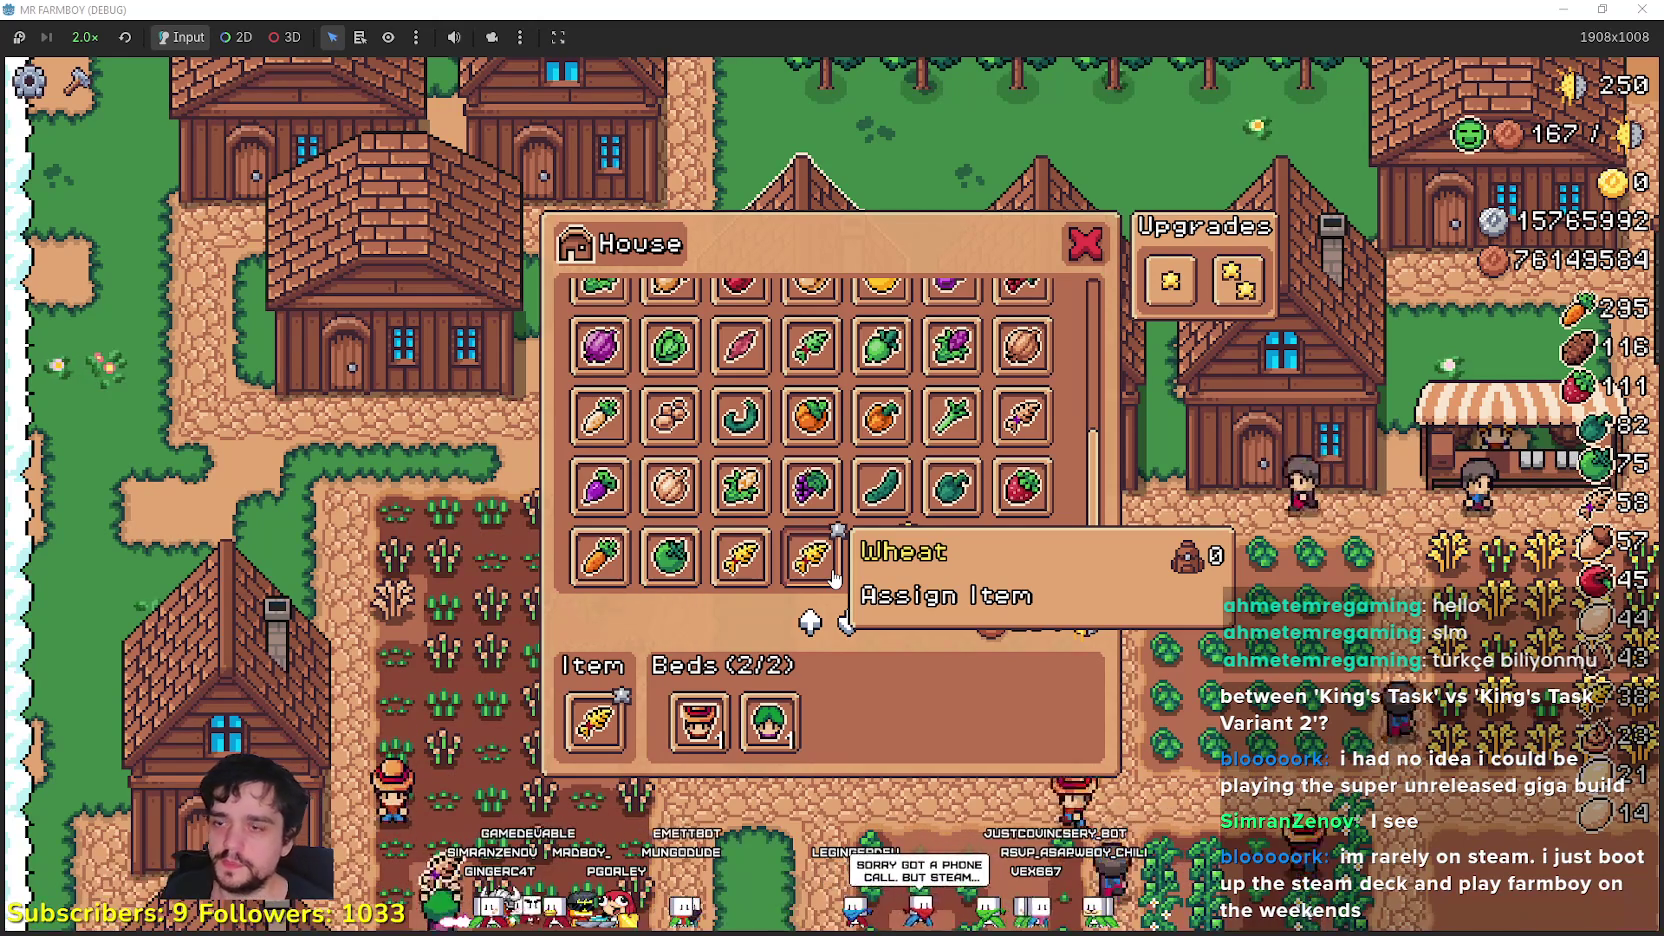
left_click(1087, 246)
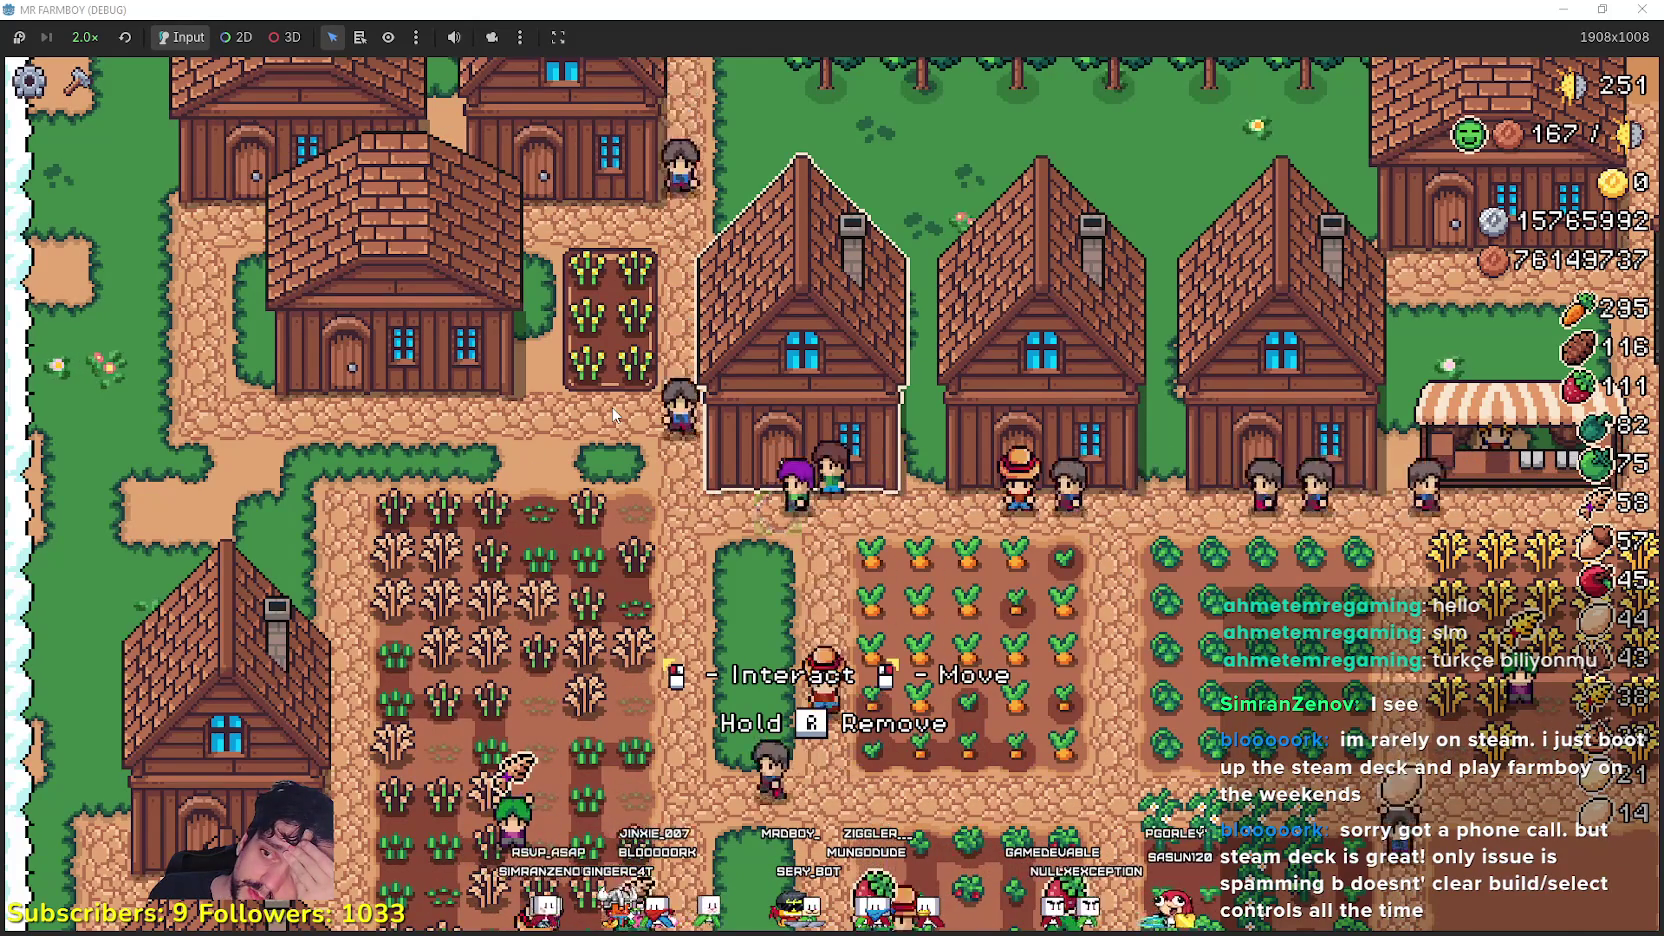
key("Escape")
key("alt+Tab")
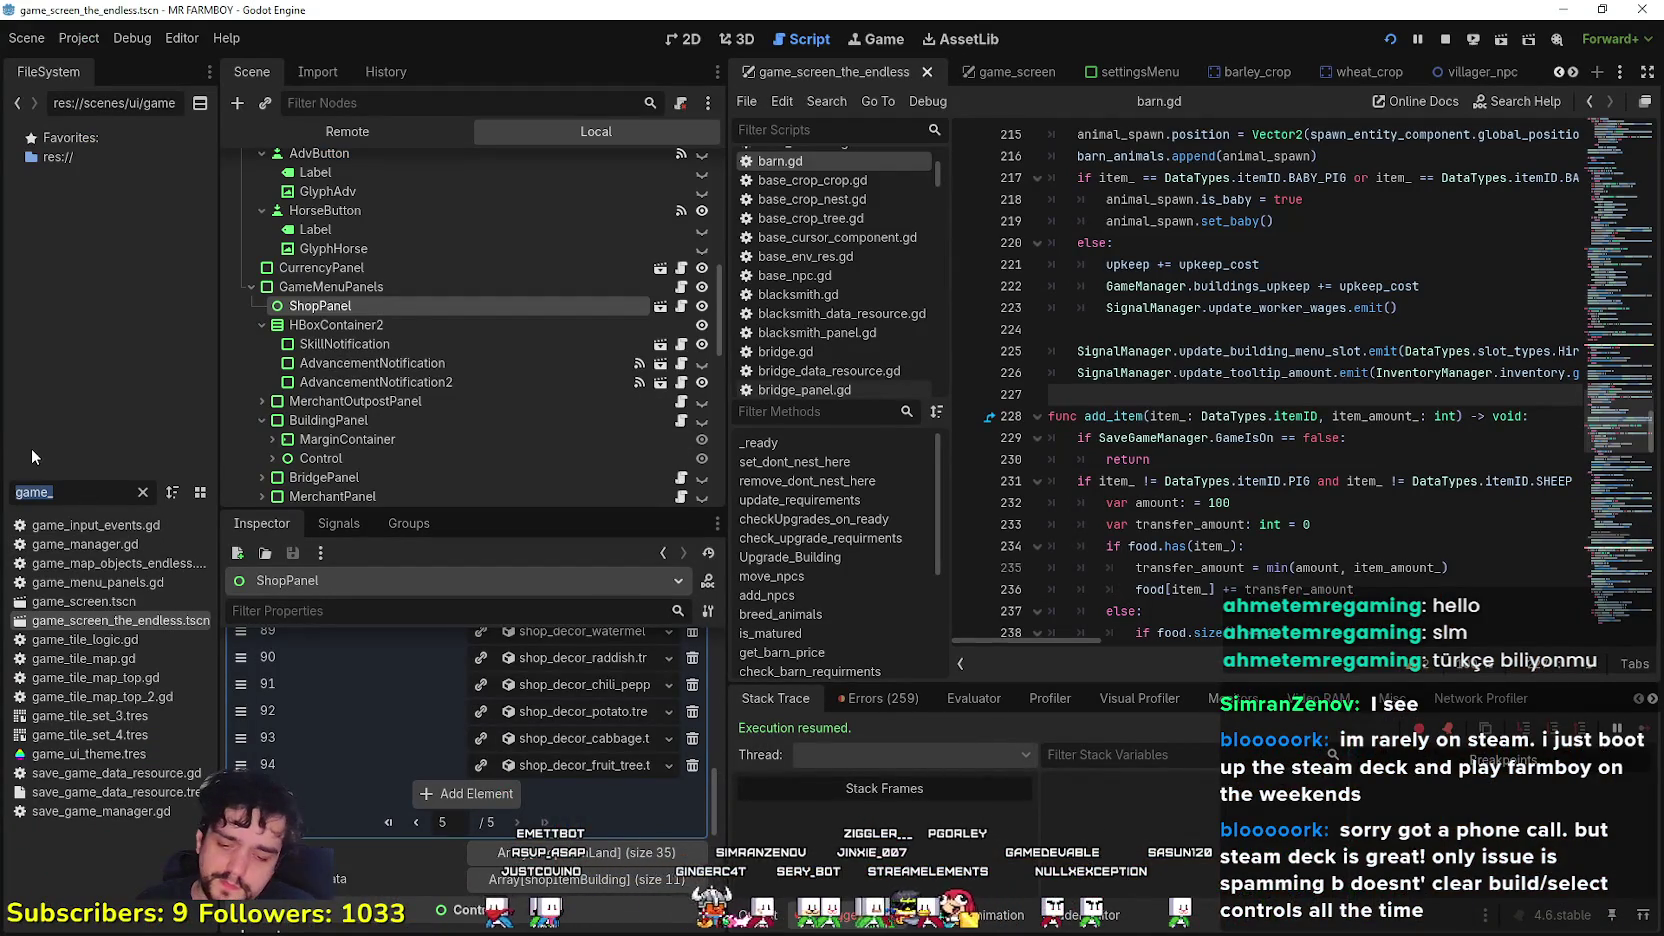
- Filter FileSystem by 'crop_' and open base_crop_crop.tscn and its script
key("BackSpace")
type("crop_")
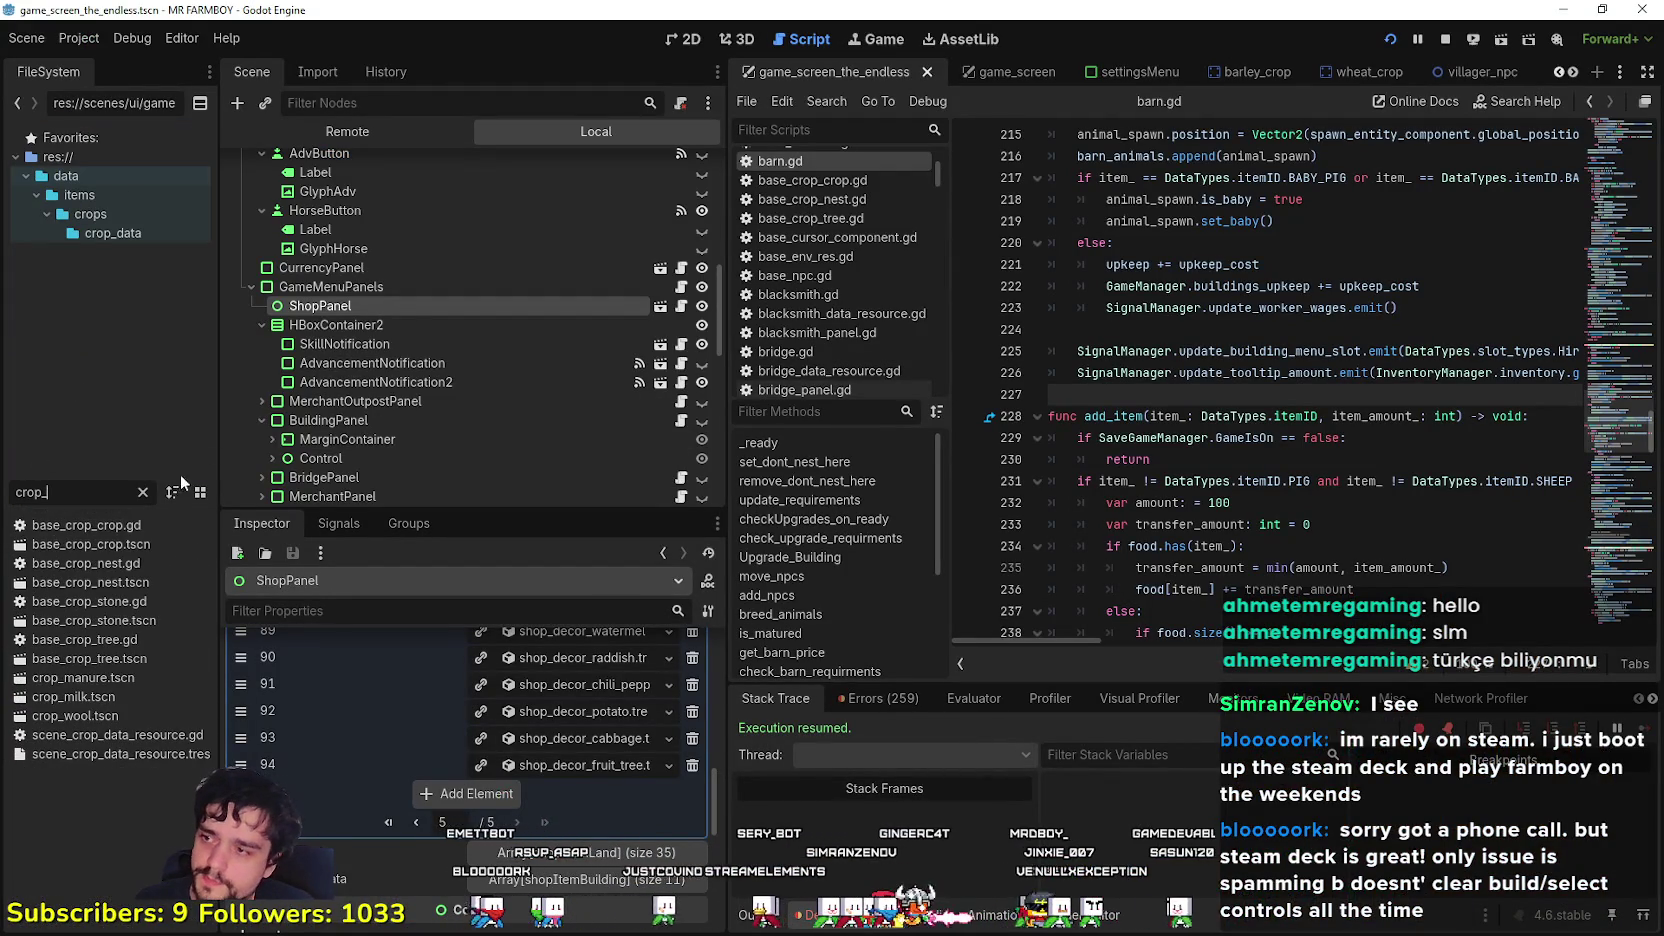
double_click(112, 543)
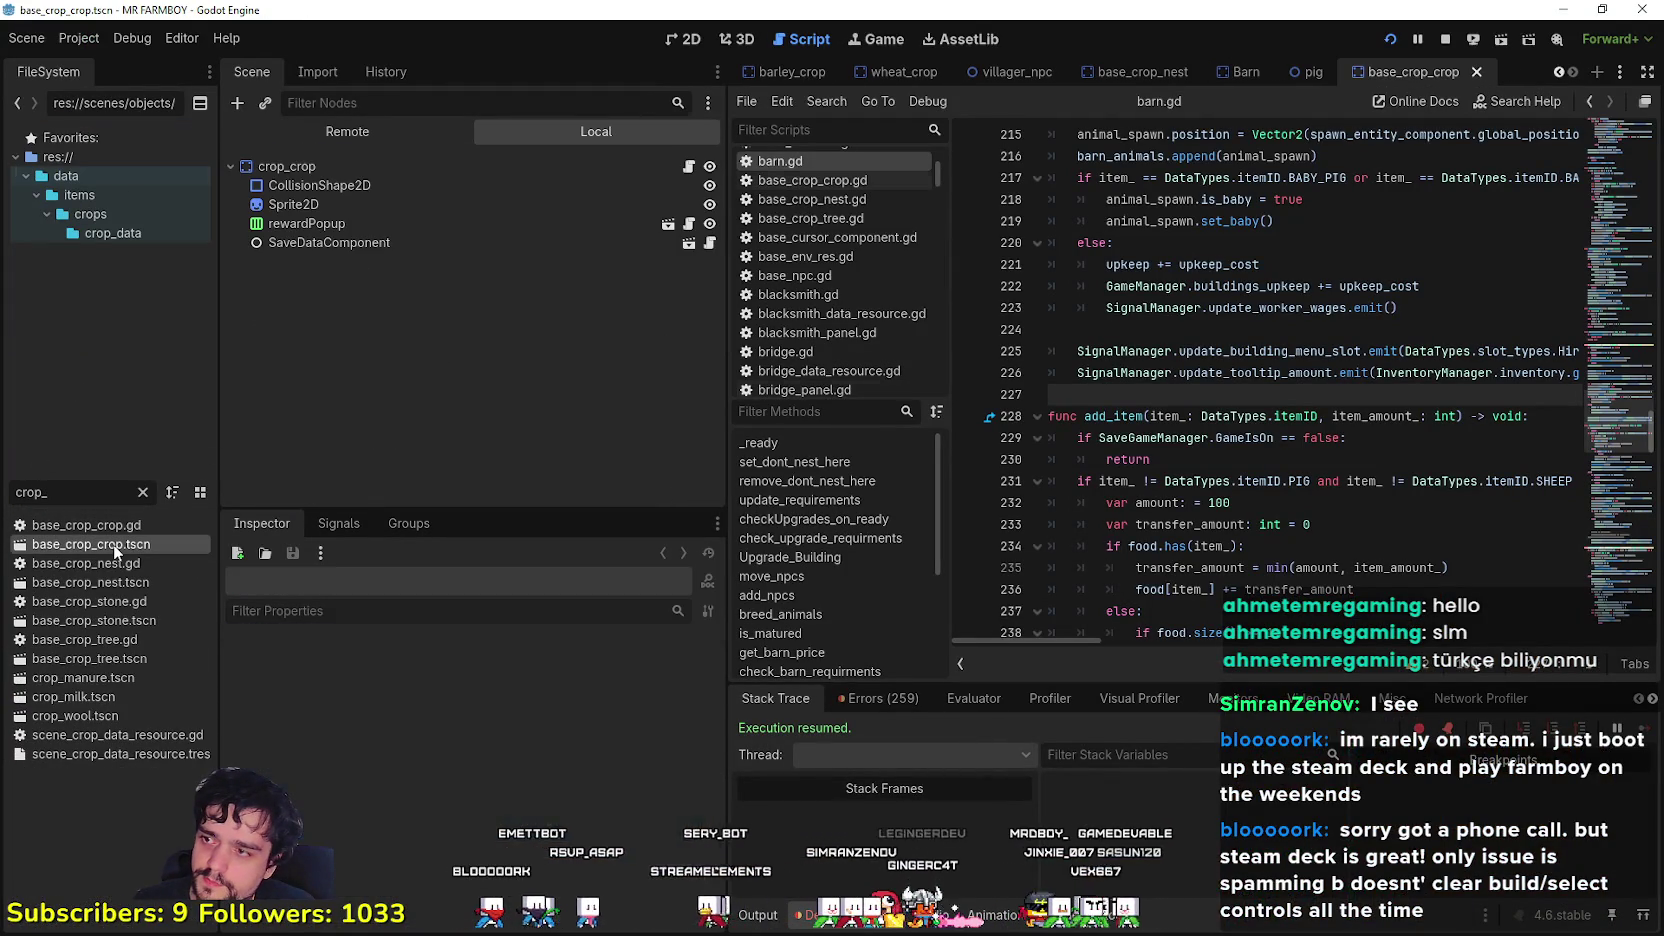
left_click(690, 167)
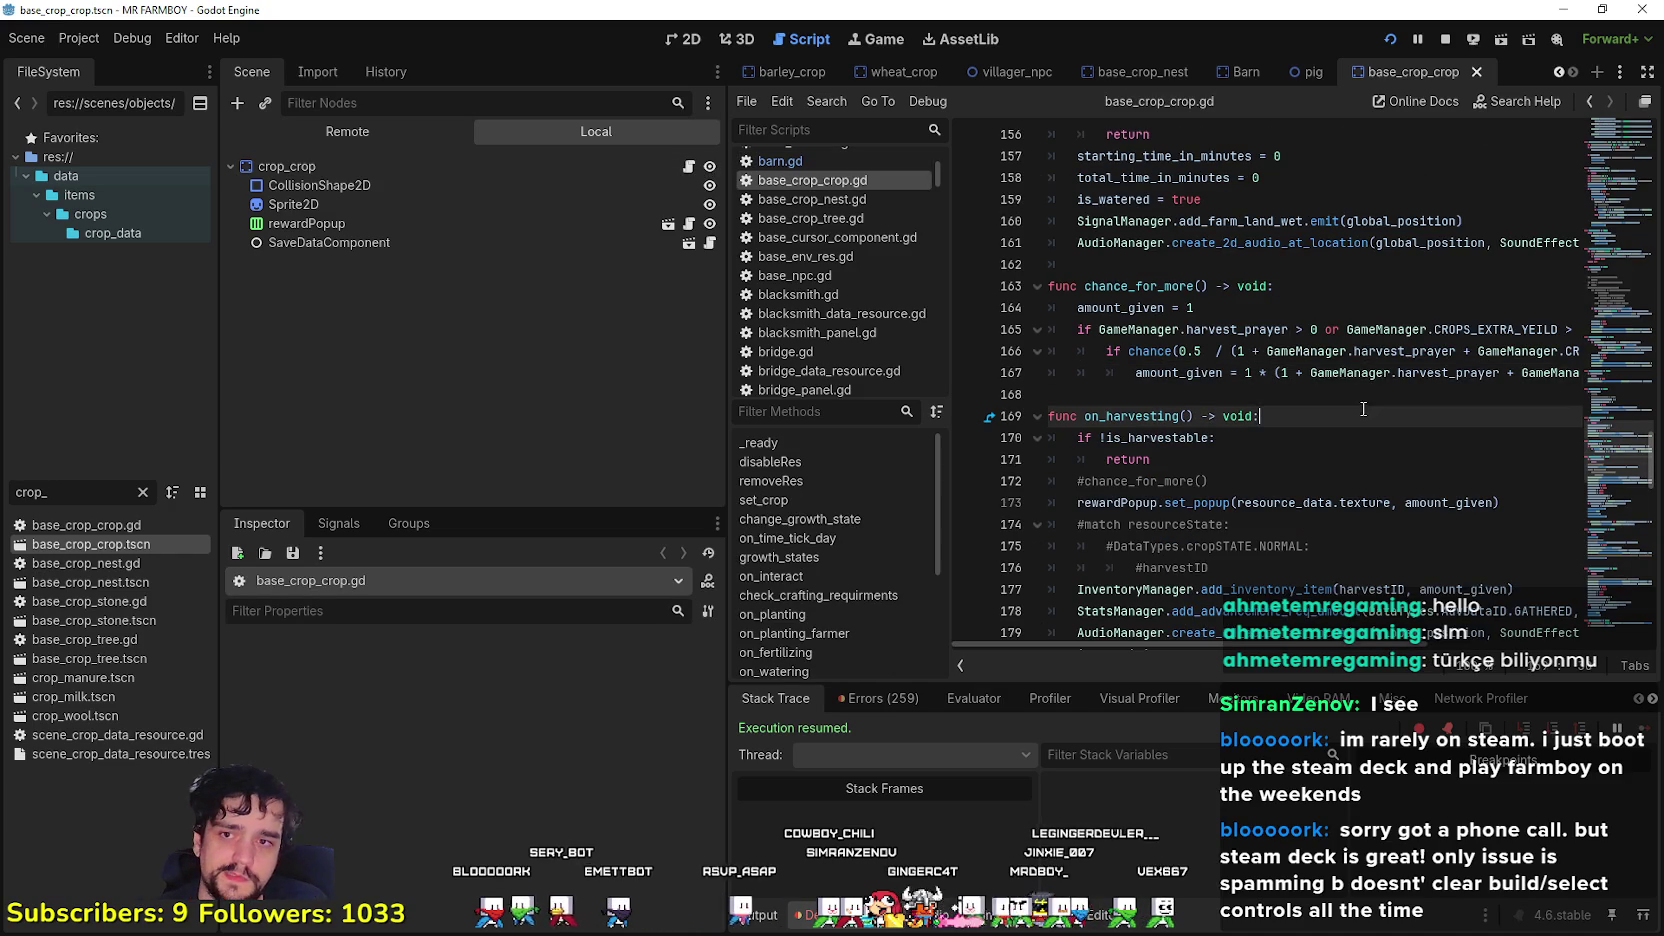
- Look over the crop watering and harvesting code, then resume the paused game
left_click_drag(725, 379, 468, 379)
scroll(1032, 399, "up", 8)
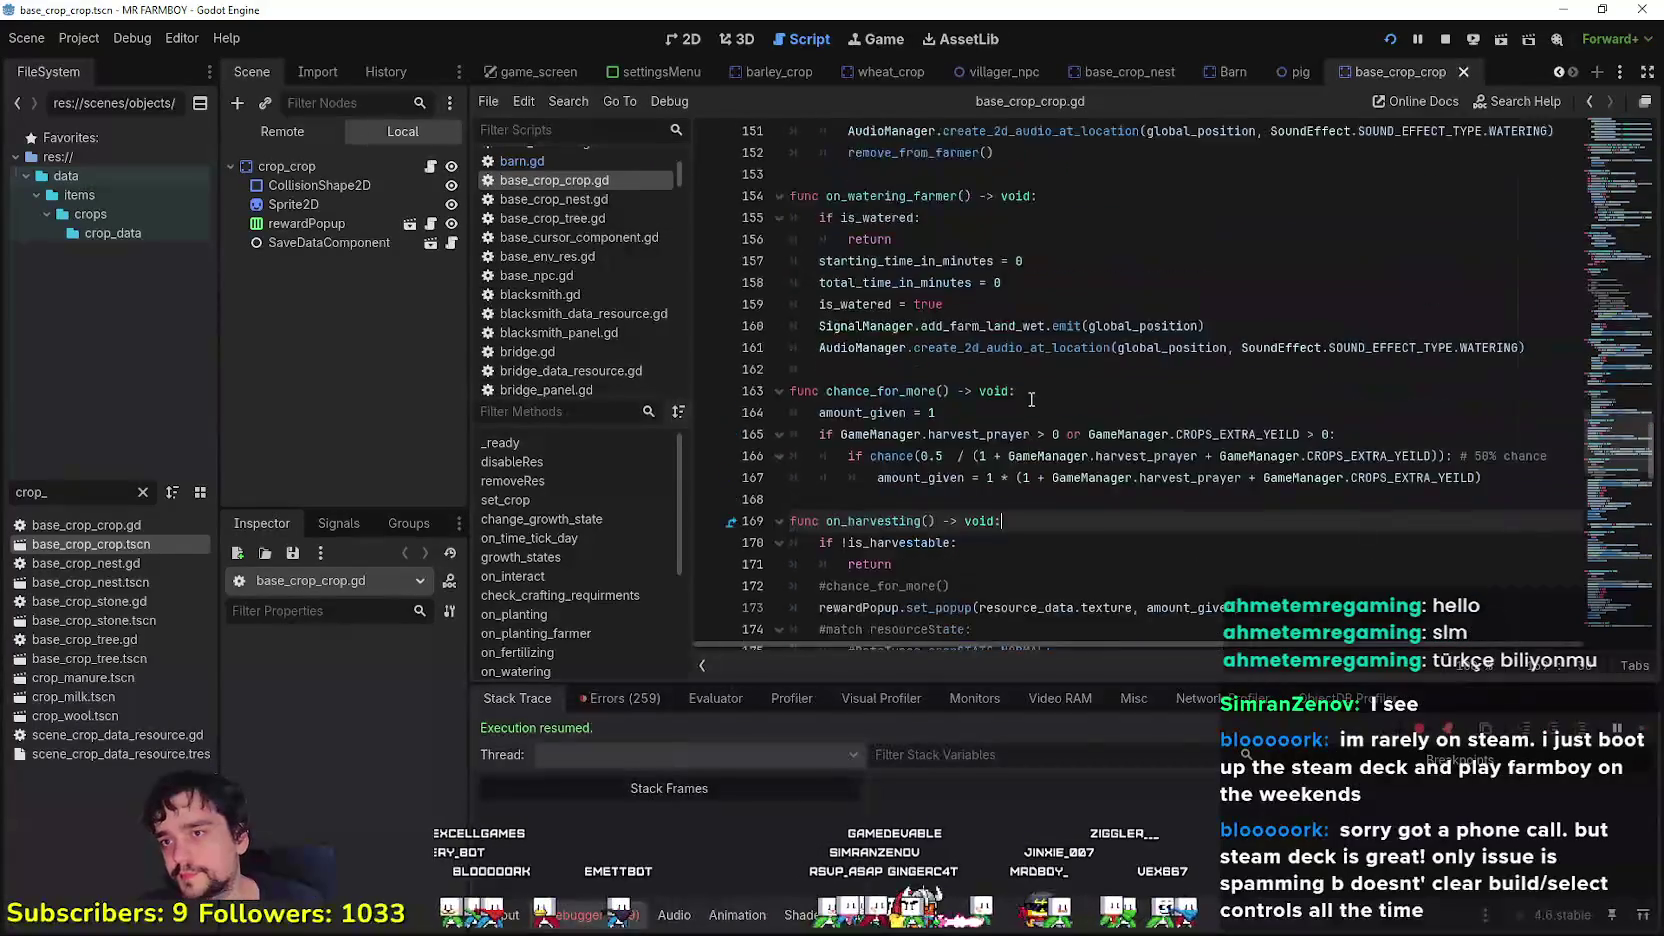
left_click(1037, 368)
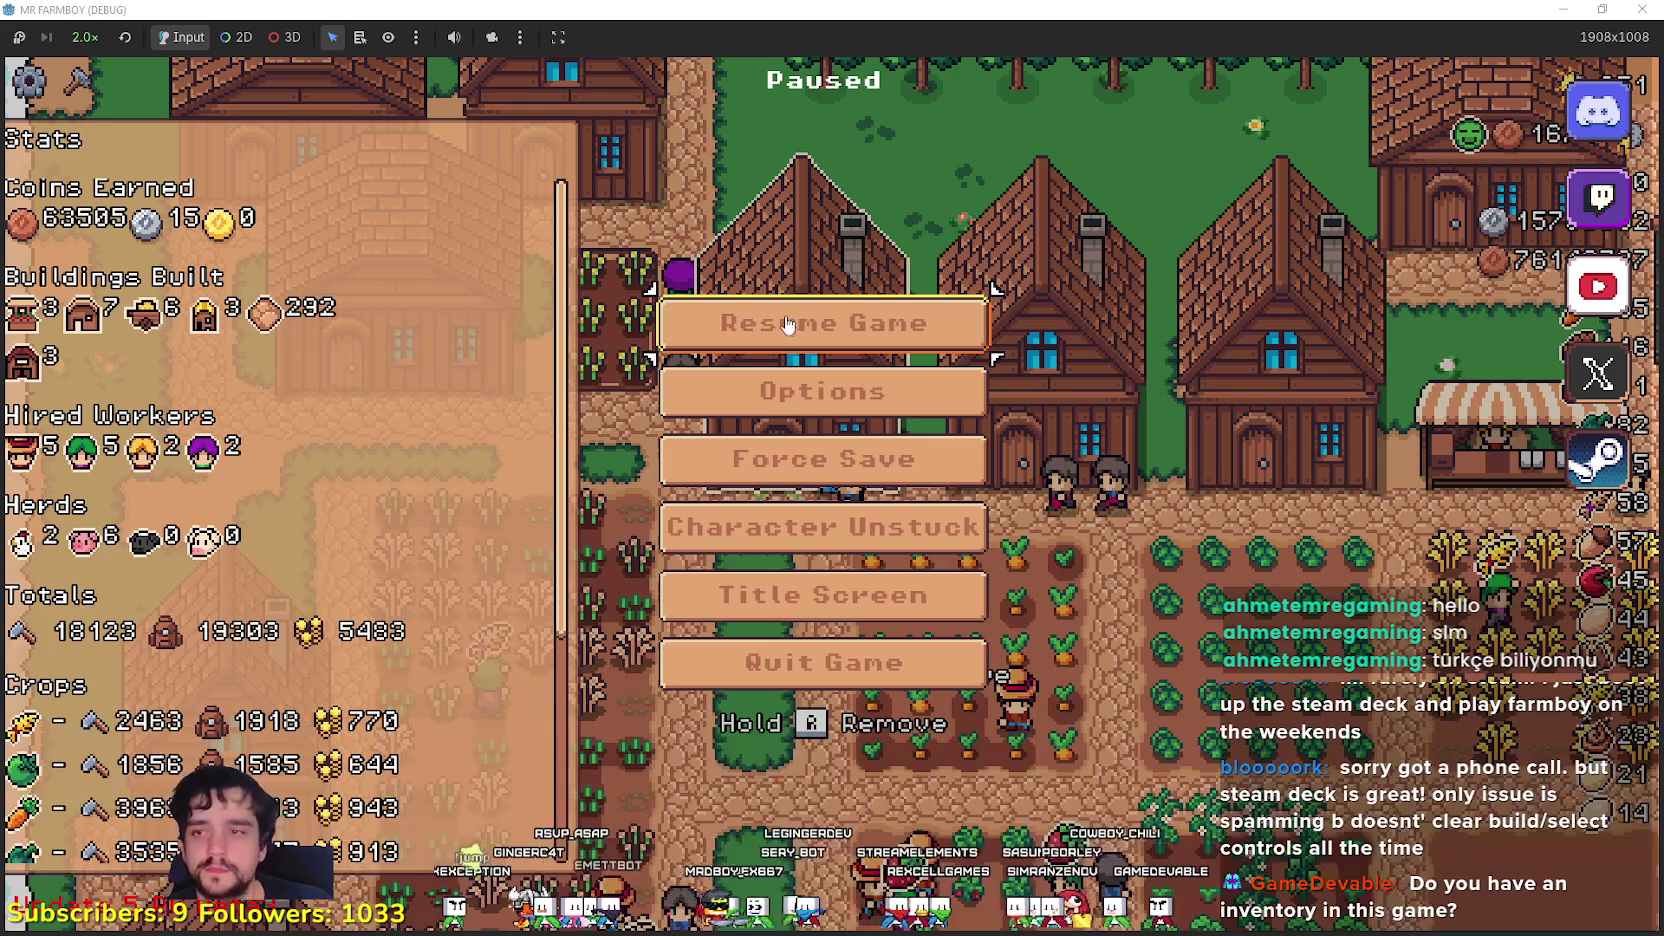
left_click(787, 325)
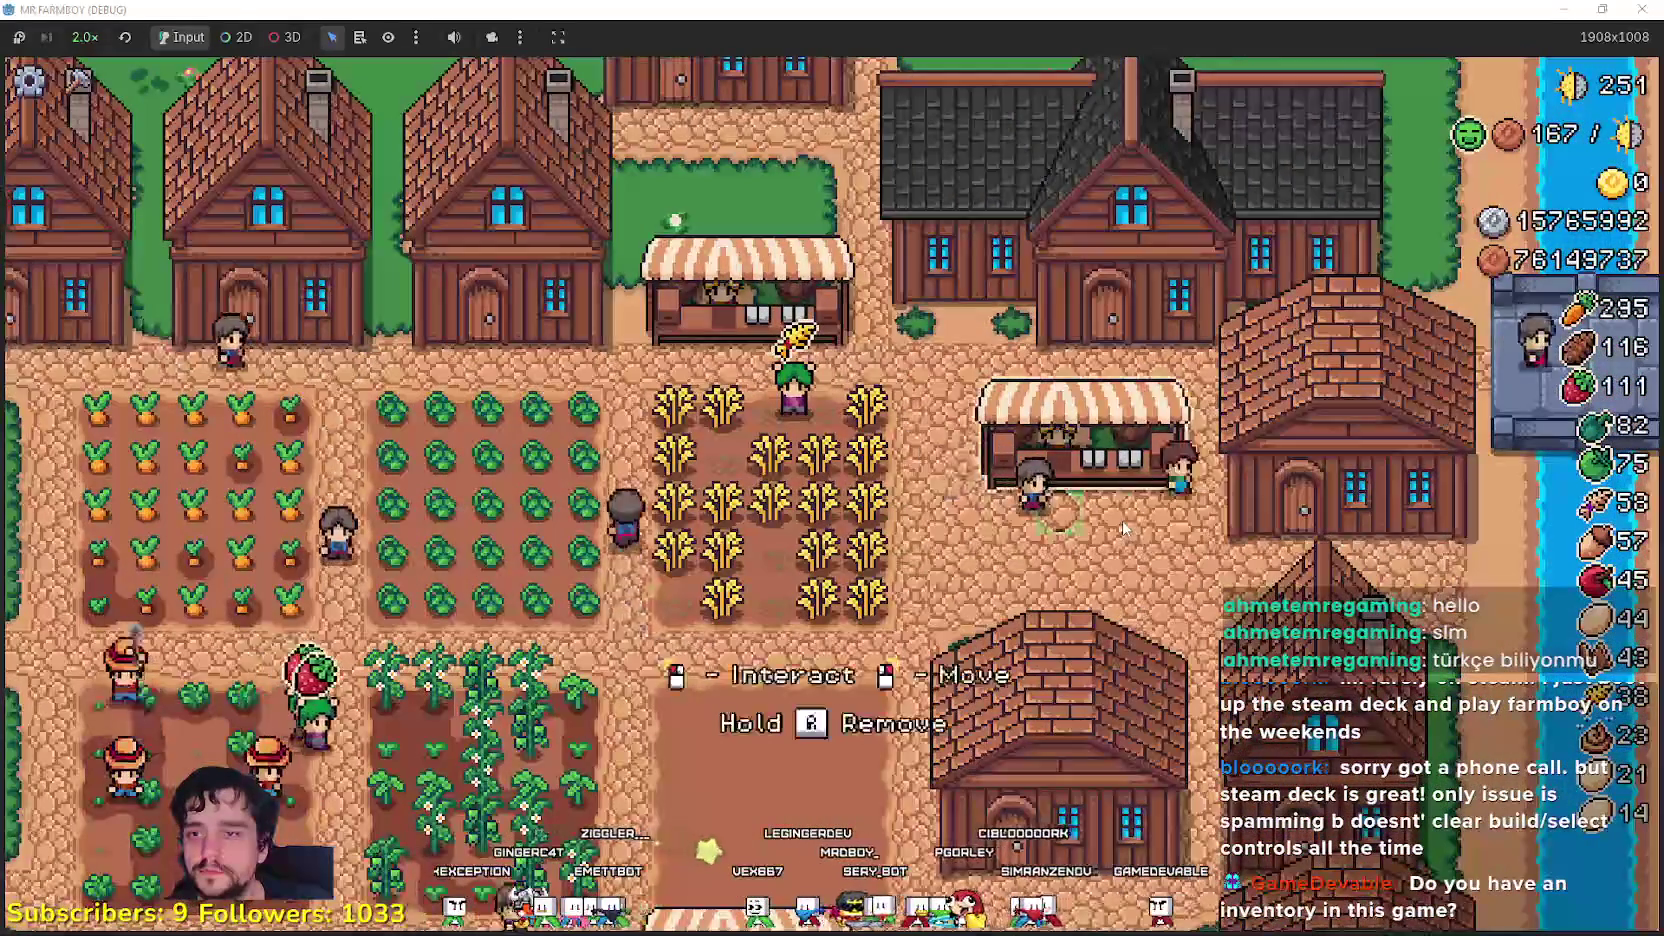
- Walk to the market stall, buy the first market upgrade, and close the window
key("s")
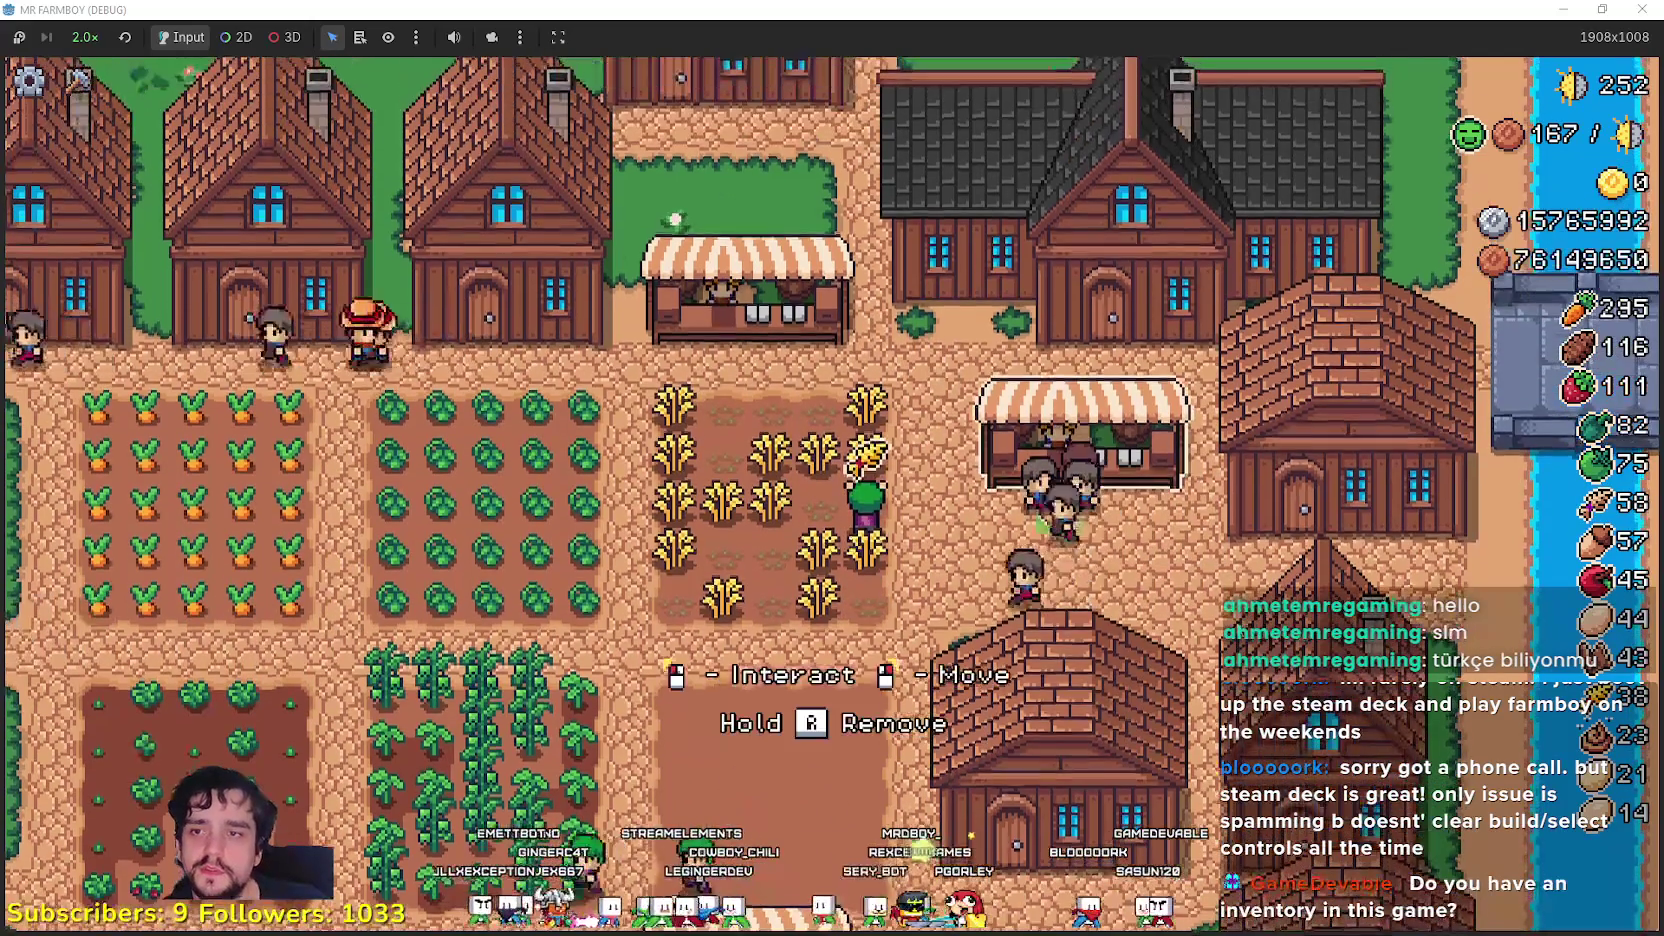
left_click(785, 320)
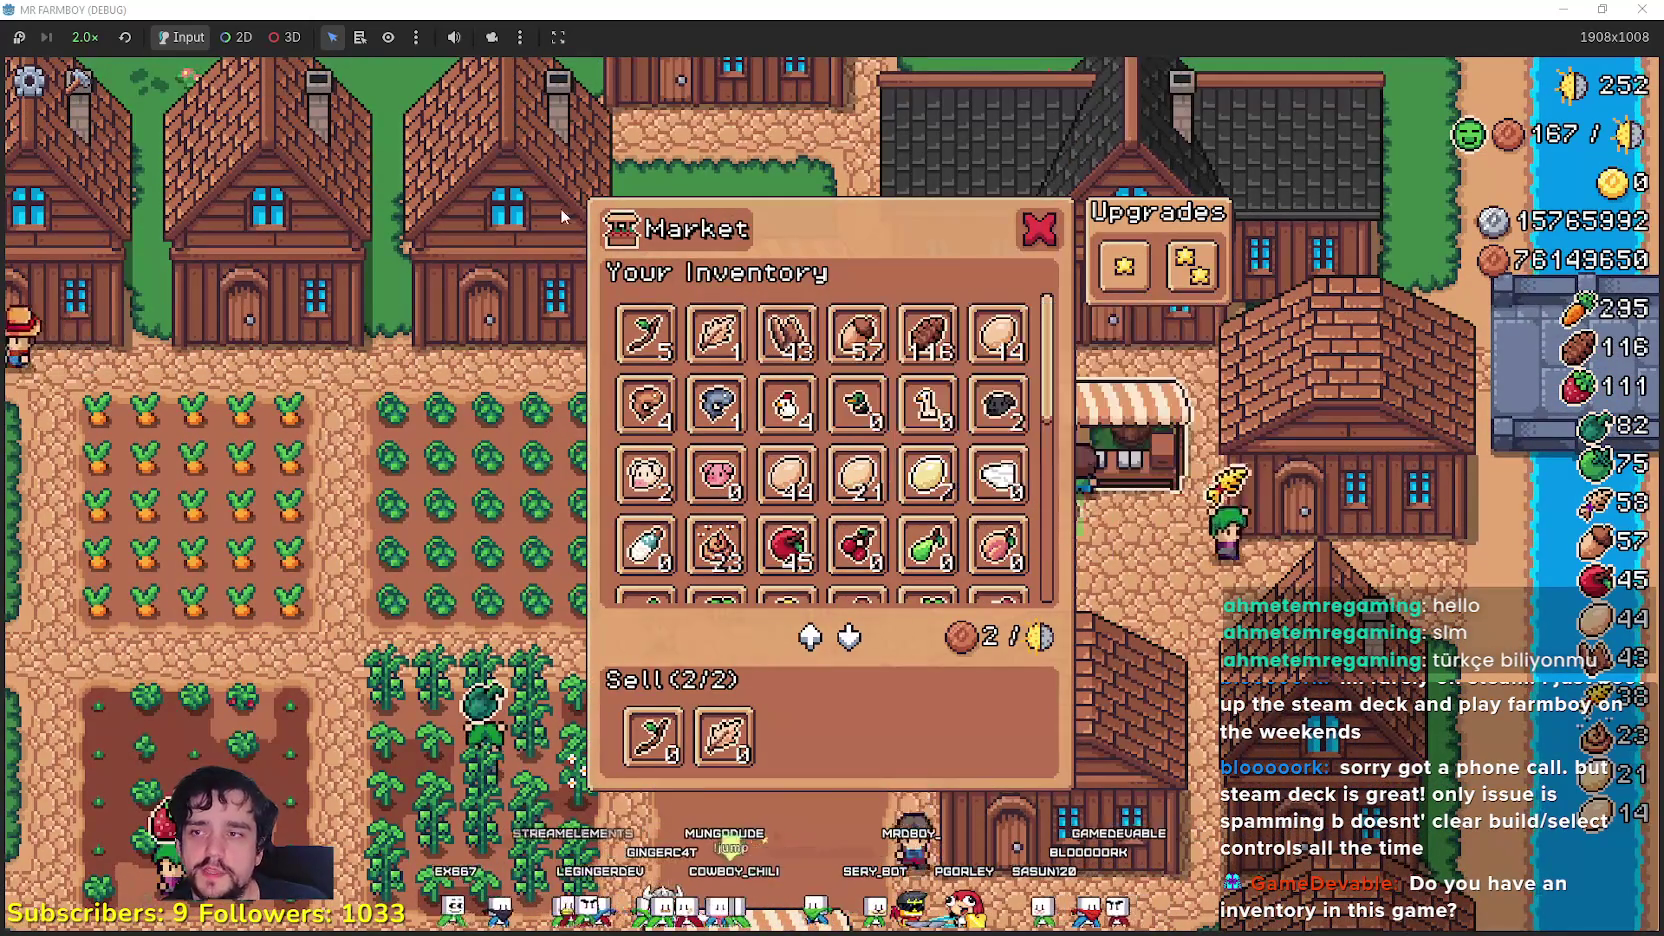
left_click(1119, 303)
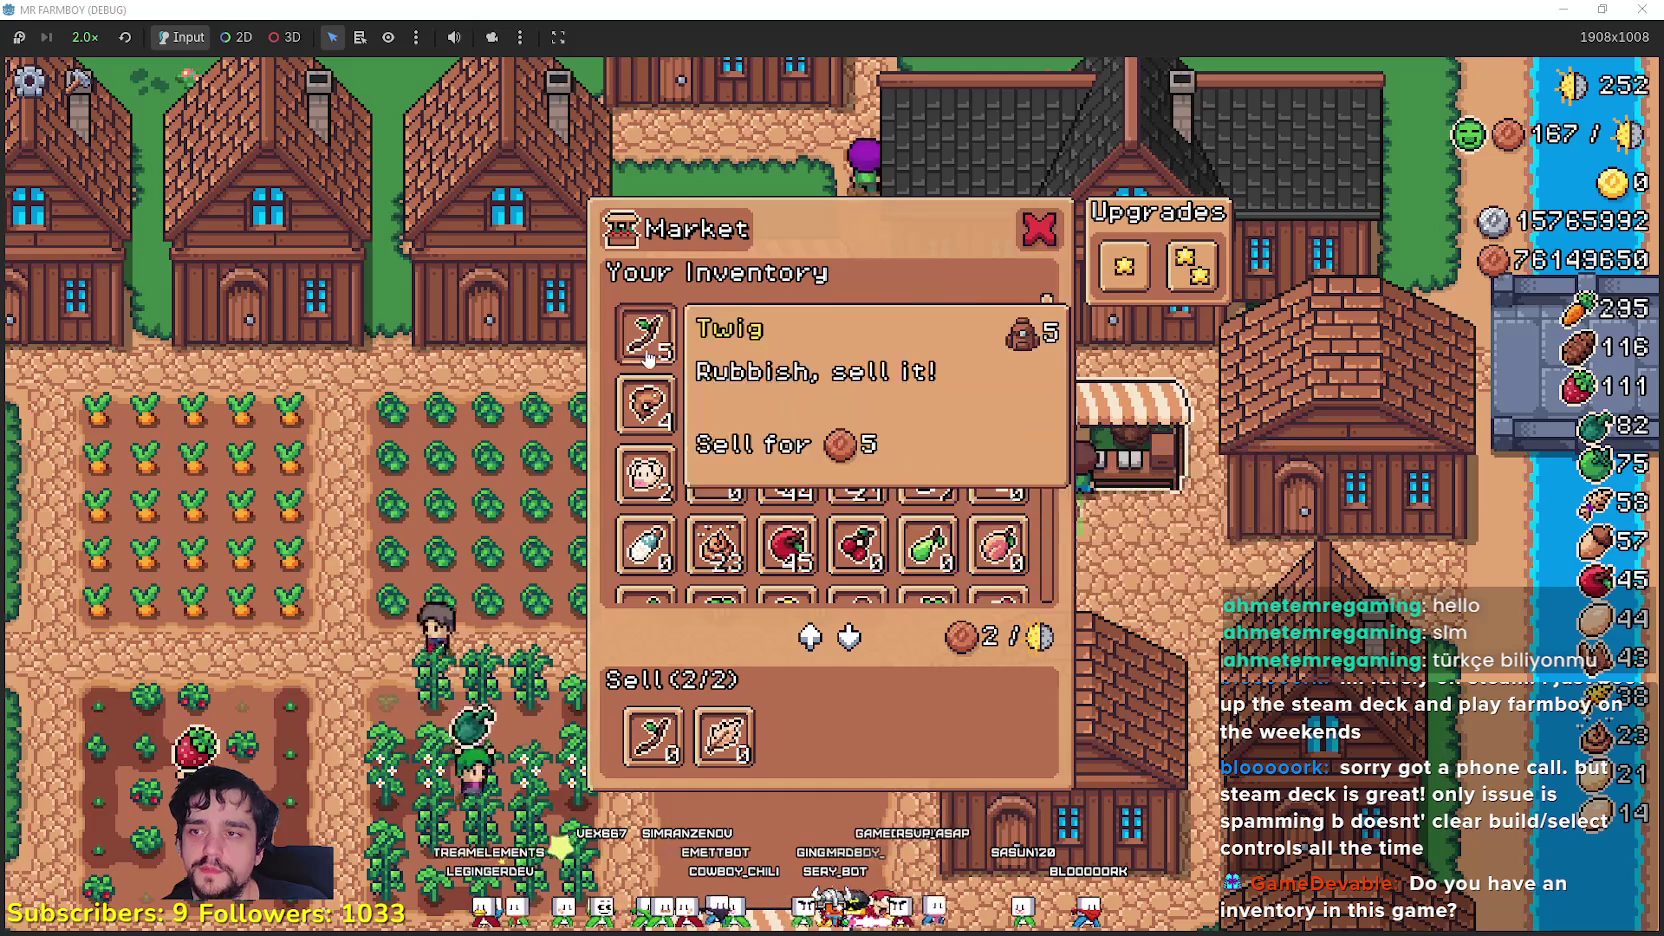
scroll(900, 500, "down", 5)
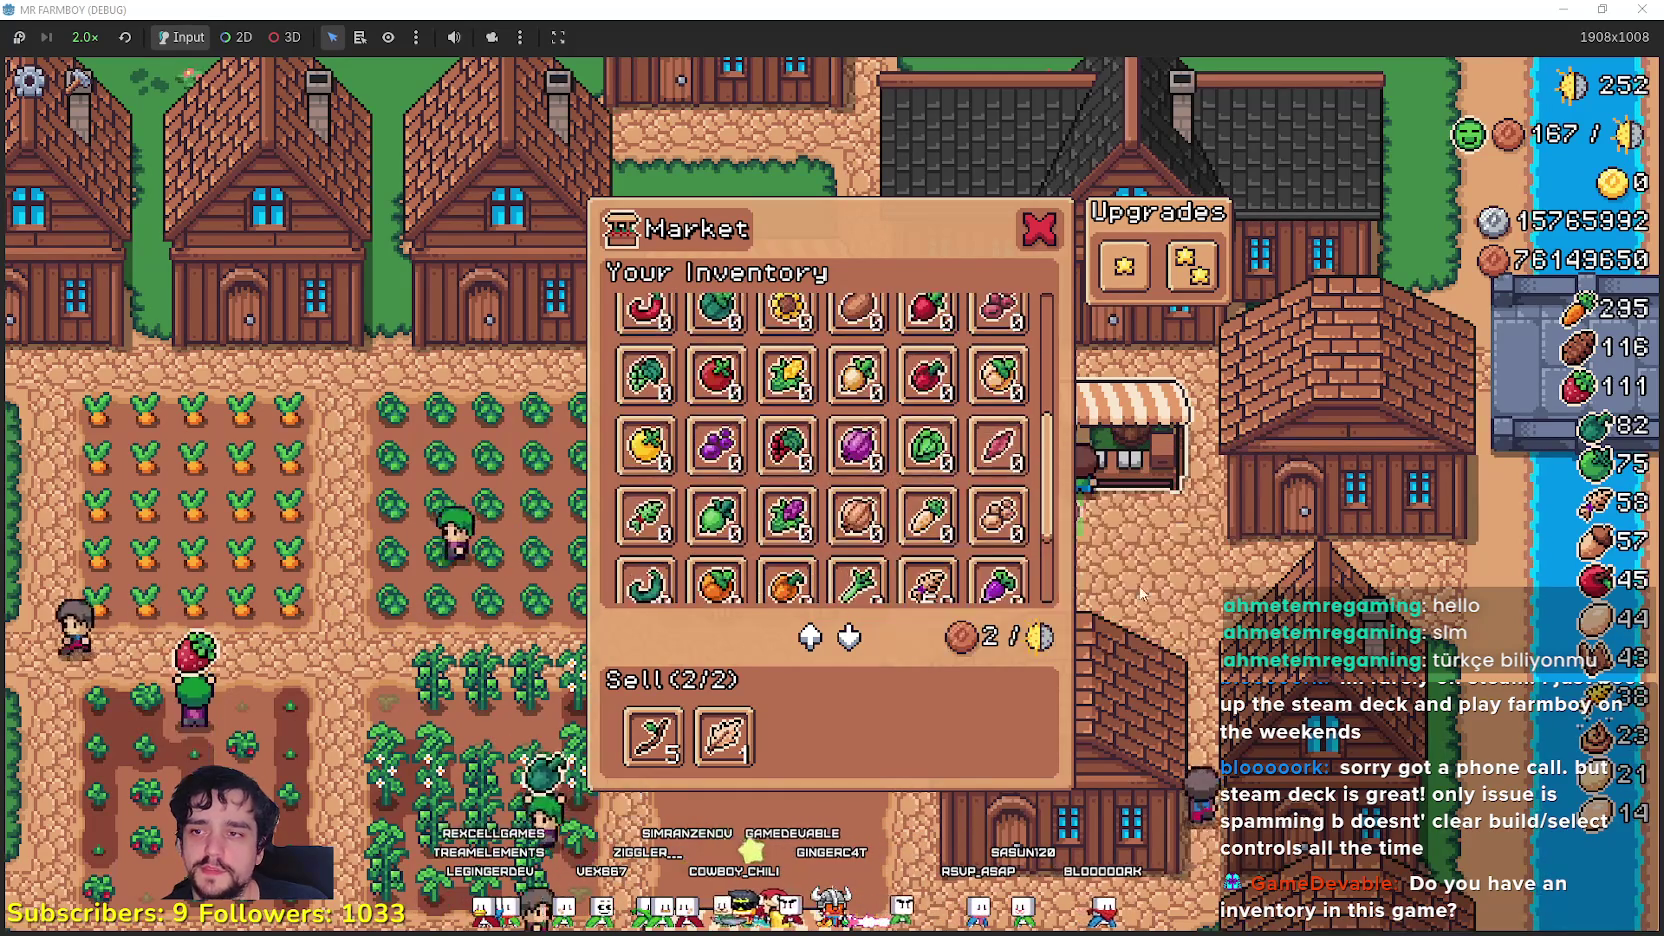
left_click(1180, 560)
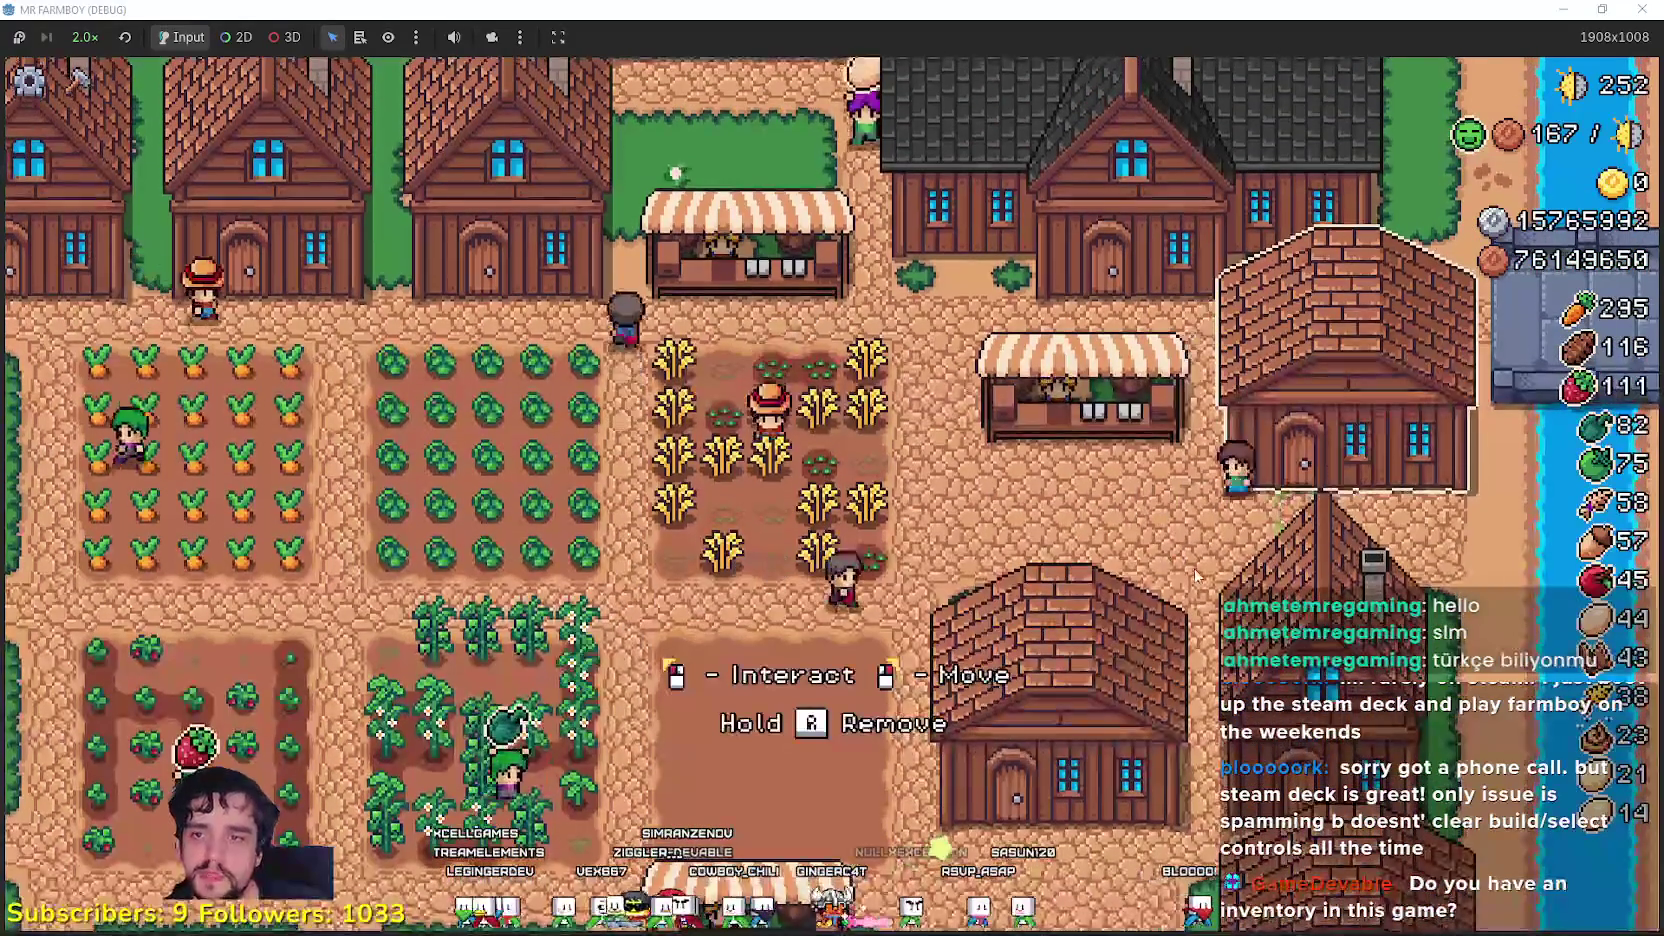
- Open the Warehouse, scroll through its inventory, close it, and walk left across the farm
key("e")
scroll(968, 487, "up", 2)
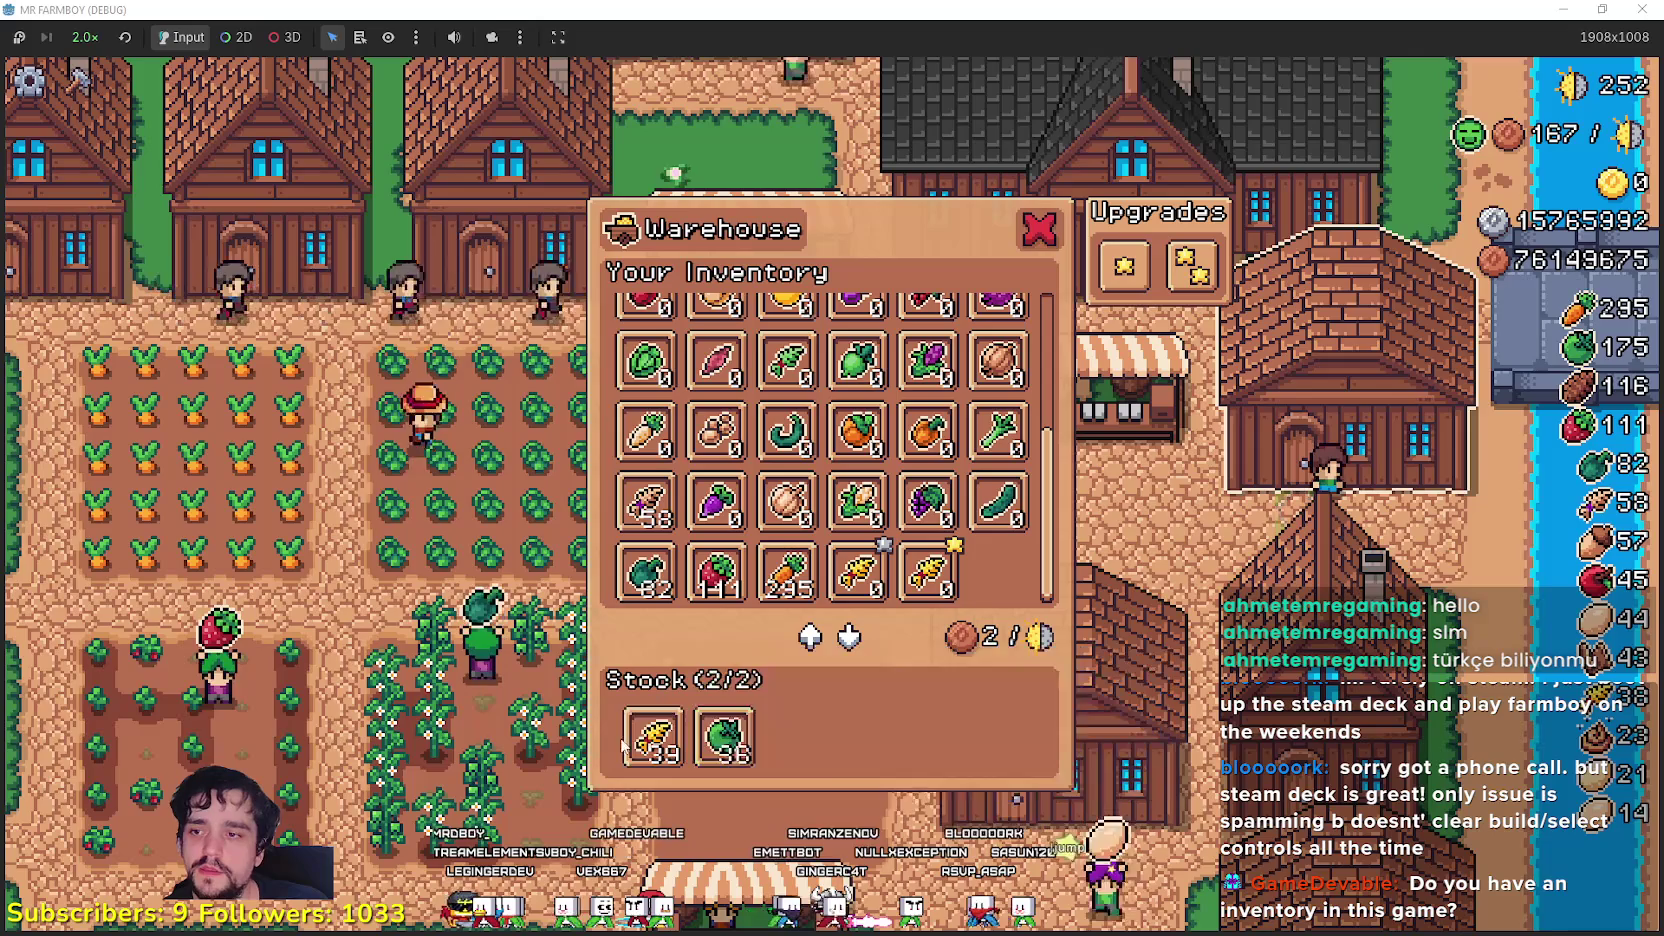
scroll(840, 515, "down", 1)
scroll(840, 515, "up", 3)
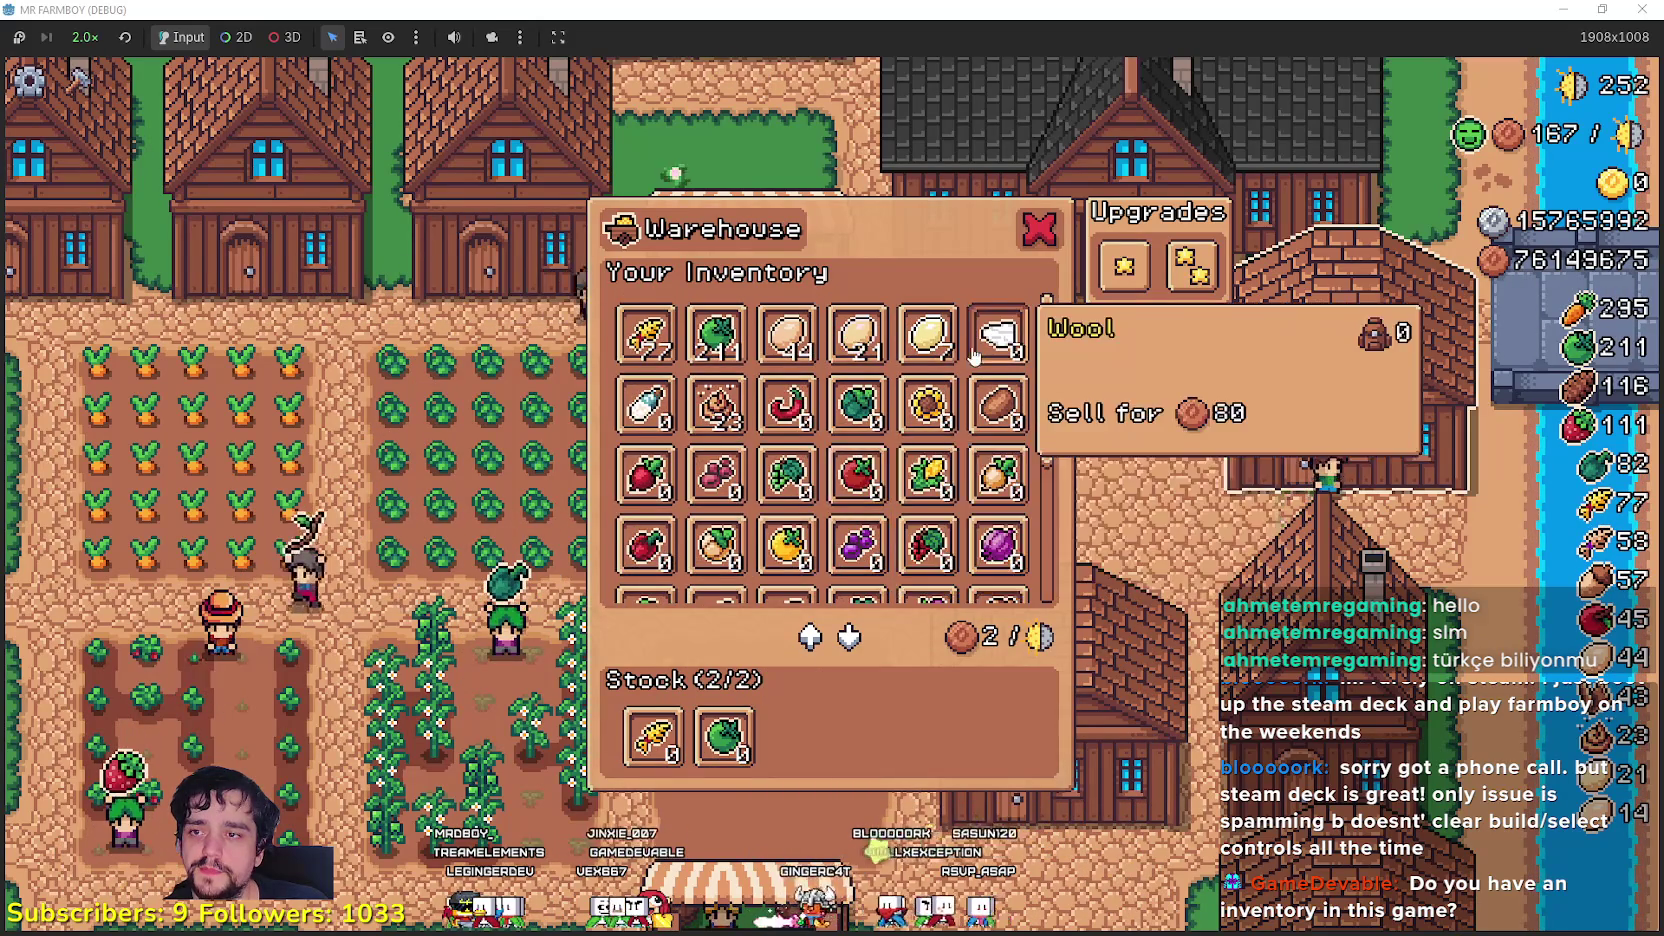
scroll(1064, 410, "down", 1)
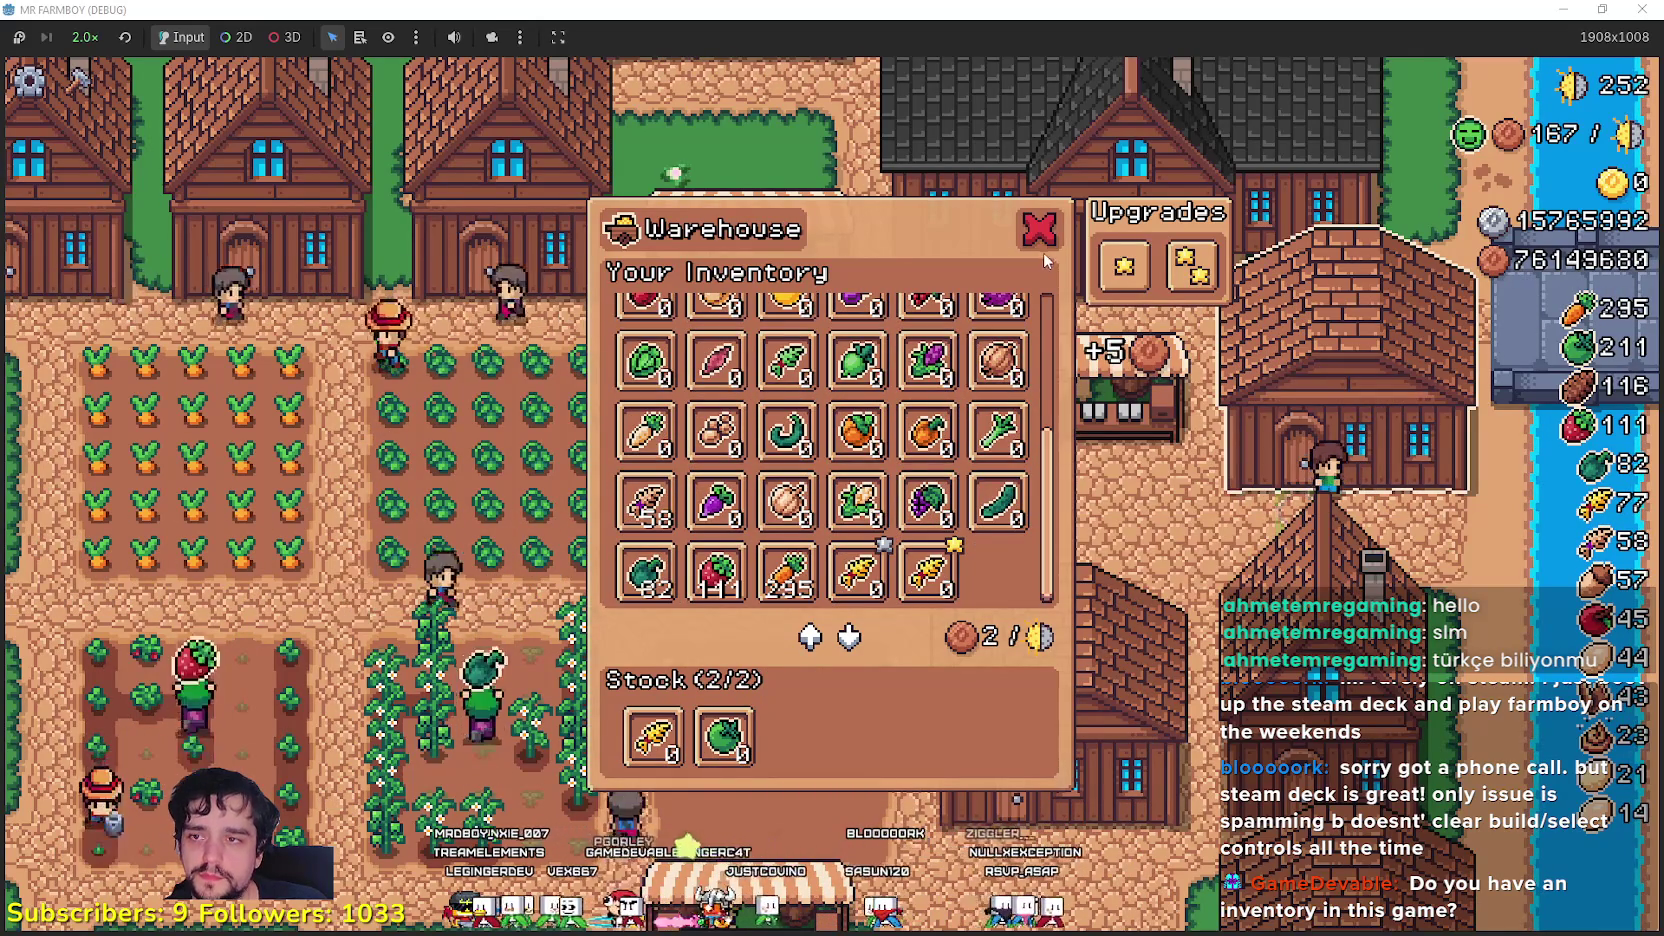
key("Escape")
key("a")
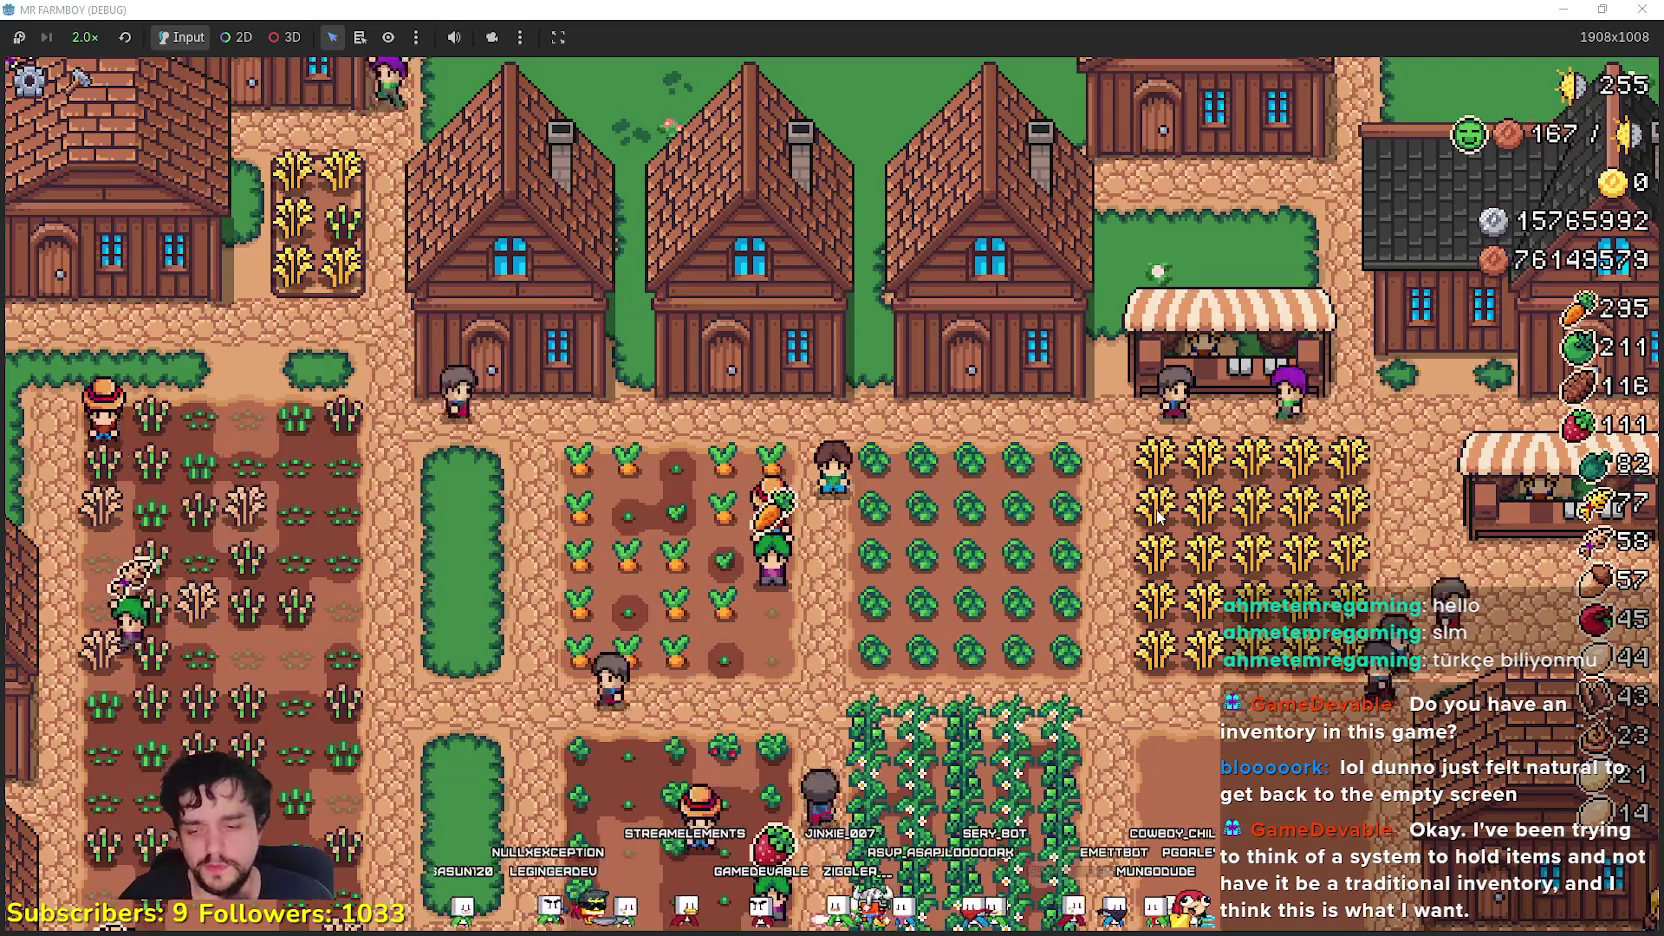
- Select Cabbage from the Crafting crops, walk onto the grass field, and cancel the placement
key("c")
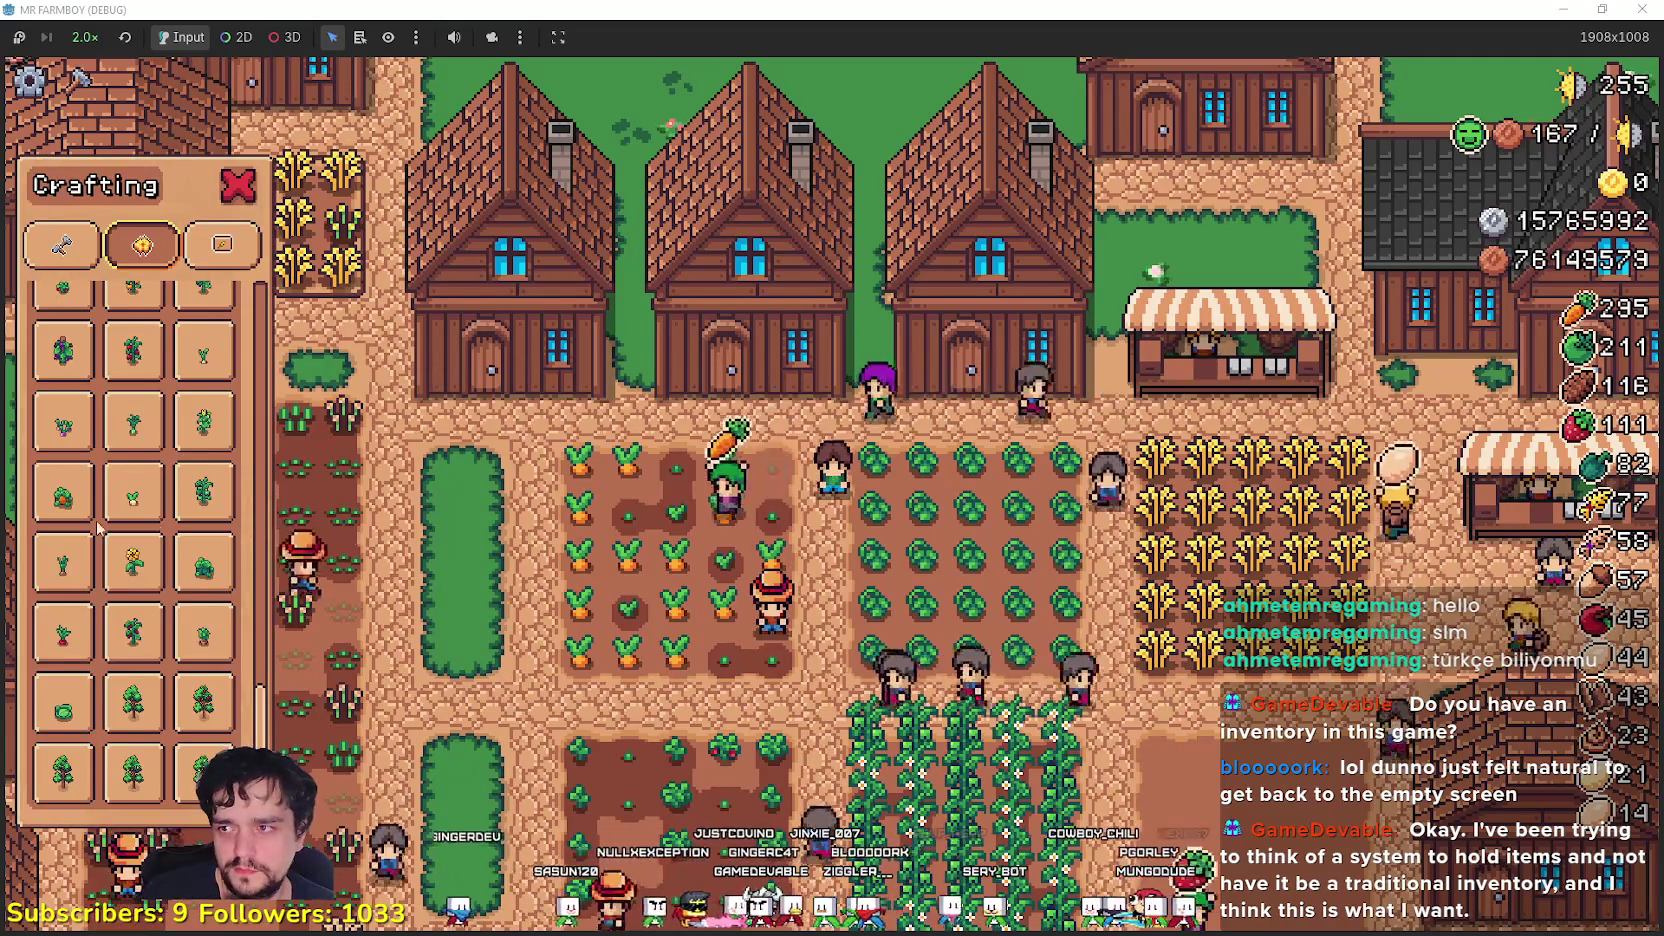
key("q")
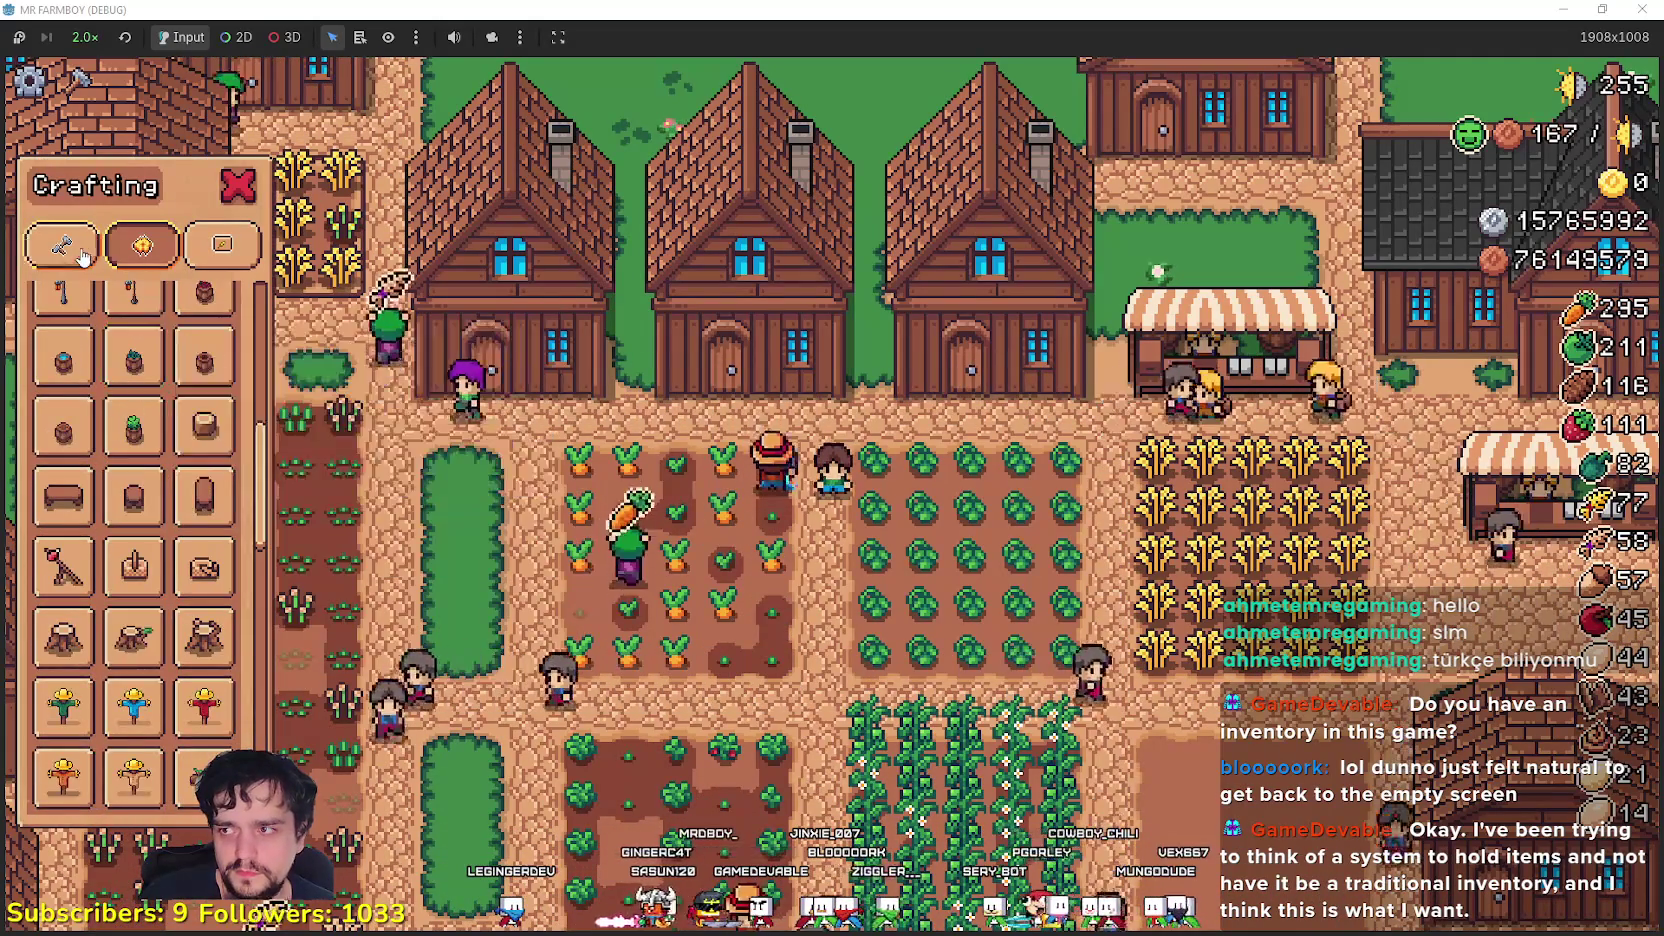
scroll(215, 470, "up", 1)
left_click(133, 428)
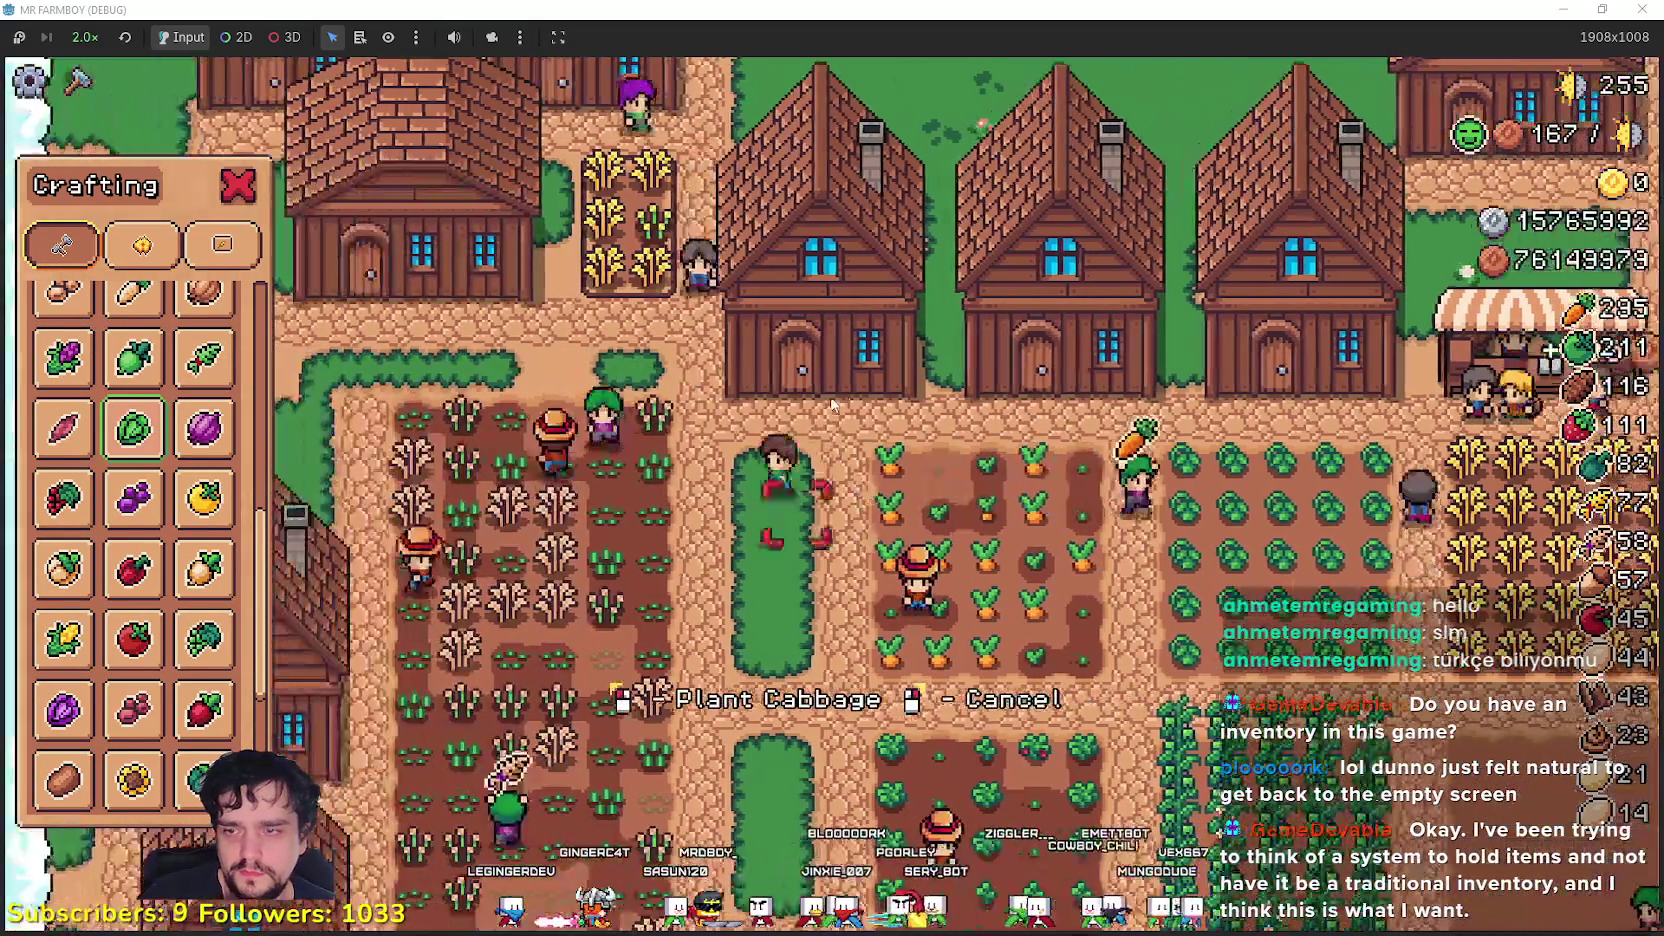
key("s")
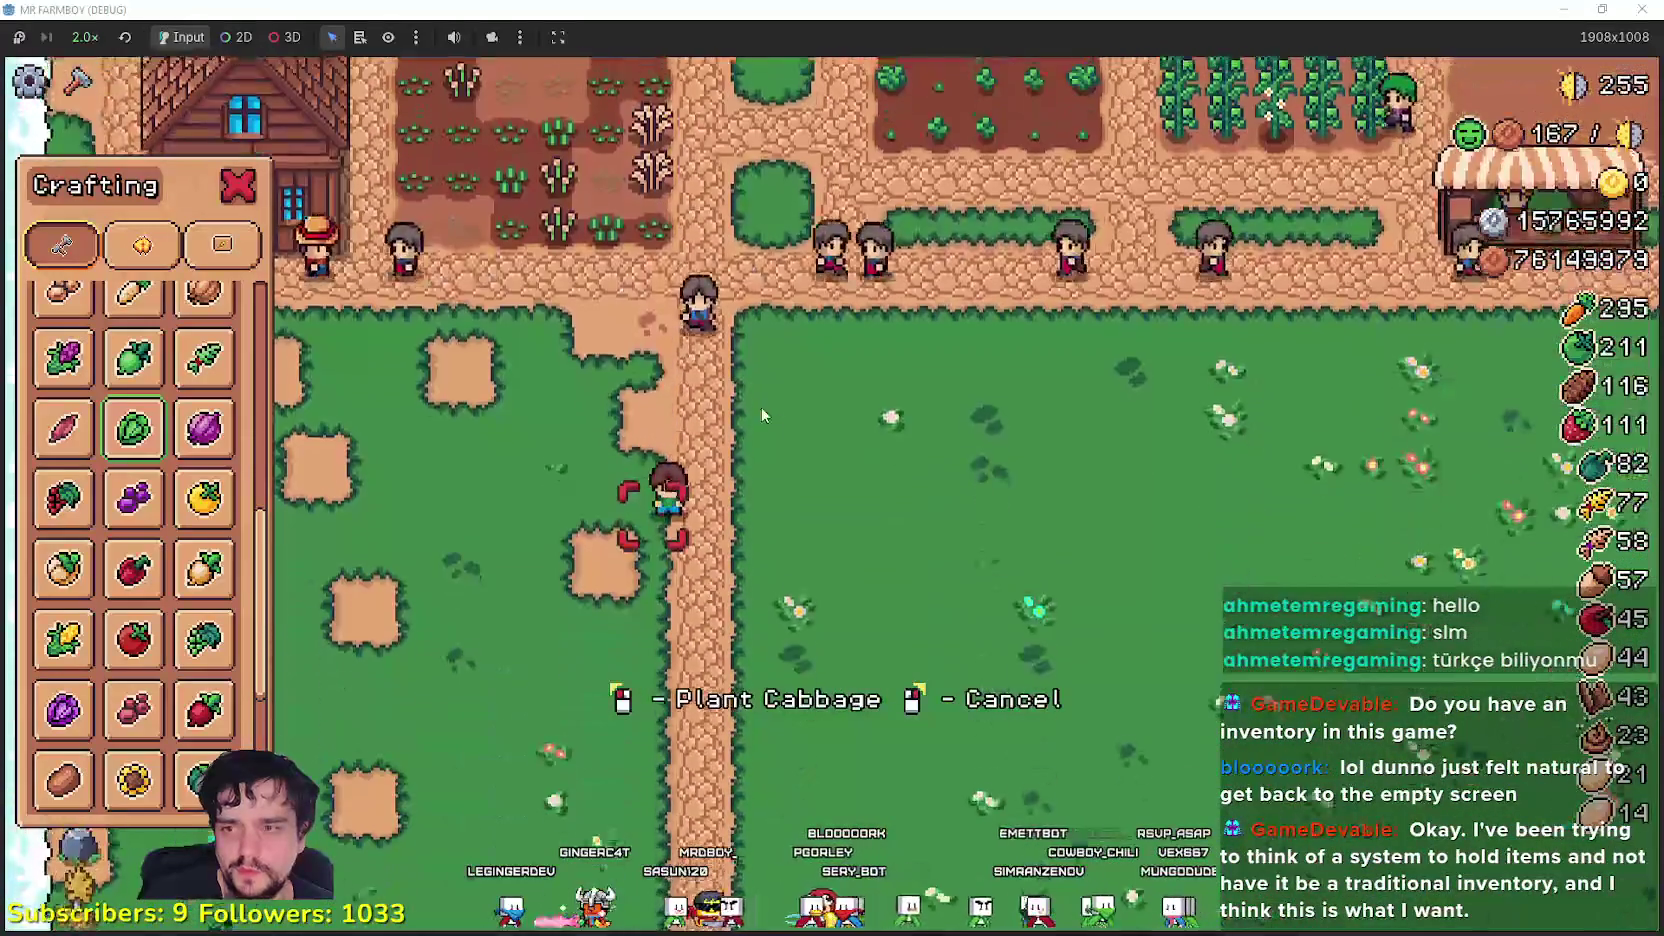
key("d")
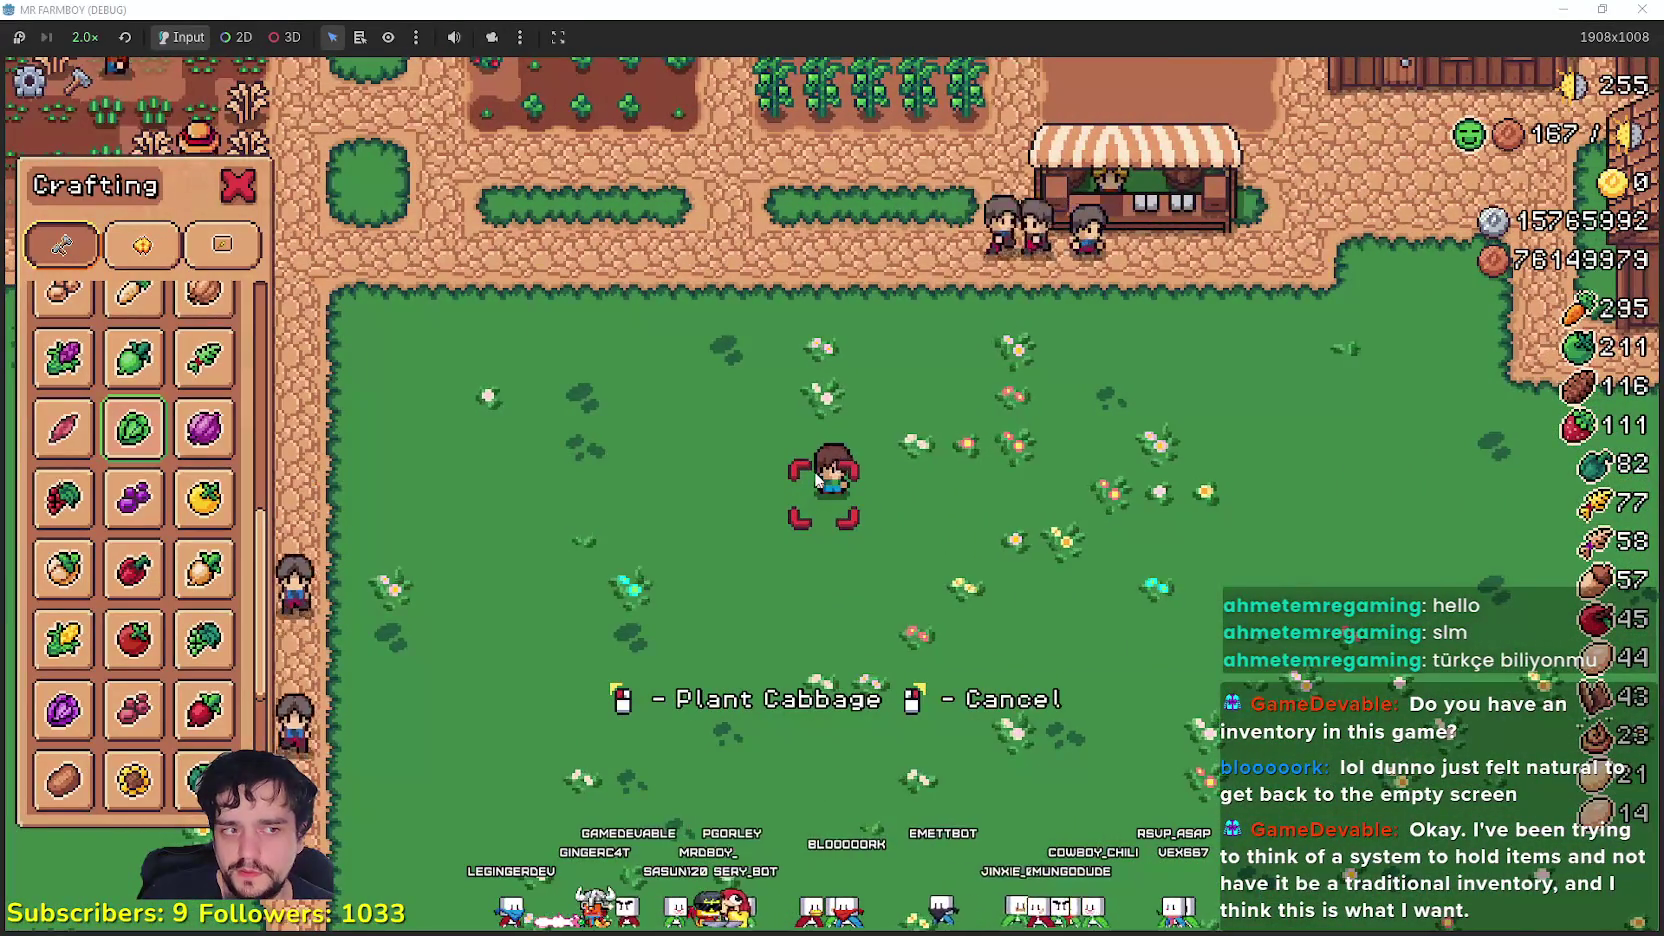
right_click(980, 504)
key("d")
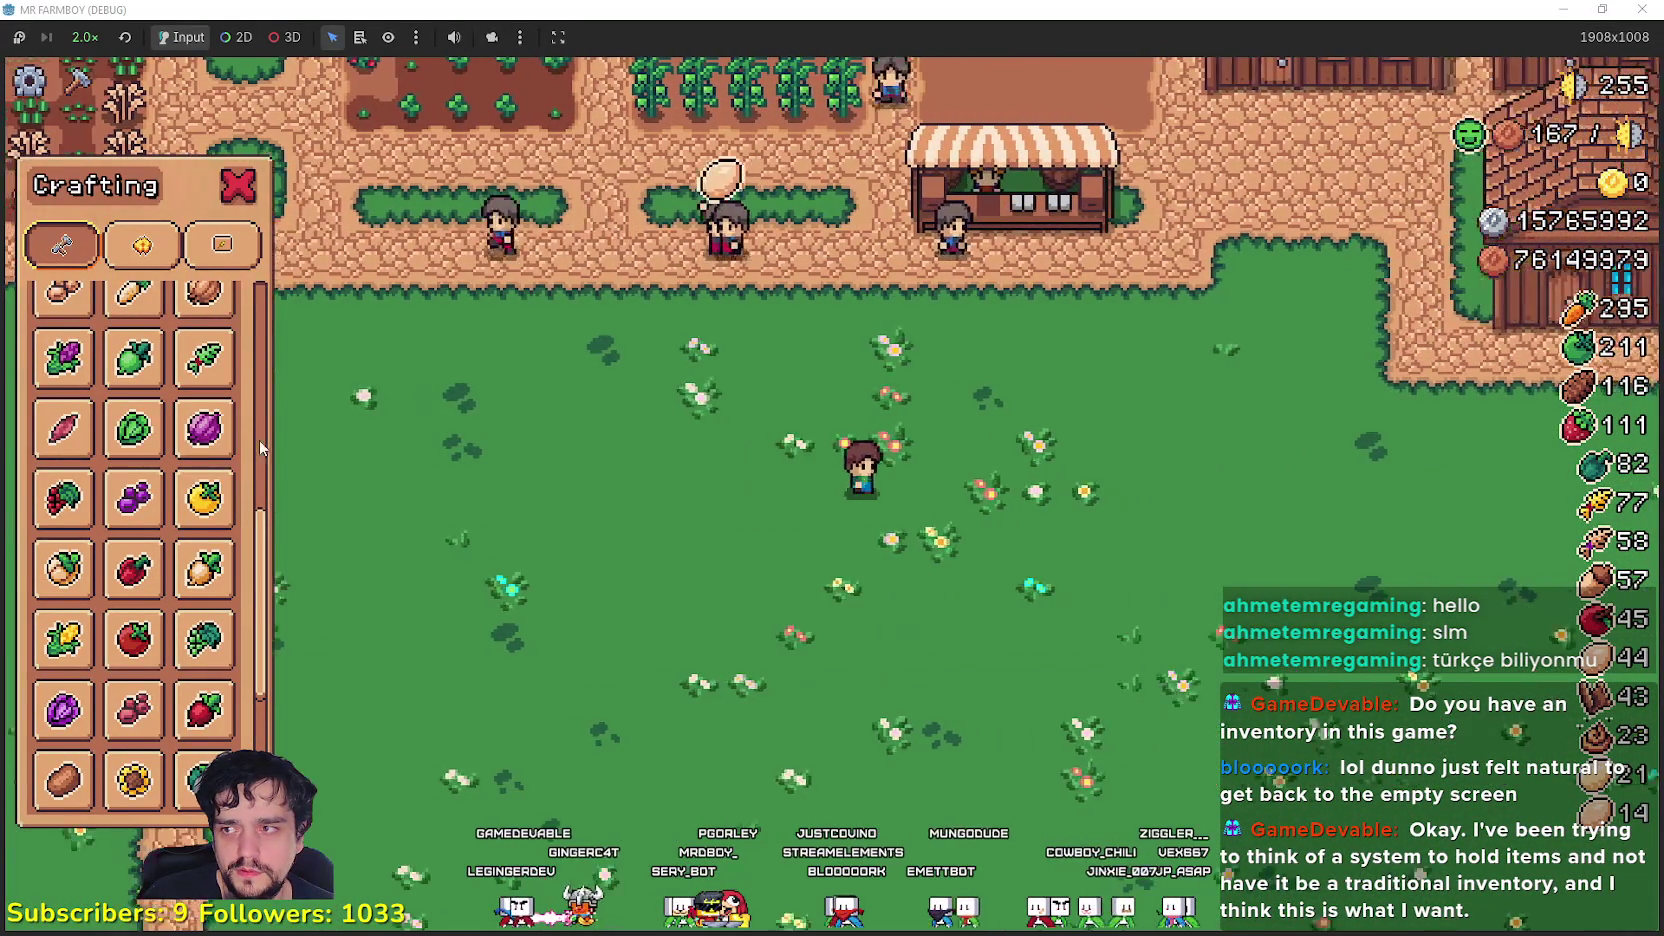
- Pick Cabbage twice more, cancel each time, close Crafting, and pause the game
left_click(138, 432)
right_click(1020, 428)
right_click(1020, 425)
key("c")
left_click(133, 428)
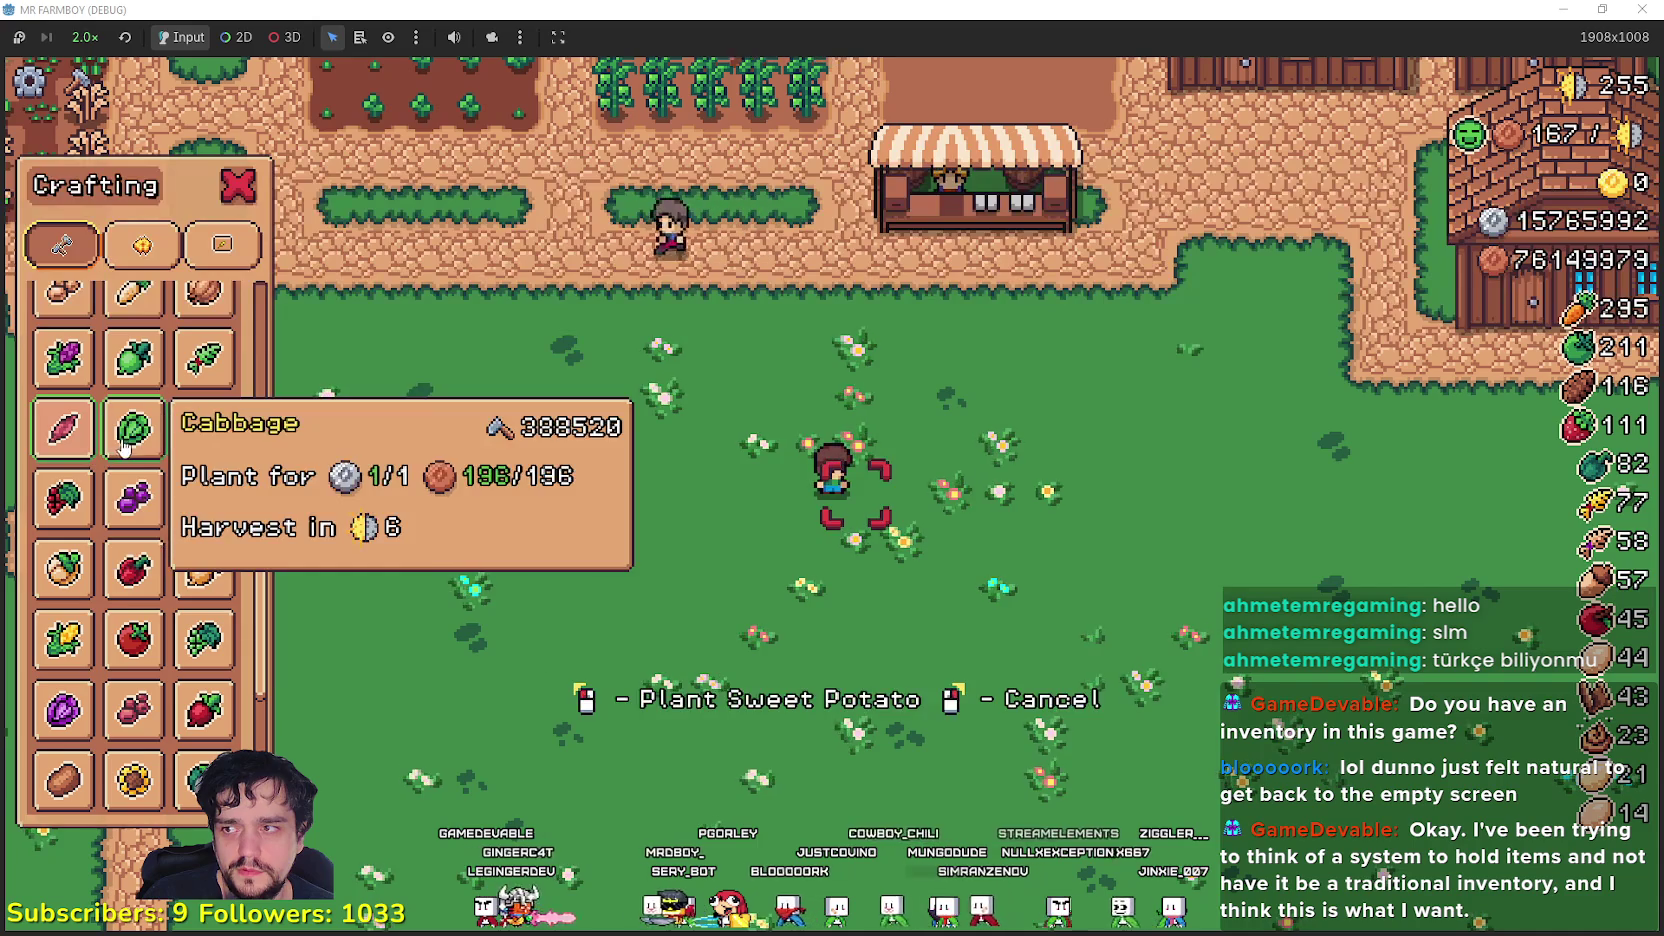
key("Escape")
key("Escape")
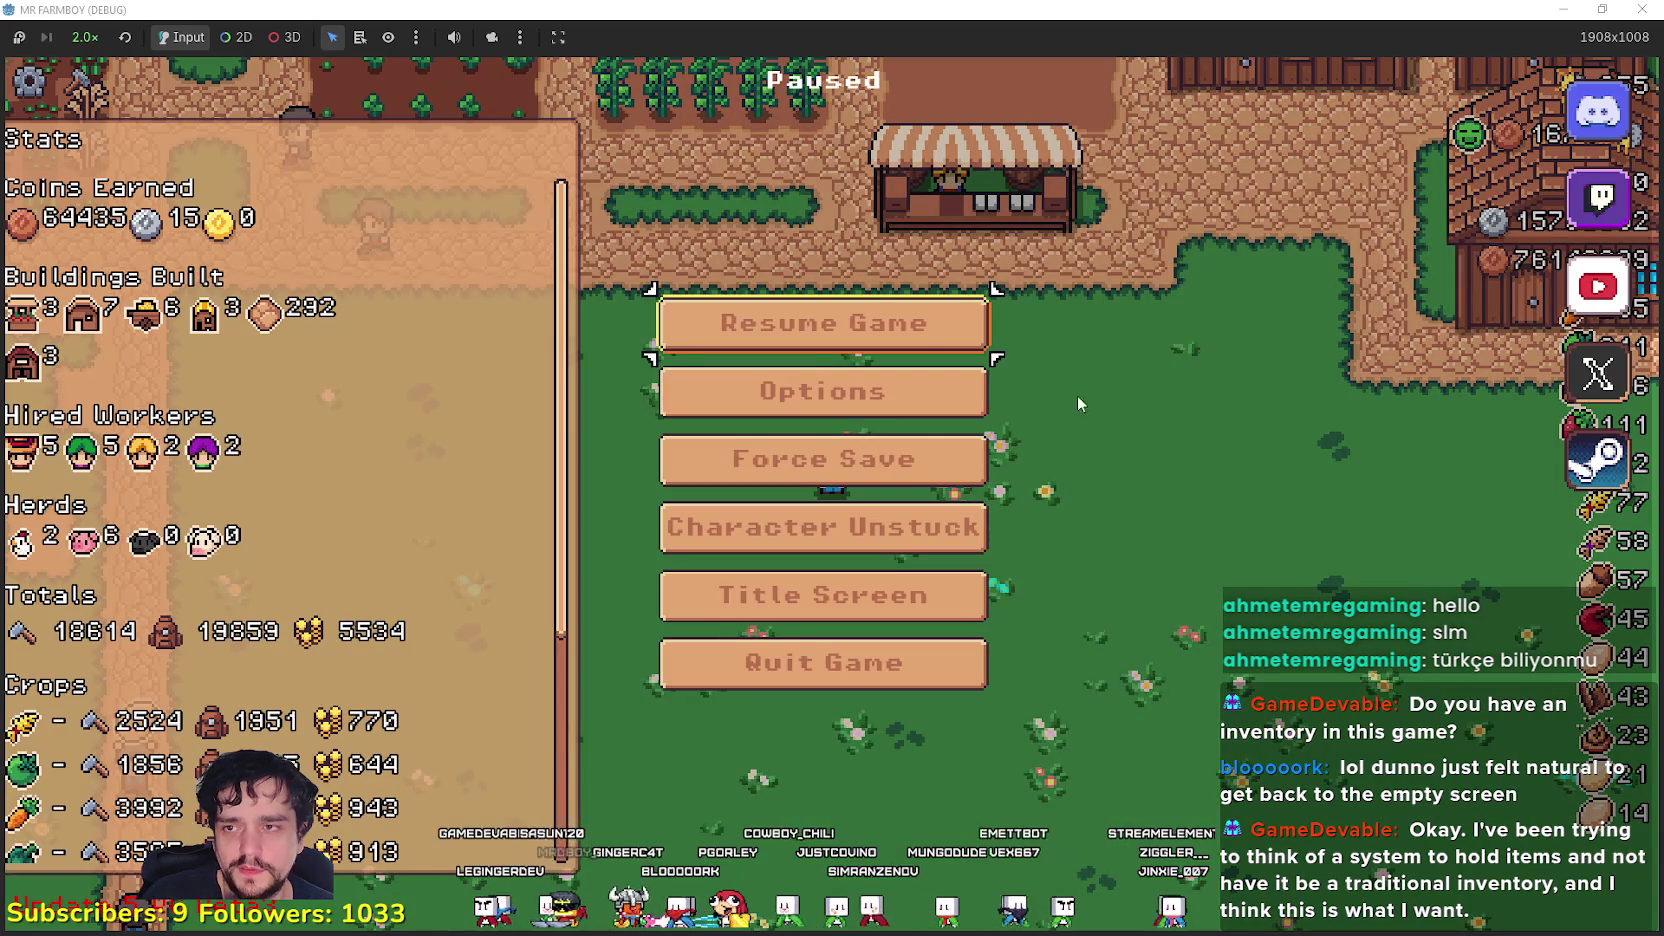
key("Escape")
key("Escape")
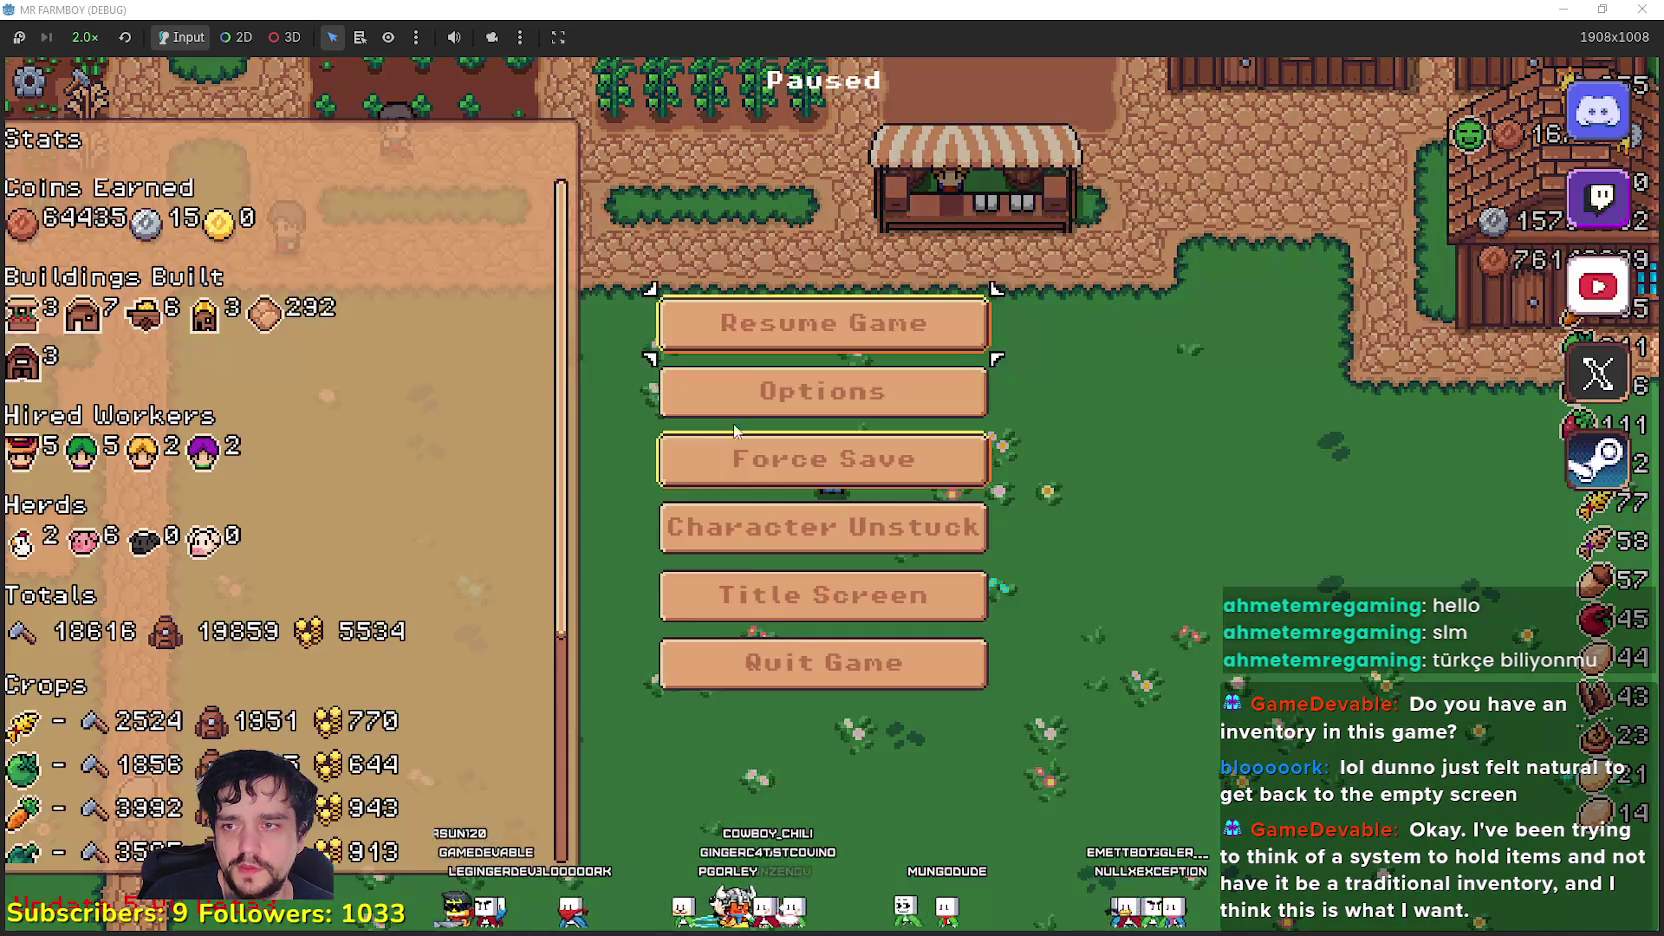
- Scroll through the full Key Bindings list under Options > Input, then resume play
left_click(815, 405)
left_click(950, 210)
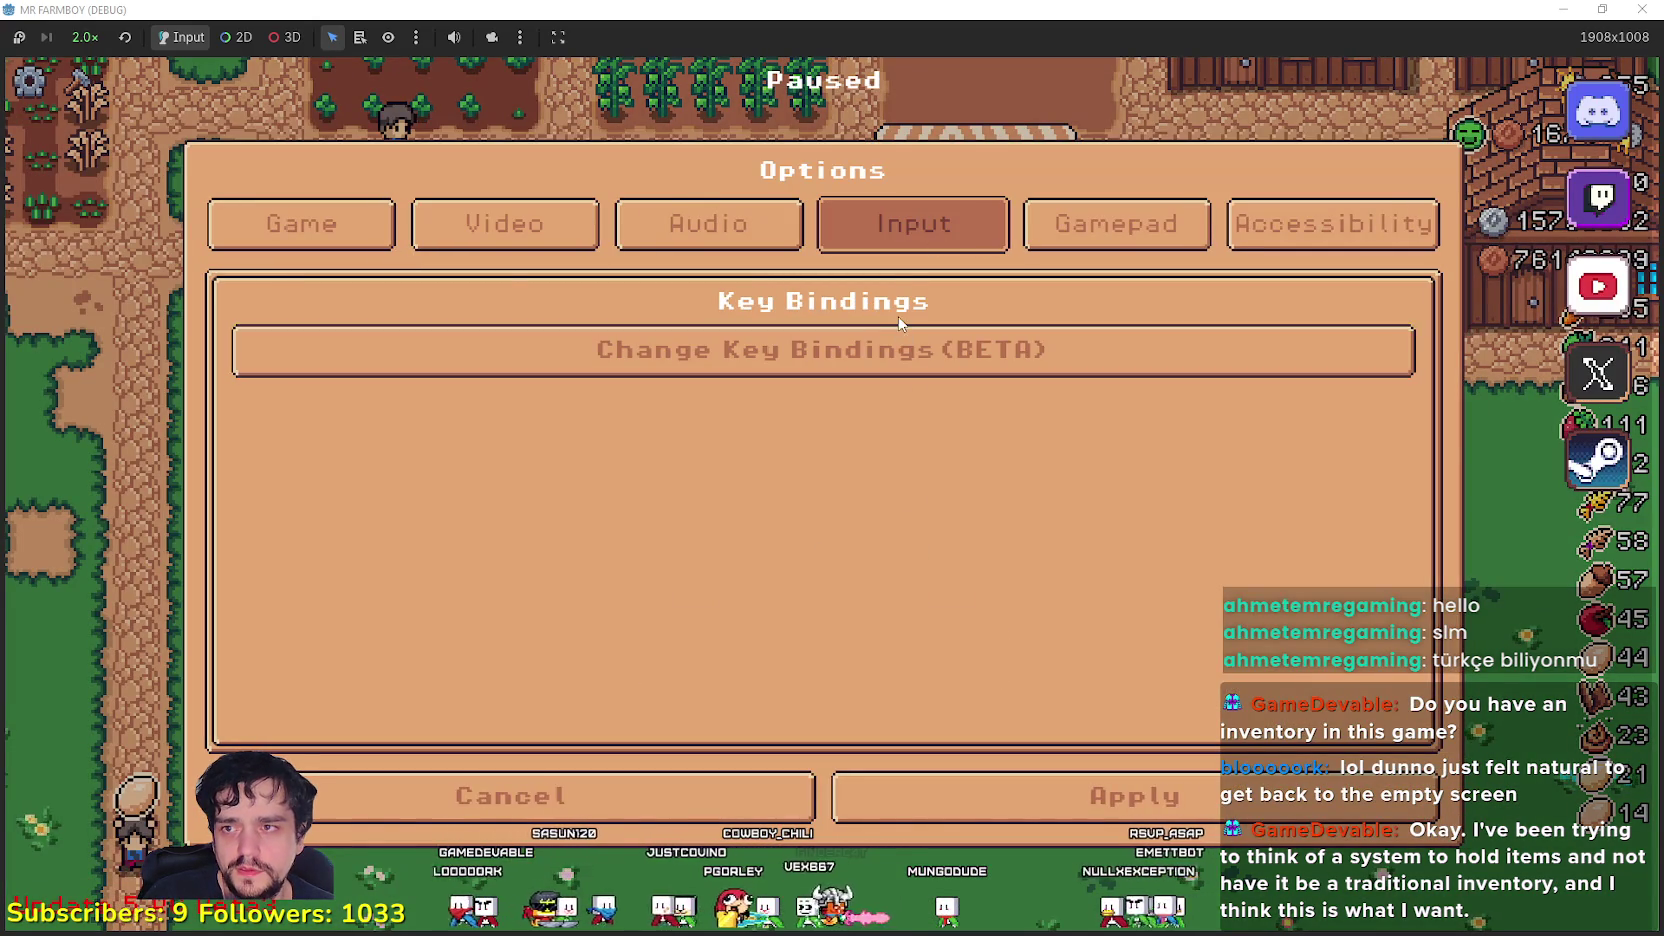
left_click(899, 340)
scroll(922, 615, "down", 3)
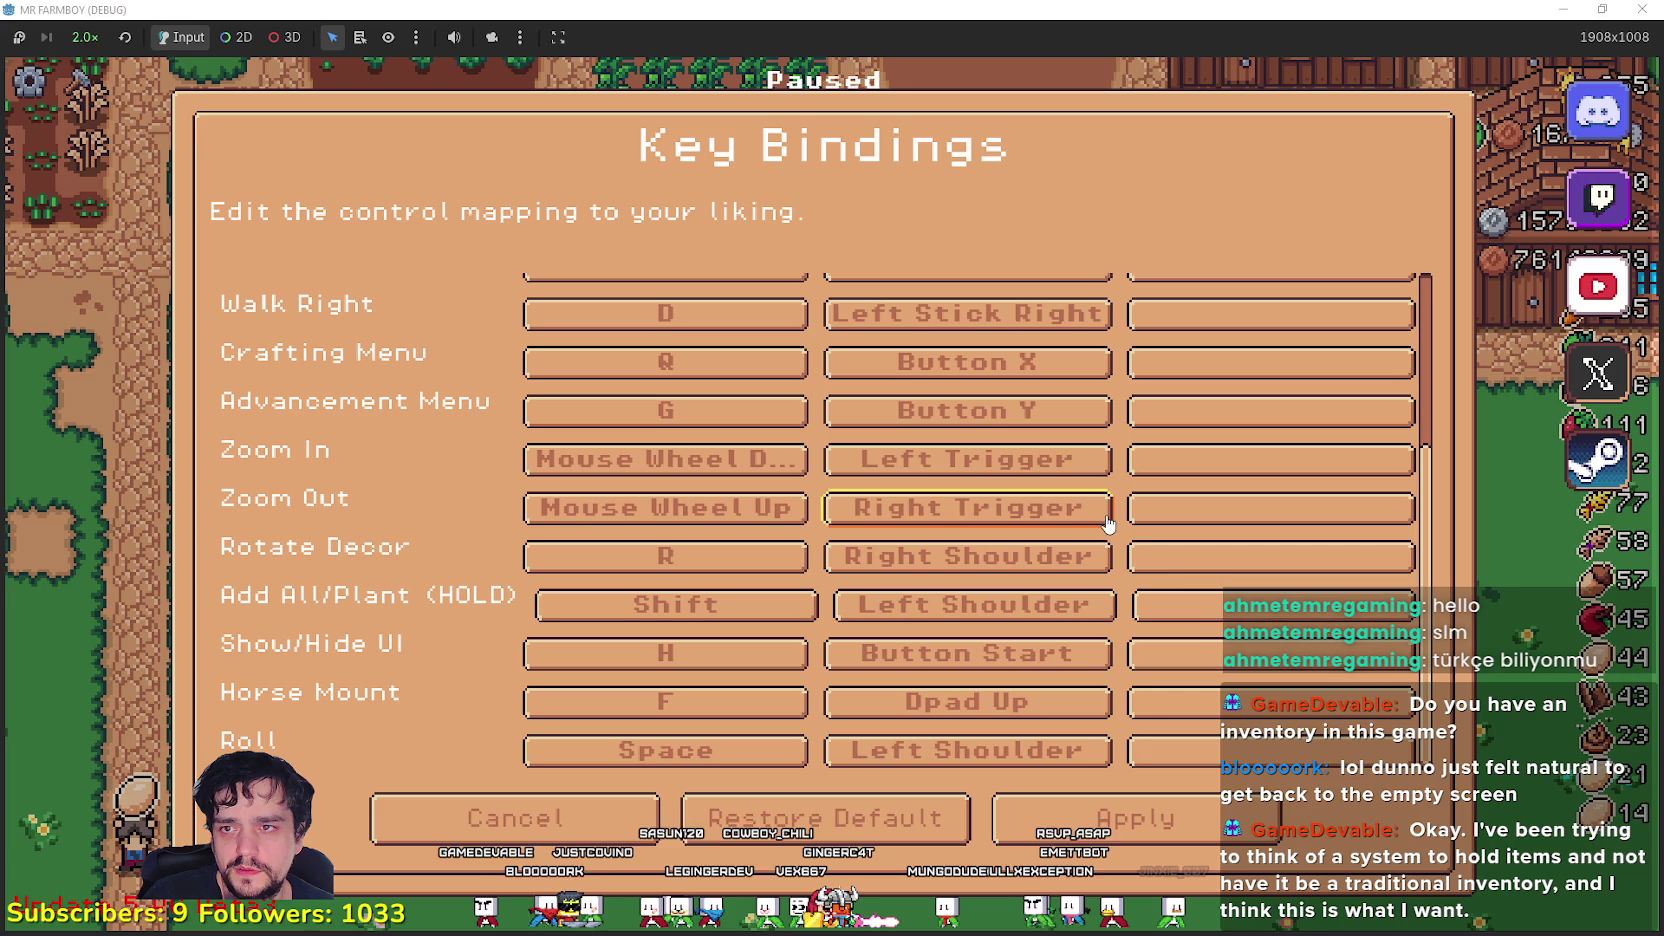
scroll(416, 631, "up", 3)
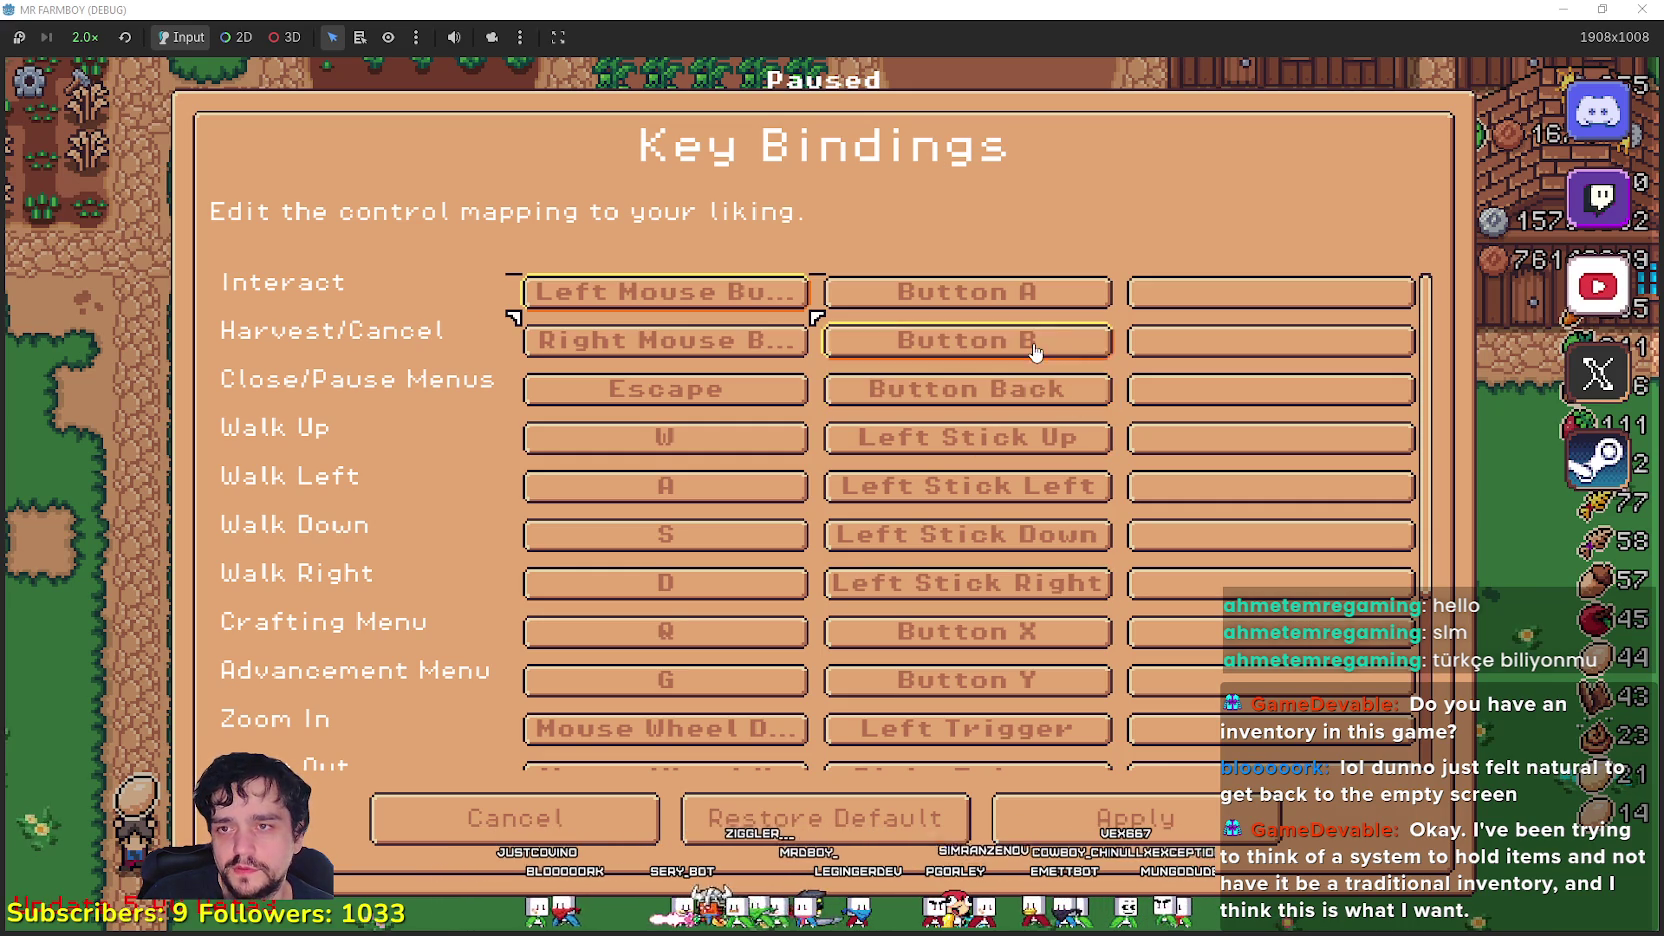
key("Escape")
- Choose Yellow Tomato in Crafting, step a little left, then cancel the planting
key("c")
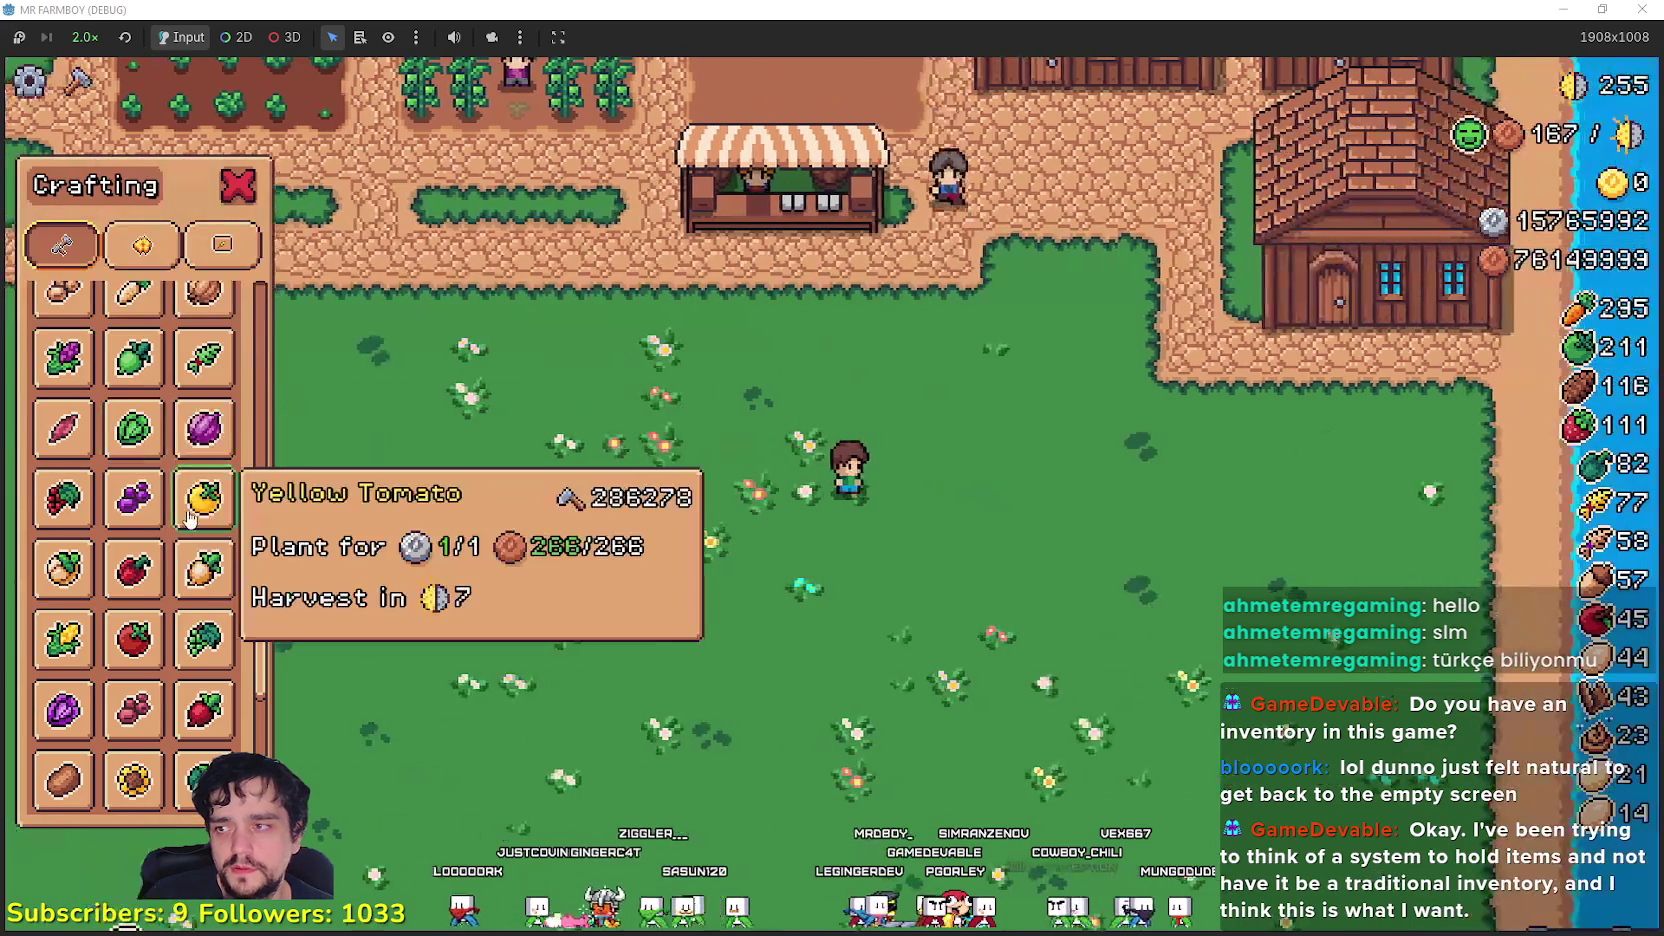
left_click(204, 498)
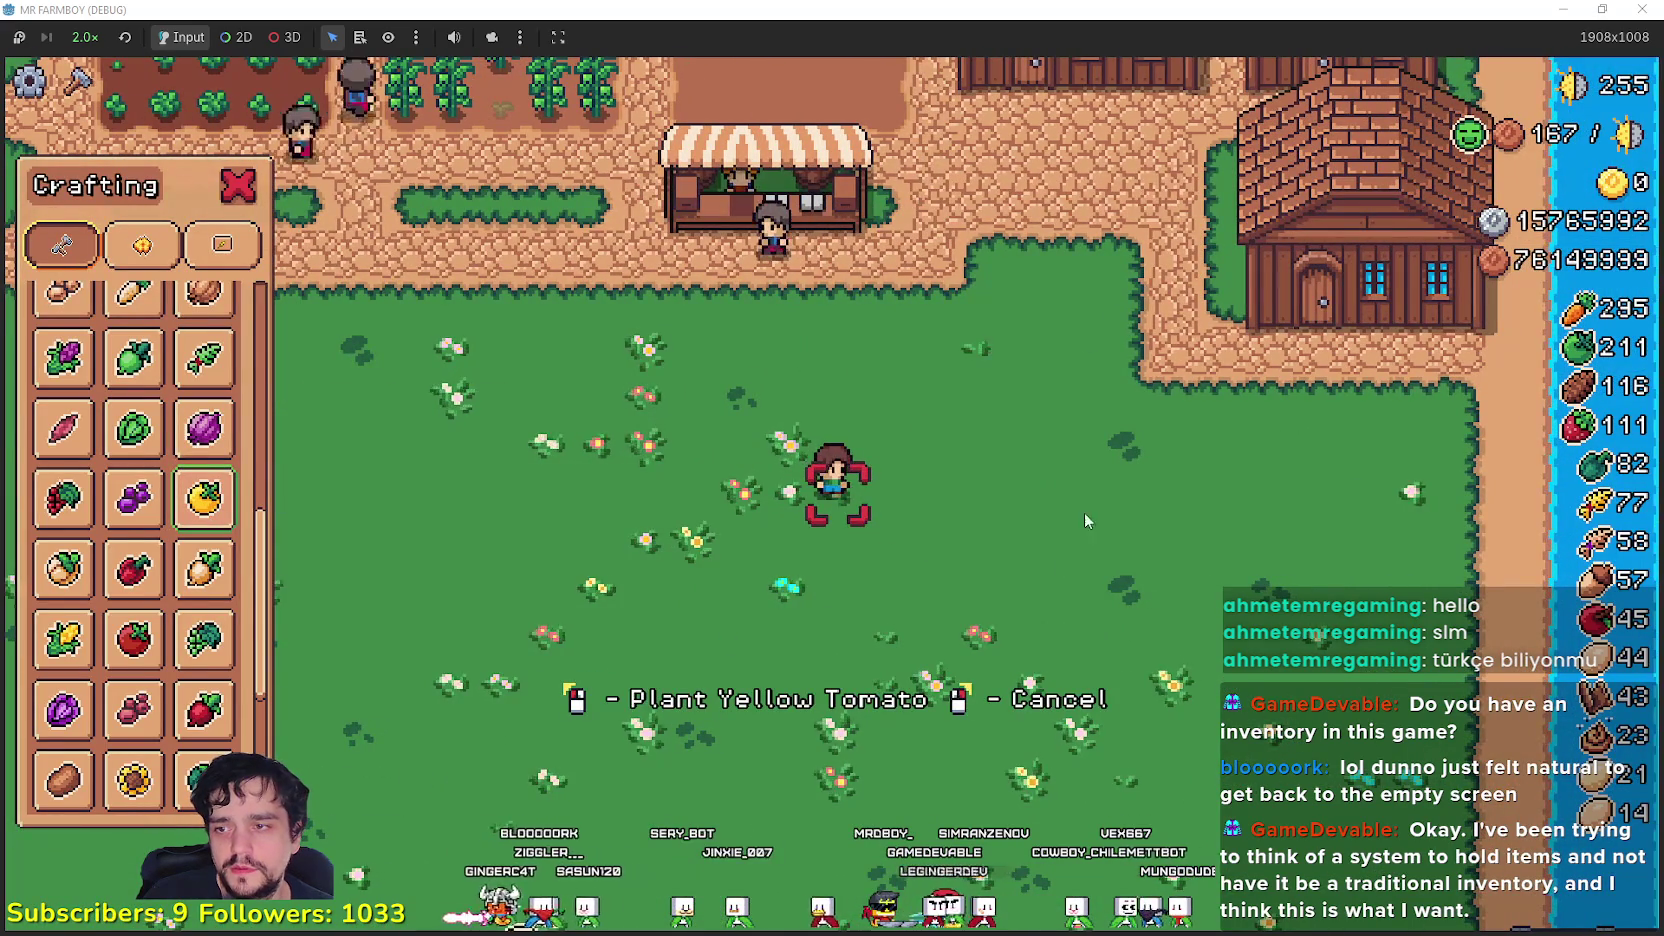
key("a")
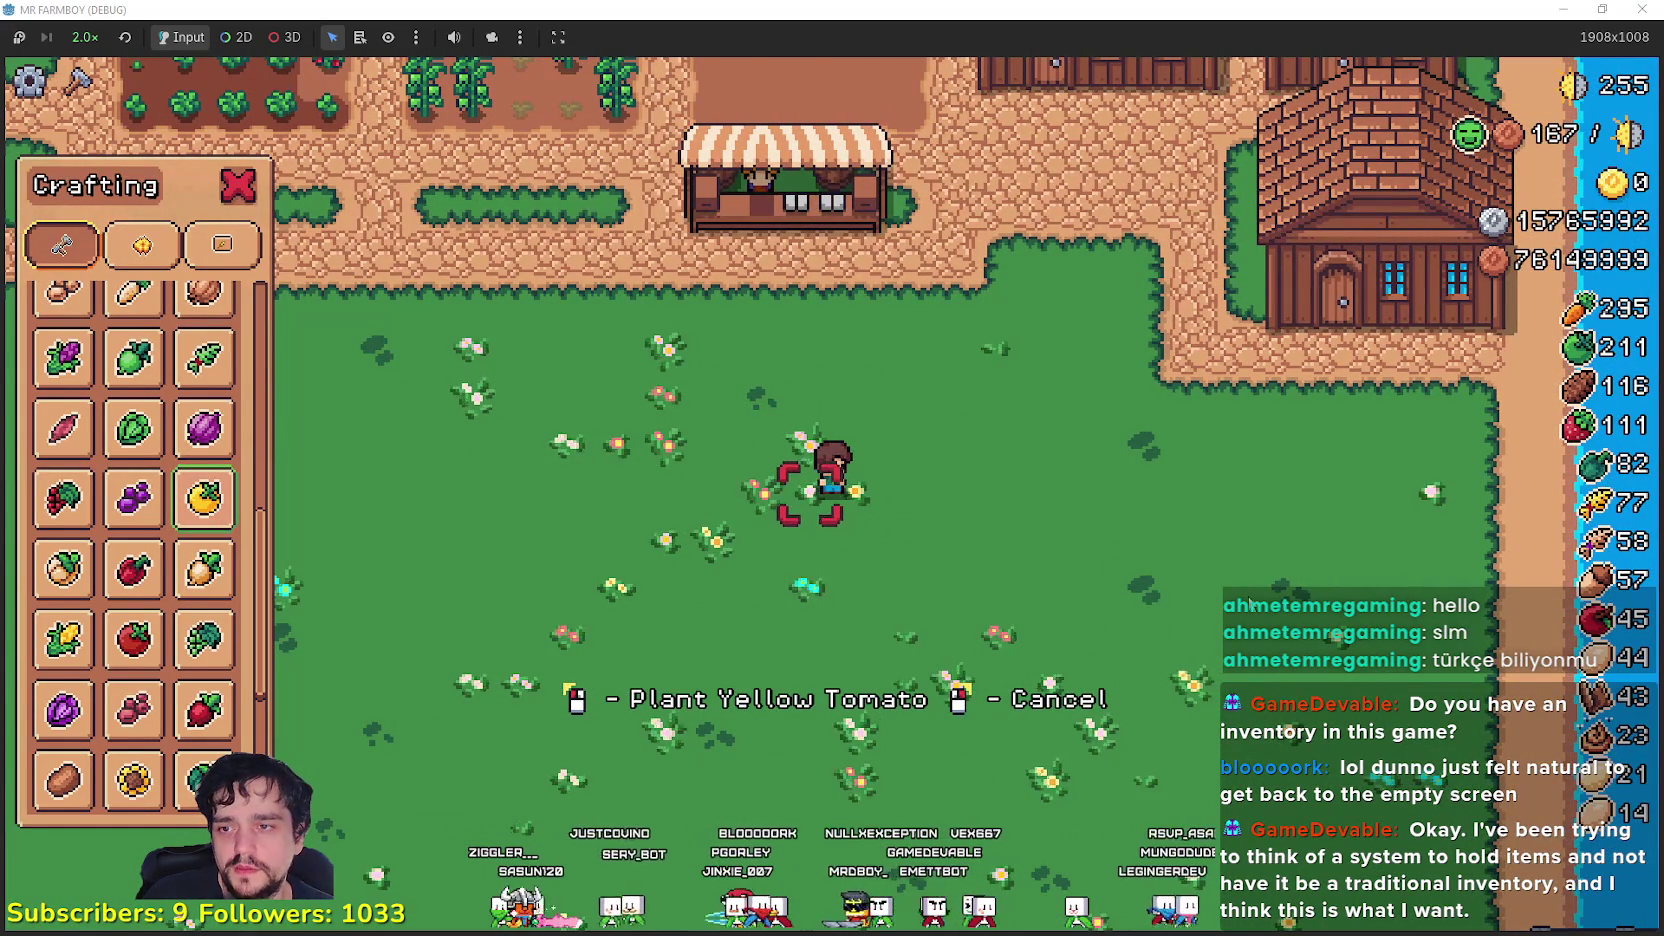
left_click(204, 498)
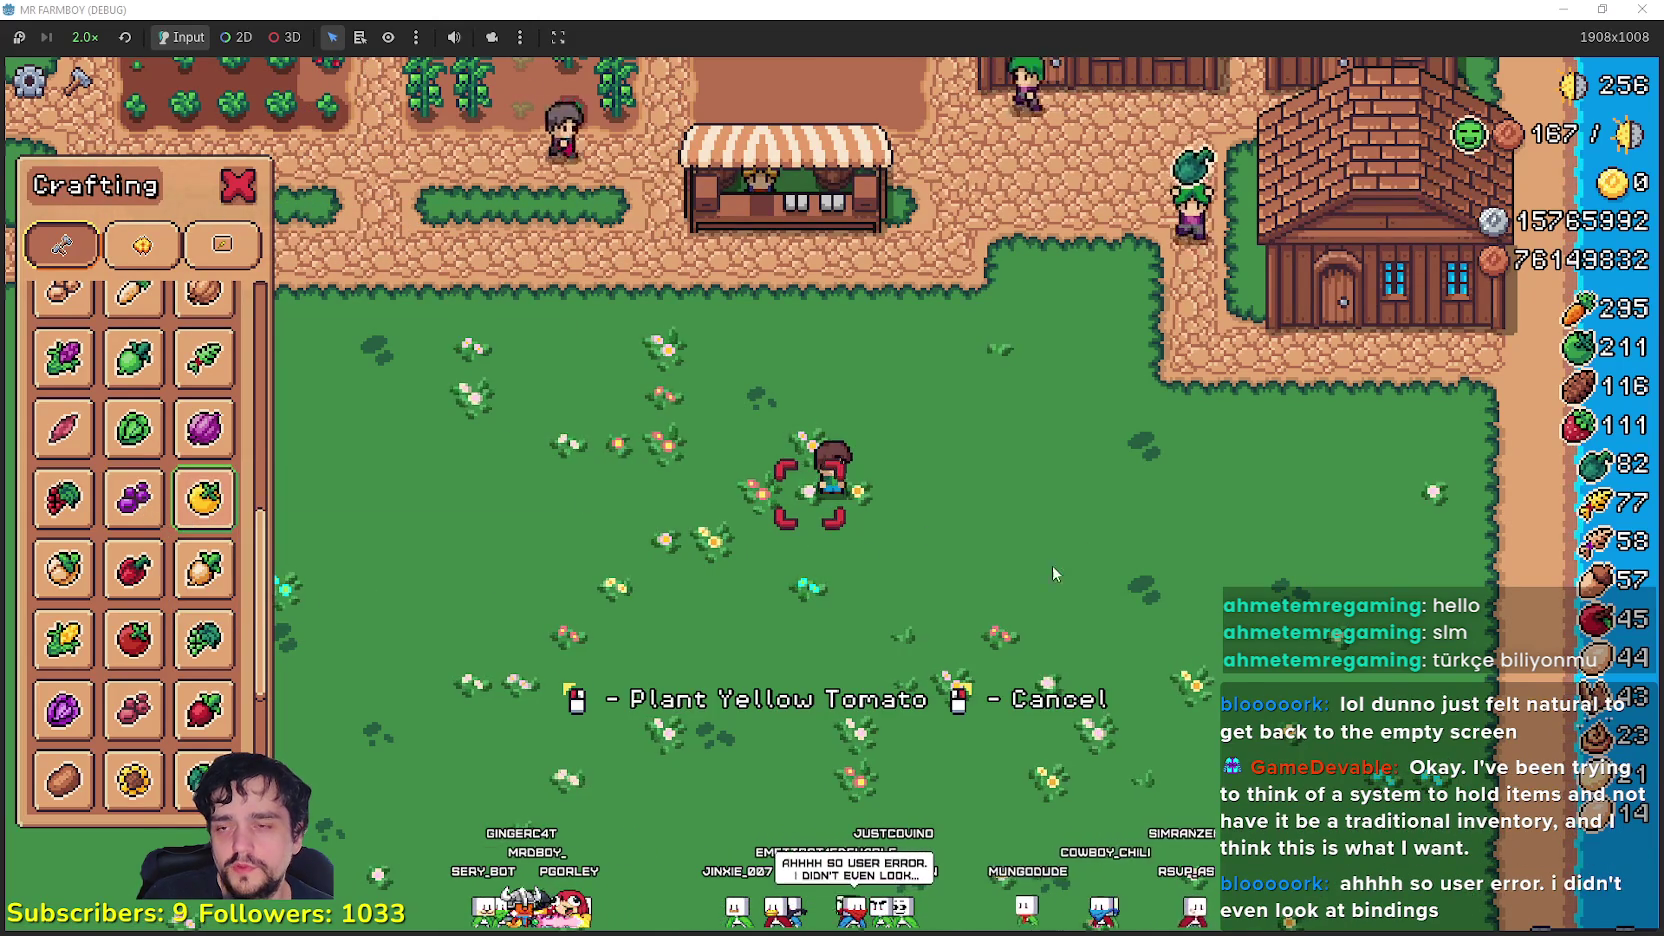
key("Escape")
key("Escape")
key("Escape")
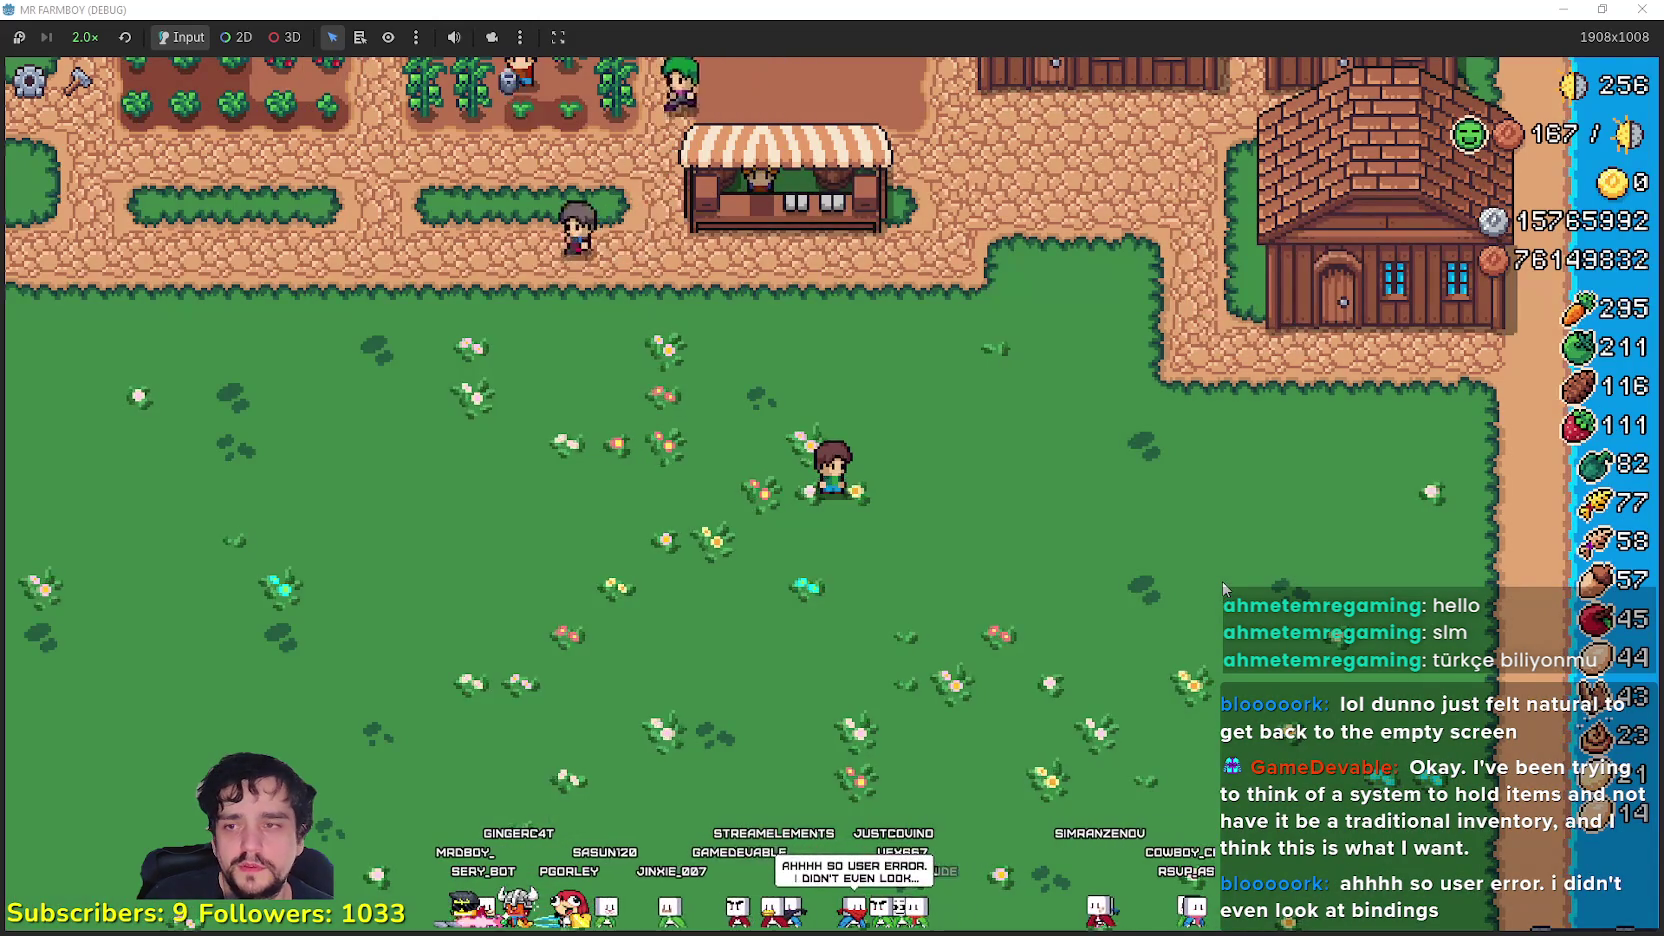
- Walk the farmer around the flower field and back up to the shop stall
key("a")
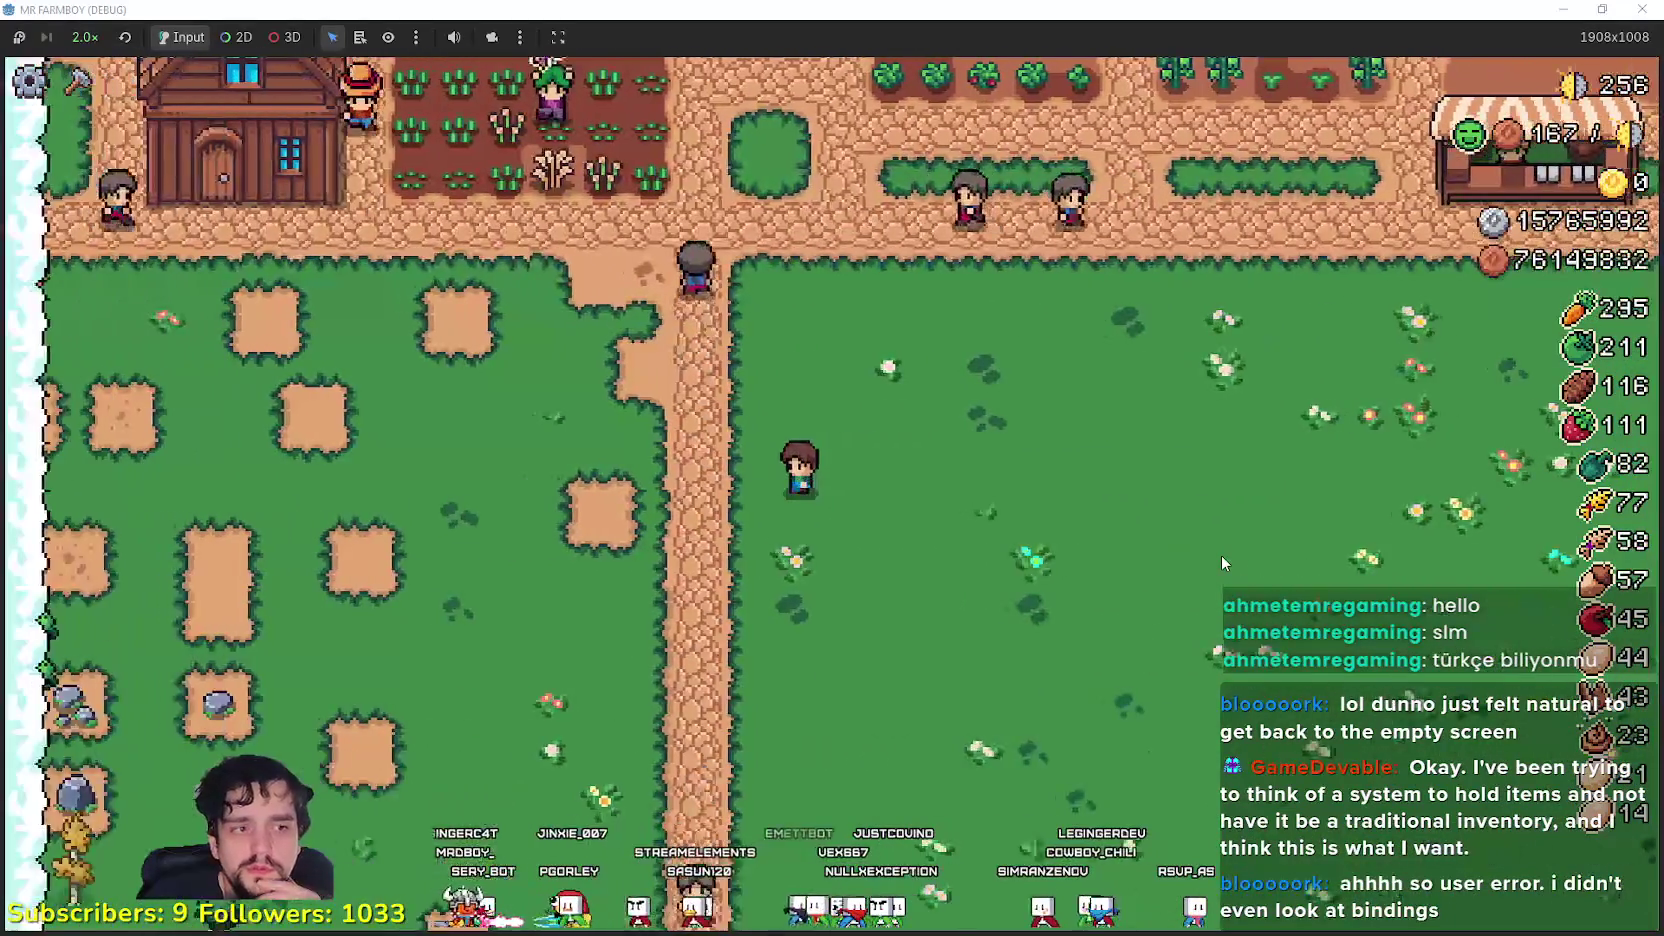
key("w")
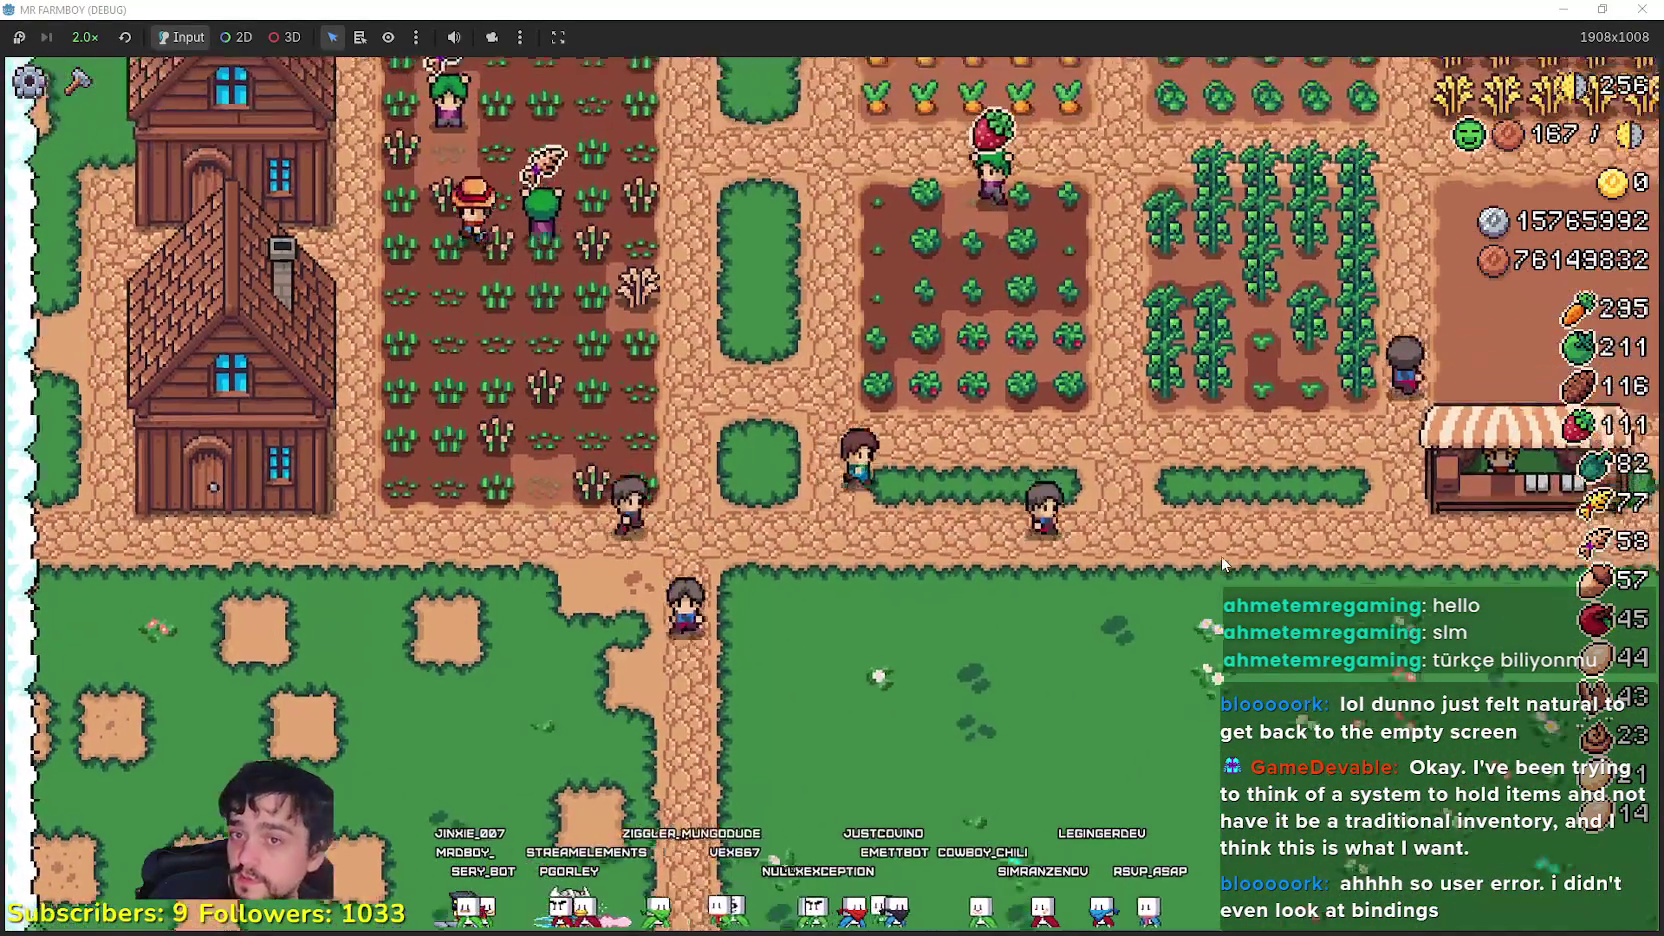
key("d")
key("s")
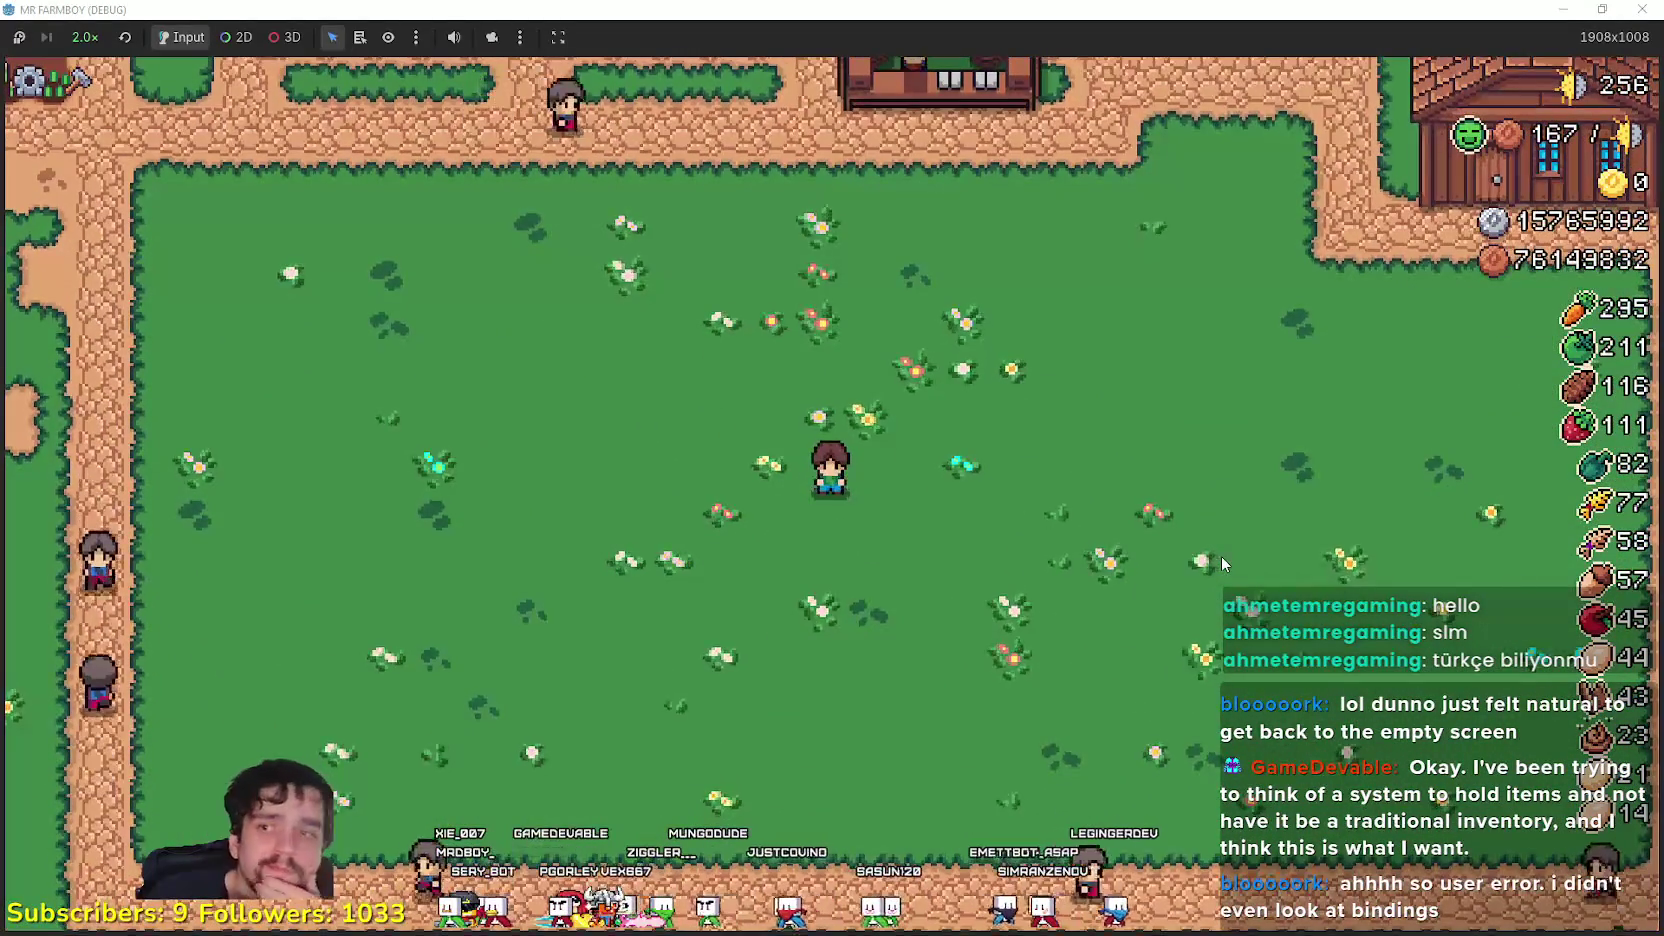
key("w")
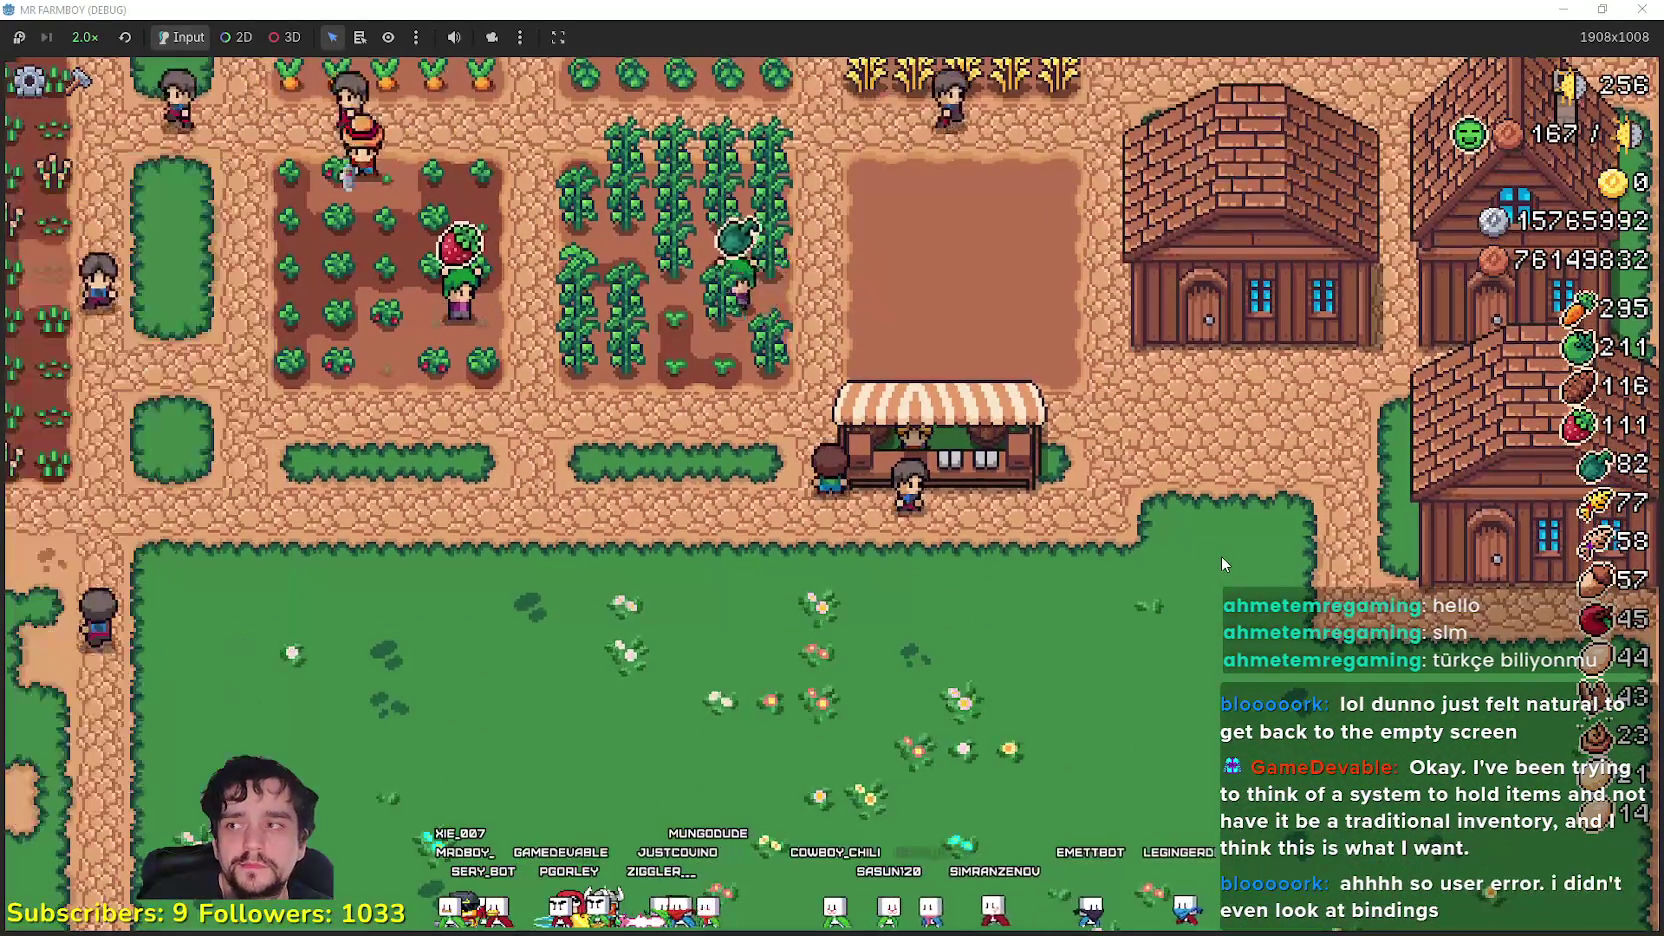
key("s")
key("w")
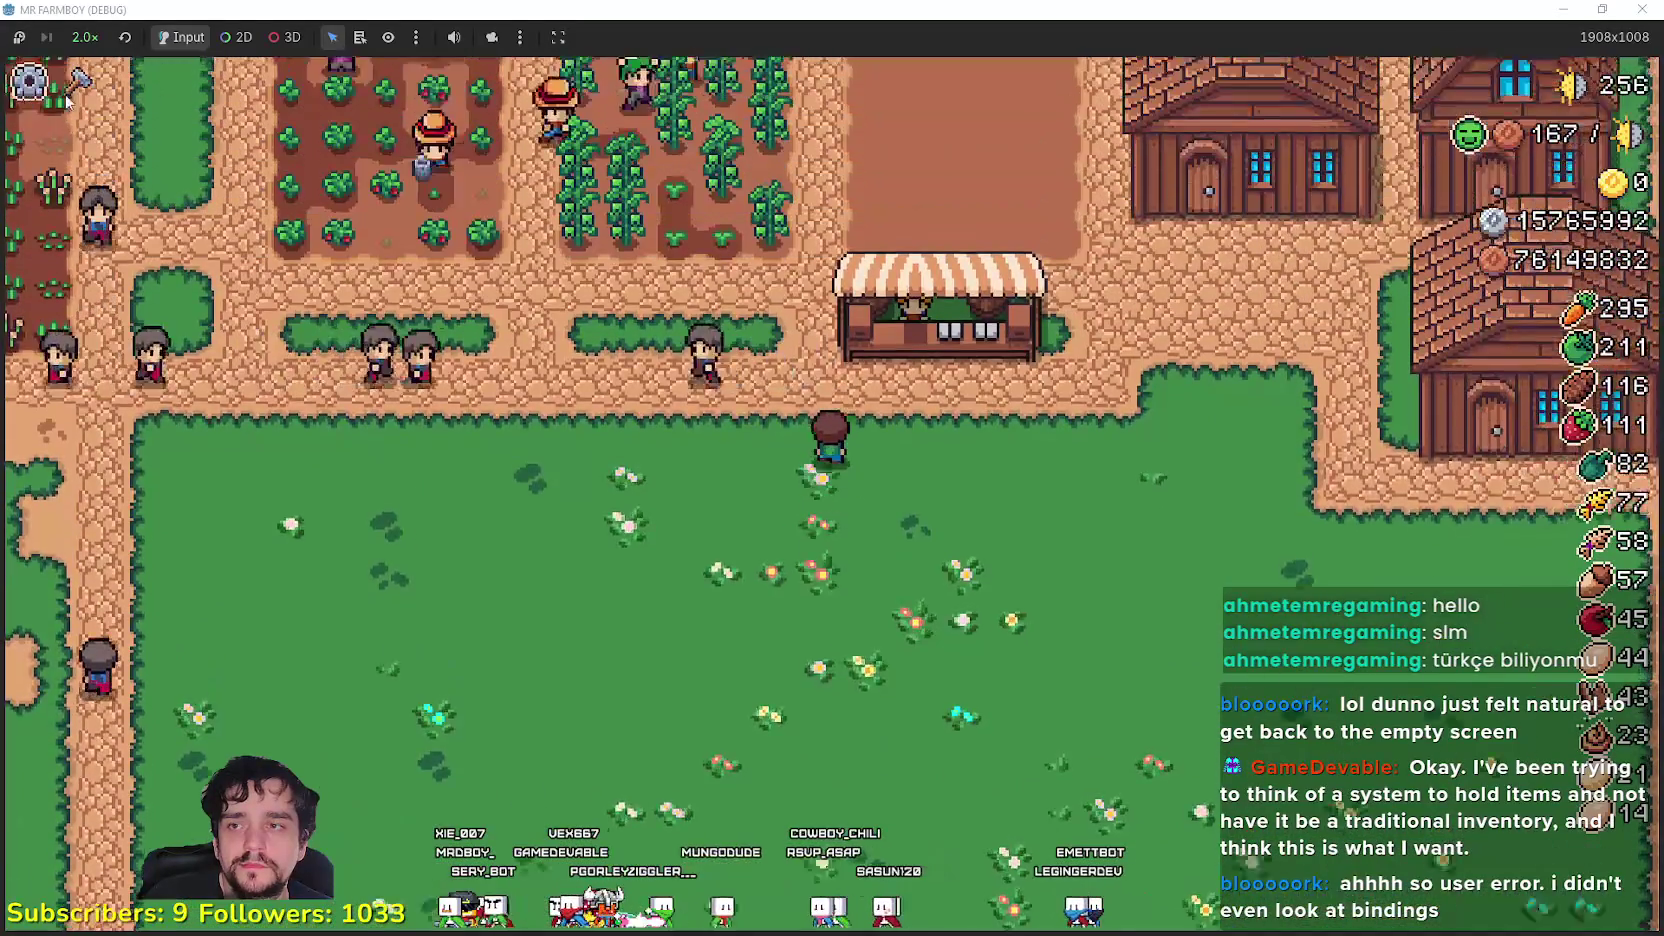
- Open and close the market and Warehouse windows, then step north into the cabbage field
key("e")
key("e")
key("w")
key("e")
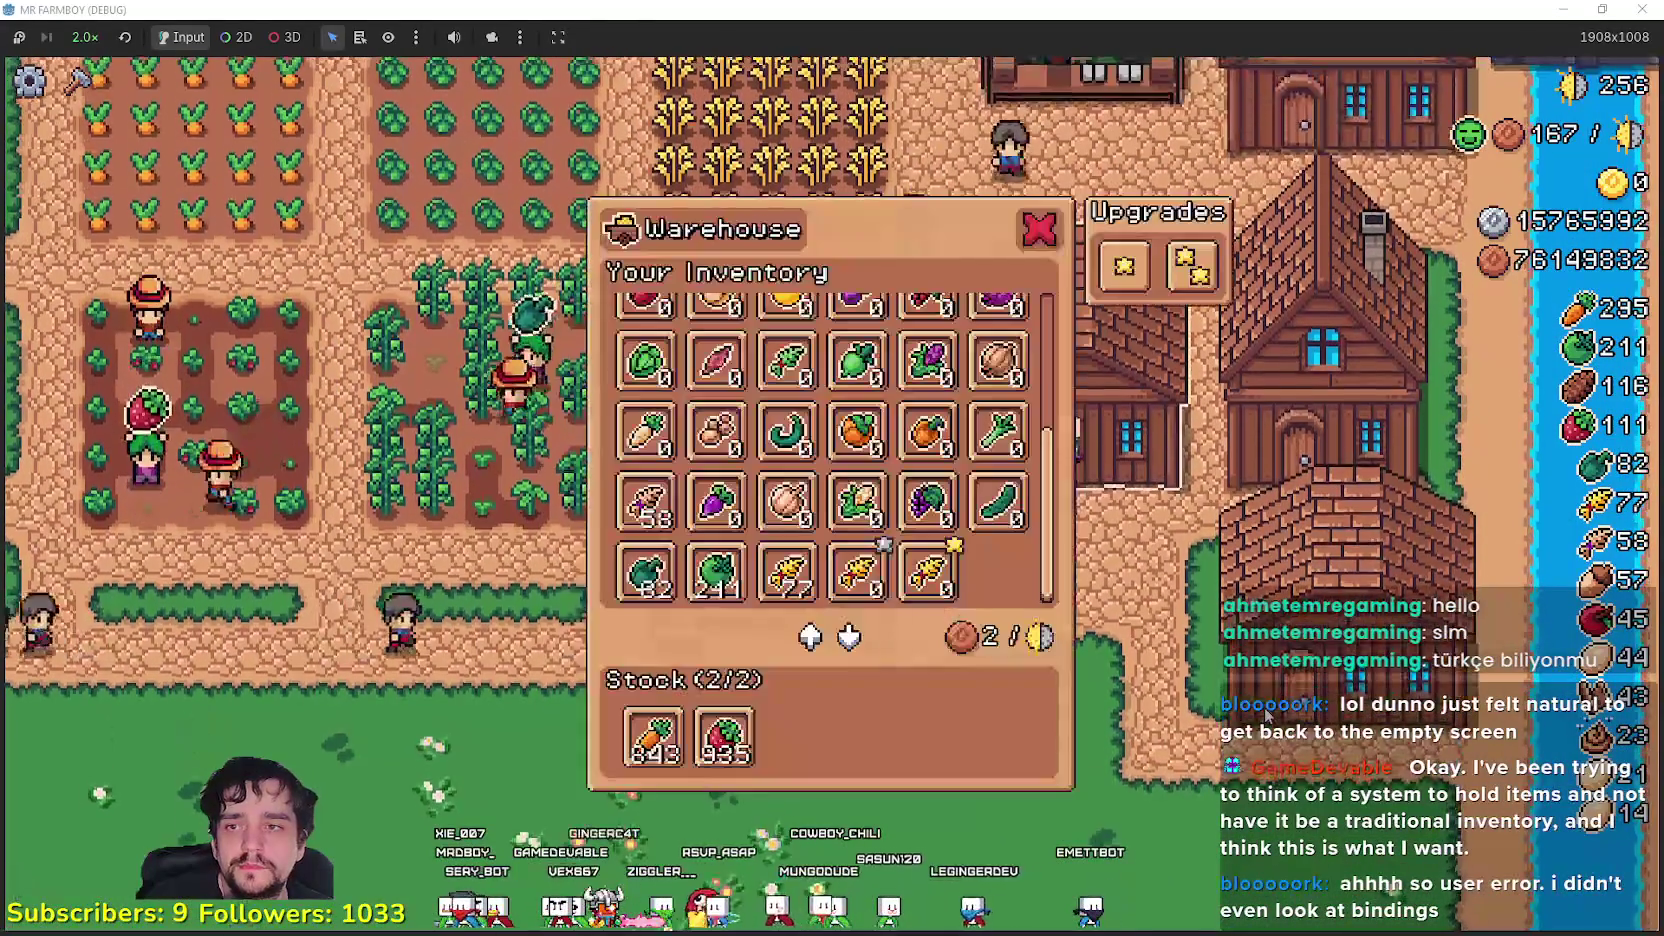
key("e")
key("w")
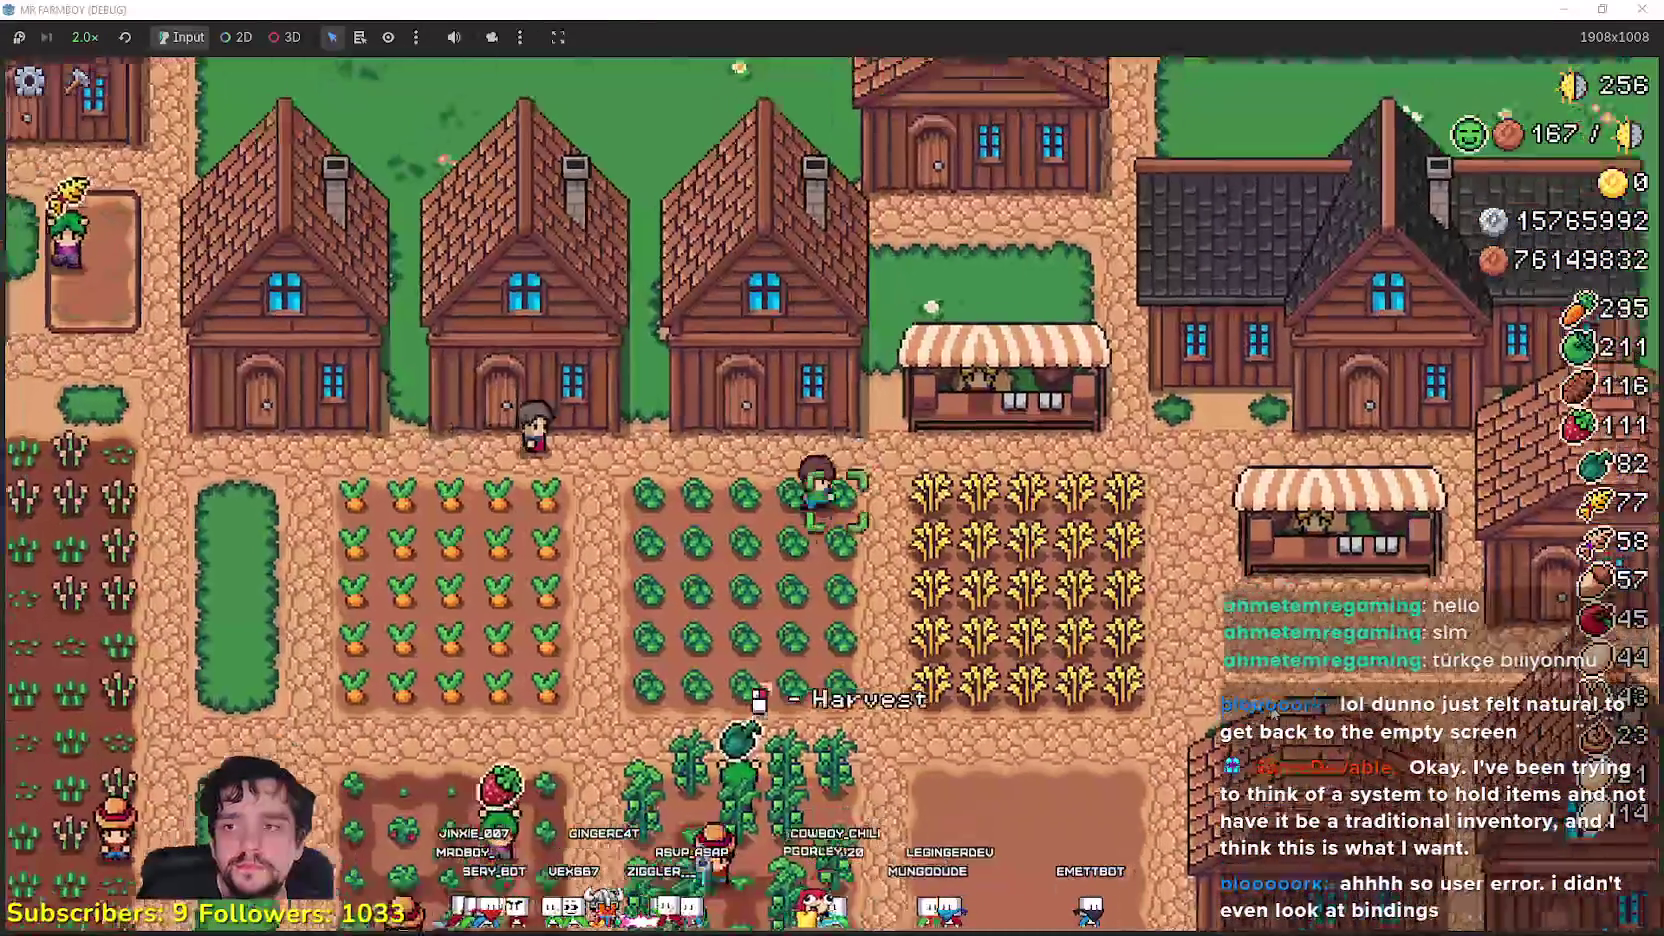
key("a")
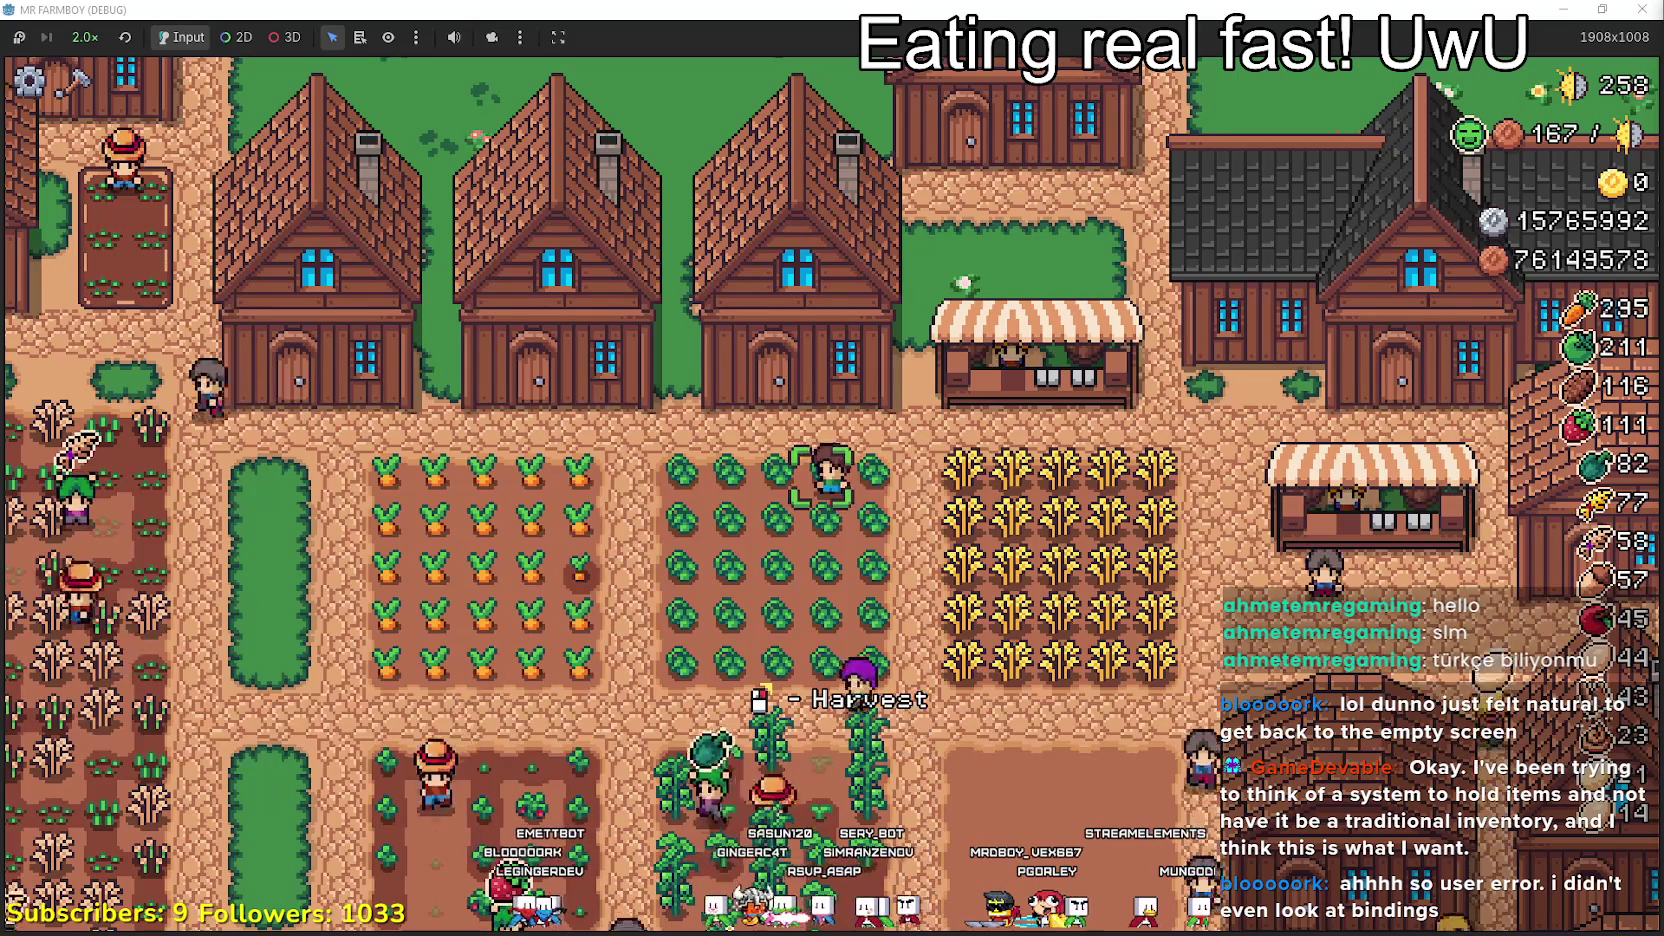
- Bring the browser forward and open the YouTube home page in a new tab
key("alt+Tab")
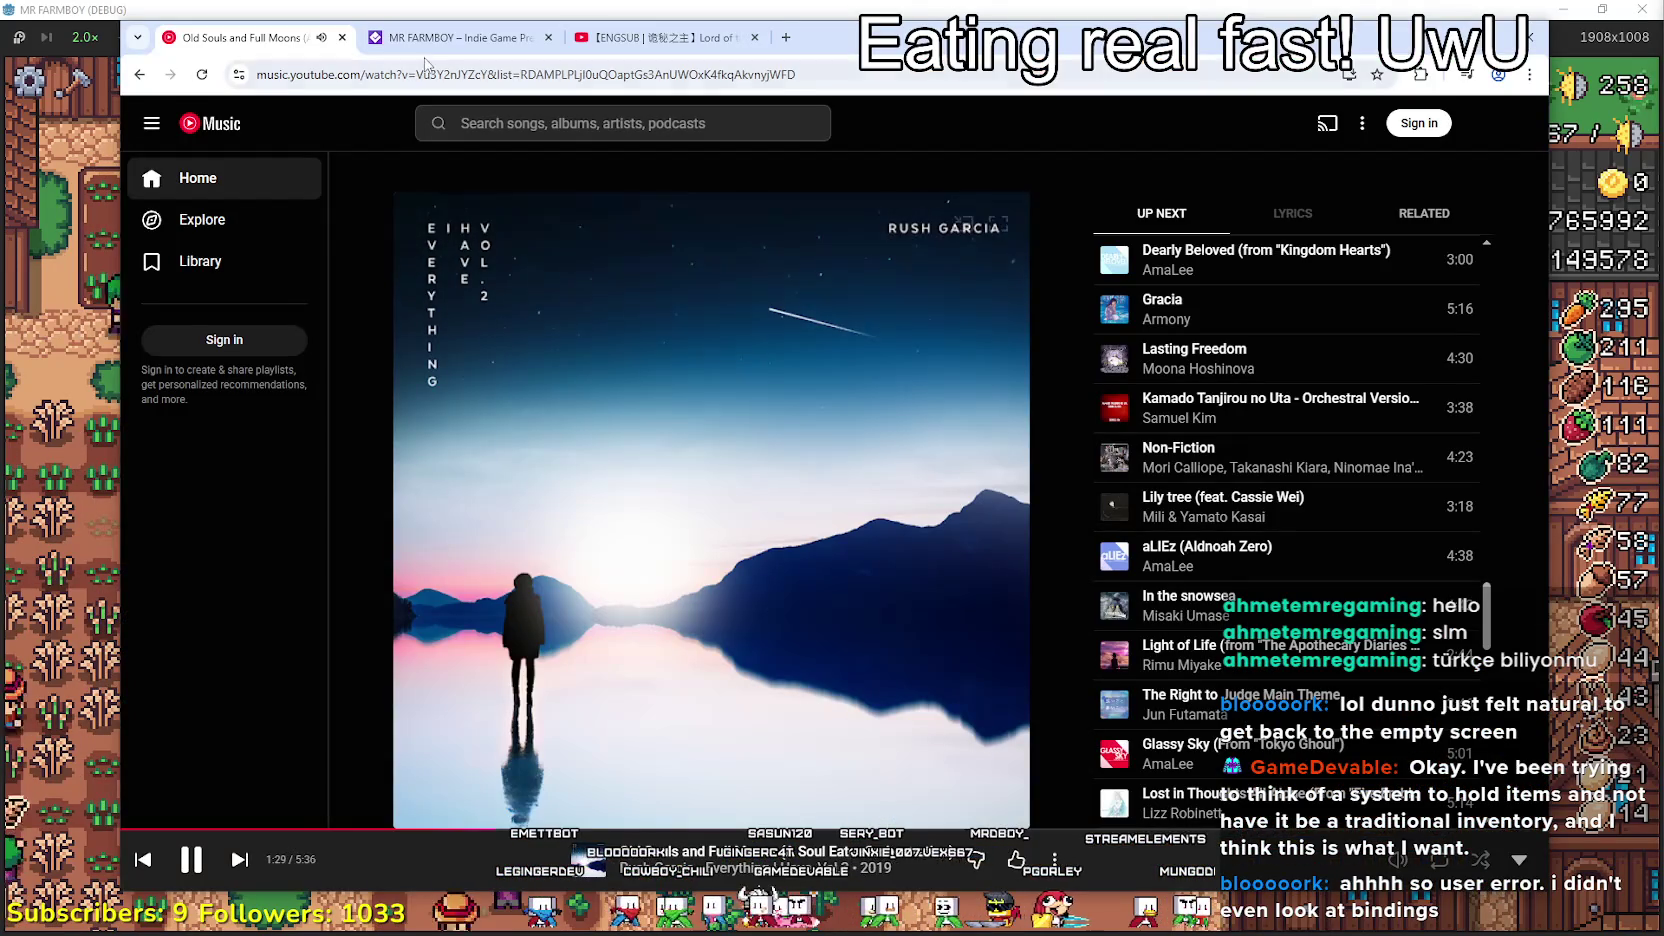
left_click(695, 40)
right_click(257, 128)
left_click(300, 141)
key("ctrl+Tab")
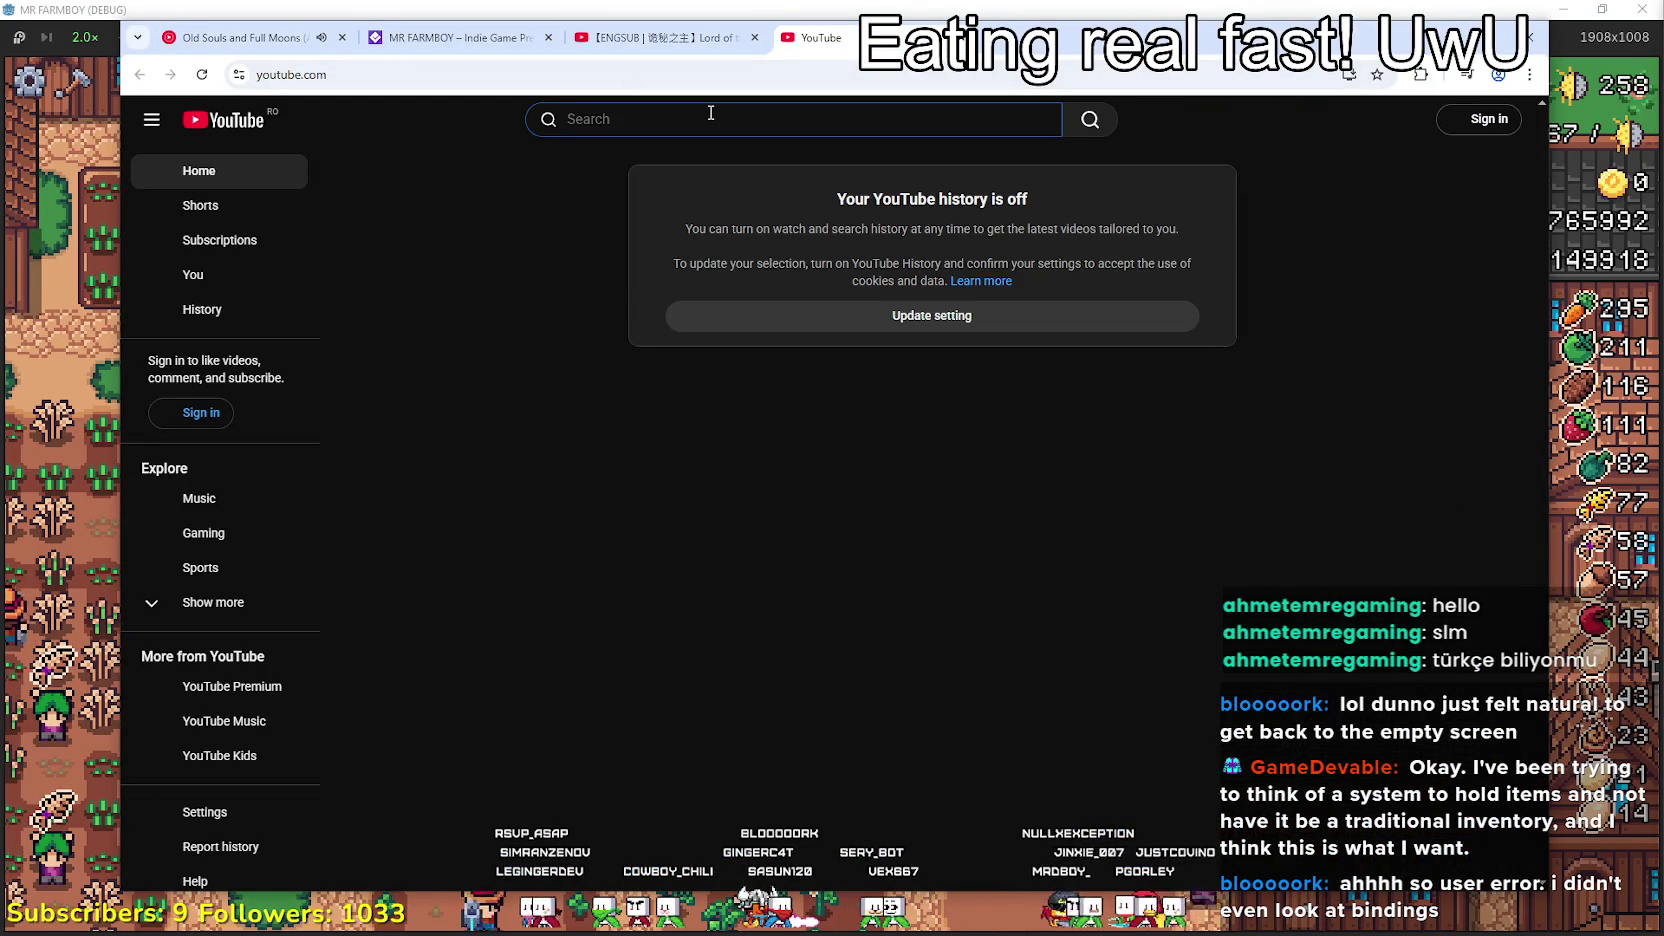
- Search YouTube for 'Godot' and scroll through the results
type("Go")
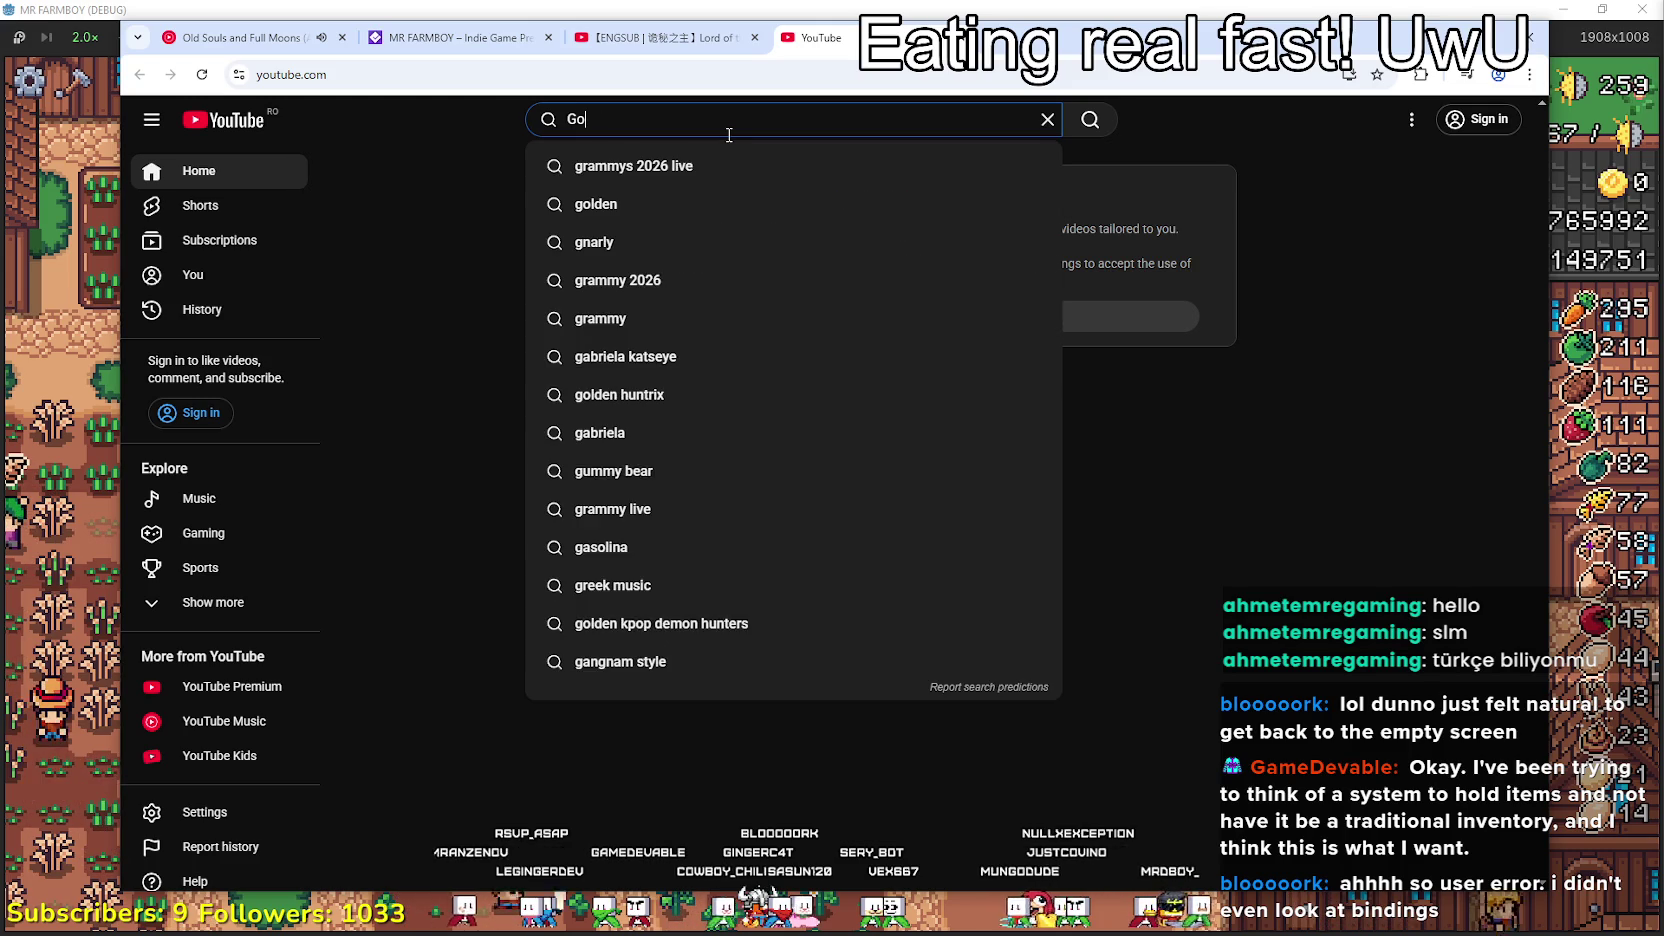
type("dot")
key("Return")
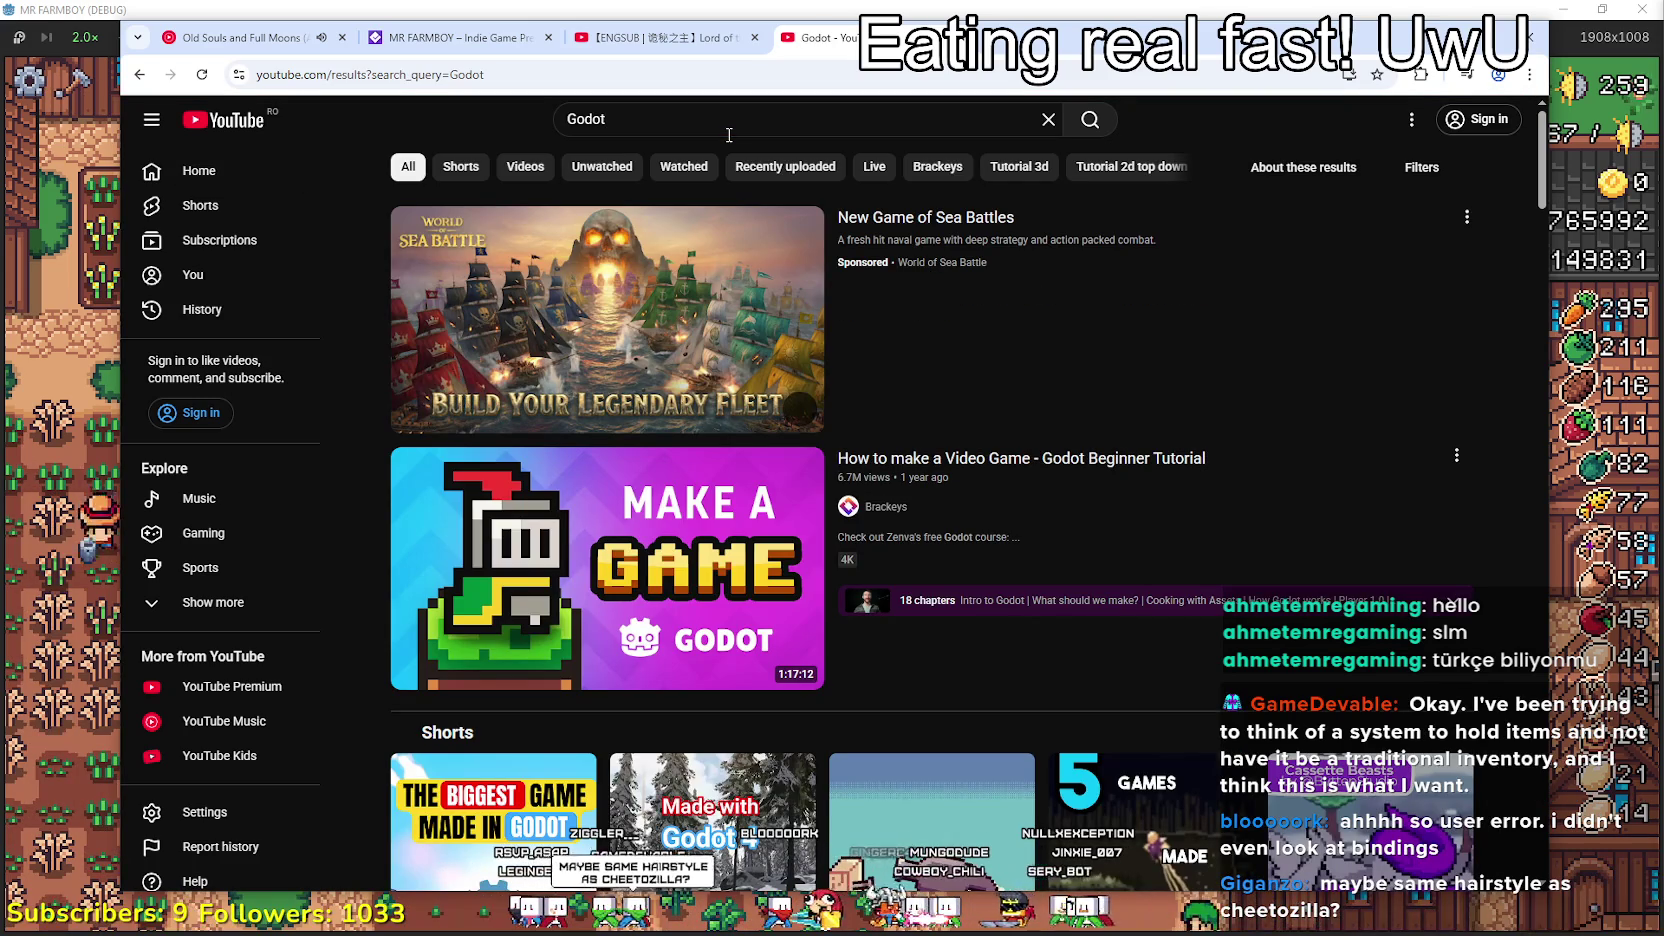
scroll(930, 230, "down", 5)
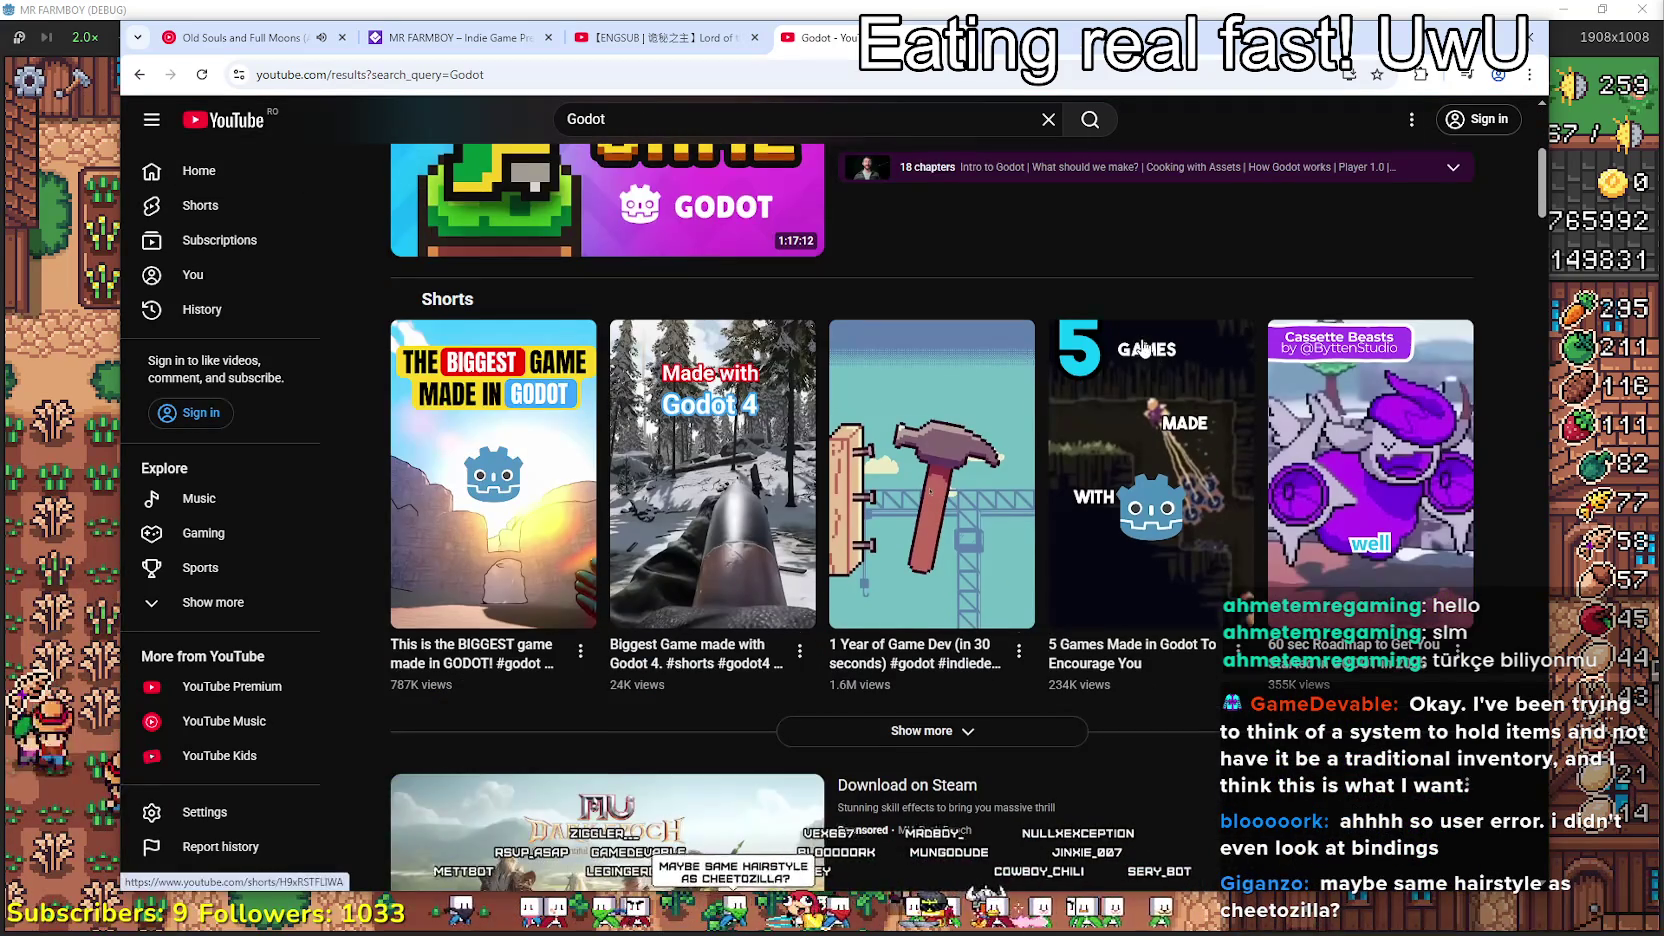
scroll(930, 230, "down", 3)
scroll(930, 230, "down", 10)
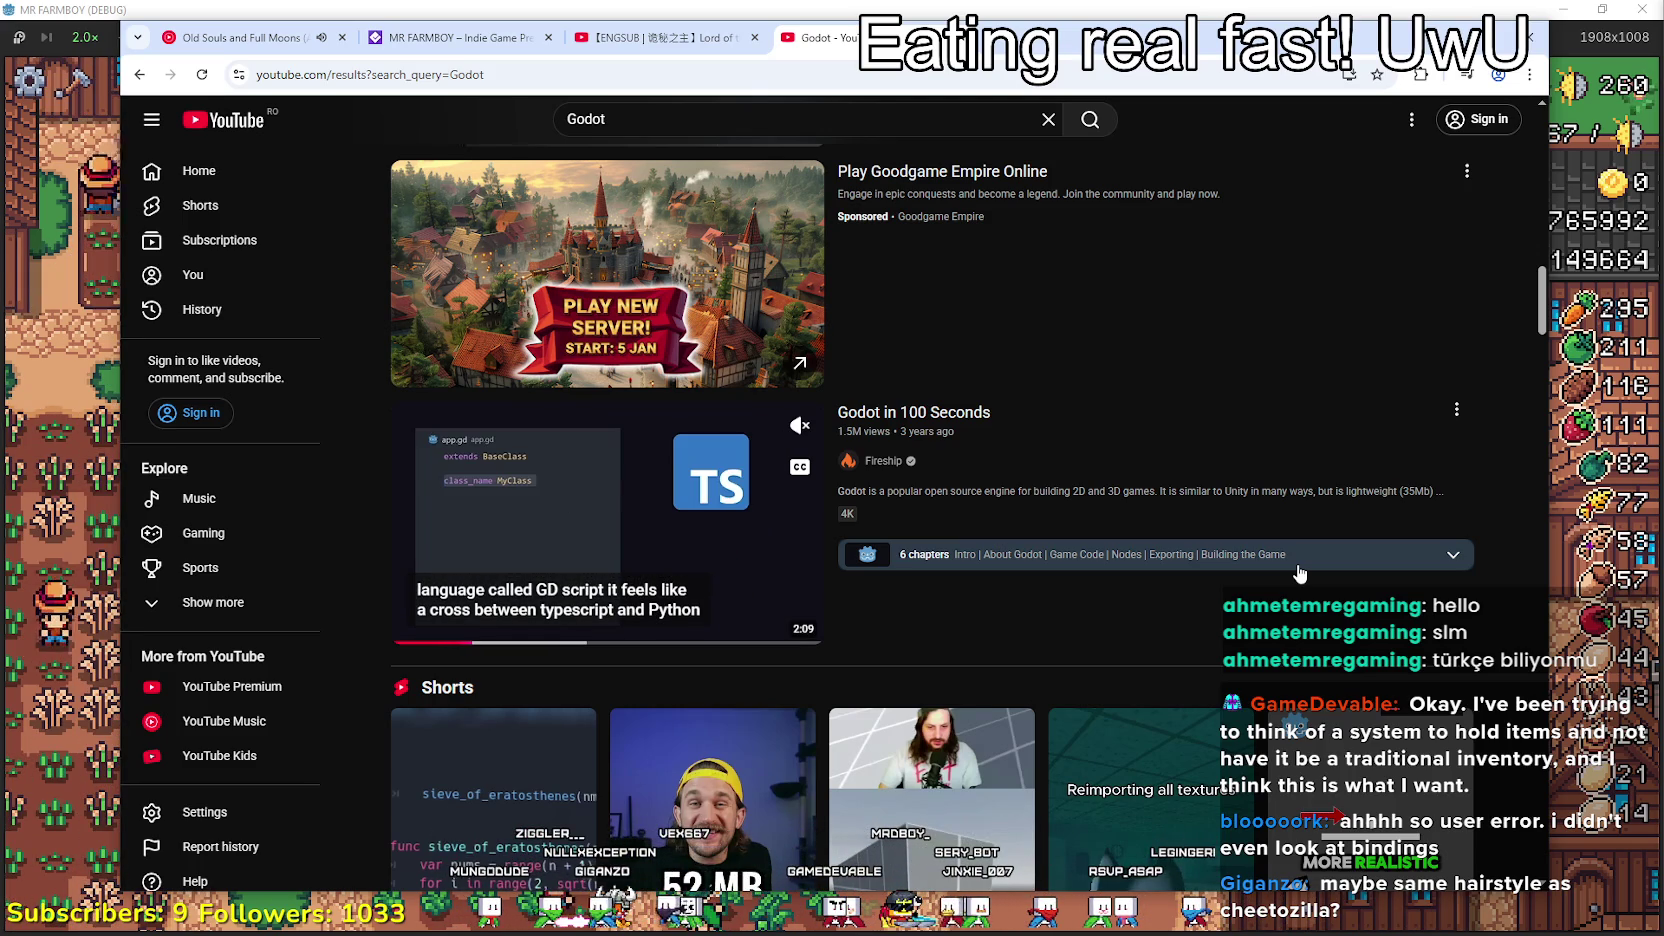
scroll(1337, 598, "down", 10)
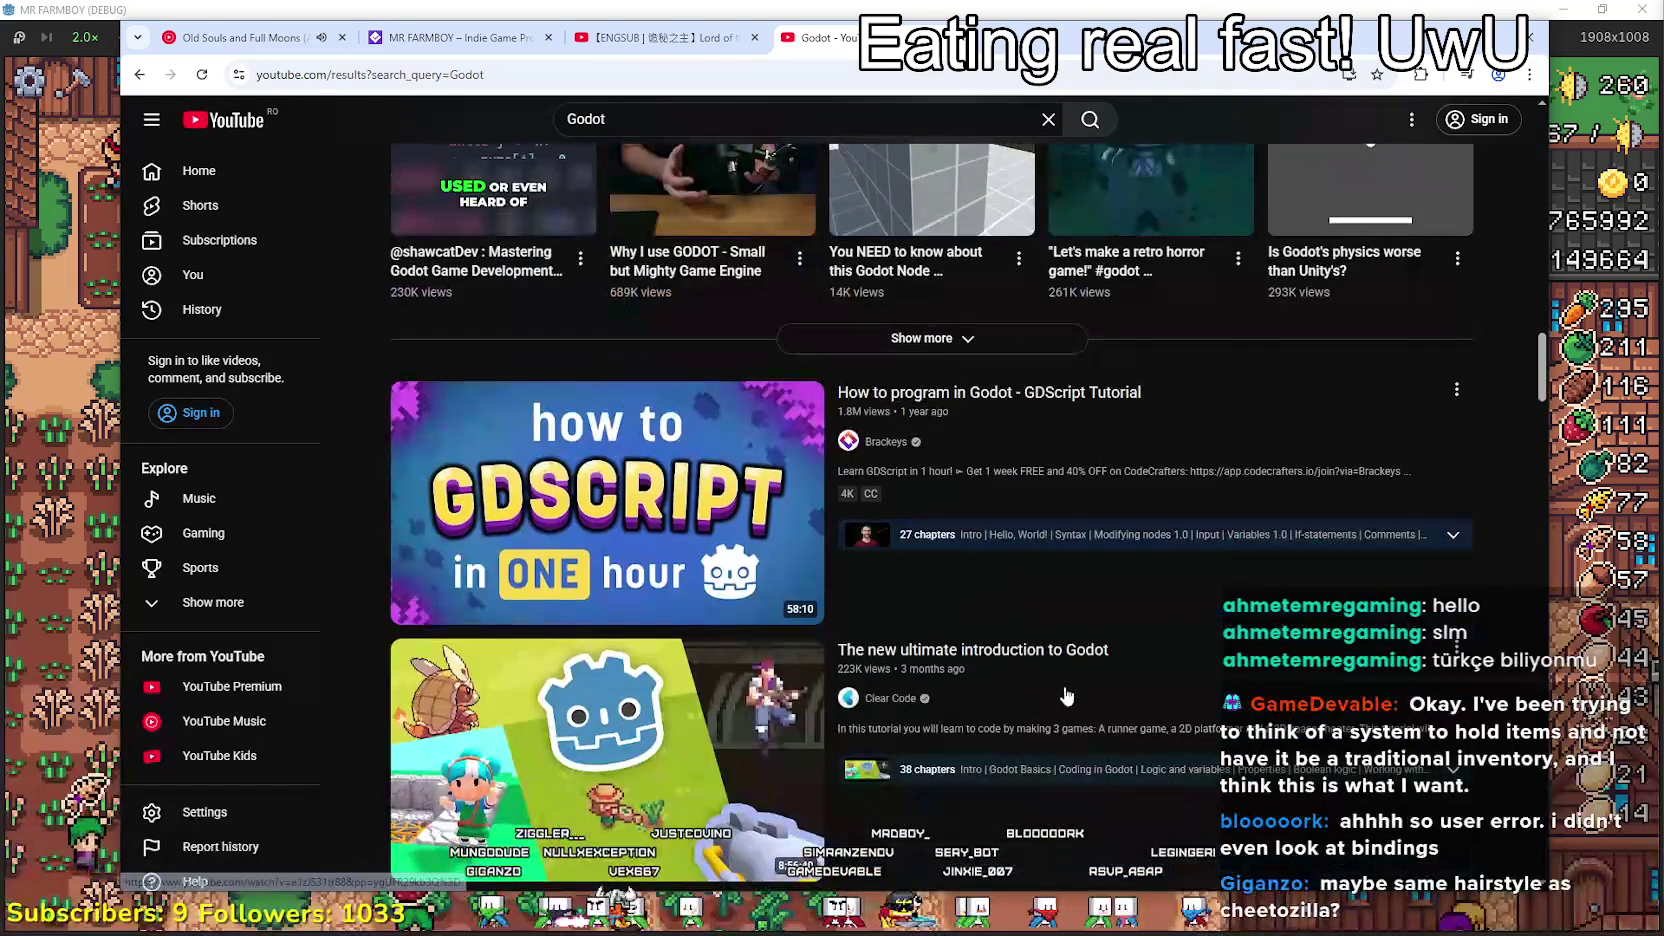
scroll(1084, 658, "down", 5)
scroll(1320, 571, "up", 14)
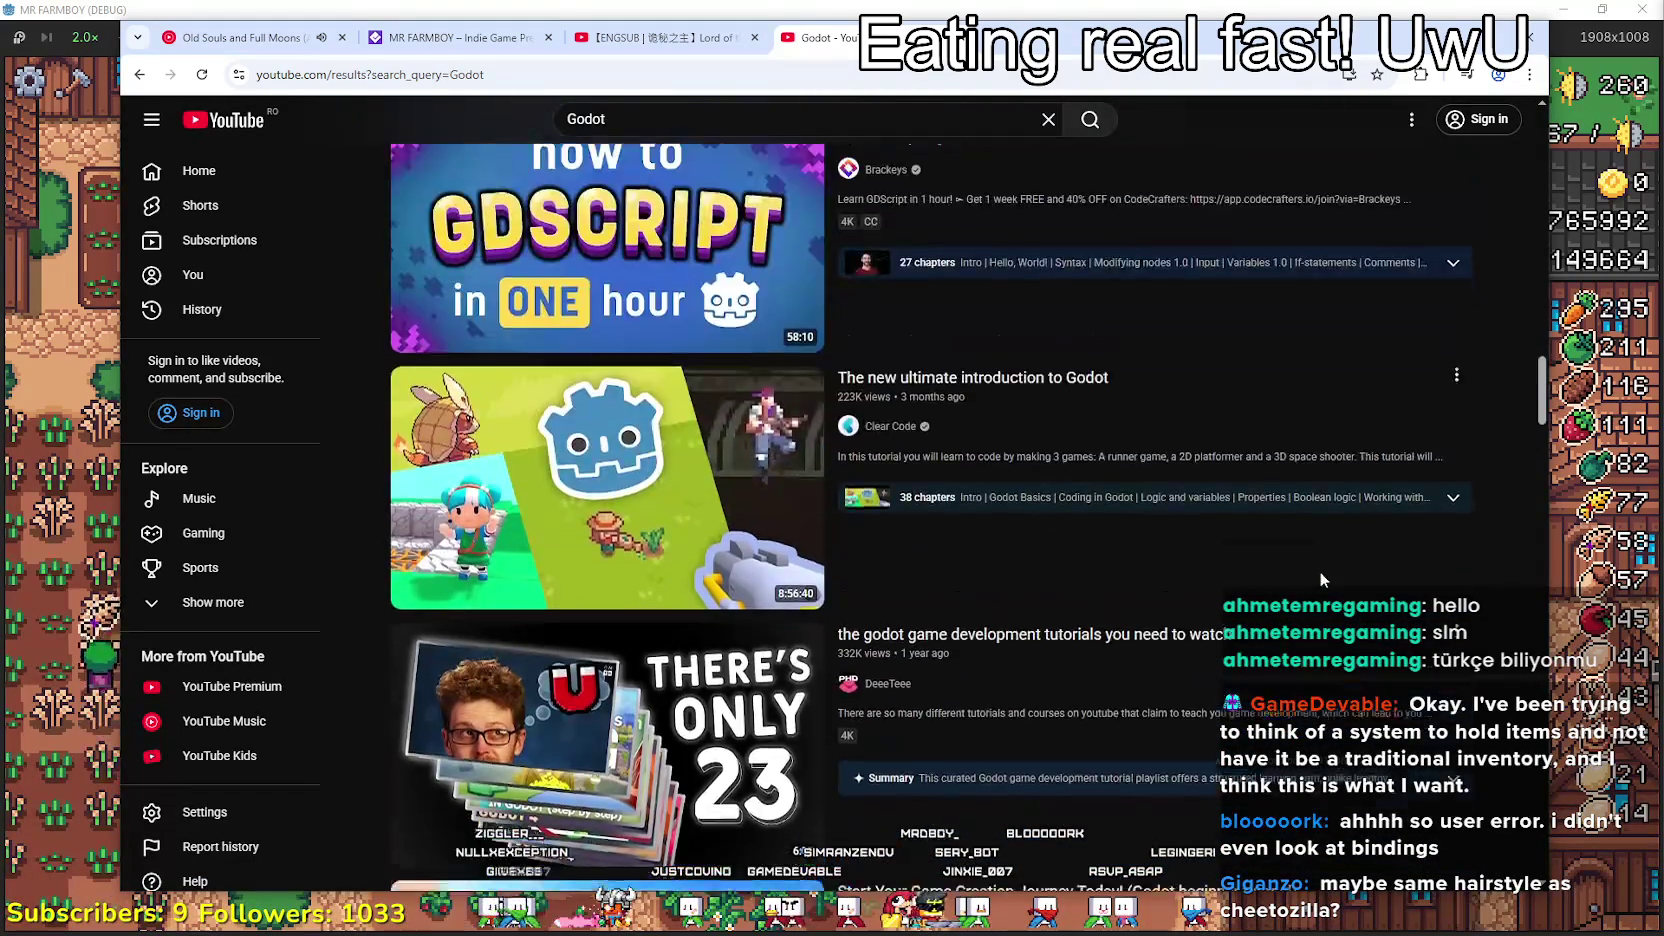
scroll(1325, 569, "up", 15)
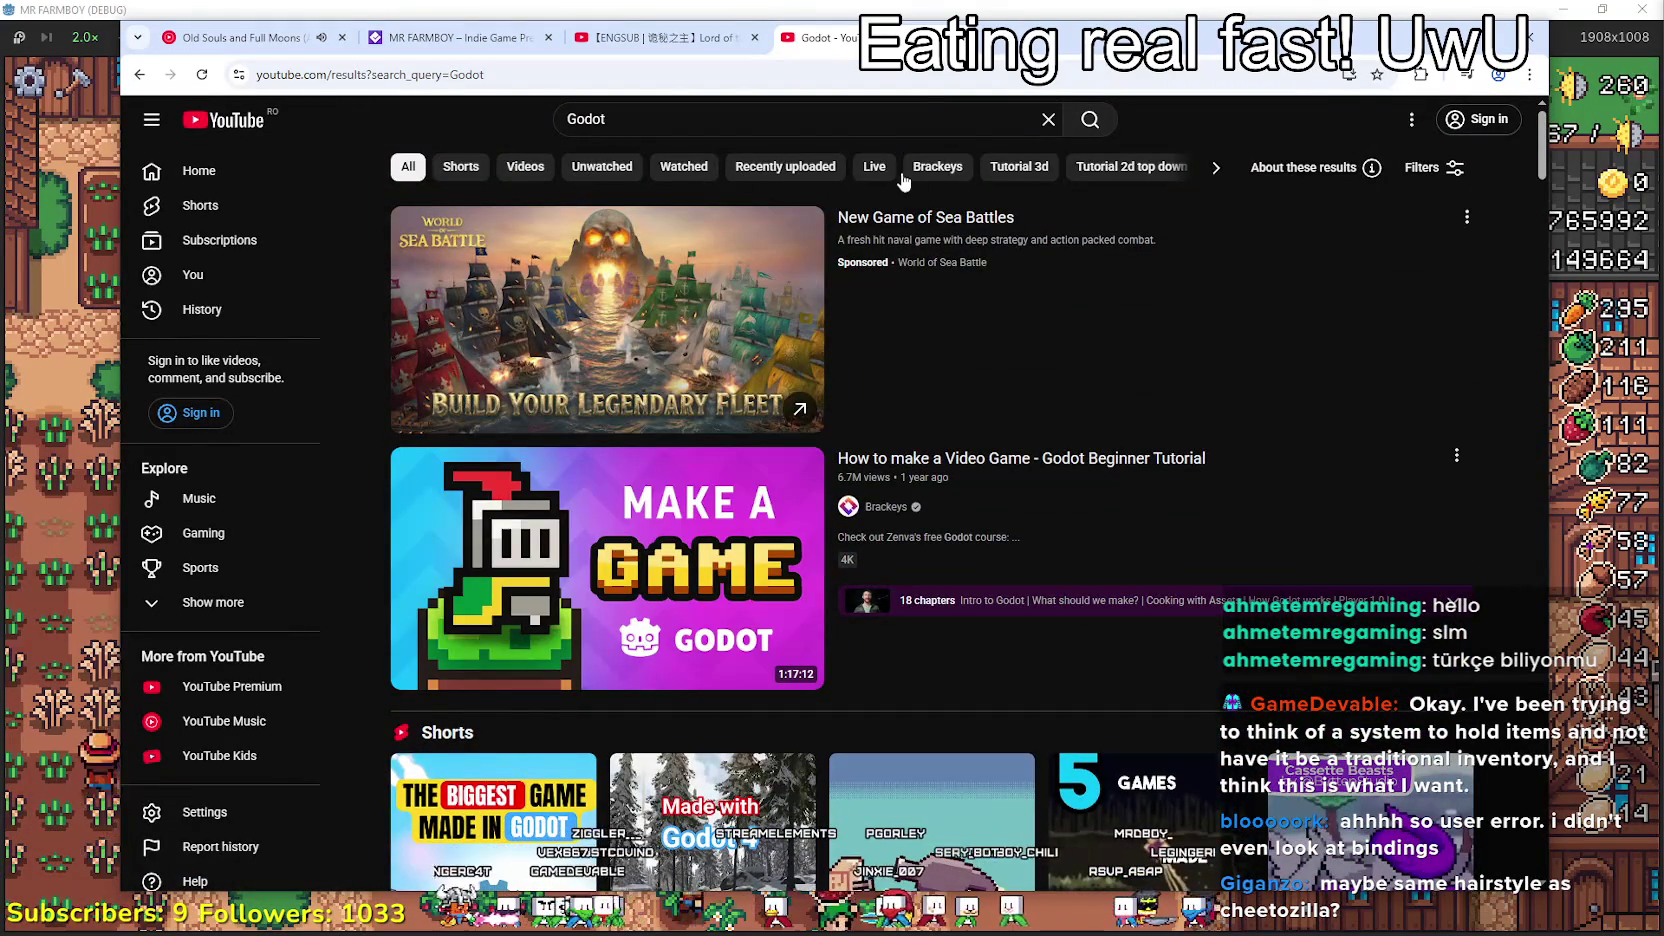
- Apply the Live filter to the Godot results and browse the live streams
left_click(883, 170)
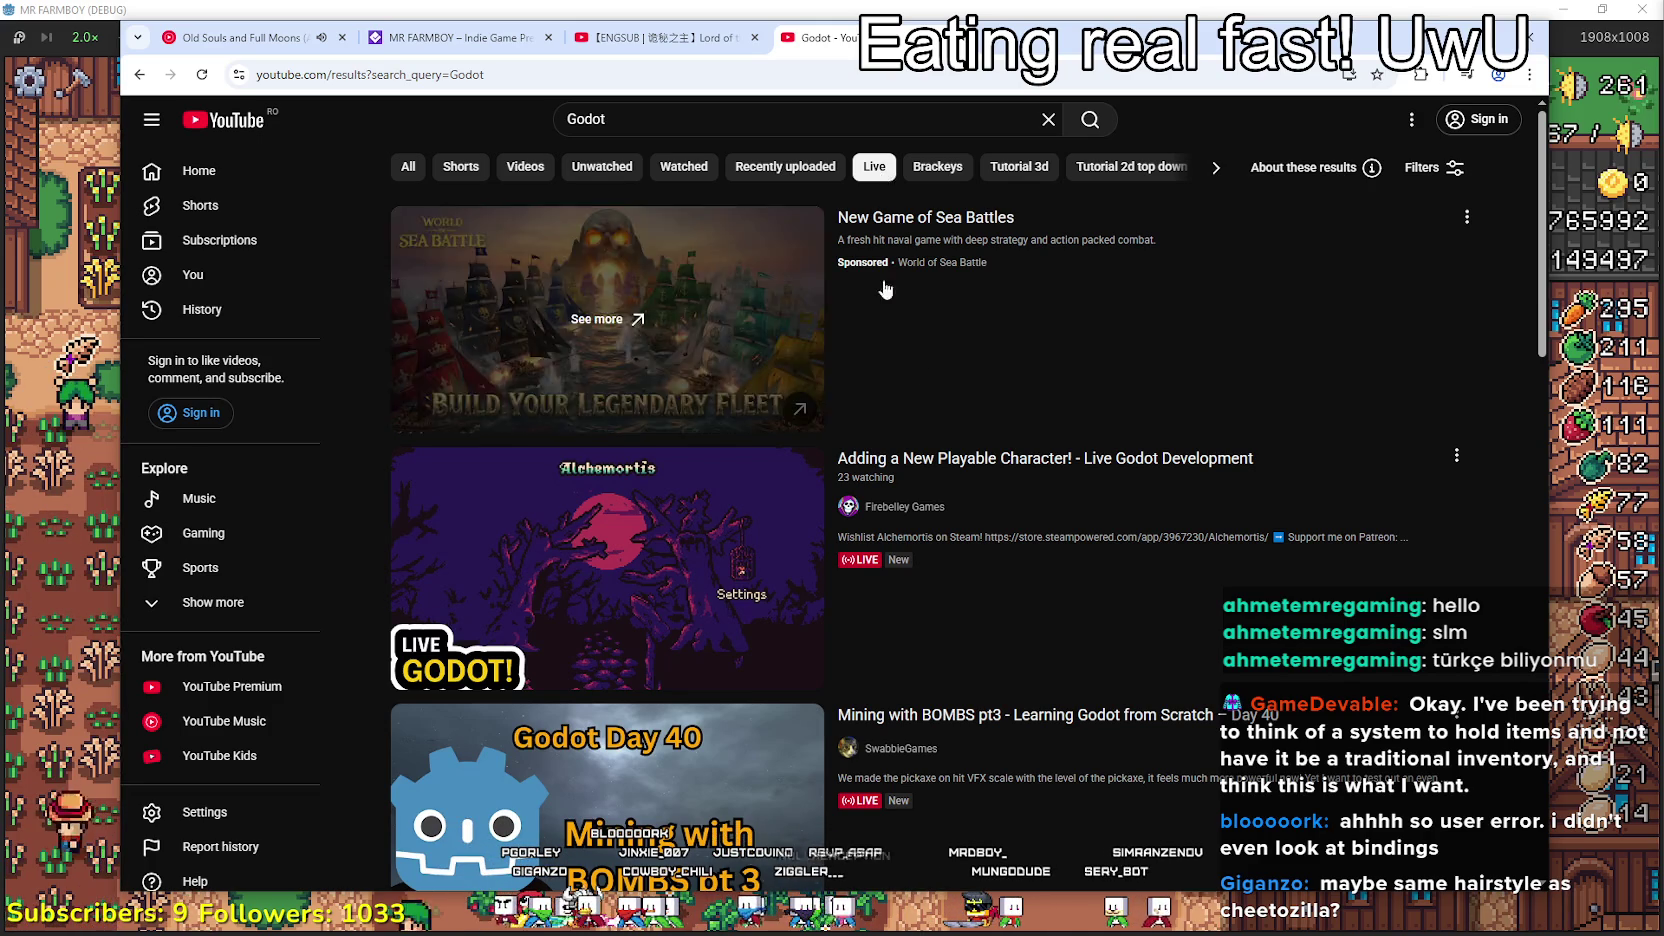
scroll(1023, 489, "down", 5)
scroll(1023, 489, "down", 6)
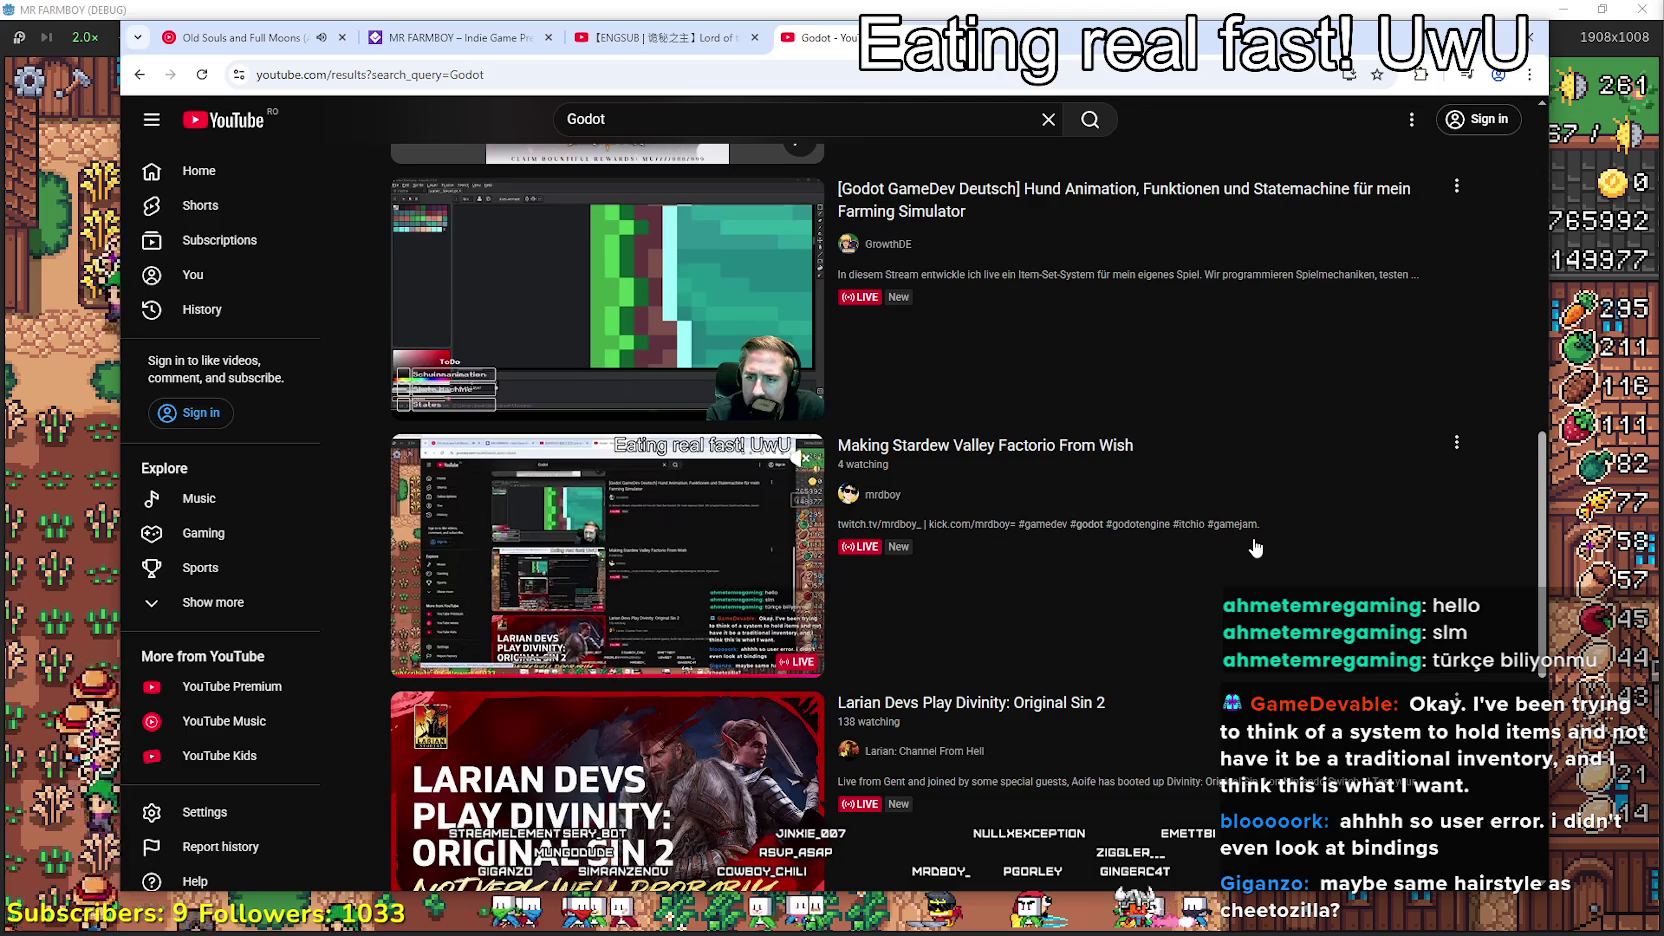
scroll(1313, 620, "up", 1)
scroll(1313, 620, "up", 1)
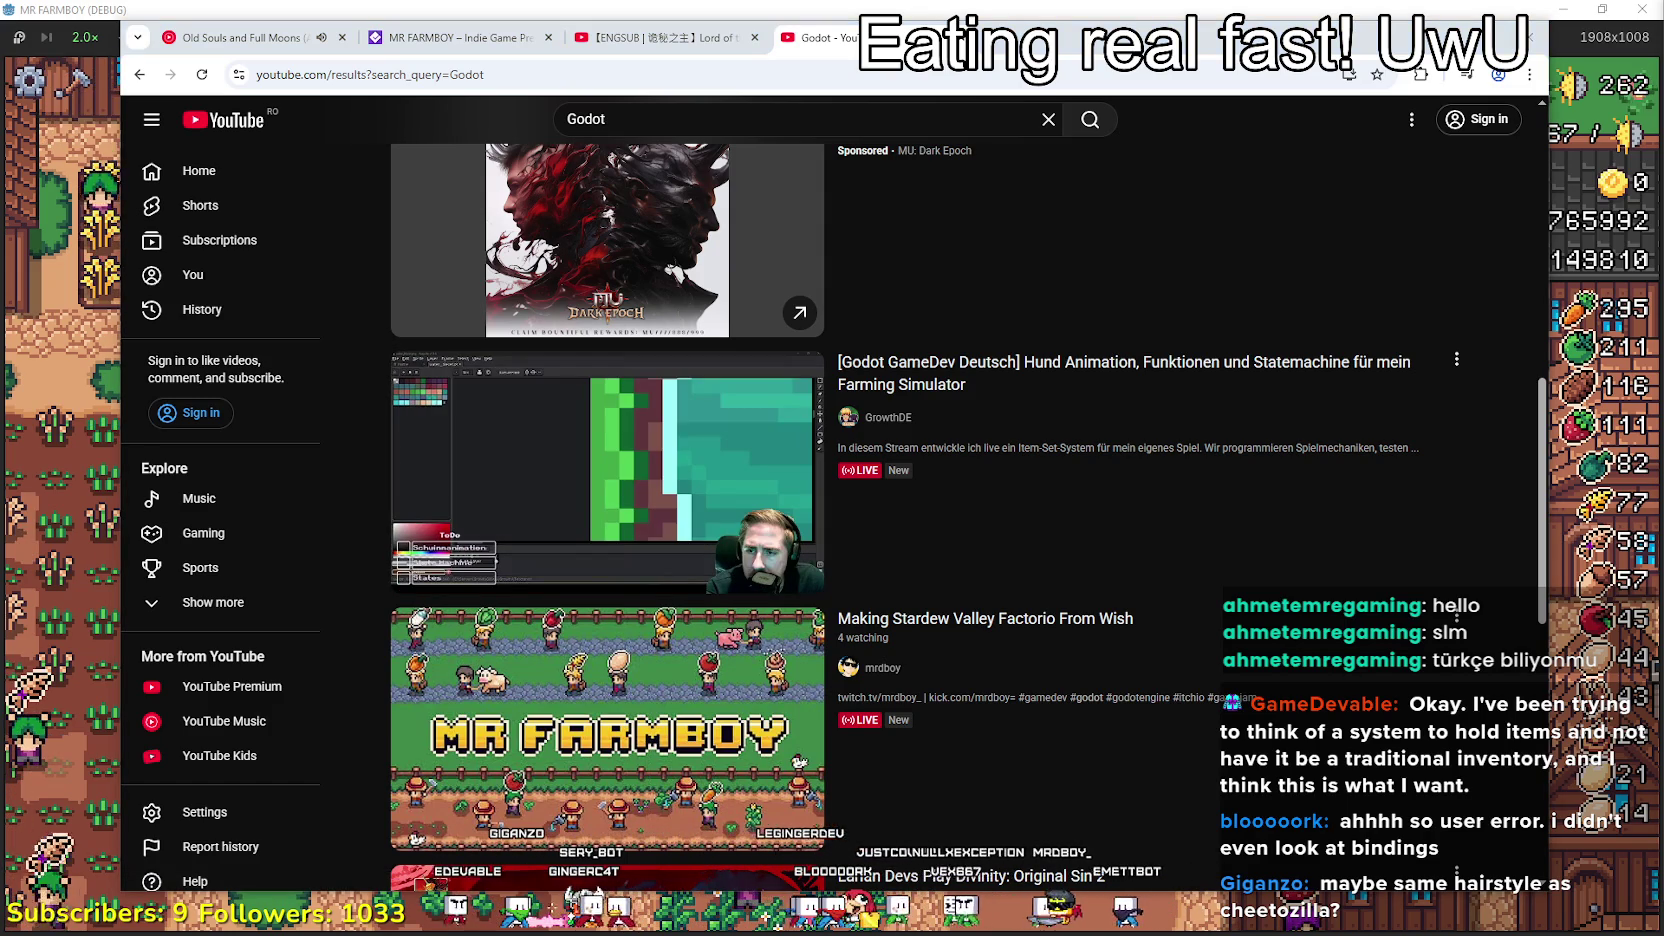
scroll(778, 428, "down", 2)
scroll(778, 428, "down", 2)
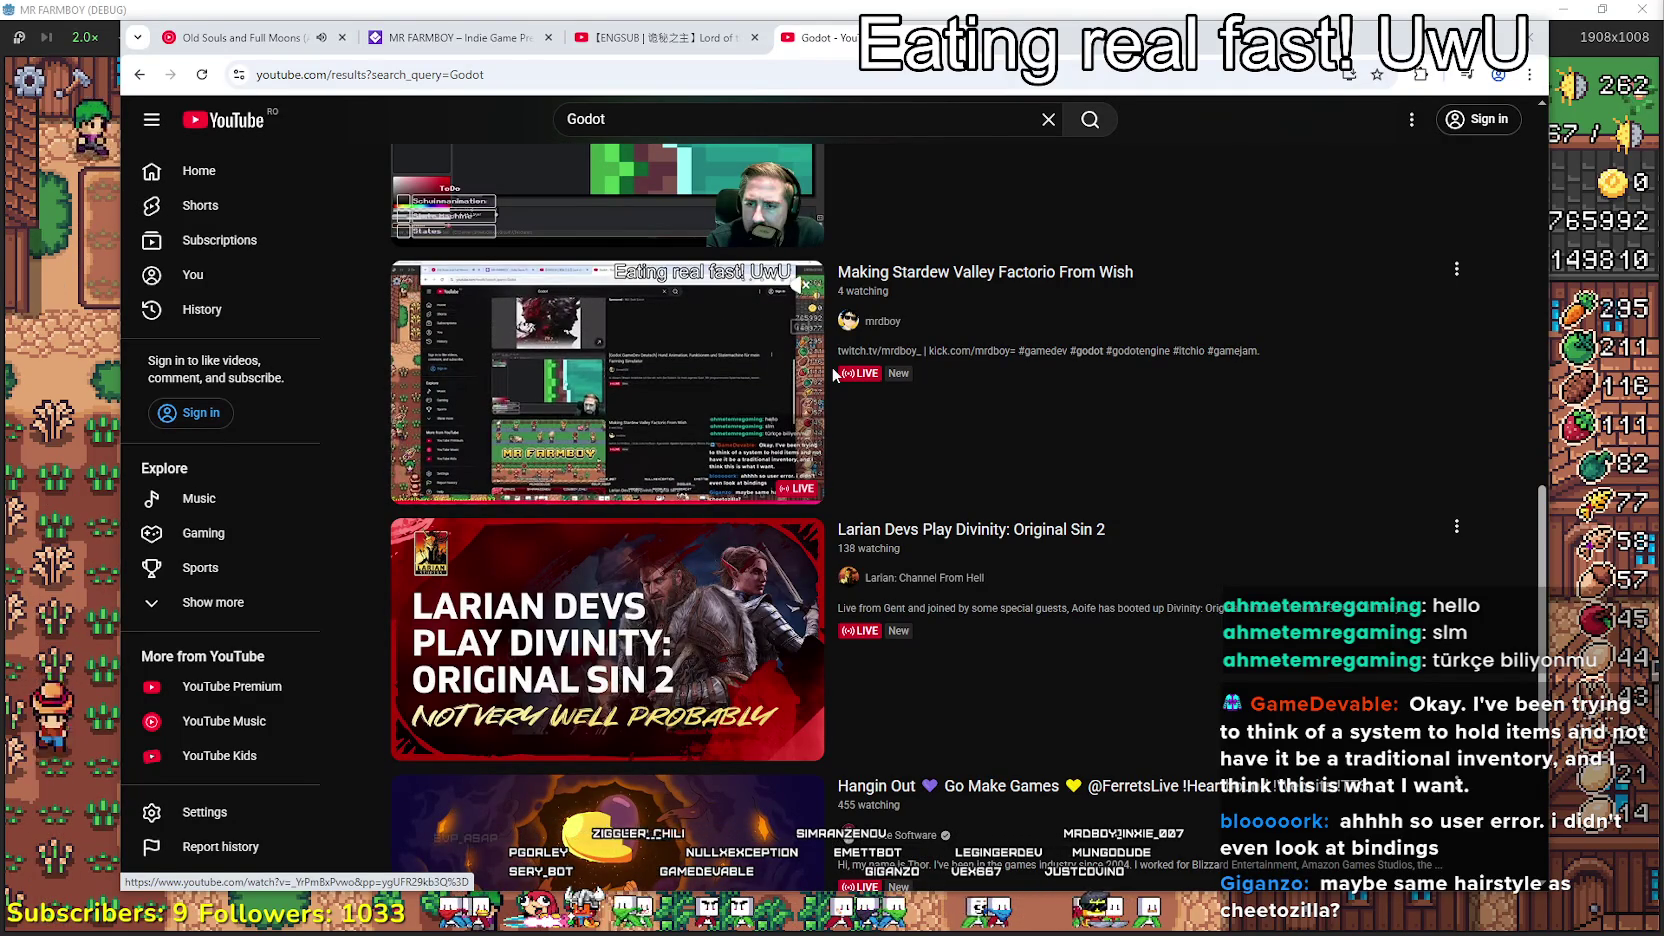
- Open the Larian Divinity: Original Sin 2 live stream in a new tab
mouse_move(757, 540)
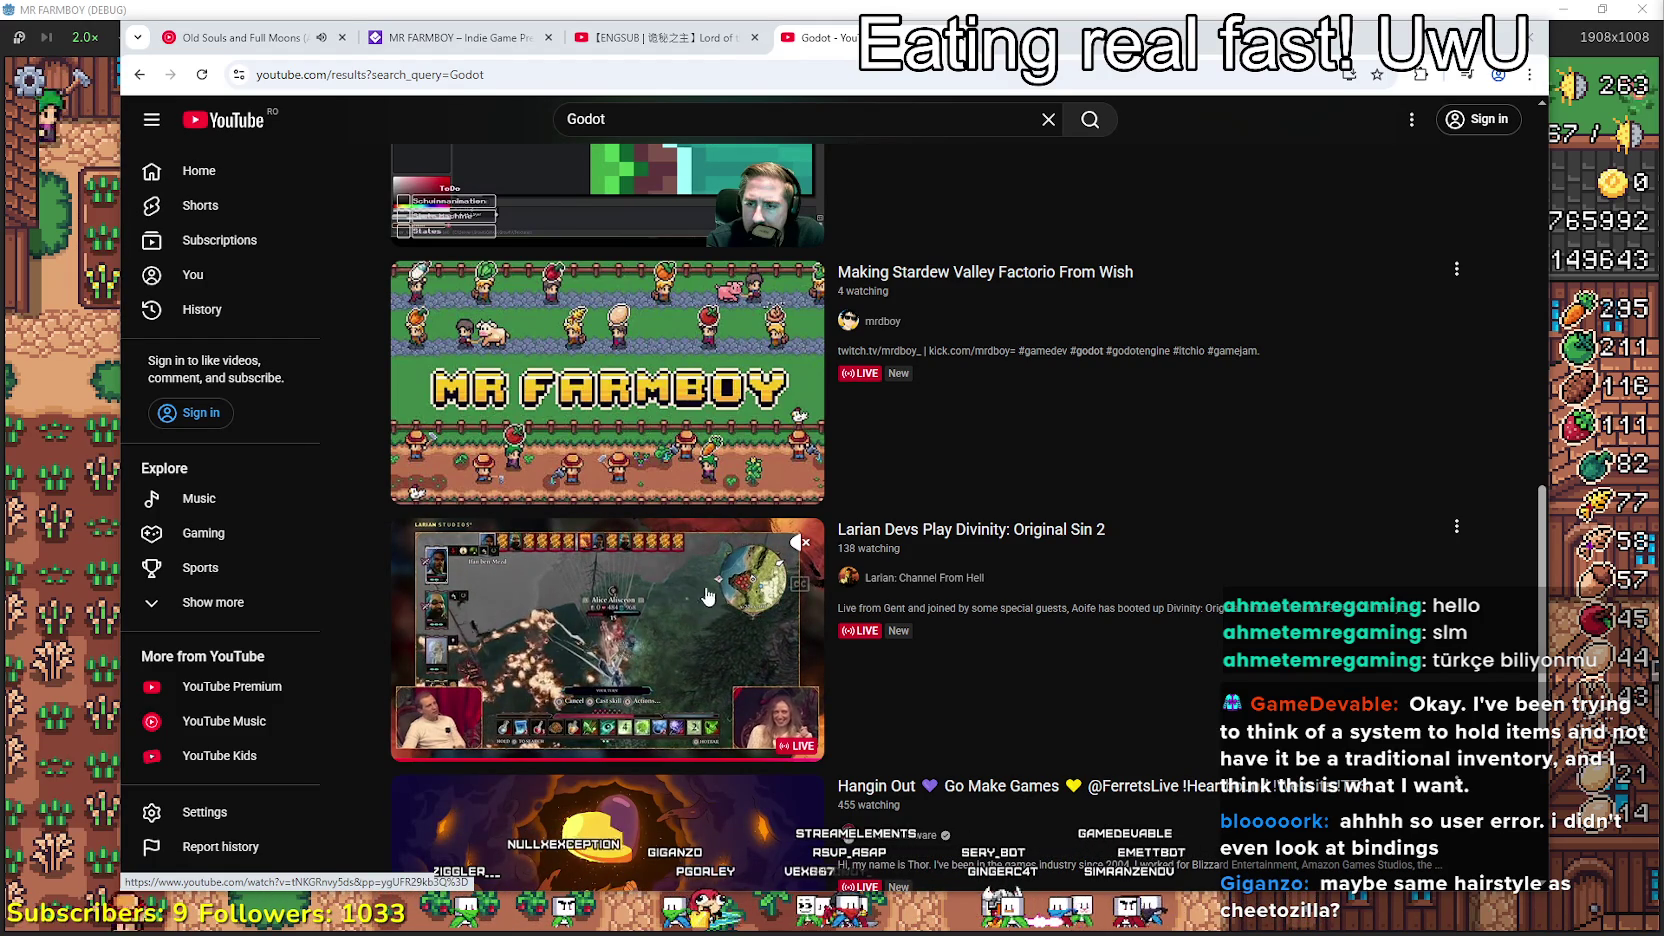
right_click(914, 524)
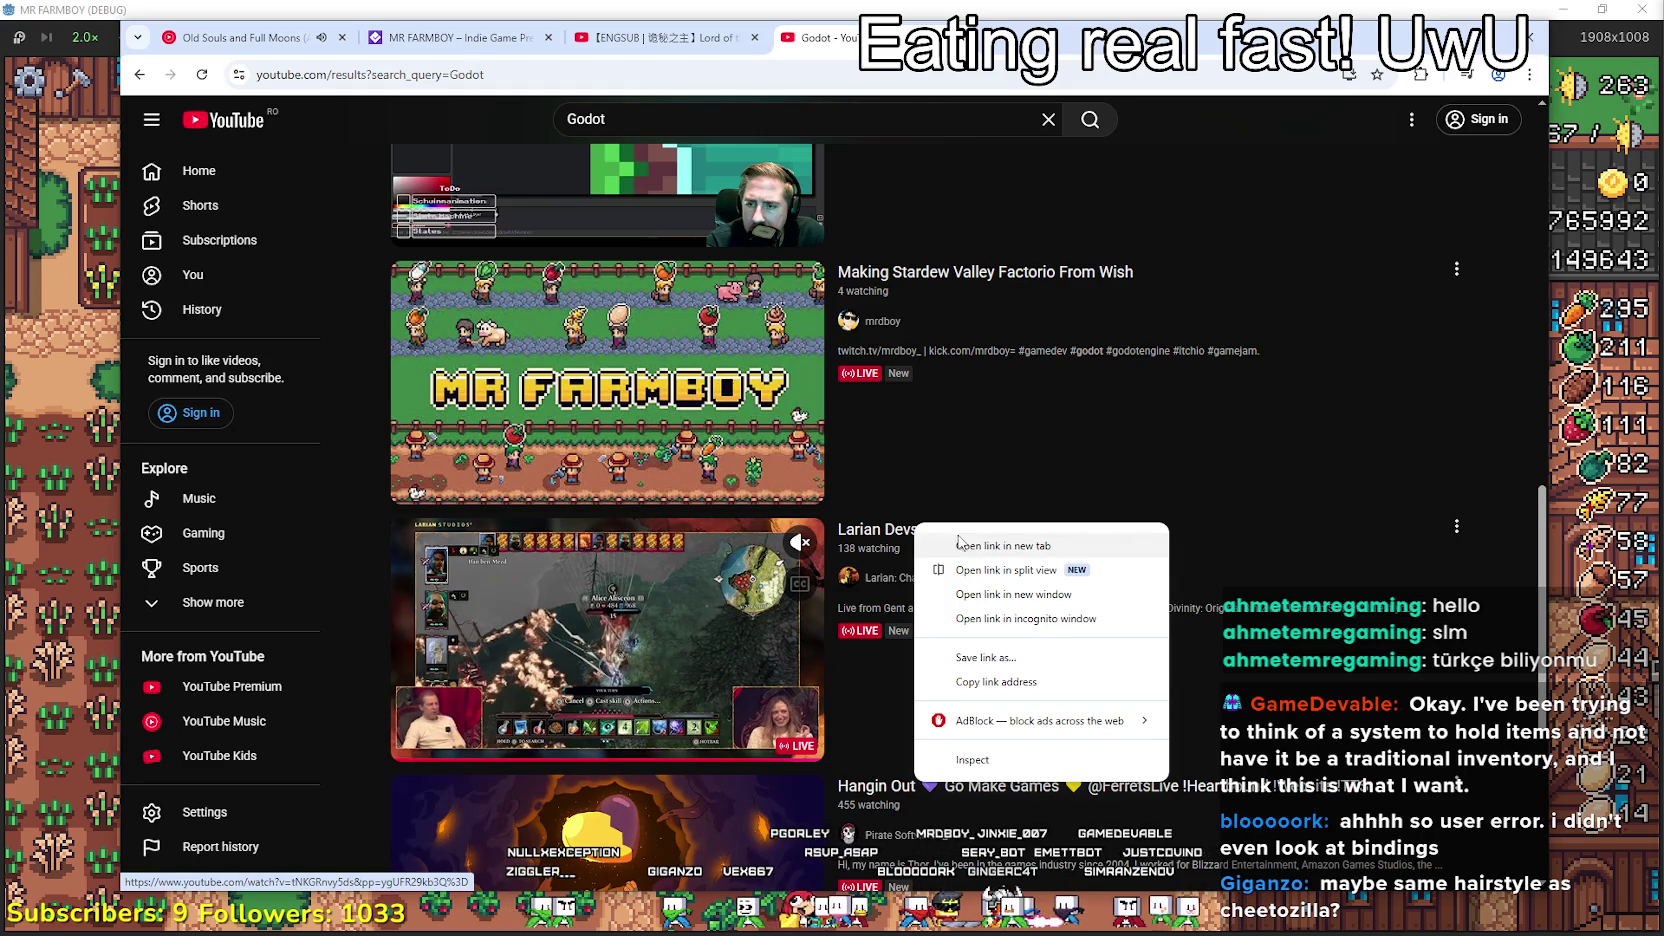
left_click(960, 545)
scroll(704, 656, "down", 4)
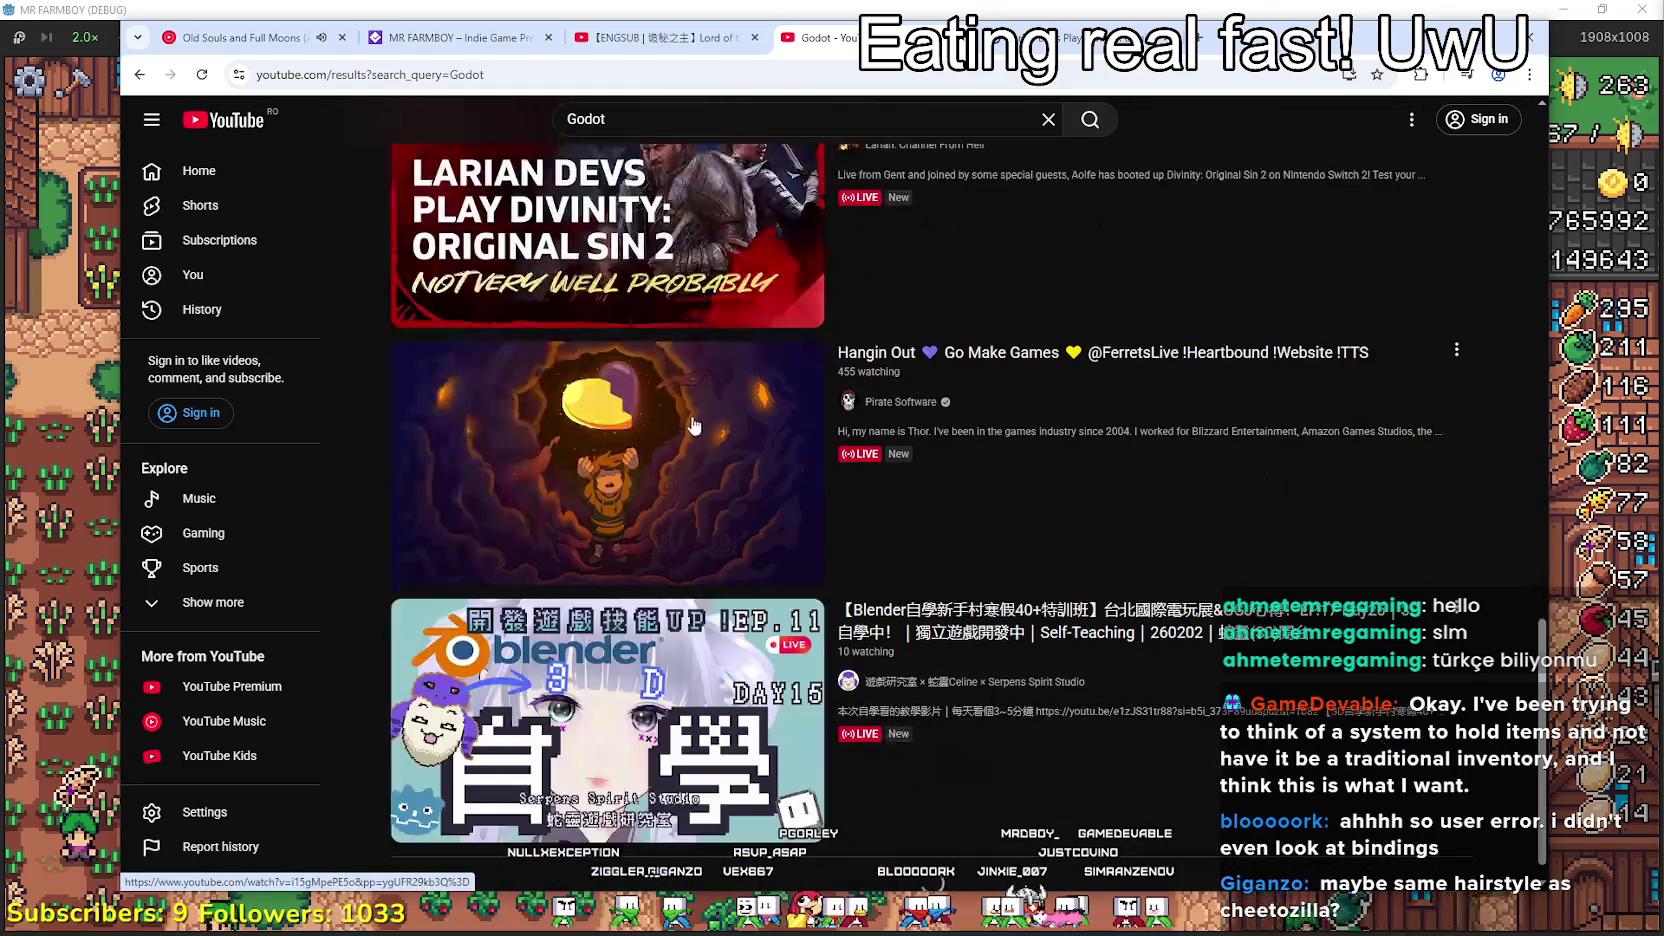
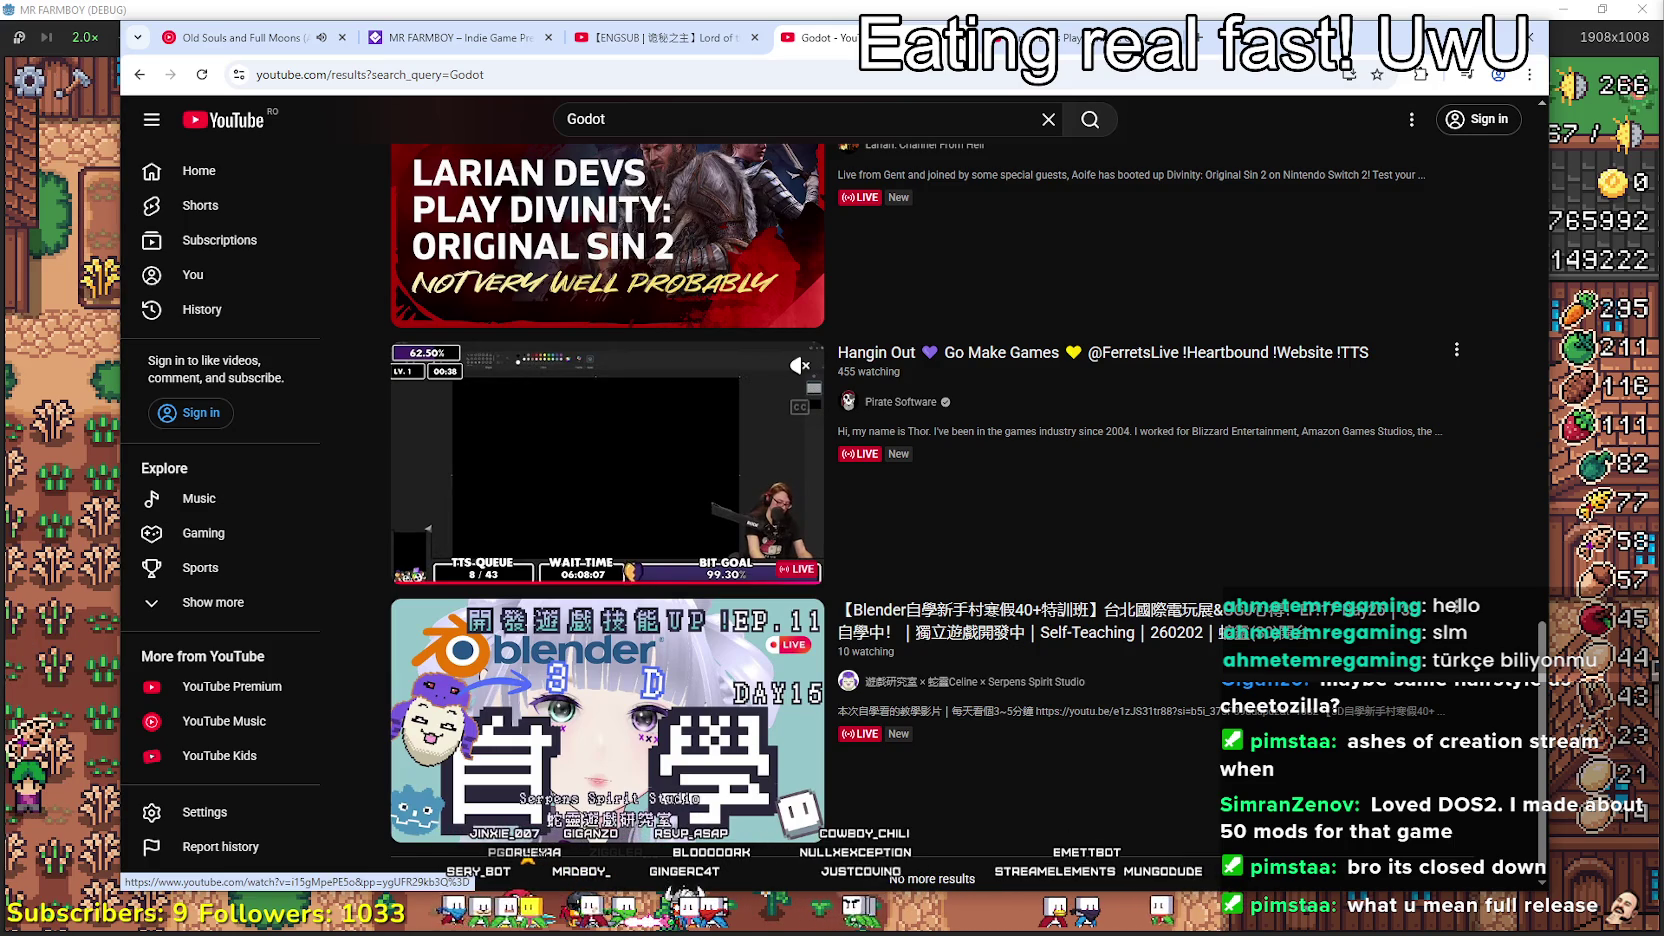
- Open the Larian Divinity live stream, then return to the Godot search results
scroll(773, 628, "down", 1)
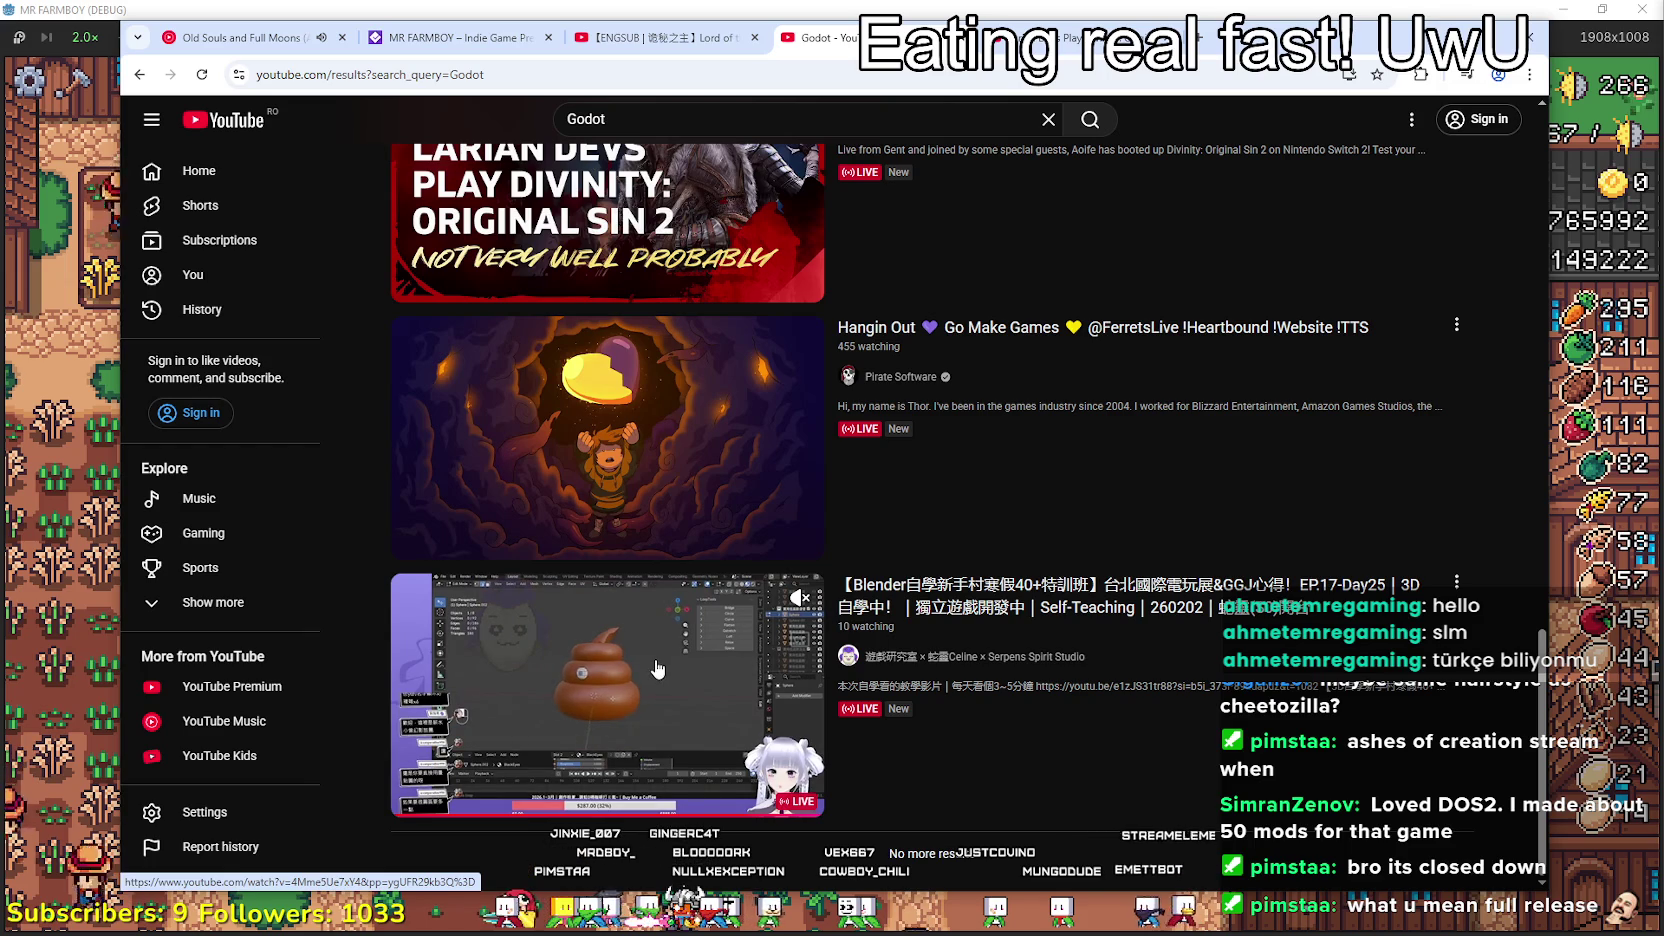
scroll(935, 800, "up", 3)
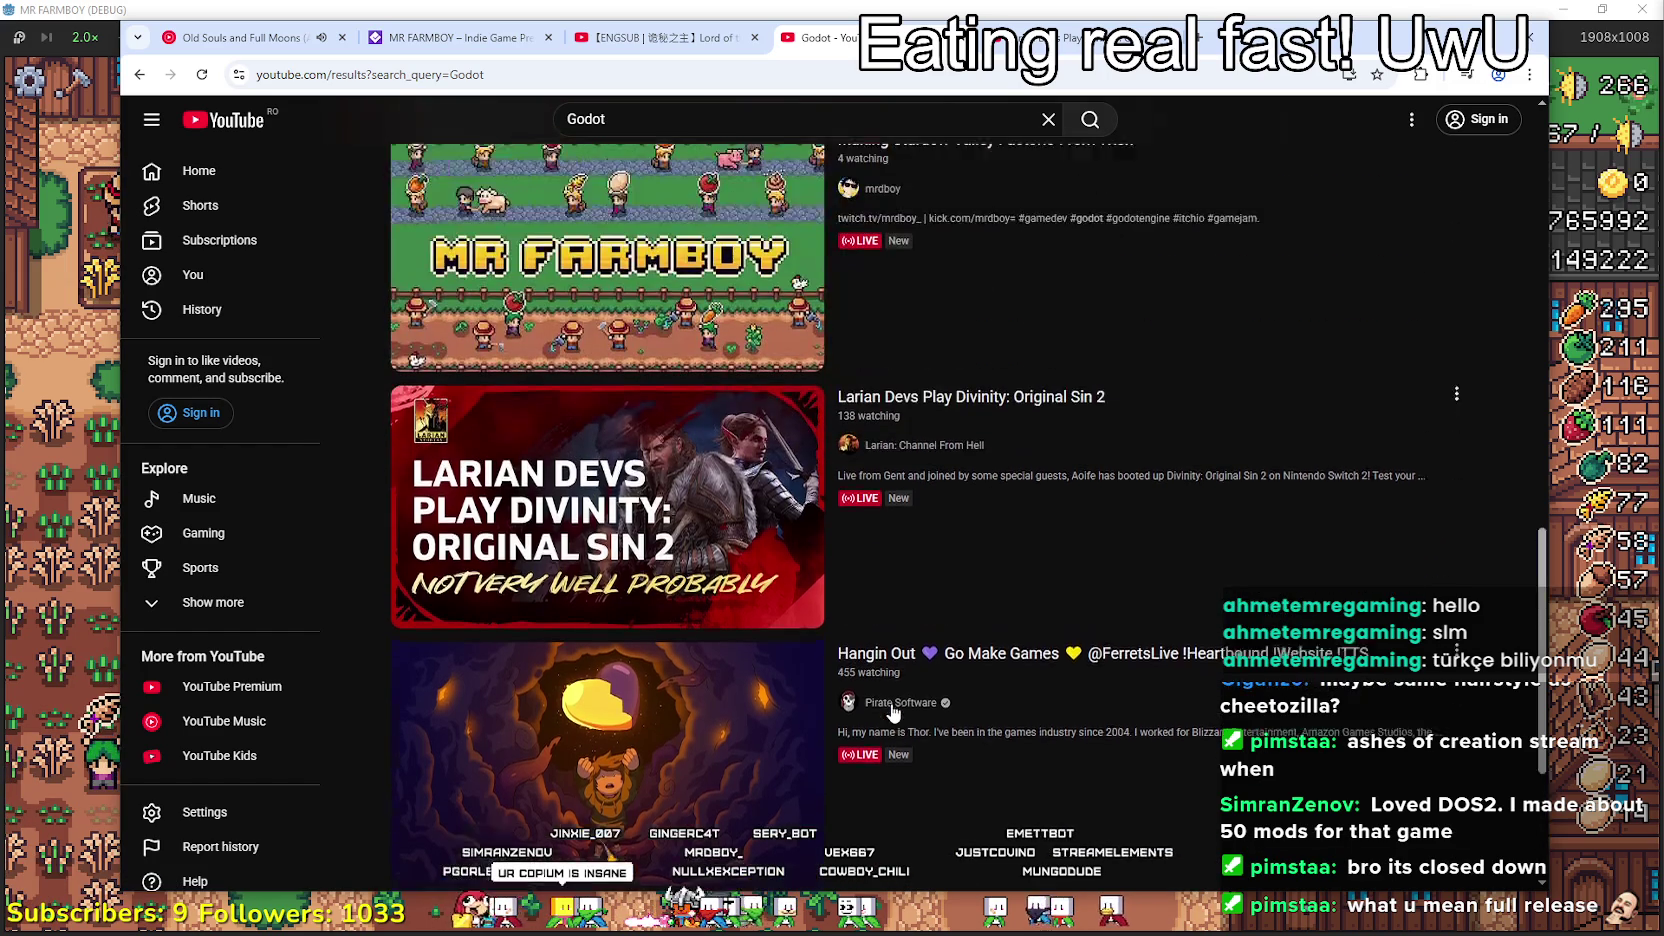
left_click(1072, 42)
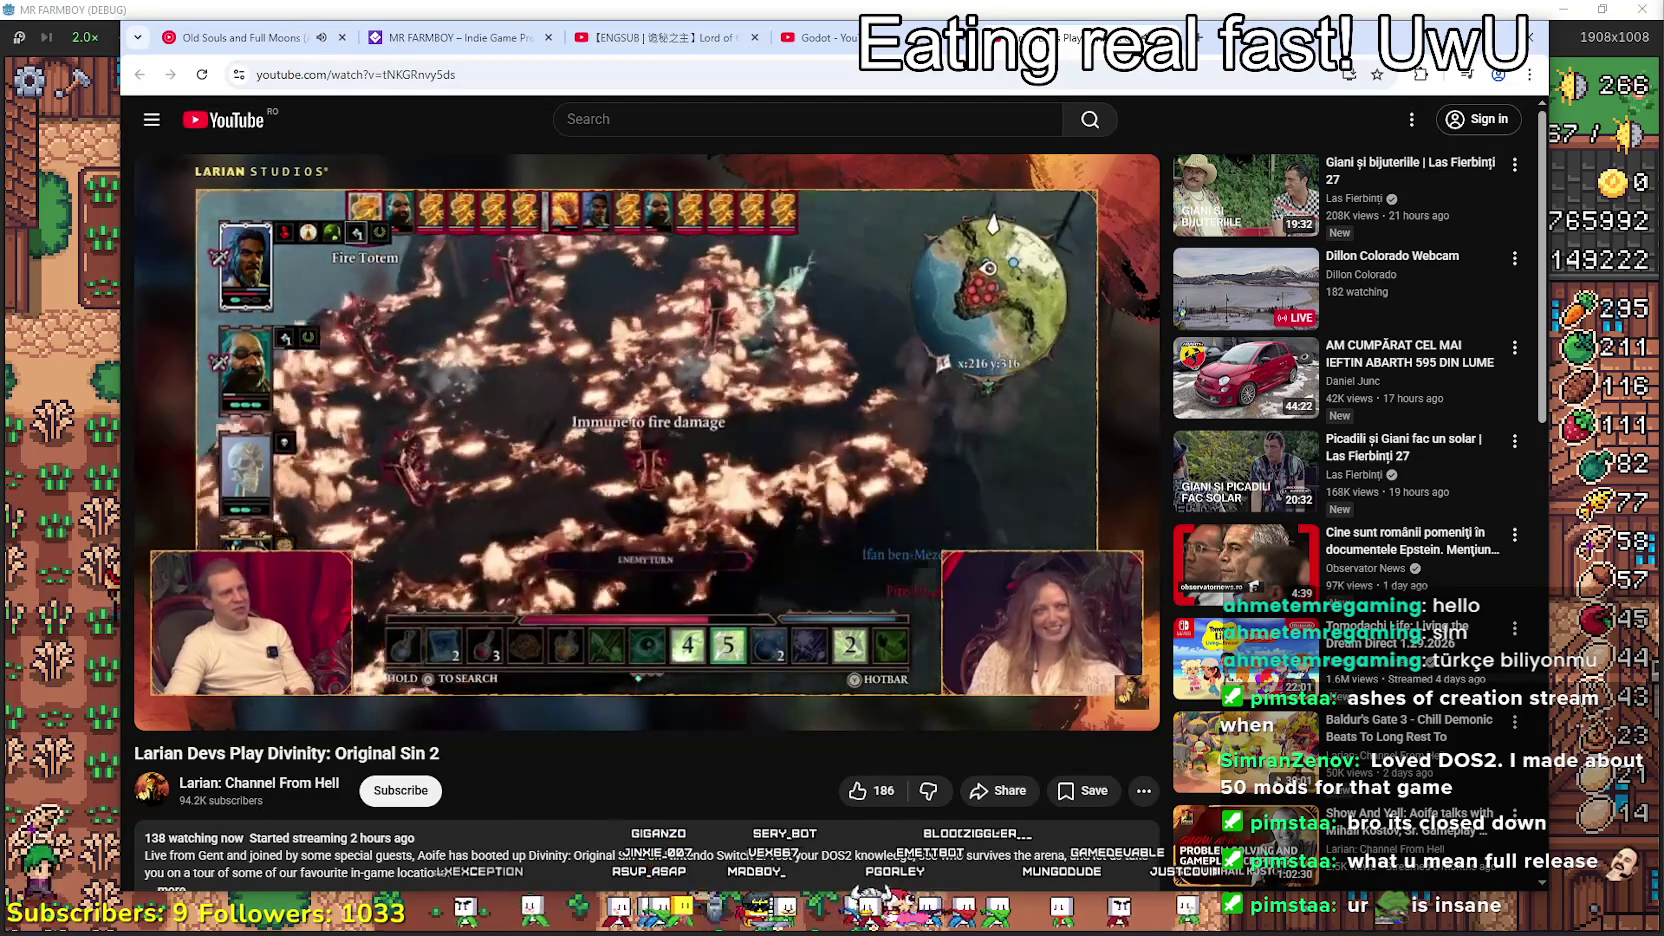
mouse_move(373, 360)
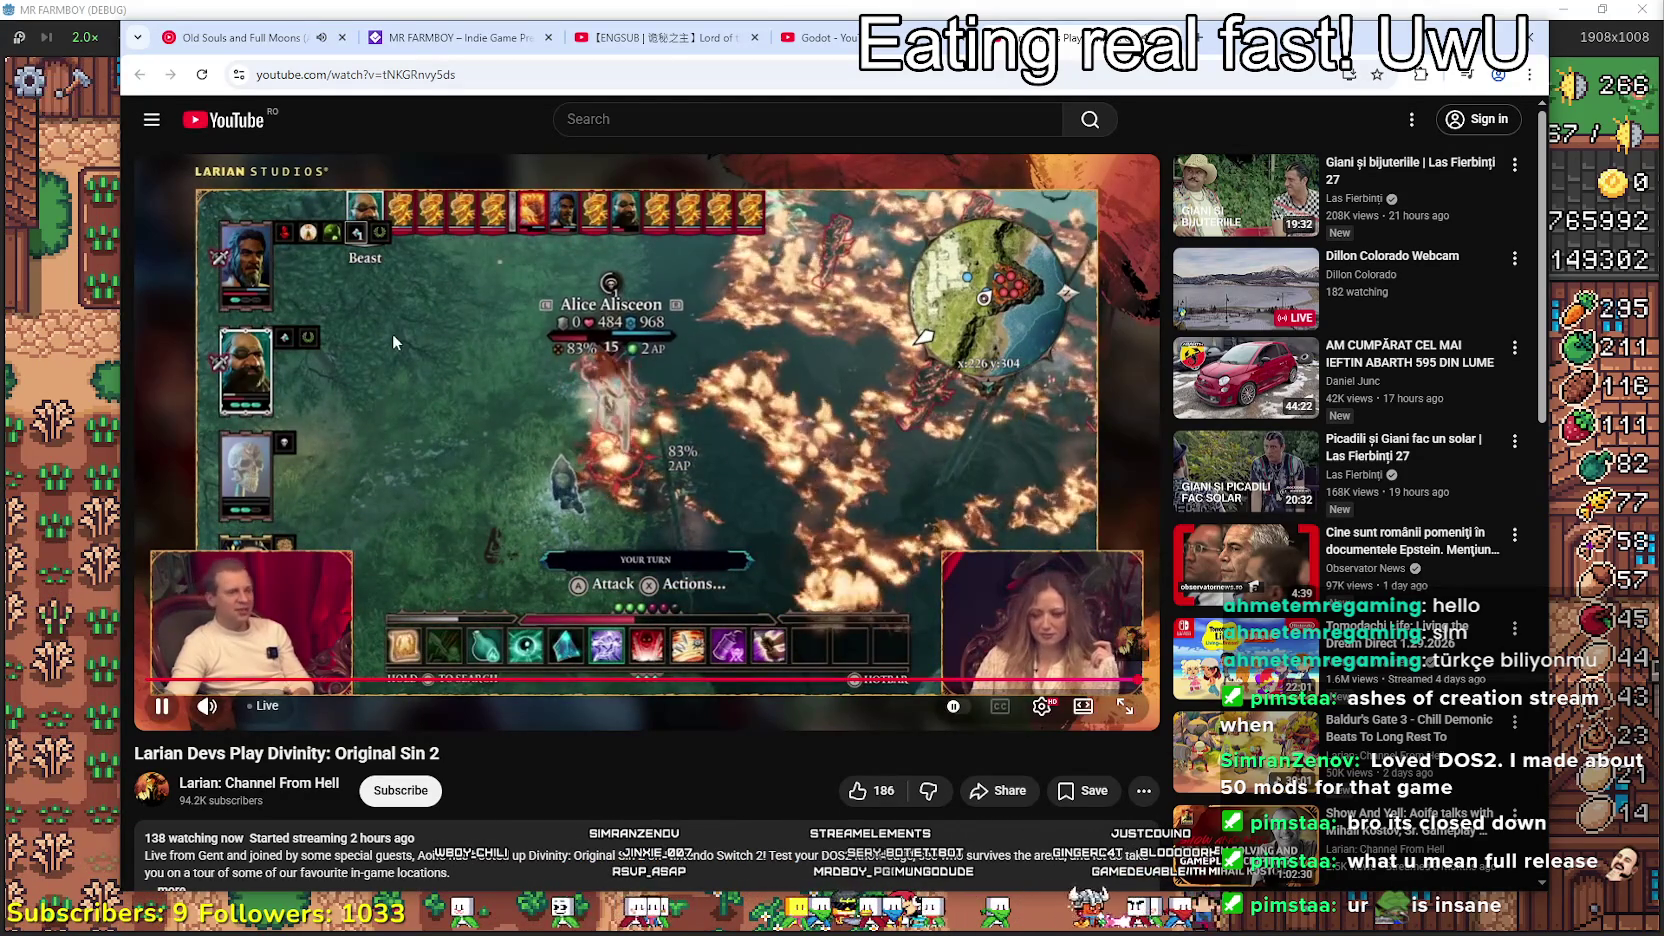
left_click(815, 37)
- Reopen 'Larian Devs Play Divinity: Original Sin 2' from the results and scroll to its description
scroll(841, 400, "up", 12)
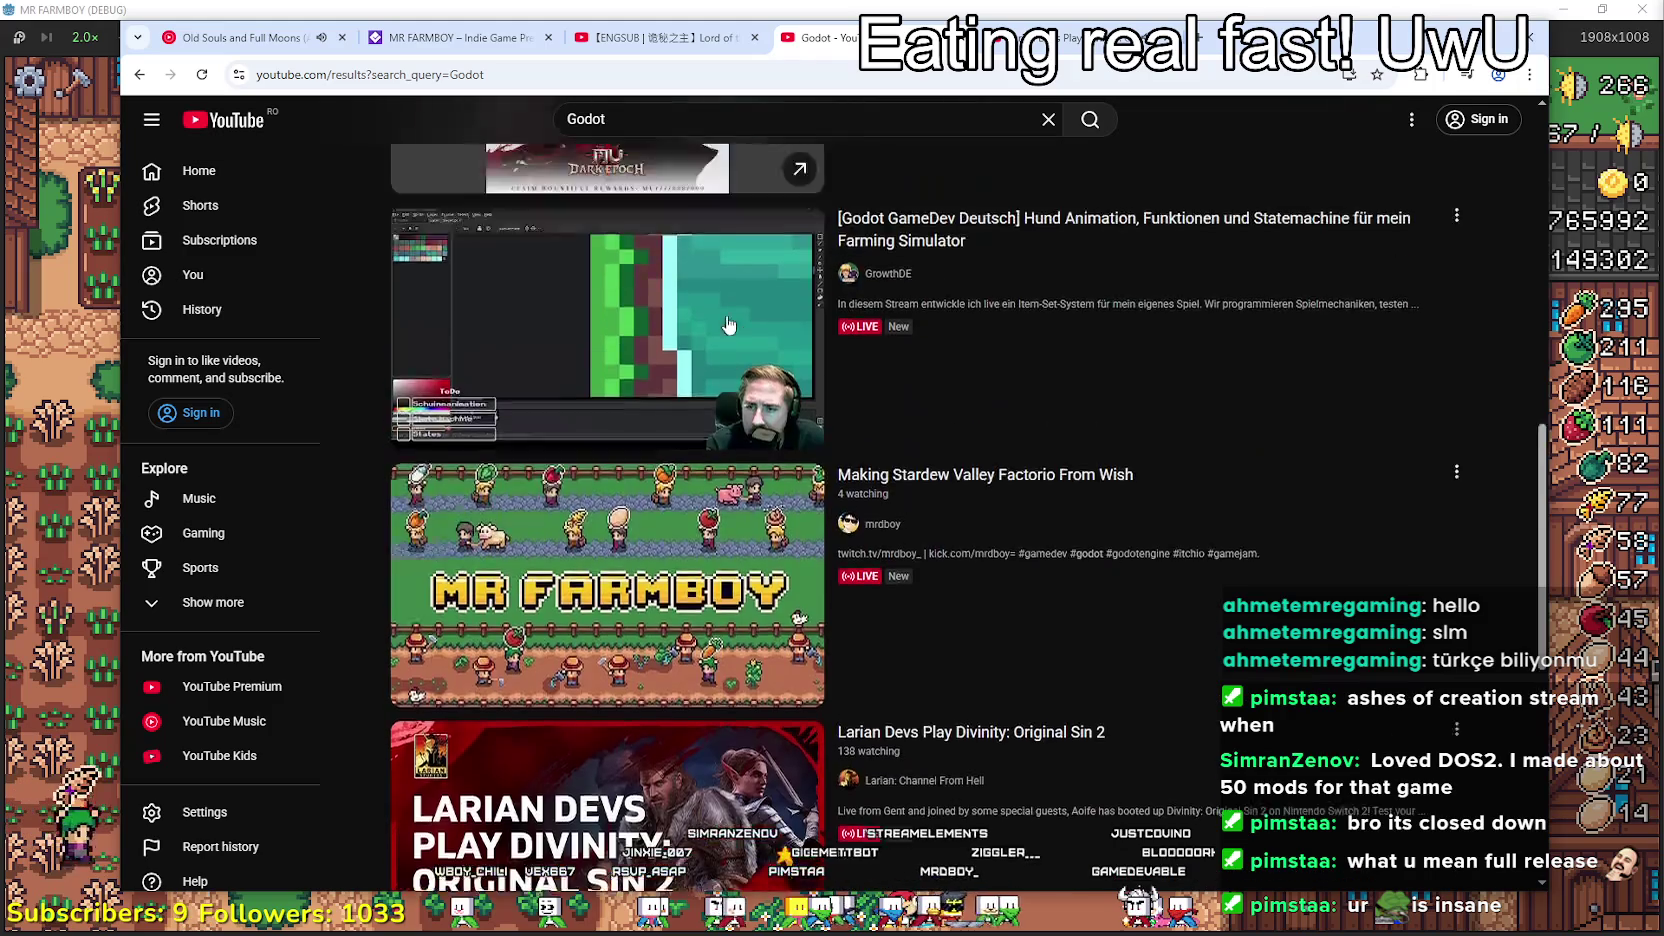
scroll(841, 391, "down", 3)
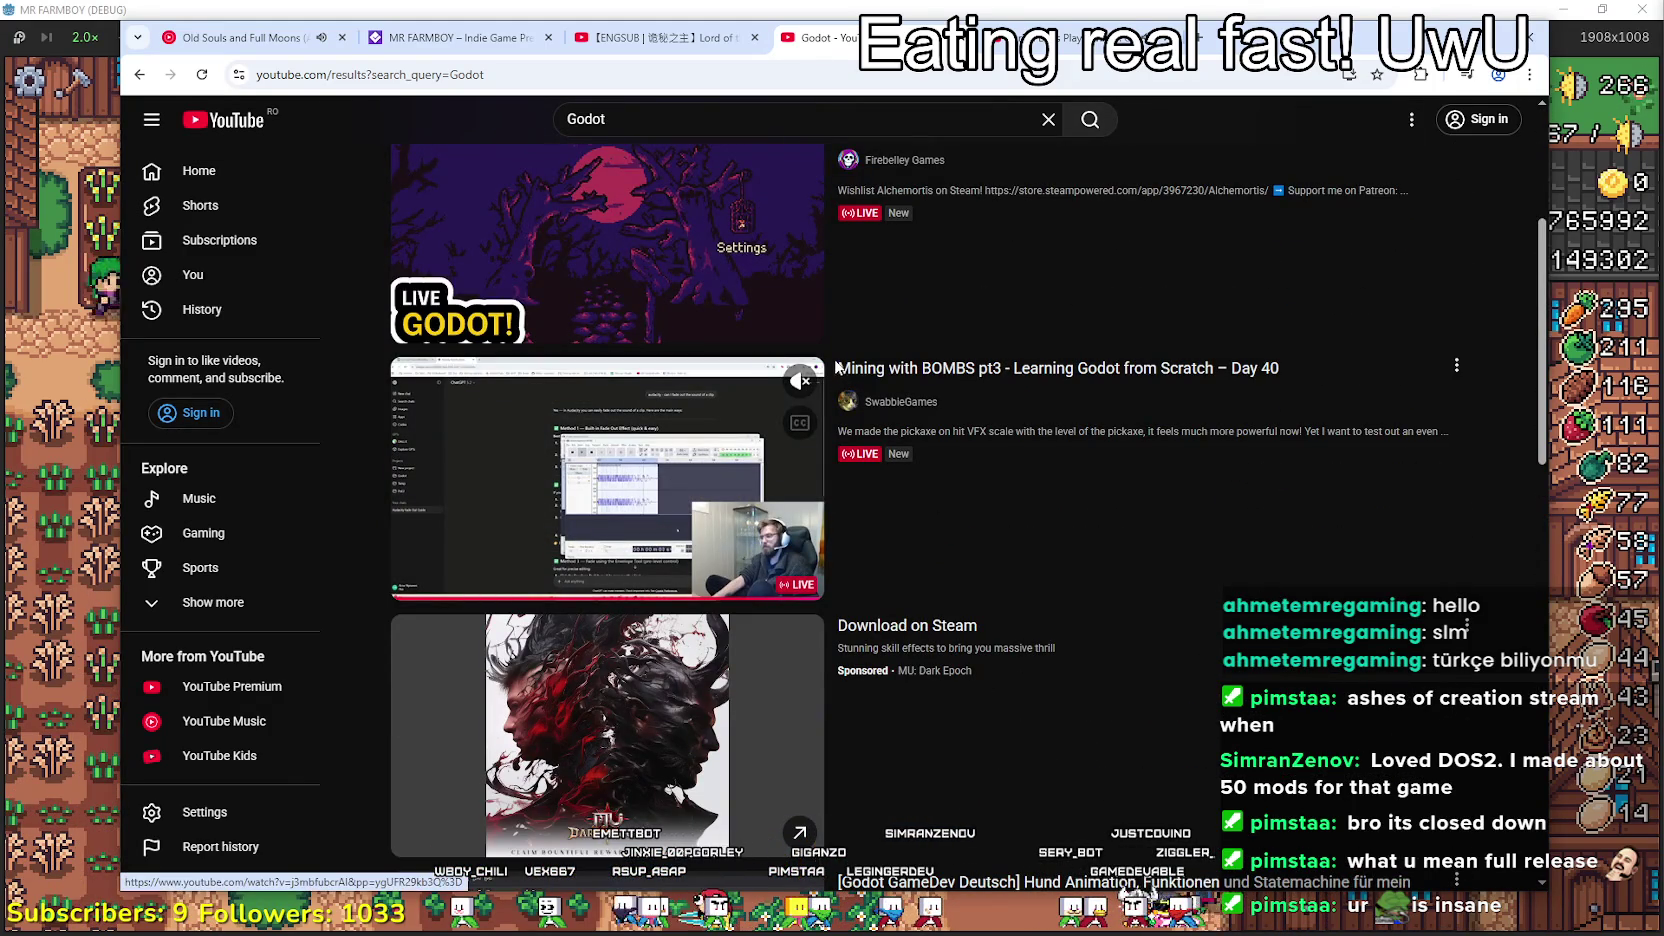
scroll(831, 352, "down", 8)
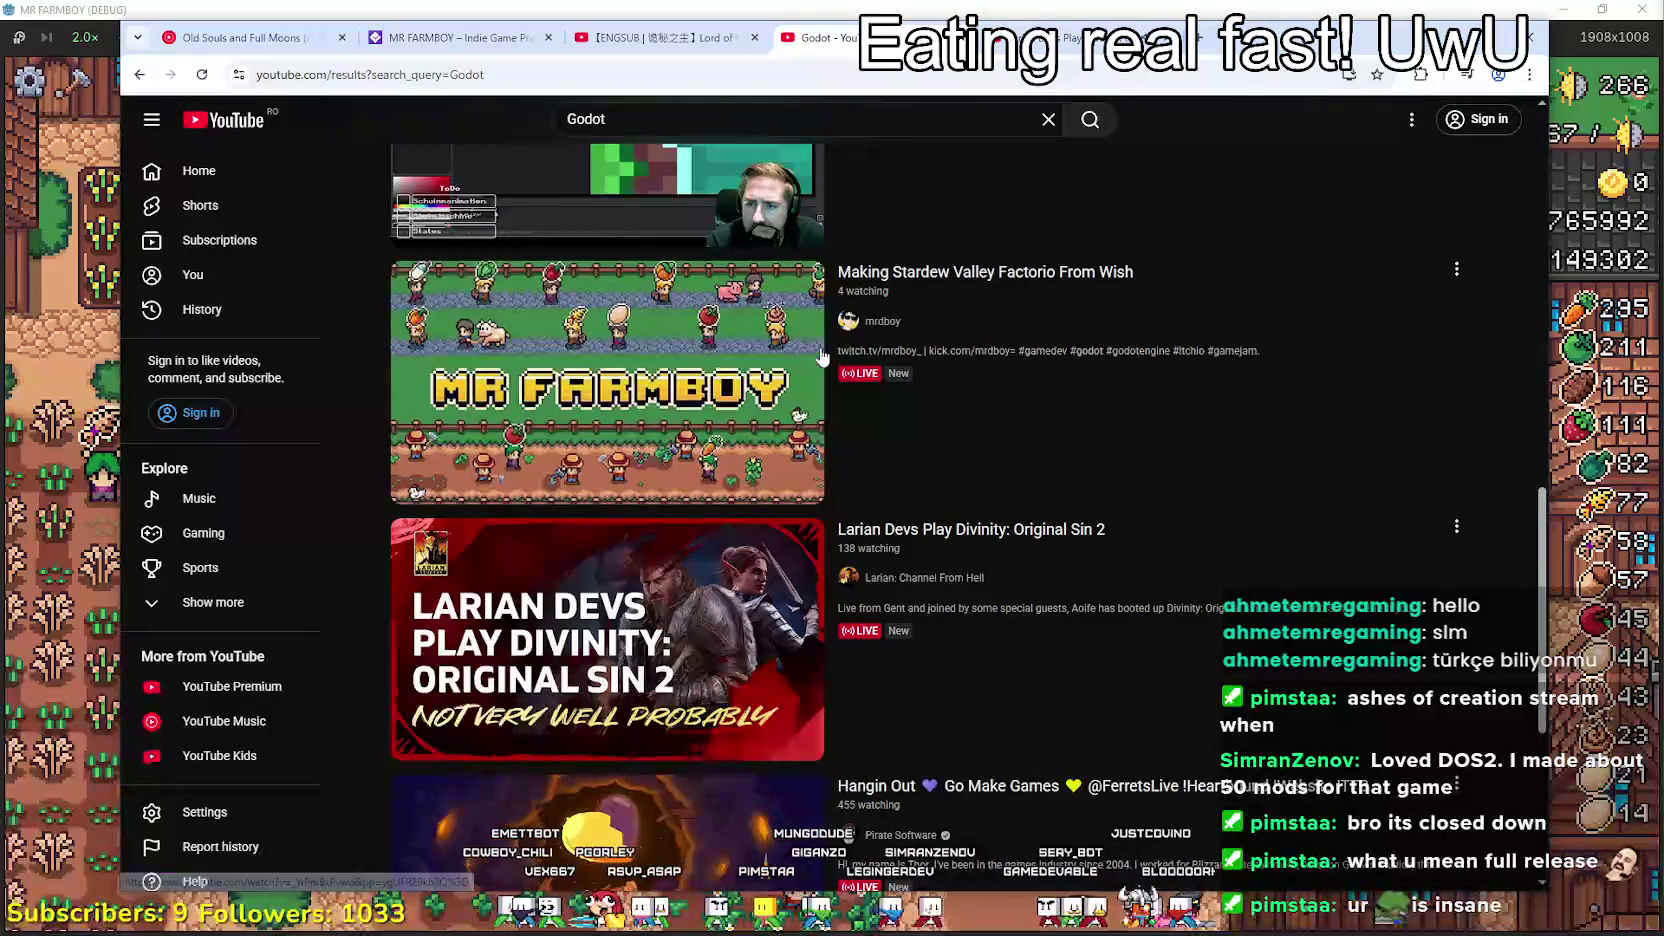
scroll(818, 358, "up", 2)
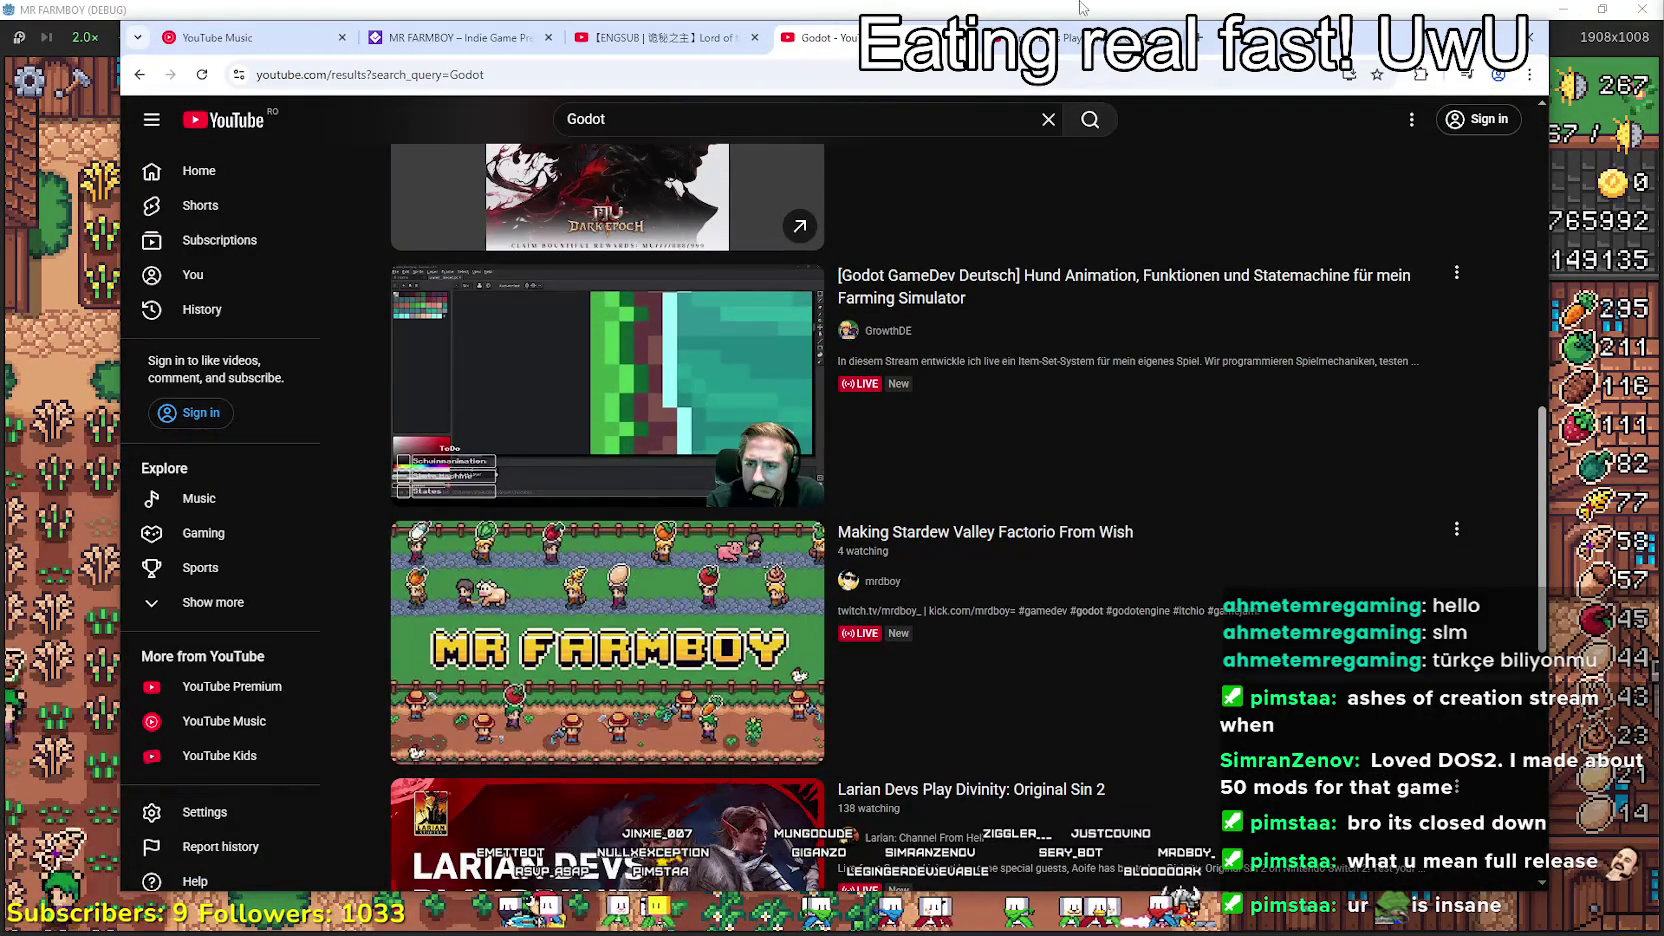
mouse_move(1236, 461)
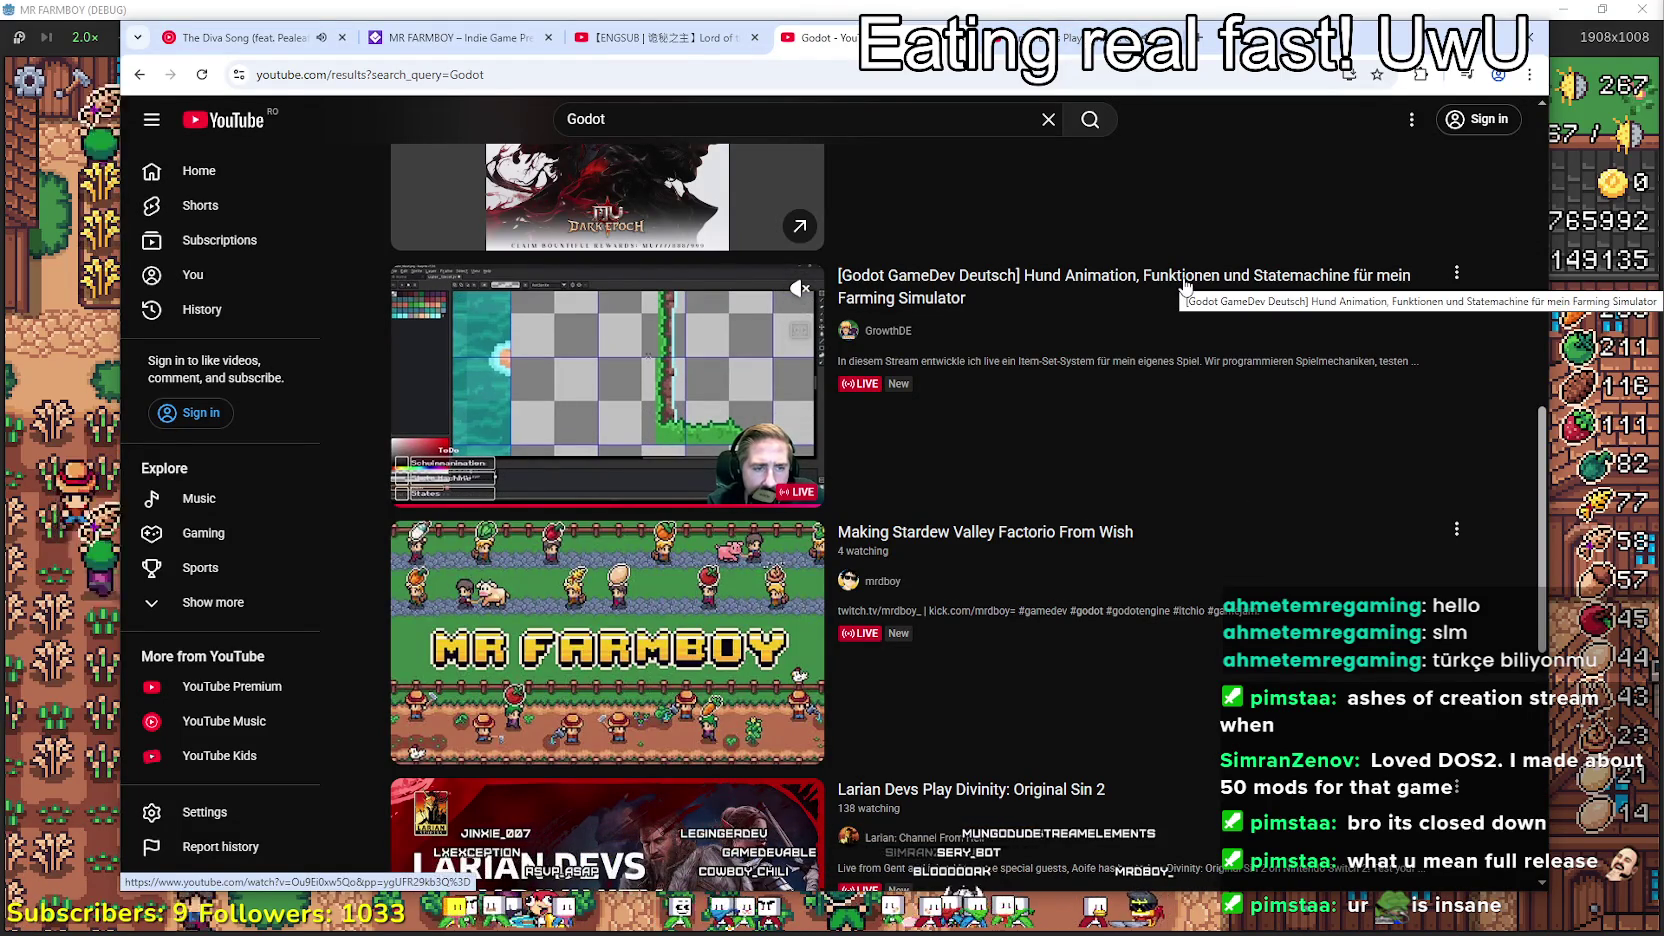
scroll(1088, 654, "down", 3)
left_click(838, 540)
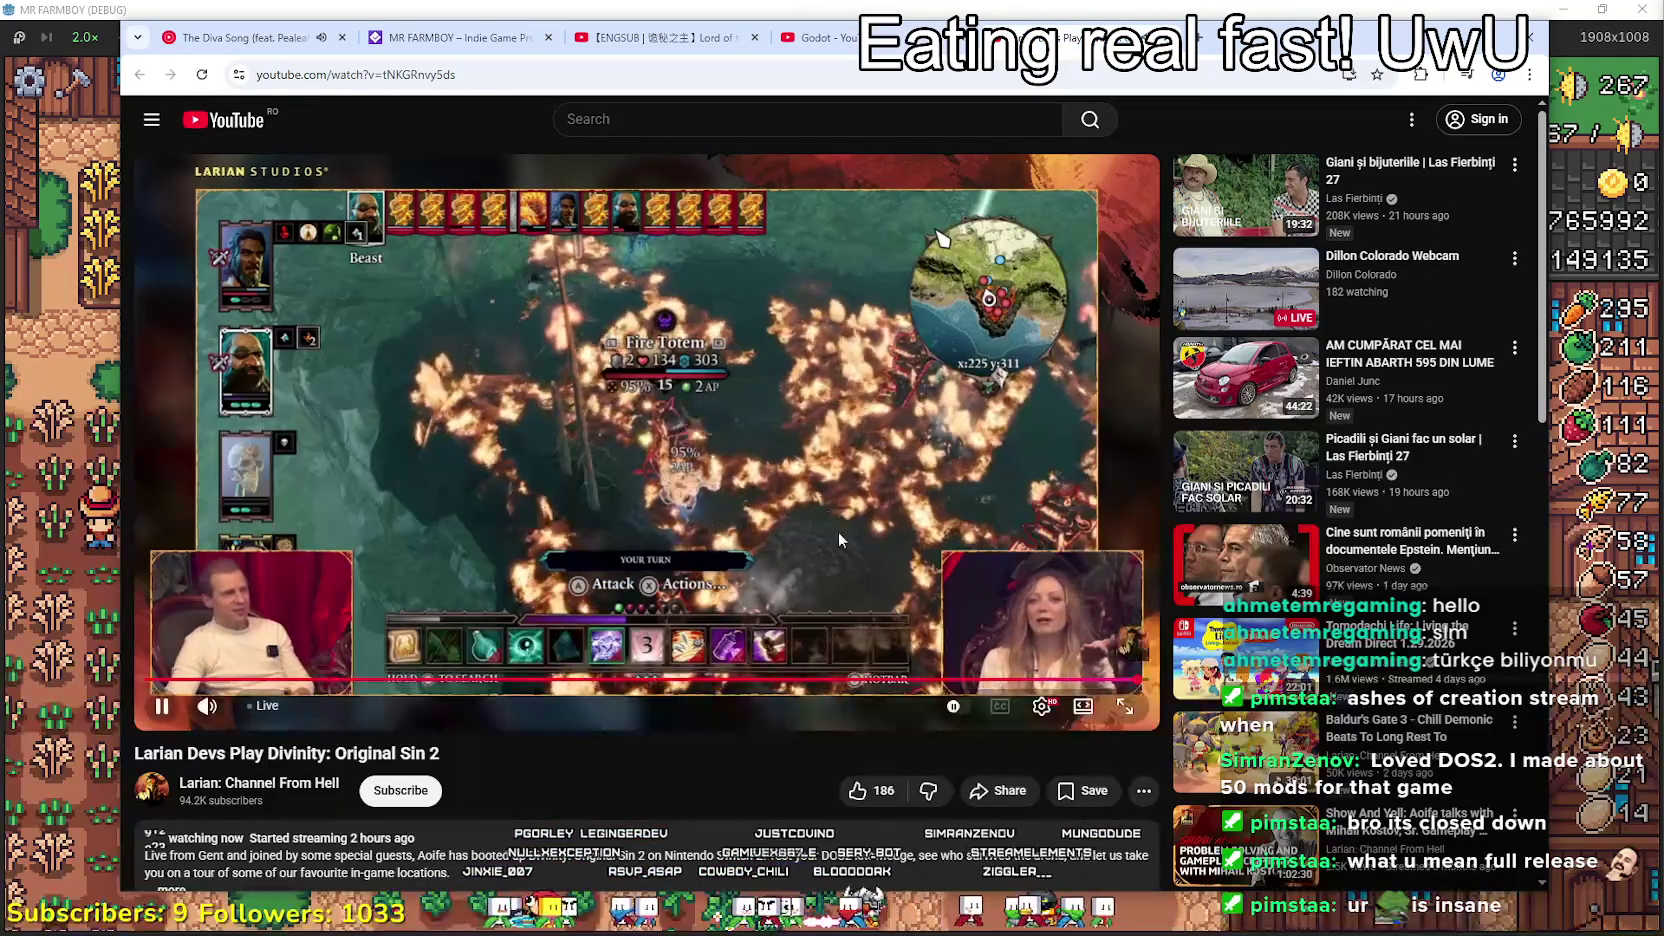
key("alt+Left")
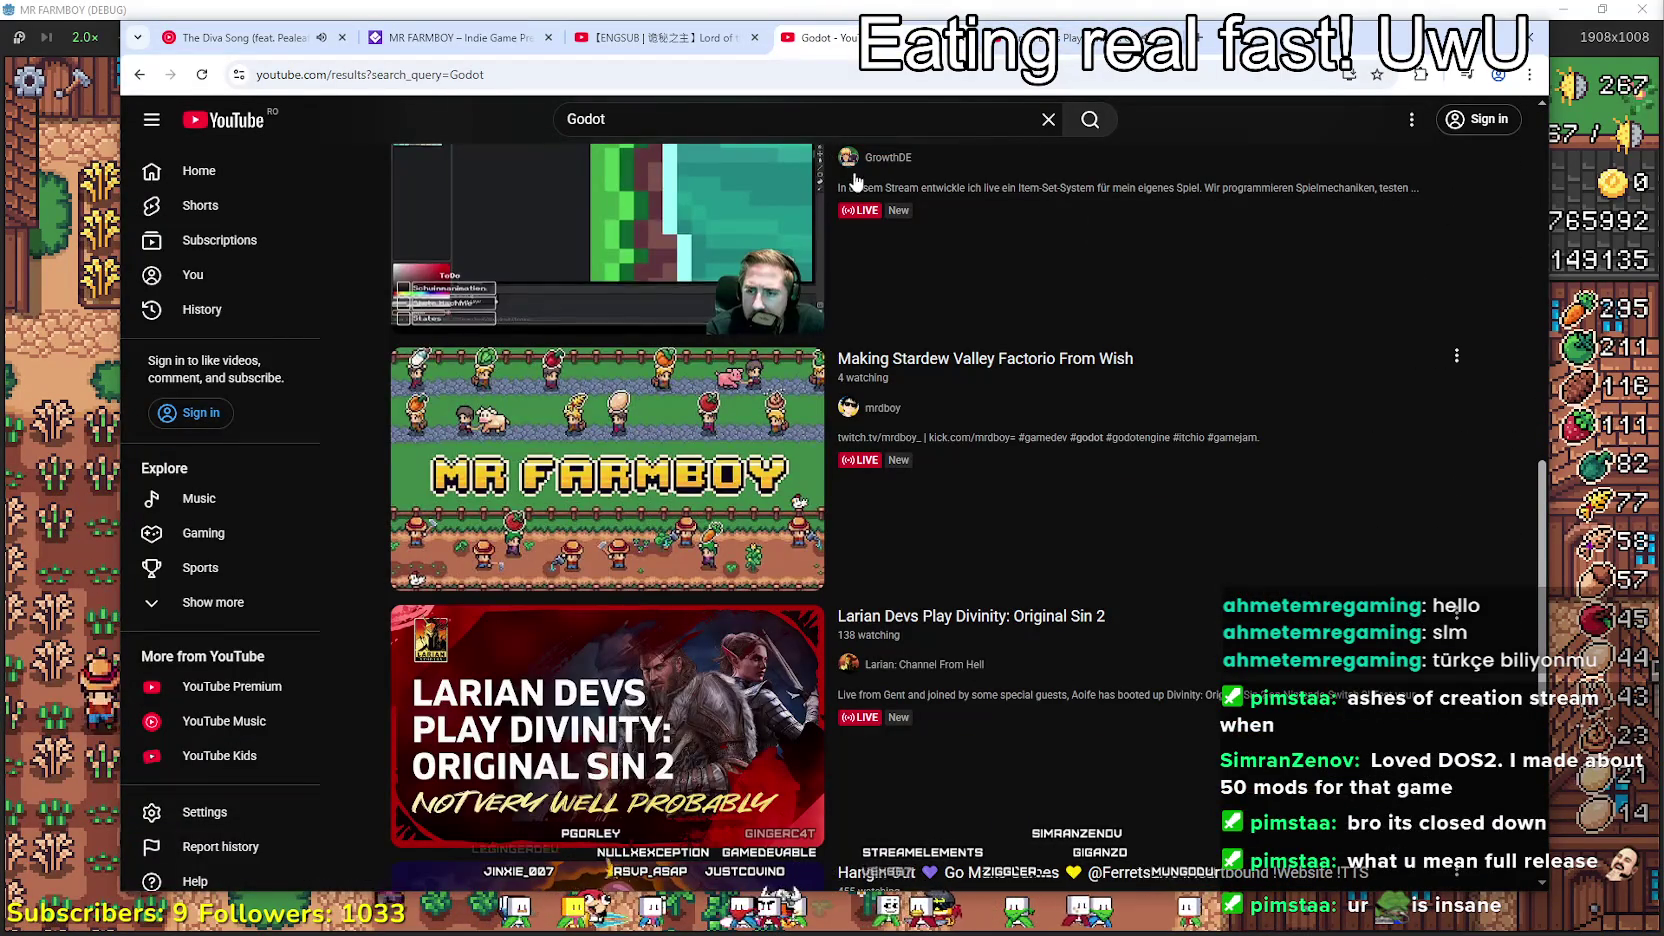
scroll(1095, 260, "up", 3)
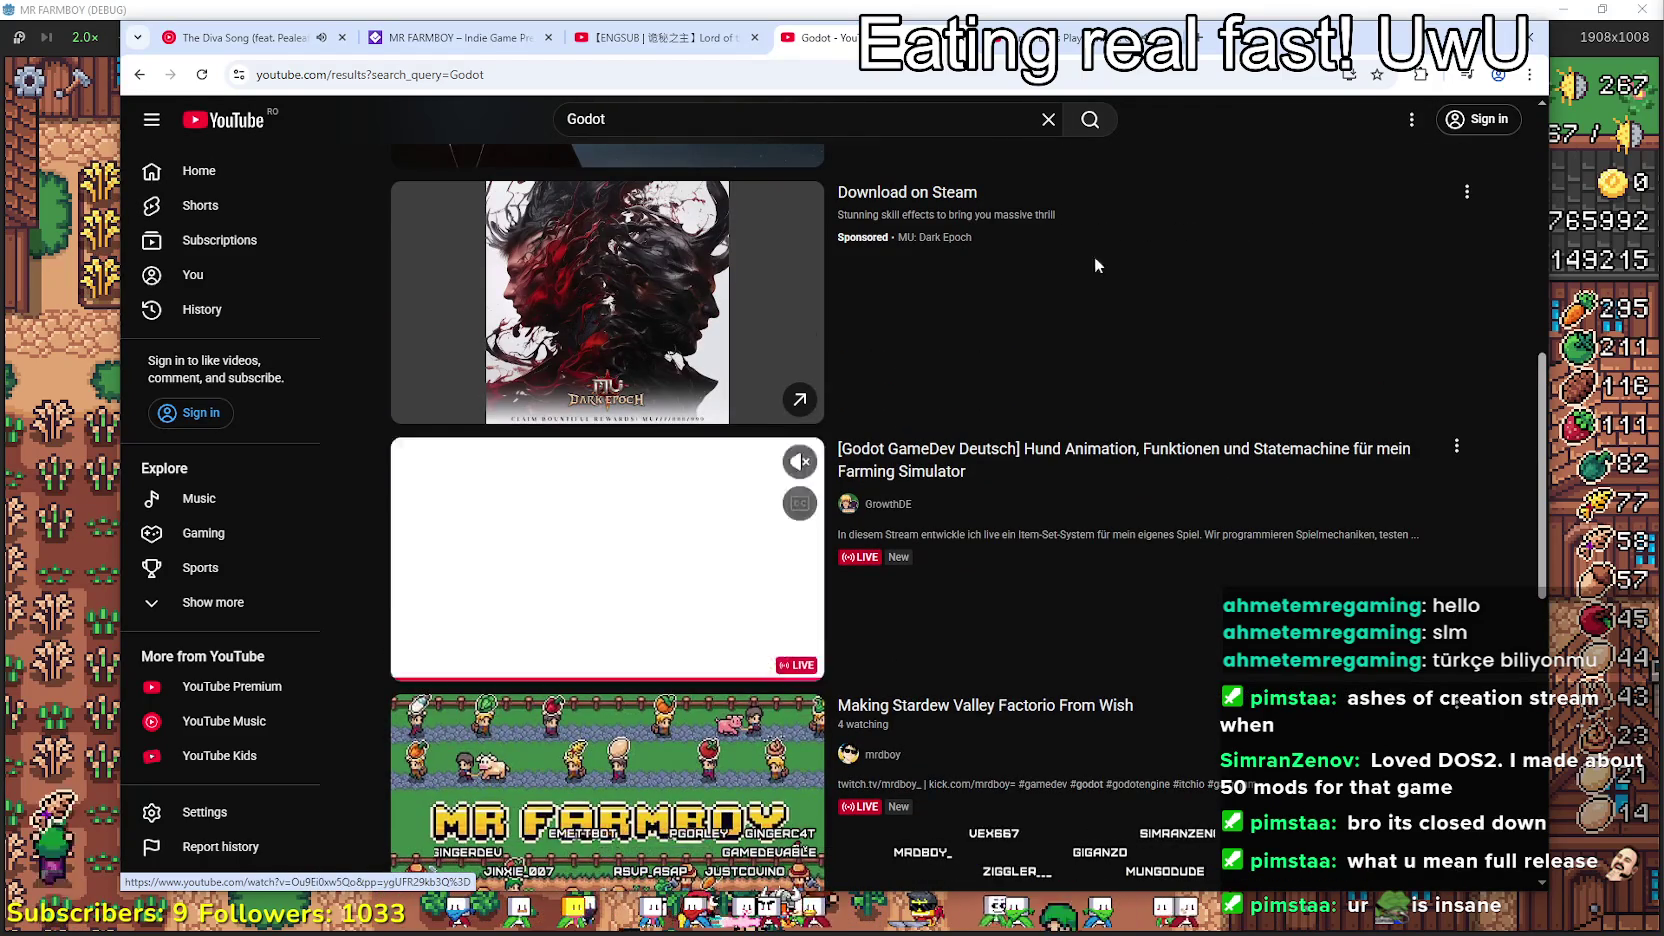
key("alt+Right")
scroll(662, 523, "down", 3)
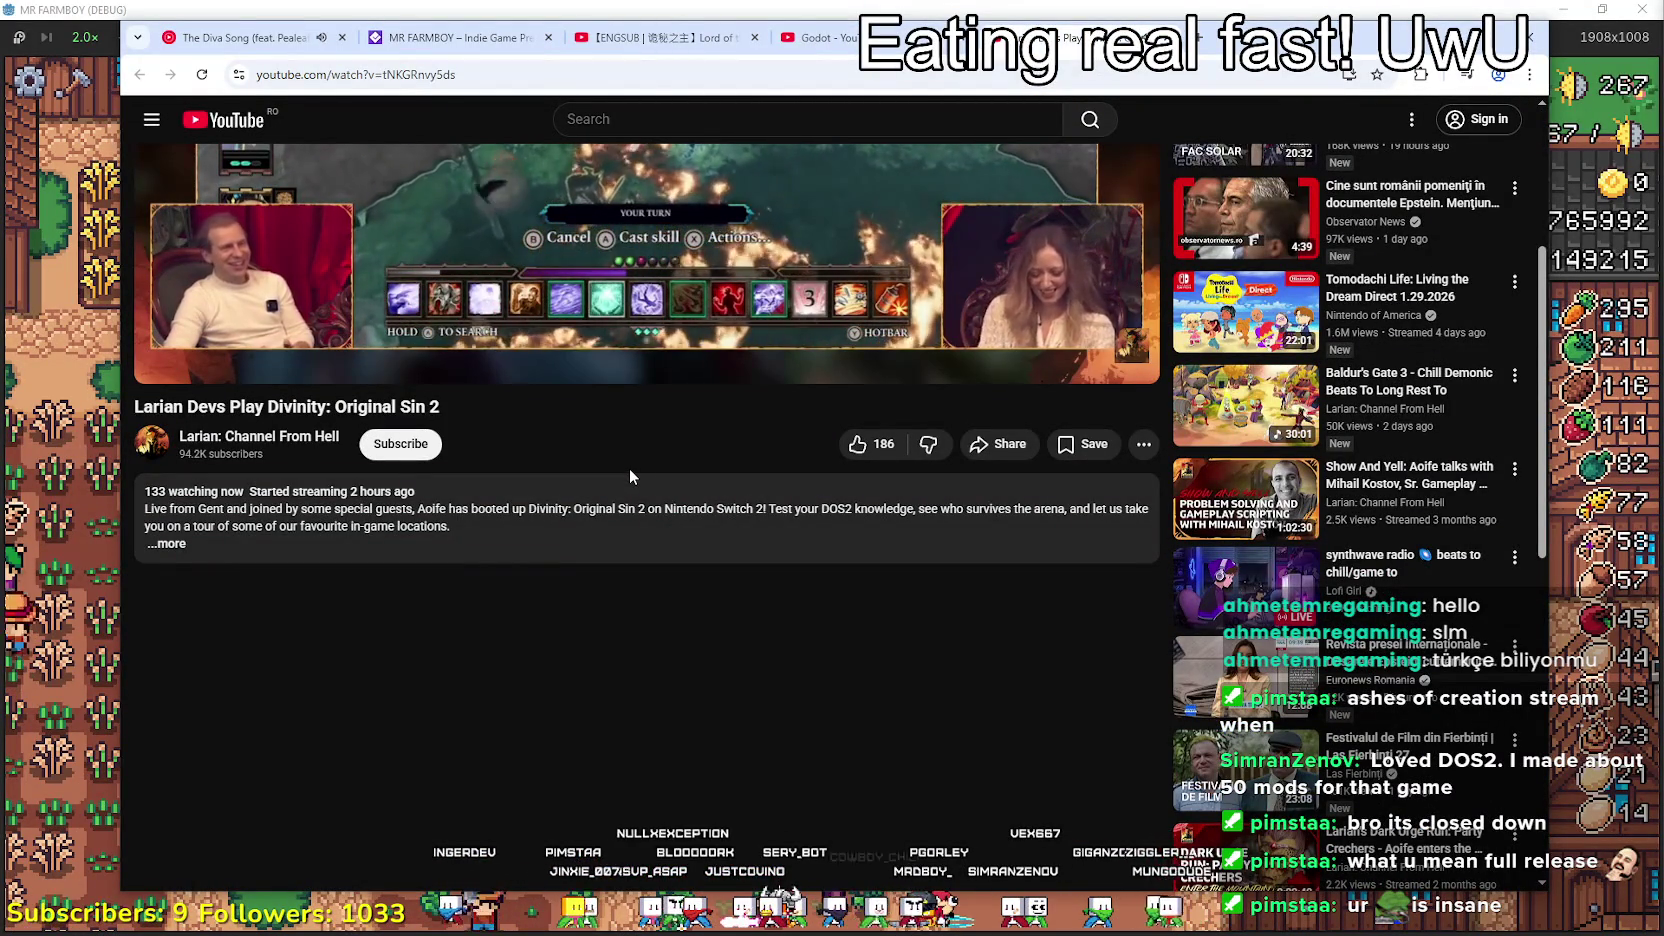
- Expand the stream's full description, review its links and channel card, then return to the Godot results tab
left_click(168, 543)
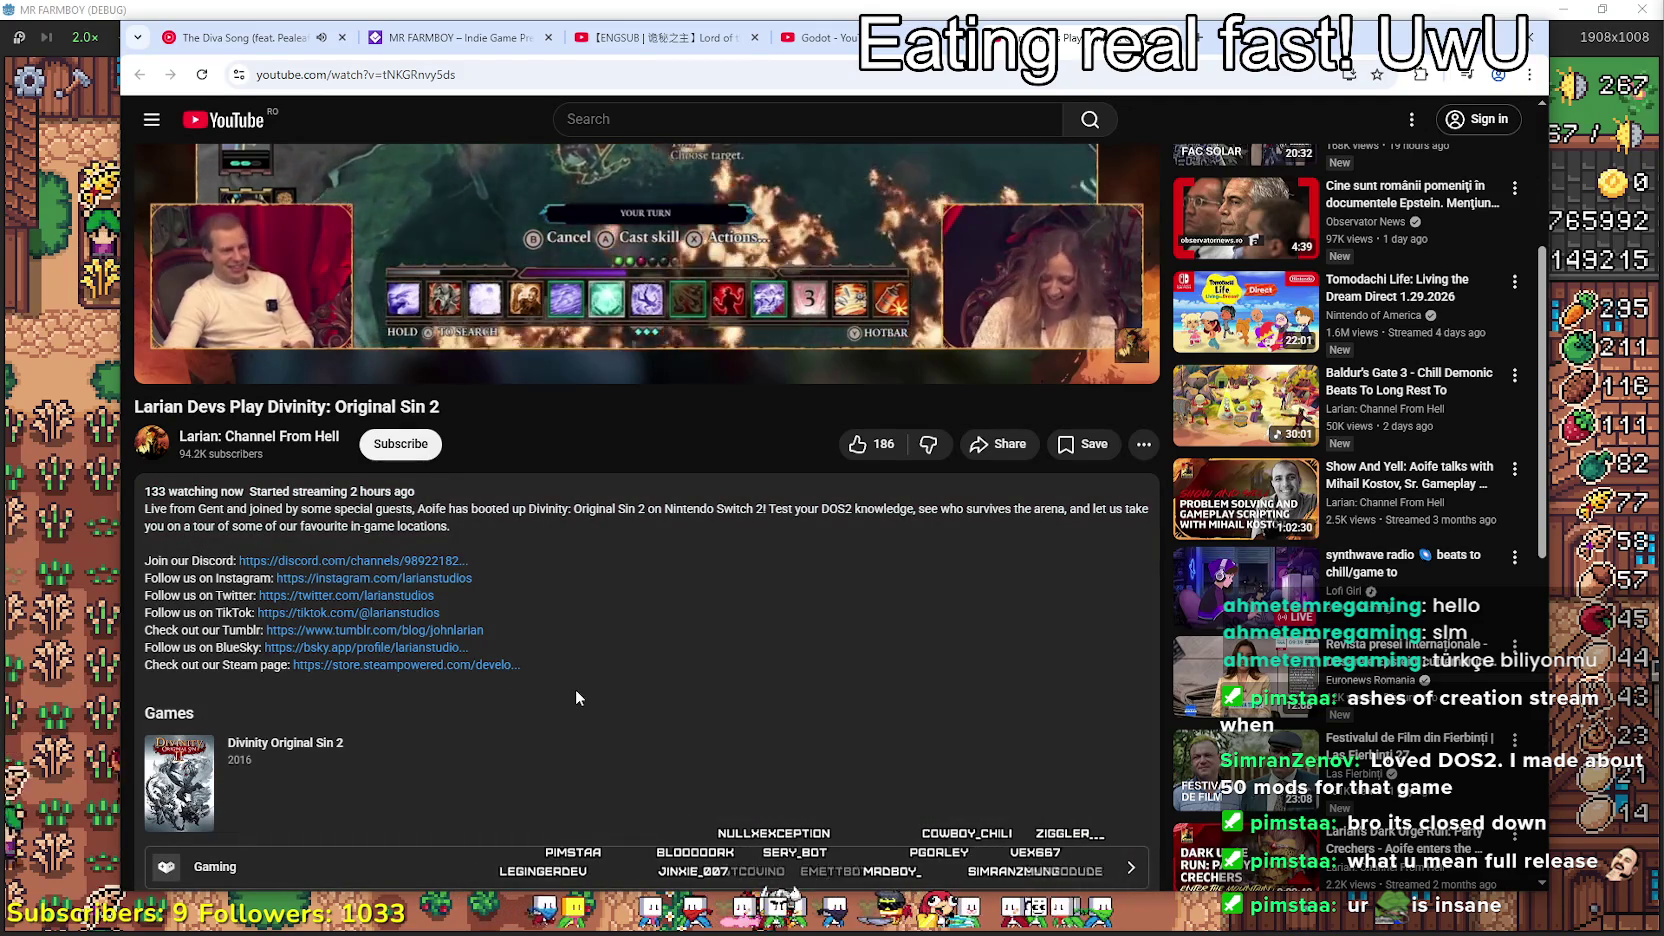
scroll(571, 673, "down", 3)
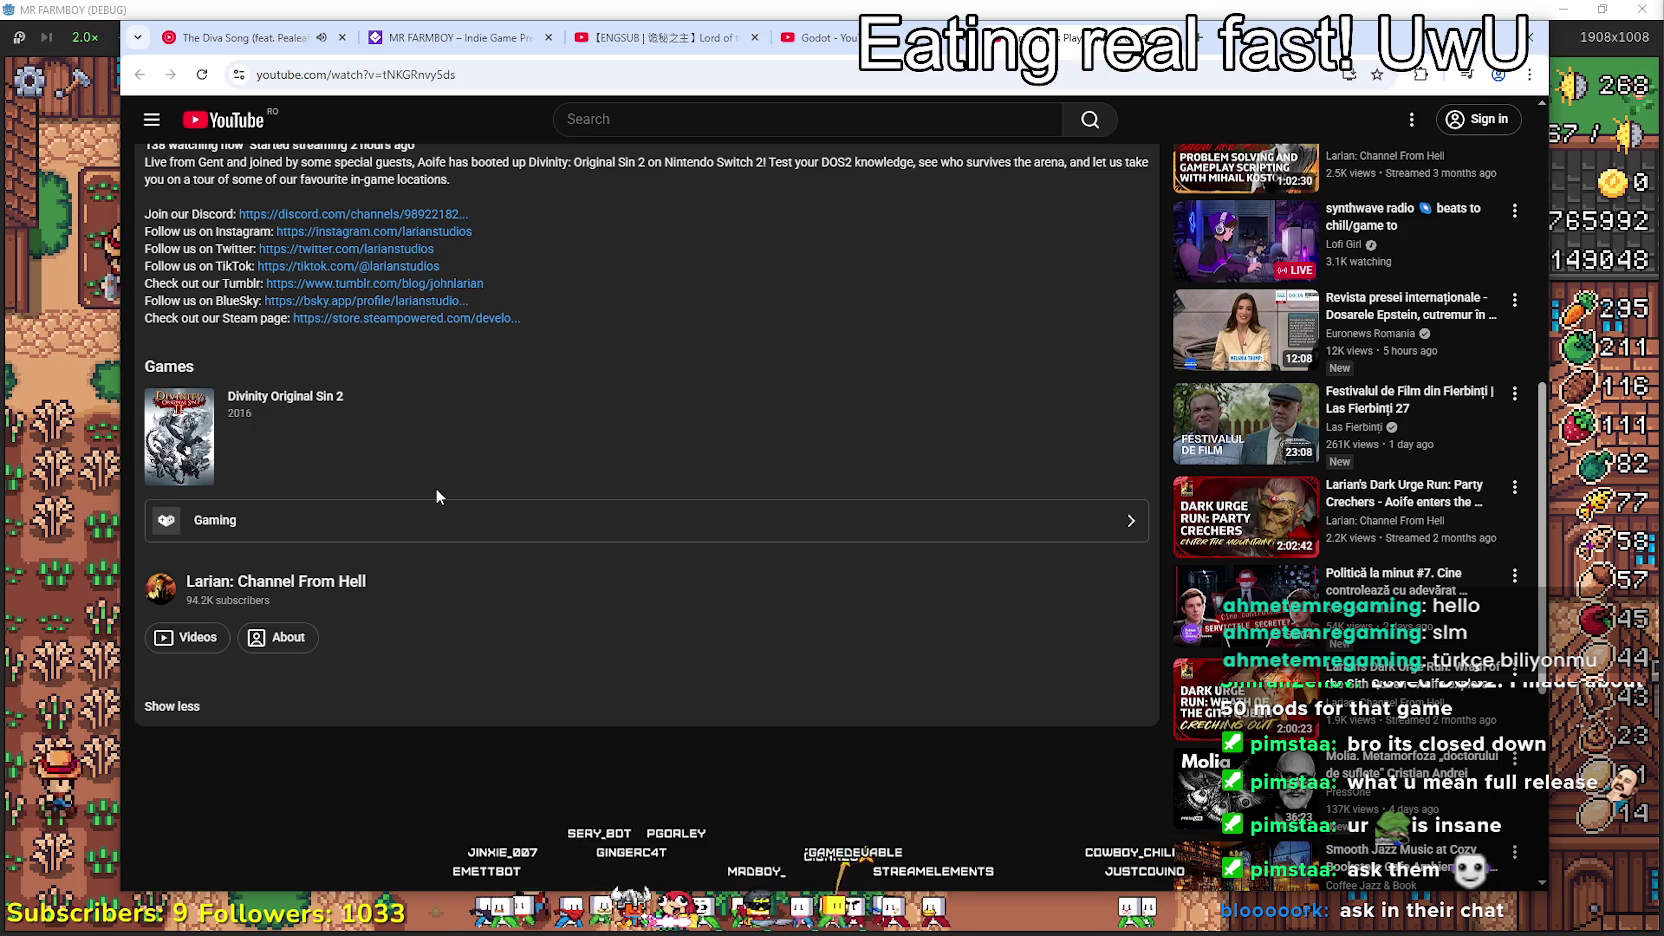
scroll(436, 490, "up", 3)
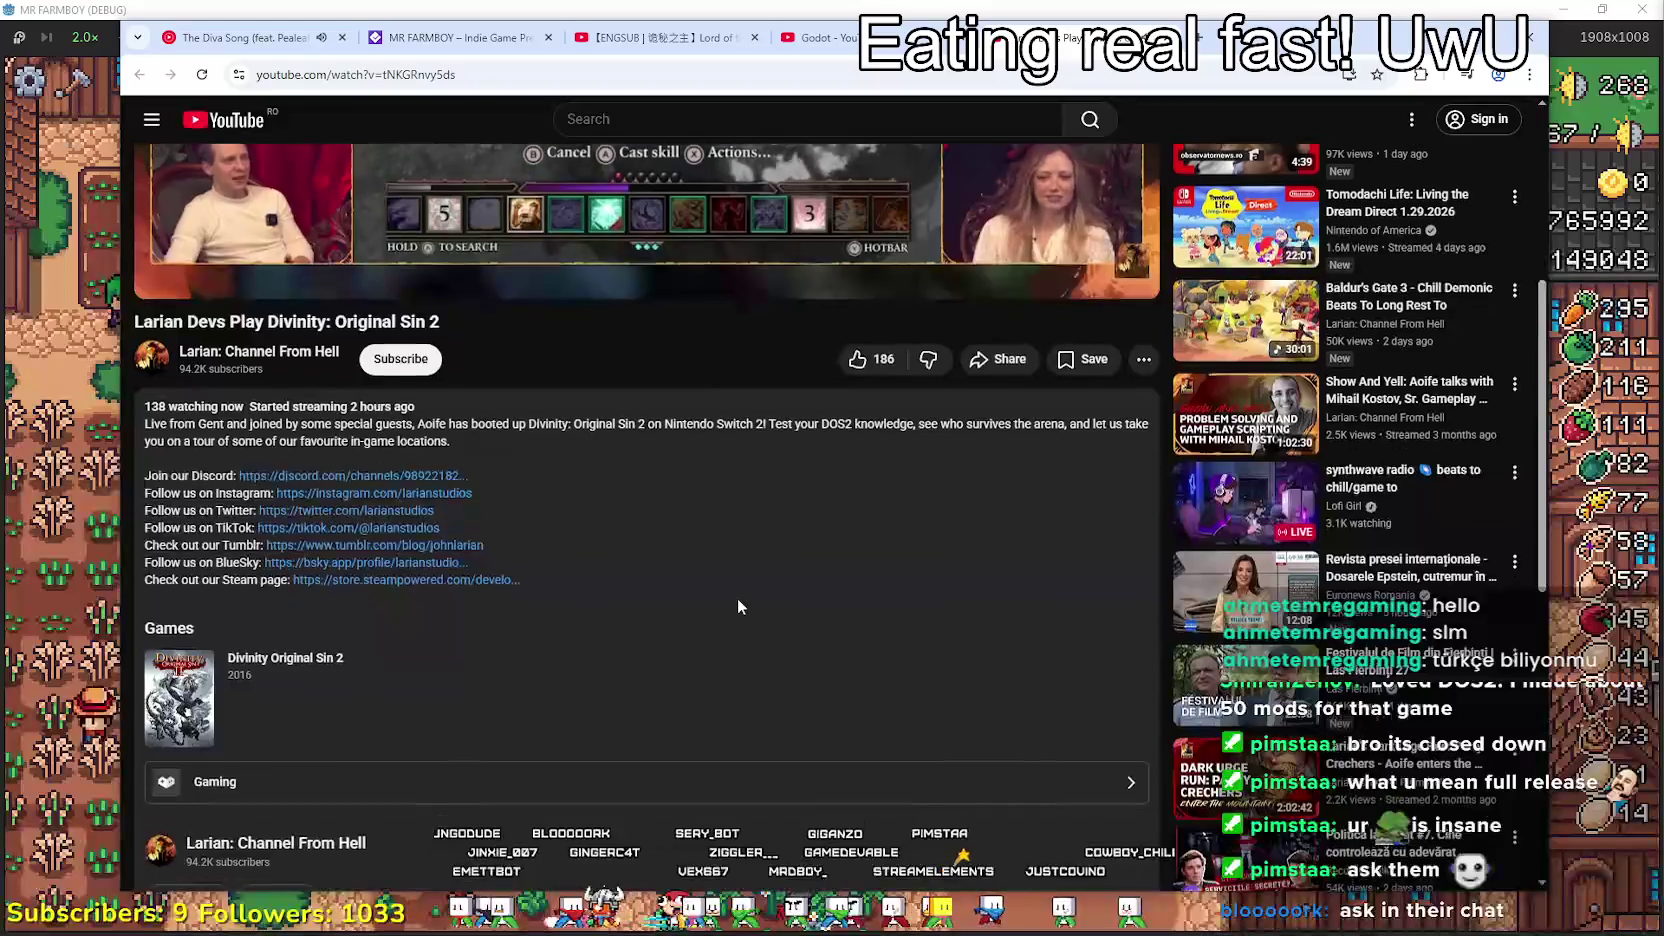
scroll(737, 600, "up", 3)
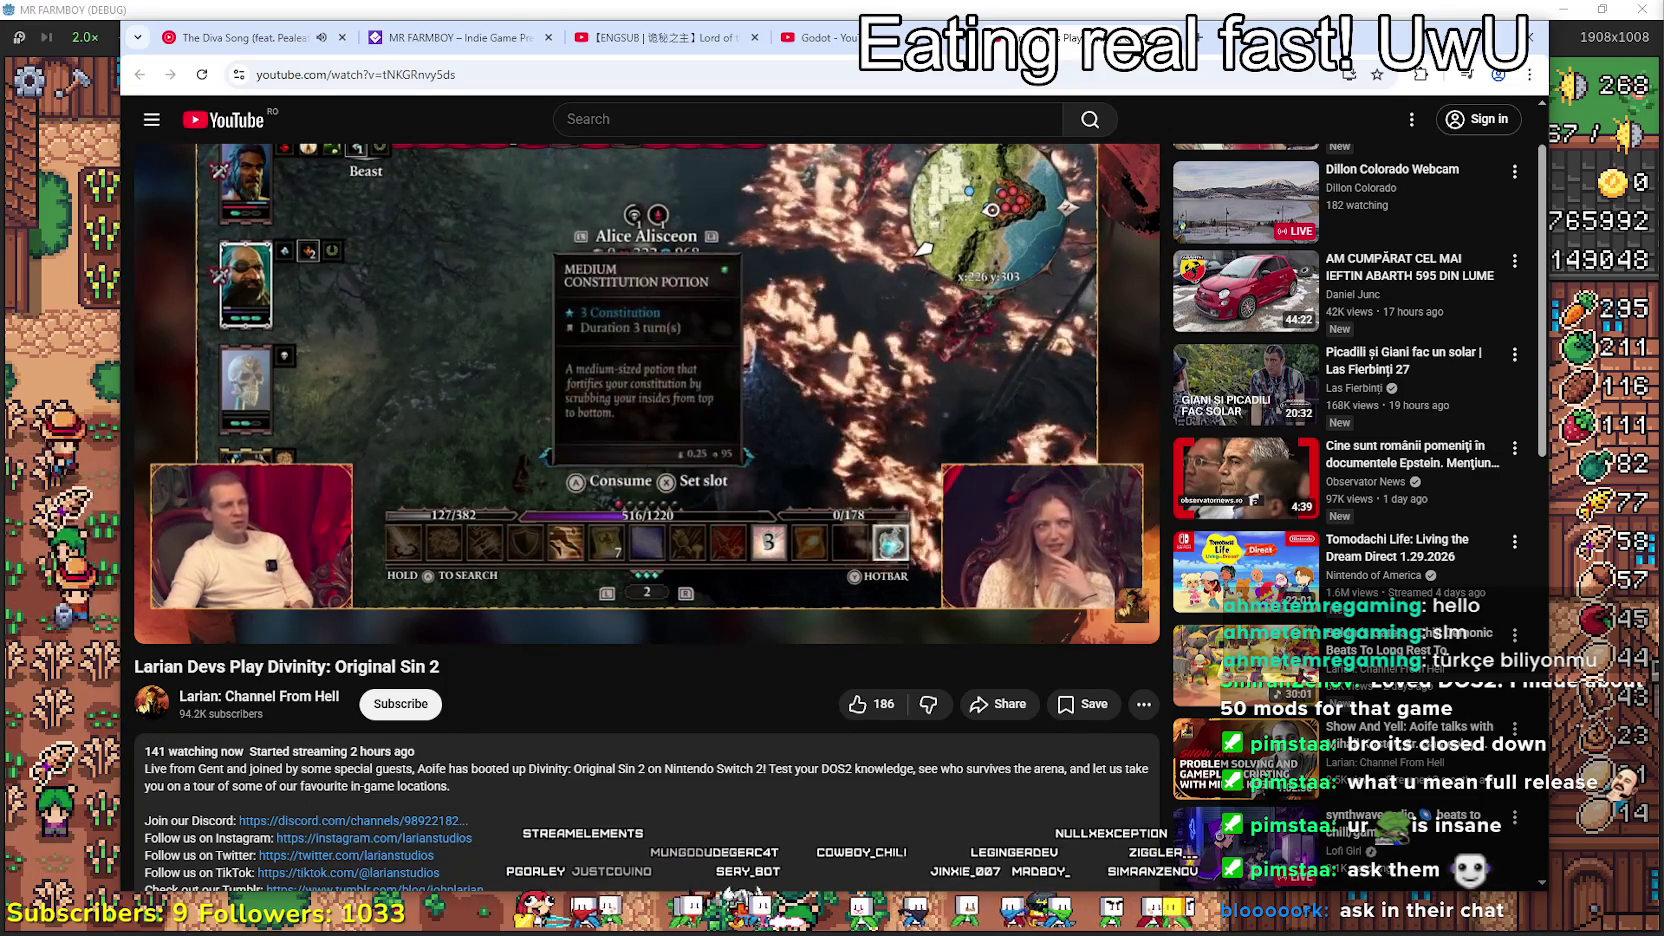
scroll(665, 405, "up", 2)
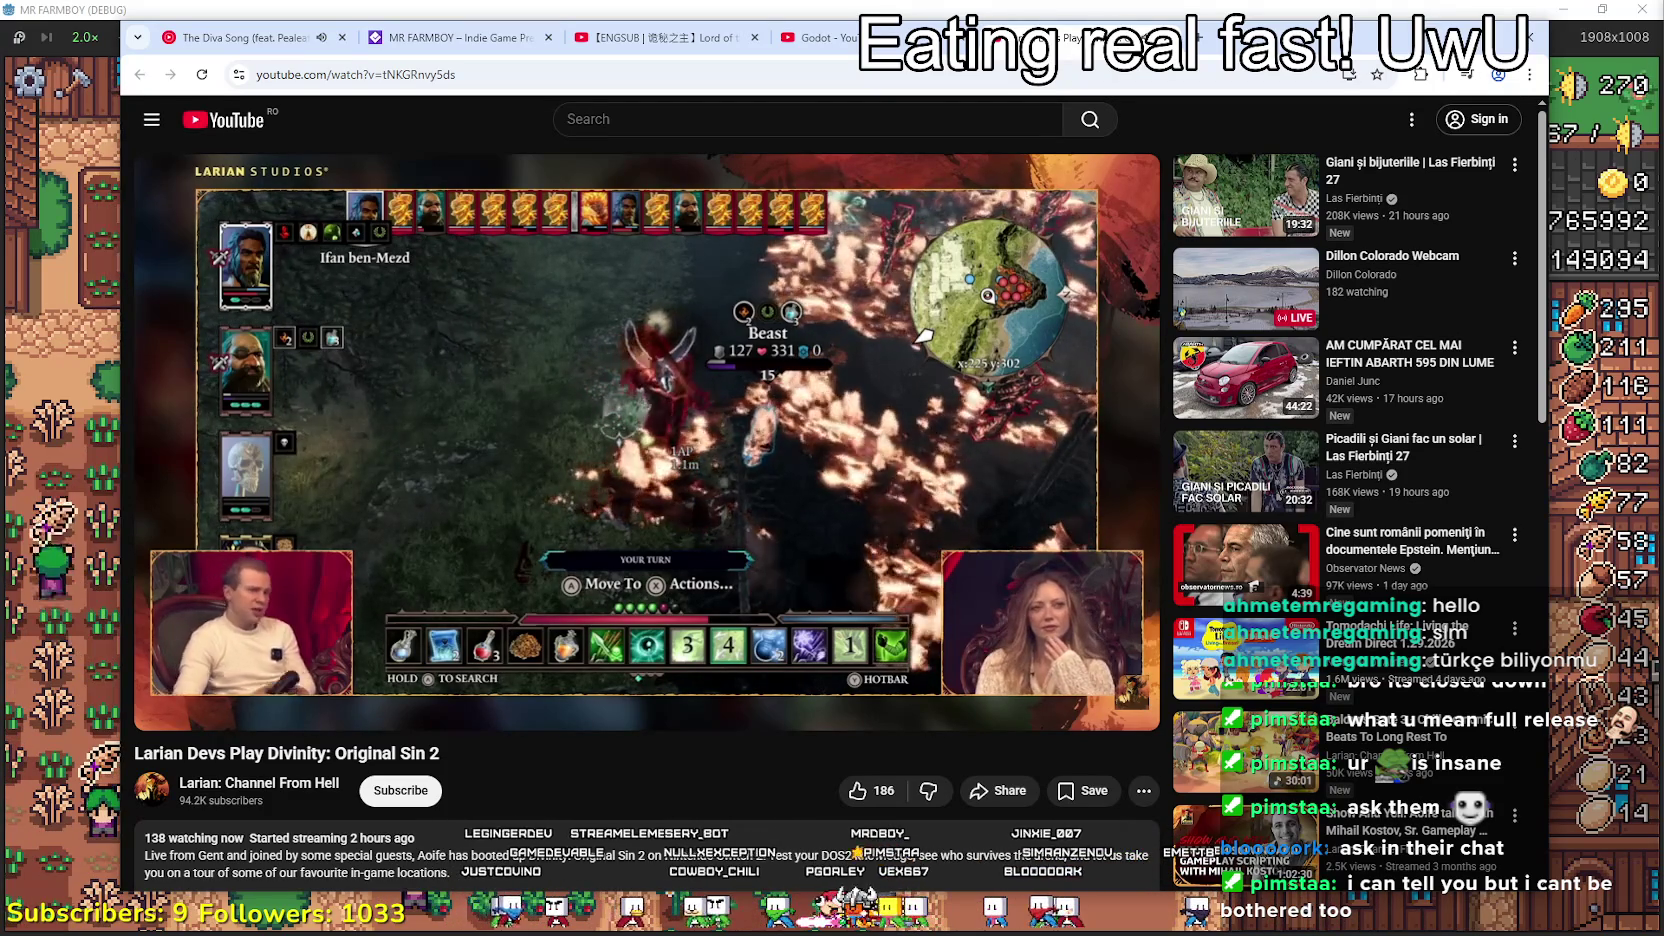
scroll(407, 400, "down", 2)
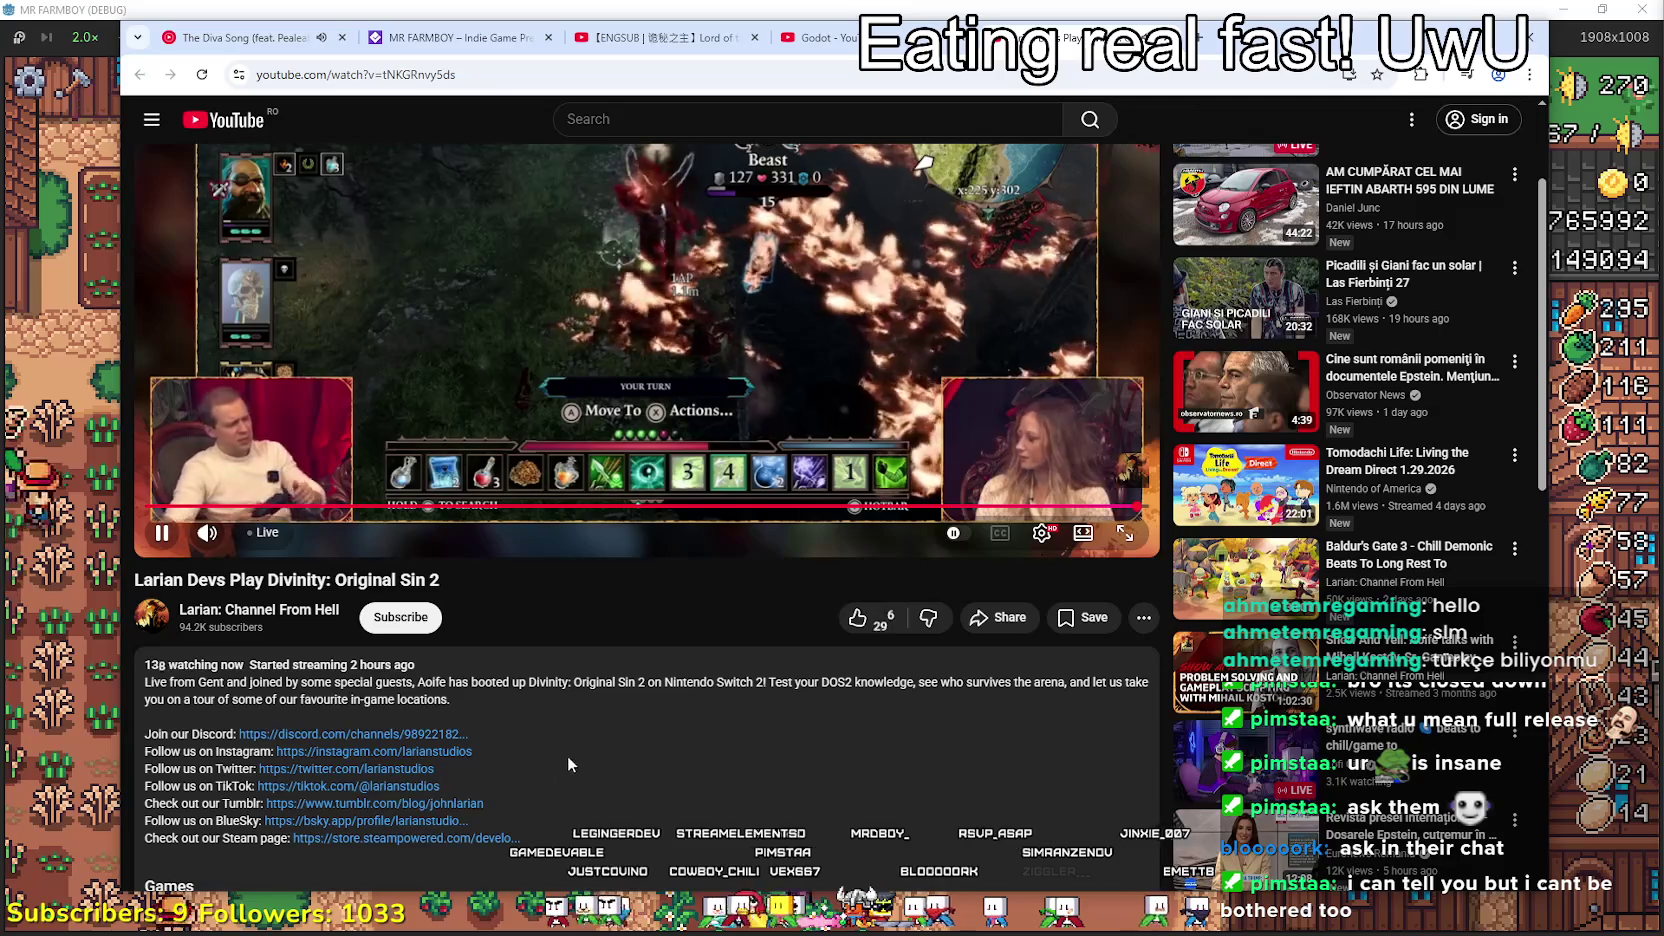
scroll(569, 760, "down", 3)
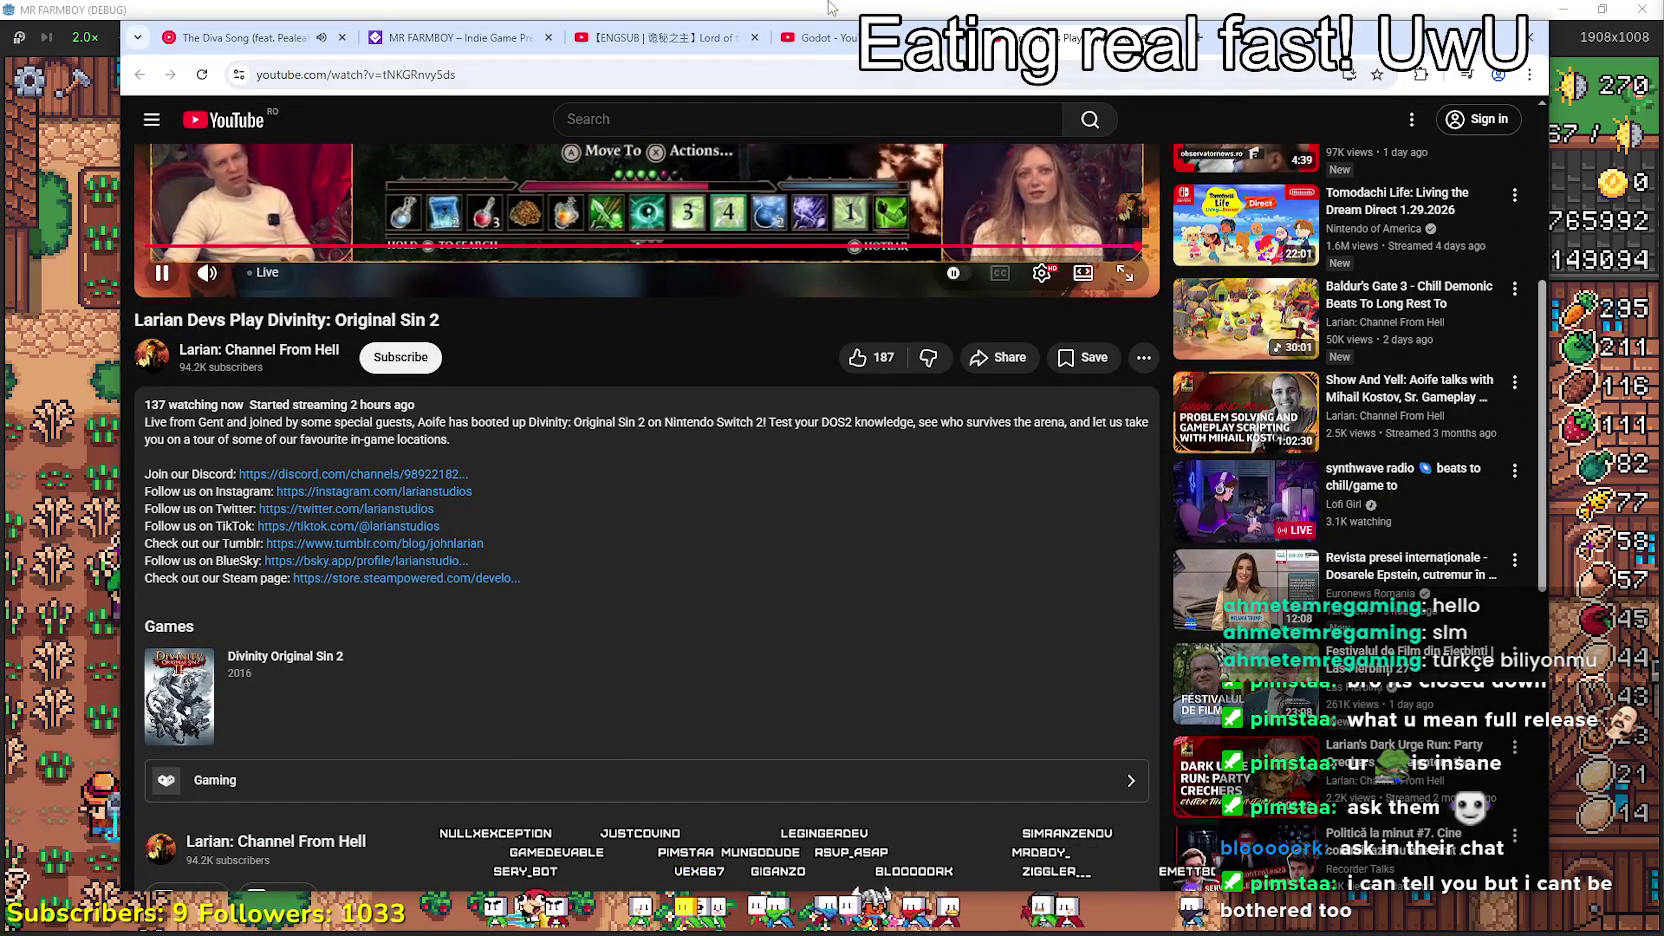
left_click(818, 38)
- Reopen the Larian Divinity live stream from the Godot results, then start a new browser tab
scroll(1030, 700, "down", 9)
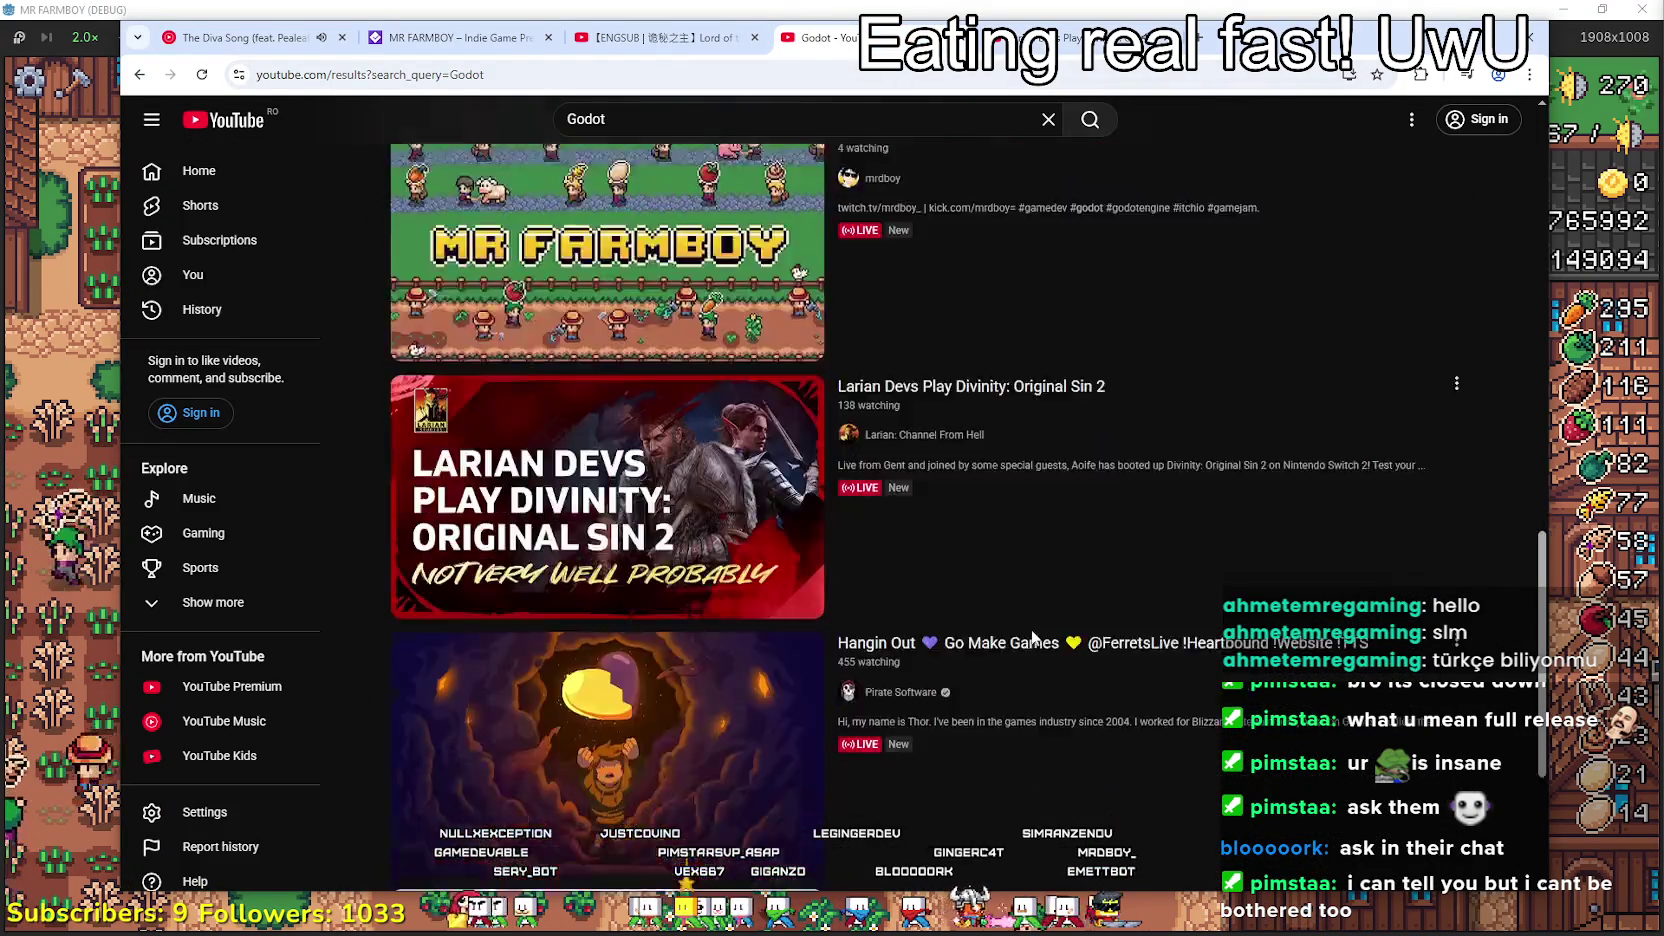
scroll(1018, 765, "up", 8)
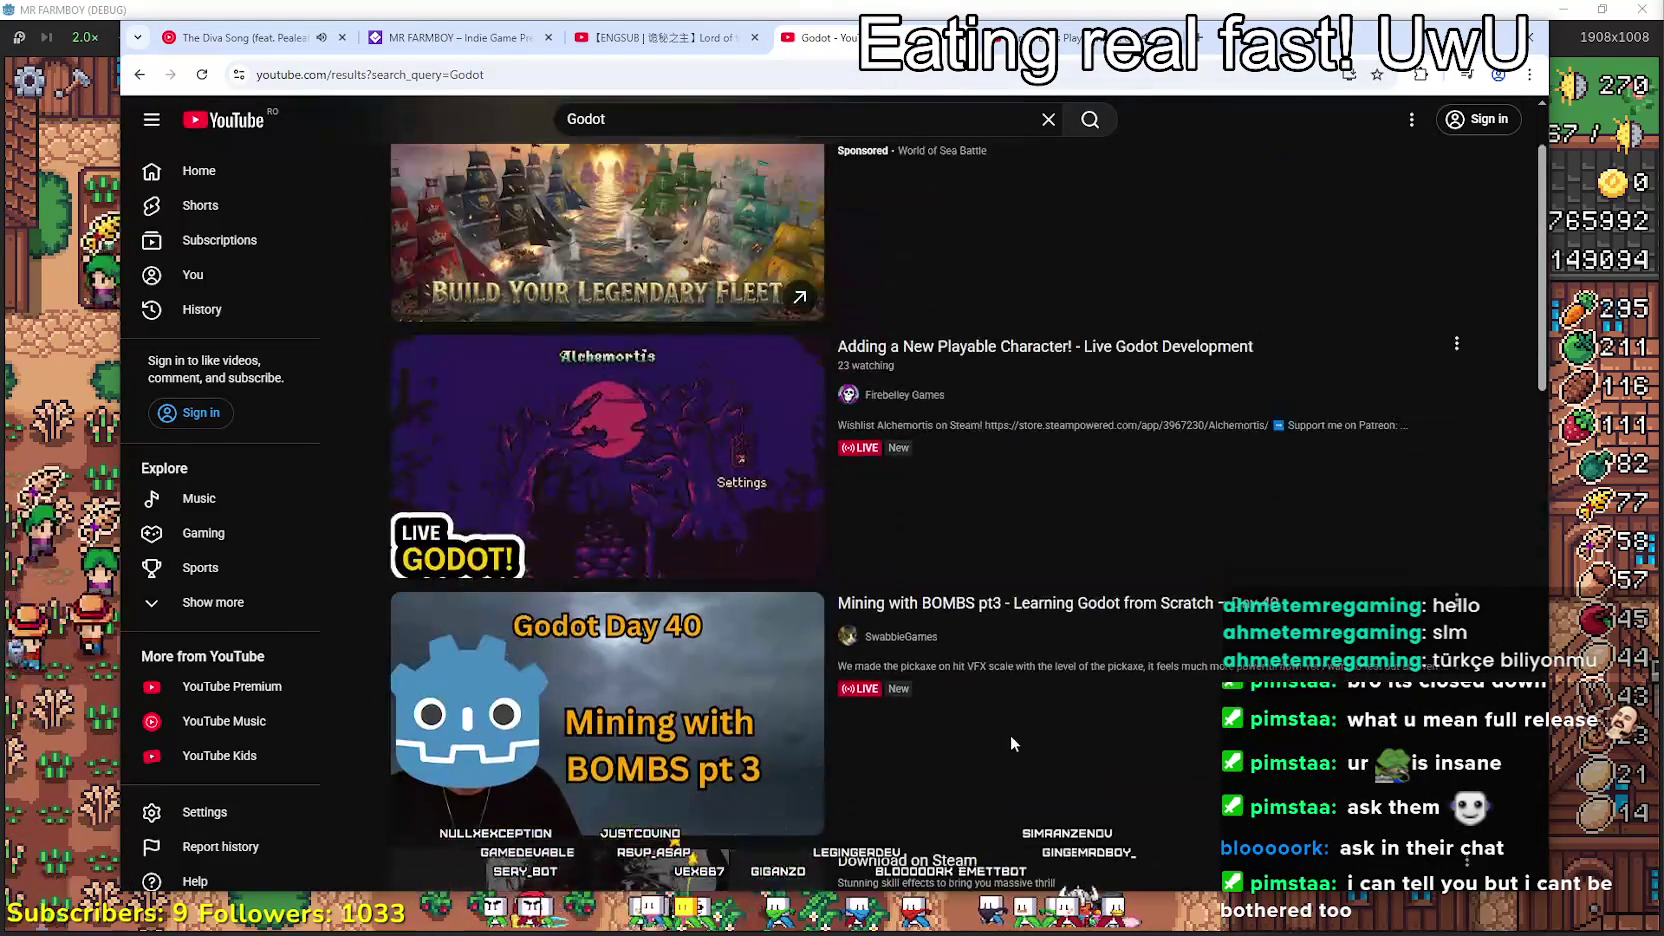
scroll(1010, 734, "up", 2)
scroll(1006, 672, "down", 10)
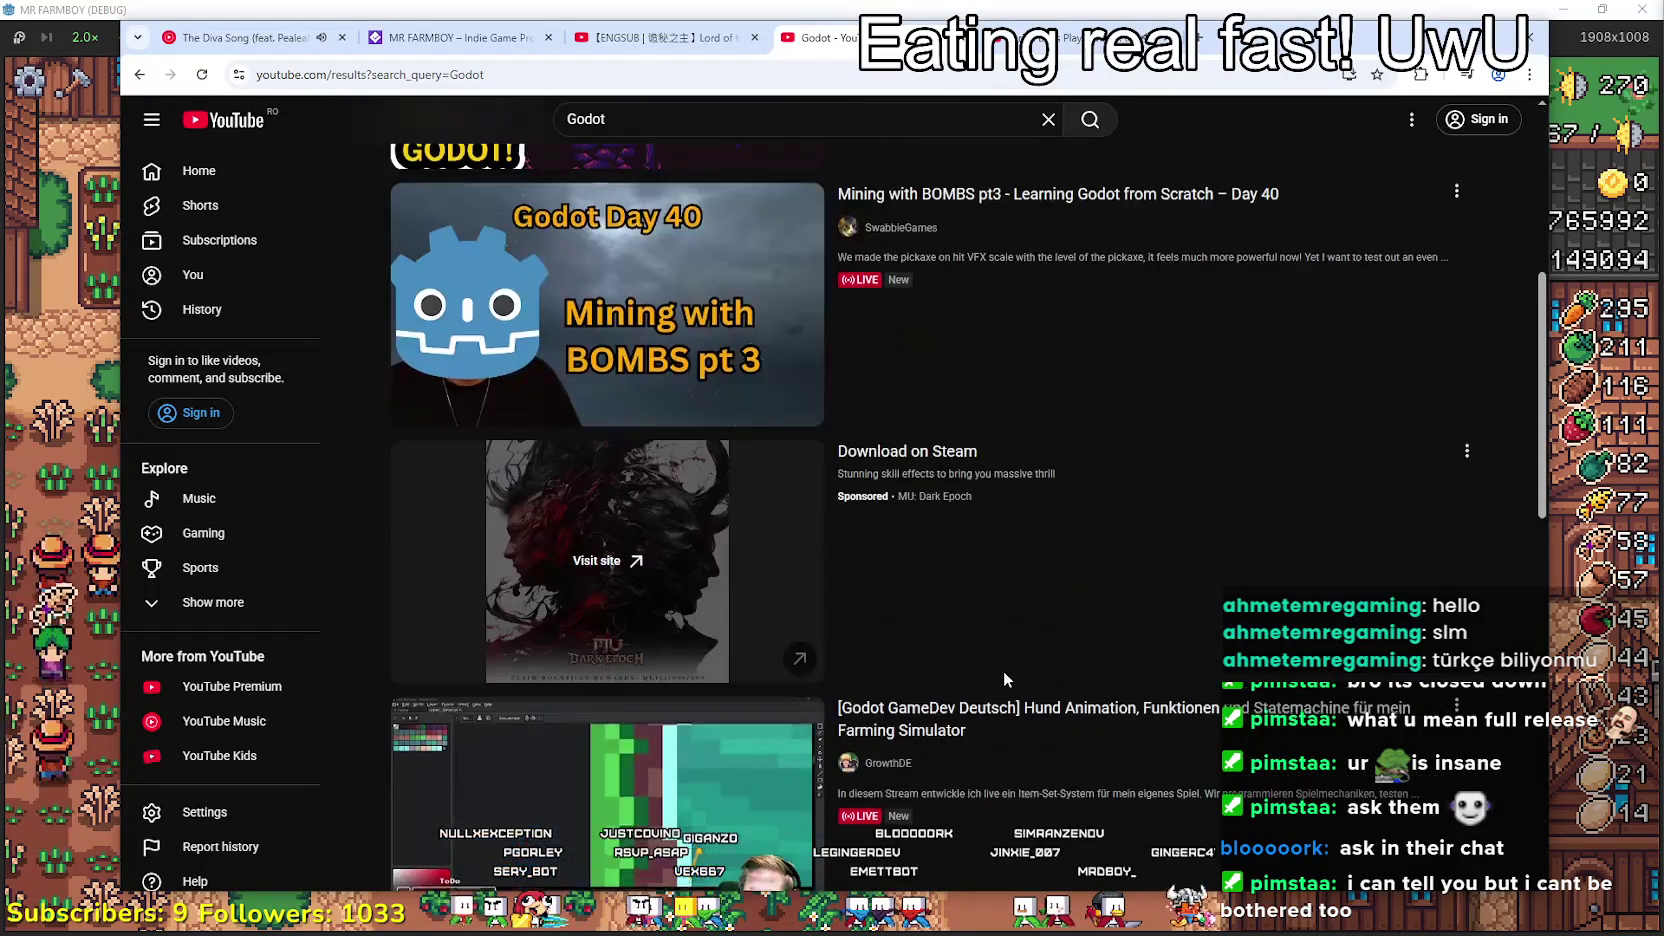
scroll(859, 291, "up", 3)
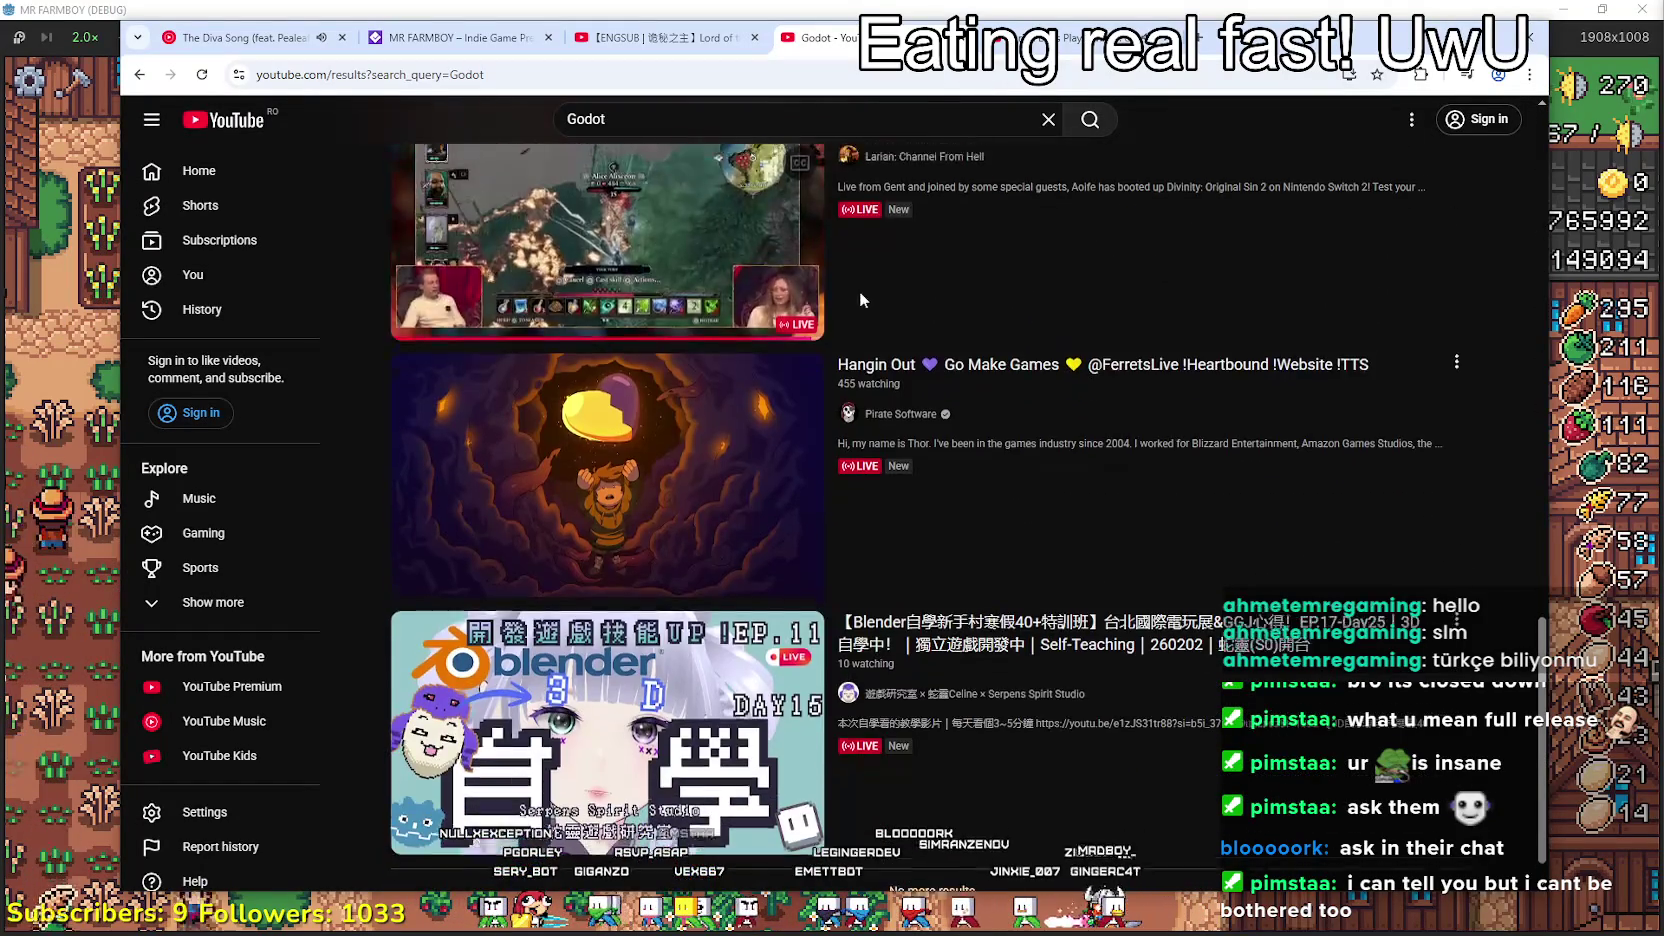
scroll(937, 445, "down", 3)
scroll(796, 244, "up", 1)
left_click(796, 244)
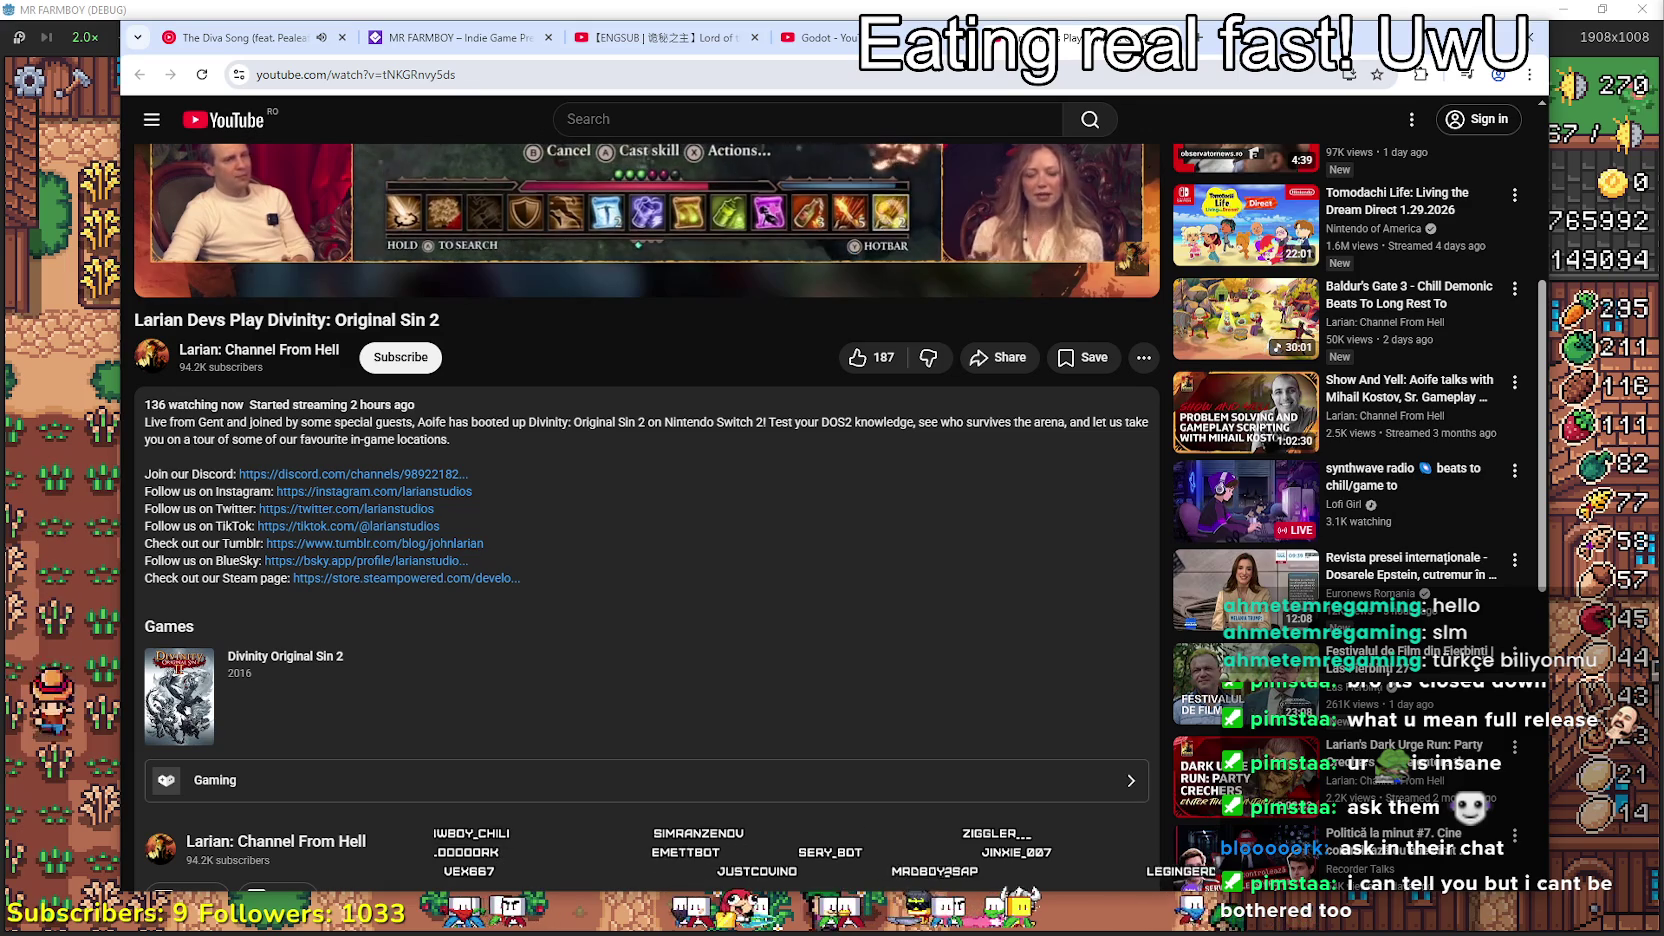
scroll(960, 375, "up", 5)
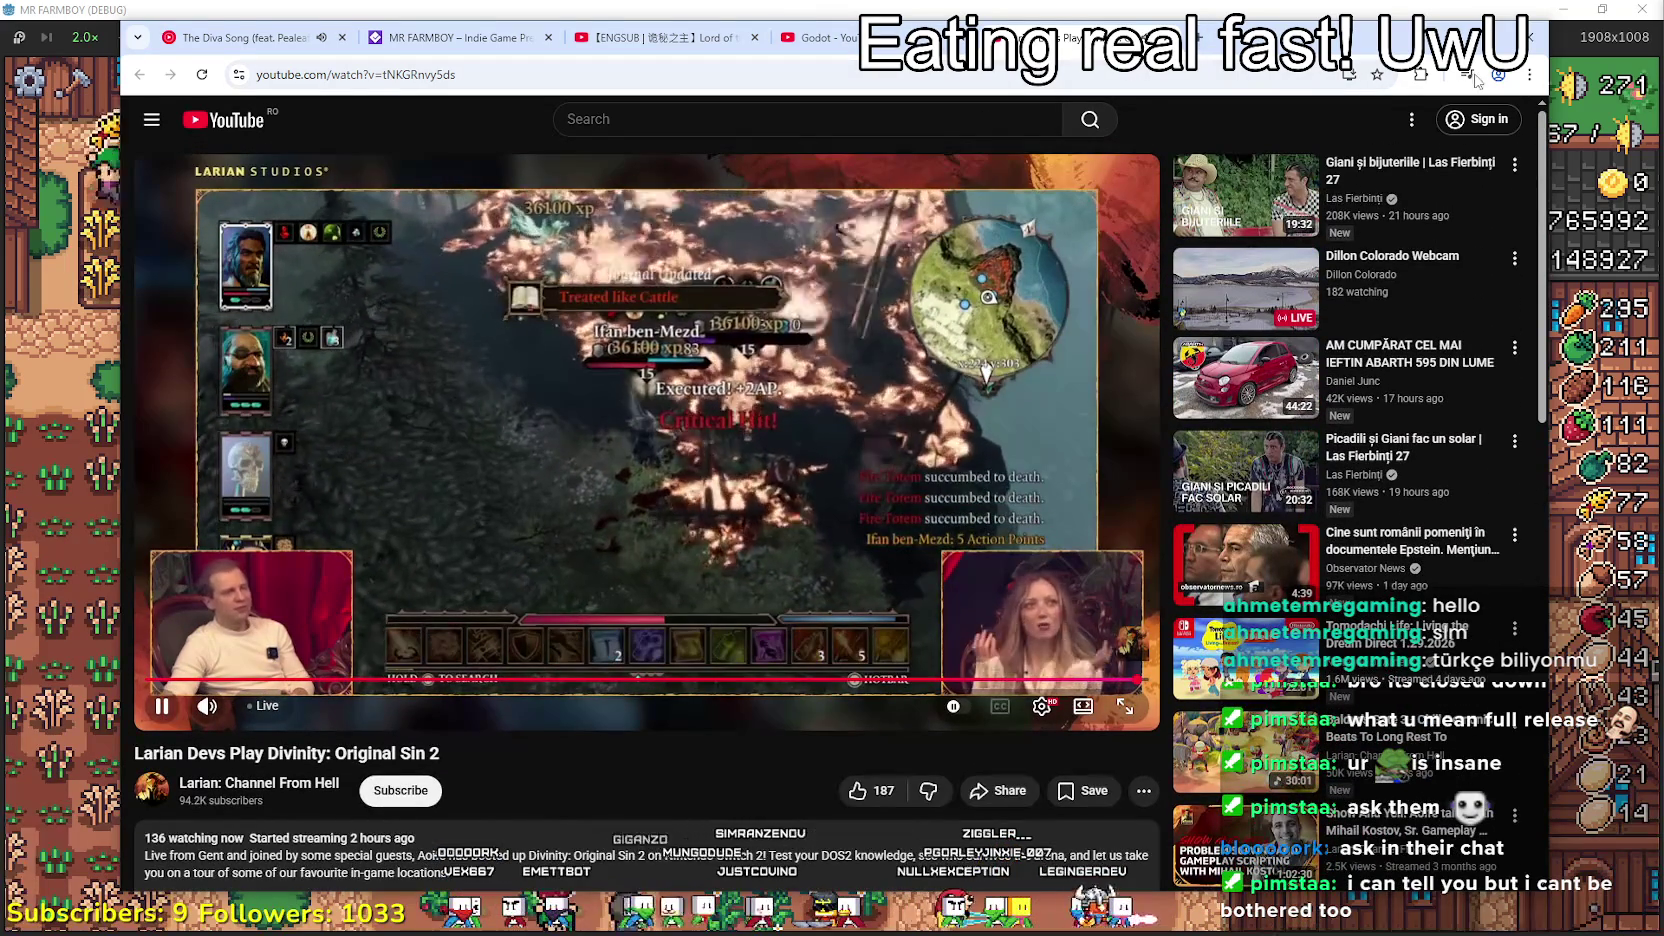
left_click(1215, 42)
- Go to the Chrome Web Store through the Extensions menu and search for 'youtube'
left_click(1529, 74)
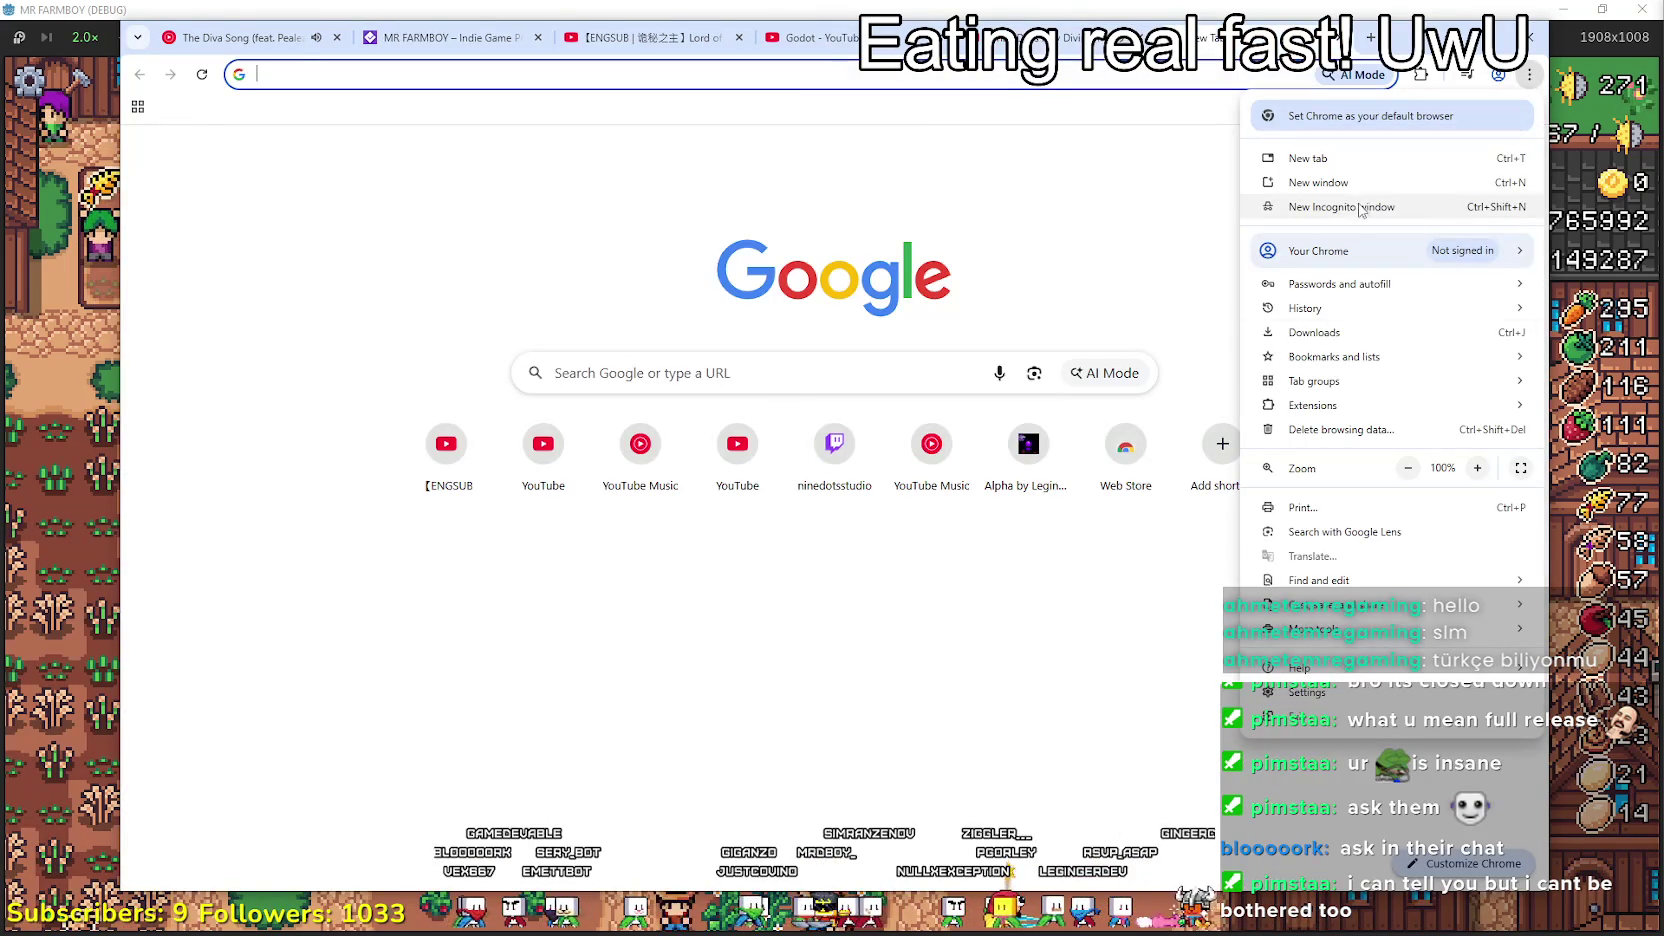
mouse_move(1314, 416)
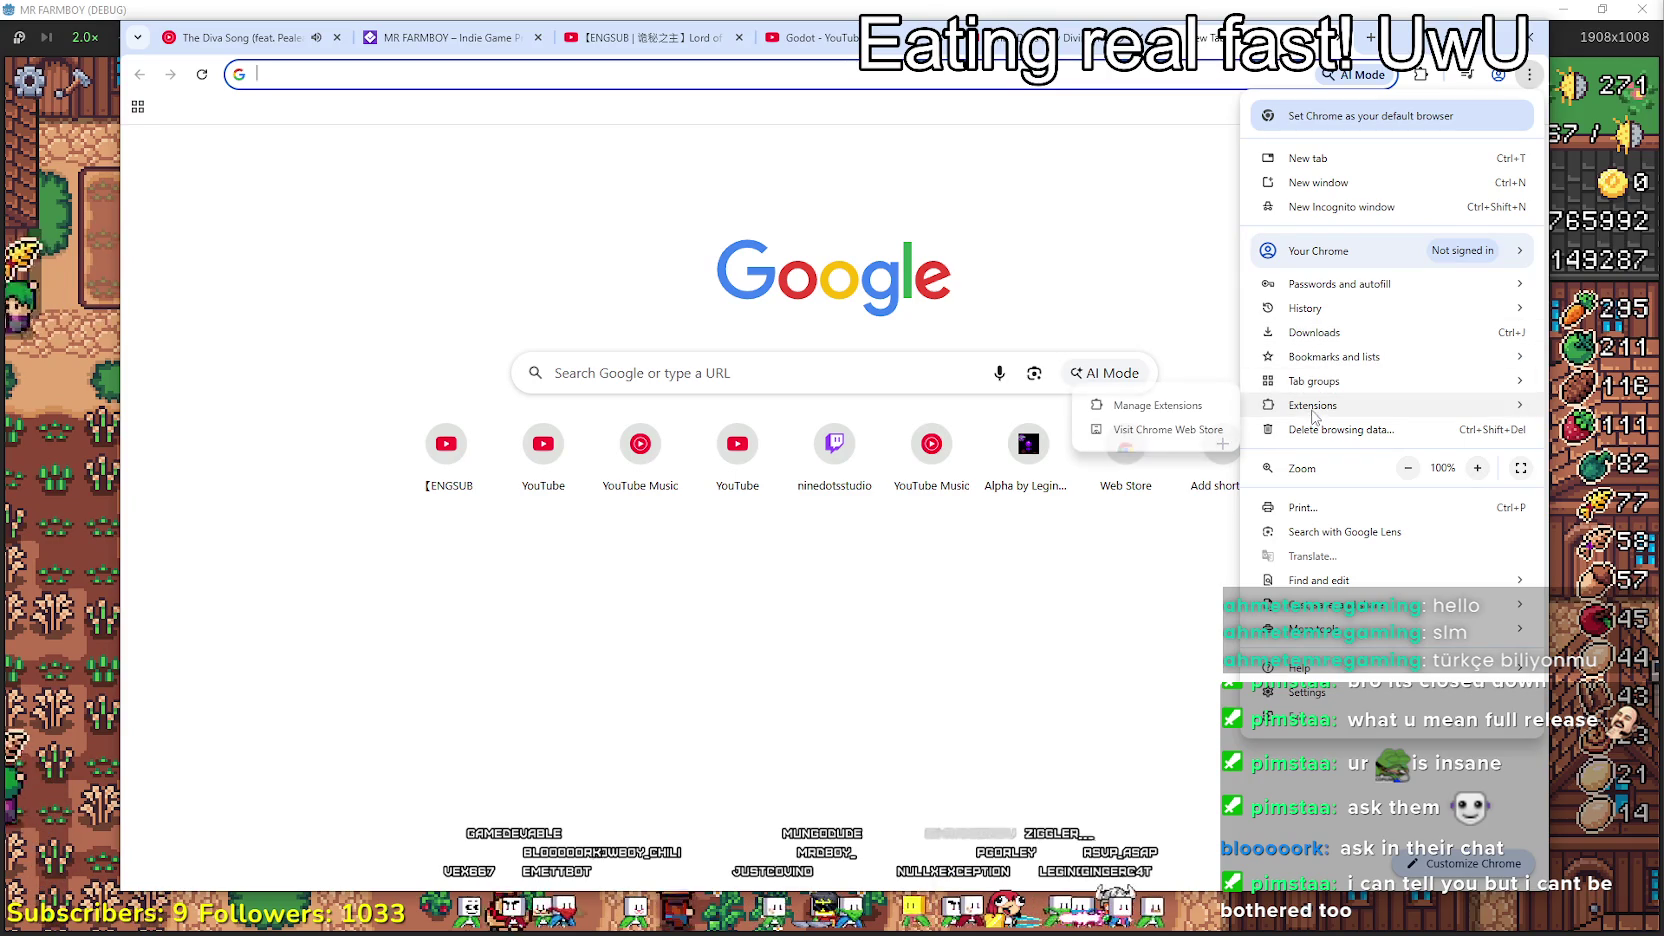
left_click(1160, 431)
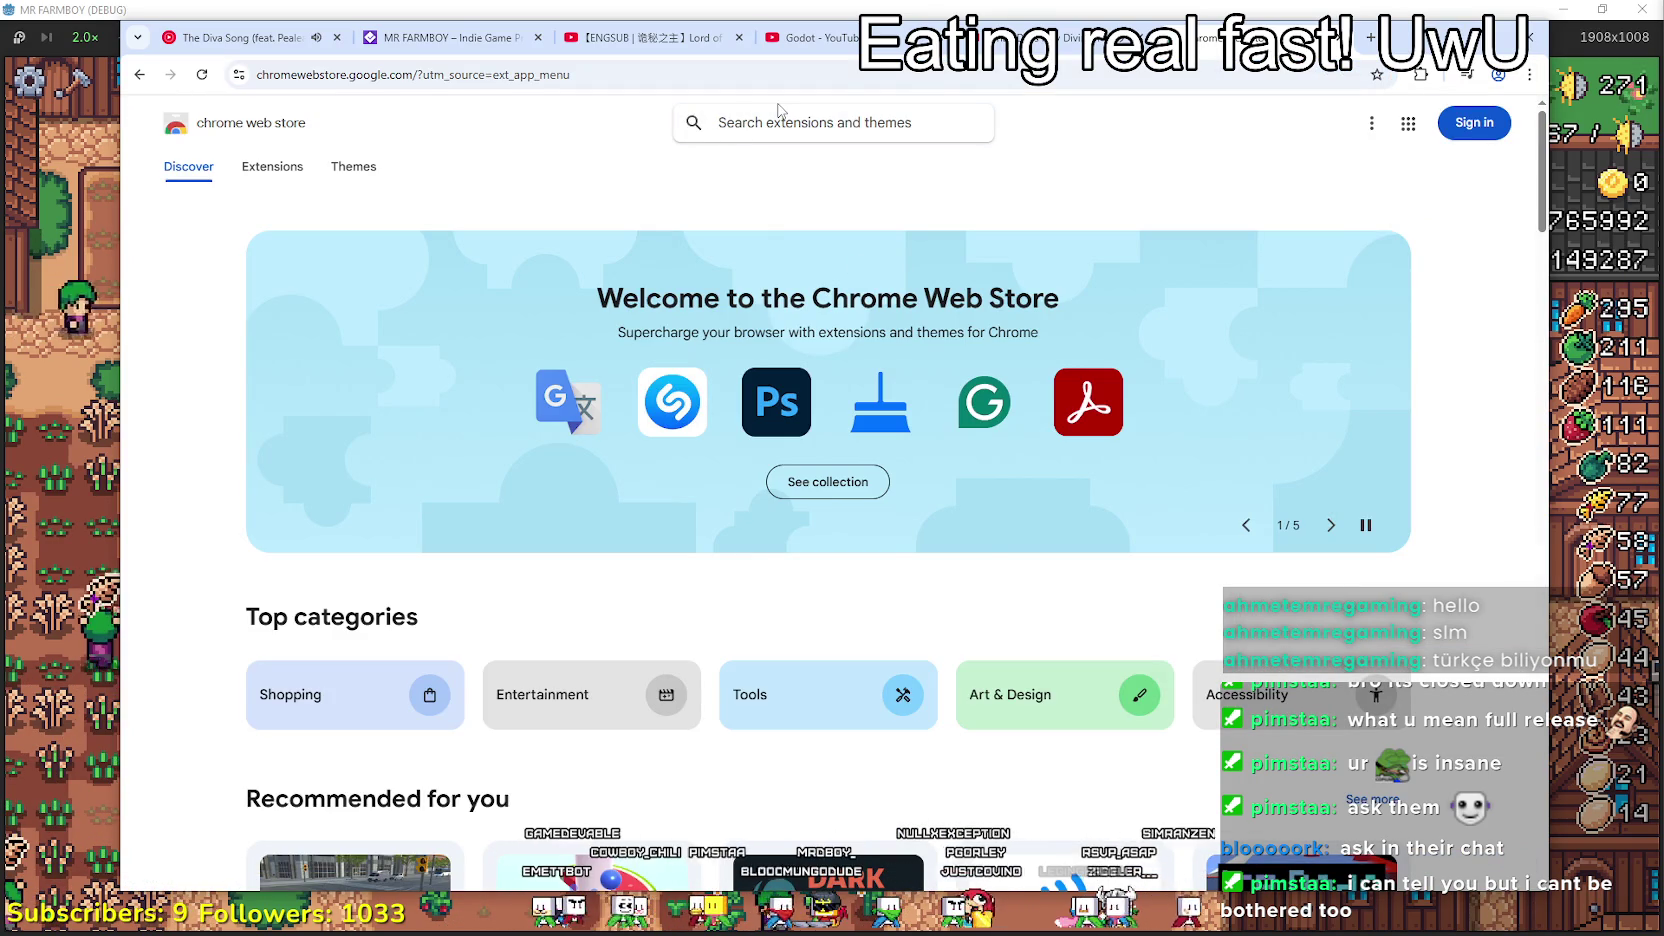
type("youtube")
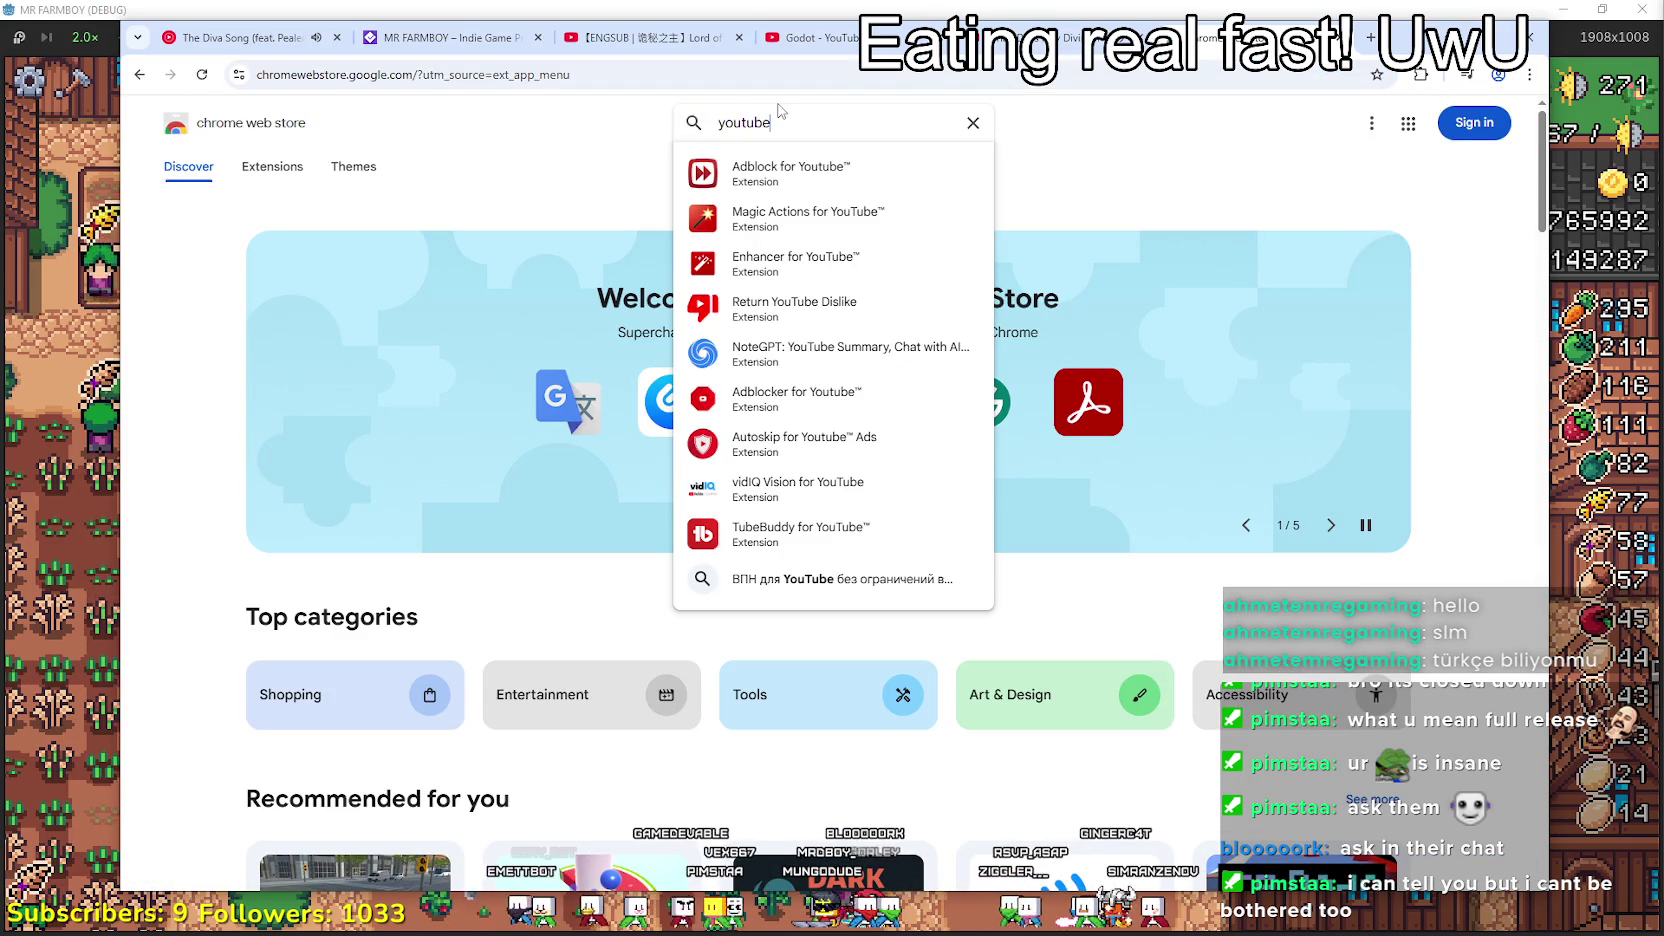